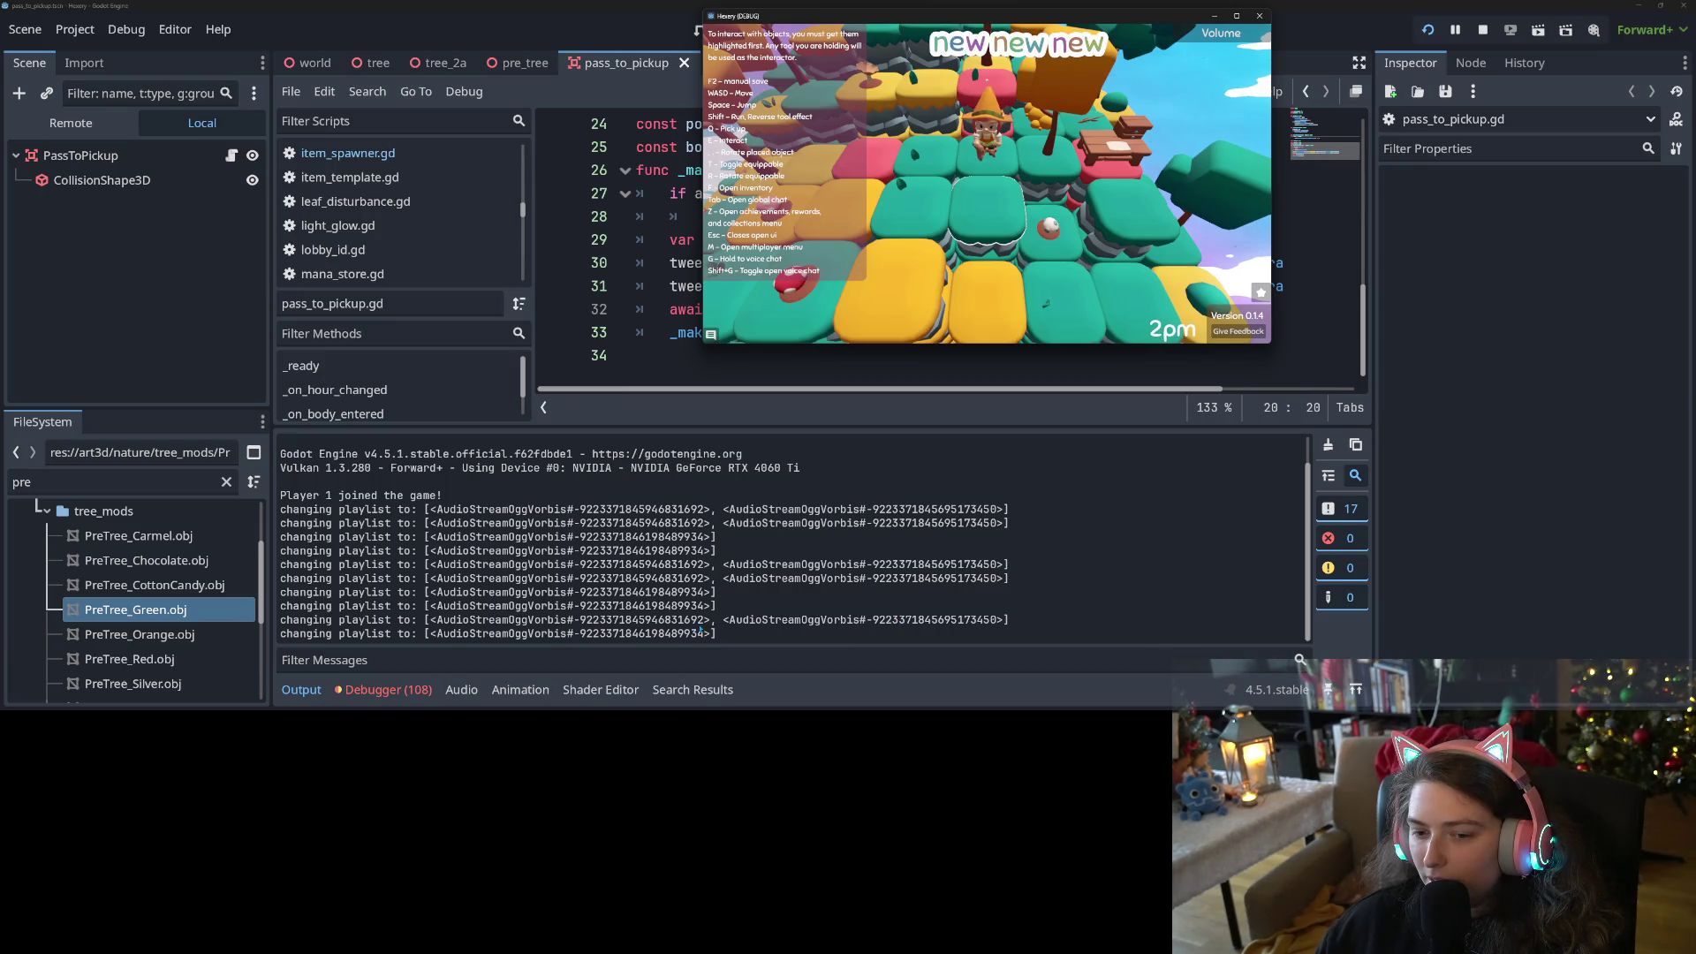
Walk the character across the tiles and rest, moving the in-game clock from 3pm to 10pm
key("s")
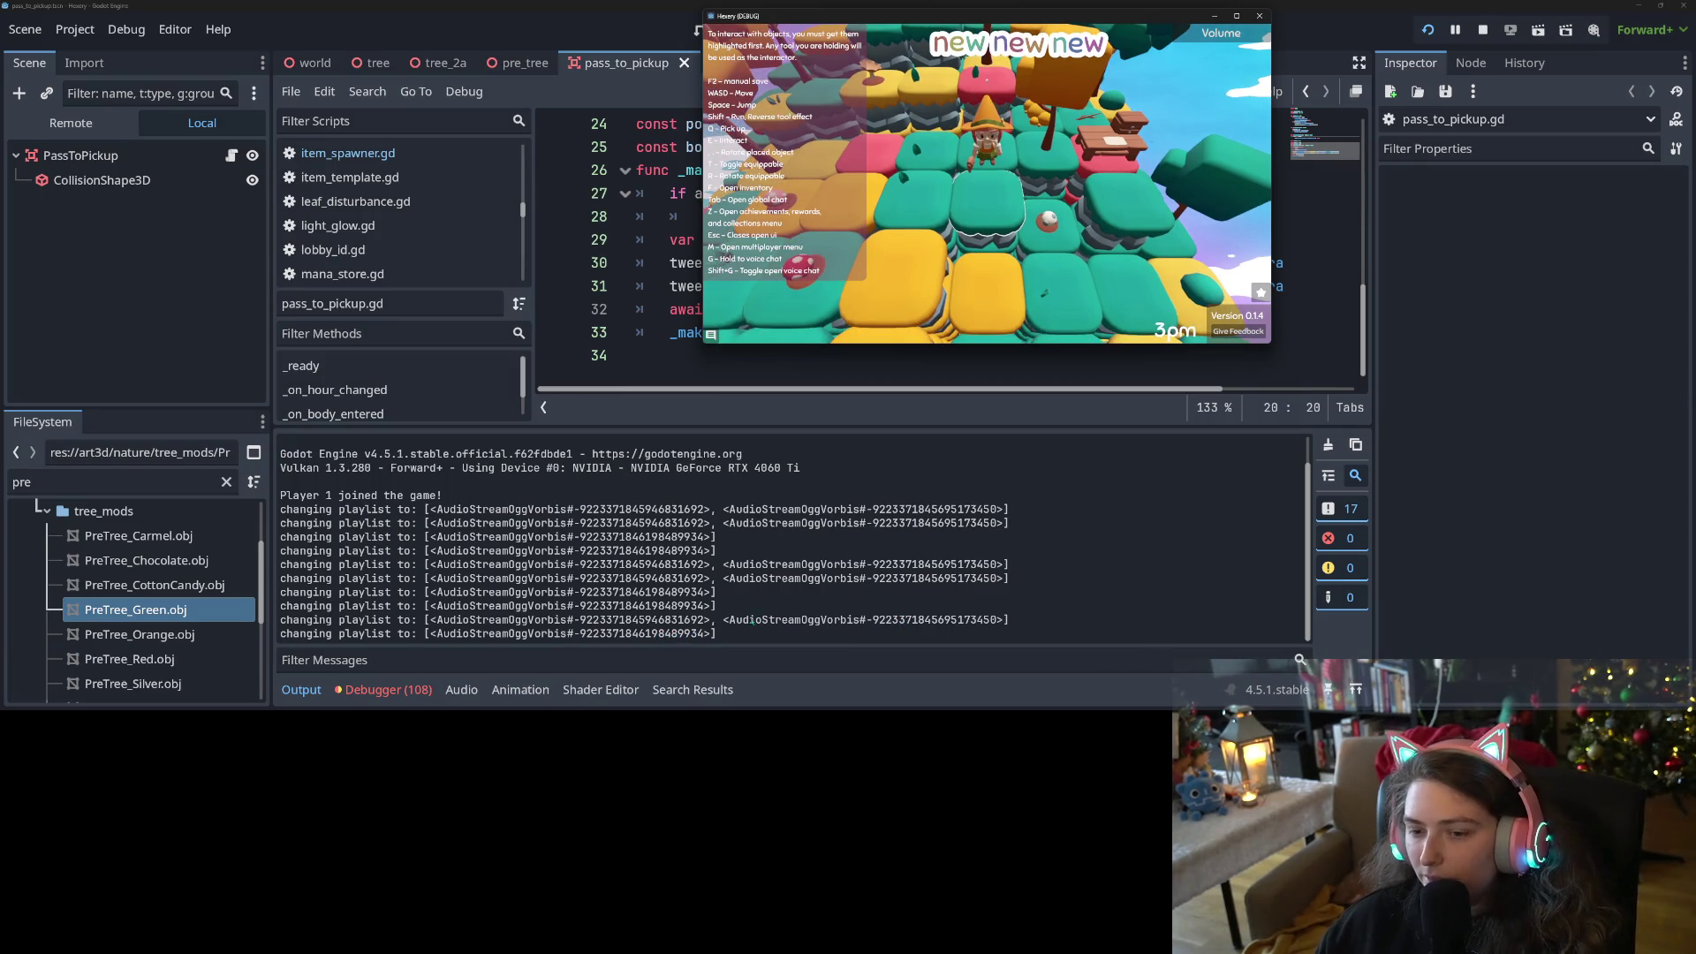
key("w")
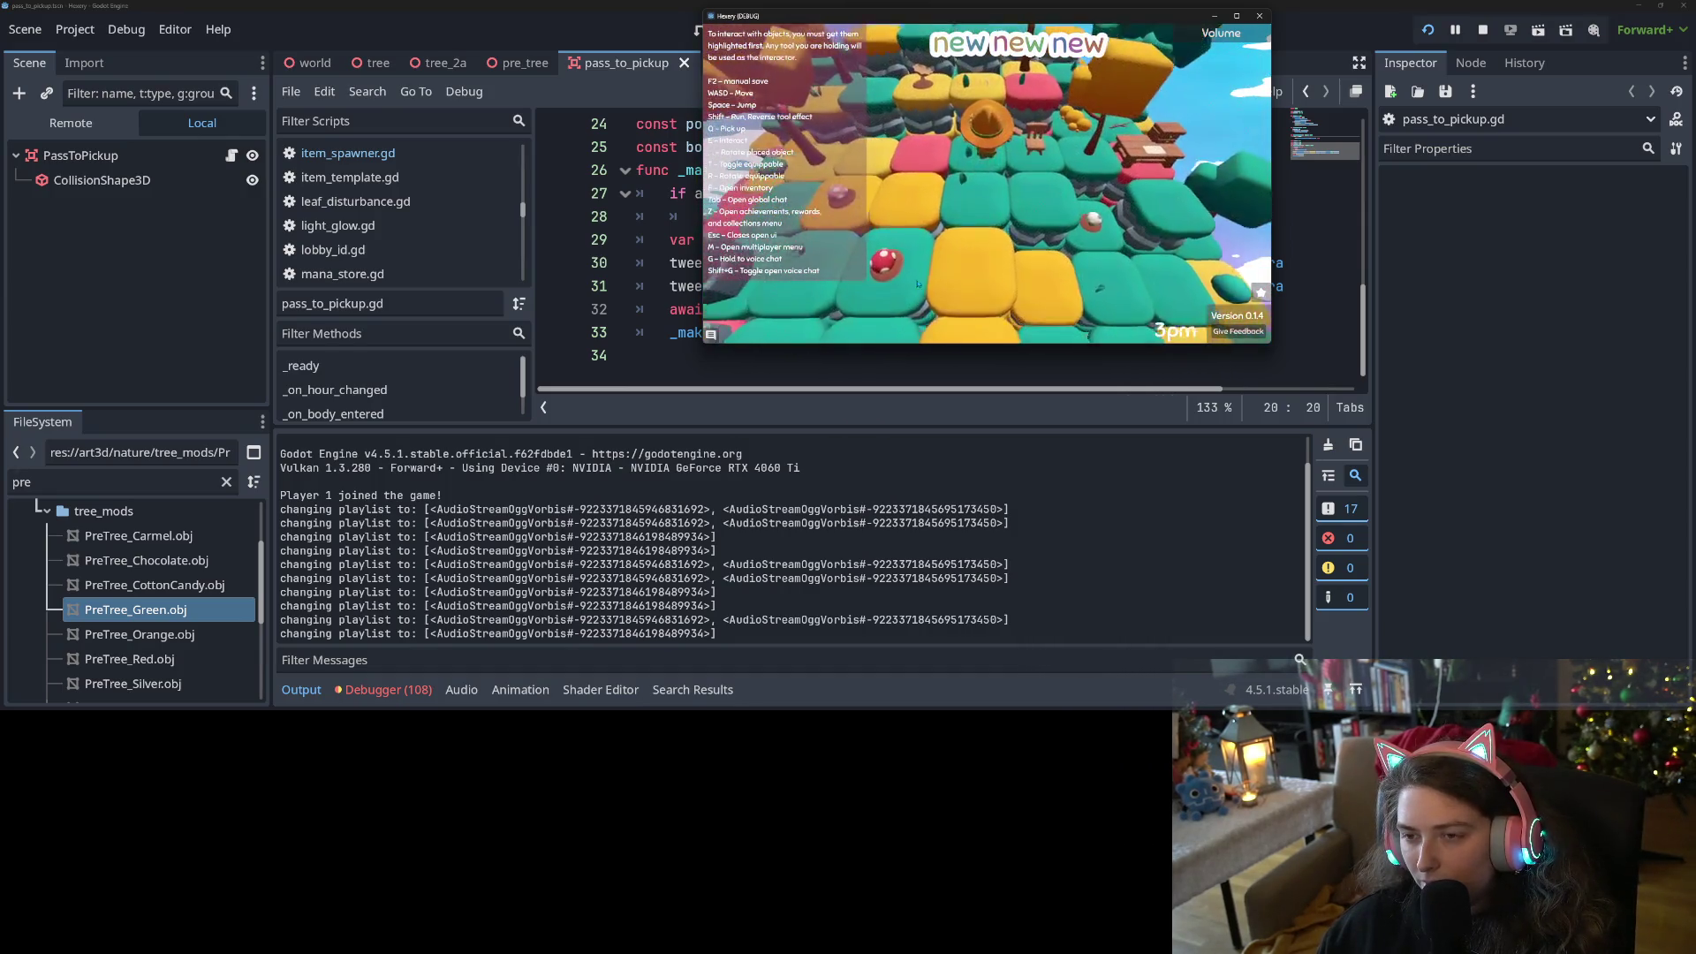
key("e")
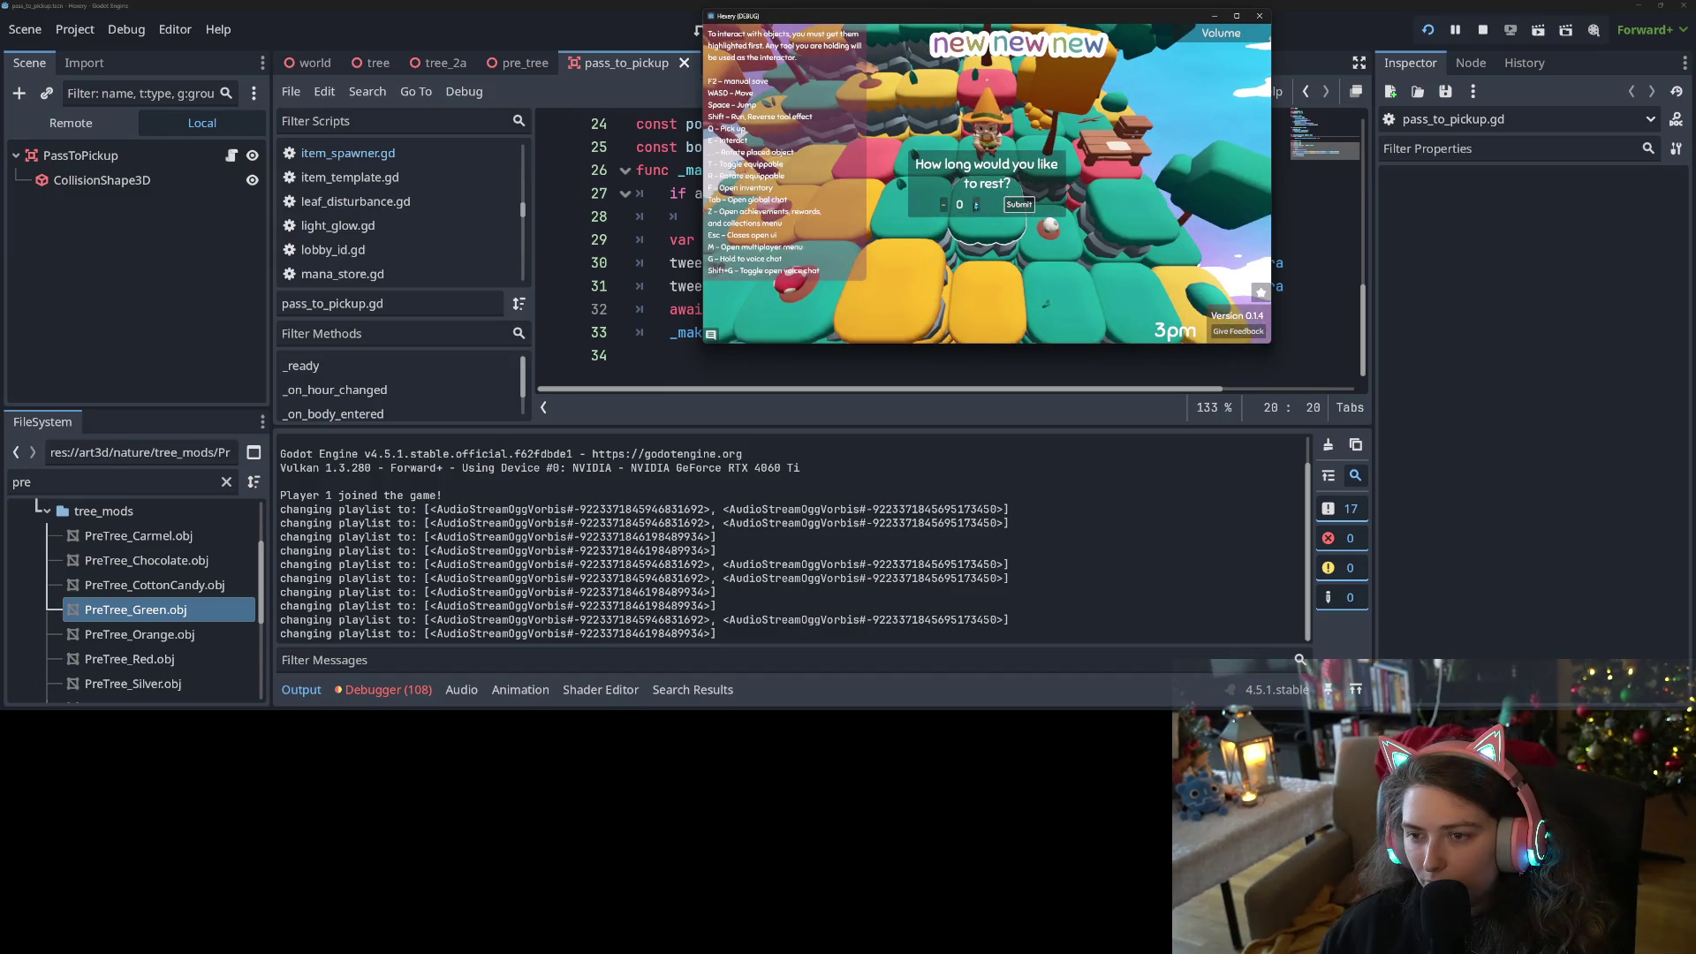
left_click(1029, 206)
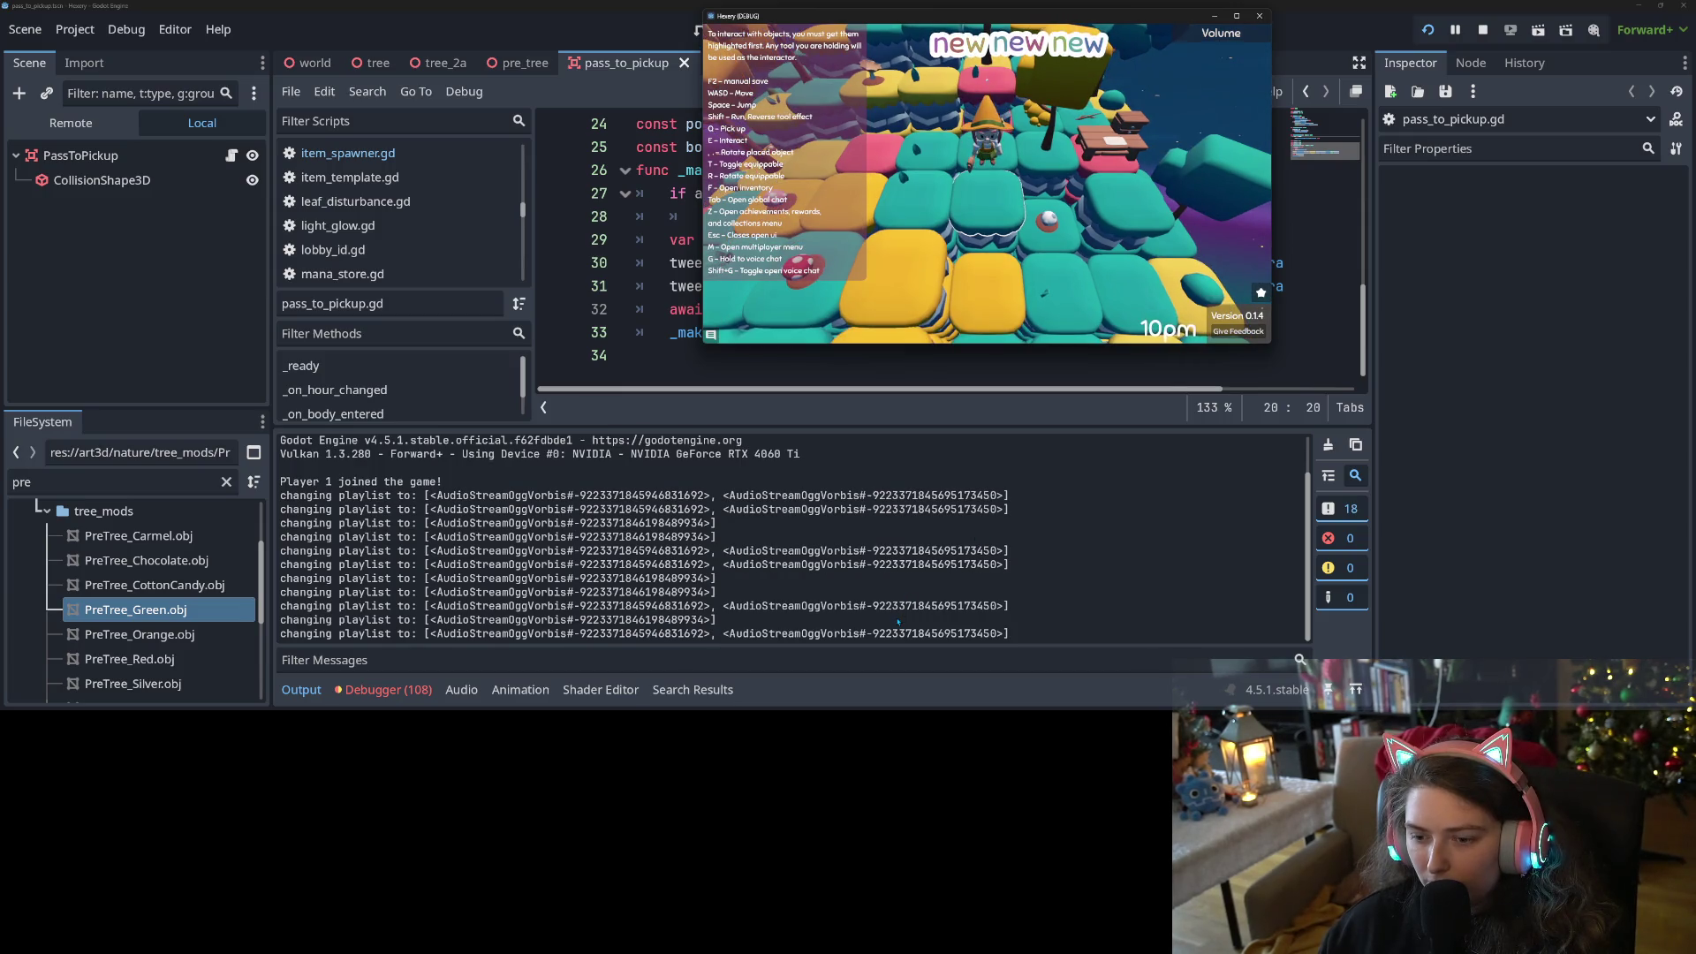
Walk the character onto the pink tile and further into the level
key("w")
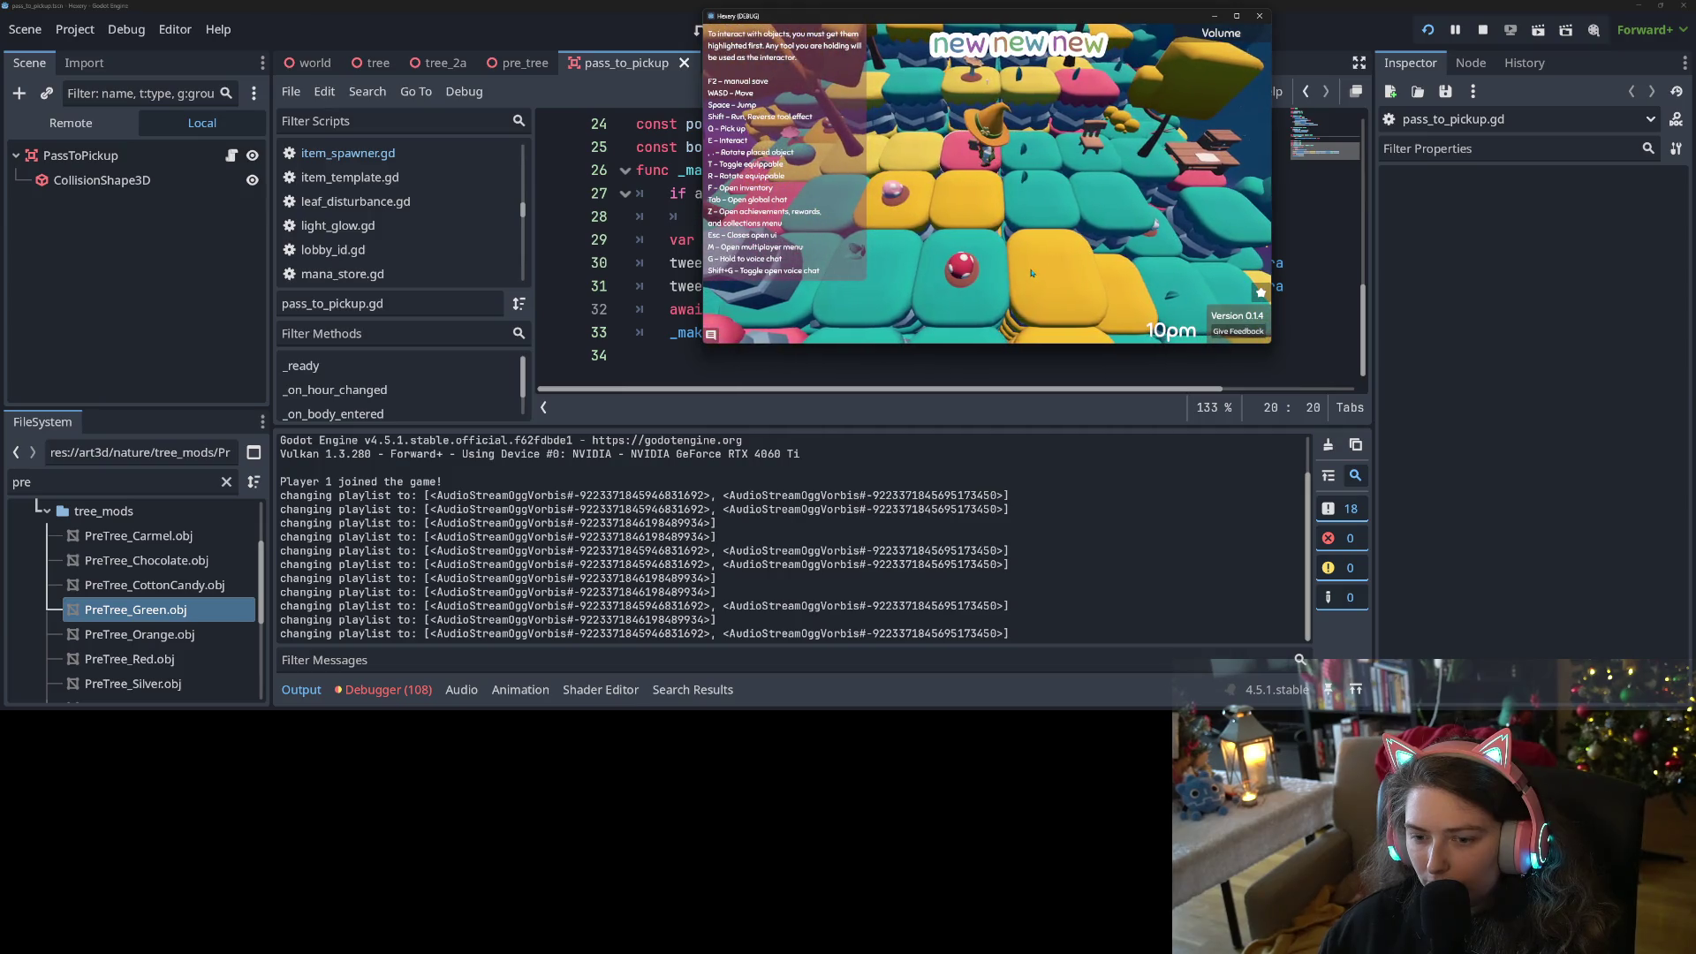
key("w")
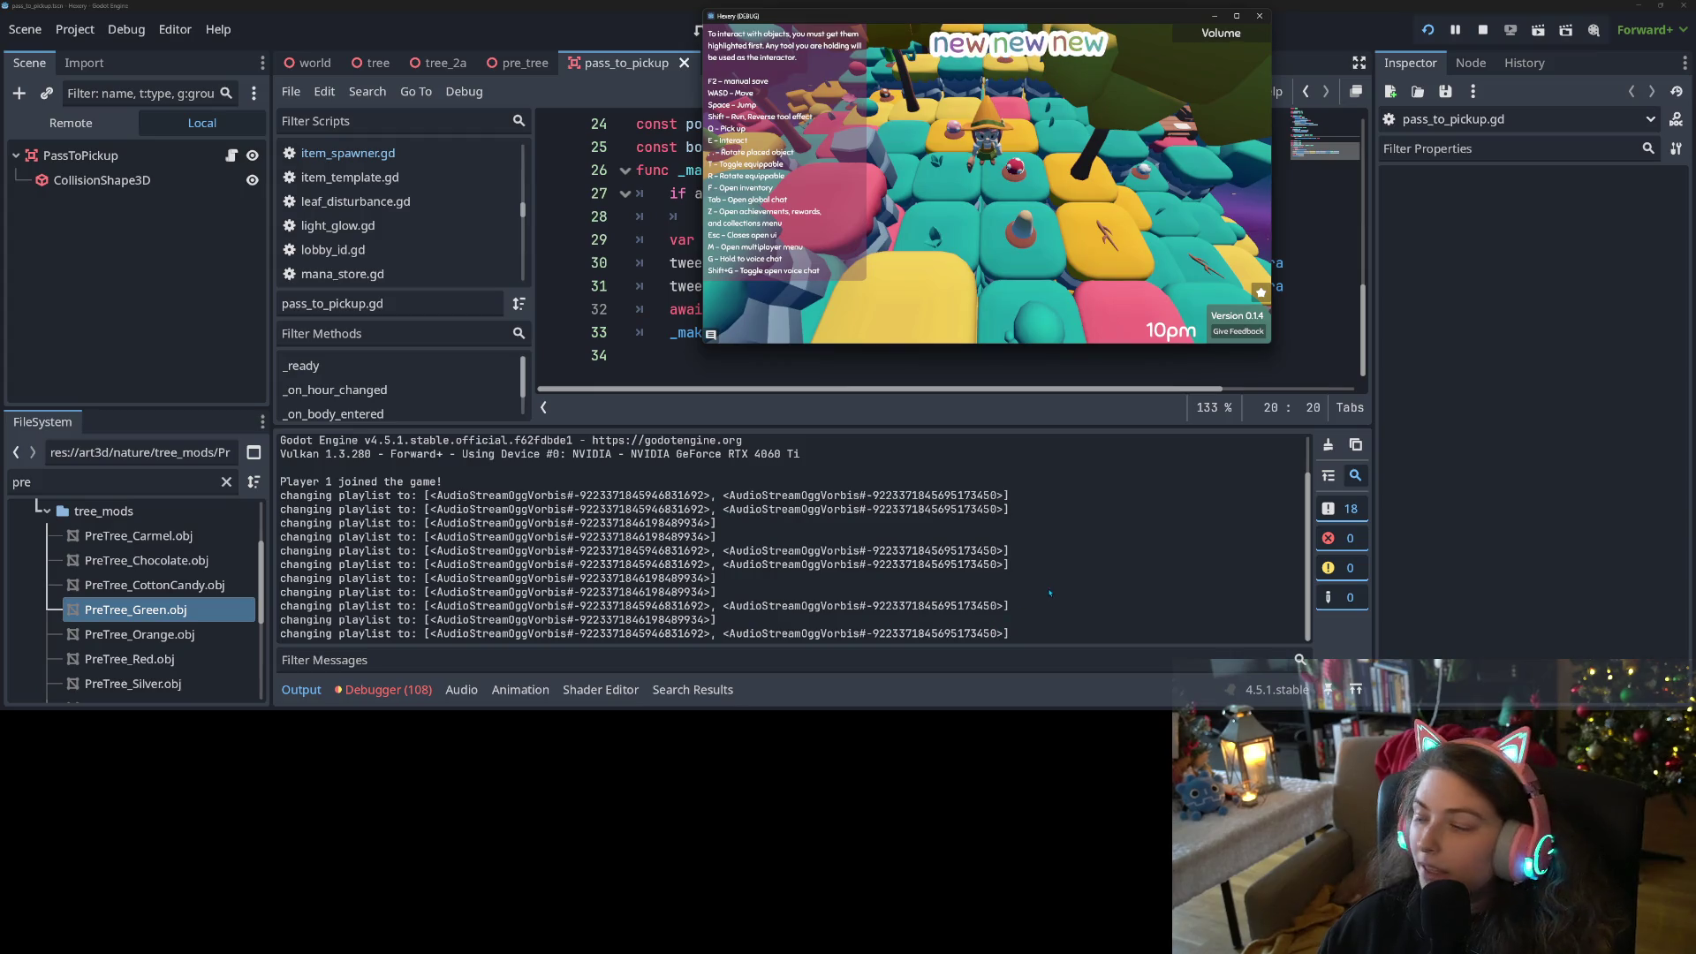
key("w")
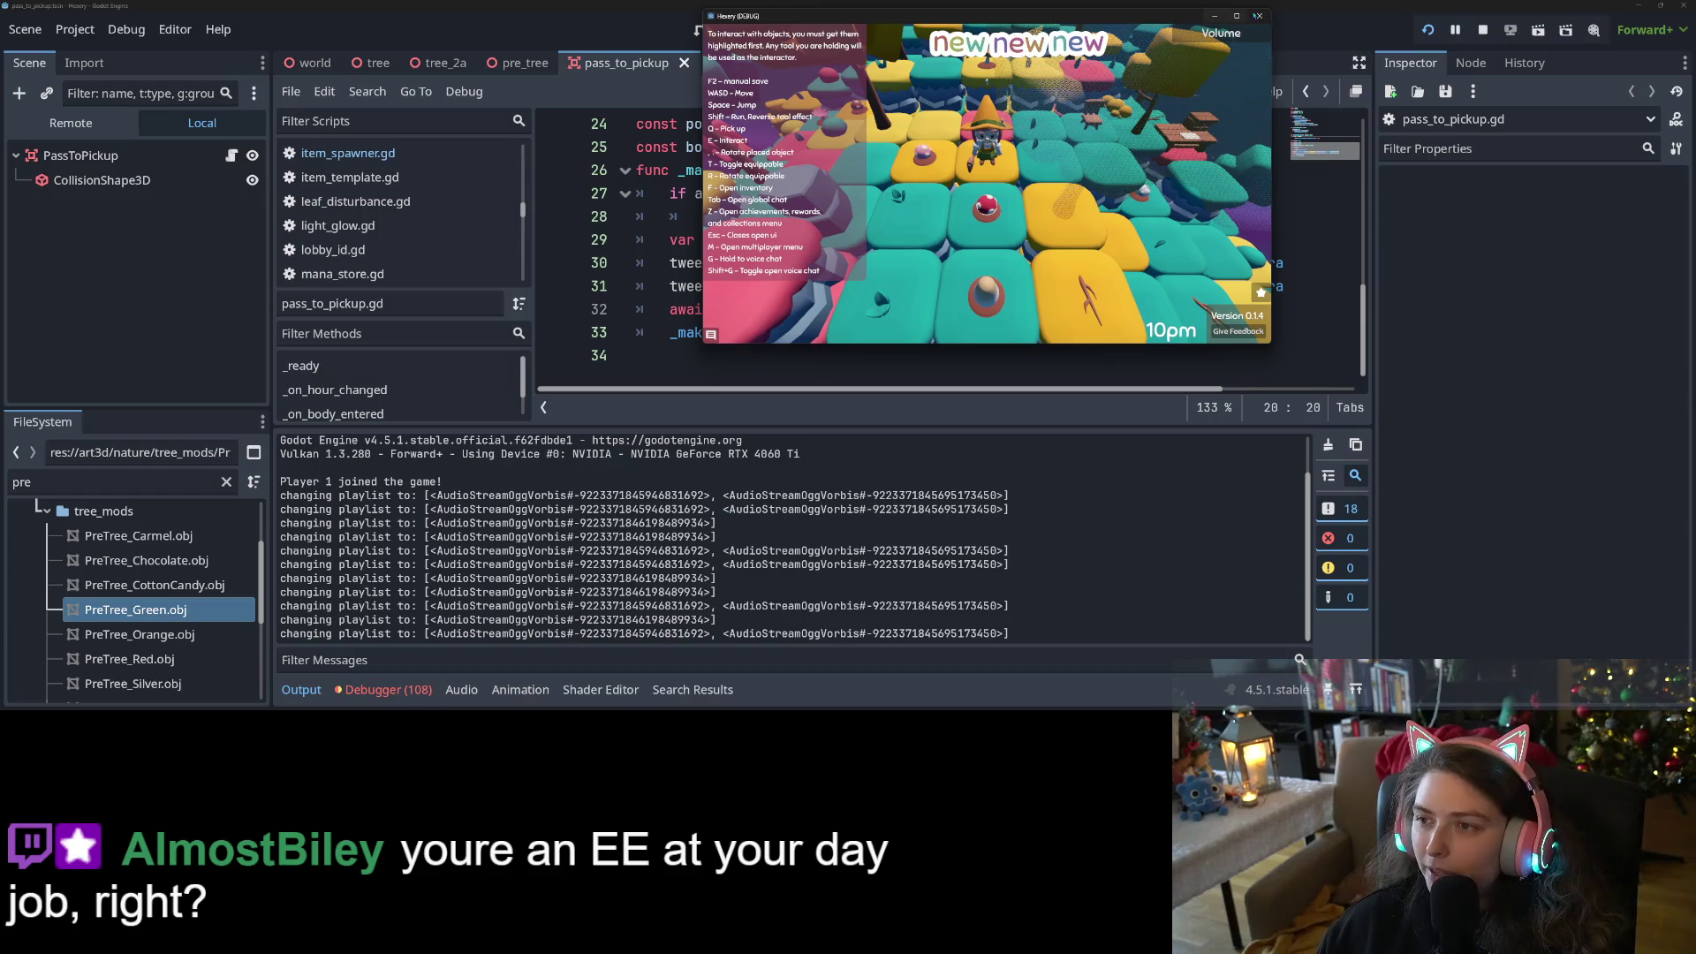
Close the game window, review the SeedPacket warnings under Debugger > Errors, then stop the game
left_click(1258, 16)
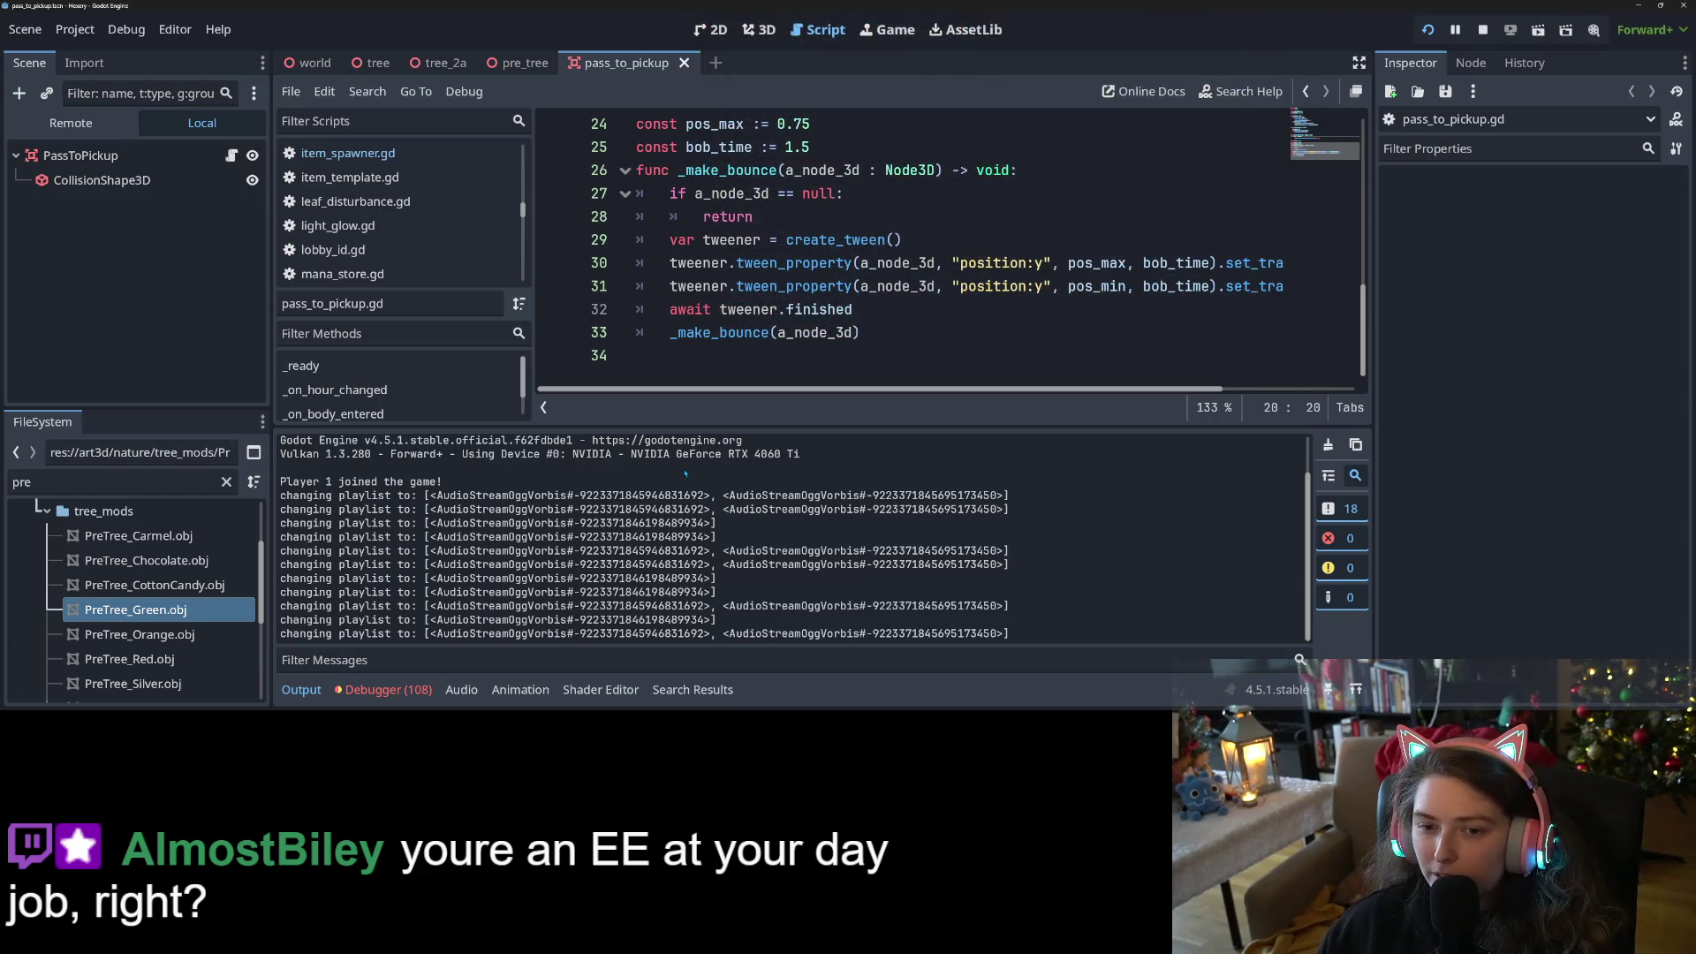
left_click(384, 690)
scroll(805, 606, "down", 1)
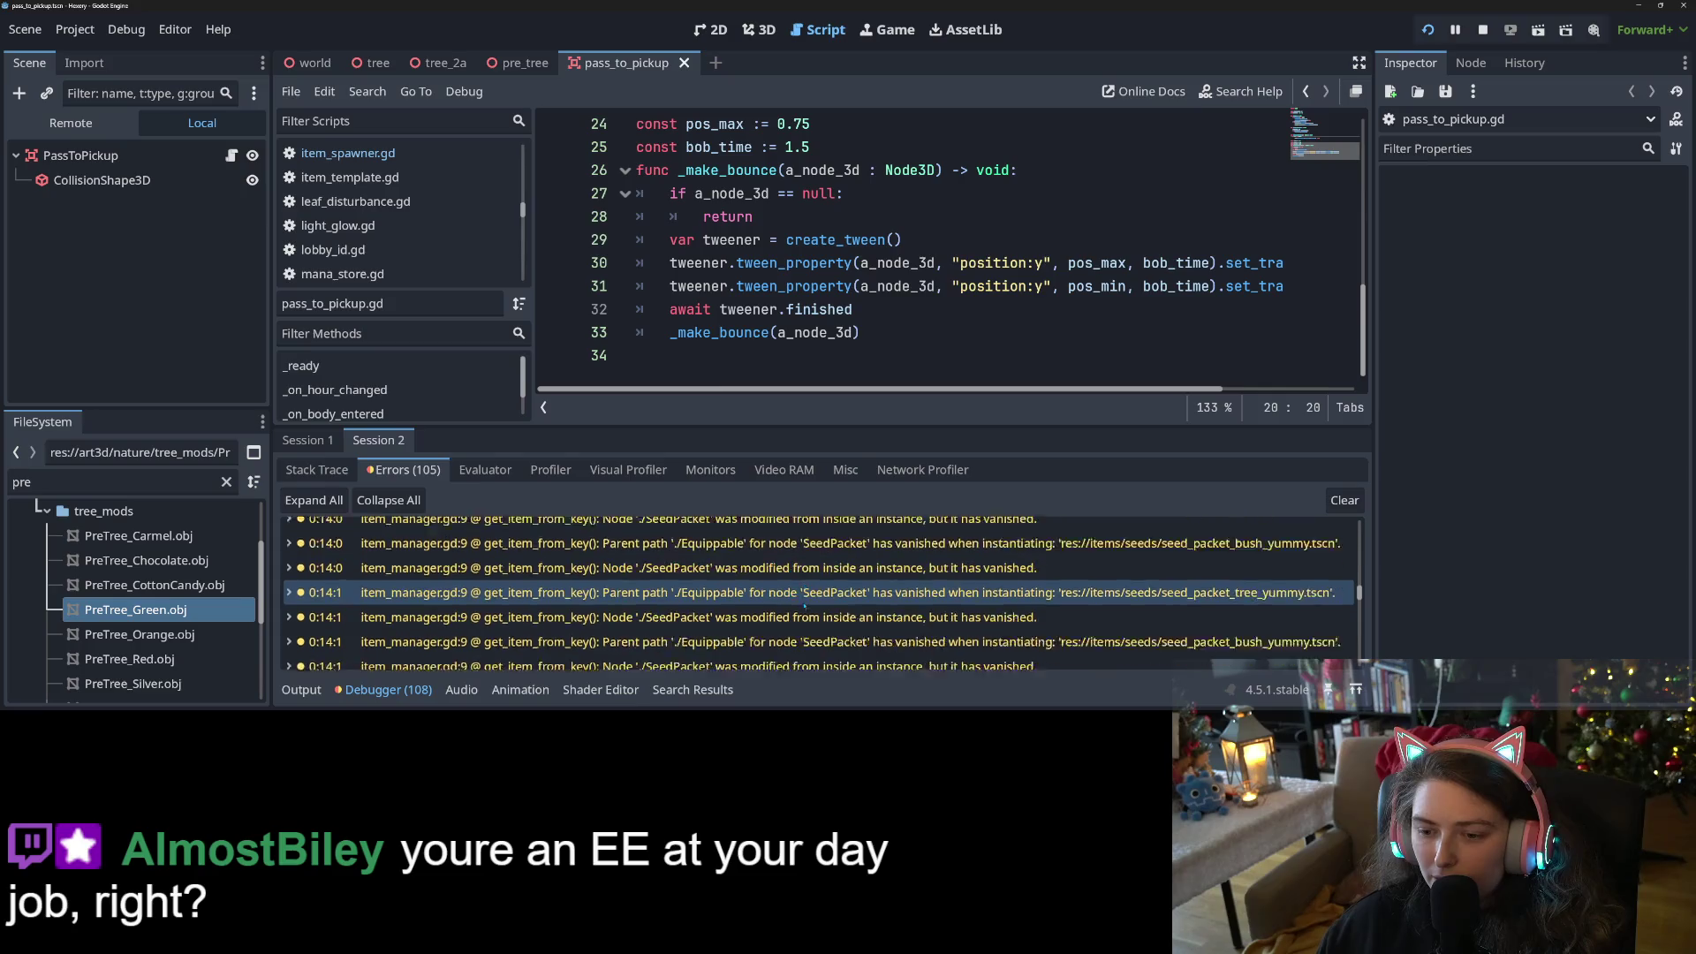
scroll(804, 606, "down", 10)
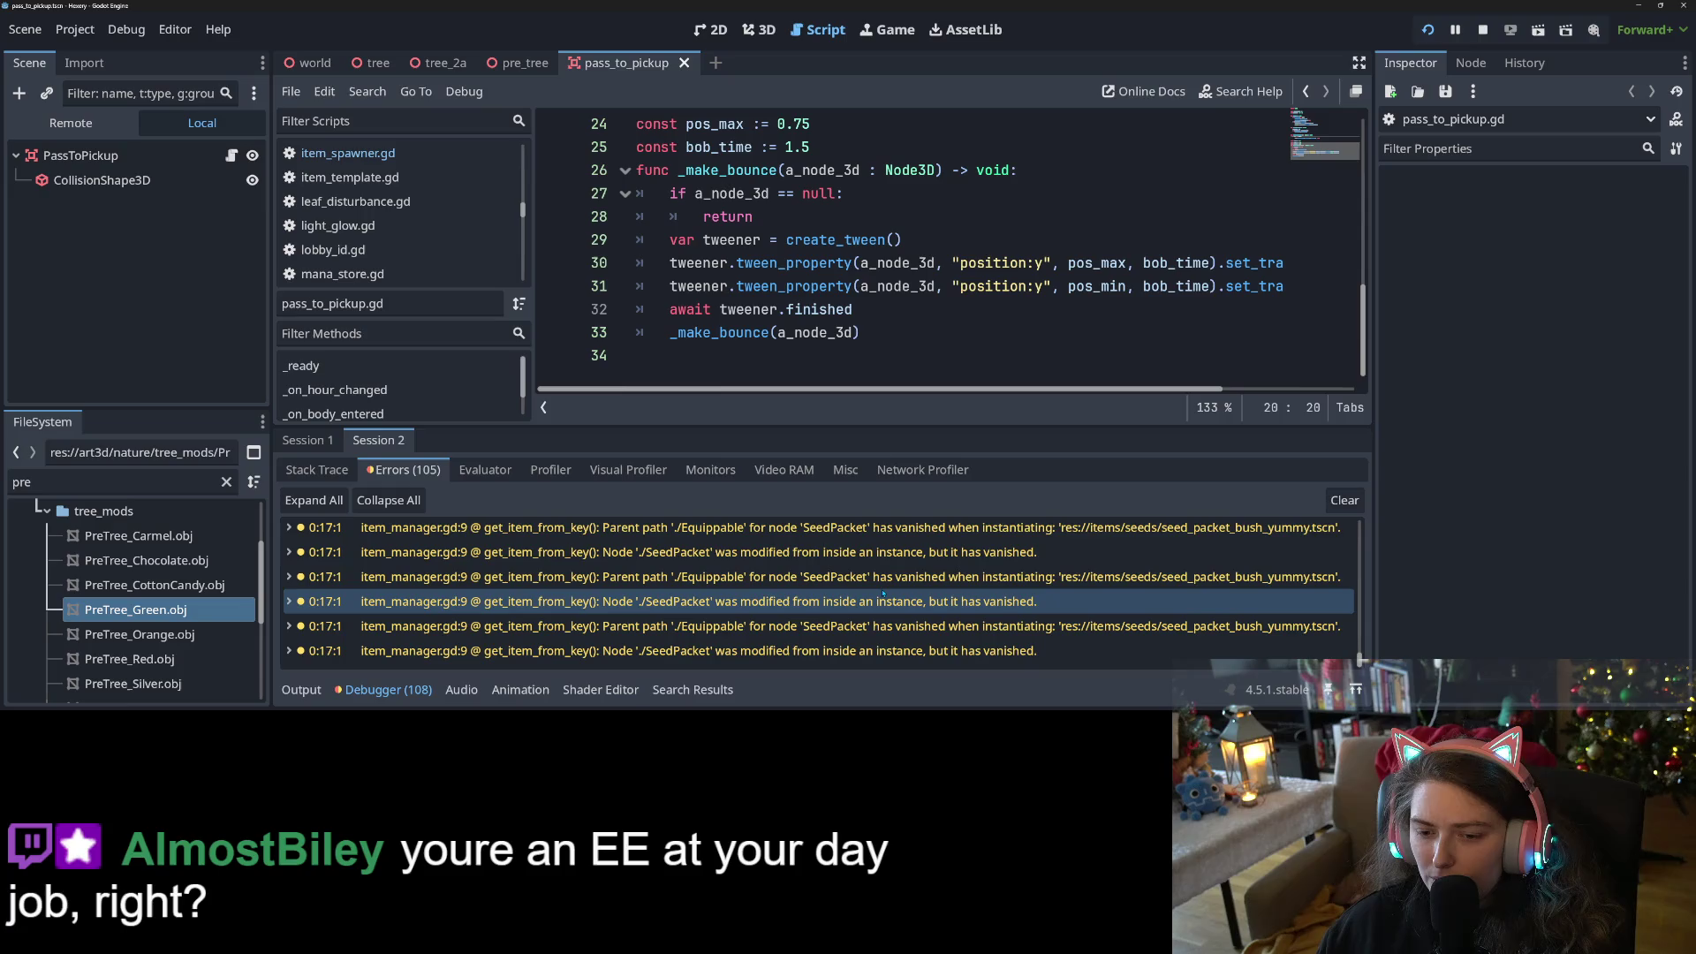
mouse_move(880, 597)
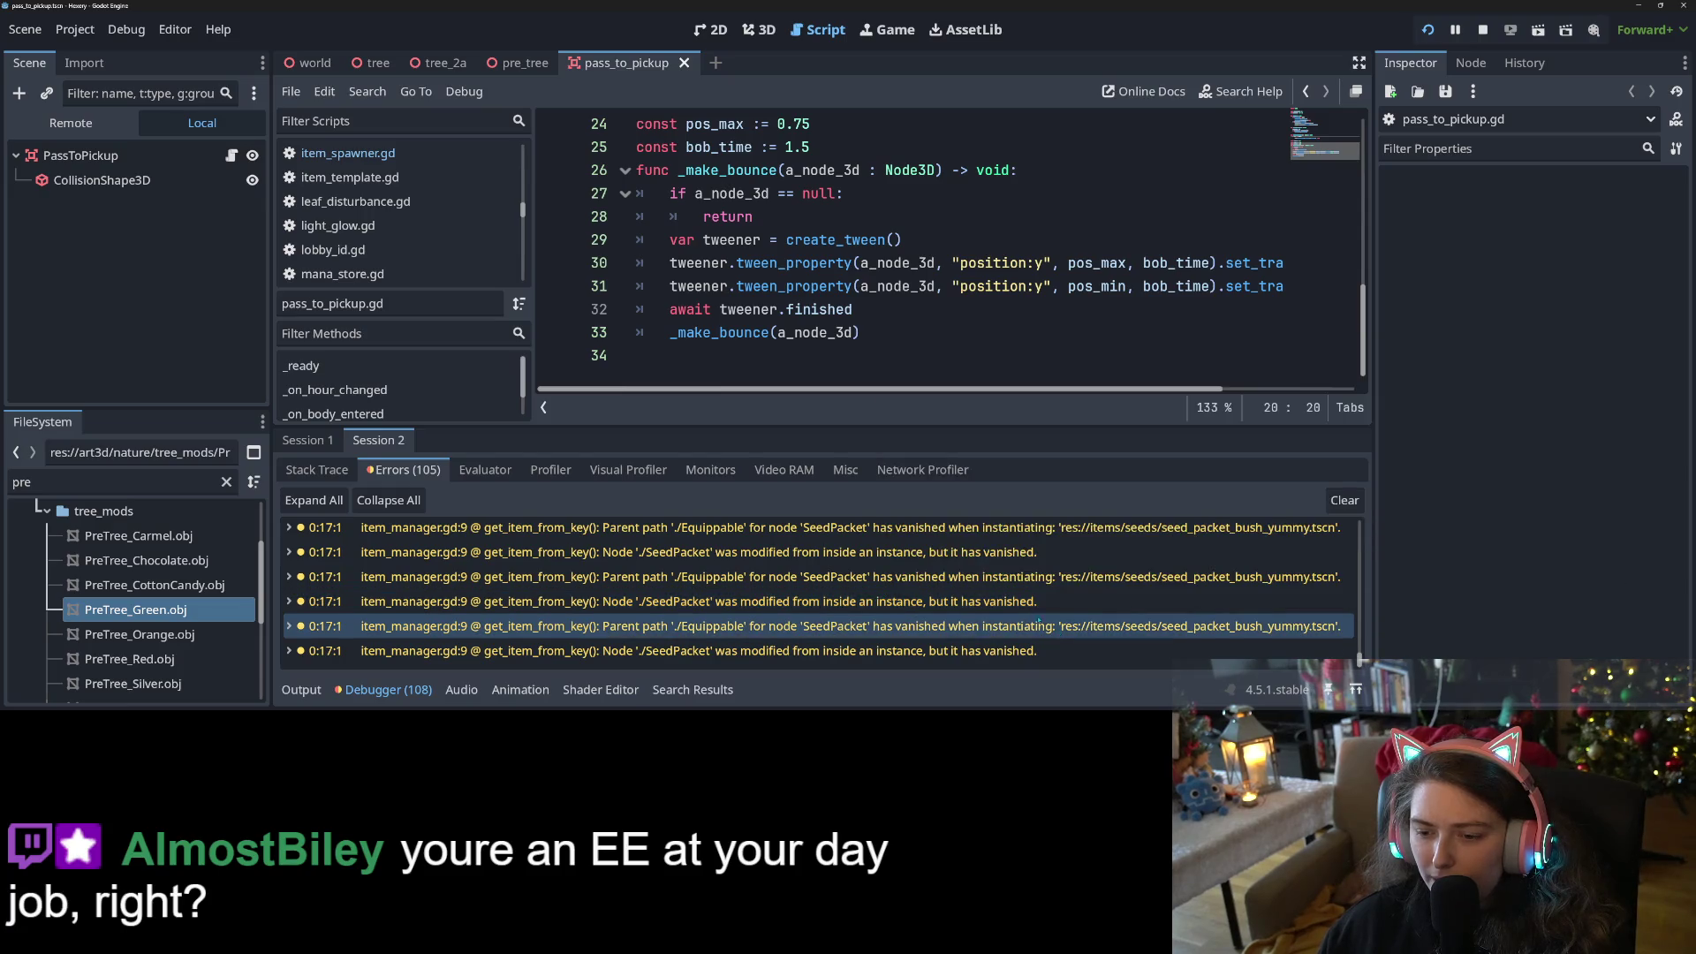
scroll(972, 630, "down", 1)
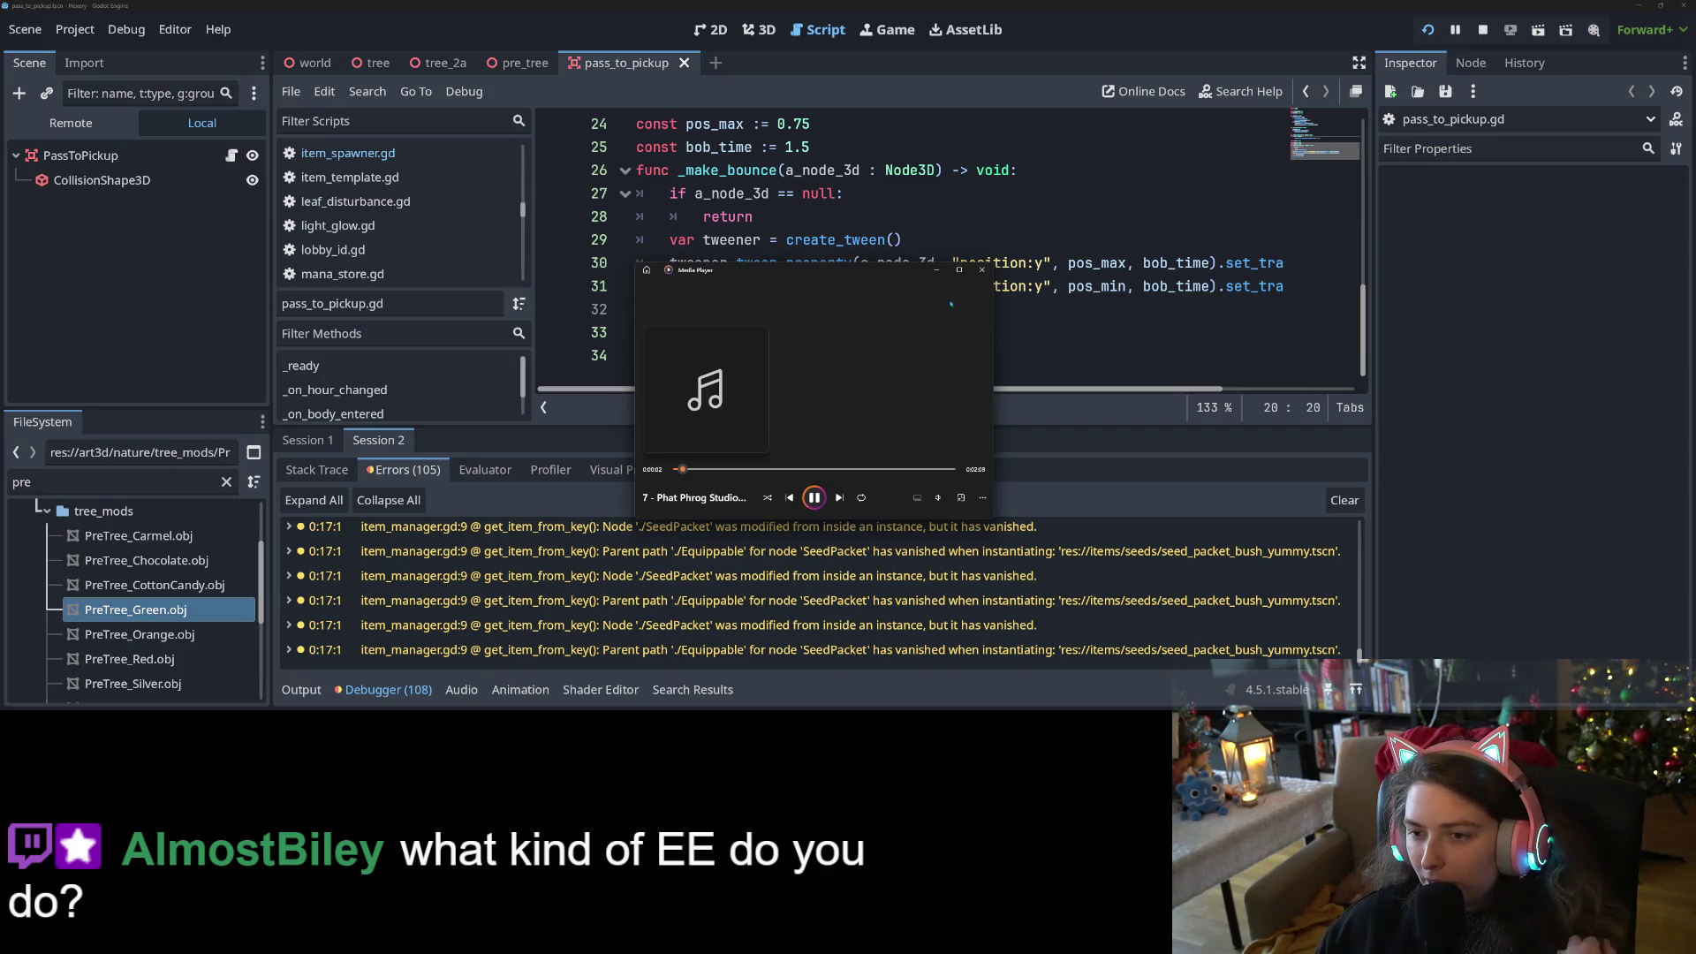
left_click(1445, 554)
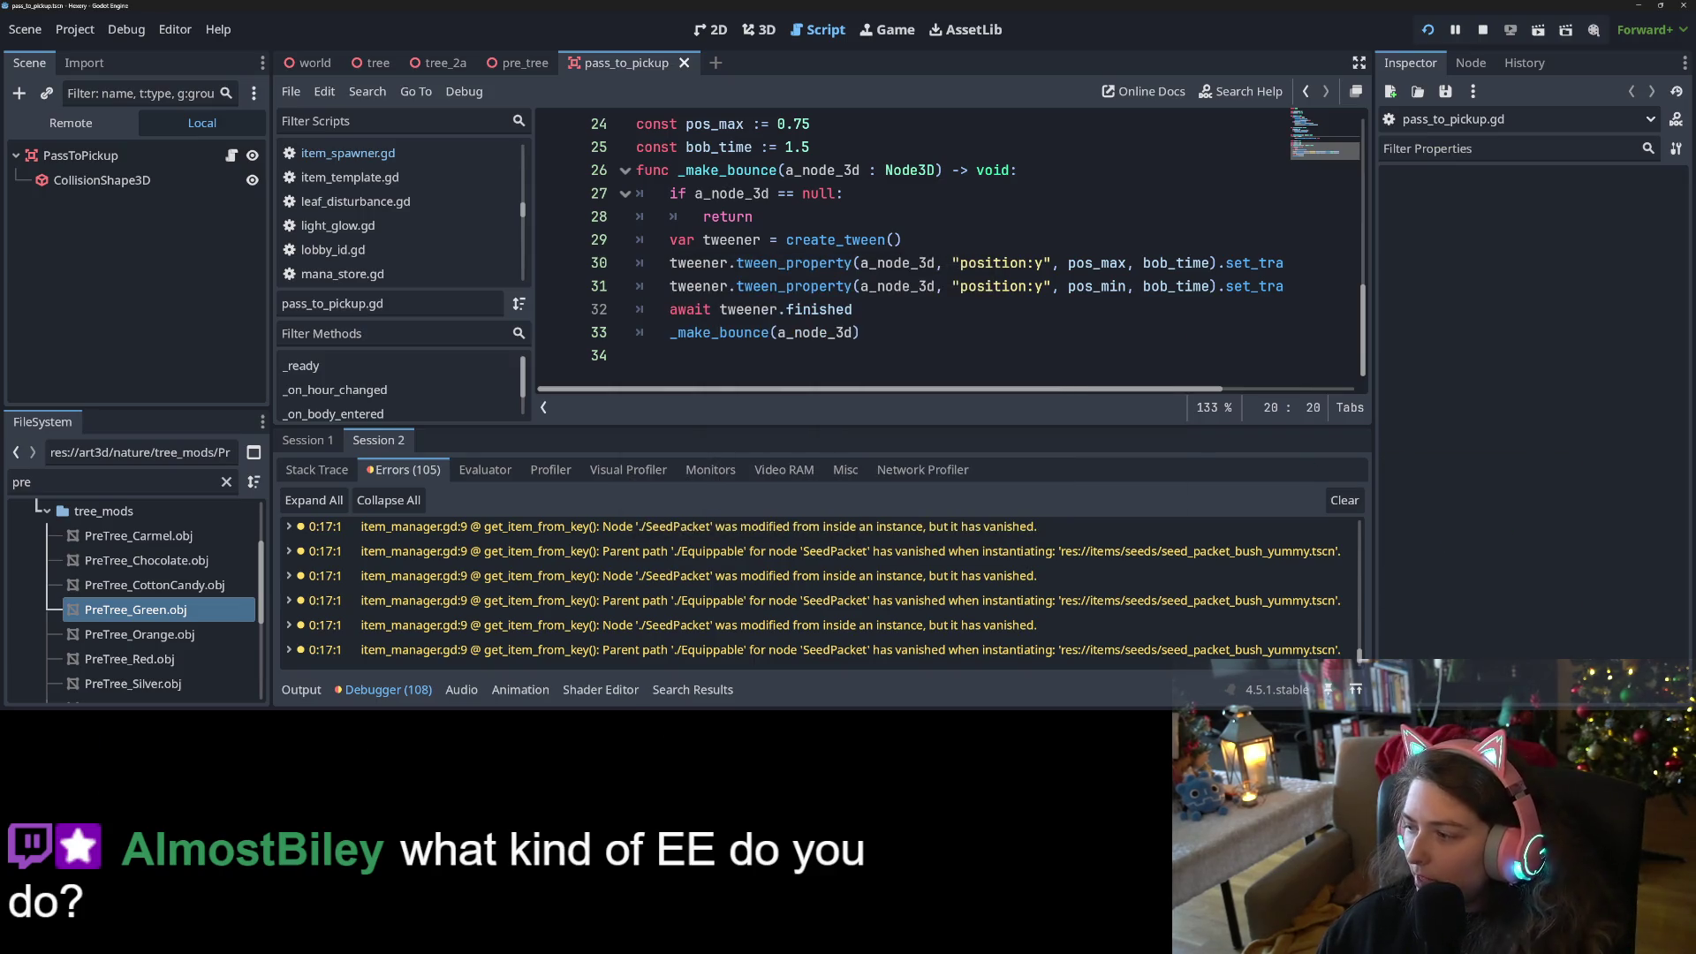
left_click(1483, 29)
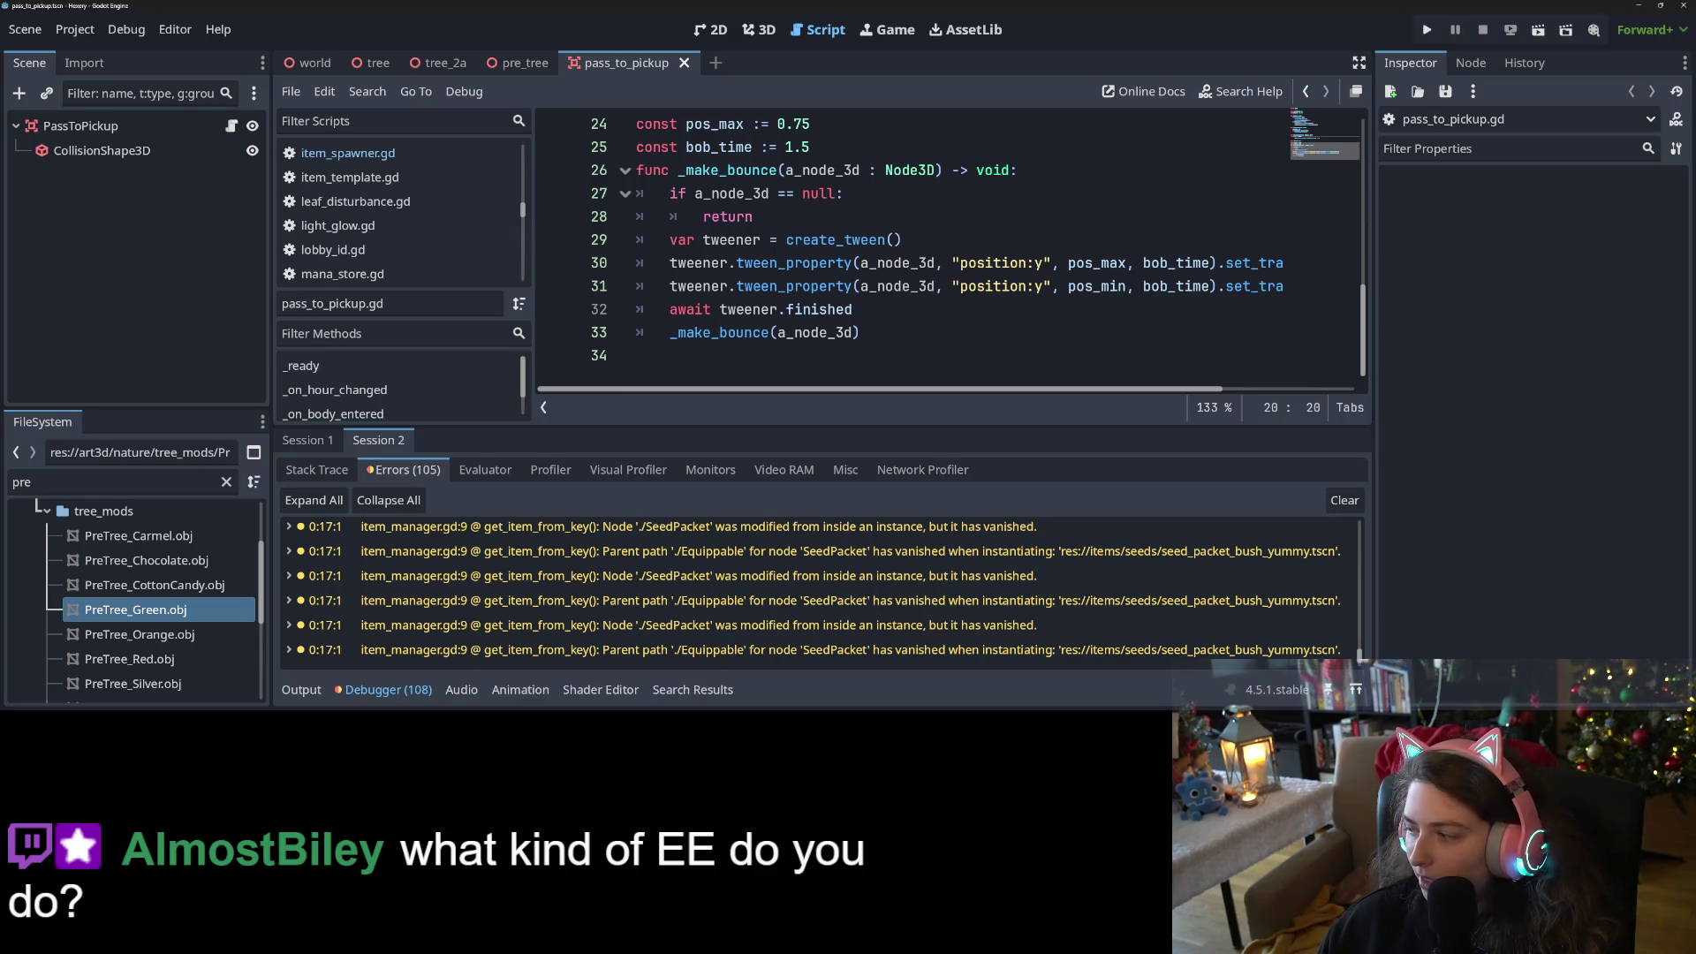
key("alt+Tab")
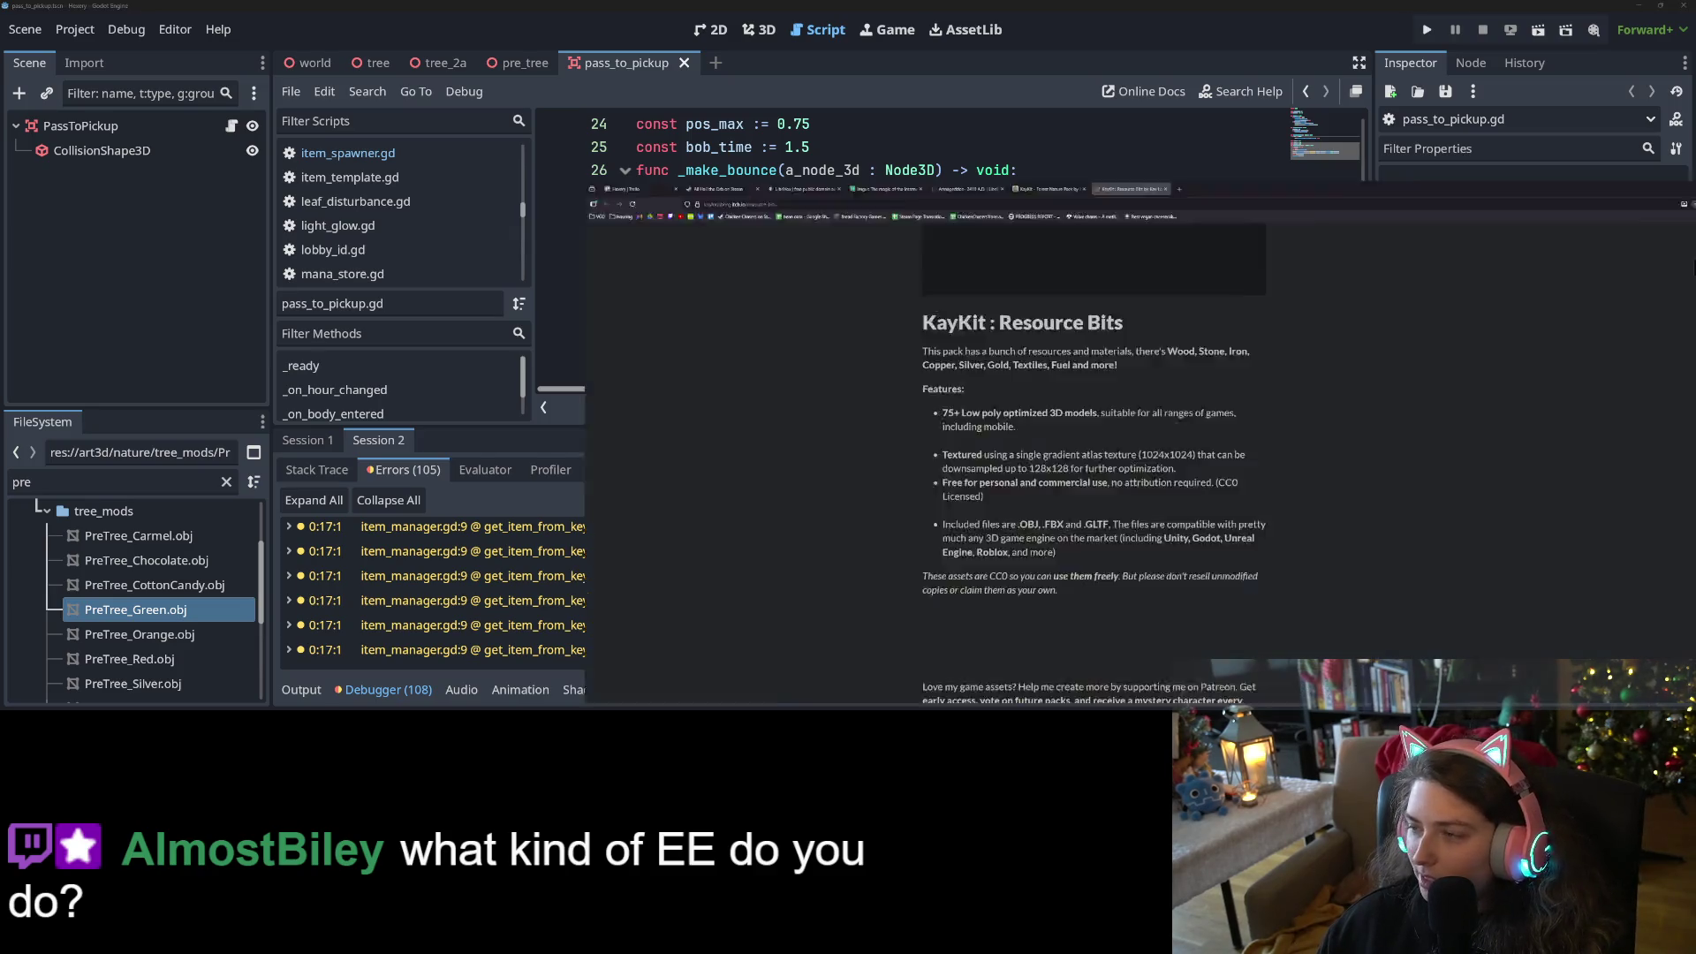
left_click(59, 8)
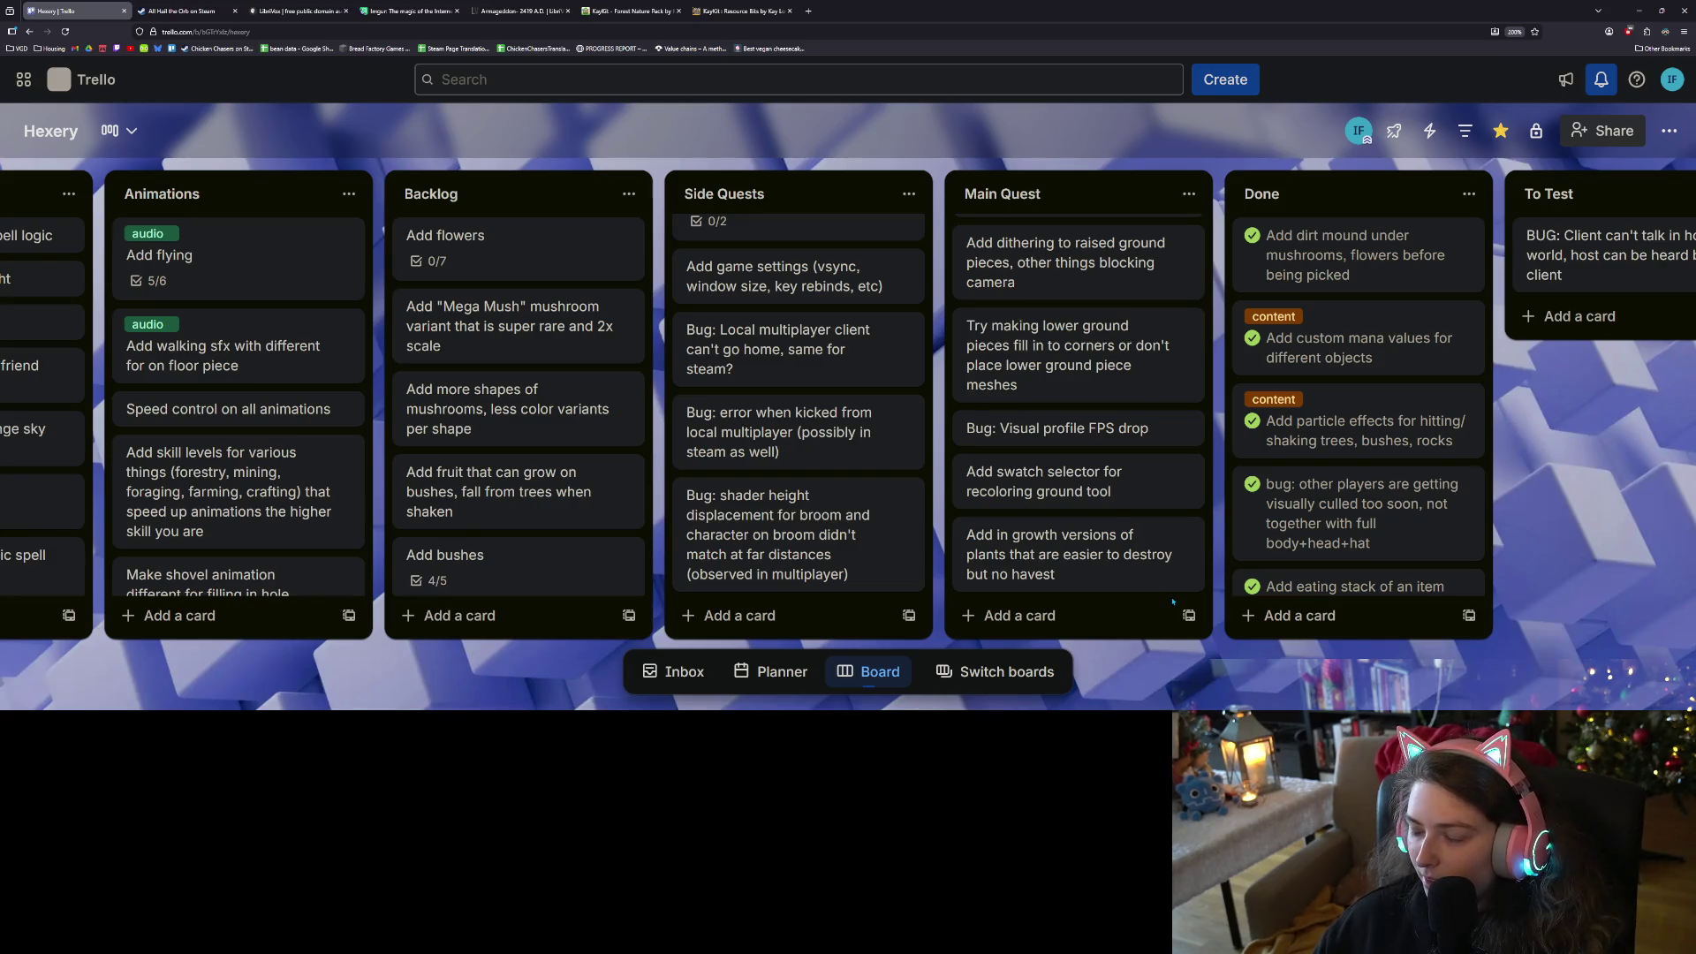
scroll(1148, 592, "up", 1)
scroll(1104, 583, "down", 1)
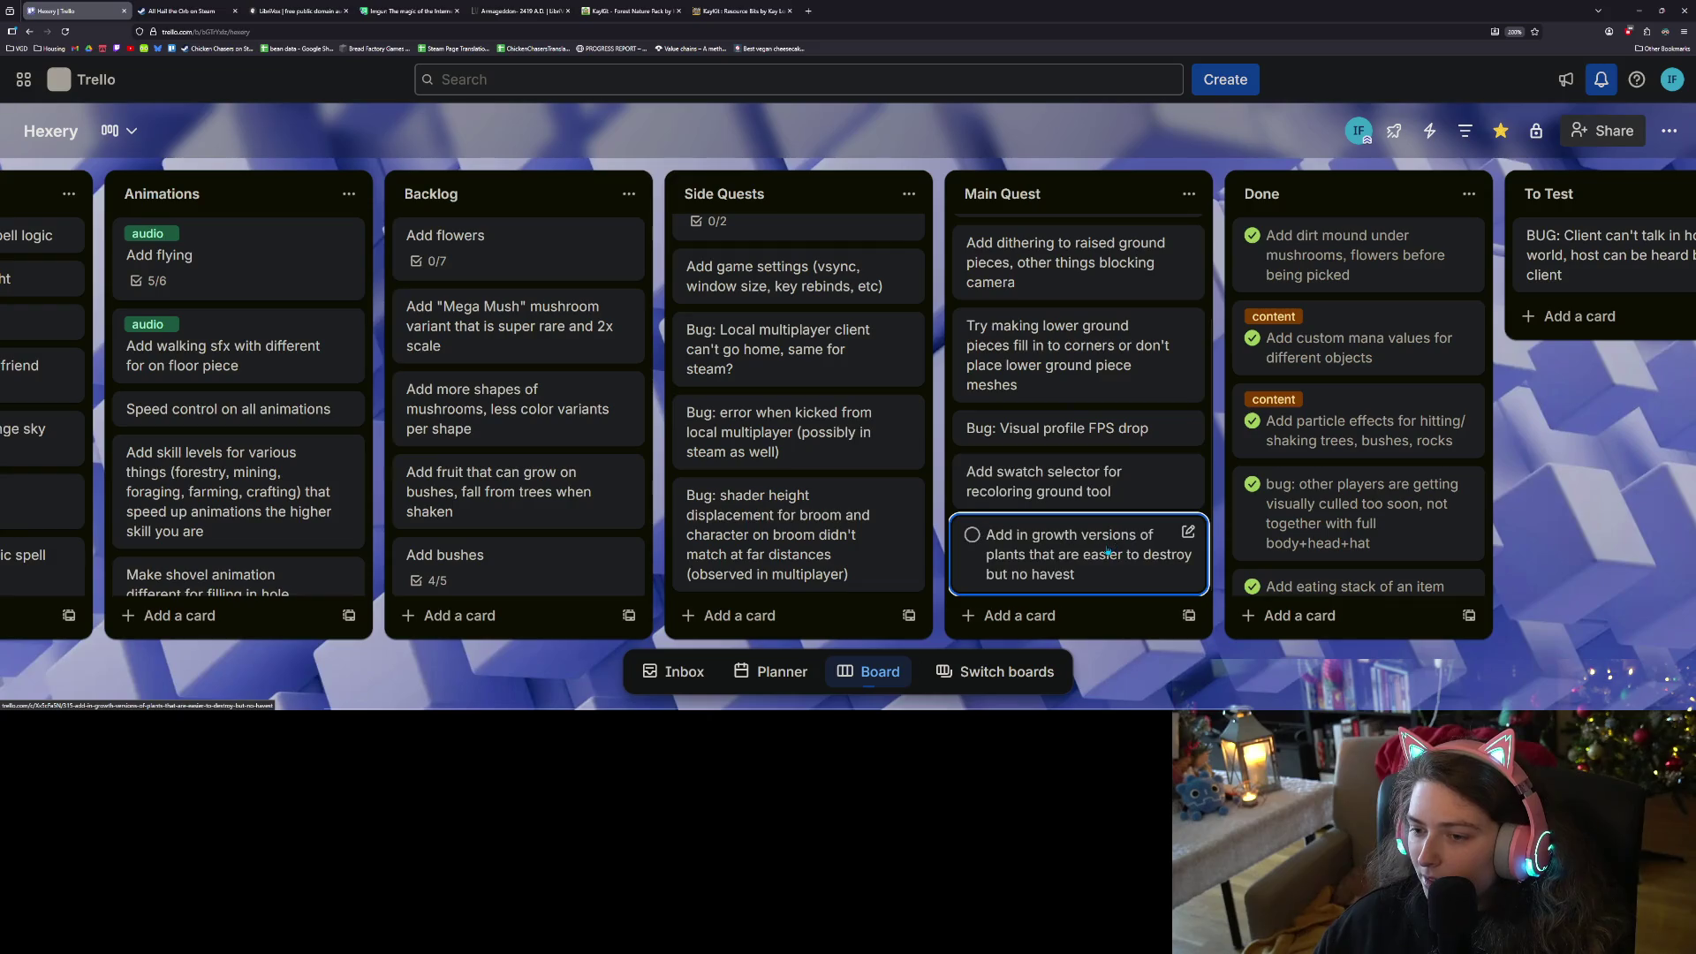
left_click(1639, 10)
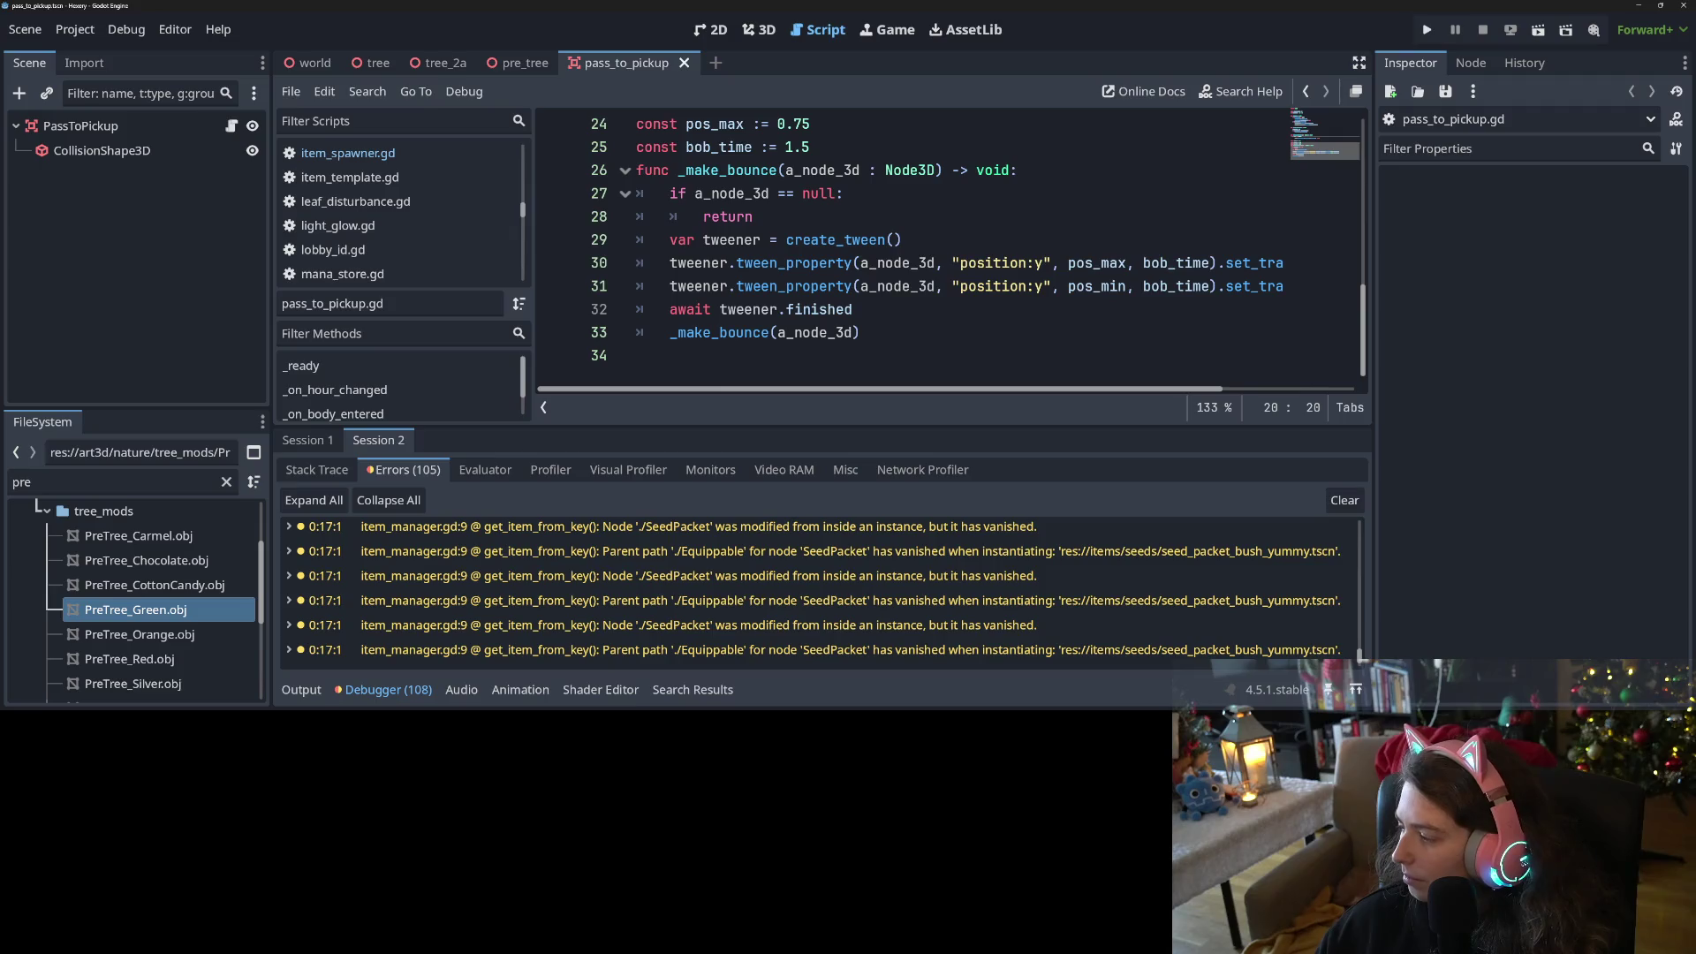
Check the 36 changed tree-model files in GitHub Desktop, then return to the Hexery Trello board
key("alt+Tab")
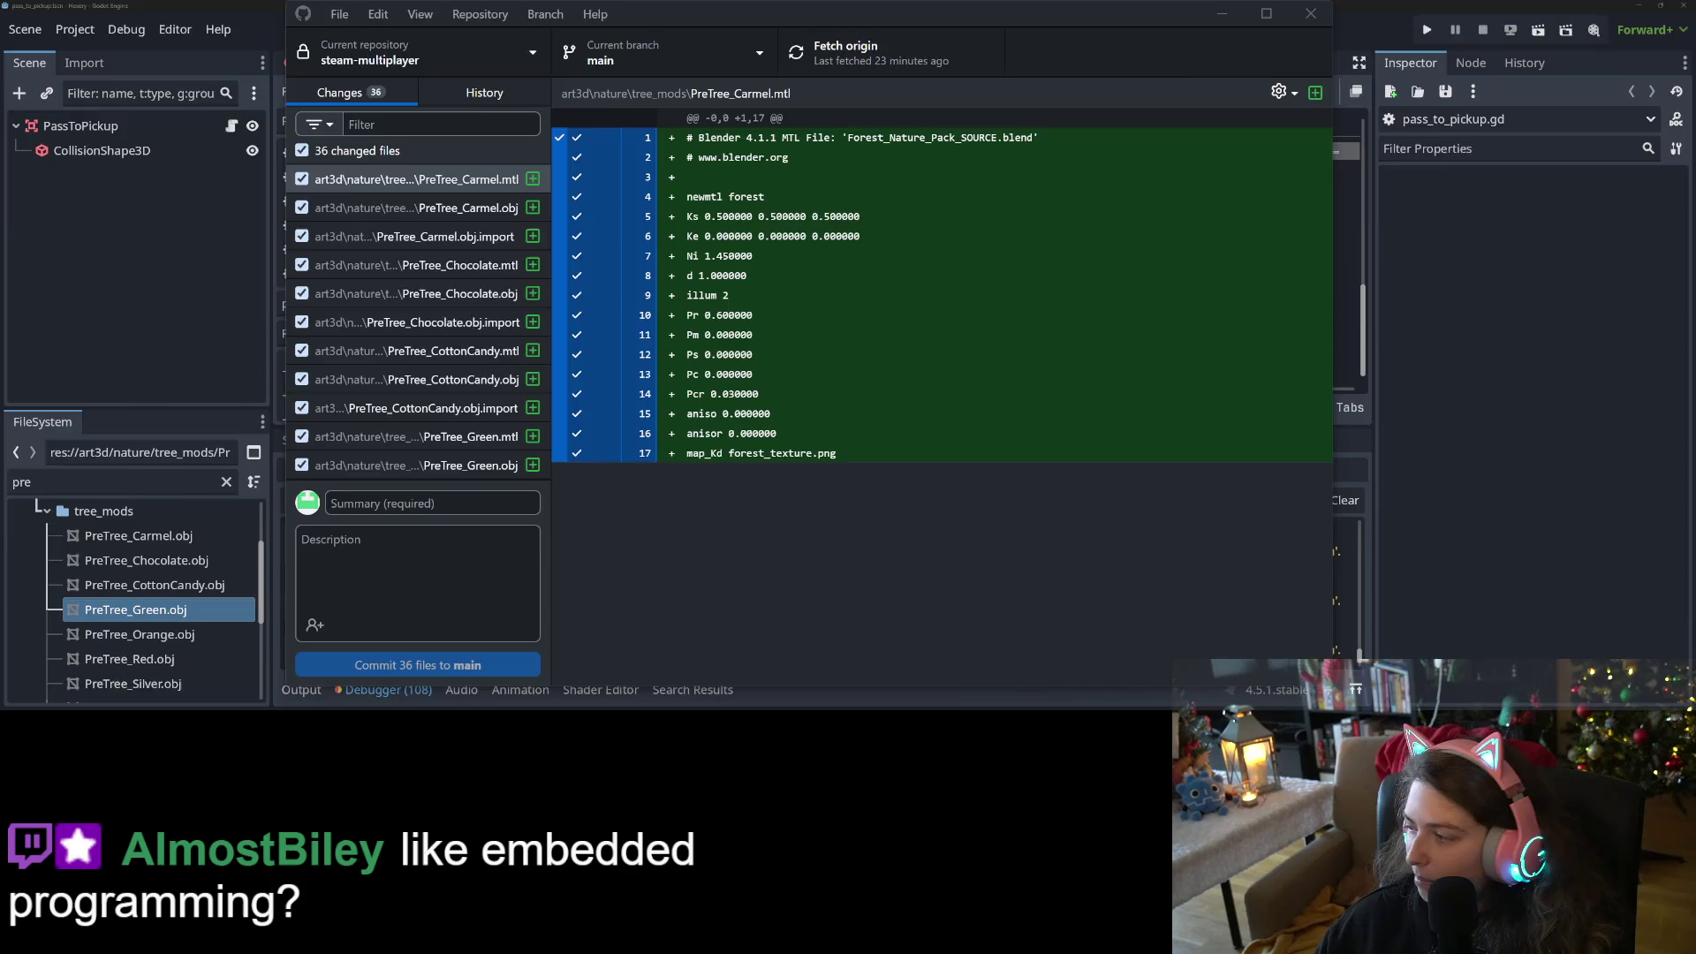
key("alt+Tab")
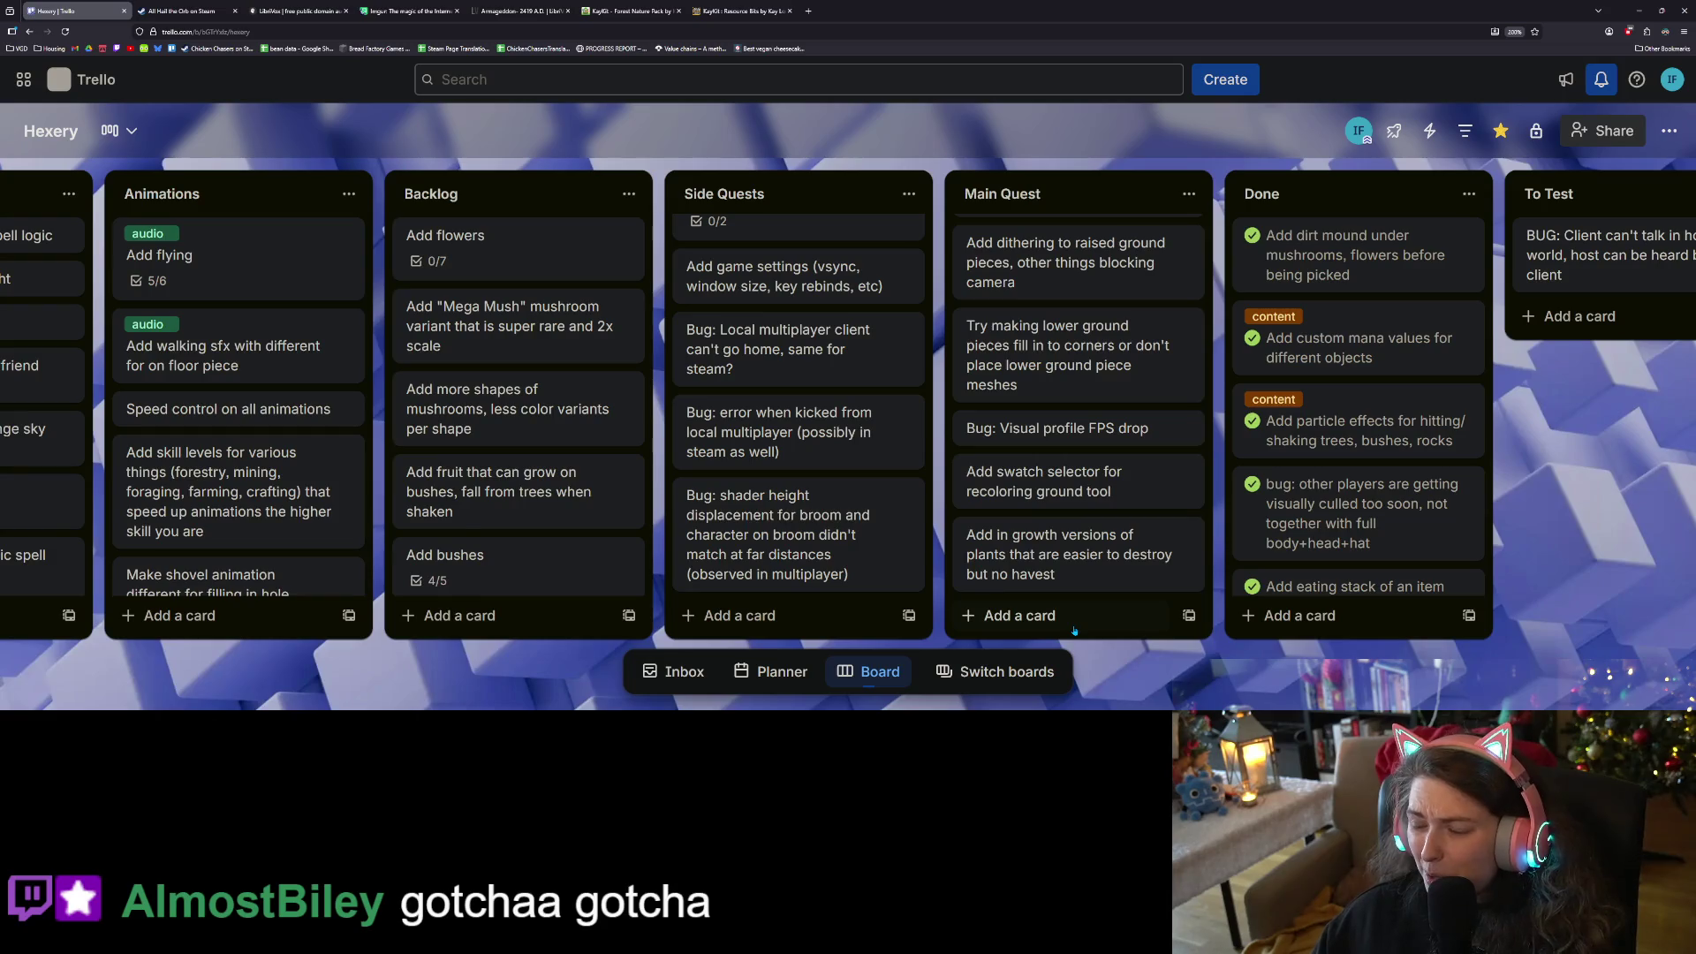
Add a Side Quests bug card: music didn't change songs when speeding time in the chair
left_click(1127, 628)
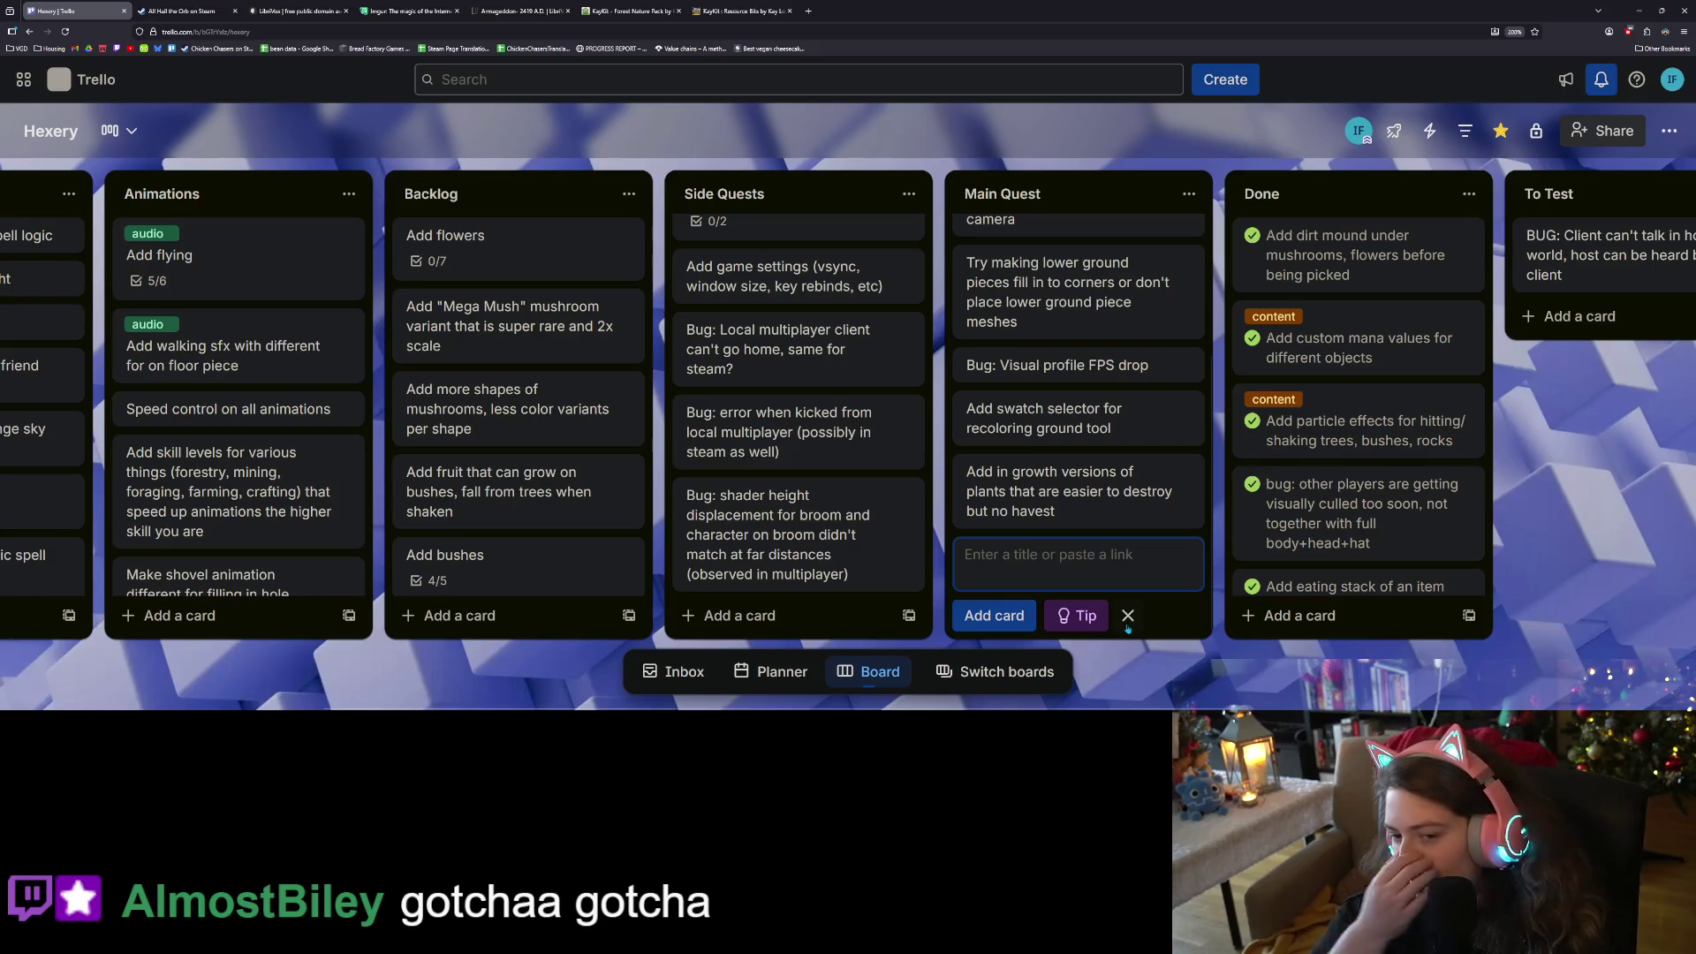
left_click(1127, 619)
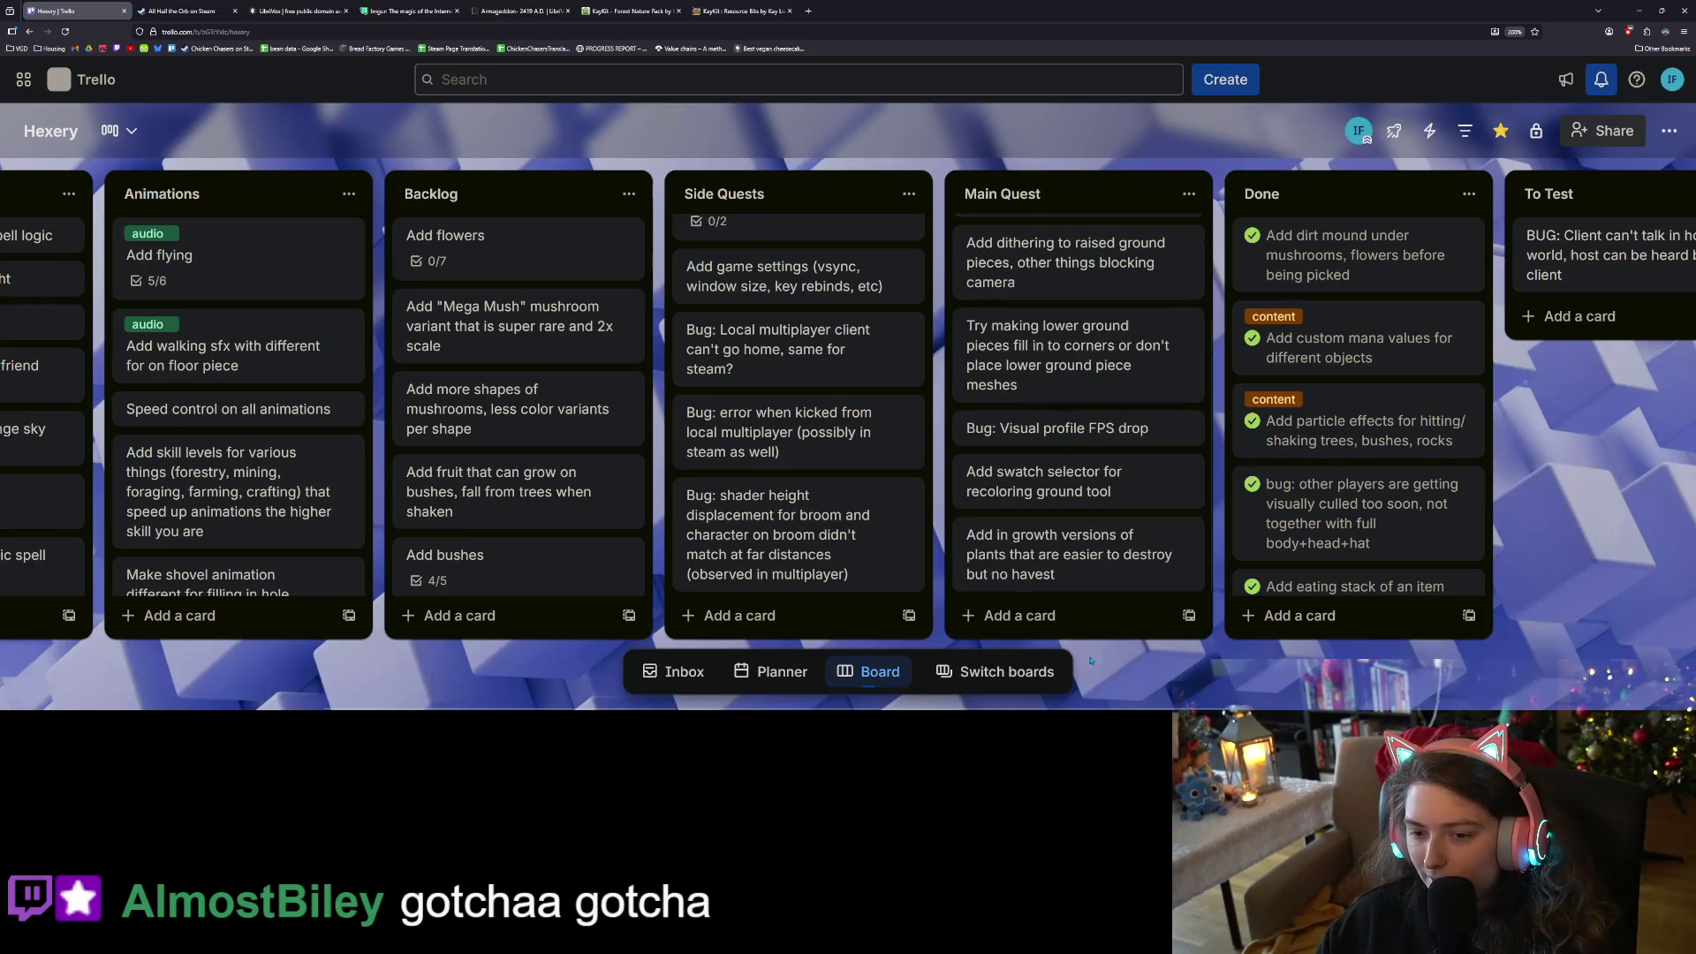
left_click(742, 615)
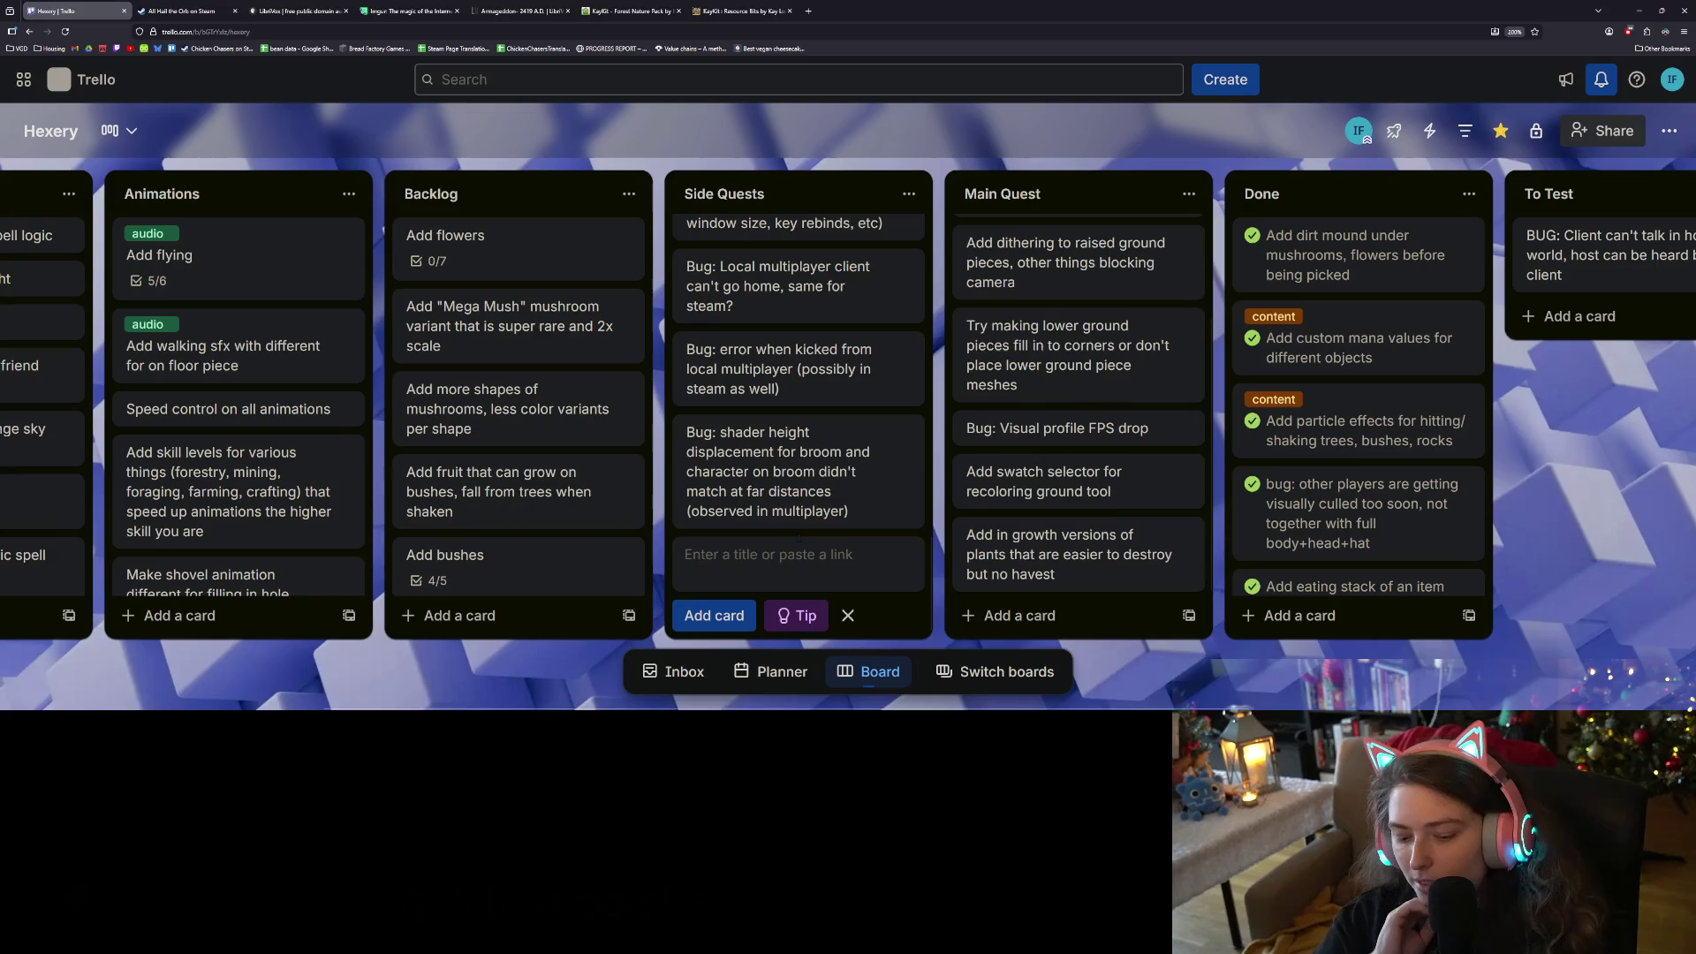
type("bug:")
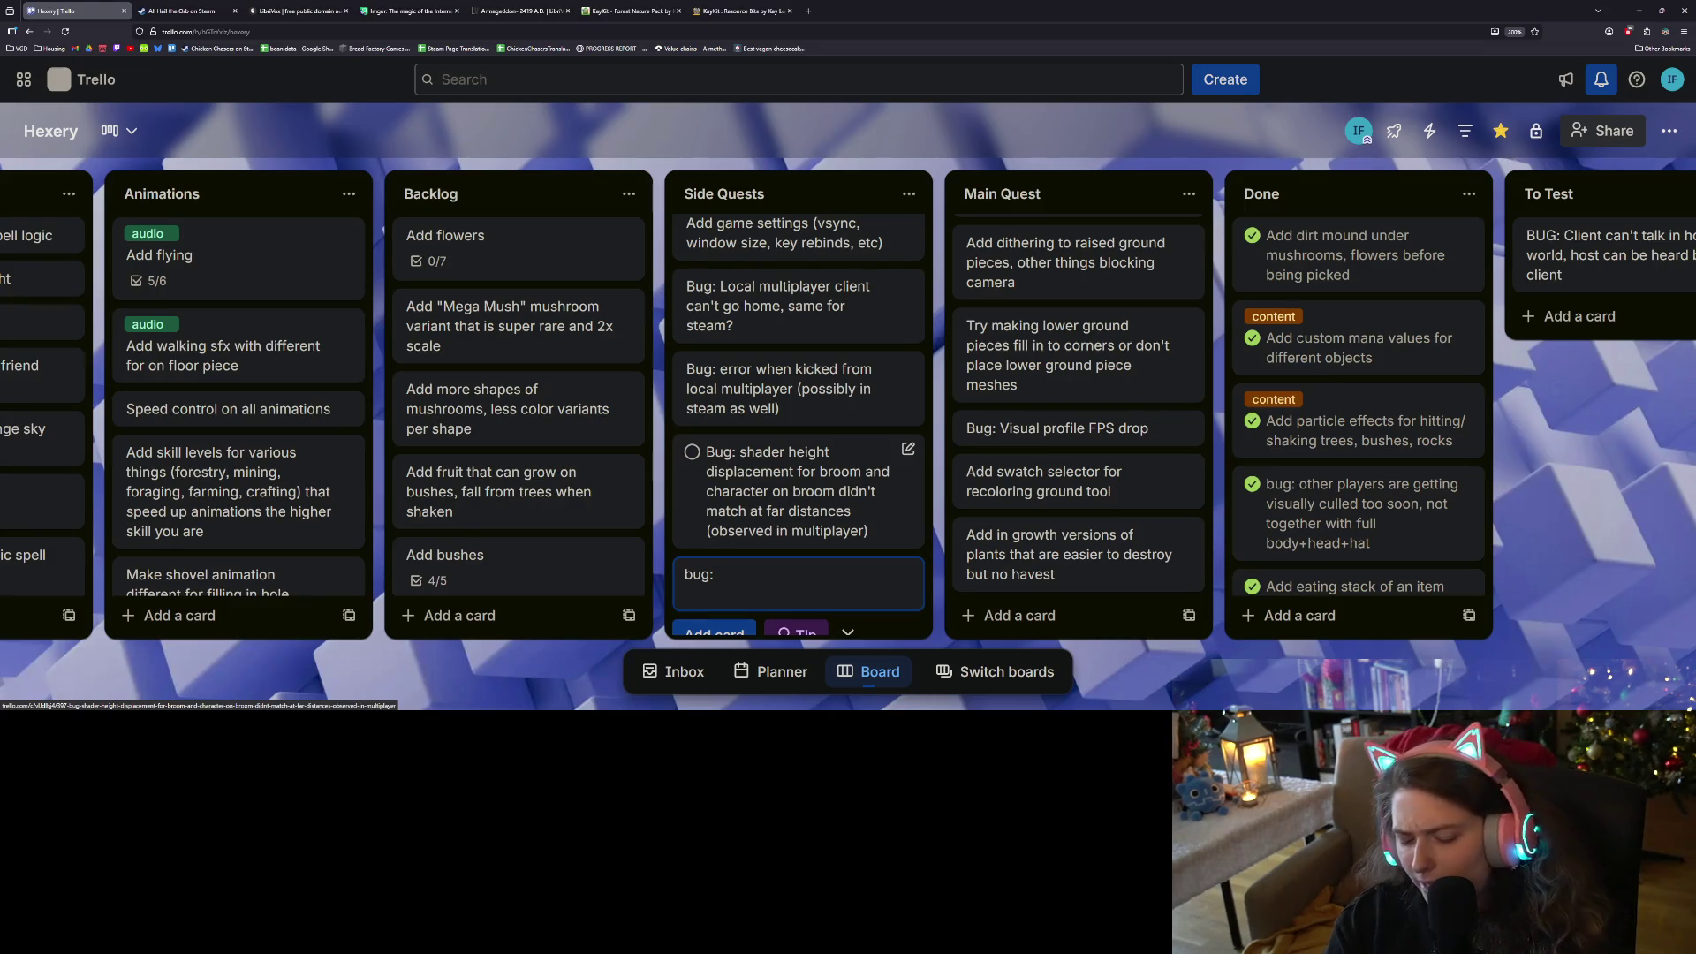
type(" music didnt'")
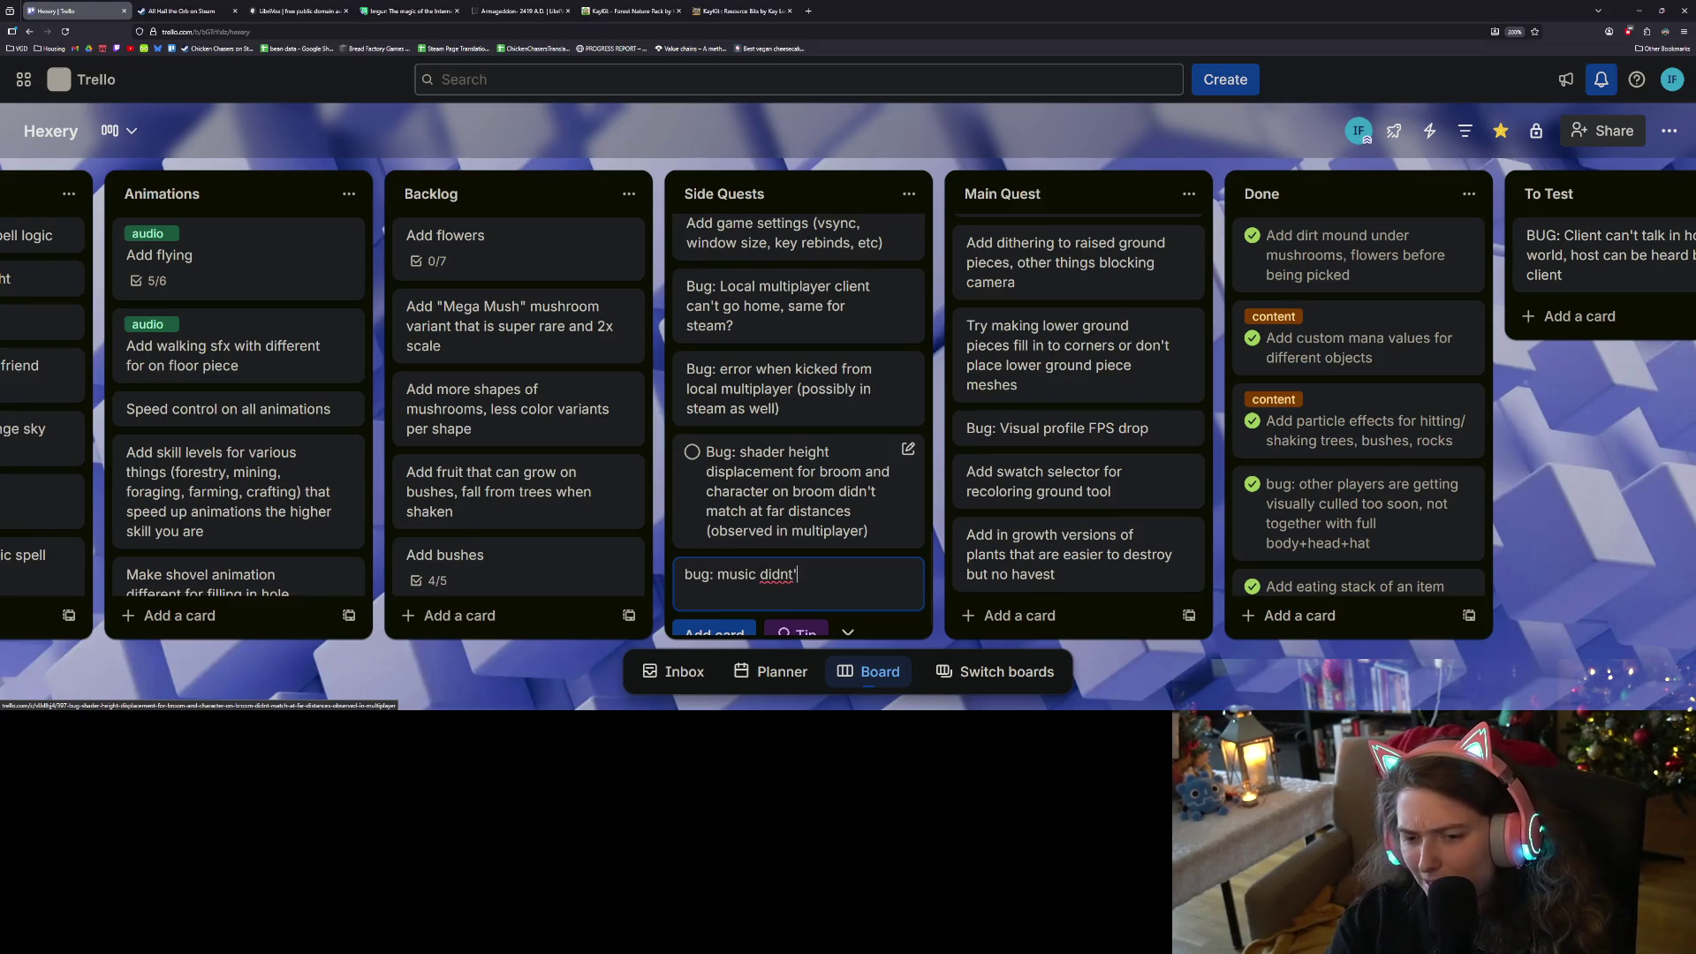
key("BackSpace")
key("BackSpace")
type("'t chang")
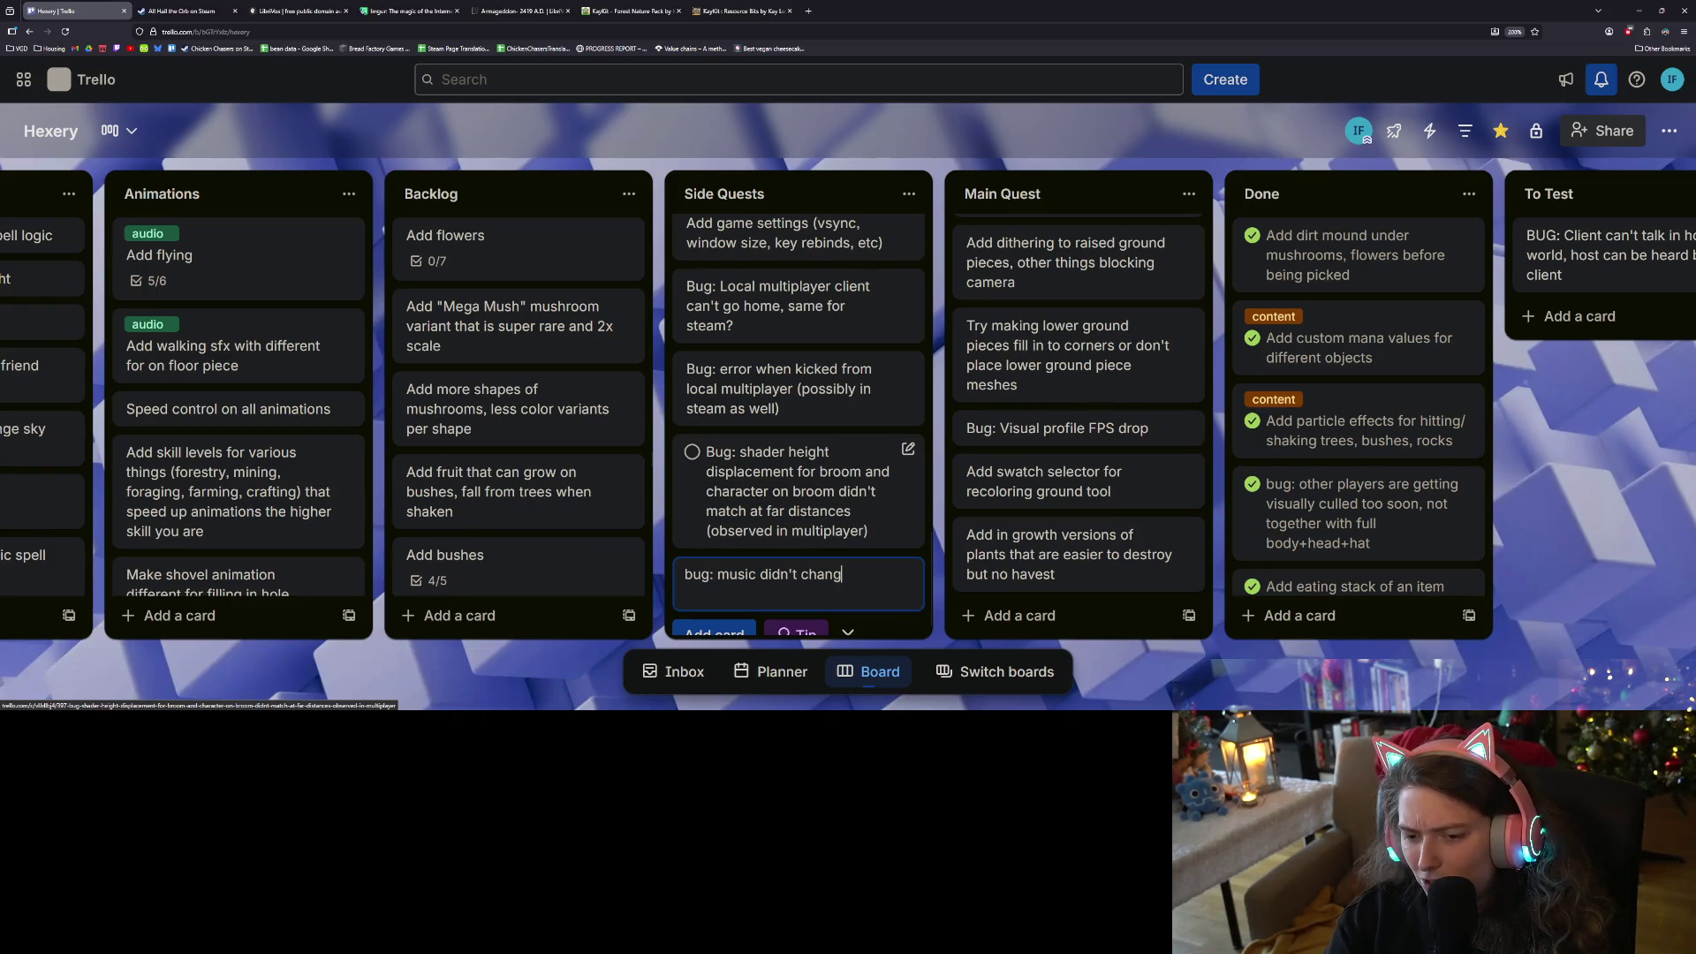
type("e songs when sp")
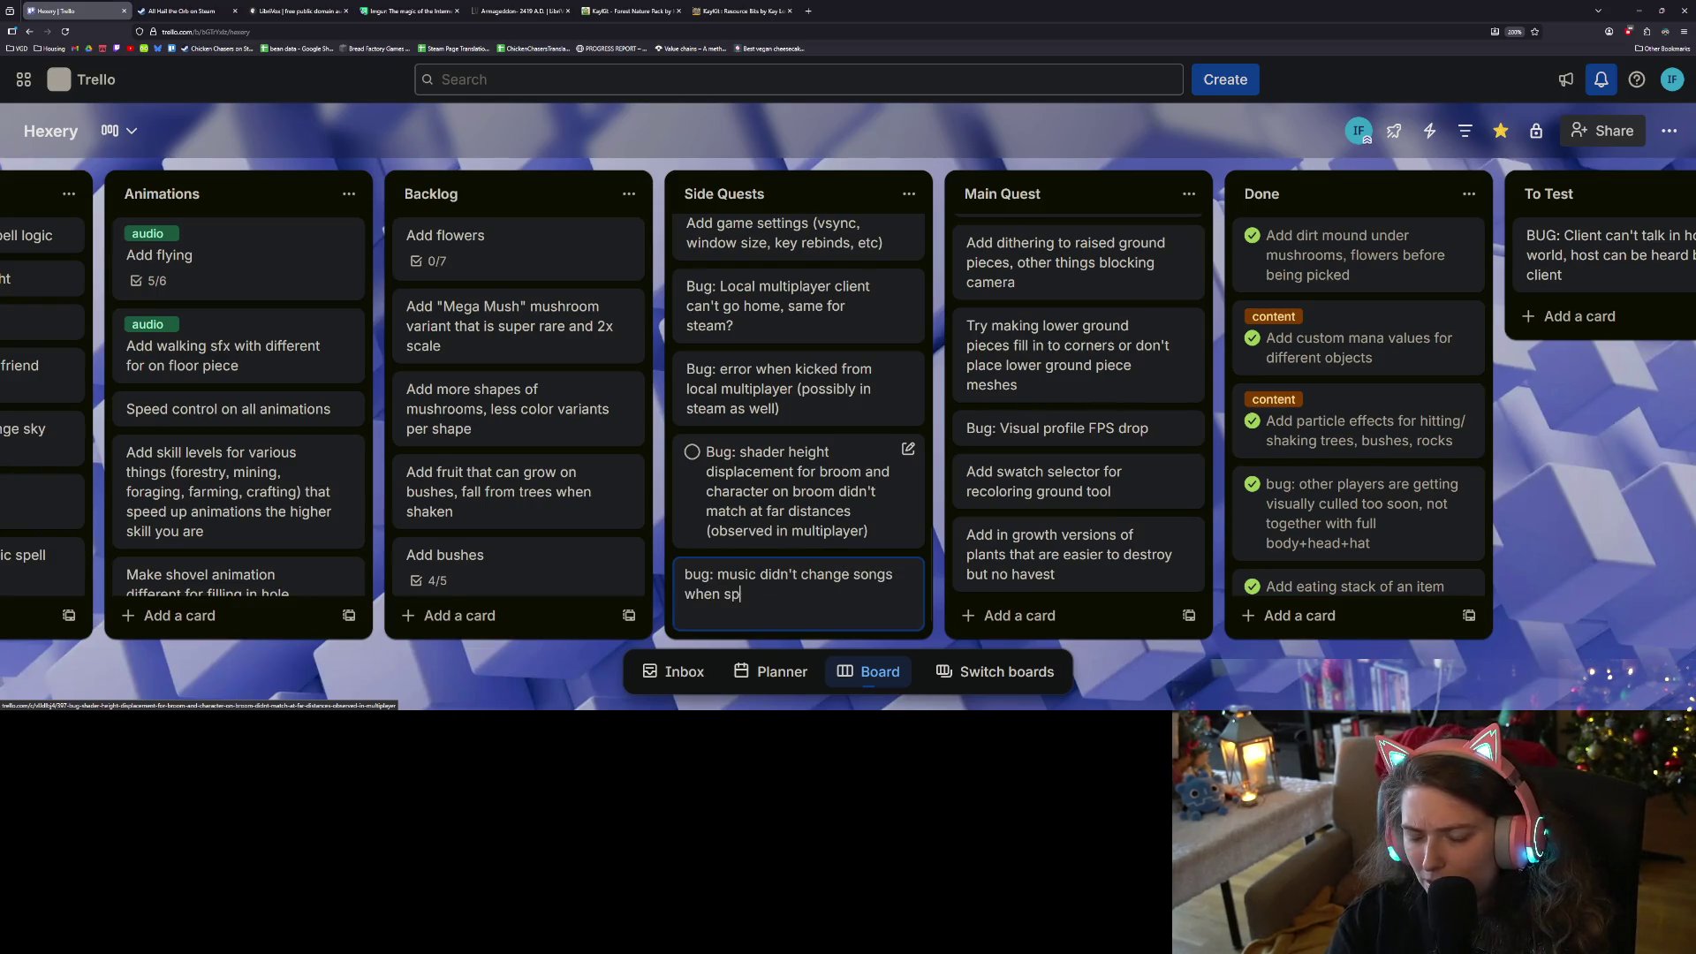
type("eeding time in ")
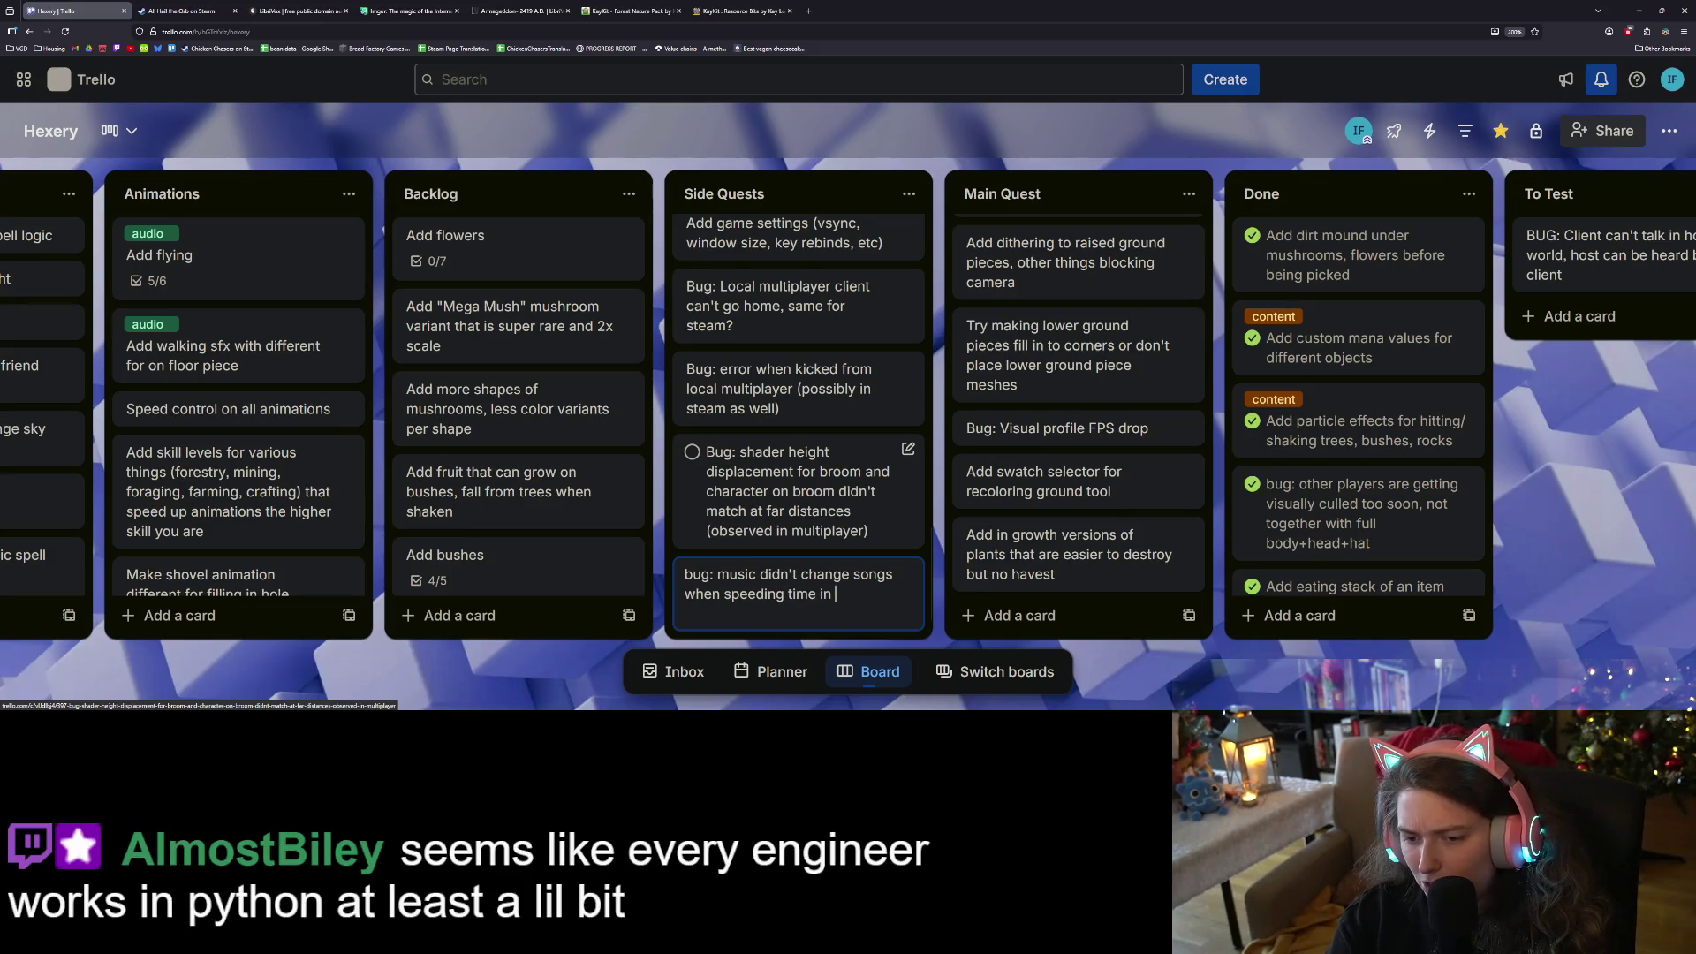
type("chai p")
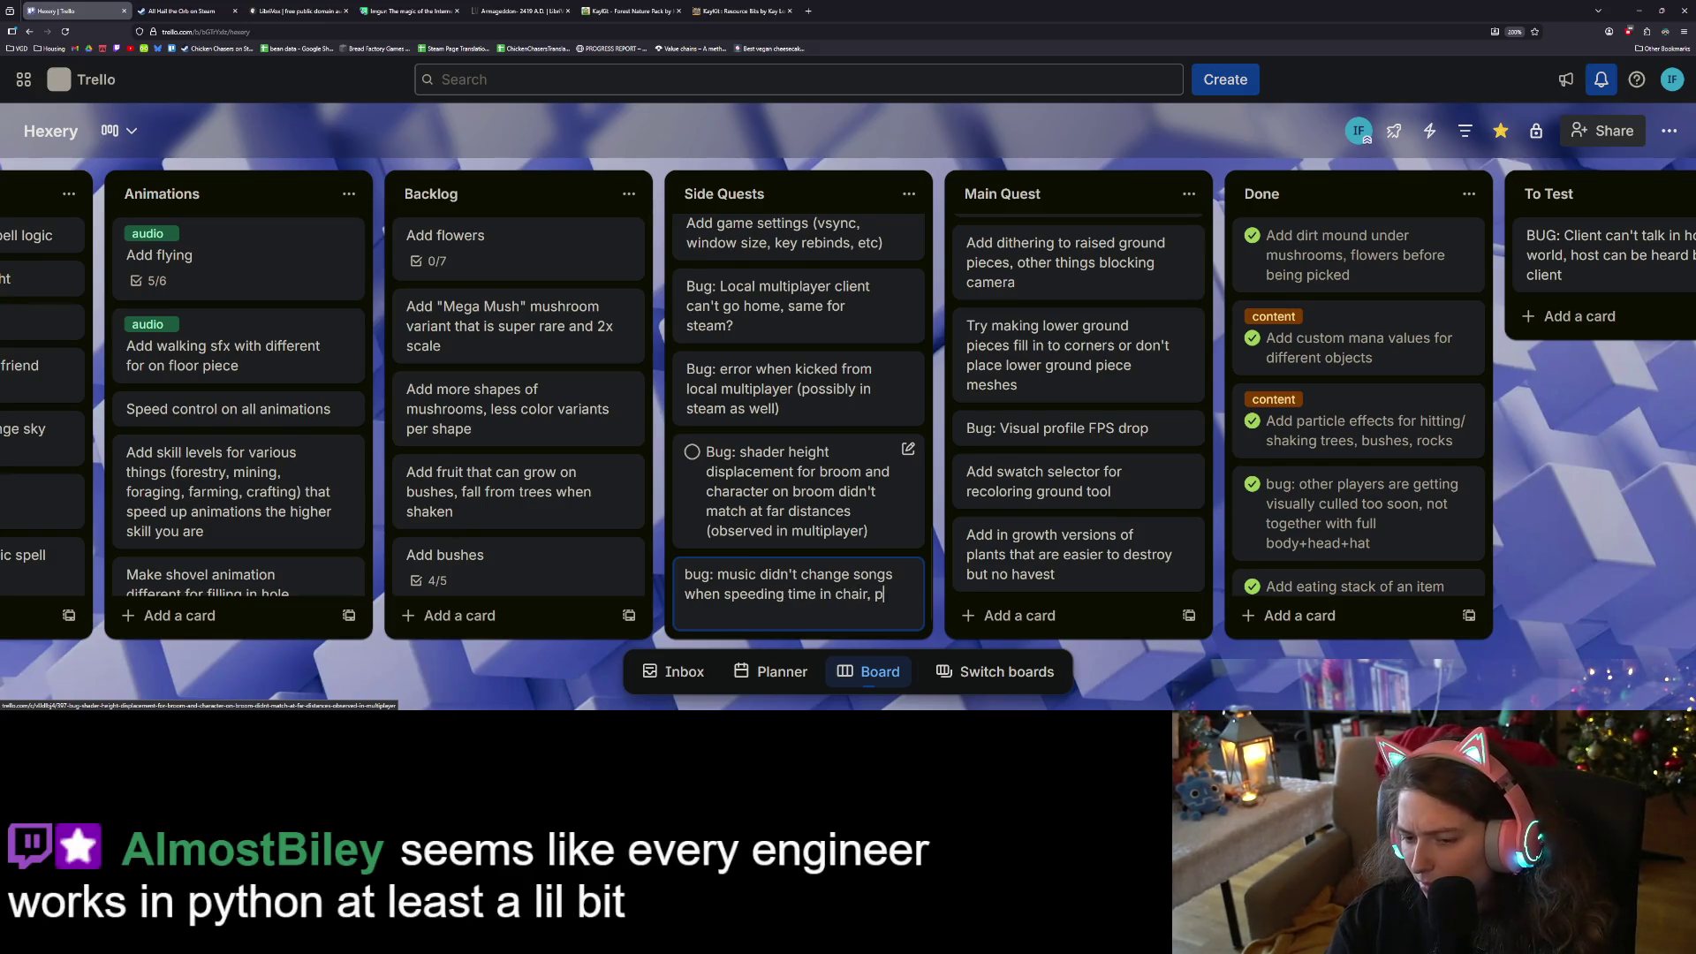
type("oplay")
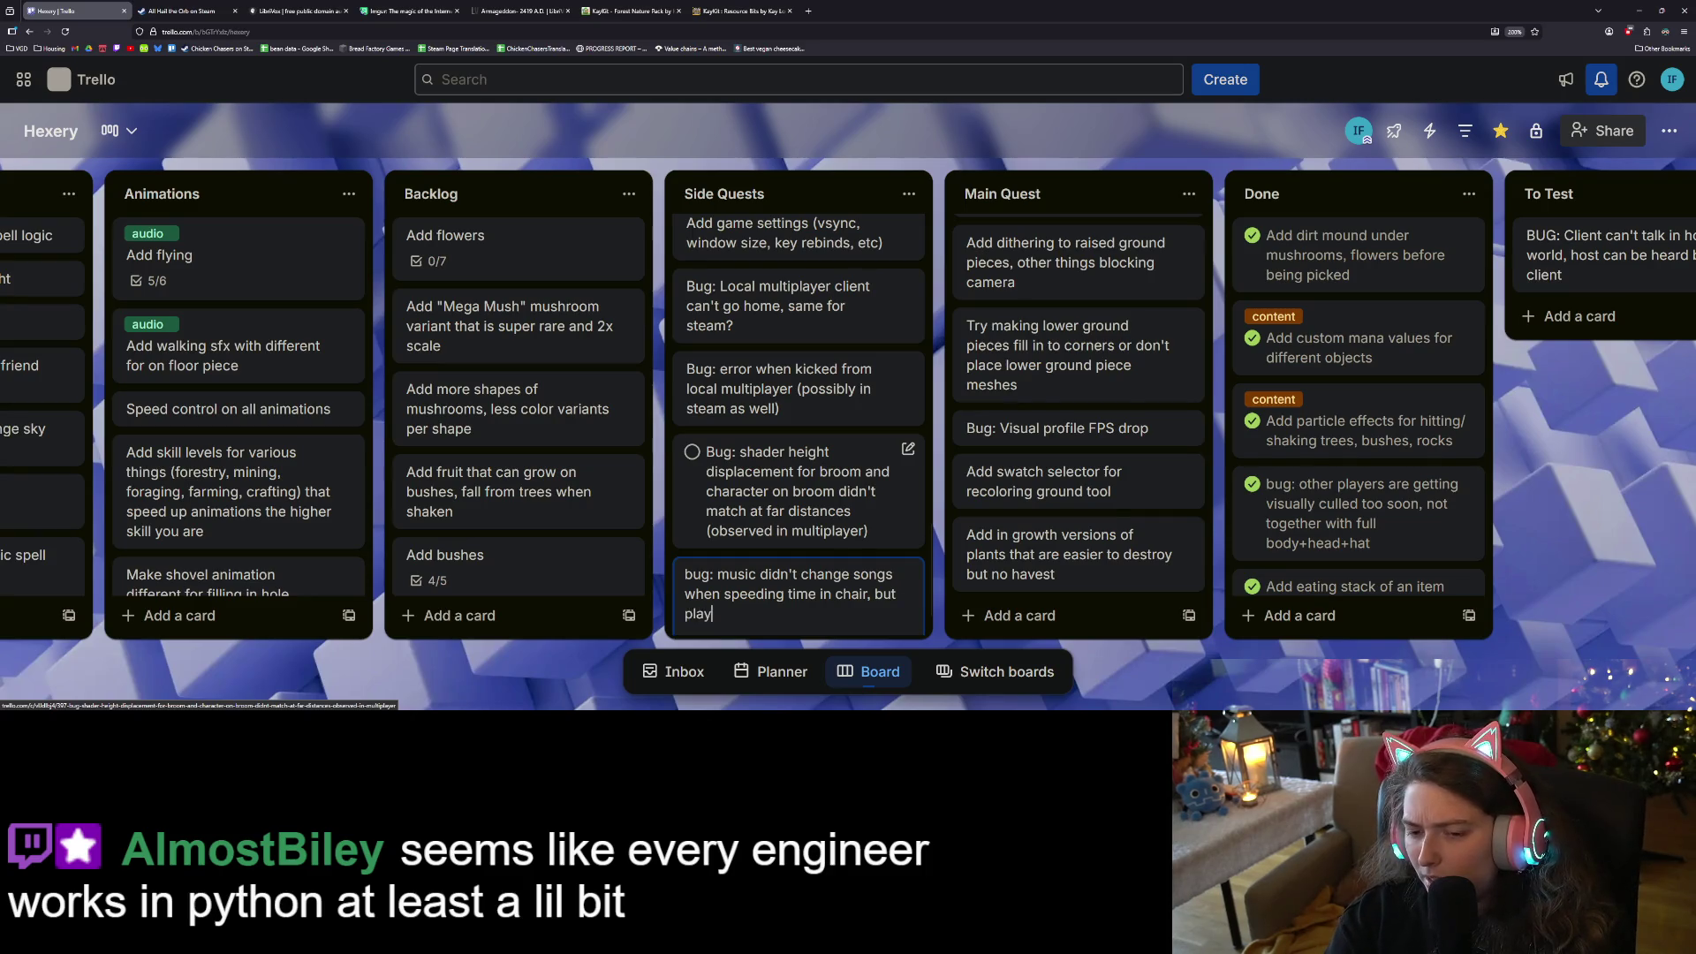
type("st said it ch")
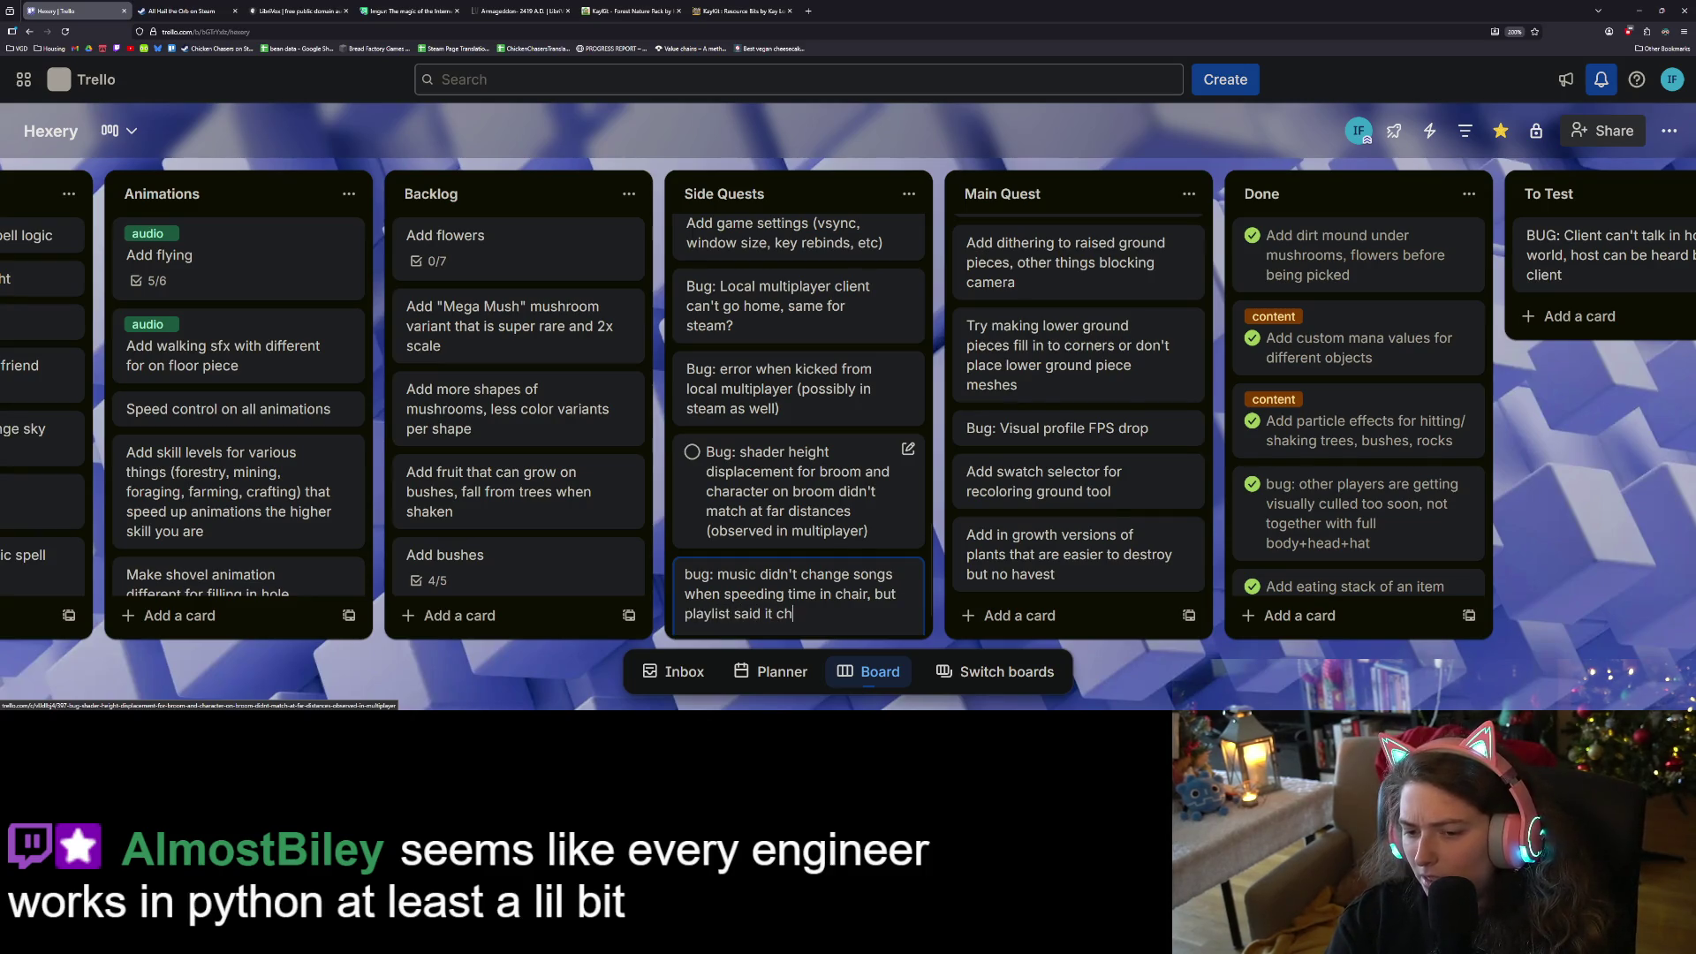
type("anged")
key("Return")
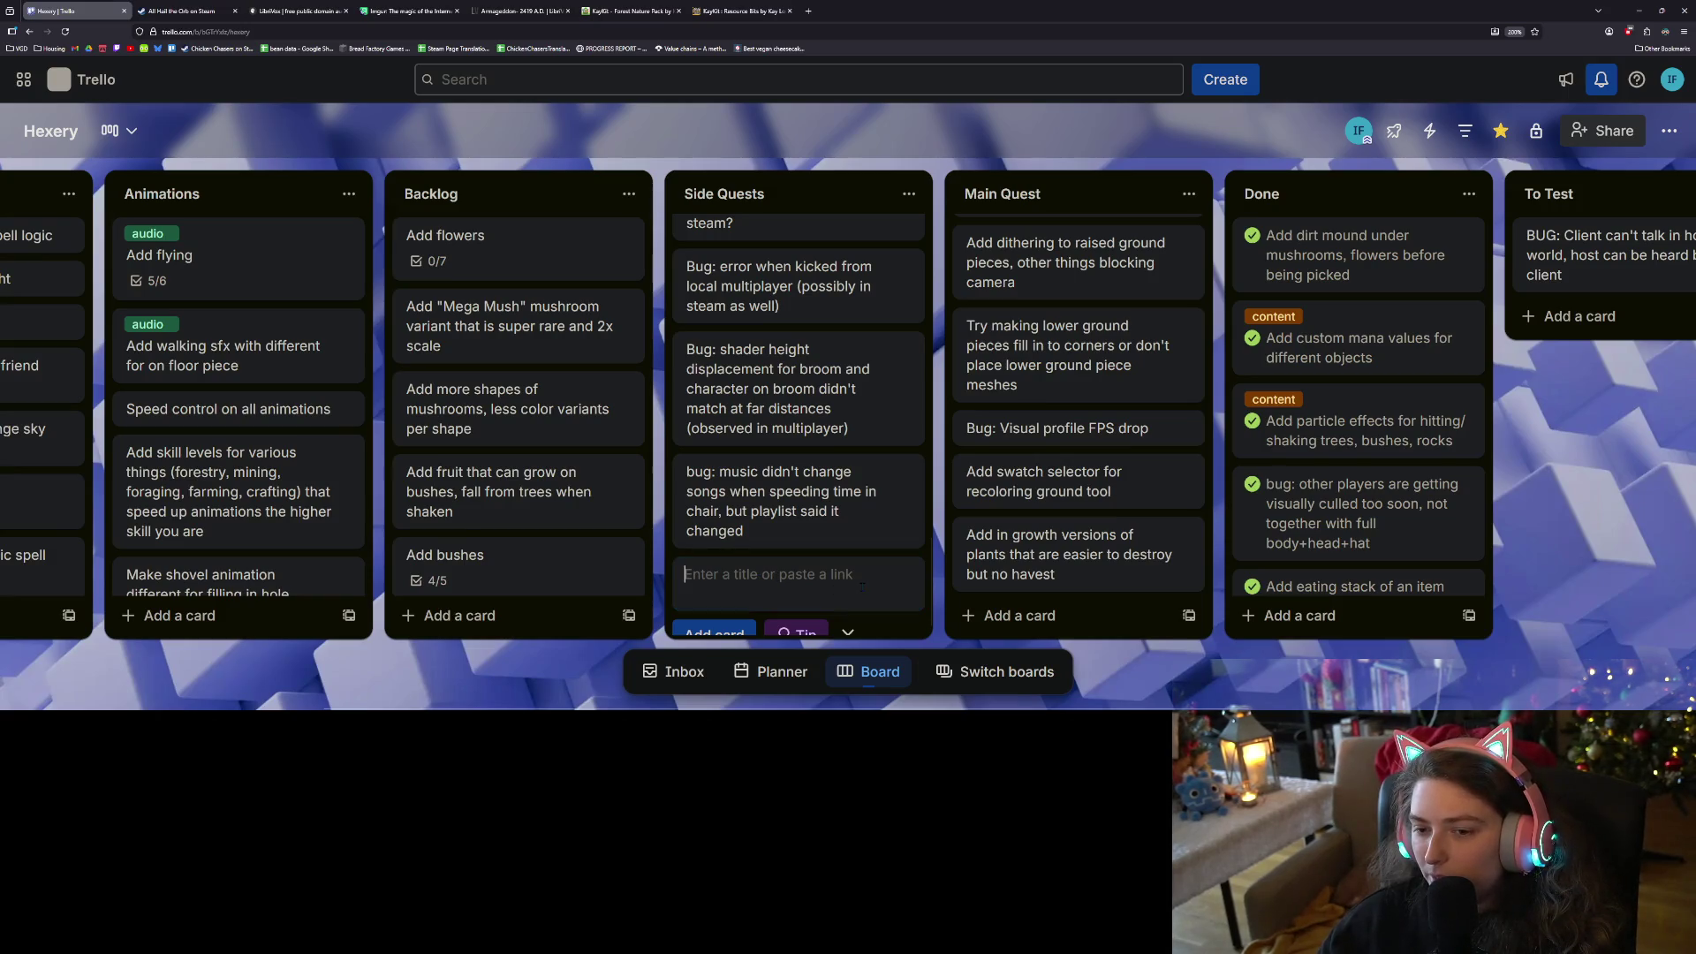
Add the Side Quests card 'bug: seed packet inheritance change needs more cleaning' and close the composer
scroll(866, 578, "down", 1)
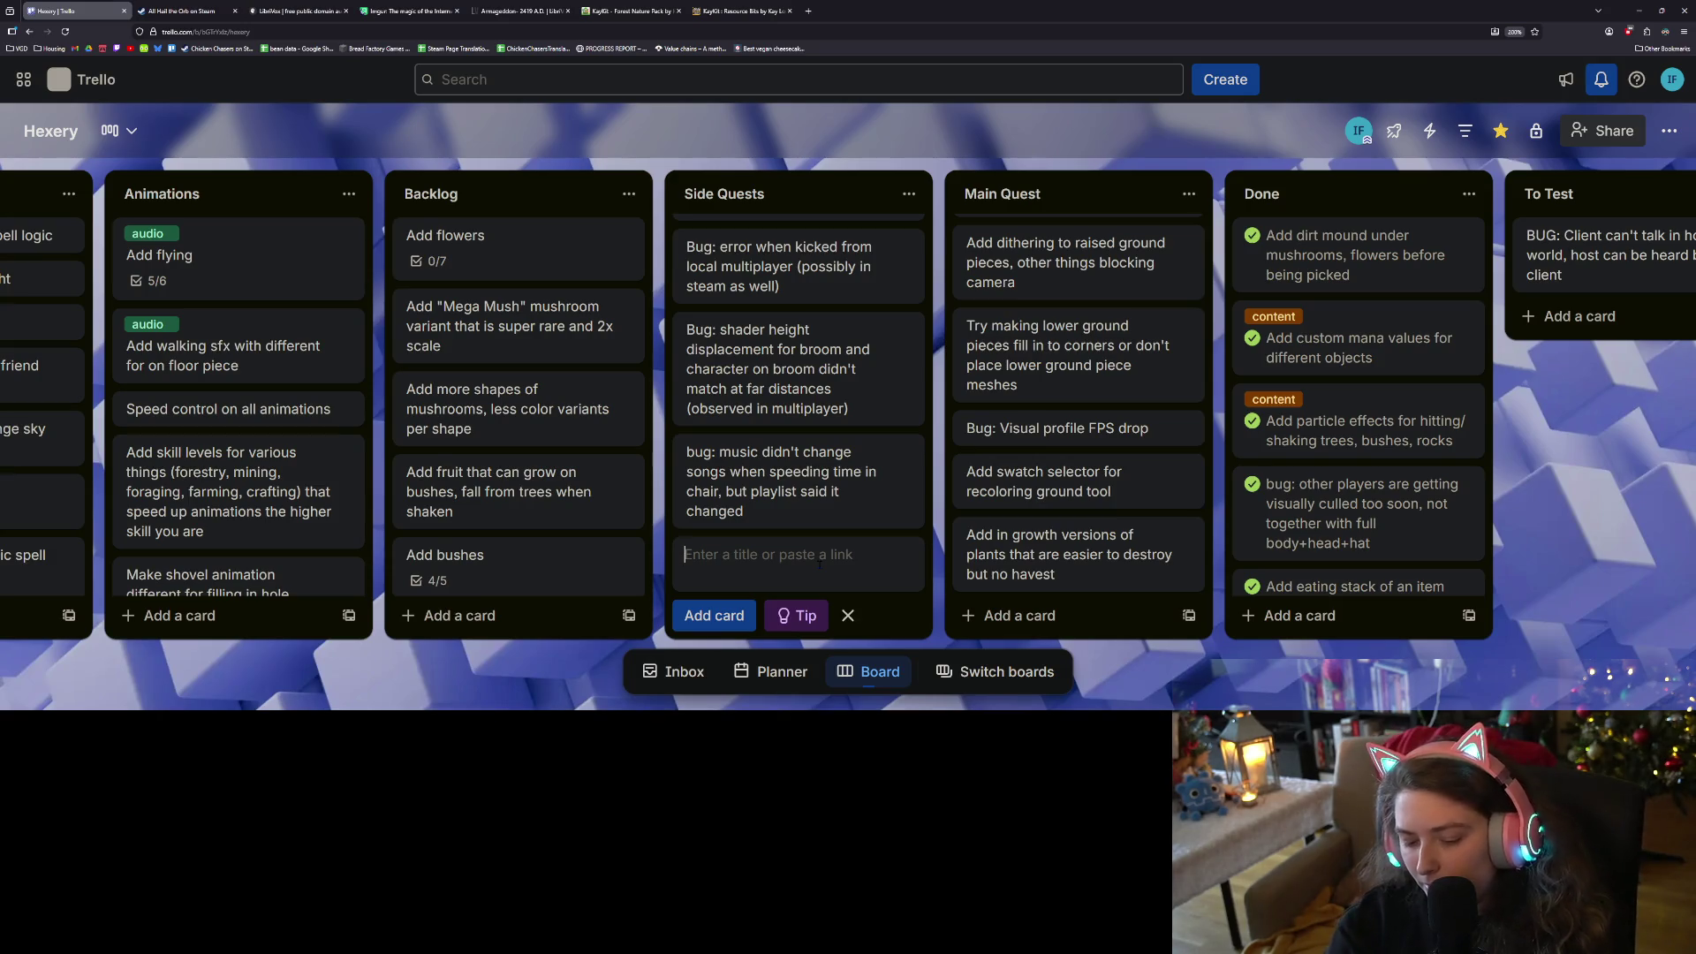
type("bug: se")
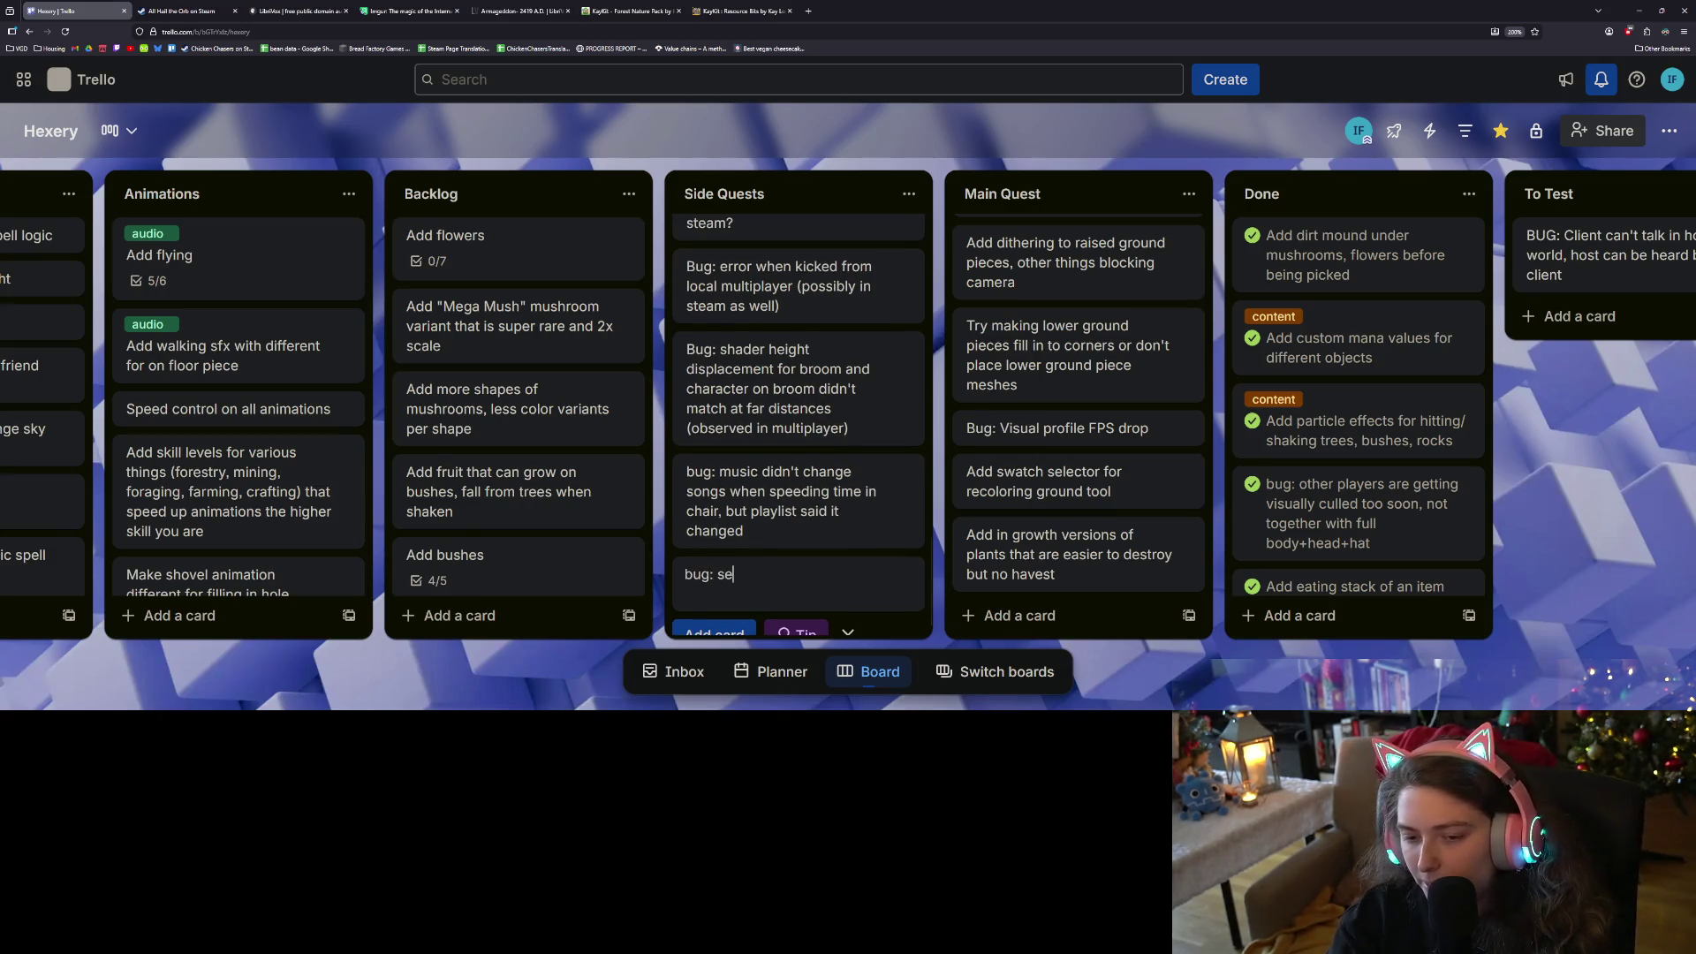
type("ed packet in")
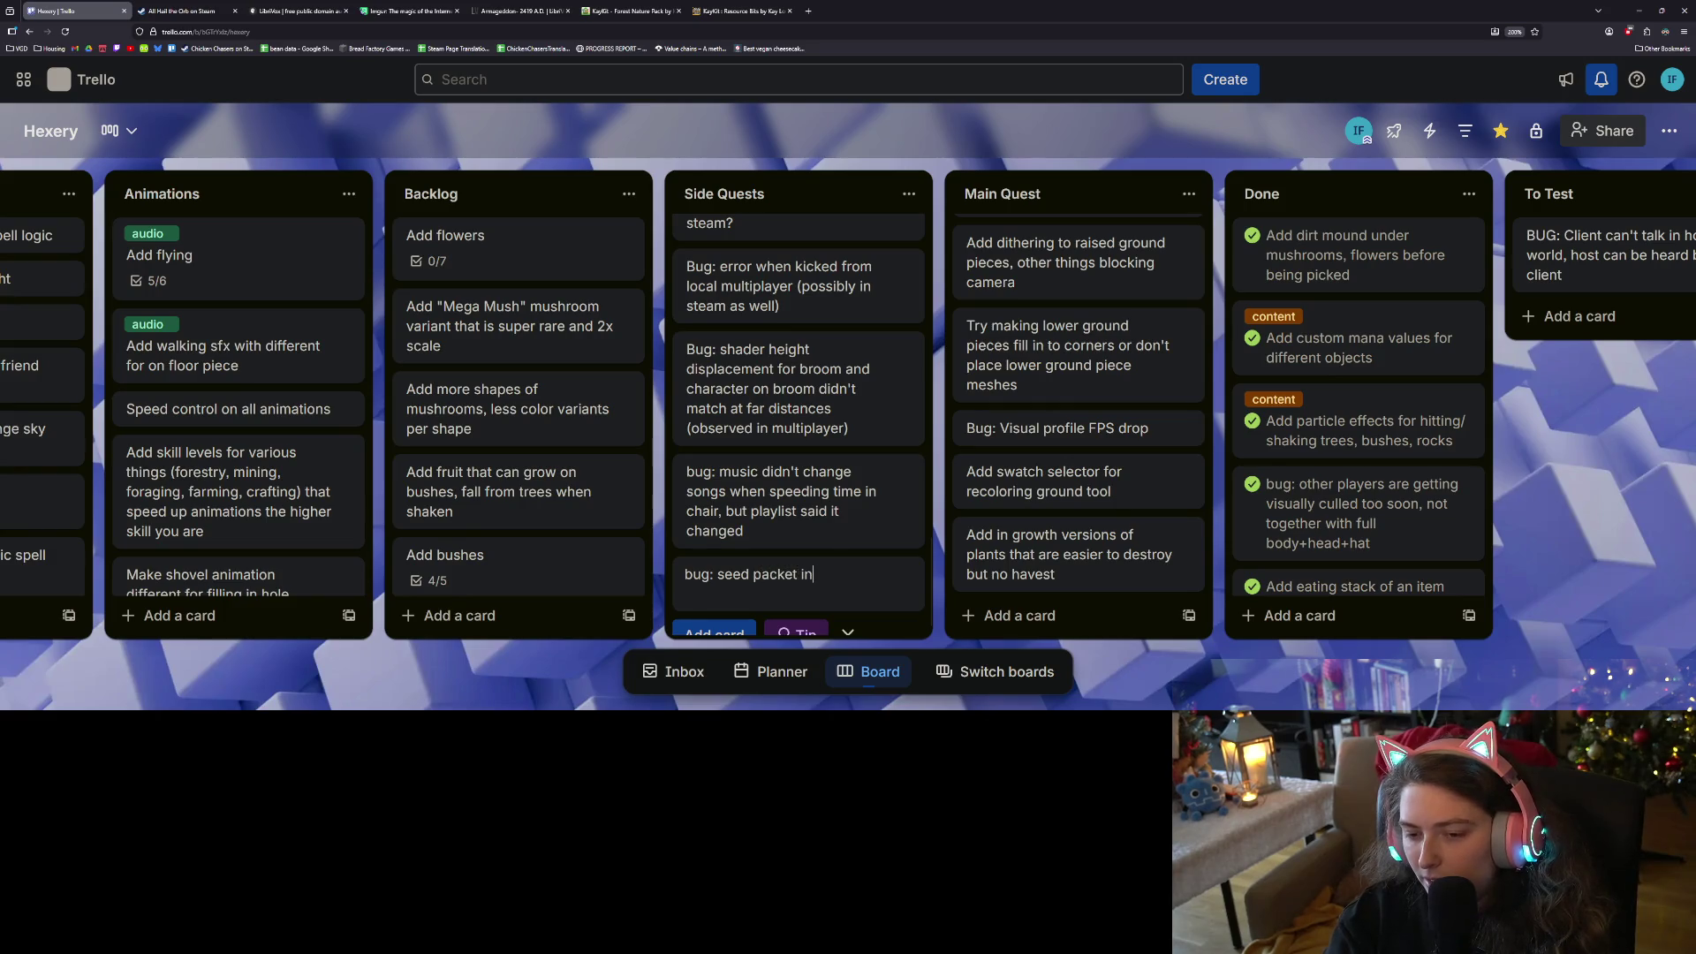
type("heritance")
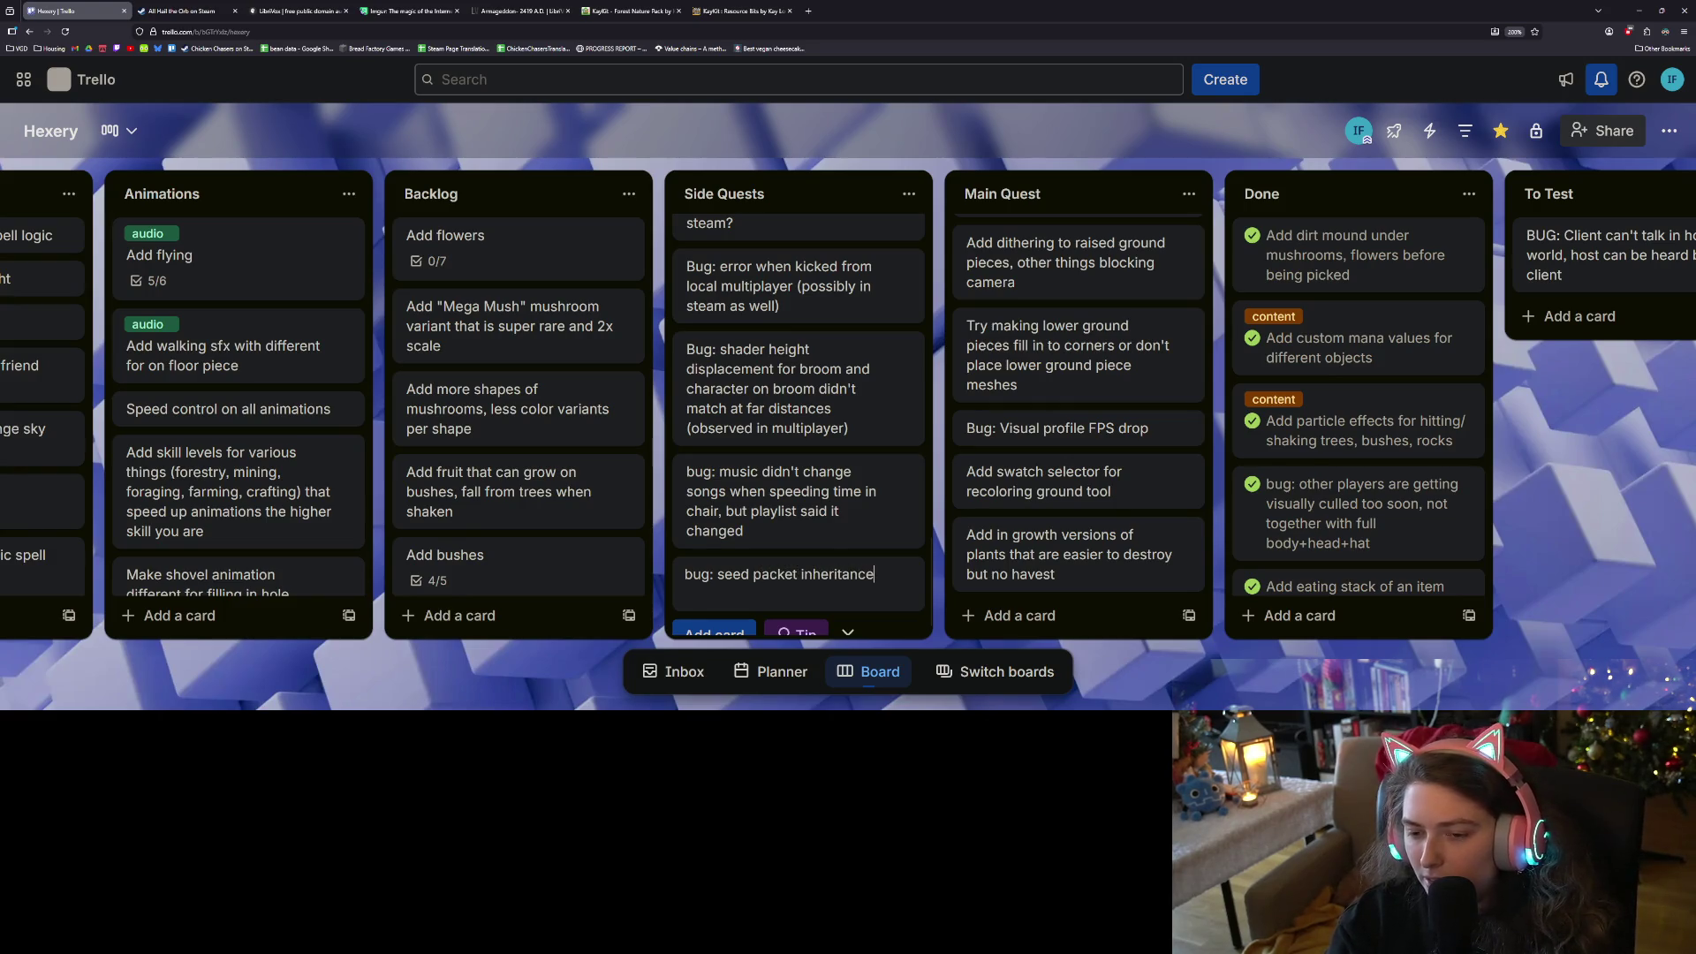
type(" change nee")
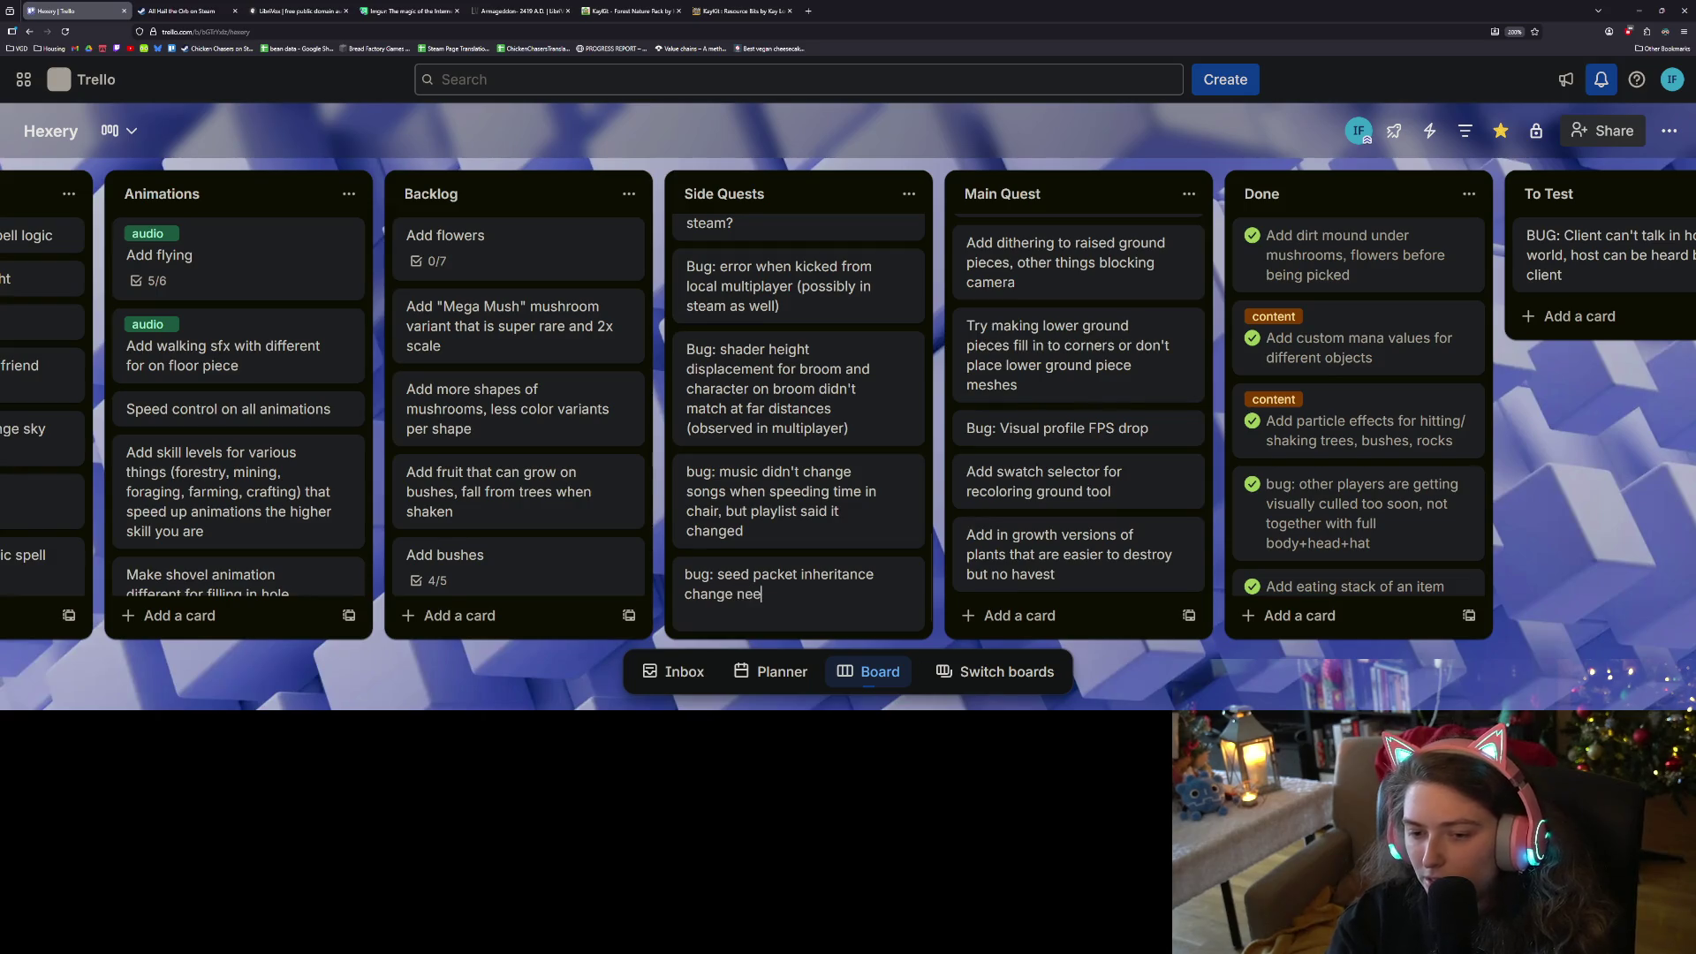
type("ds more cleaning")
key("Return")
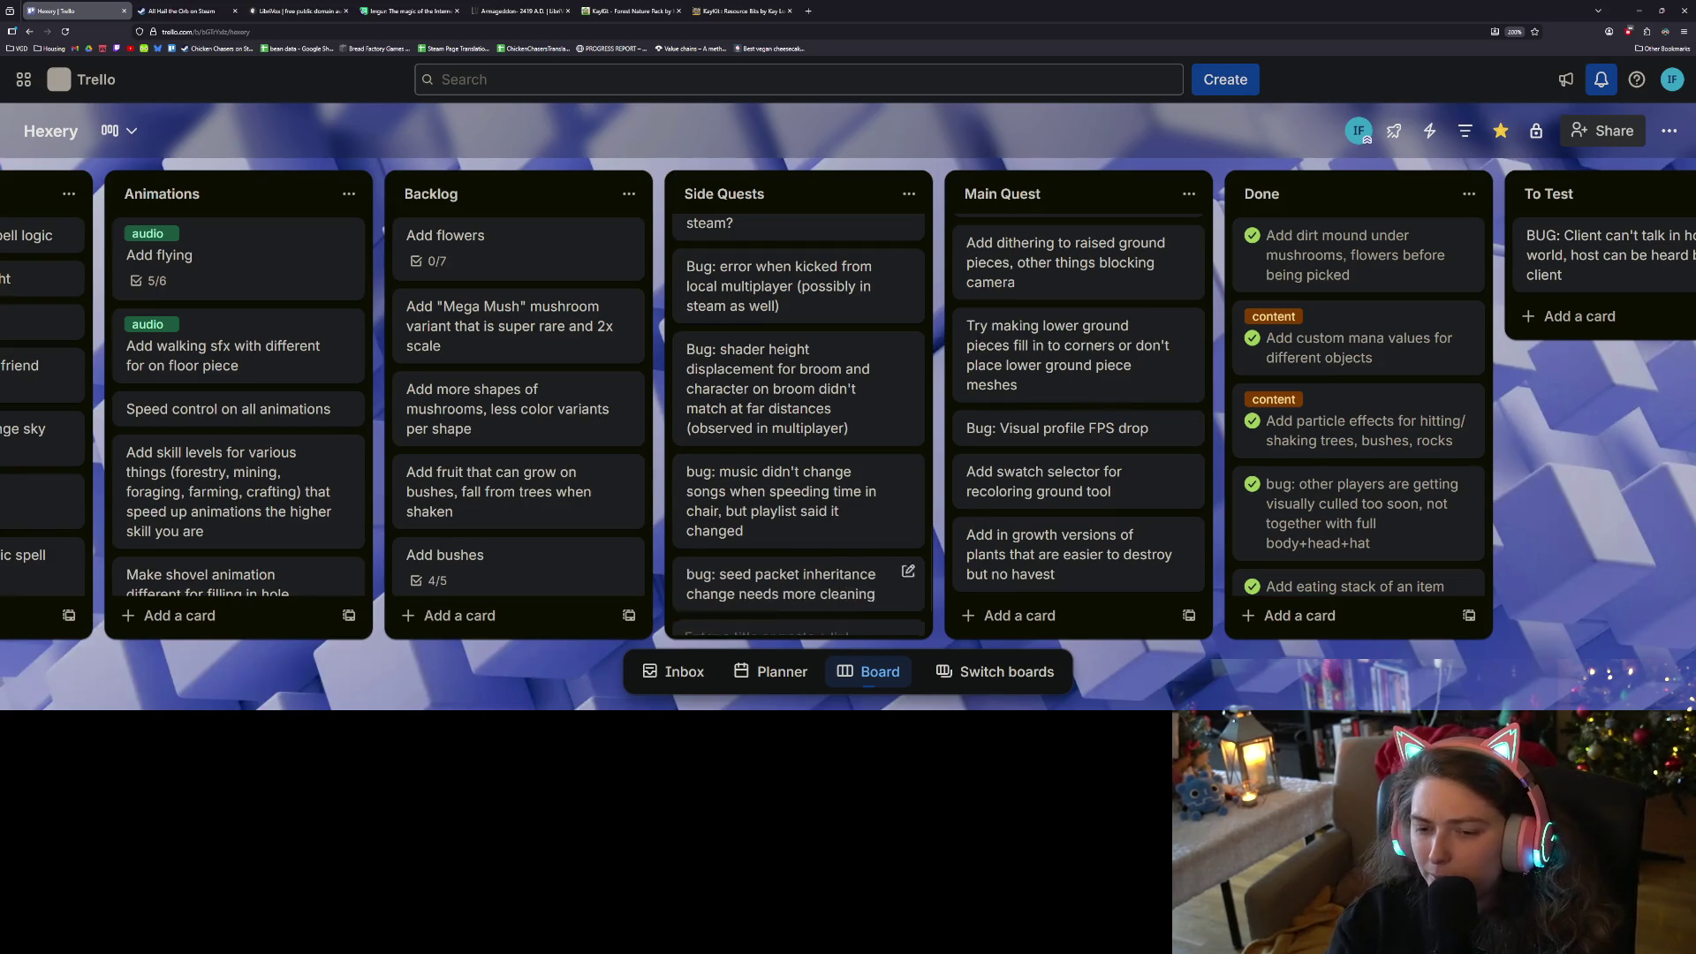
left_click(1147, 676)
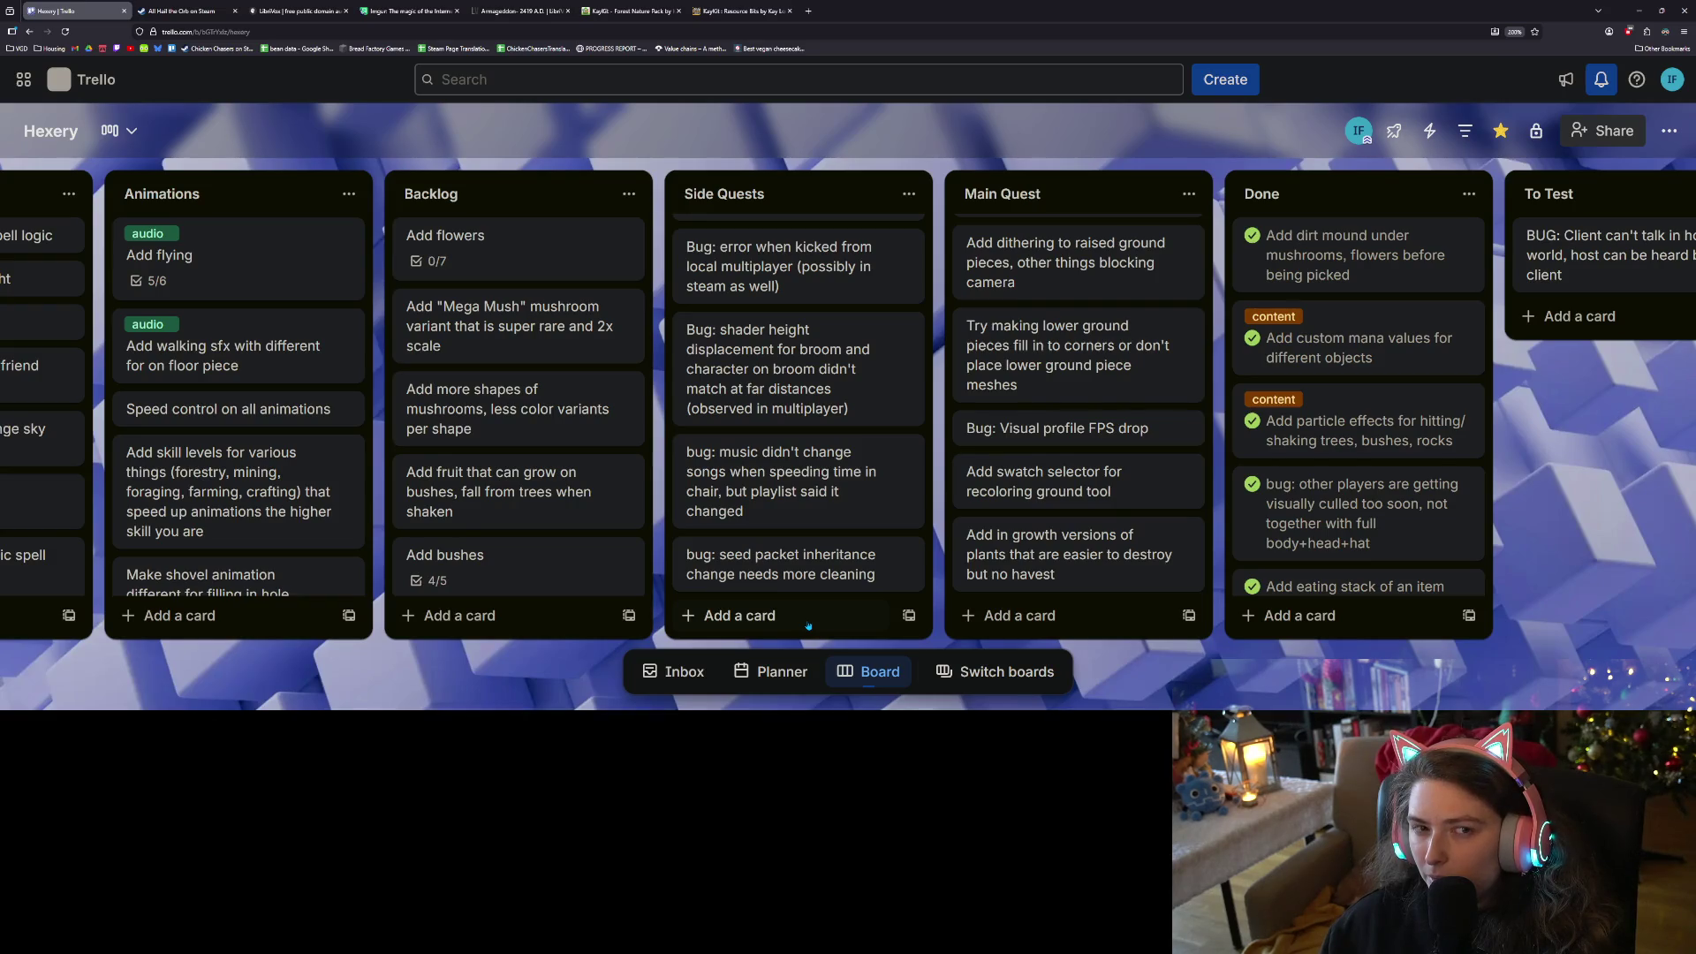
In Godot's pre_tree.gd, delete the empty line 22 inside _chop_tree and save
left_click(1639, 9)
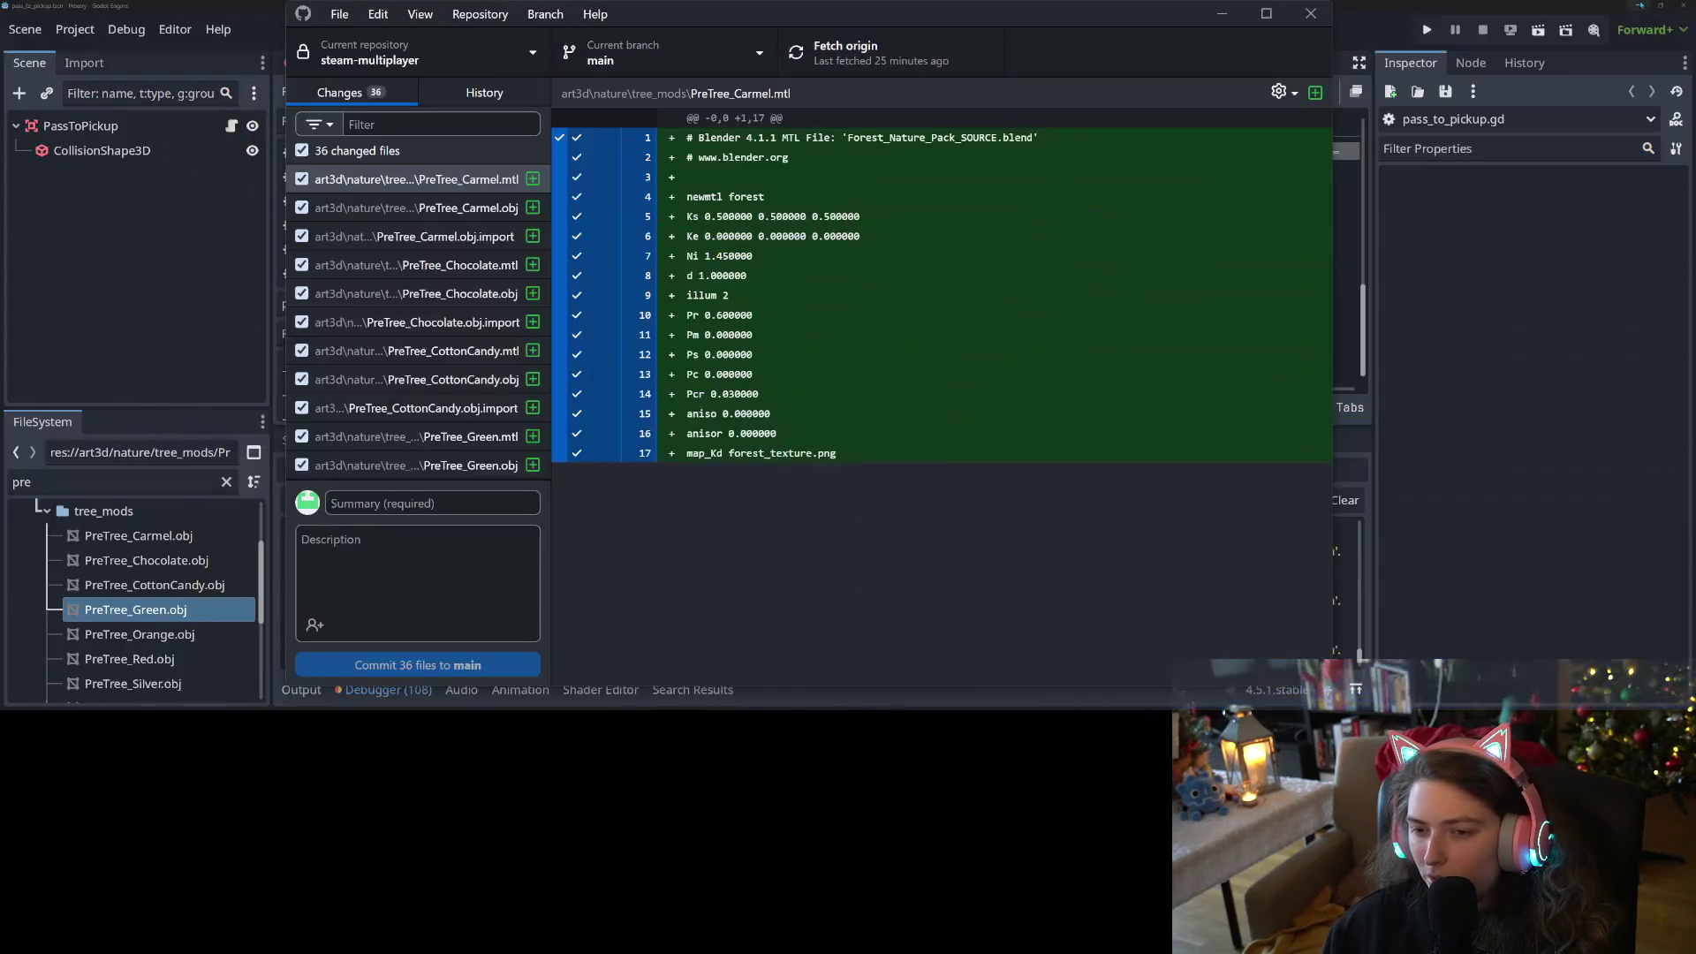
left_click(88, 277)
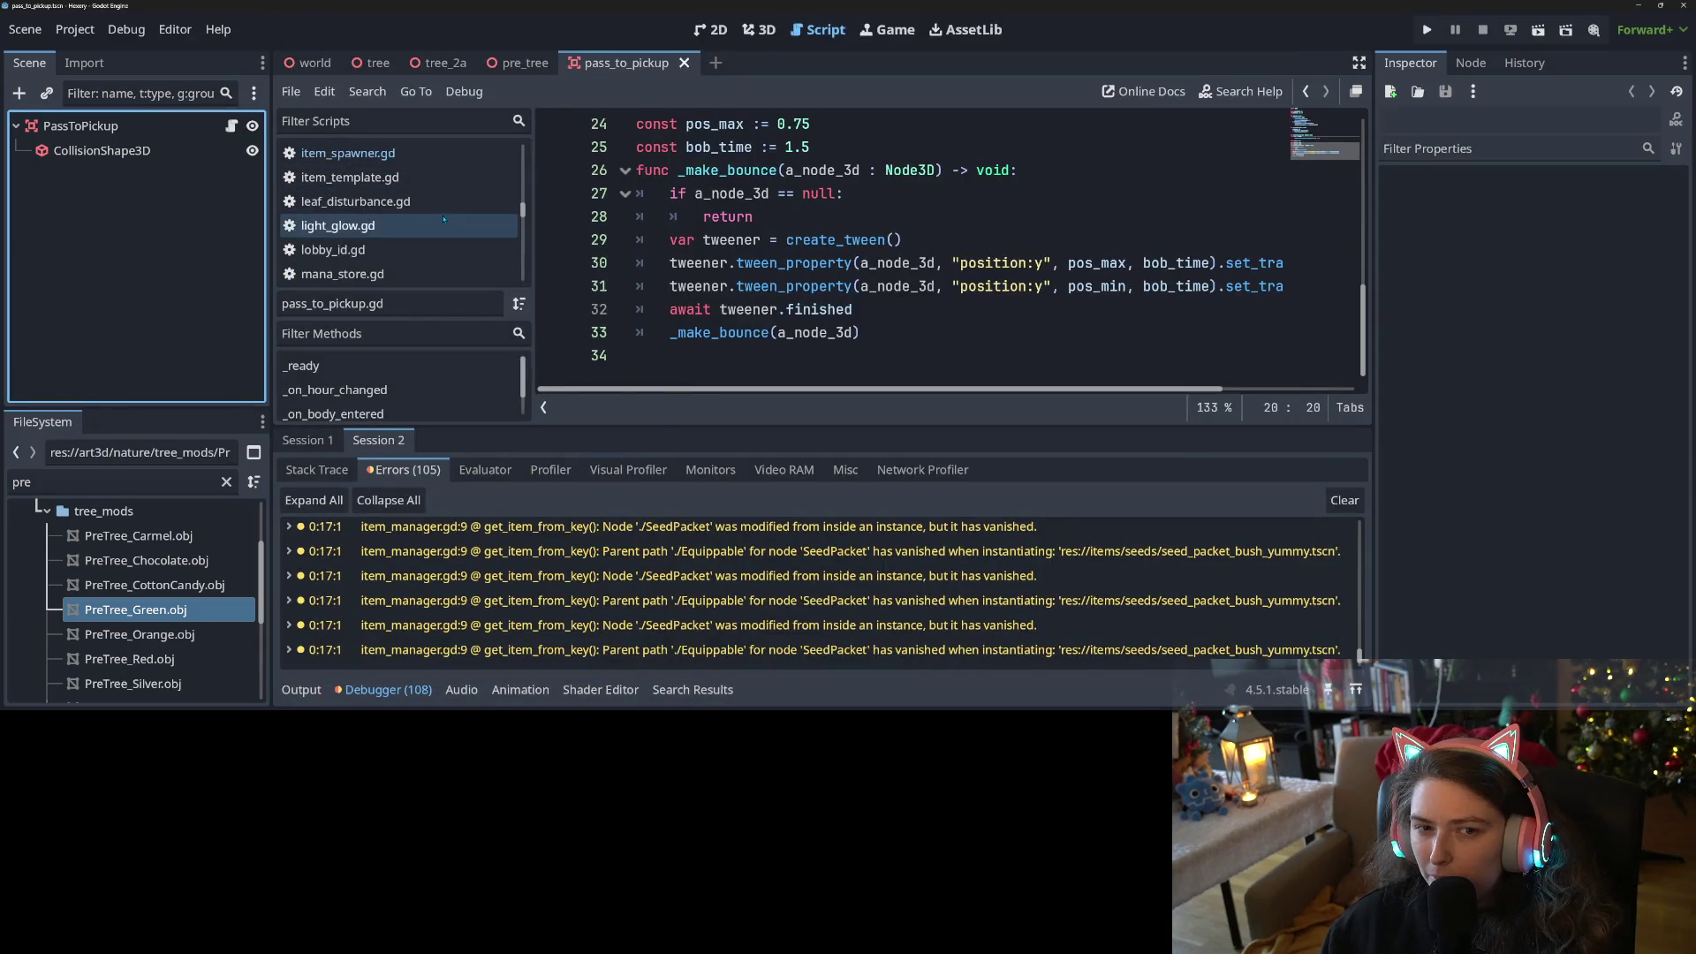
left_click(525, 62)
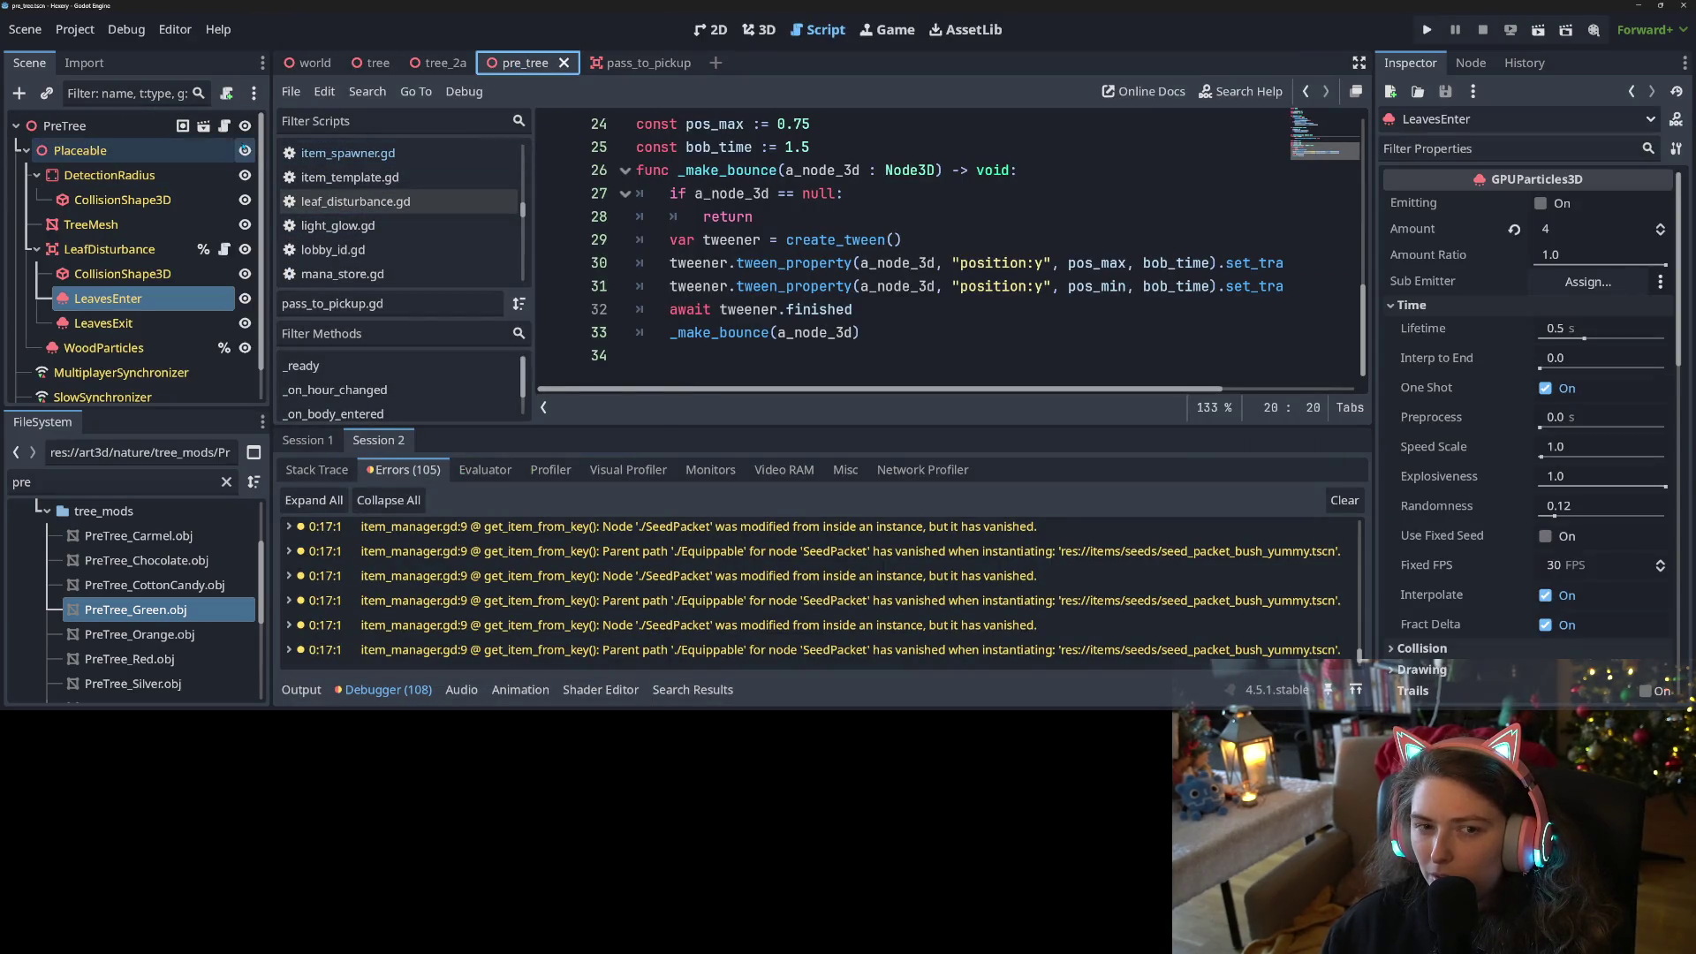
left_click(658, 265)
scroll(706, 282, "down", 5)
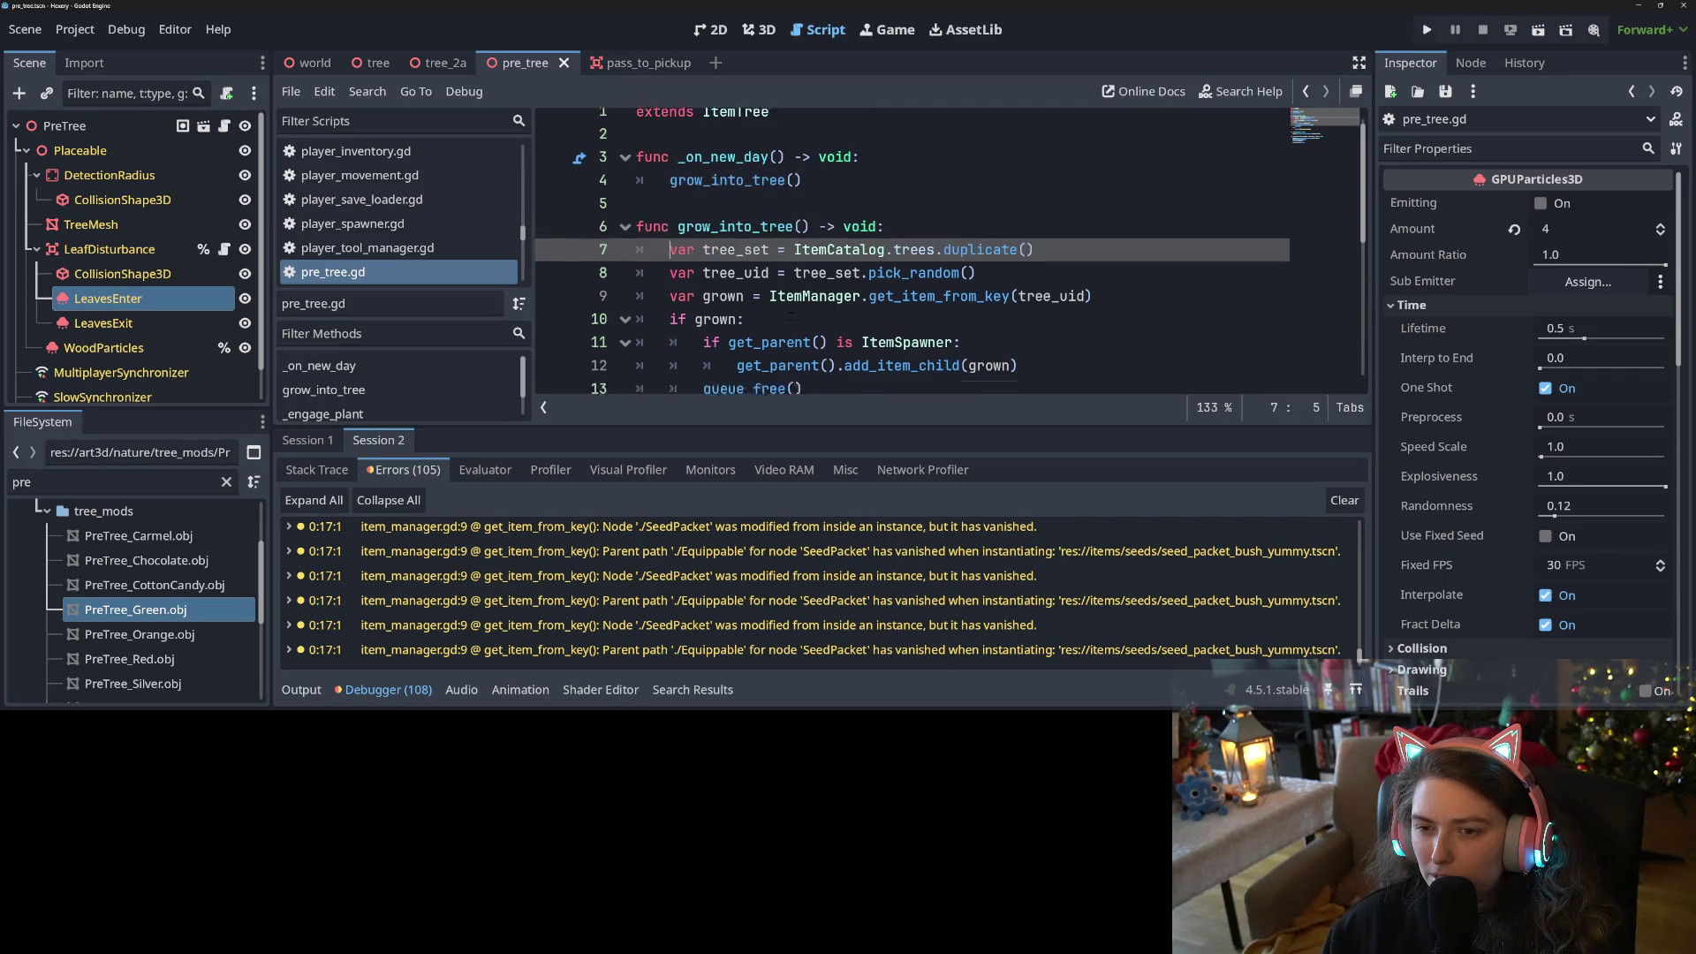
left_click_drag(597, 309, 596, 285)
key("BackSpace")
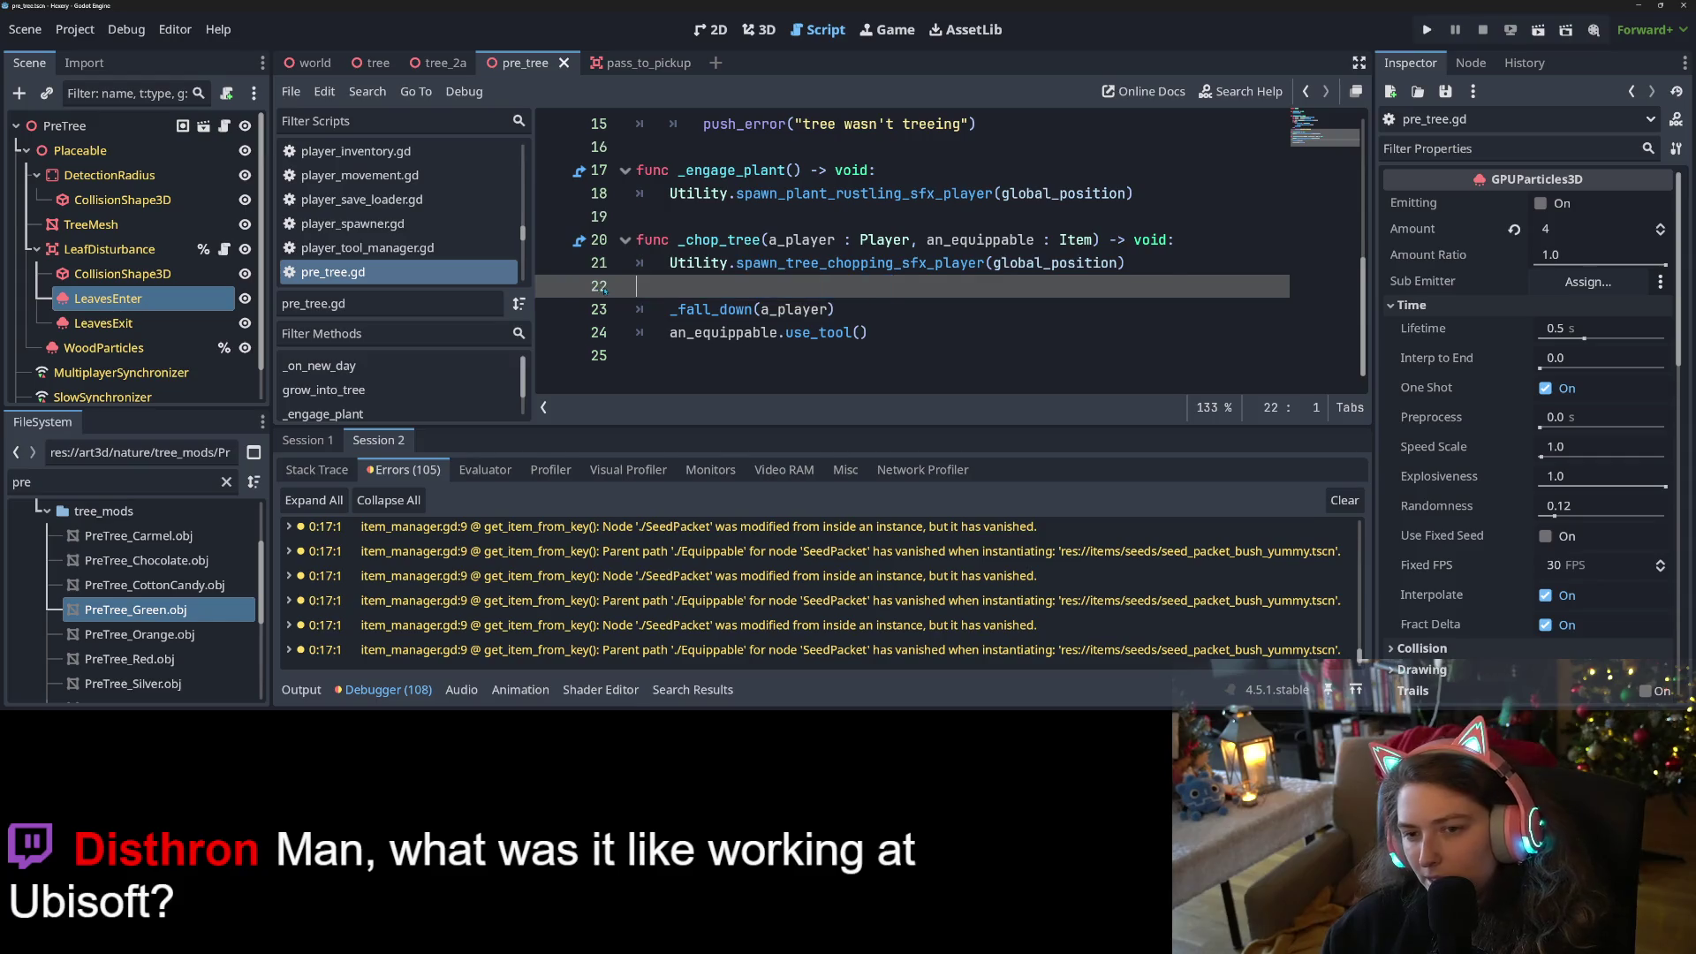
key("BackSpace")
key("ctrl+s")
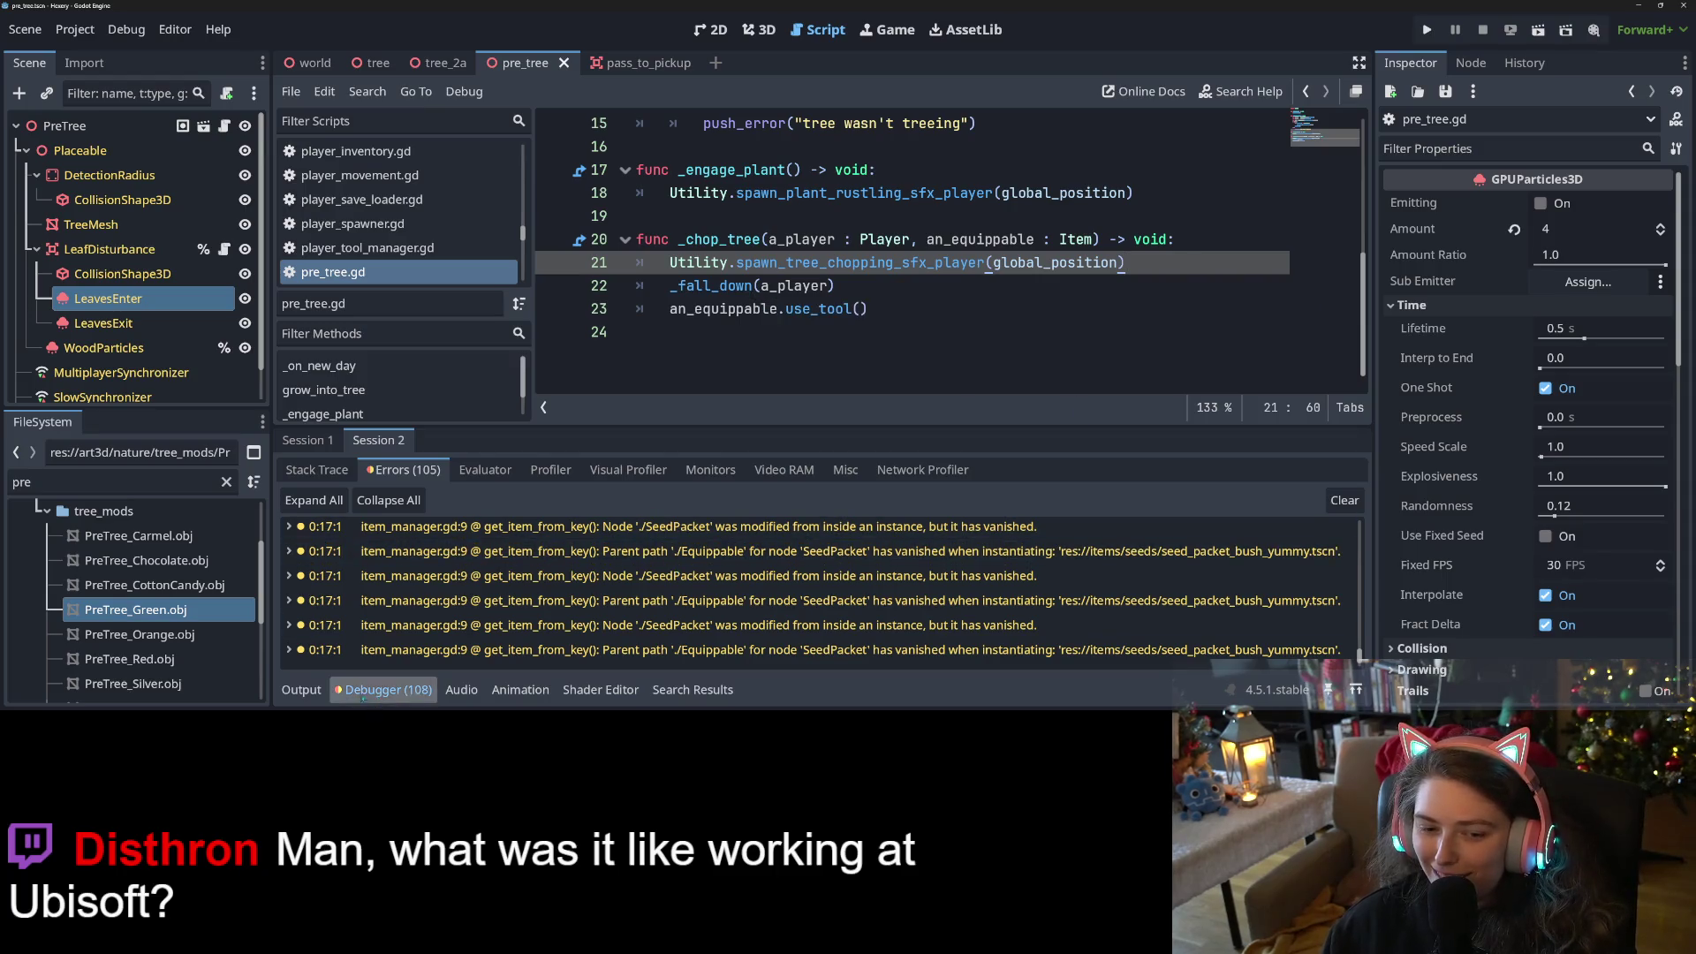
Collapse the bottom panel, review the _chop_tree lines, and save the PreTree scene
left_click(314, 691)
left_click(316, 690)
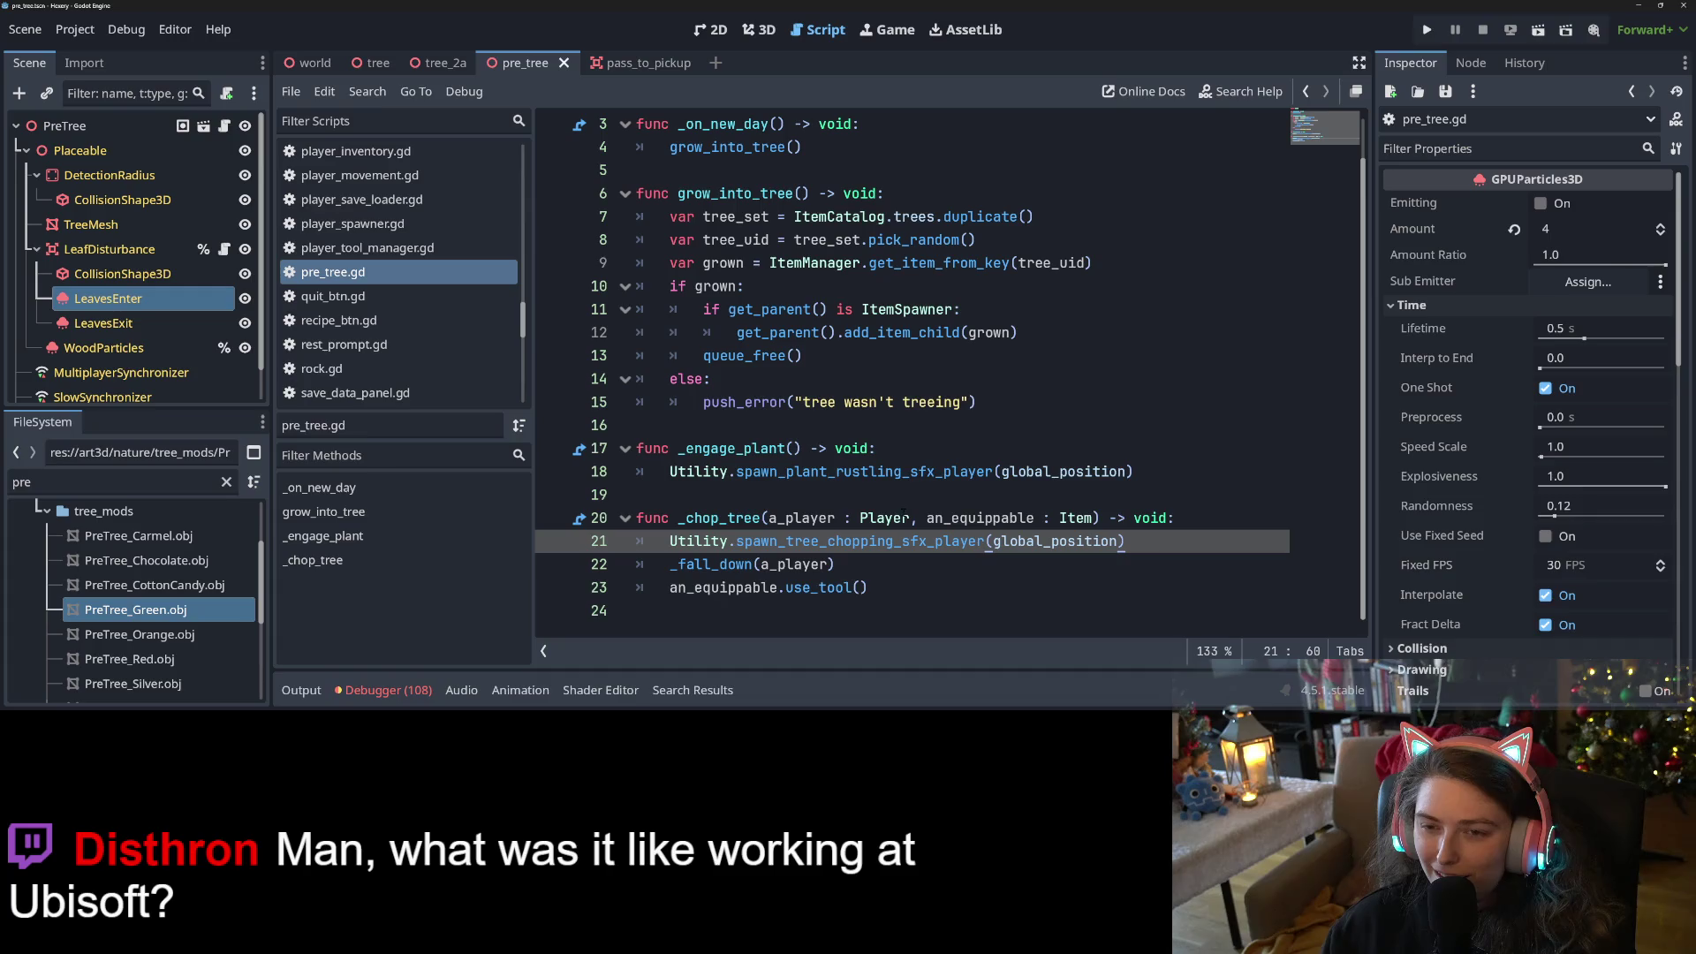
key("ctrl+s")
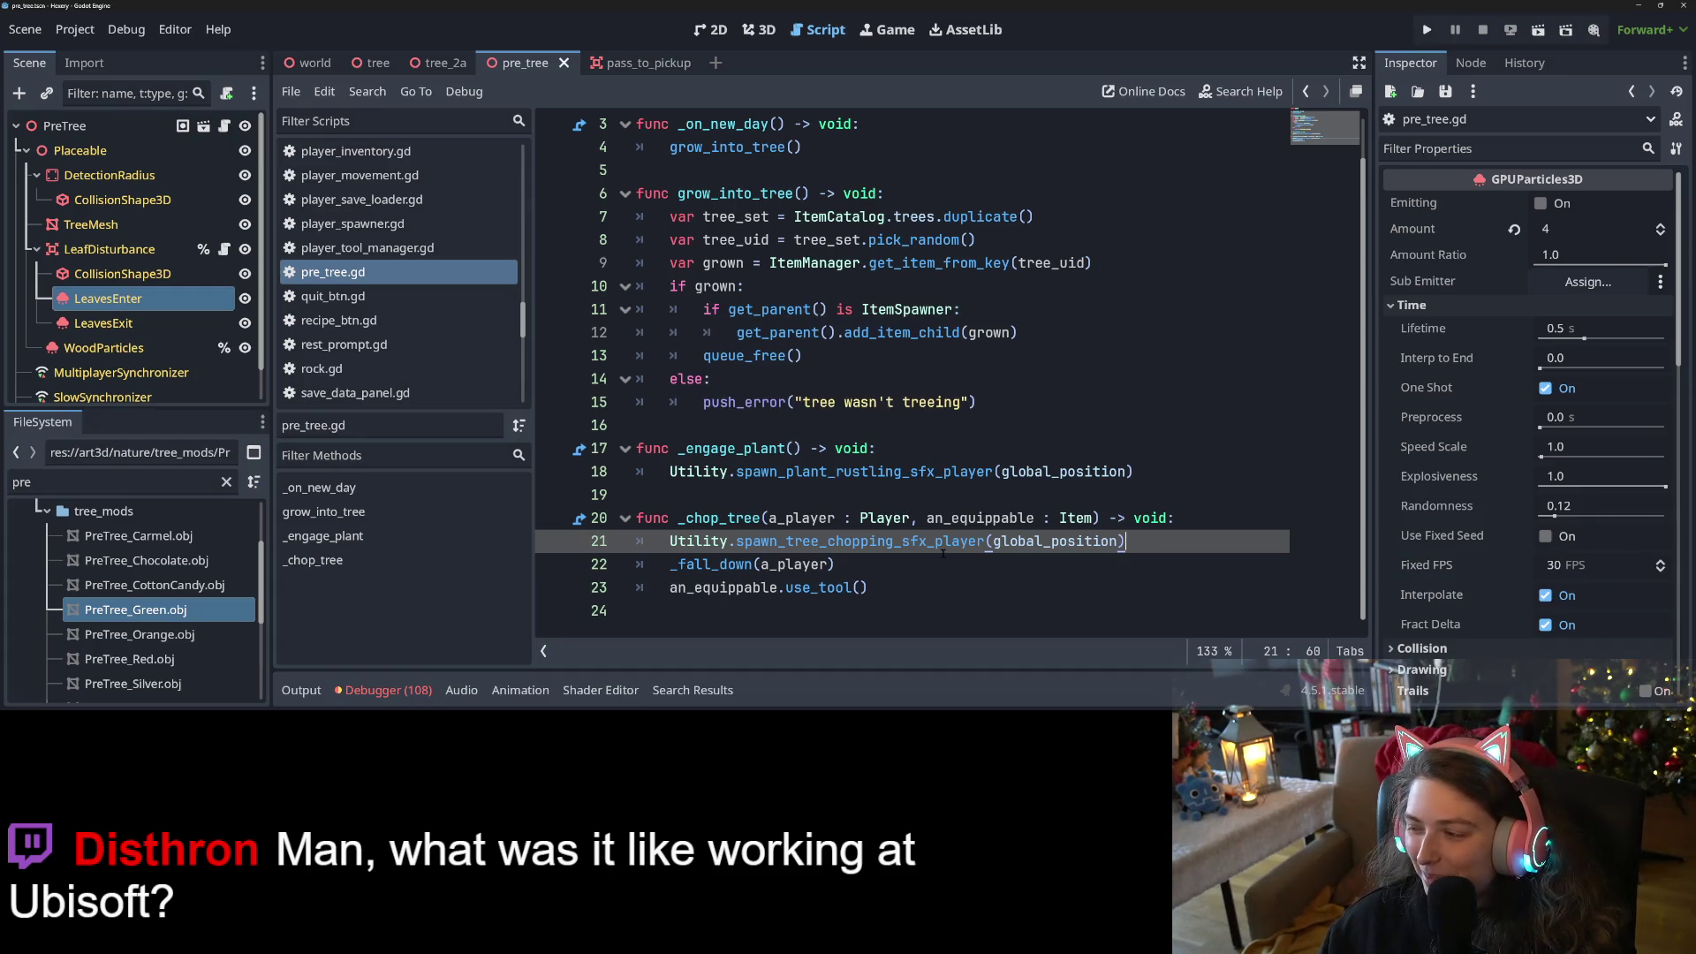
left_click(890, 567)
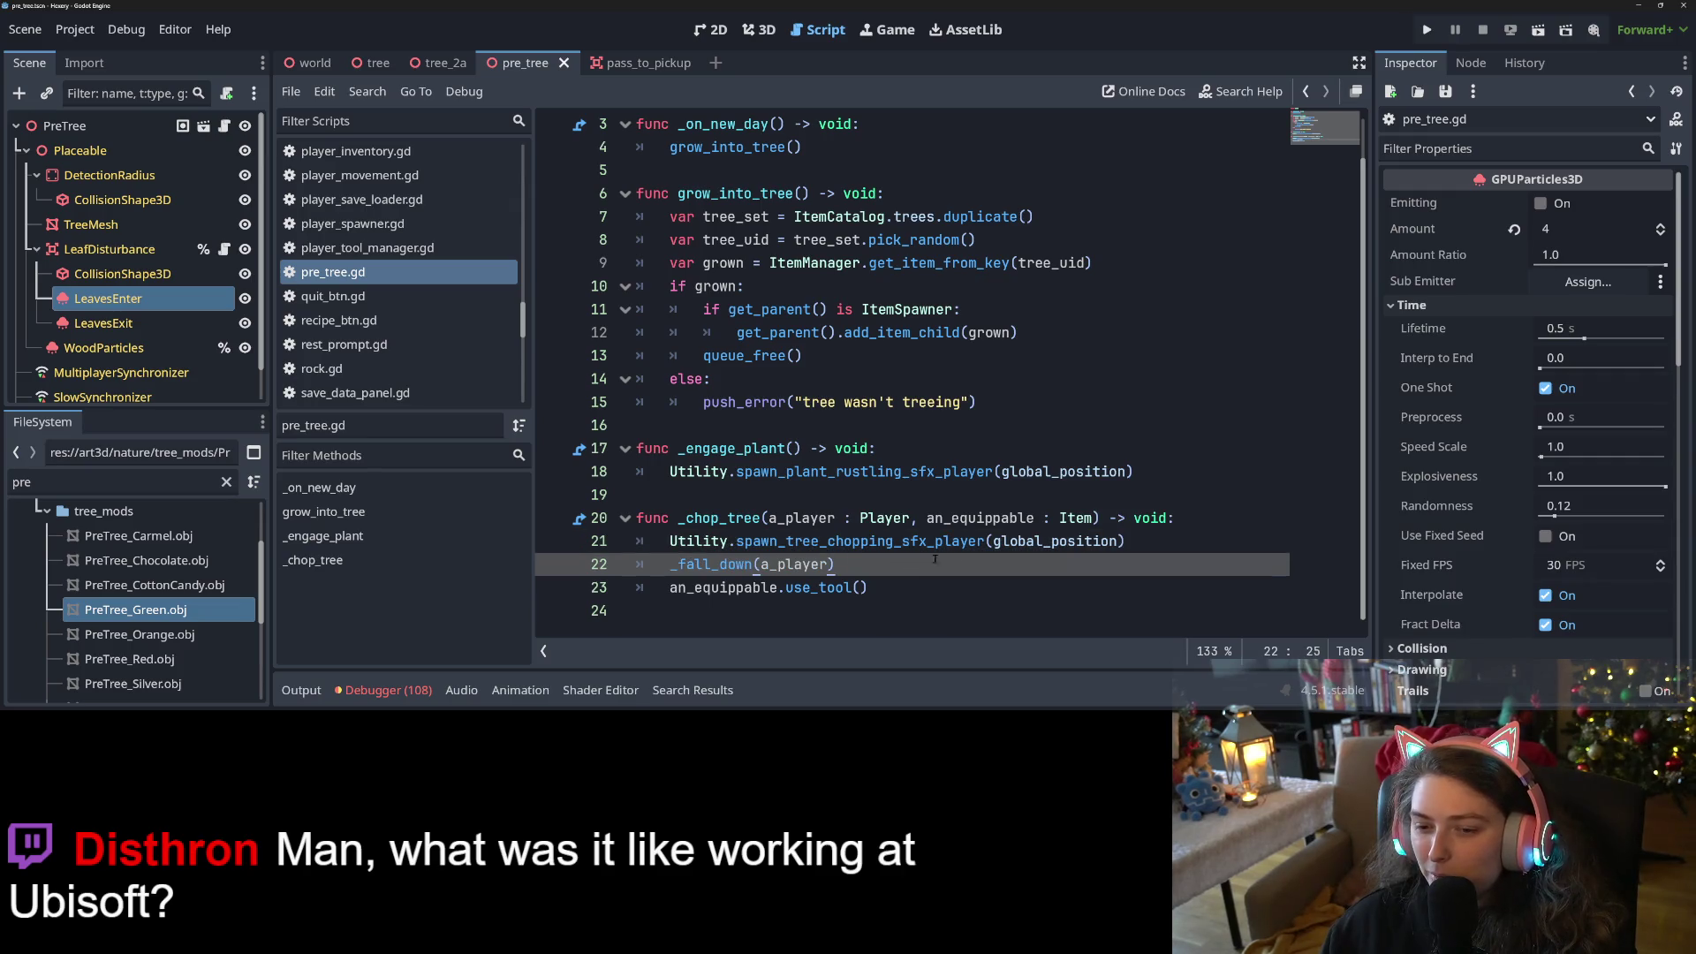
key("Up")
key("End")
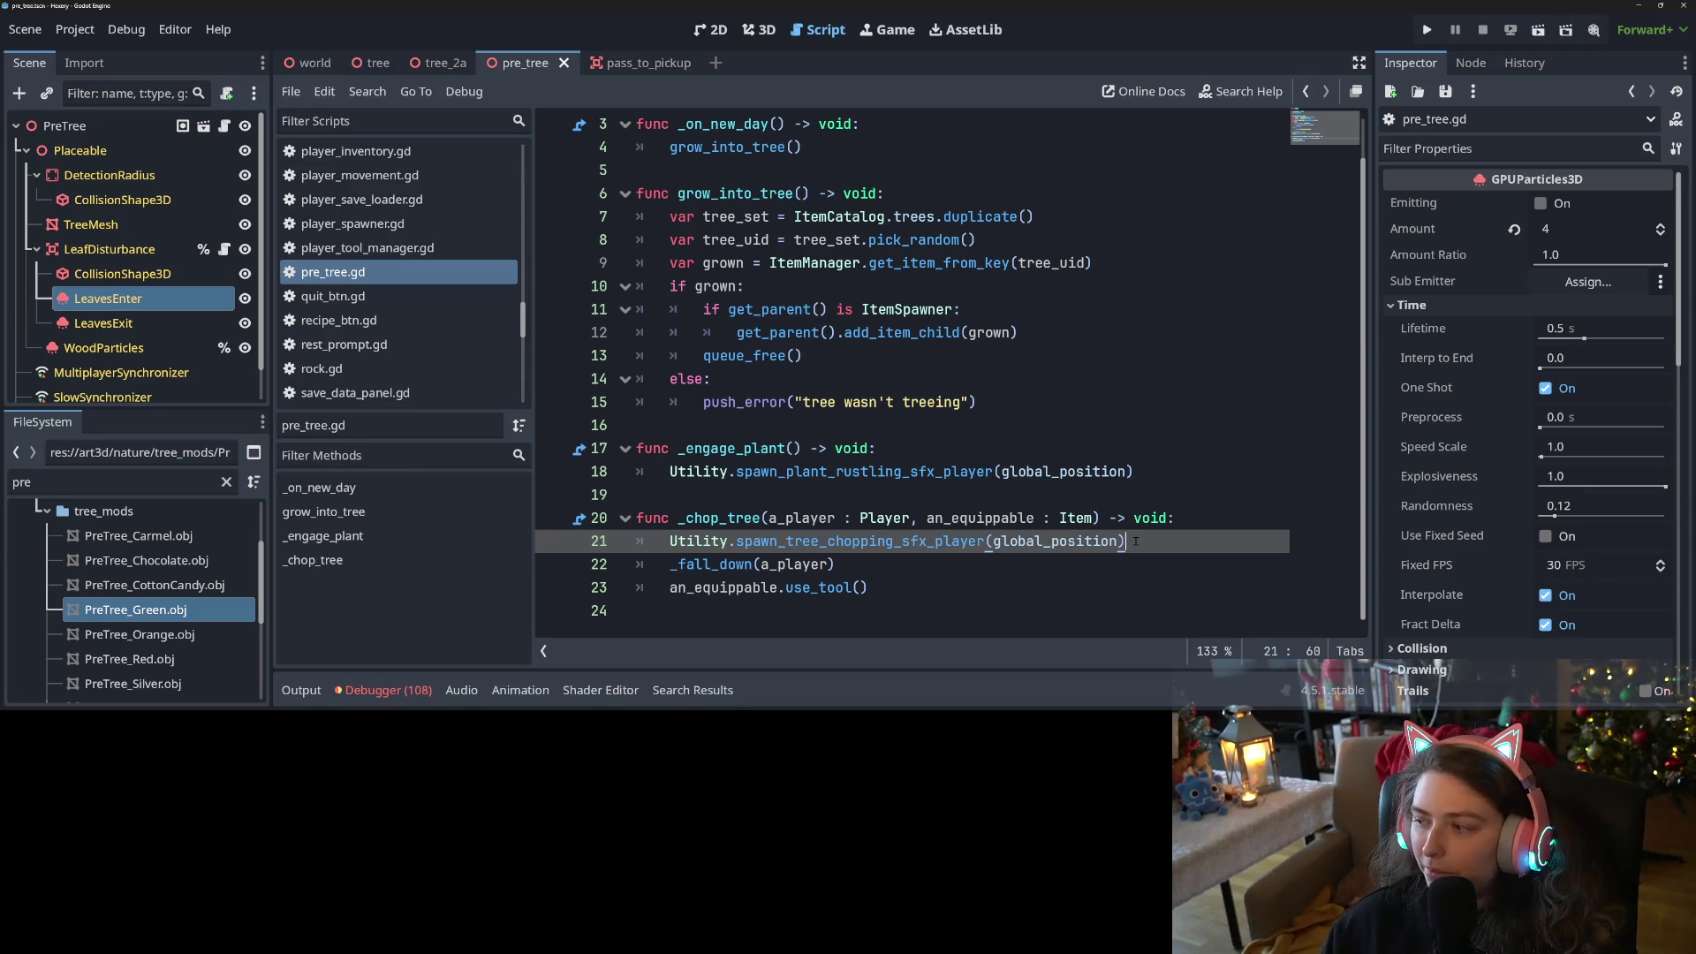
left_click(992, 519)
key("ctrl+s")
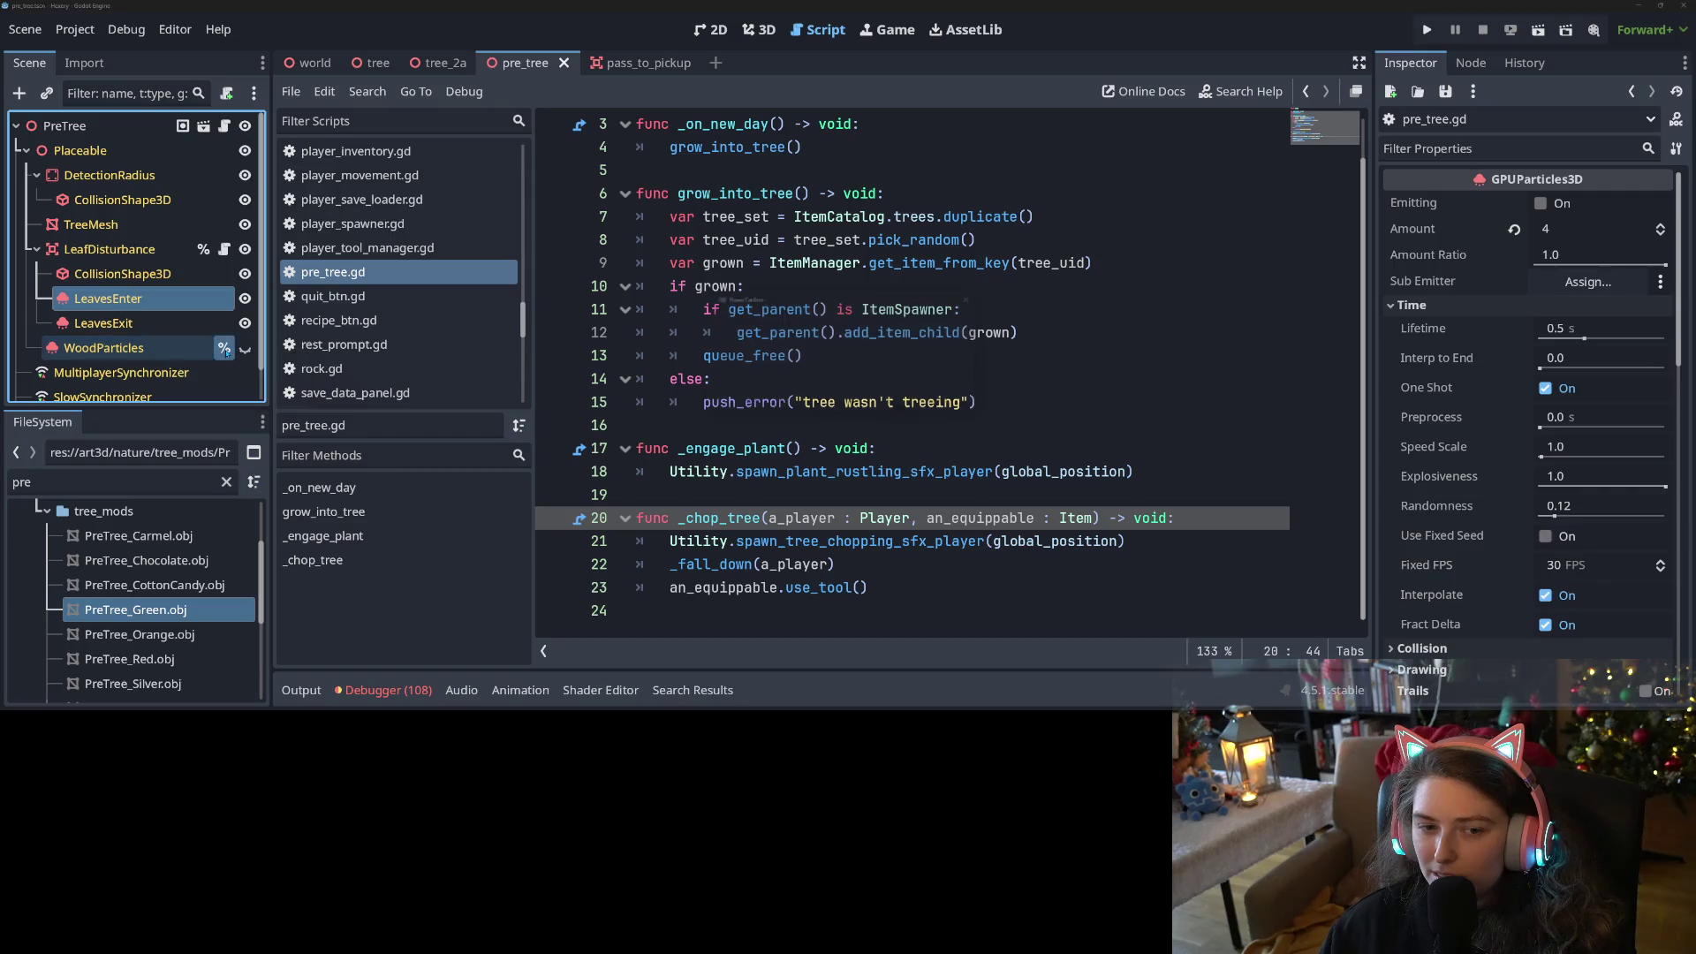
Revoke the WoodParticles node's unique name and save the scene
left_click(224, 348)
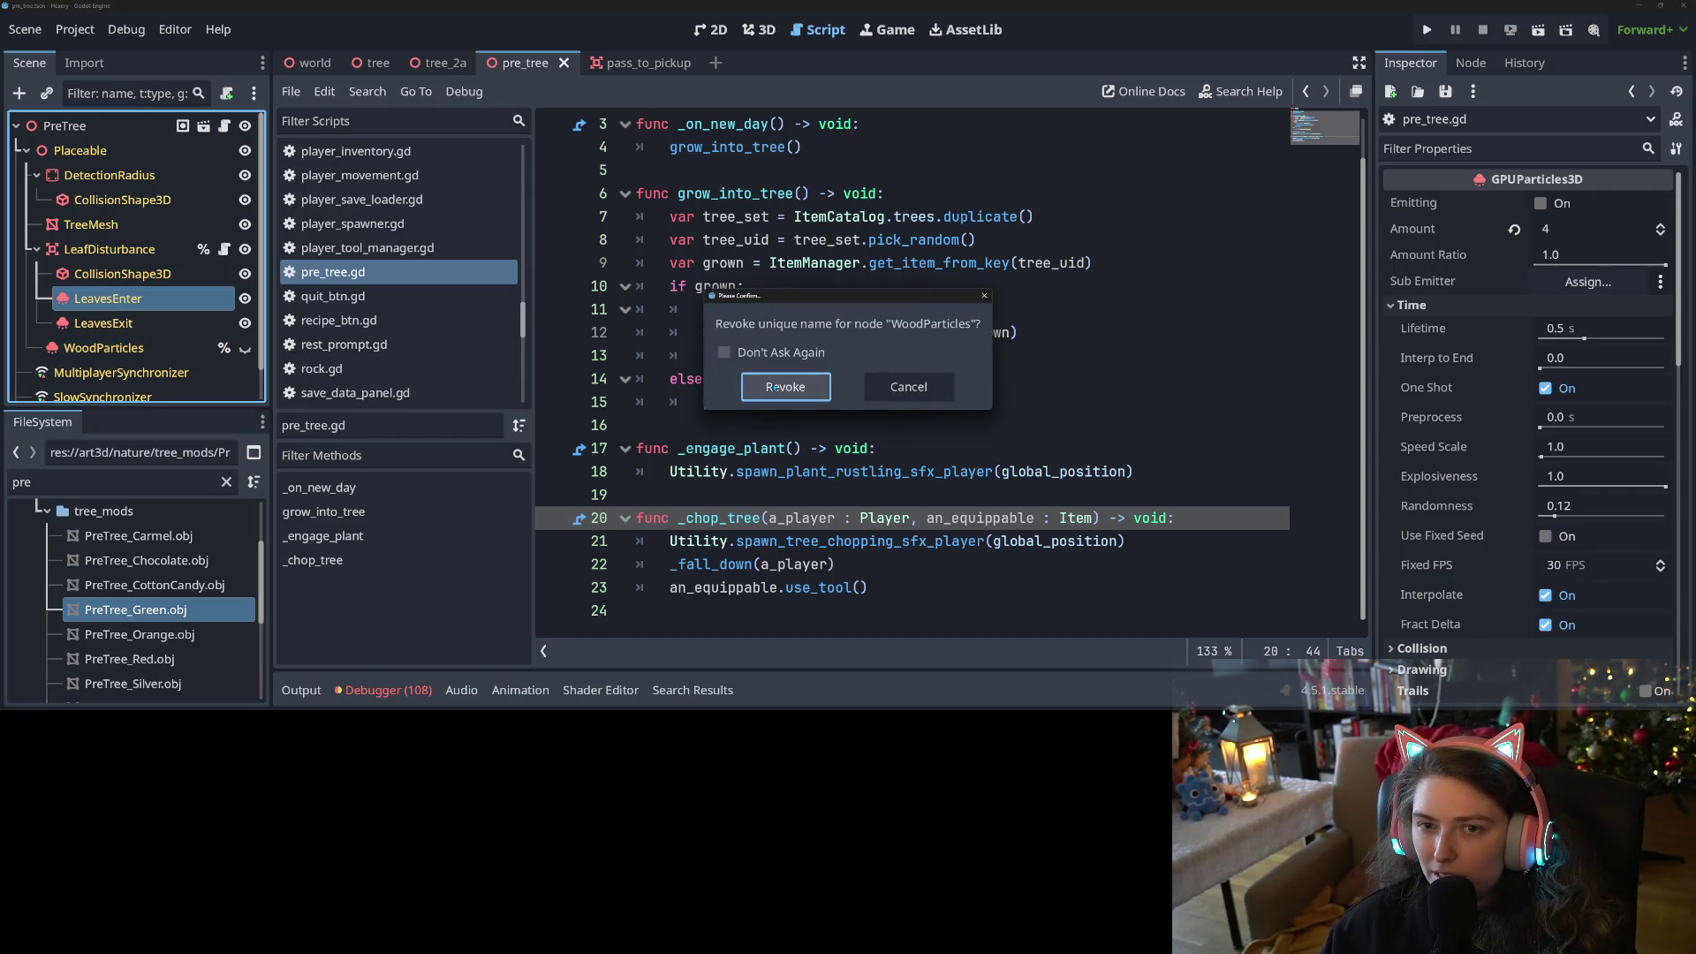
left_click(775, 387)
key("ctrl+s")
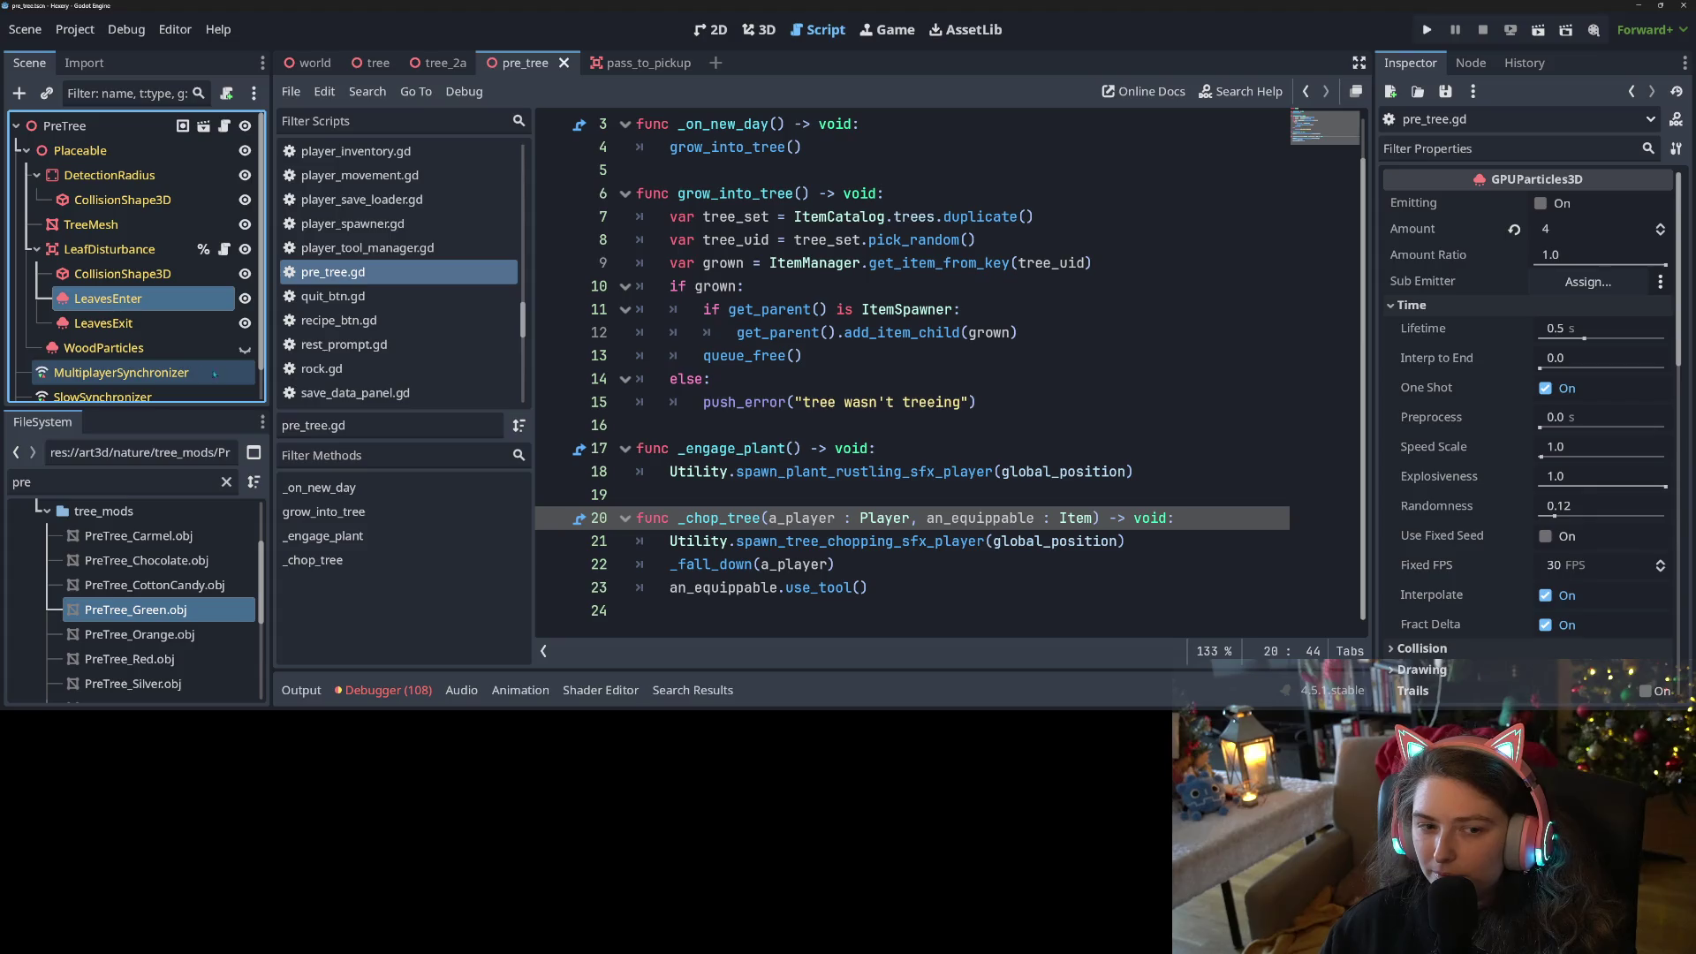
scroll(215, 374, "down", 1)
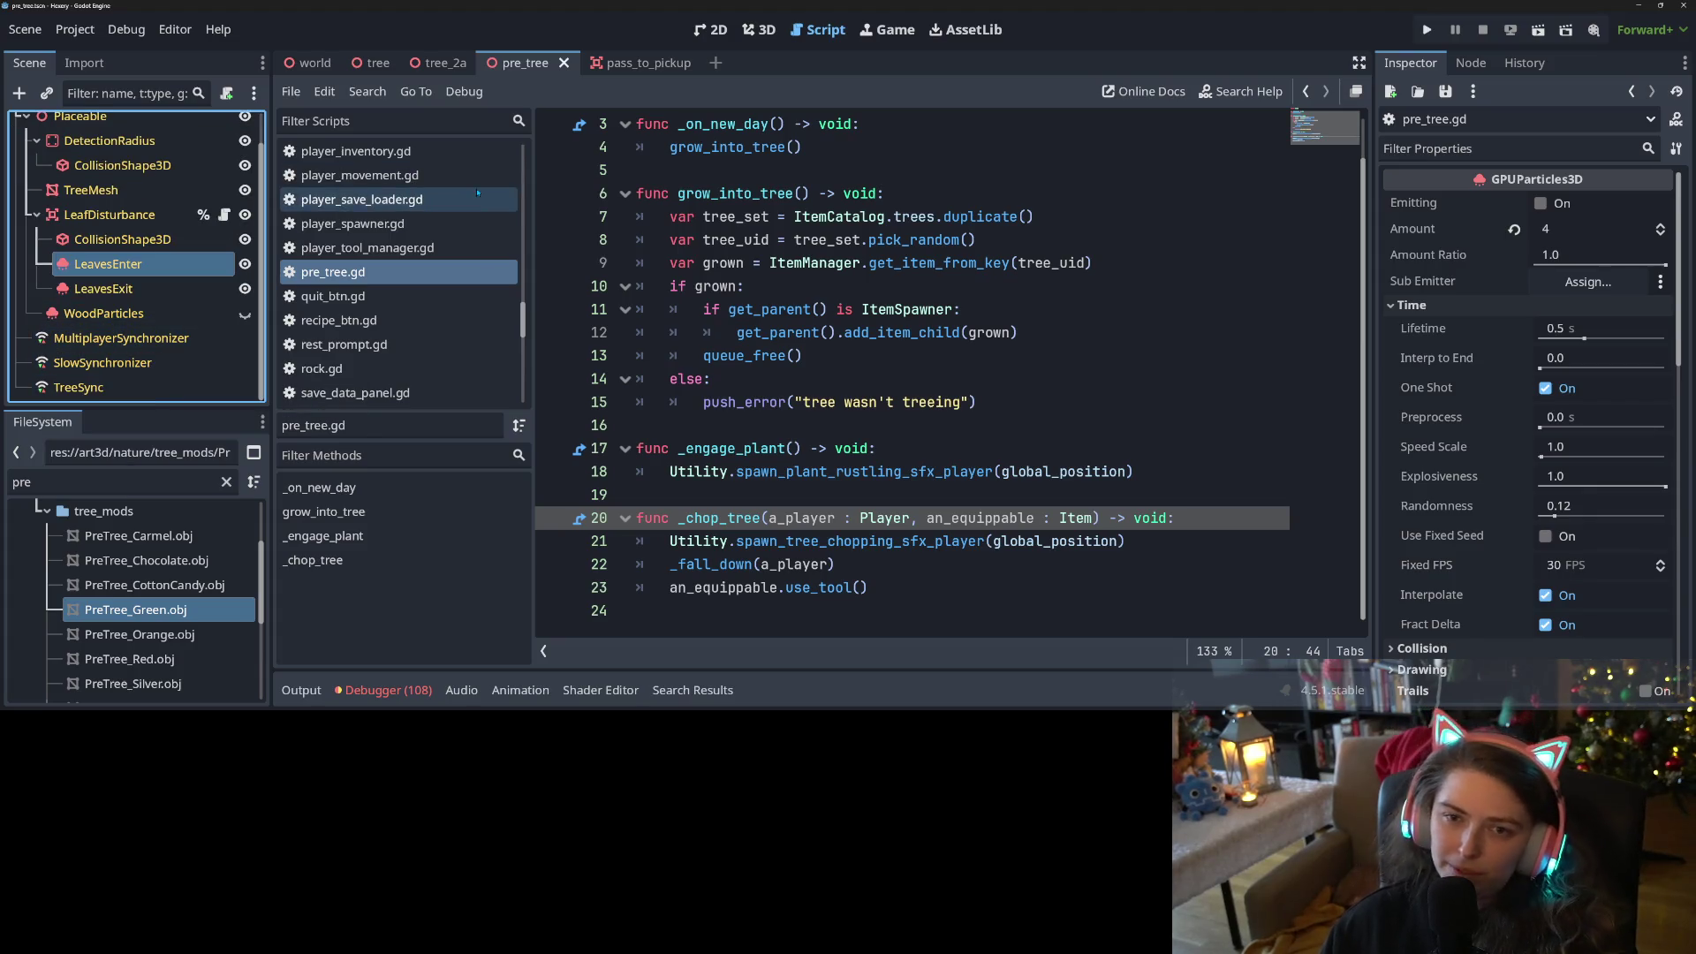
Close the pass_to_pickup scene tab
left_click(693, 64)
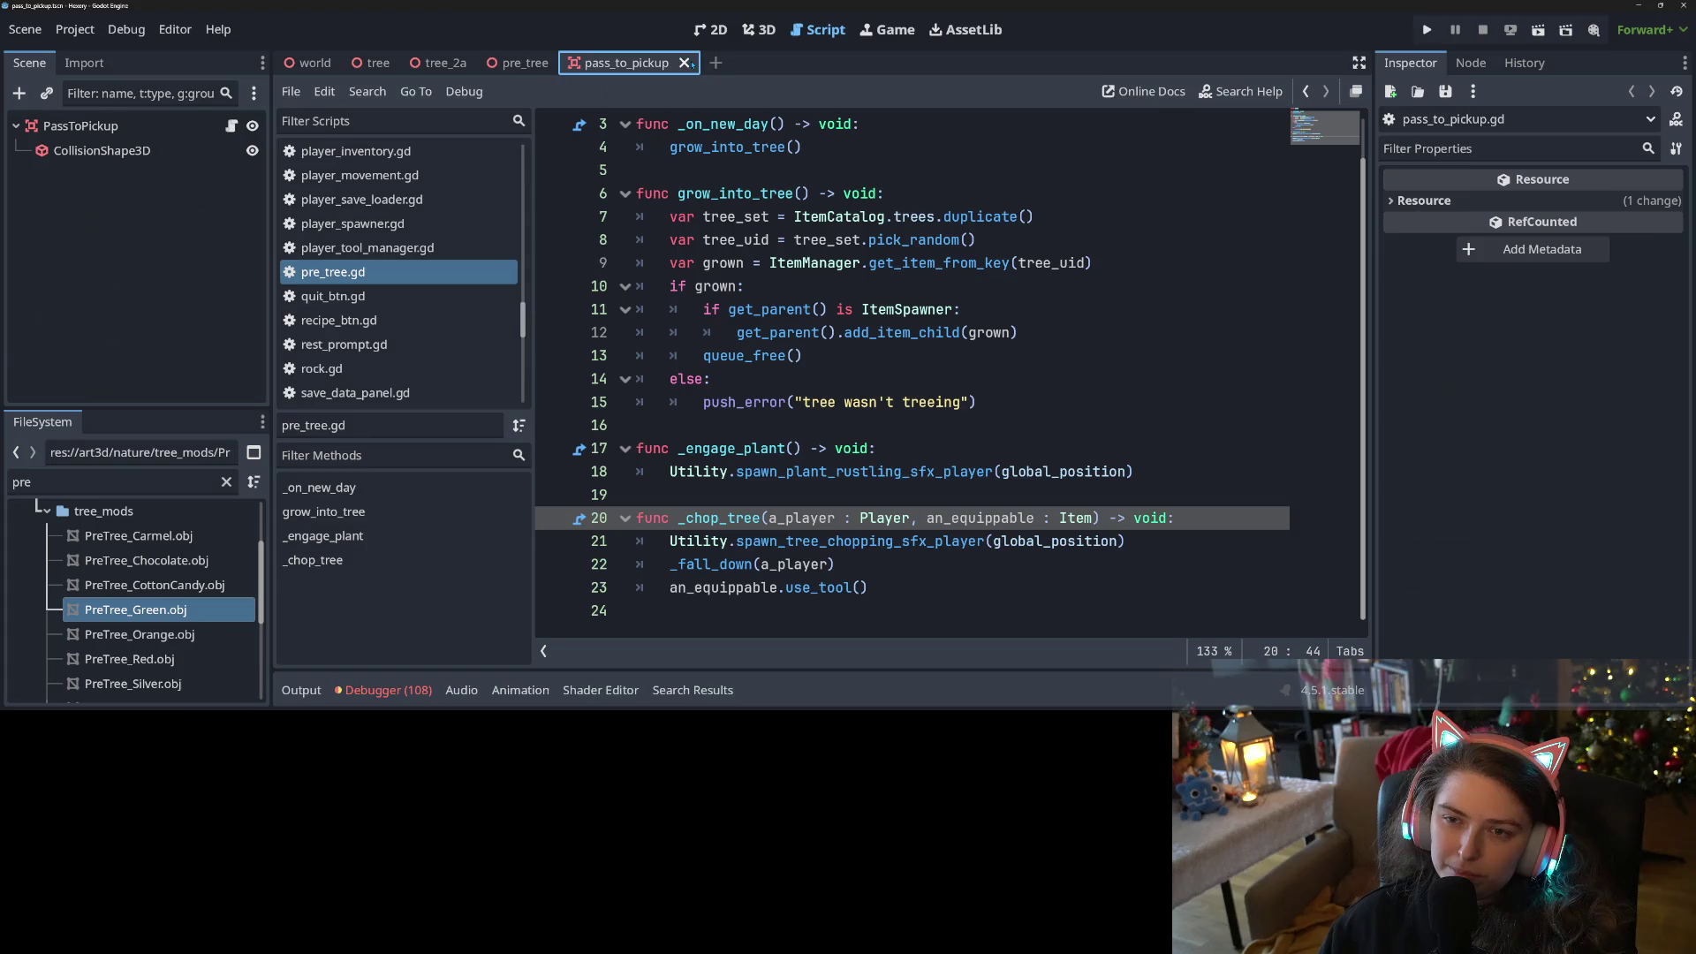
left_click(687, 63)
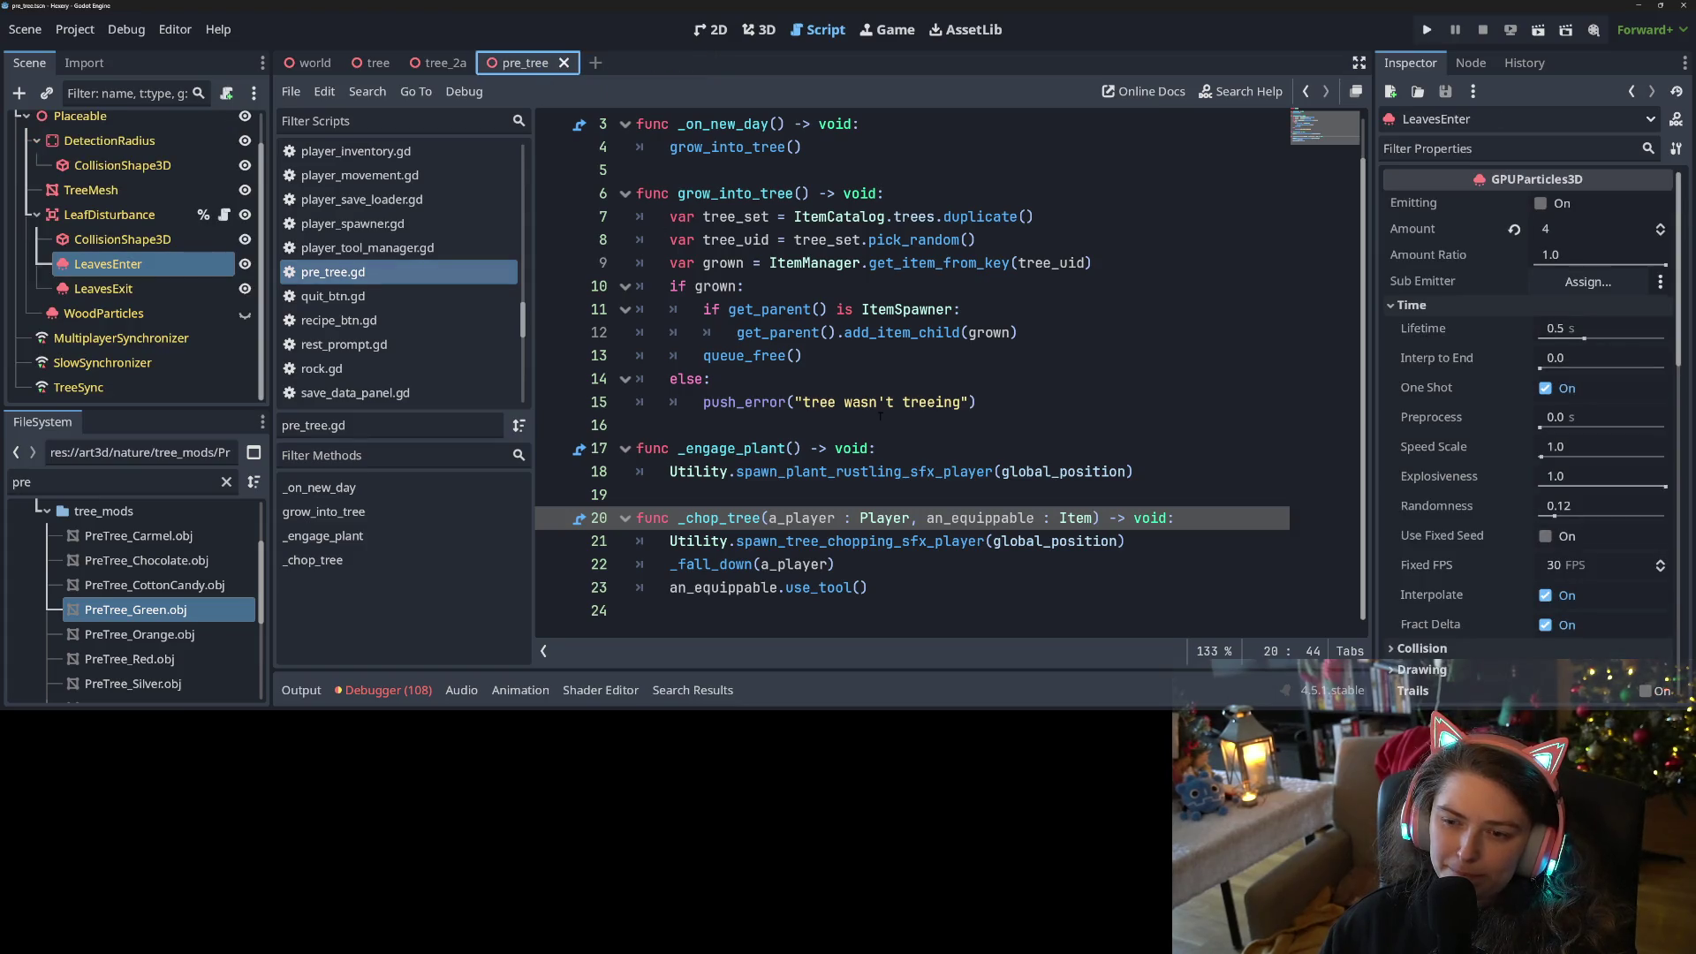
scroll(1183, 515, "up", 1)
scroll(1178, 509, "down", 1)
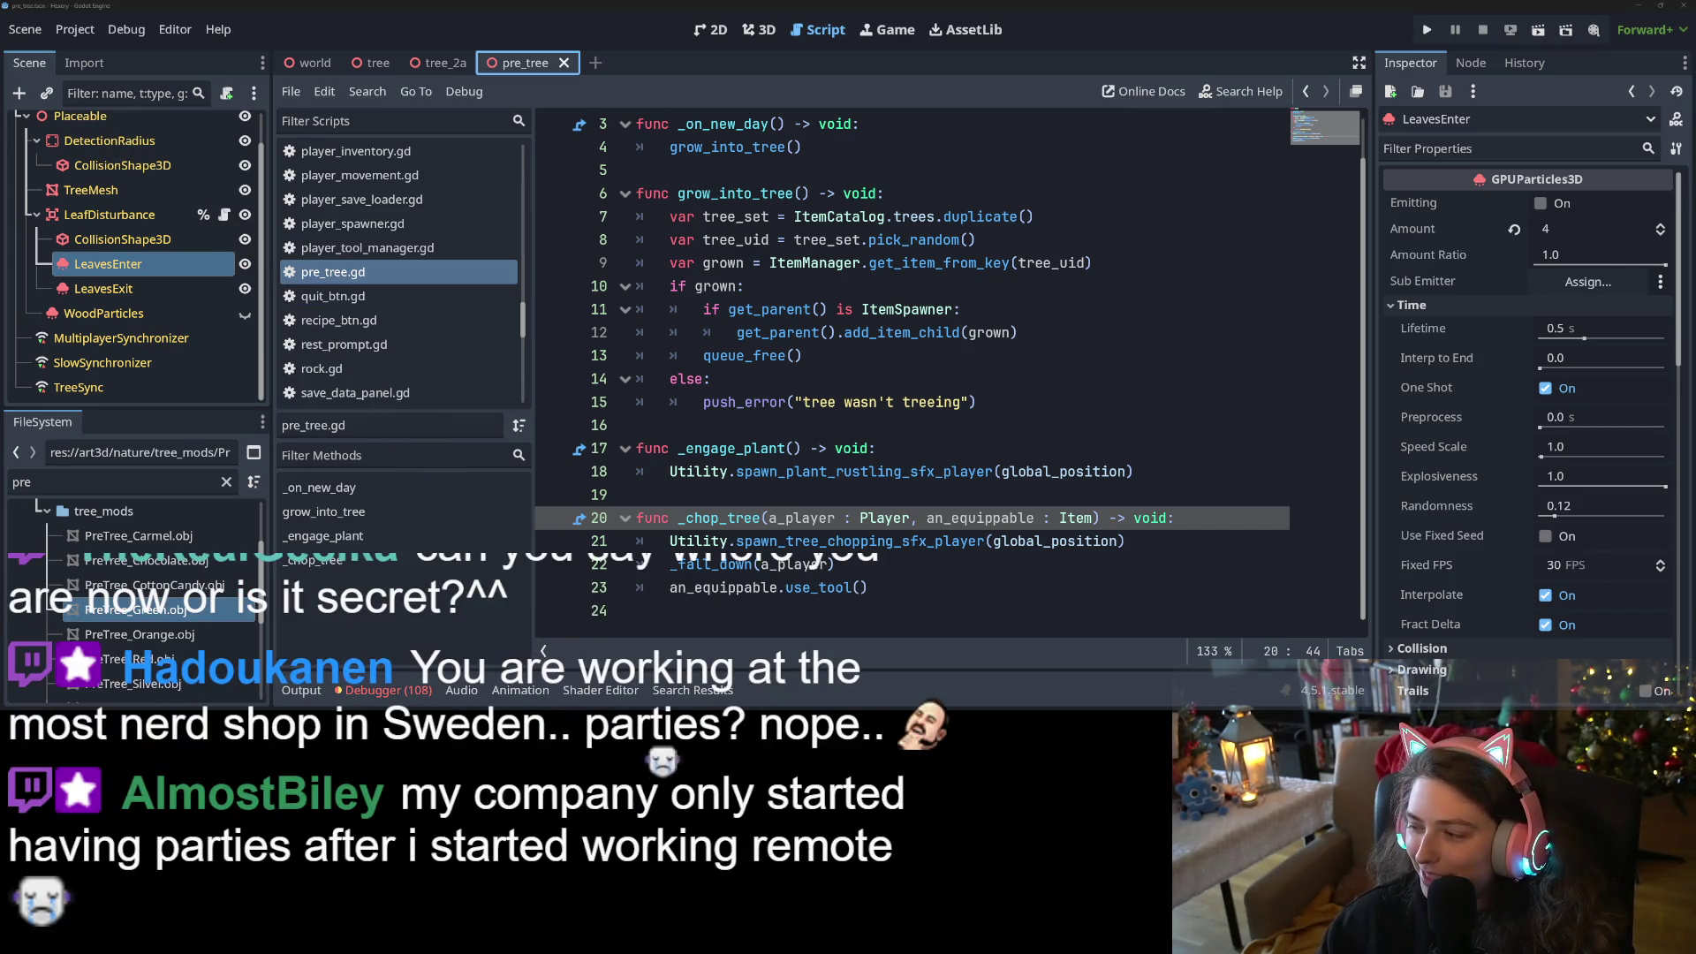
left_click(1009, 518)
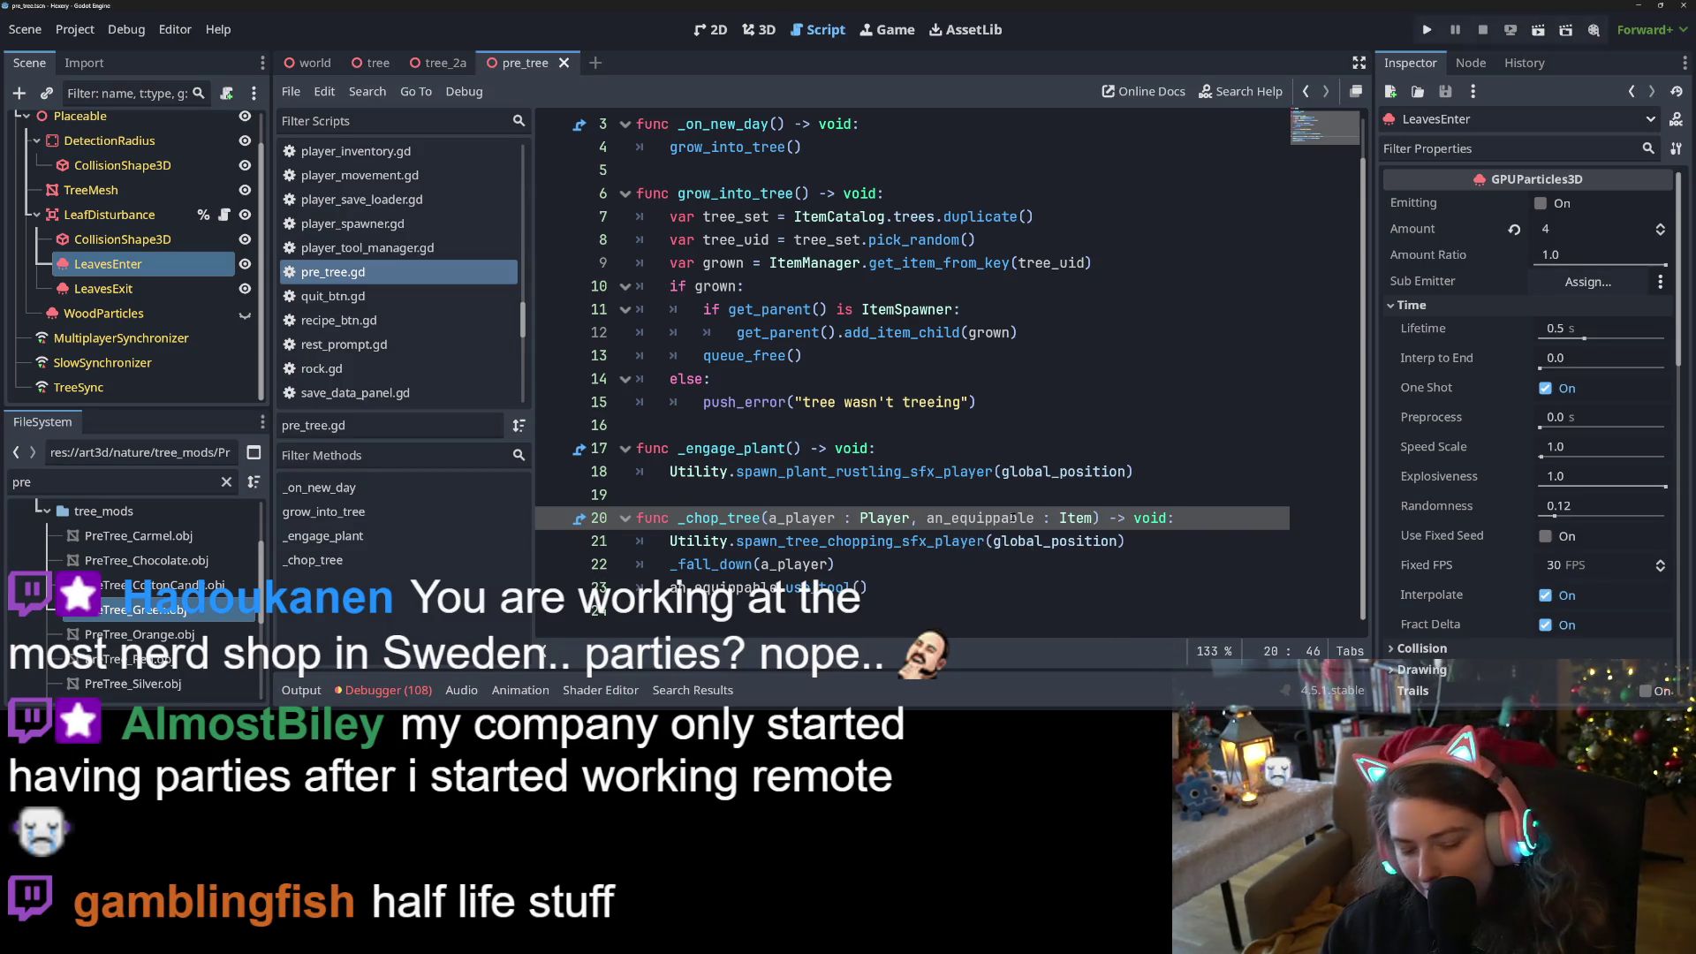
key("ctrl+s")
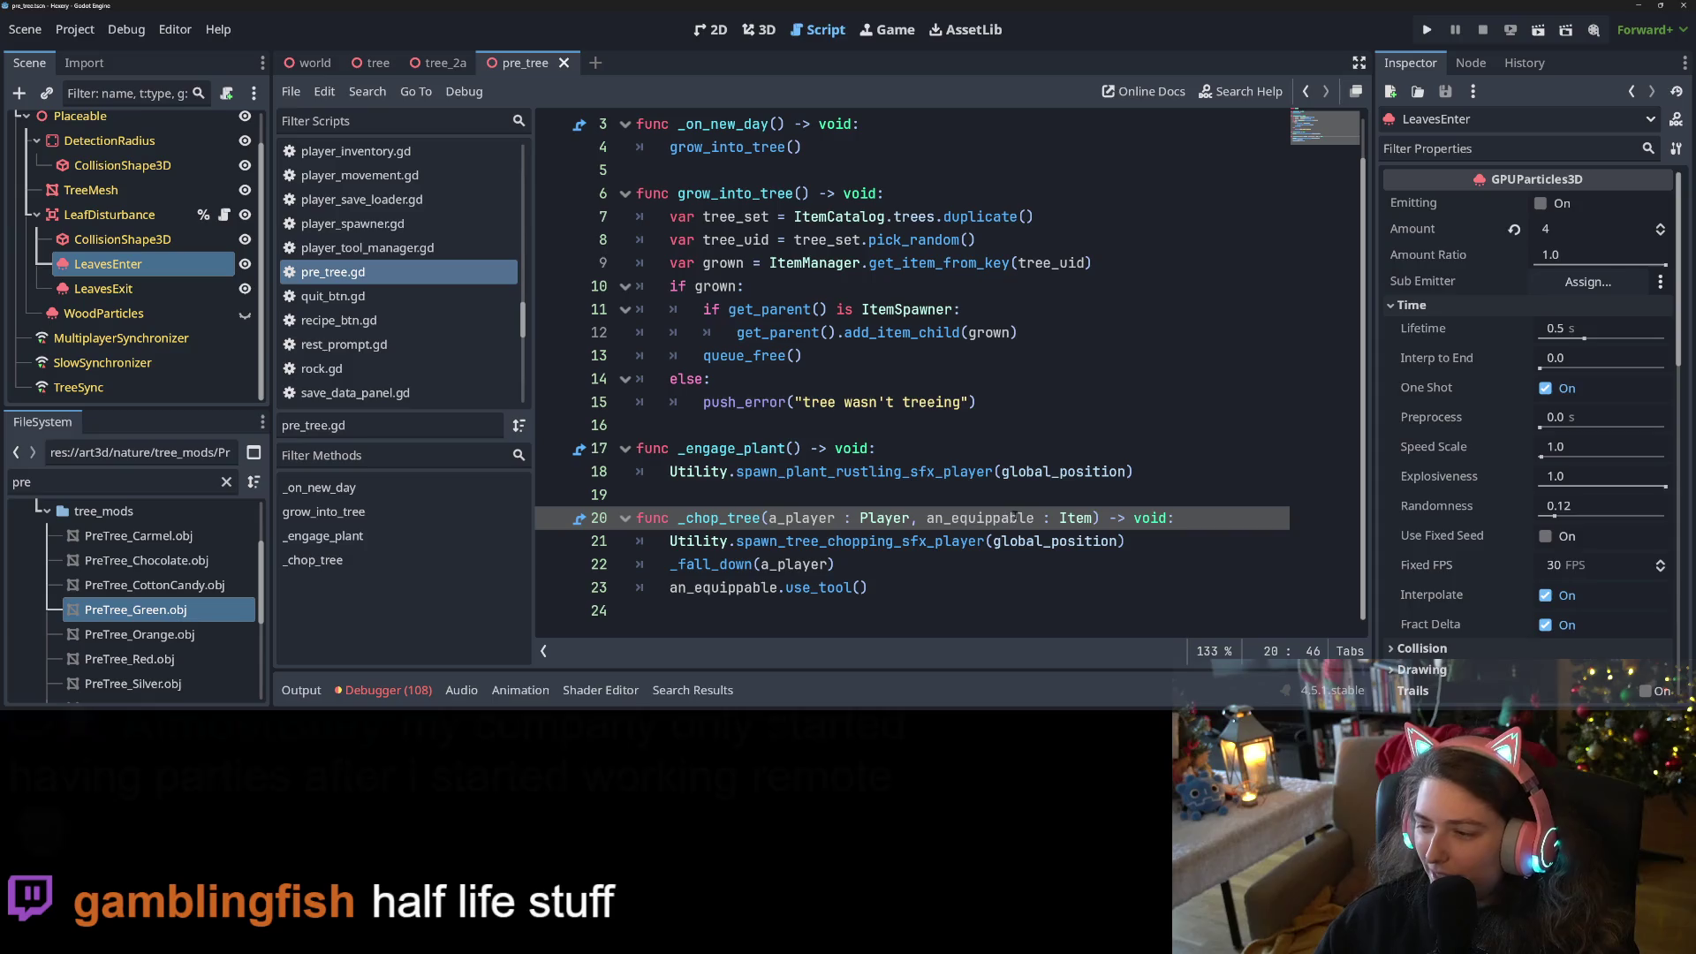
left_click(1125, 541)
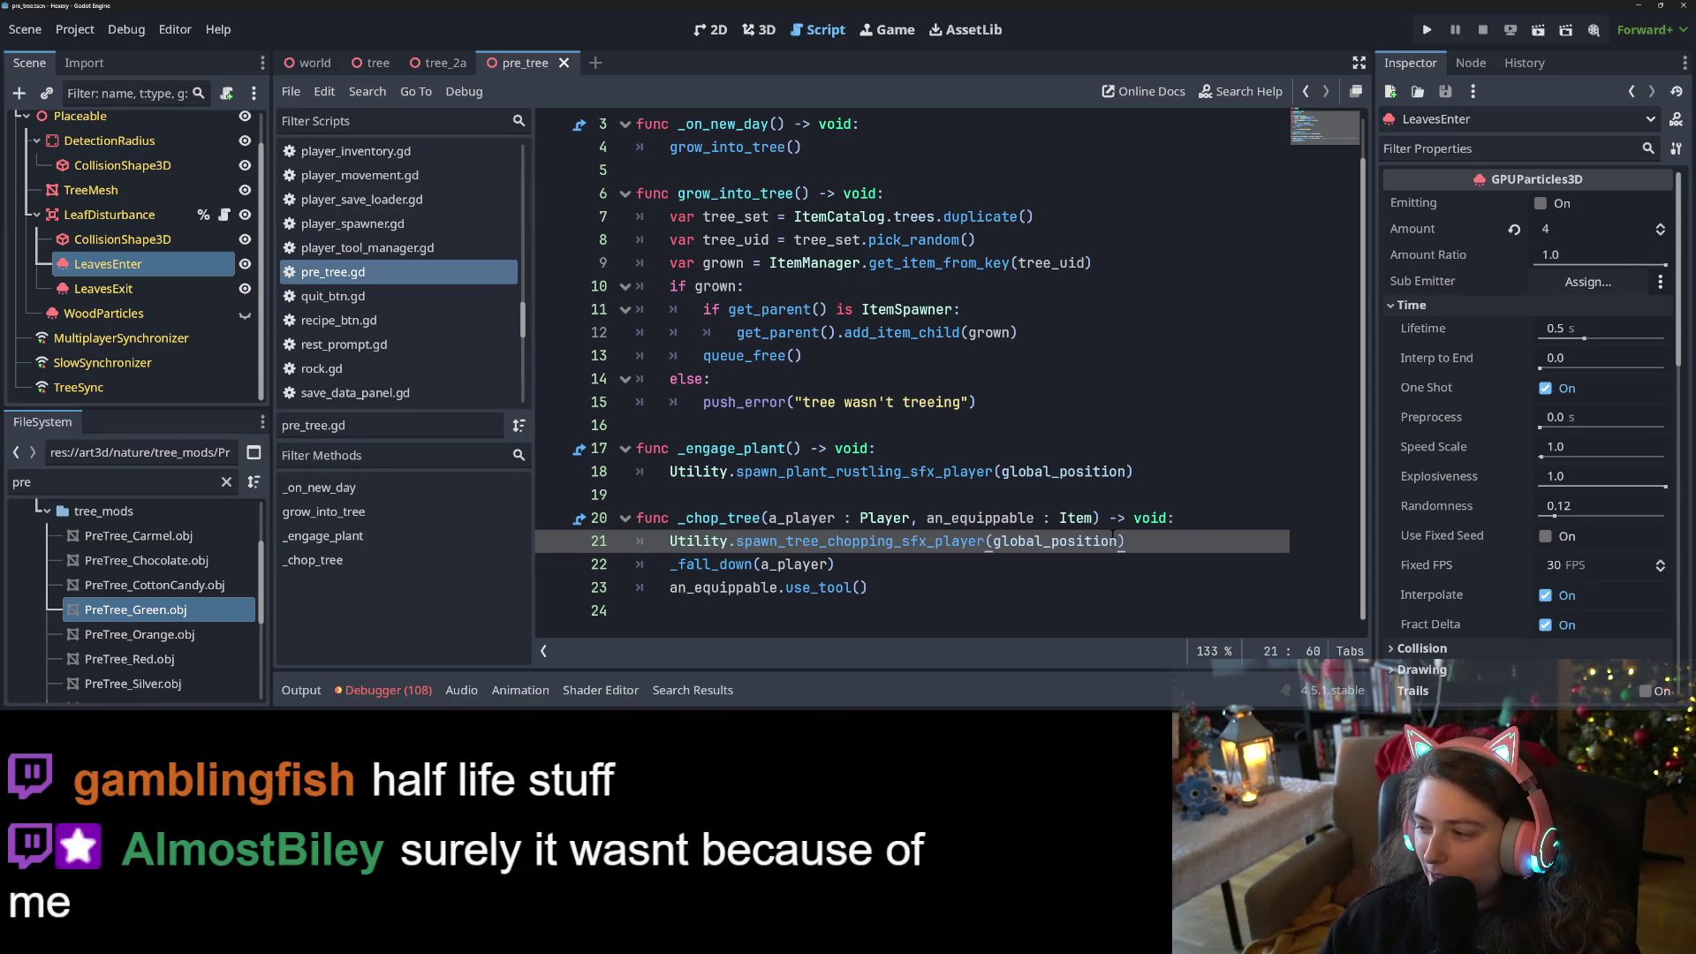
left_click(1026, 517)
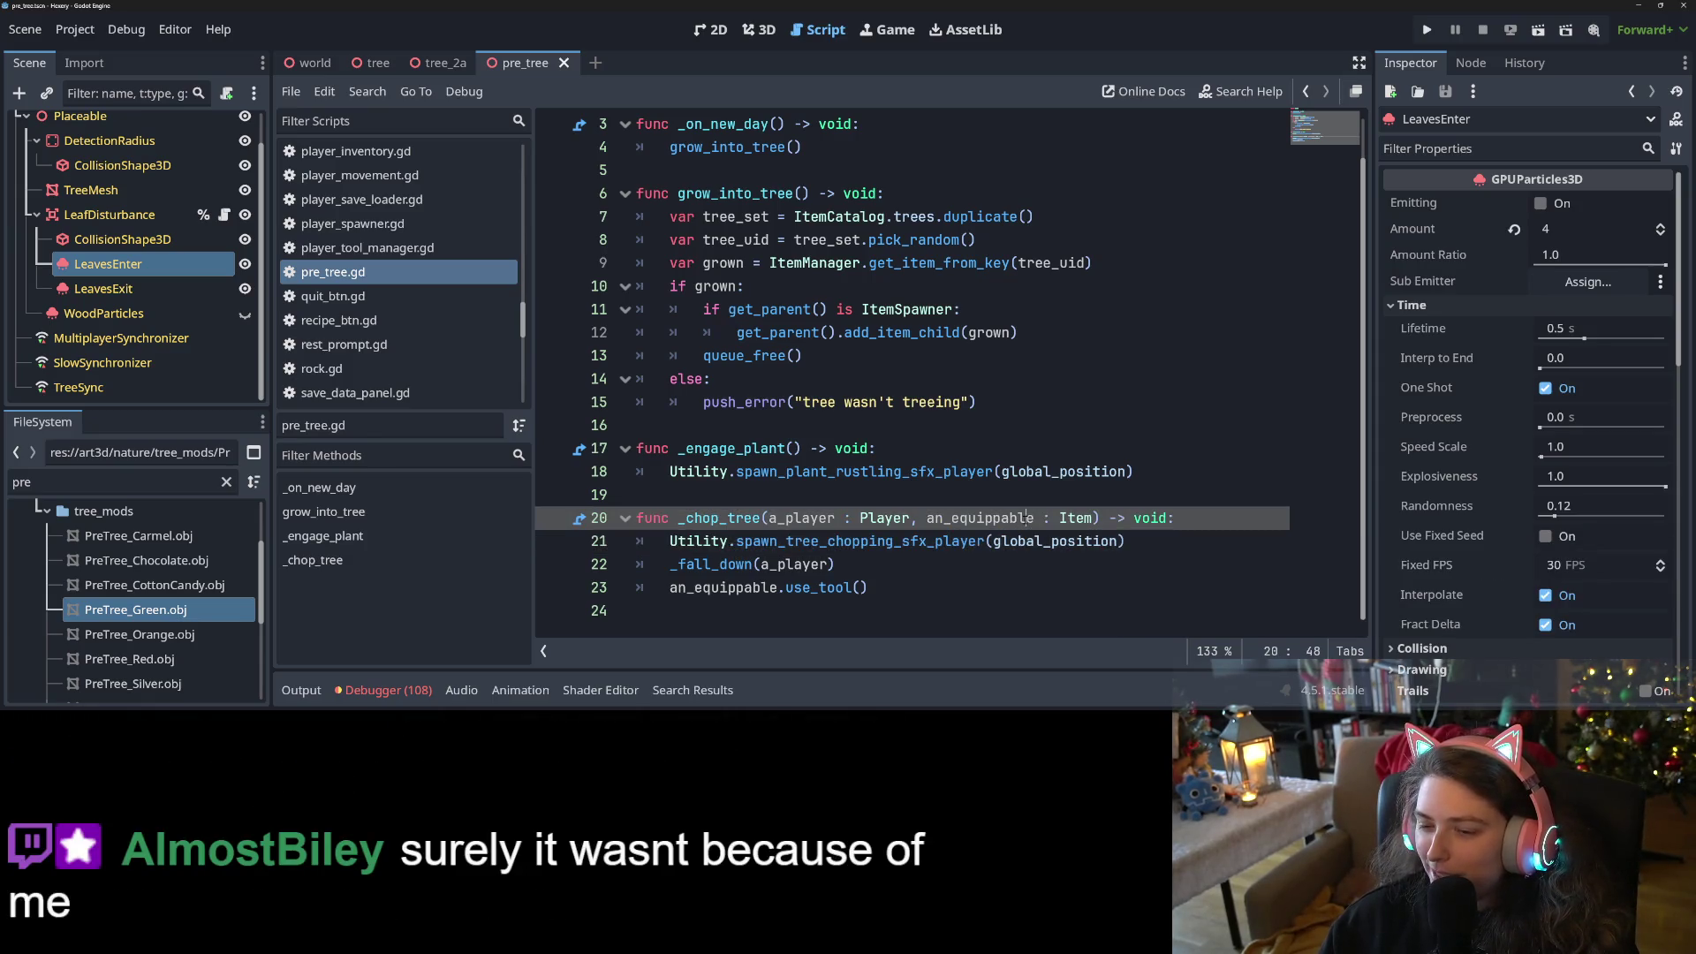
left_click(1032, 557)
key("ctrl+s")
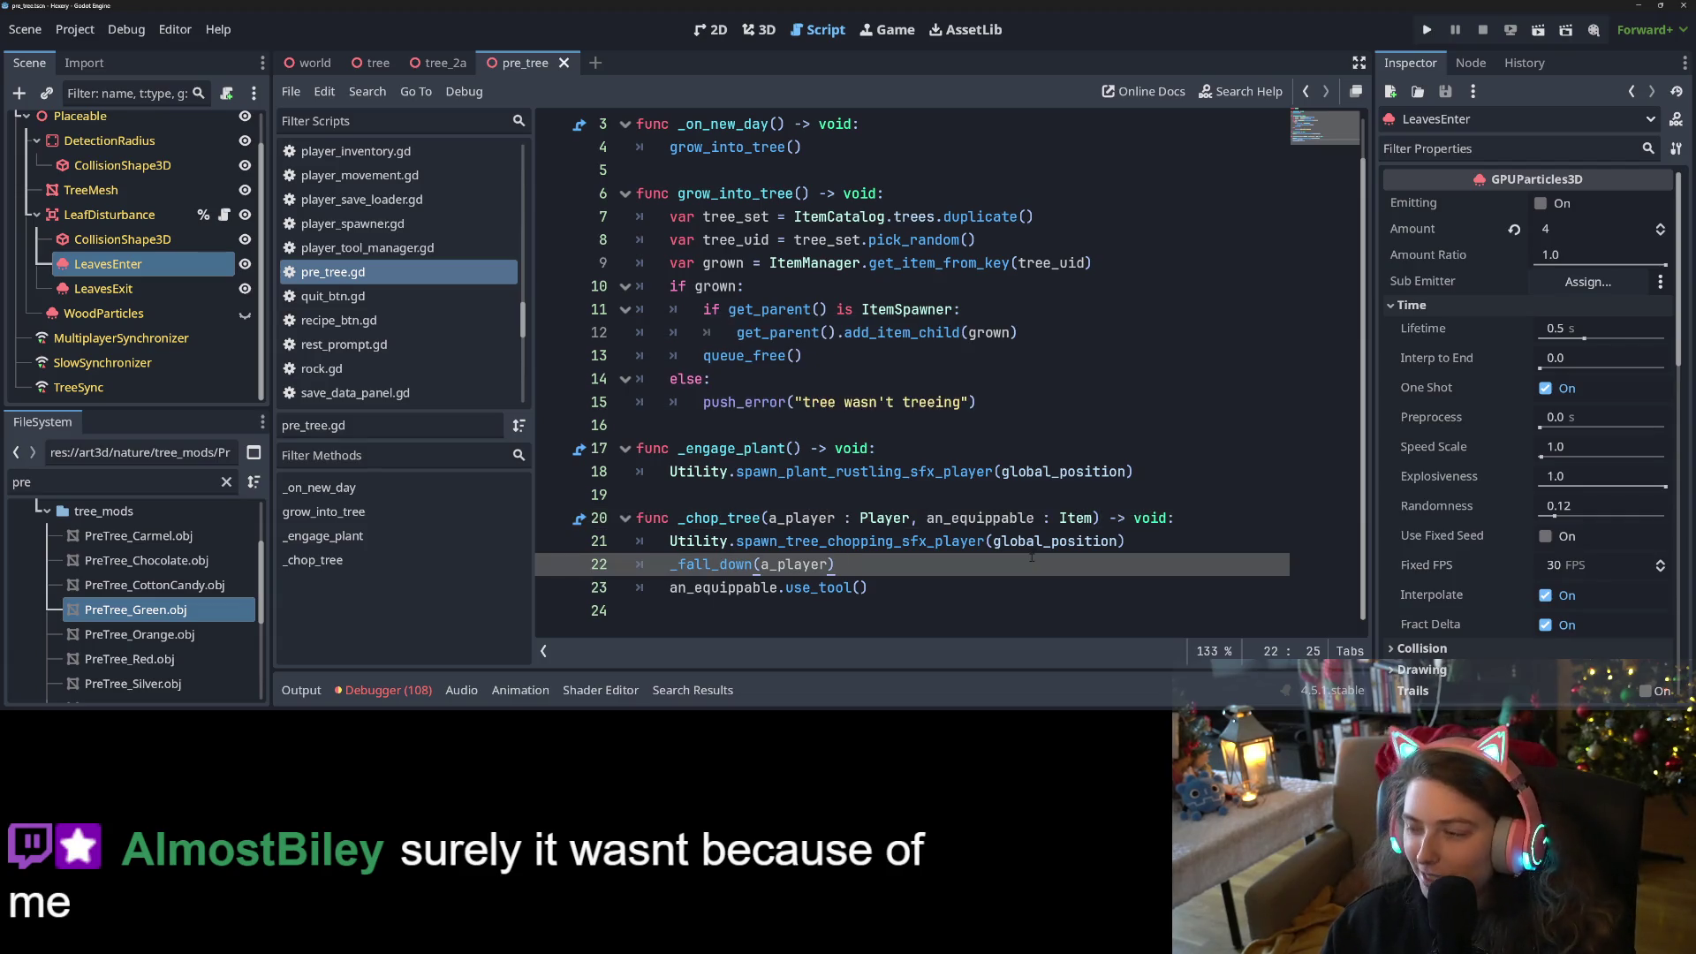
mouse_move(1032, 555)
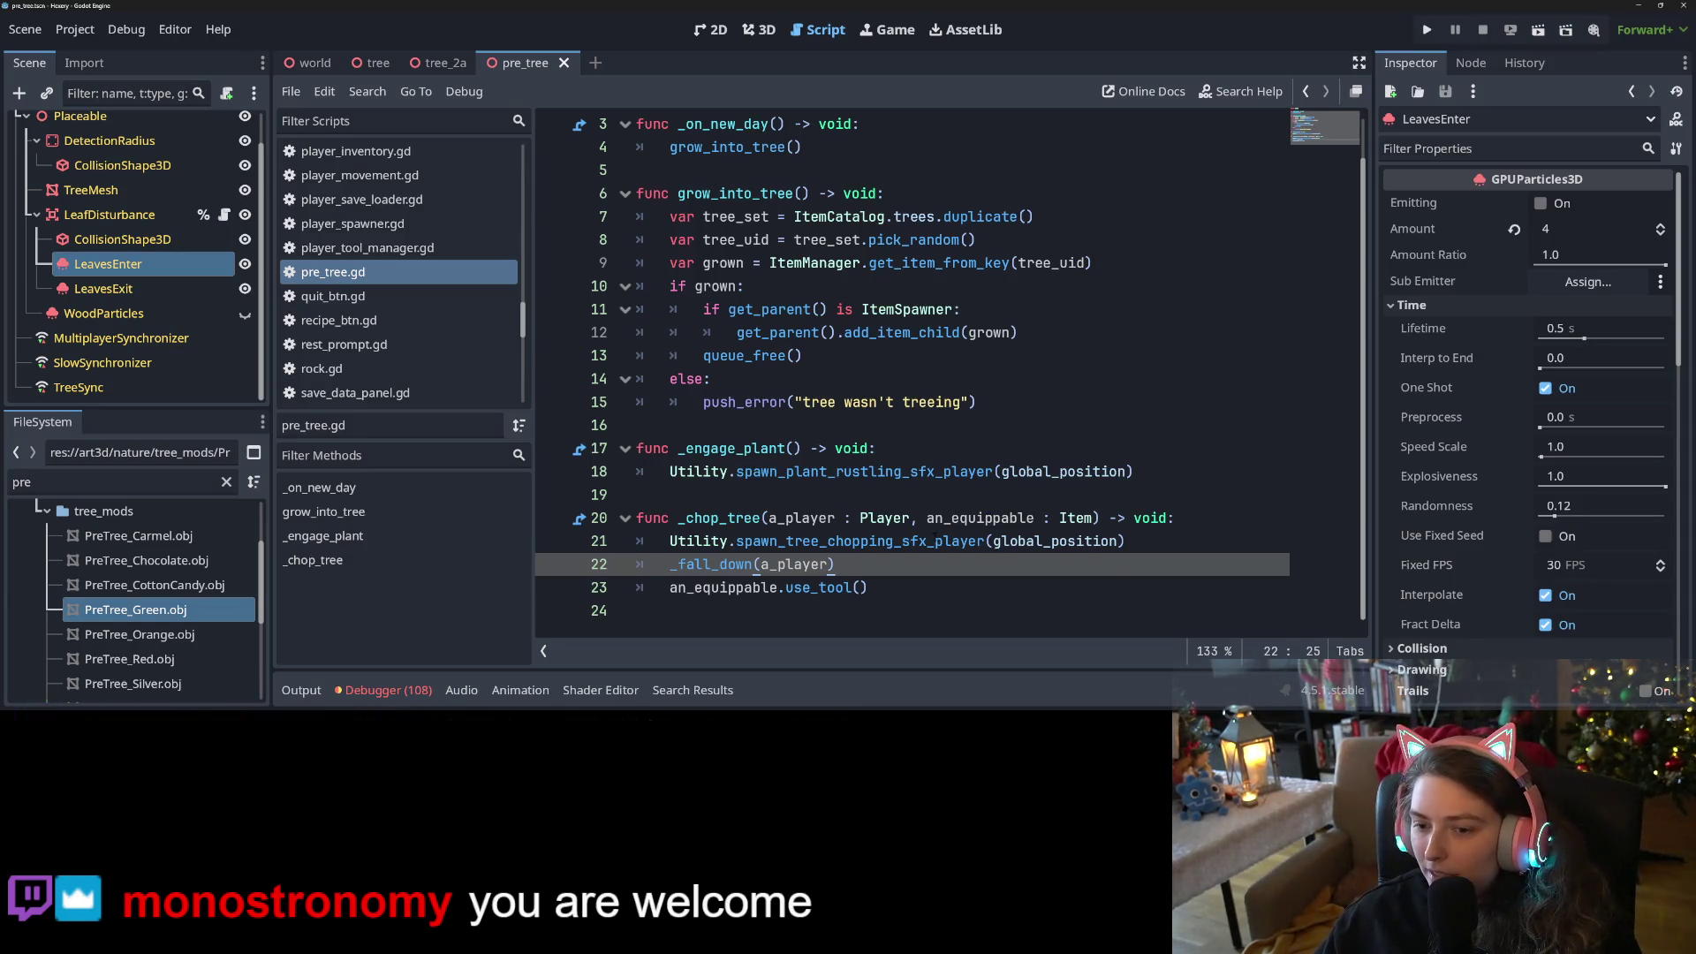
Step through lines 20–22 of pre_tree.gd around the chopping sound call
left_click(937, 540)
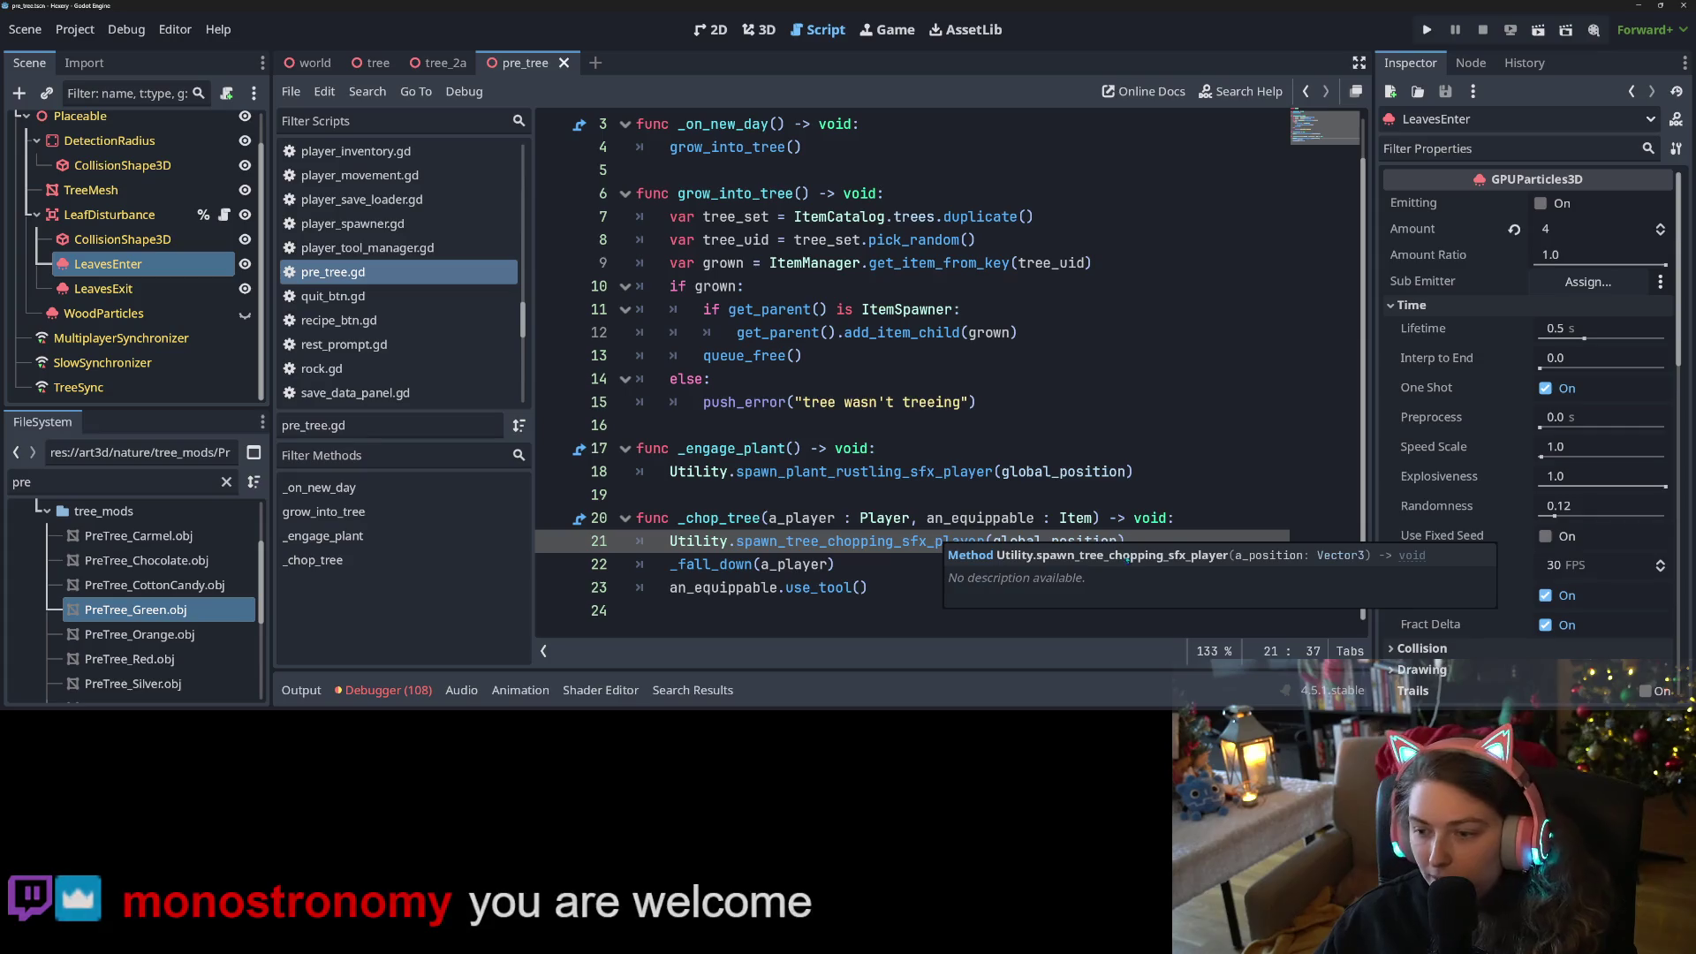
left_click(1159, 519)
key("End")
left_click(1184, 536)
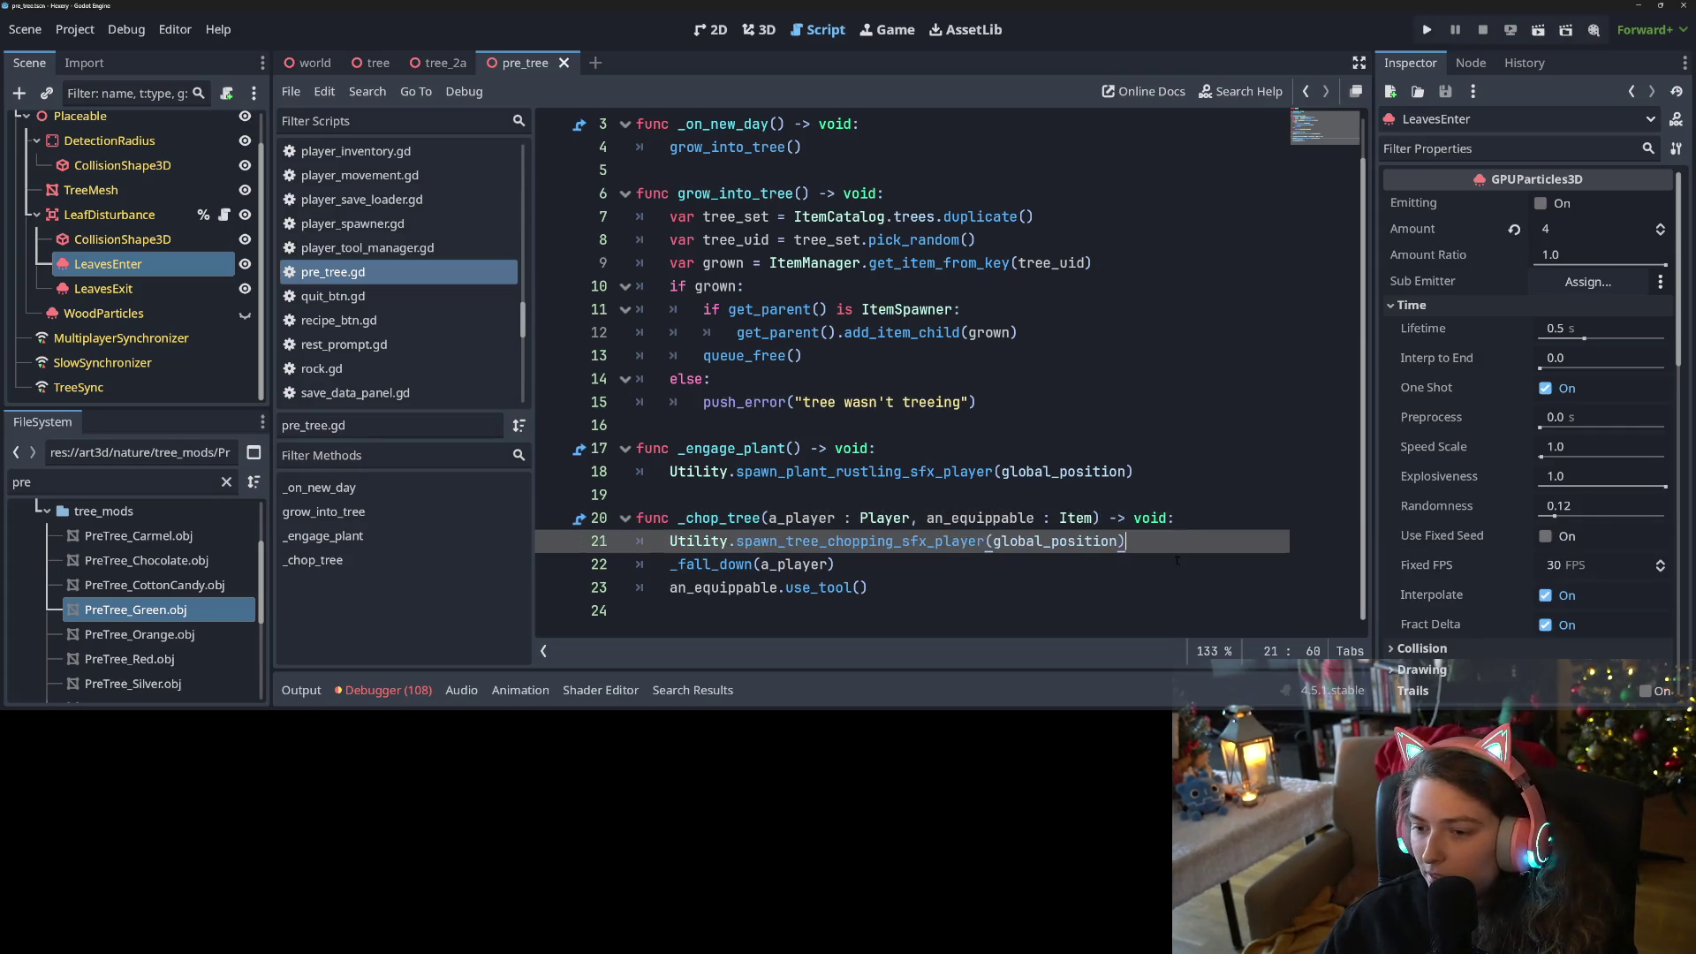
left_click(1176, 563)
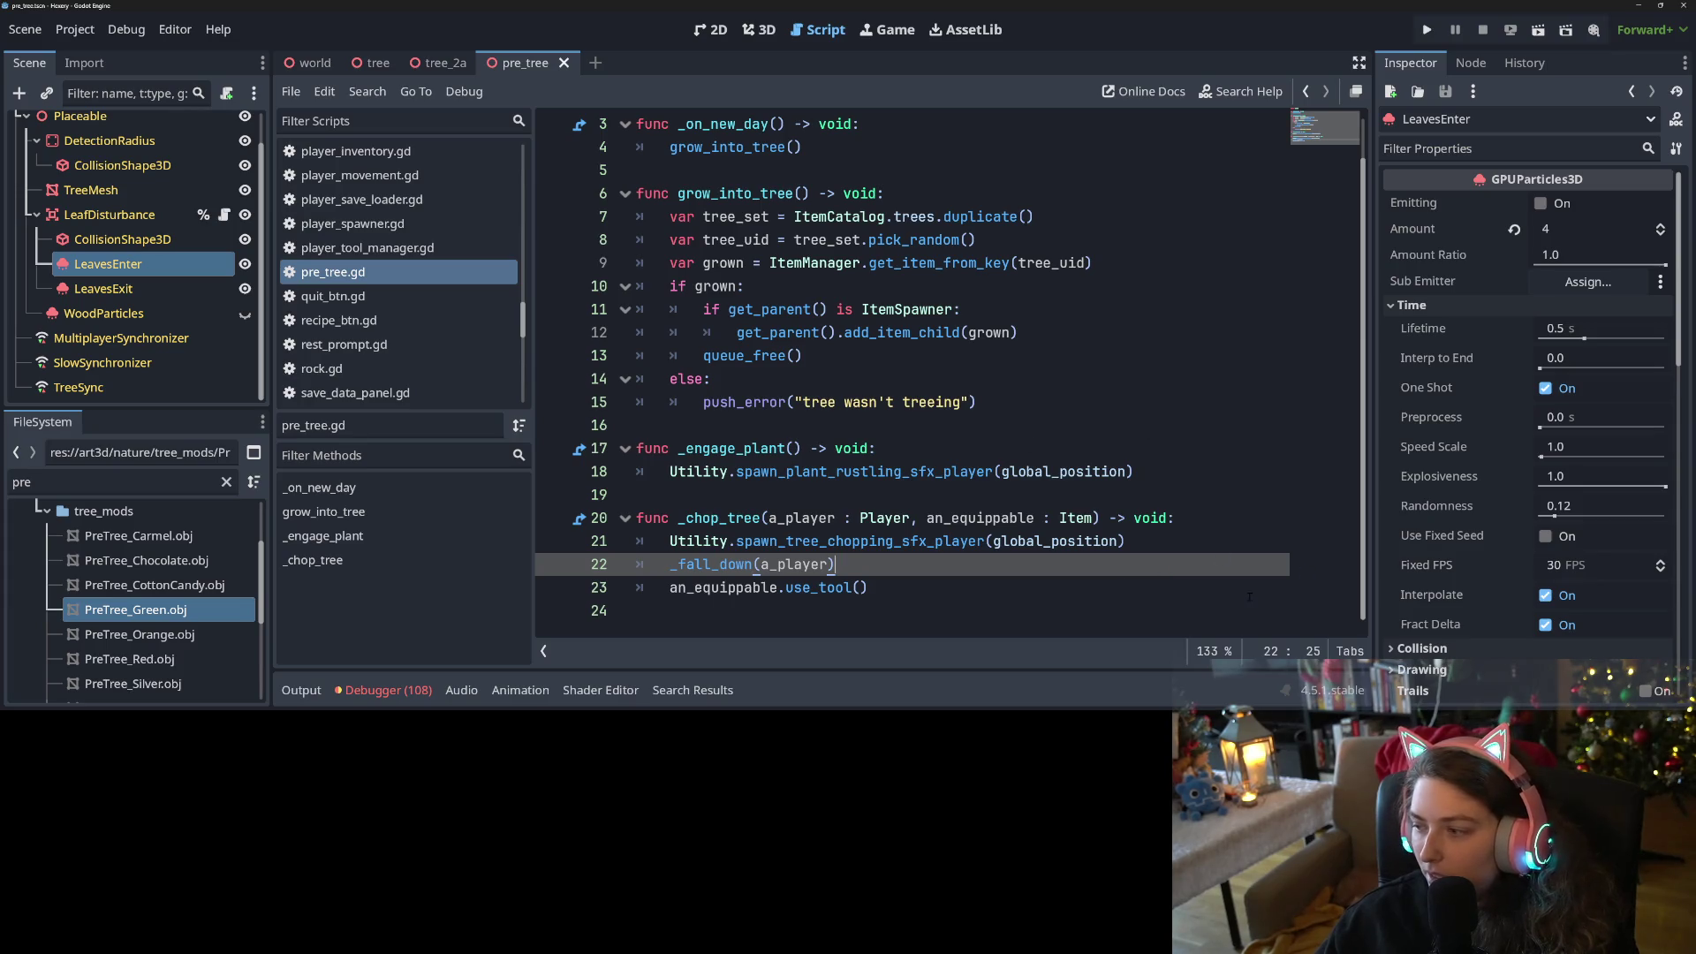
Check lines 15–17 (push_error, _engage_plant), then switch to the browser's Trello board
left_click(984, 458)
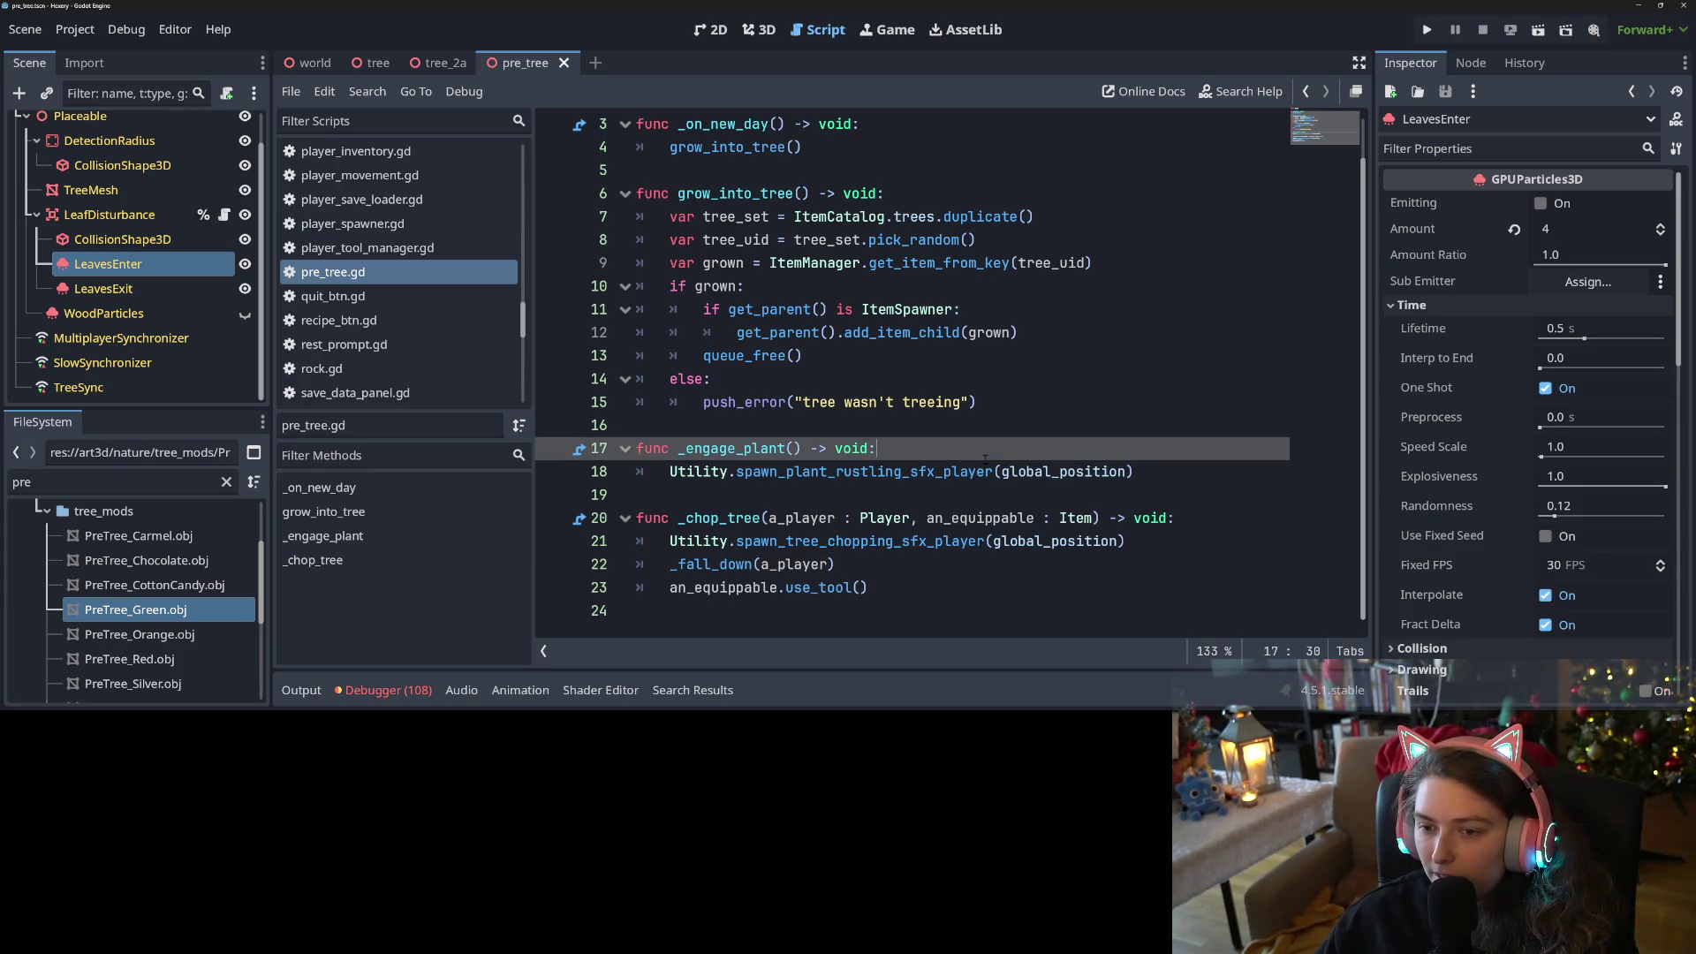
left_click(1048, 409)
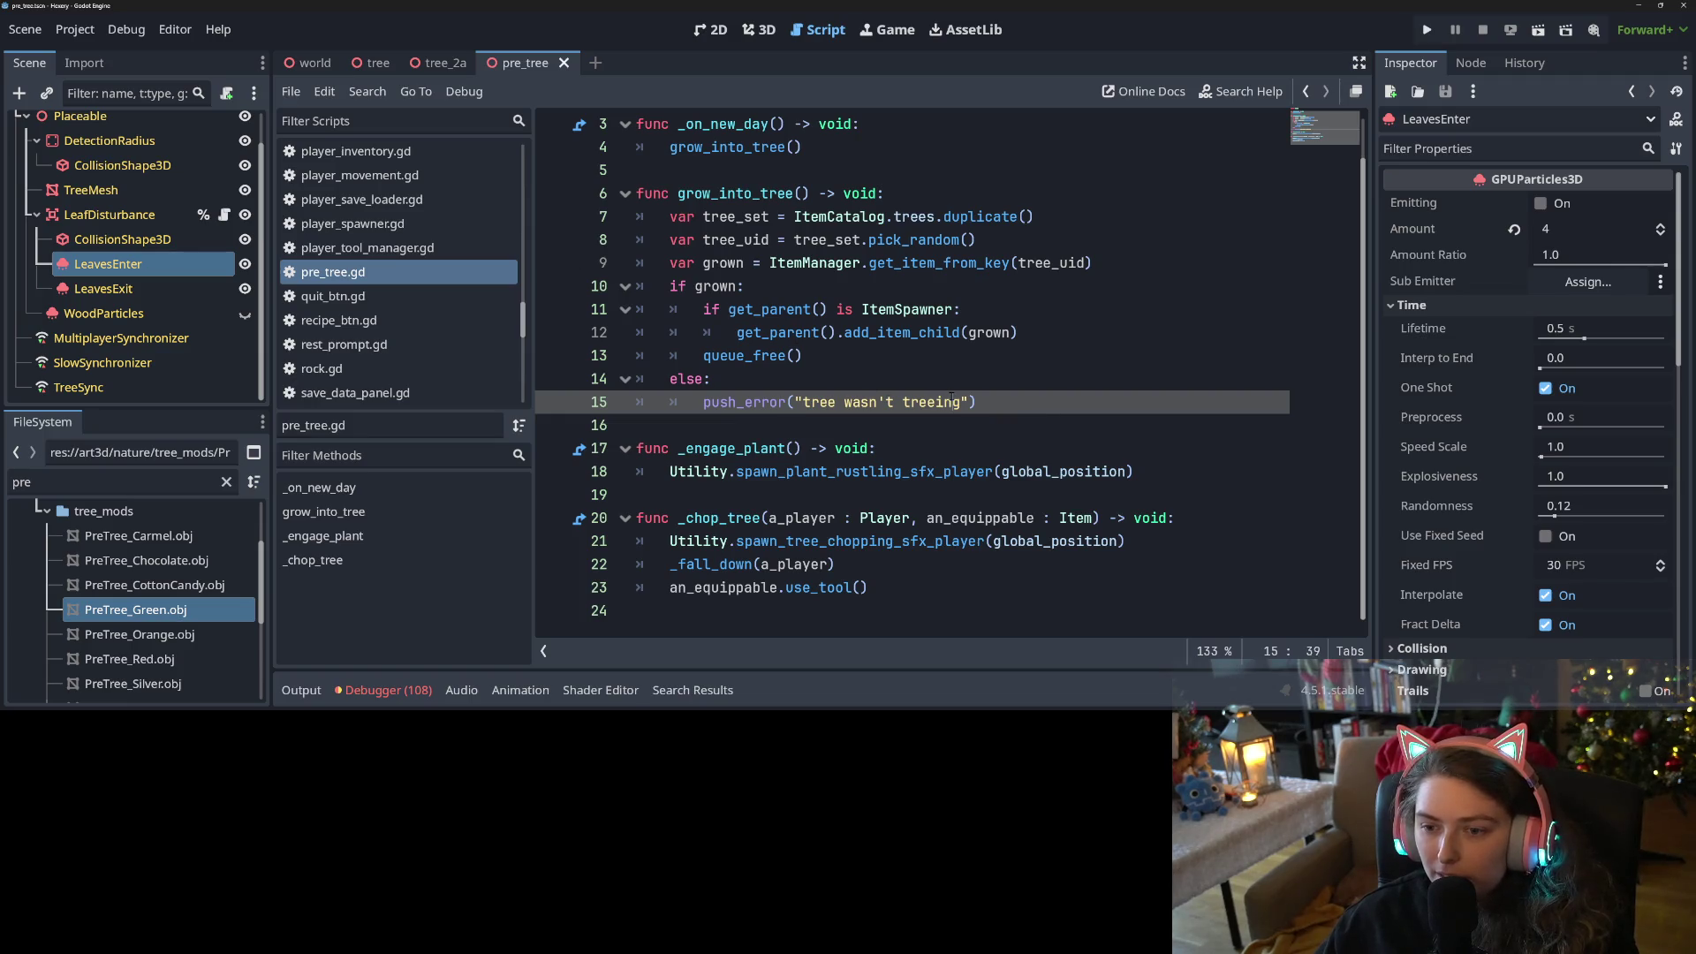
scroll(754, 439, "up", 1)
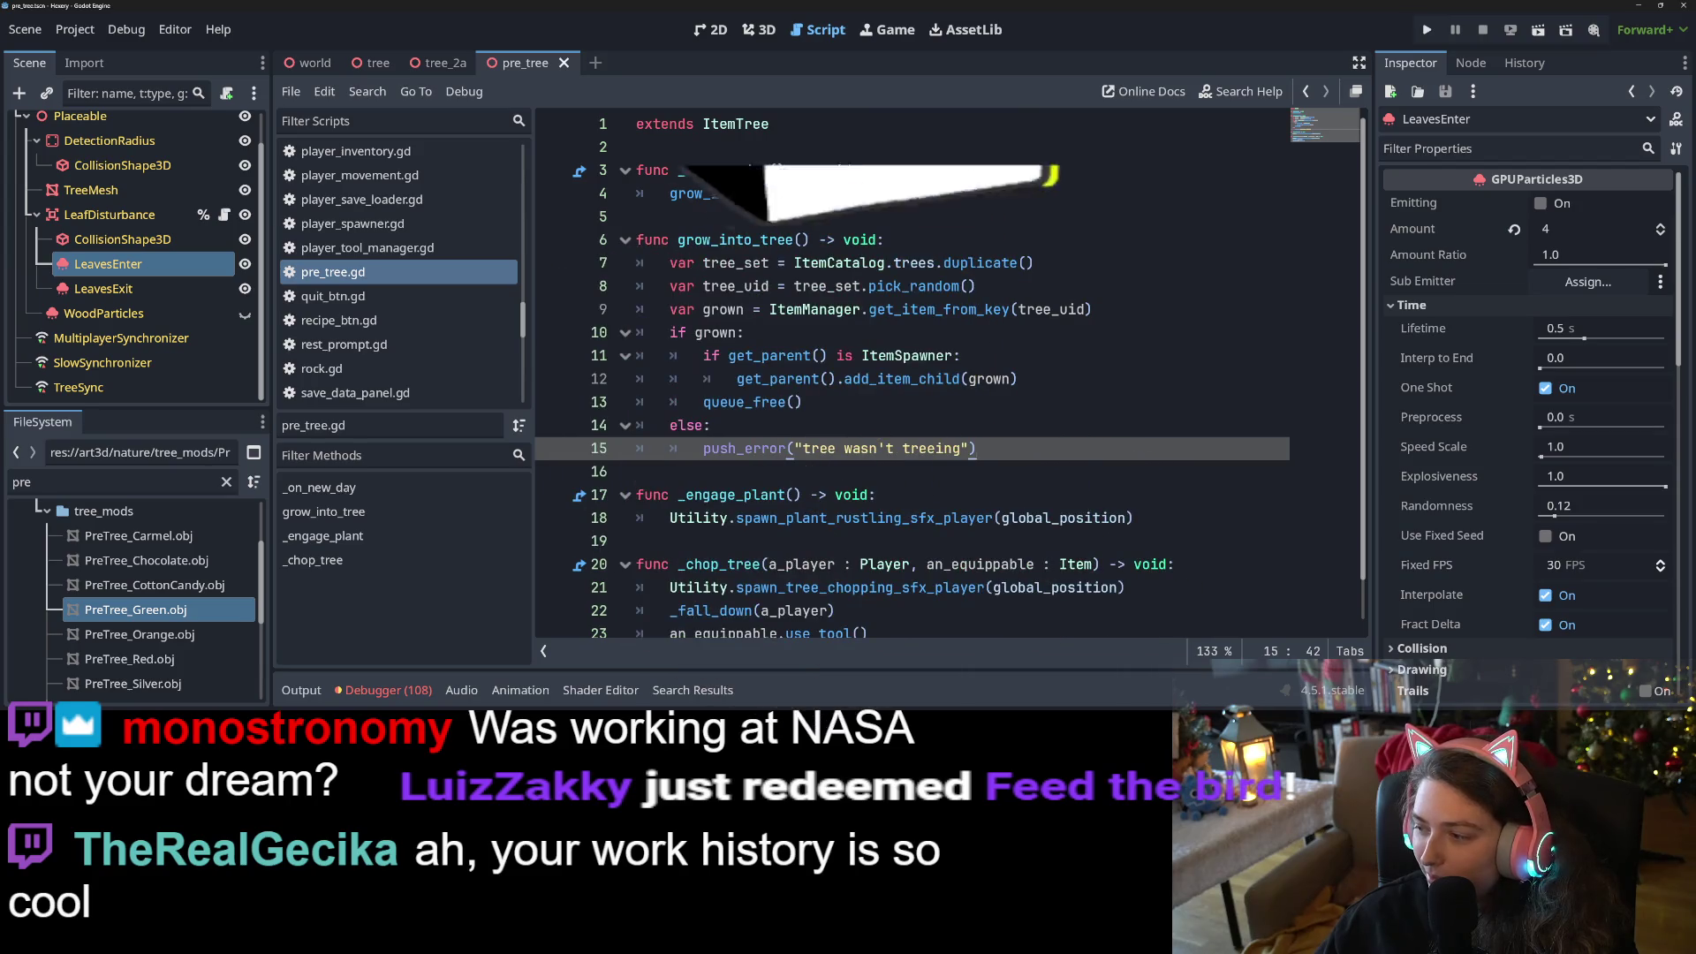
scroll(1188, 465, "down", 1)
scroll(1188, 466, "up", 1)
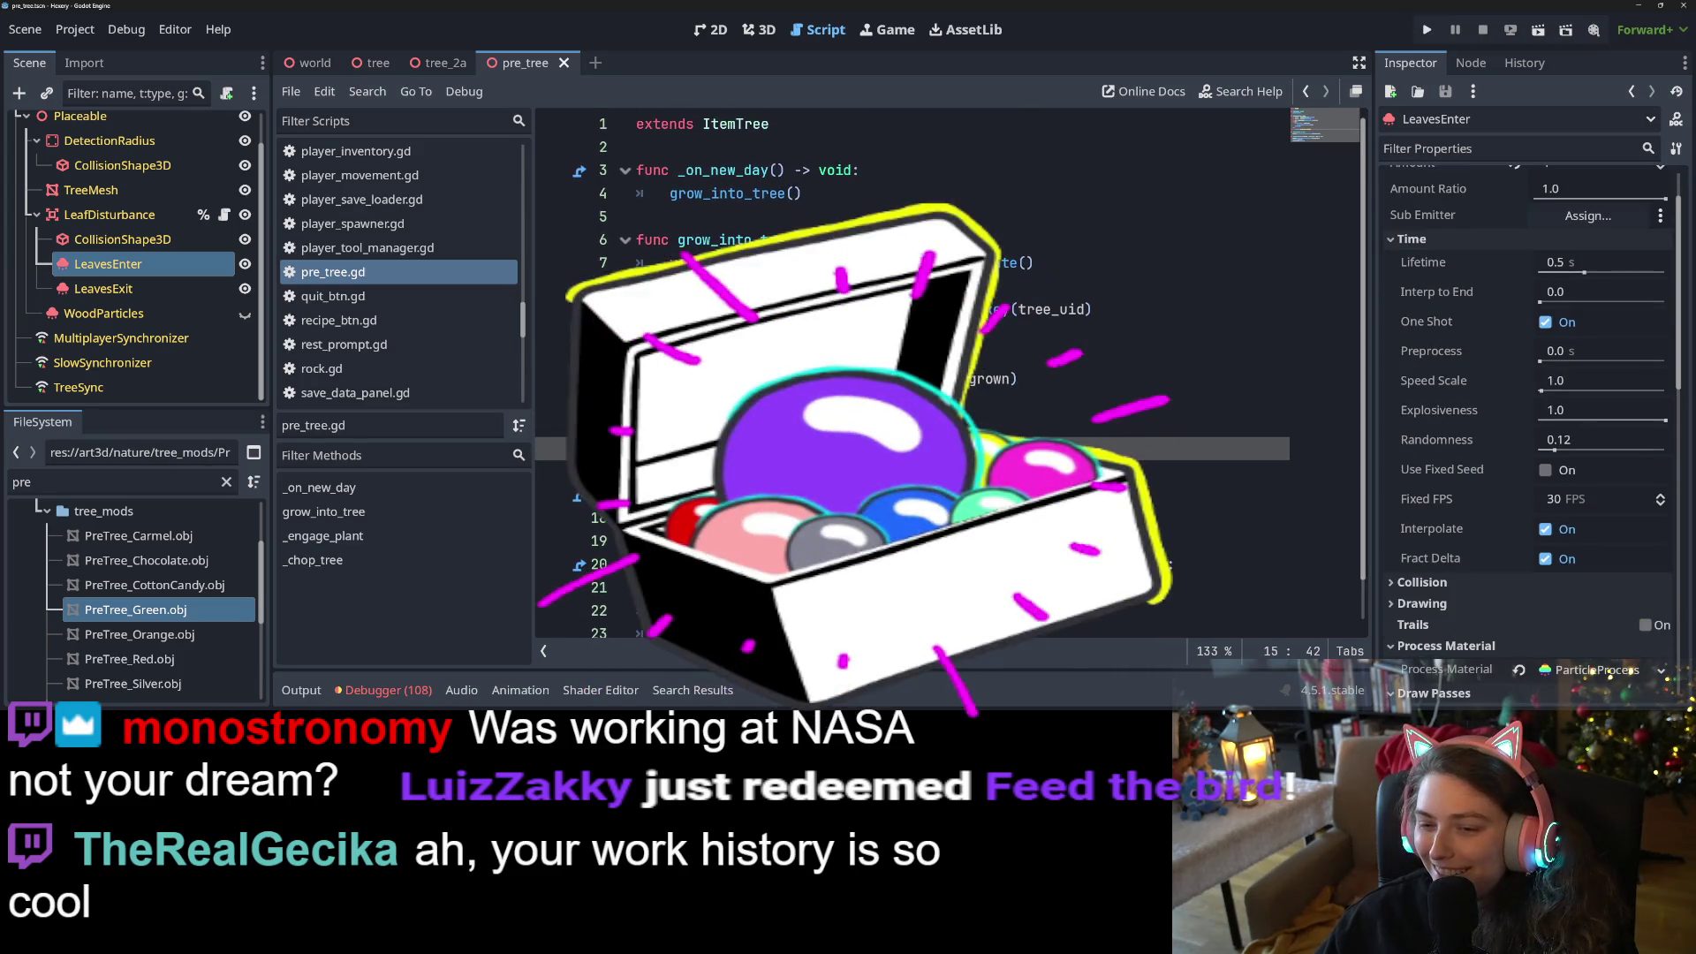
left_click(1188, 470)
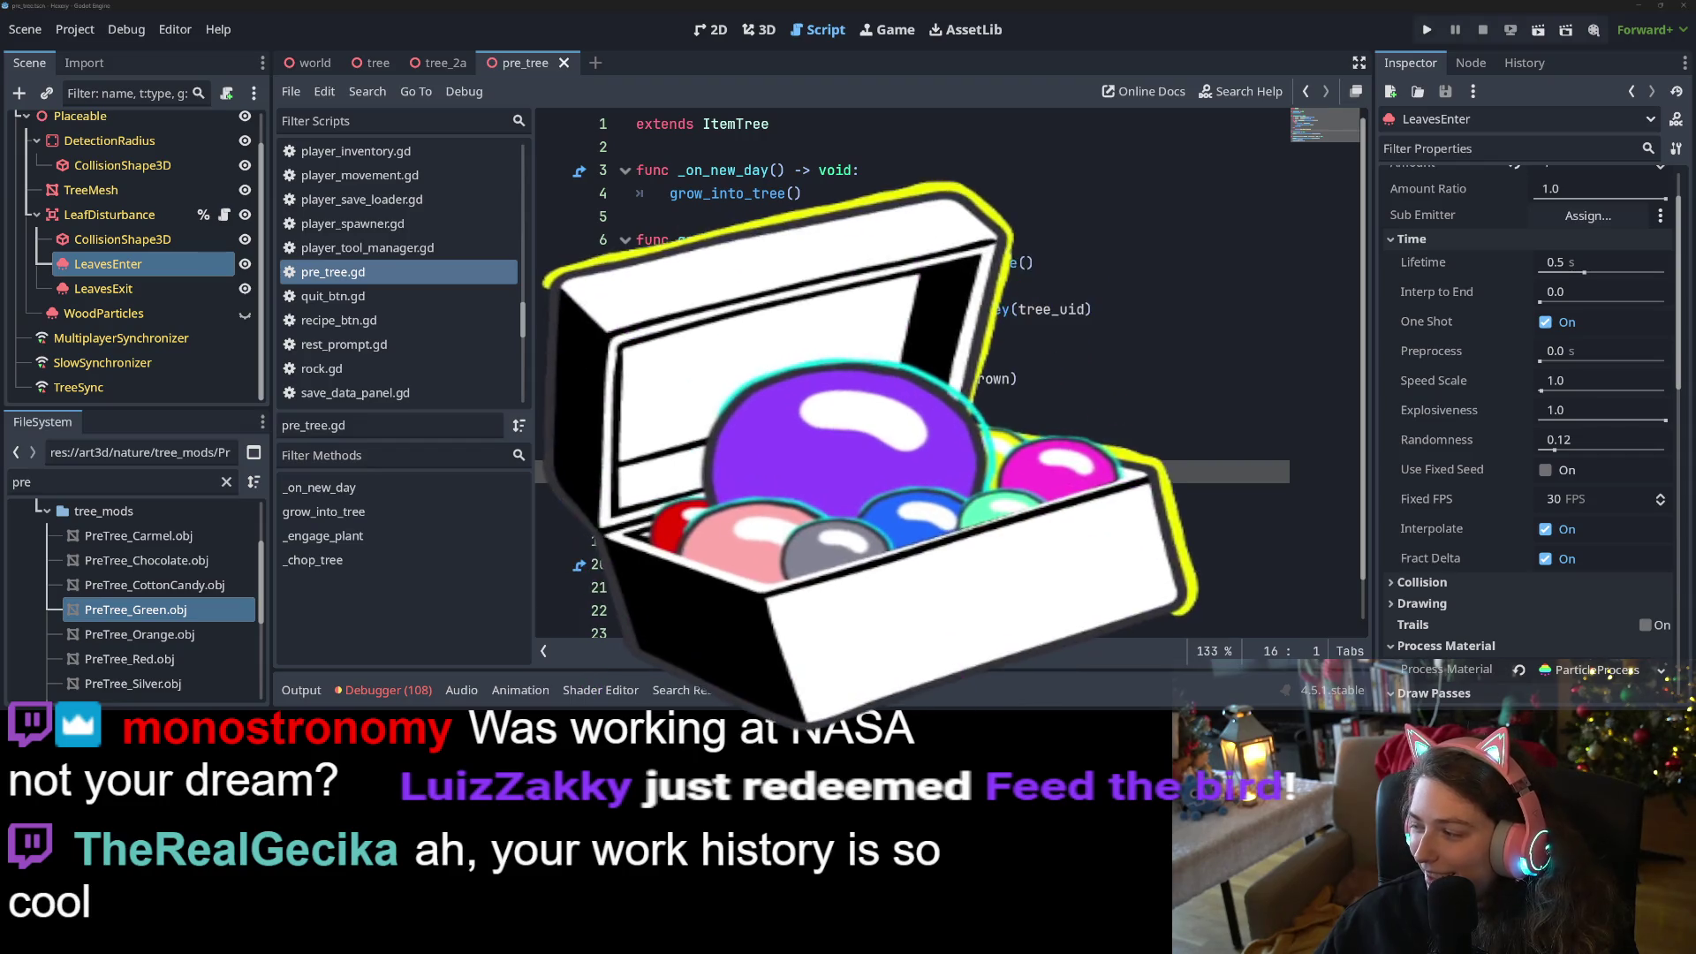
key("alt+Tab")
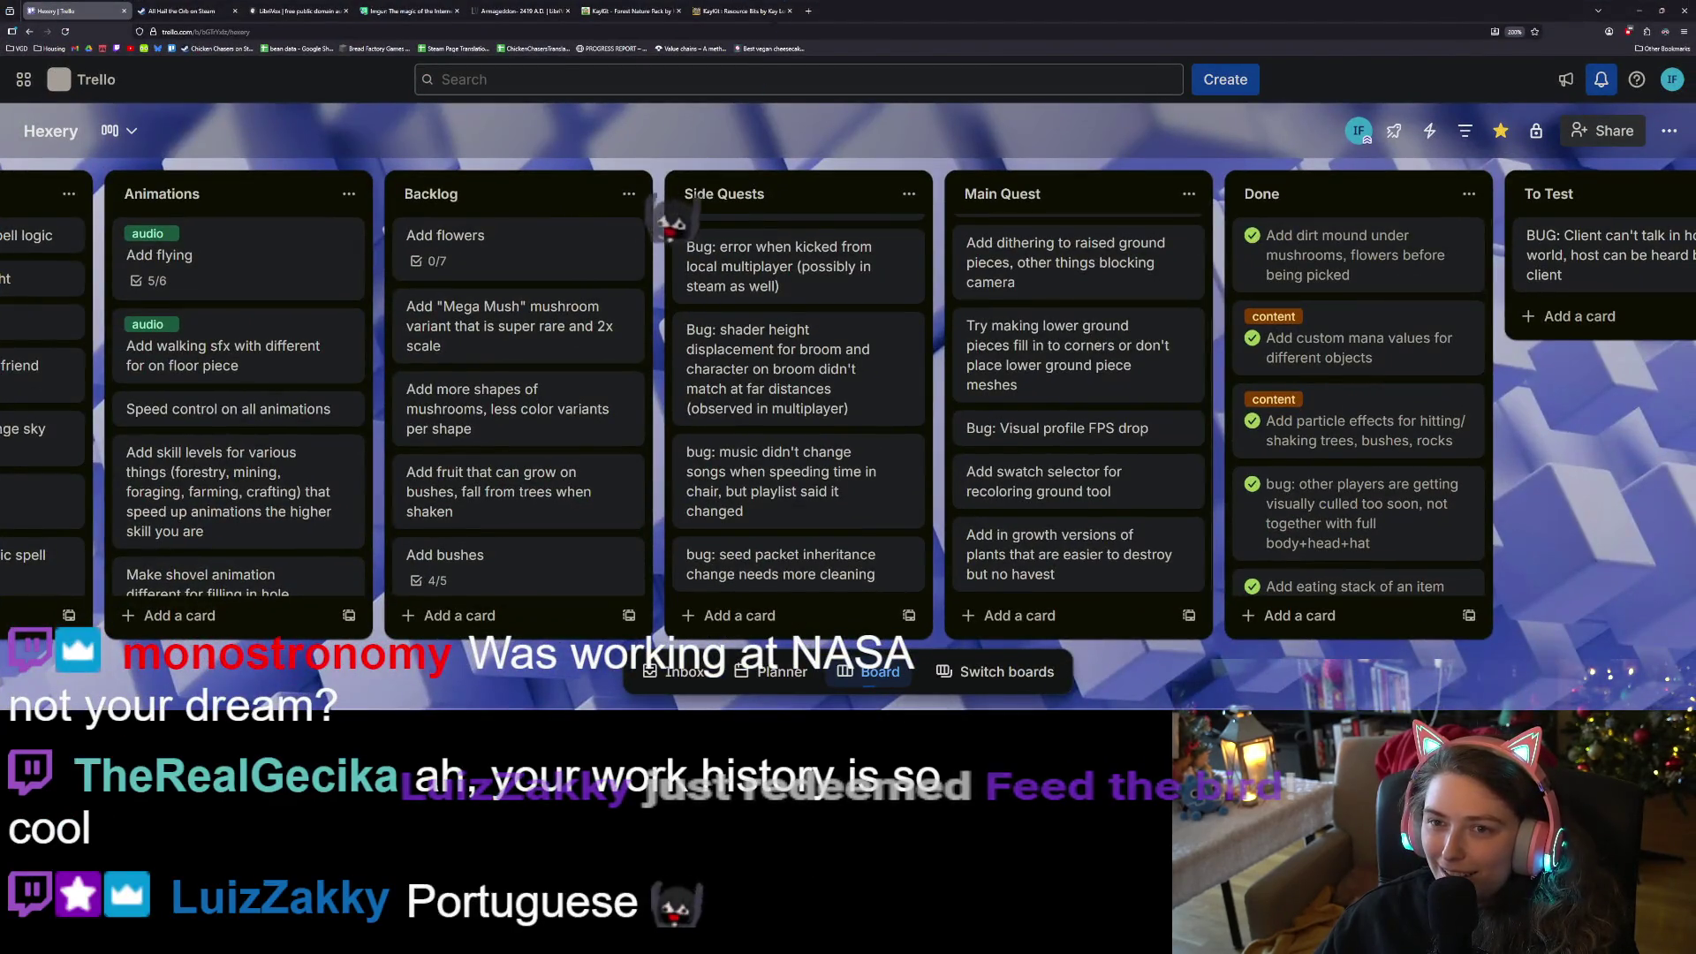
Open Duolingo in a new tab, pause the music, and switch to the Portuguese course
left_click(808, 10)
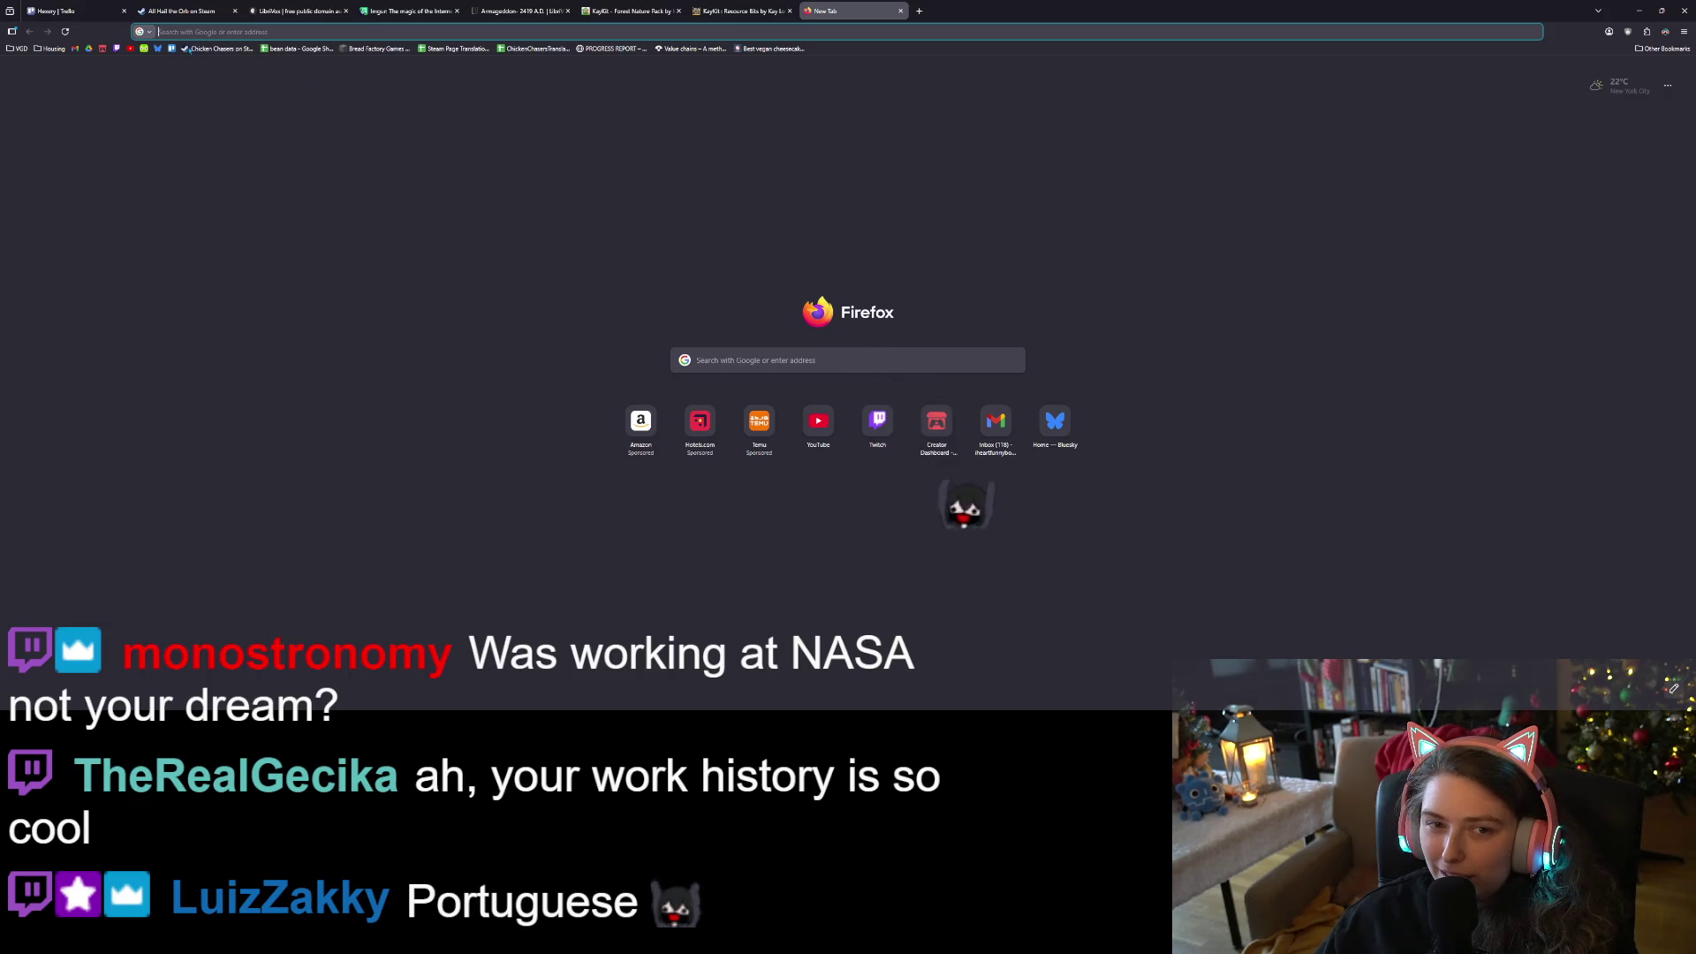
left_click(142, 49)
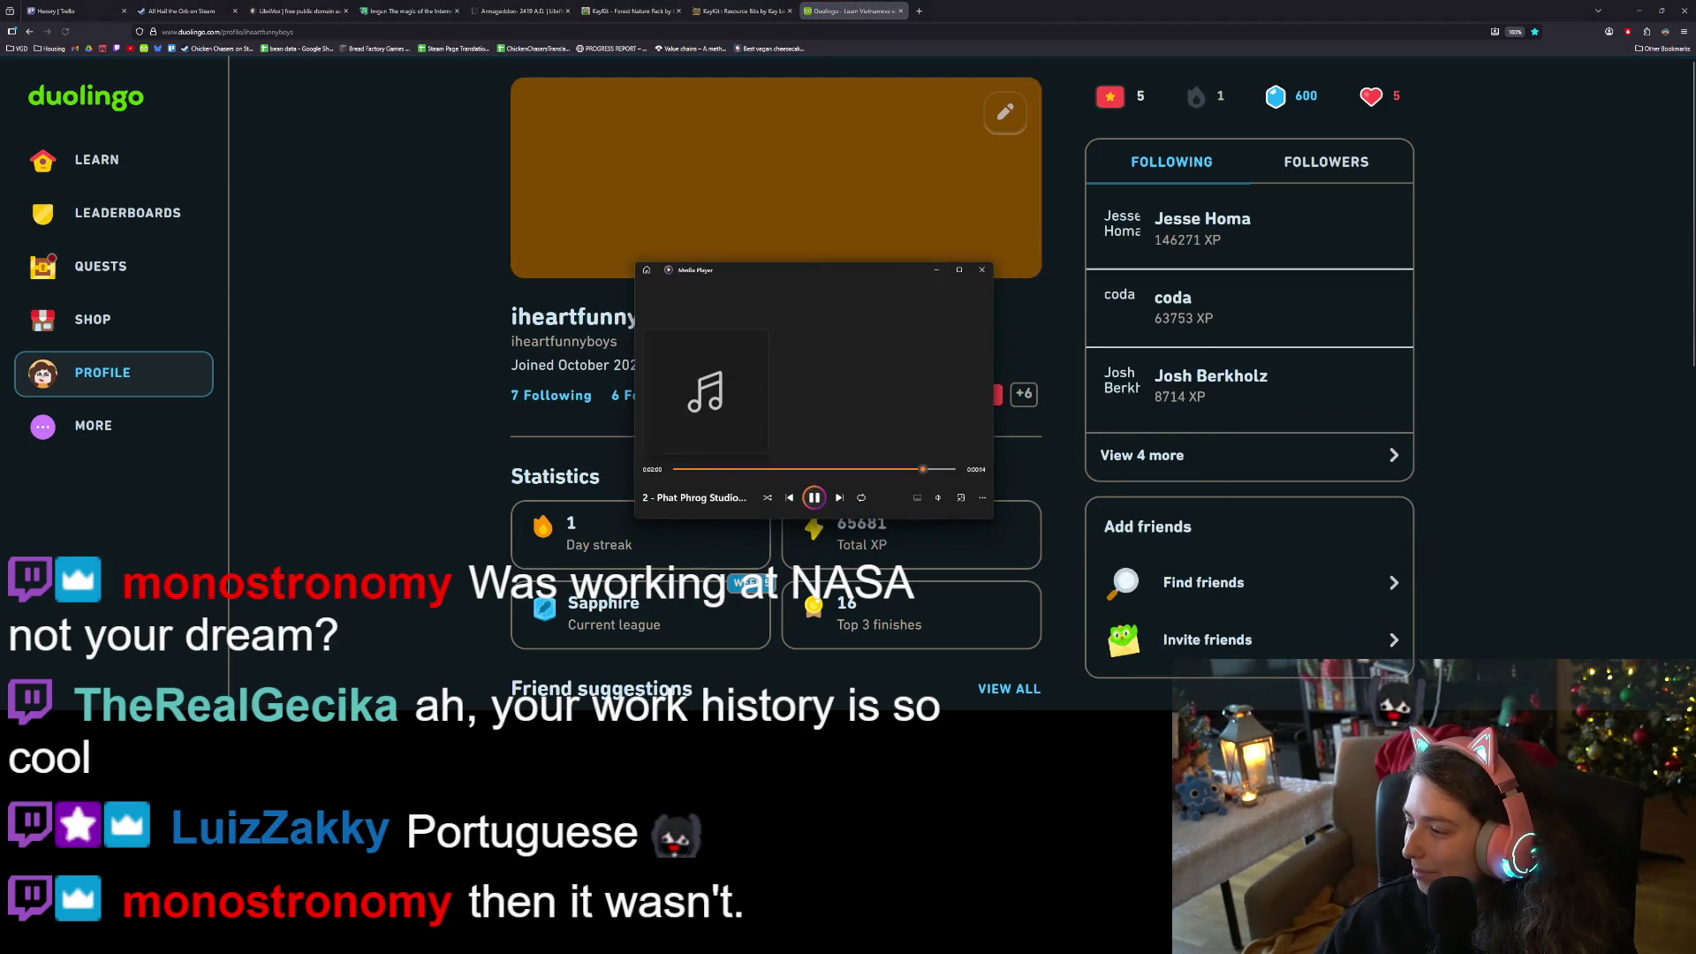
key("XF86AudioPlay")
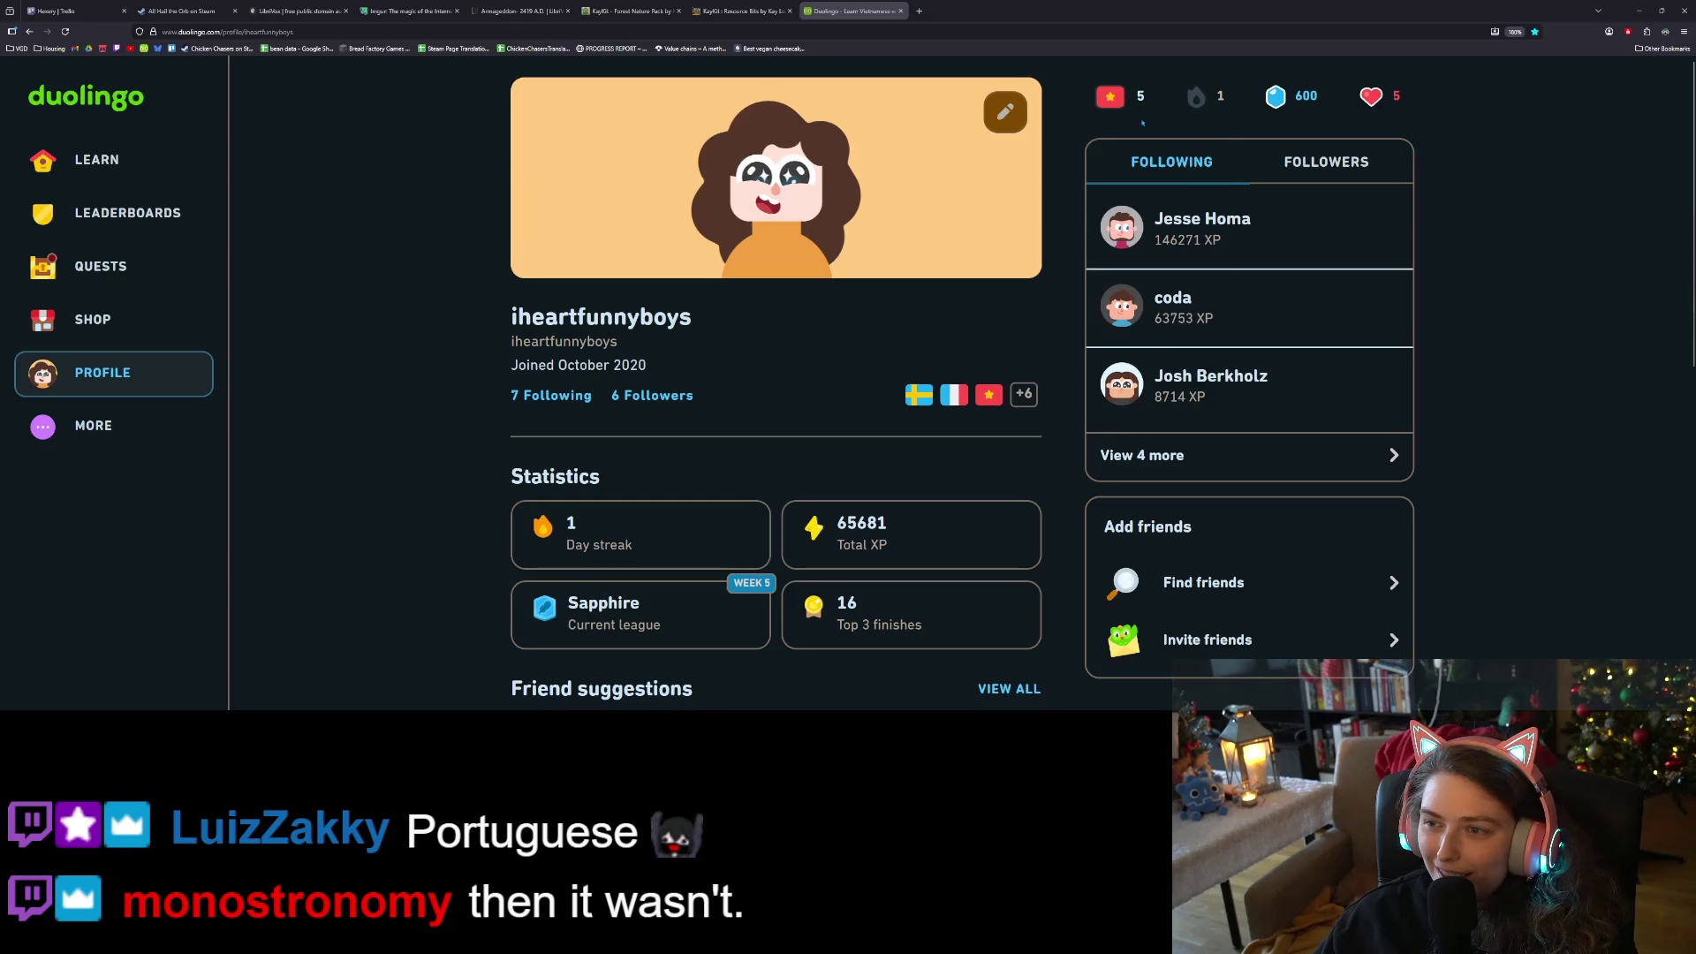
mouse_move(1113, 97)
left_click(1113, 237)
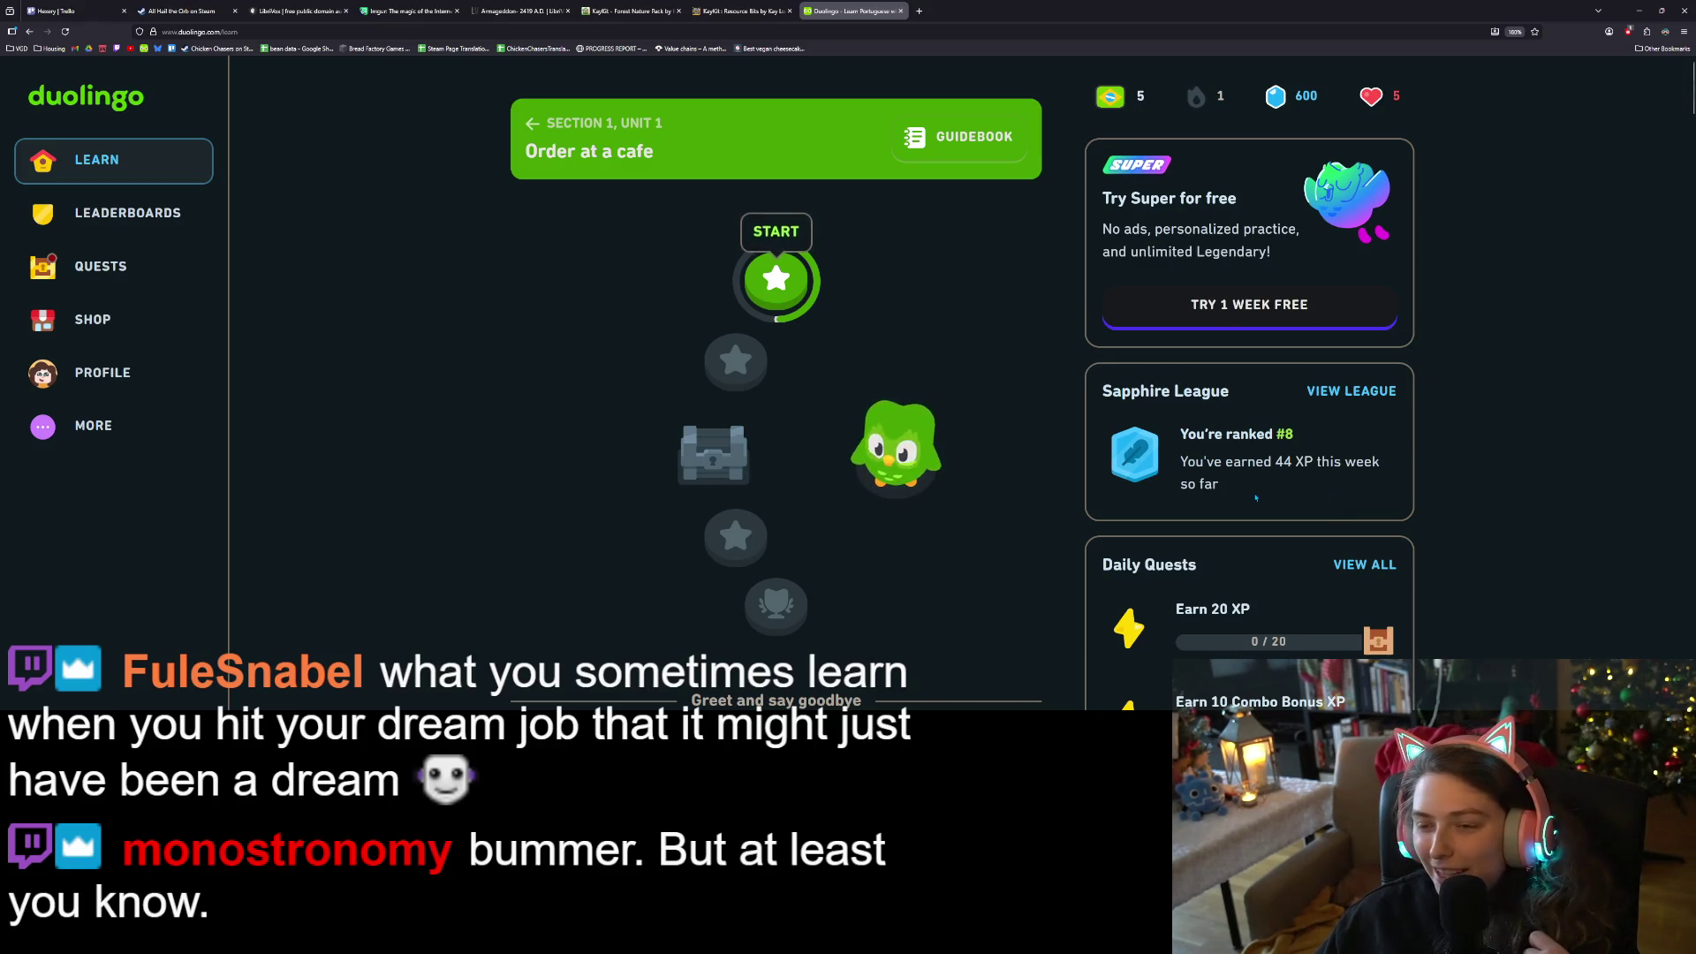
Start the Order at a cafe lesson and answer 'ice cream' correctly with sorvete
left_click(796, 300)
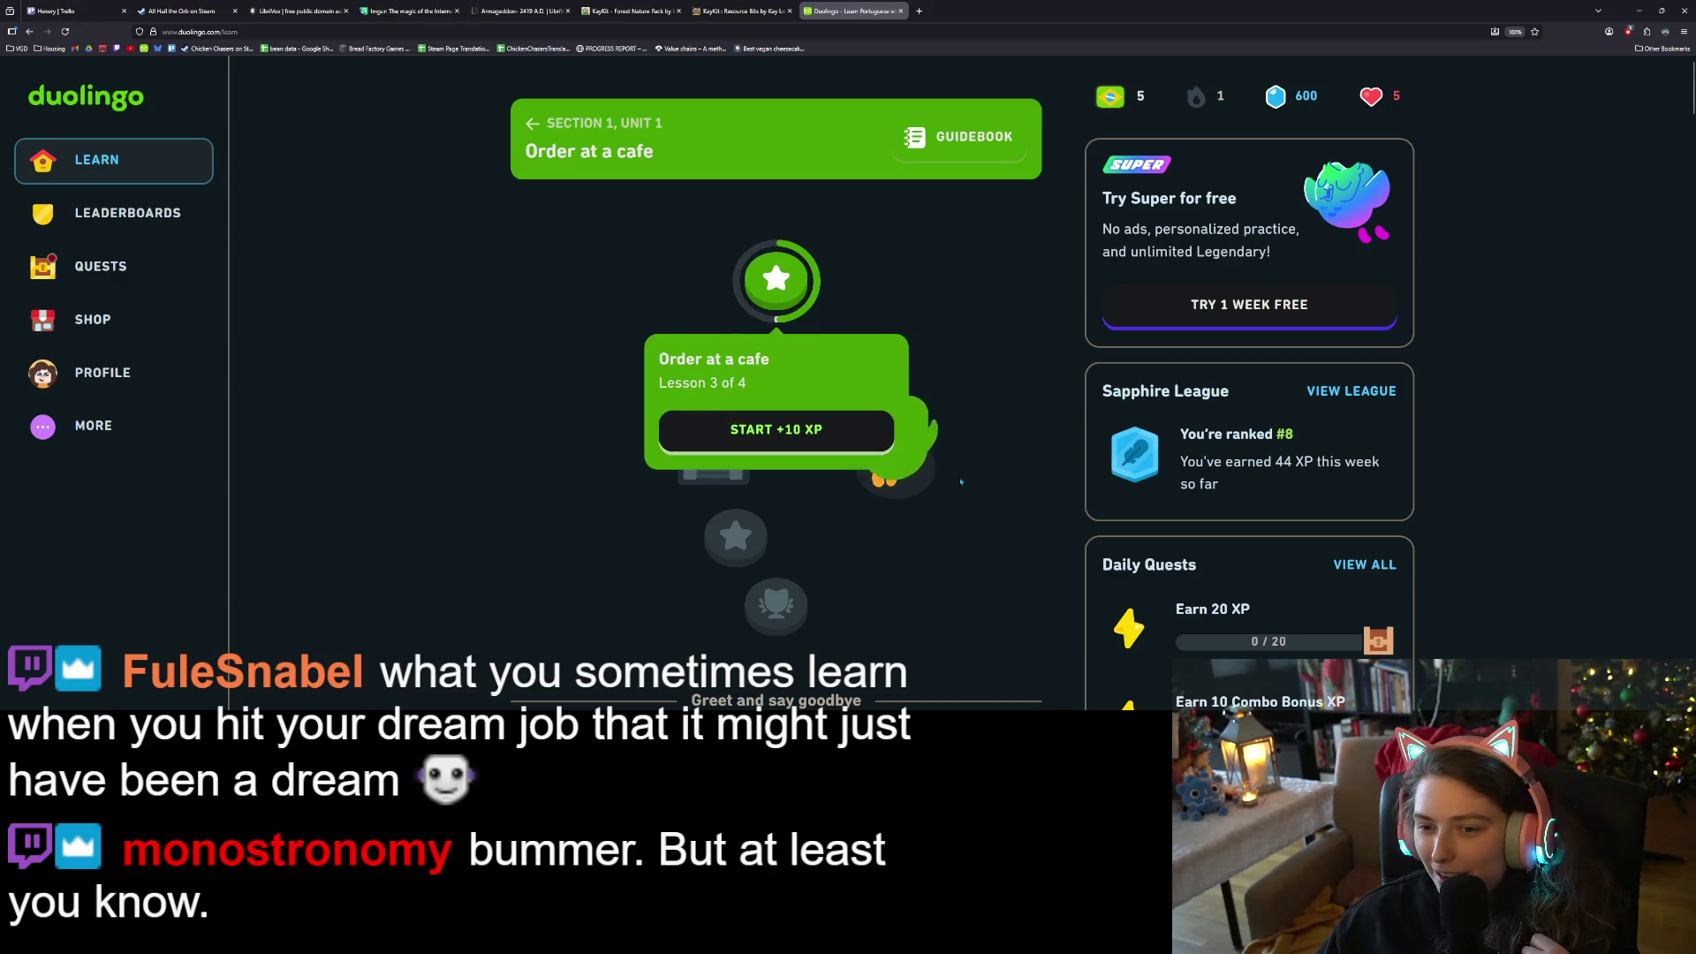
left_click(794, 442)
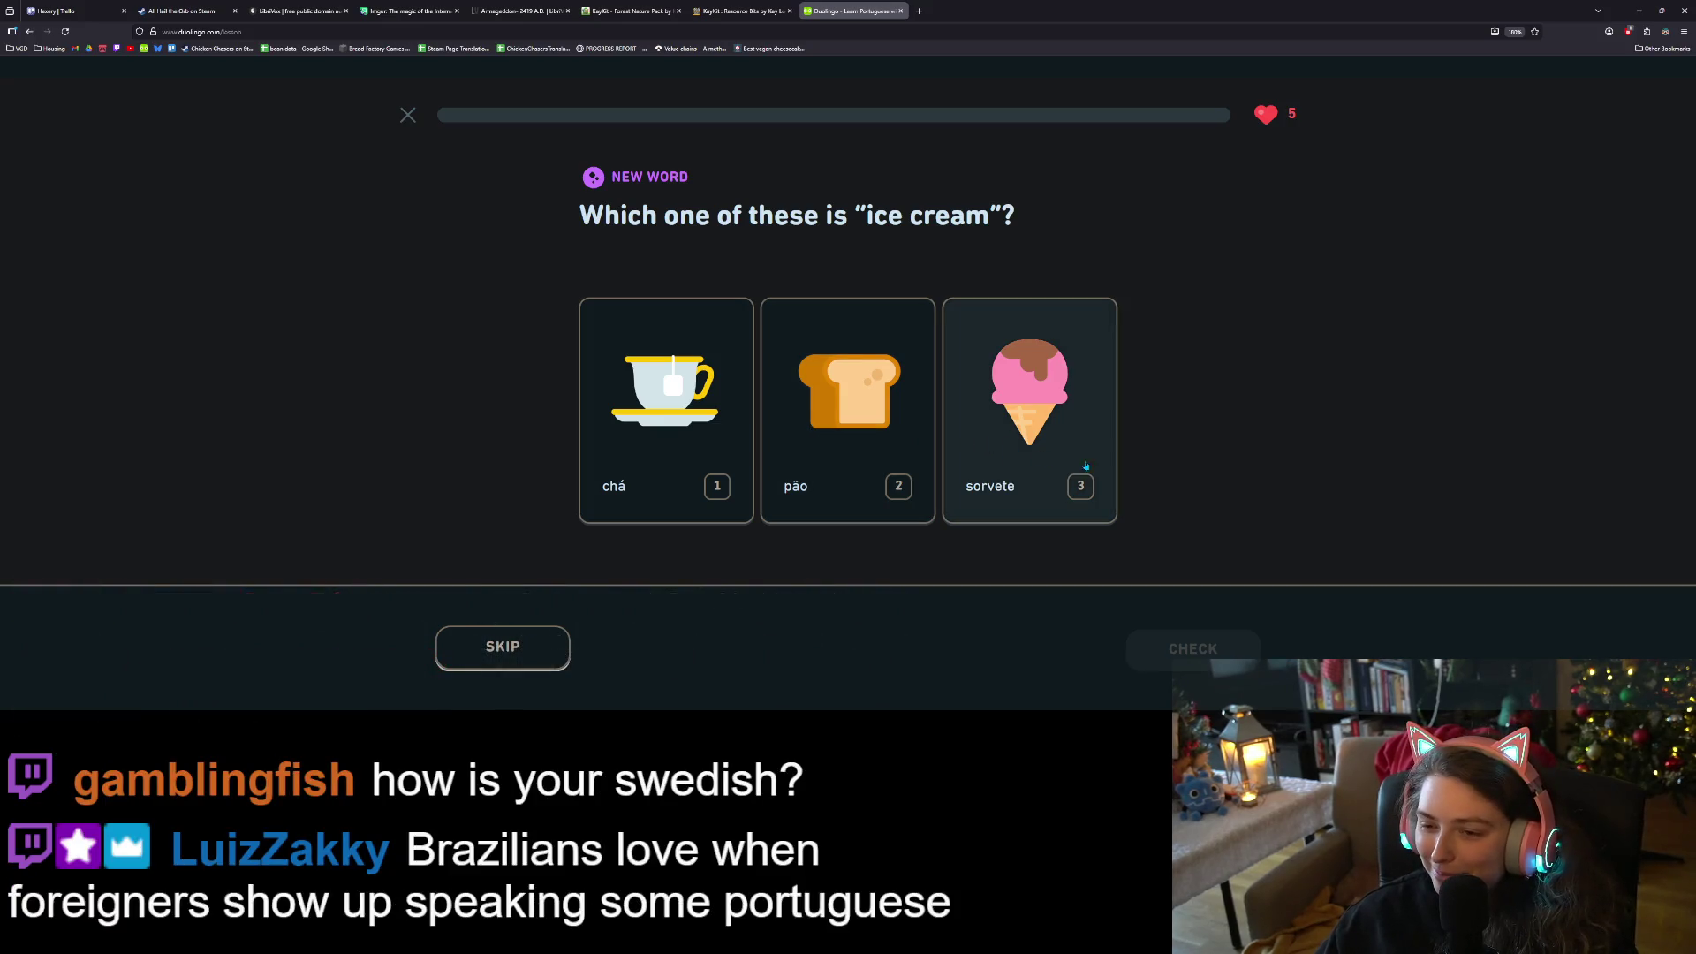
left_click(1045, 397)
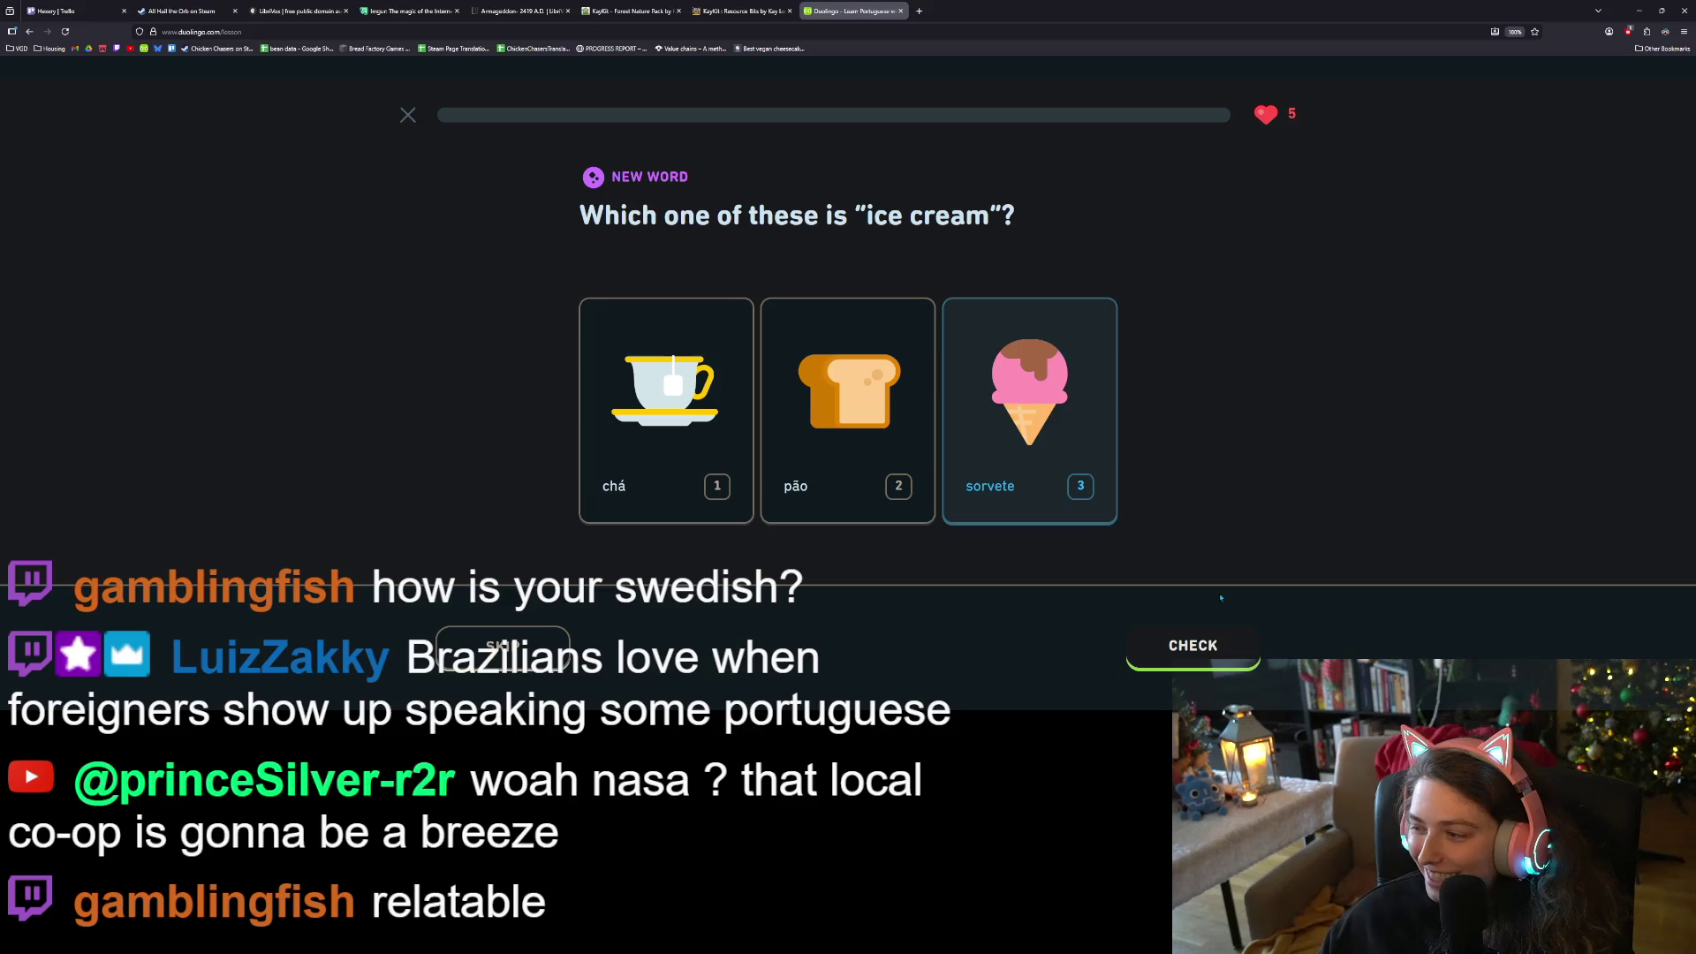
left_click(1197, 649)
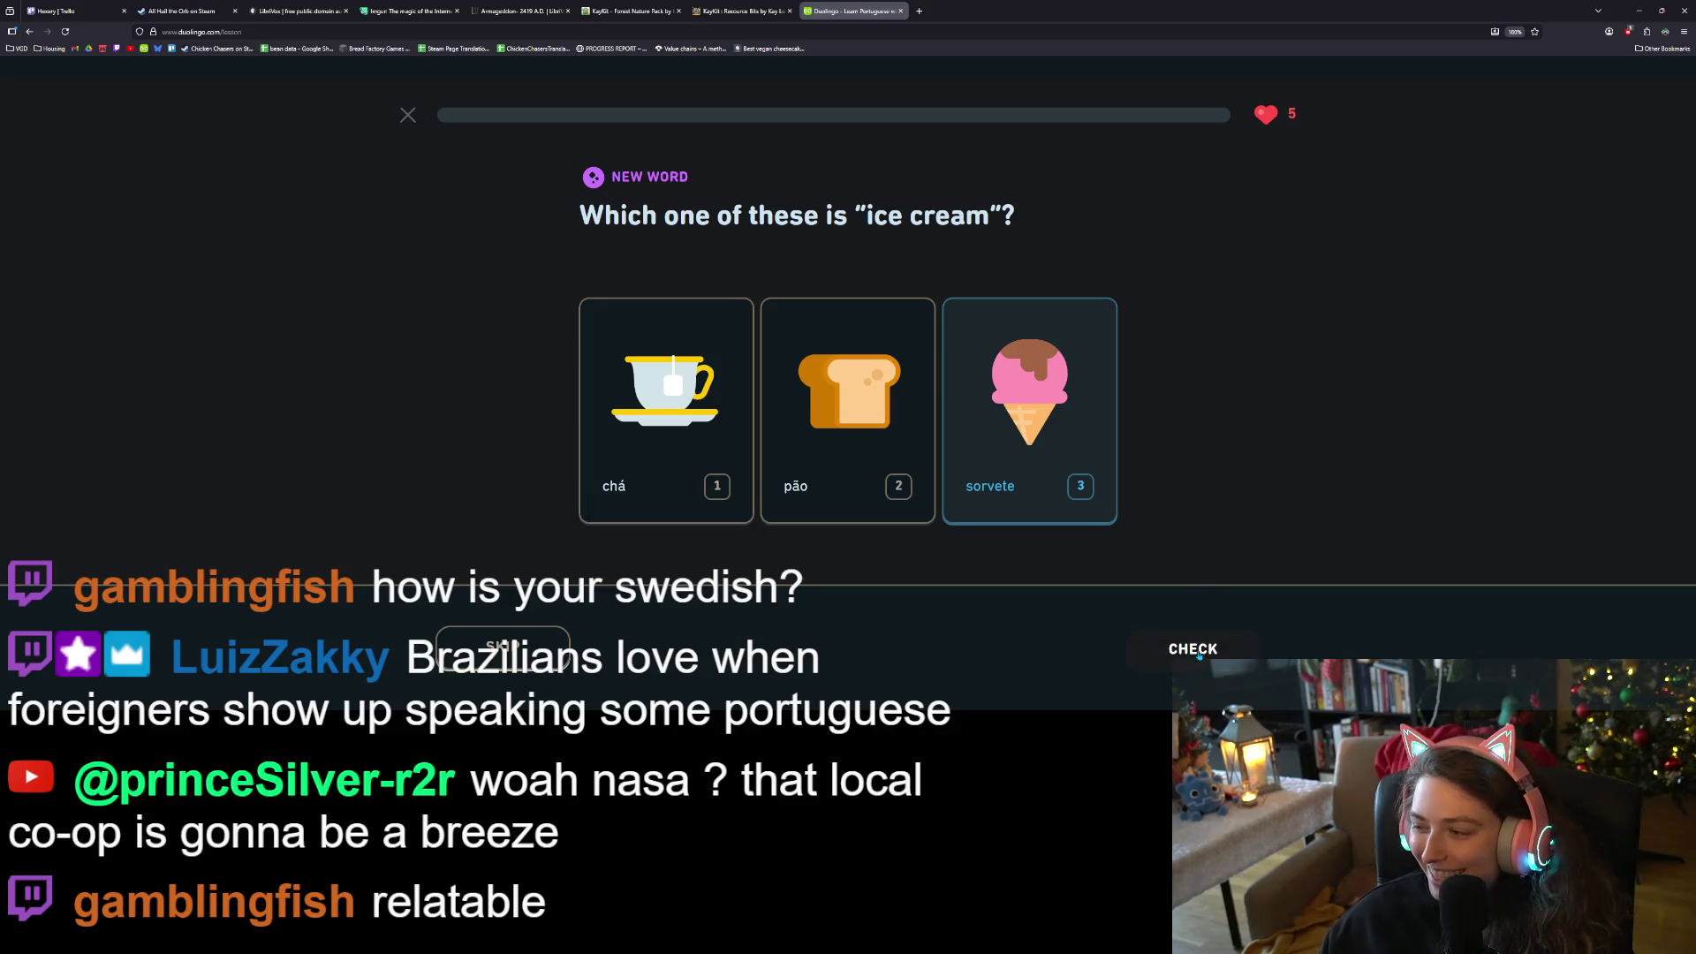
left_click(1200, 654)
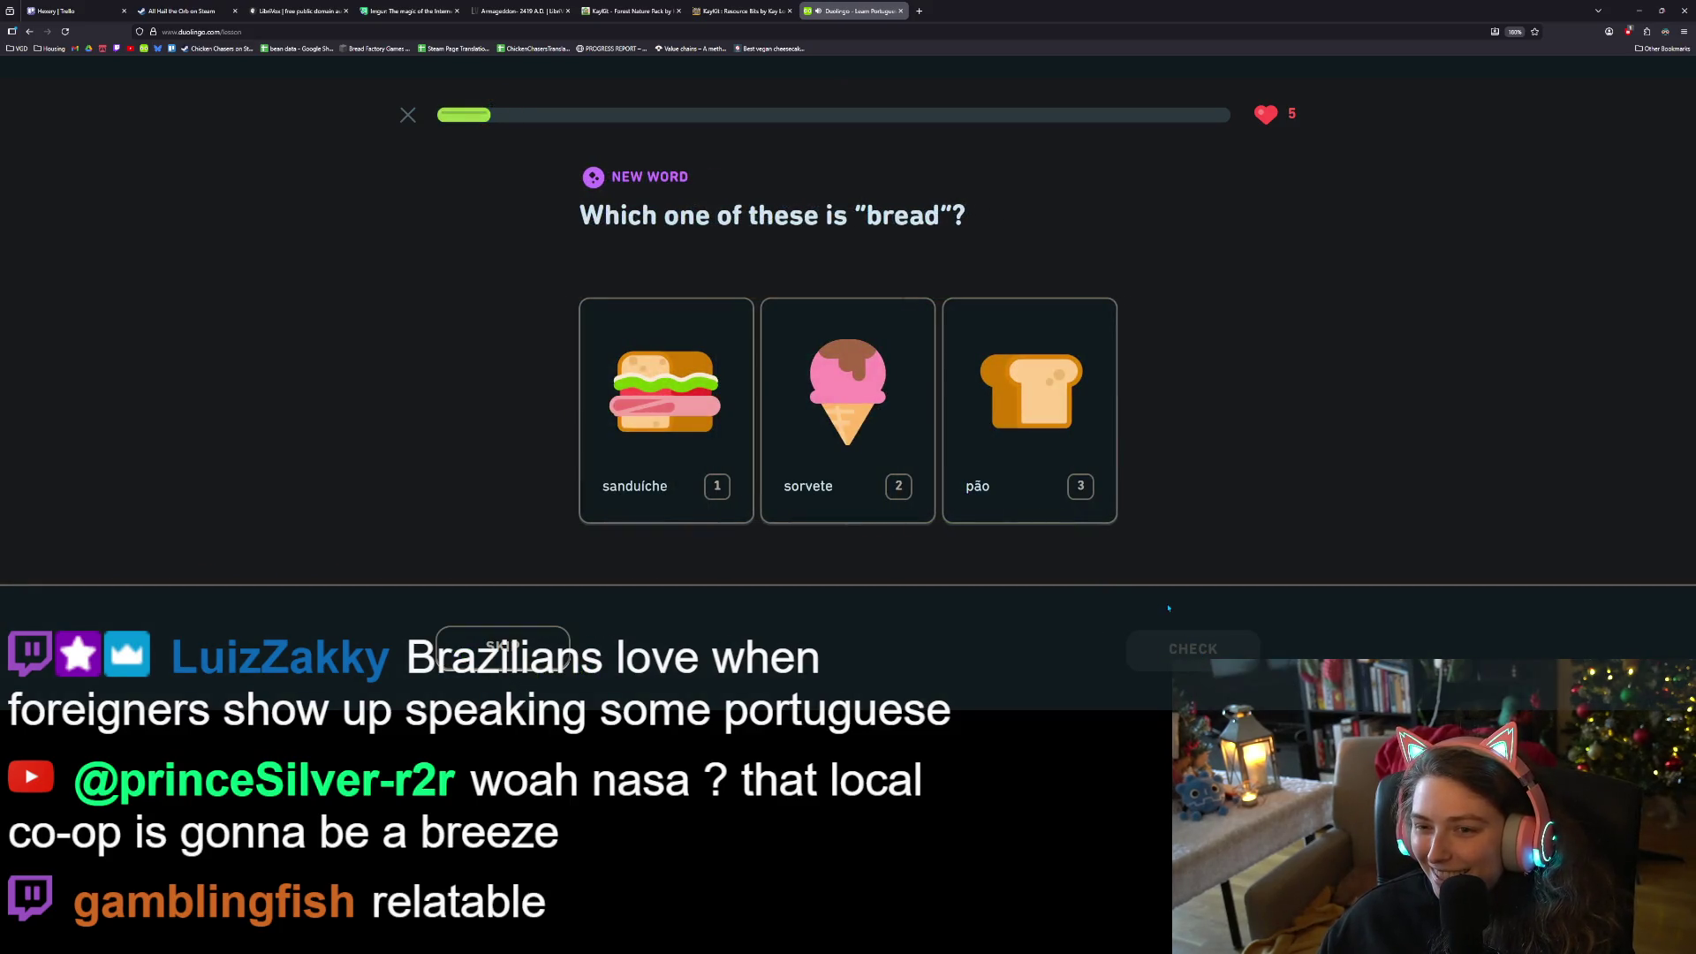
Answer pão for bread and sorvete for ice cream, checking each answer
left_click(1062, 417)
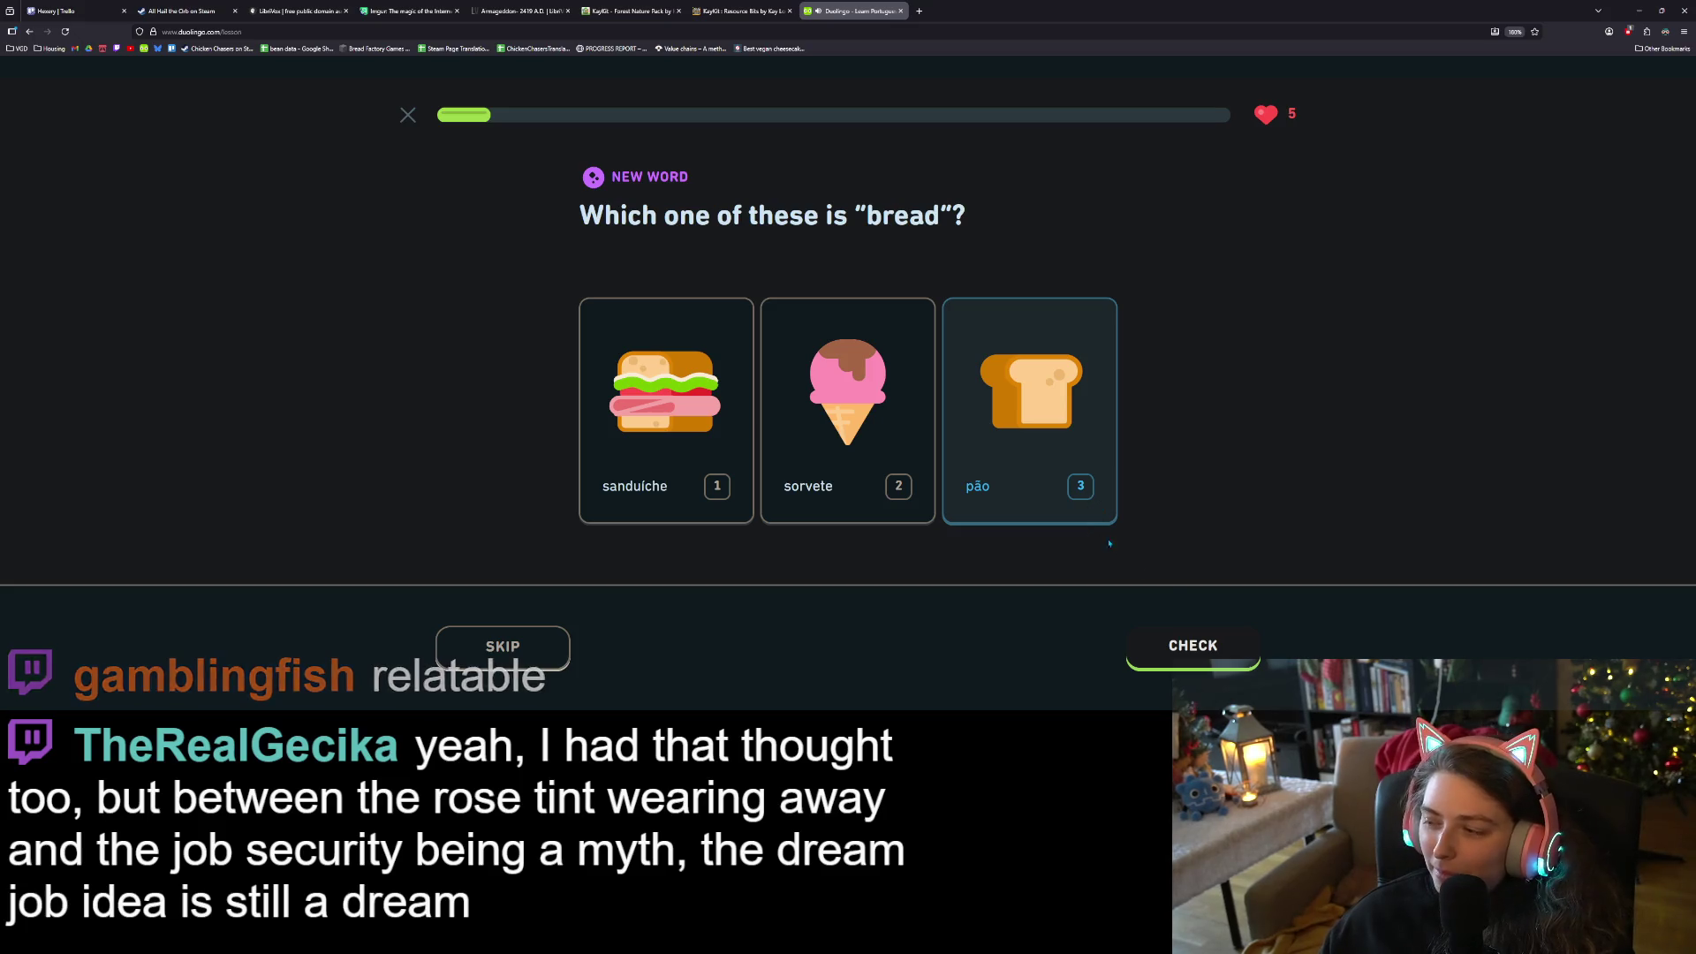
left_click(1192, 650)
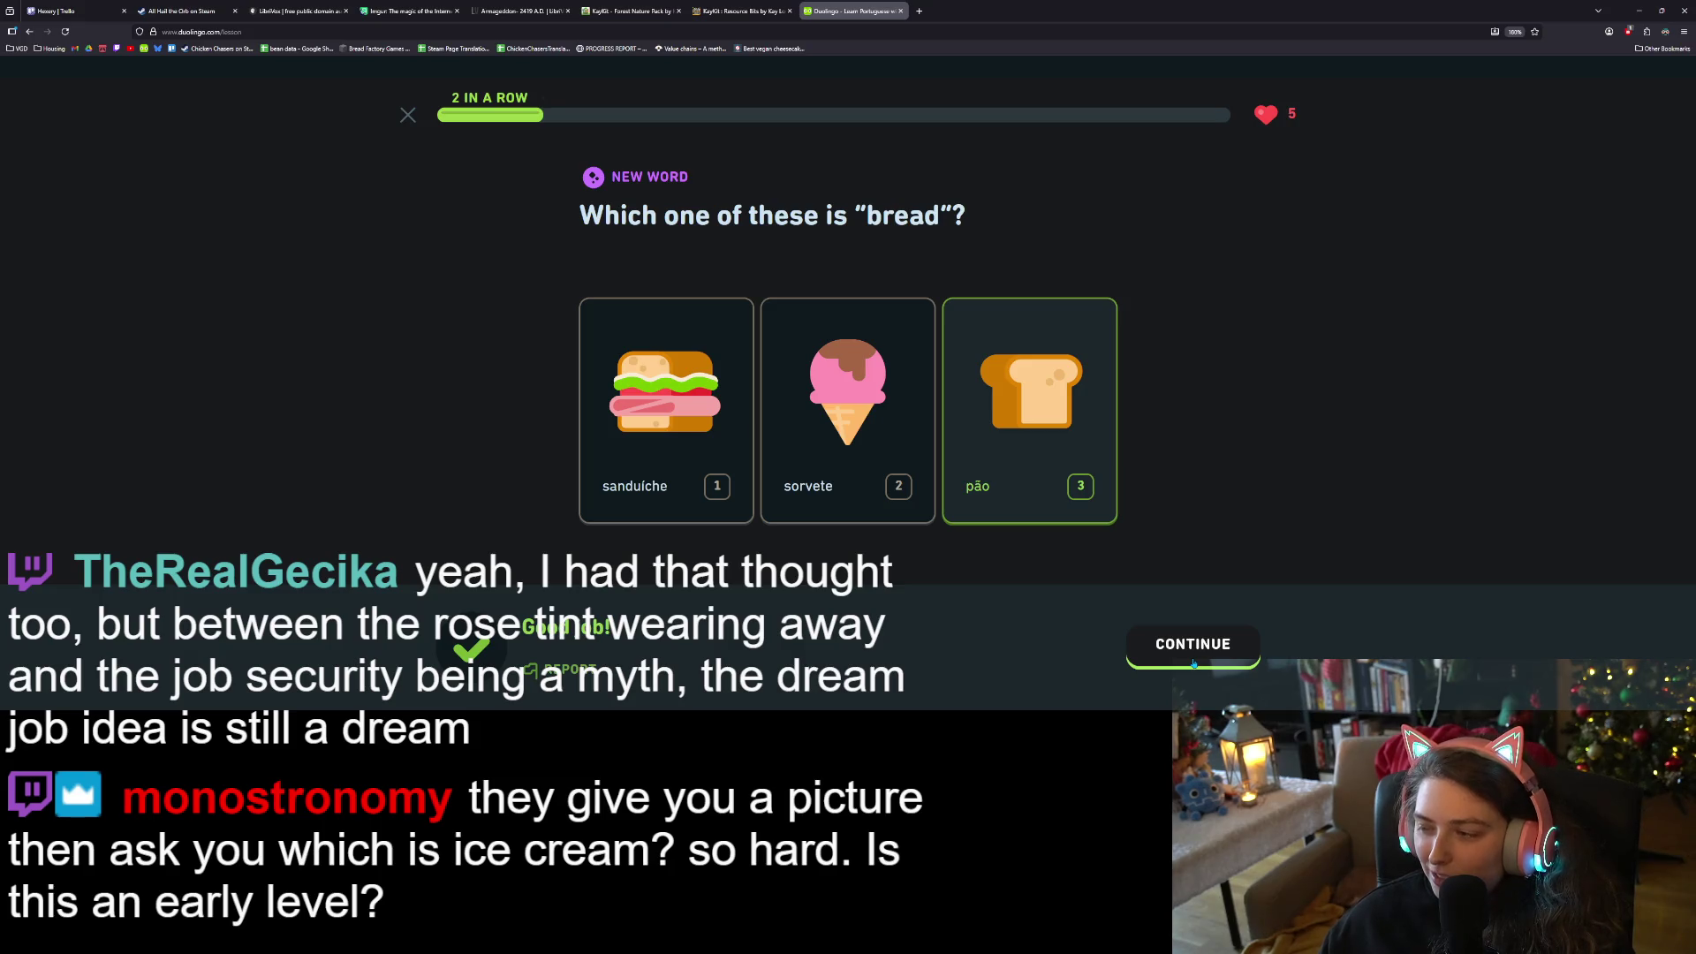
left_click(1192, 663)
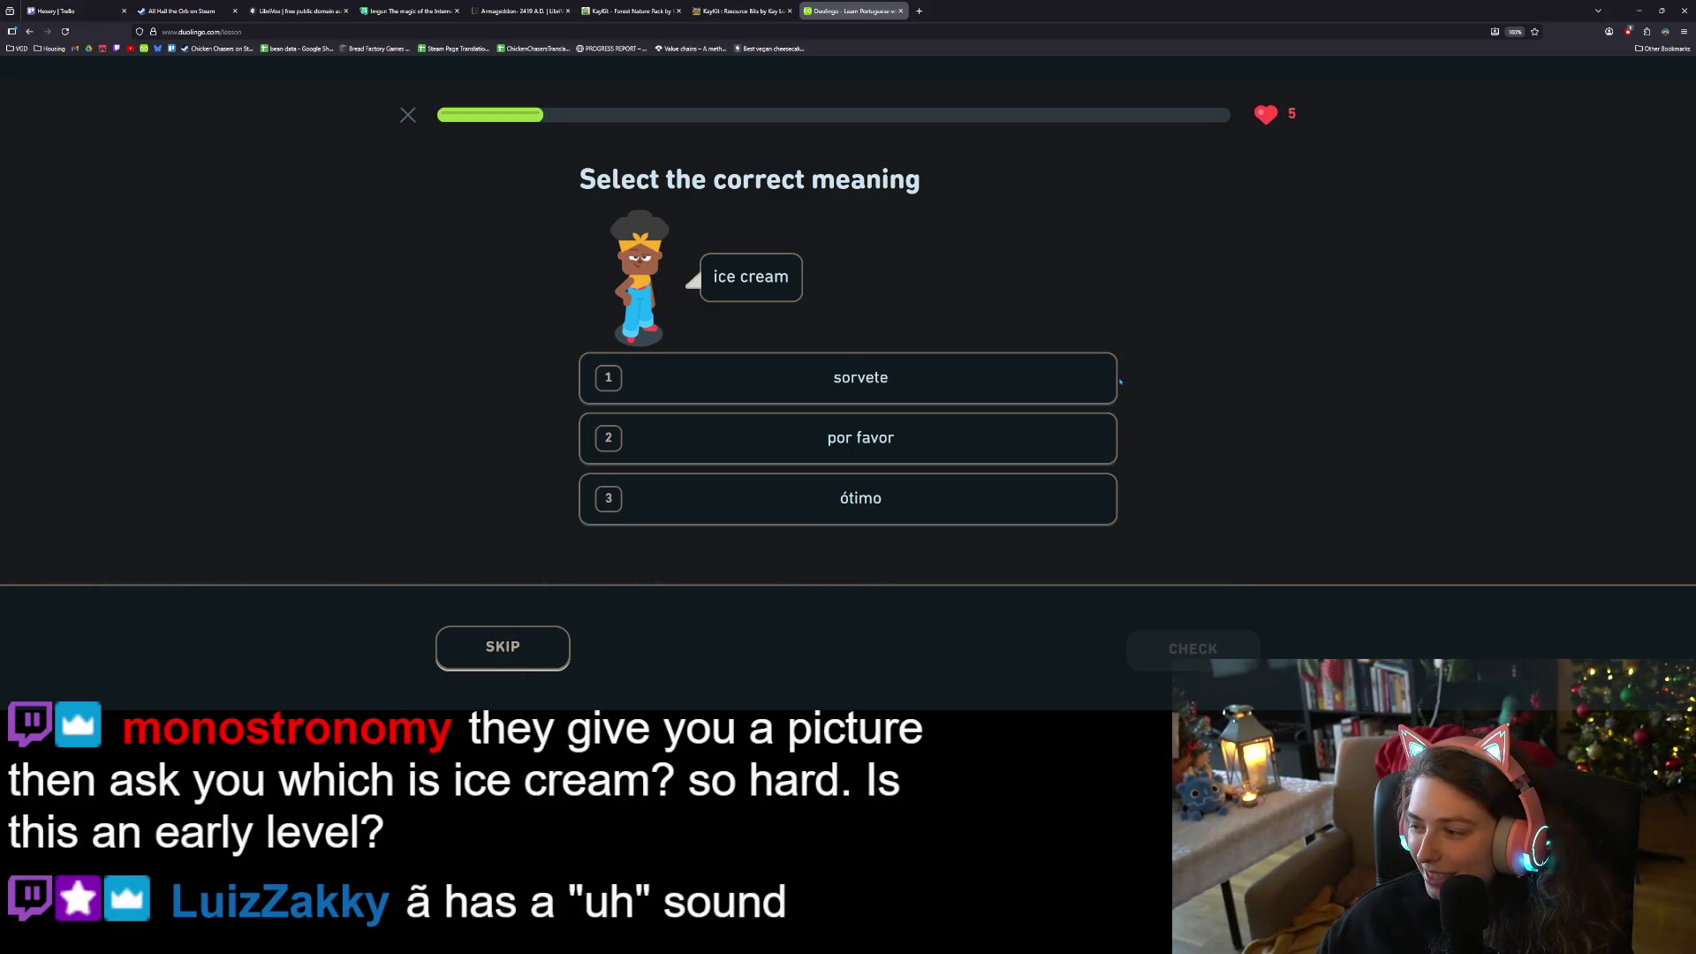
left_click(1013, 381)
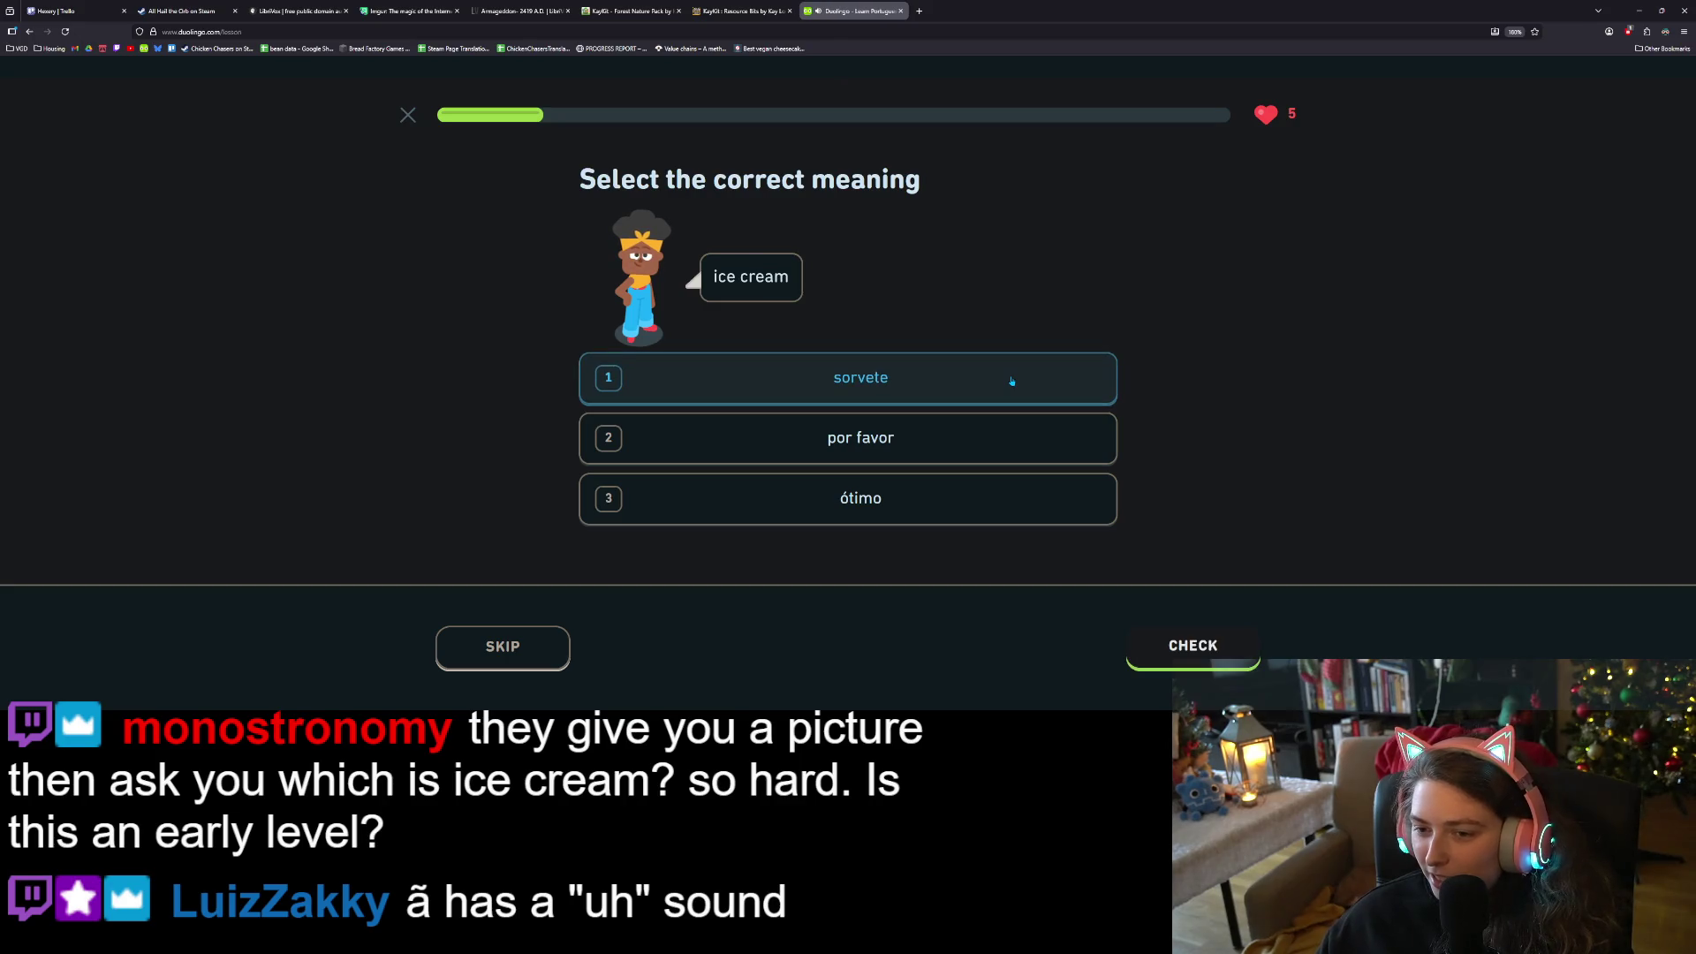
left_click(1193, 650)
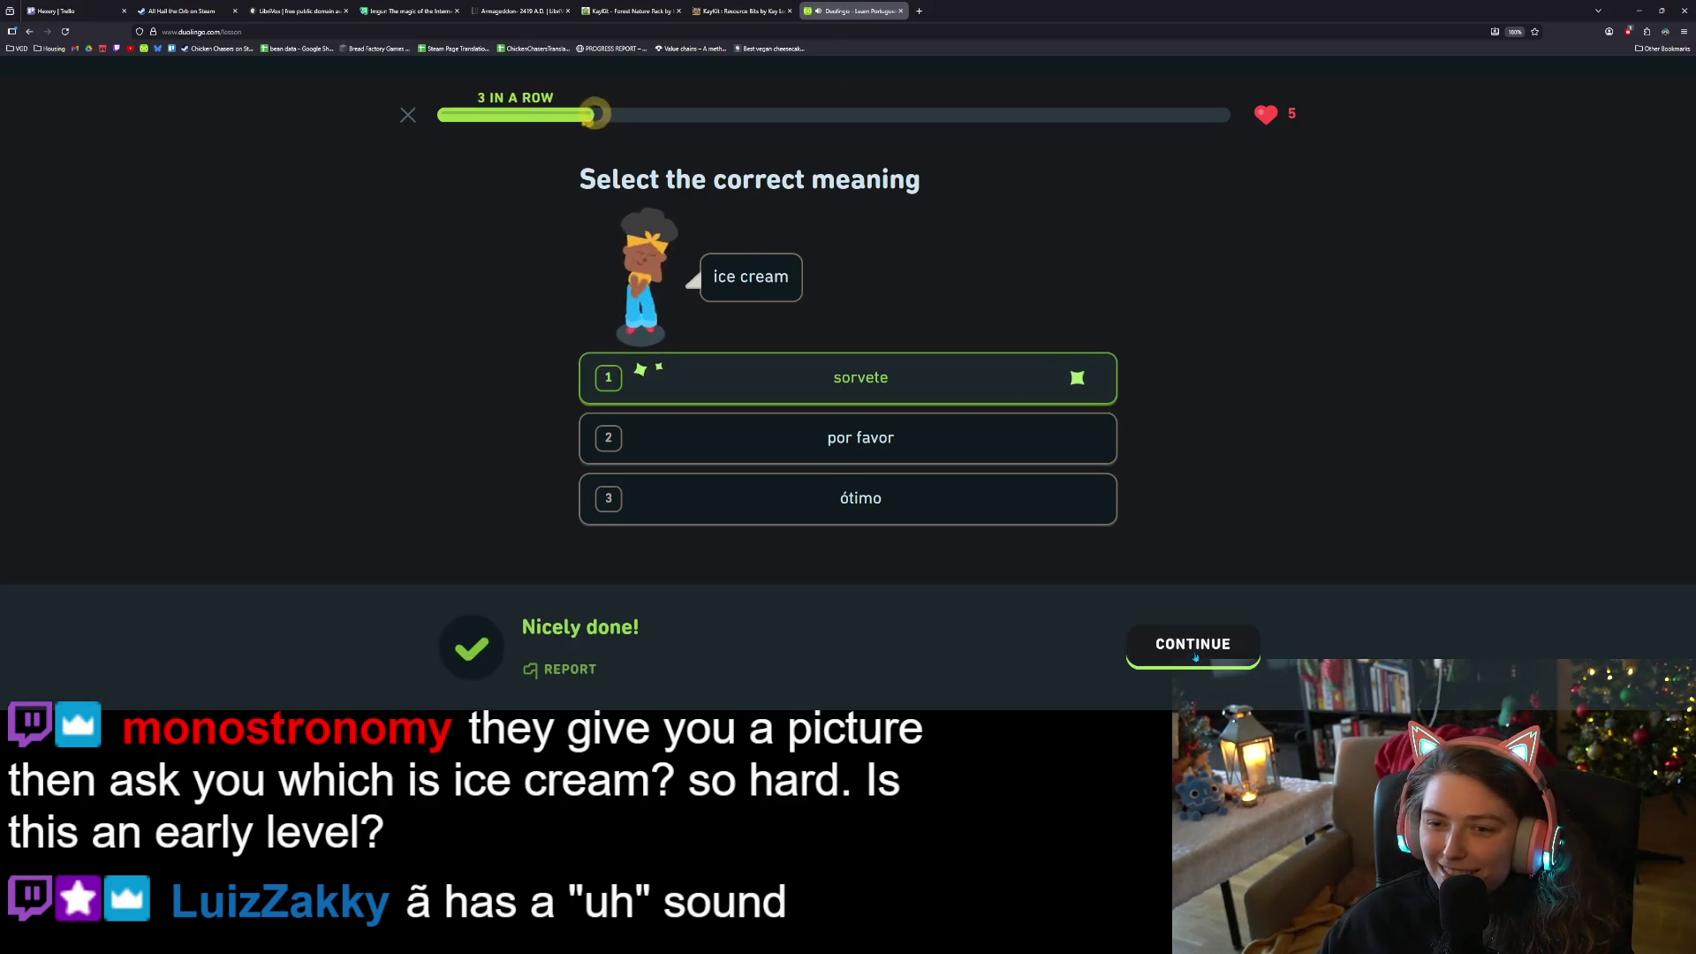
left_click(1192, 649)
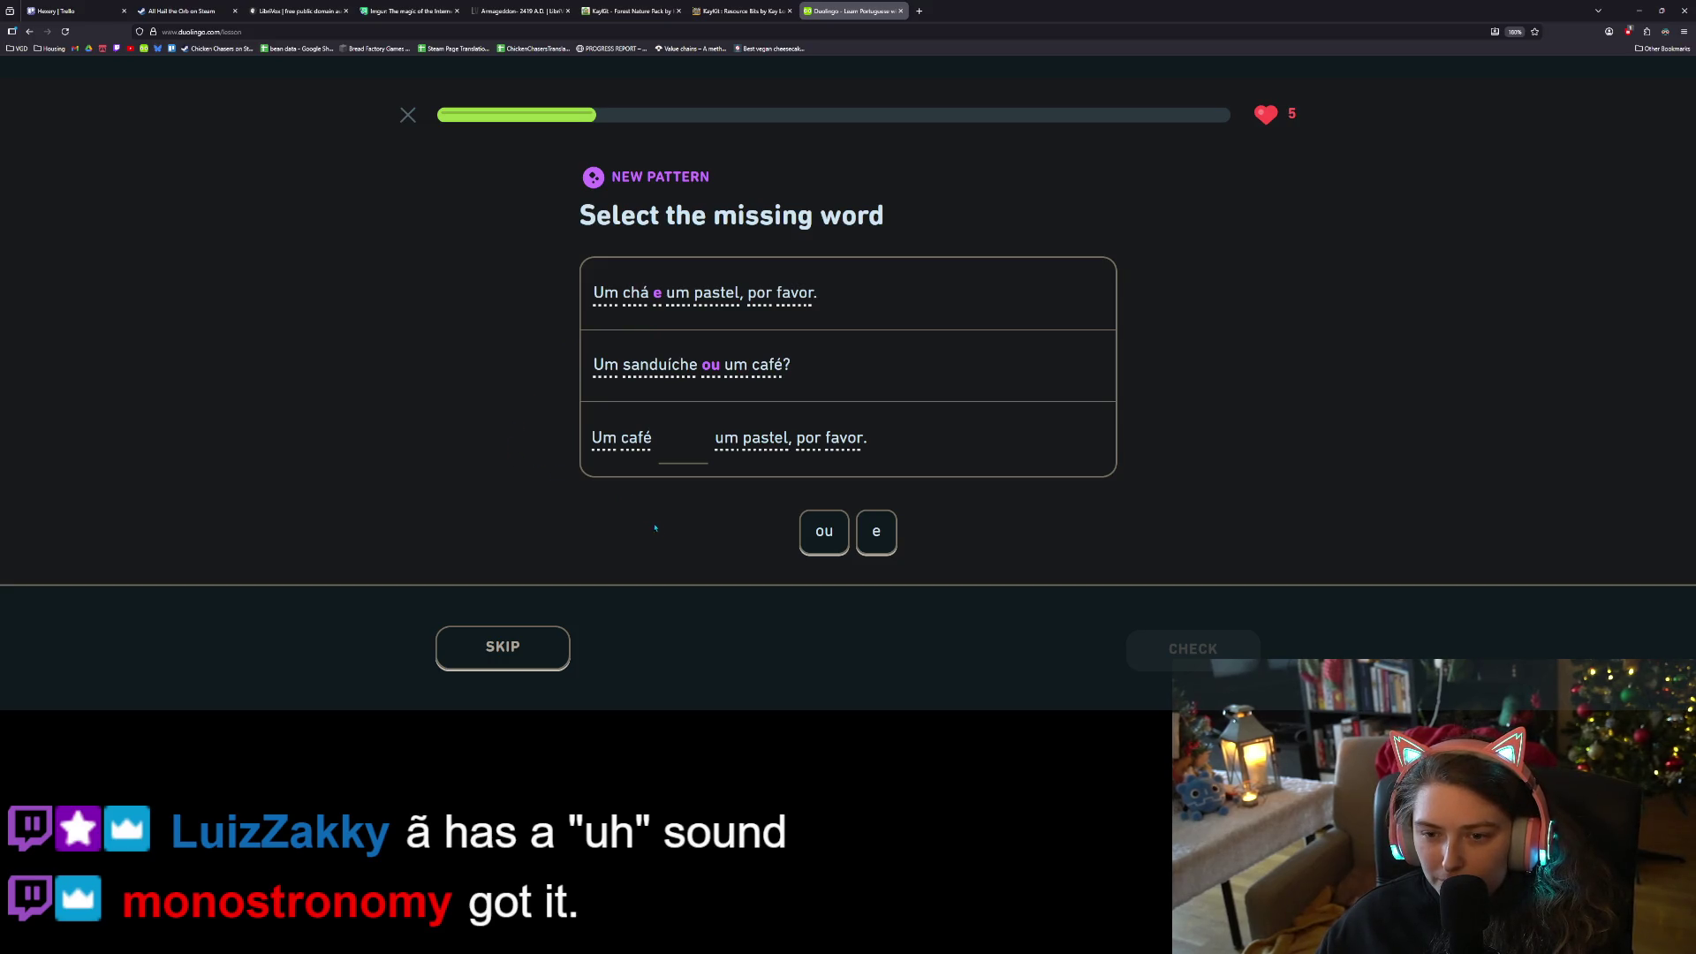
Fill the sentence's blank with 'e', then translate Ótimo as 'Cool'
left_click(874, 540)
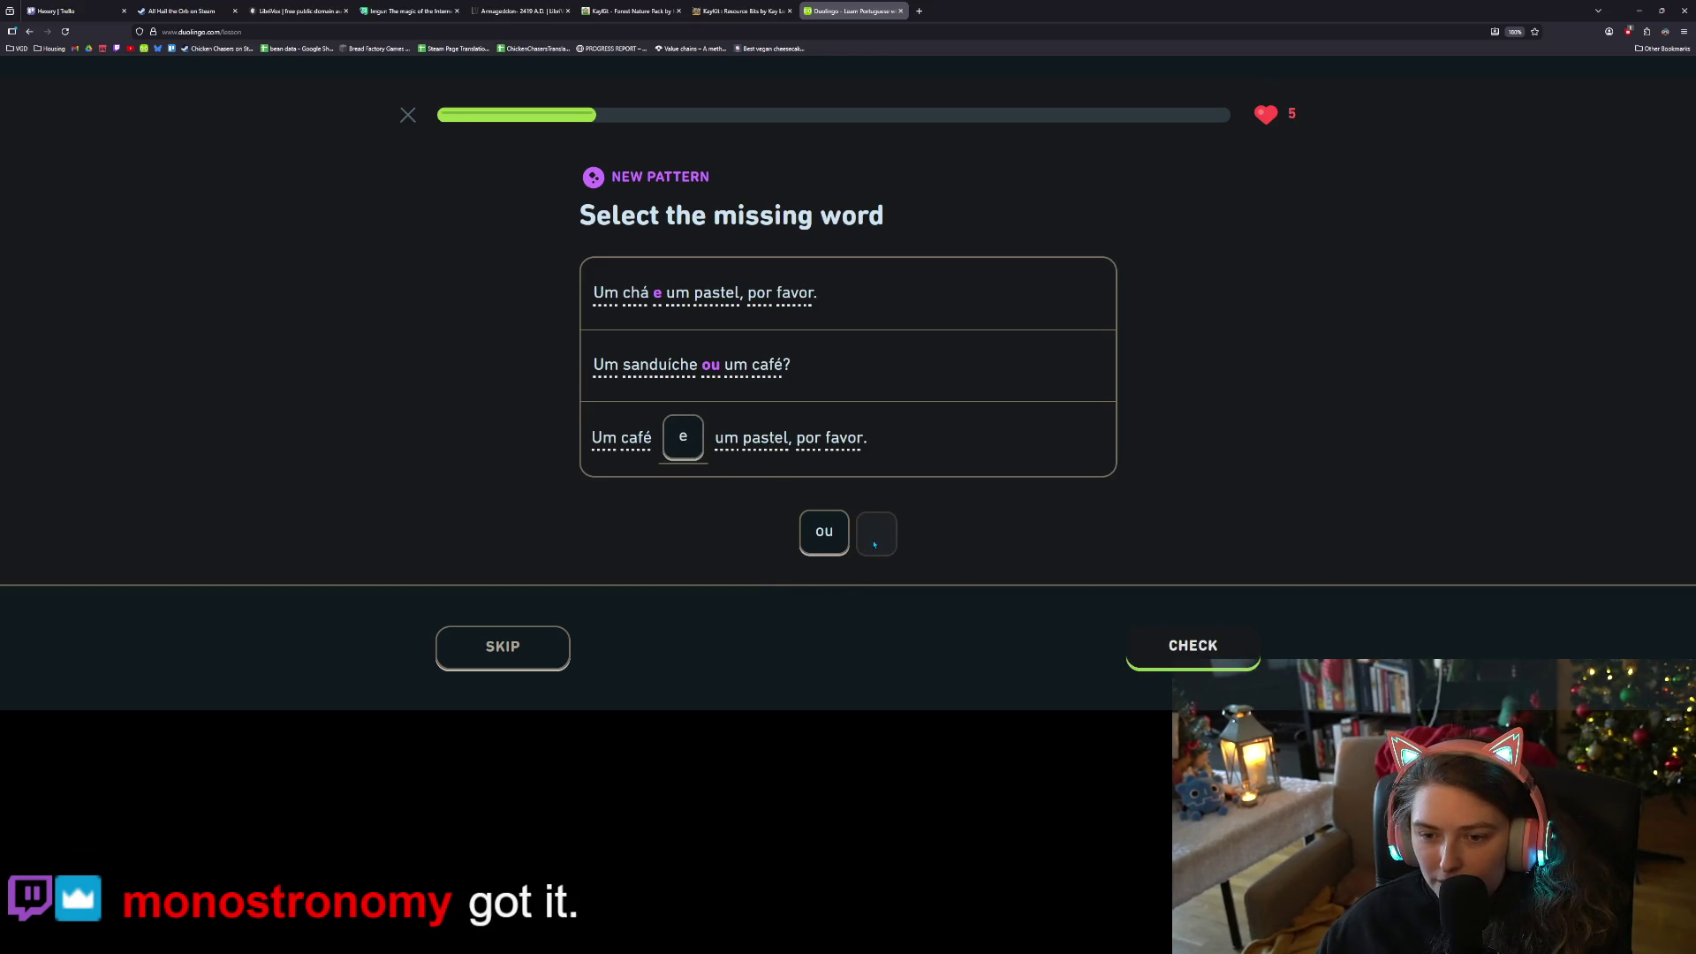
left_click(1214, 658)
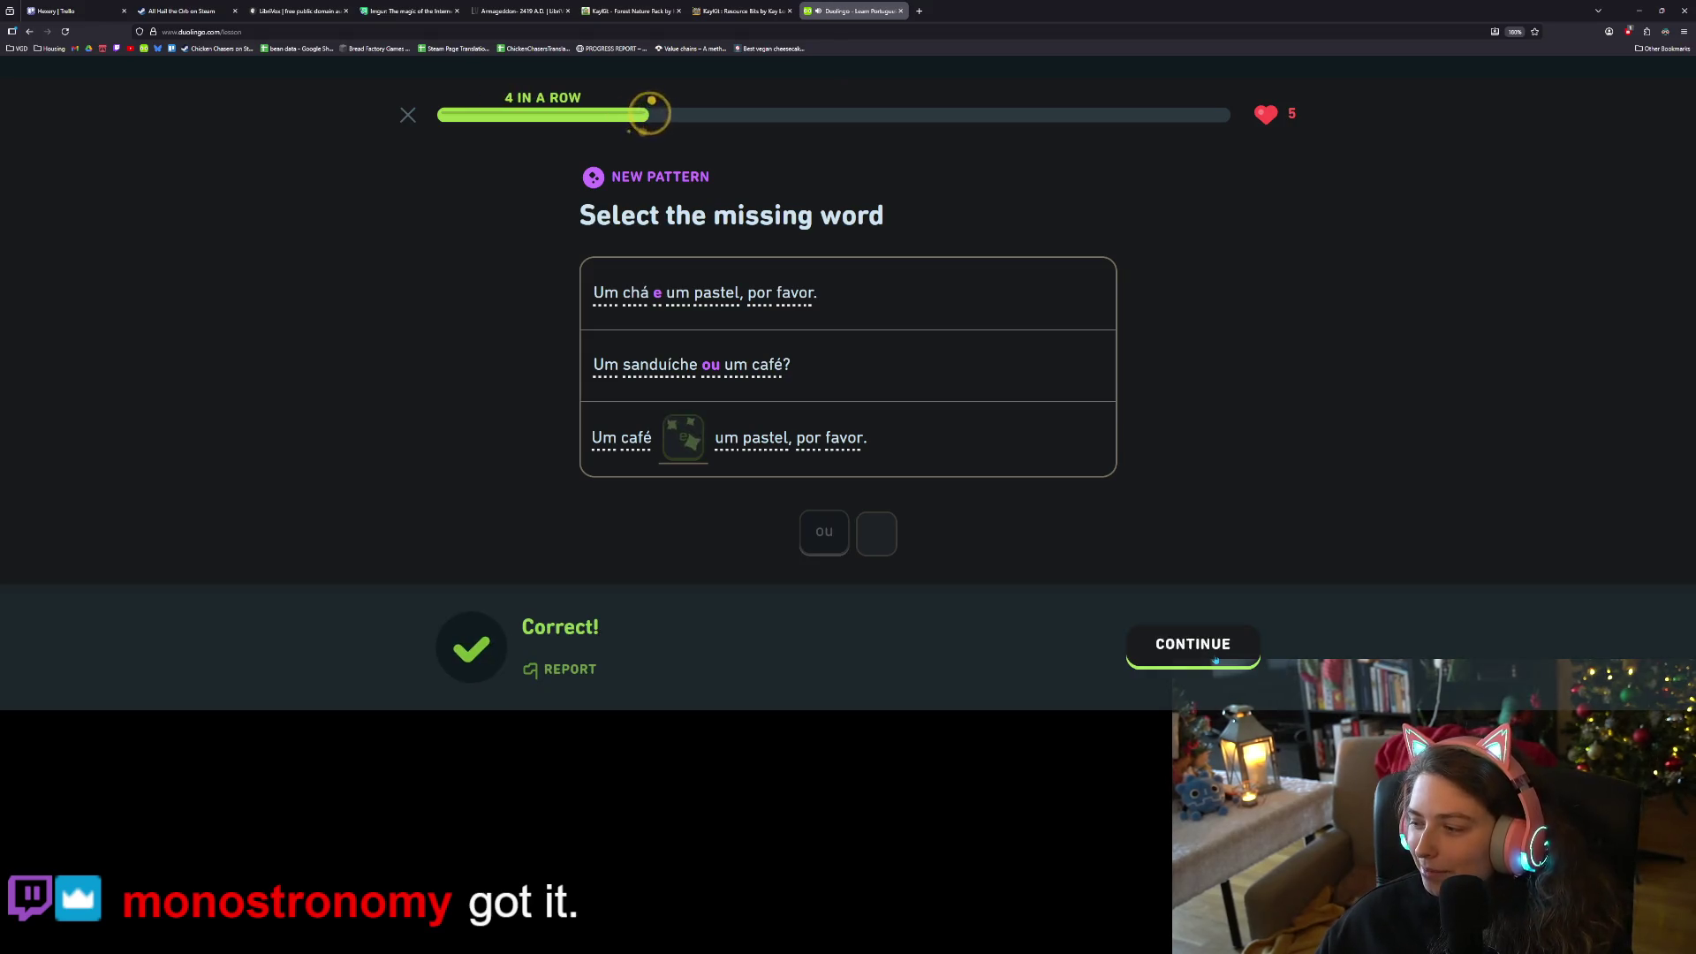
left_click(1215, 660)
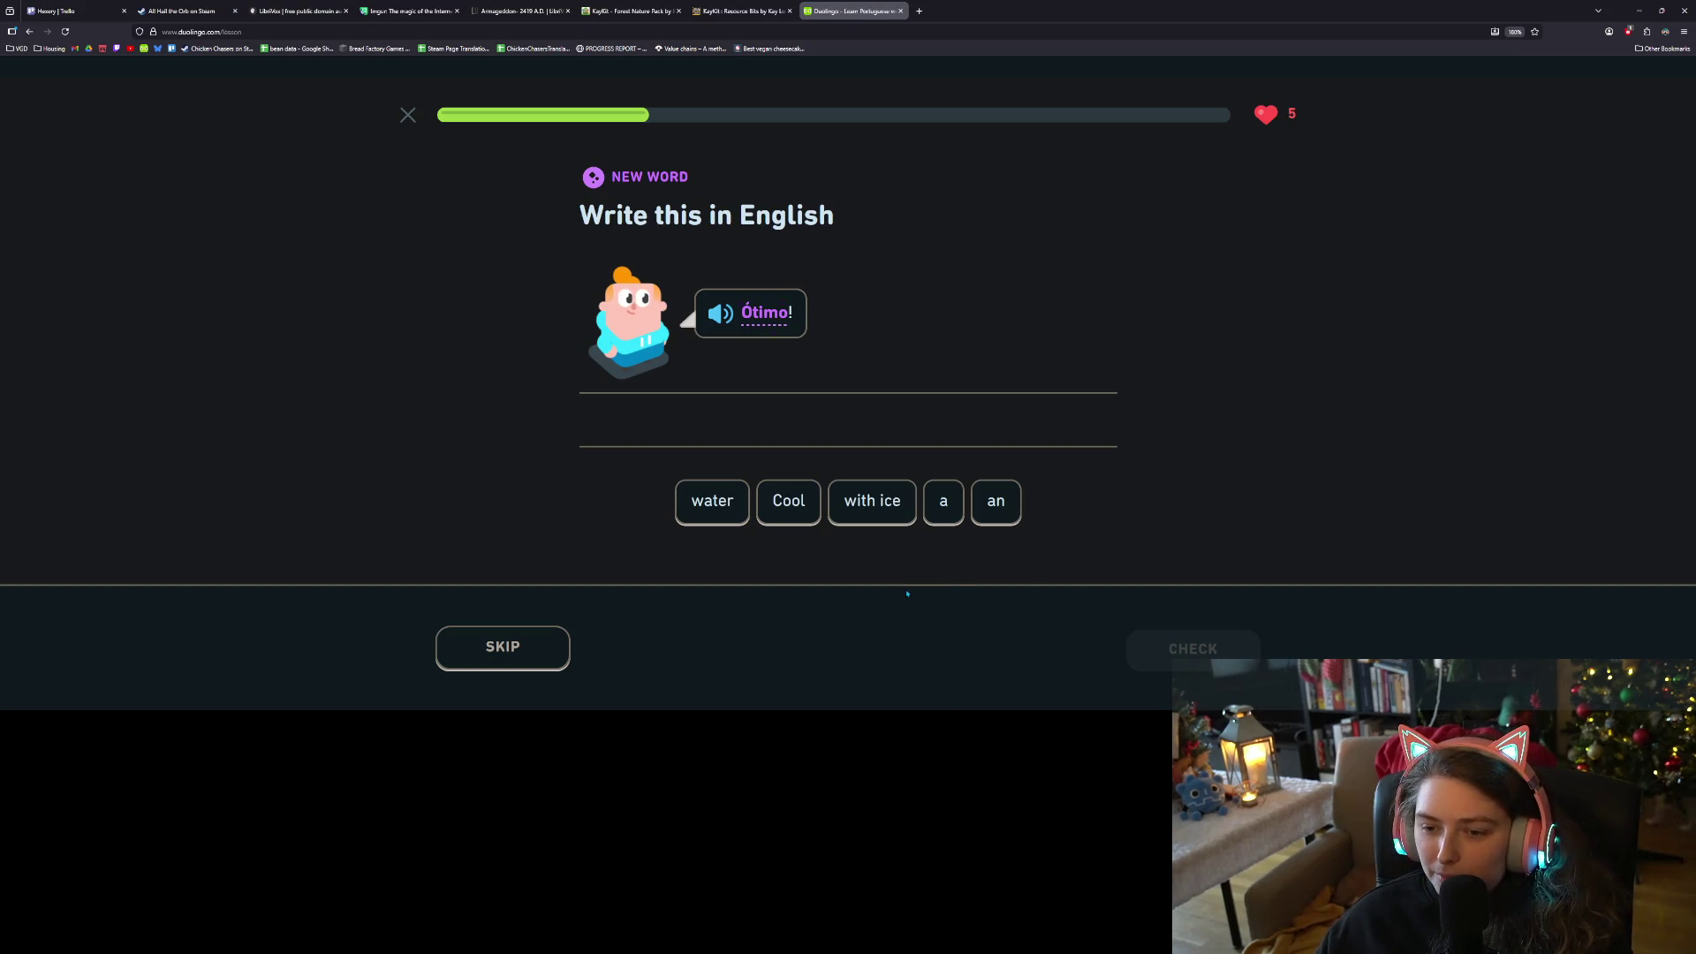
left_click(812, 520)
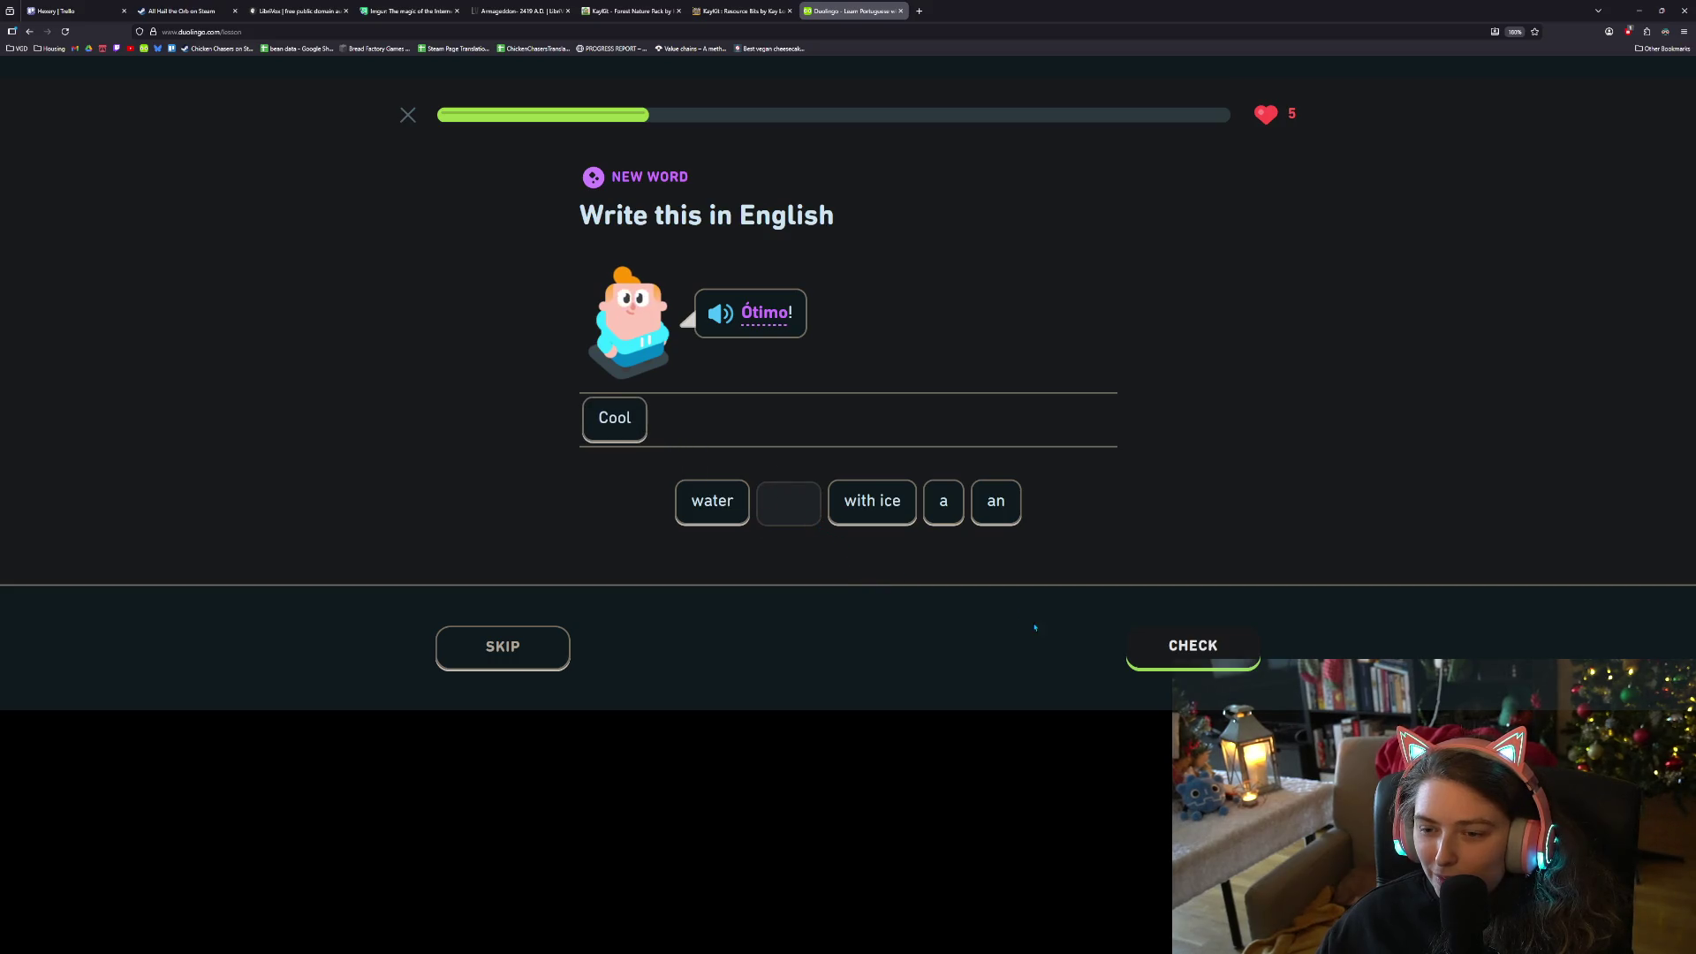
left_click(1188, 658)
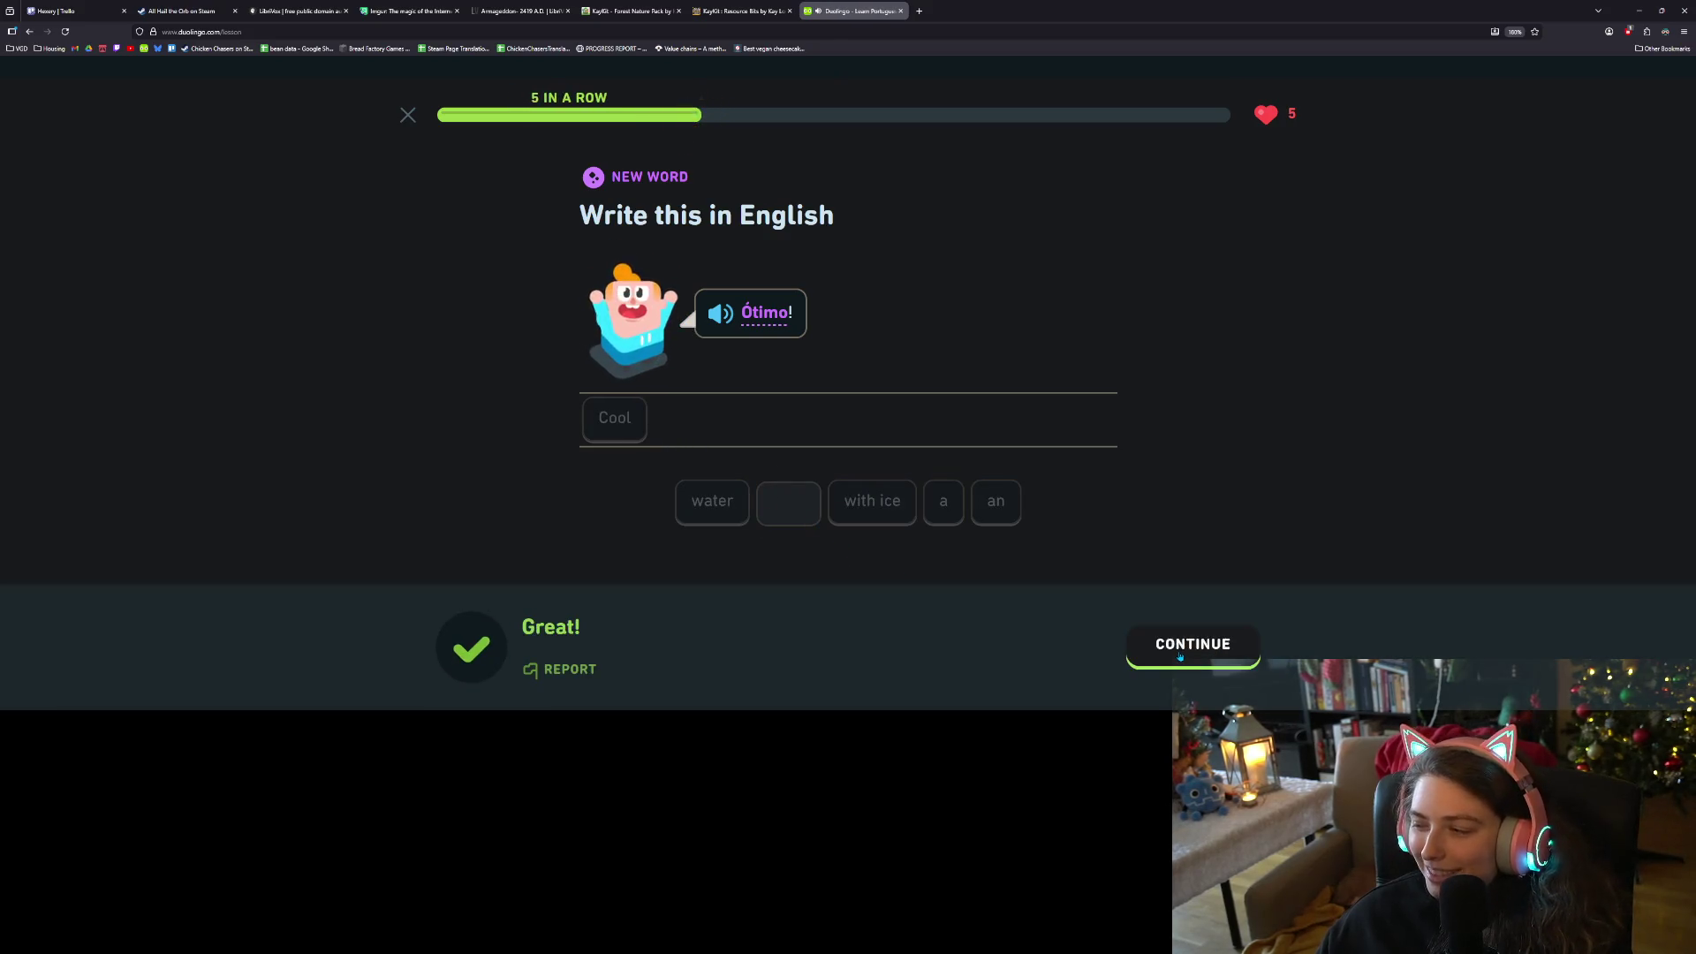
left_click(1179, 656)
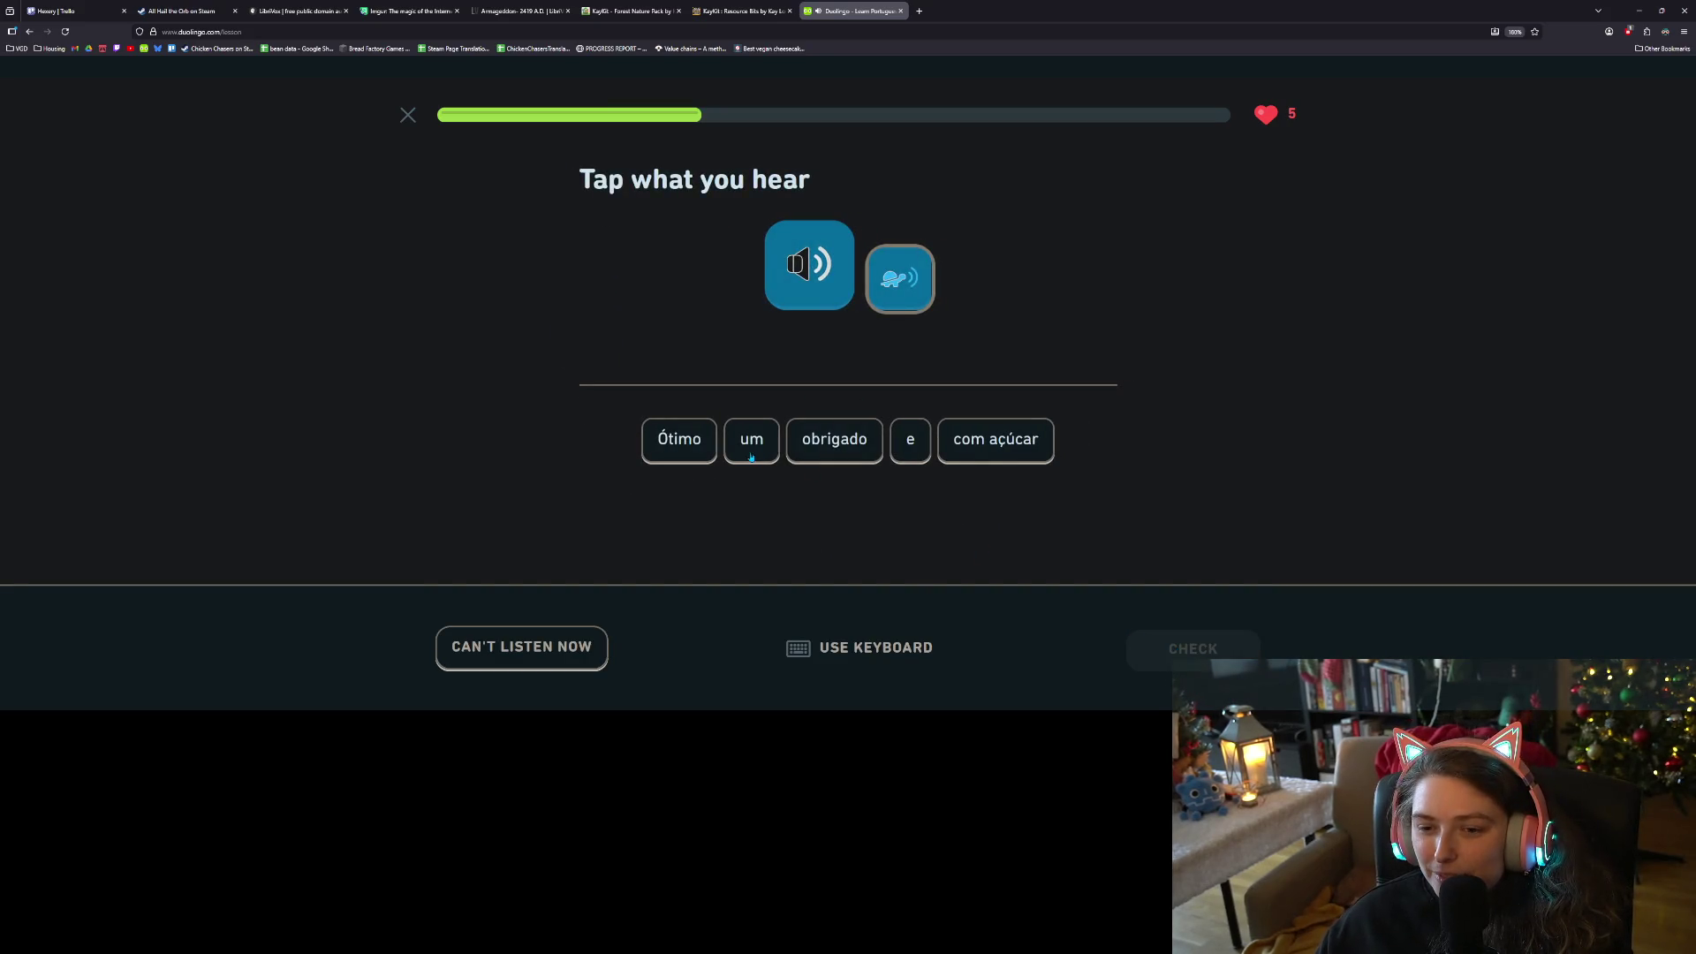
Build the heard sentence 'Ótimo obrigado' and check it
left_click(671, 450)
left_click(834, 439)
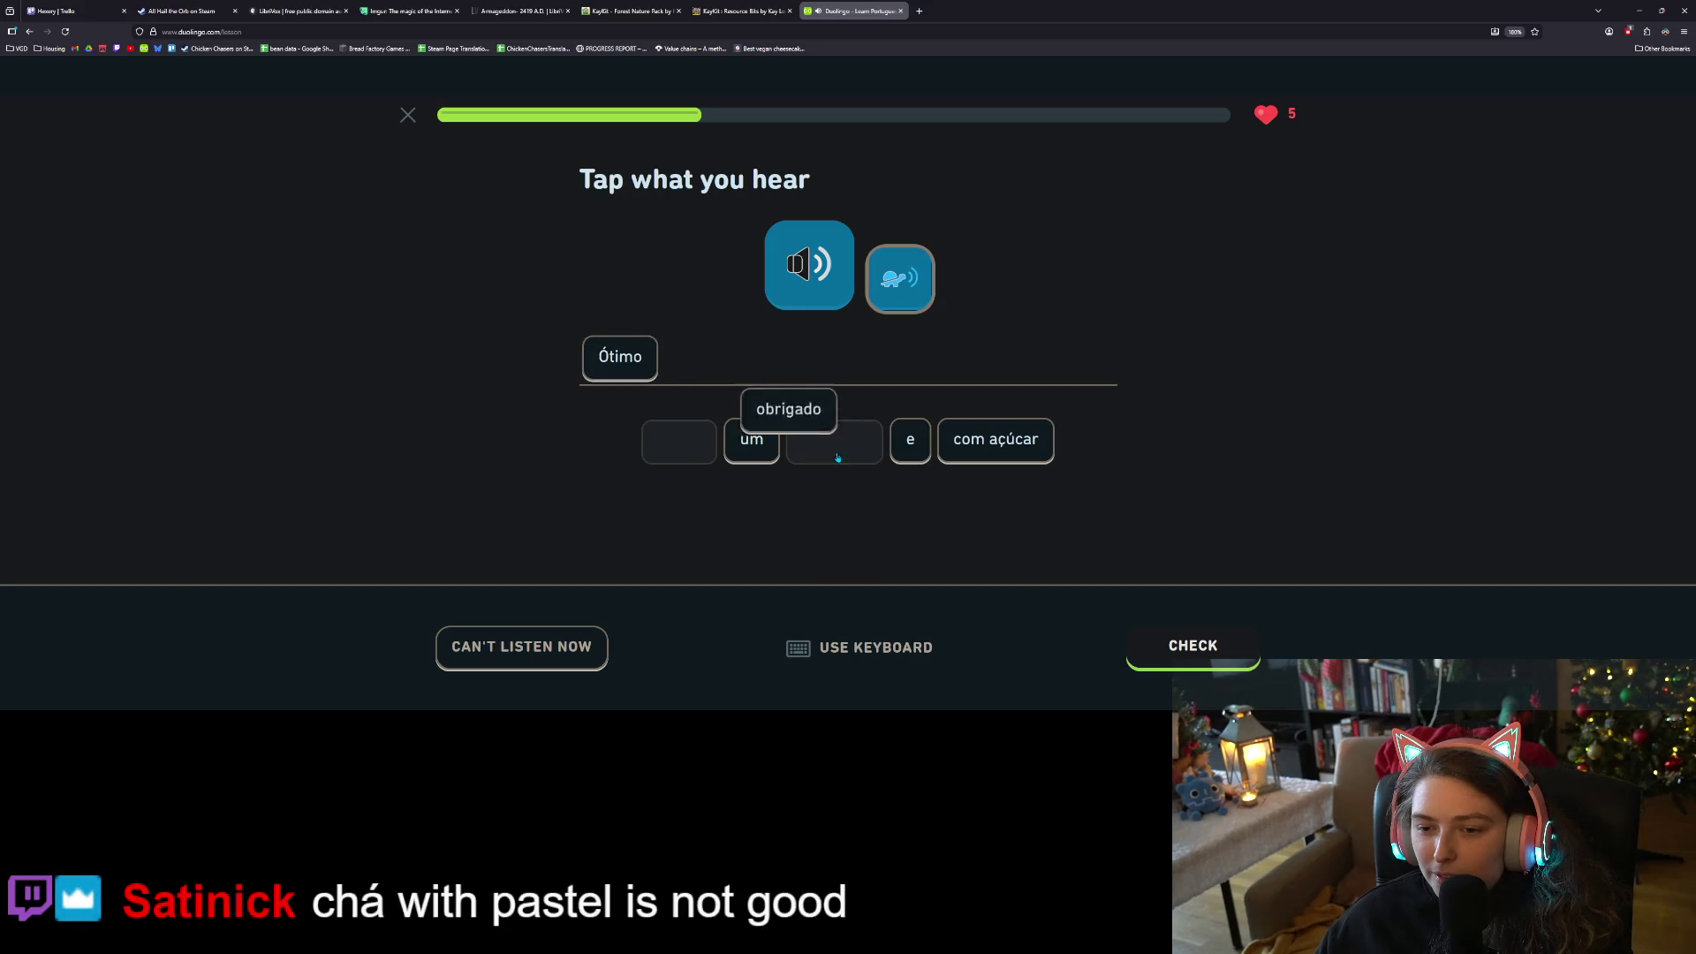
left_click(1163, 651)
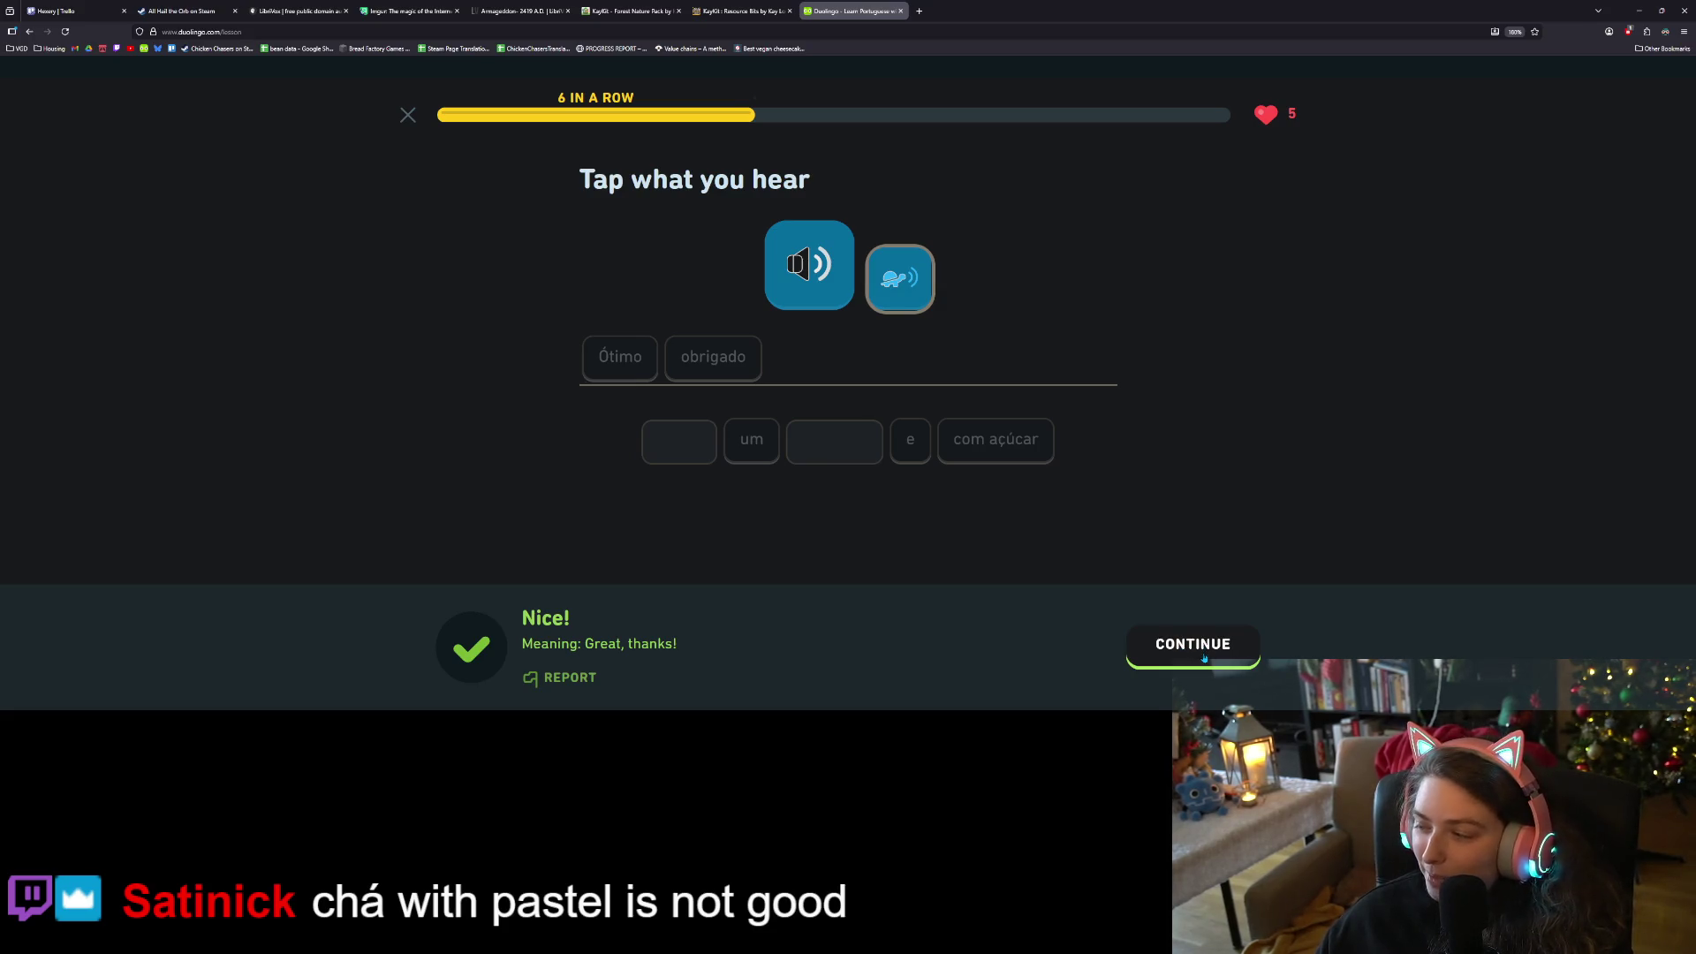
Translate Tchau as 'Bye' and get it accepted
left_click(1198, 658)
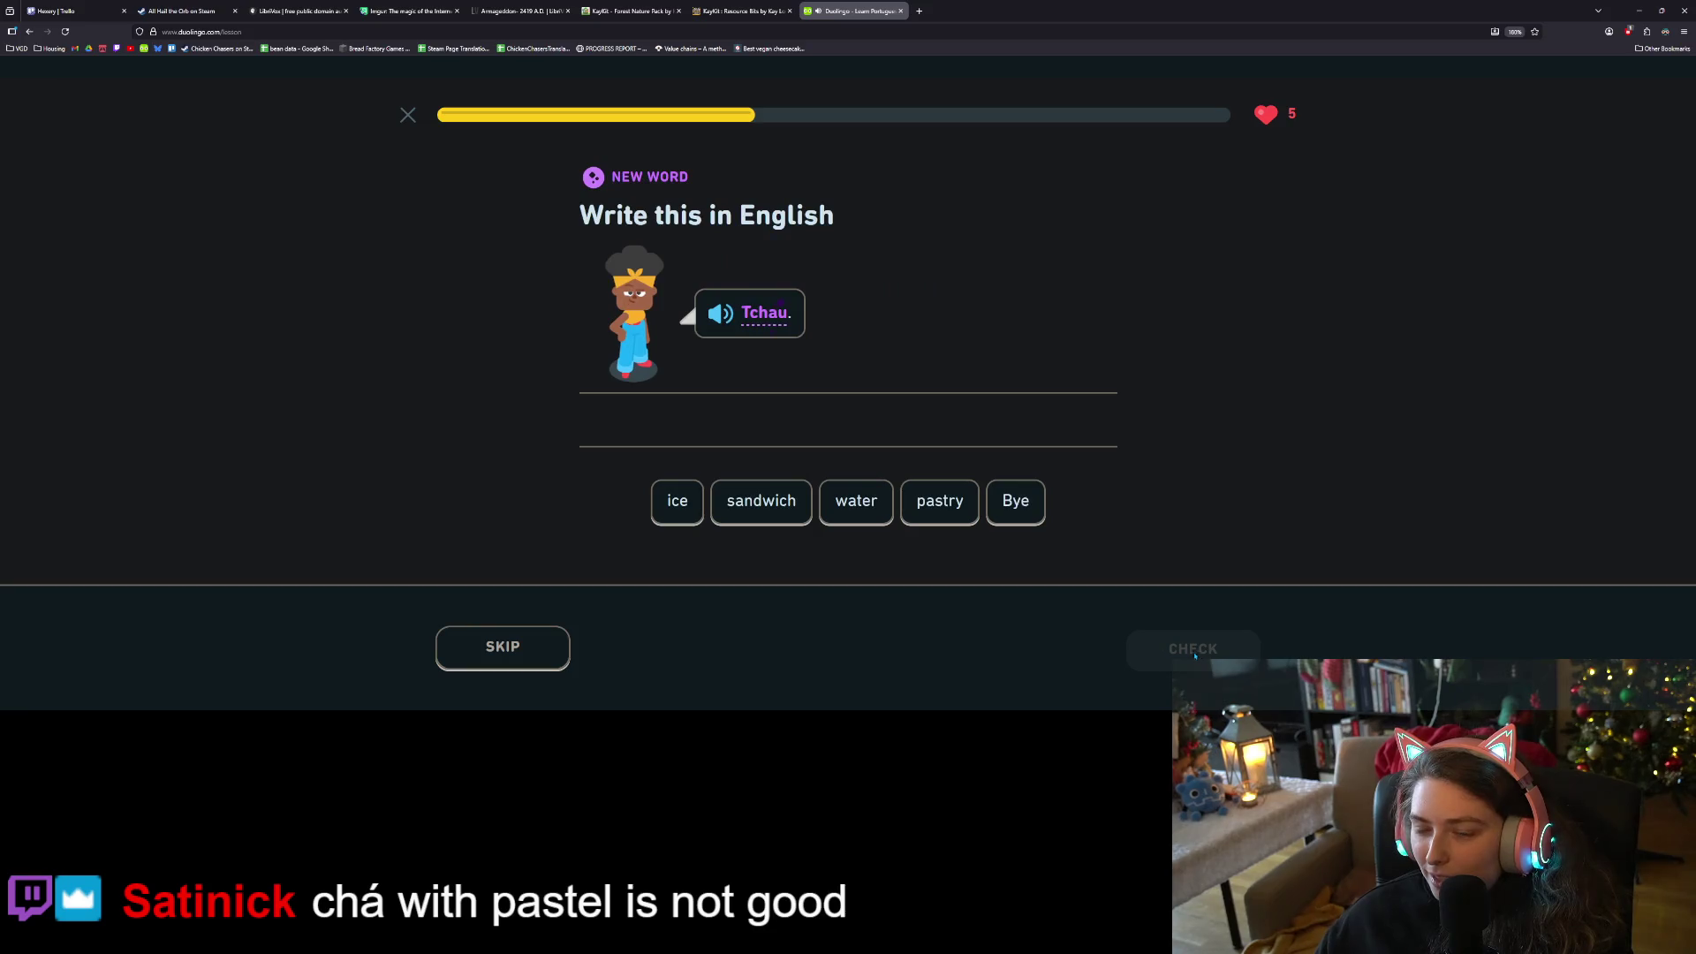
left_click(1016, 501)
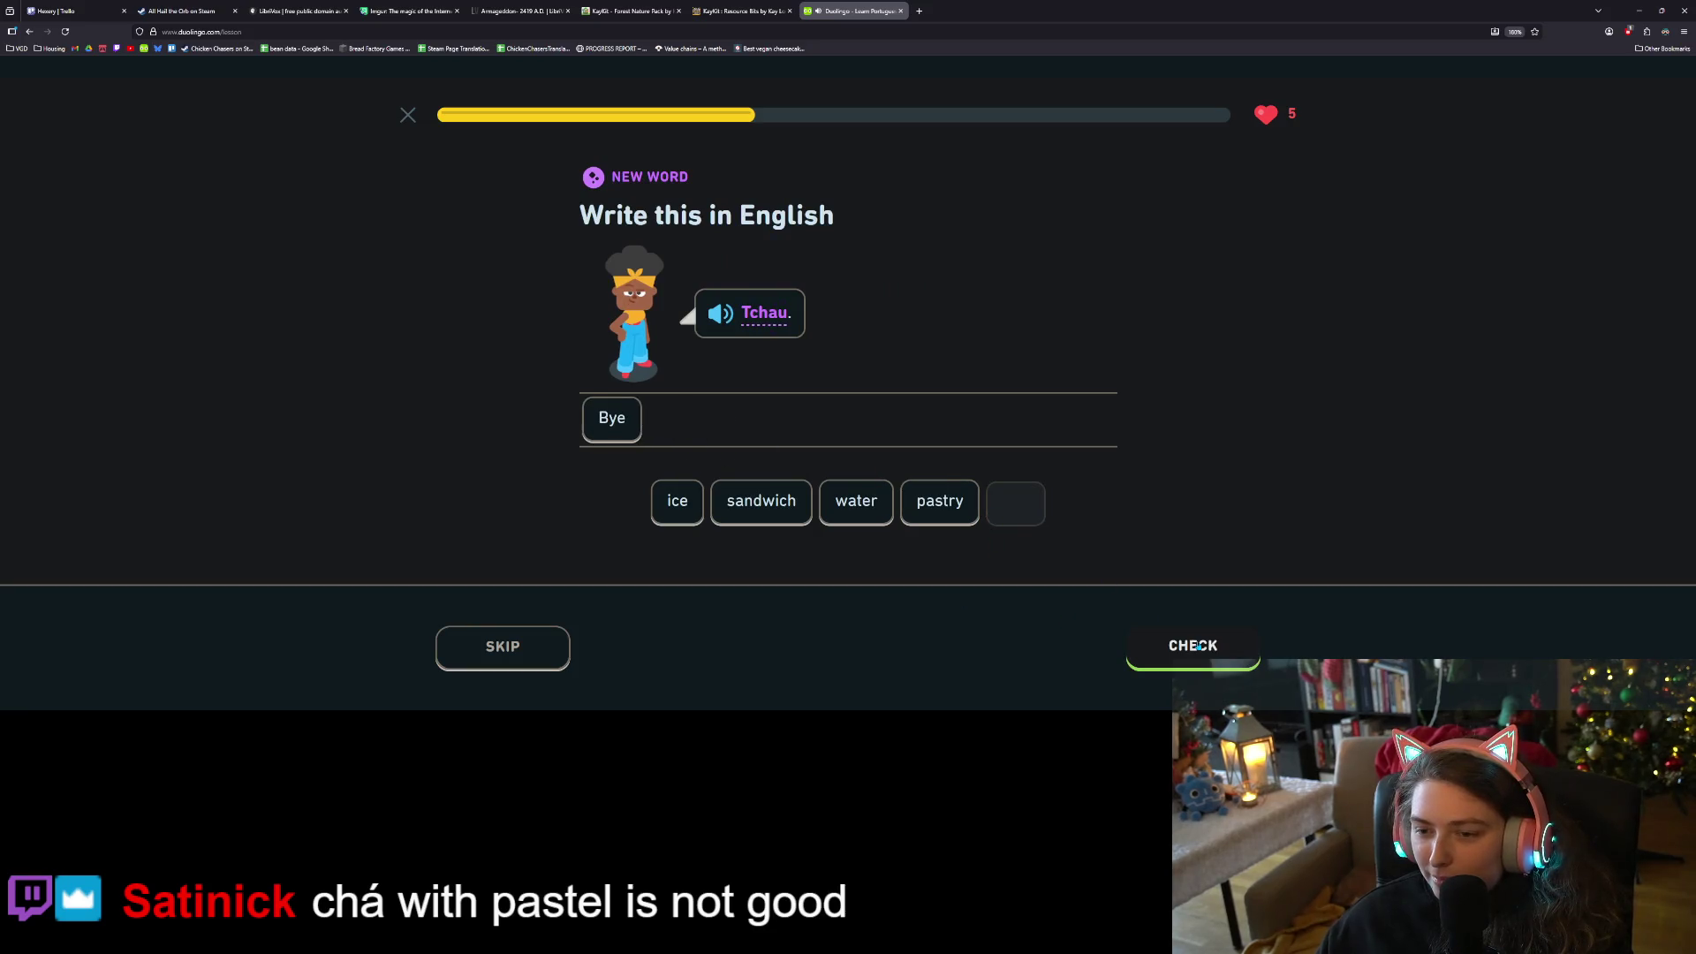
left_click(1194, 648)
left_click(1198, 645)
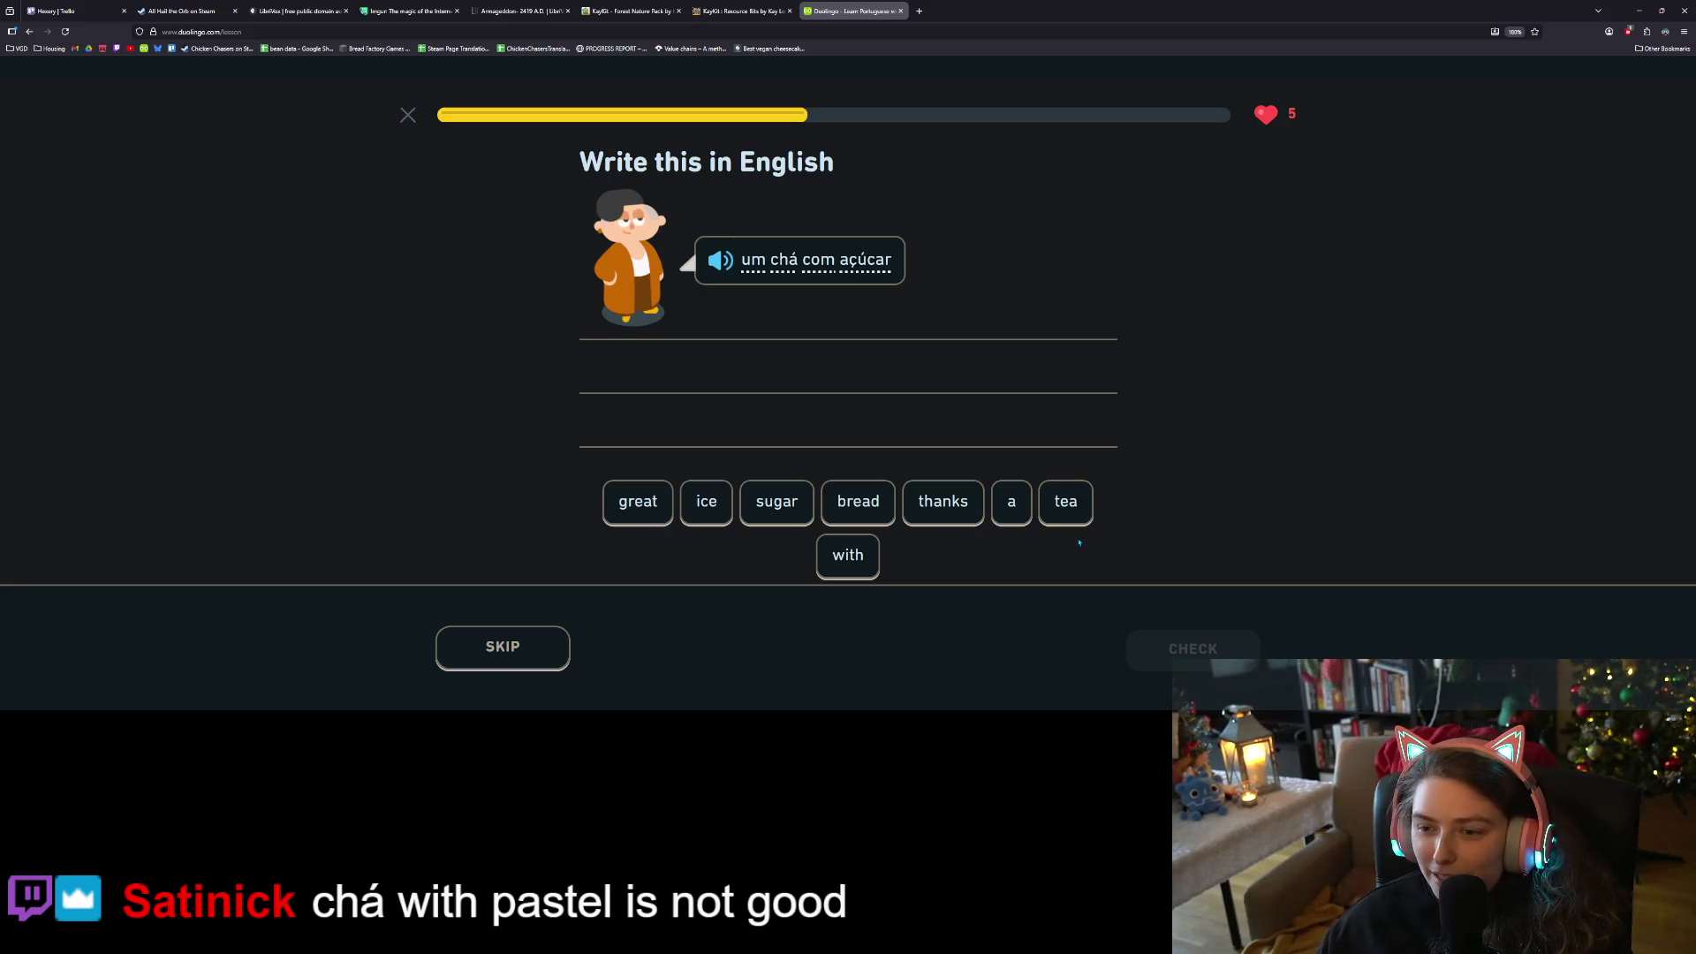
Build the translation 'a tea with sugar' and check it
left_click(1012, 501)
left_click(1055, 504)
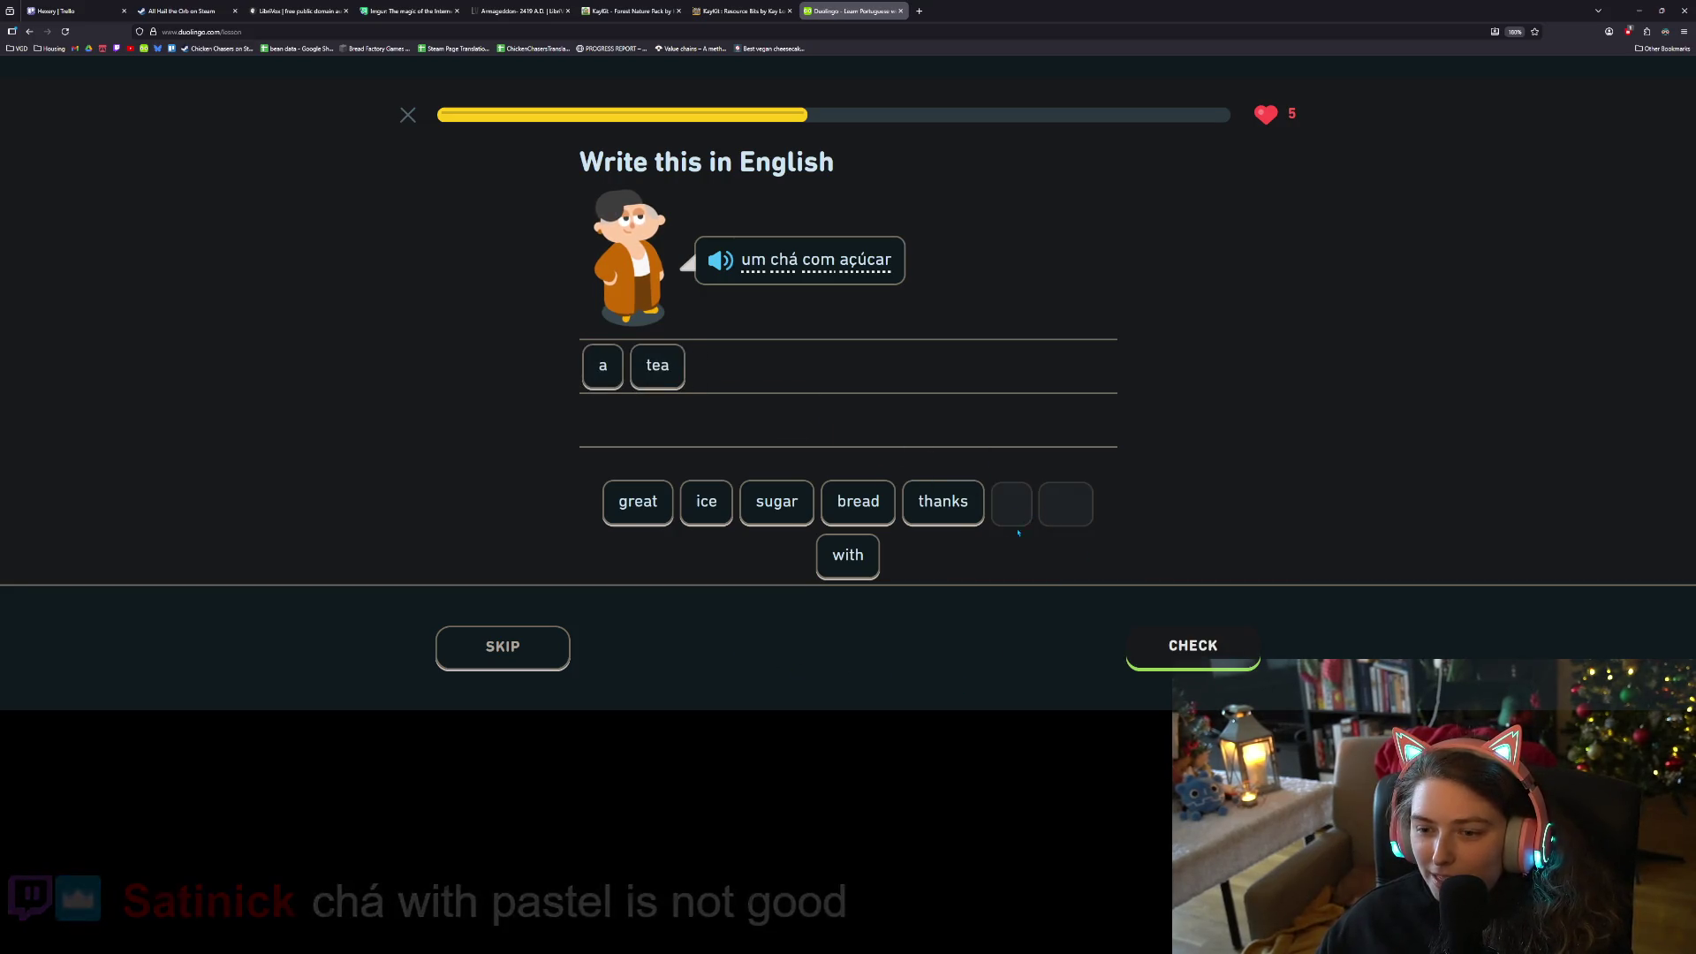
left_click(848, 555)
left_click(777, 500)
left_click(1166, 659)
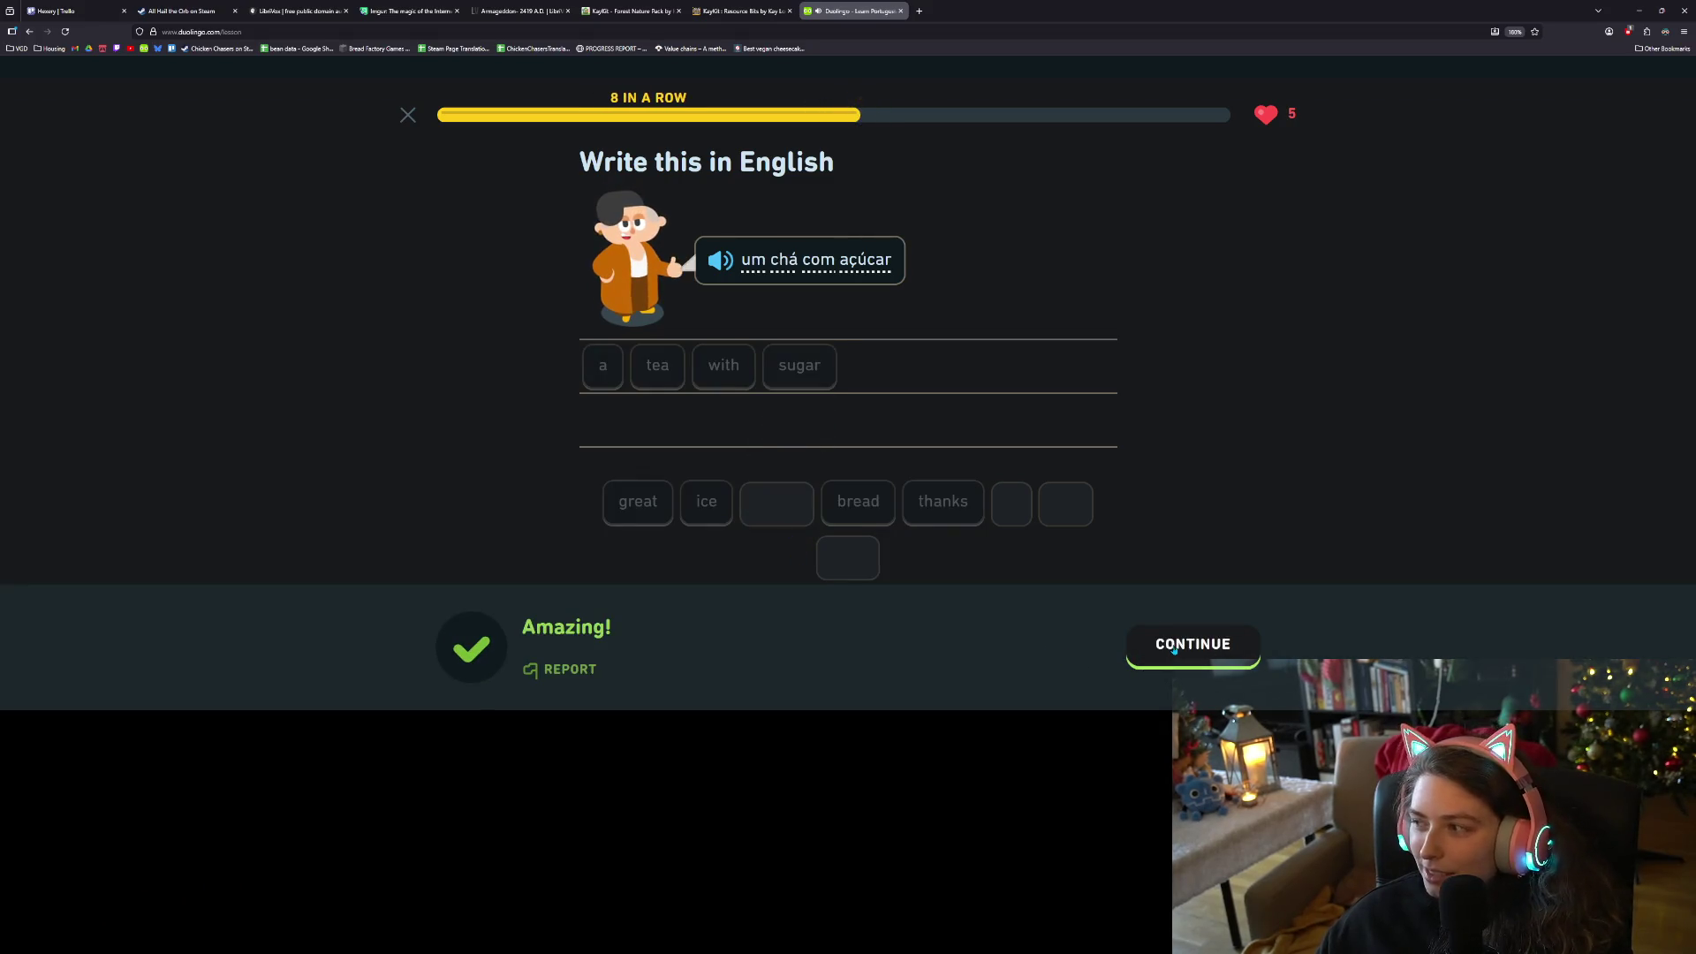
left_click(1169, 649)
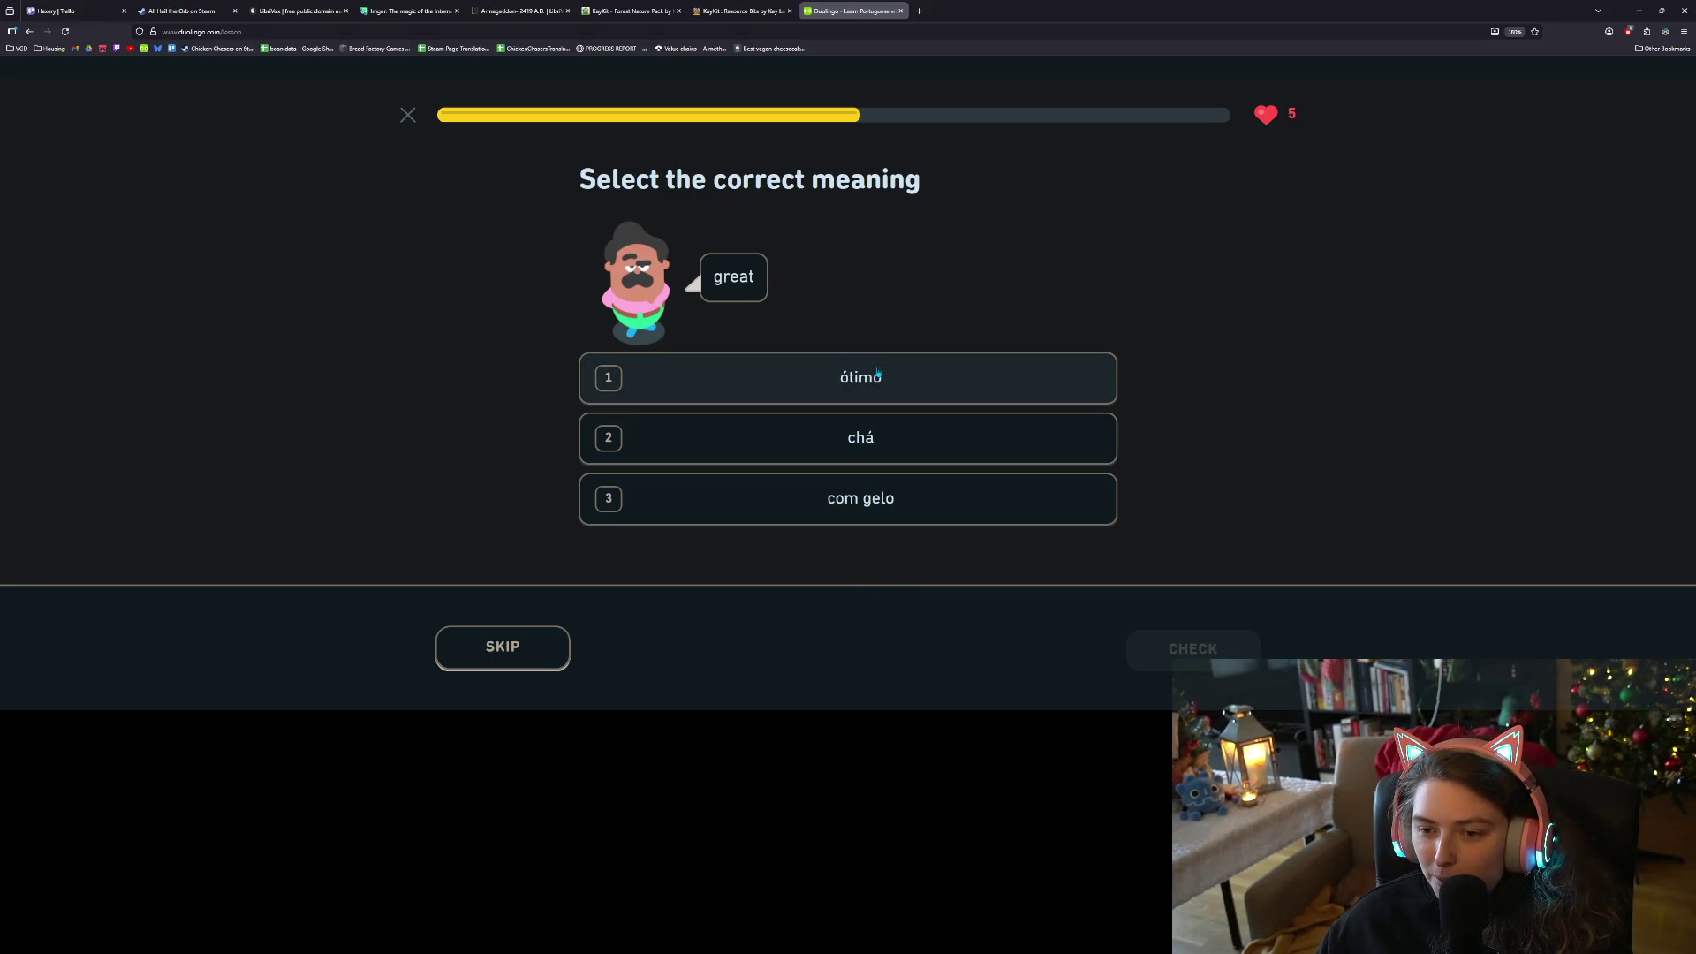
Choose ótimo as the meaning of 'great' and continue
left_click(925, 371)
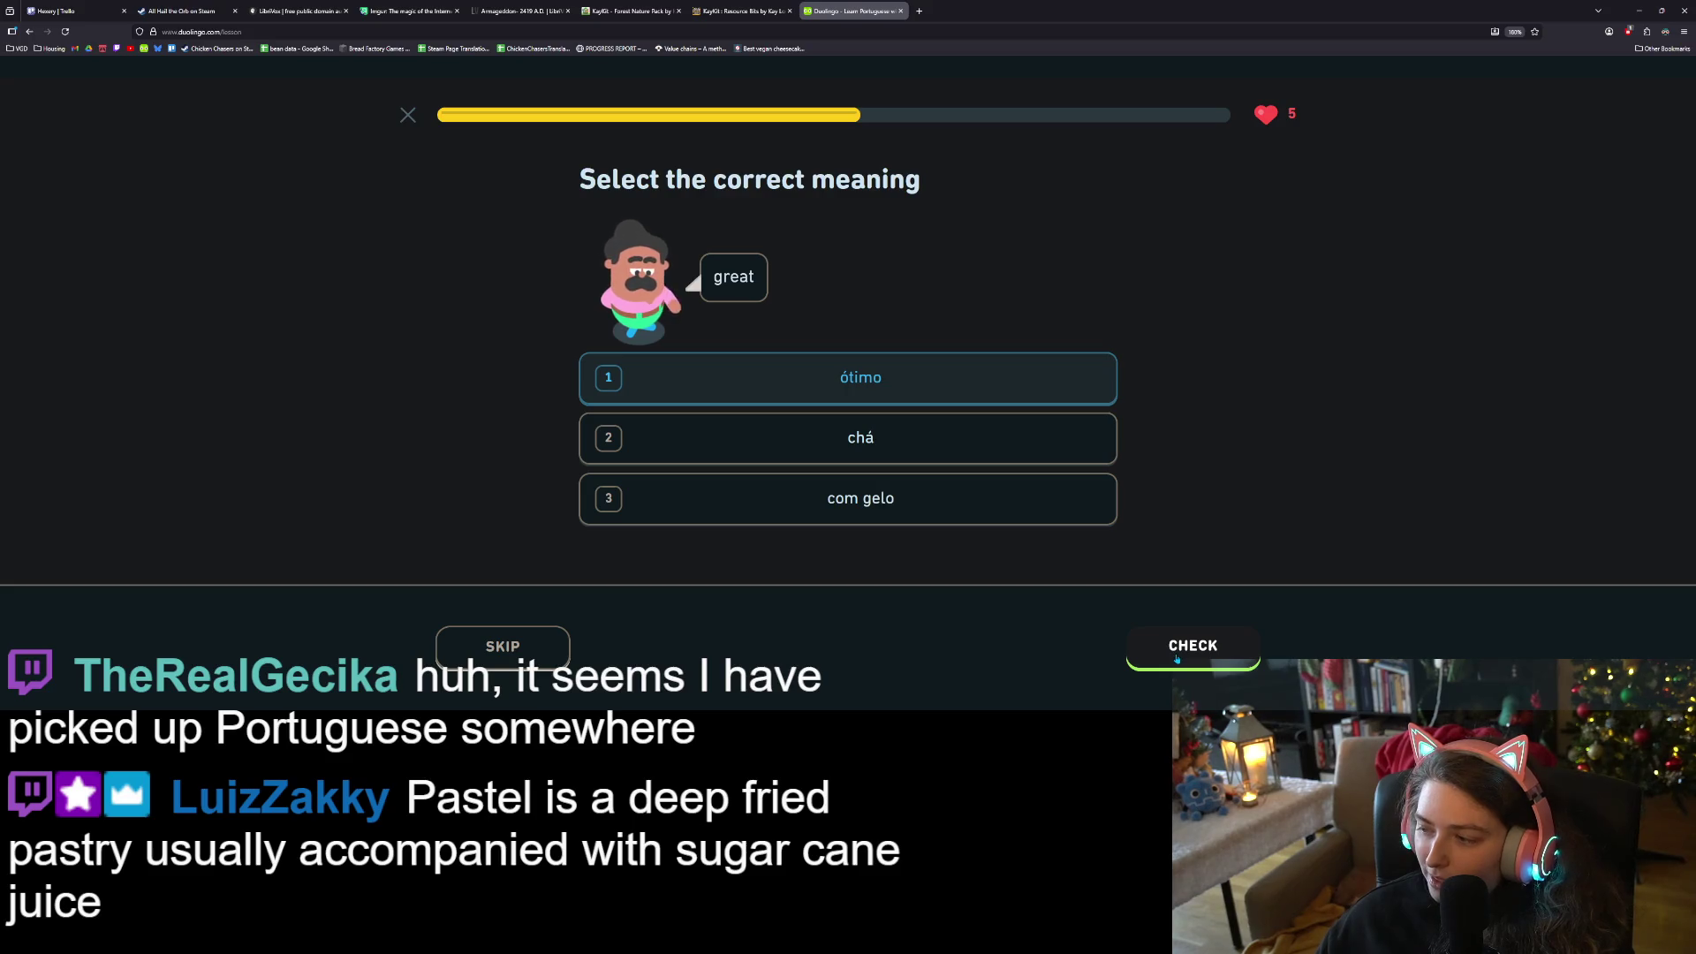
left_click(1174, 658)
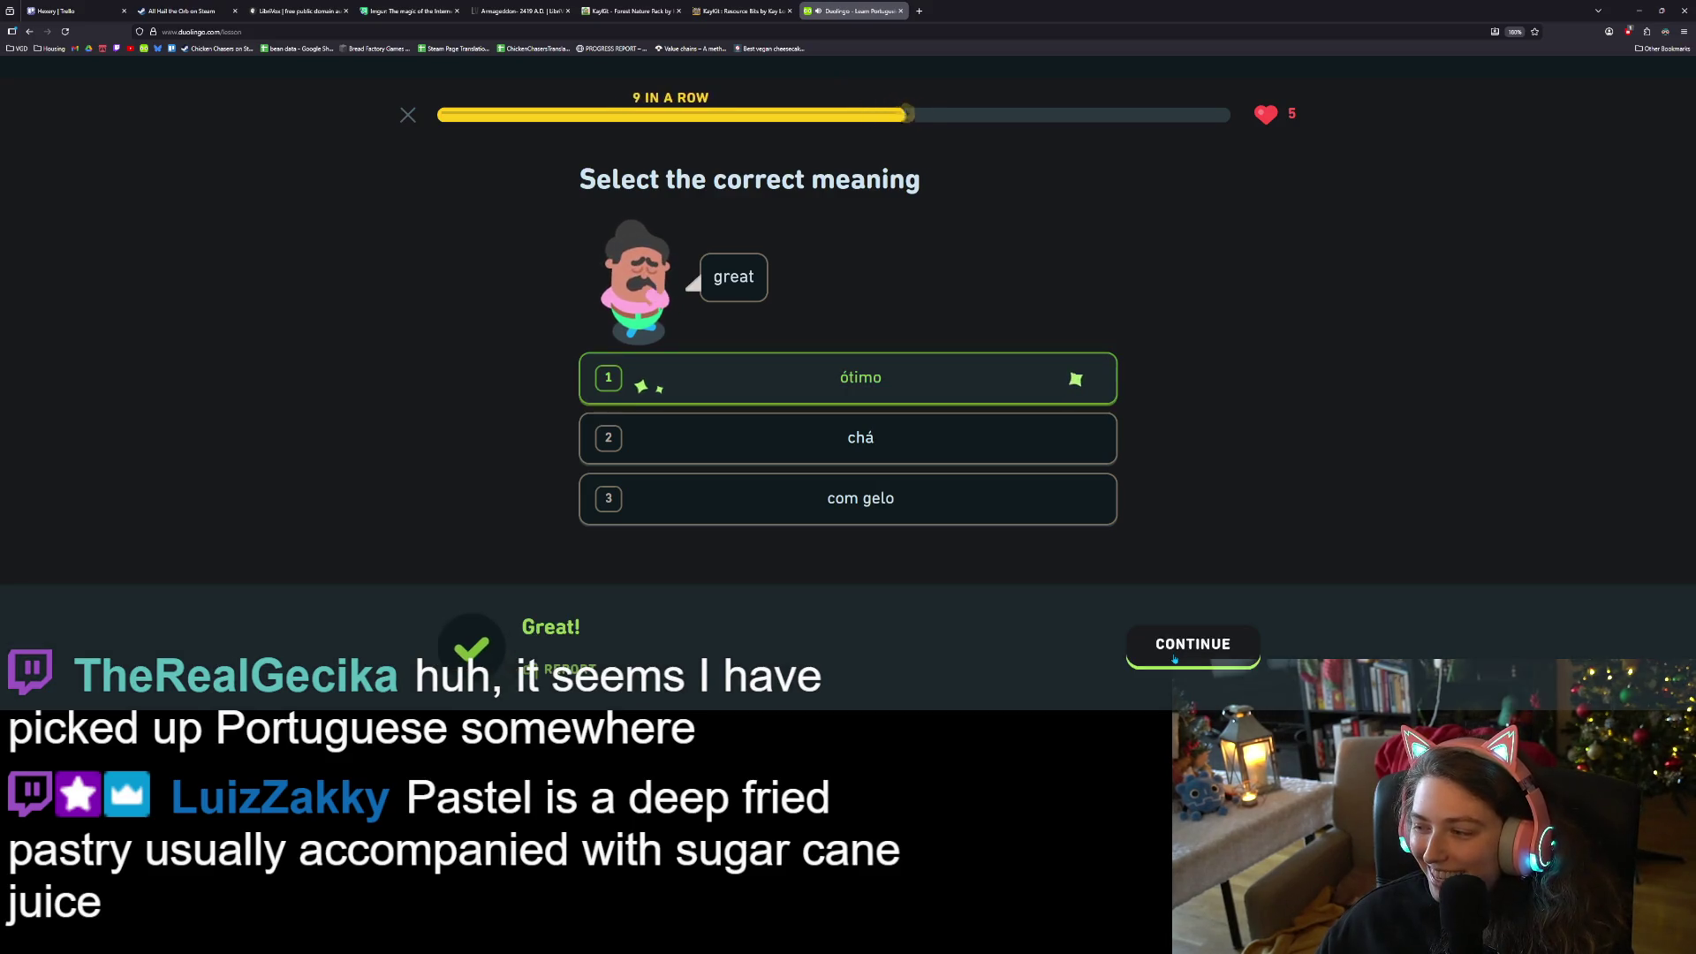
left_click(1174, 658)
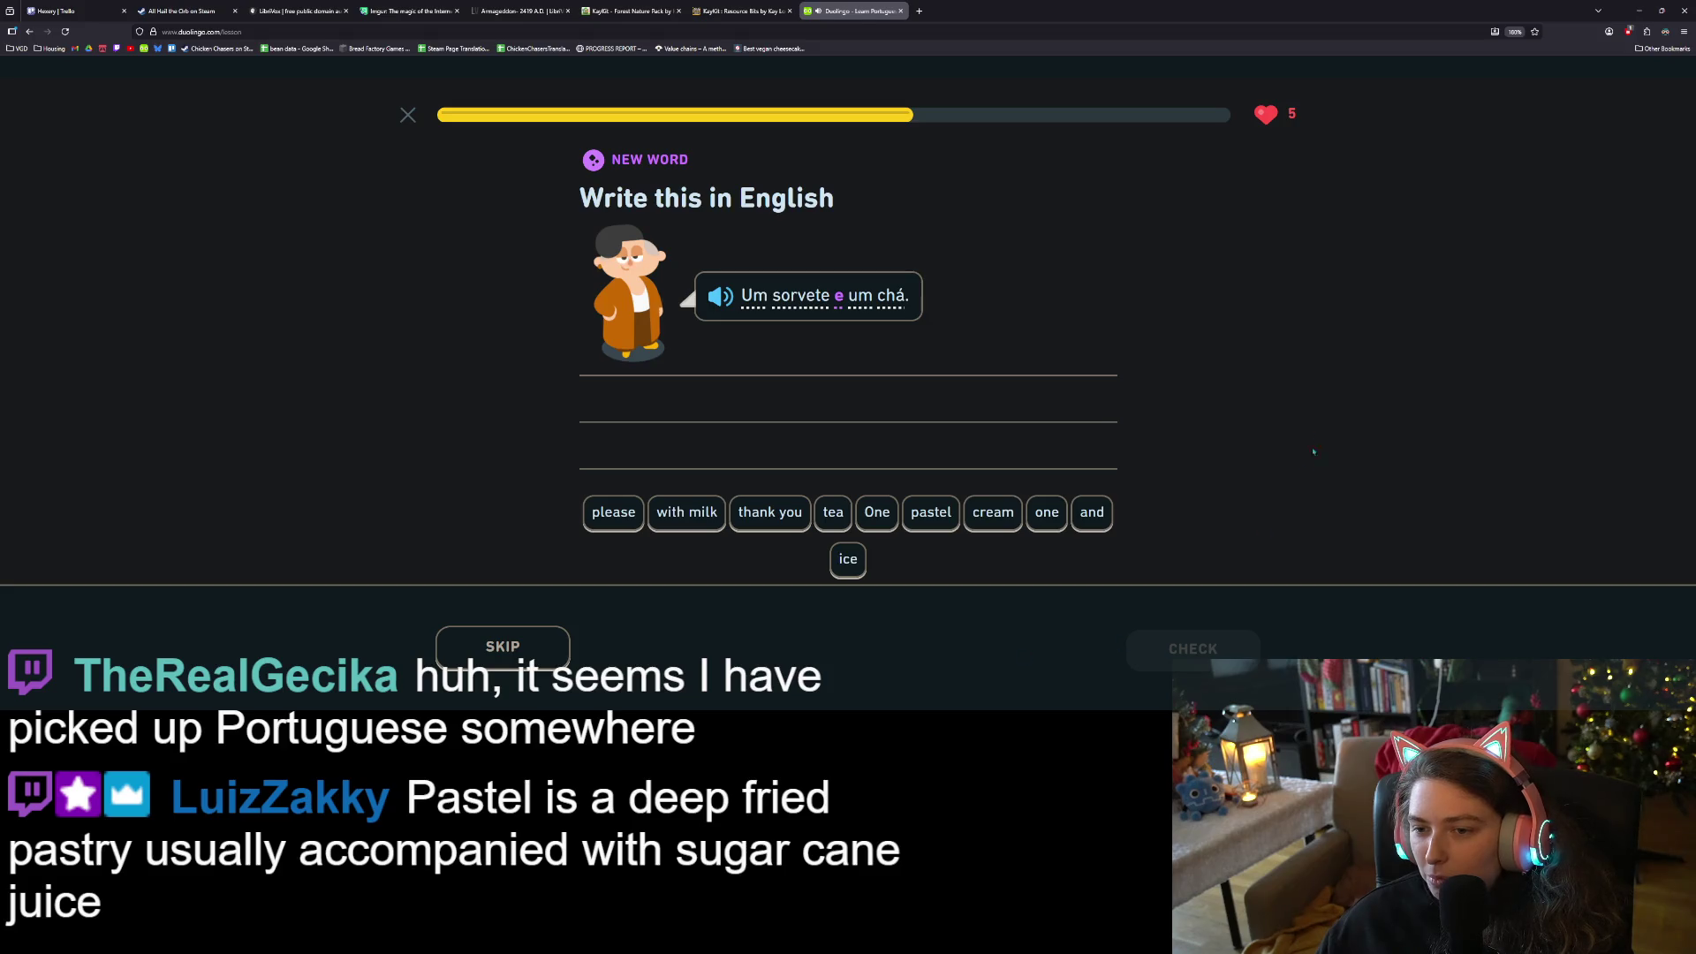
Translate 'Um sorvete e um chá' as 'One ice cream and one tea'
left_click(716, 307)
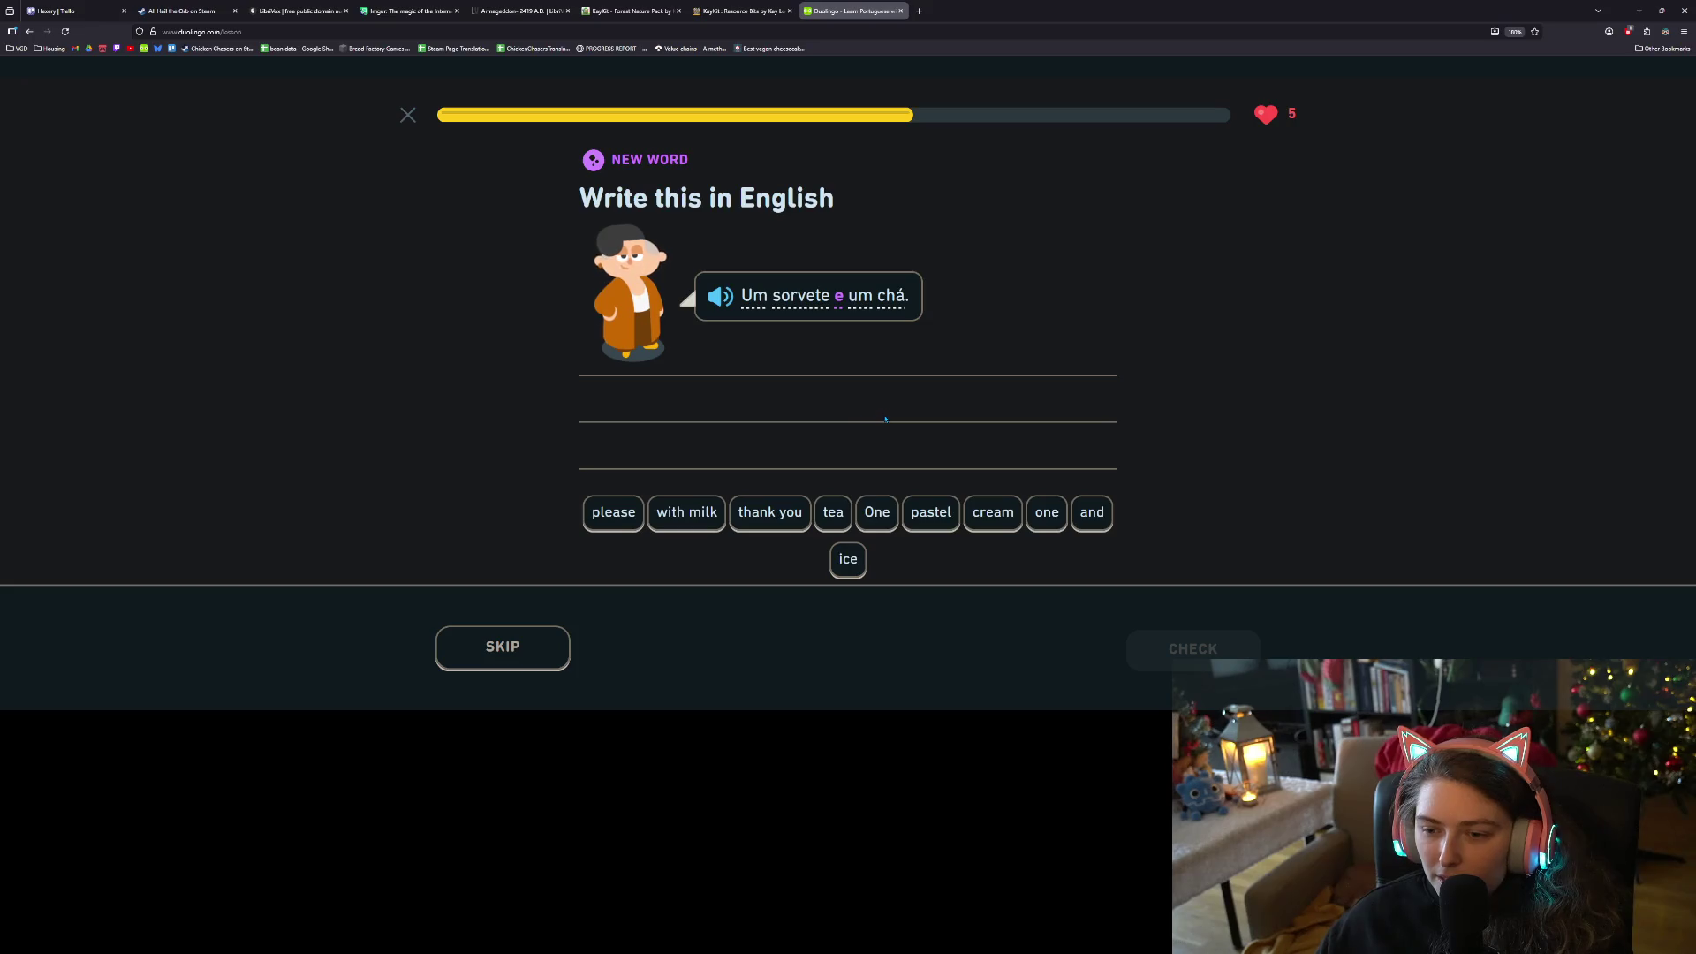
left_click(876, 500)
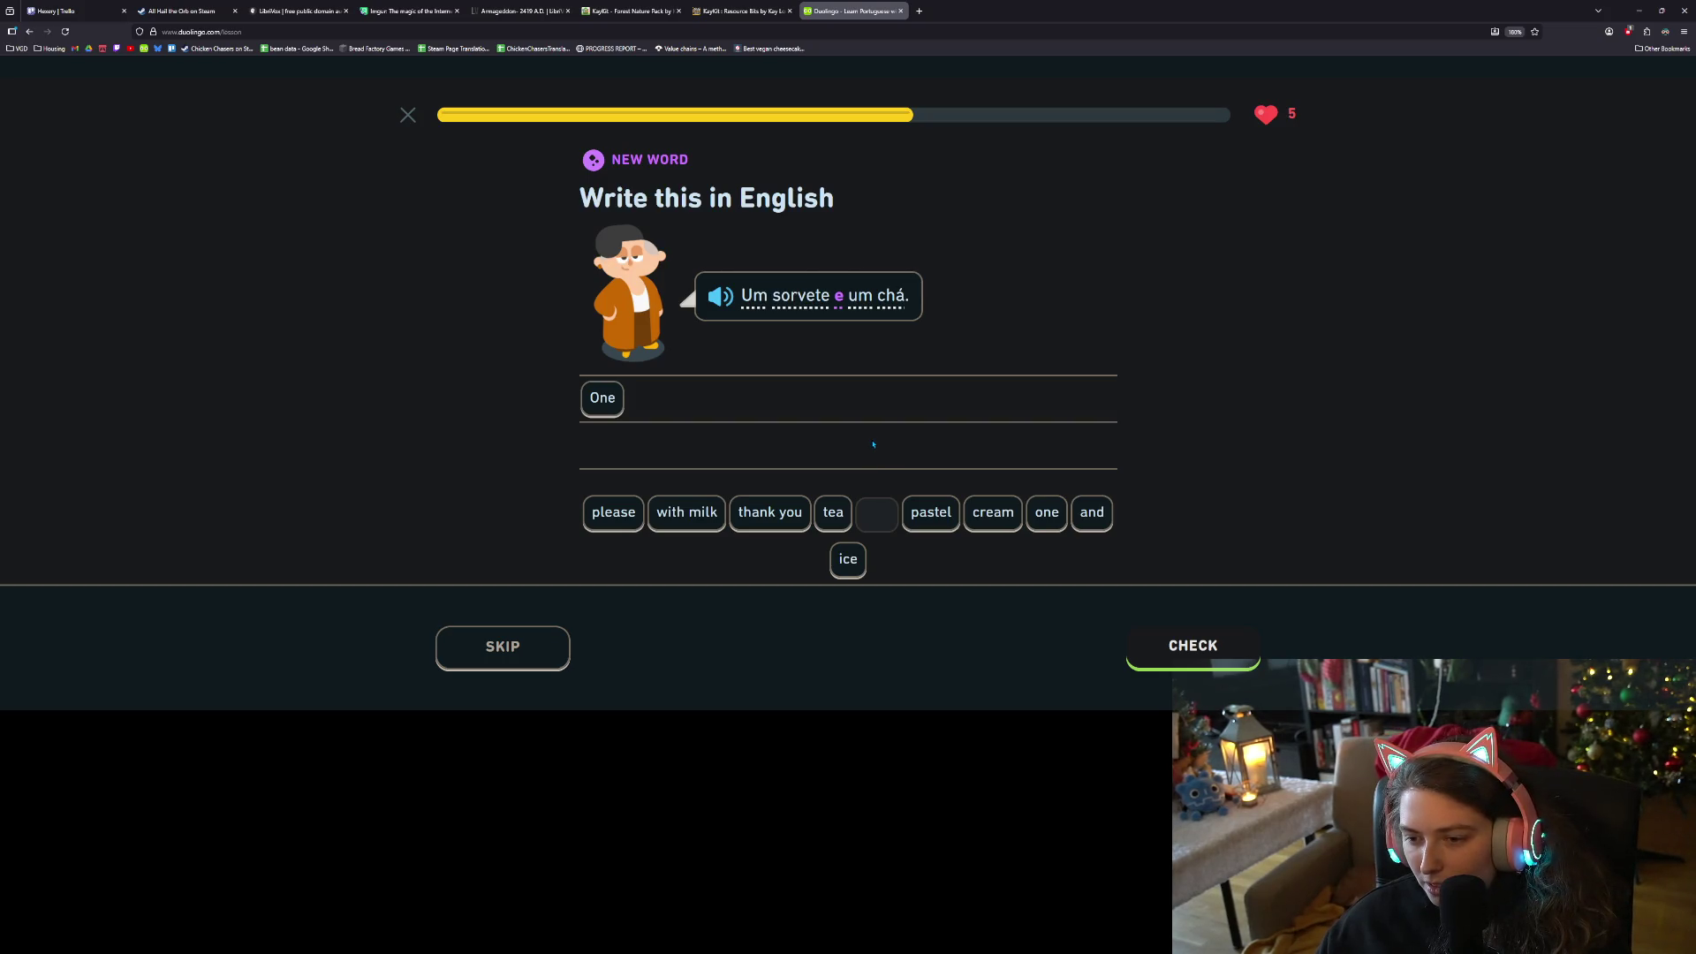
left_click(848, 559)
left_click(982, 519)
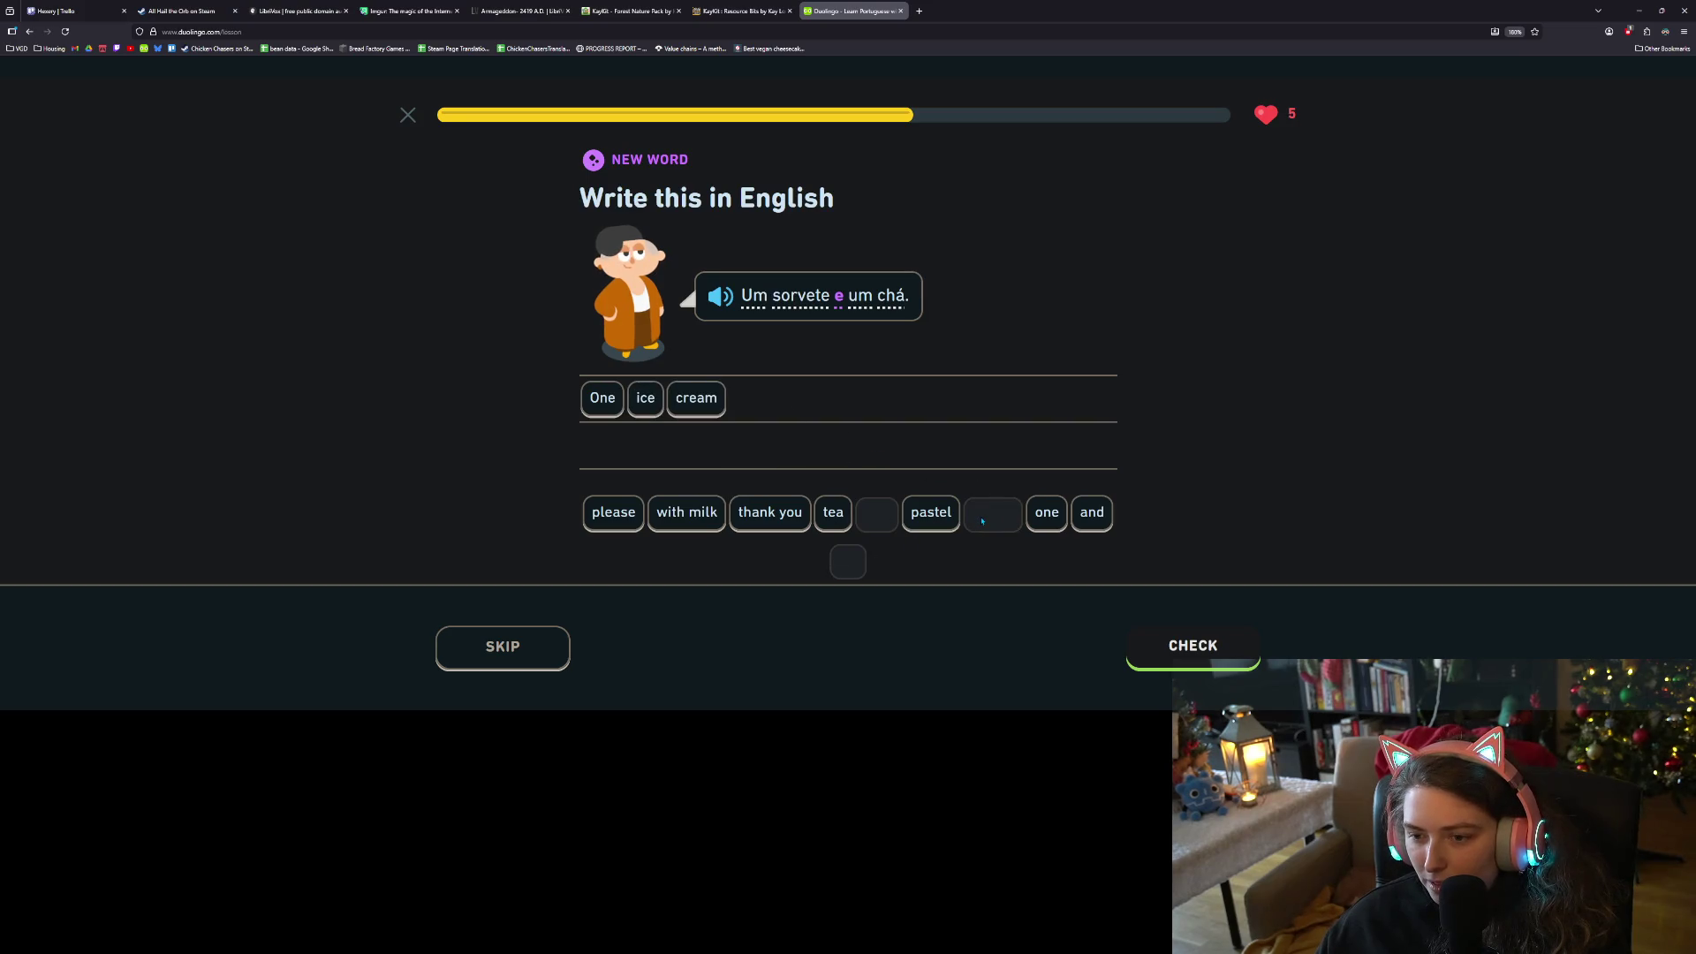
left_click(1092, 512)
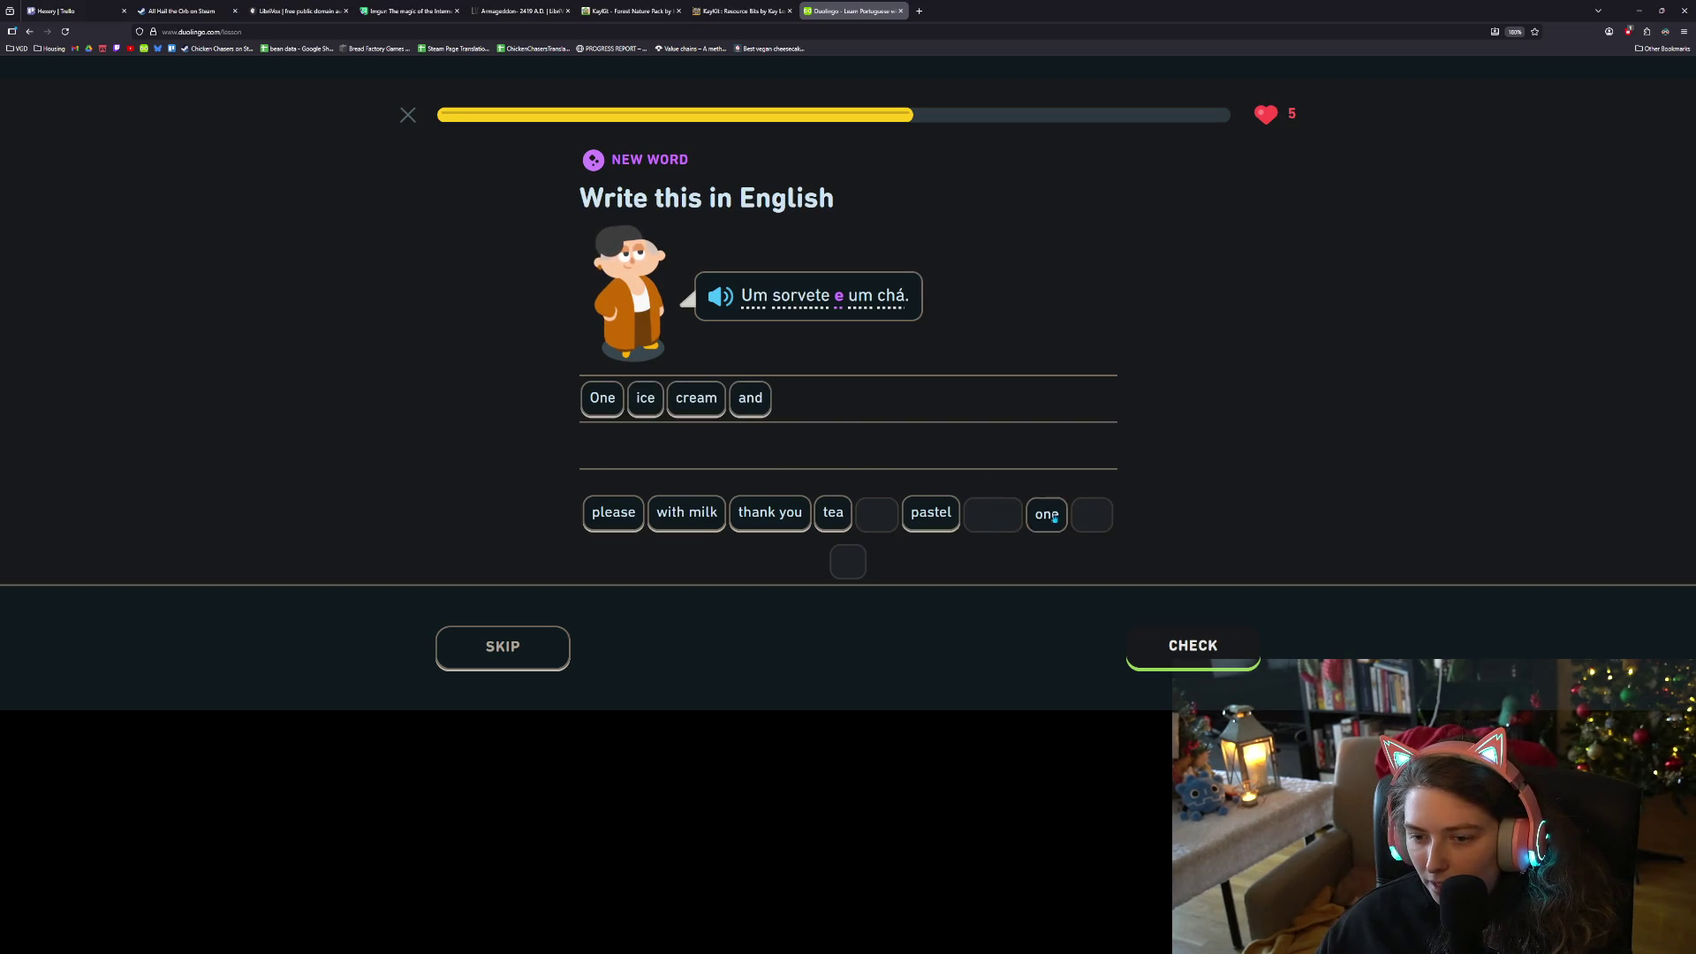
left_click(1047, 513)
left_click(834, 515)
left_click(1192, 644)
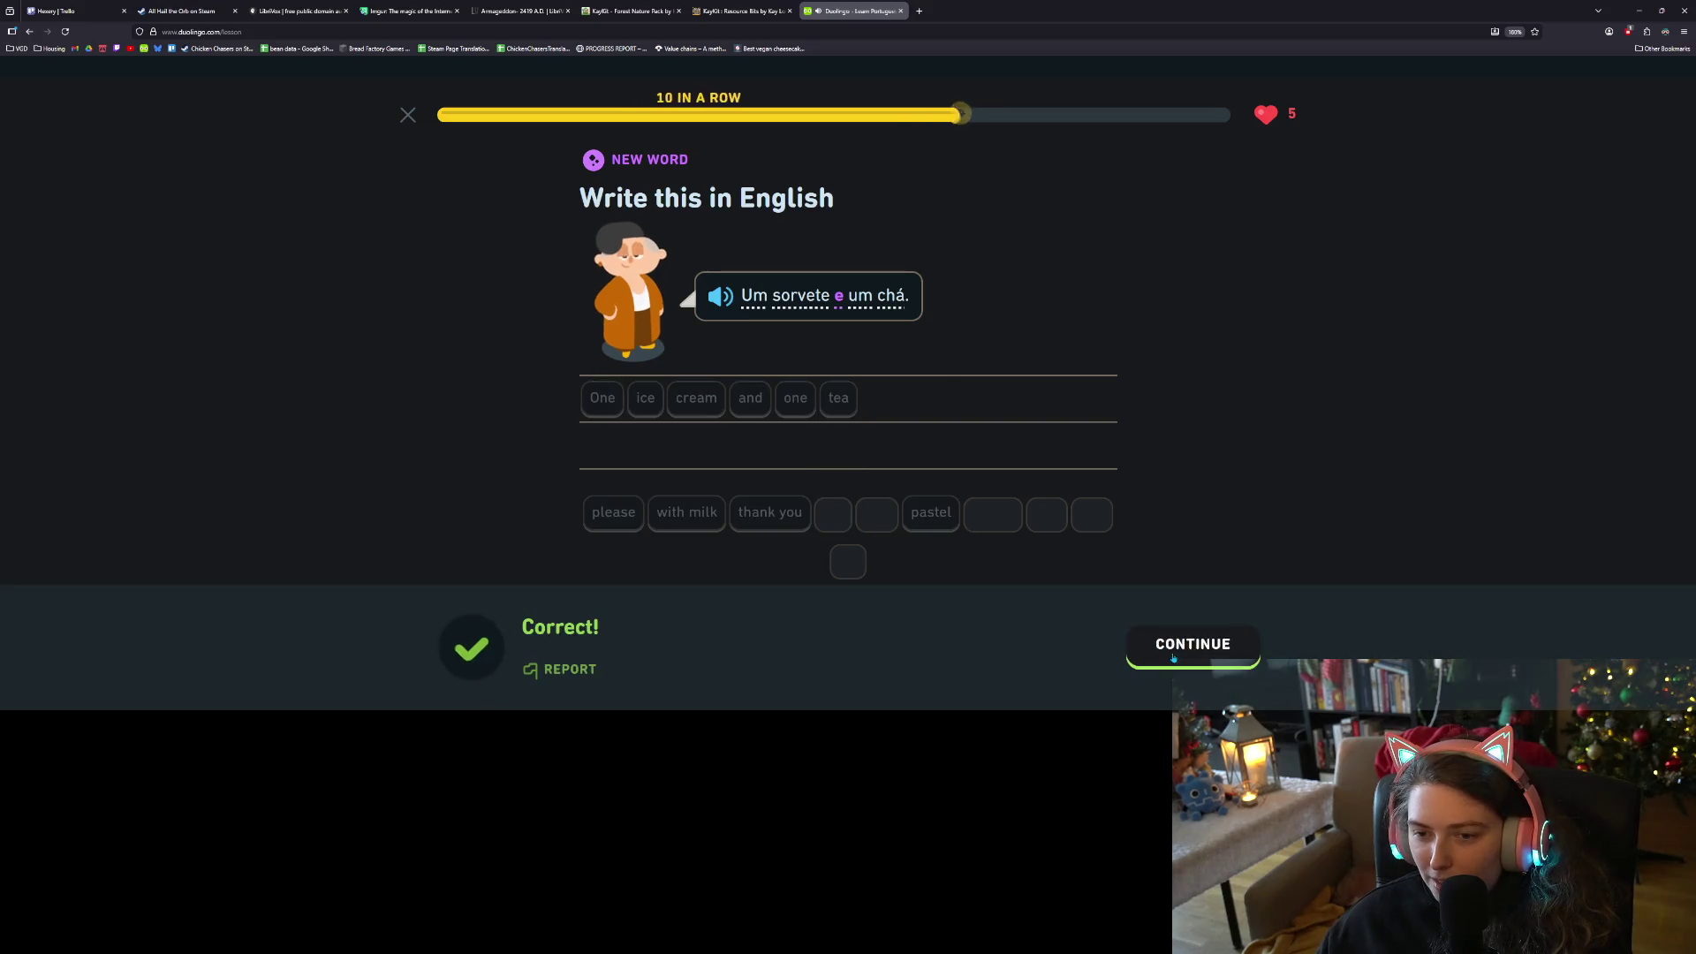
left_click(1190, 648)
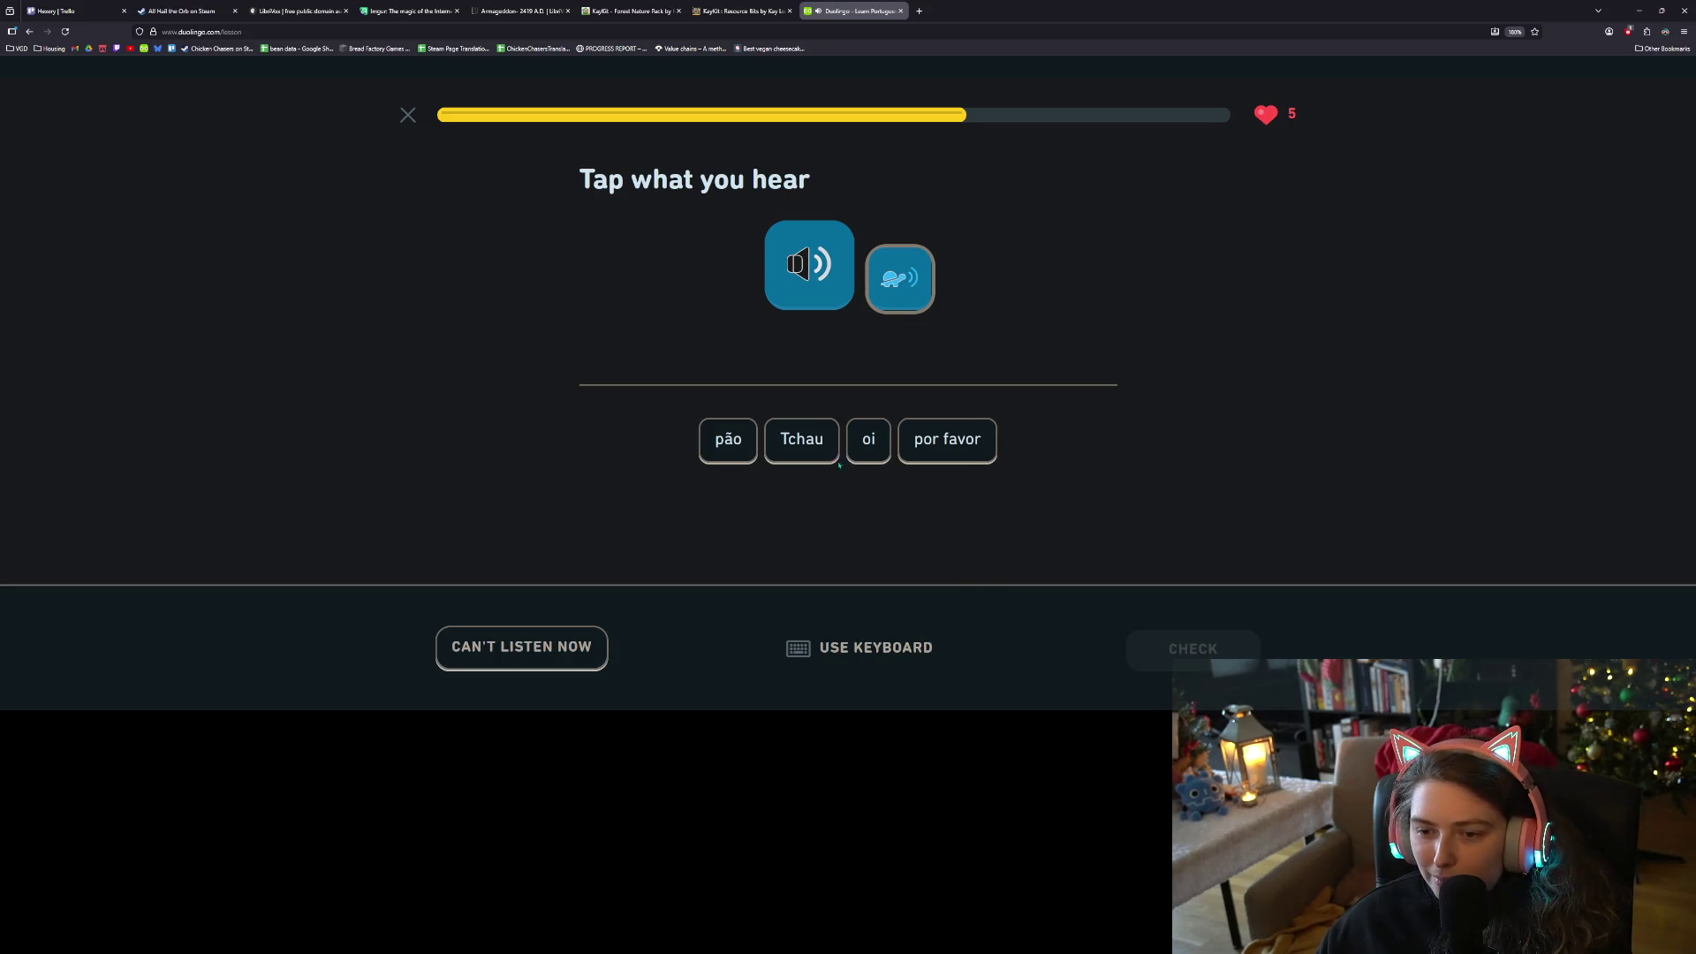
Answer the Tchau listening item and fill the blank with sorvete
left_click(837, 461)
left_click(1188, 658)
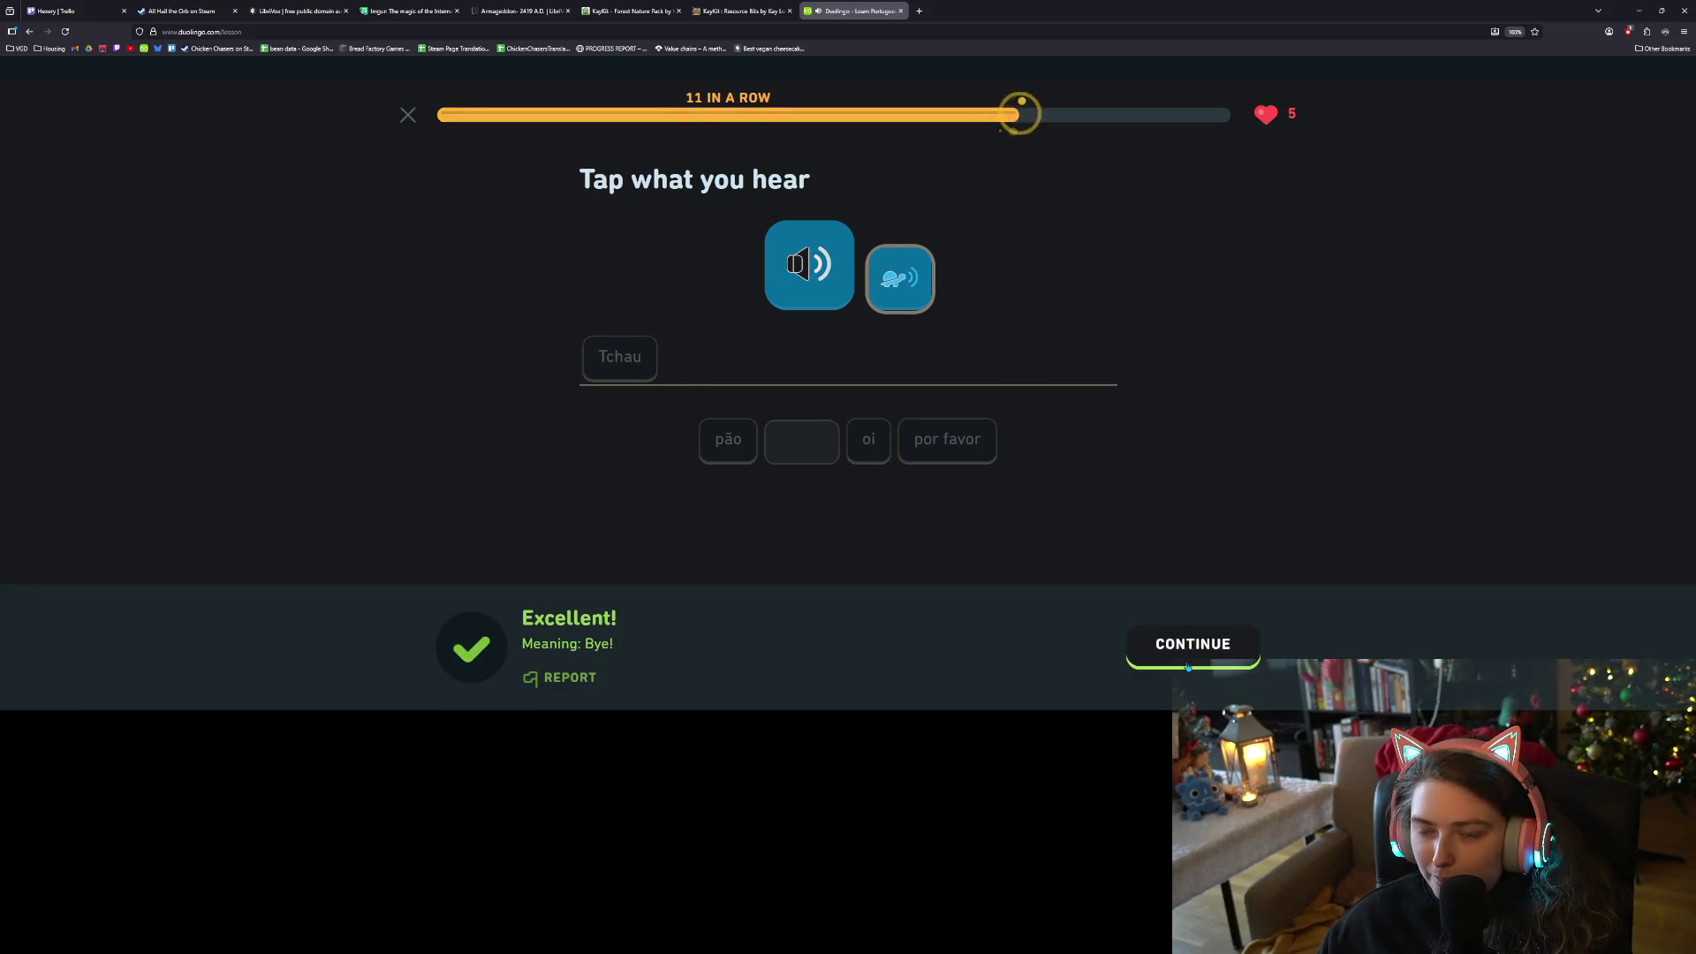
left_click(1188, 666)
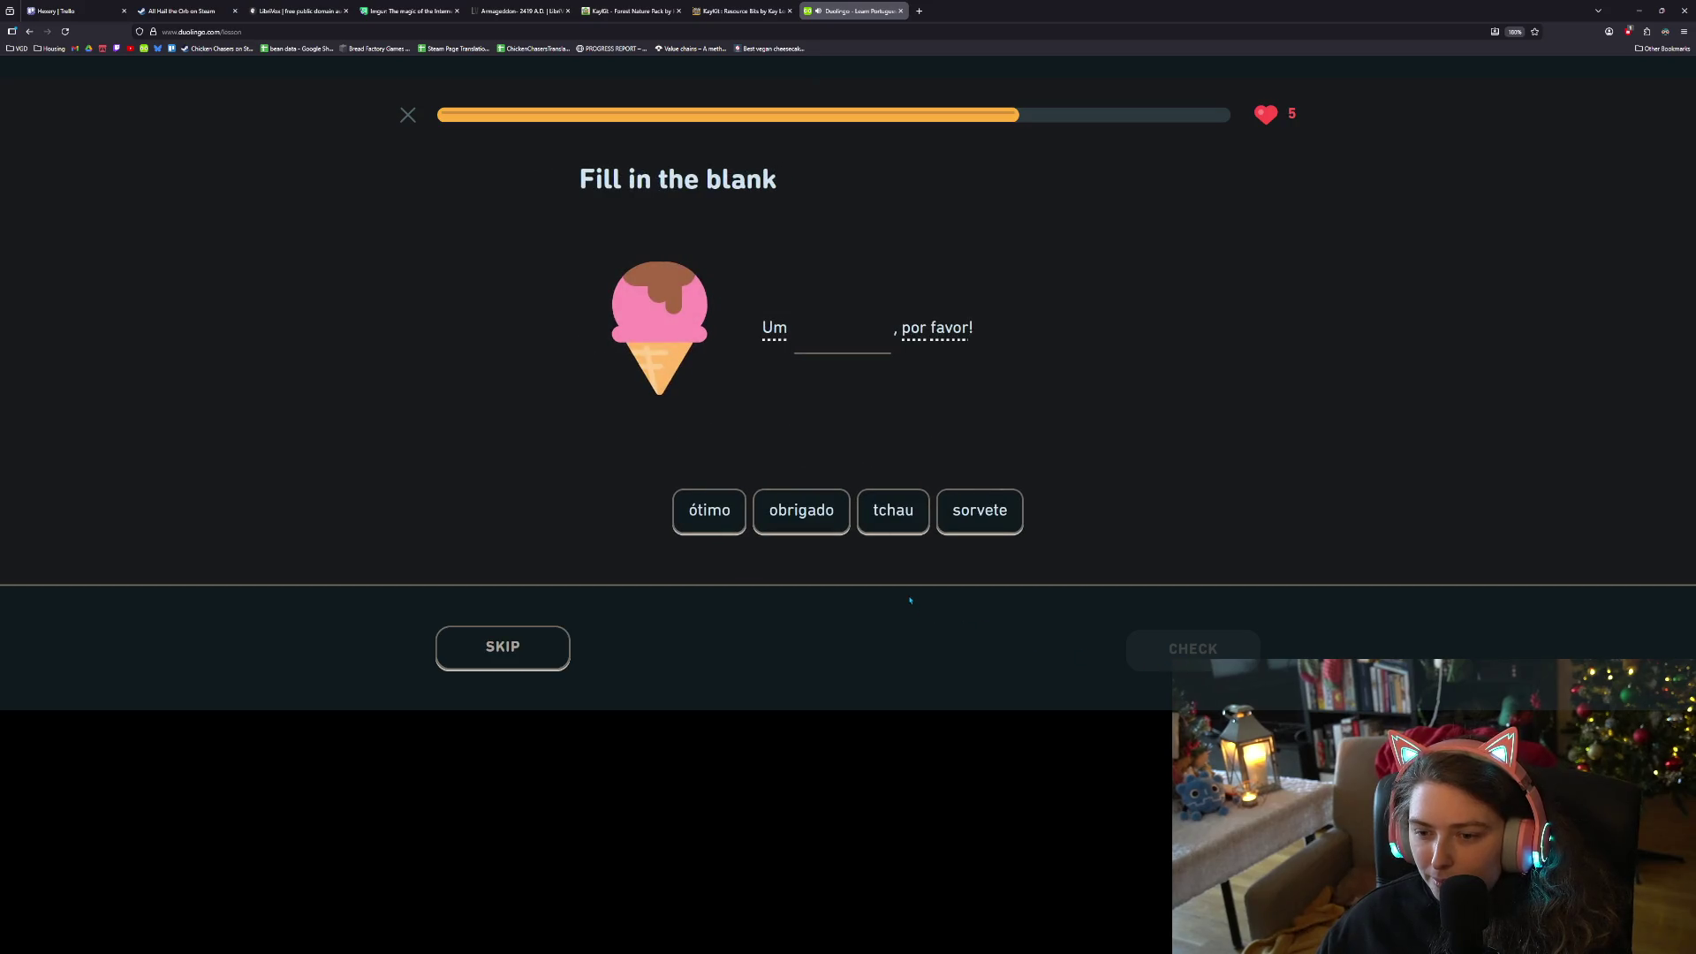
left_click(986, 523)
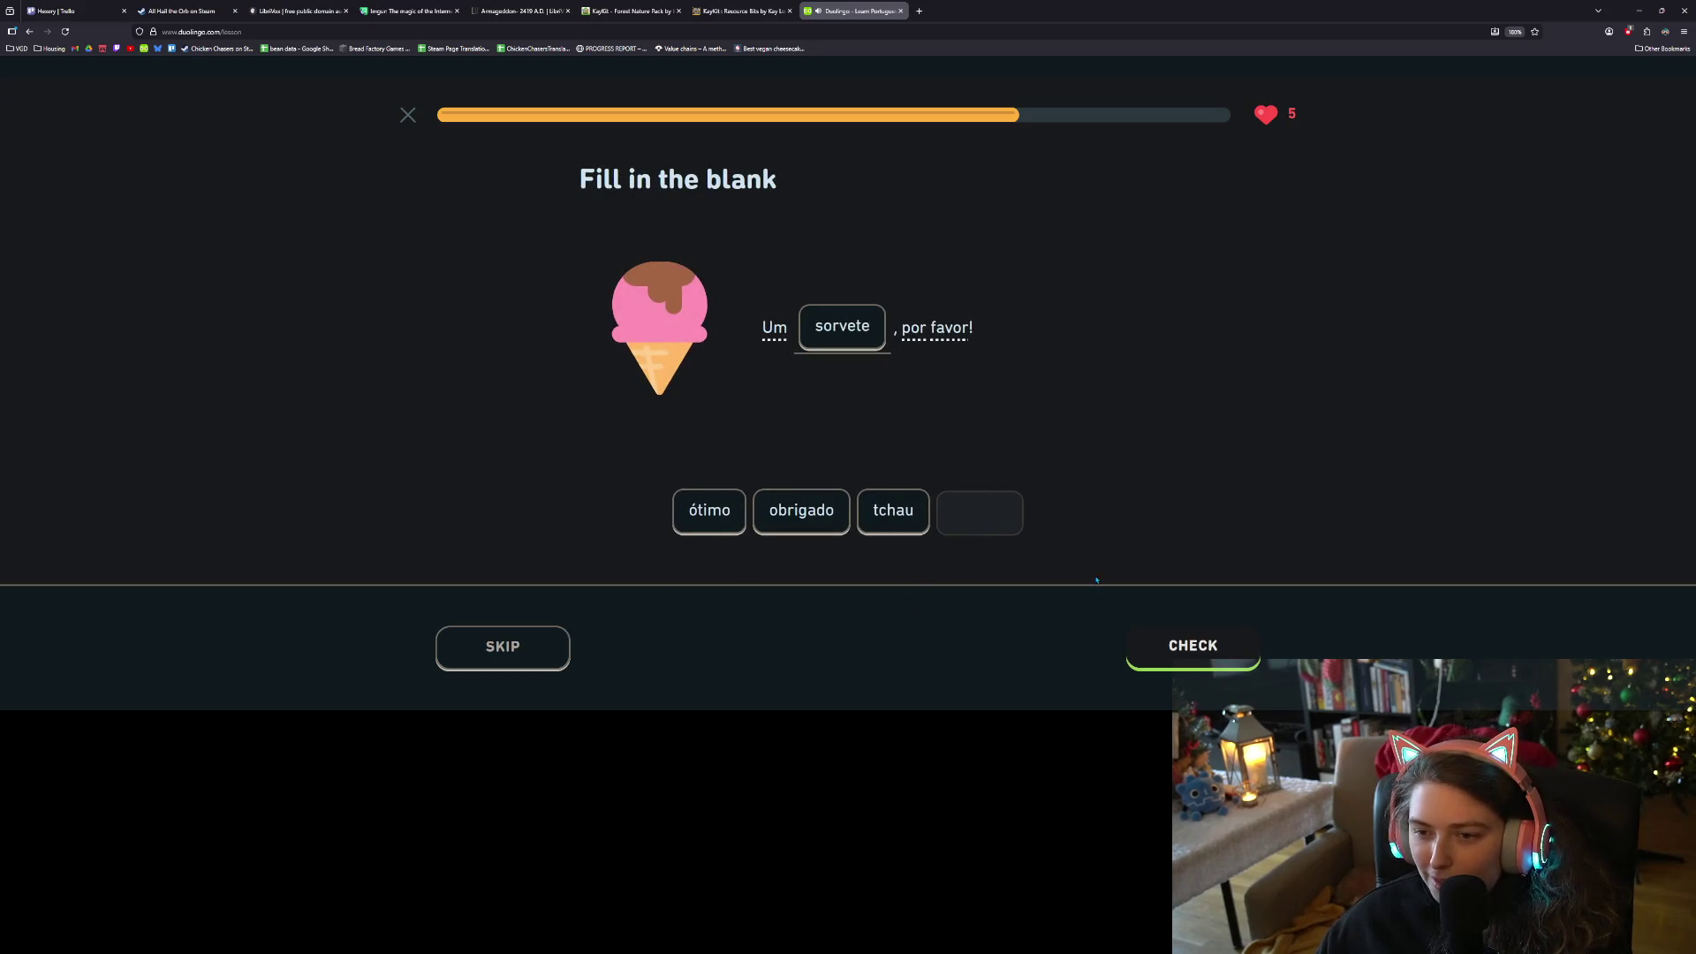
left_click(1196, 645)
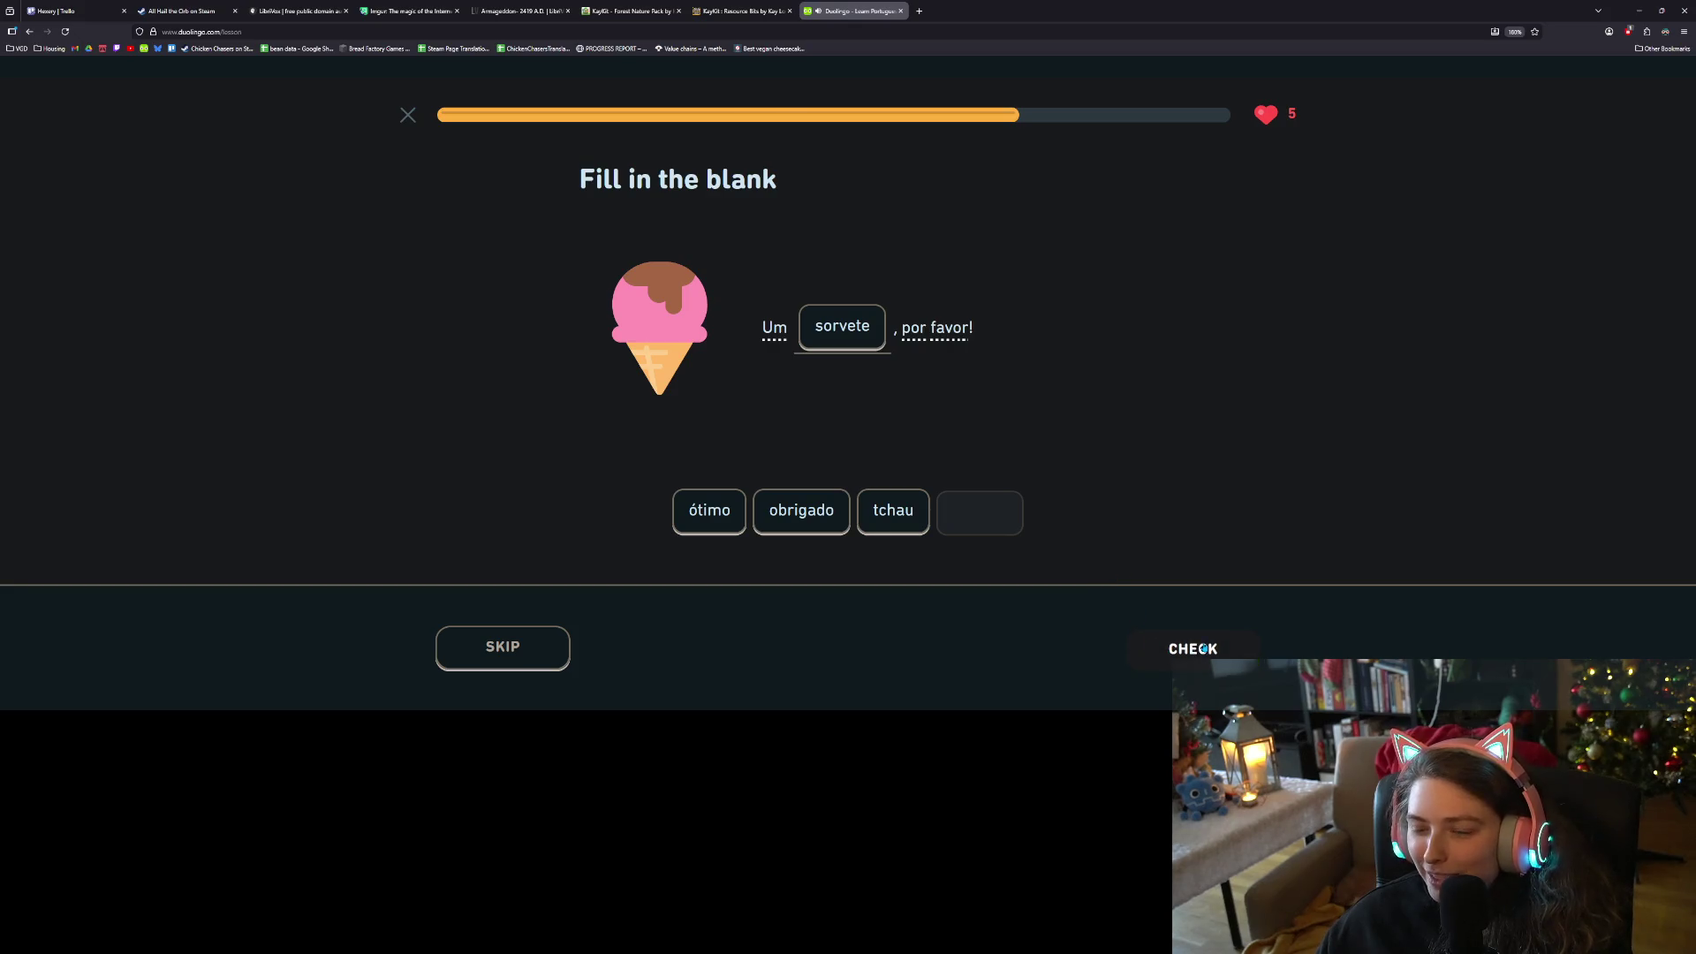
left_click(1203, 645)
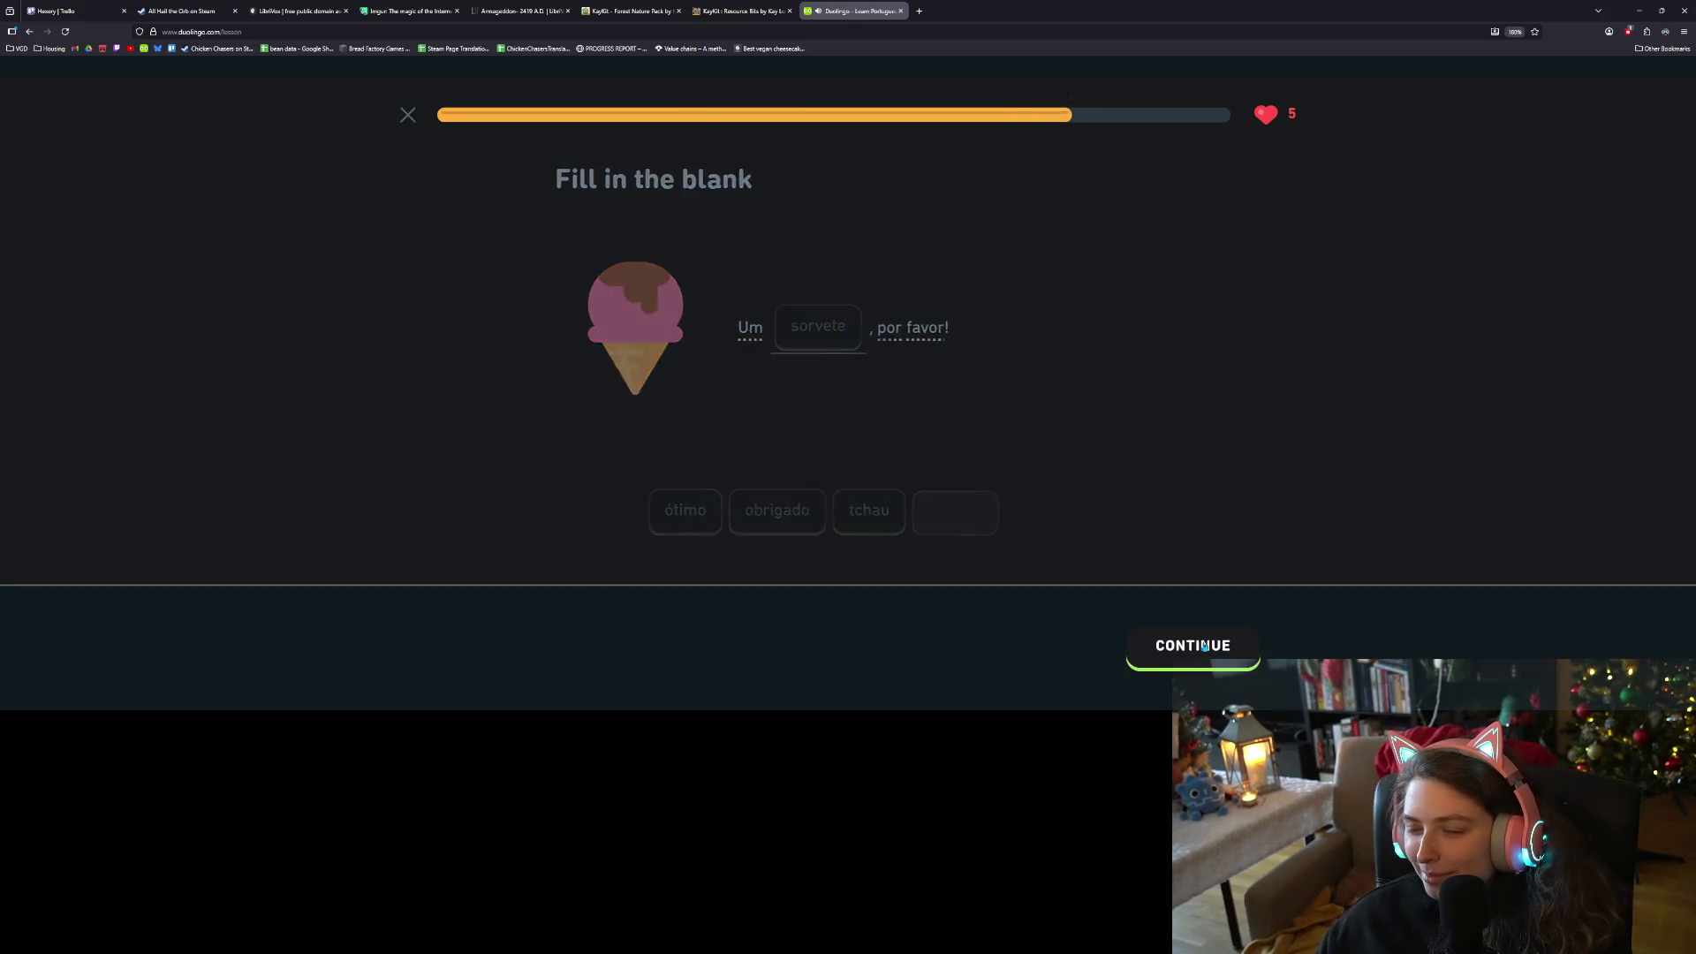
left_click(1202, 649)
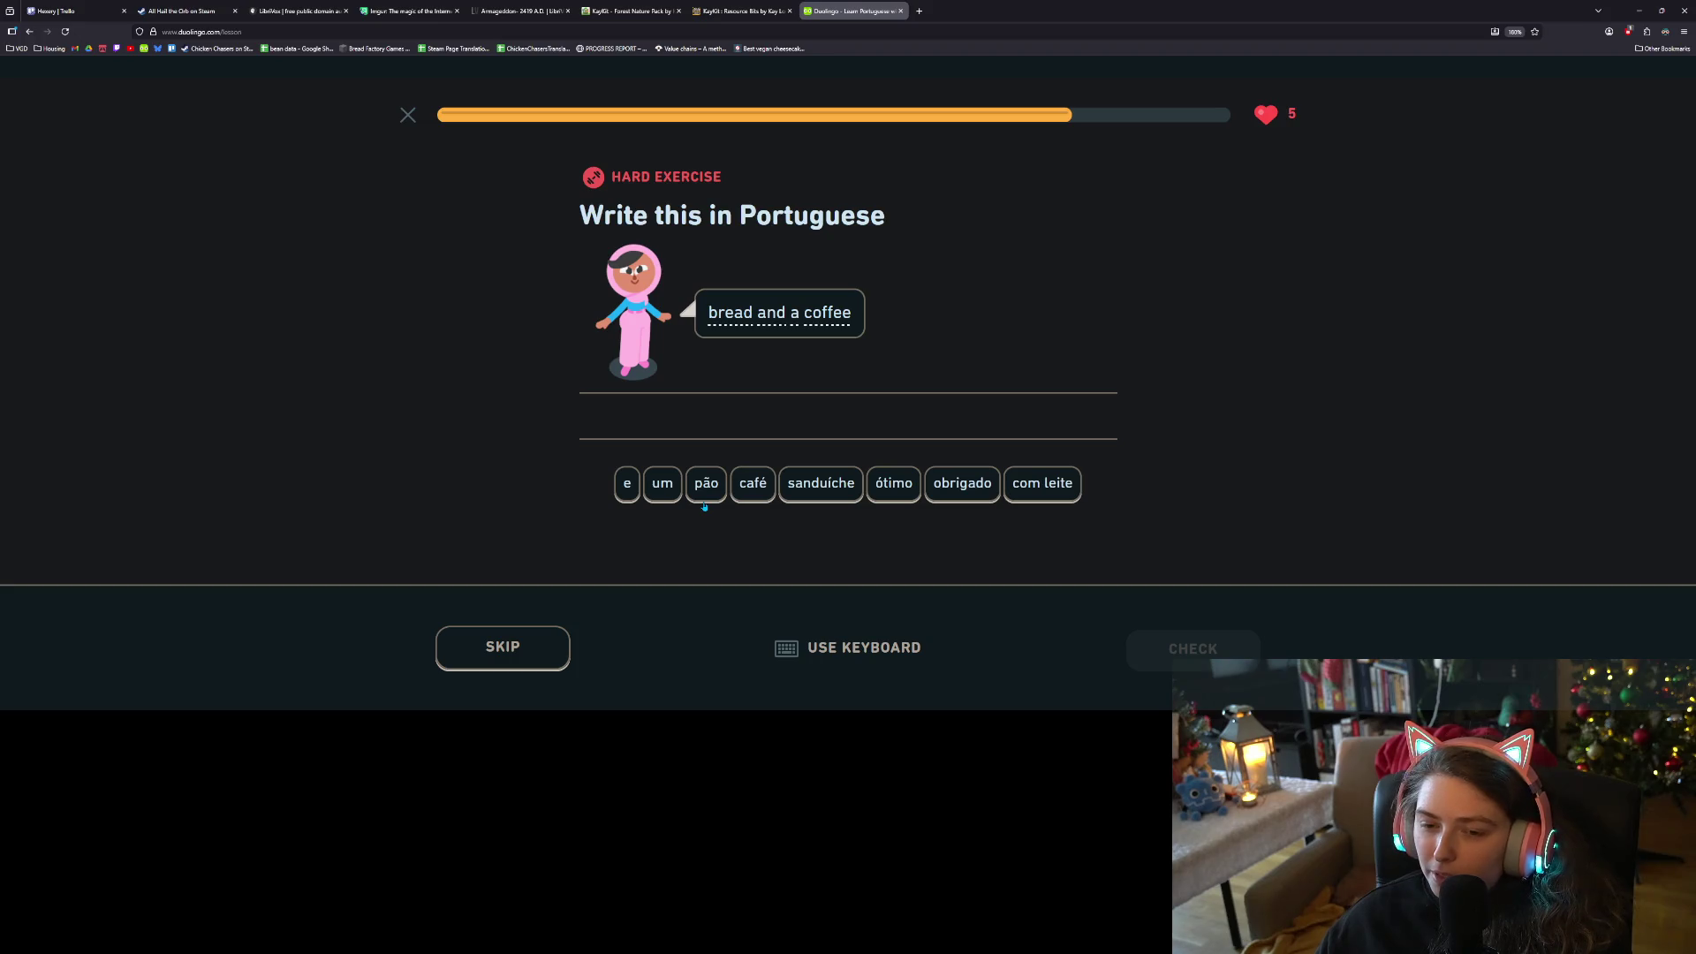
Write 'bread and a coffee' as 'pão e um café' in Portuguese
left_click(705, 499)
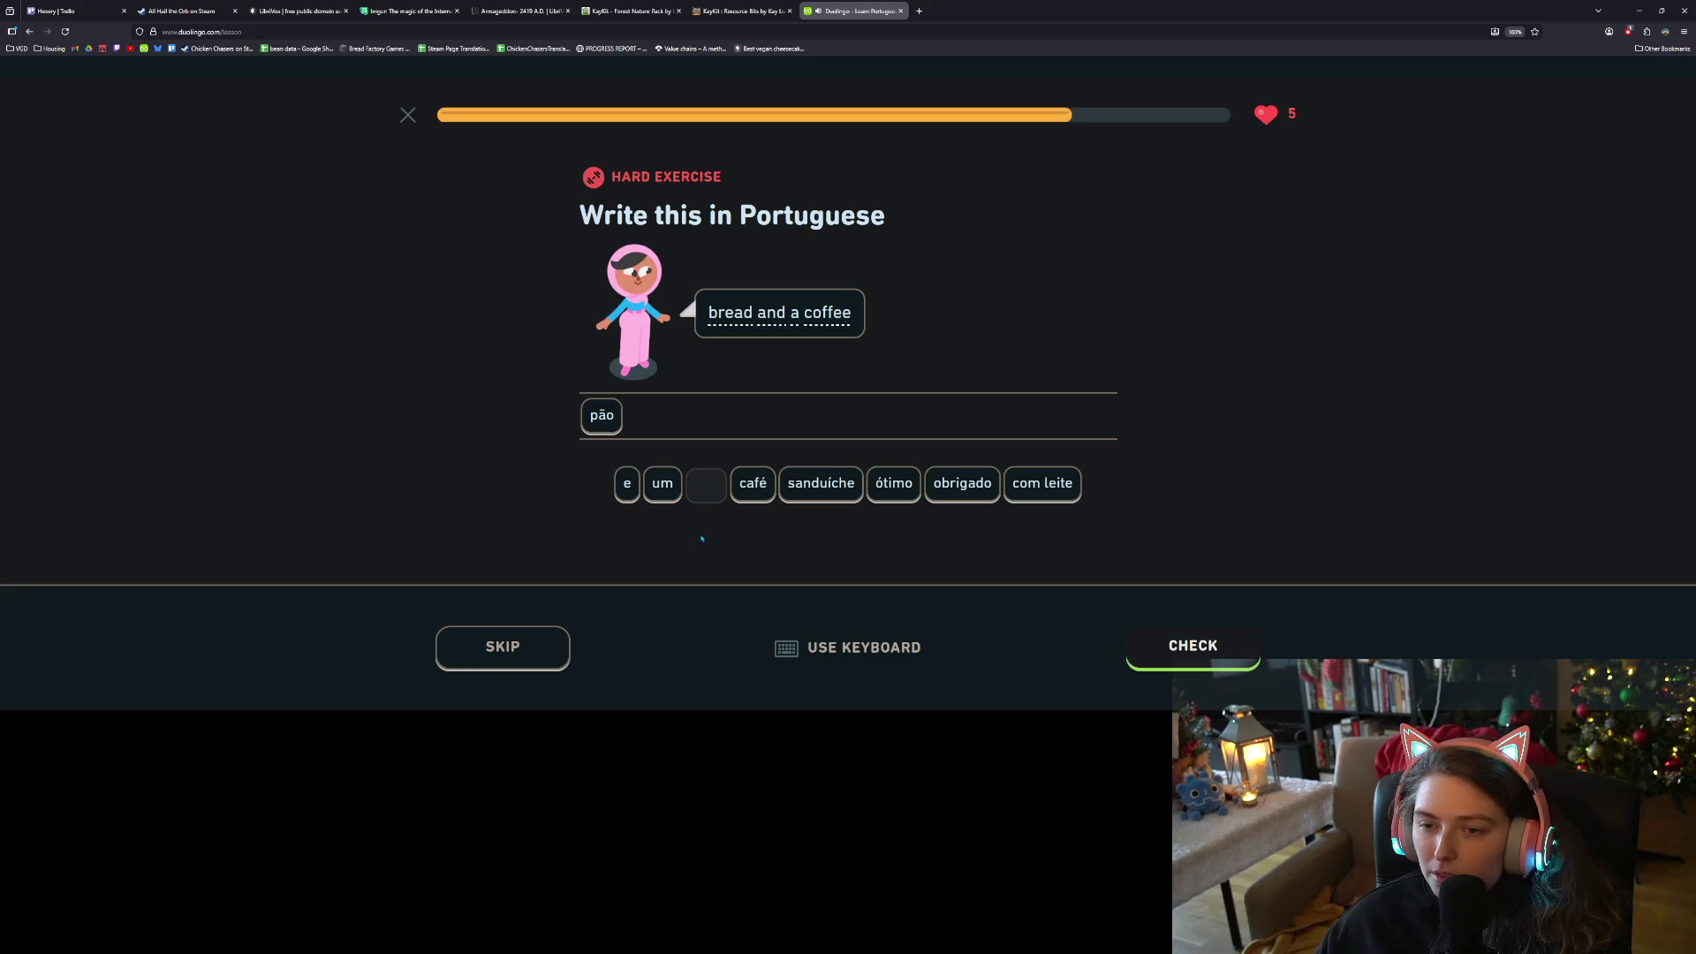
left_click(630, 496)
left_click(664, 496)
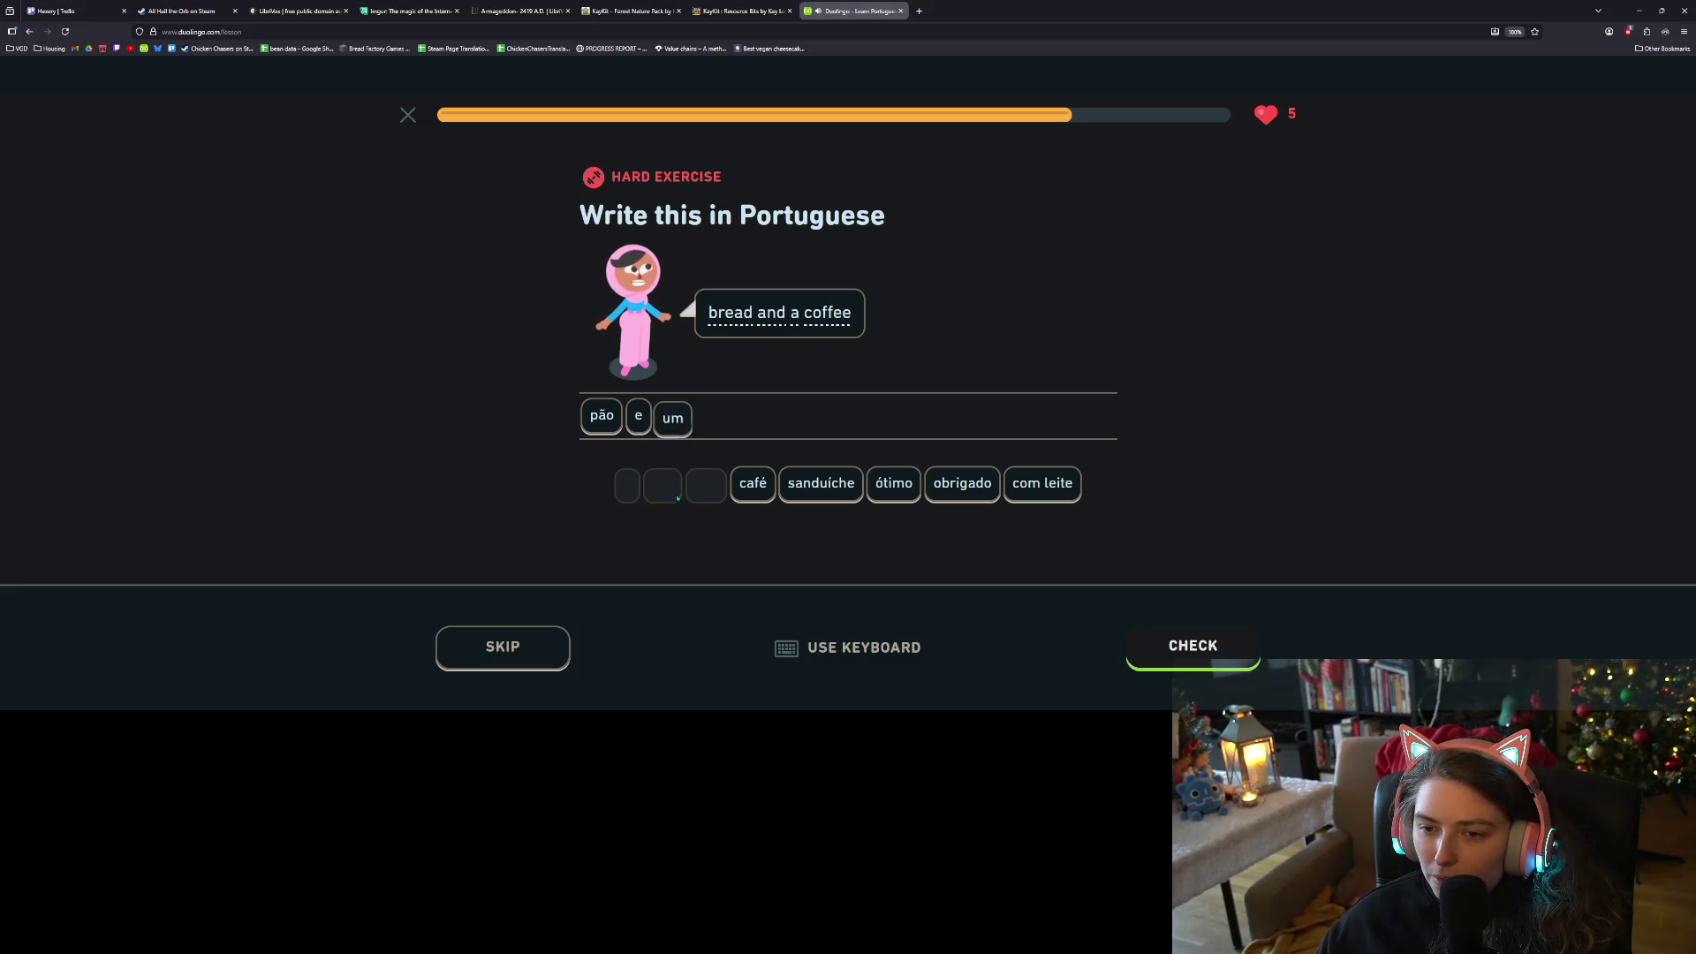
left_click(758, 497)
left_click(1195, 646)
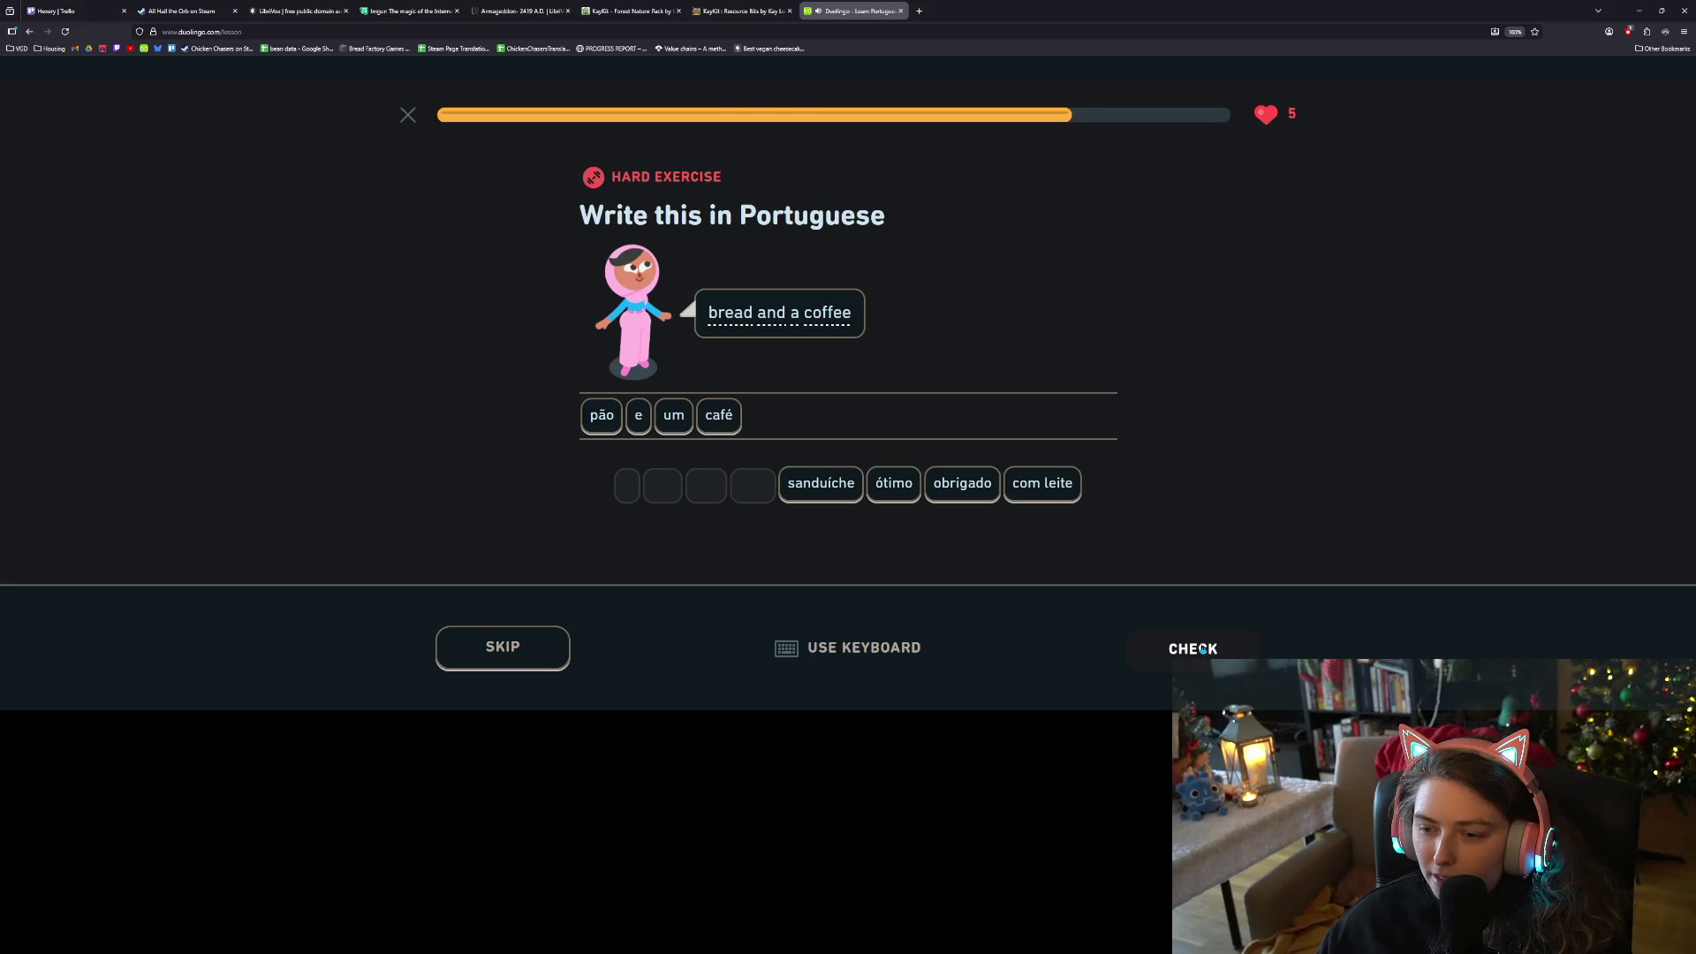
left_click(1201, 648)
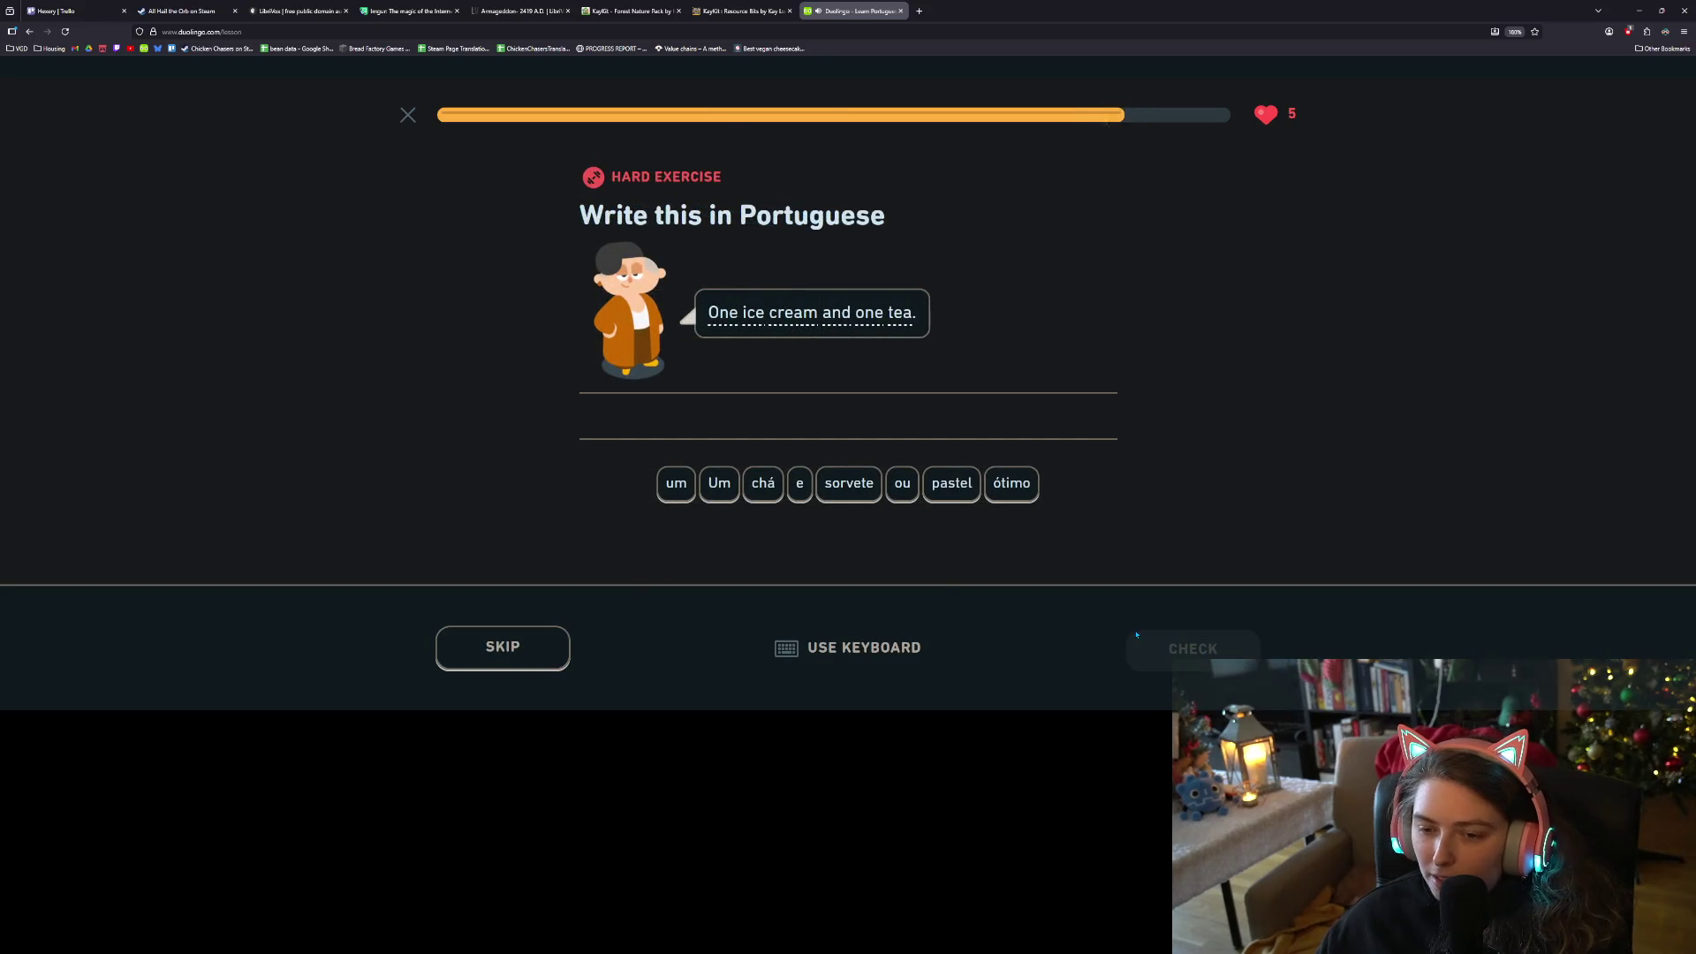
Build the Portuguese sentence 'Um sorvete e um chá' and check it
left_click(720, 486)
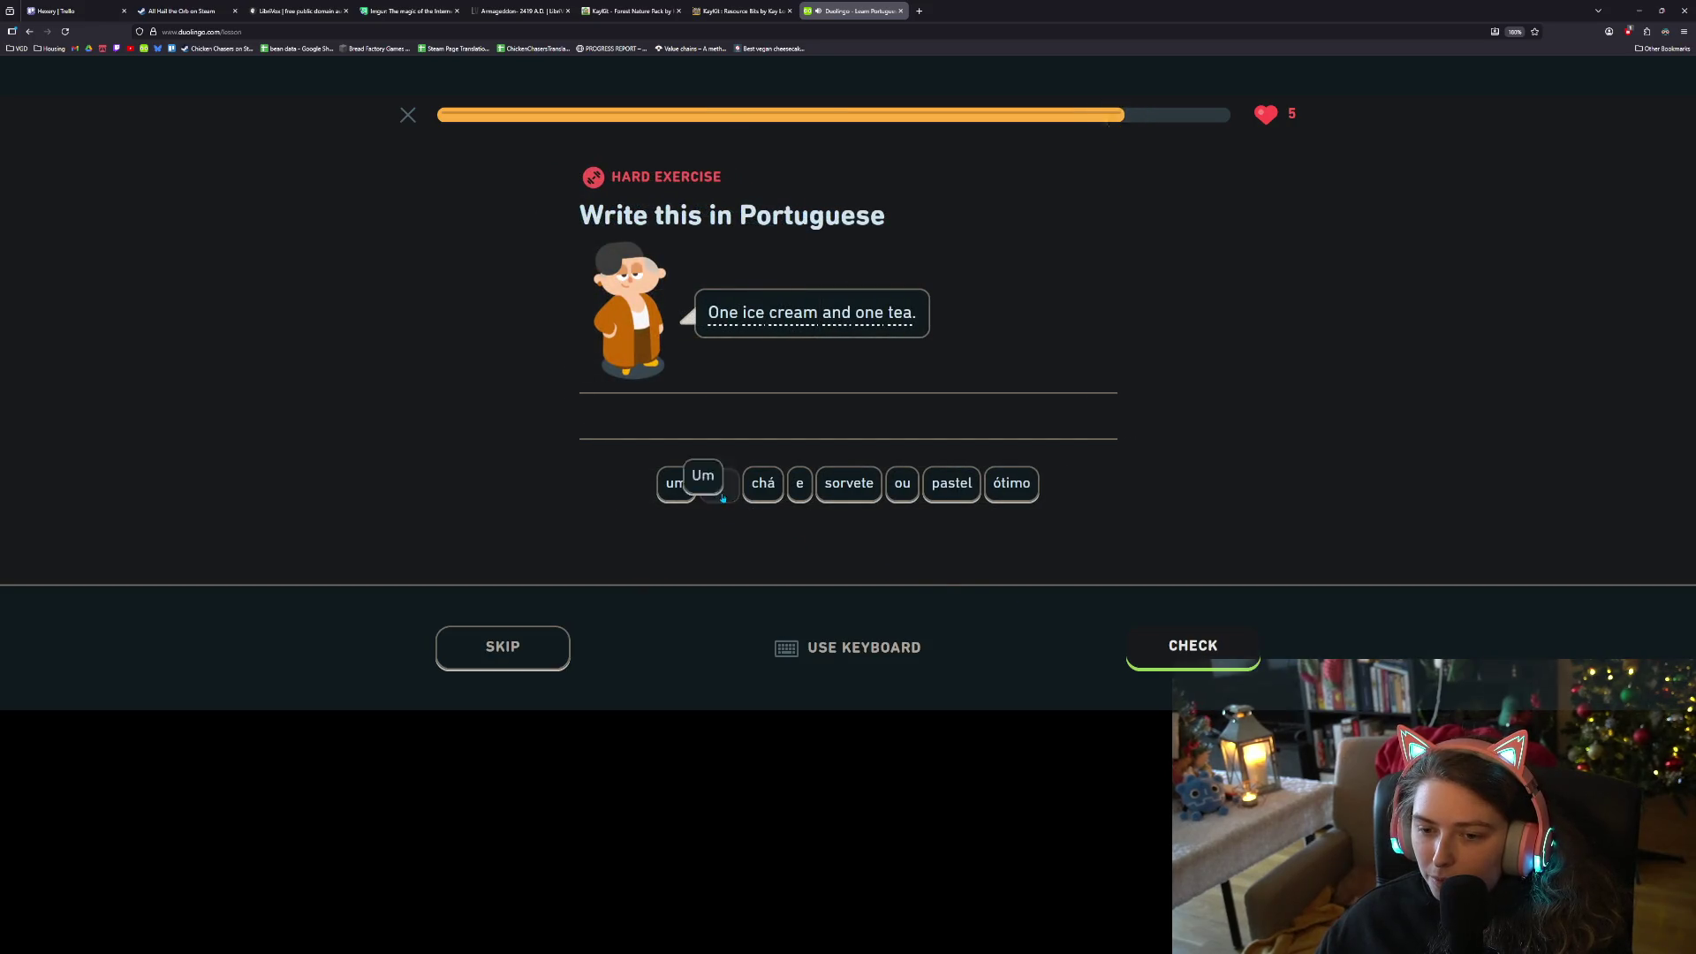
left_click(857, 491)
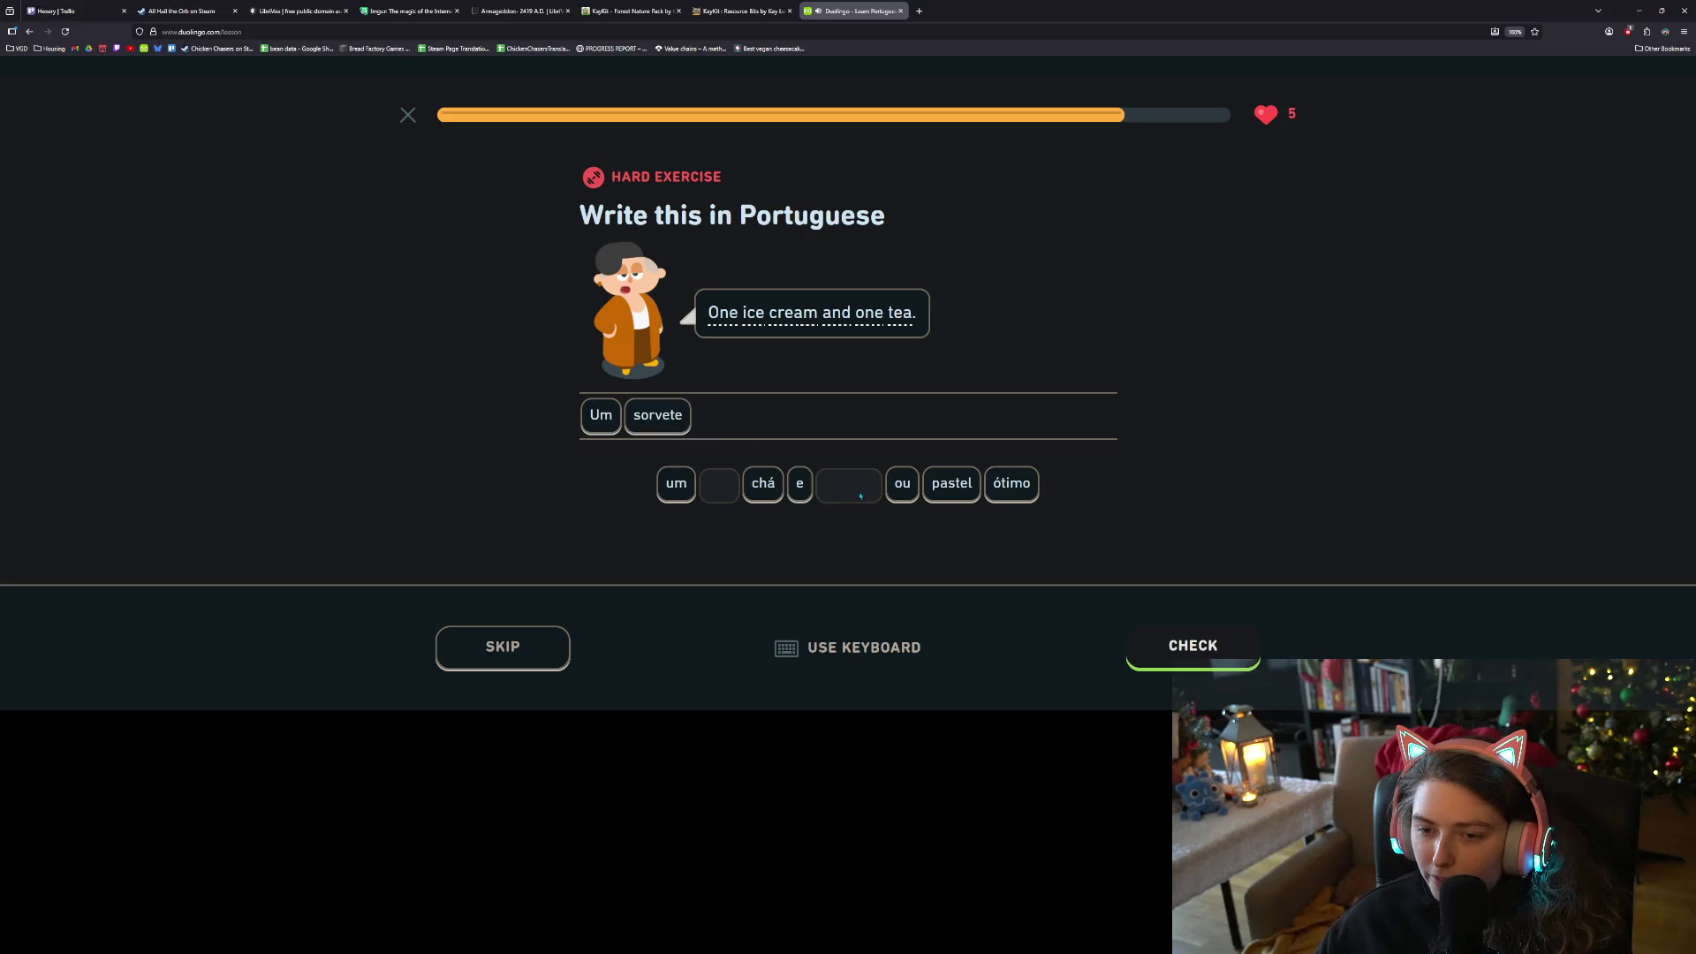
left_click(804, 483)
left_click(676, 485)
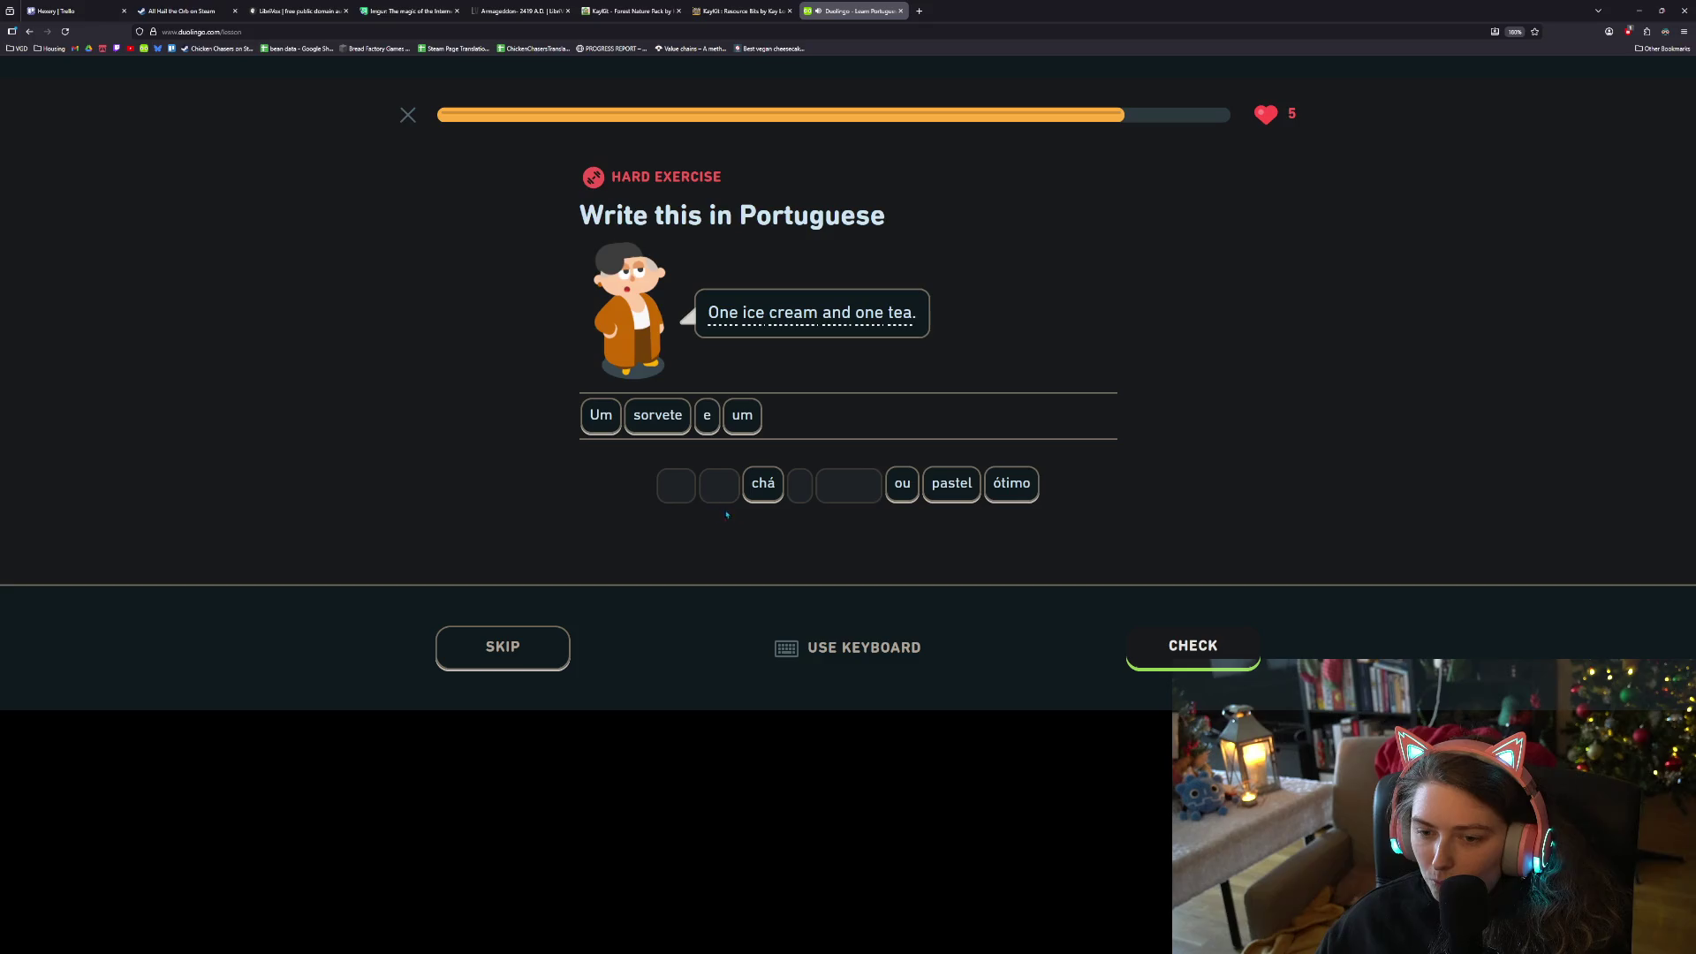
left_click(776, 488)
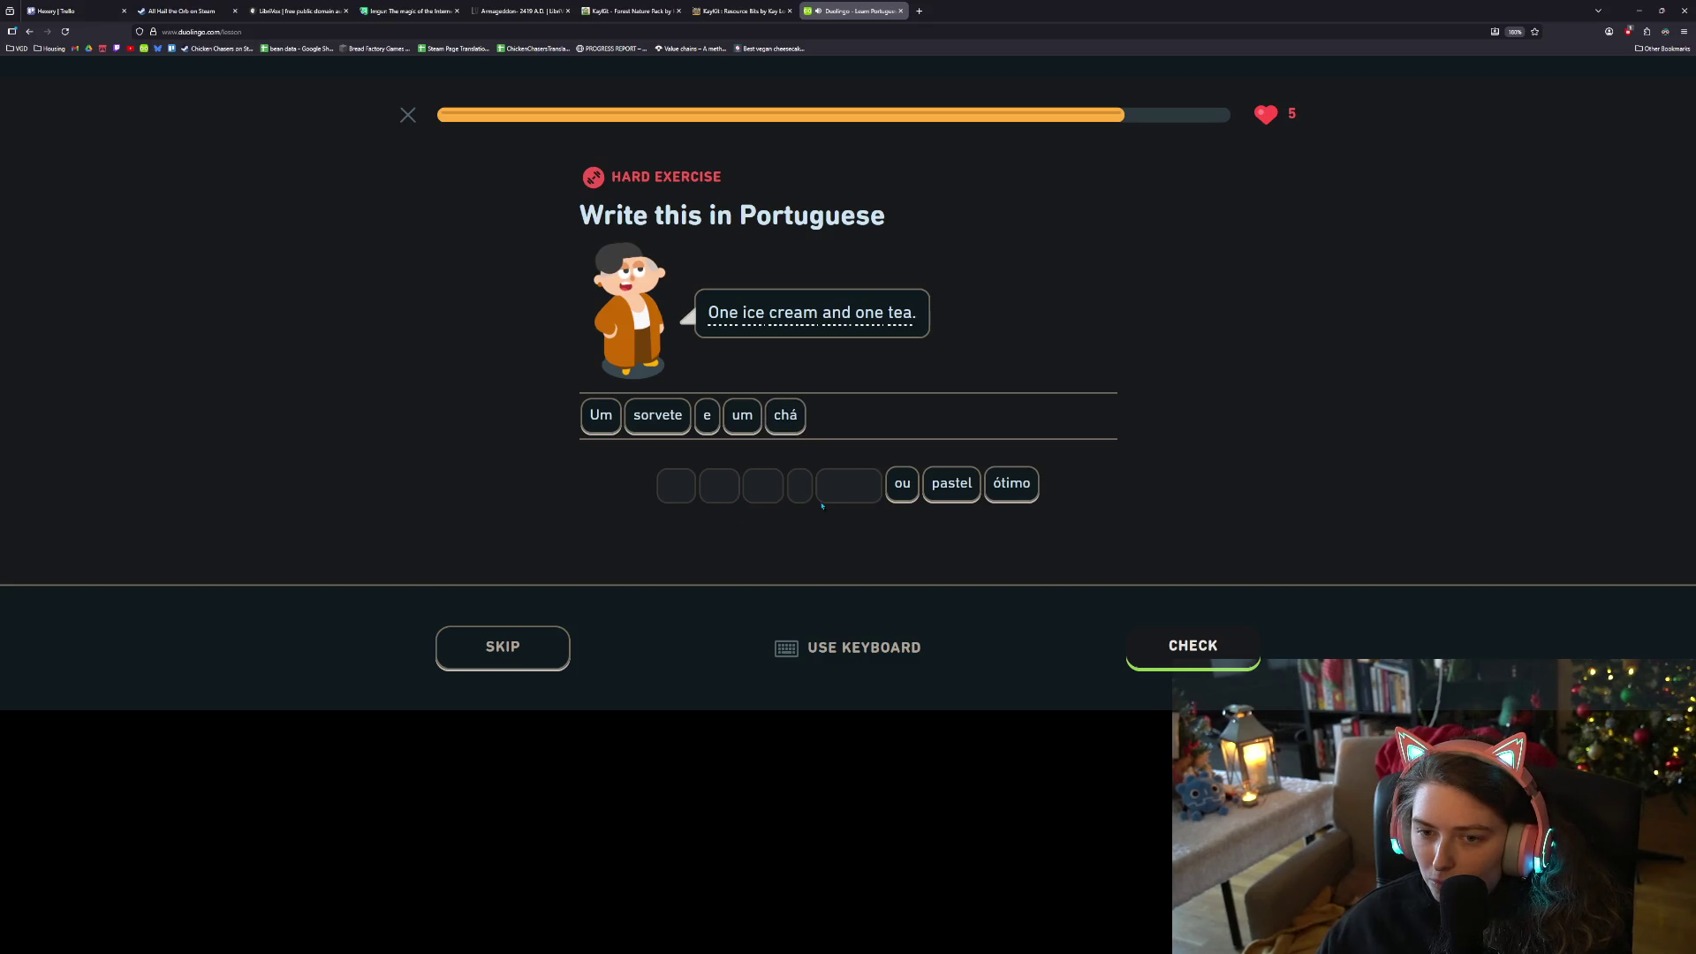
left_click(1172, 649)
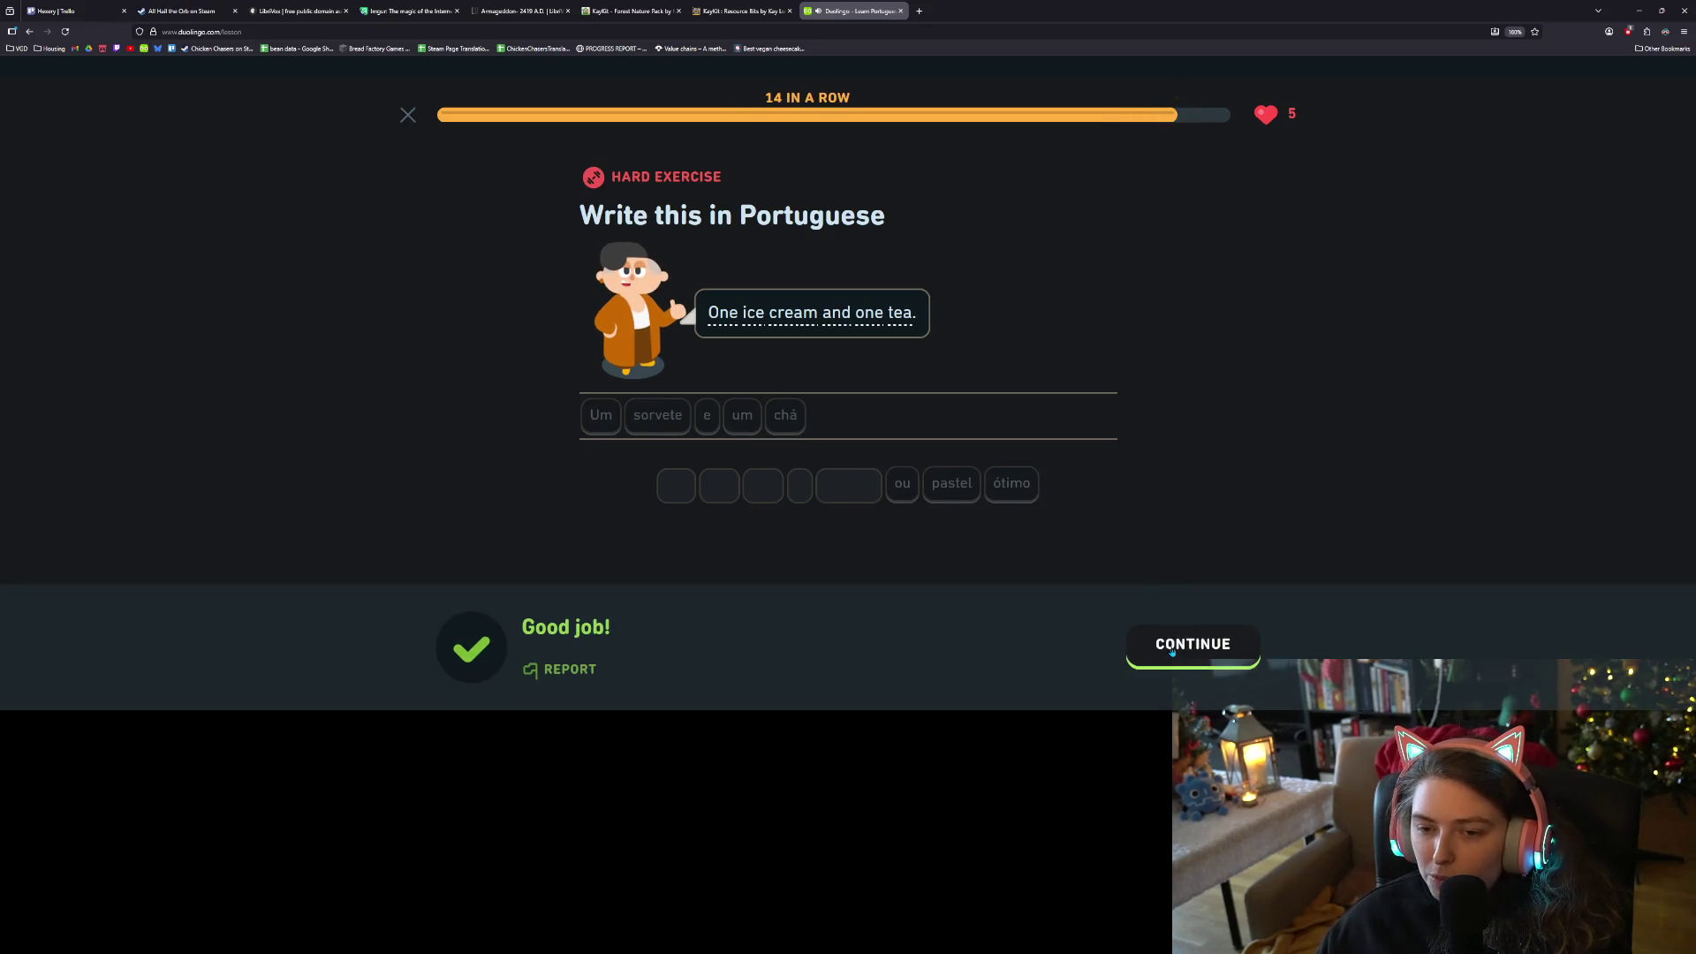
left_click(1179, 649)
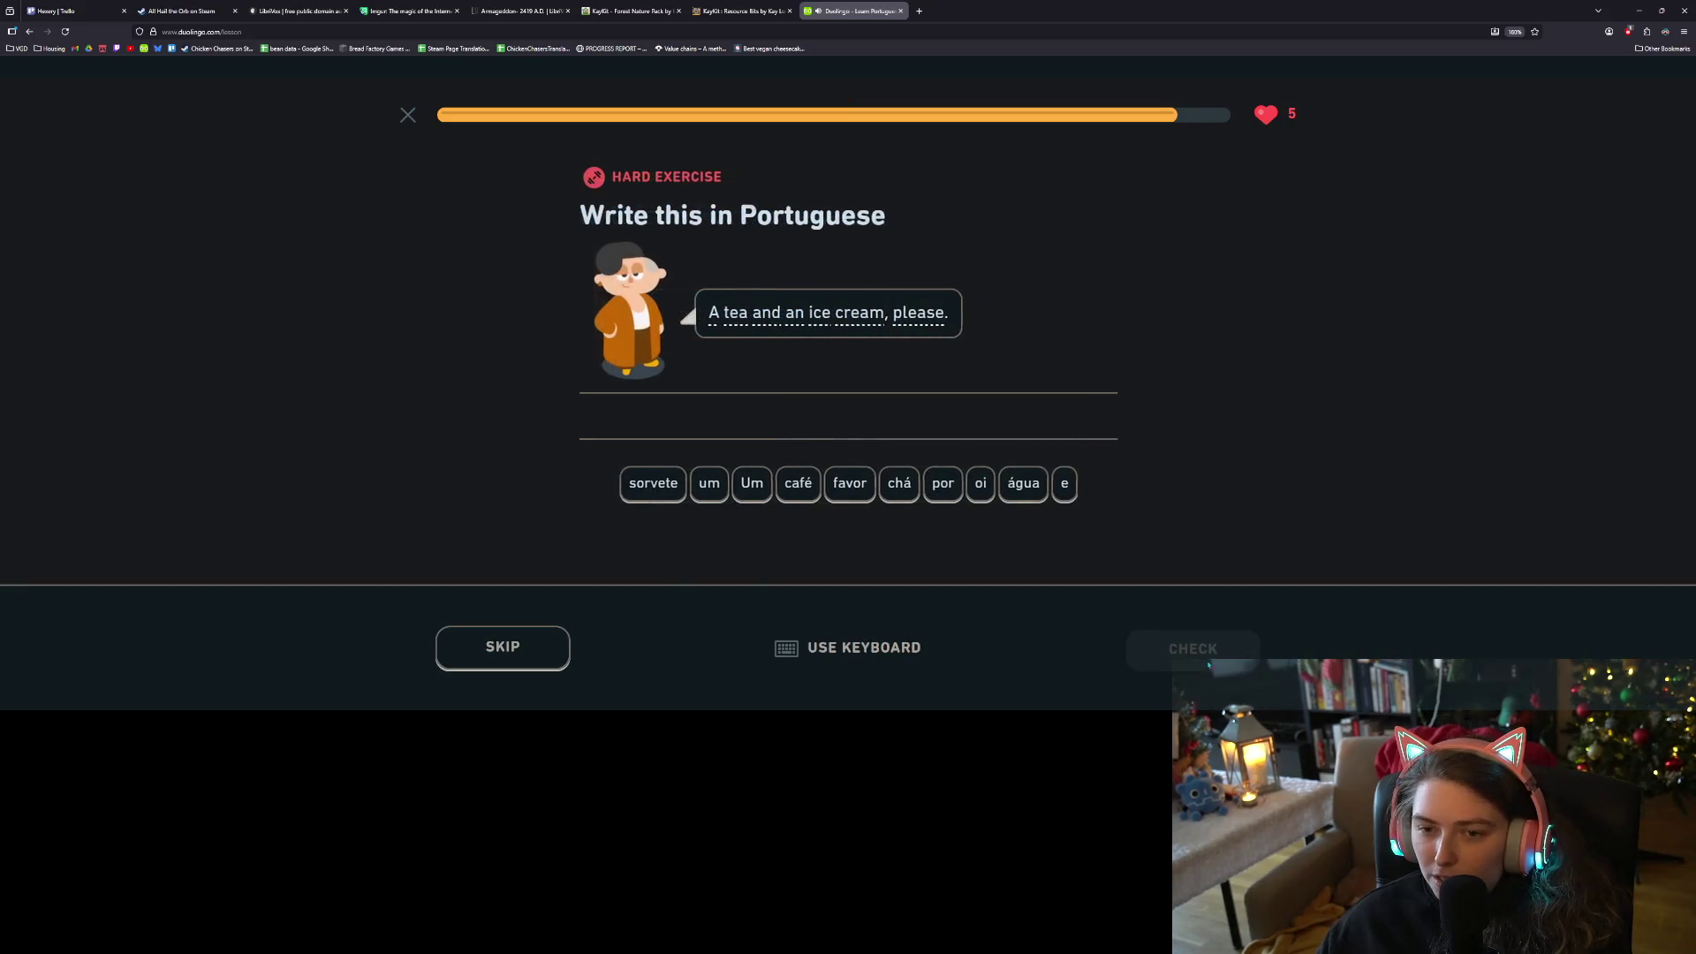
Build 'Um chá e um sorvete por favor' and finish the lesson
left_click(755, 492)
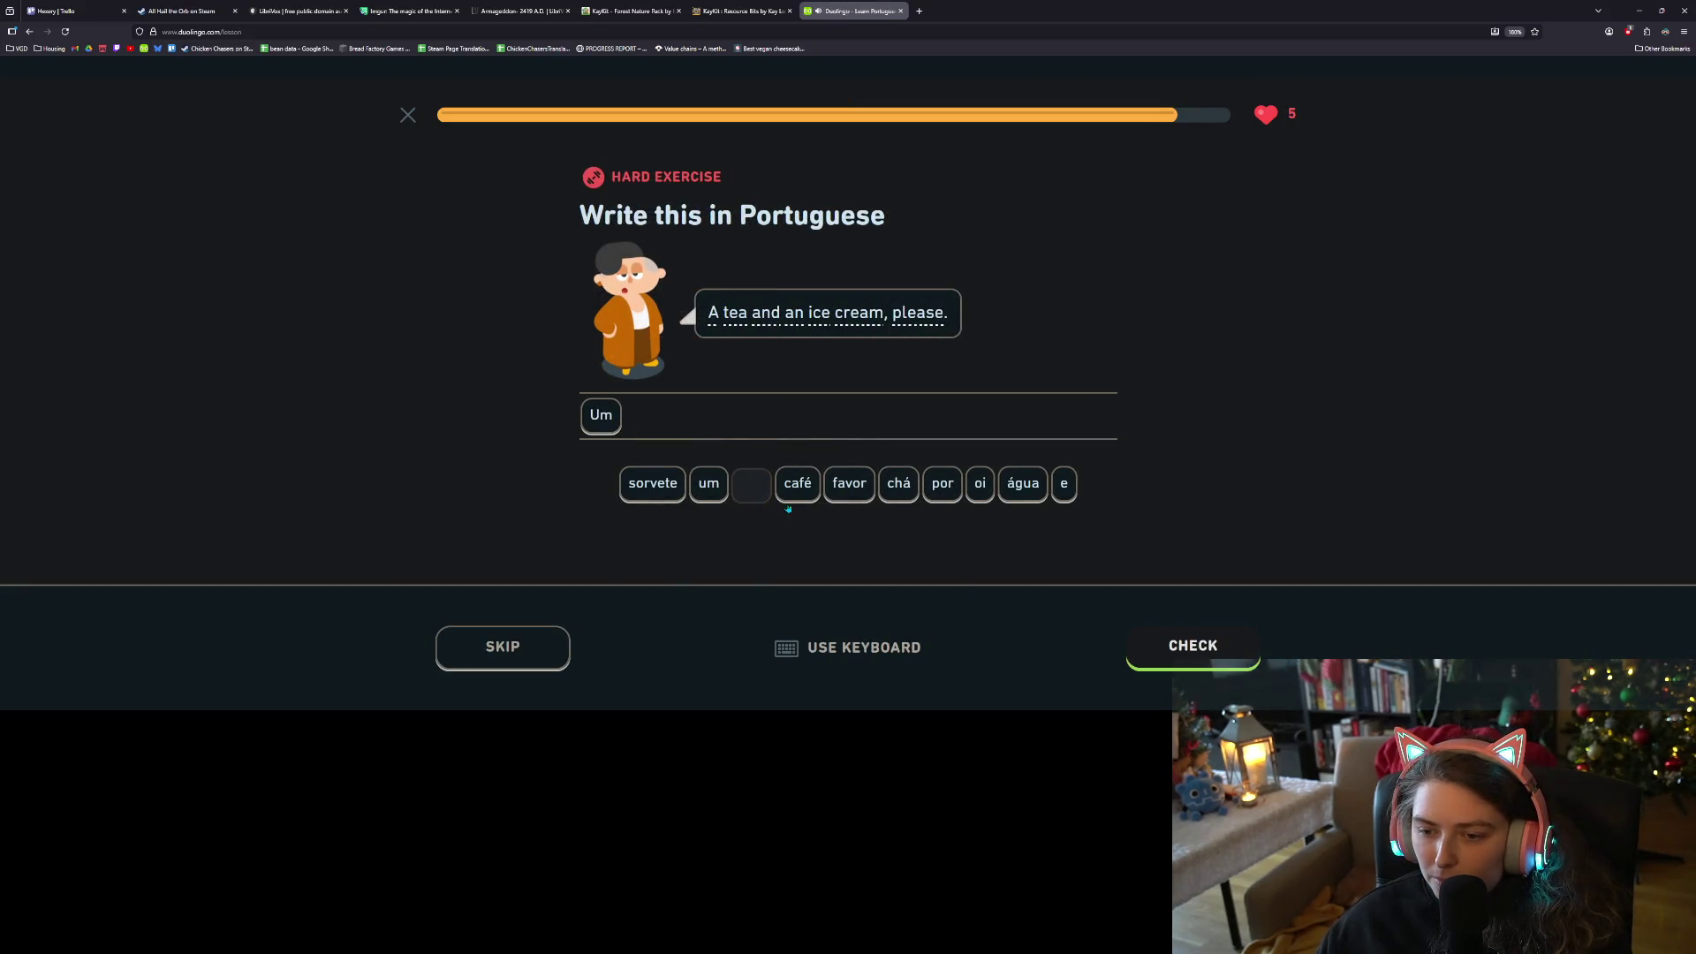
left_click(903, 500)
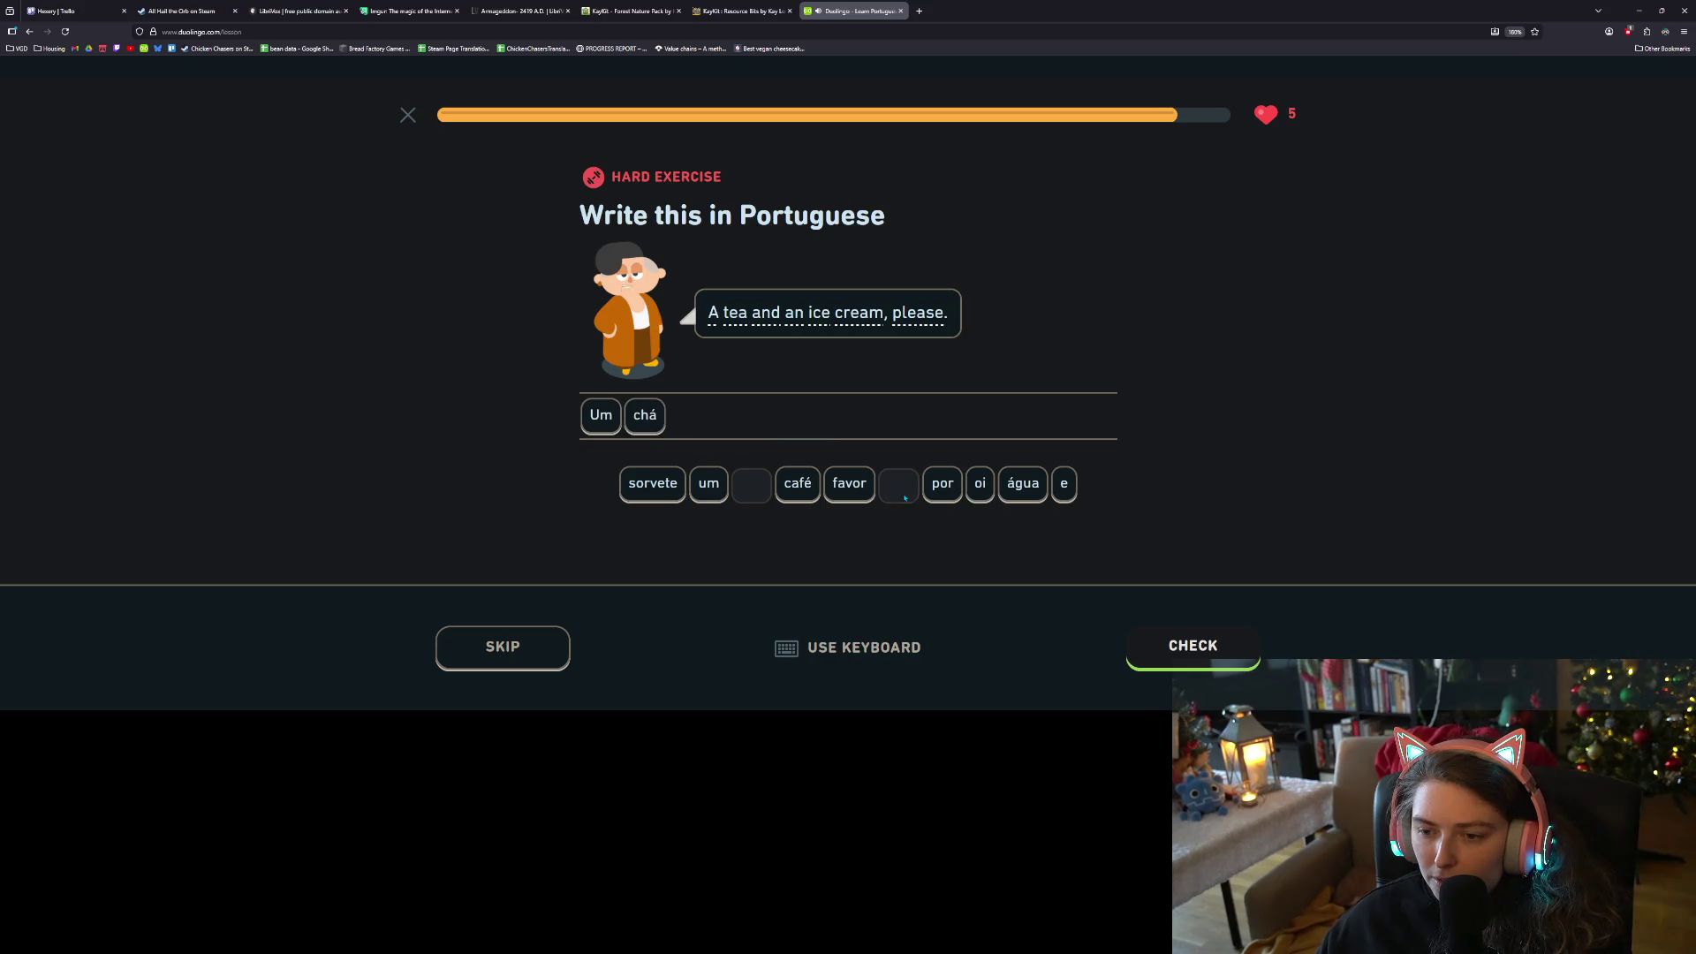
left_click(1062, 490)
left_click(726, 494)
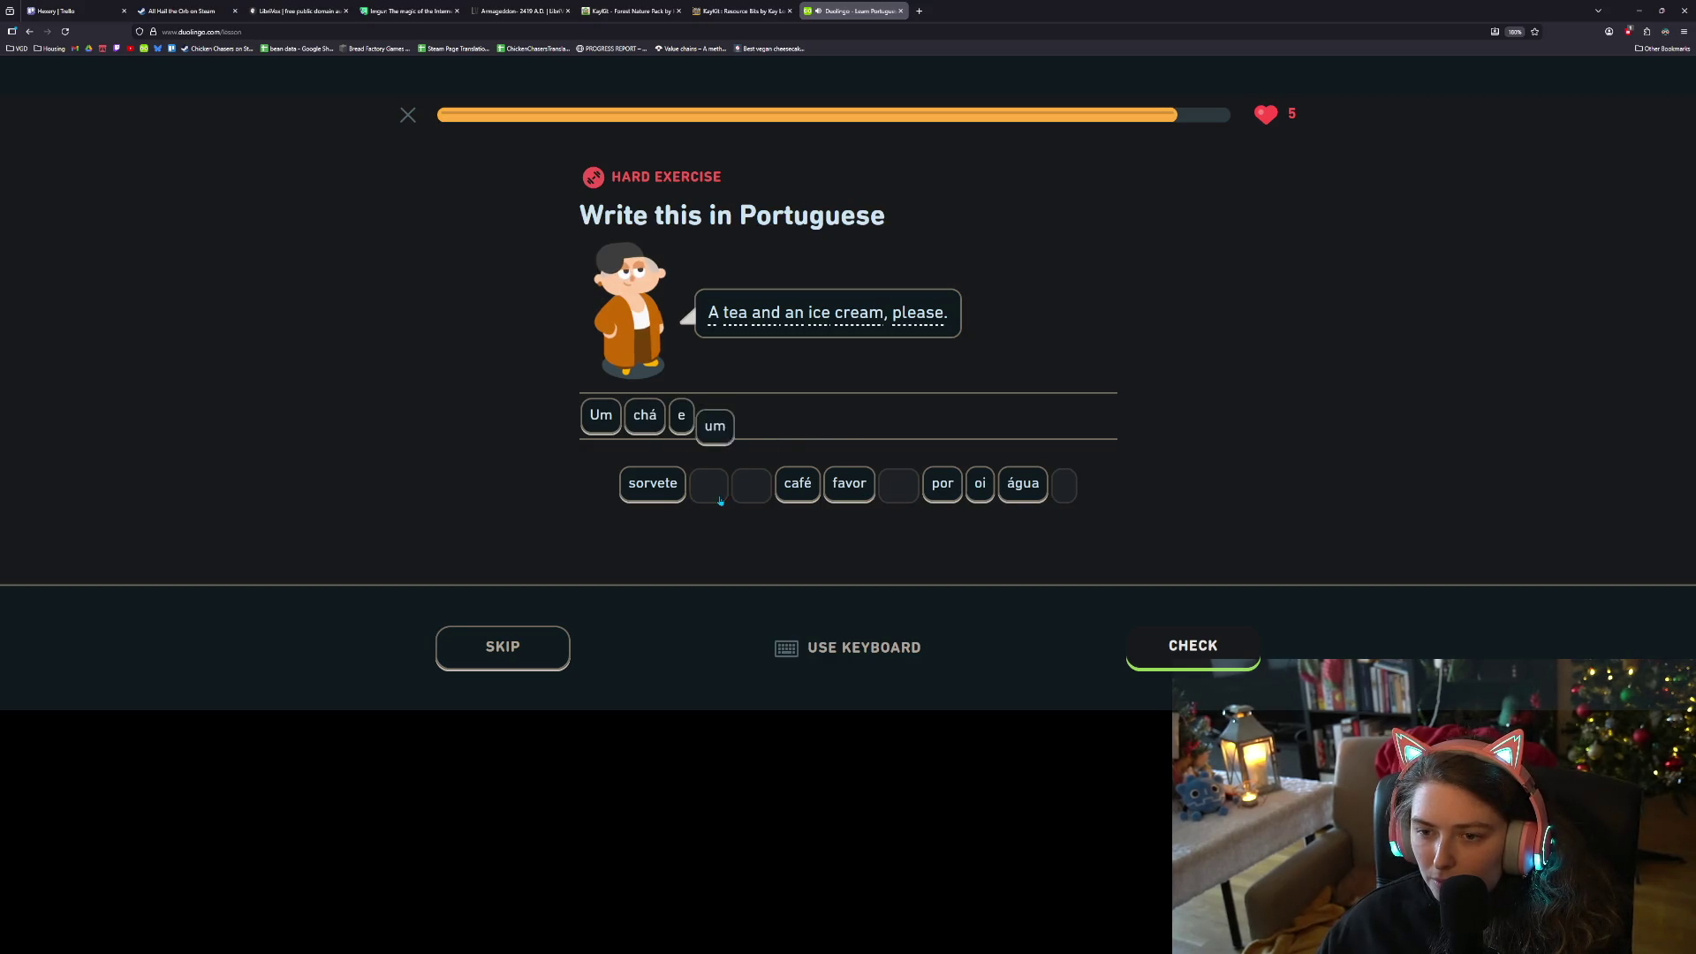
left_click(653, 496)
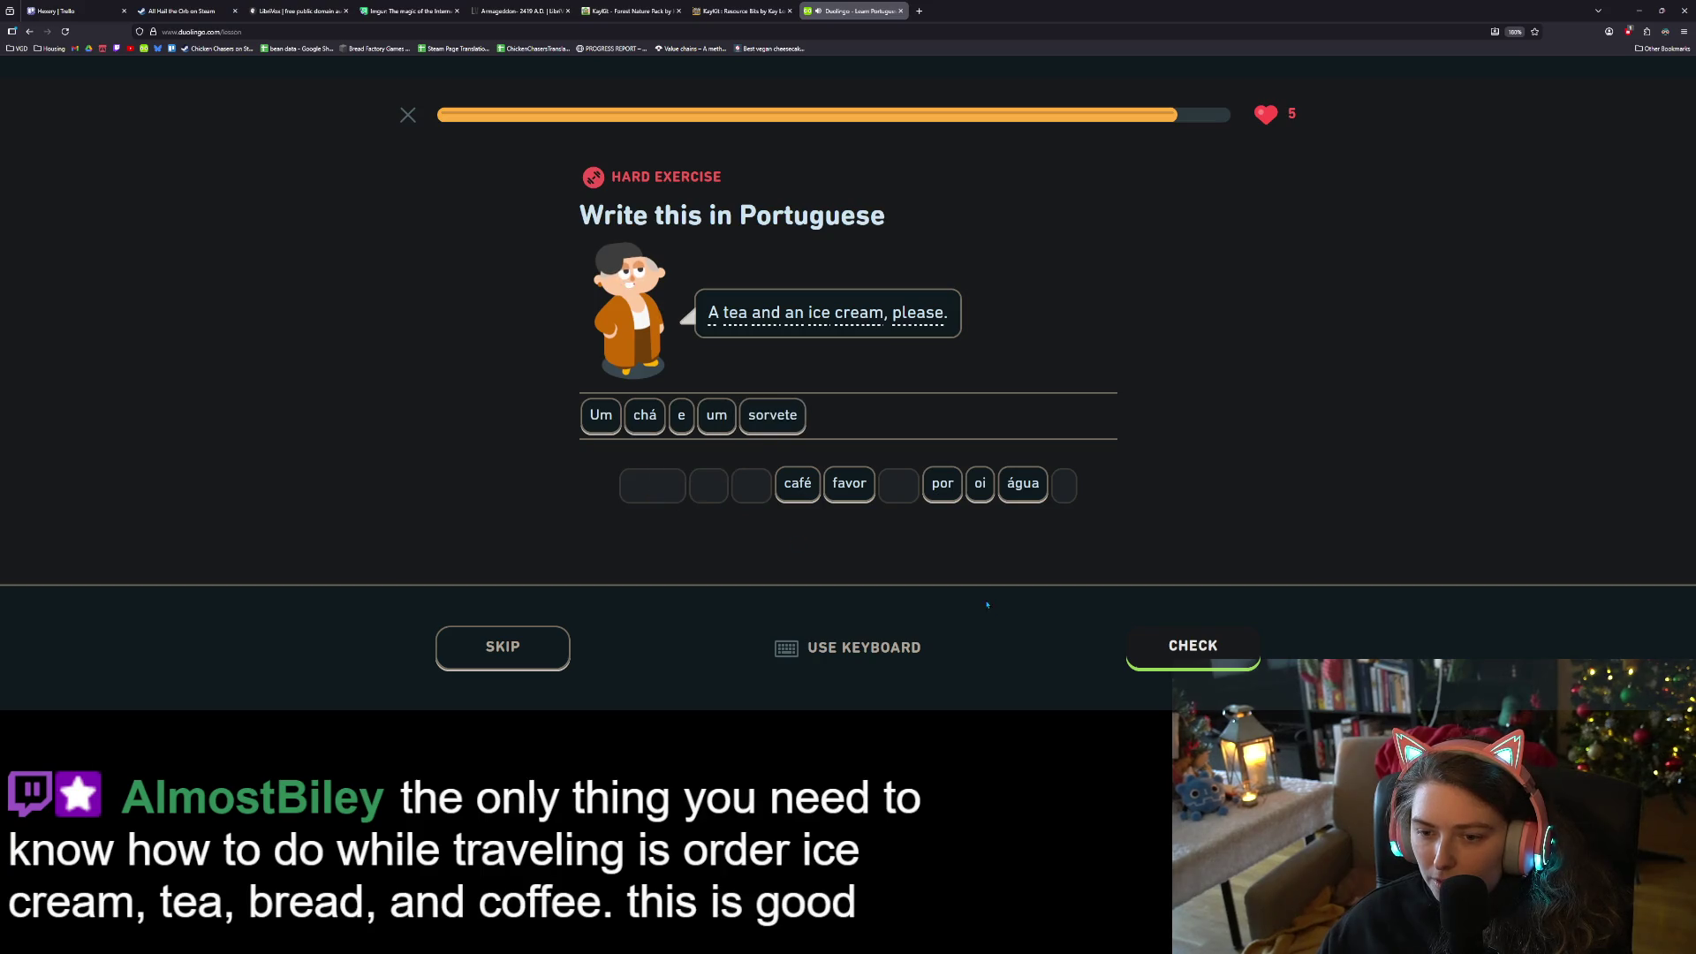
left_click(952, 490)
left_click(849, 486)
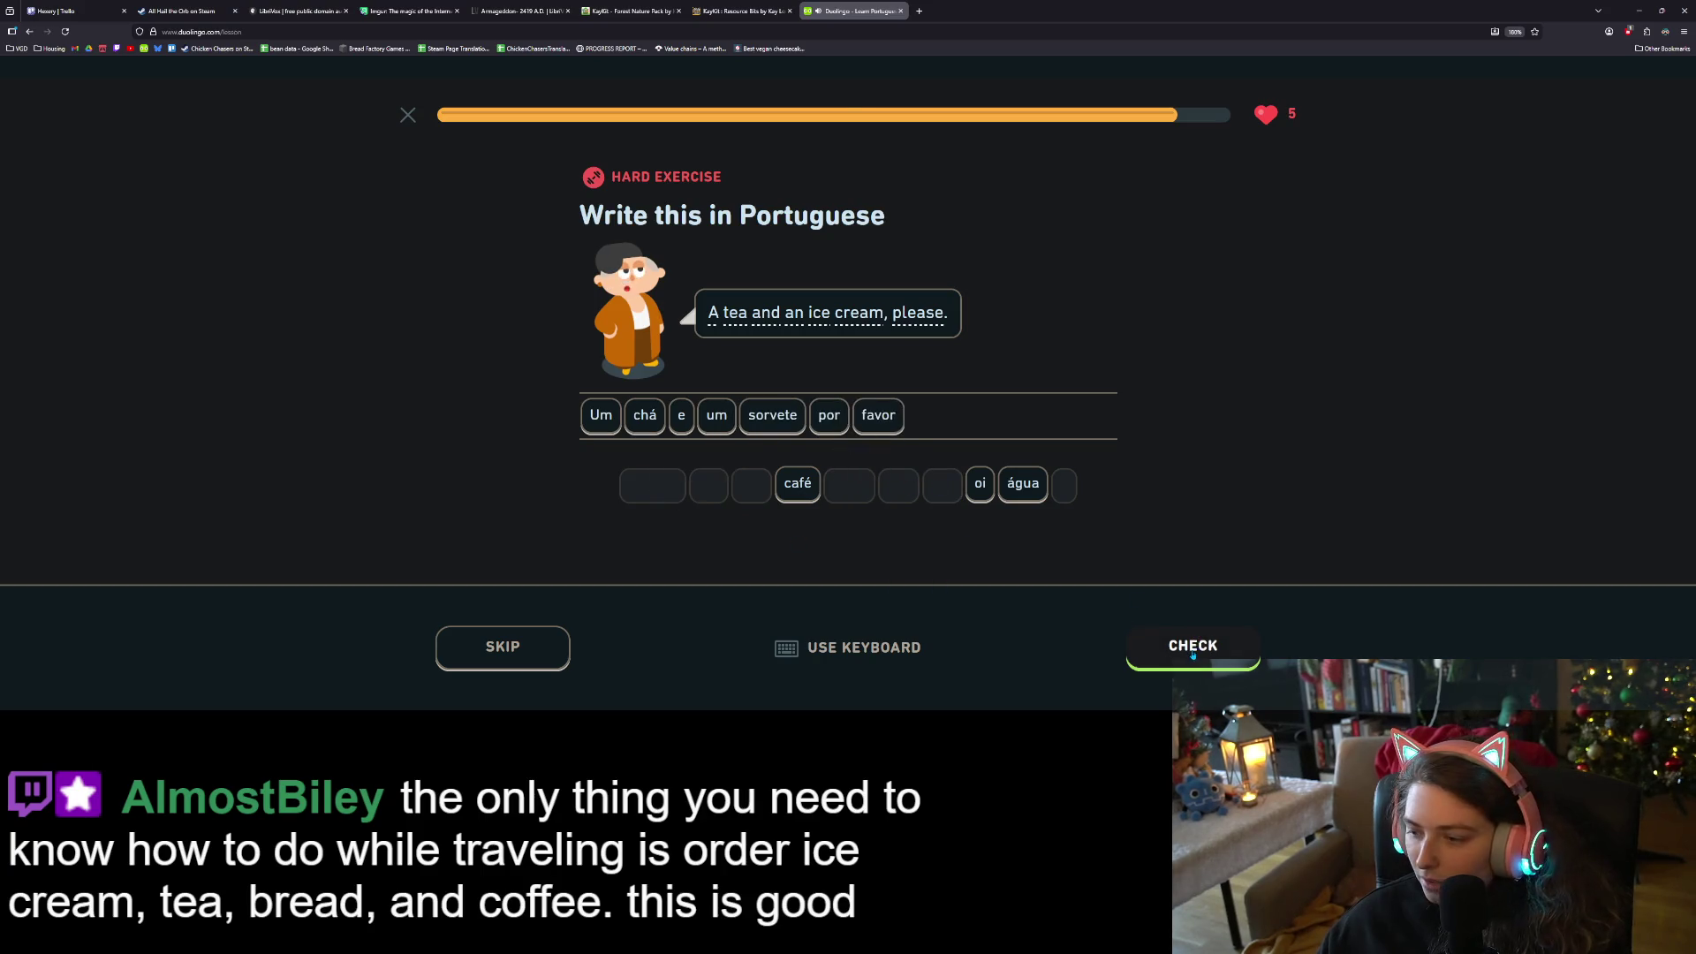
left_click(1148, 643)
left_click(1185, 662)
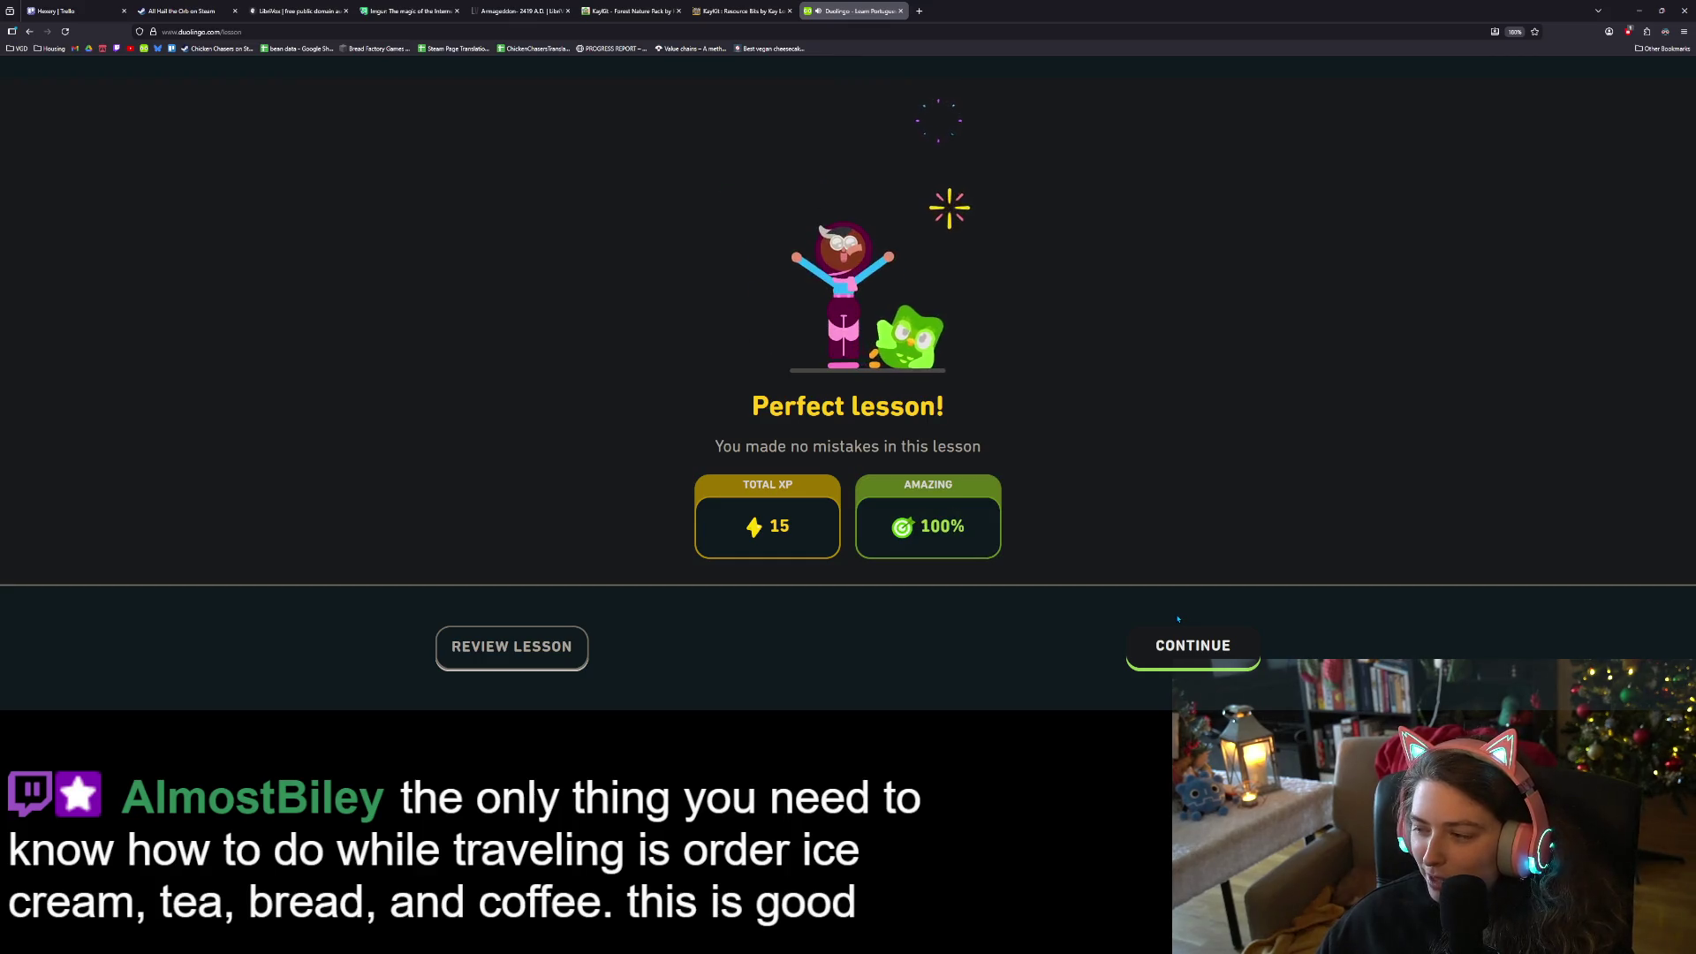
Skip streak and quest screens, decline Super, and start the Order at a cafe recap
left_click(1173, 645)
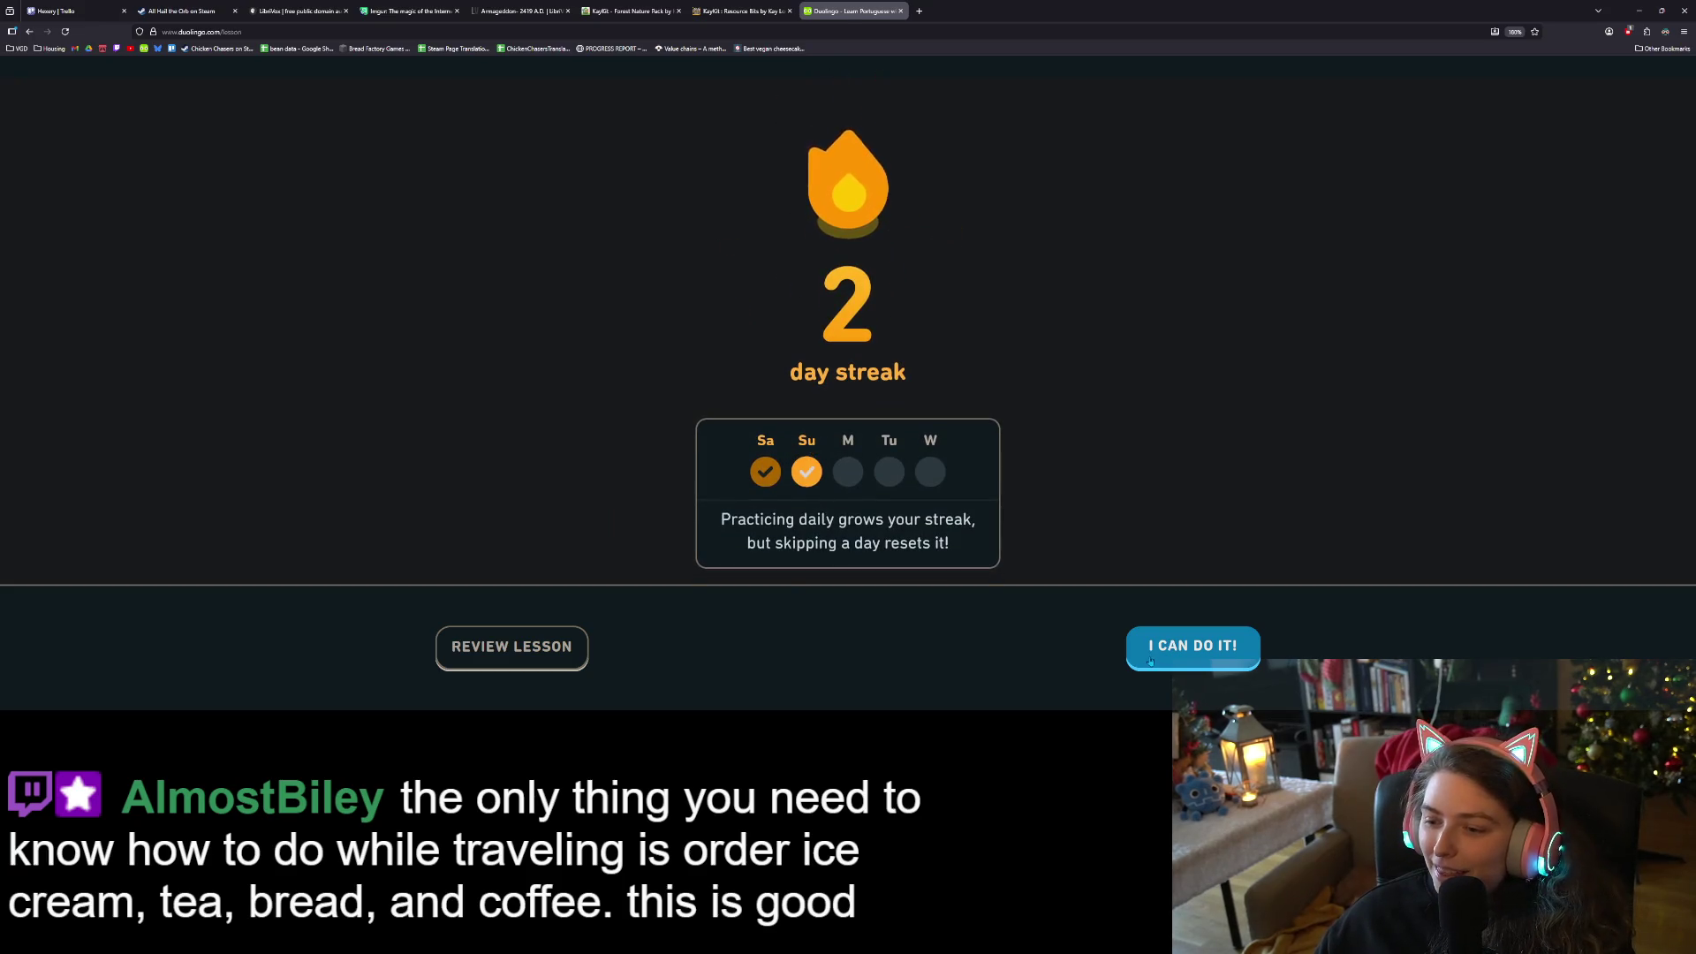
left_click(1151, 656)
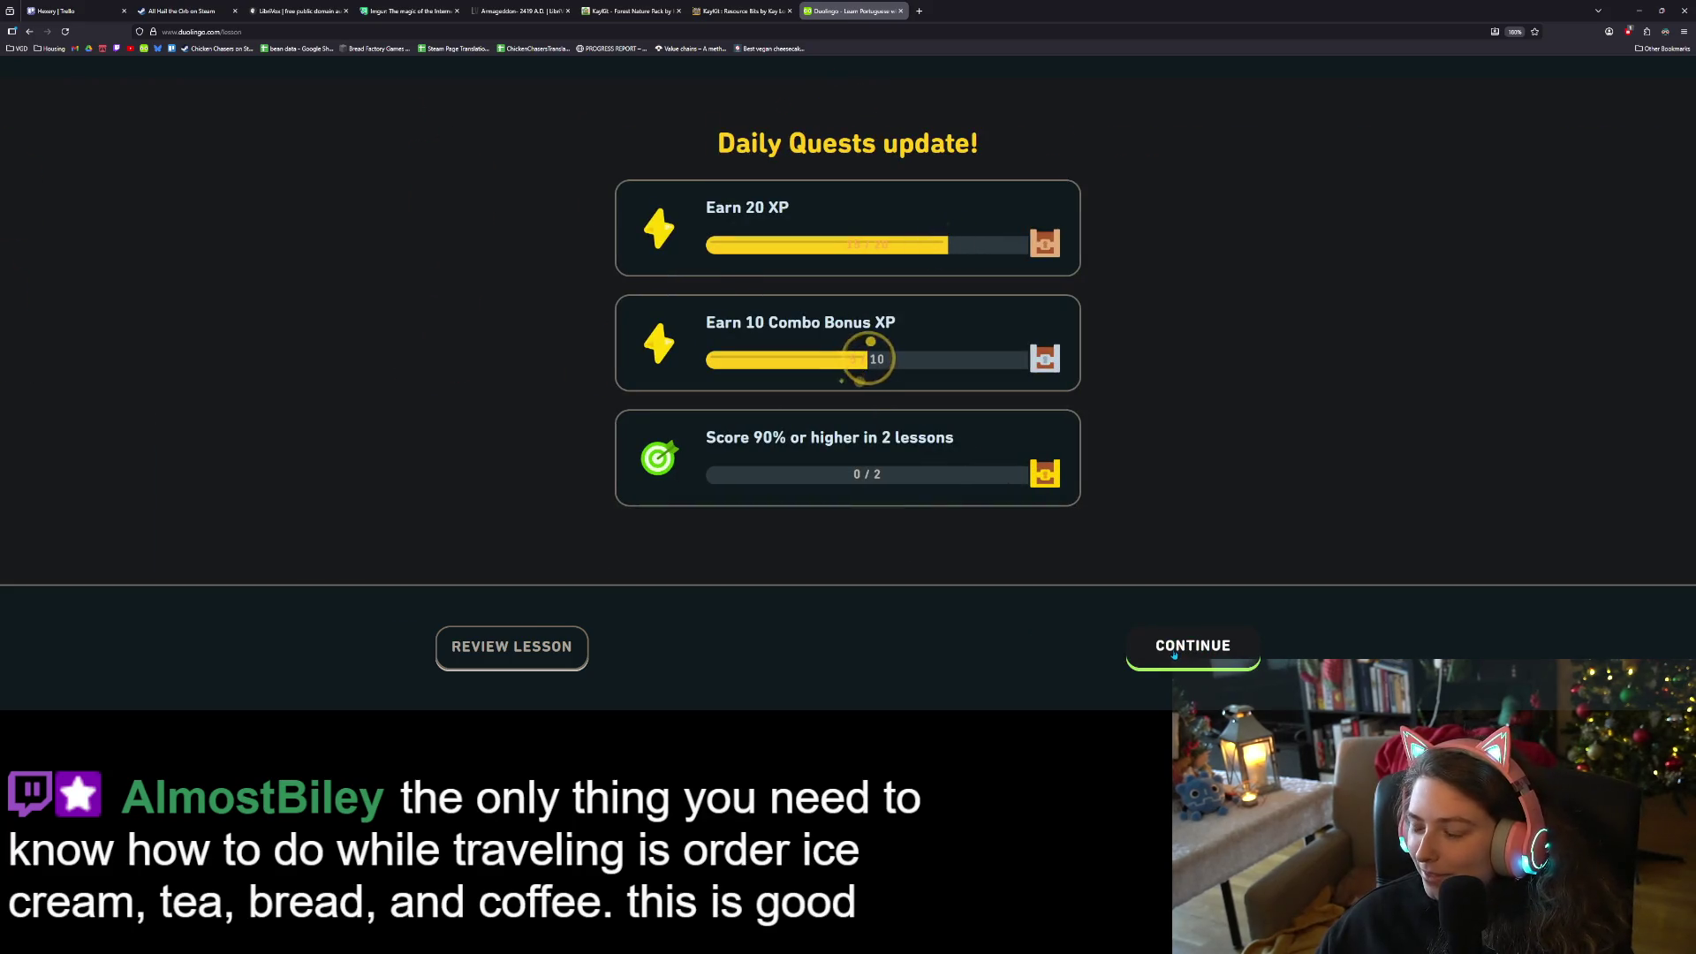
left_click(1172, 651)
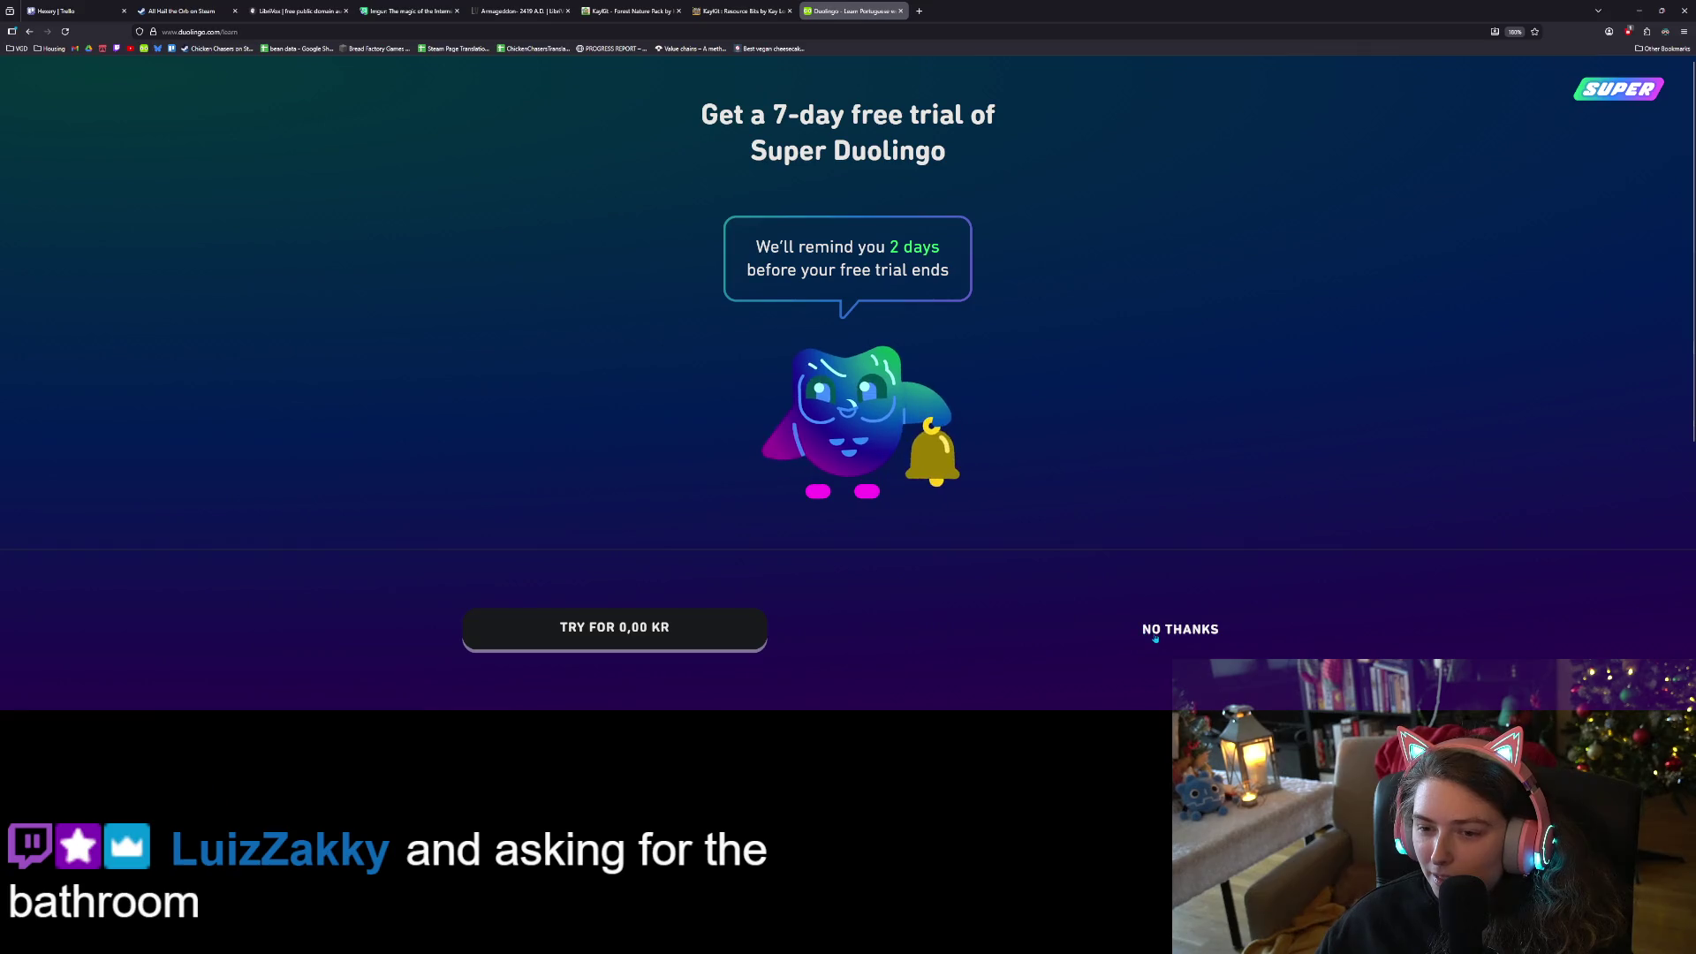
left_click(1155, 632)
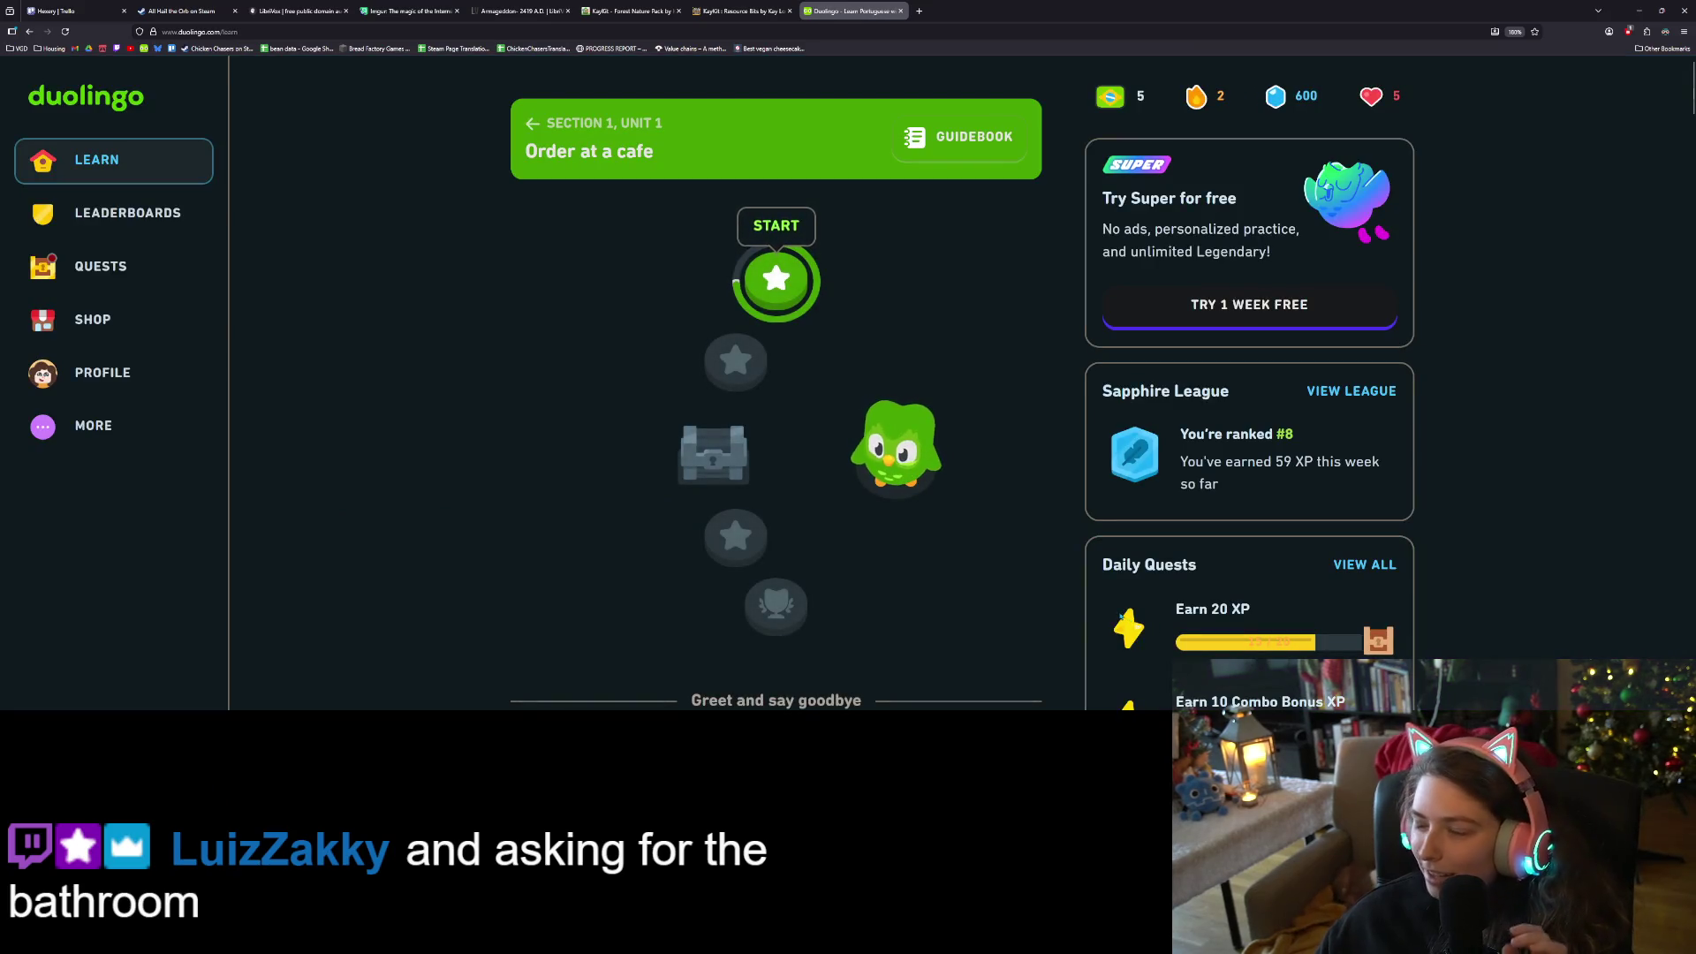
left_click(775, 279)
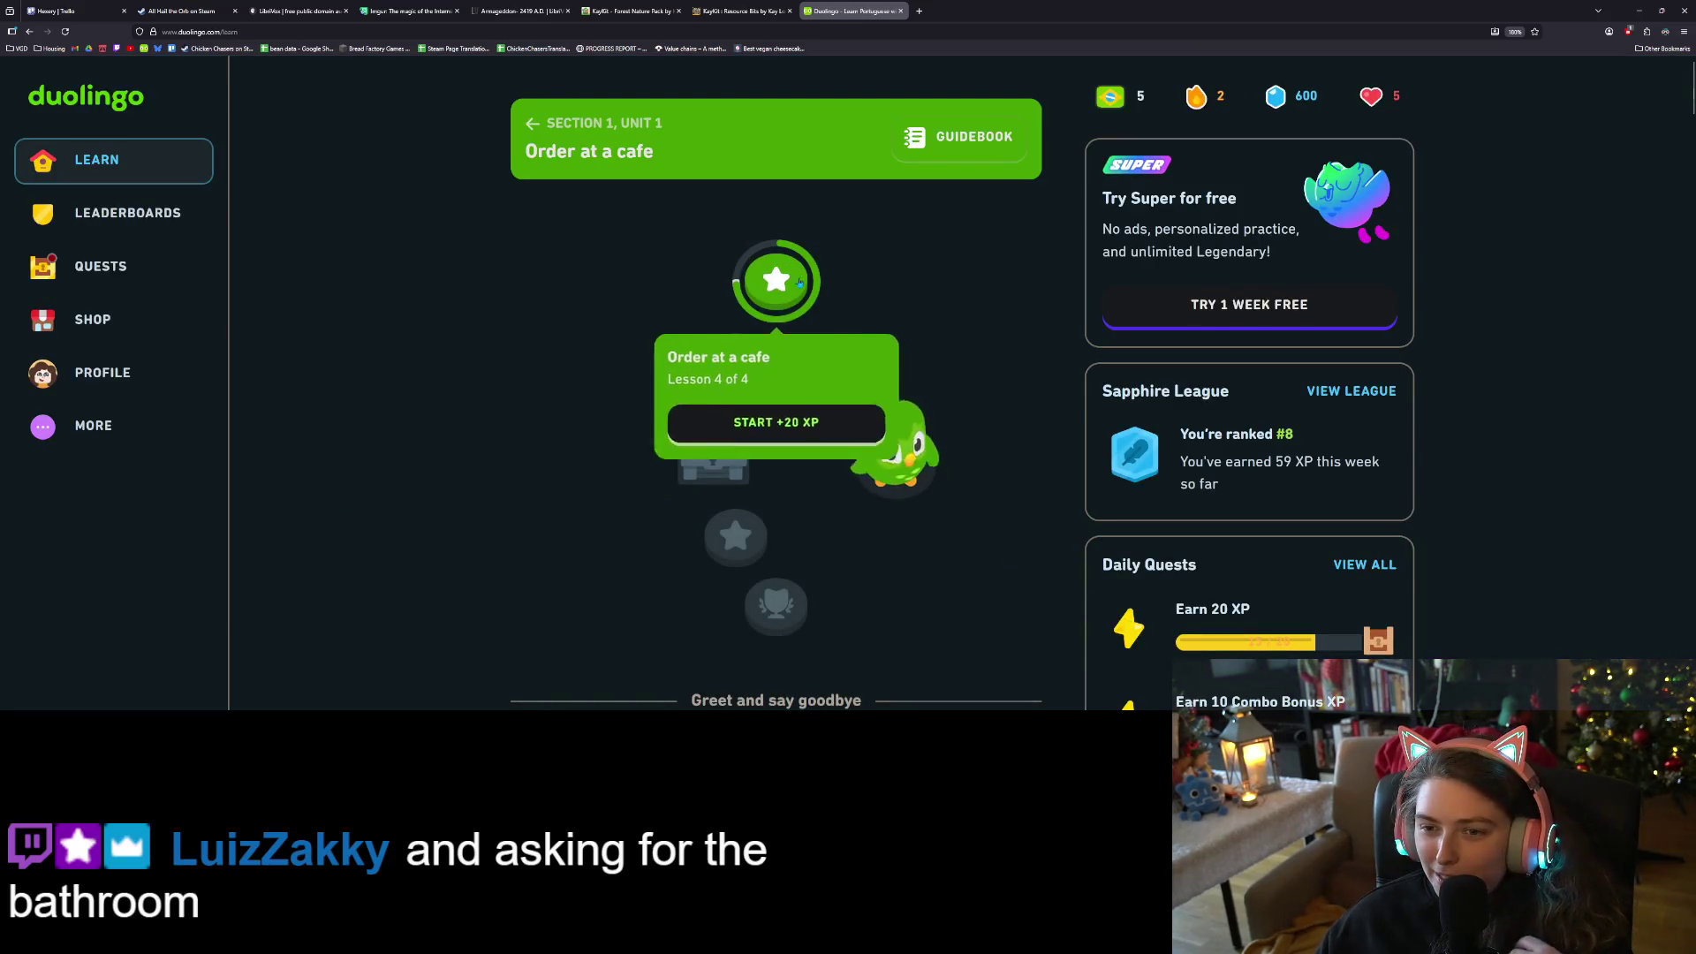
left_click(815, 433)
Fill the blank with sorvete and answer 'Ótimo obrigado'
left_click(1186, 658)
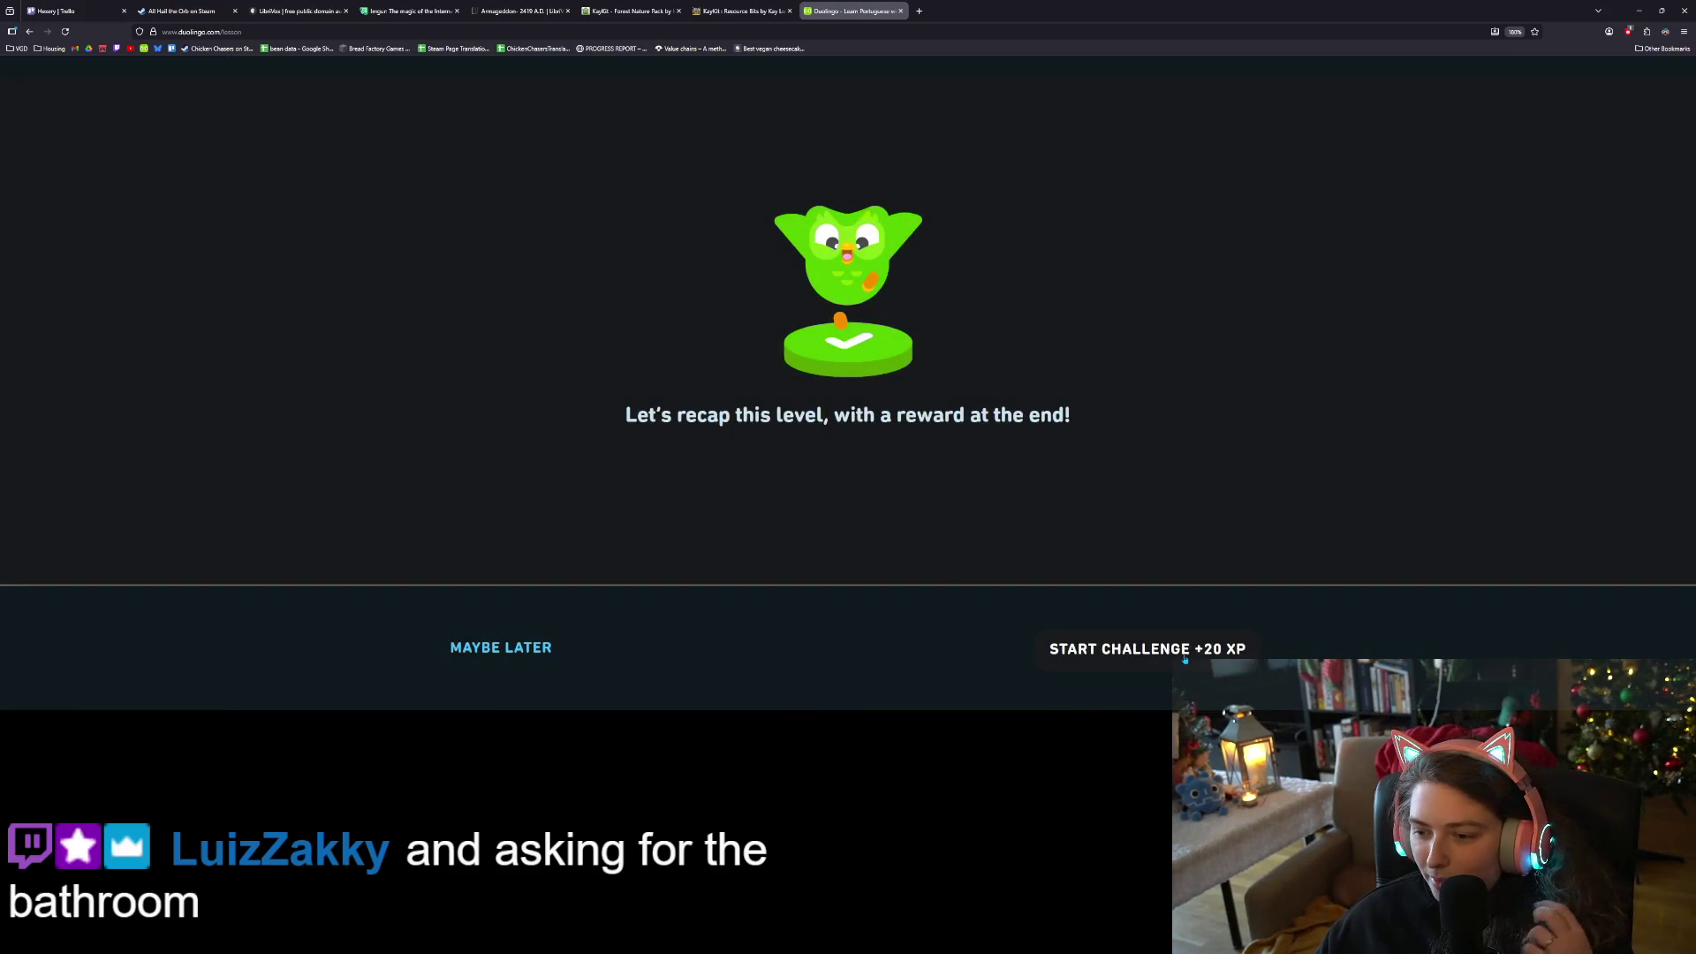
left_click(716, 511)
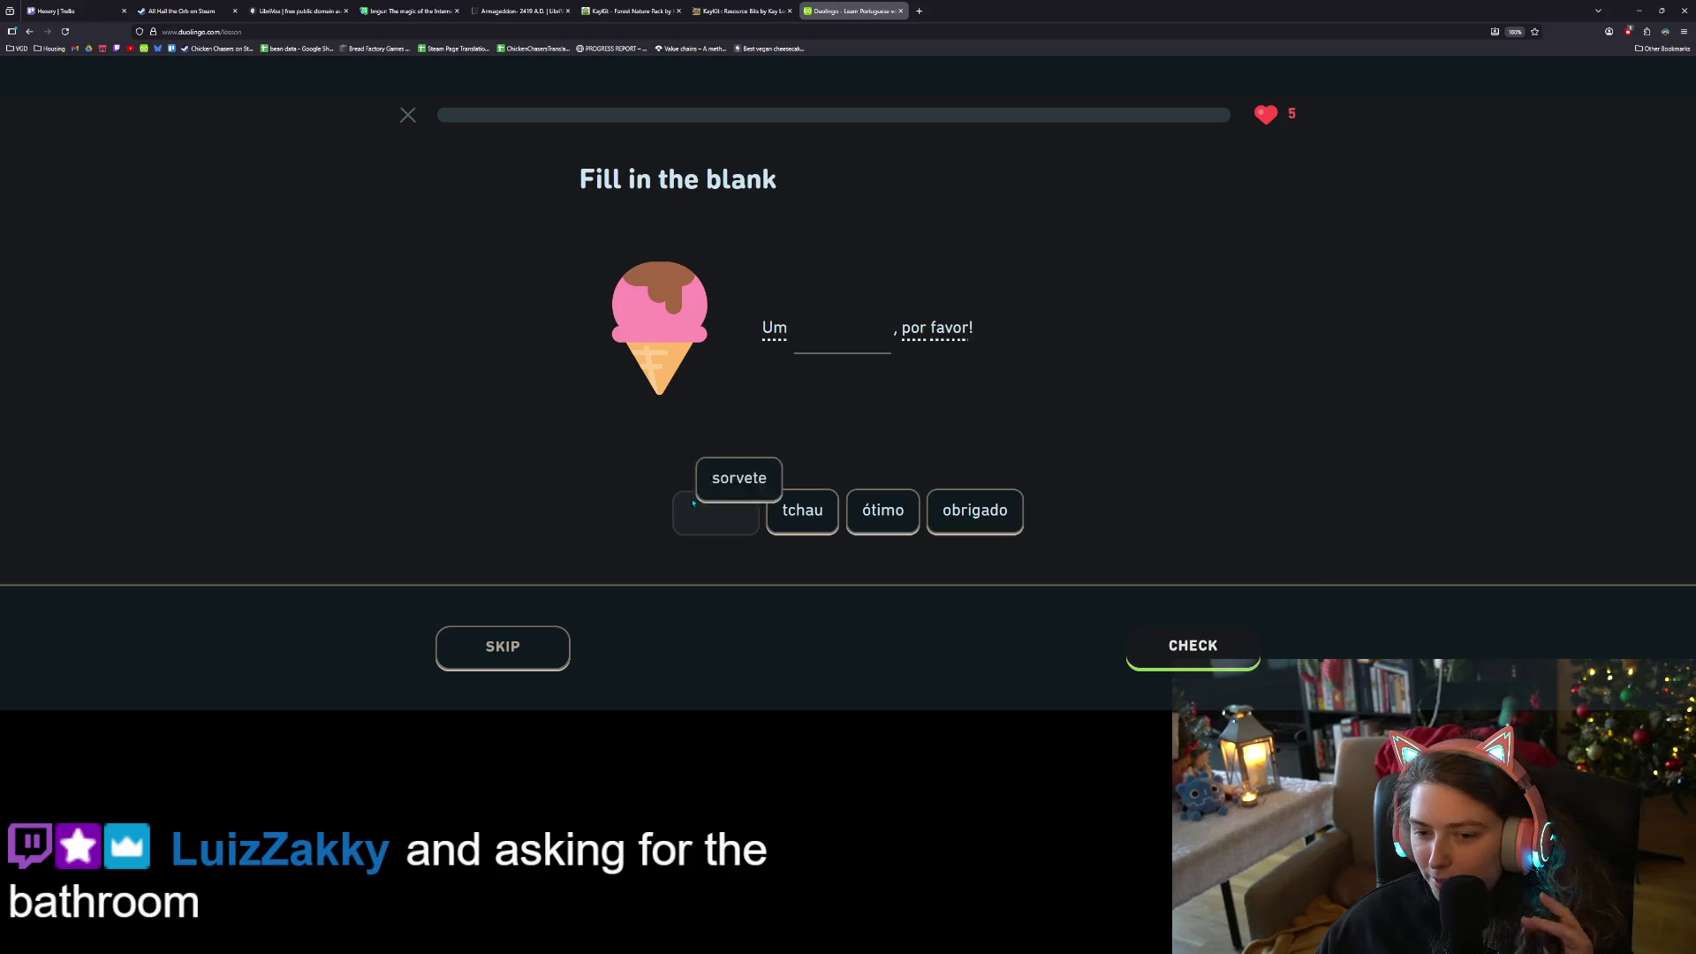
left_click(1183, 649)
left_click(1180, 655)
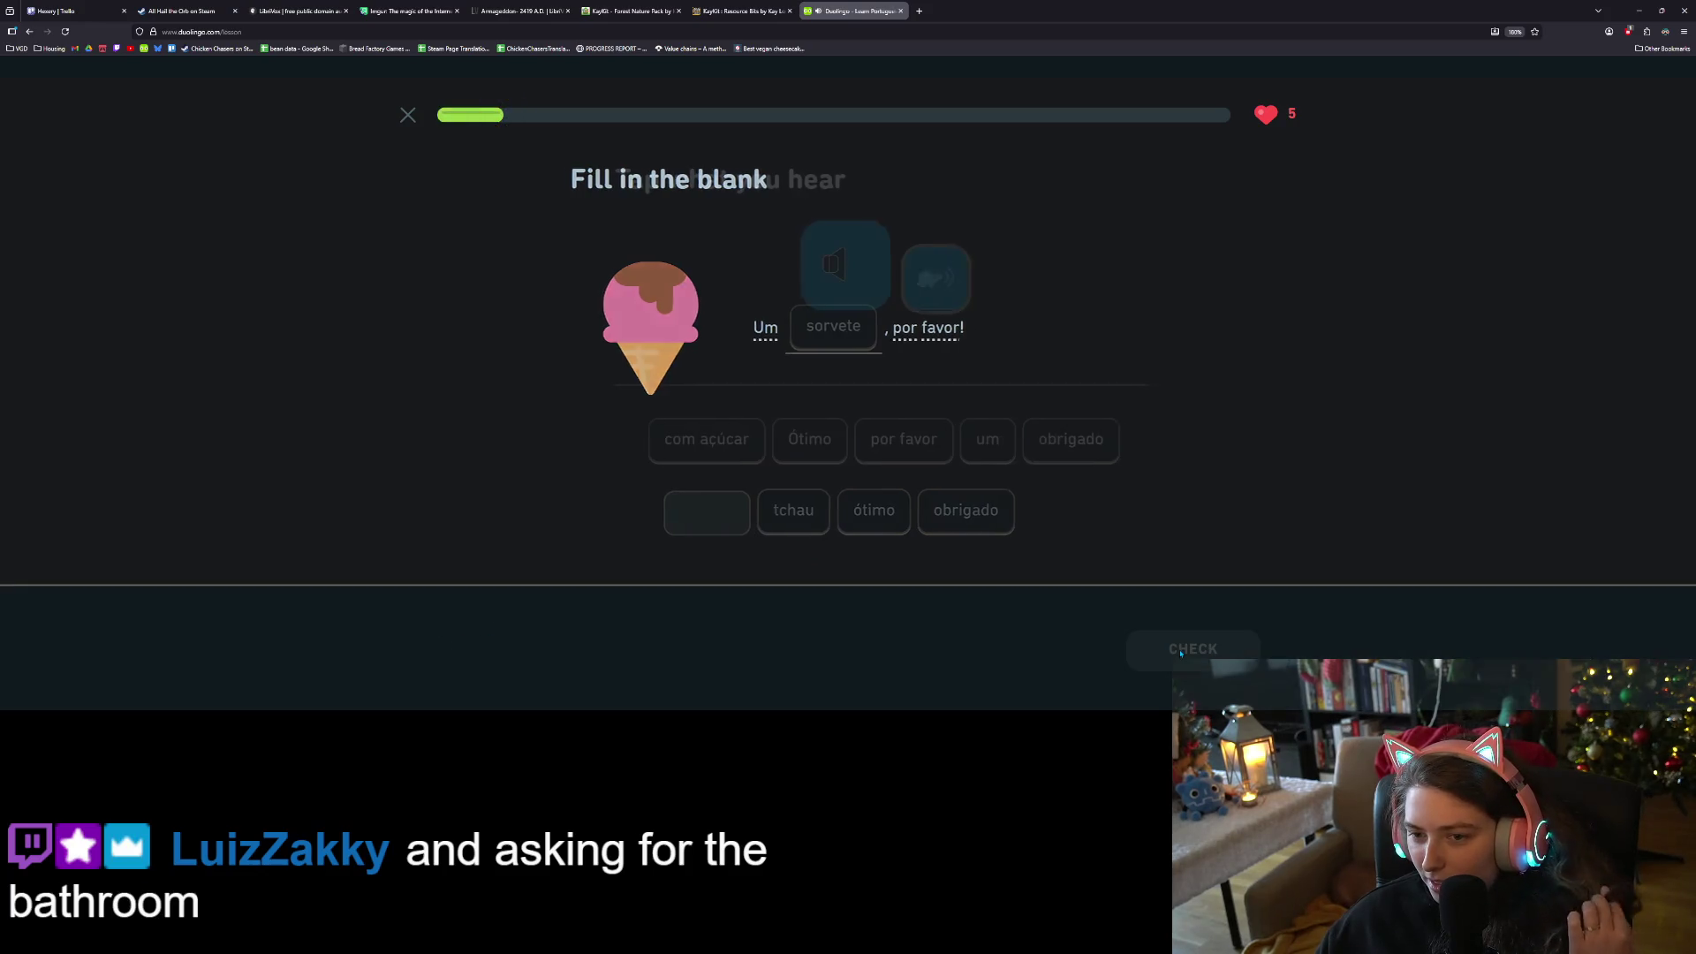
left_click(800, 455)
left_click(1031, 455)
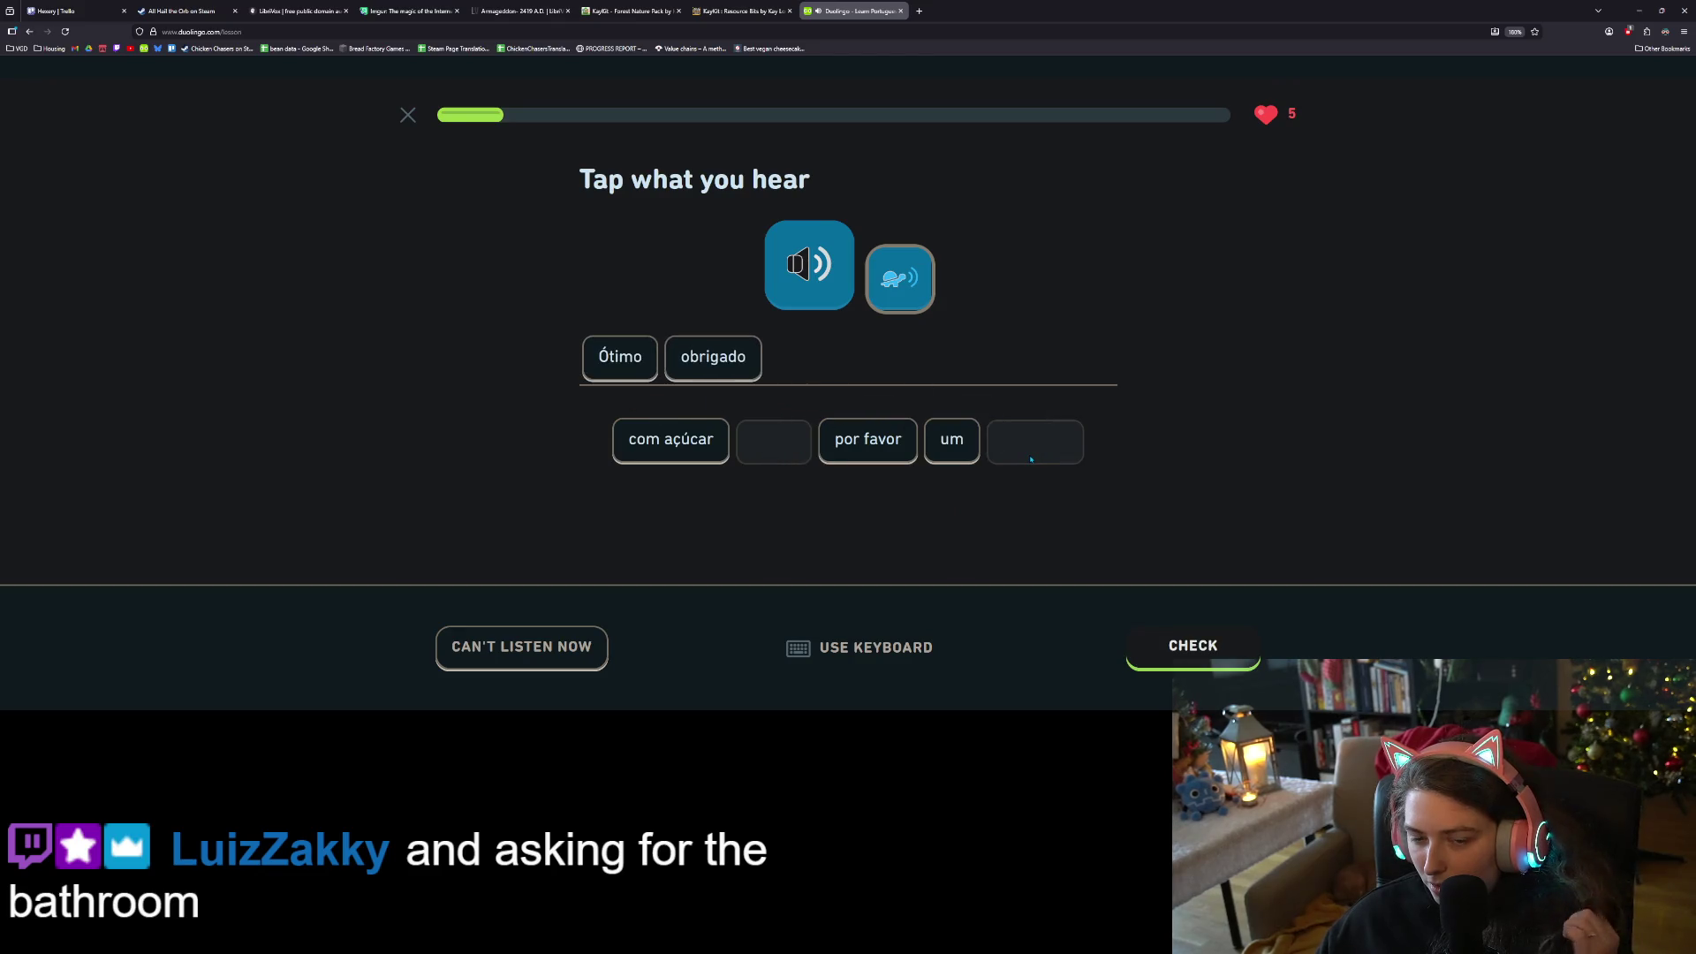
left_click(1188, 654)
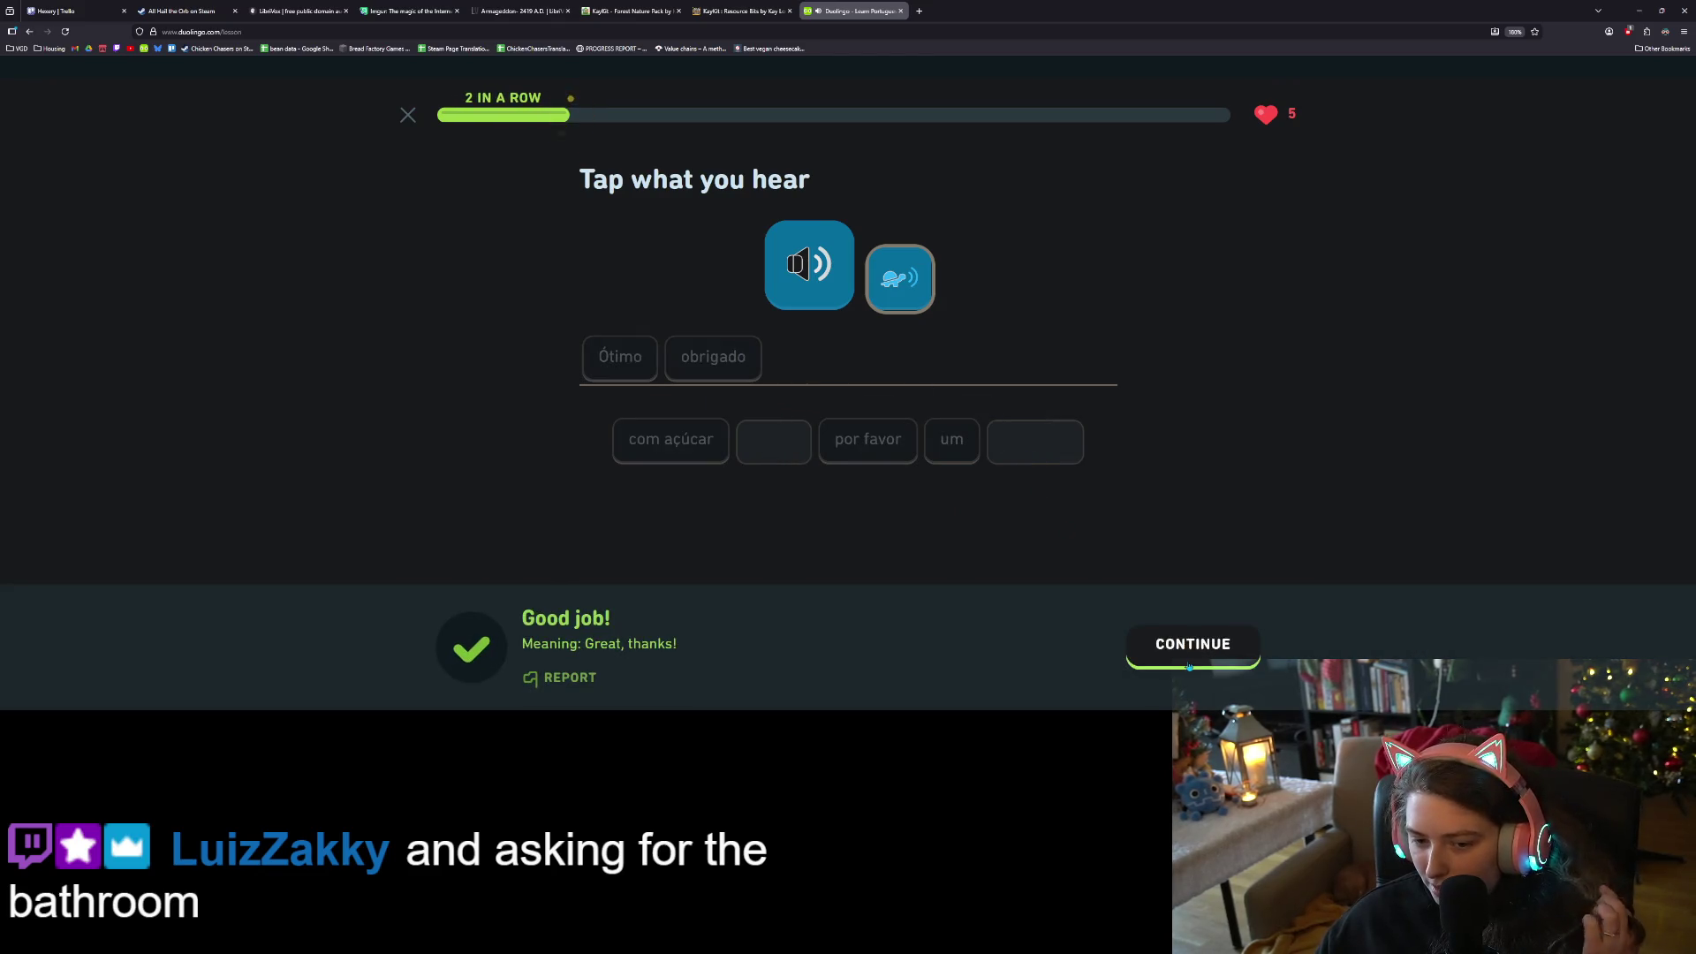
left_click(1189, 664)
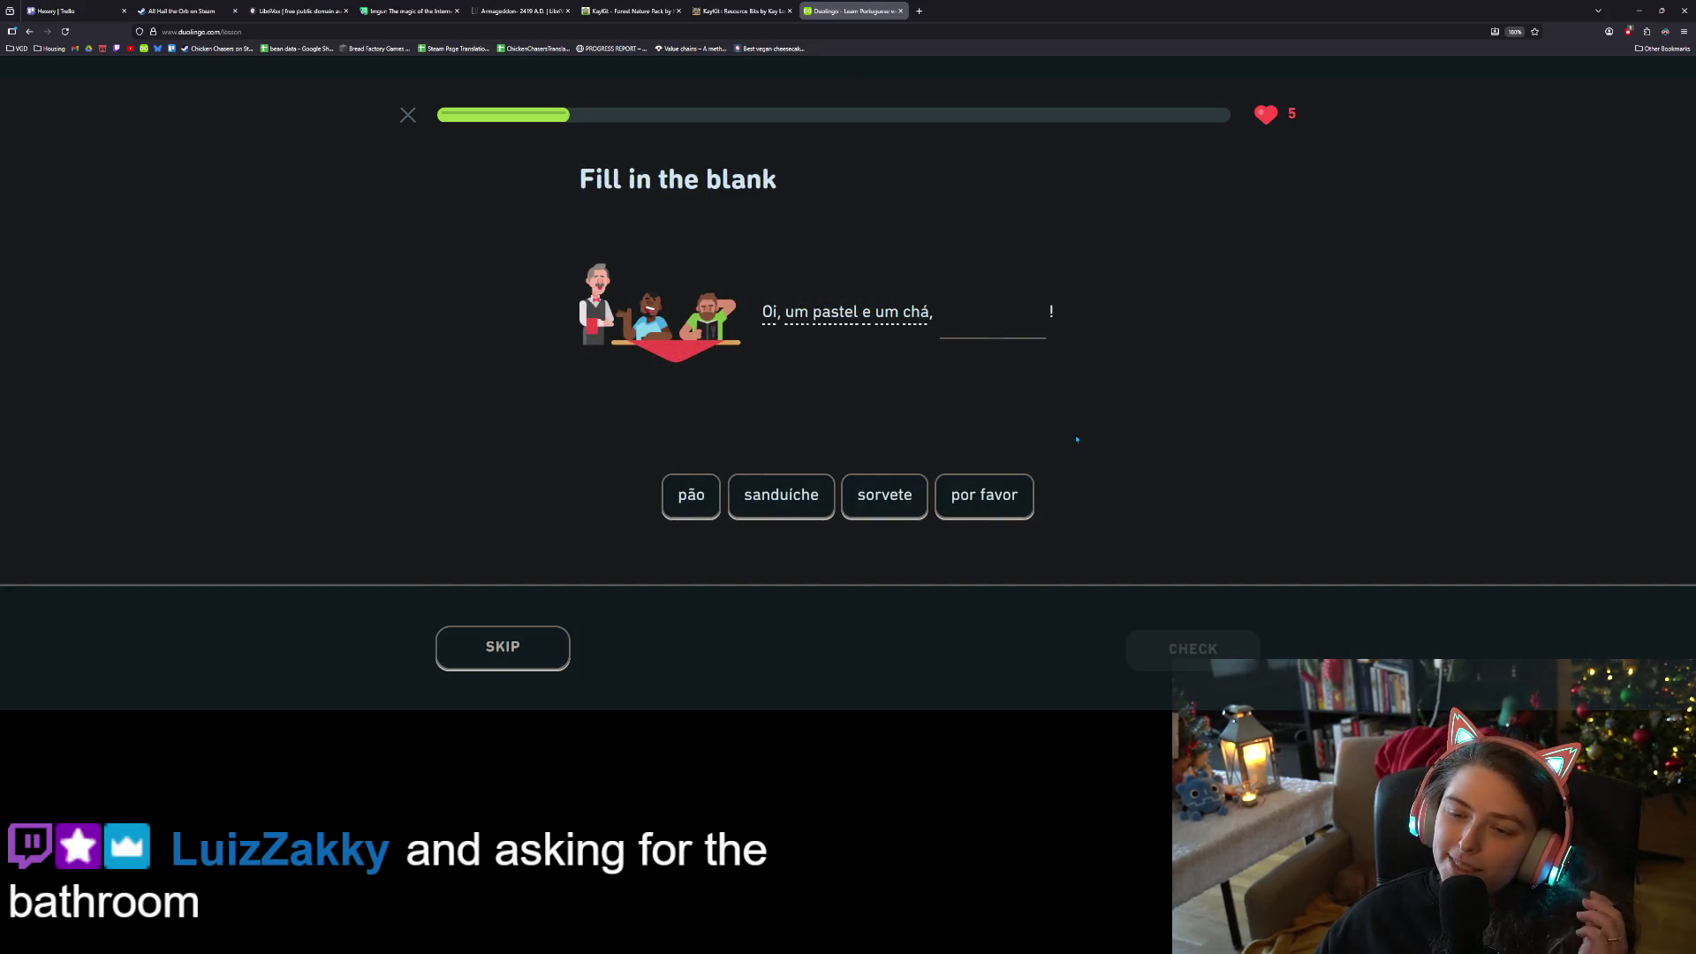
Fill the blank with 'por favor' and answer 'Ótimo obrigado' again
left_click(980, 494)
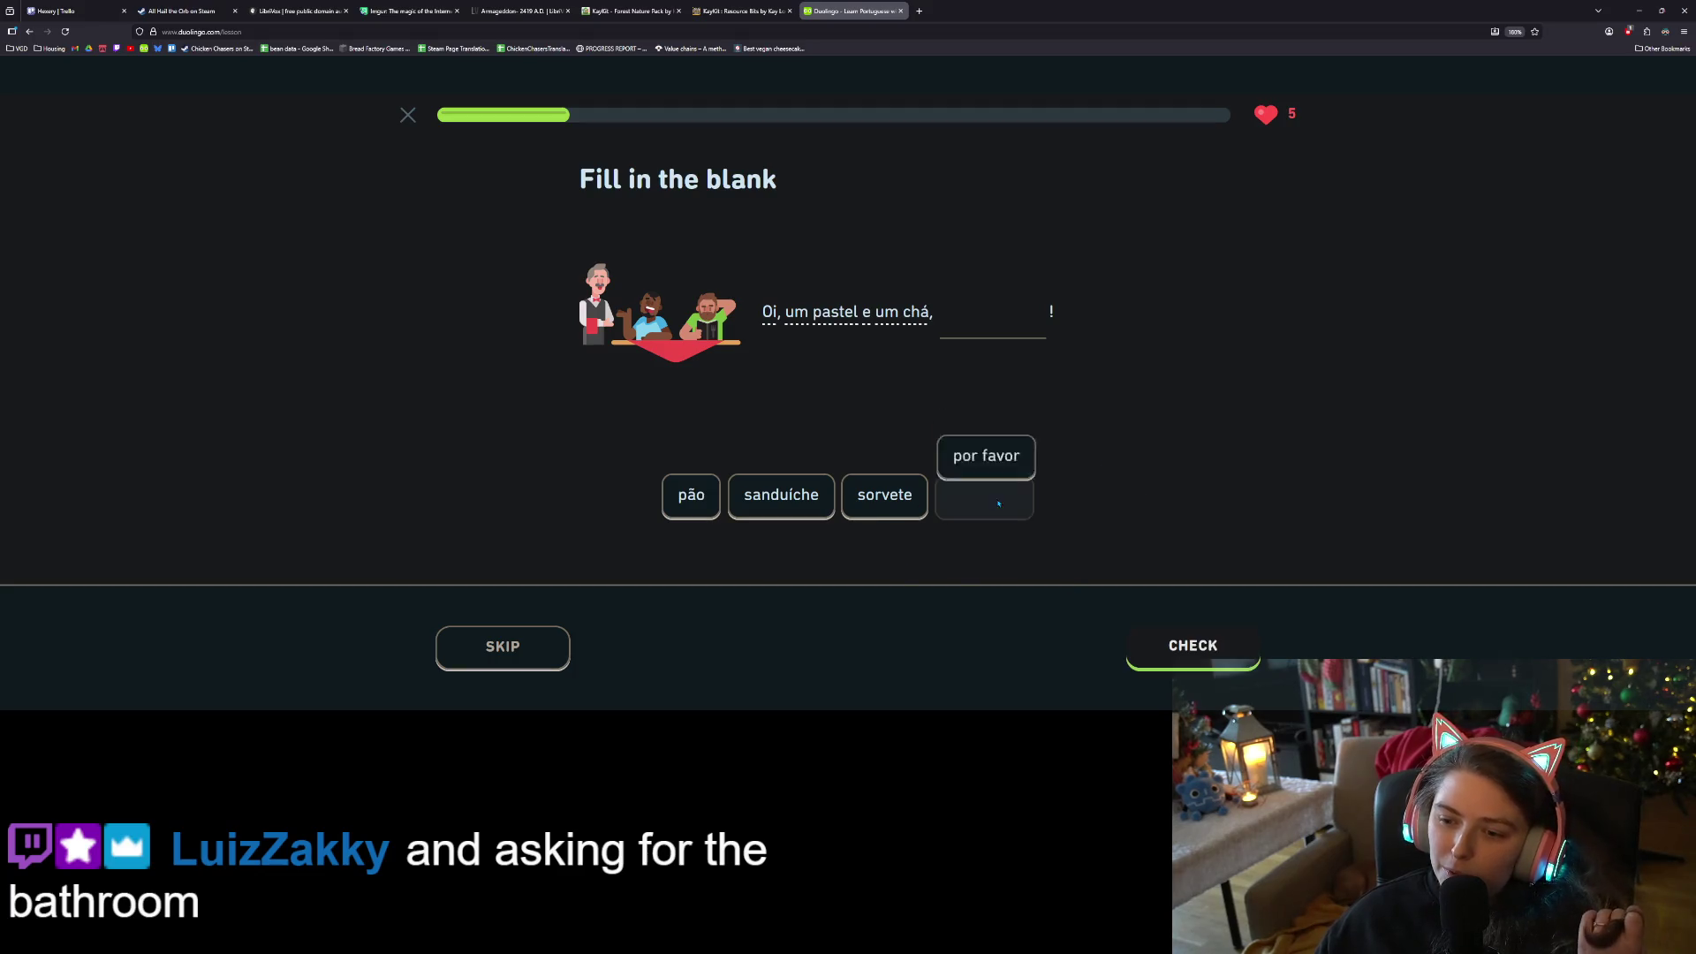
left_click(1171, 649)
left_click(1171, 650)
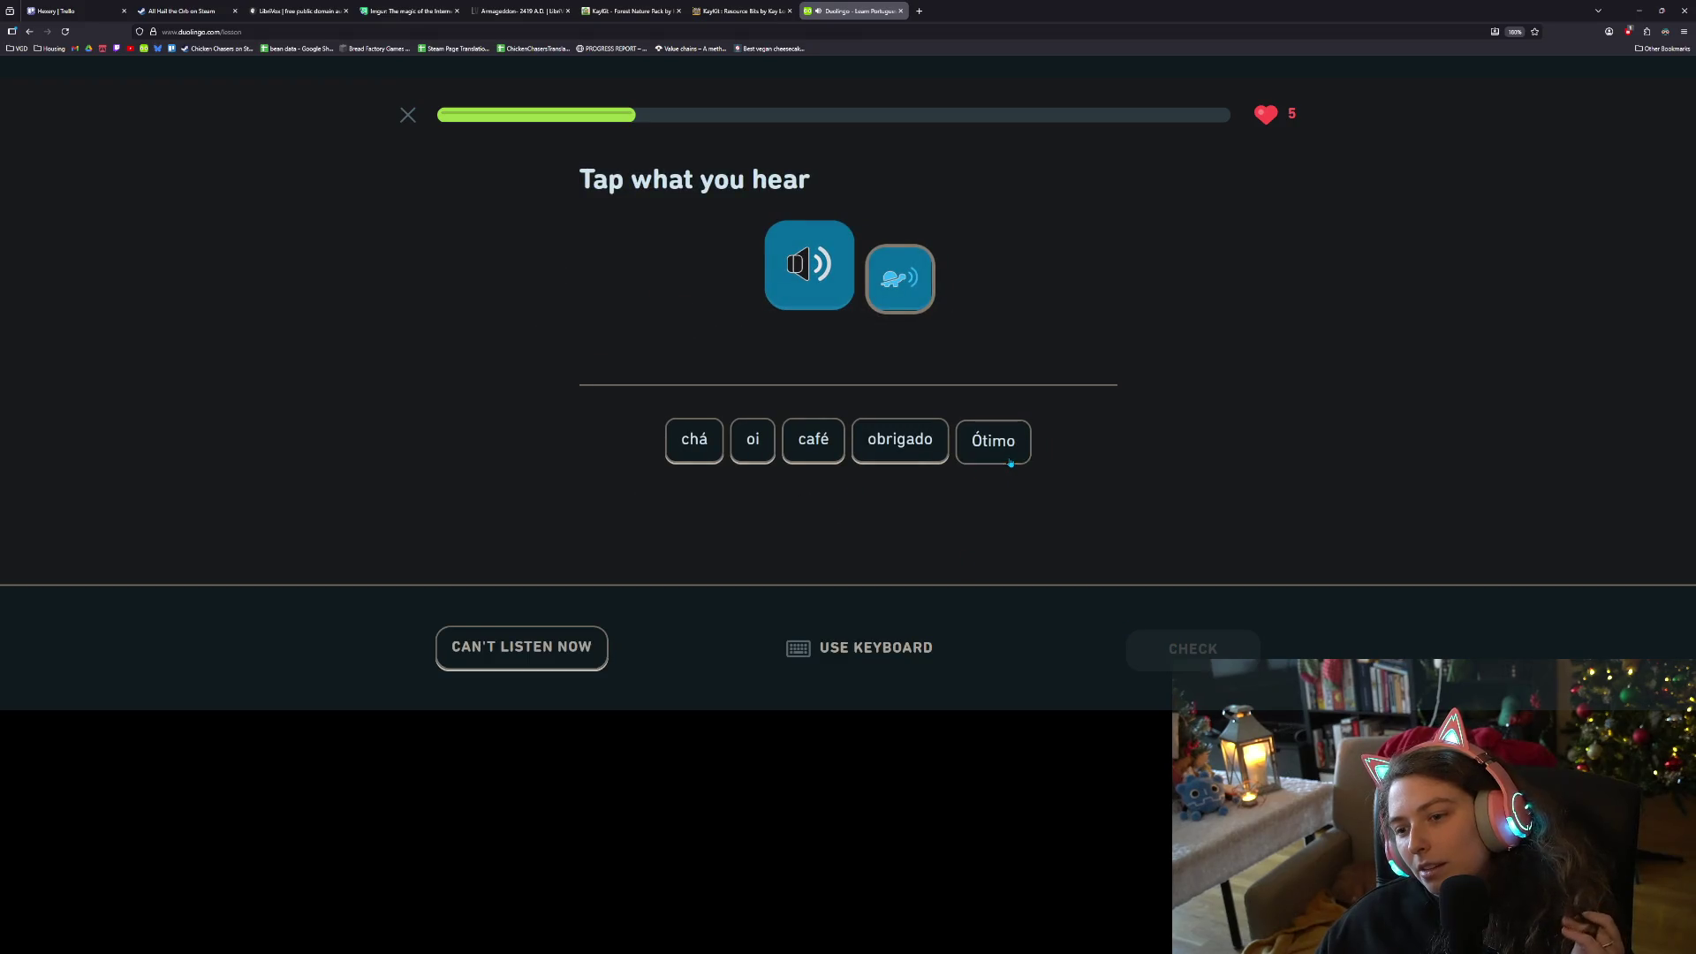
left_click(993, 439)
left_click(900, 439)
left_click(1138, 664)
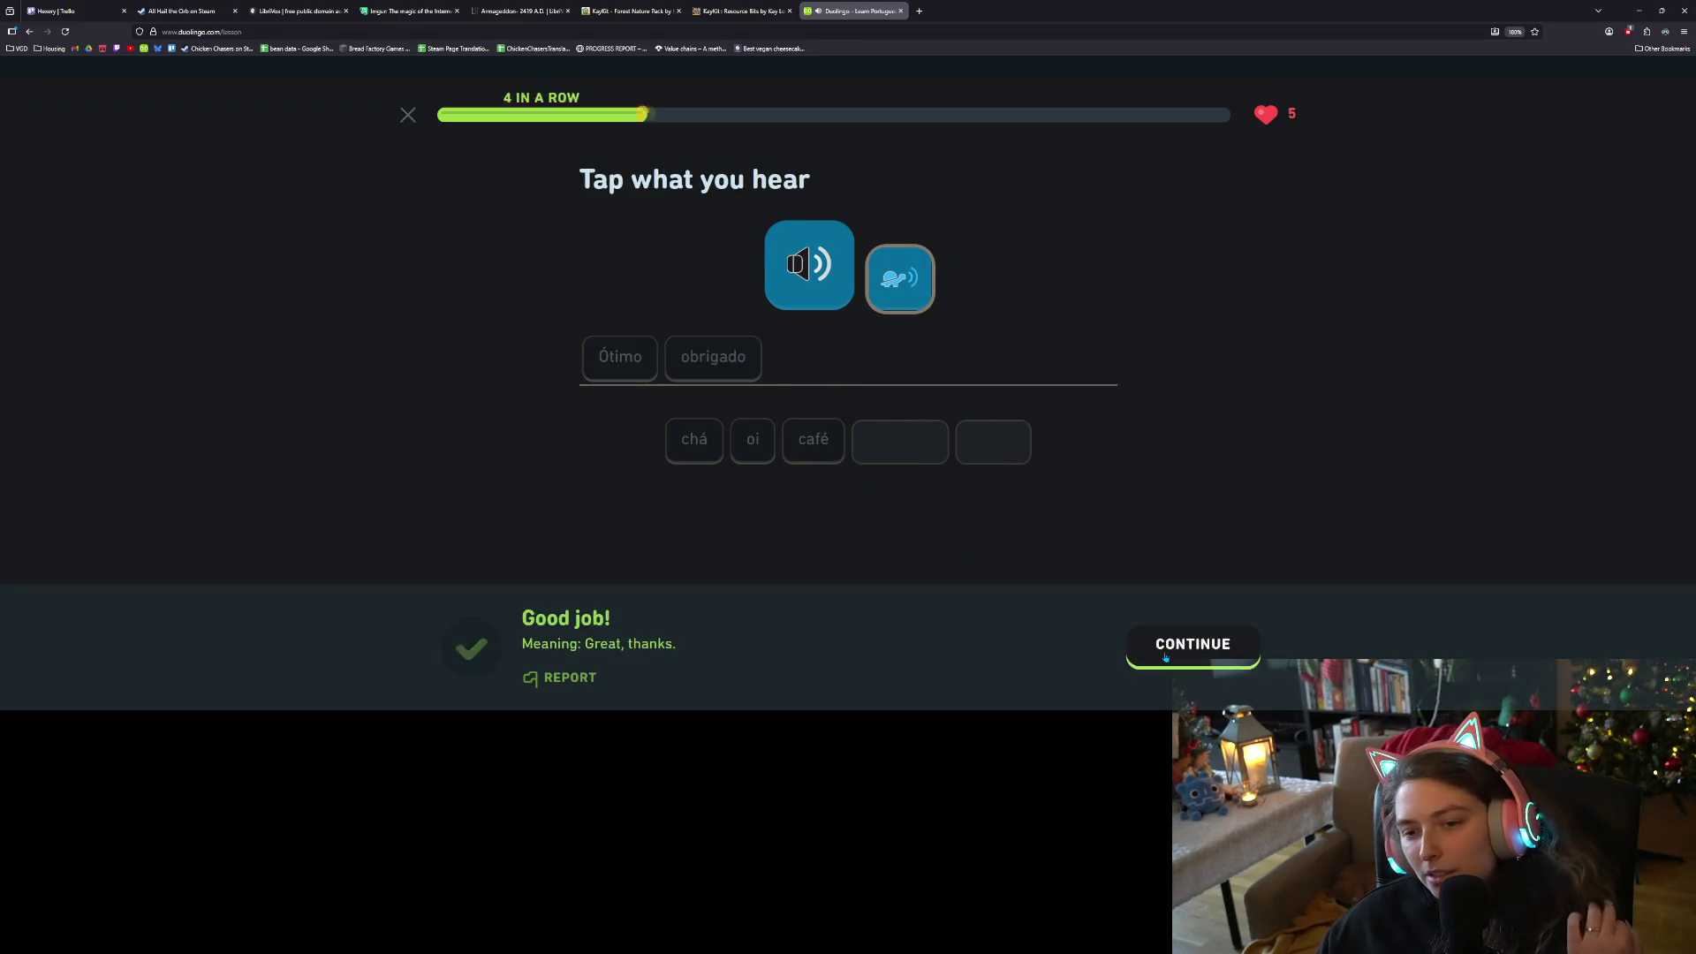
left_click(1131, 640)
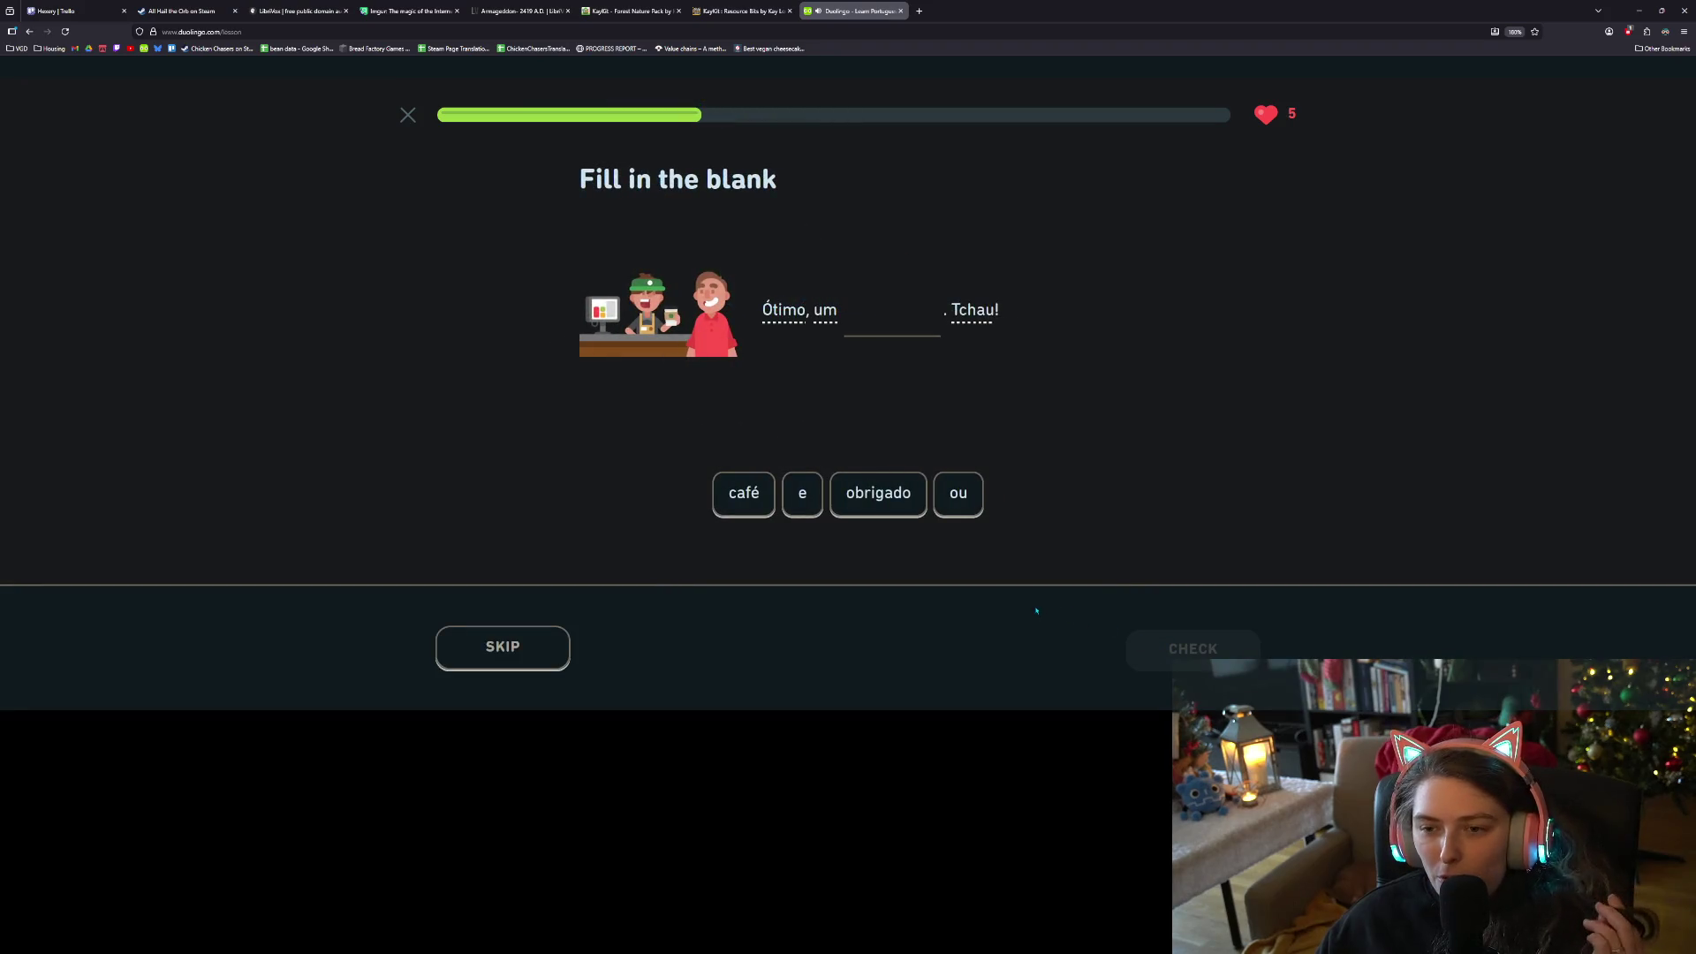
Answer café, 'um sanduíche' and chá in the next three exercises
left_click(729, 494)
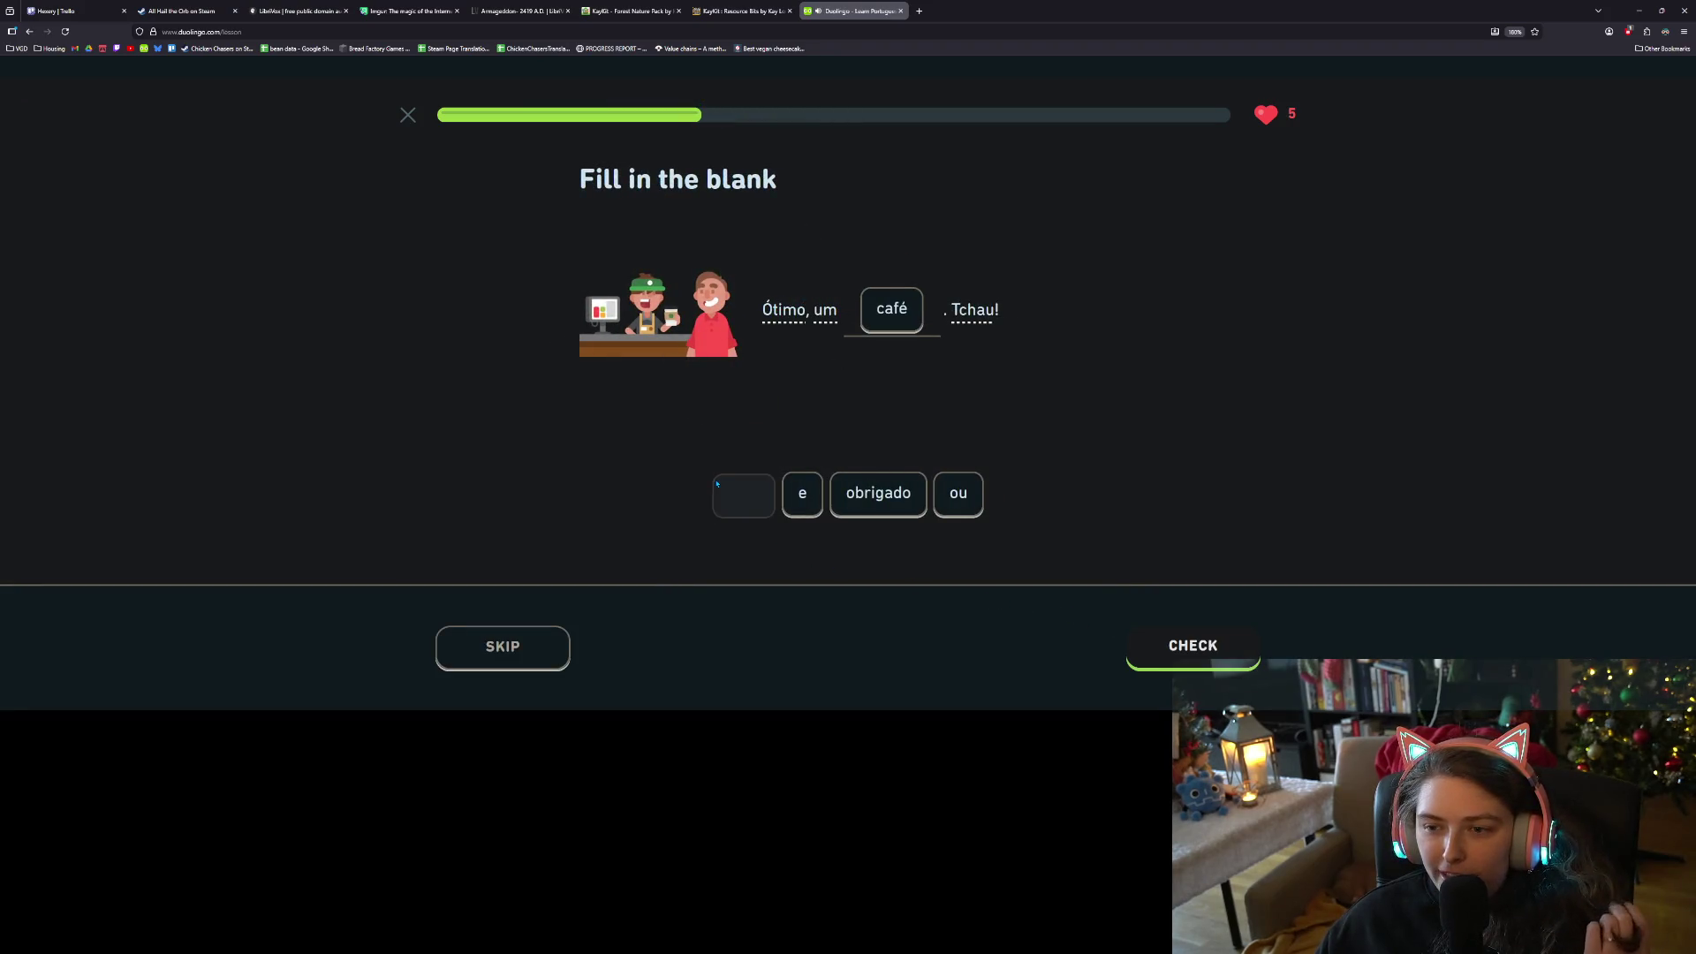
left_click(1179, 643)
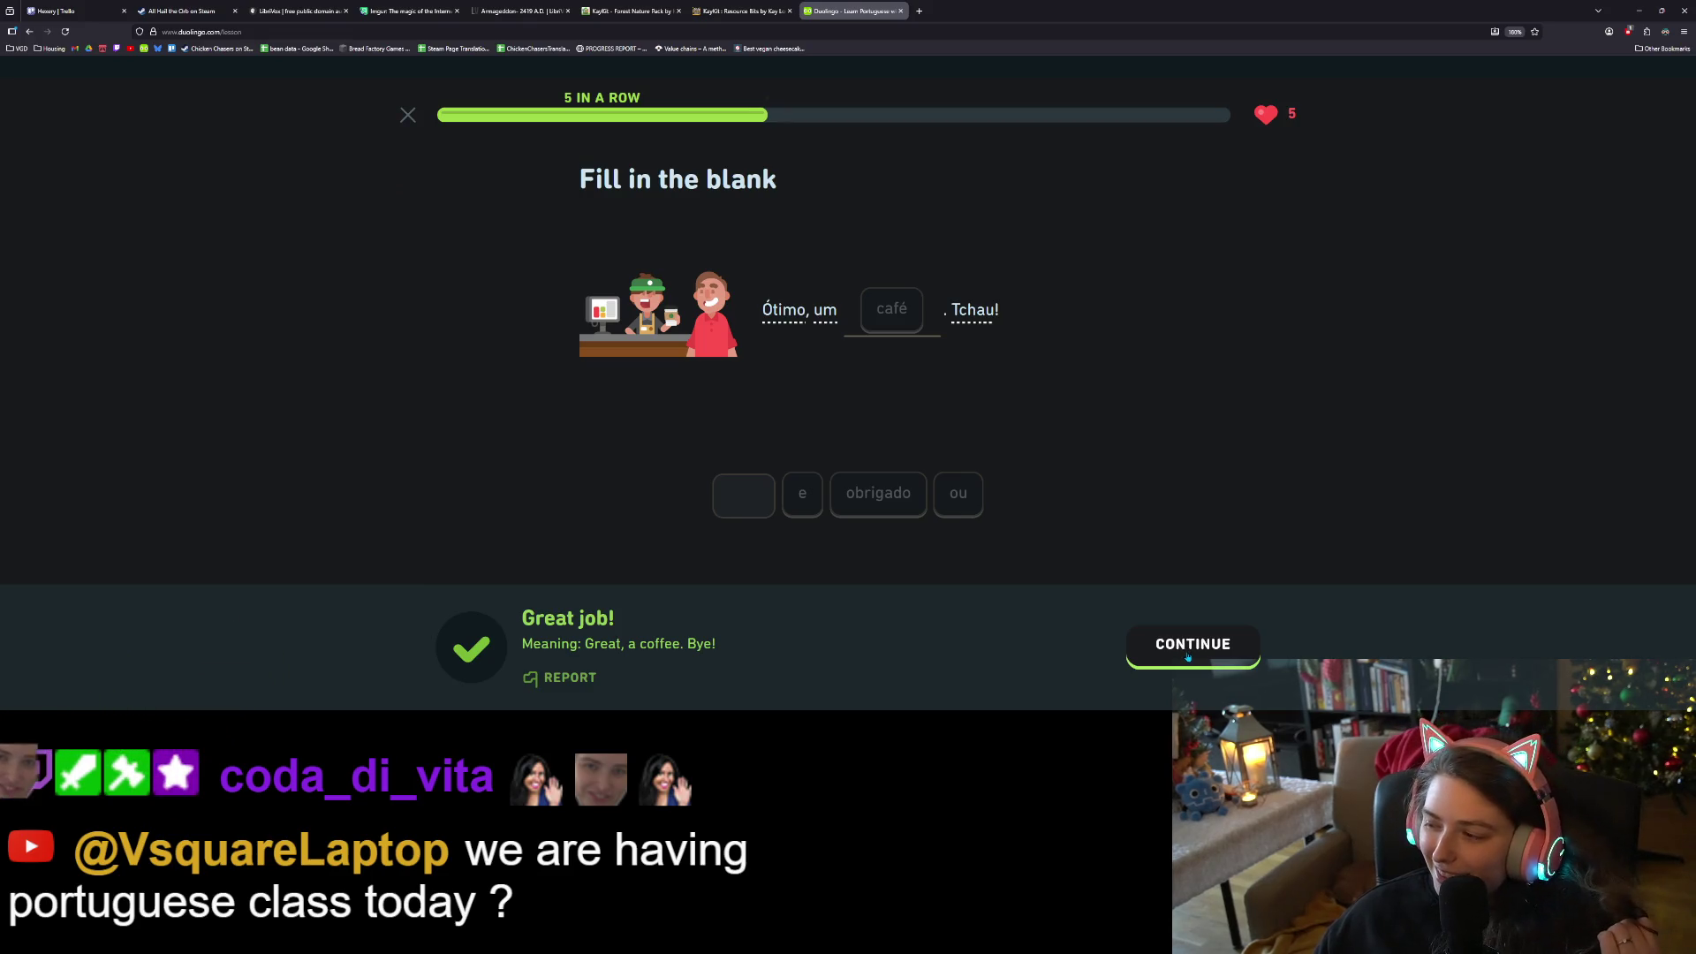
left_click(1188, 656)
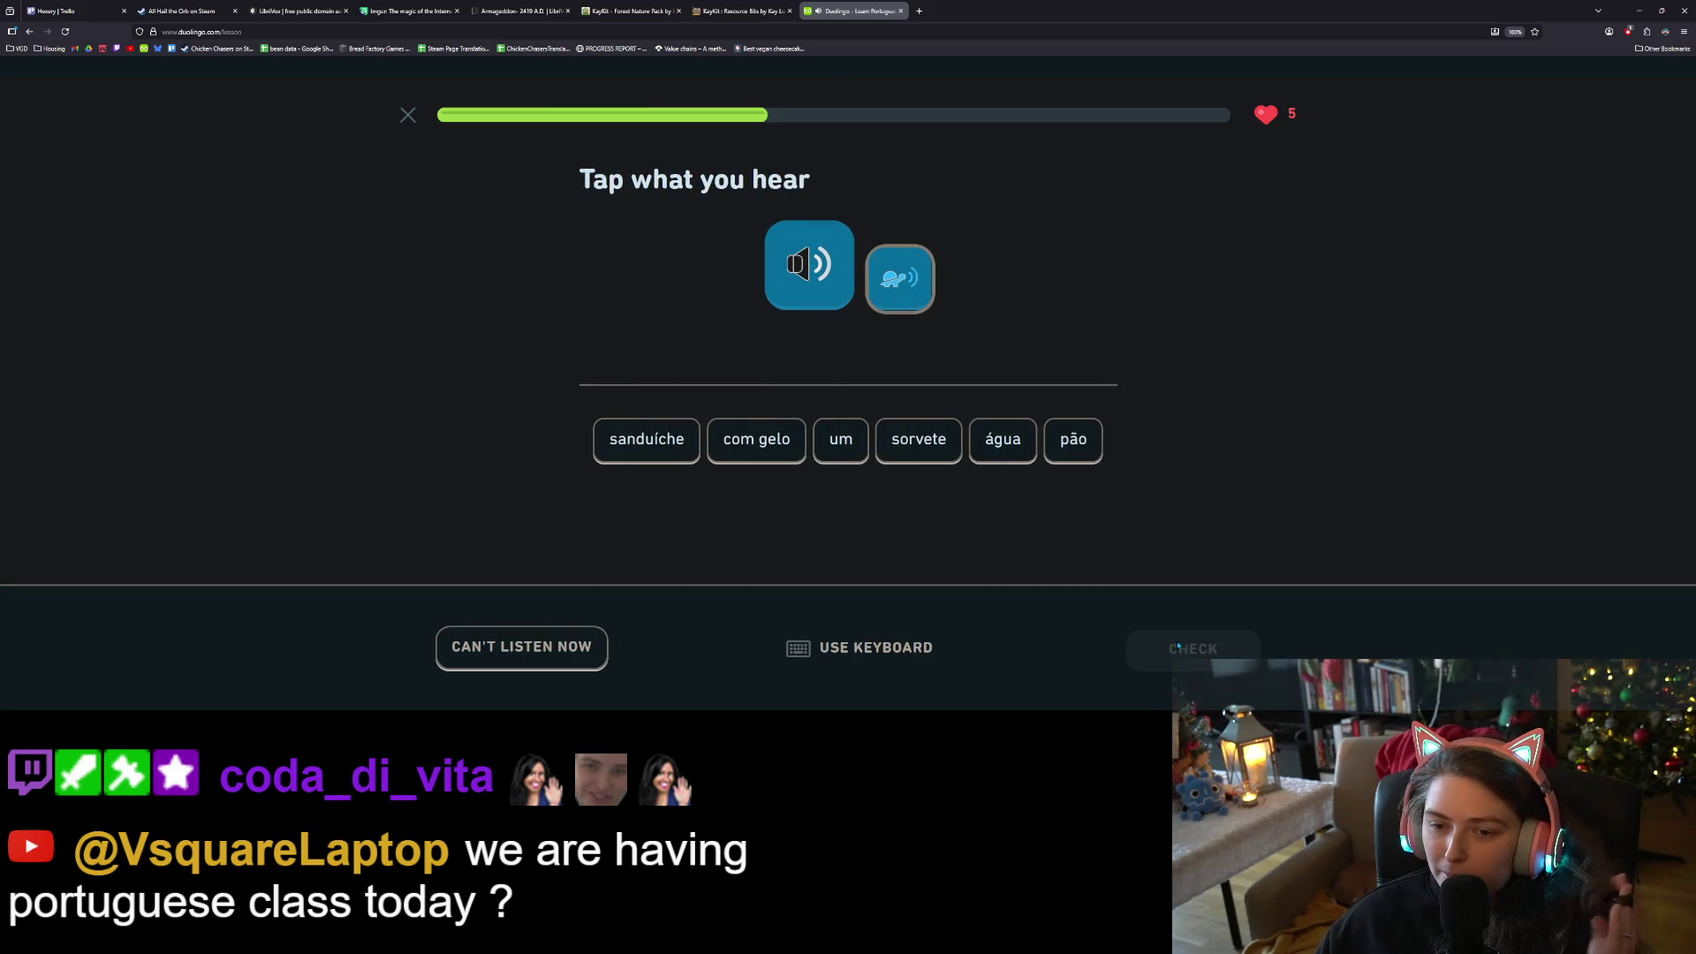
left_click(844, 449)
left_click(645, 439)
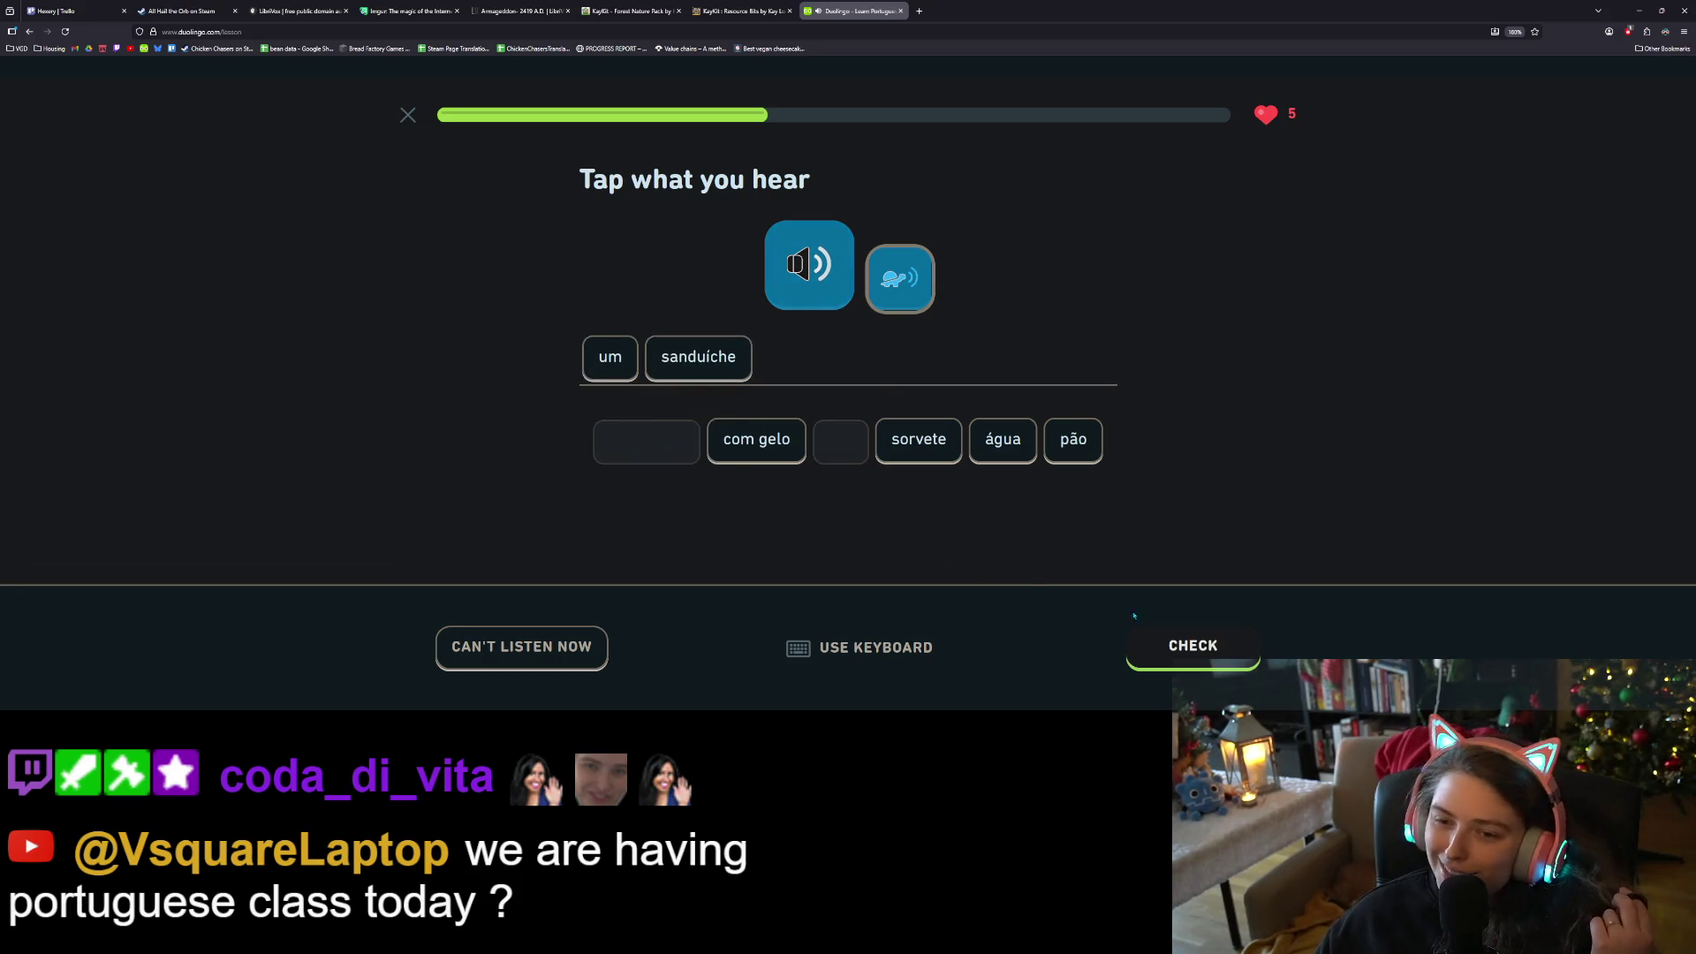
left_click(1203, 645)
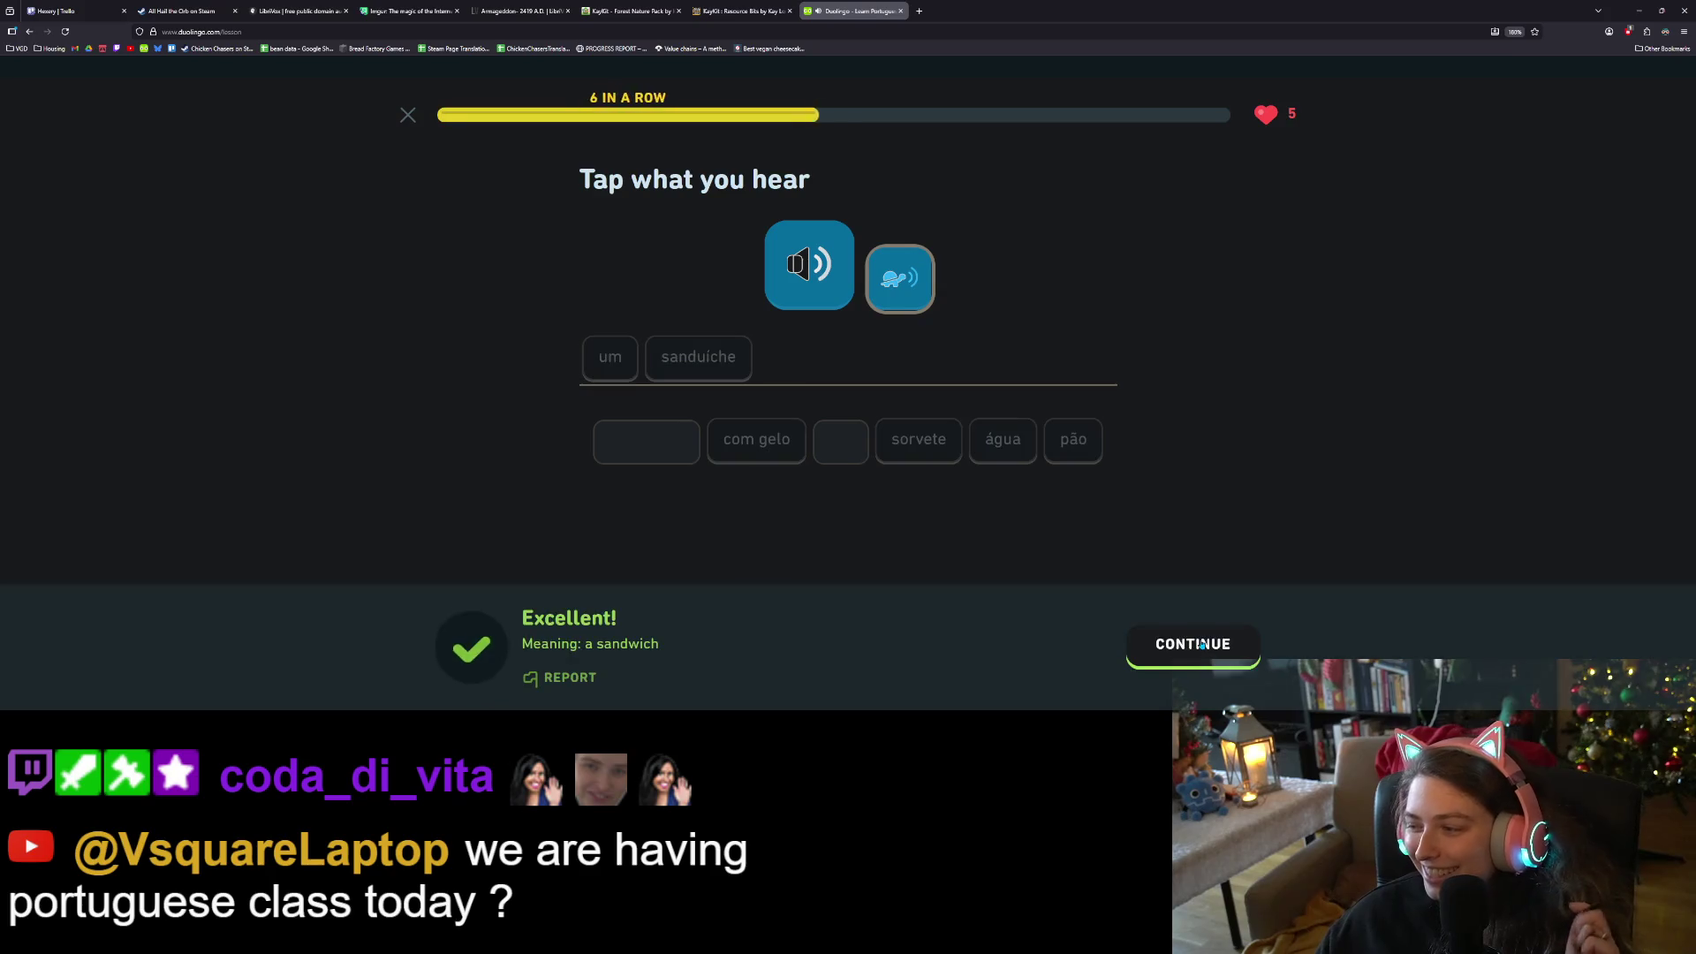
left_click(1203, 645)
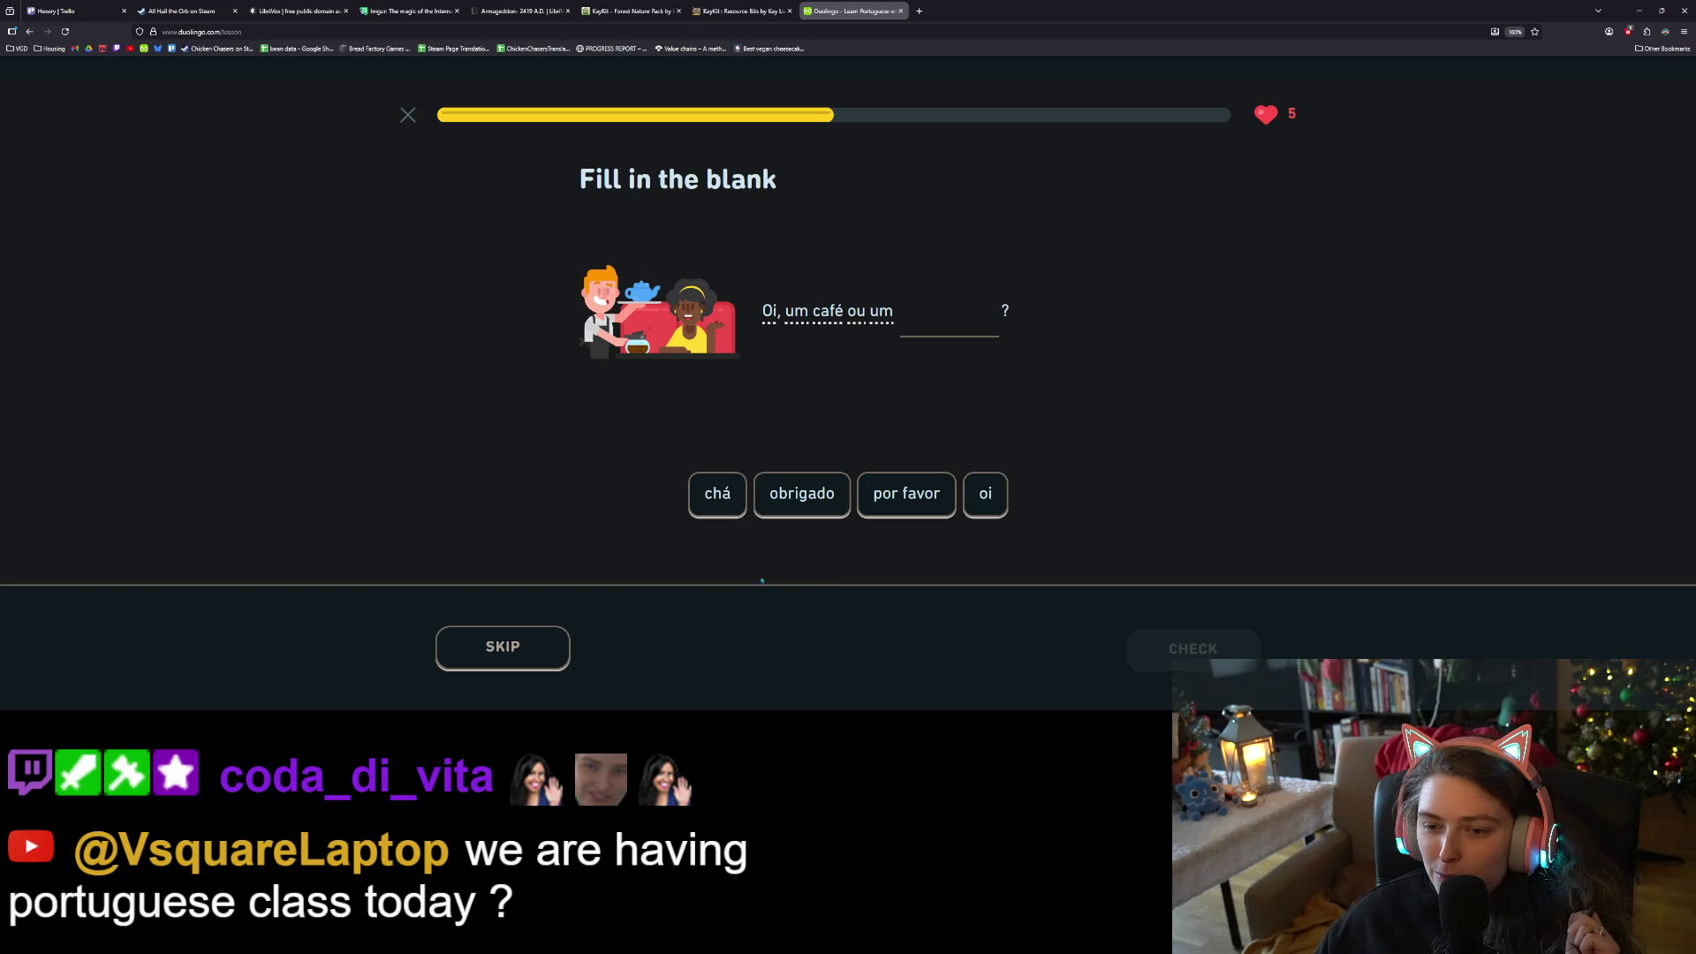
key("1")
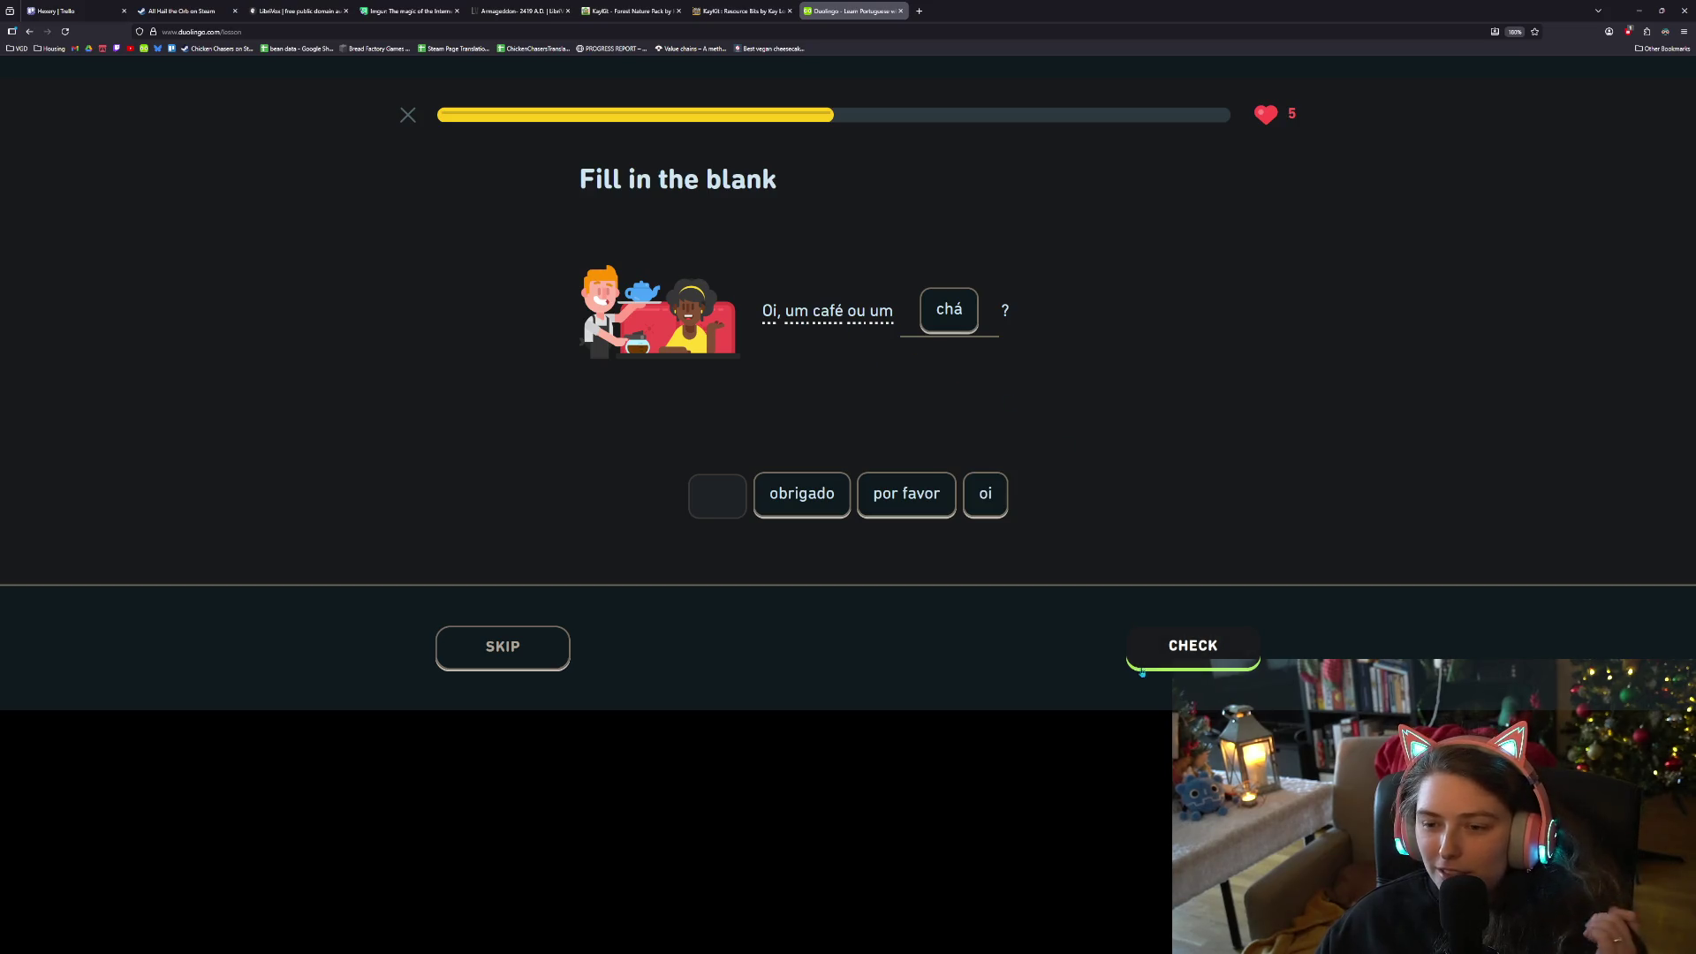
left_click(1184, 656)
left_click(1184, 655)
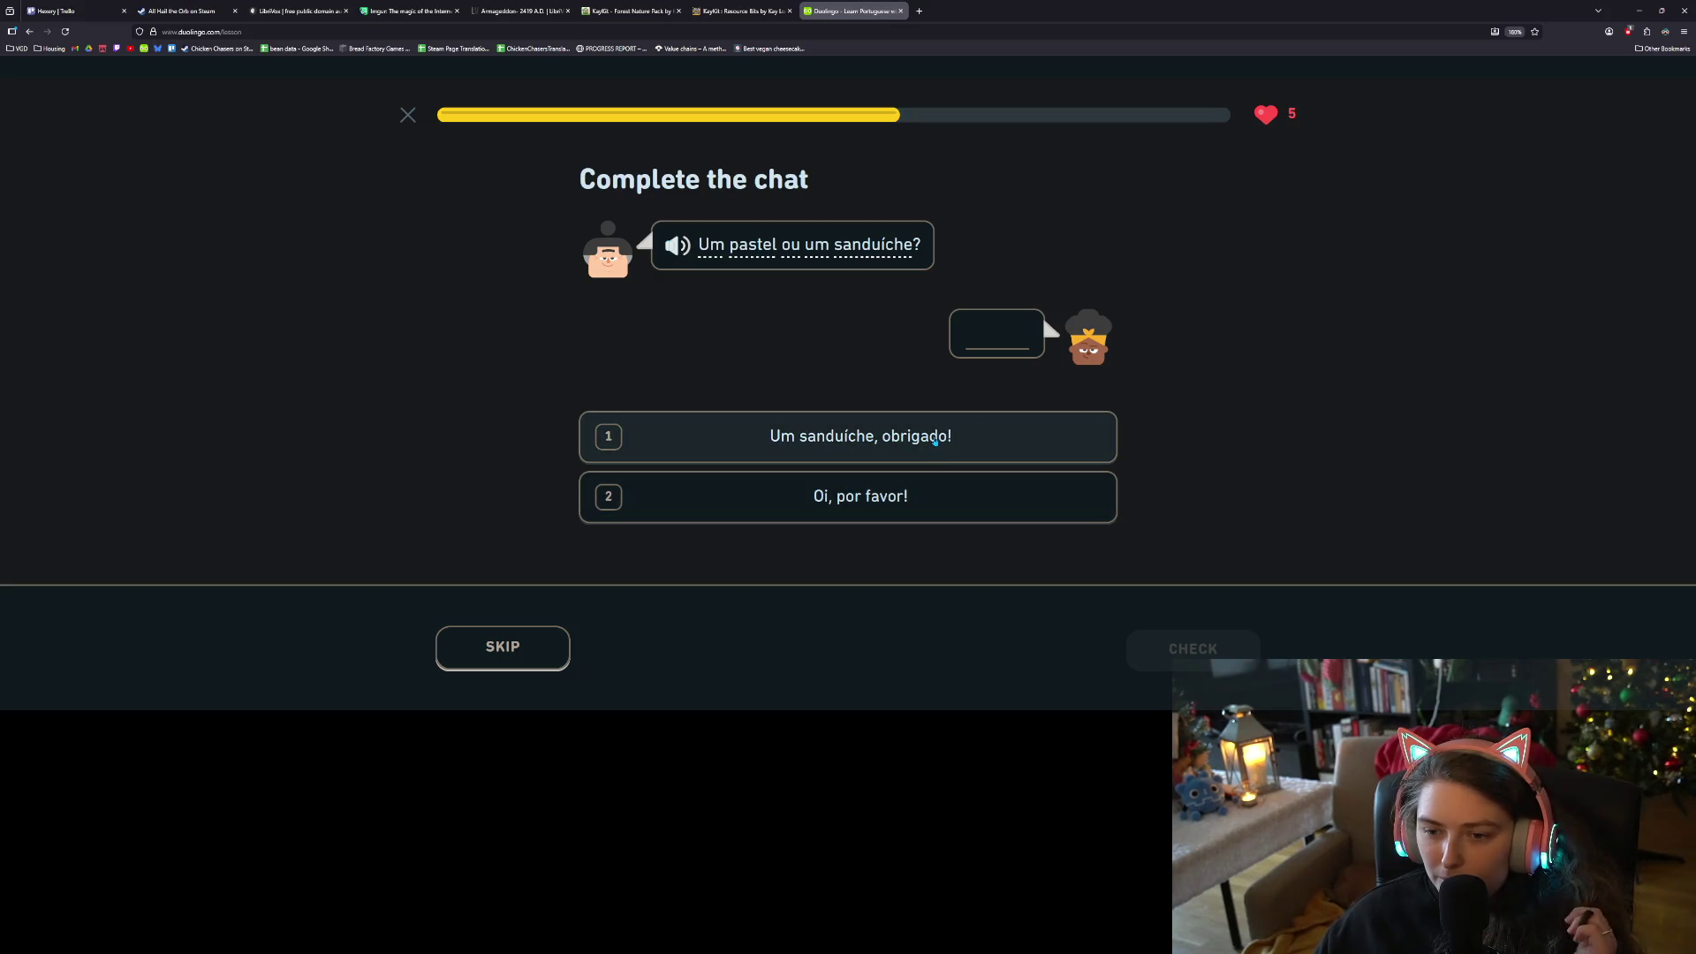
Reply 'Um sanduíche, obrigado!' in the chat and fill the missing word with 'e'
left_click(934, 442)
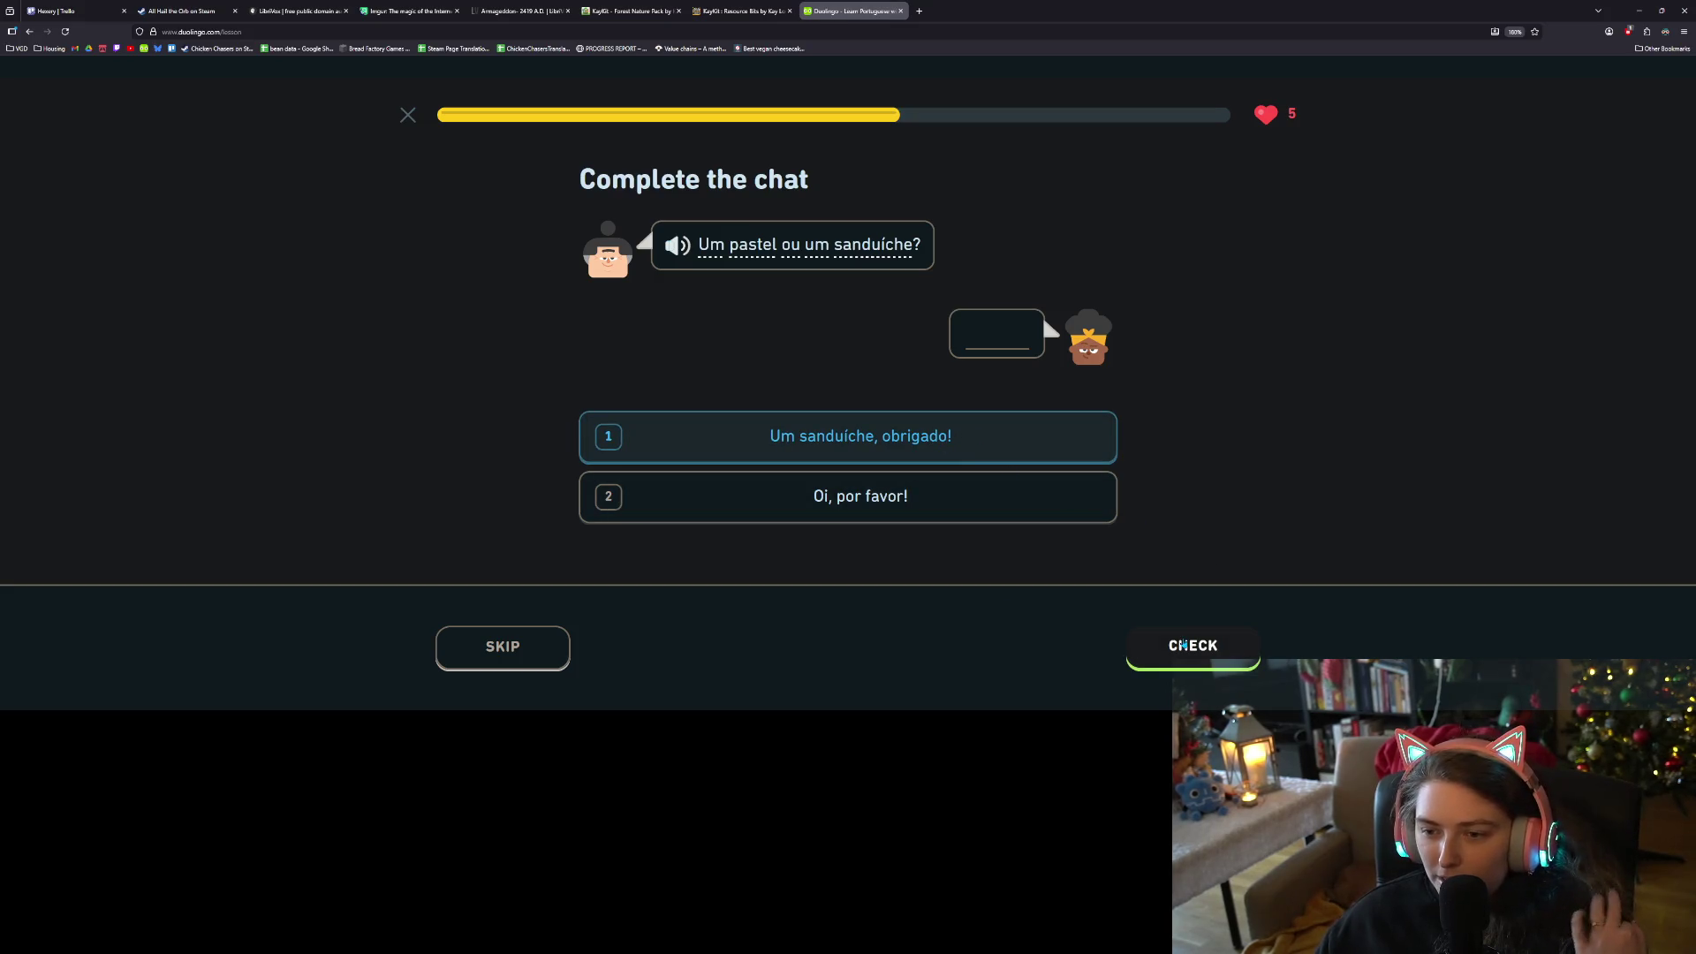
left_click(1188, 647)
left_click(1190, 654)
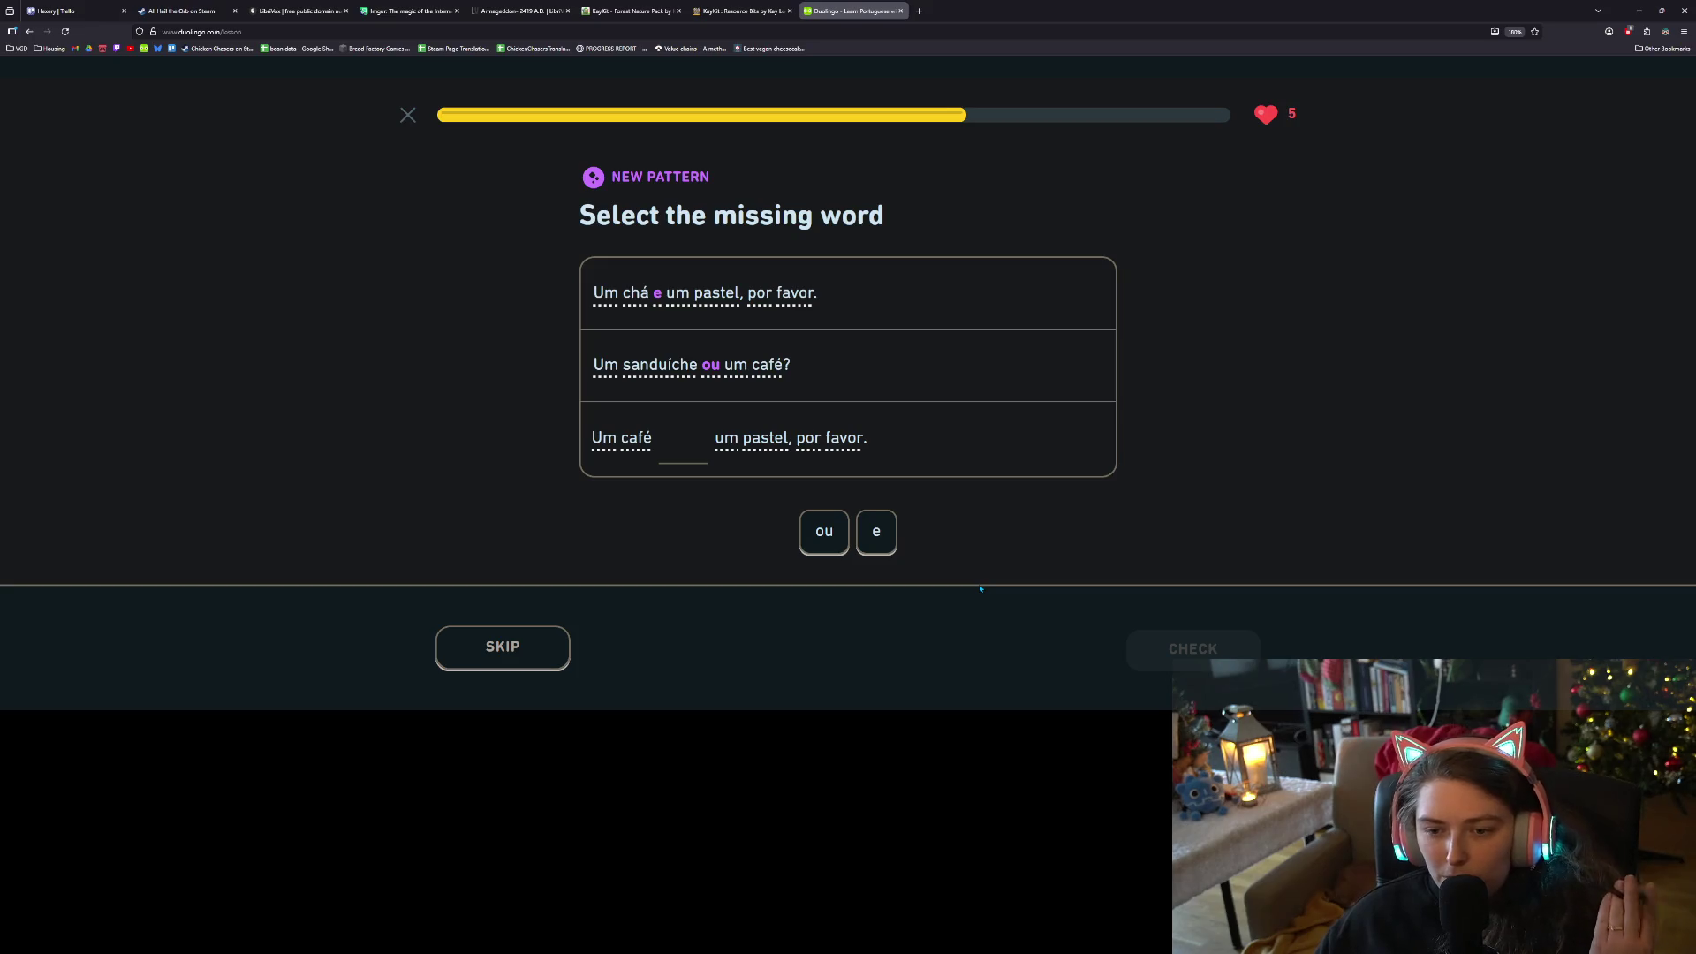
left_click(883, 551)
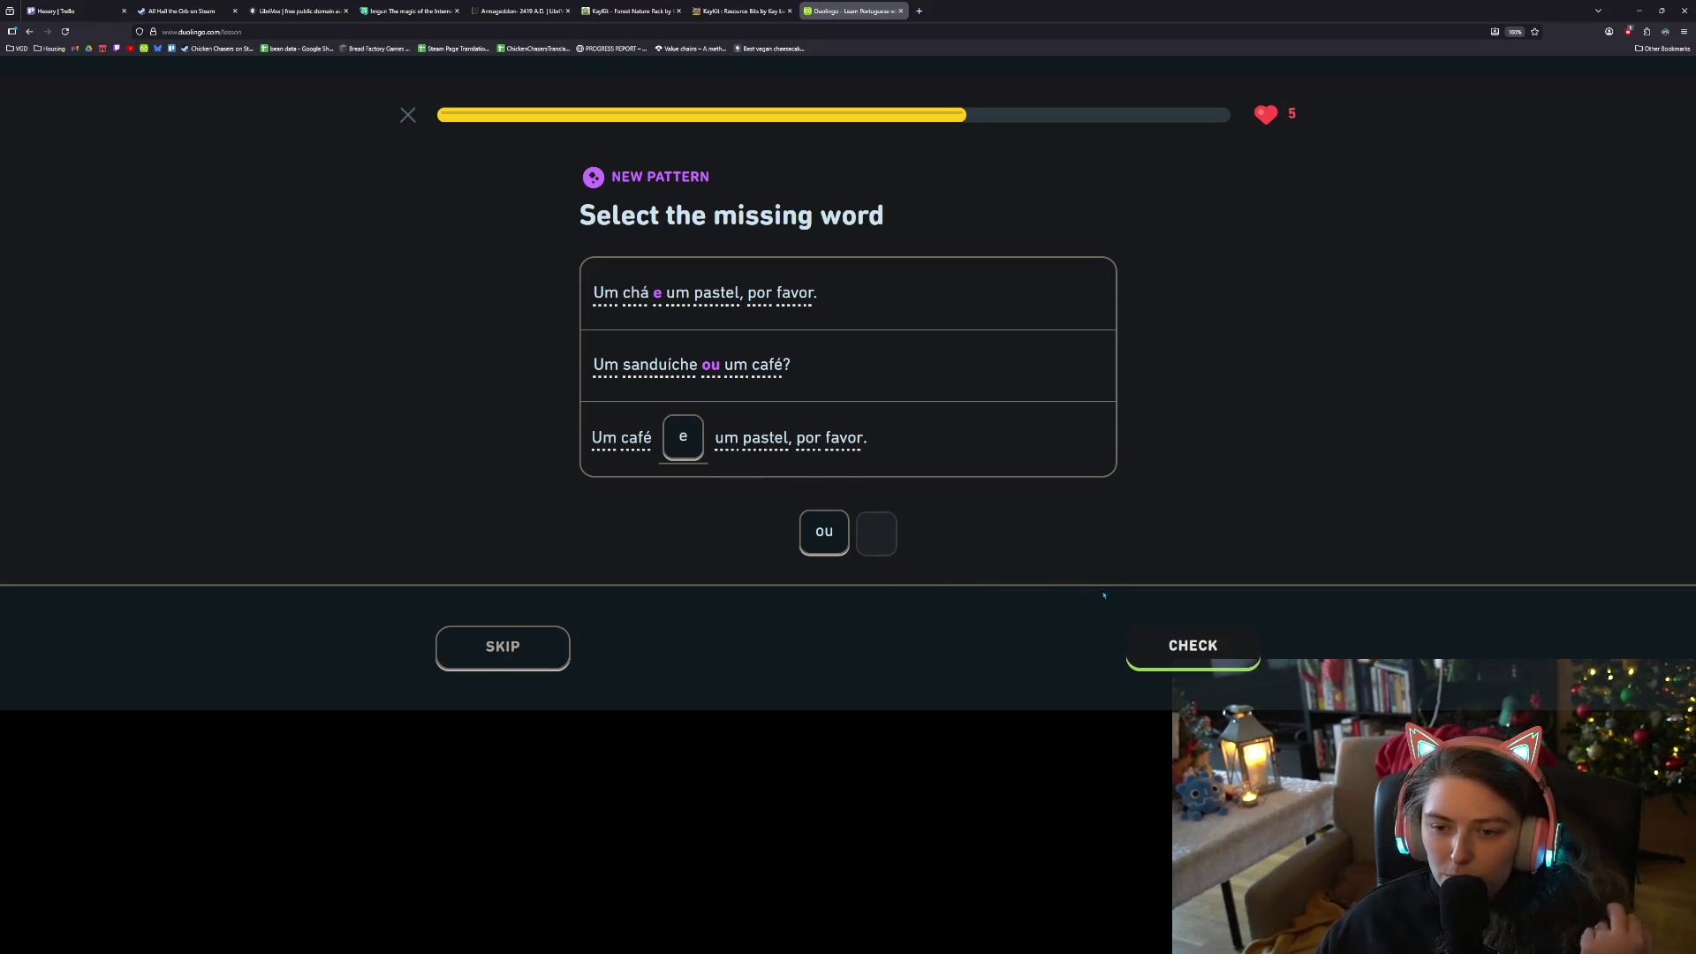
left_click(1188, 649)
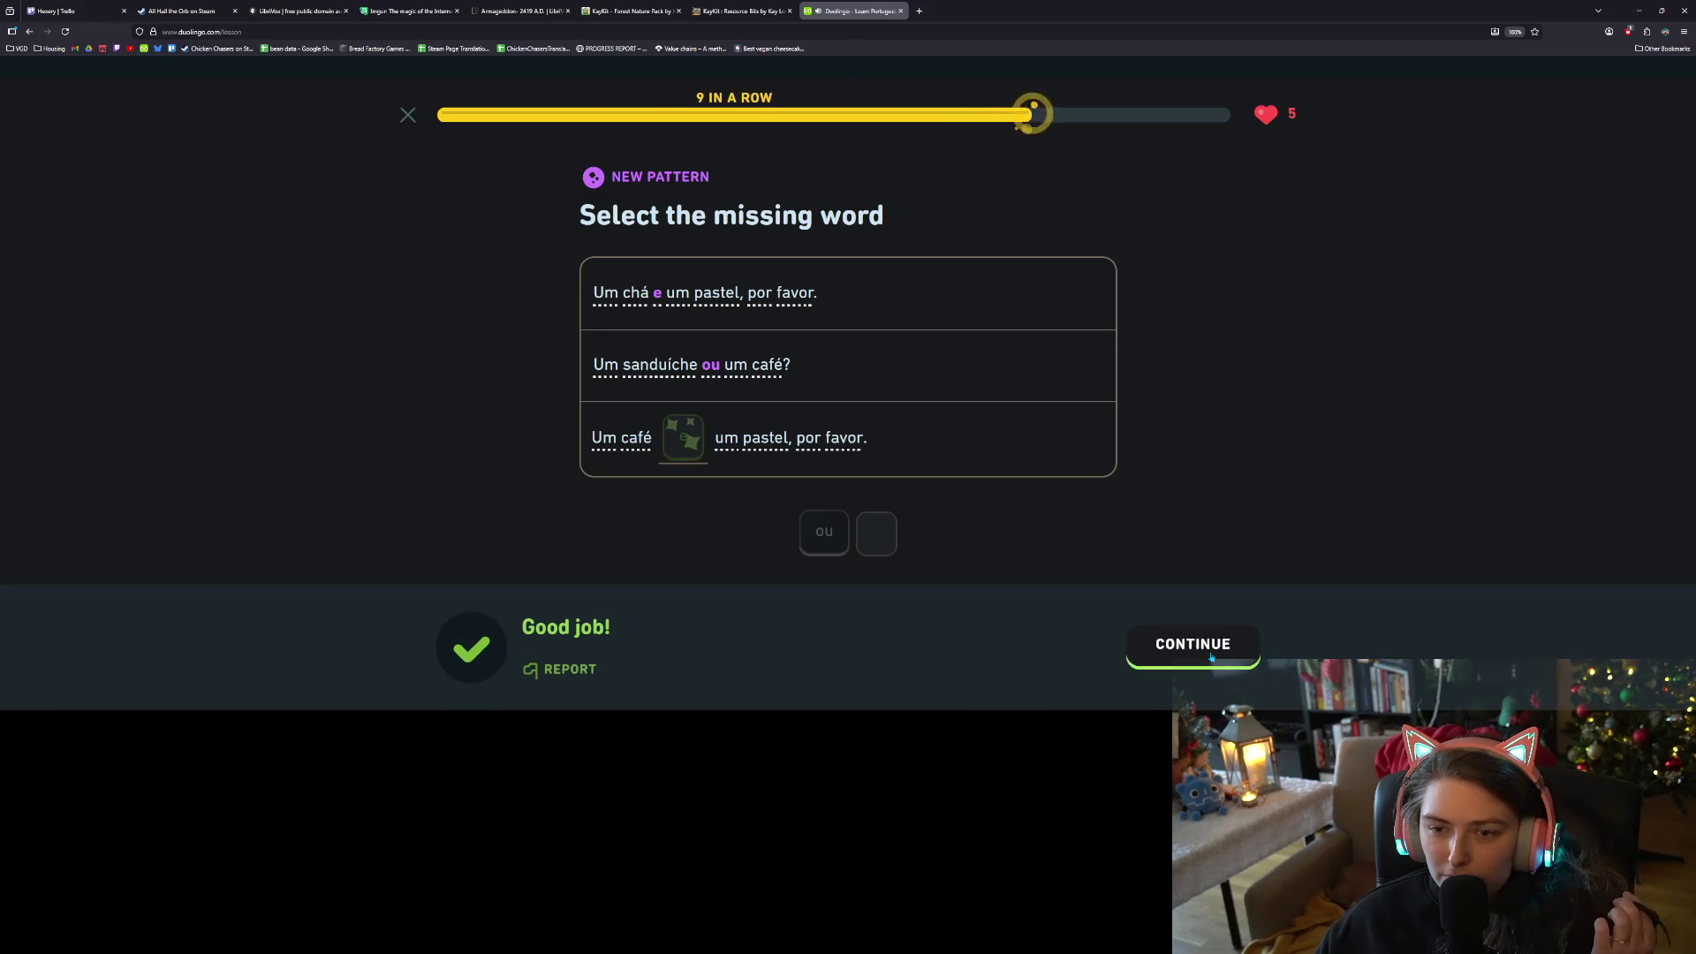
left_click(1212, 654)
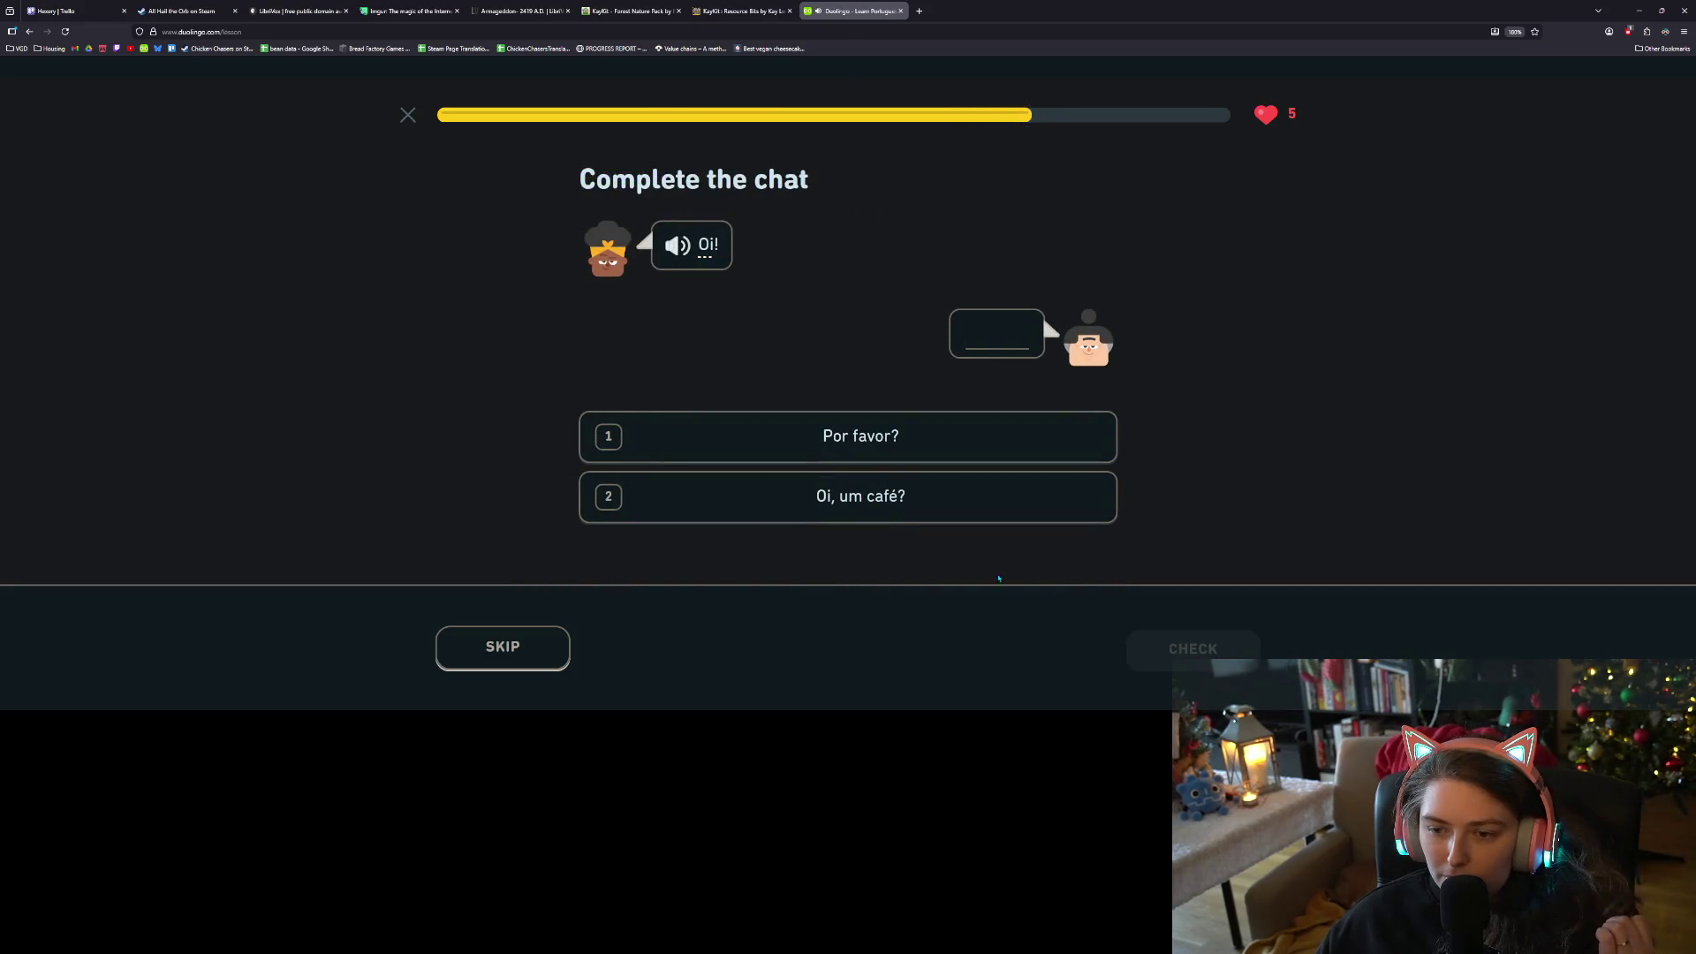
Pick the chat replies 'Oi, um café?', 'Obrigado!' and 'Um café, obrigado!'
left_click(868, 511)
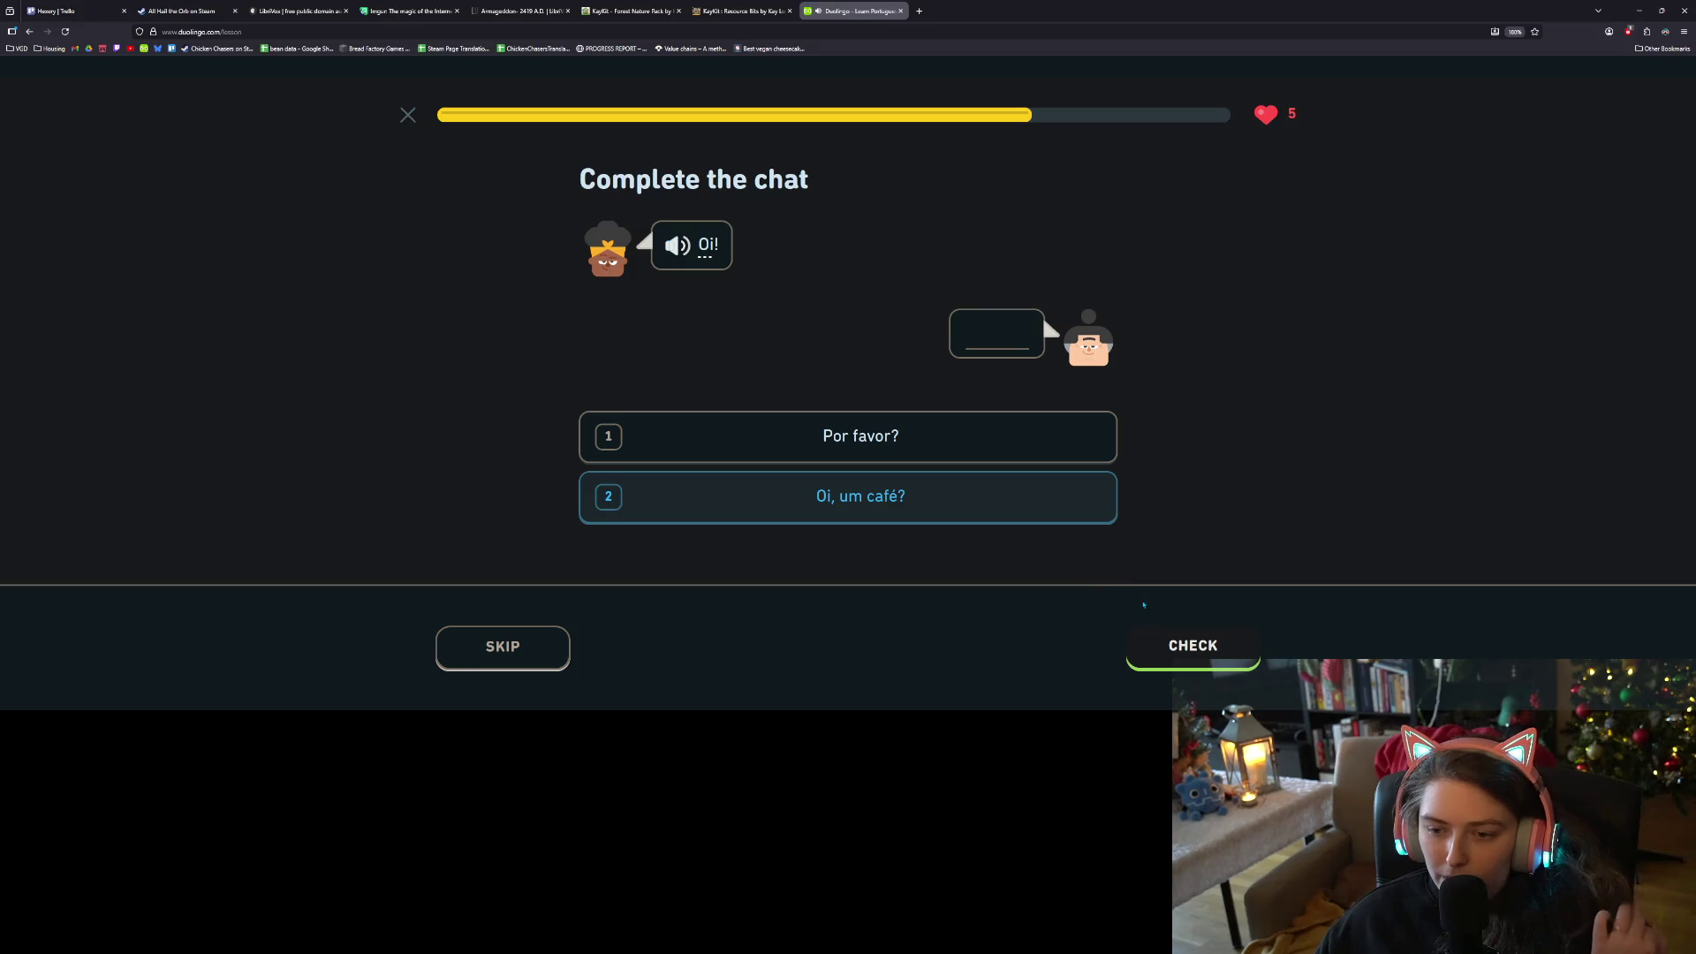
left_click(1184, 647)
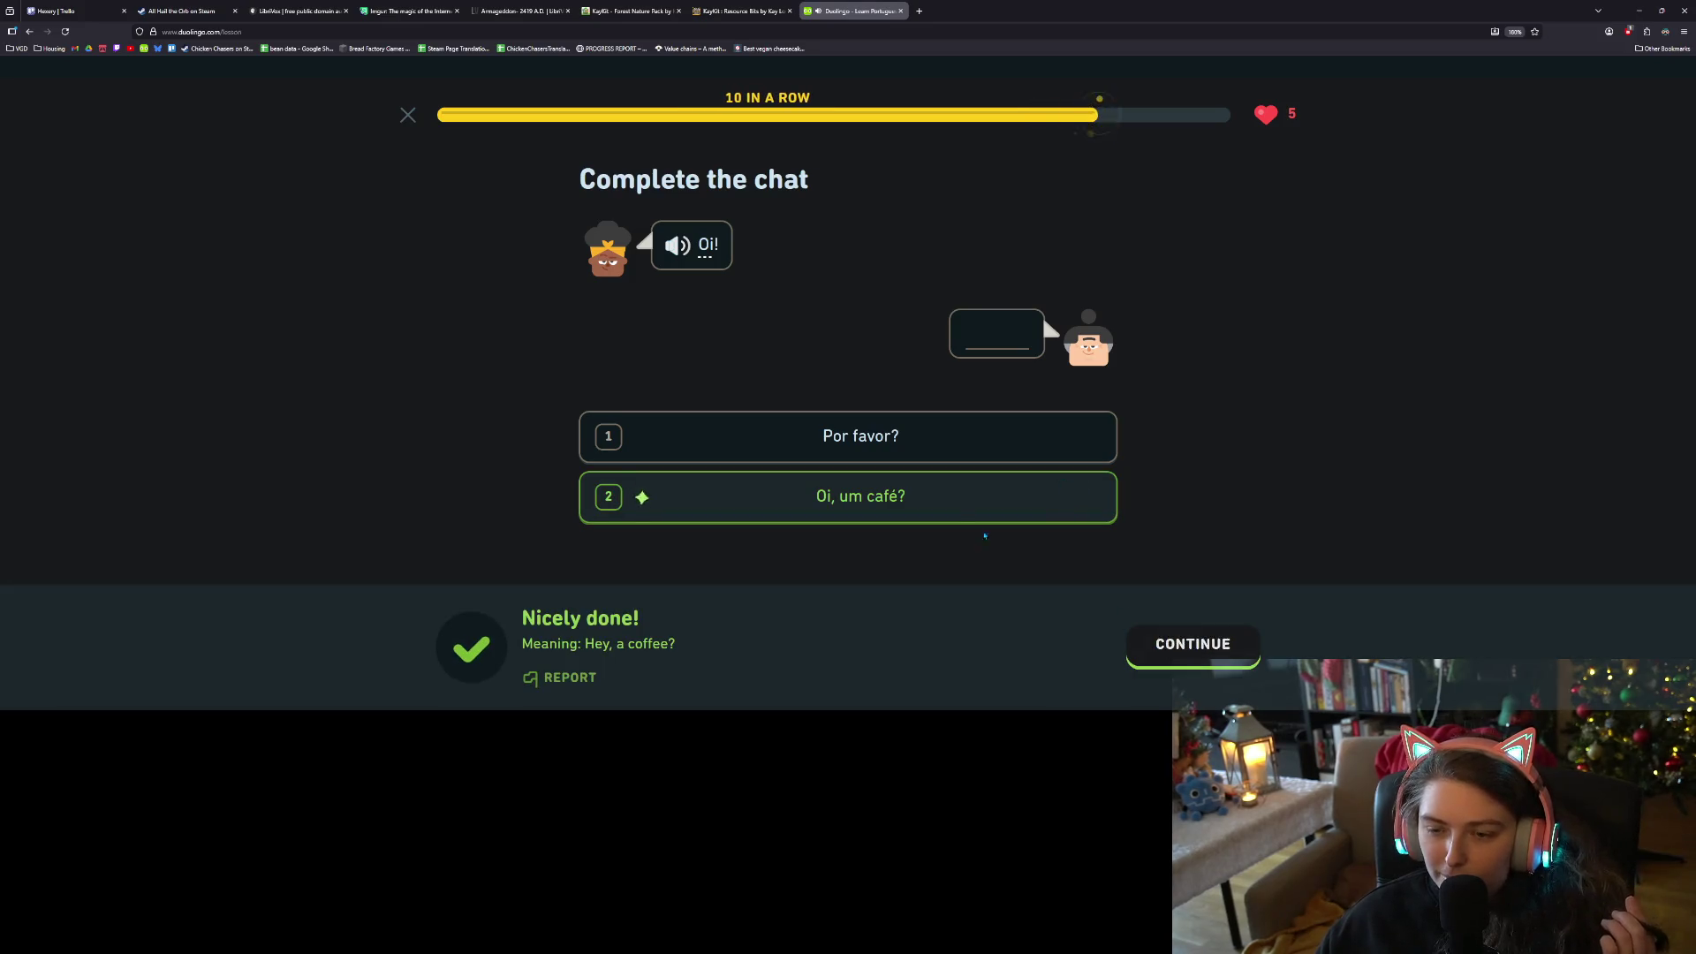
left_click(1207, 640)
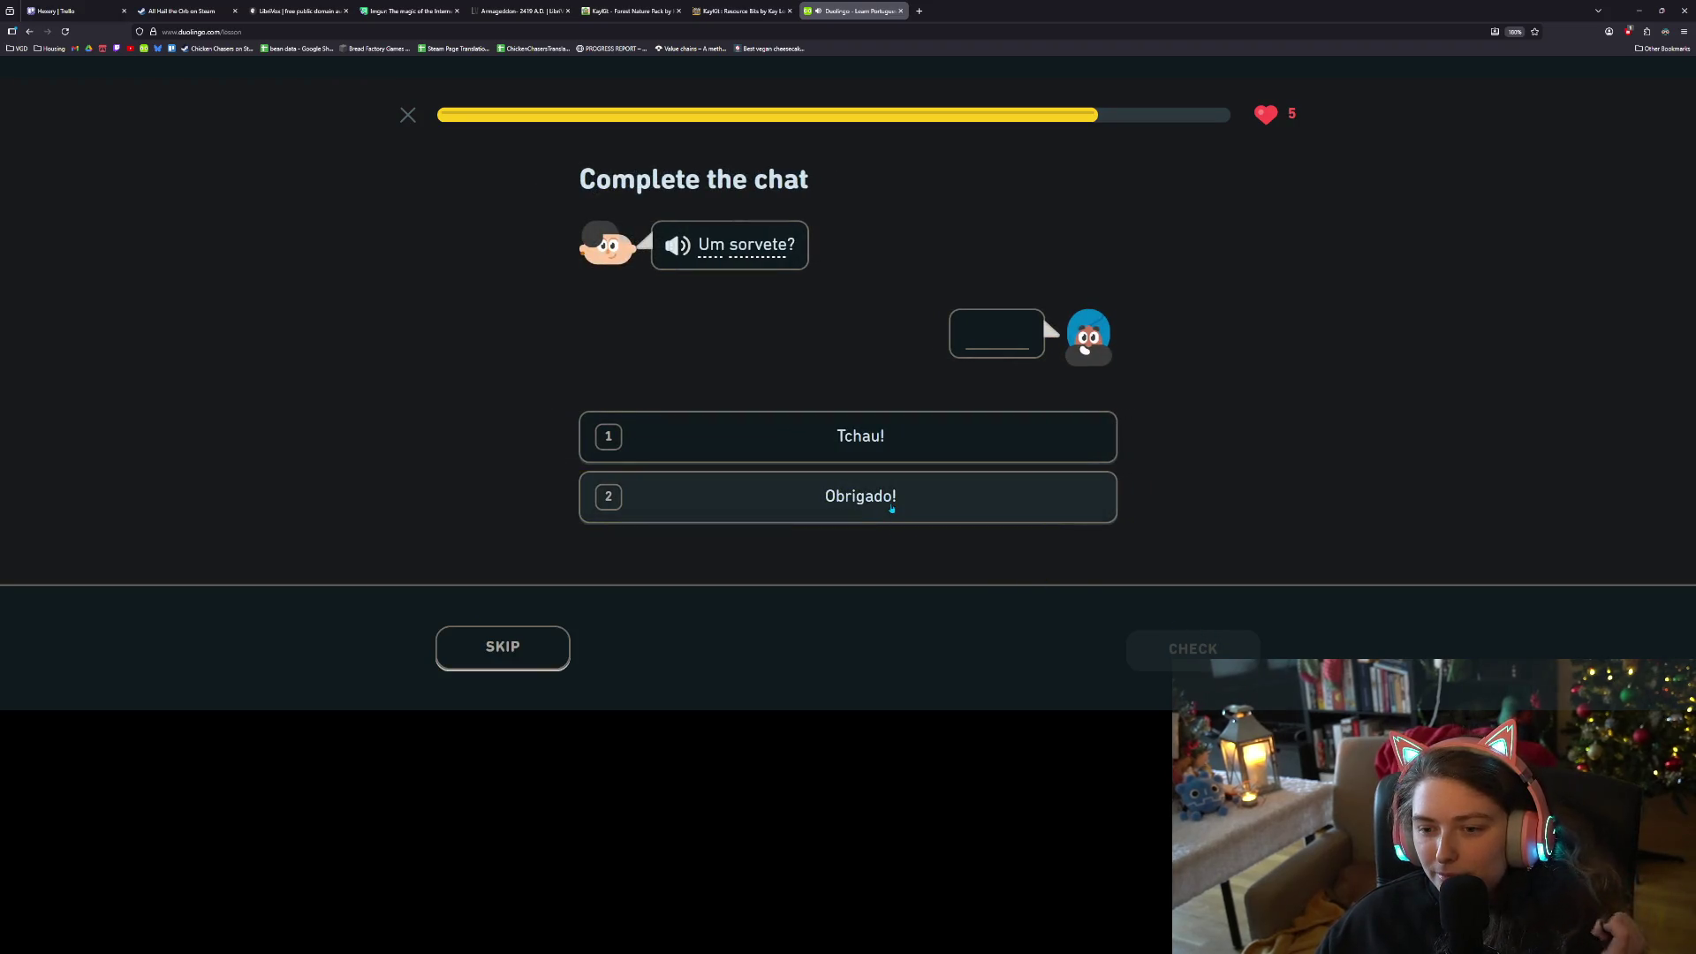
left_click(956, 509)
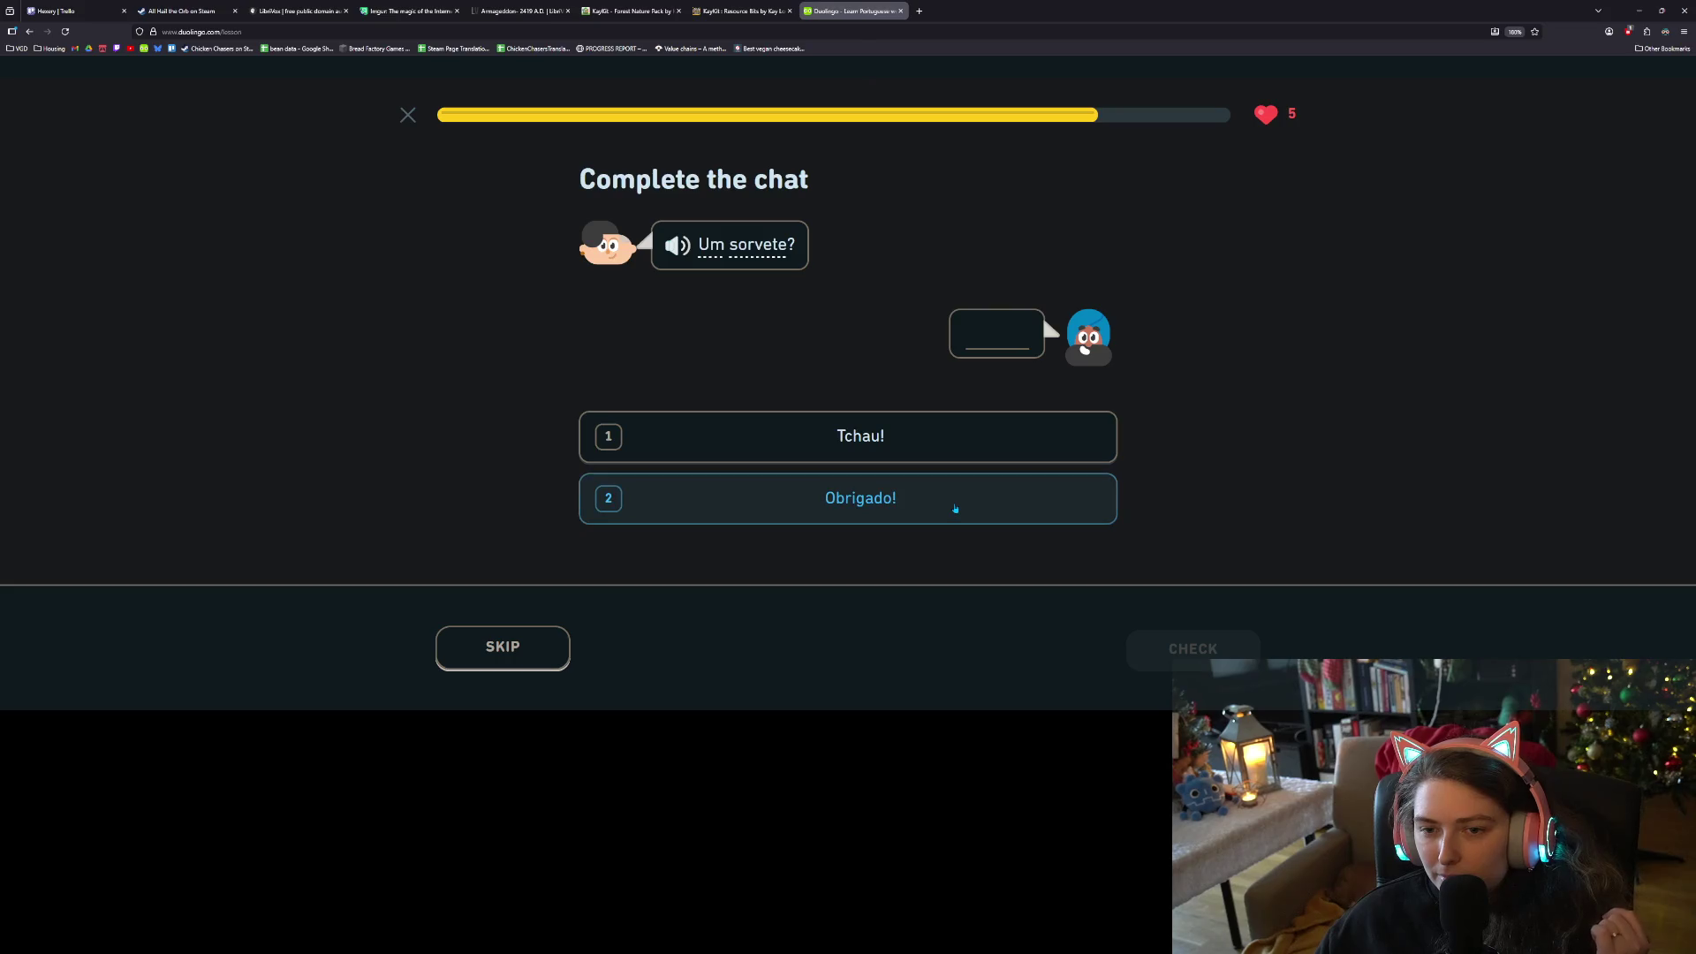
left_click(1164, 633)
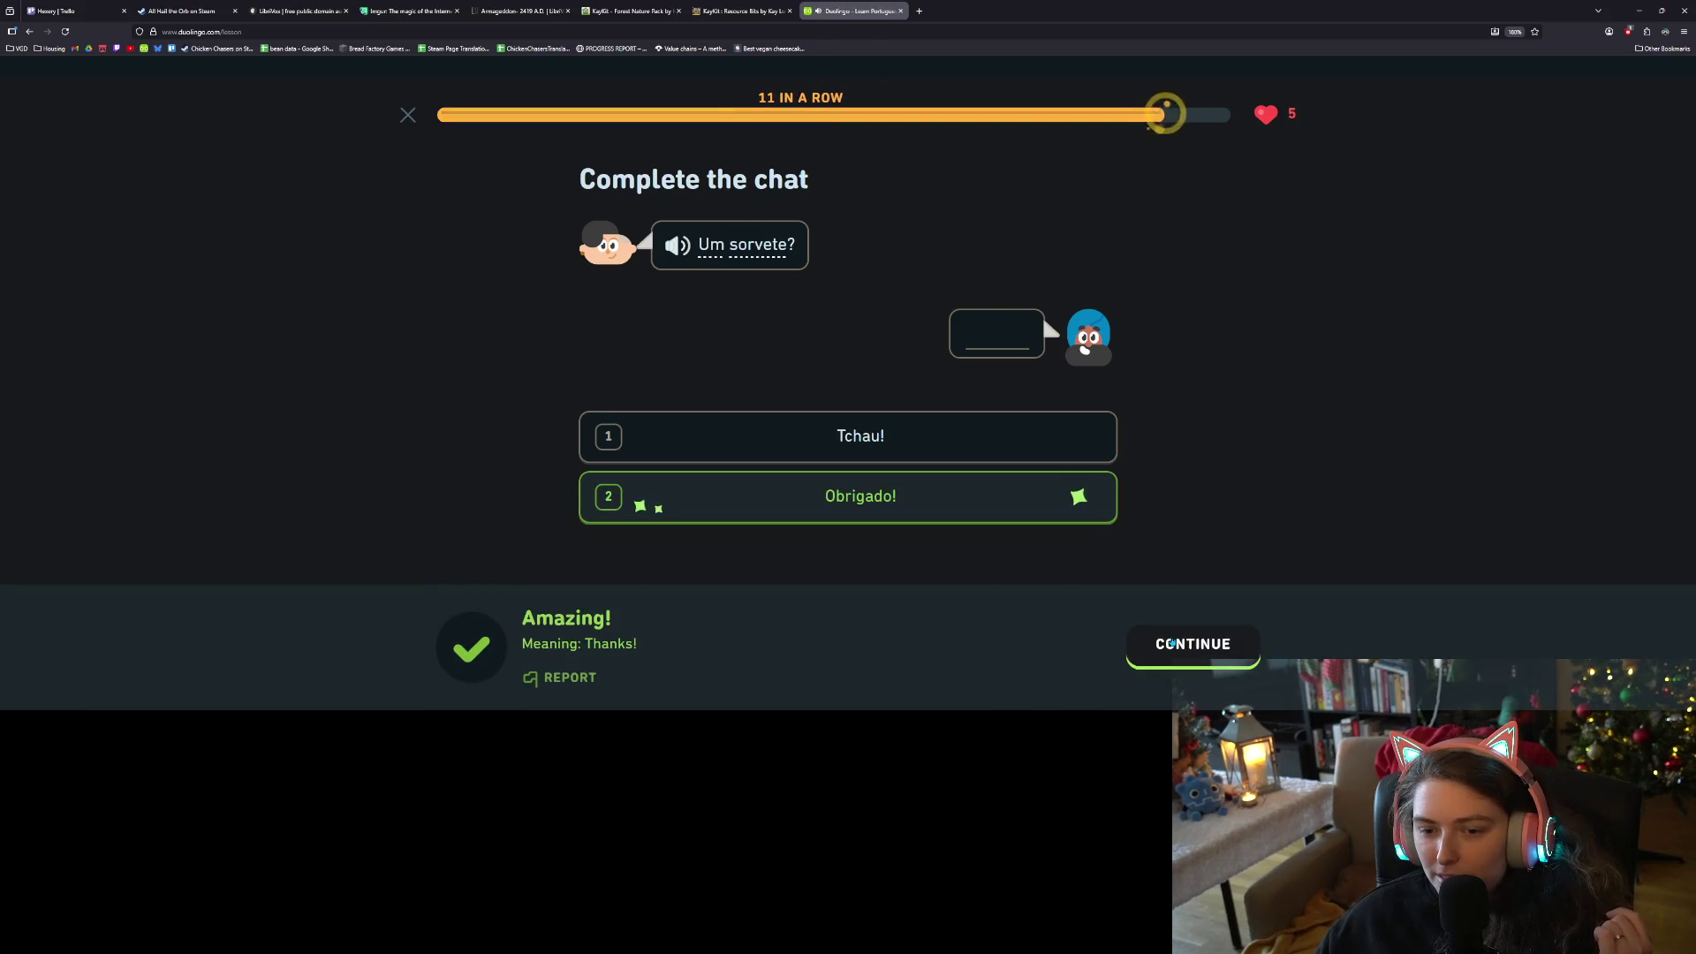
left_click(1170, 640)
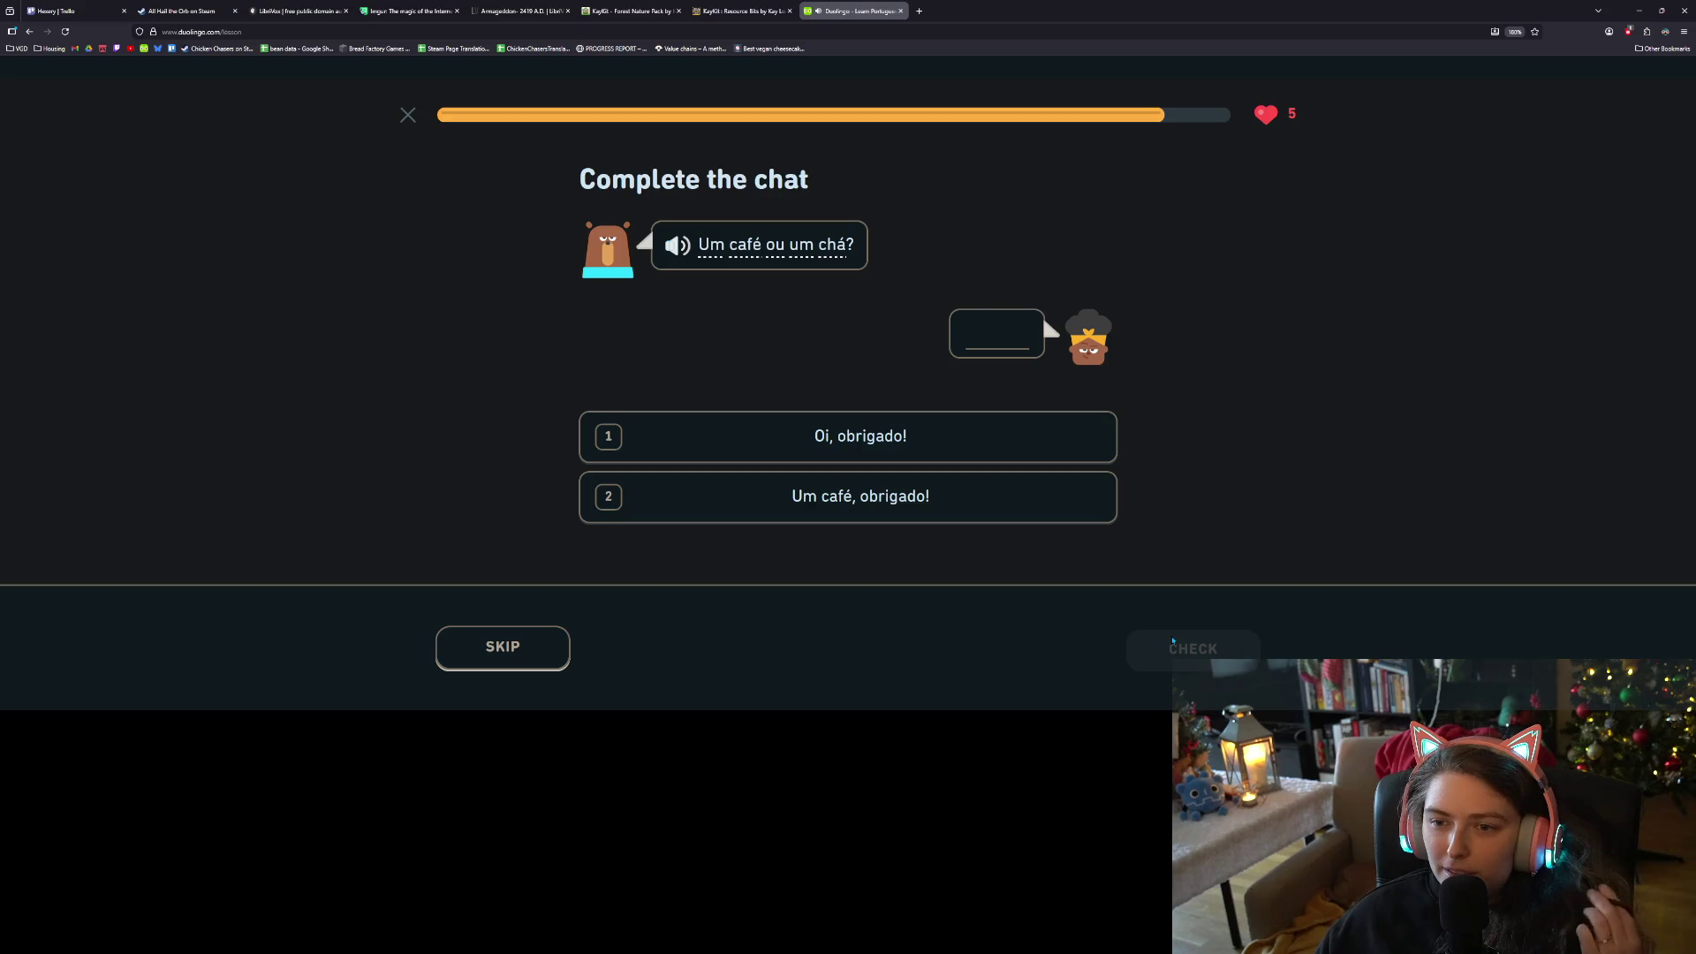
left_click(888, 507)
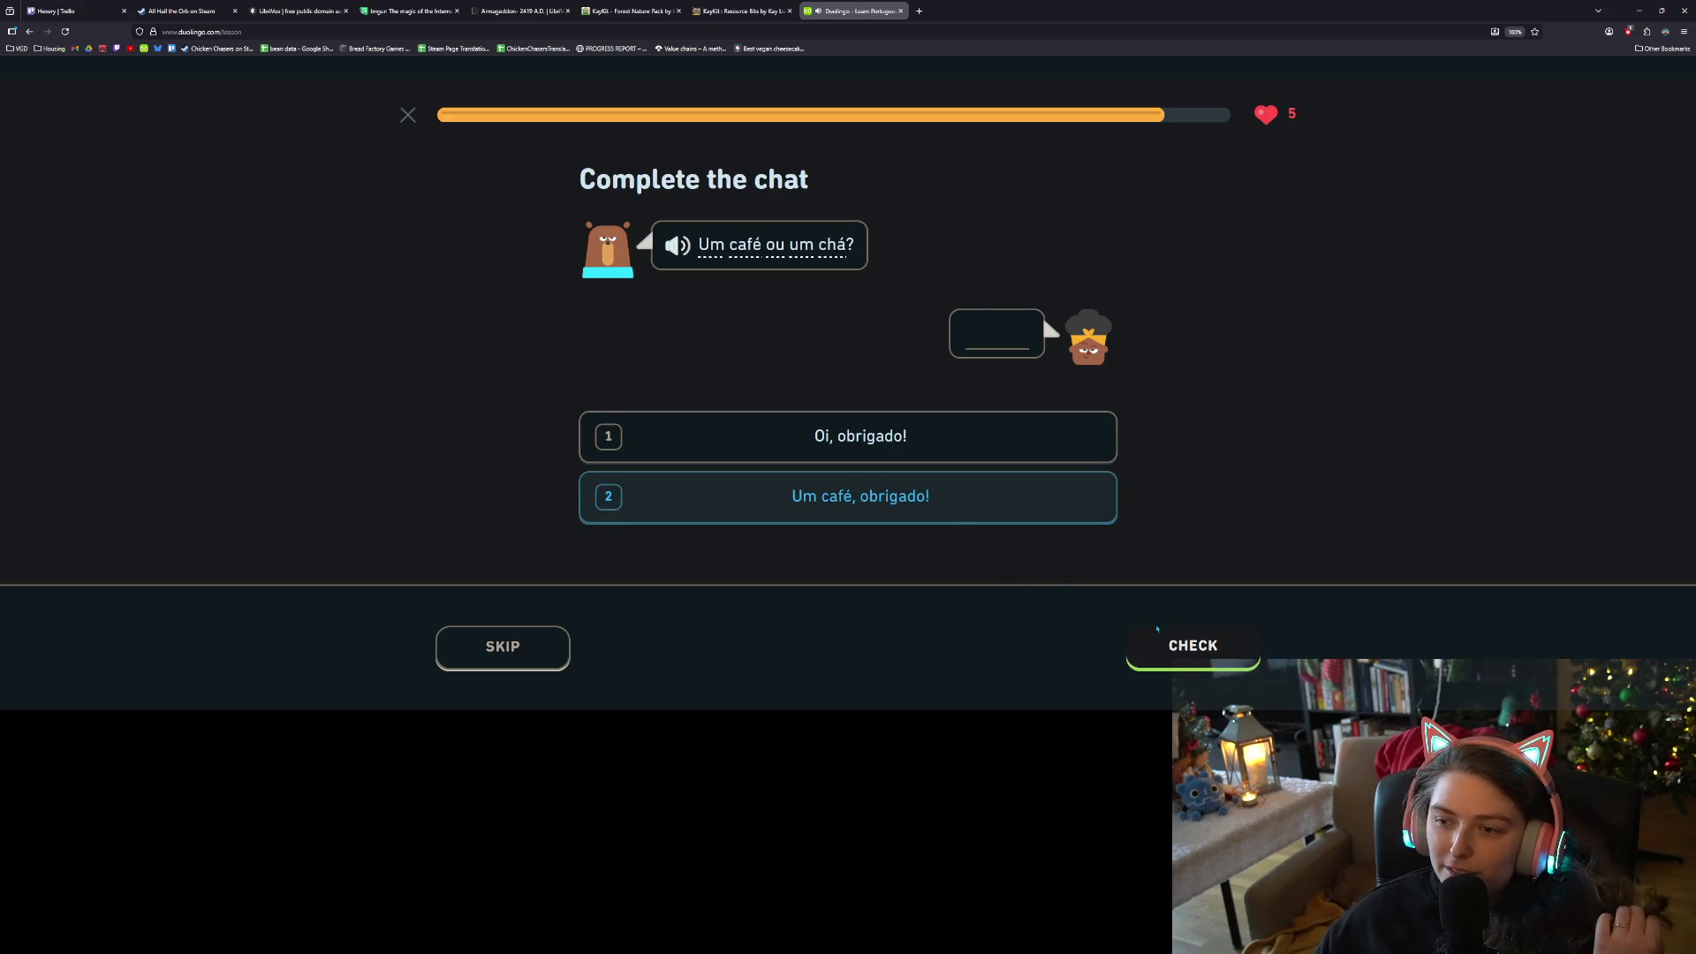
left_click(1173, 643)
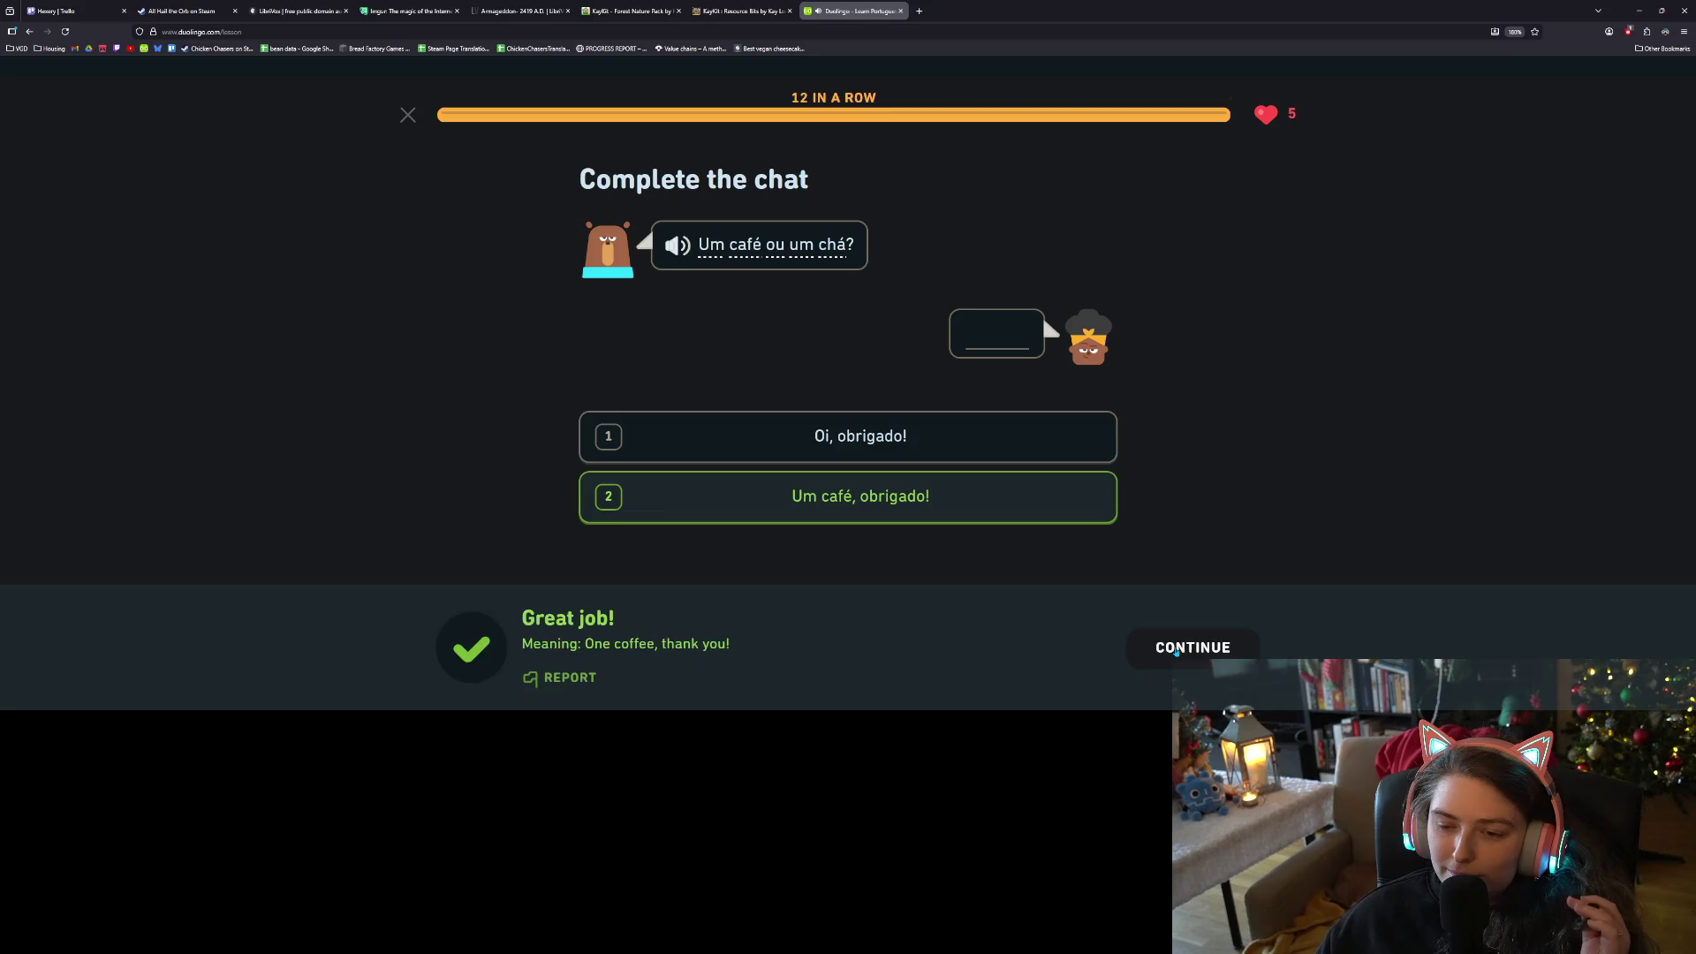
left_click(1176, 651)
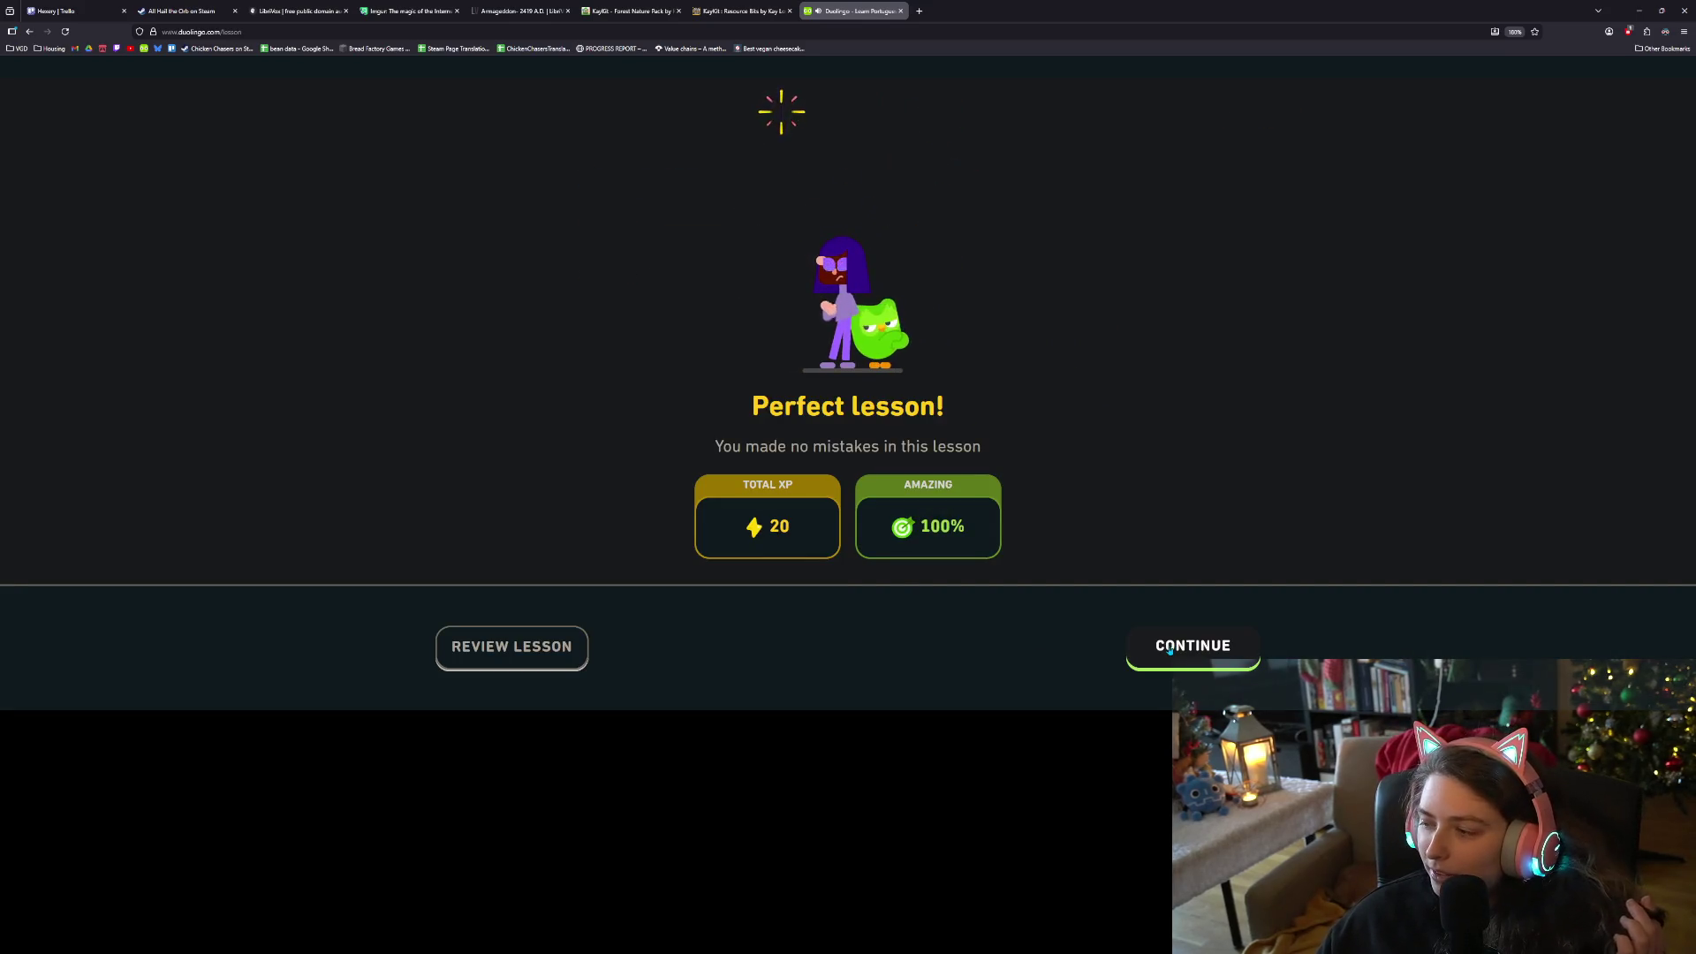
Collect the quest chest, +5 and 25 gem rewards, refuse Legendary, and close Duolingo
left_click(1170, 651)
left_click(1182, 647)
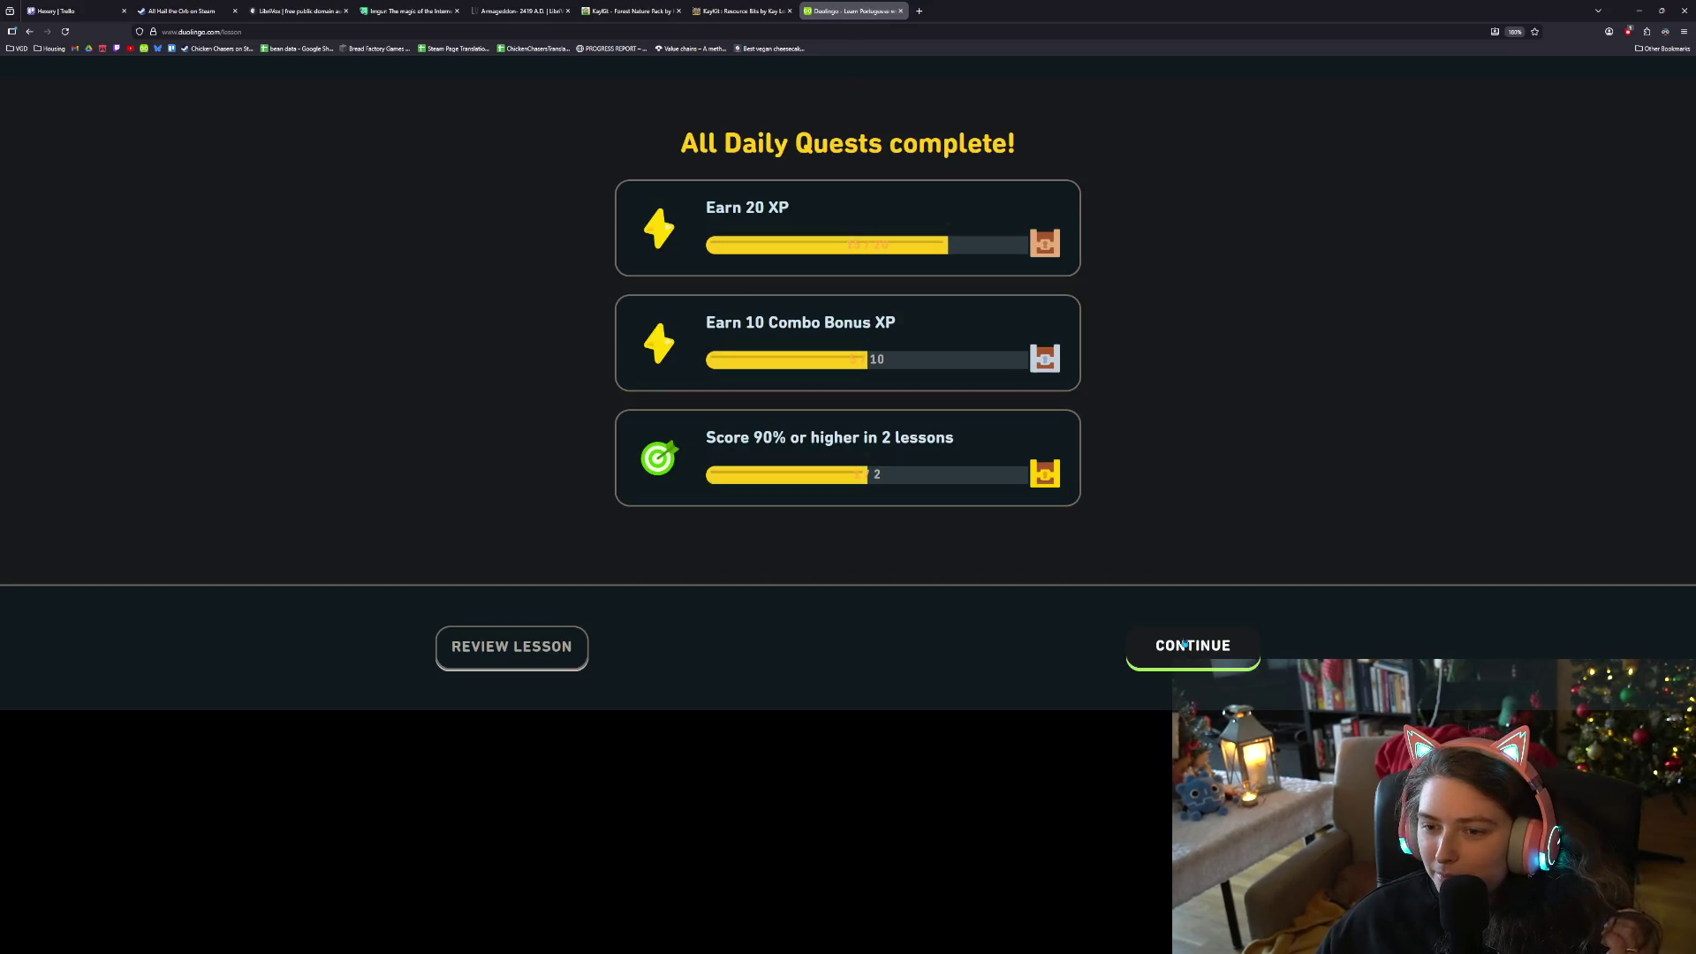
left_click(1182, 644)
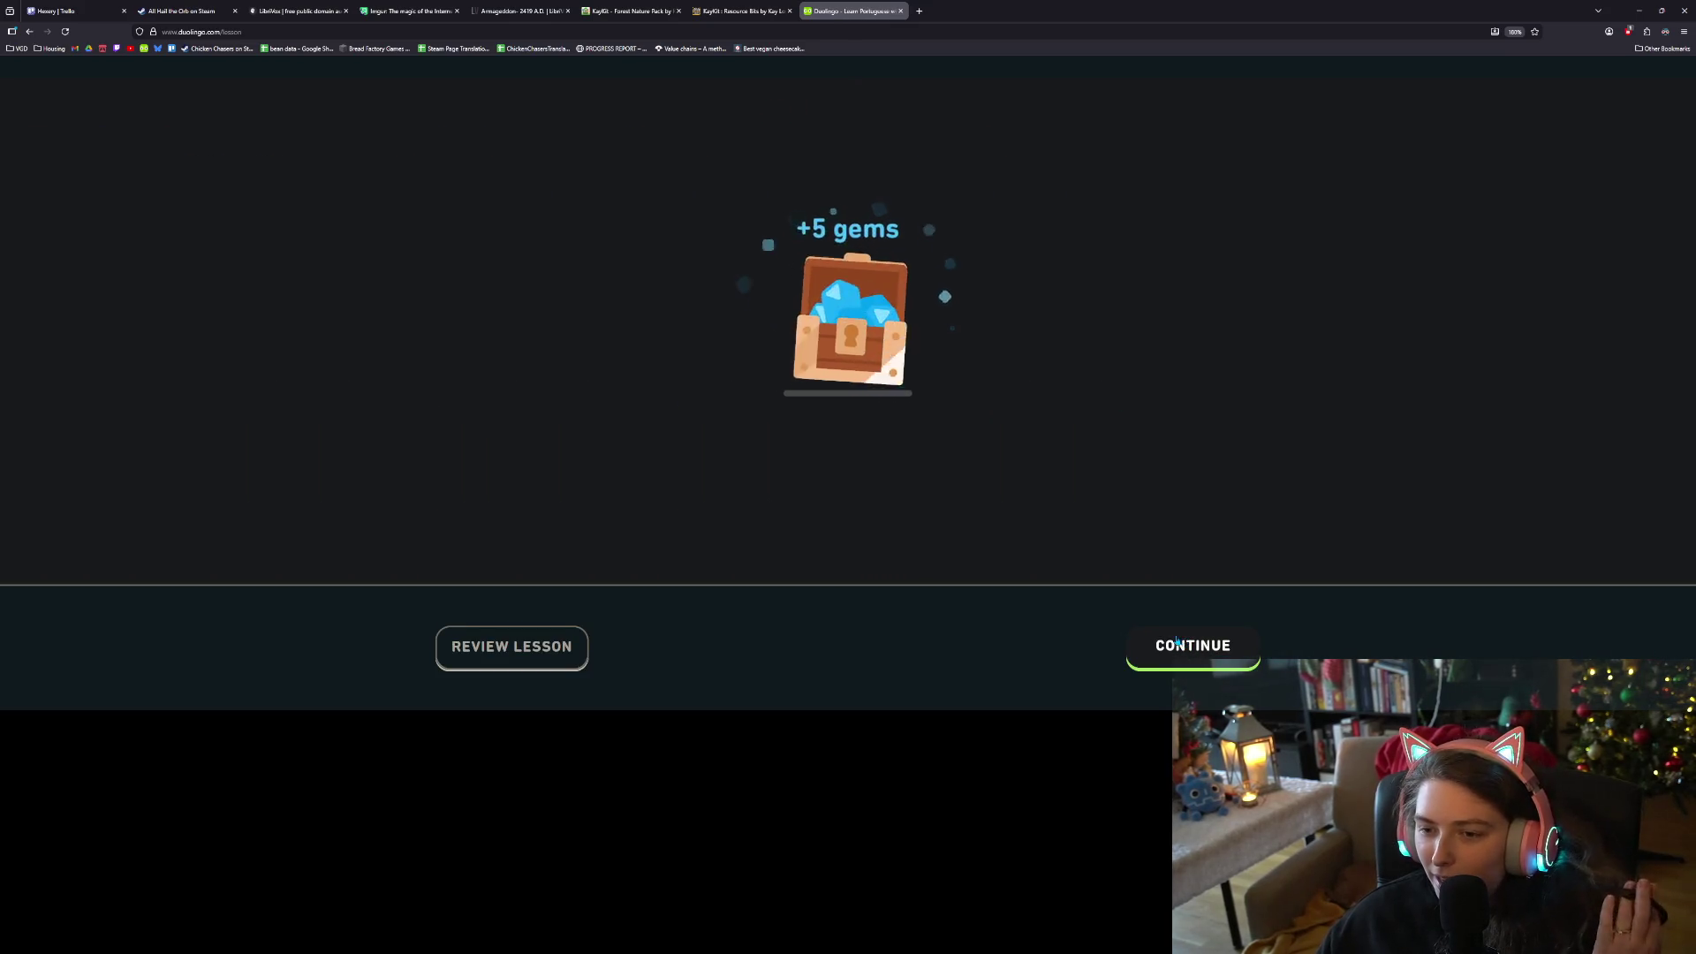
left_click(1177, 643)
left_click(1175, 646)
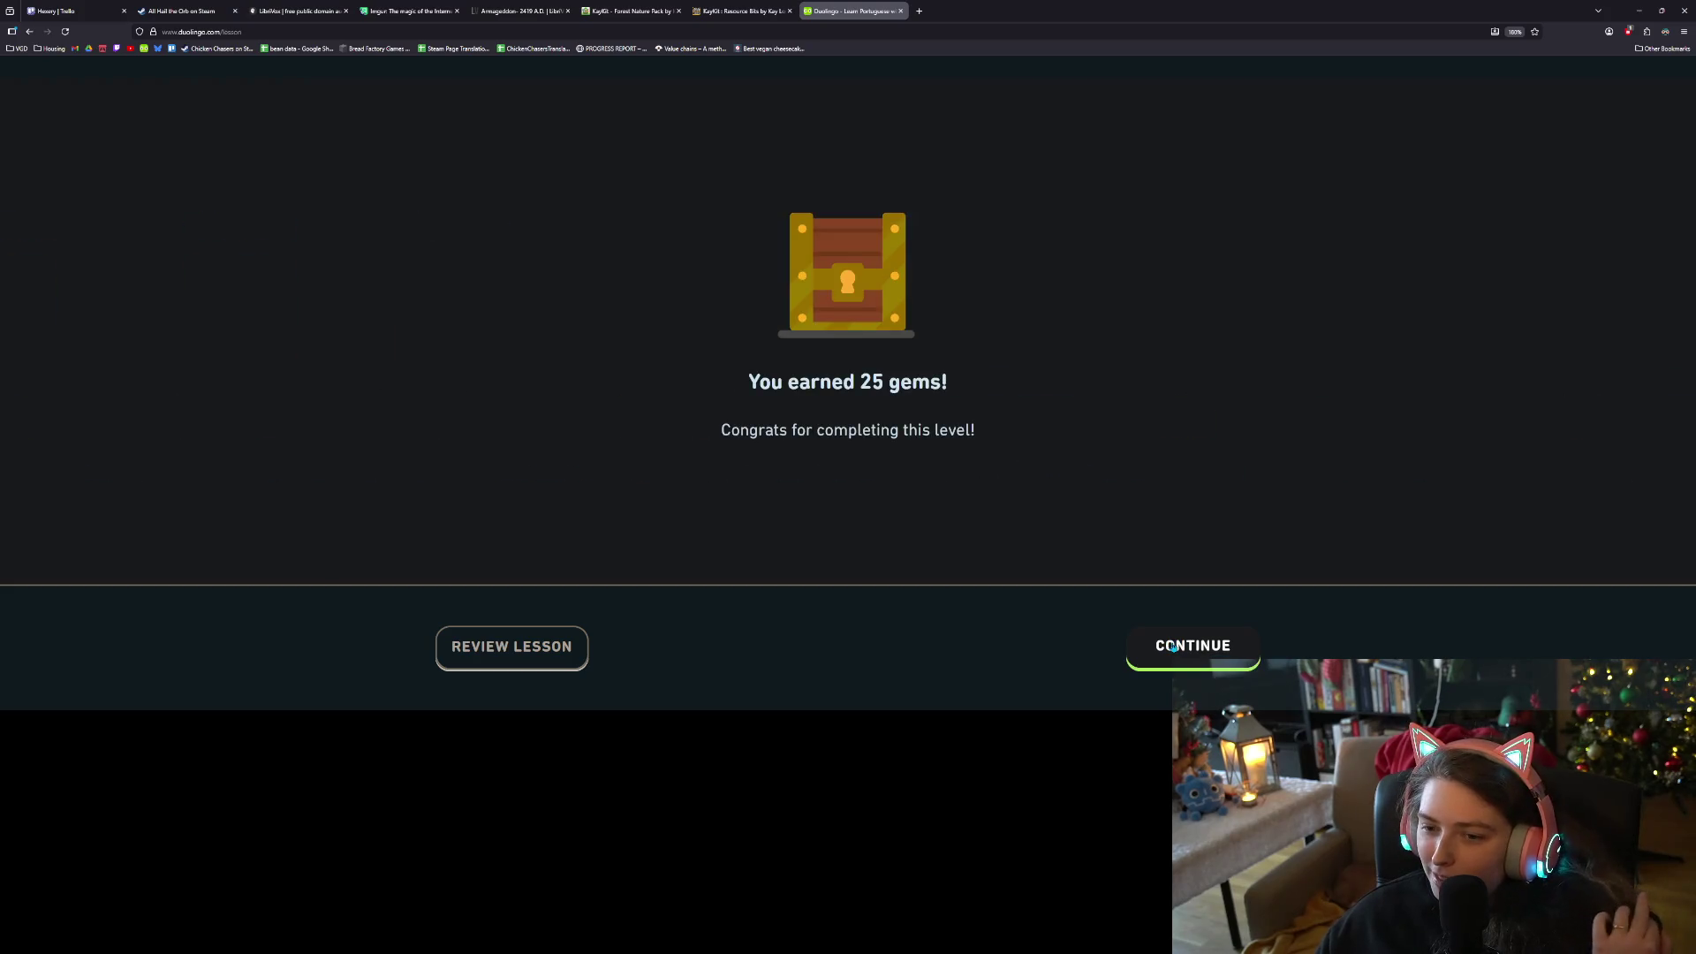
left_click(1175, 648)
left_click(1184, 653)
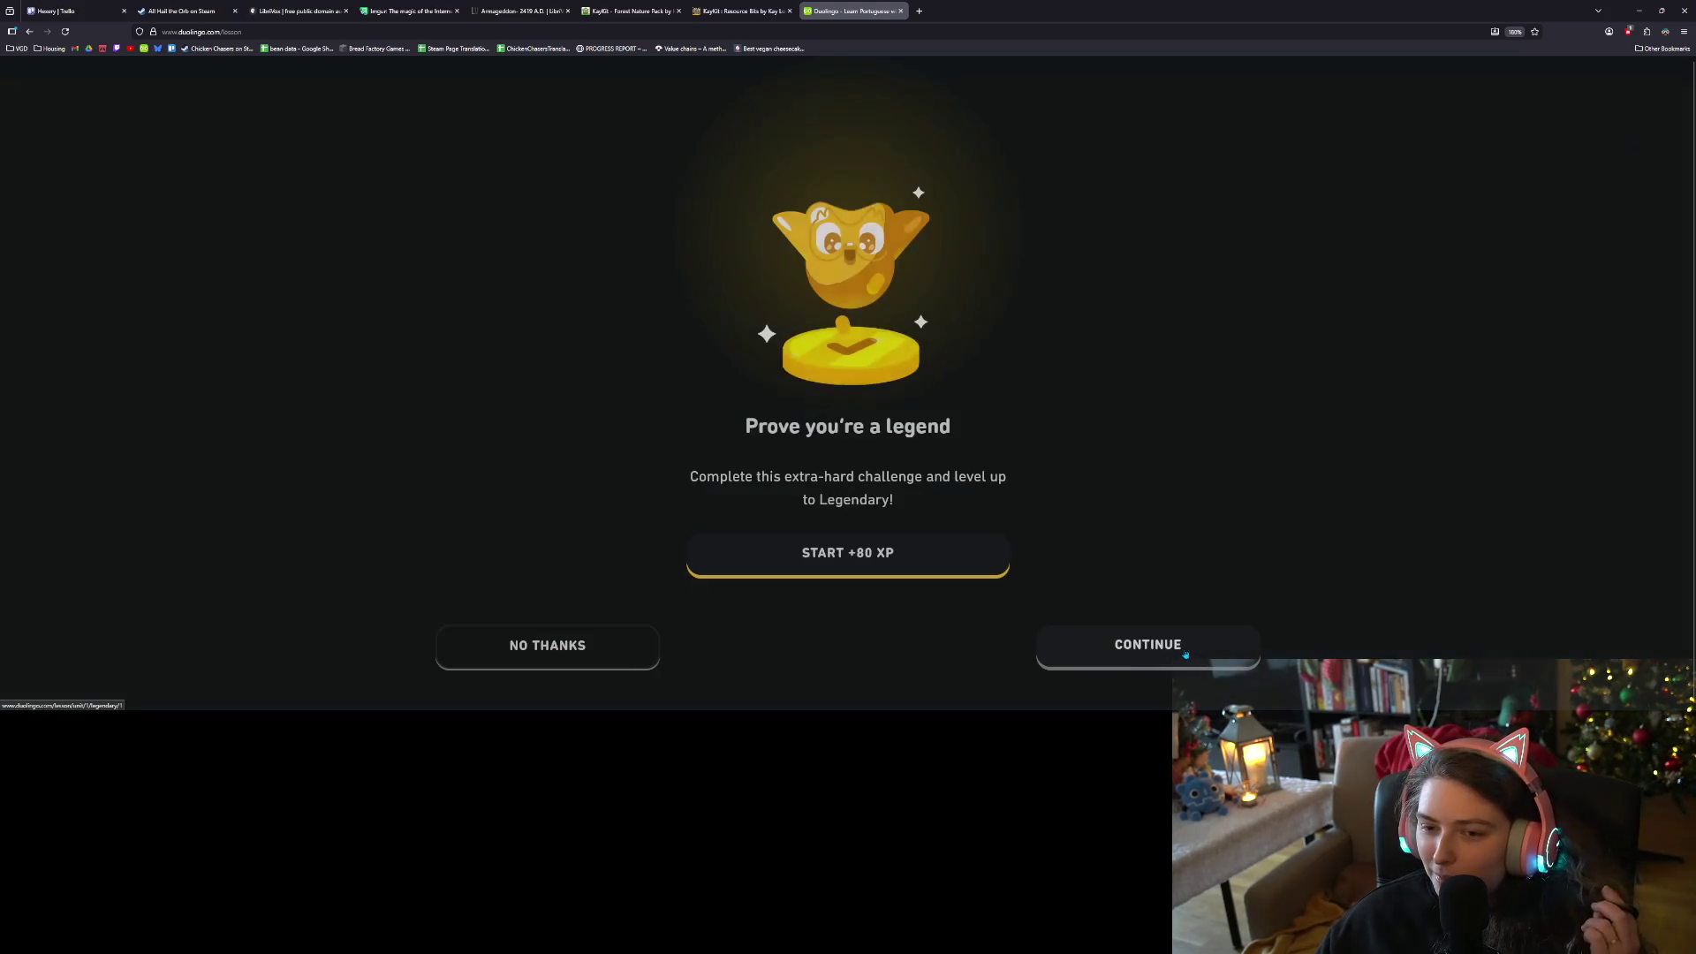
left_click(561, 661)
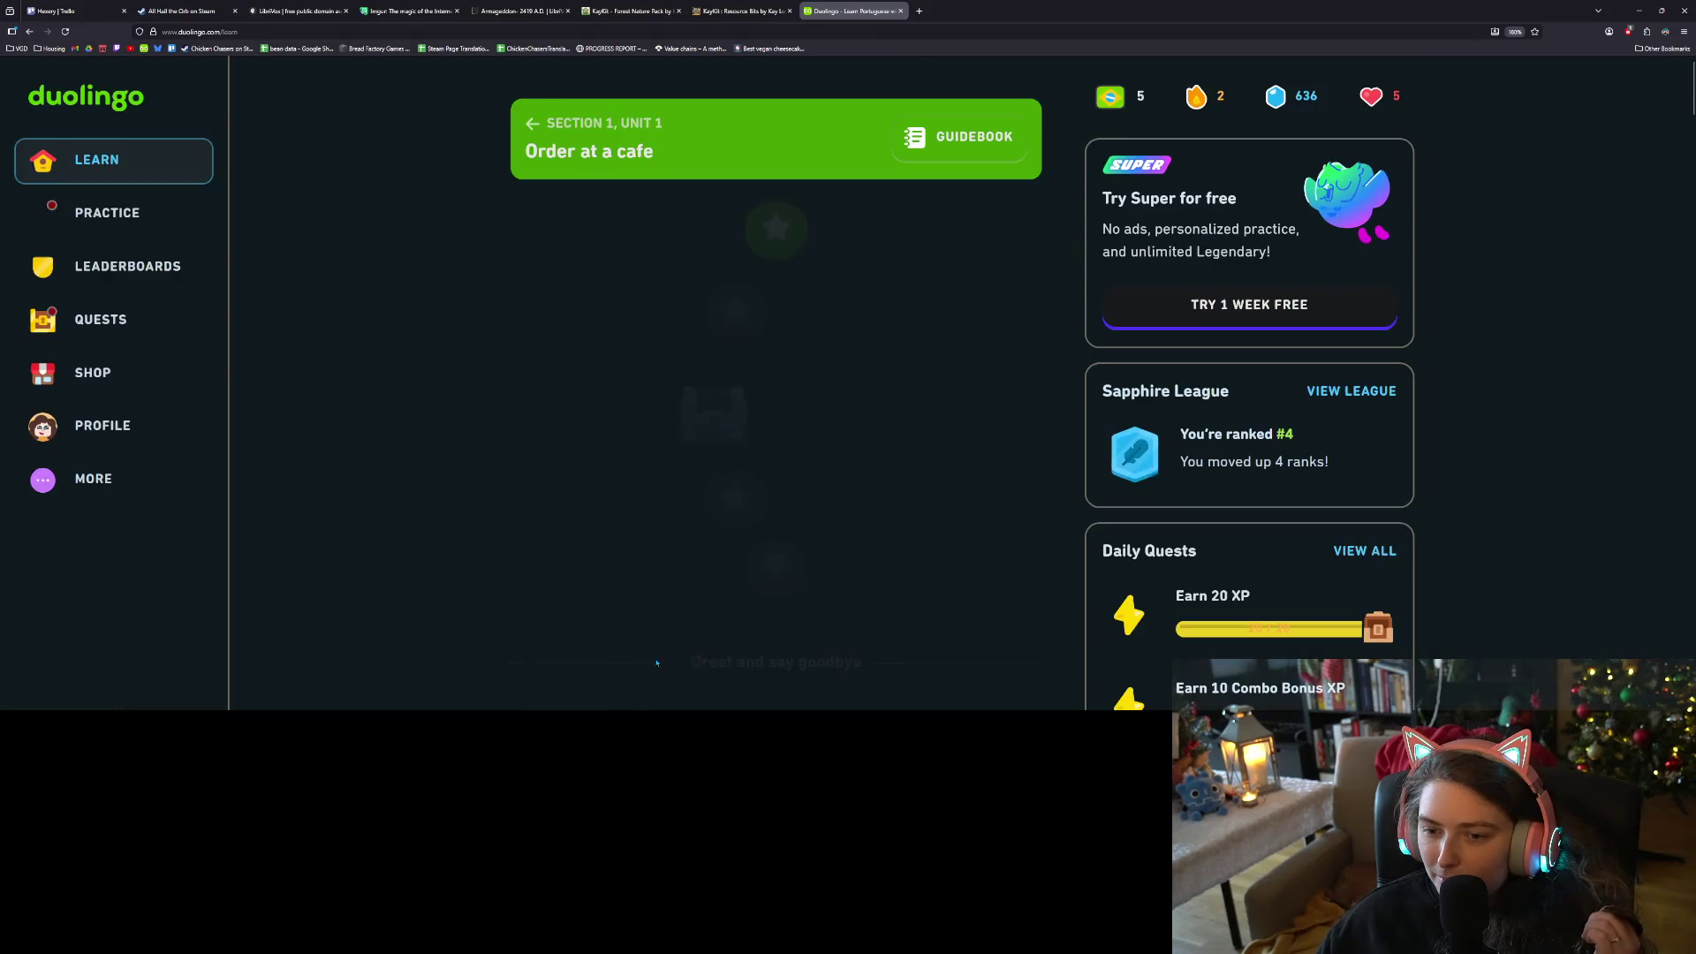
left_click(900, 11)
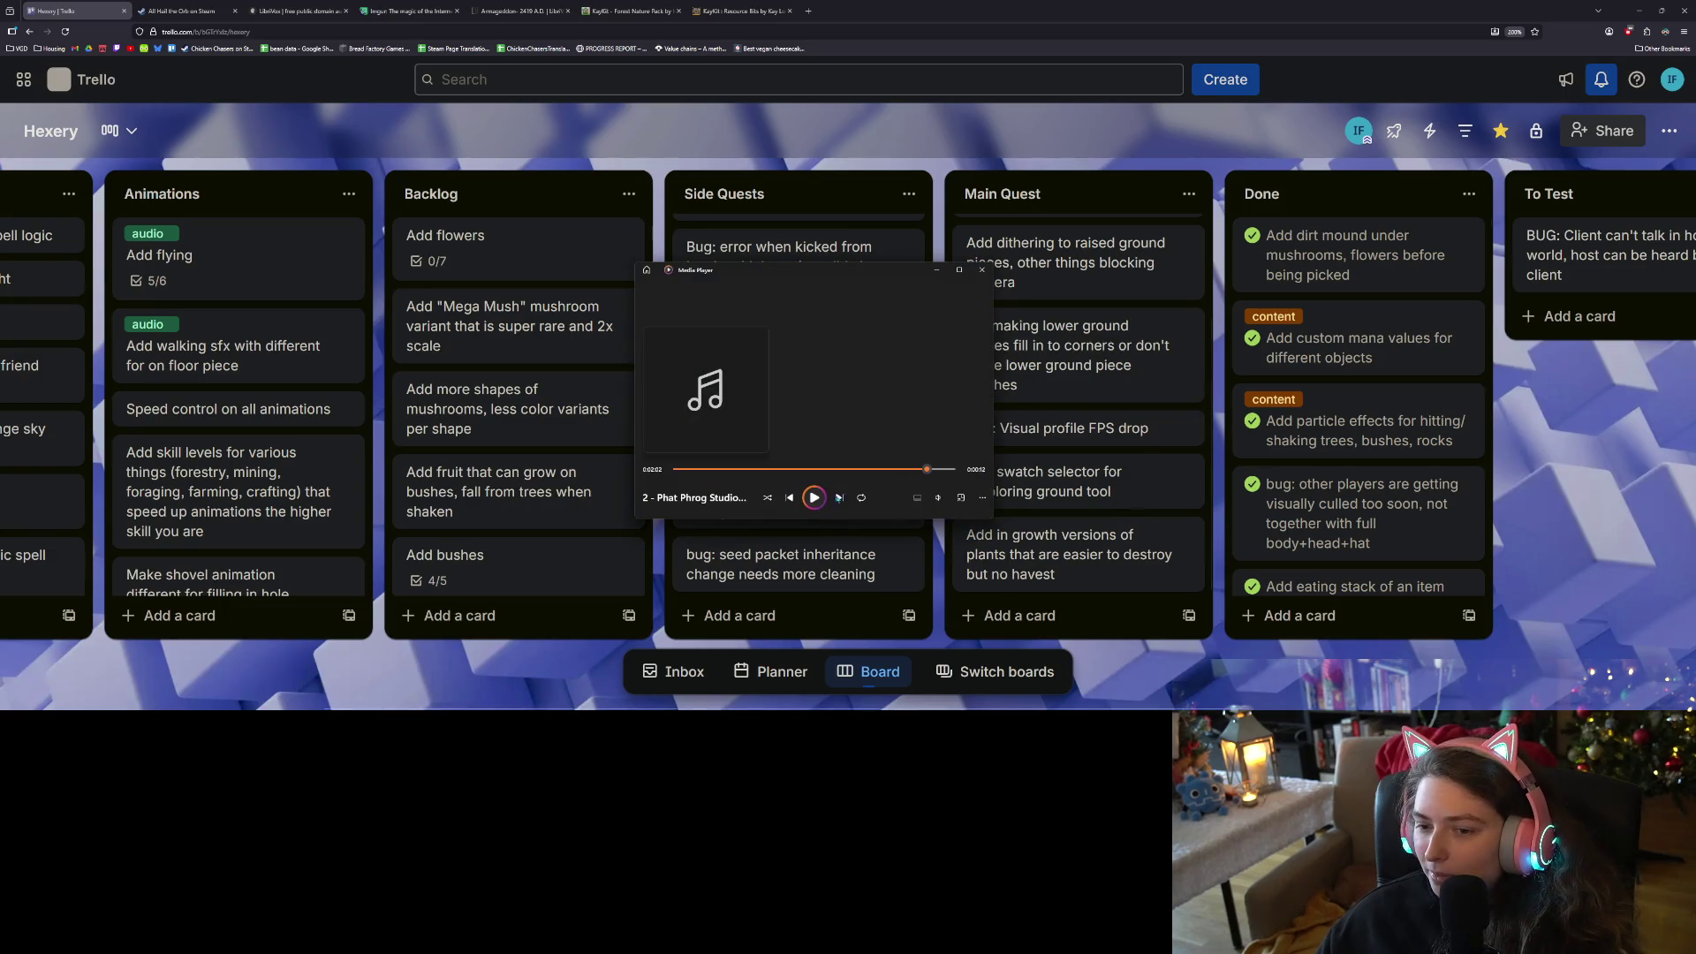
Close the Media Player overlay and scroll through the Hexery board's Main Quest list
left_click(815, 498)
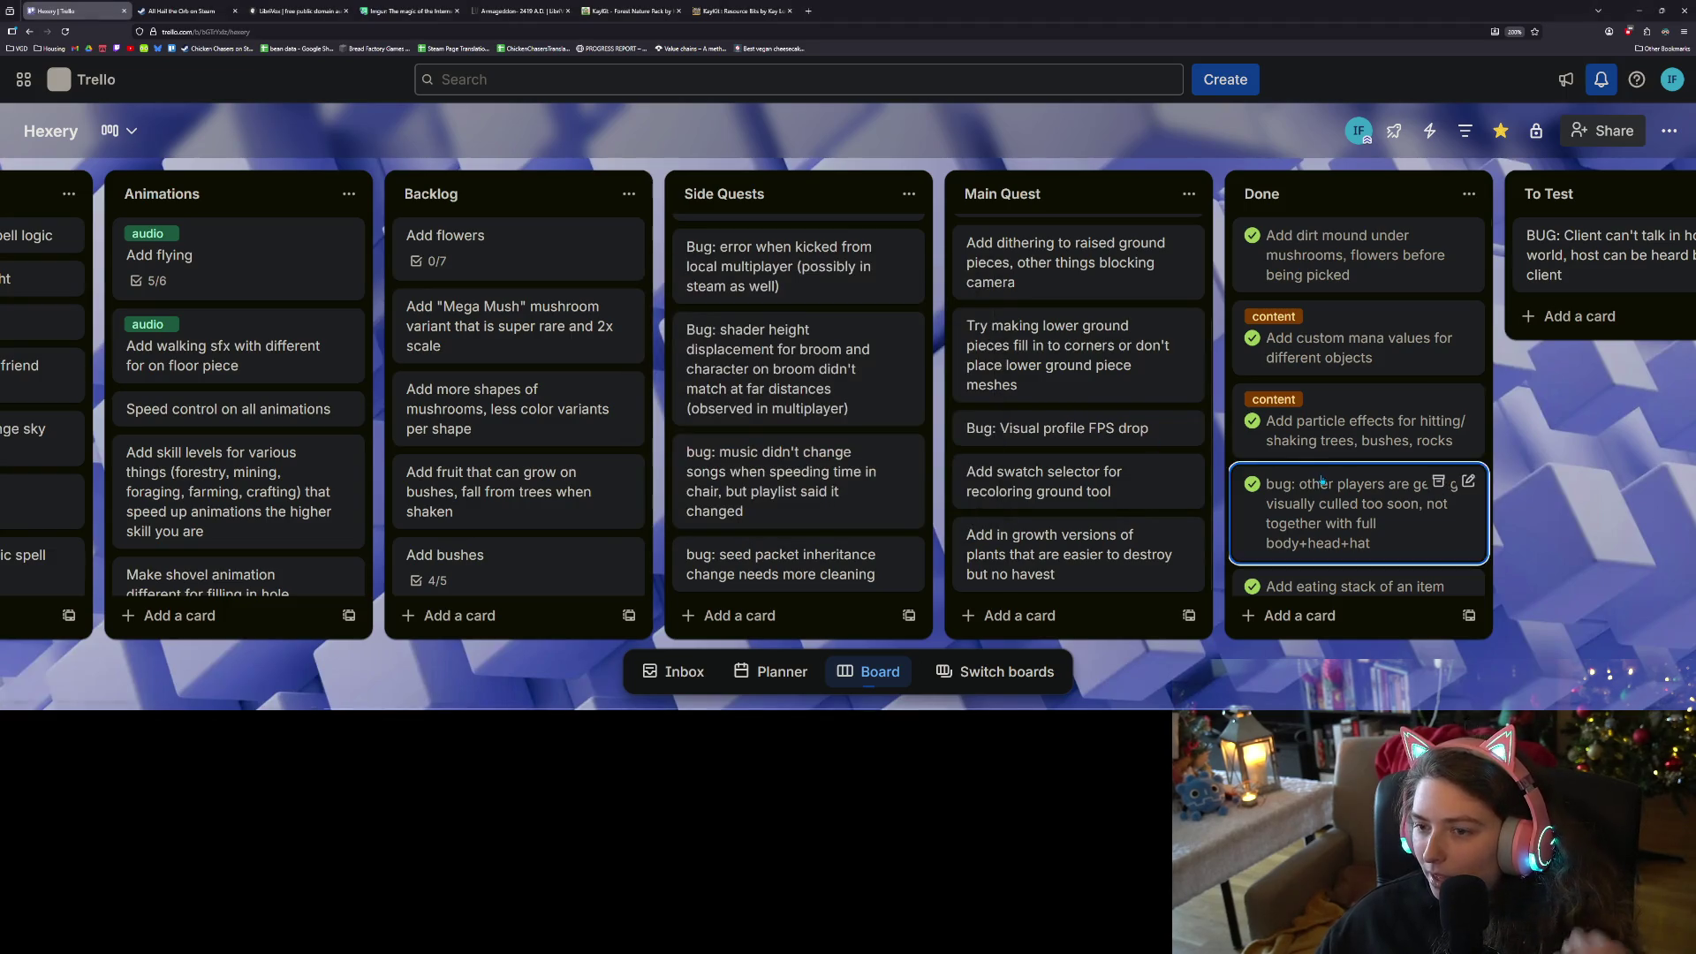
scroll(1125, 460, "up", 2)
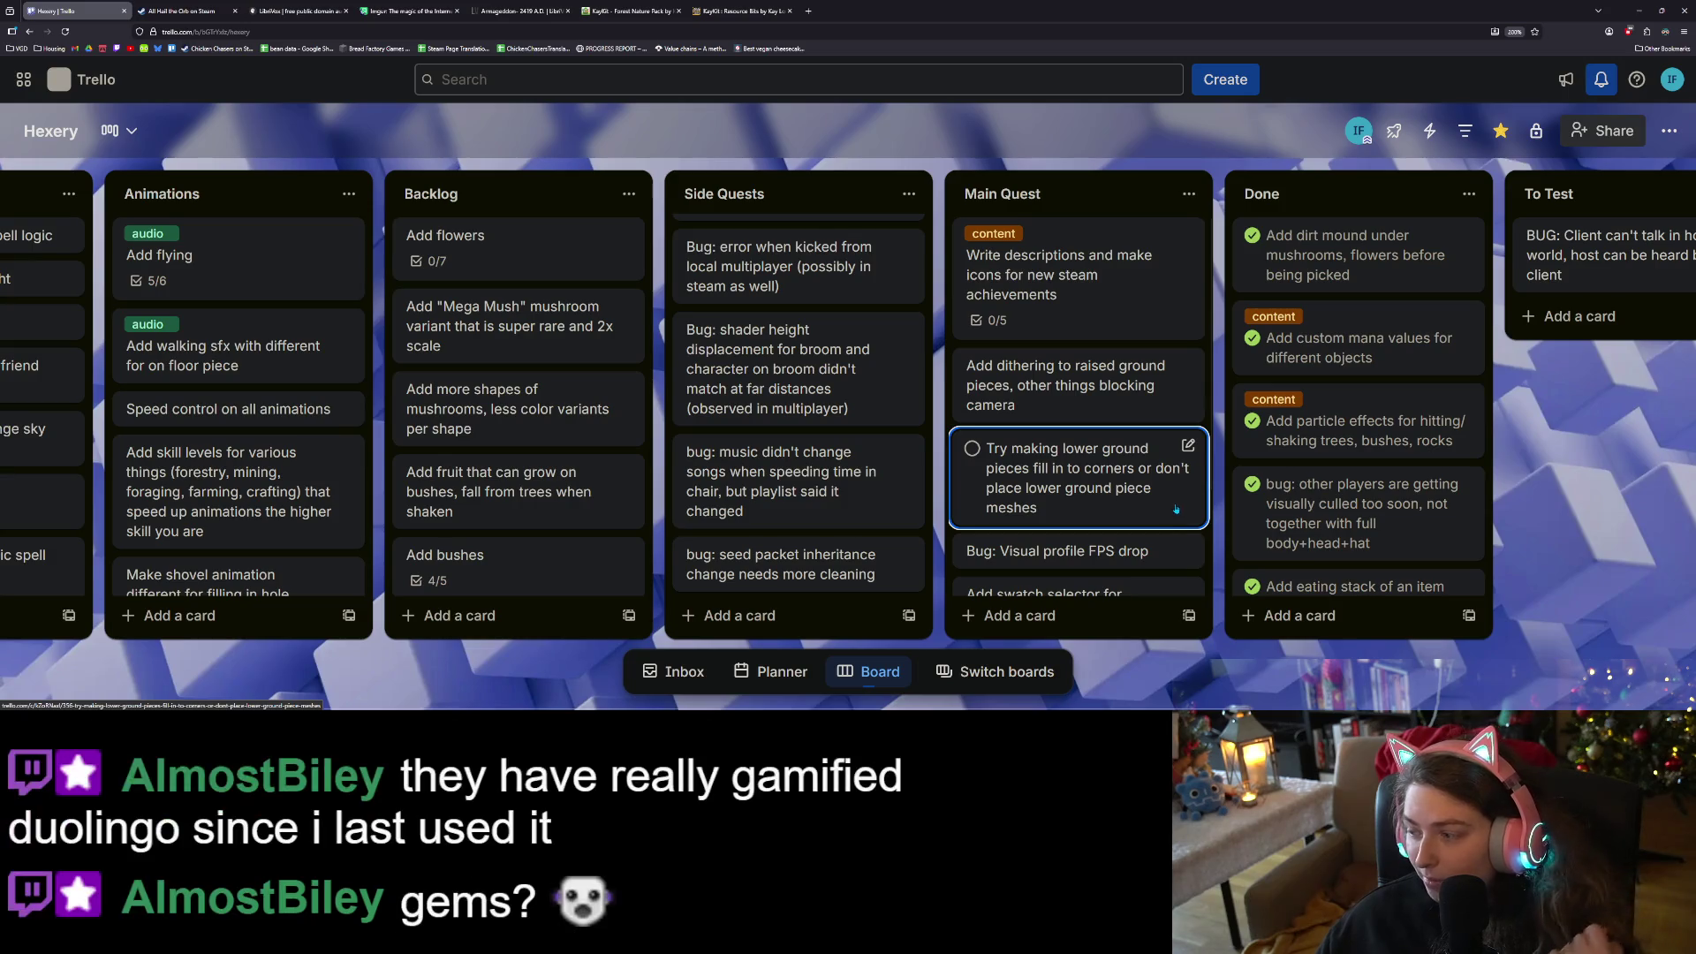
scroll(1117, 554, "down", 2)
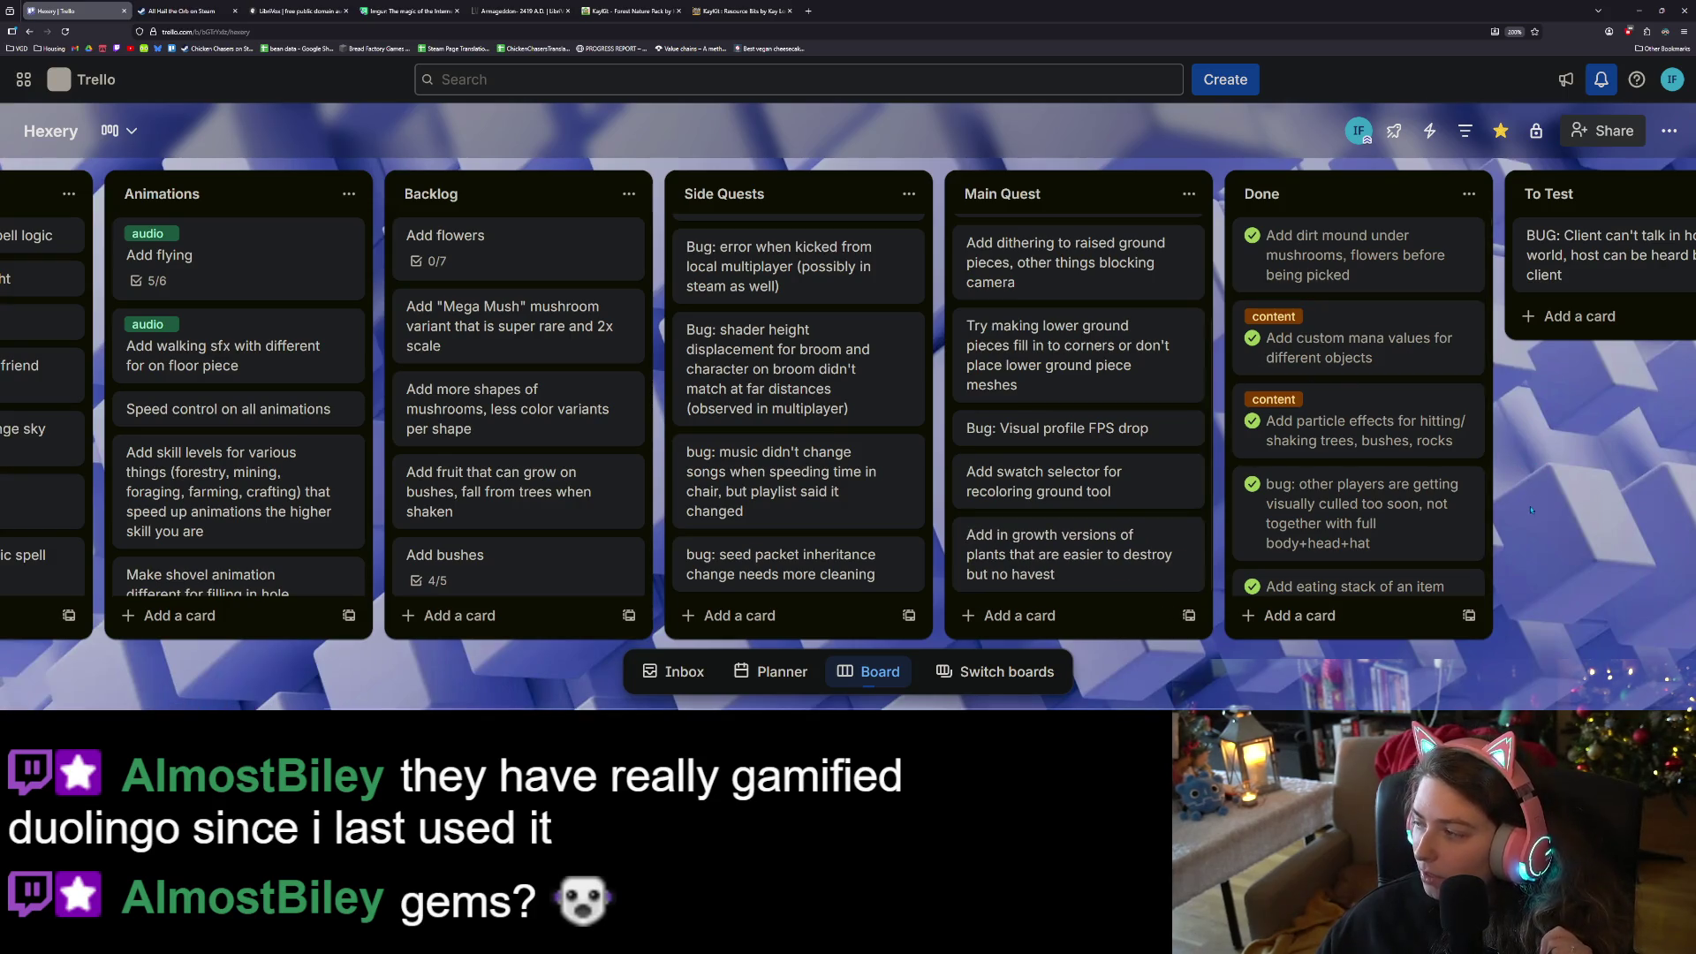
Minimize the browser and run the Hexery project from the Godot editor
left_click(1639, 10)
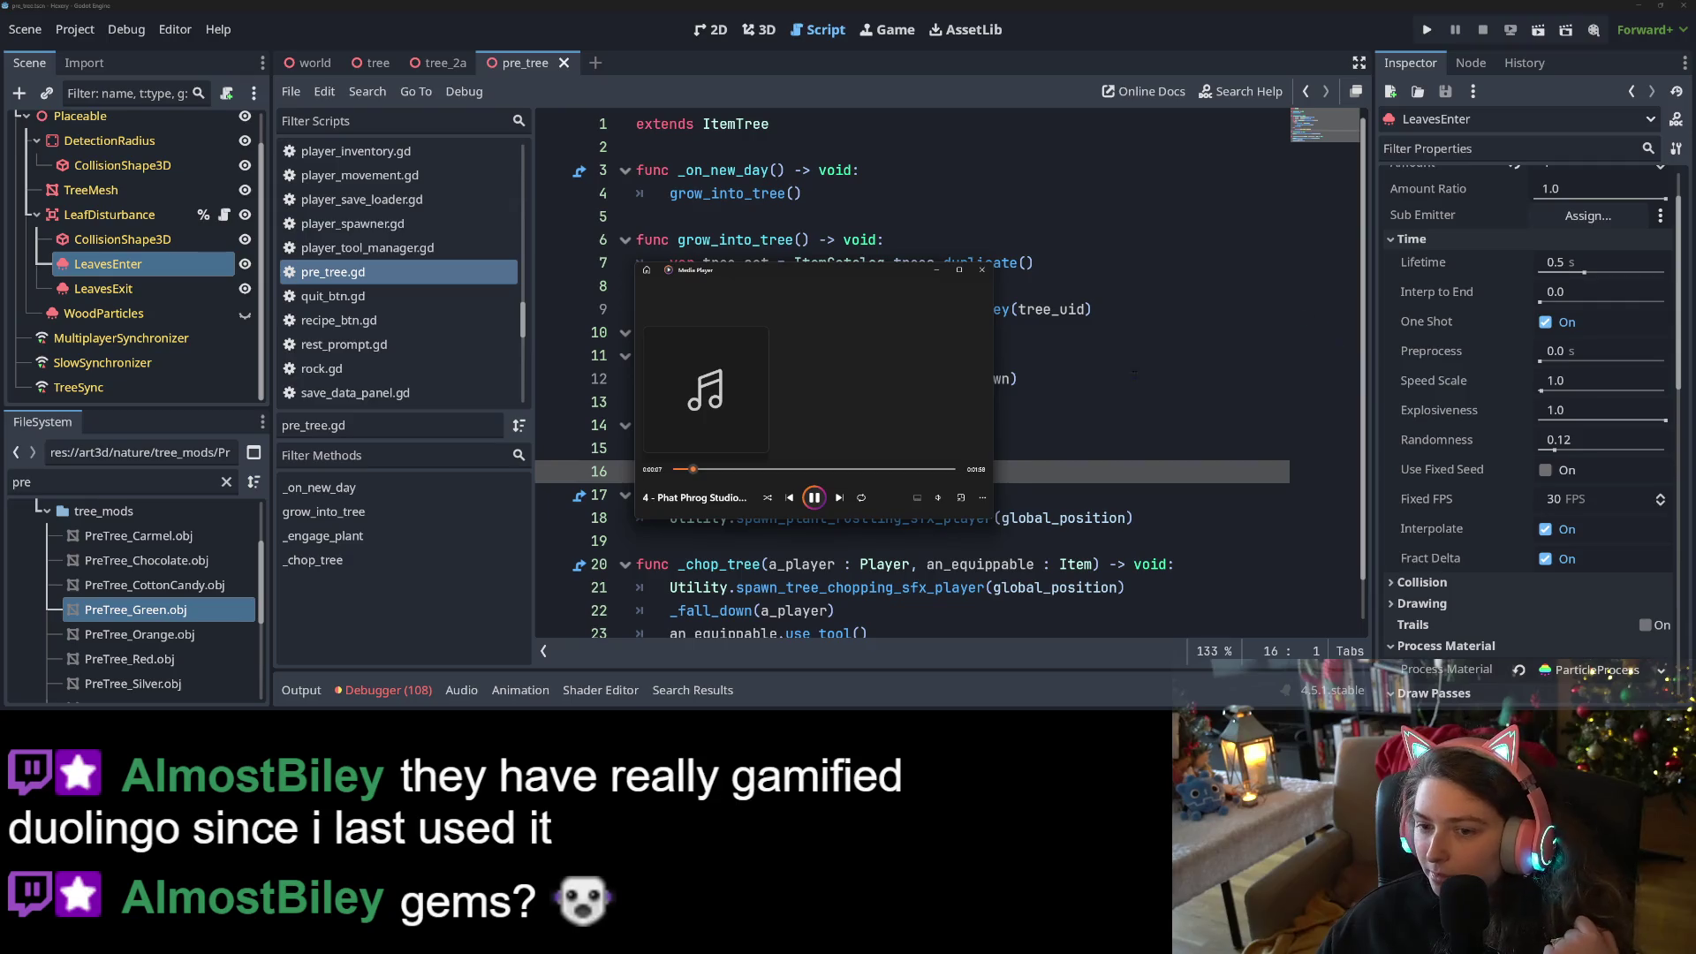
left_click(1194, 398)
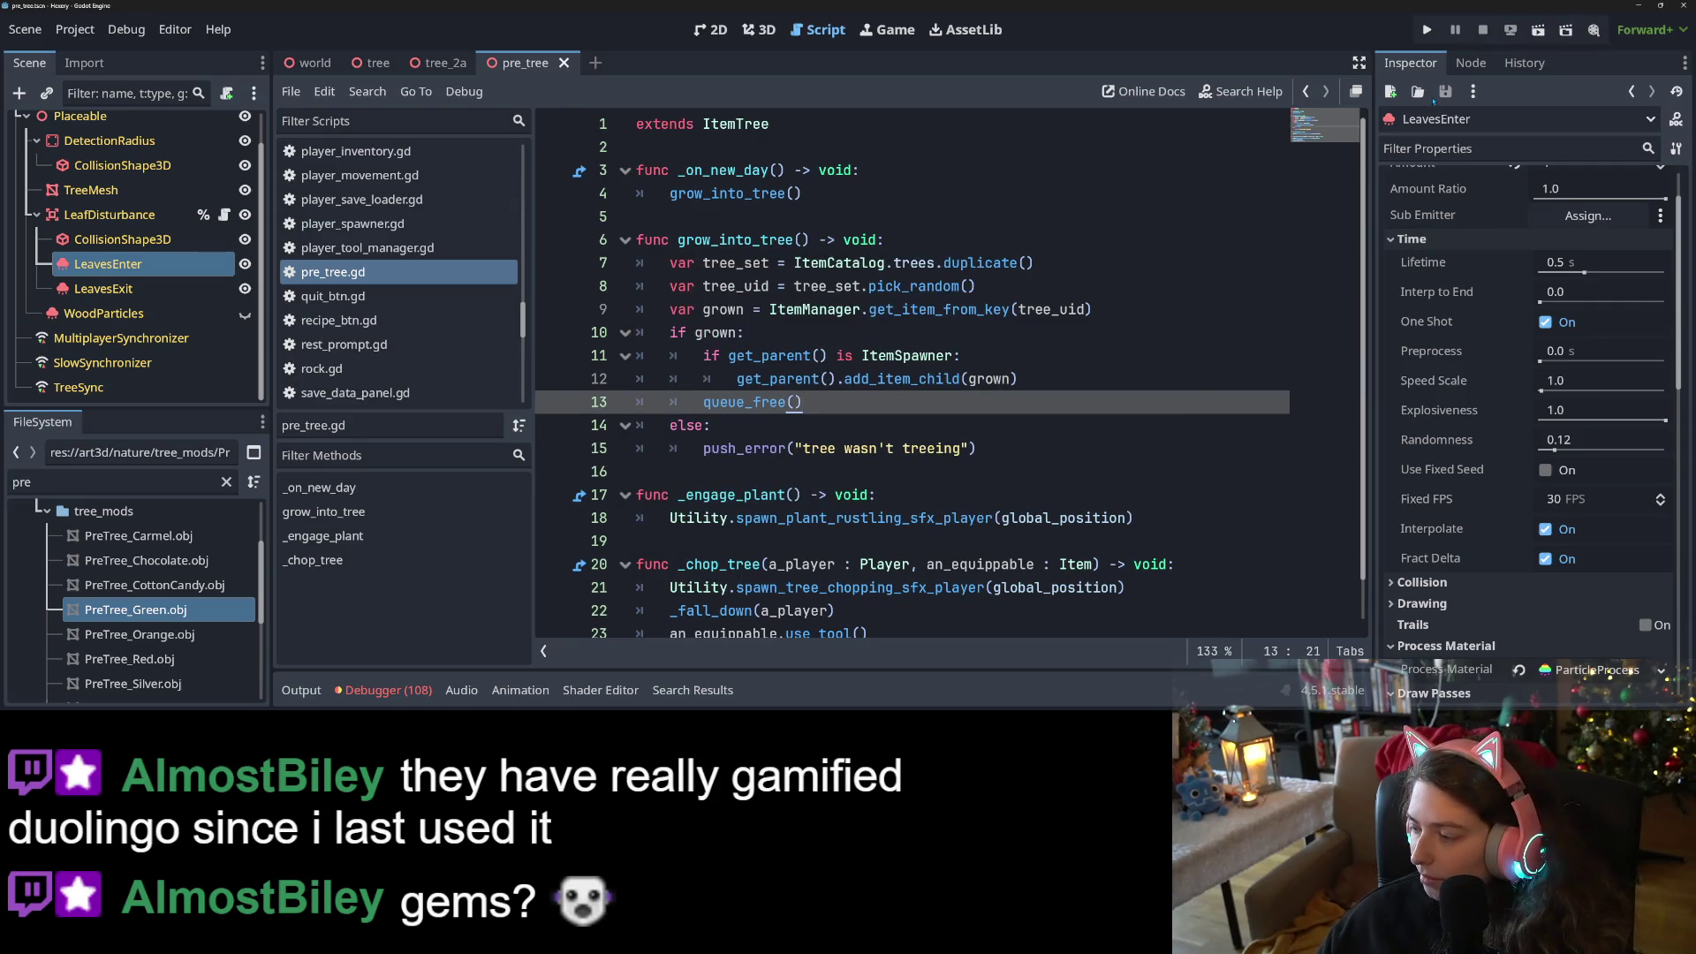
left_click(1426, 30)
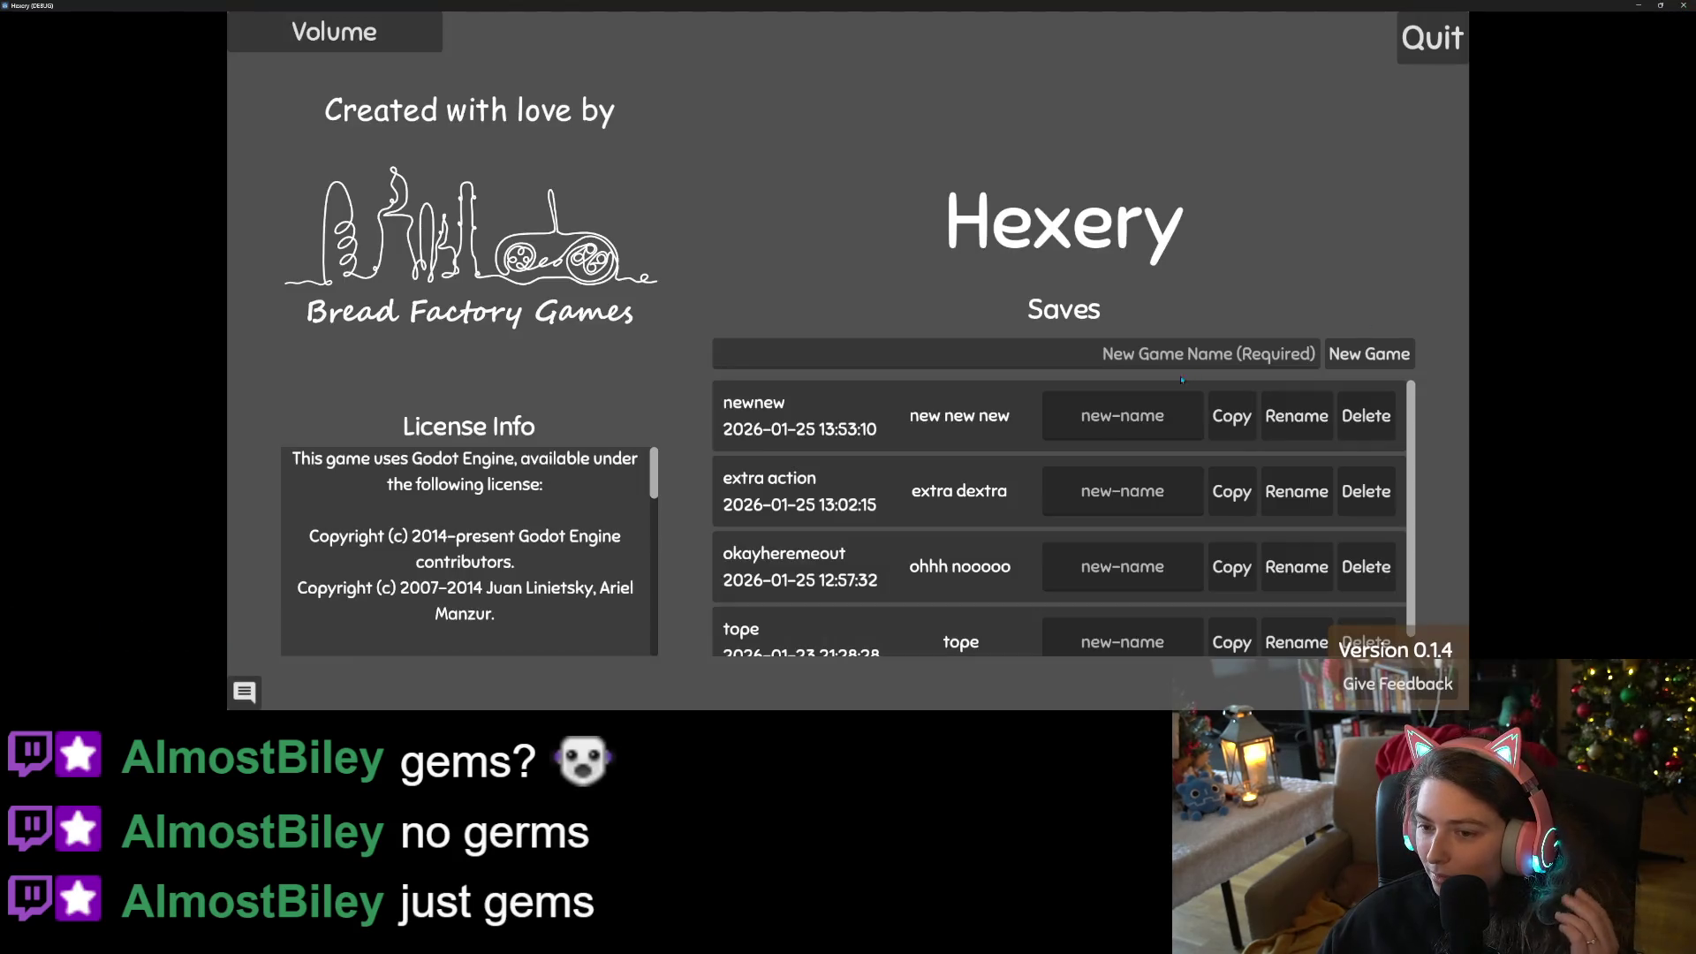
Open the Volume panel on Hexery's title screen before loading the 'new new new' save
left_click(417, 39)
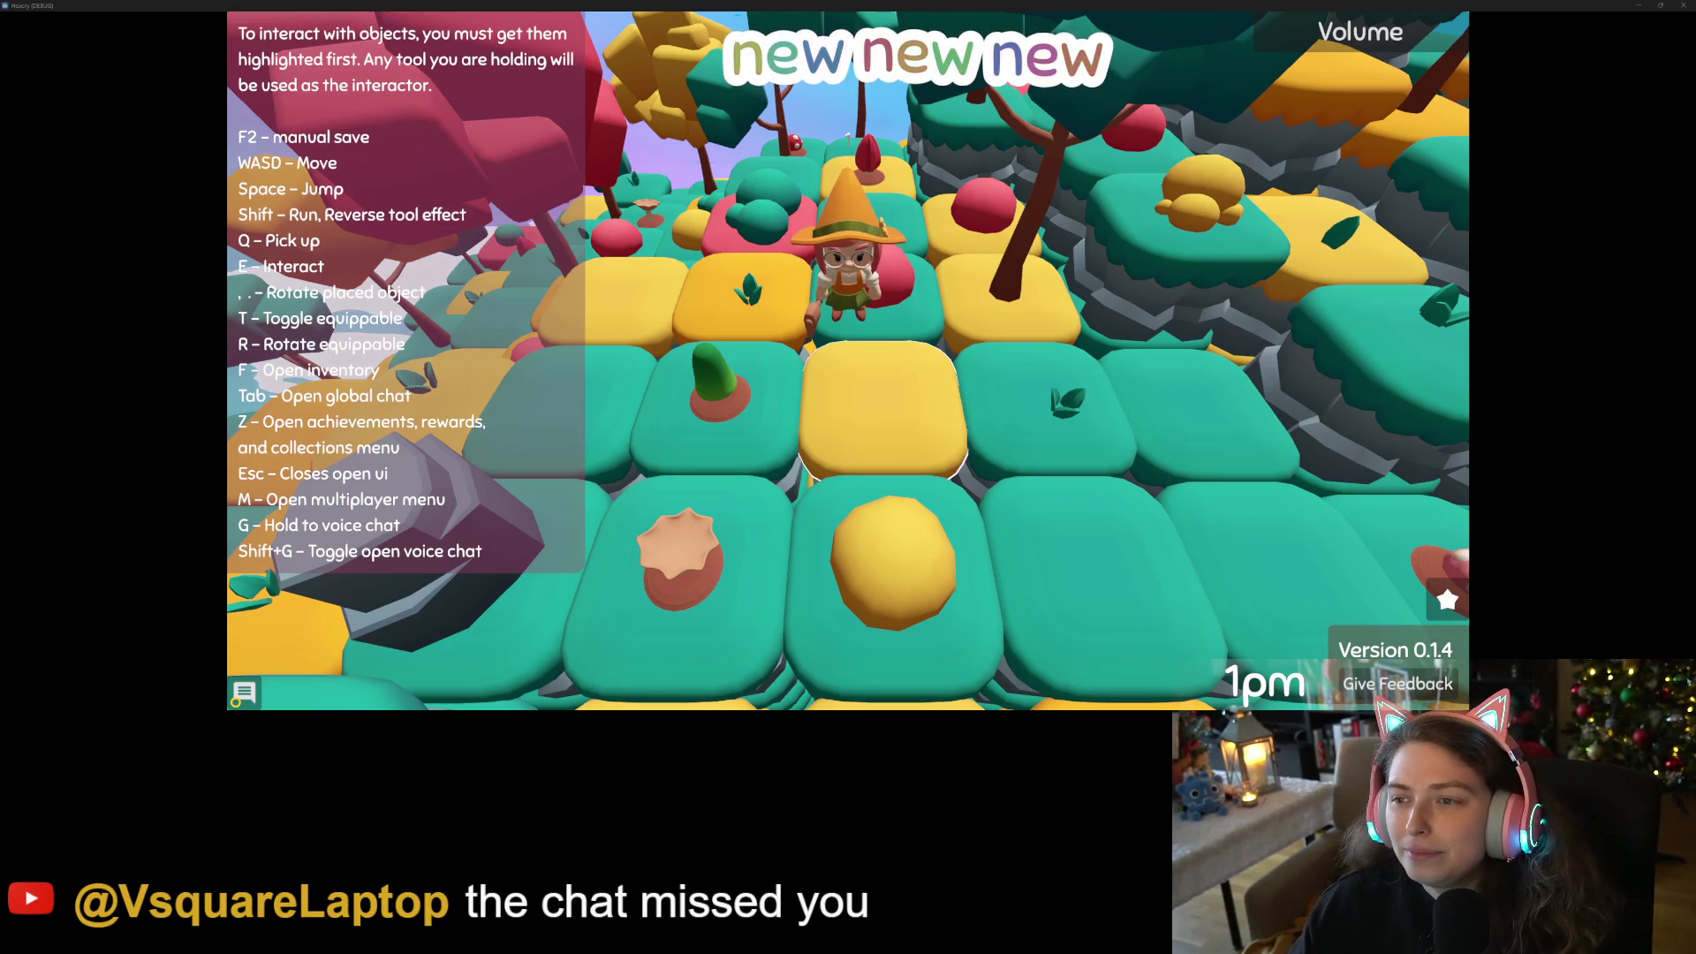
Consume the four logs and six sticks from the inventory for mana
scroll(848, 353, "down", 5)
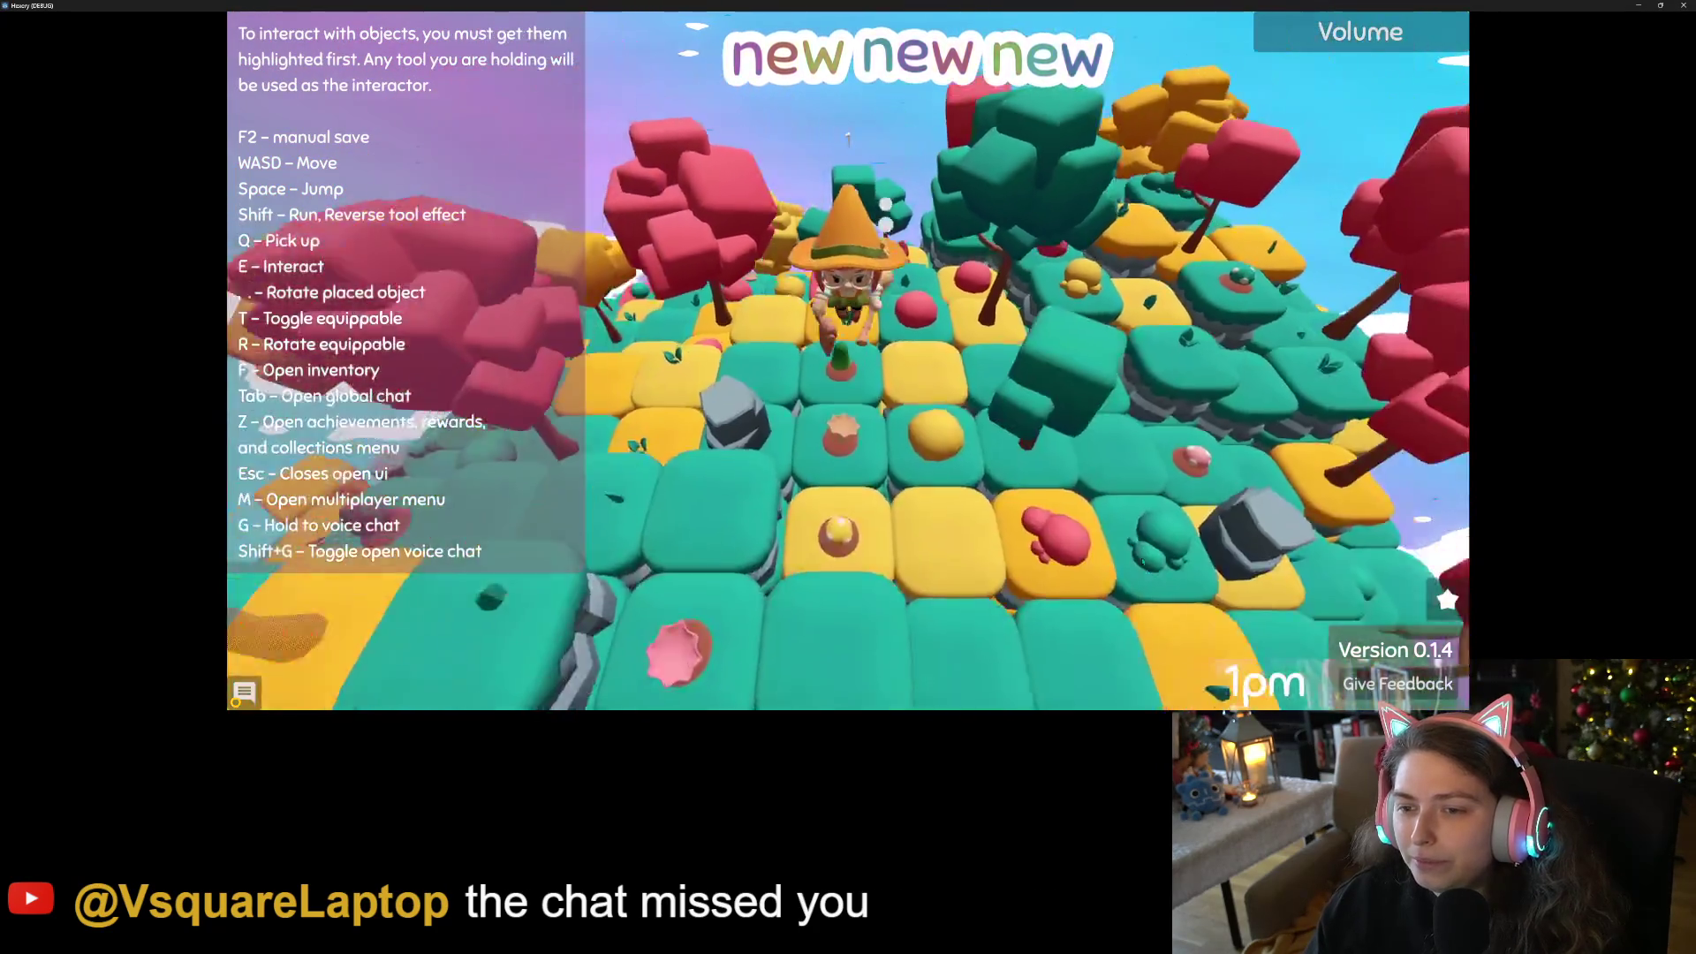
scroll(1142, 561, "up", 5)
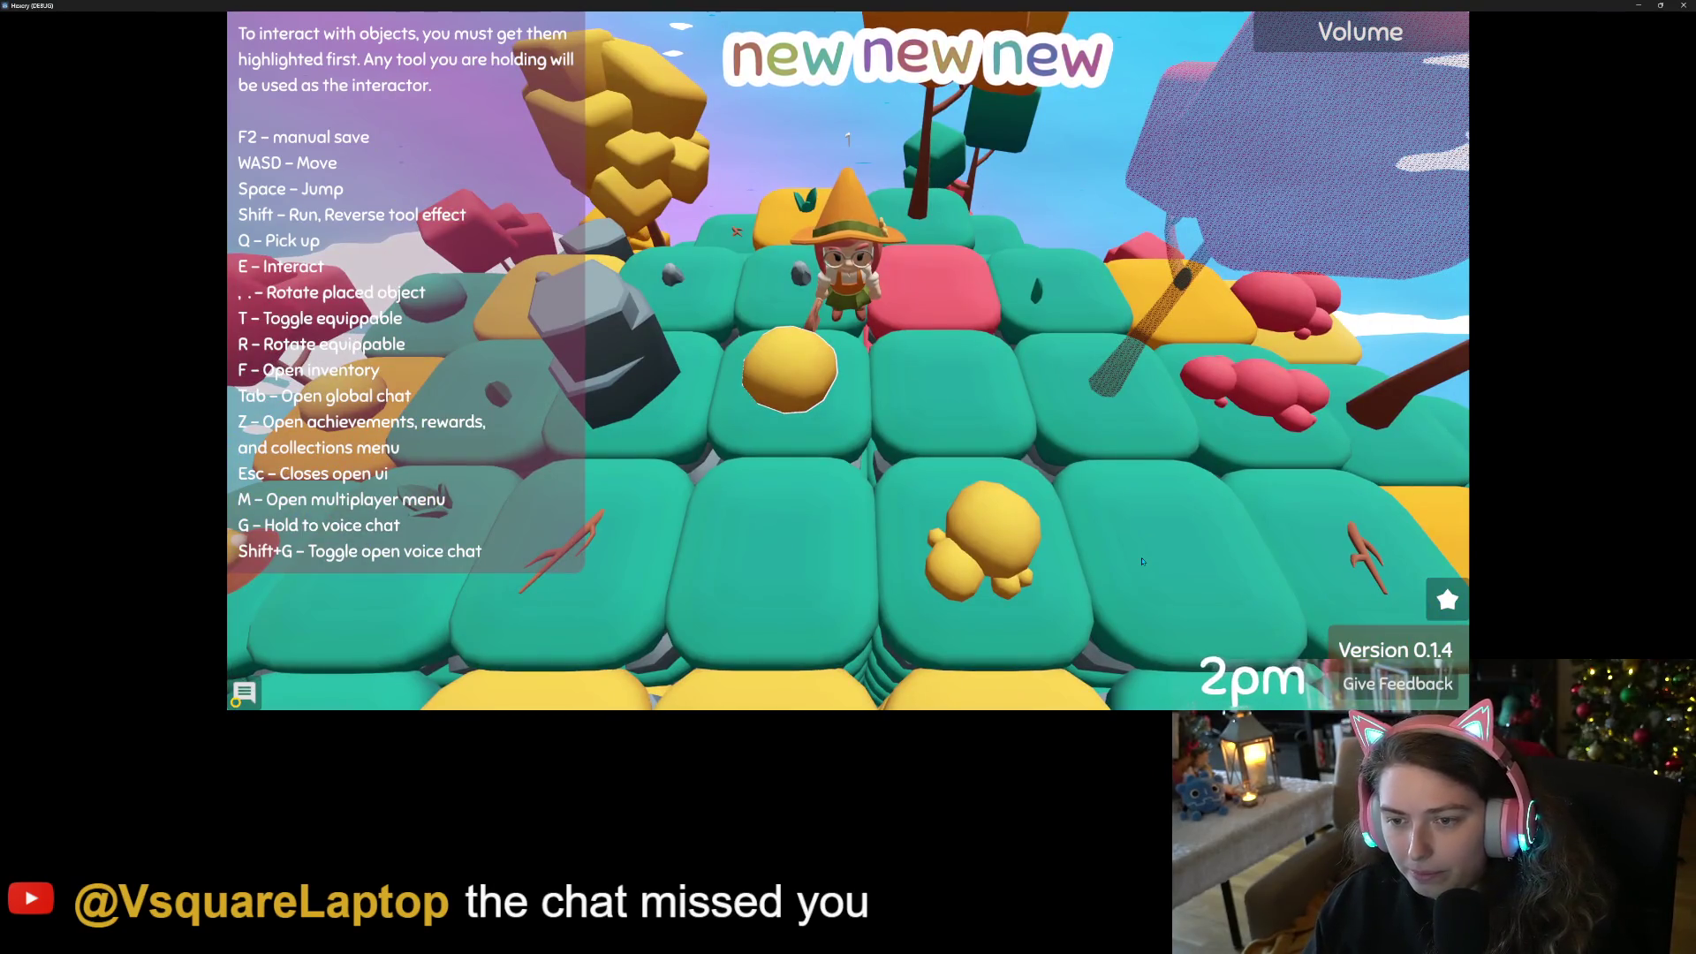
key("e")
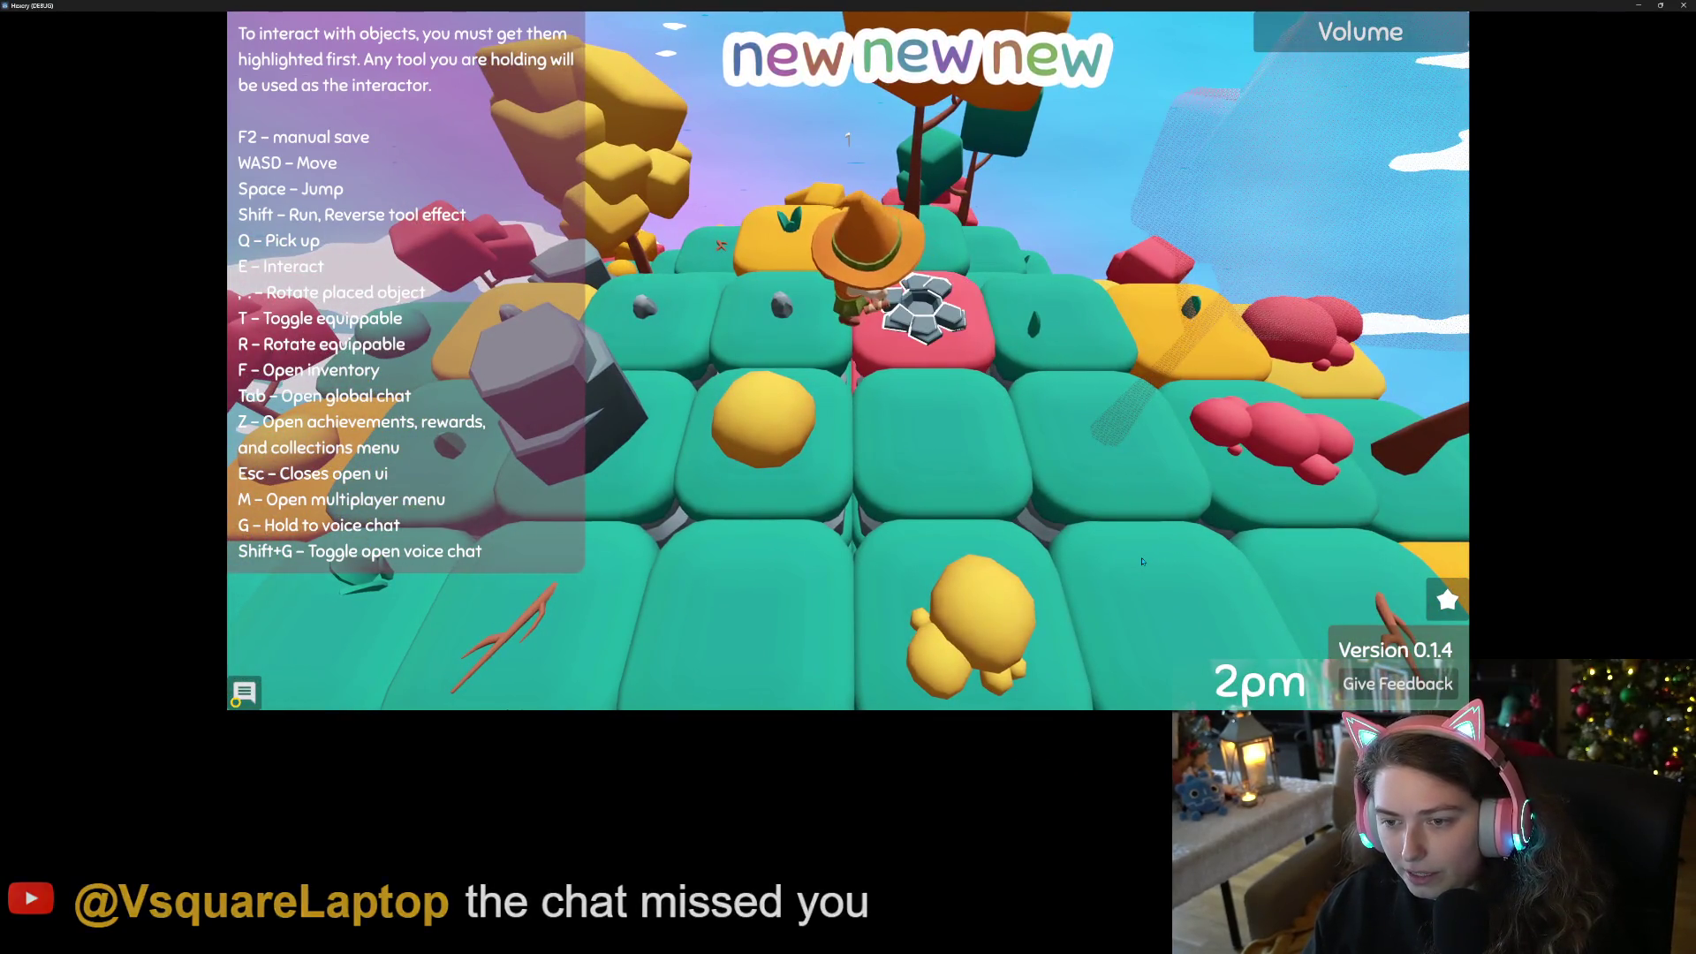
key("f")
right_click(693, 371)
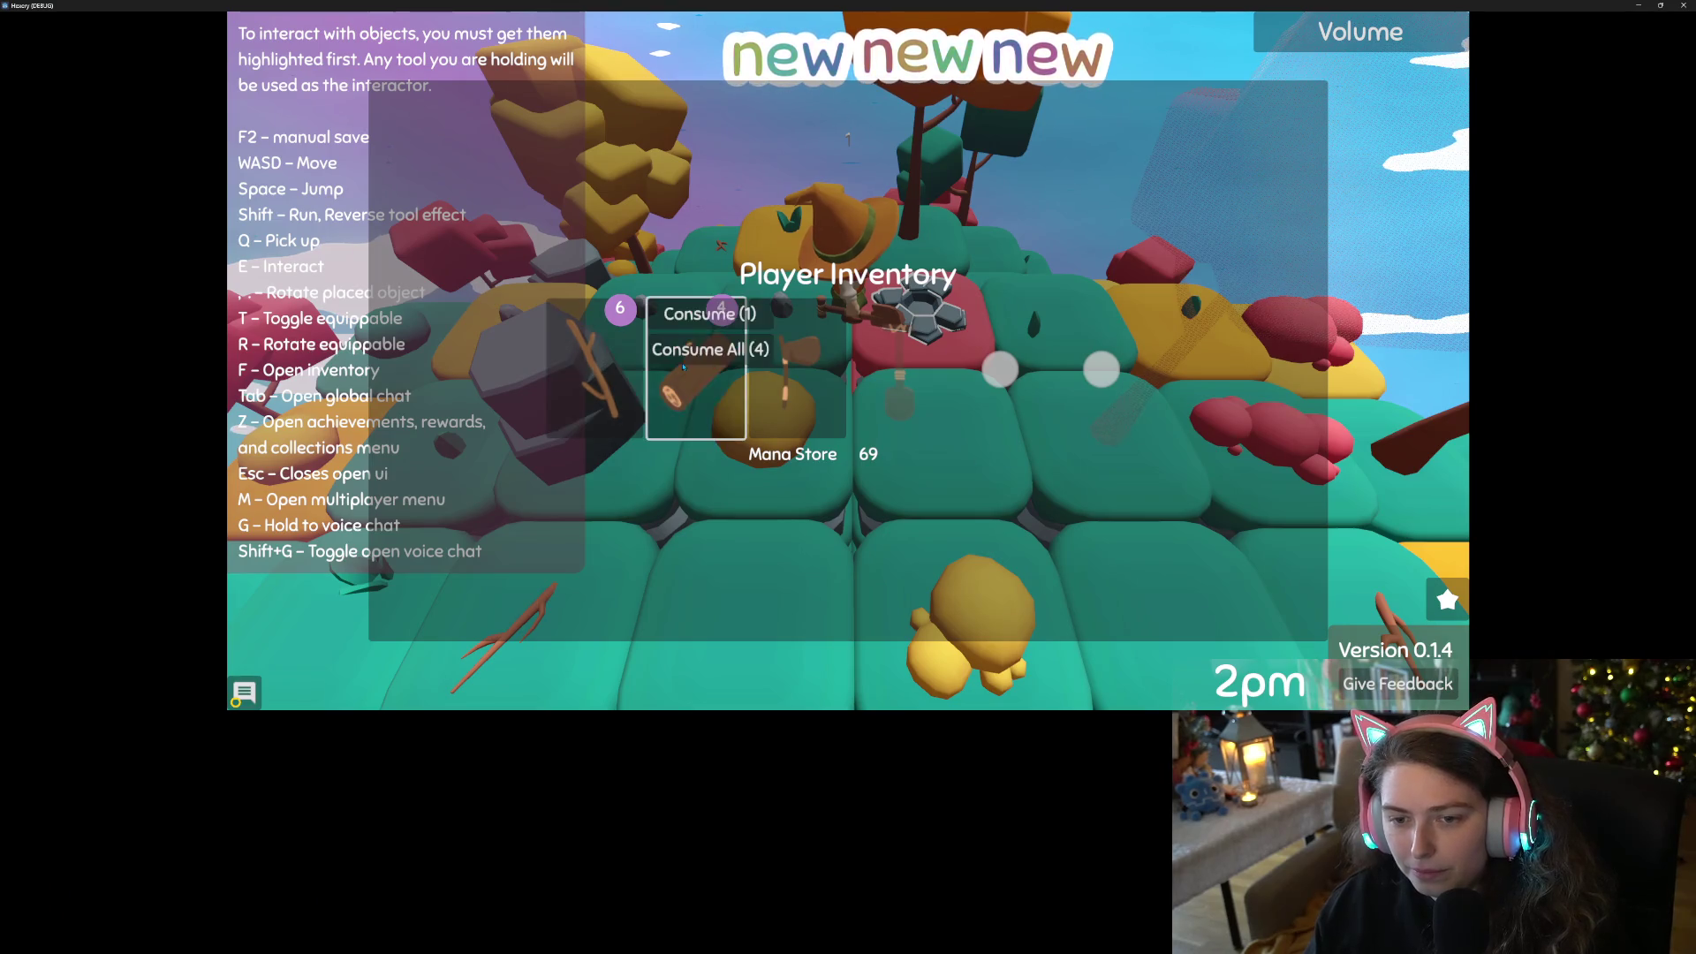
left_click(689, 348)
right_click(598, 362)
left_click(598, 350)
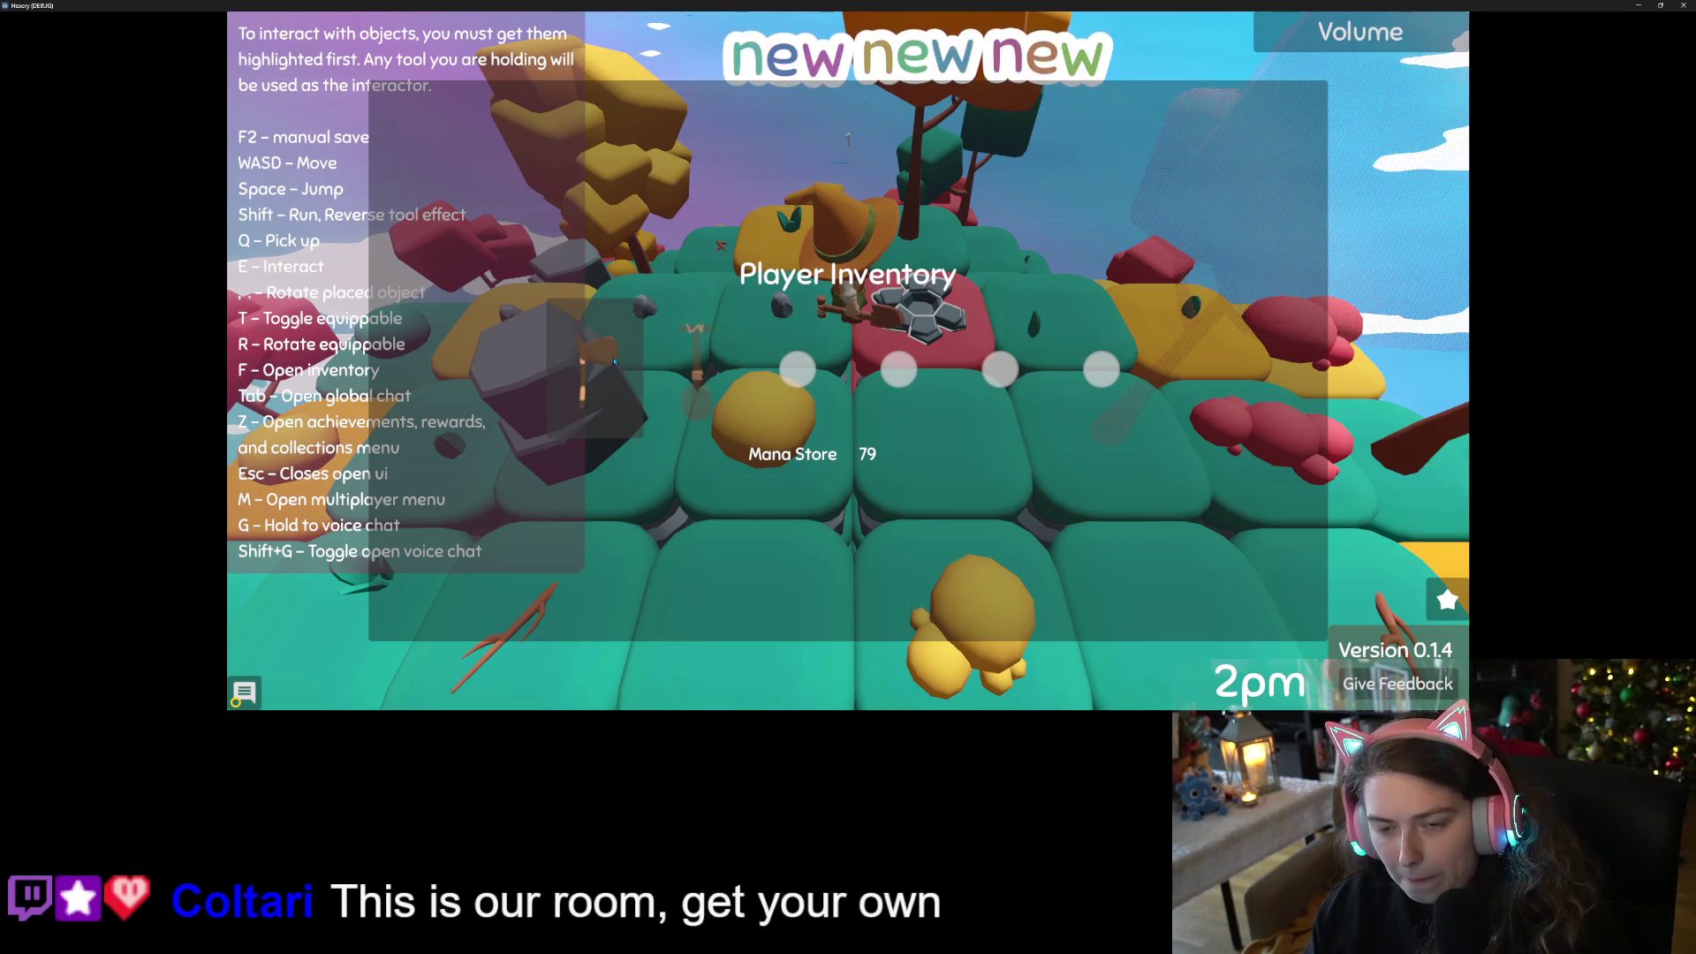
Buy two Tasty Seed Collection rewards from the rewards menu
key("Tab")
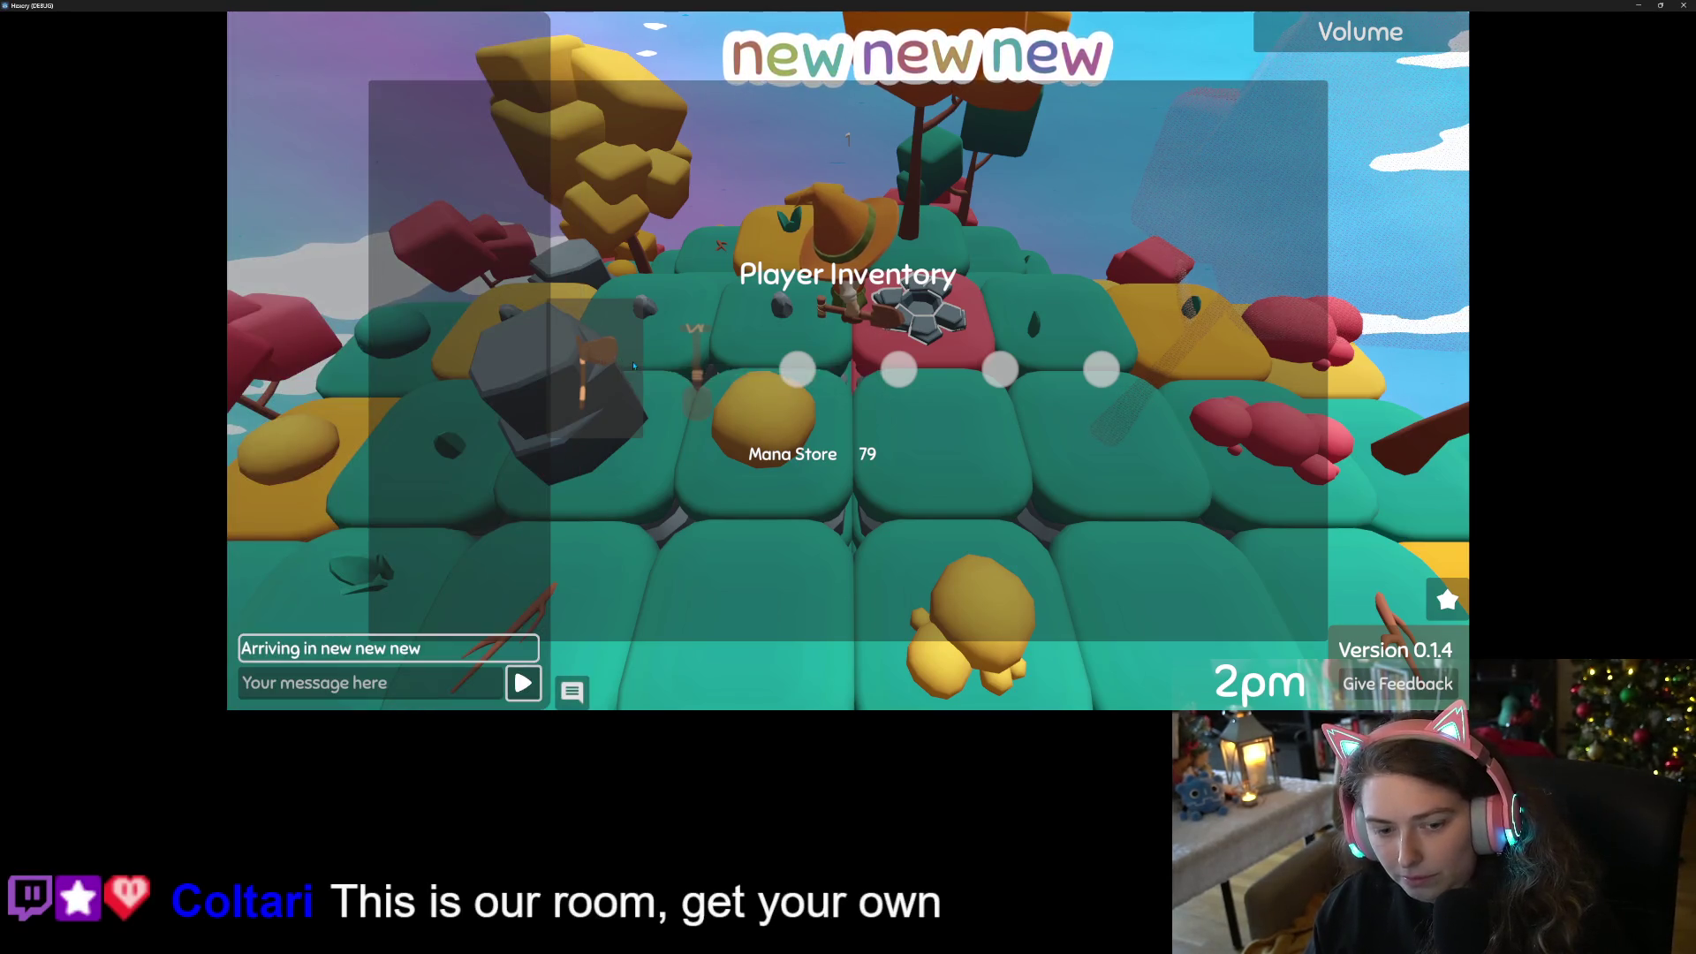
key("Escape")
key("z")
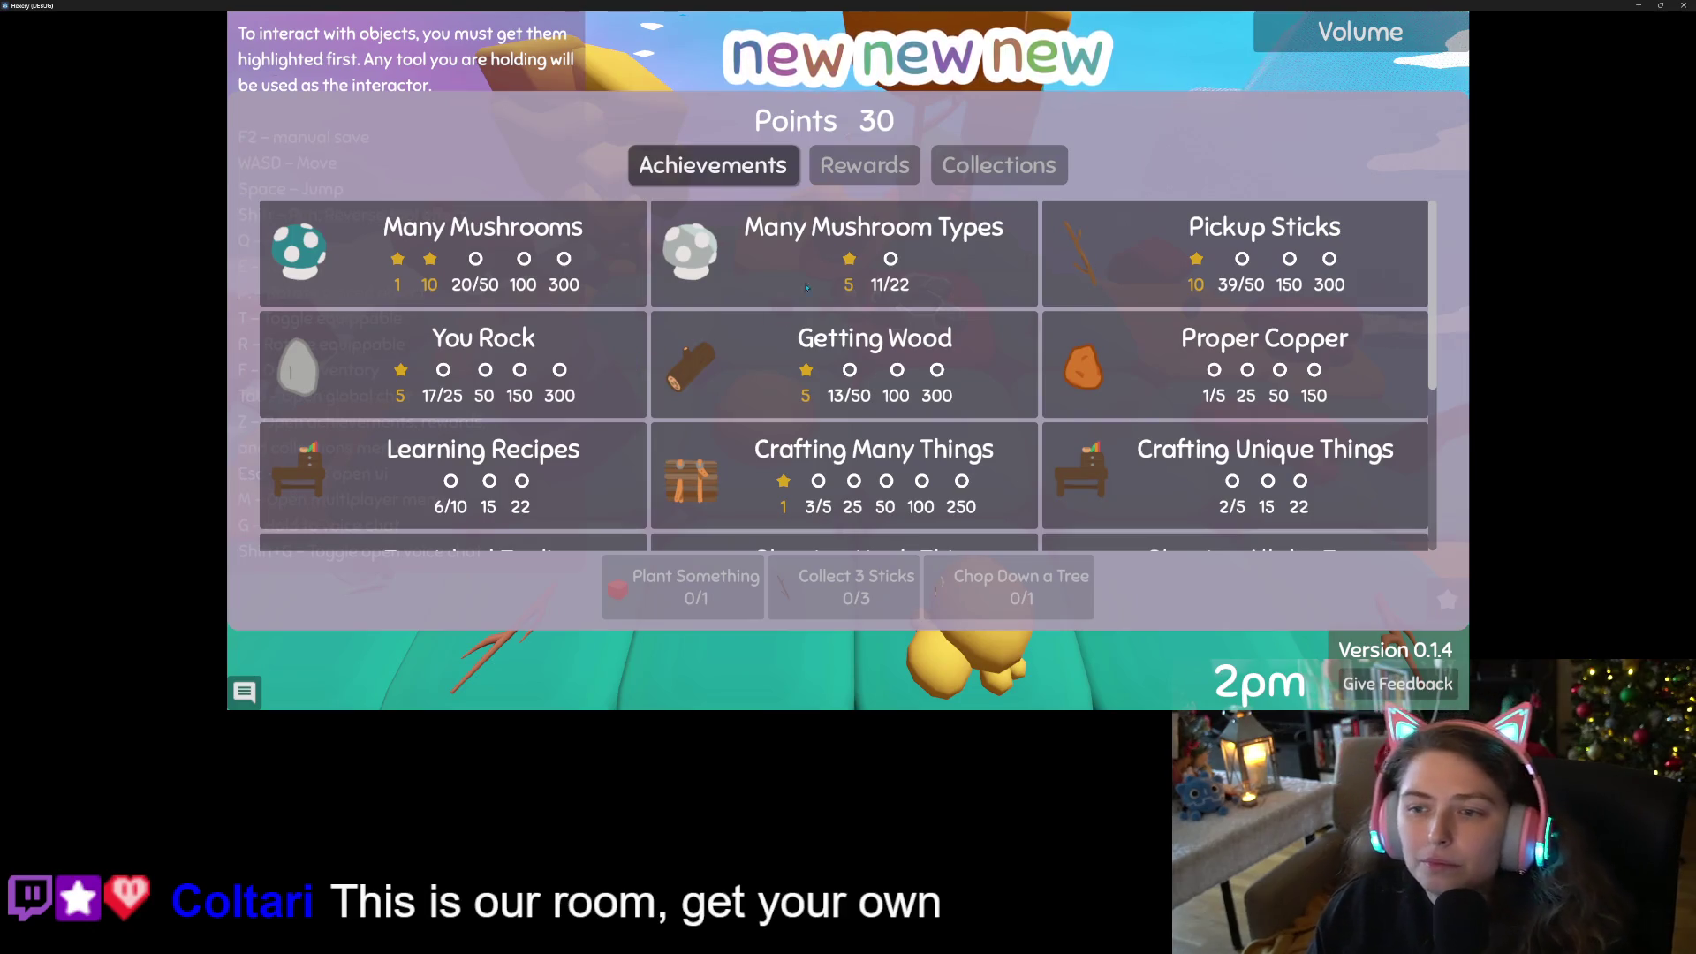
left_click(864, 165)
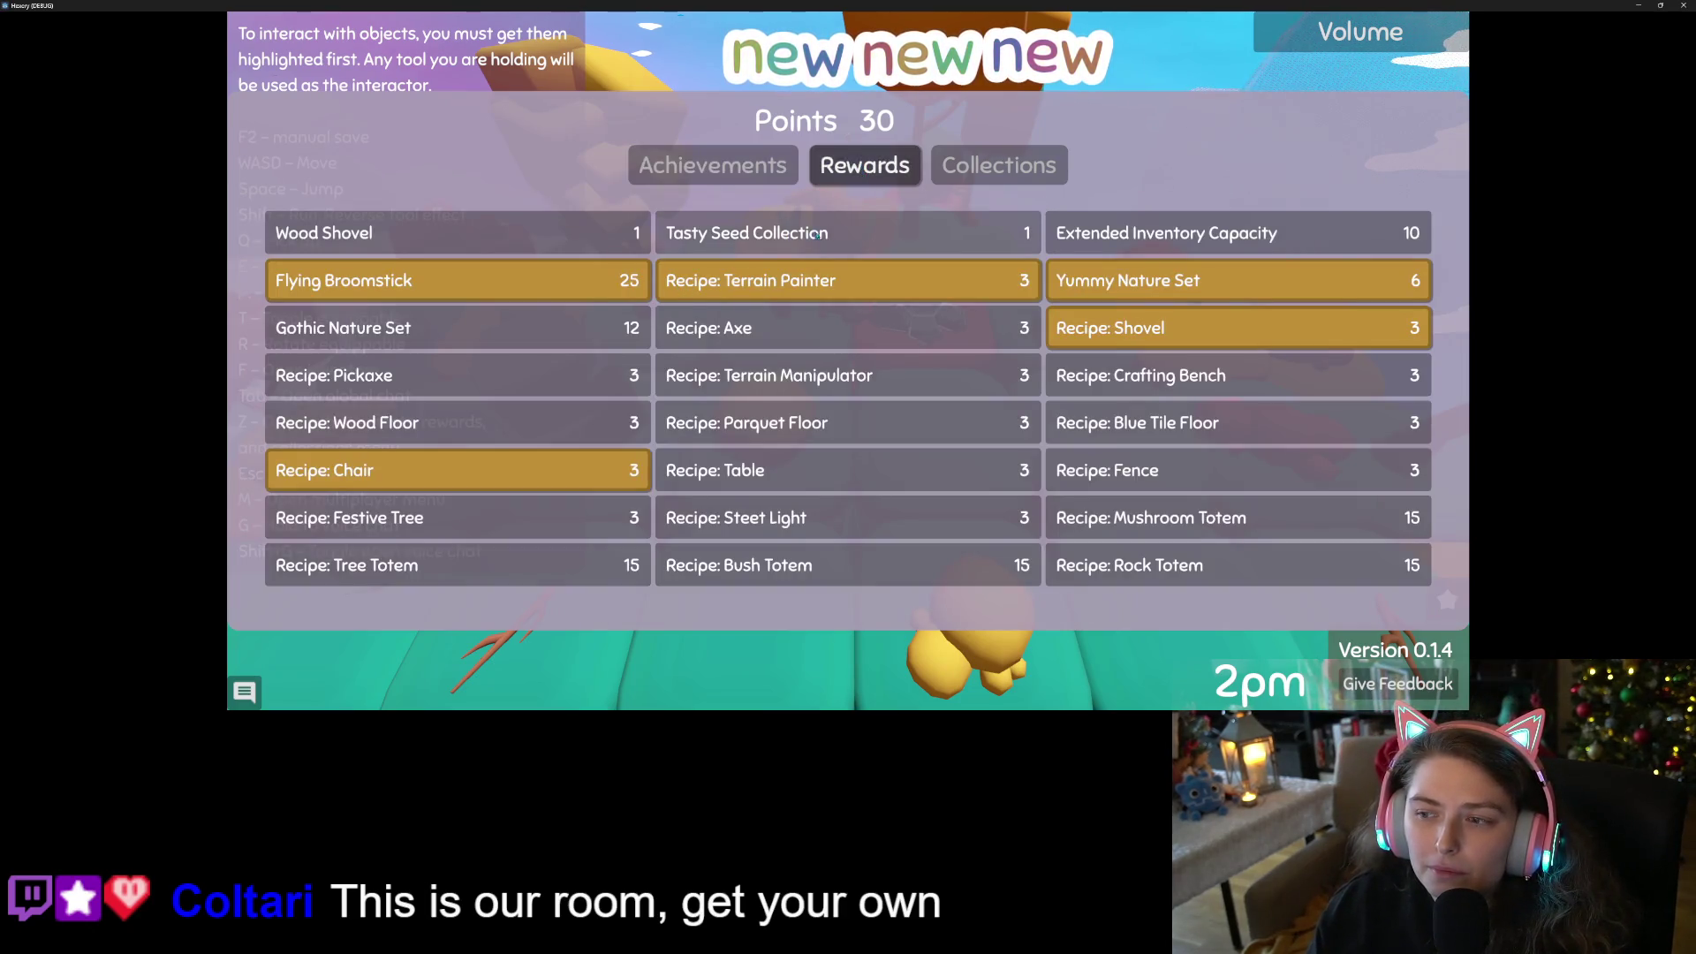
left_click(867, 236)
left_click(868, 236)
key("Escape")
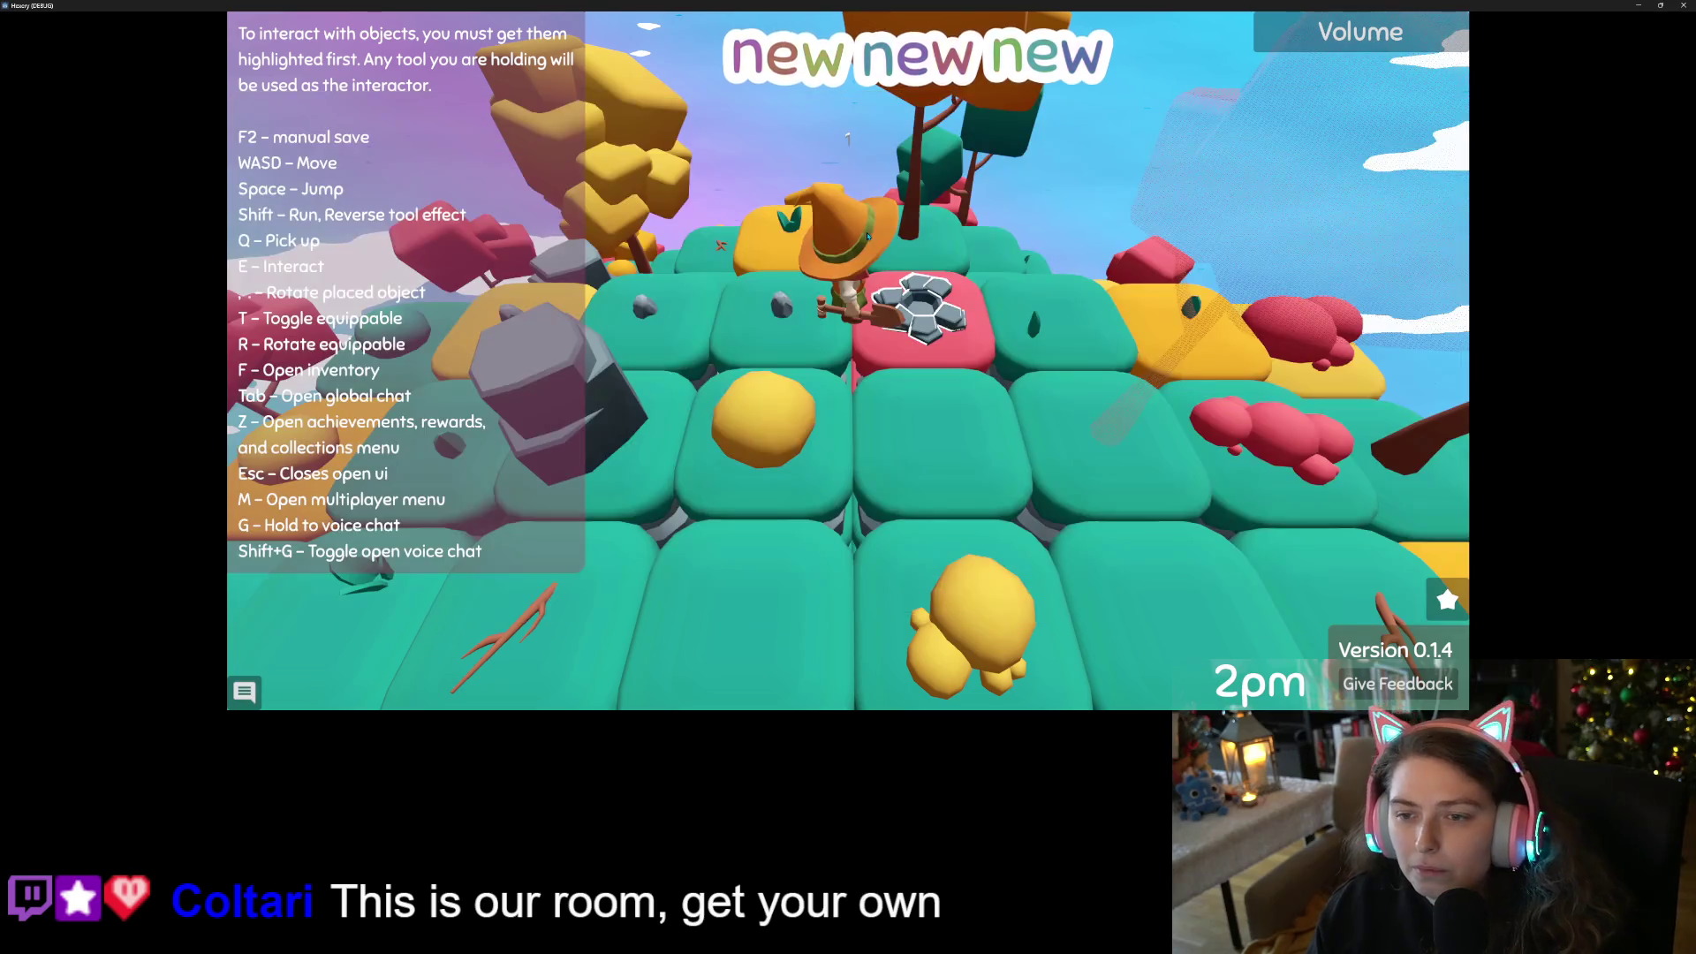
Equip the axe from the inventory, then place it down in the world
key("f")
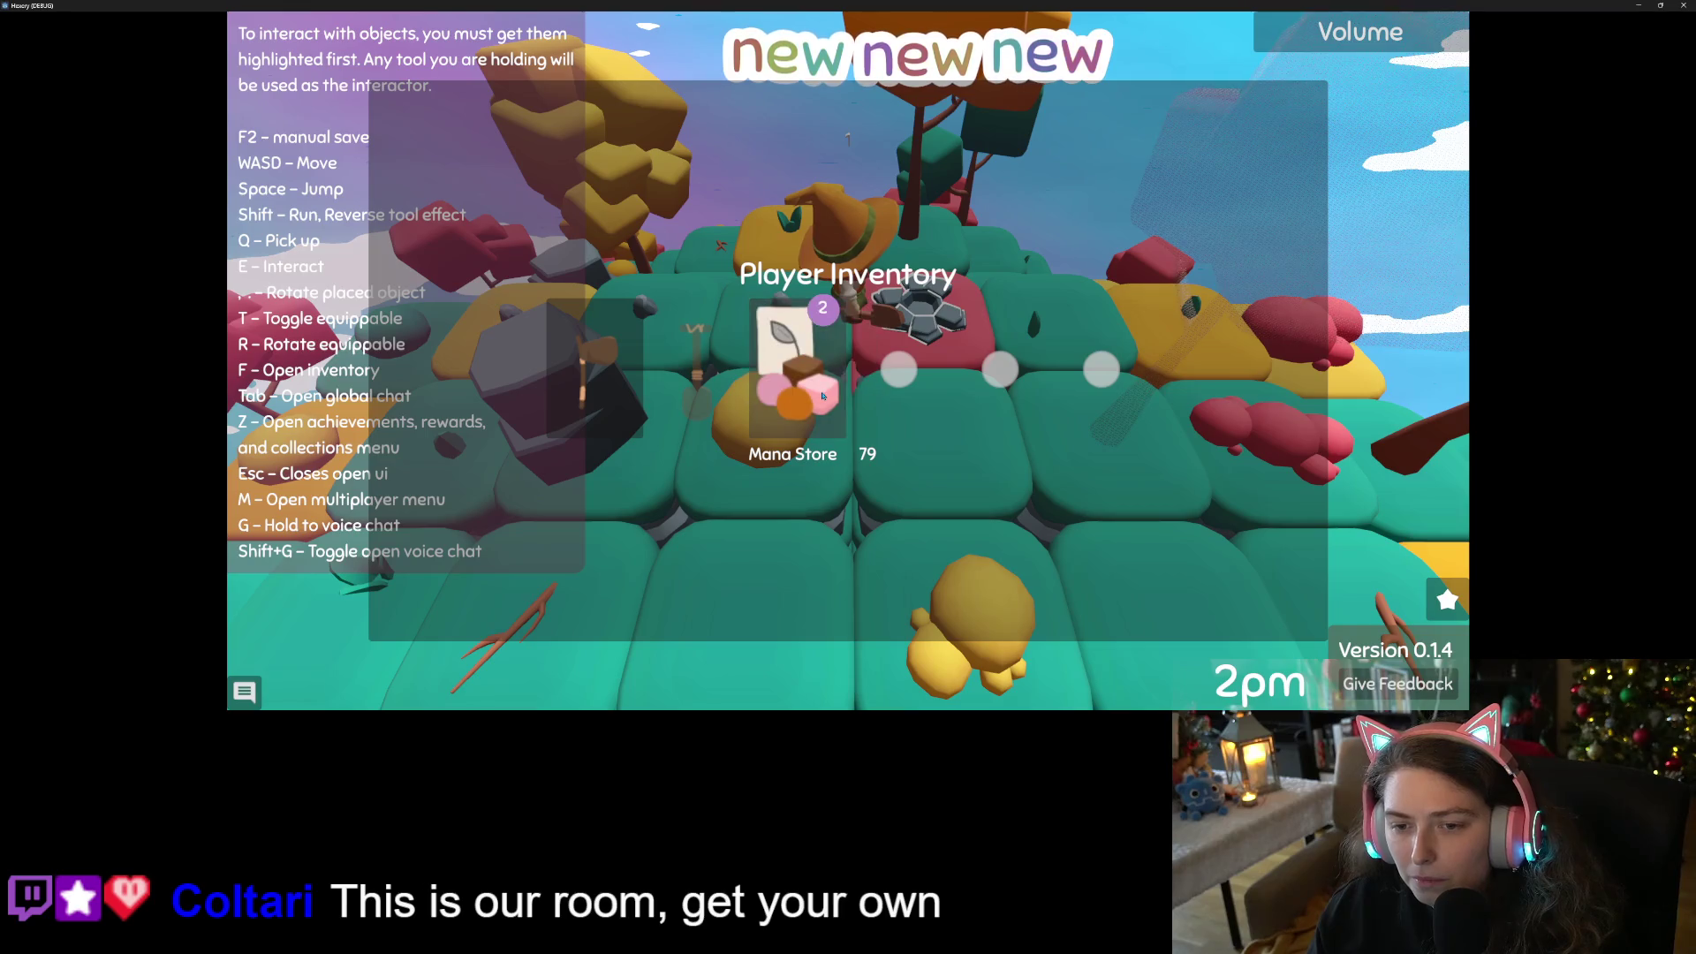
left_click(621, 372)
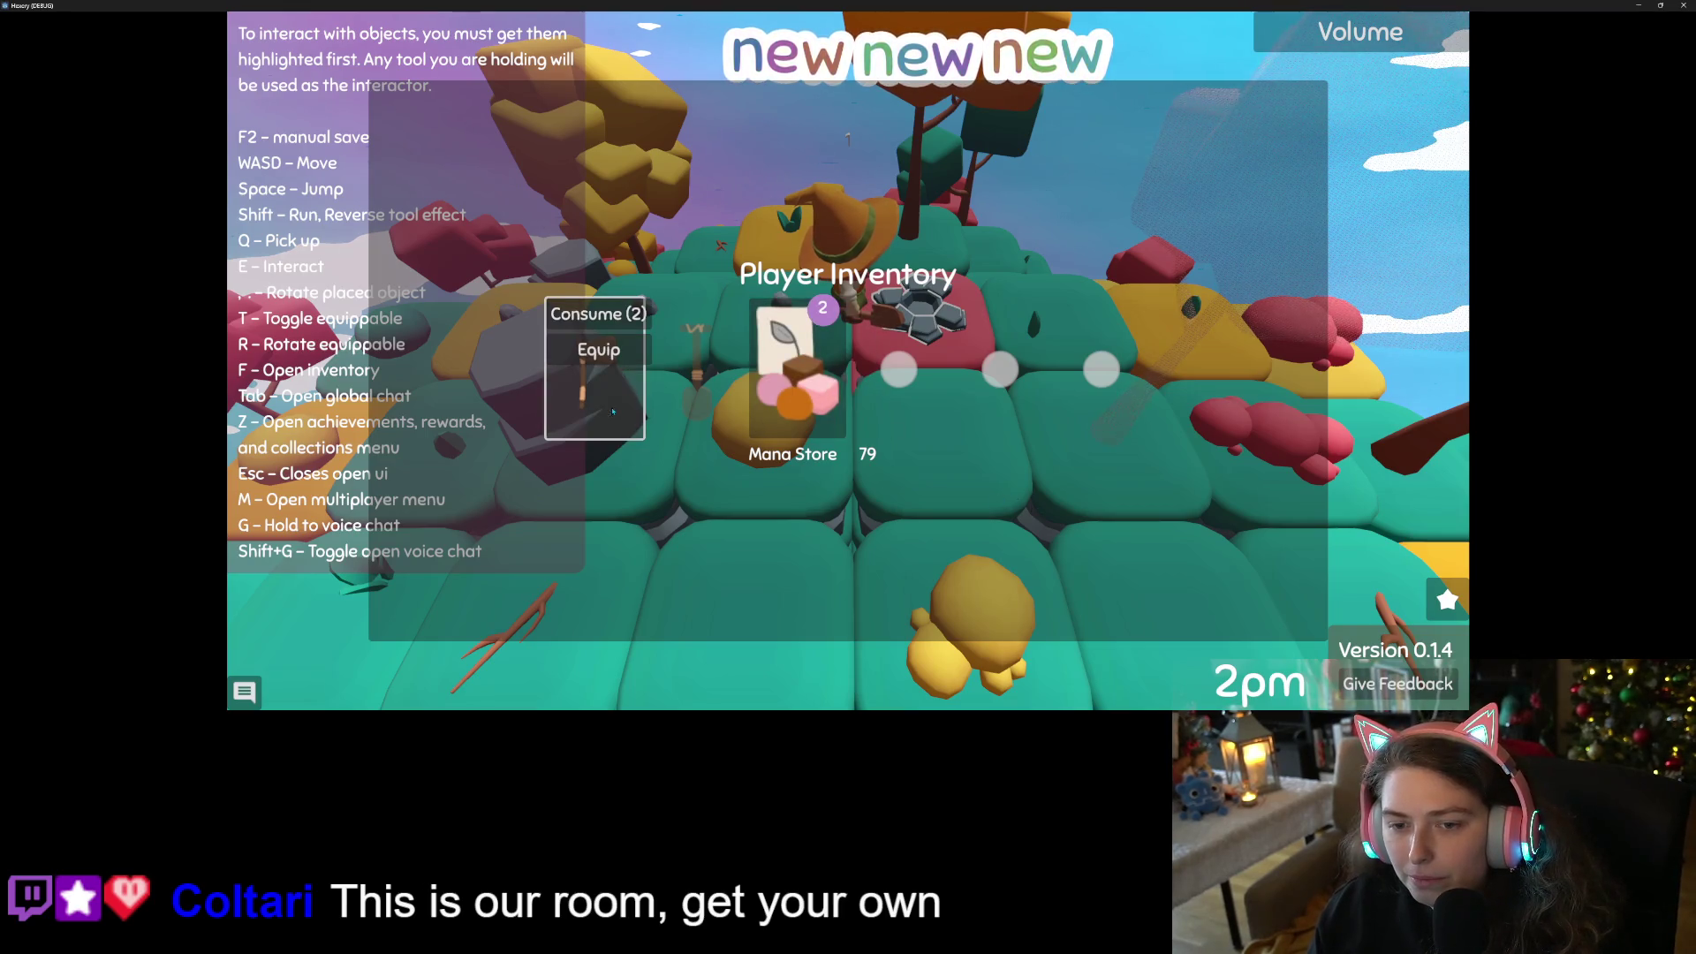
left_click(599, 349)
key("f")
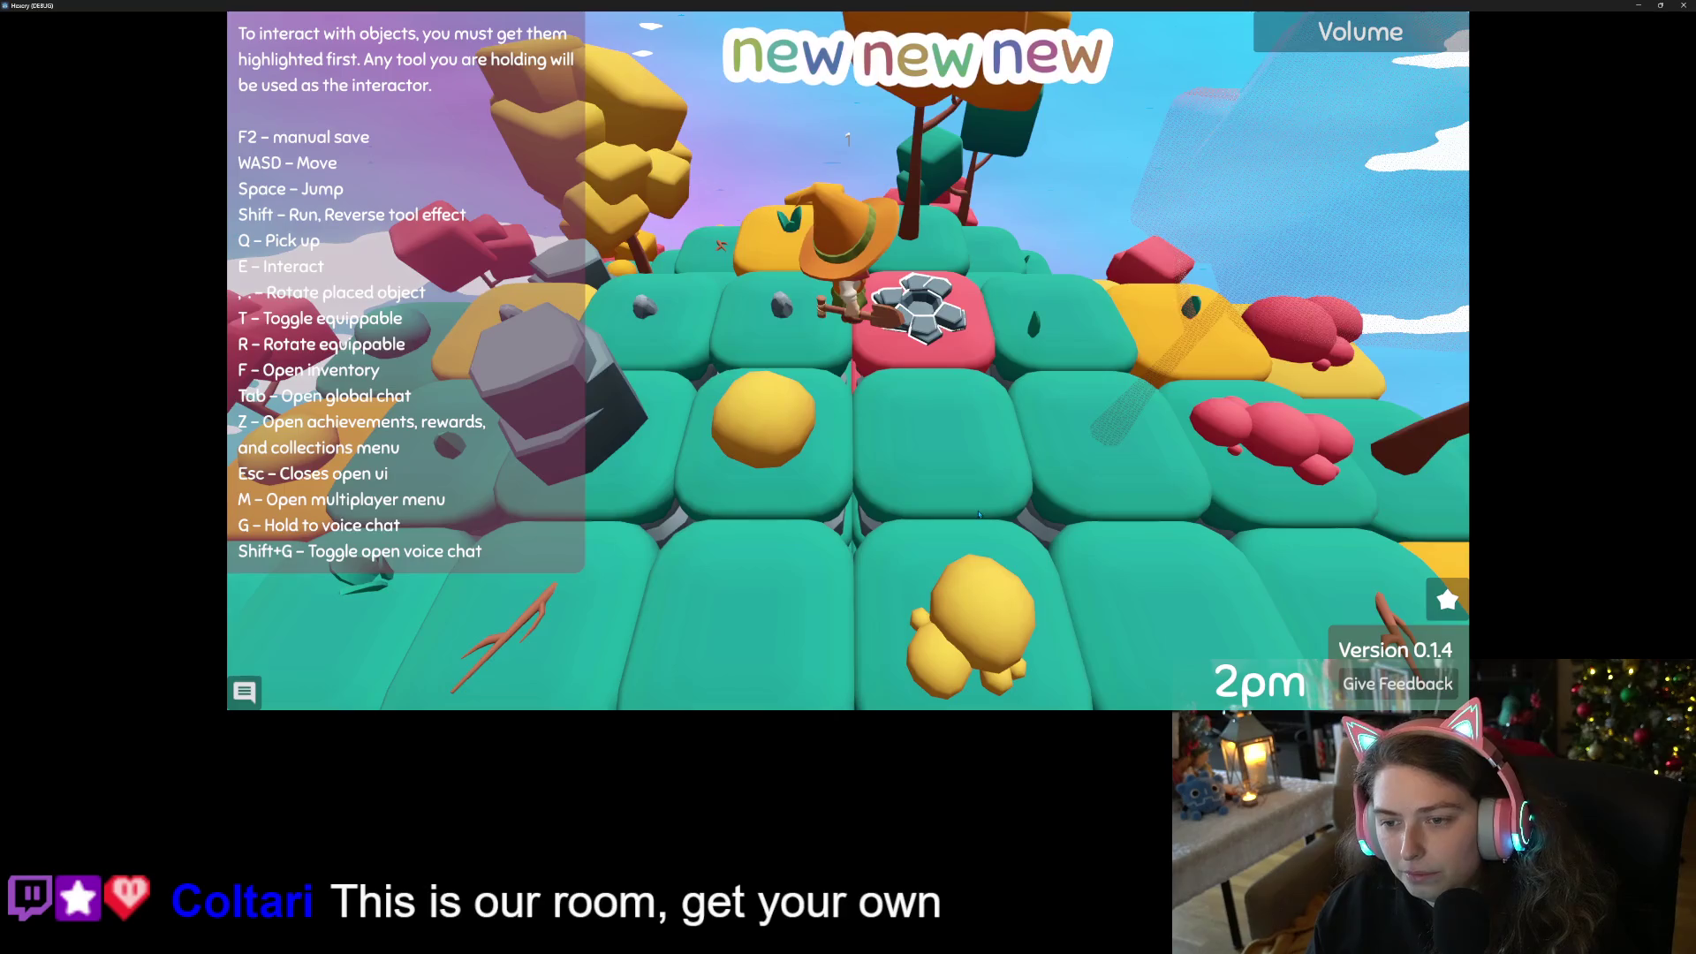
key("f")
key("f")
key("f")
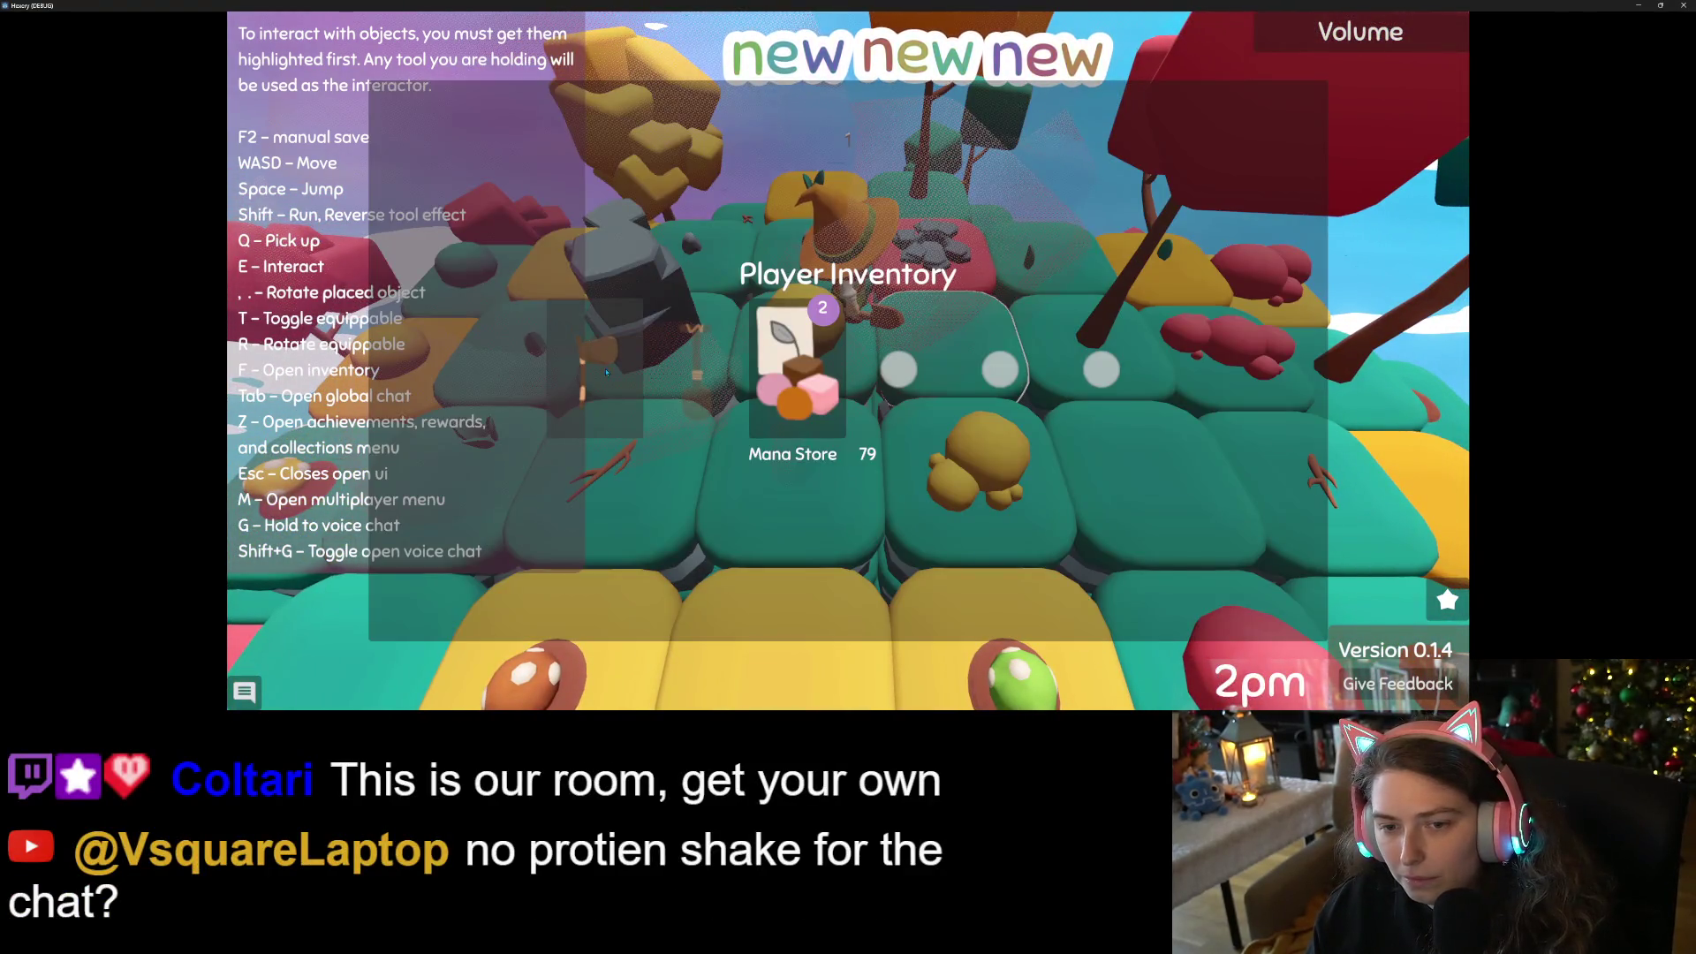
right_click(594, 367)
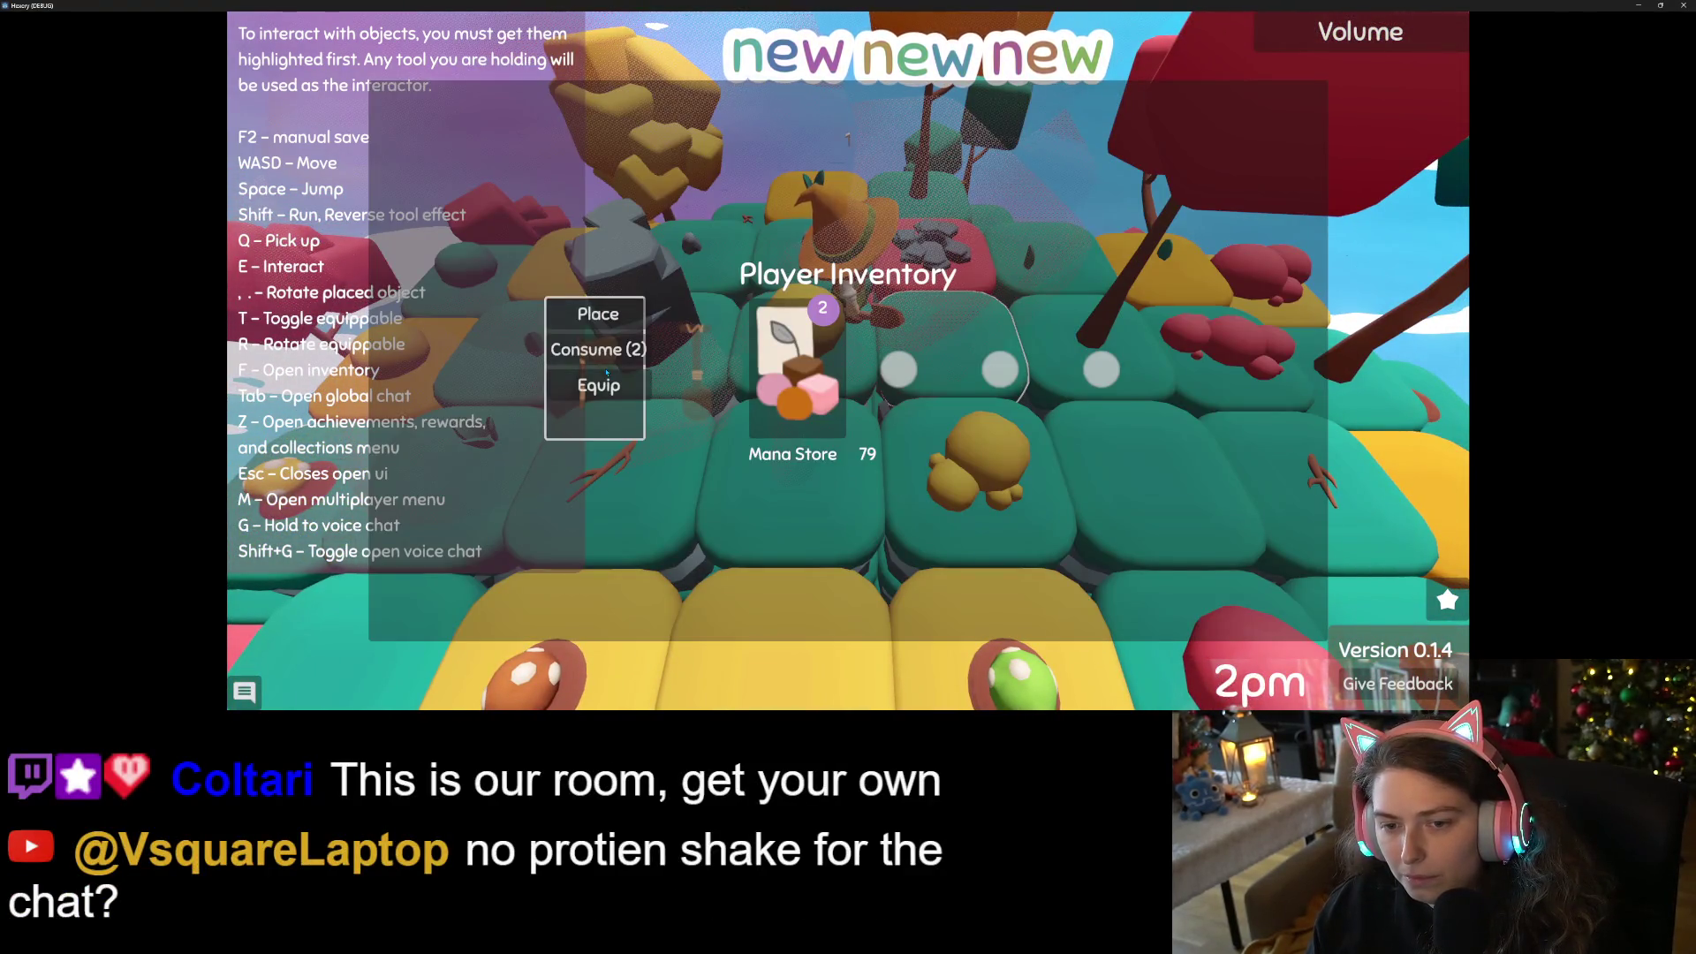
left_click(593, 313)
key("f")
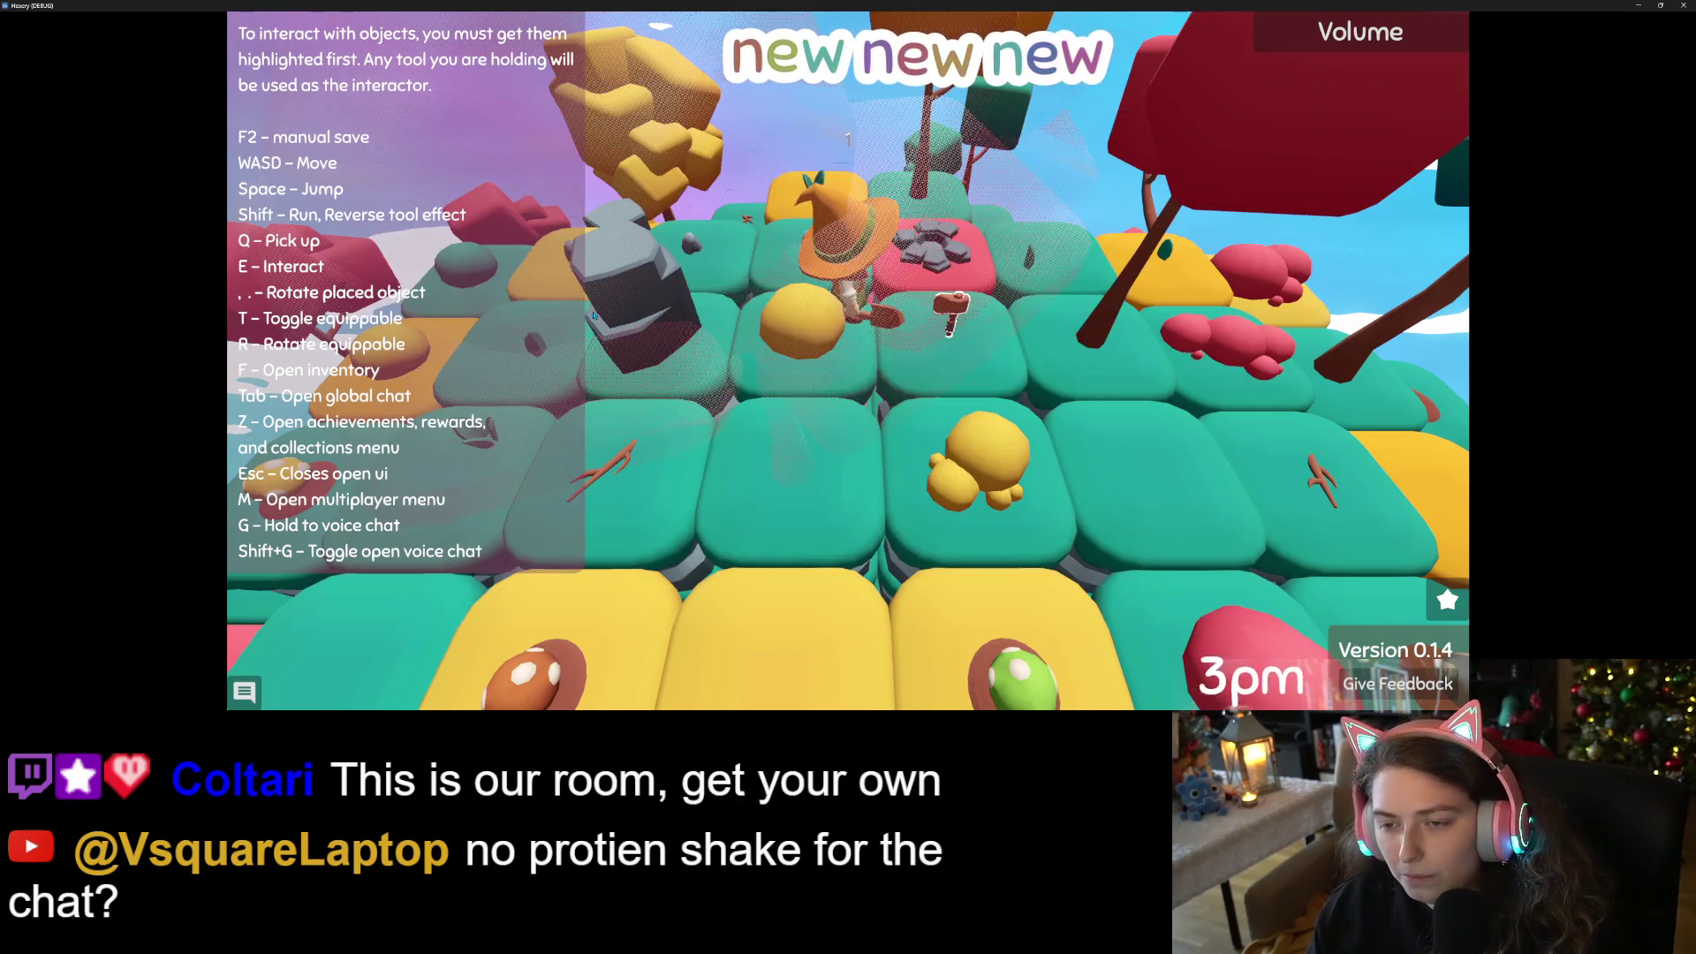
Walk toward the hatted character and use up the pink cube from the inventory
key("f")
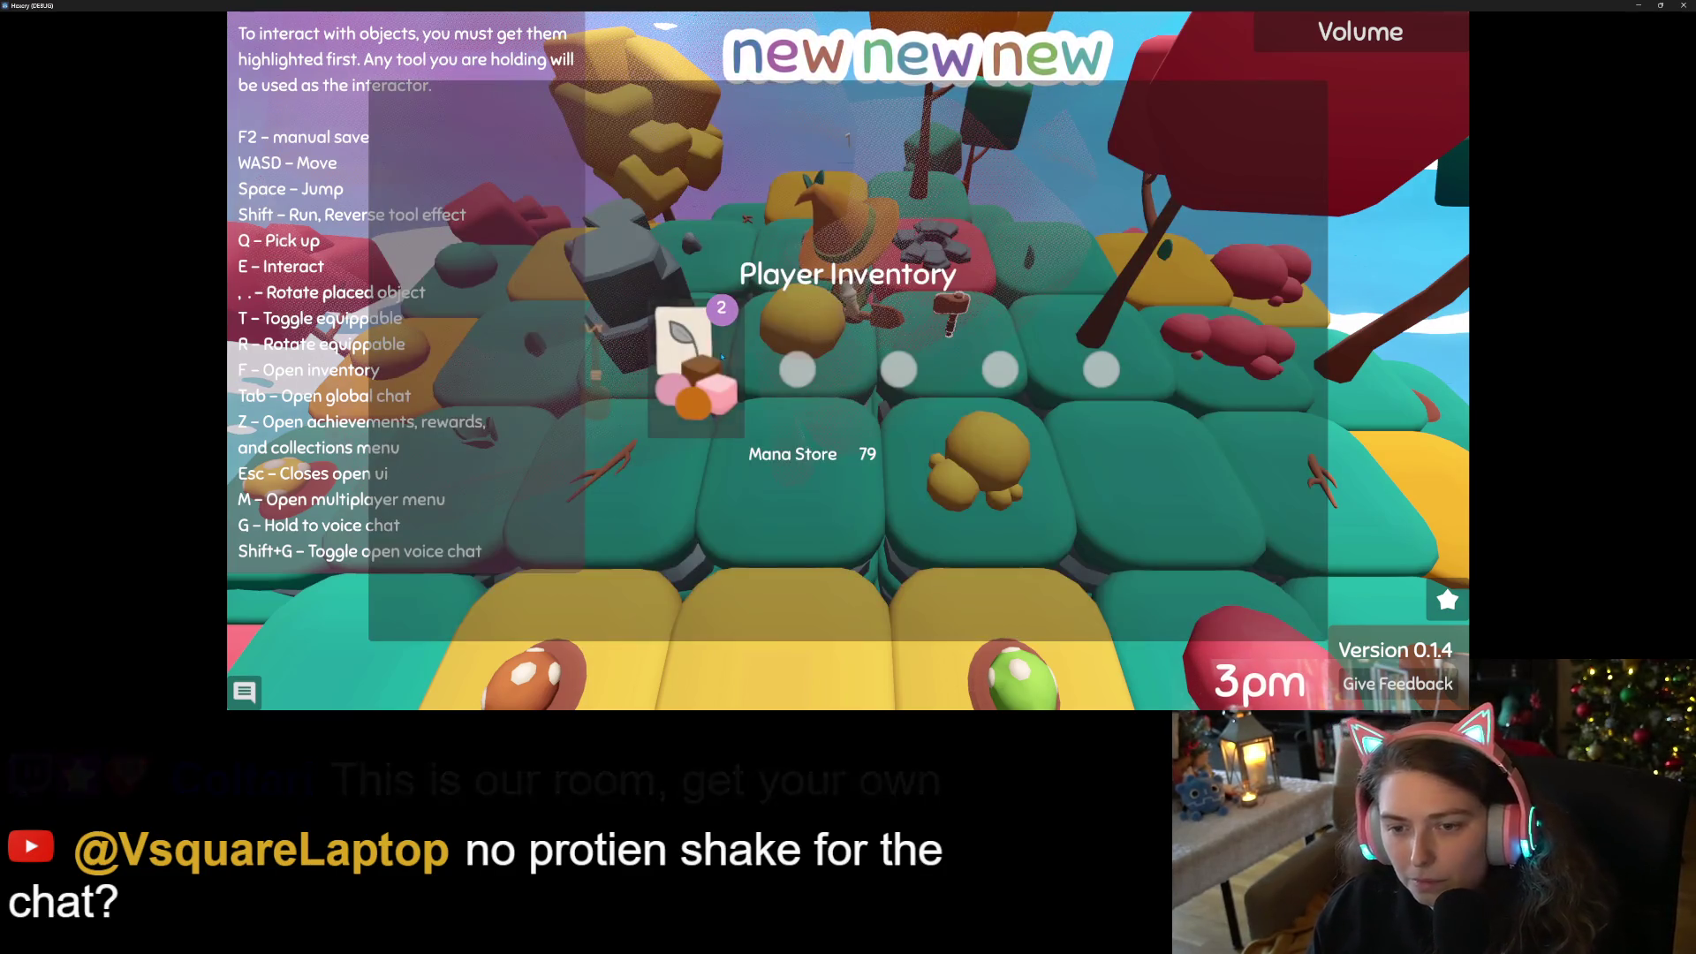
key("f")
key("w")
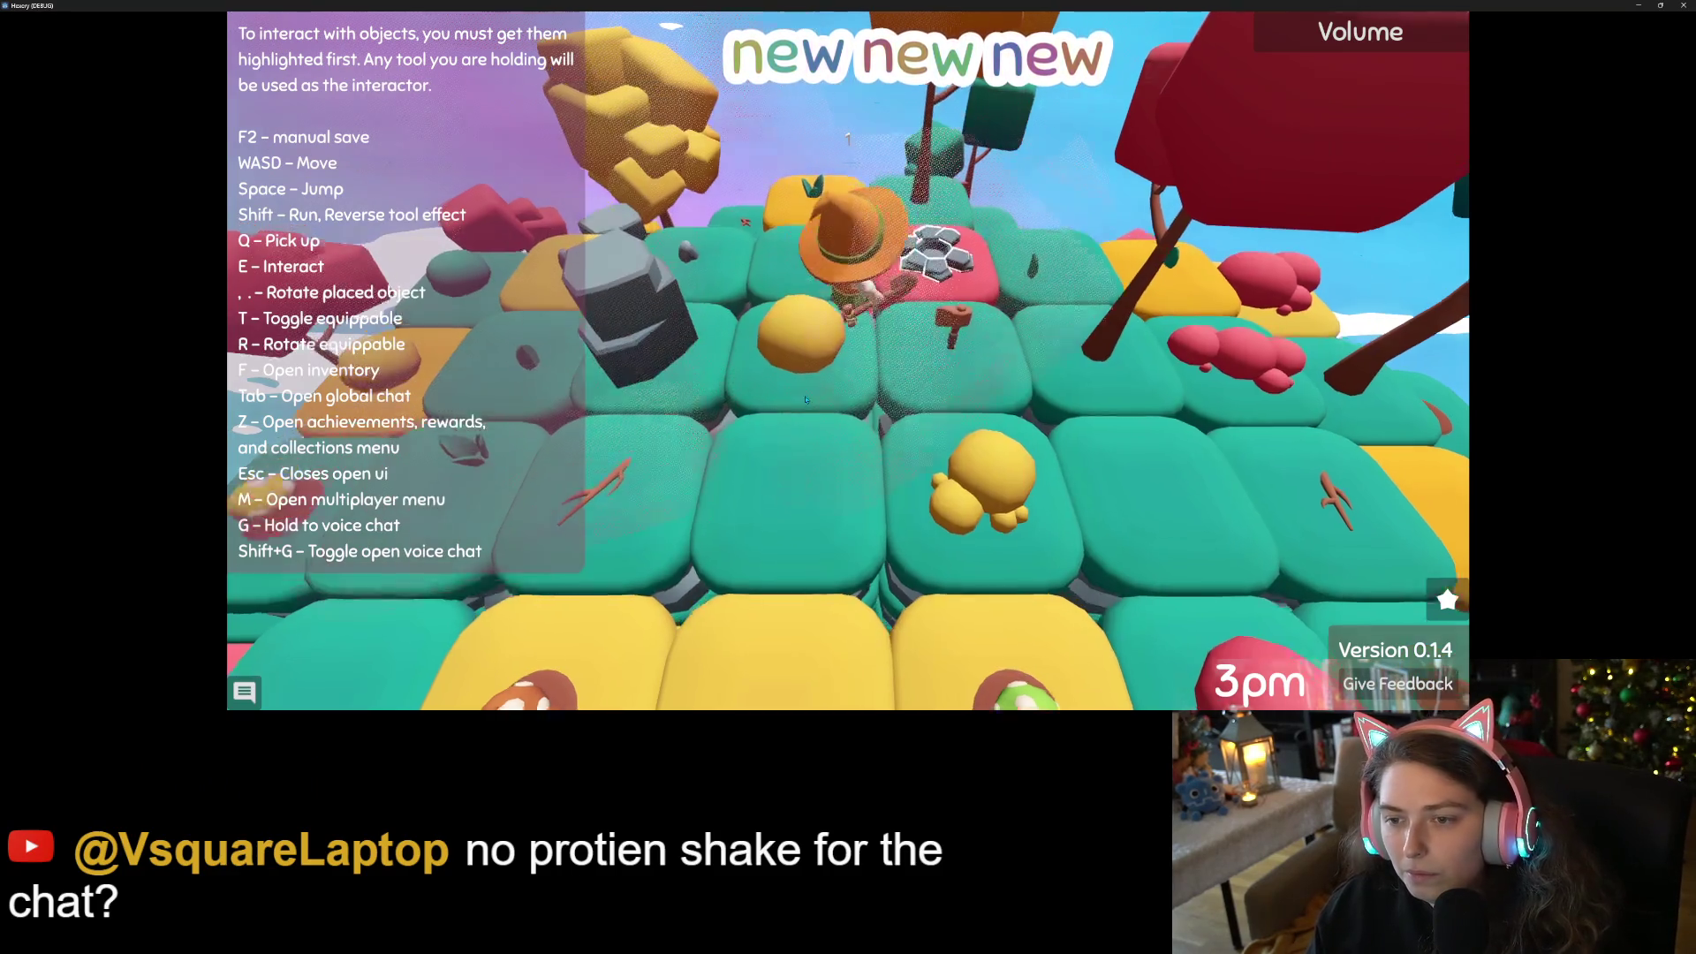
key("f")
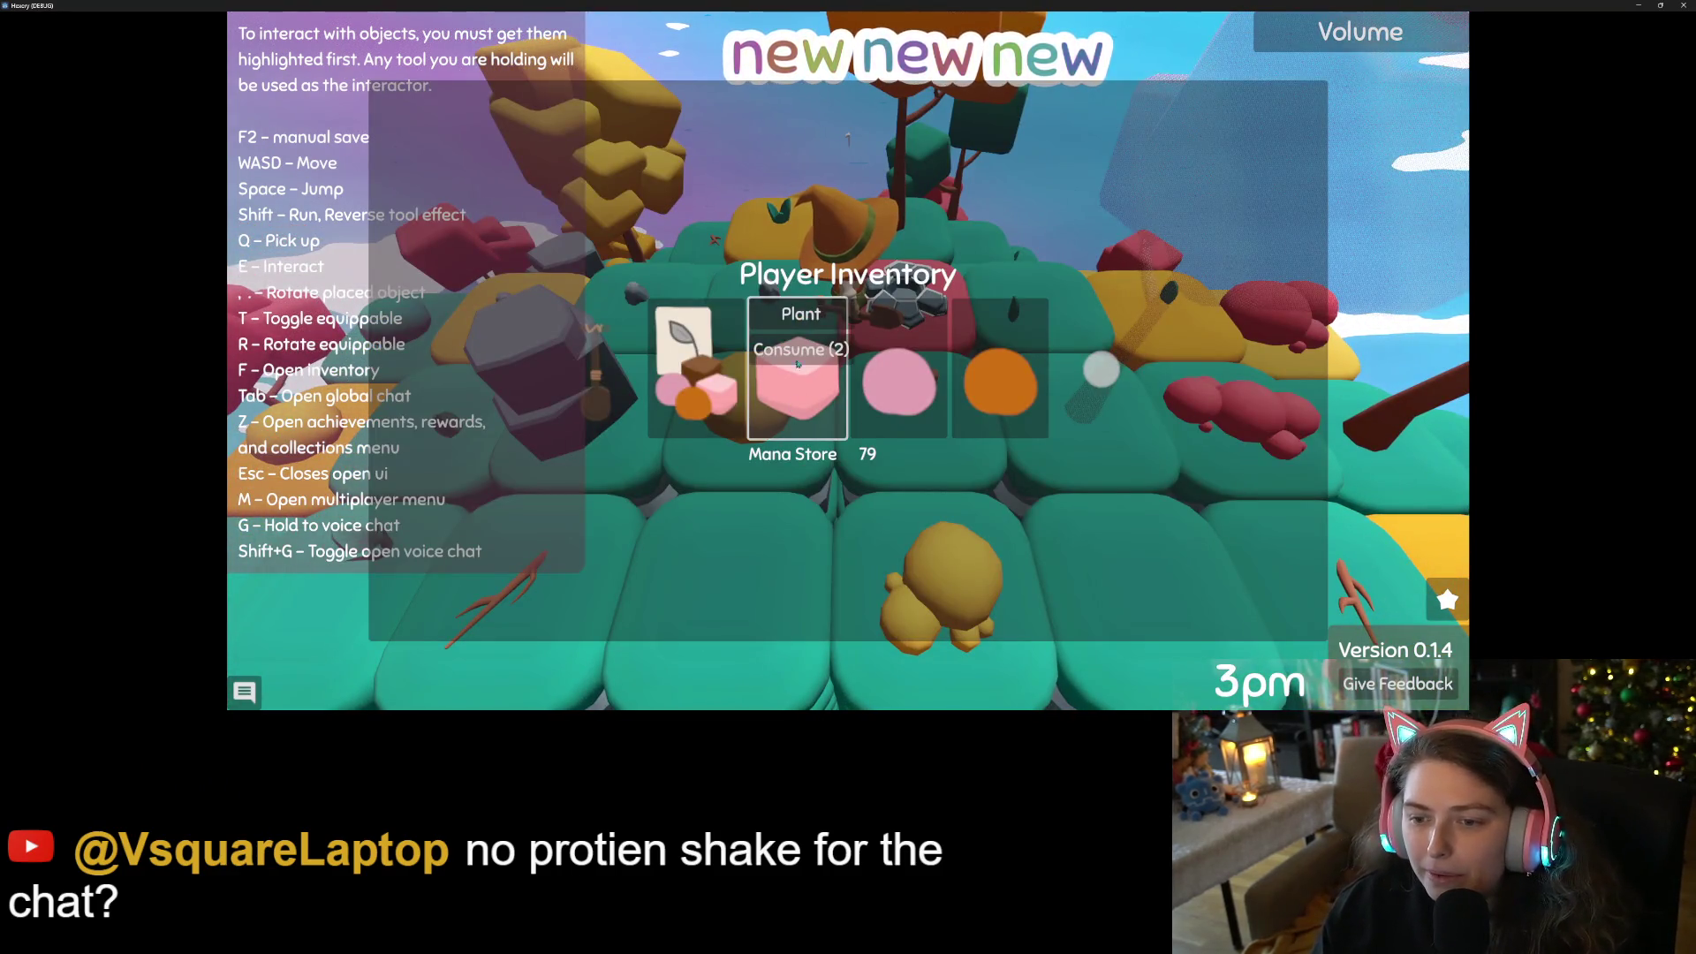
left_click(792, 408)
key("f")
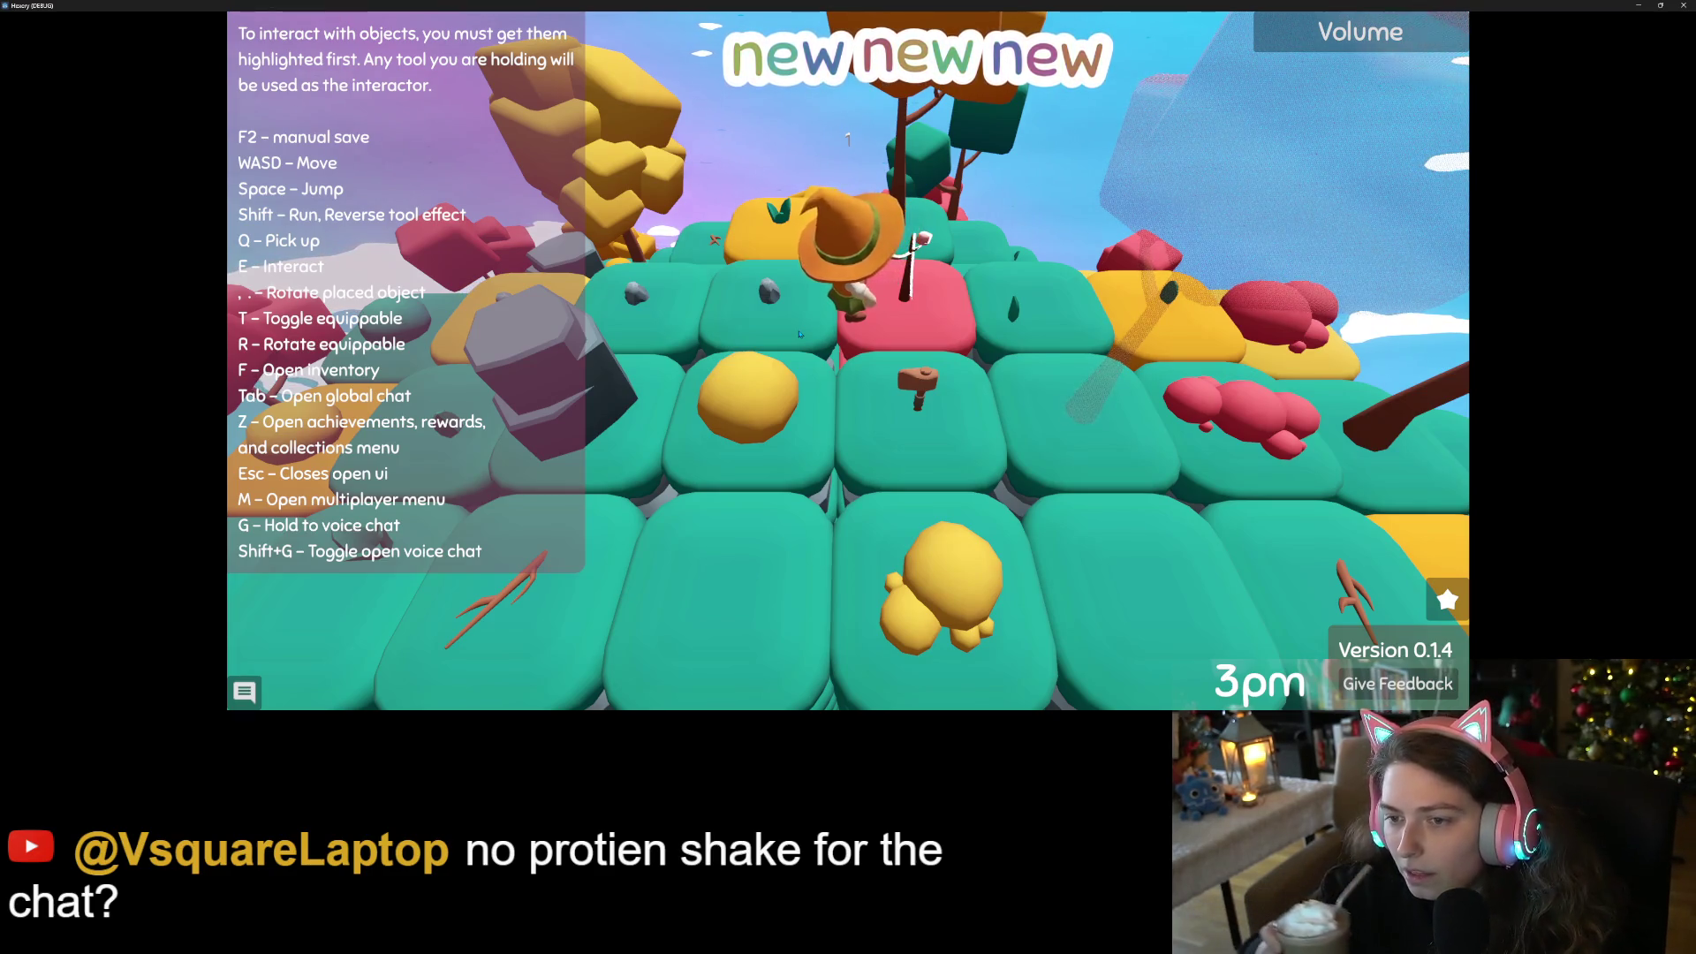
Walk from the pink tile across the teal tiles and back onto the pink tile
key("s")
key("d")
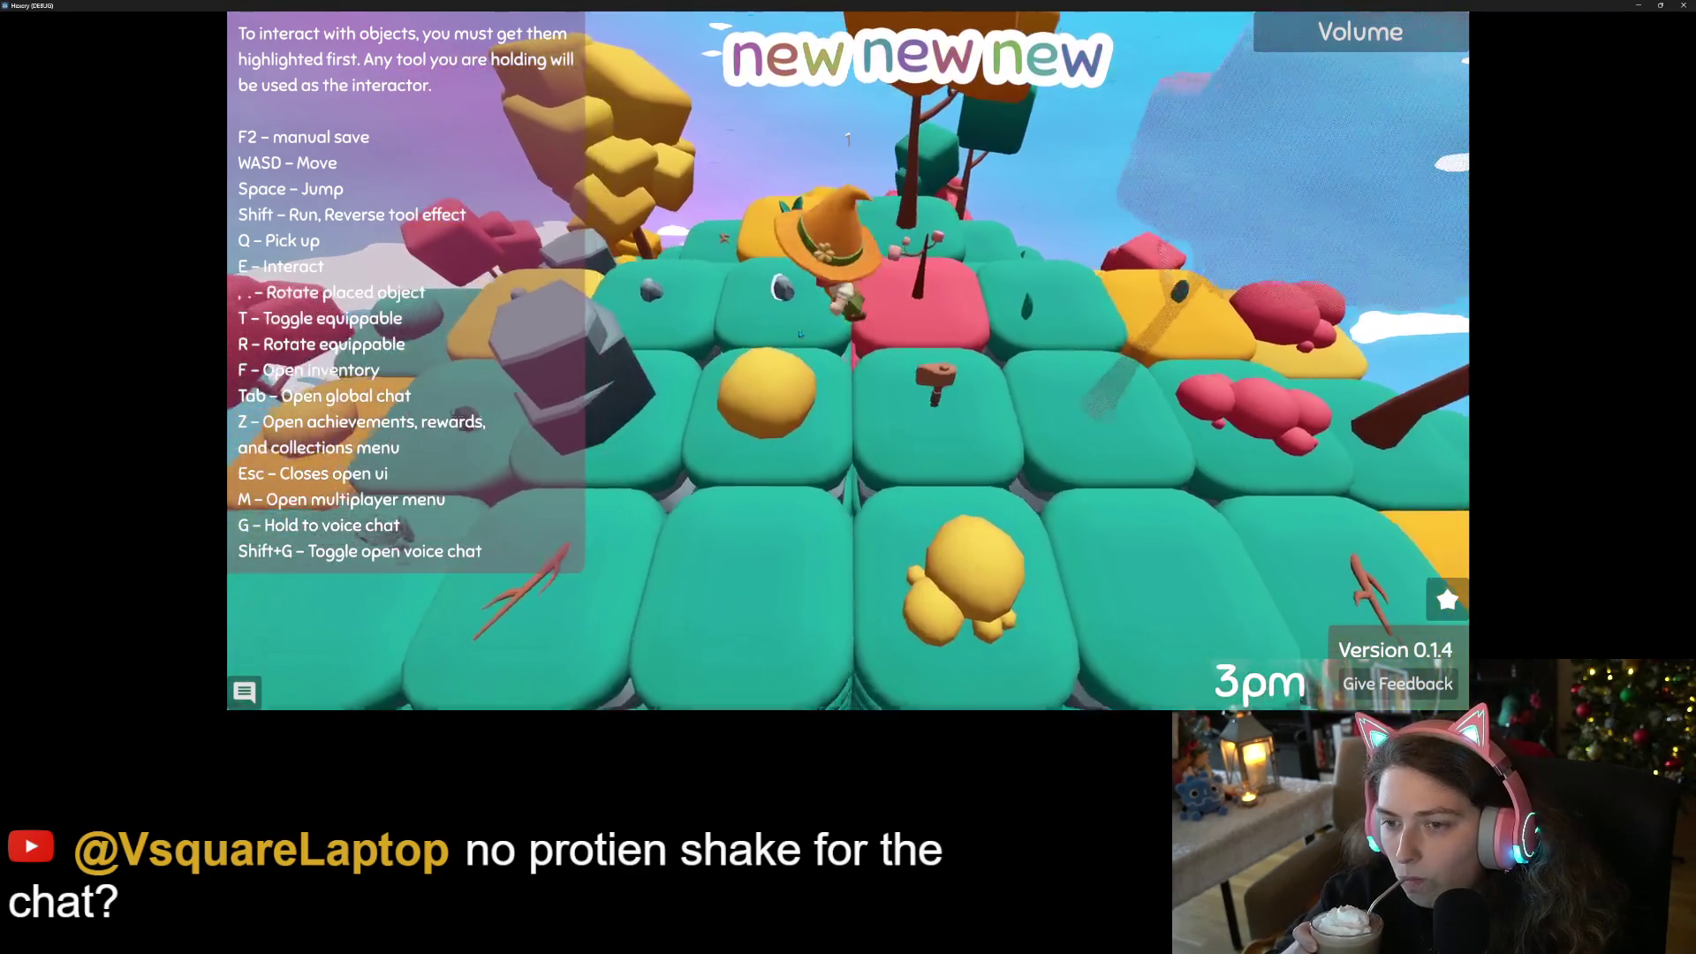
key("w")
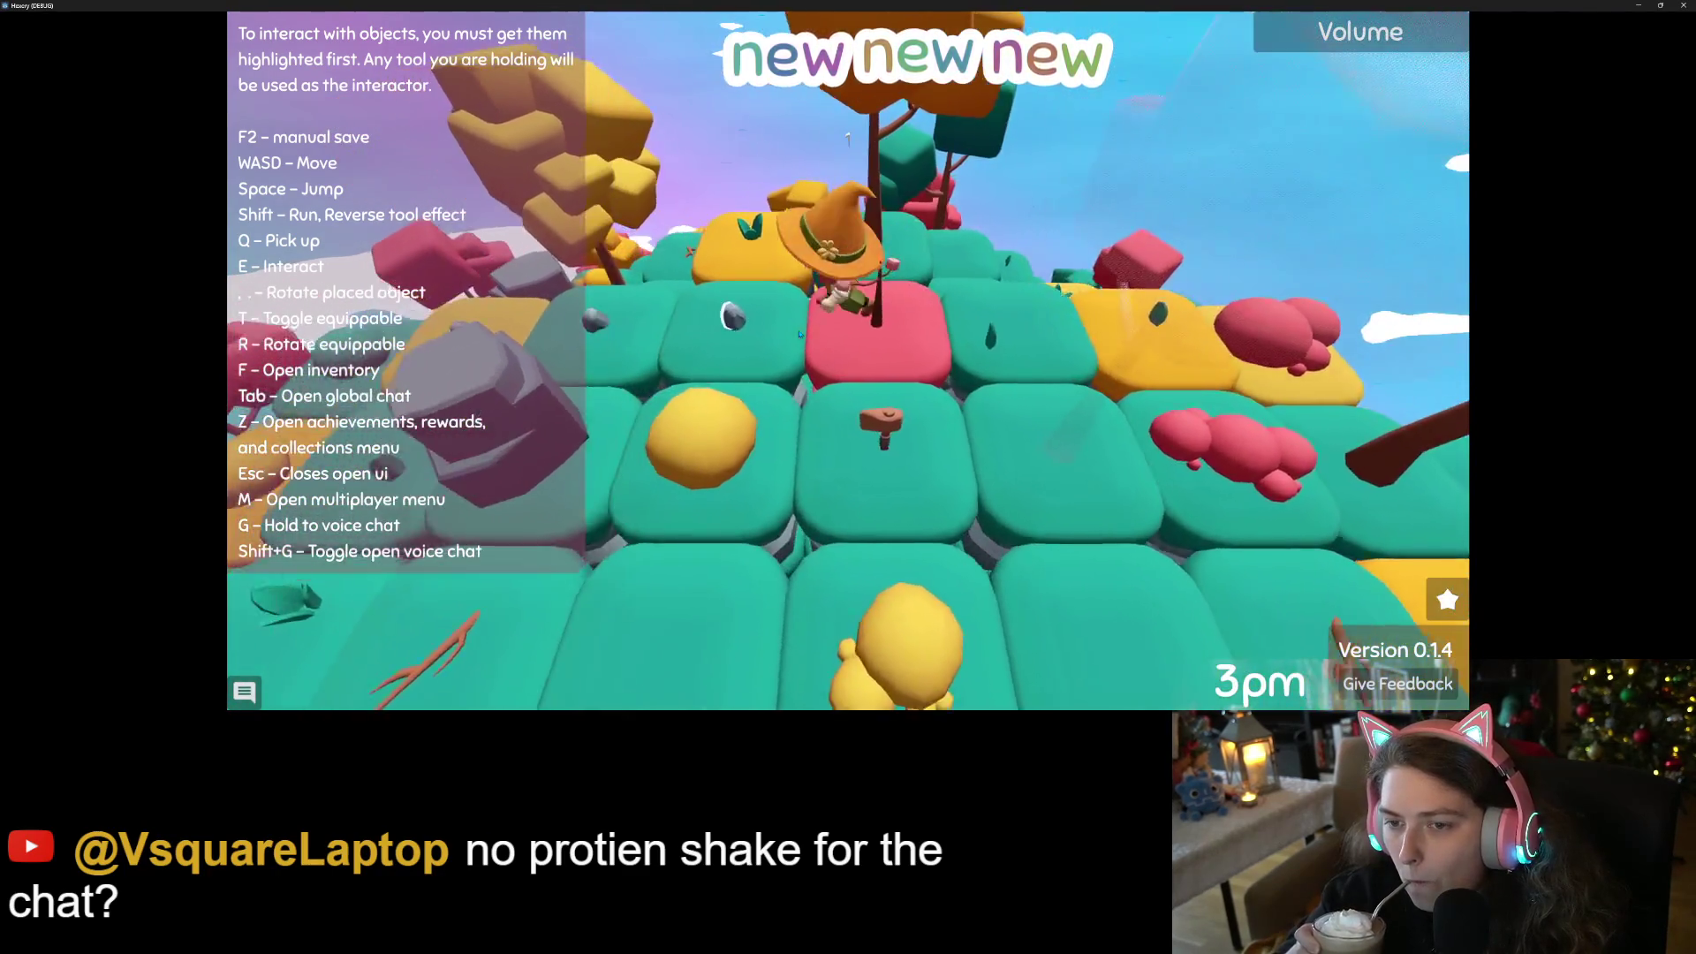
key("d")
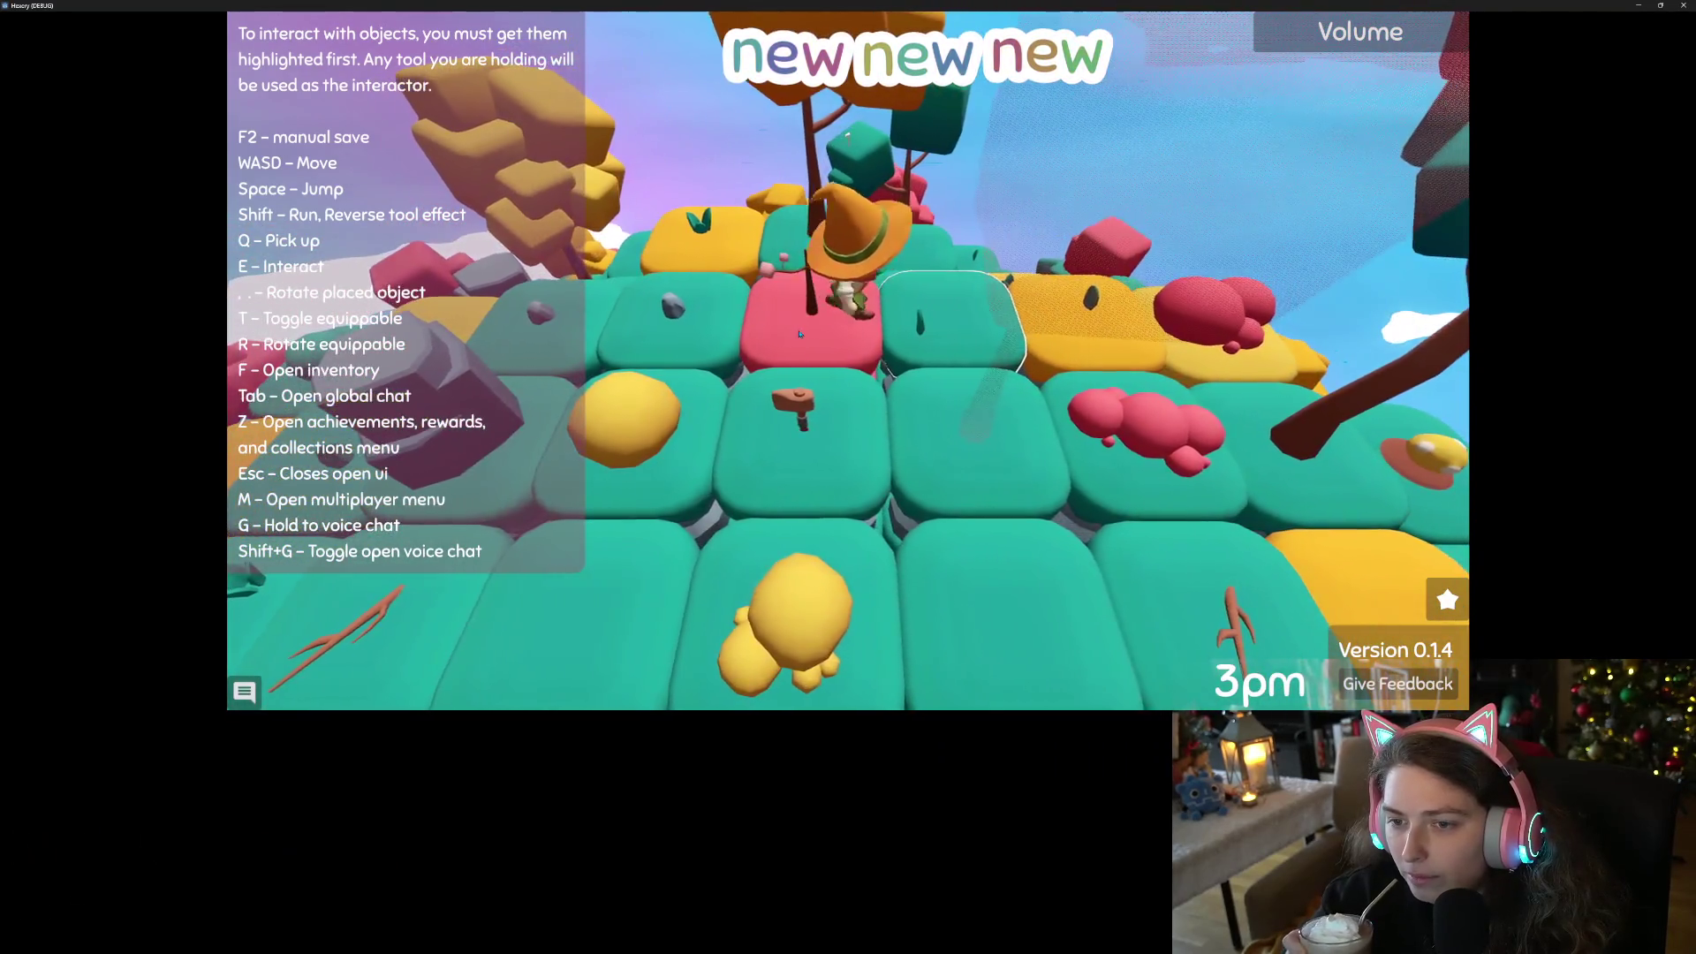
key("w")
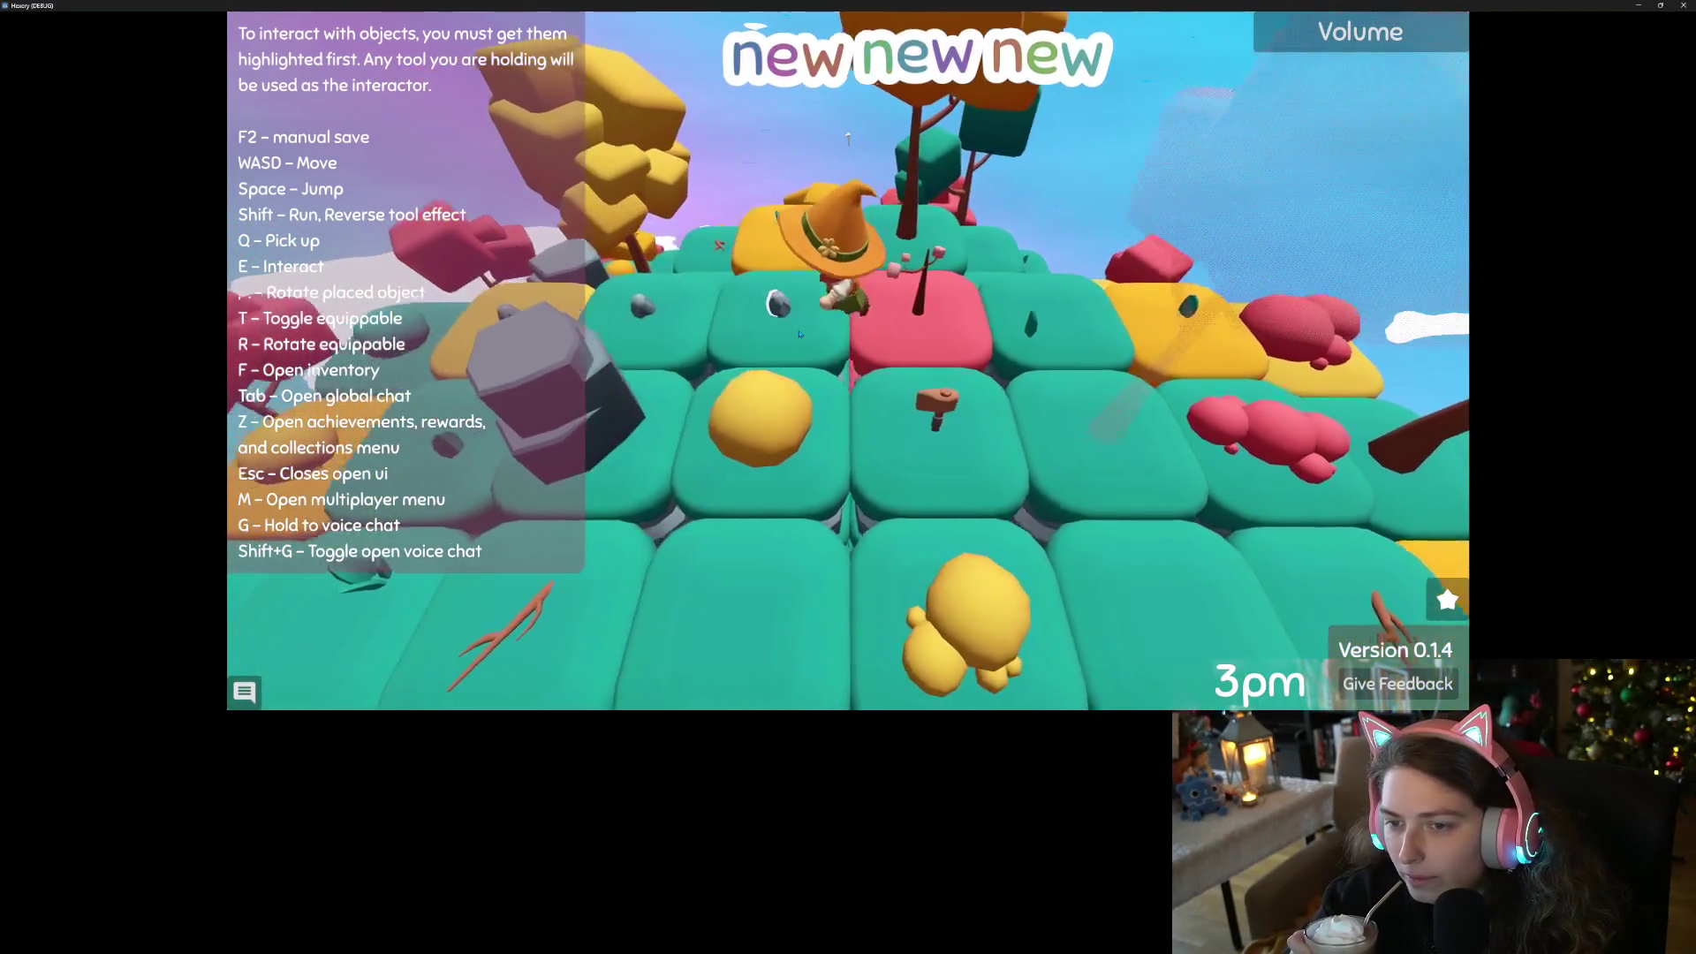
key("s")
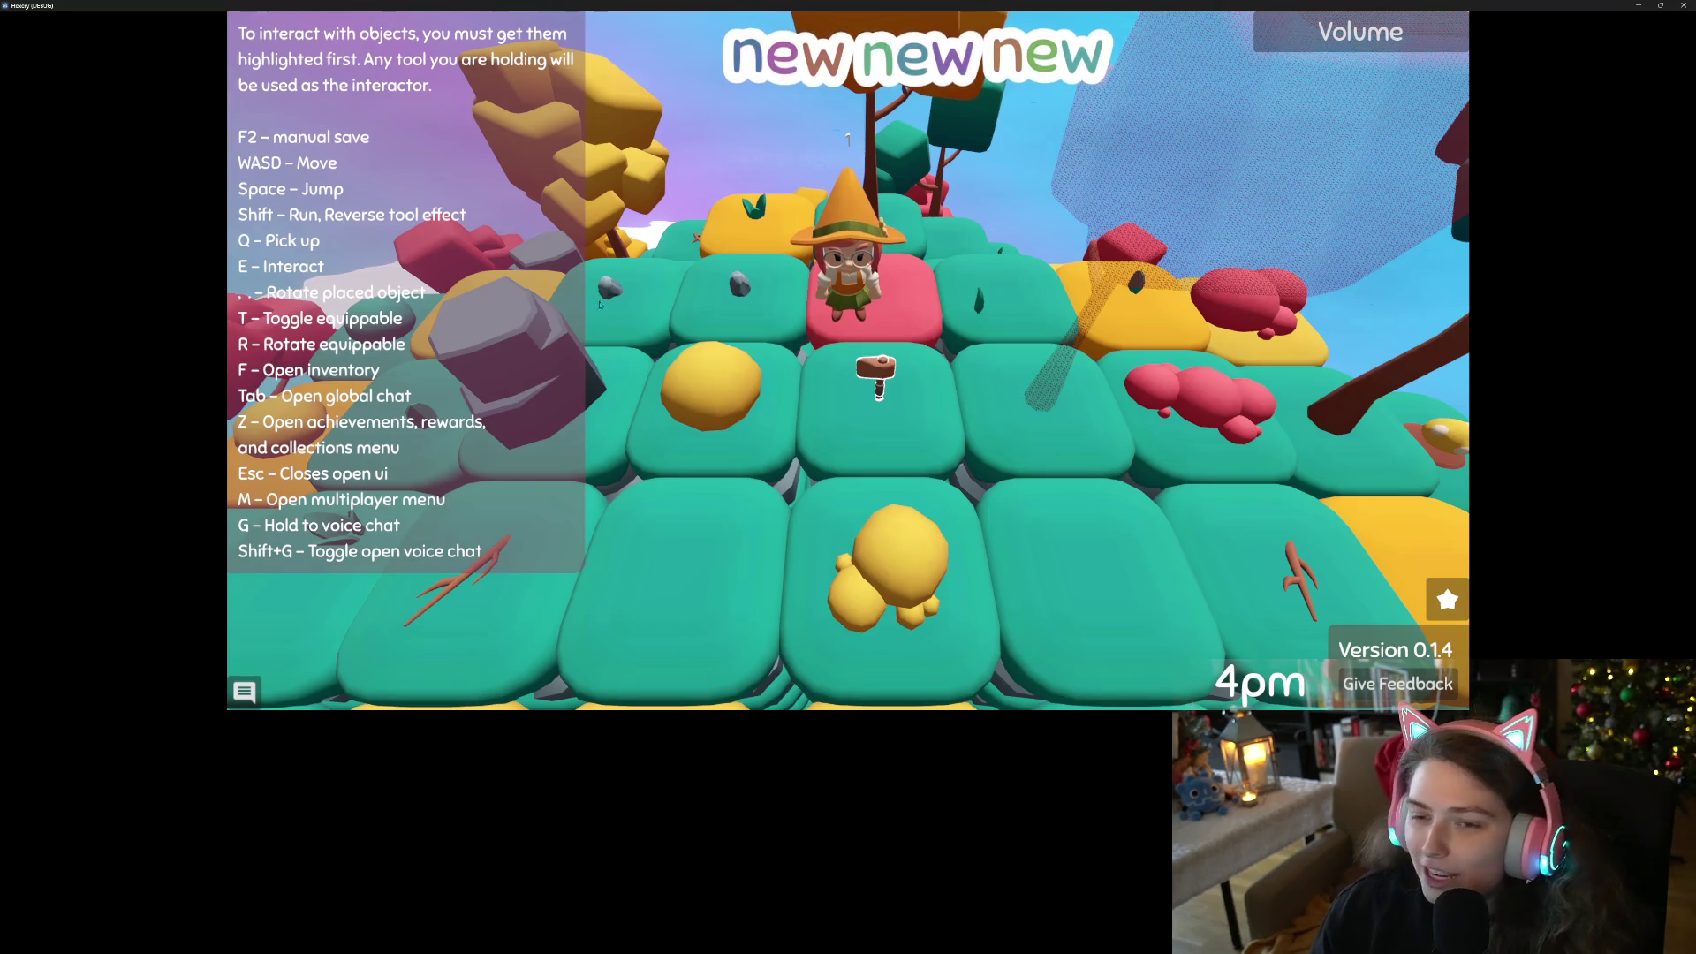
Eat the orange and pink items from the inventory, raising the Mana Store to 83
key("s")
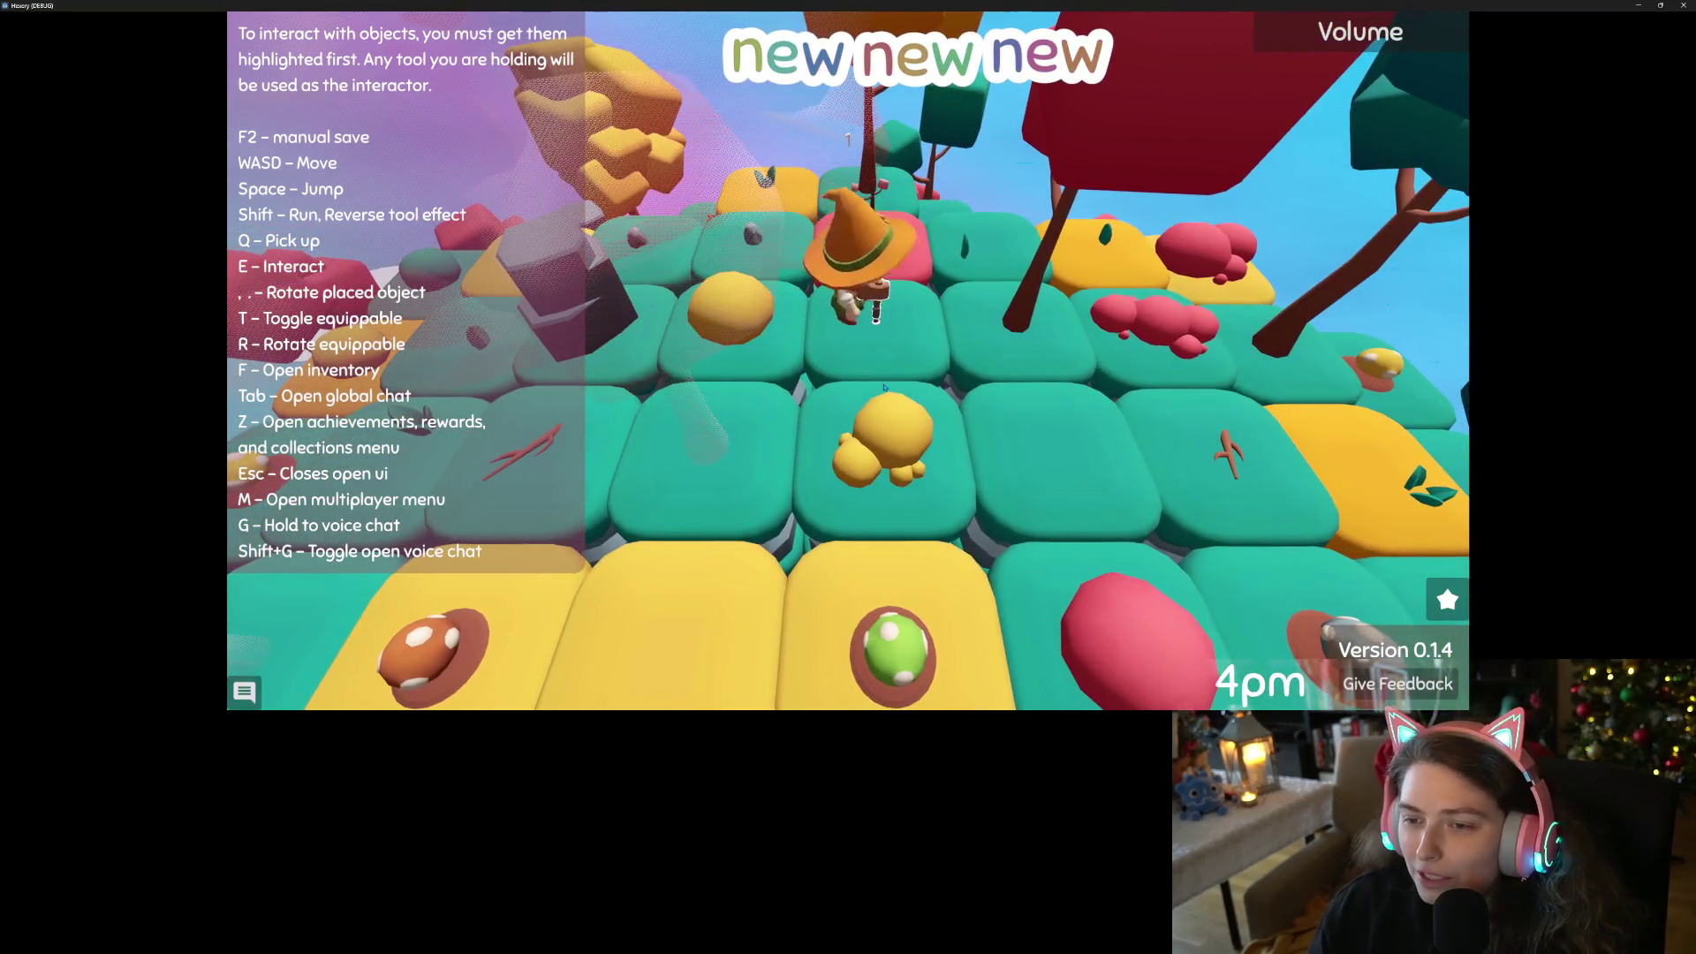
key("f")
left_click(798, 366)
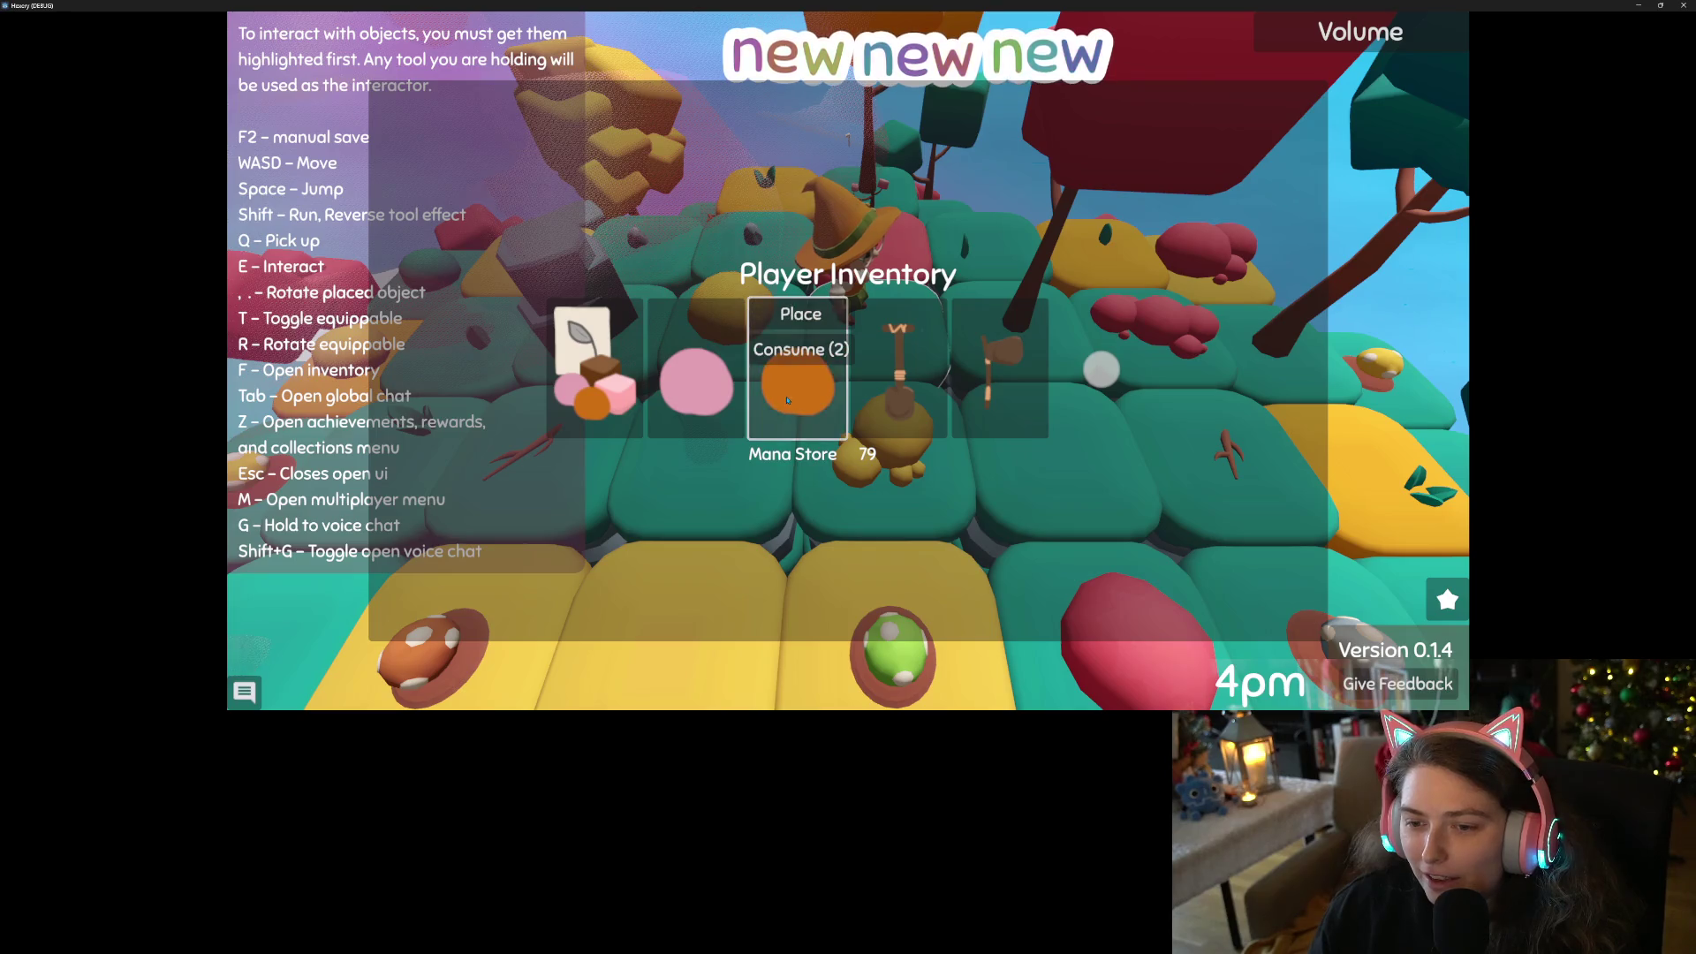
left_click(806, 353)
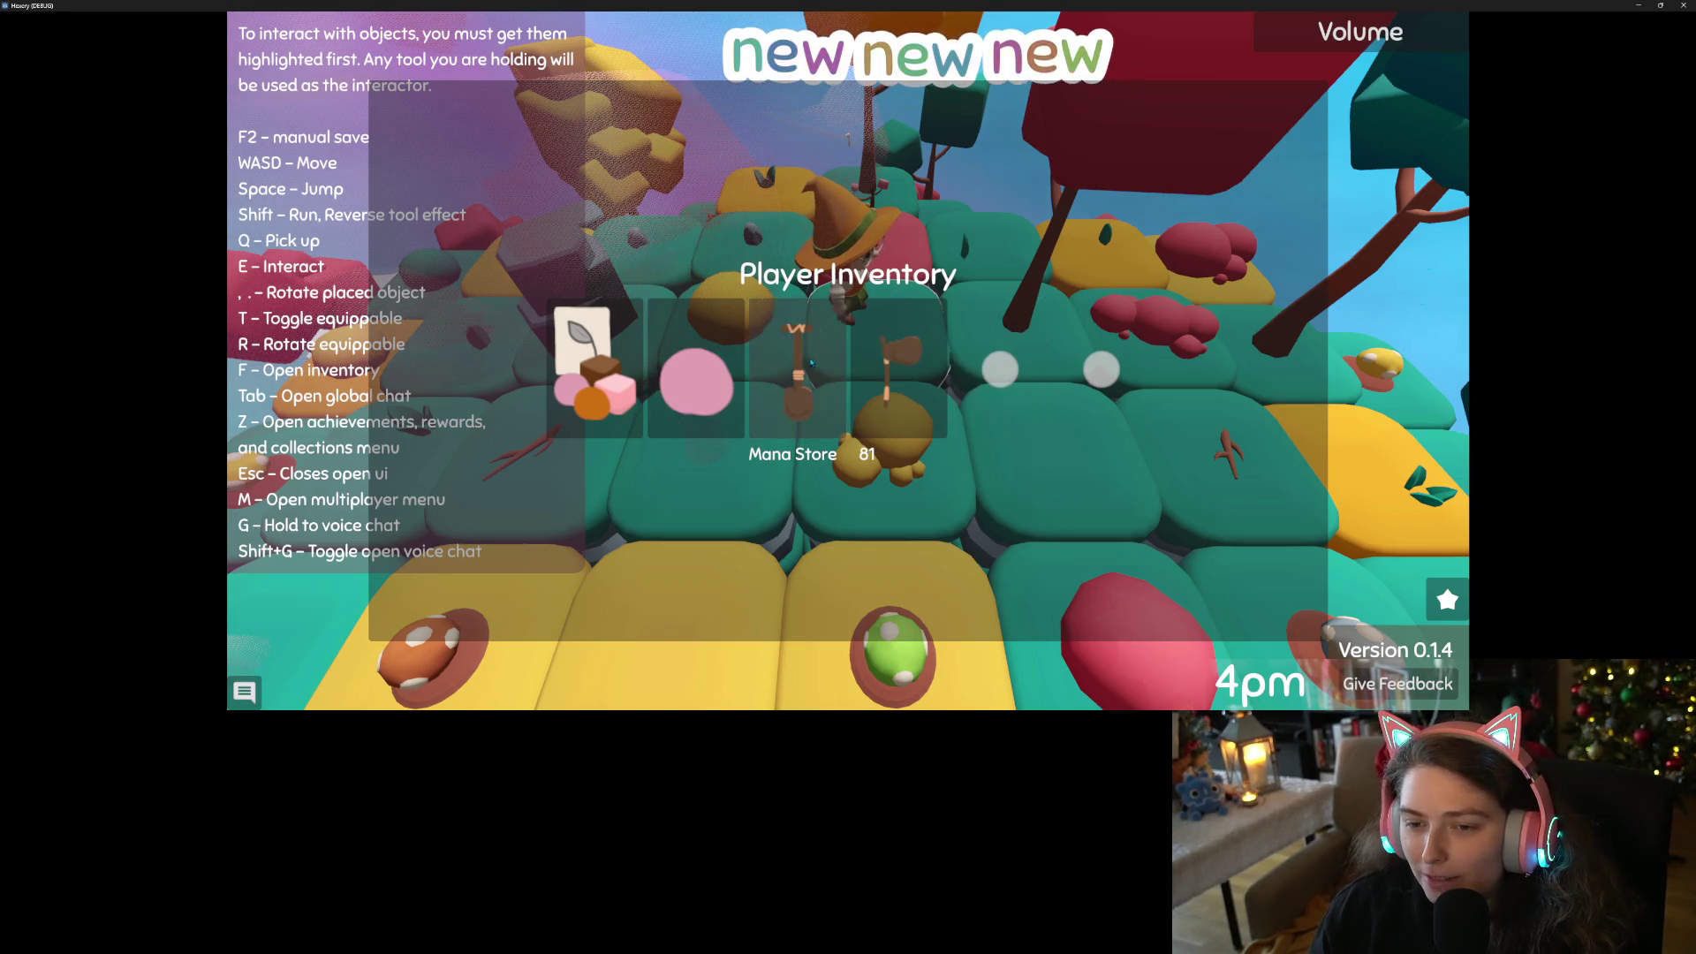
left_click(702, 371)
left_click(720, 350)
key("Escape")
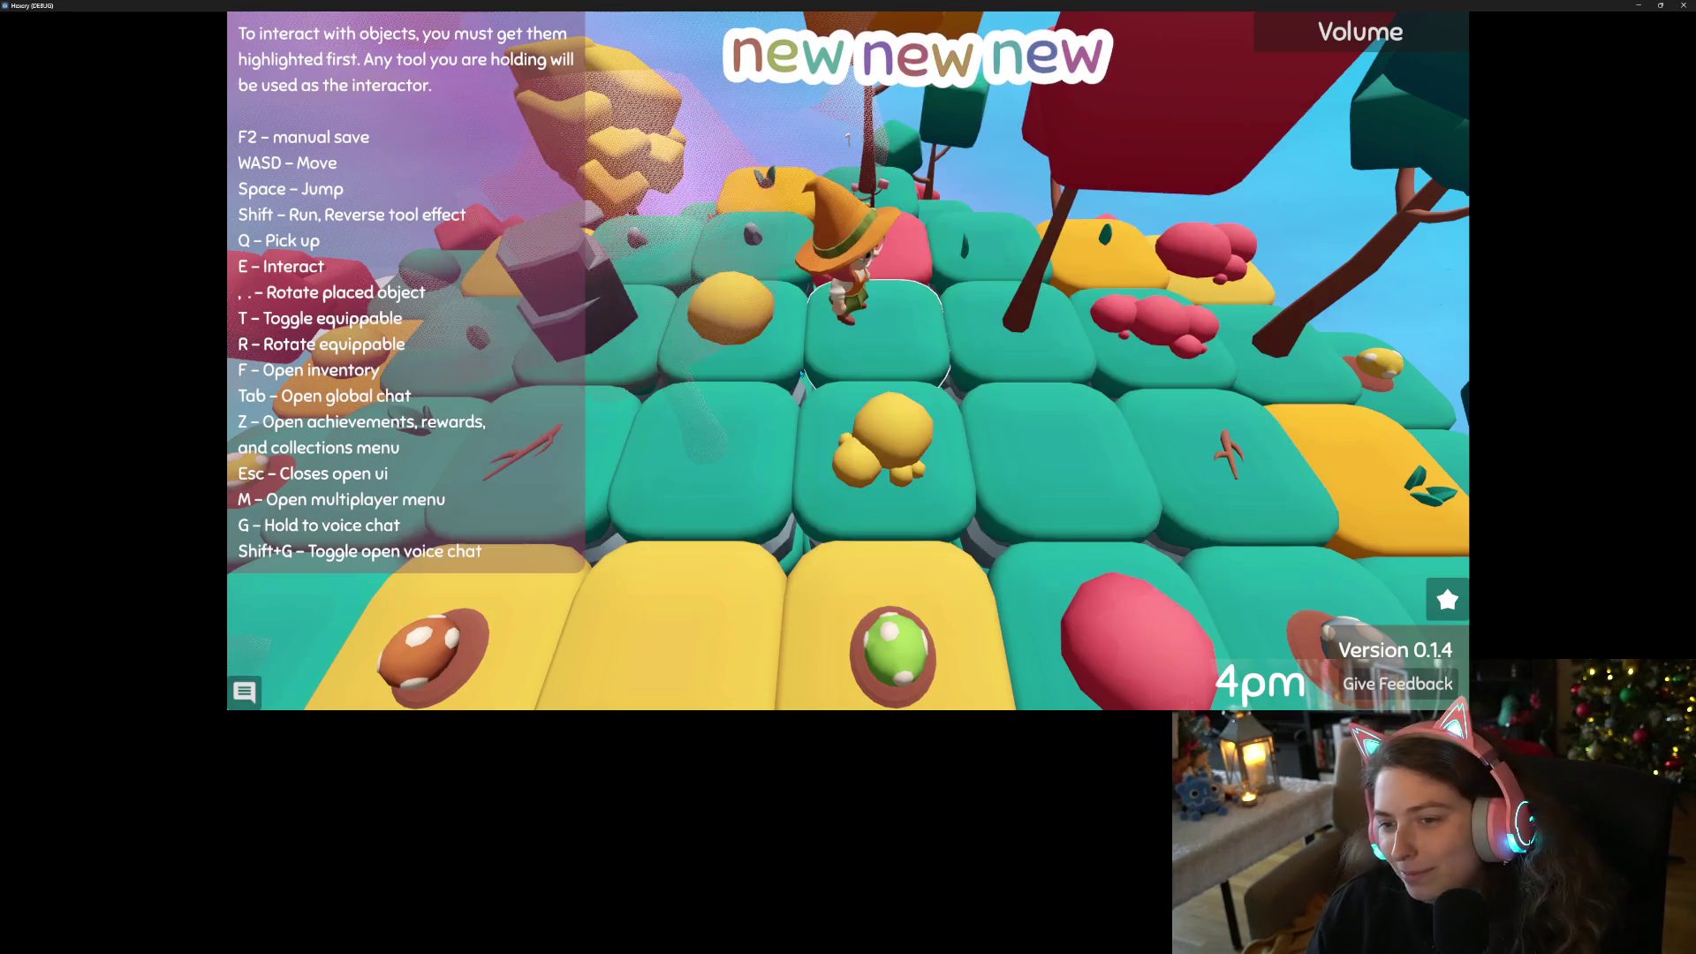
Walk forward, then shrink the game to a small window over the Godot editor
scroll(800, 374, "up", 2)
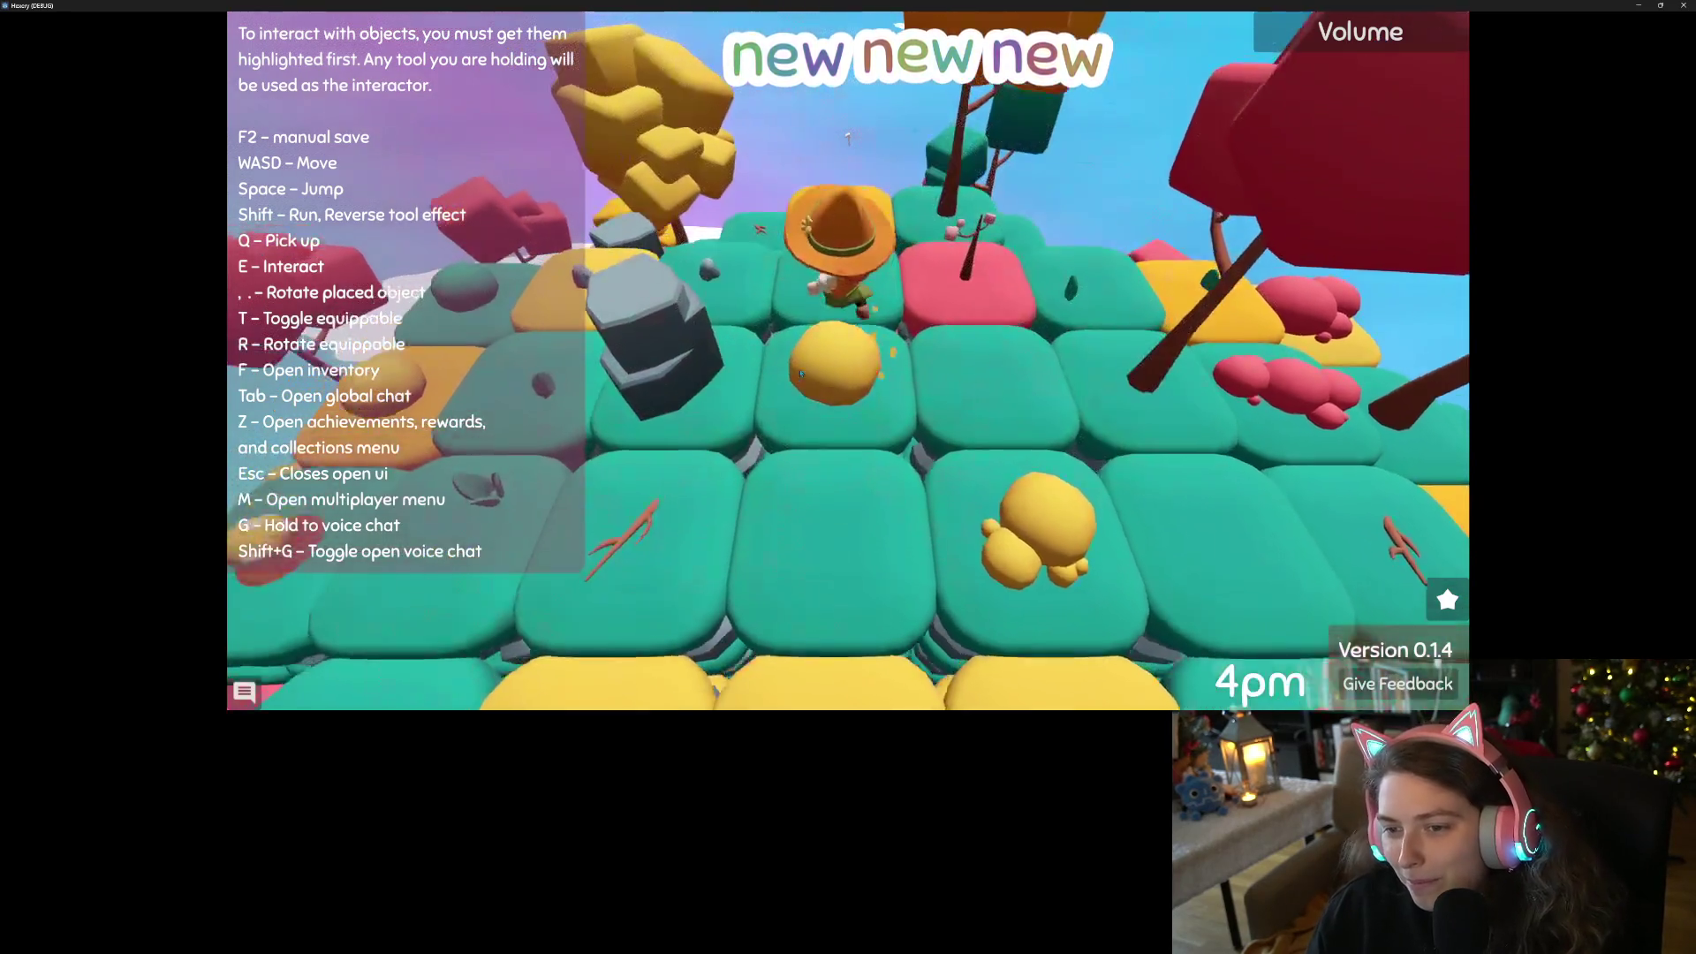
key("w")
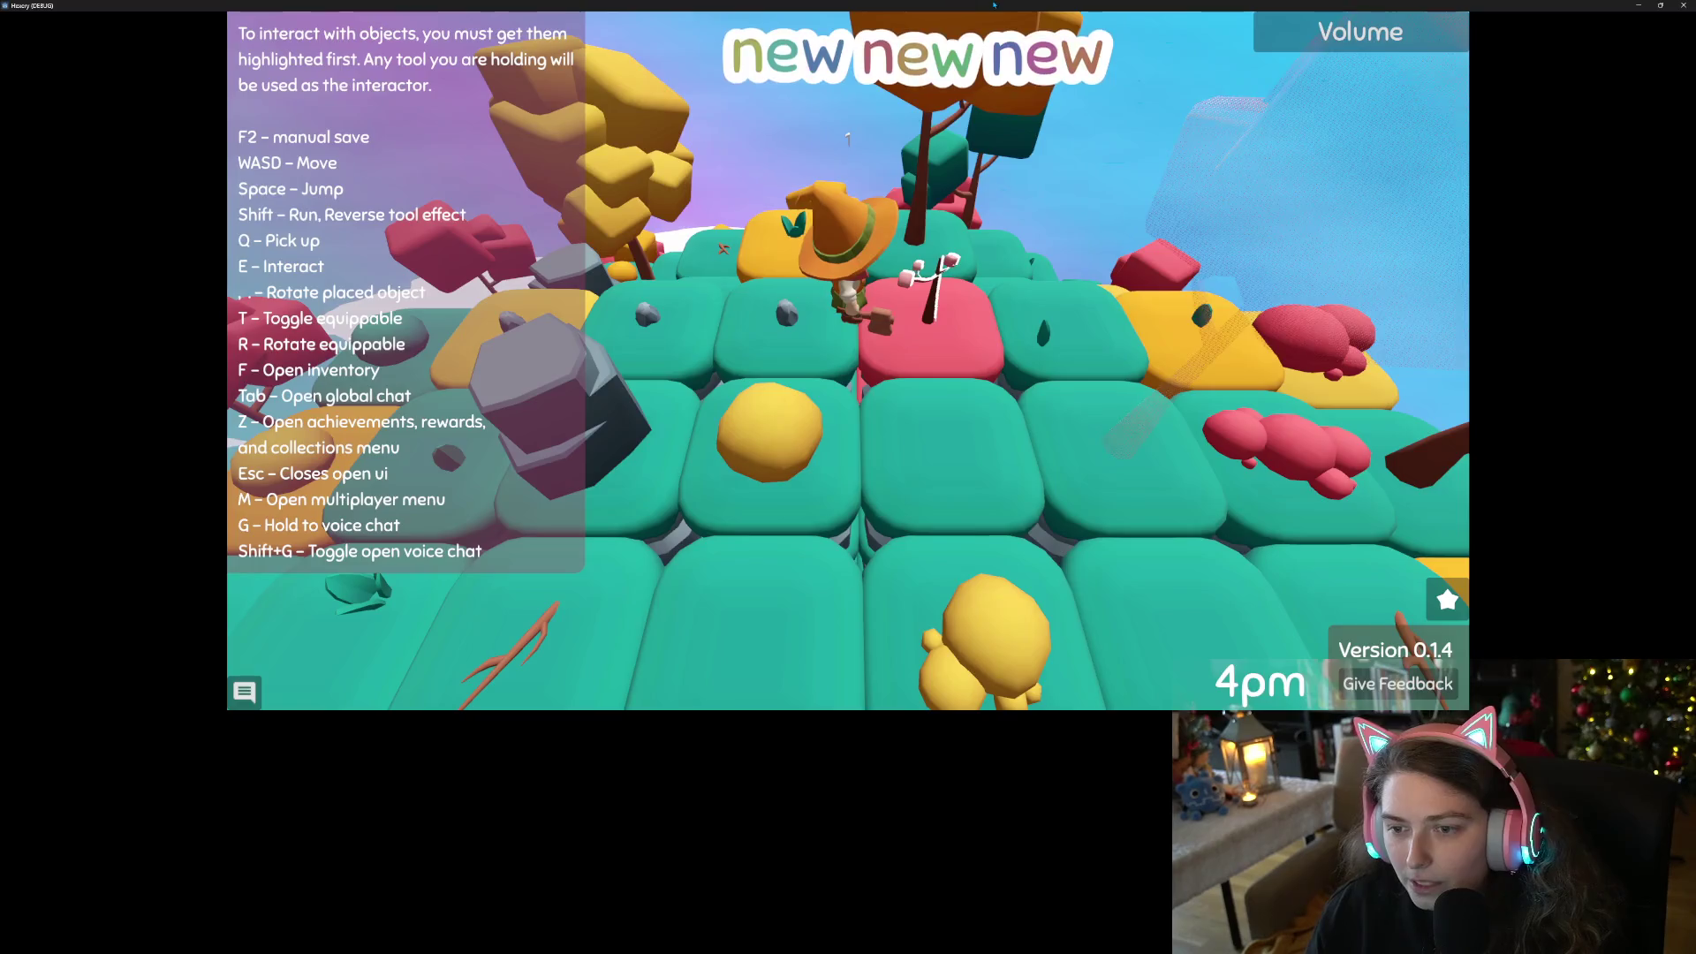
key("super+Down")
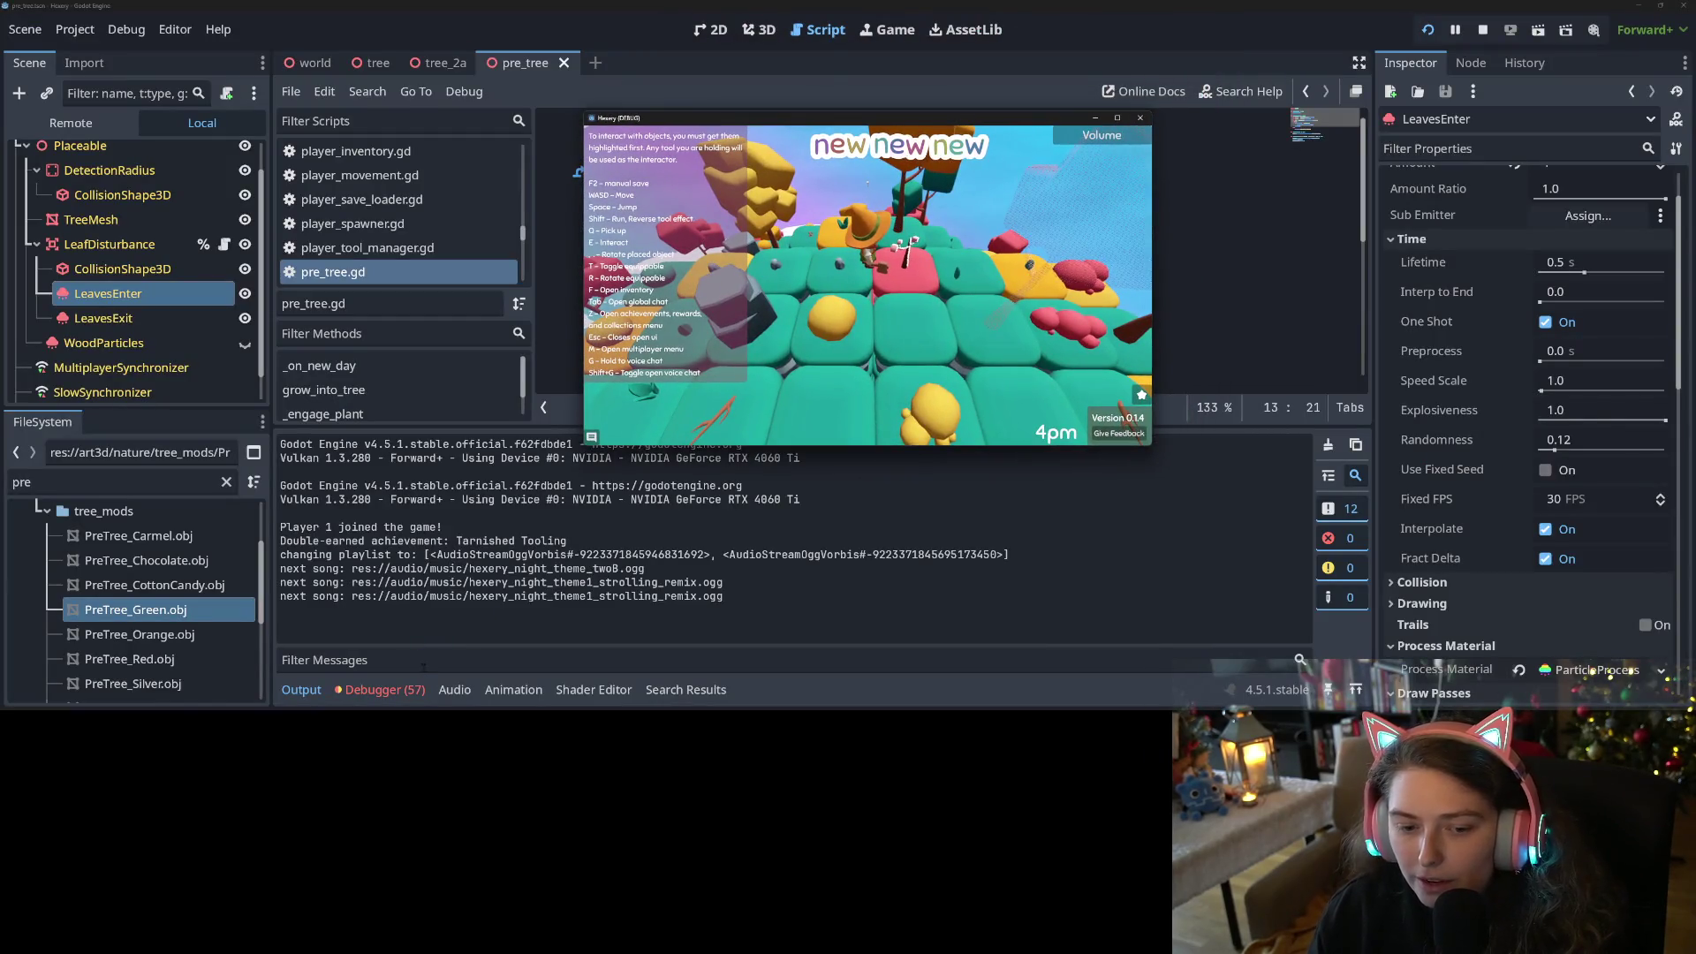
Clear the Debugger's Errors lists for Session 2 and then Session 1
left_click(383, 690)
scroll(563, 601, "up", 1)
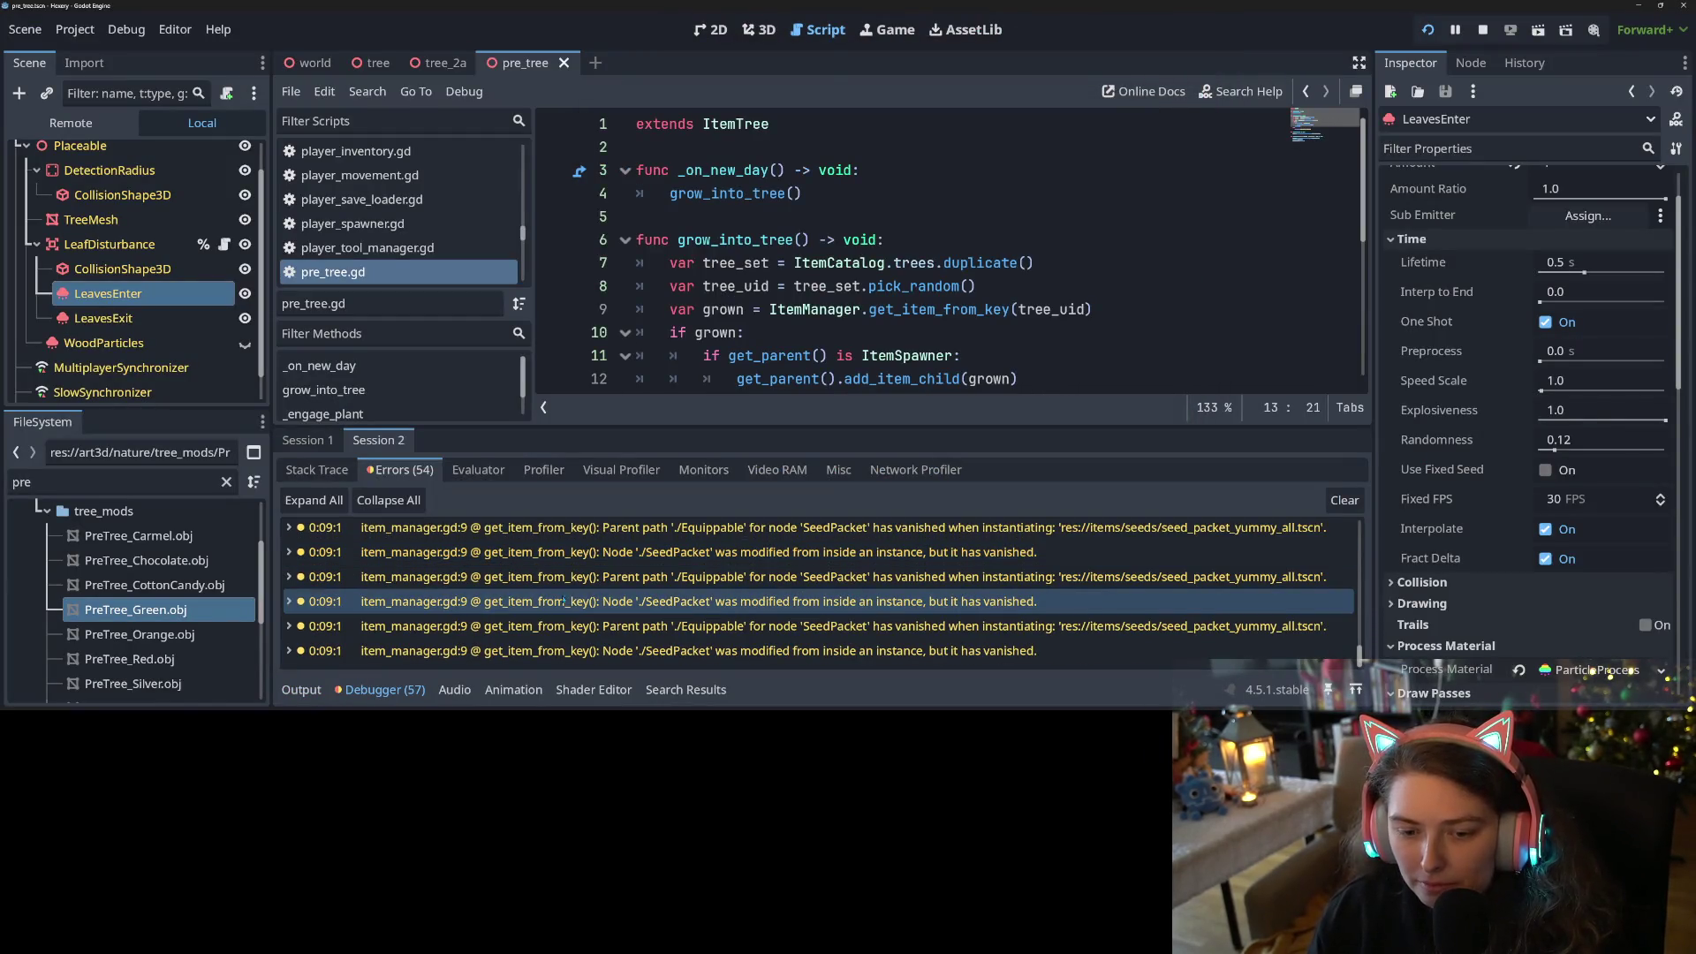
scroll(572, 602, "up", 5)
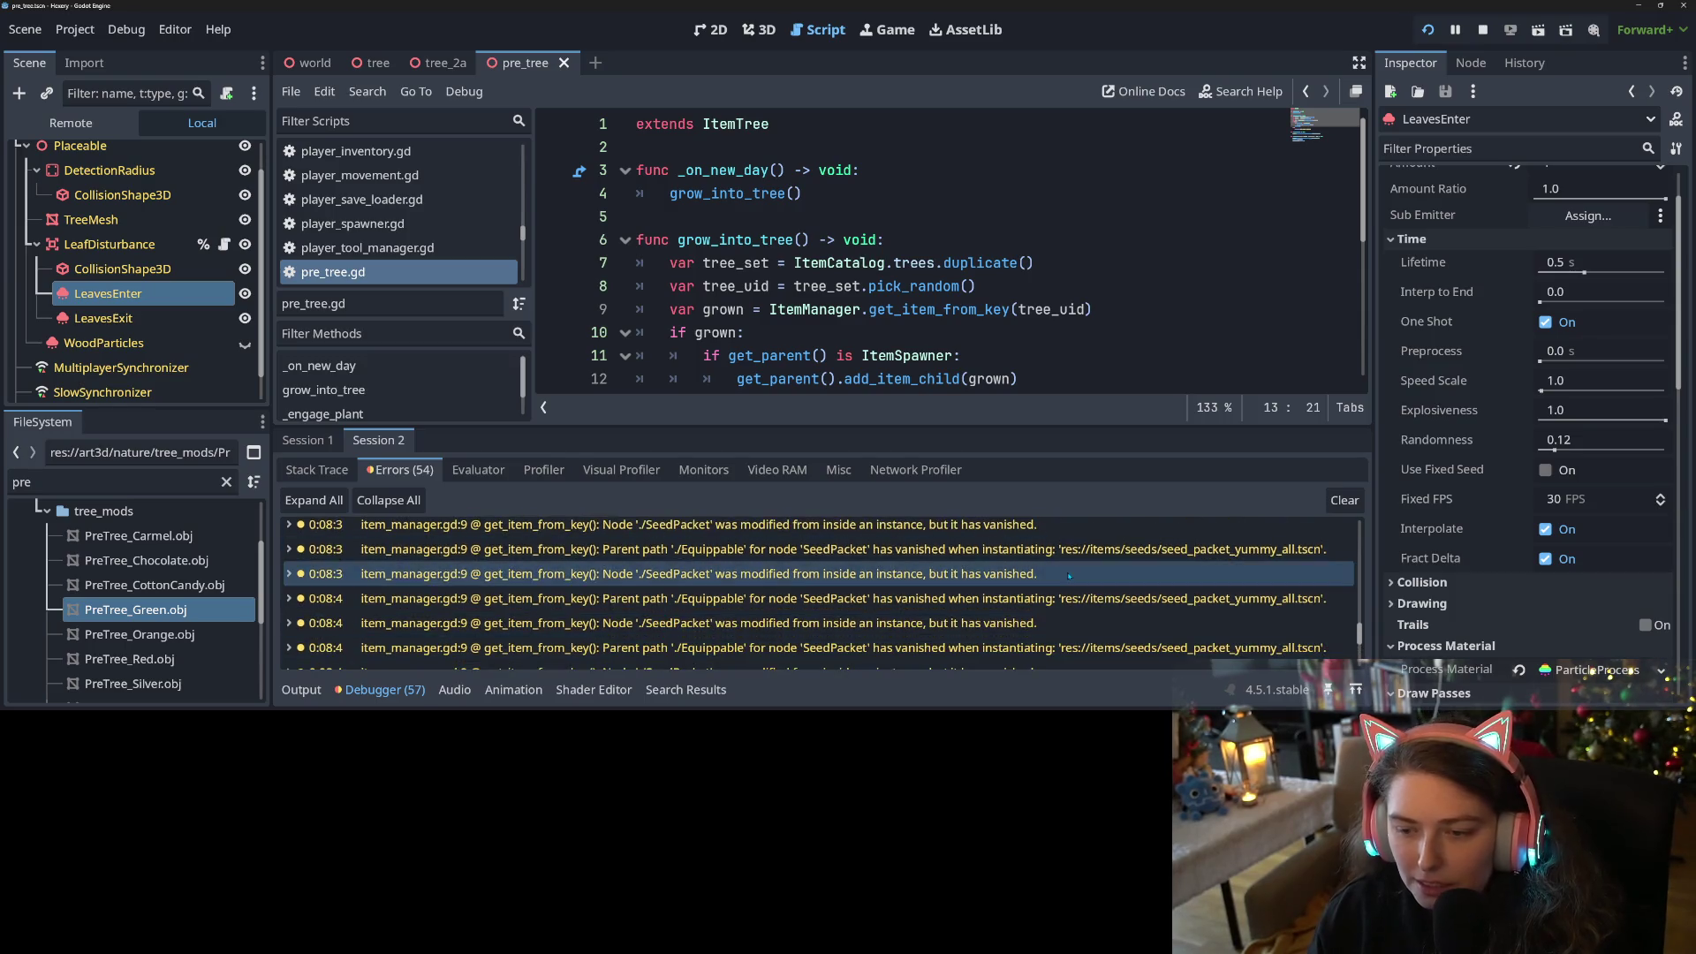
left_click(1344, 500)
left_click(308, 440)
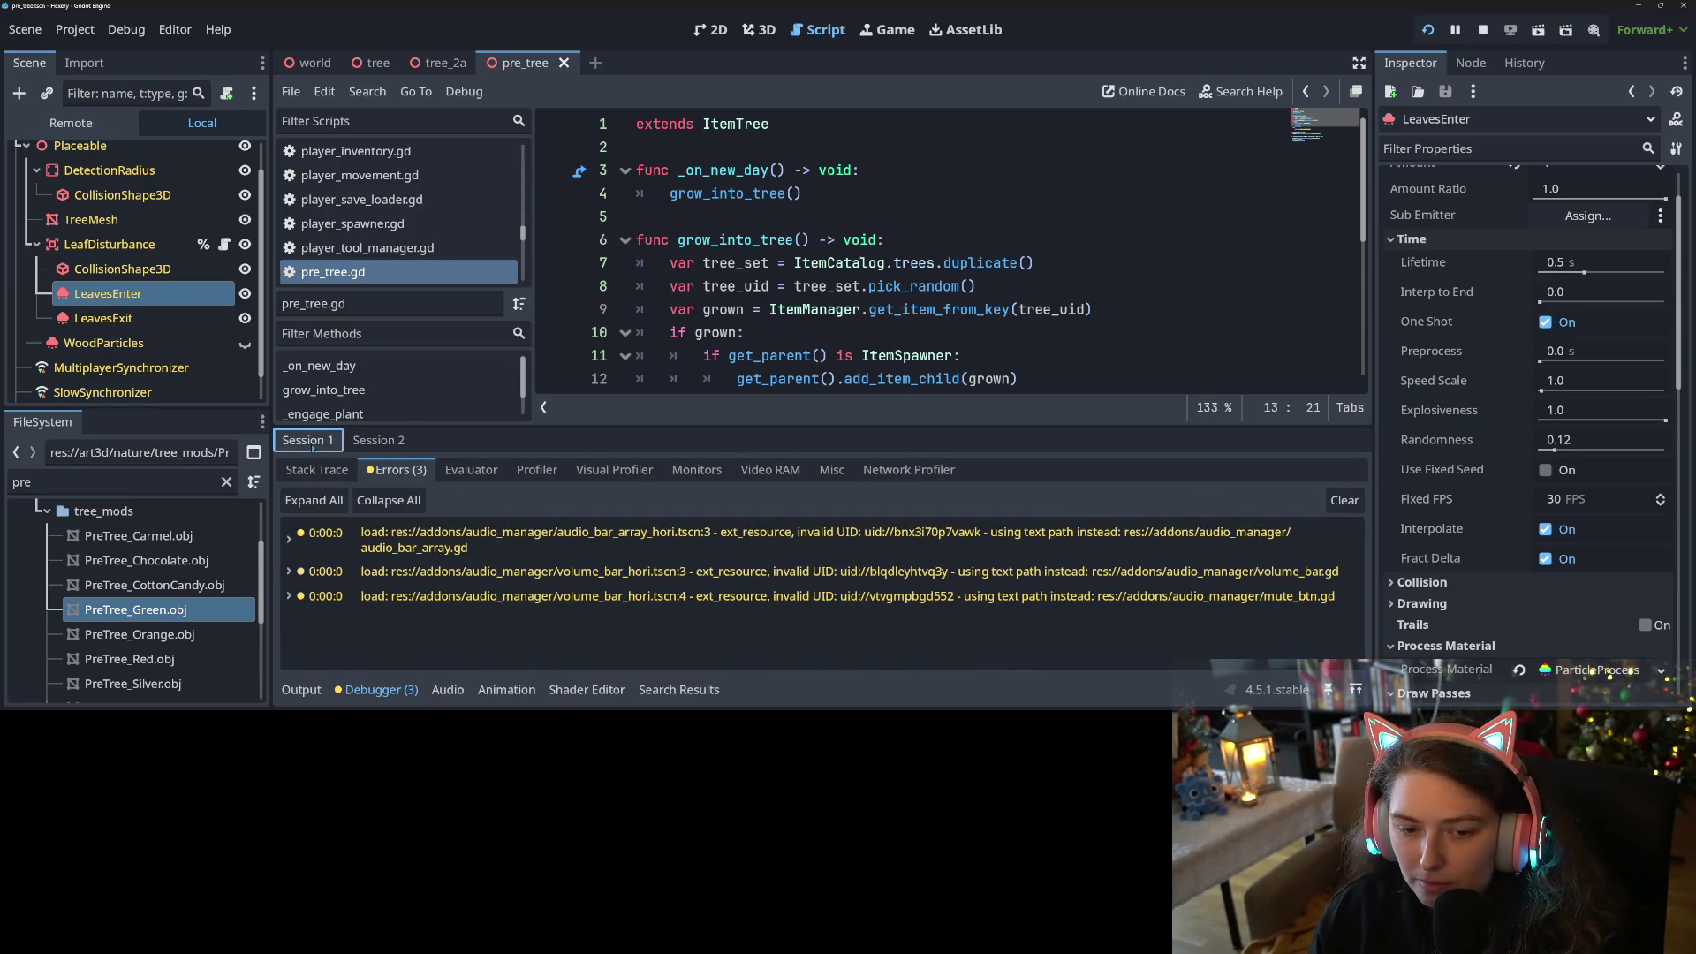
left_click(1344, 500)
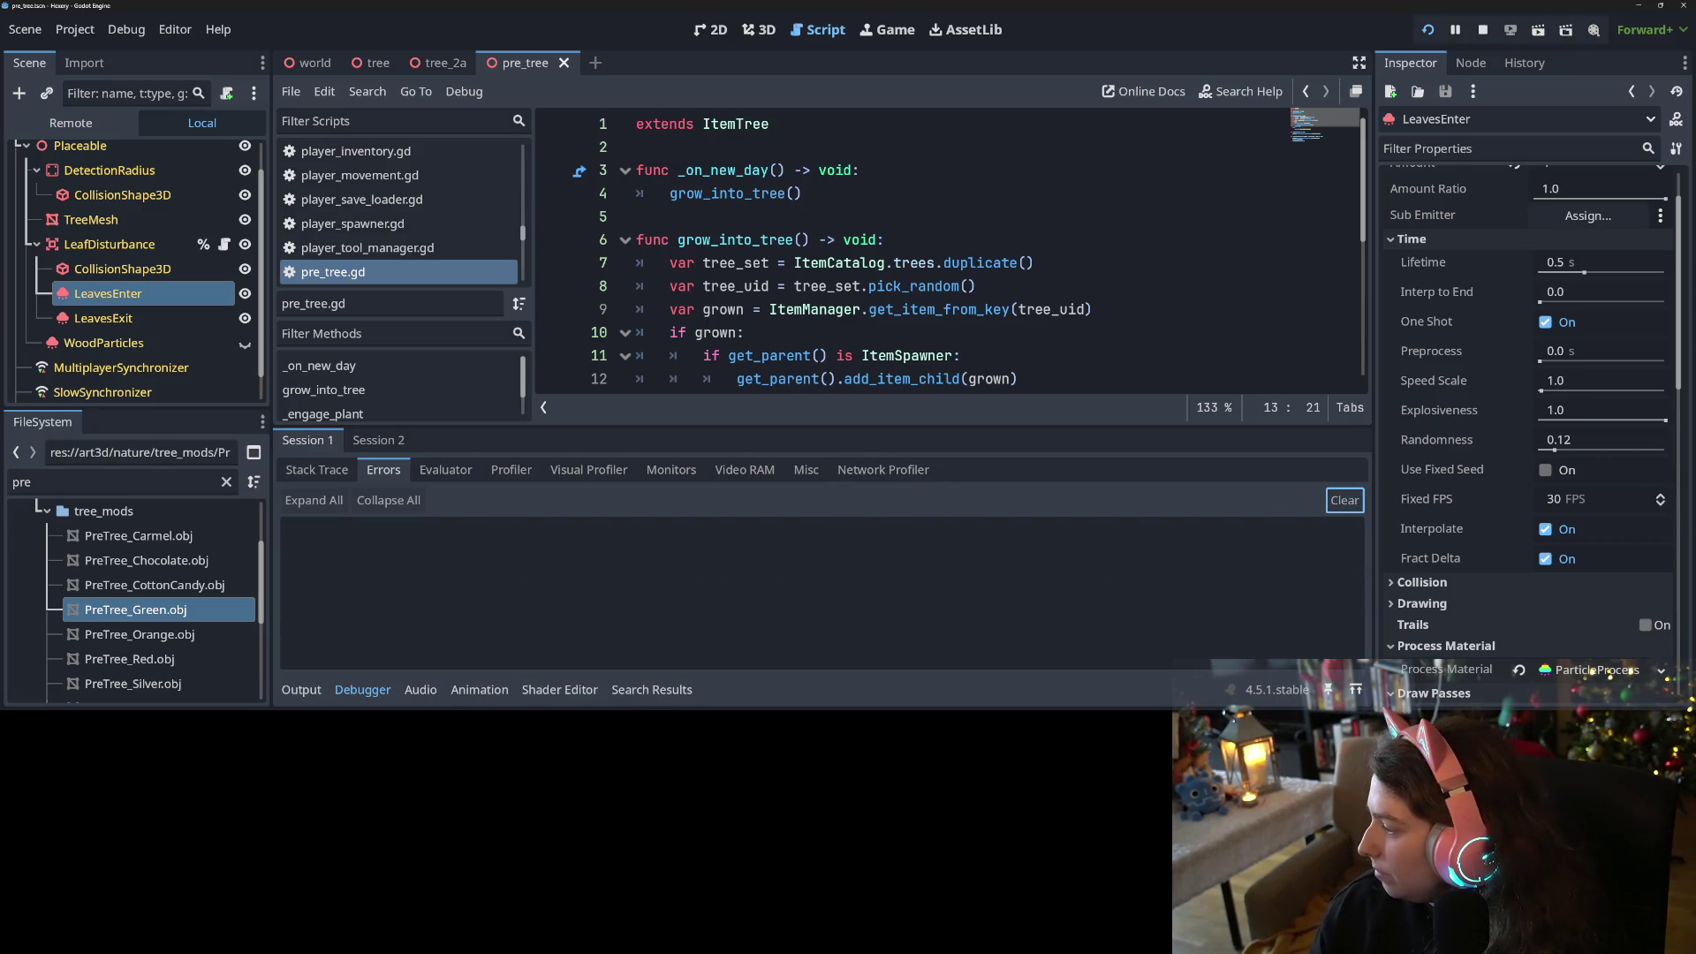
Switch back to the running Hexery game window with Alt+Tab
key("alt+Tab")
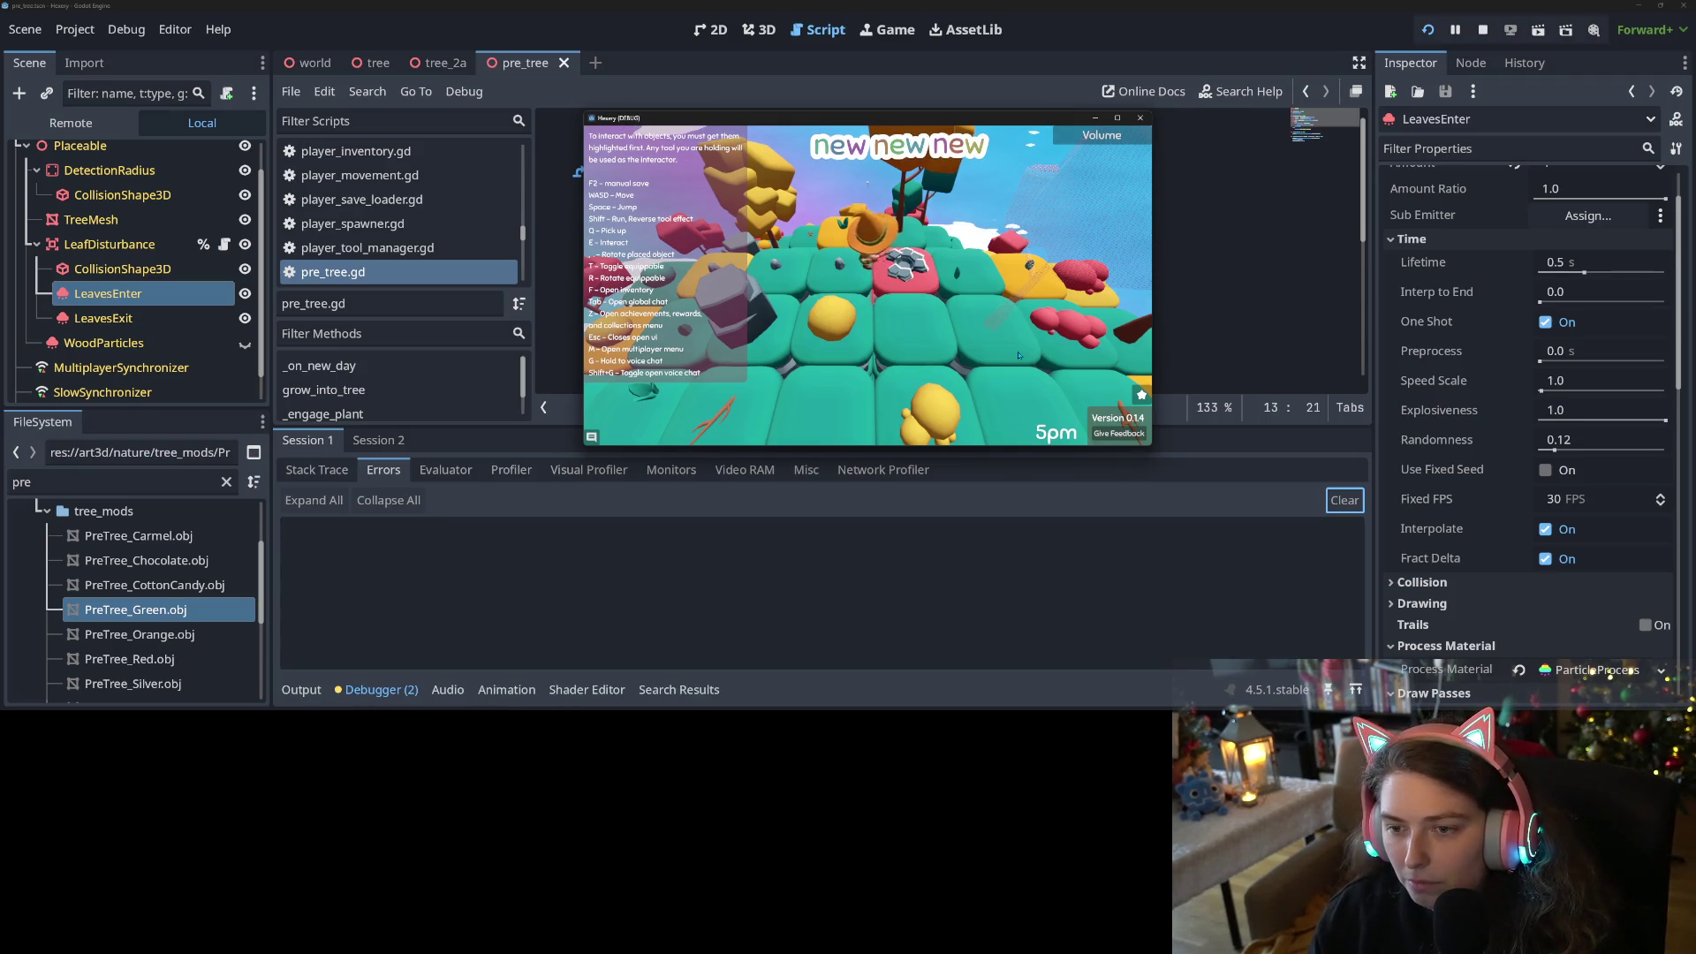
Walk forward and open the seed packet in the inventory into three orange items
key("f")
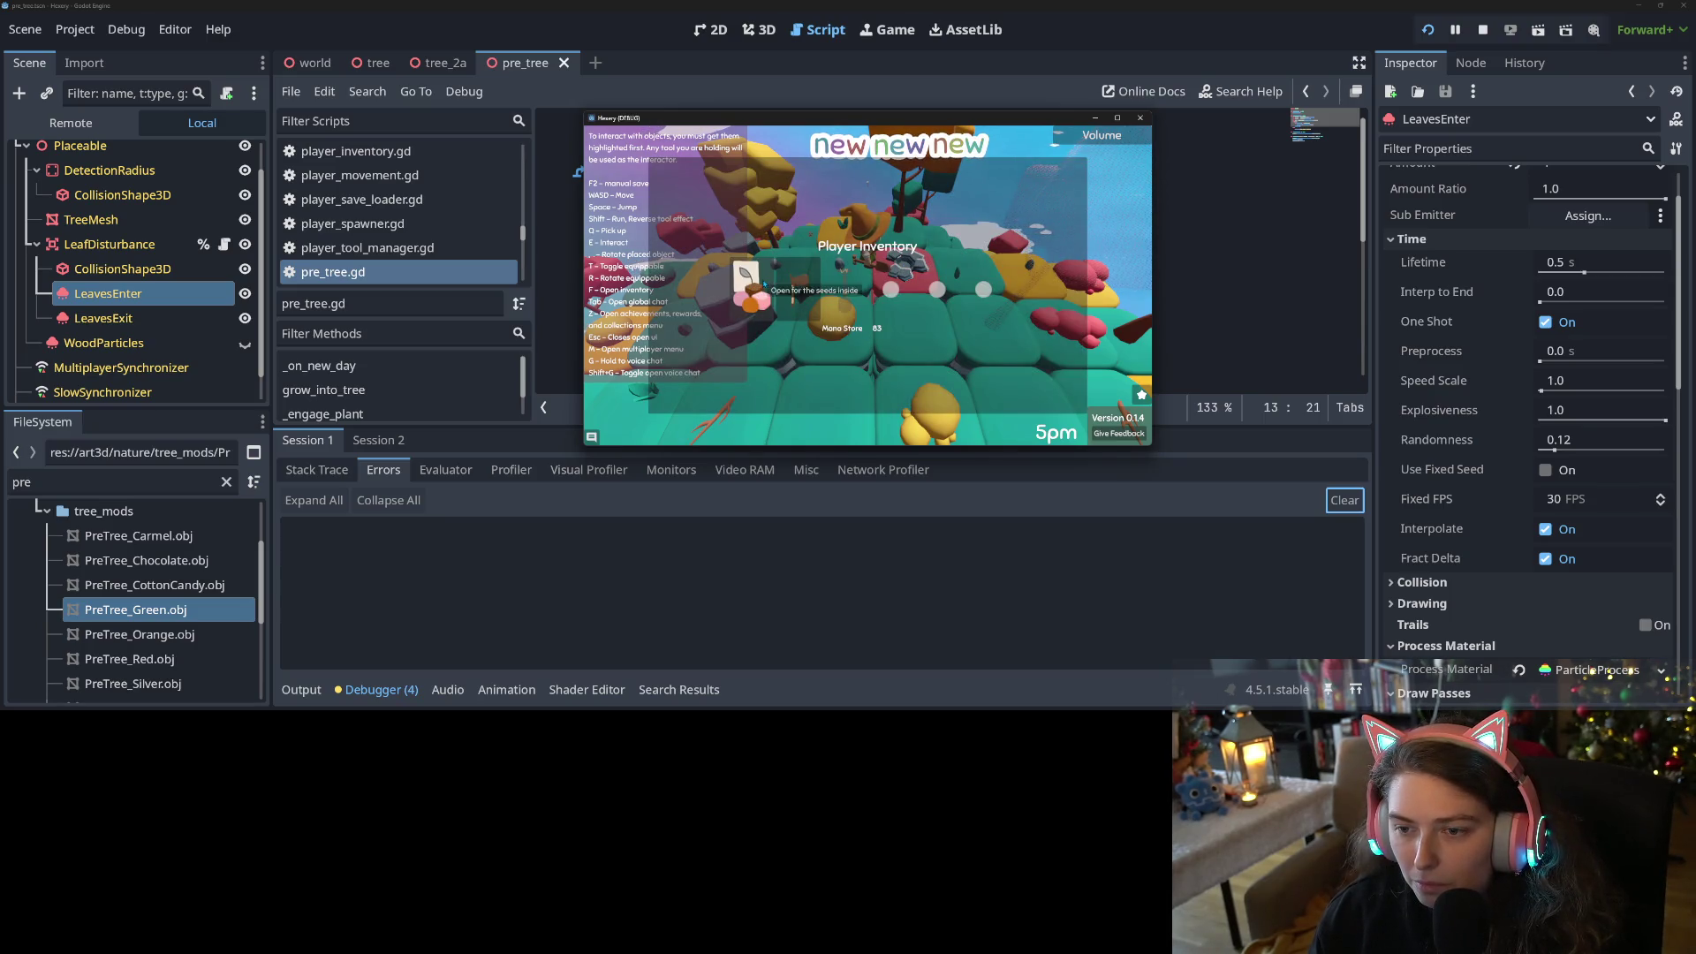
key("f")
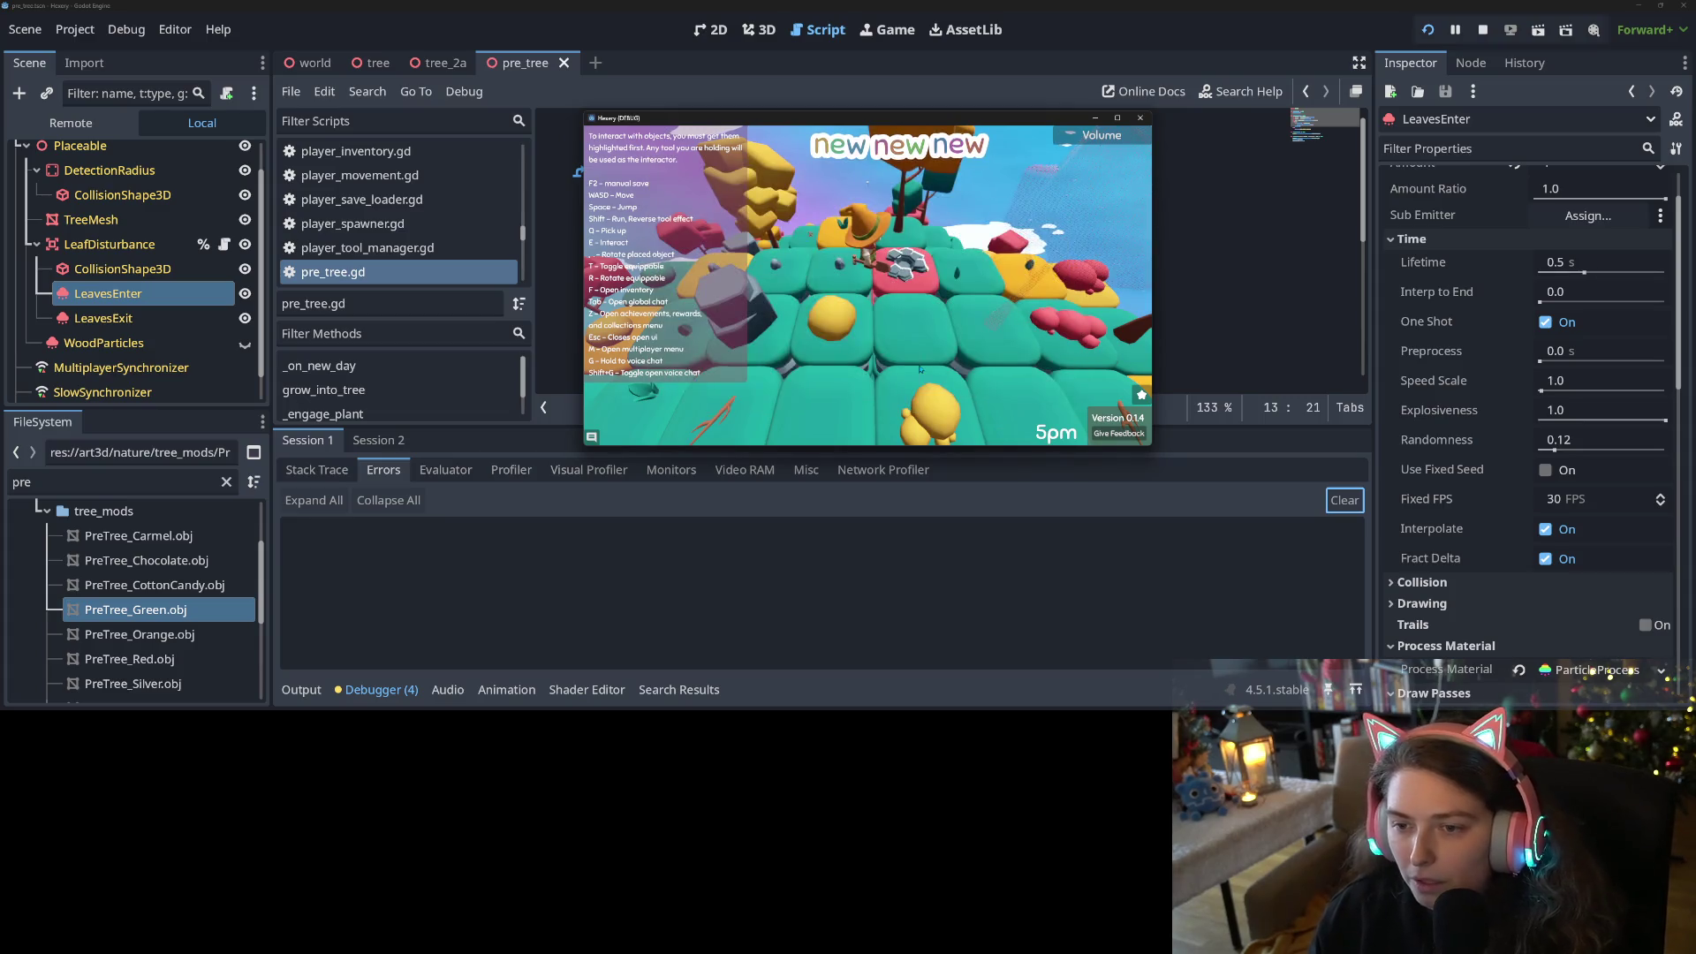
key("w")
key("f")
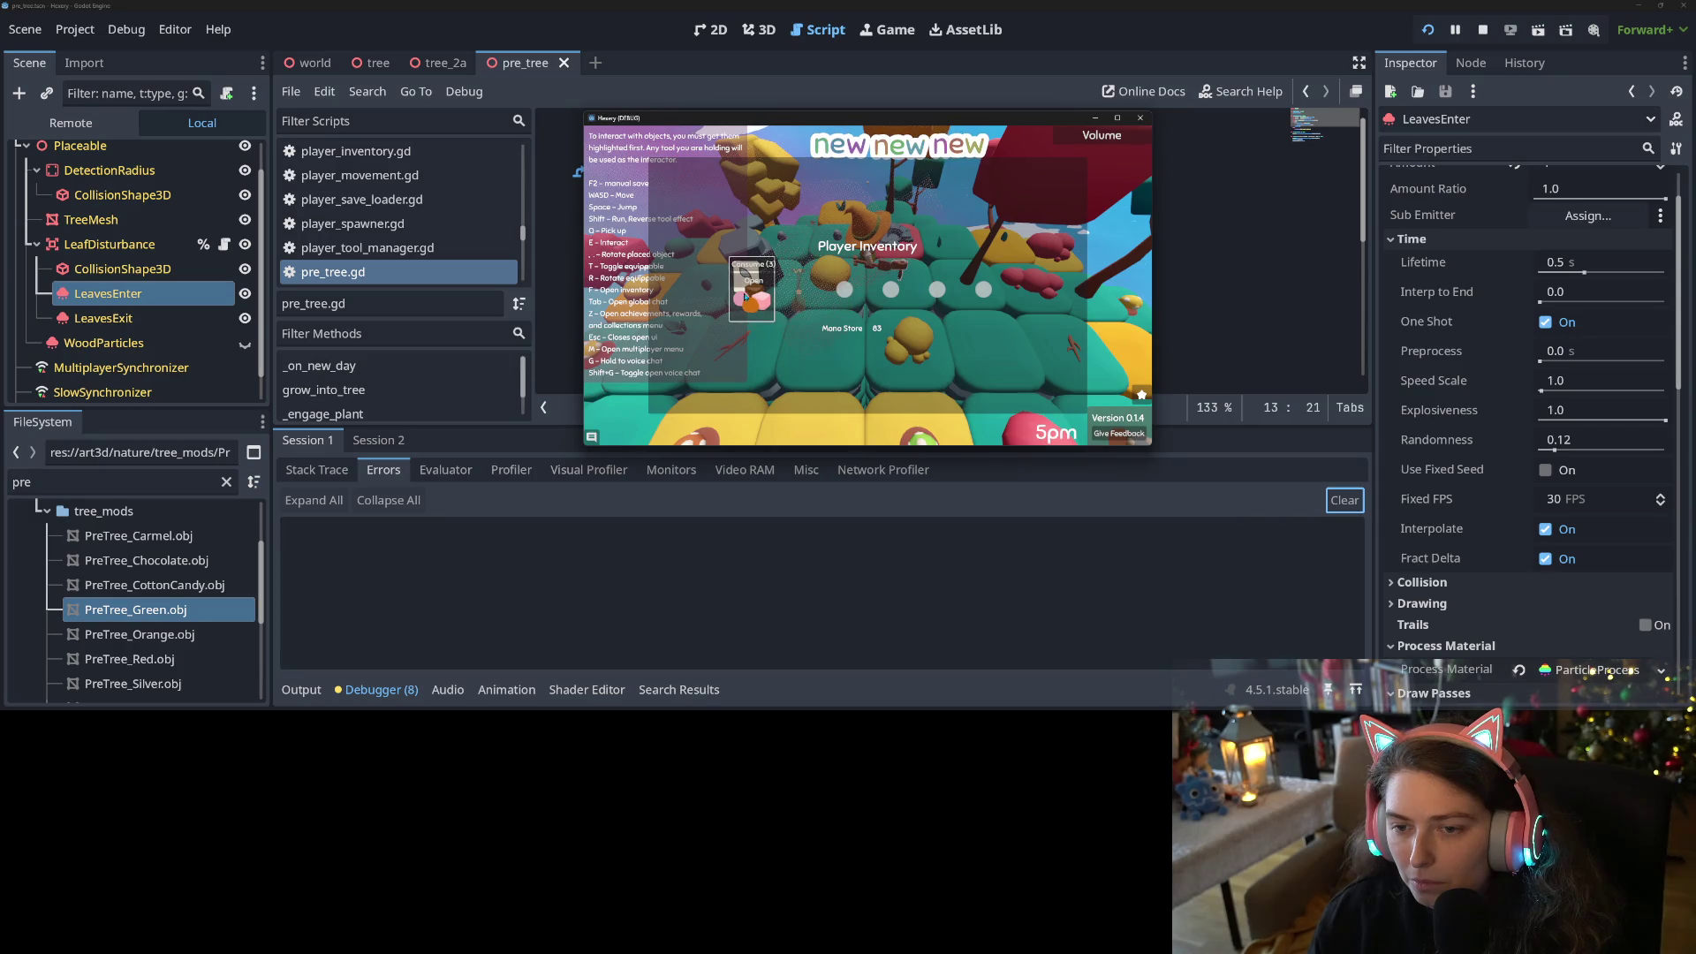
left_click(746, 287)
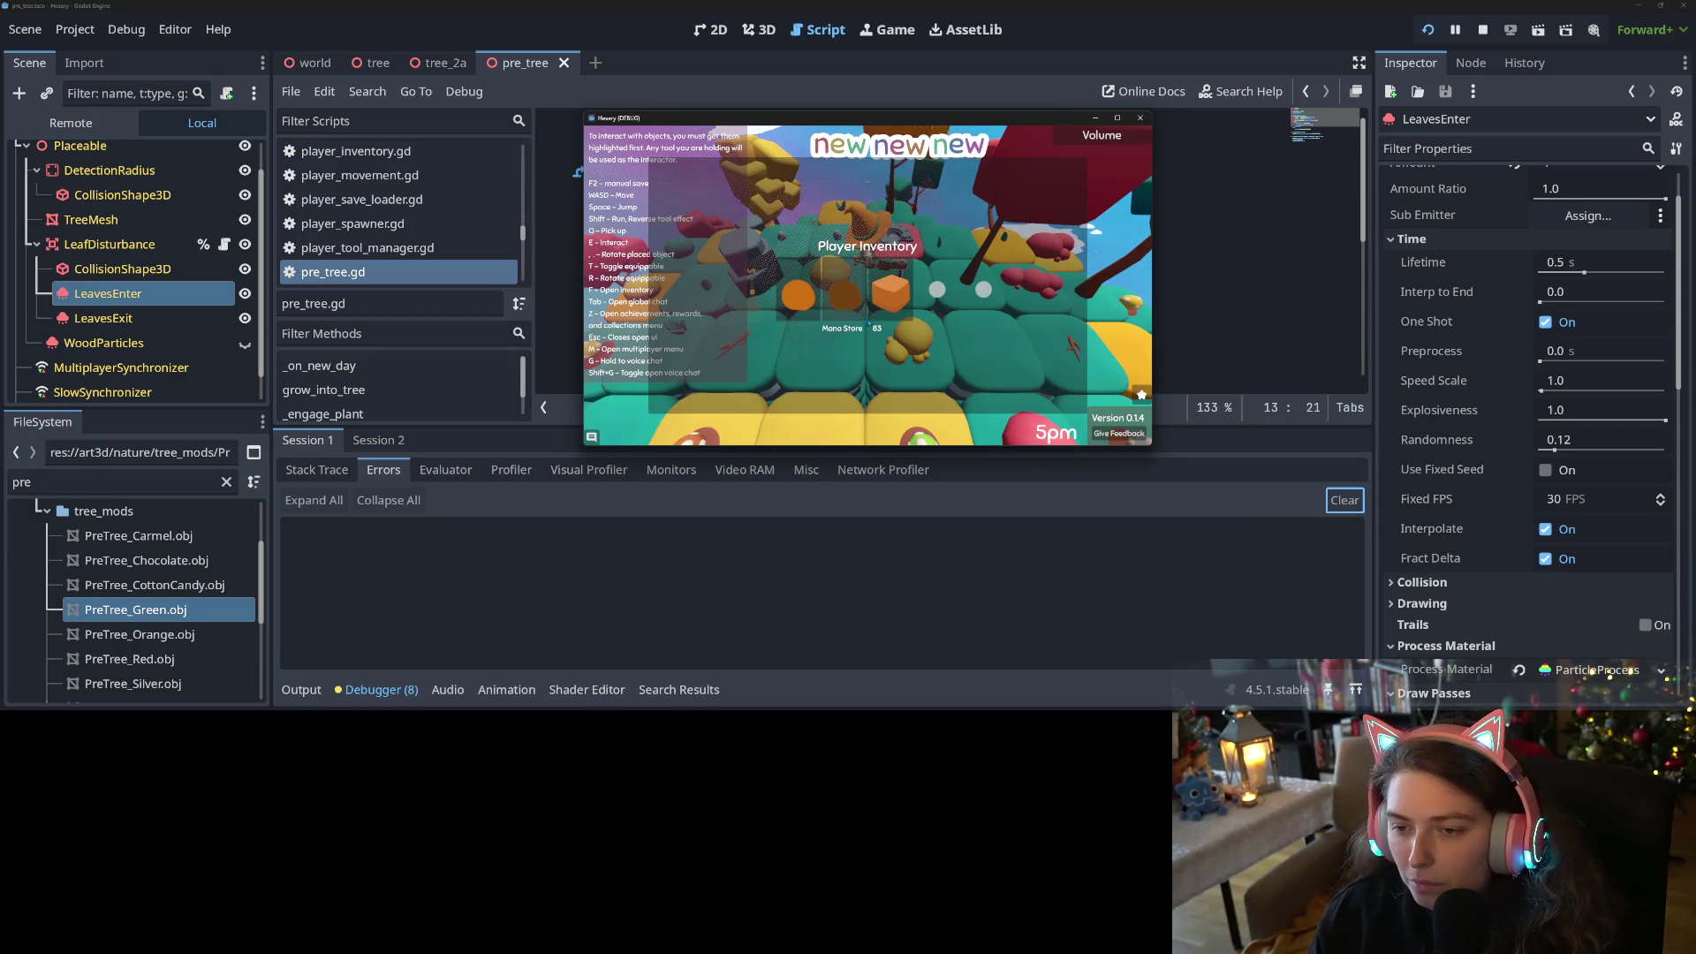
key("f")
Walk the character ahead and up across the island tiles
key("w")
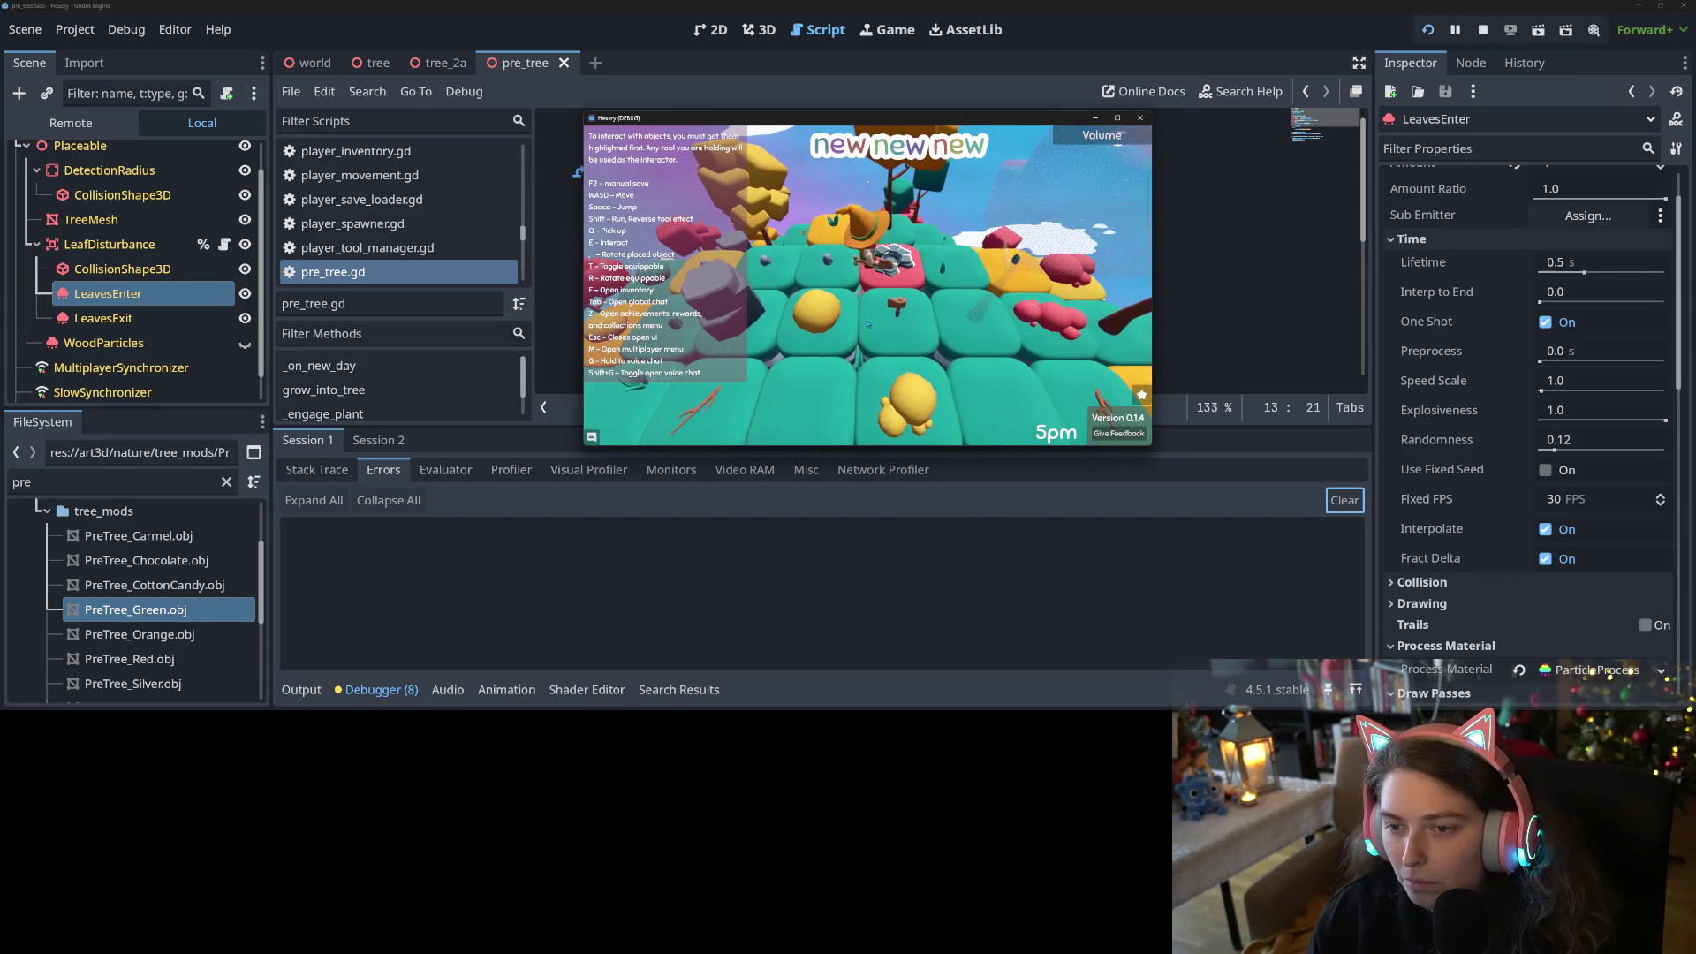
key("f")
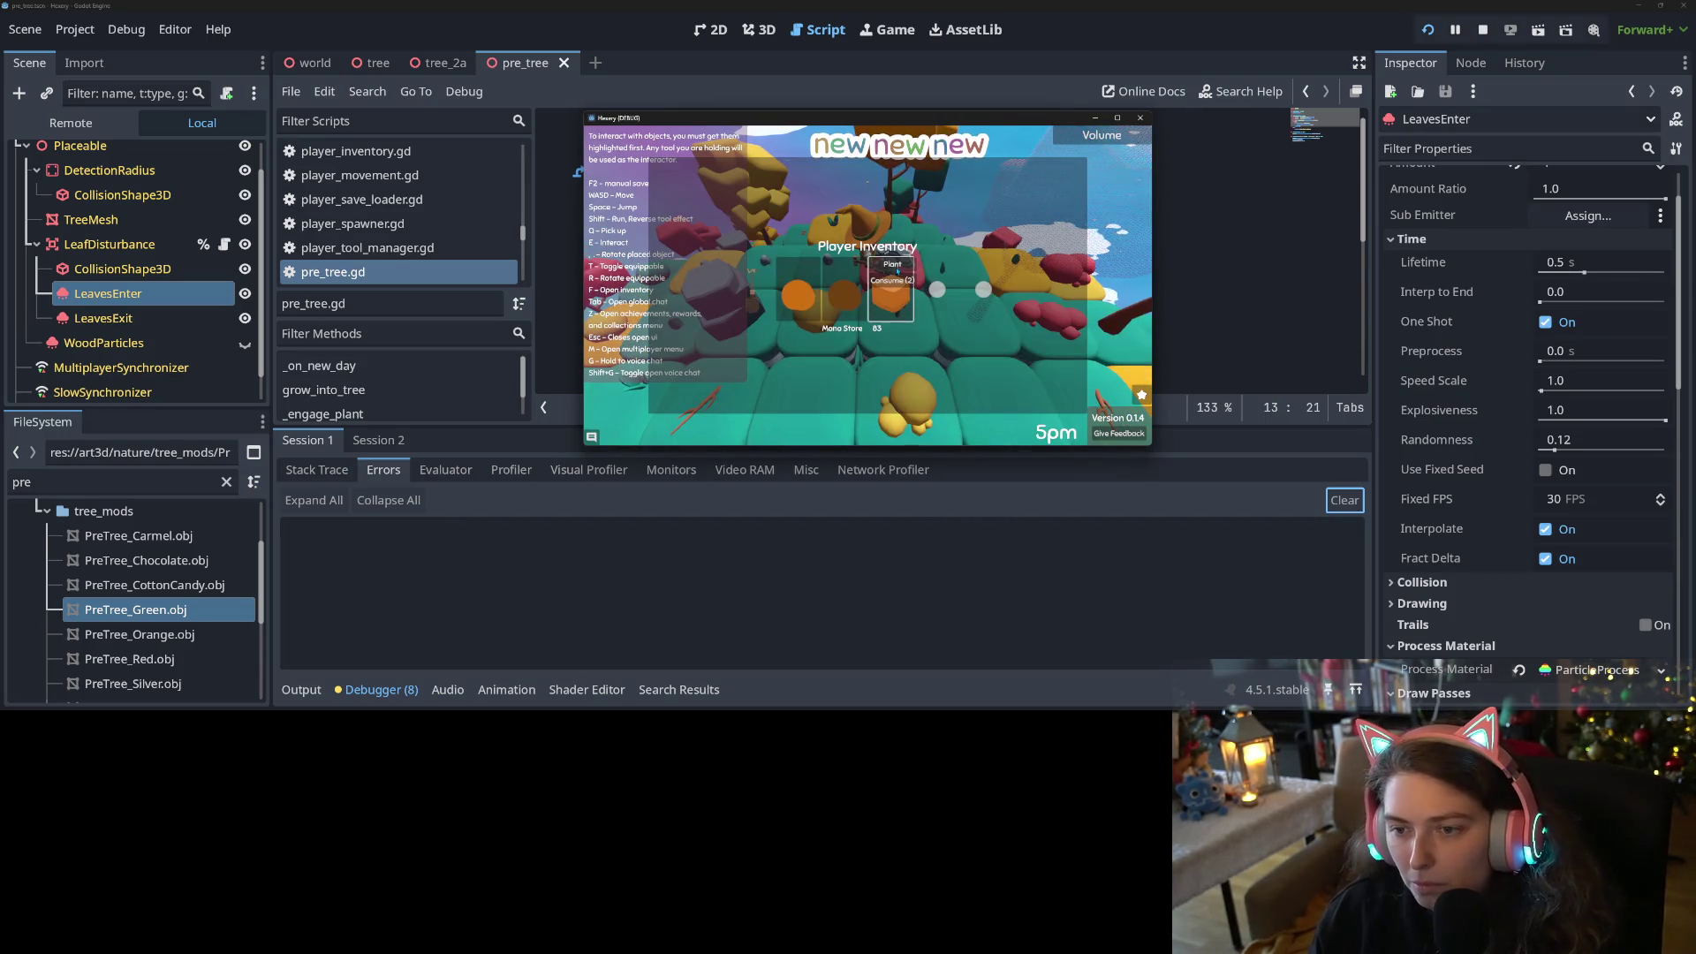
key("f")
key("w")
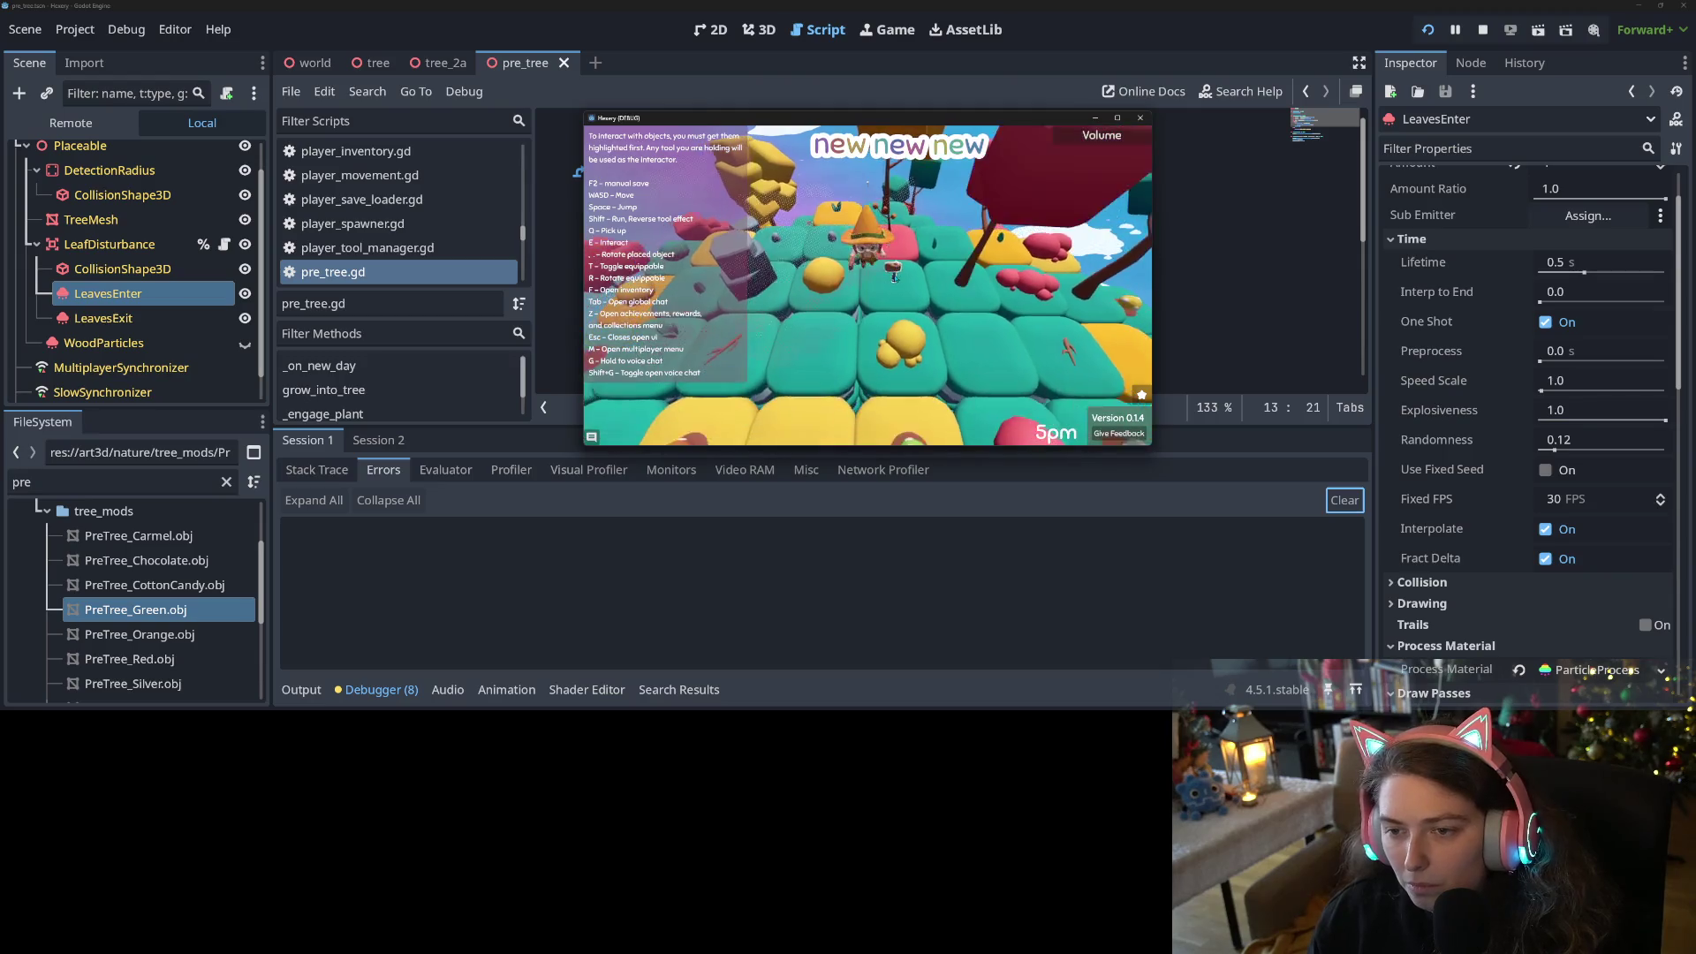
key("w")
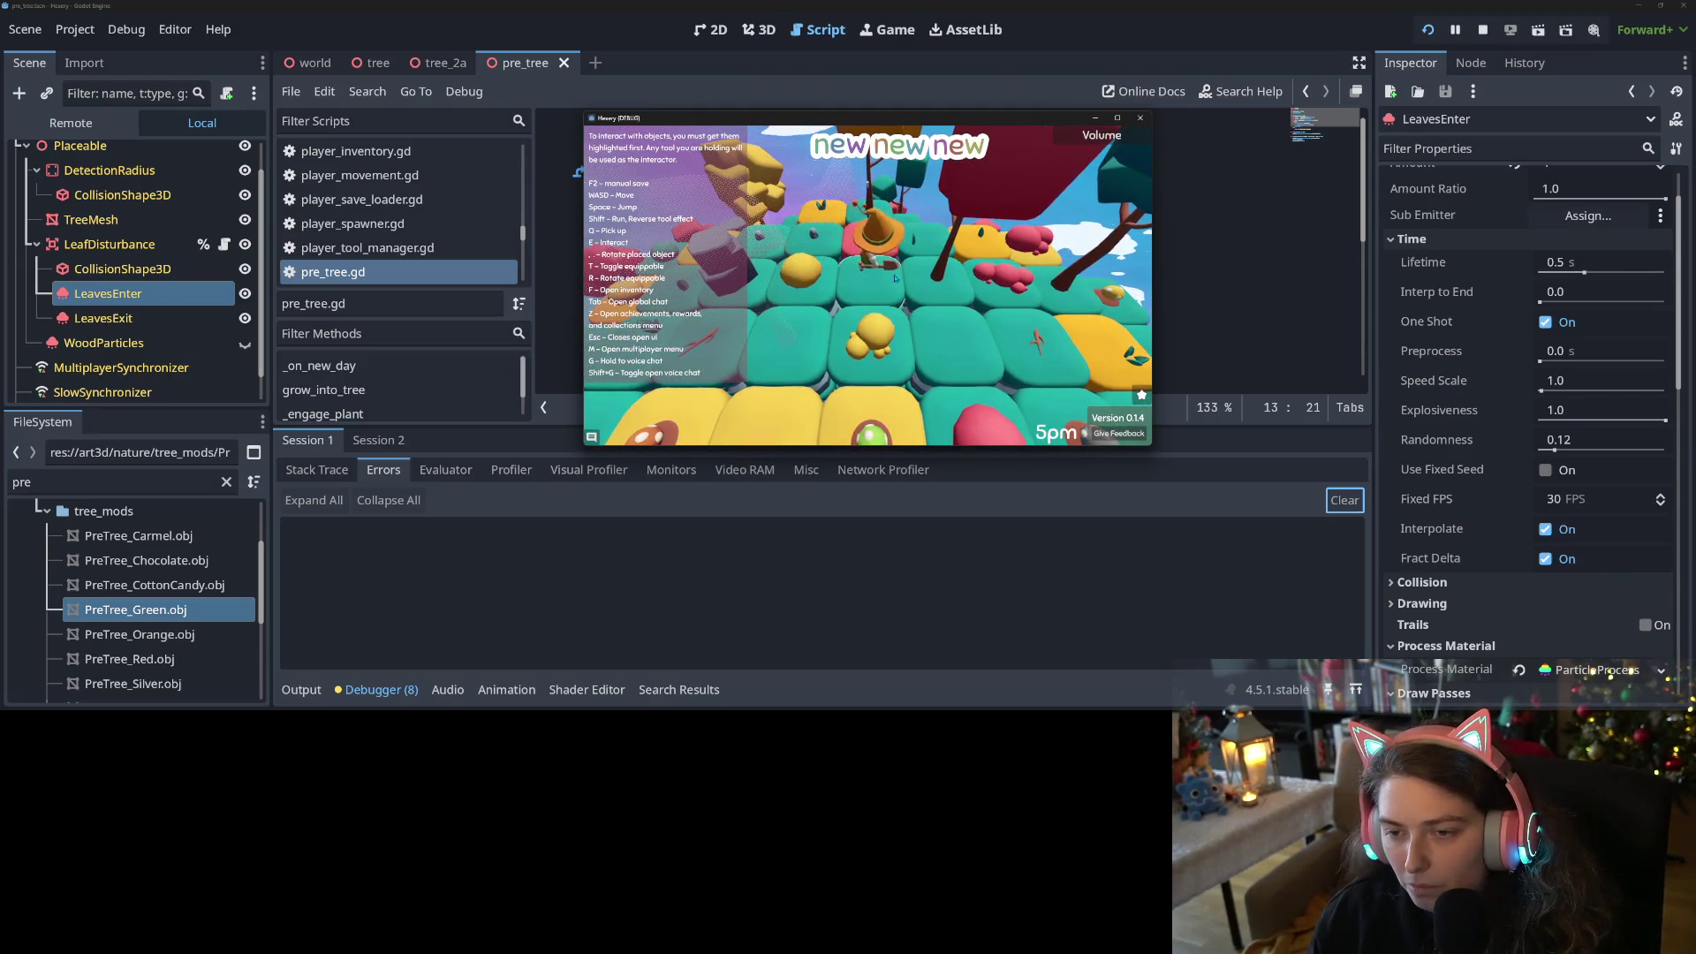
key("w")
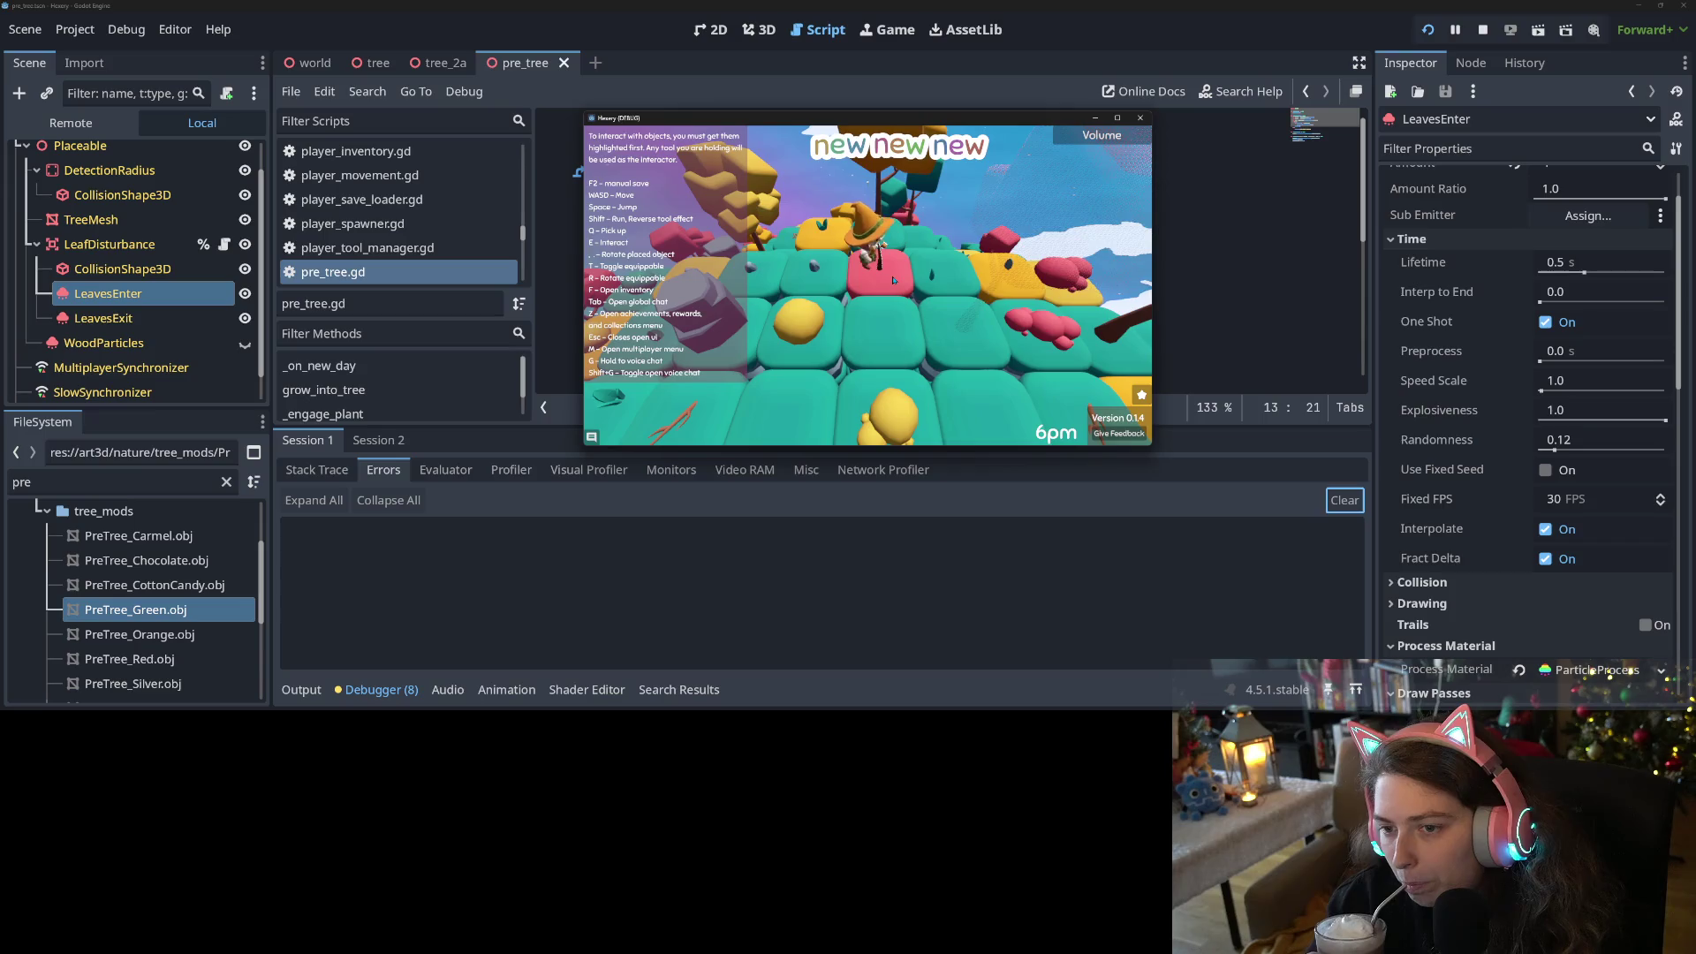
Walk the character forward across the tiles and turn the view to the island edge
key("w")
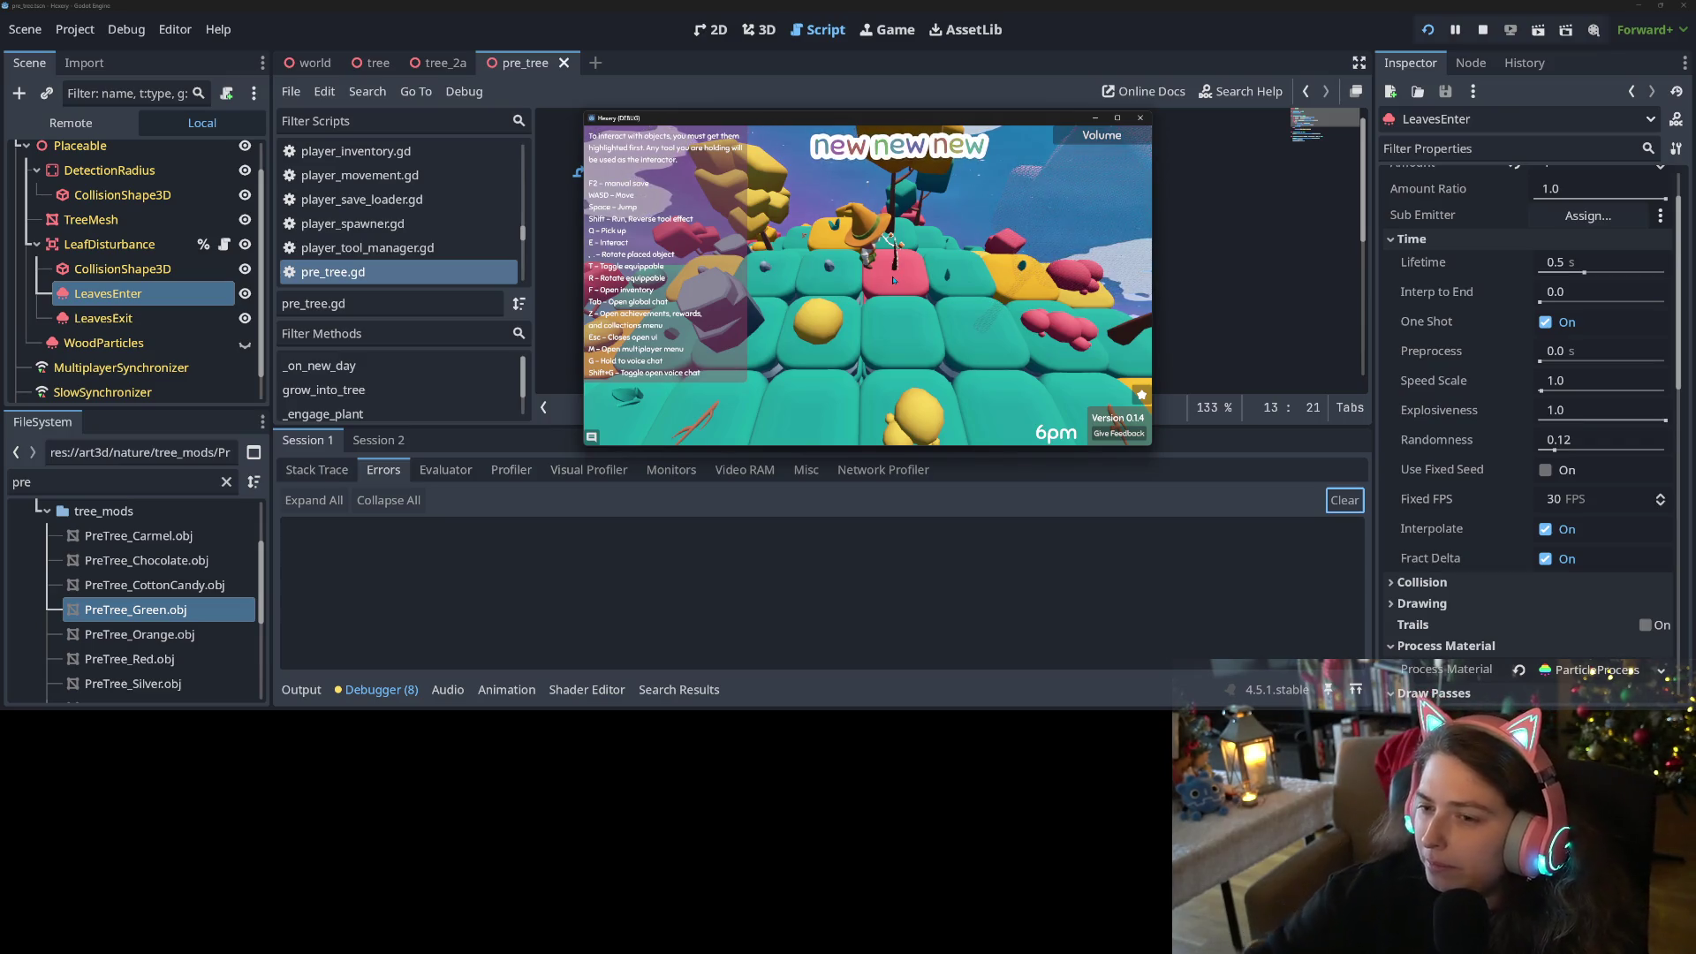
key("w")
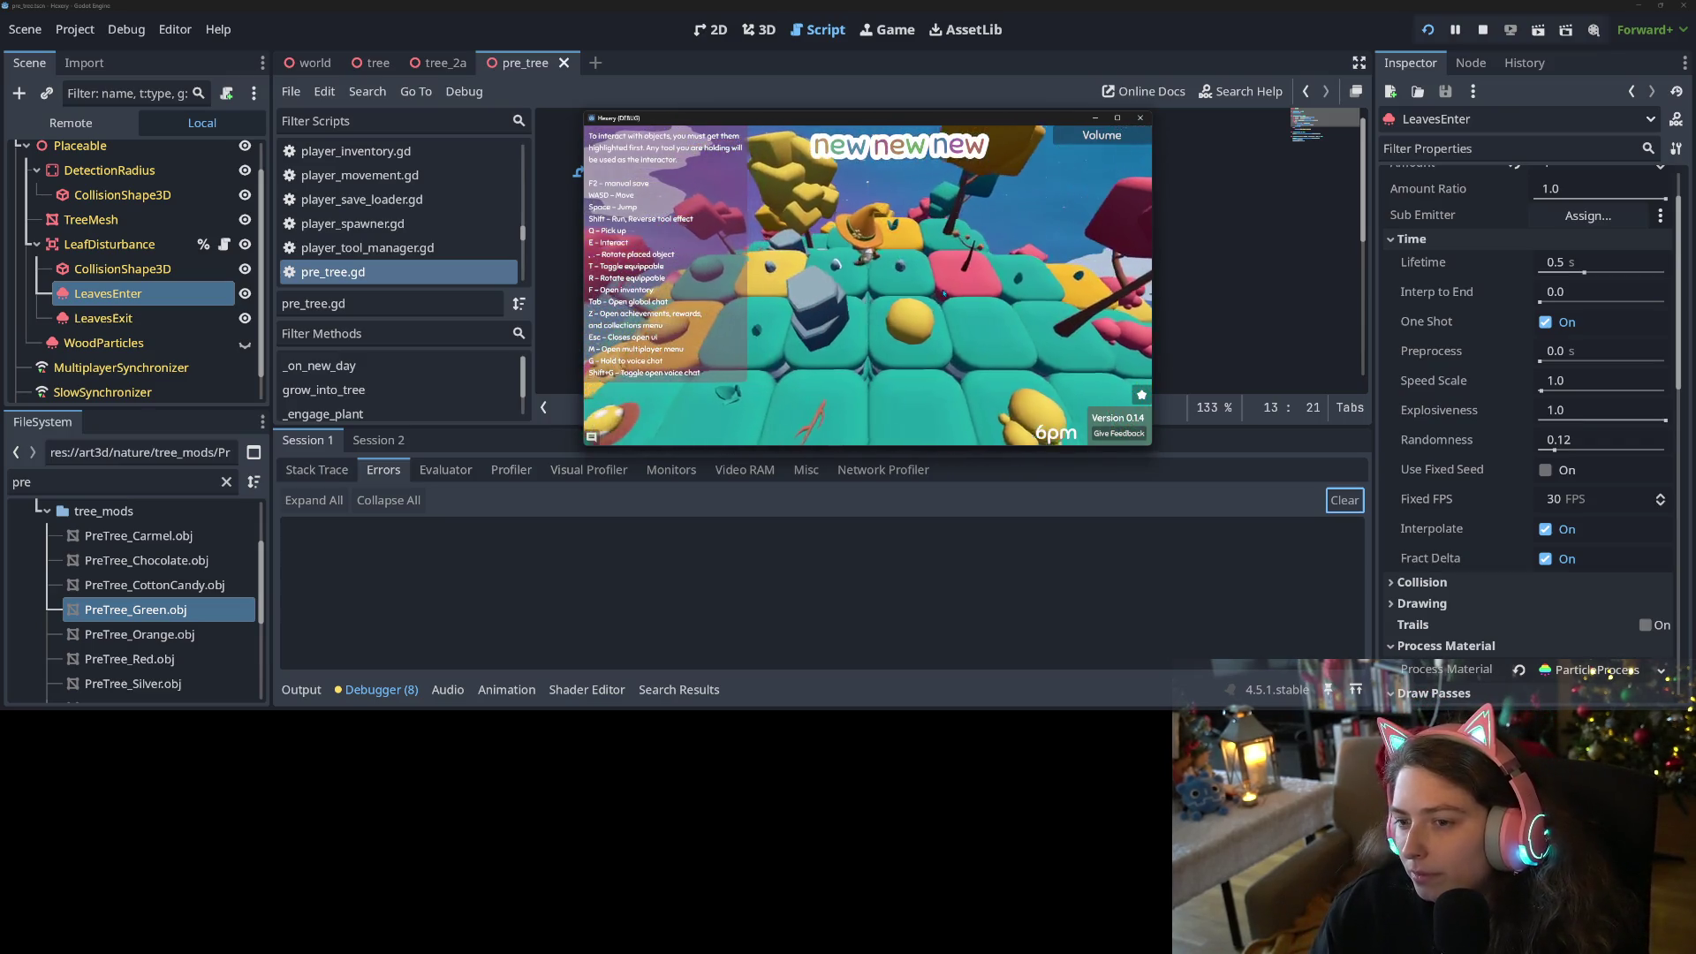
key("d")
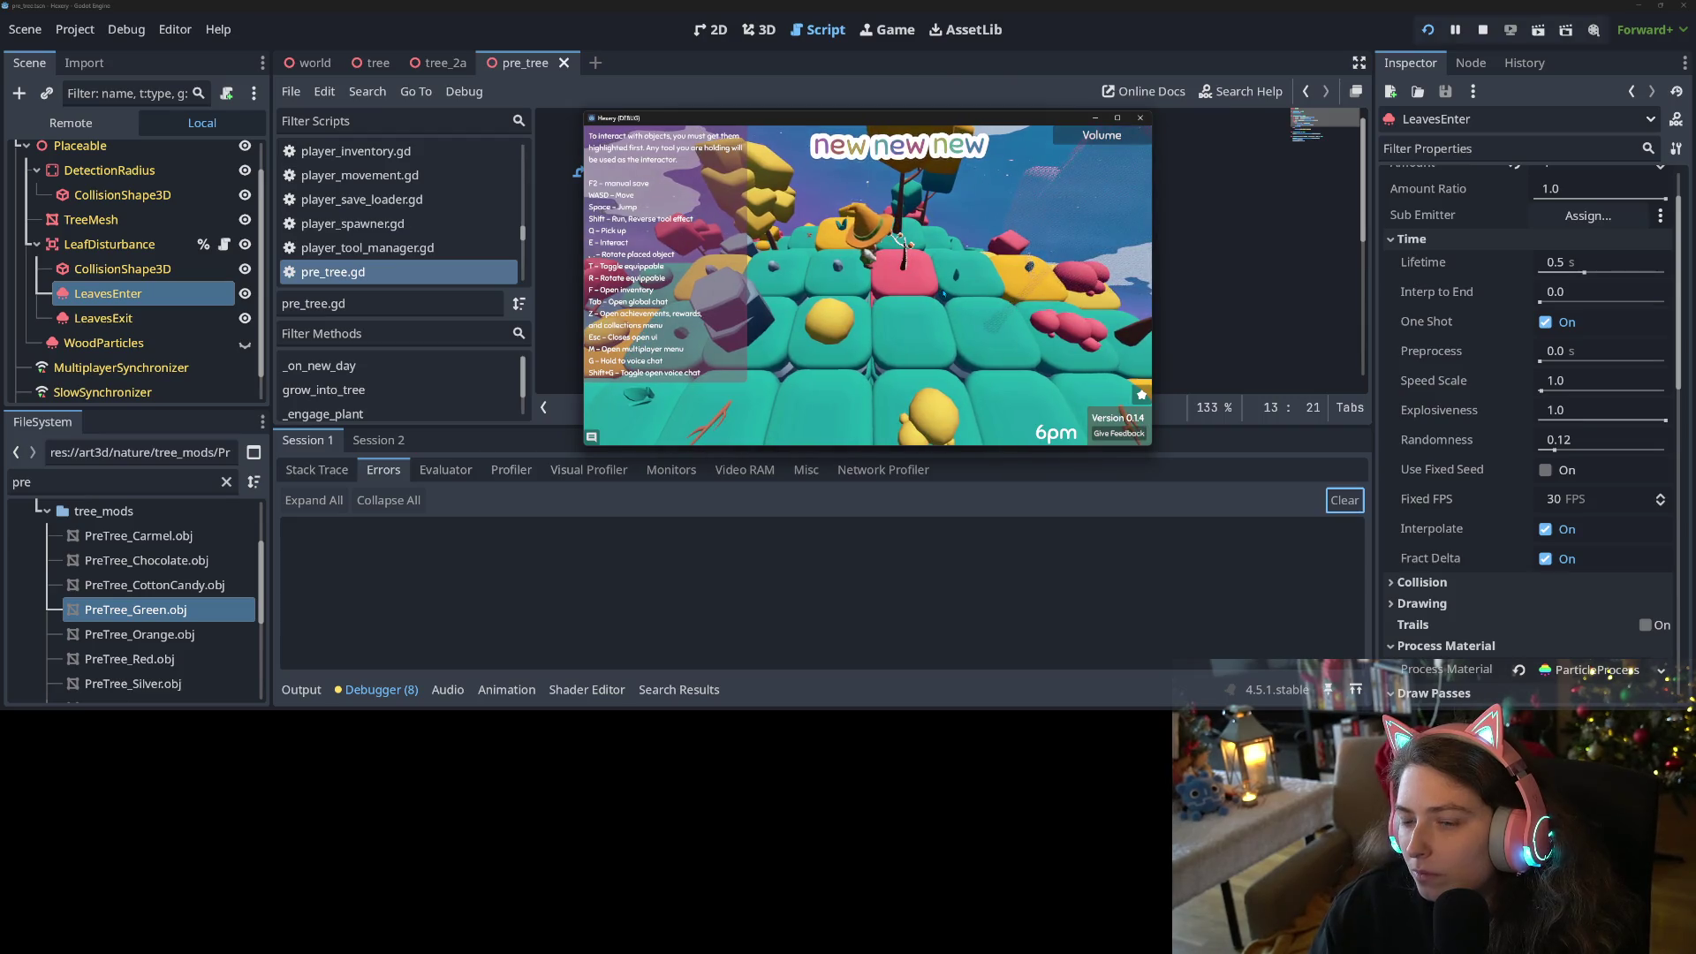
key("s")
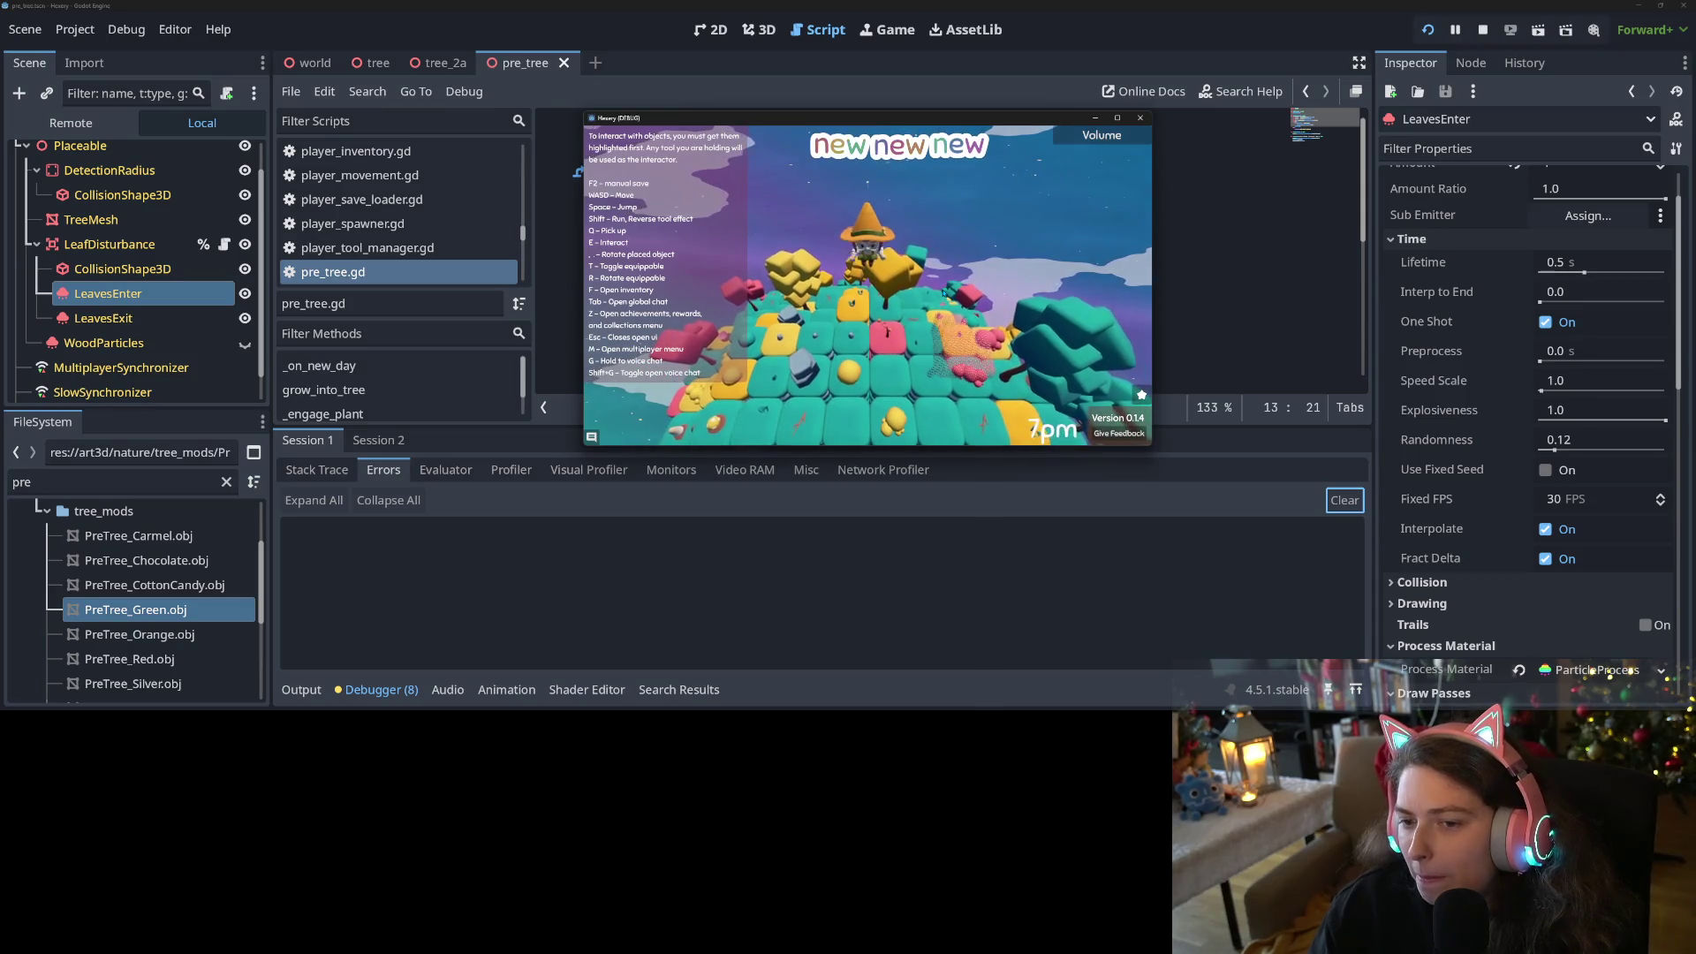
Walk away from the camera and swing the view around toward the big yellow tree
key("s")
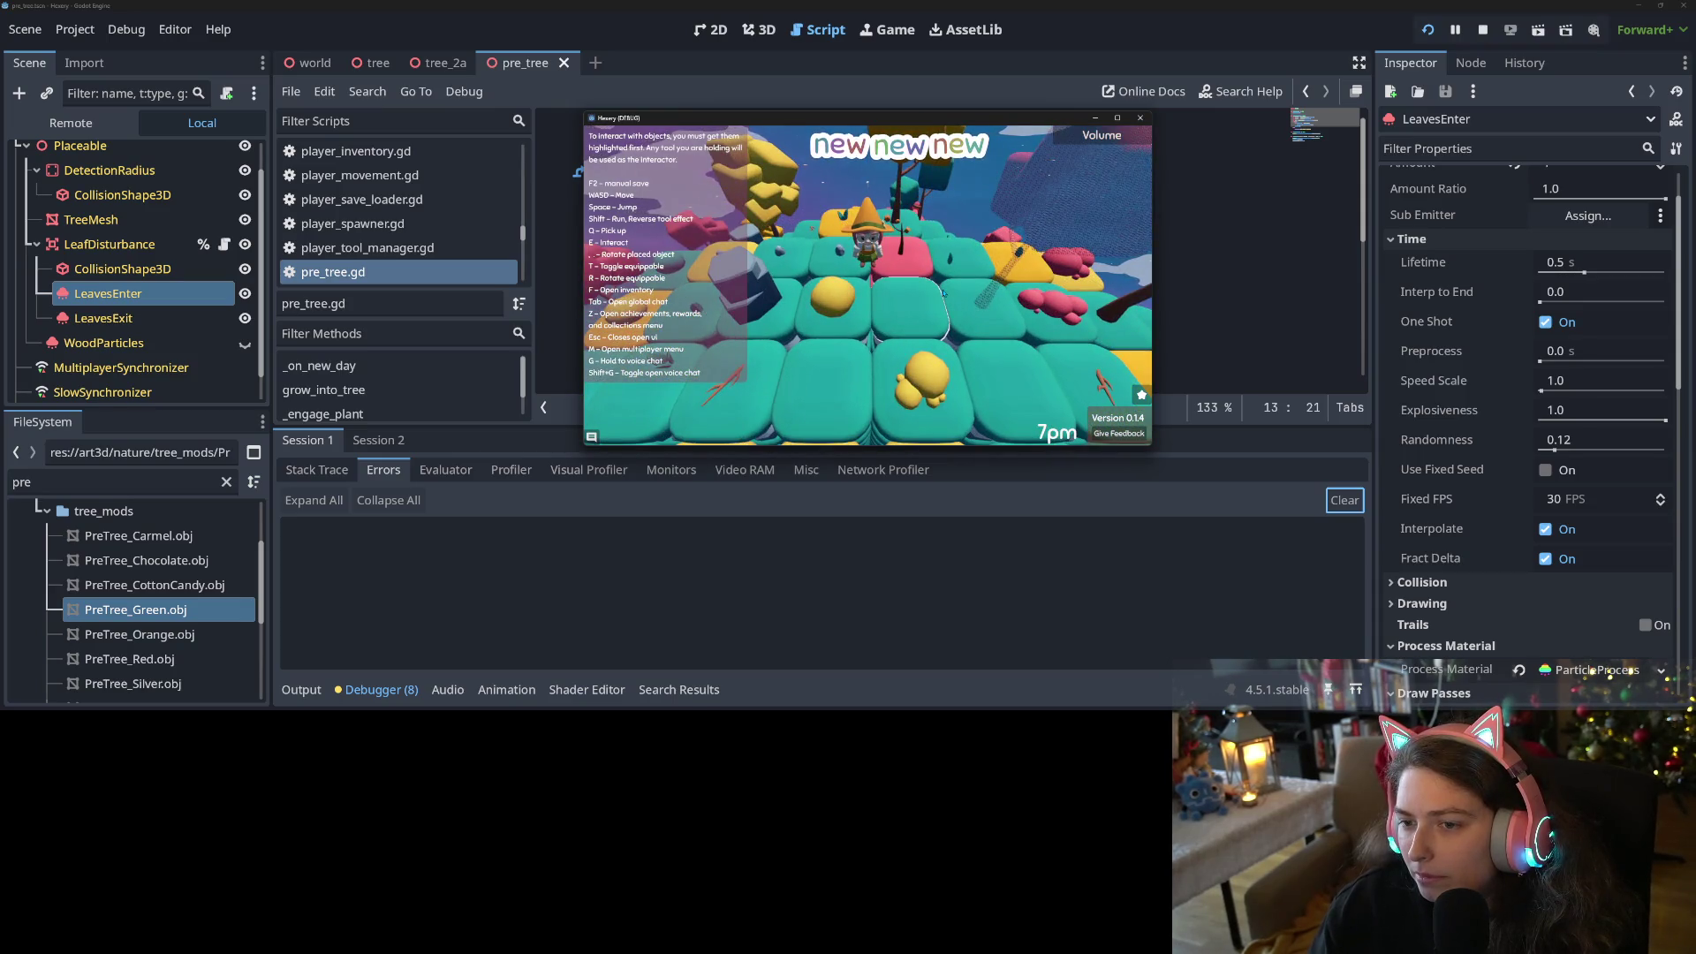
key("w")
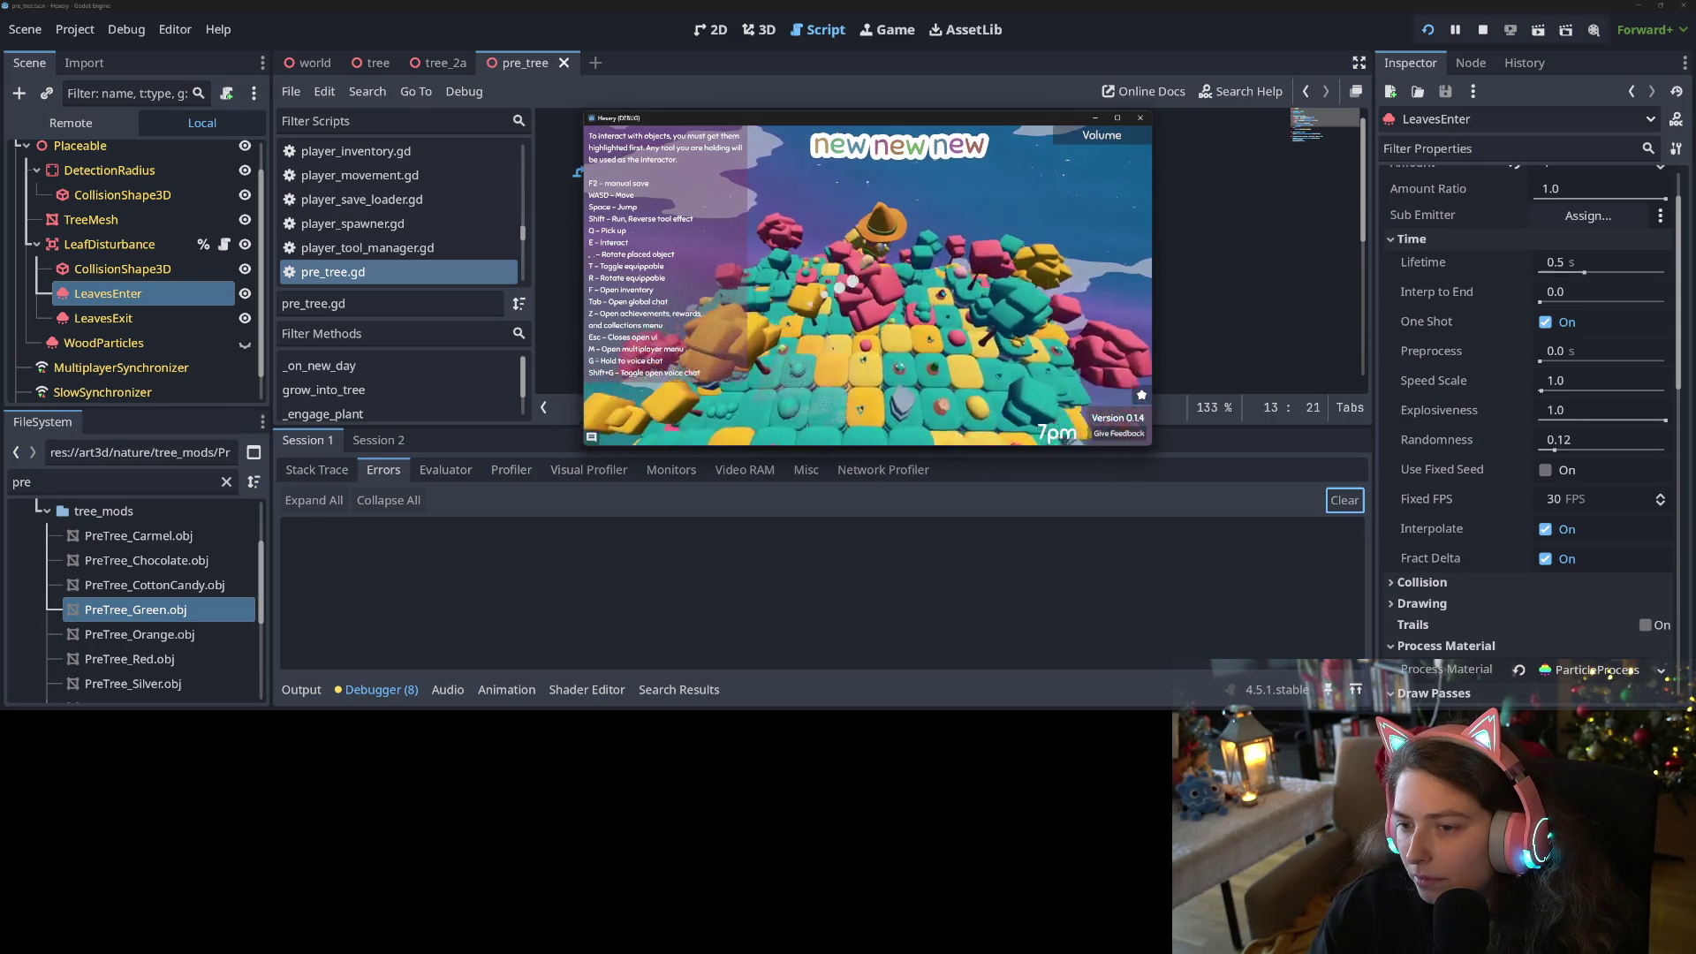
key("d")
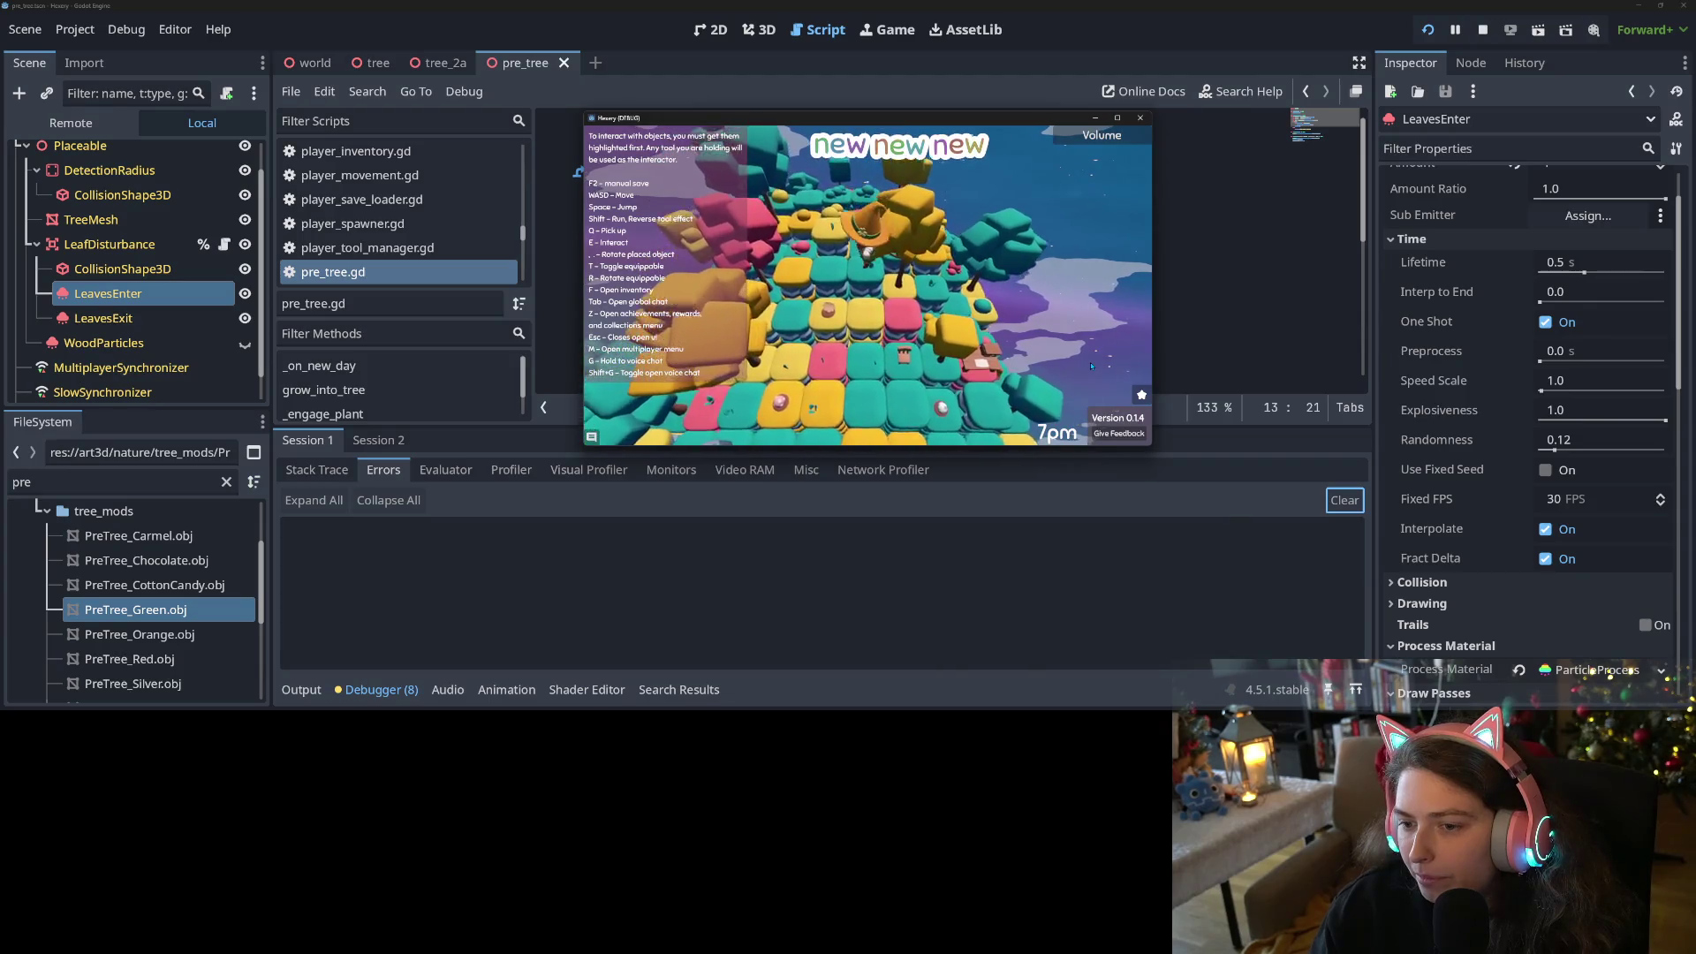
scroll(1092, 366, "up", 5)
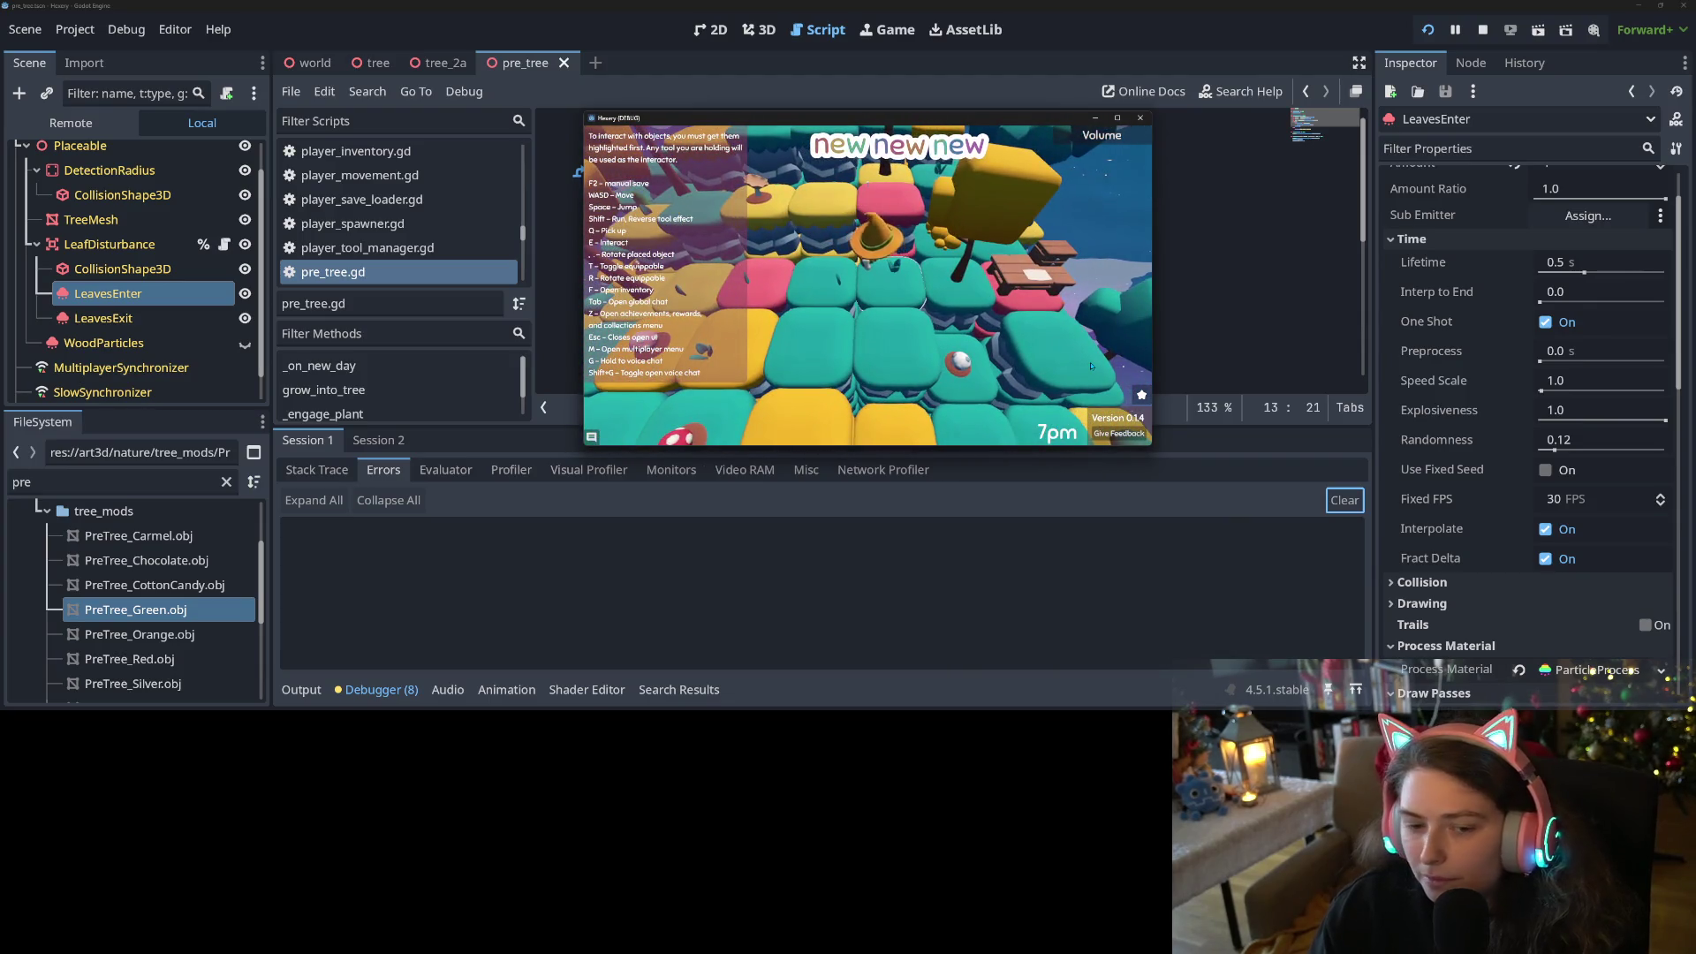
scroll(1091, 366, "down", 3)
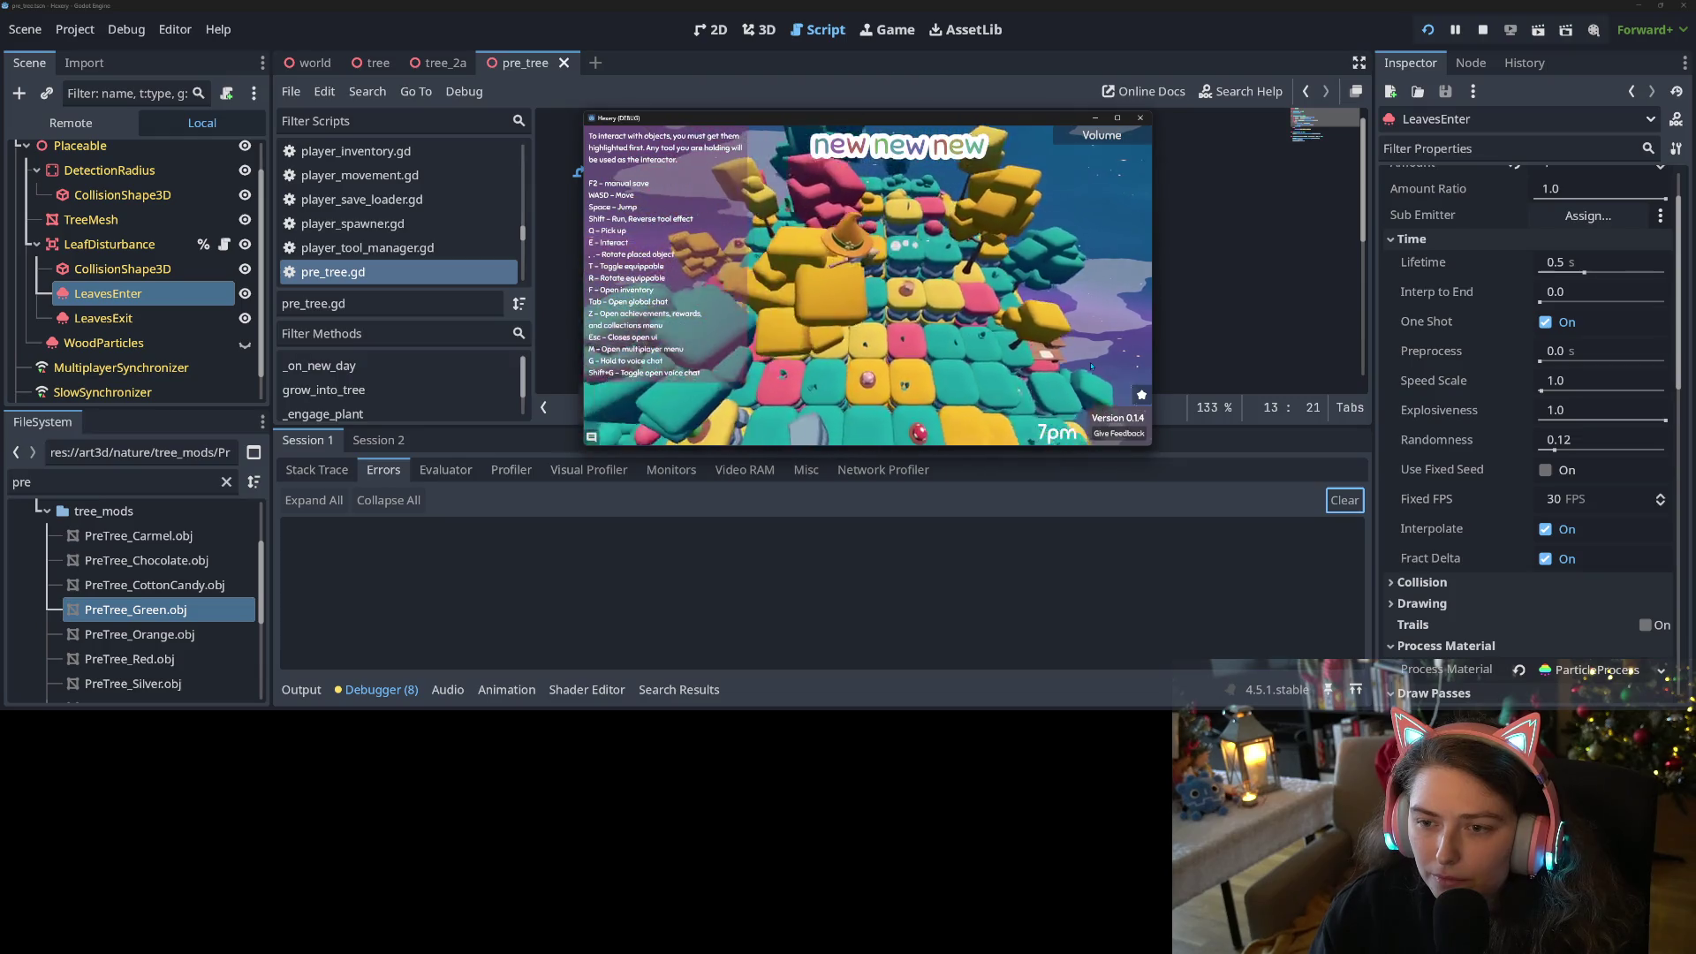
key("a")
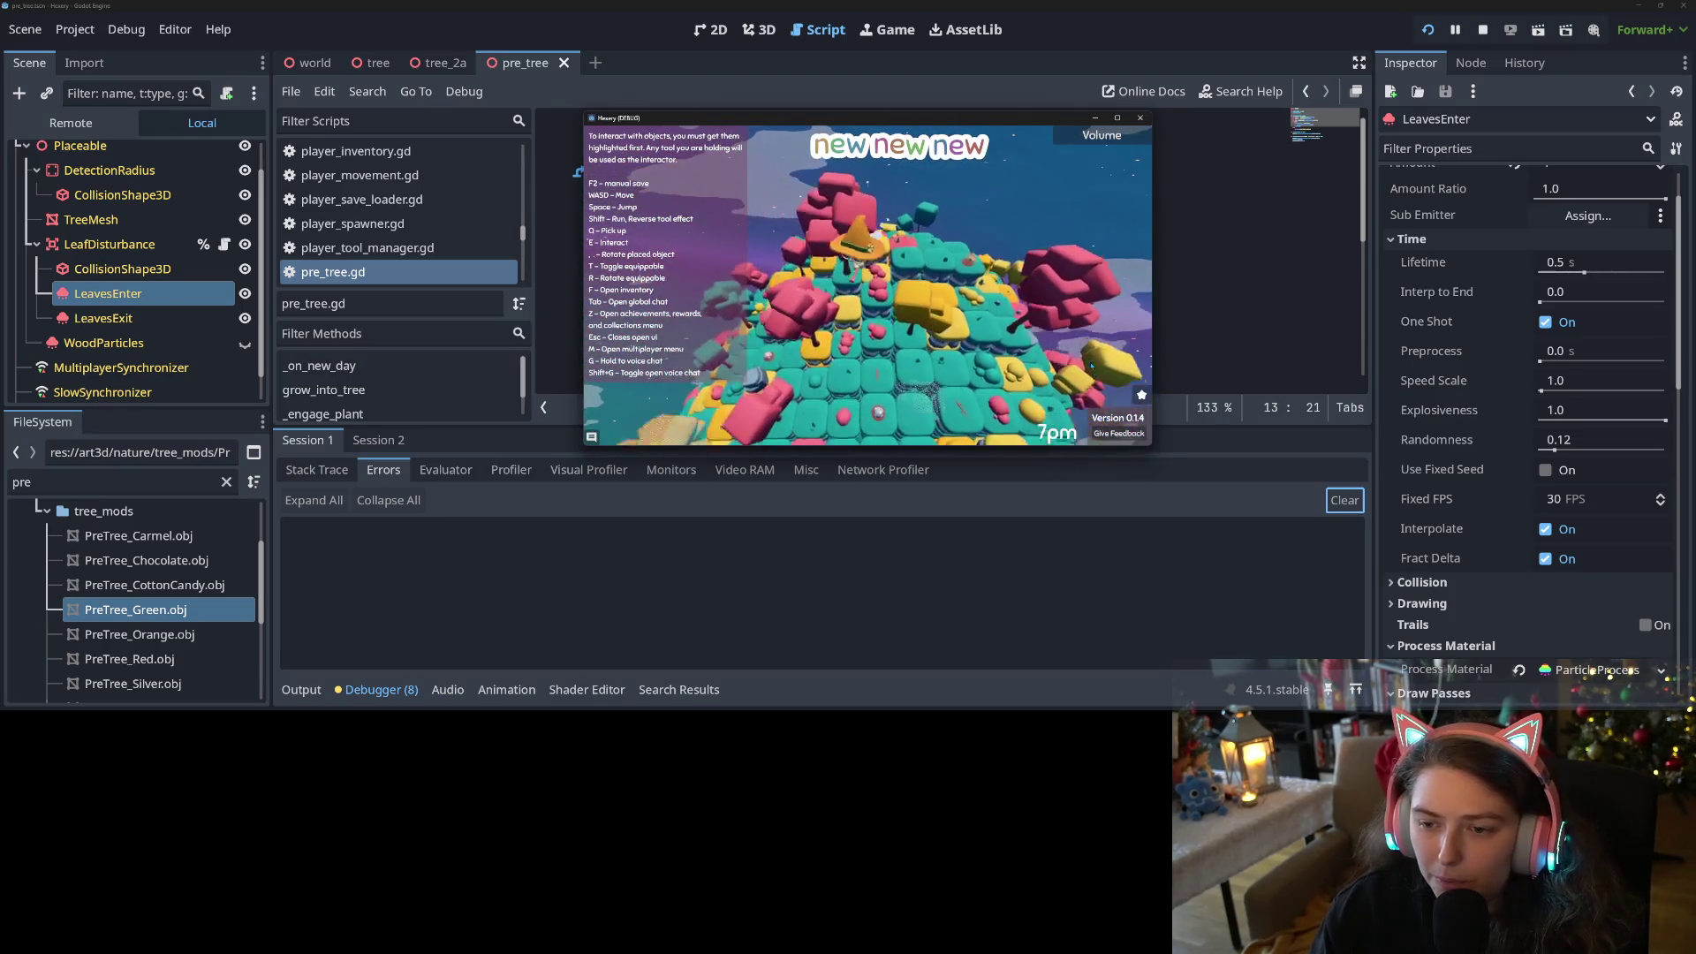
key("a")
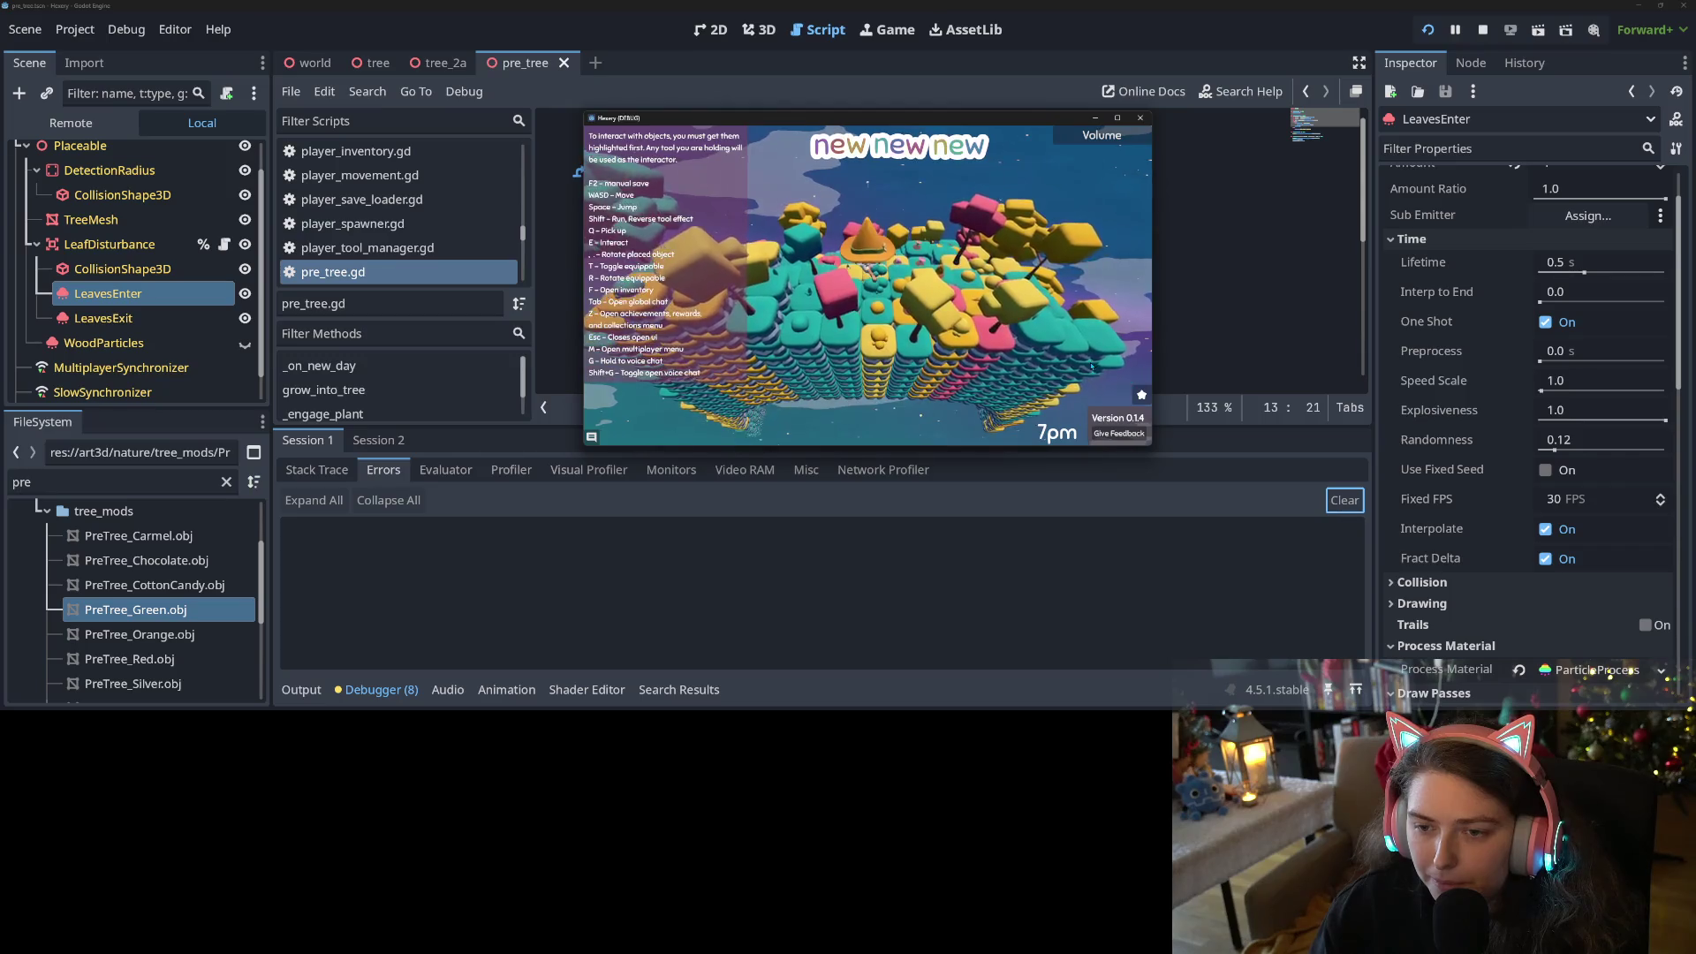
key("a")
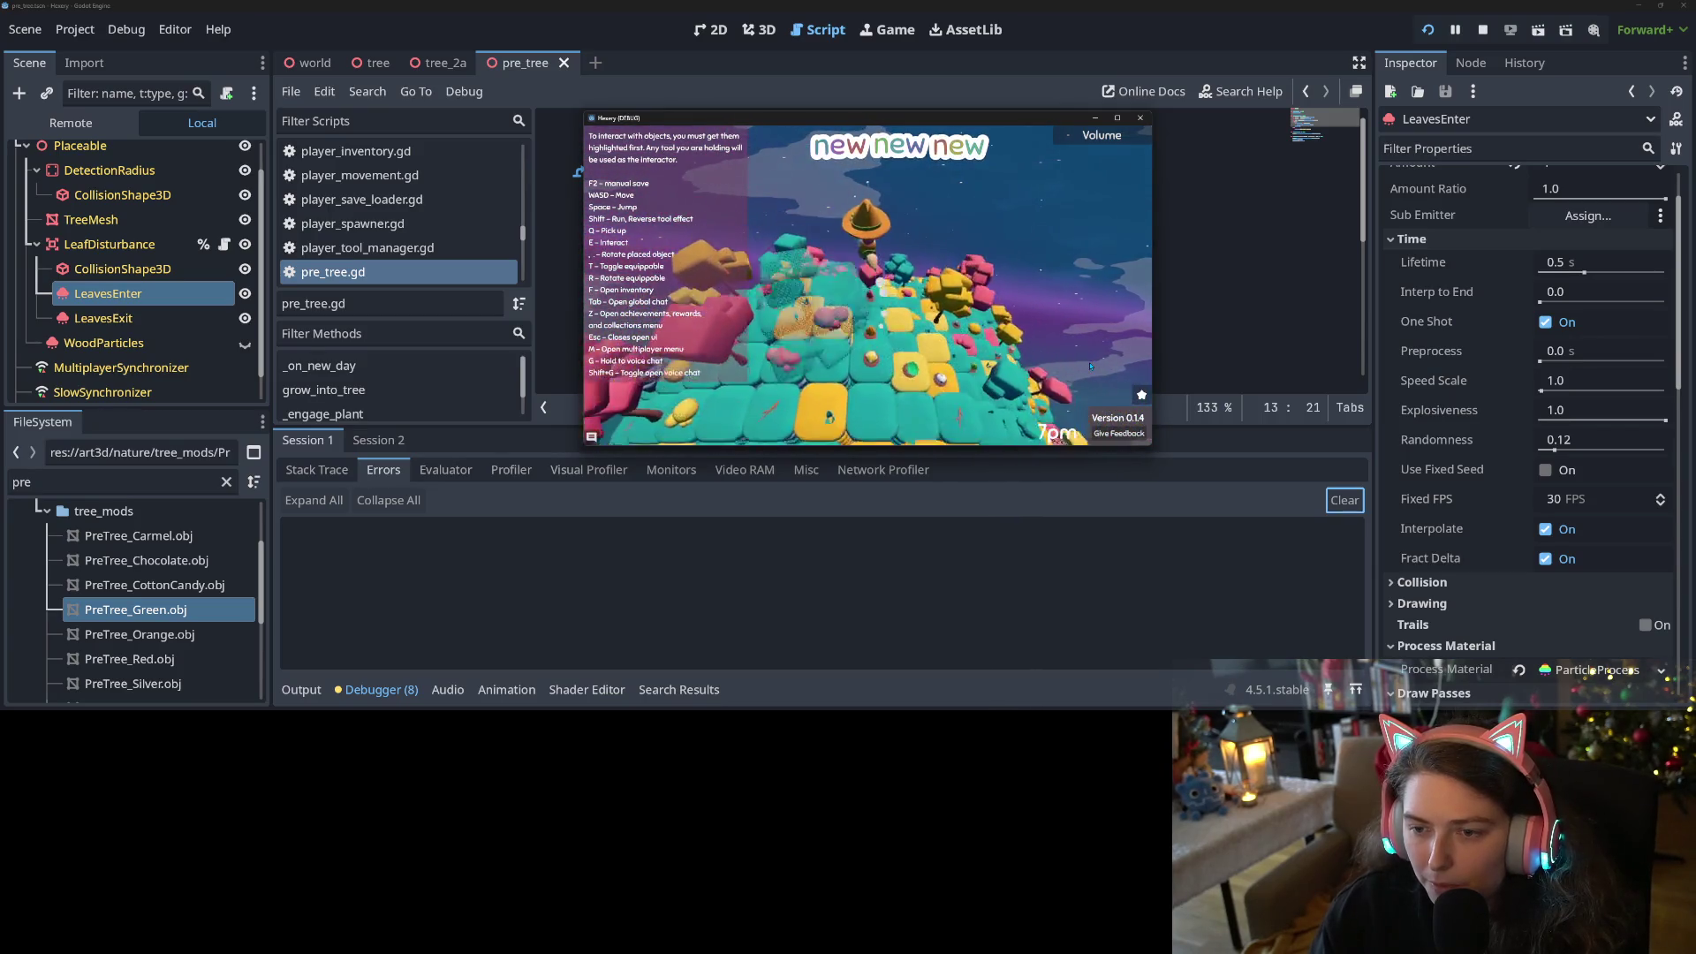
Walk the character across the island past the pink tree until the clock reads 8pm
key("w")
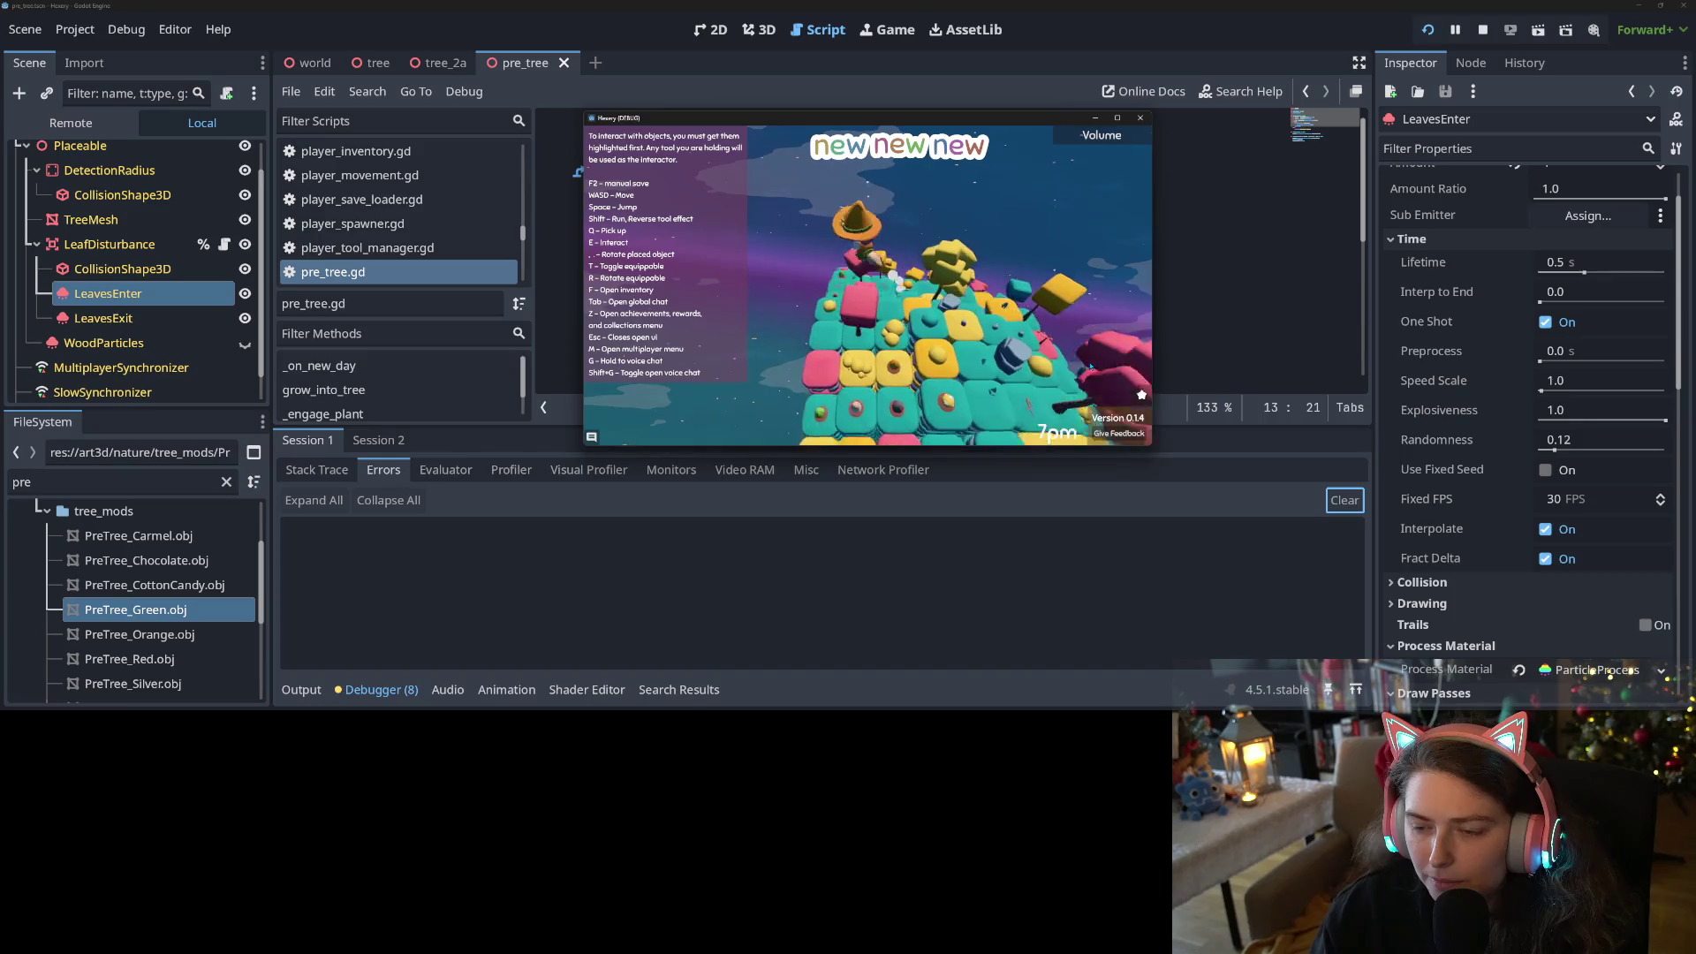
key("w")
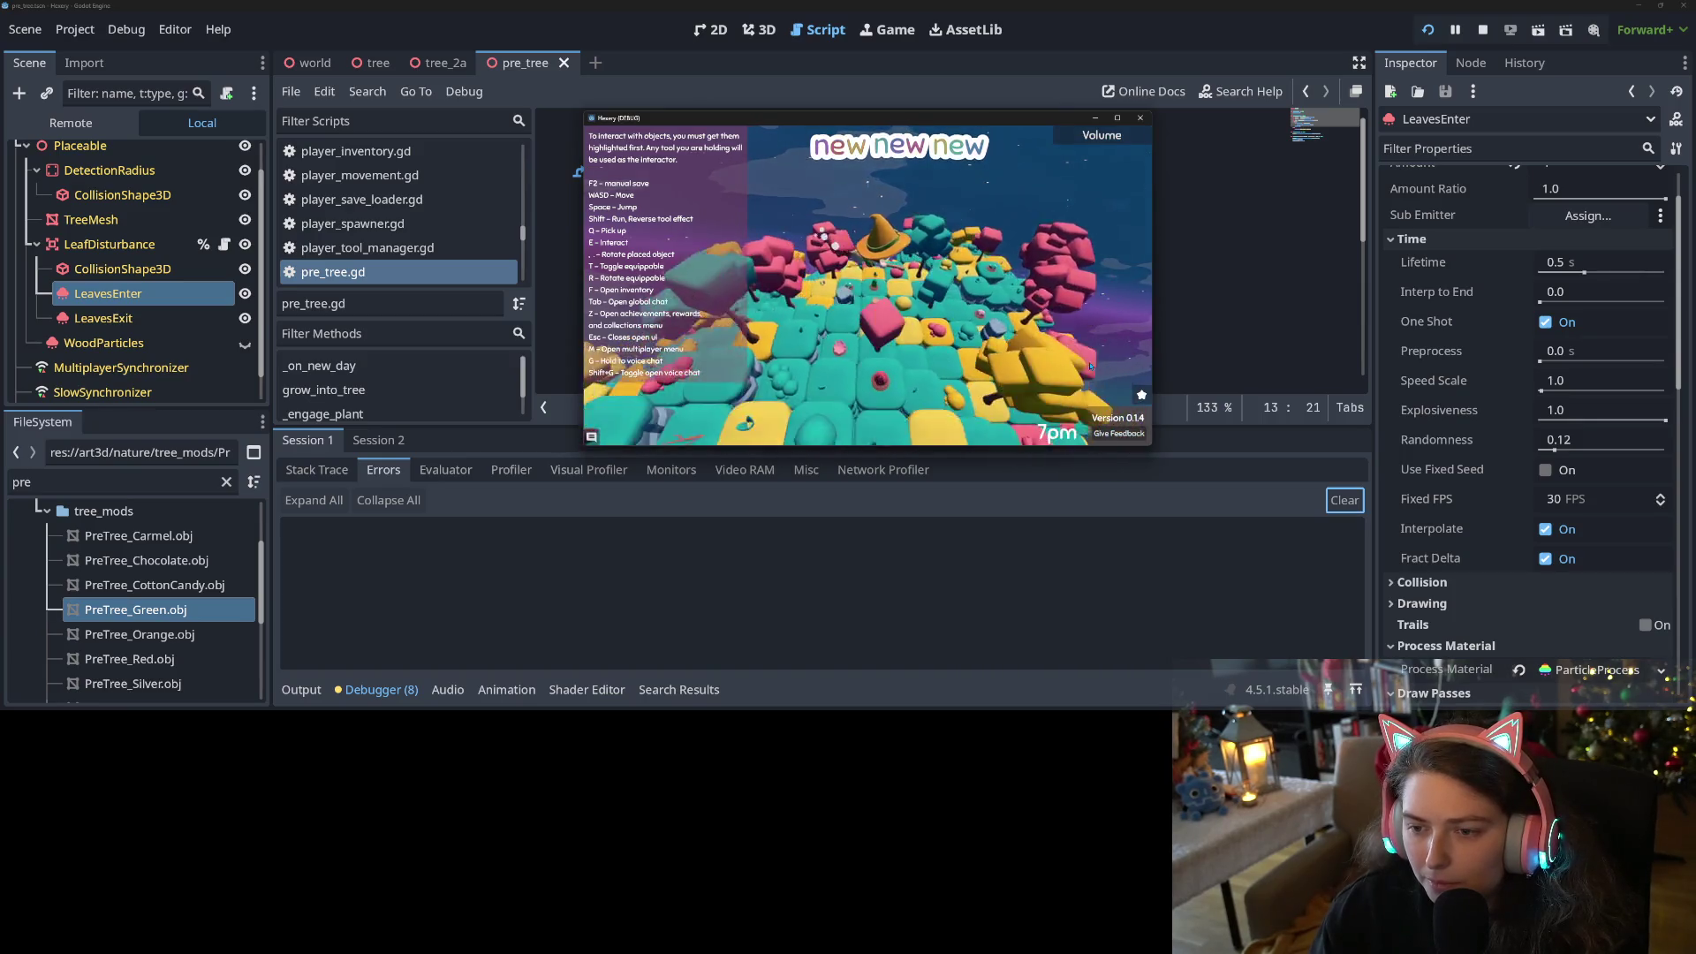
key("w")
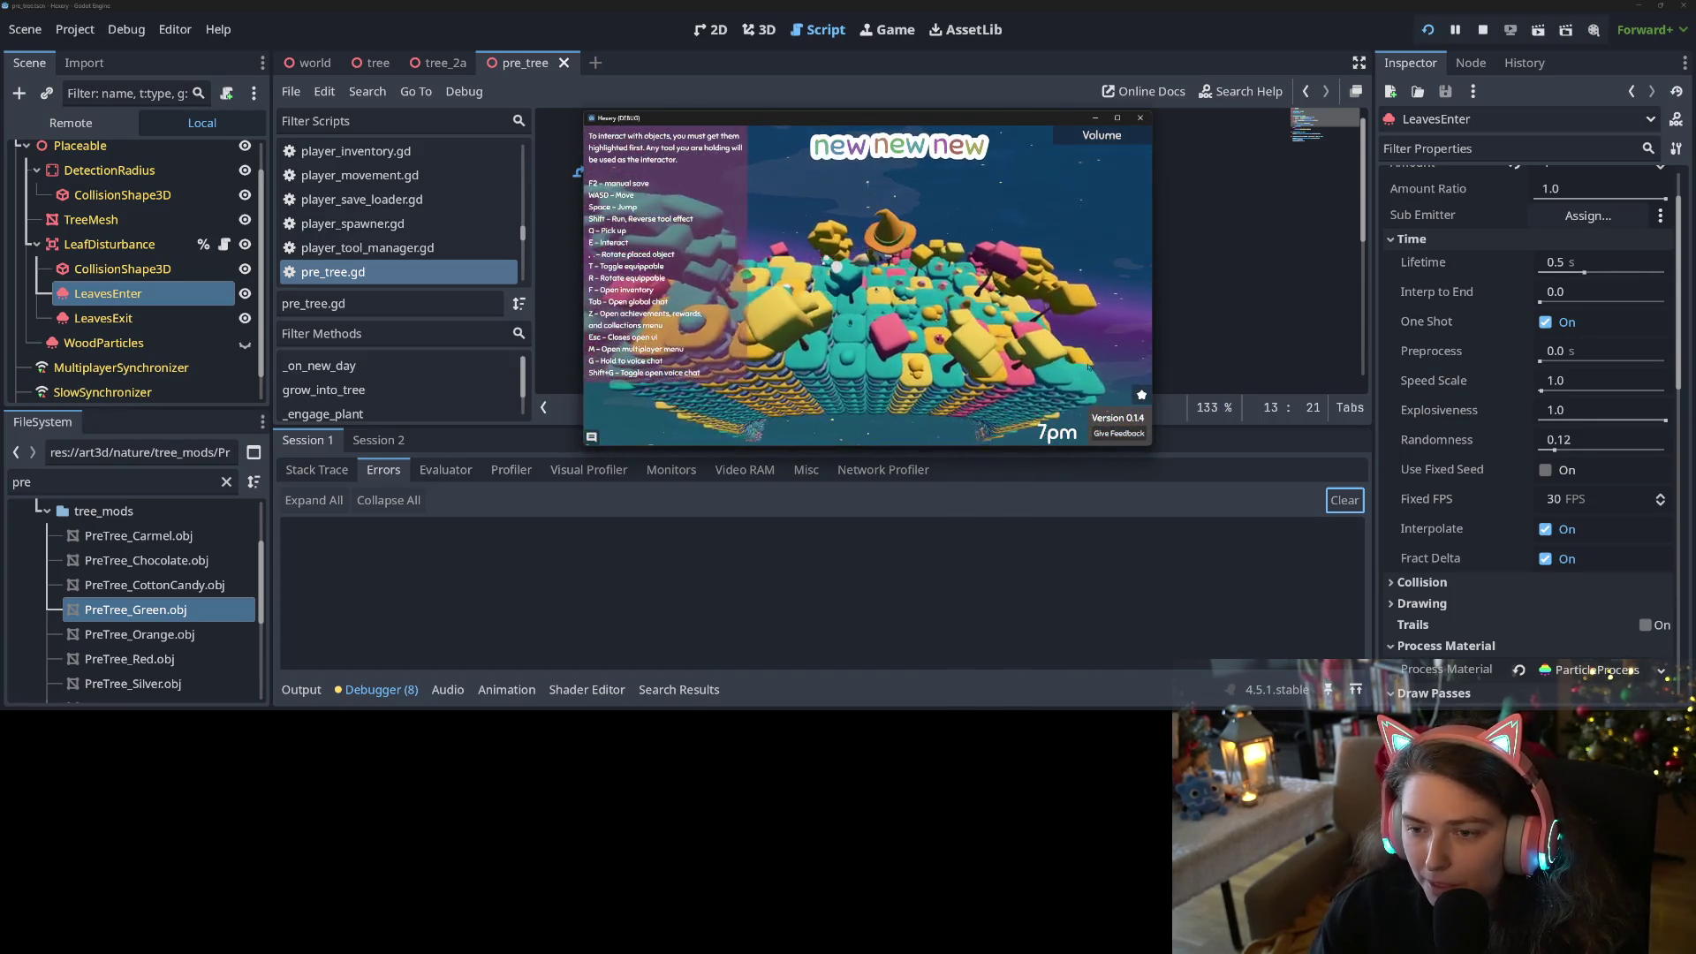
key("w")
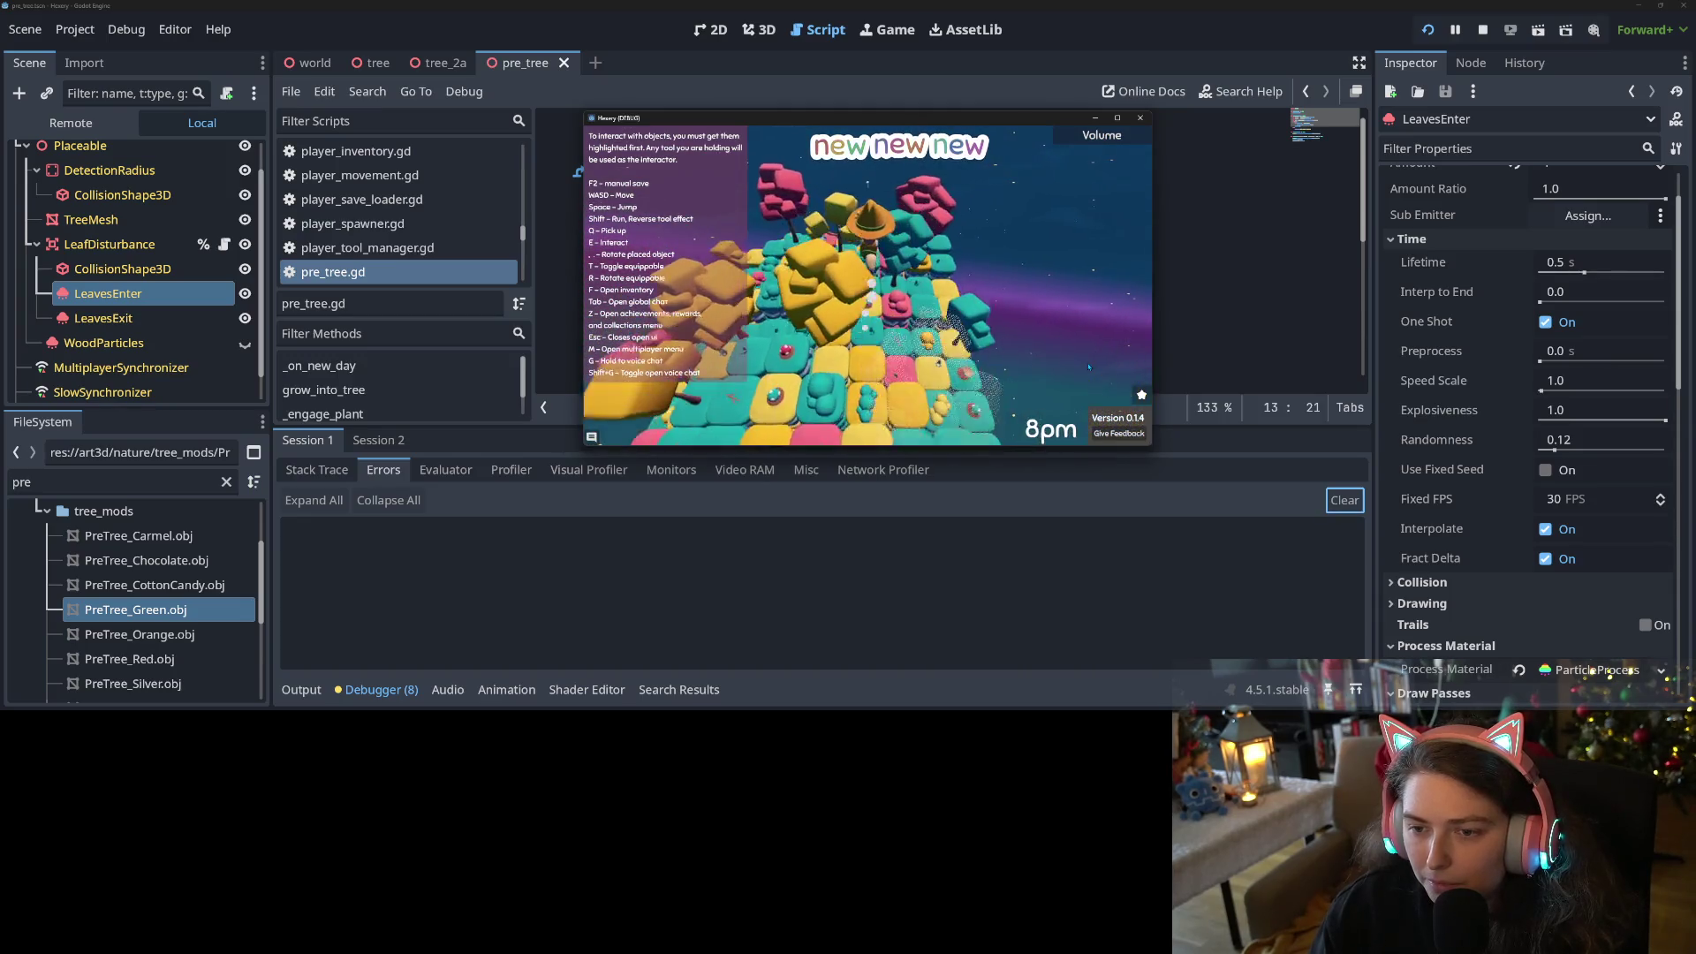
key("w")
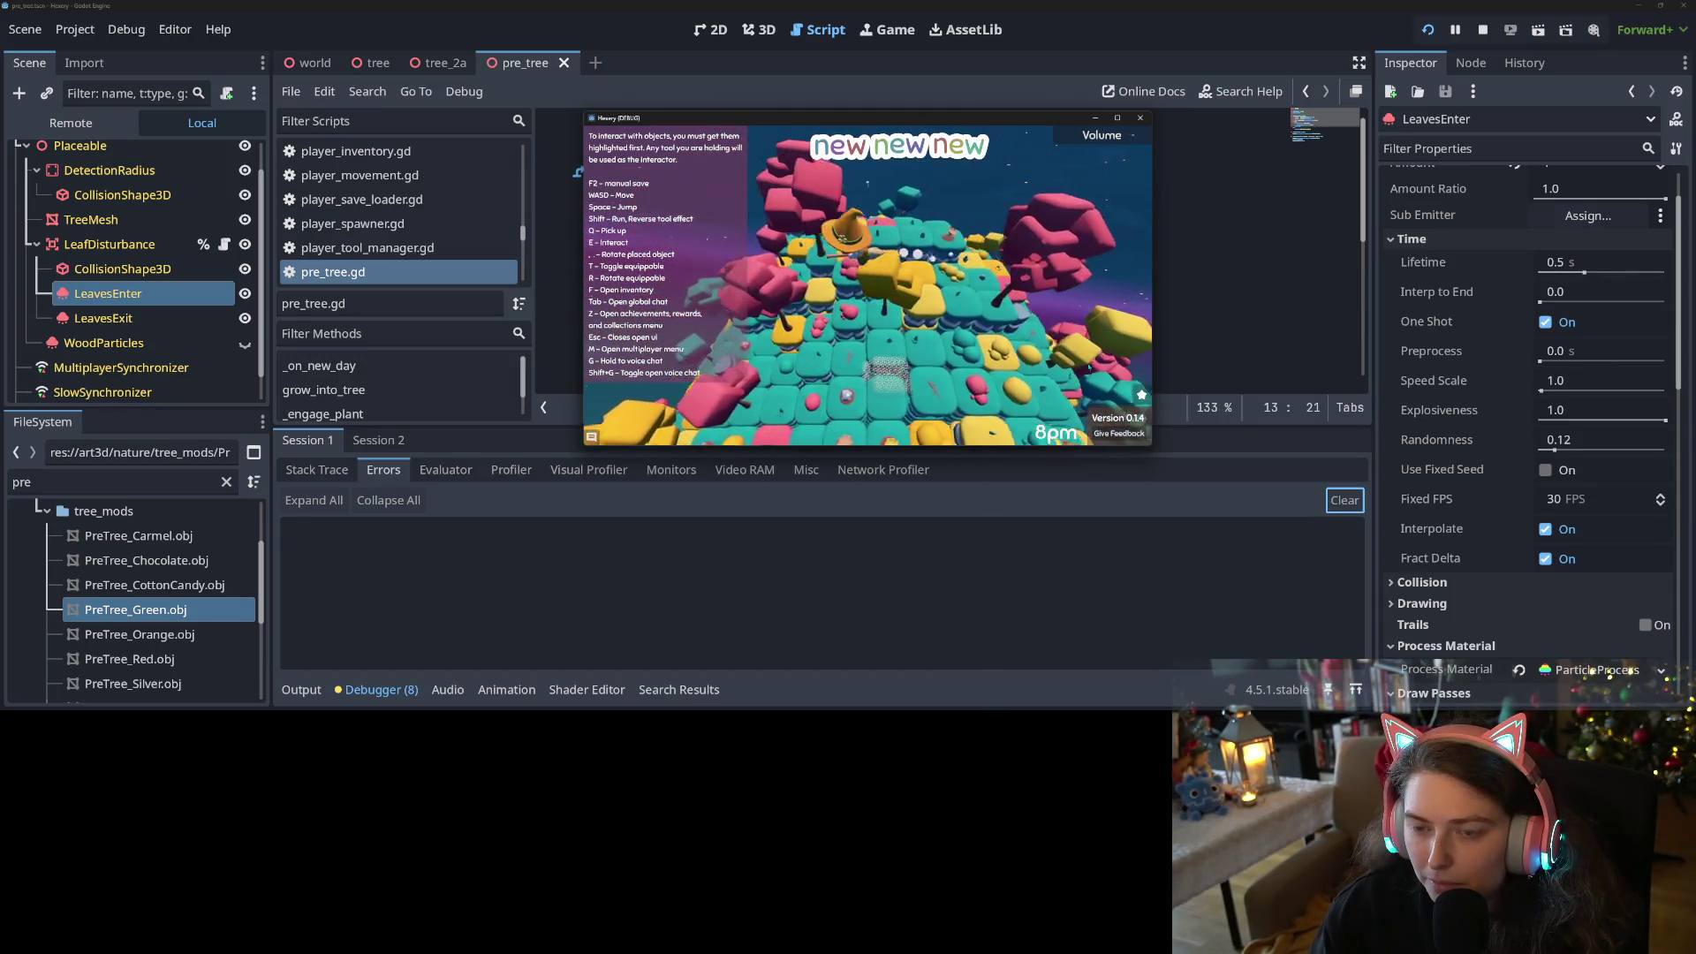
key("w")
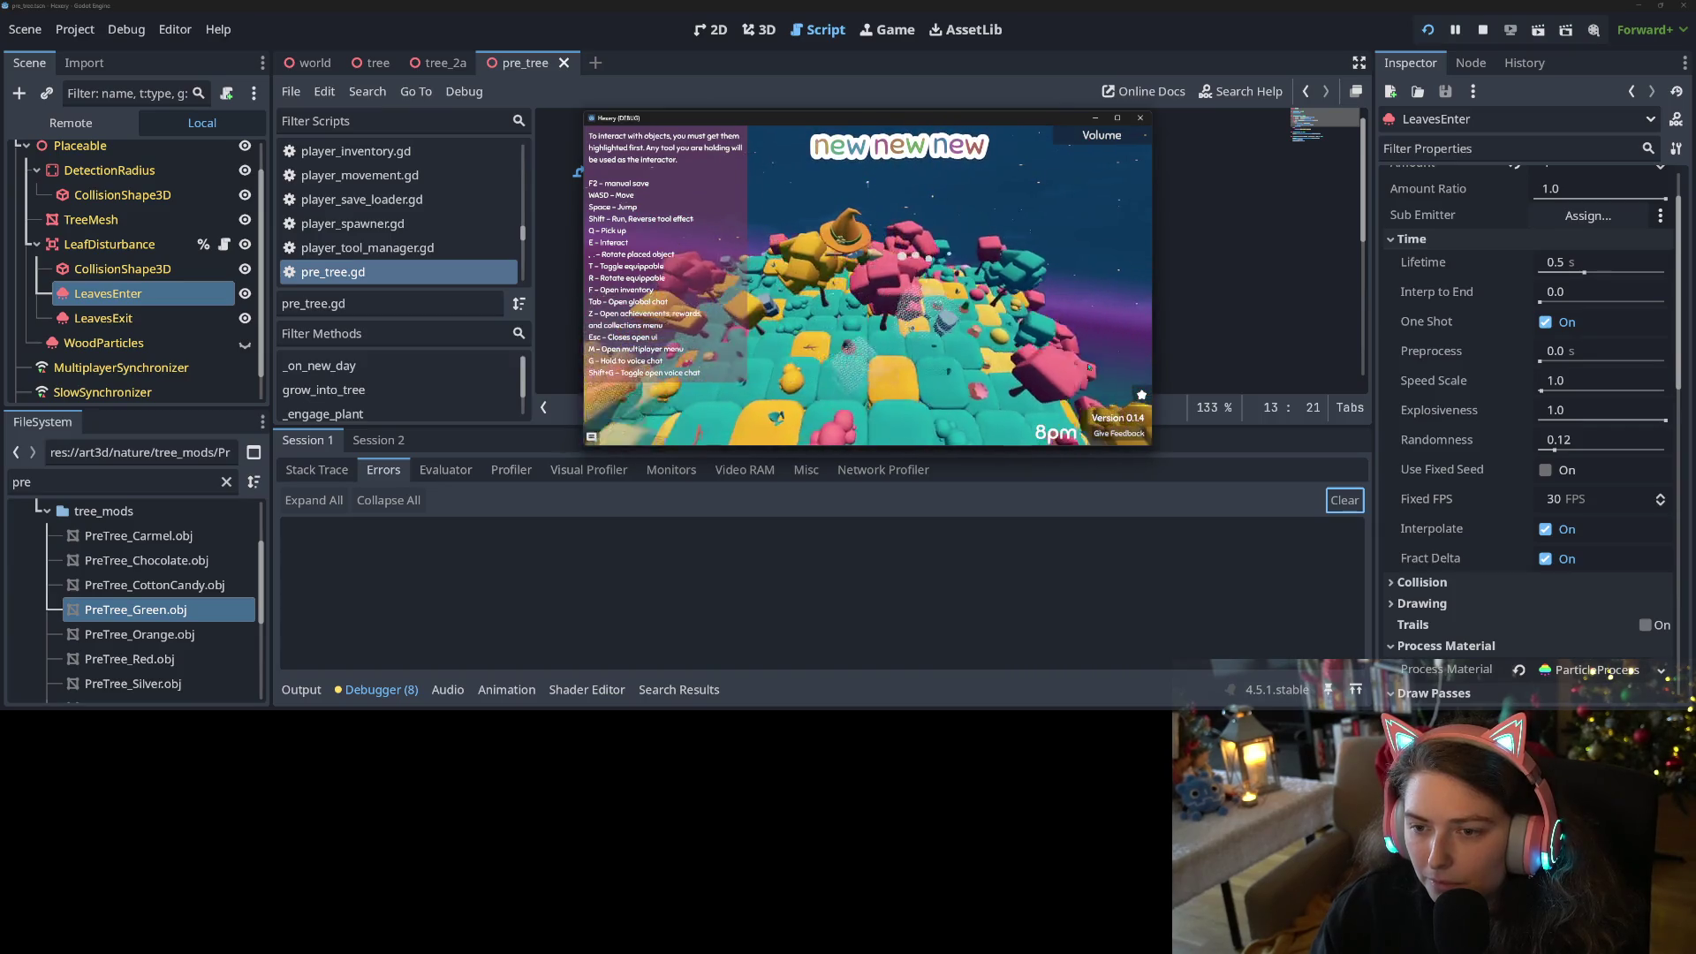
key("w")
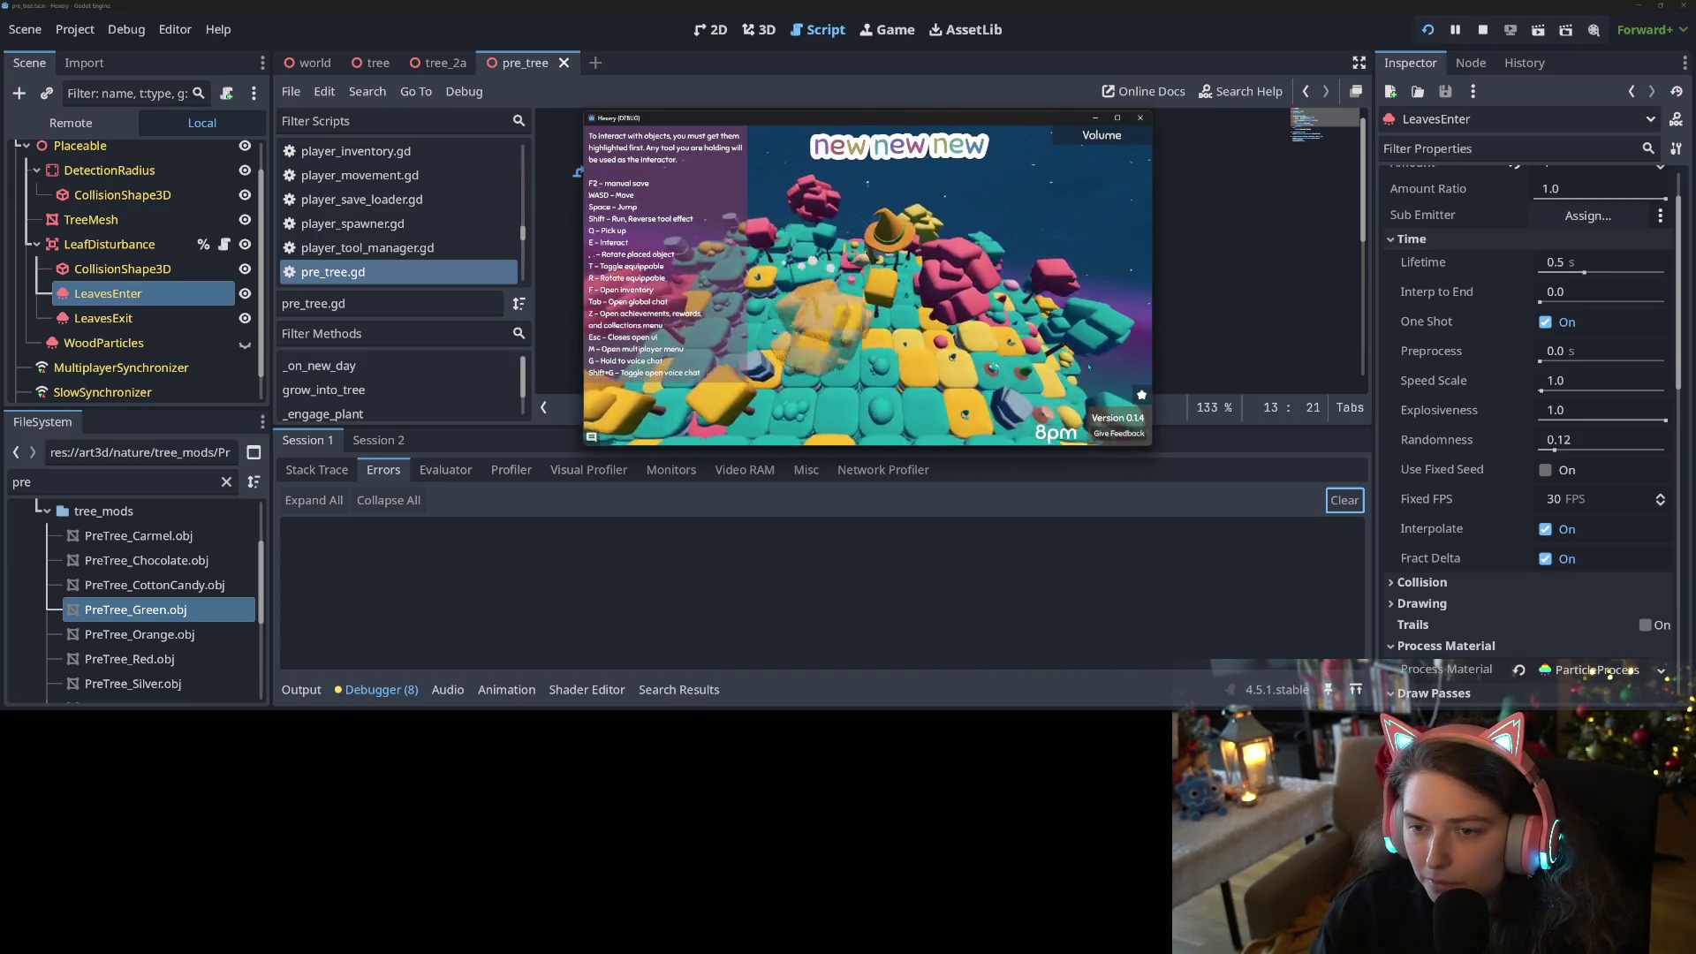
key("w")
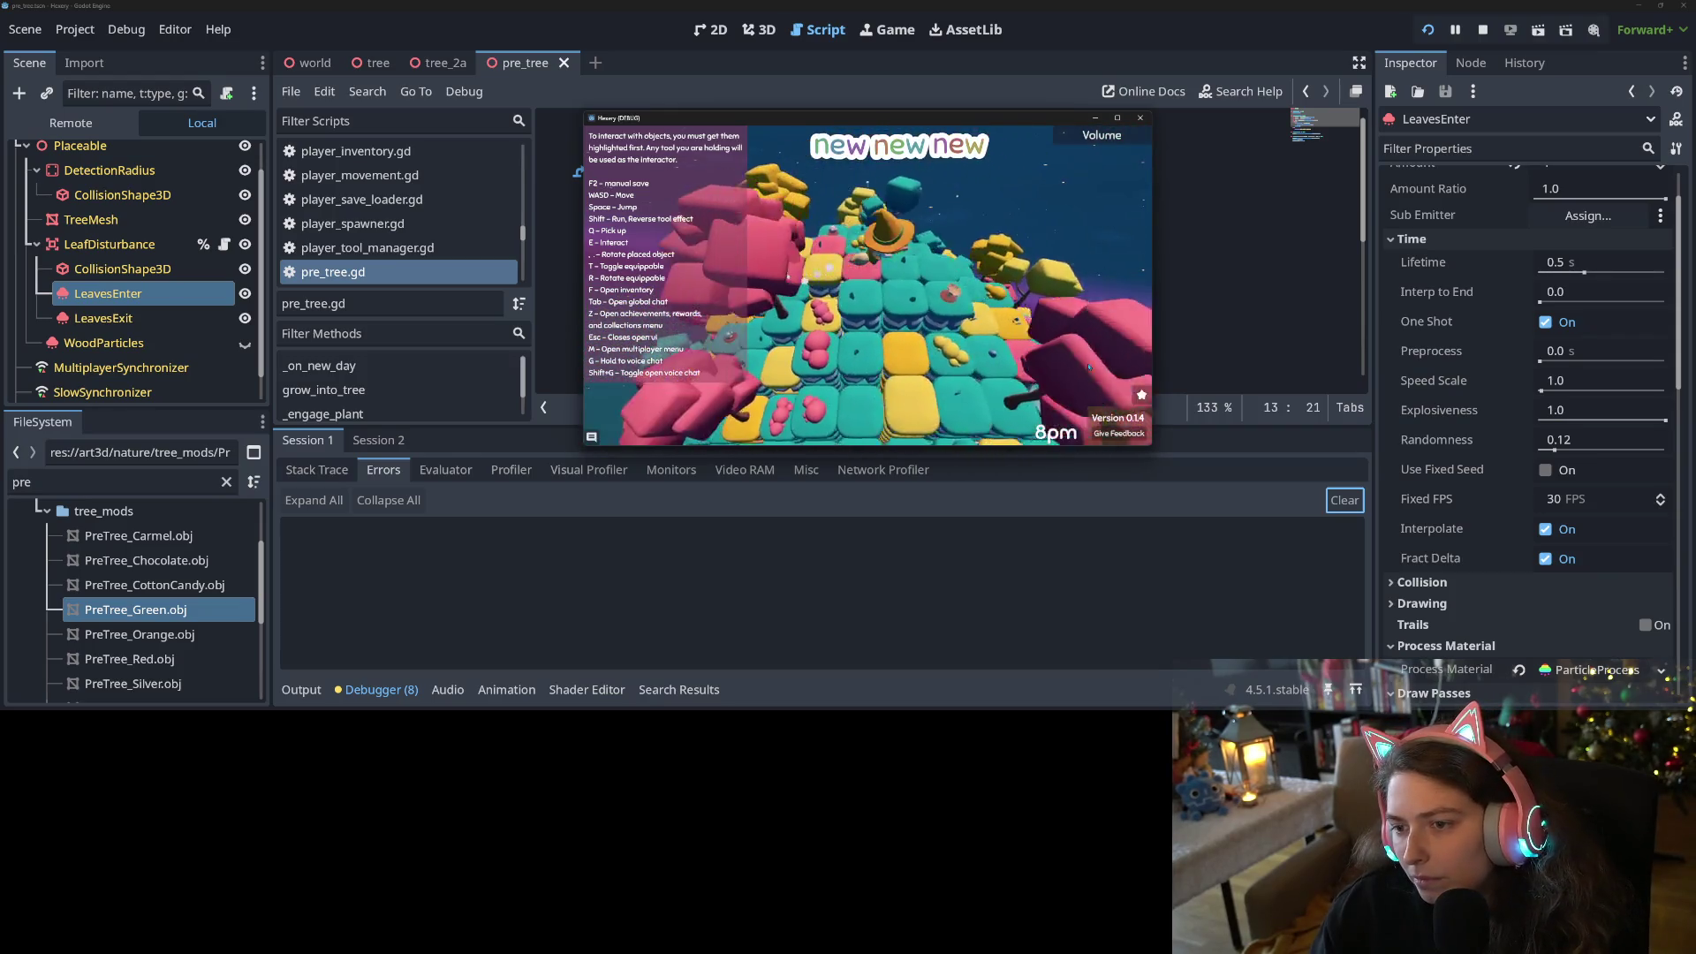
key("w")
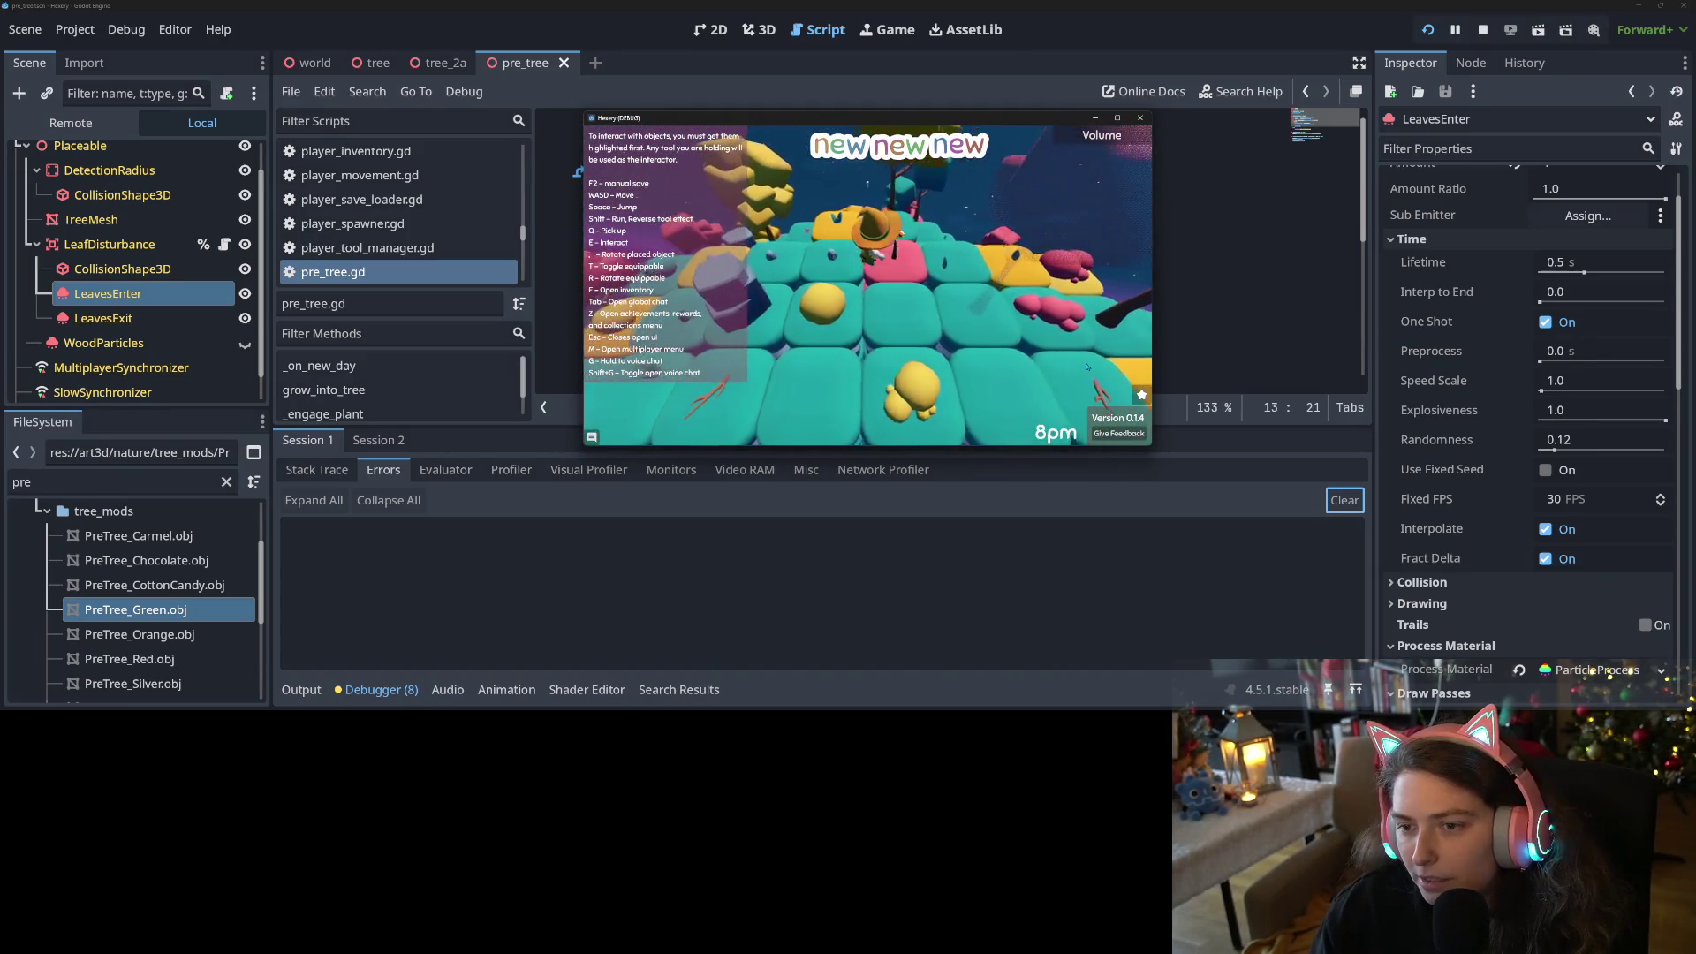
Eat one orange item, raising the Mana Store to 87, then bring pre_tree.gd back in front
key("f")
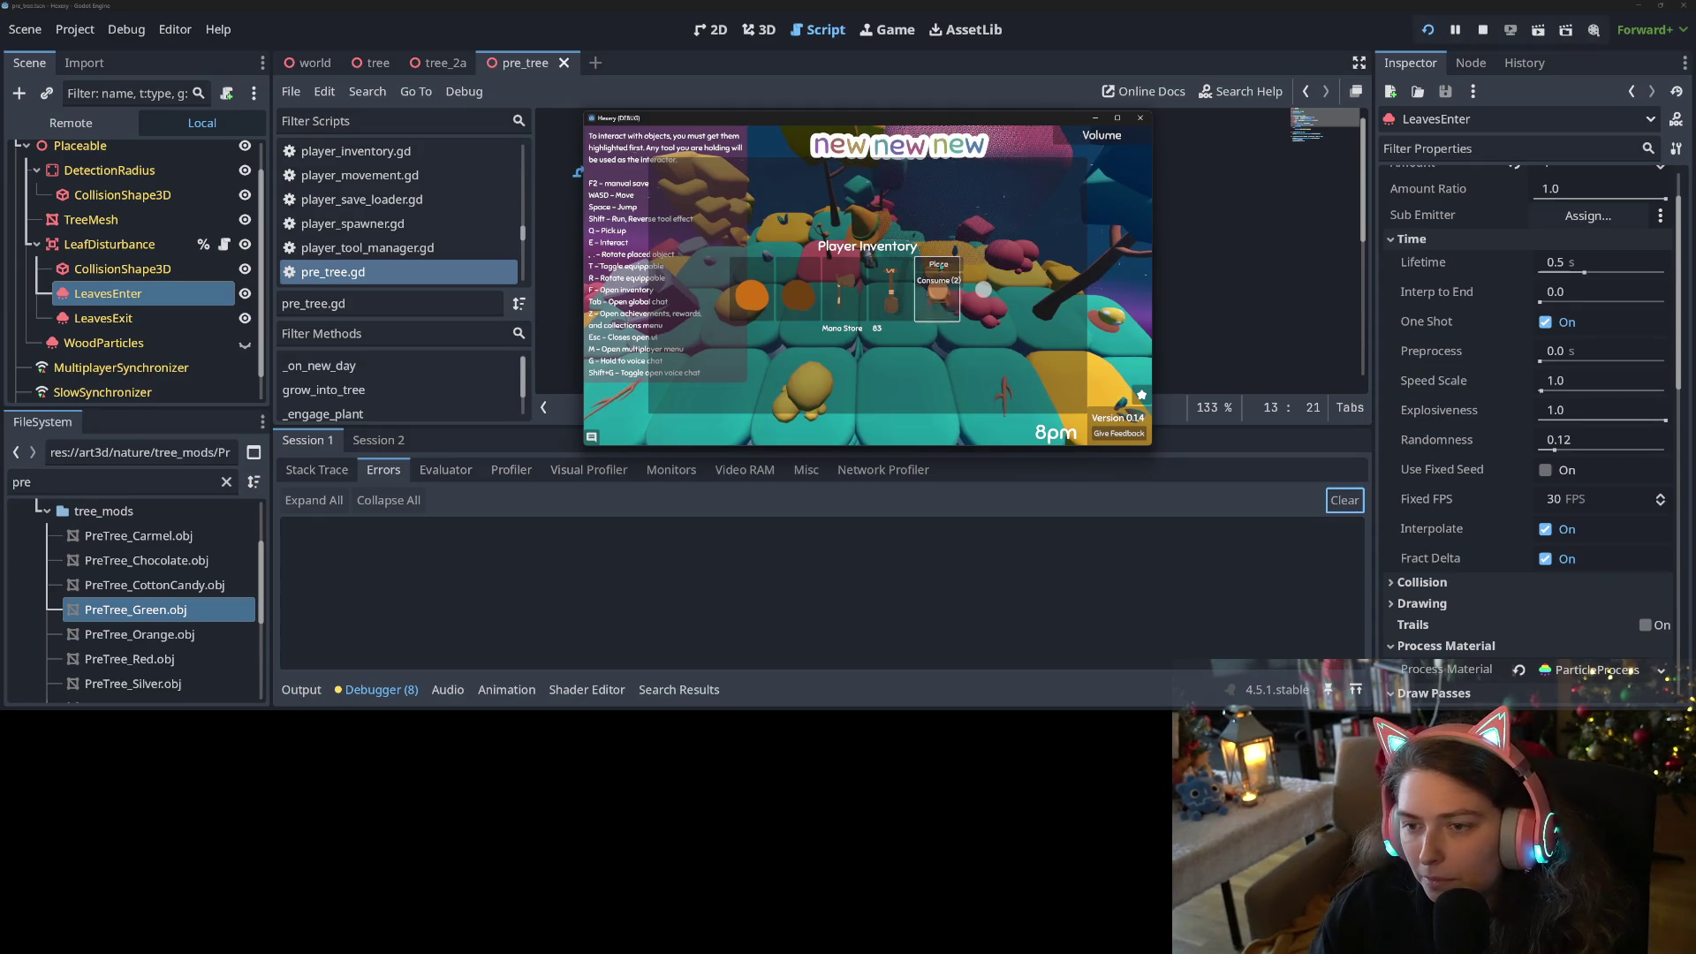
left_click(753, 271)
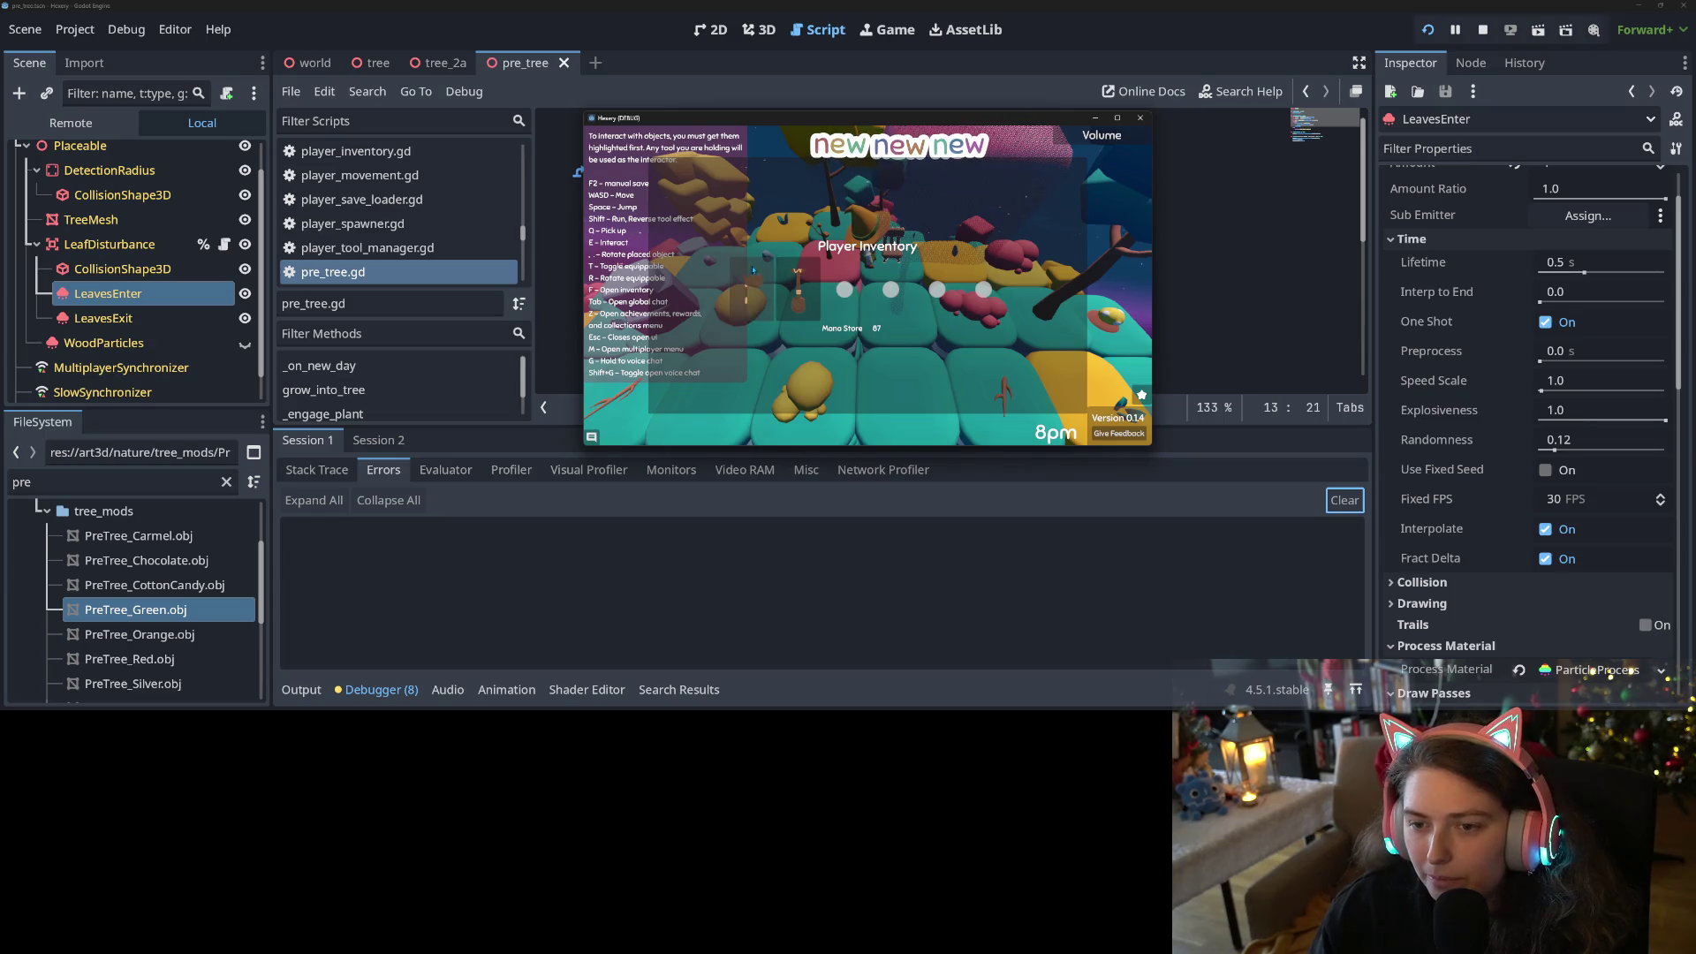
key("Escape")
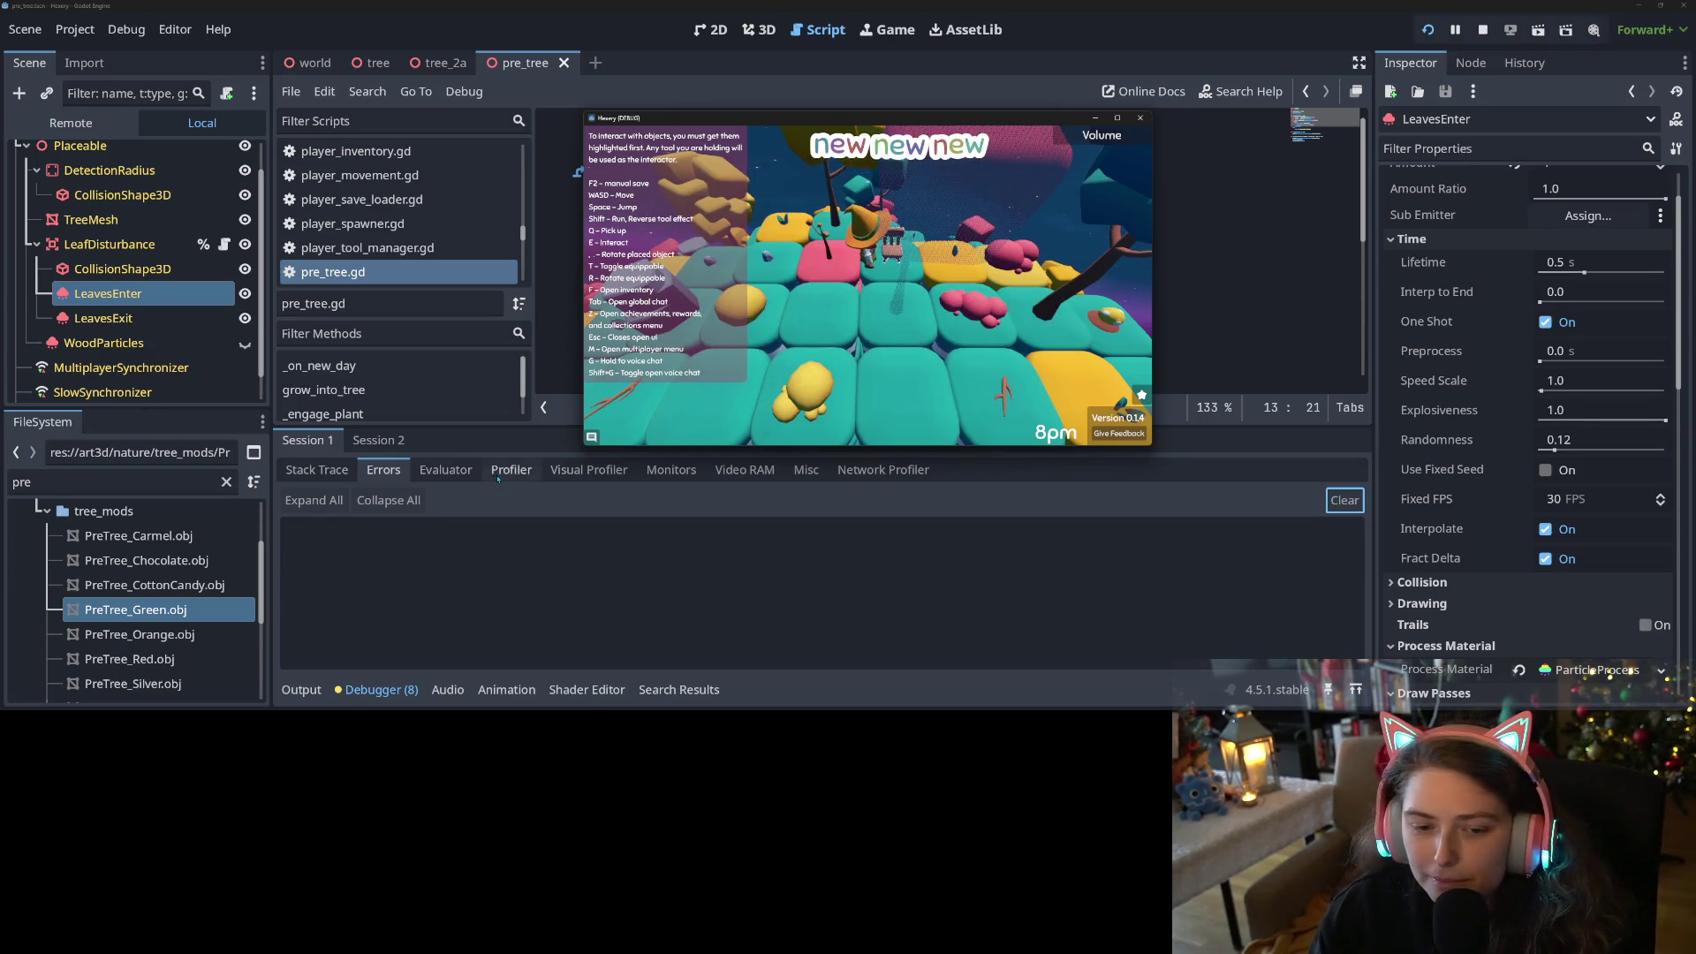
left_click(382, 690)
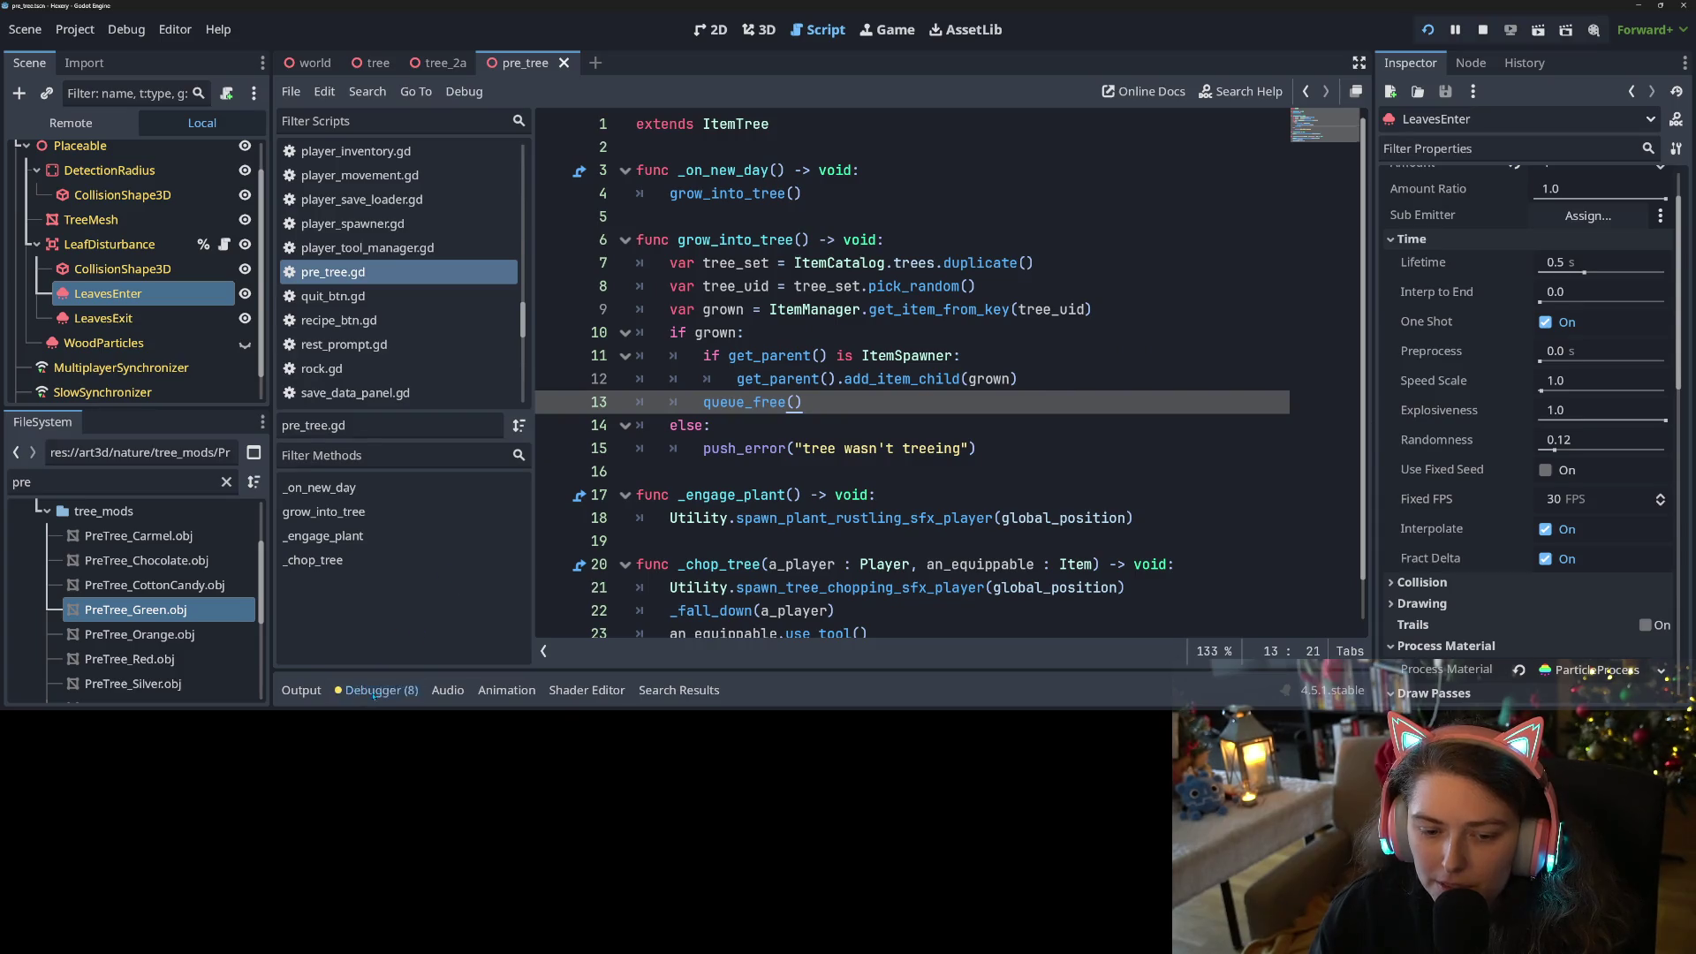
Show Session 2's SeedPacket errors in the Debugger, then return to the running game
left_click(374, 690)
left_click(389, 441)
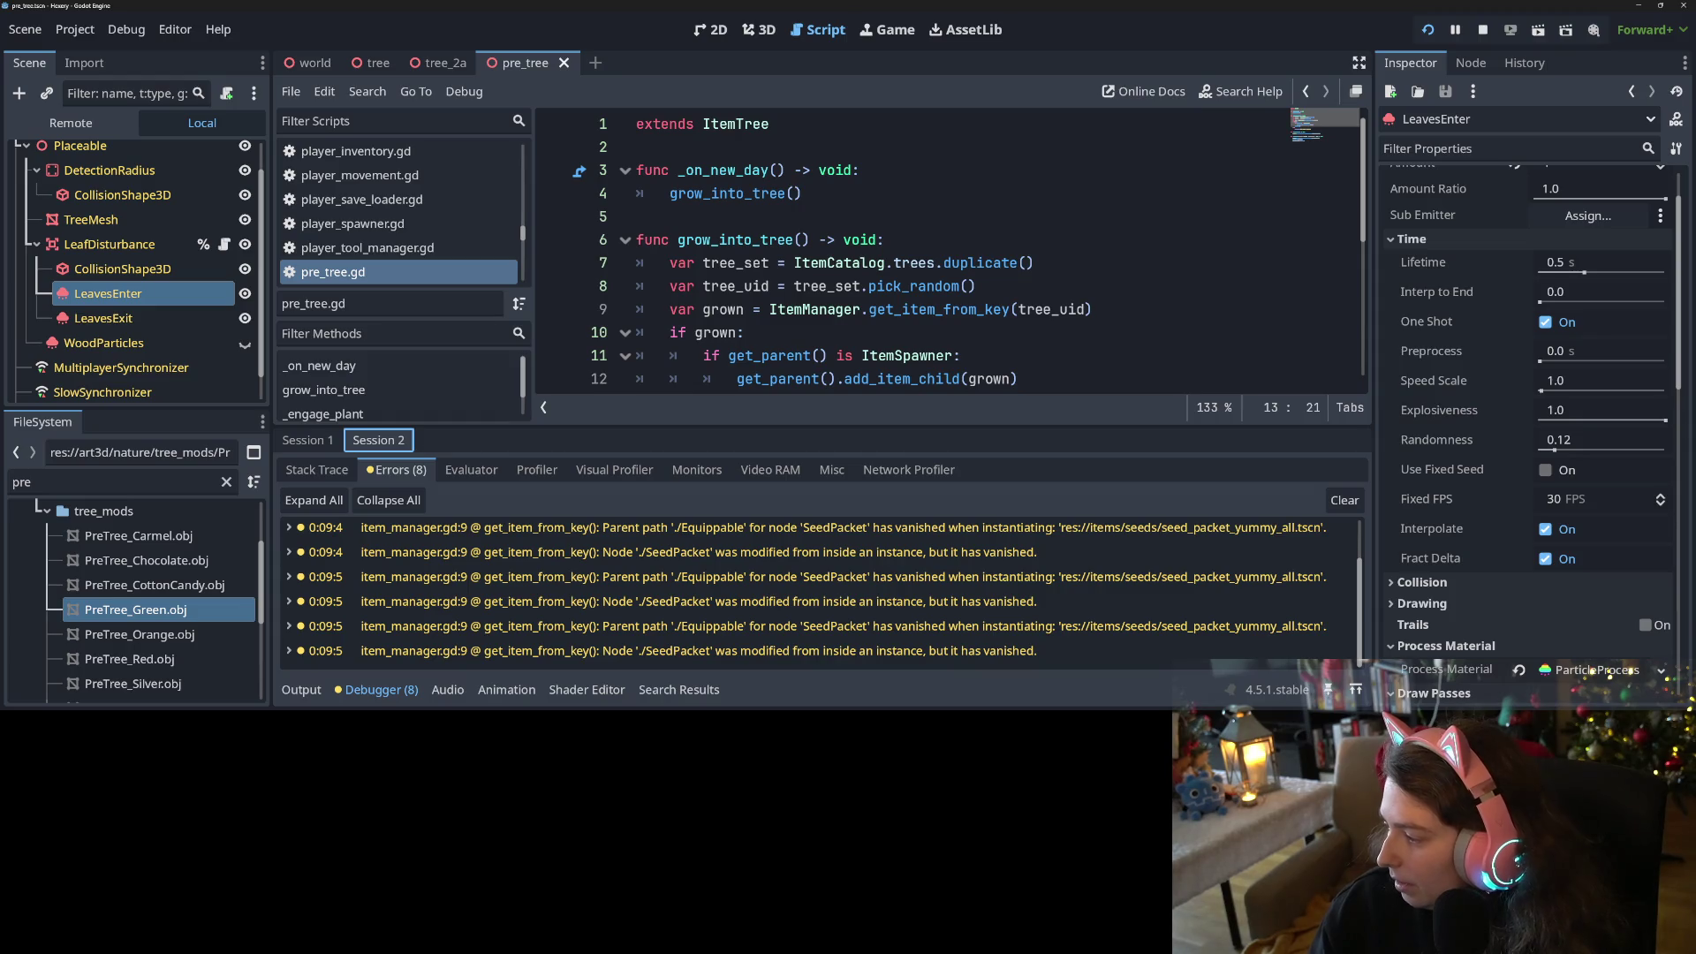
key("alt+Tab")
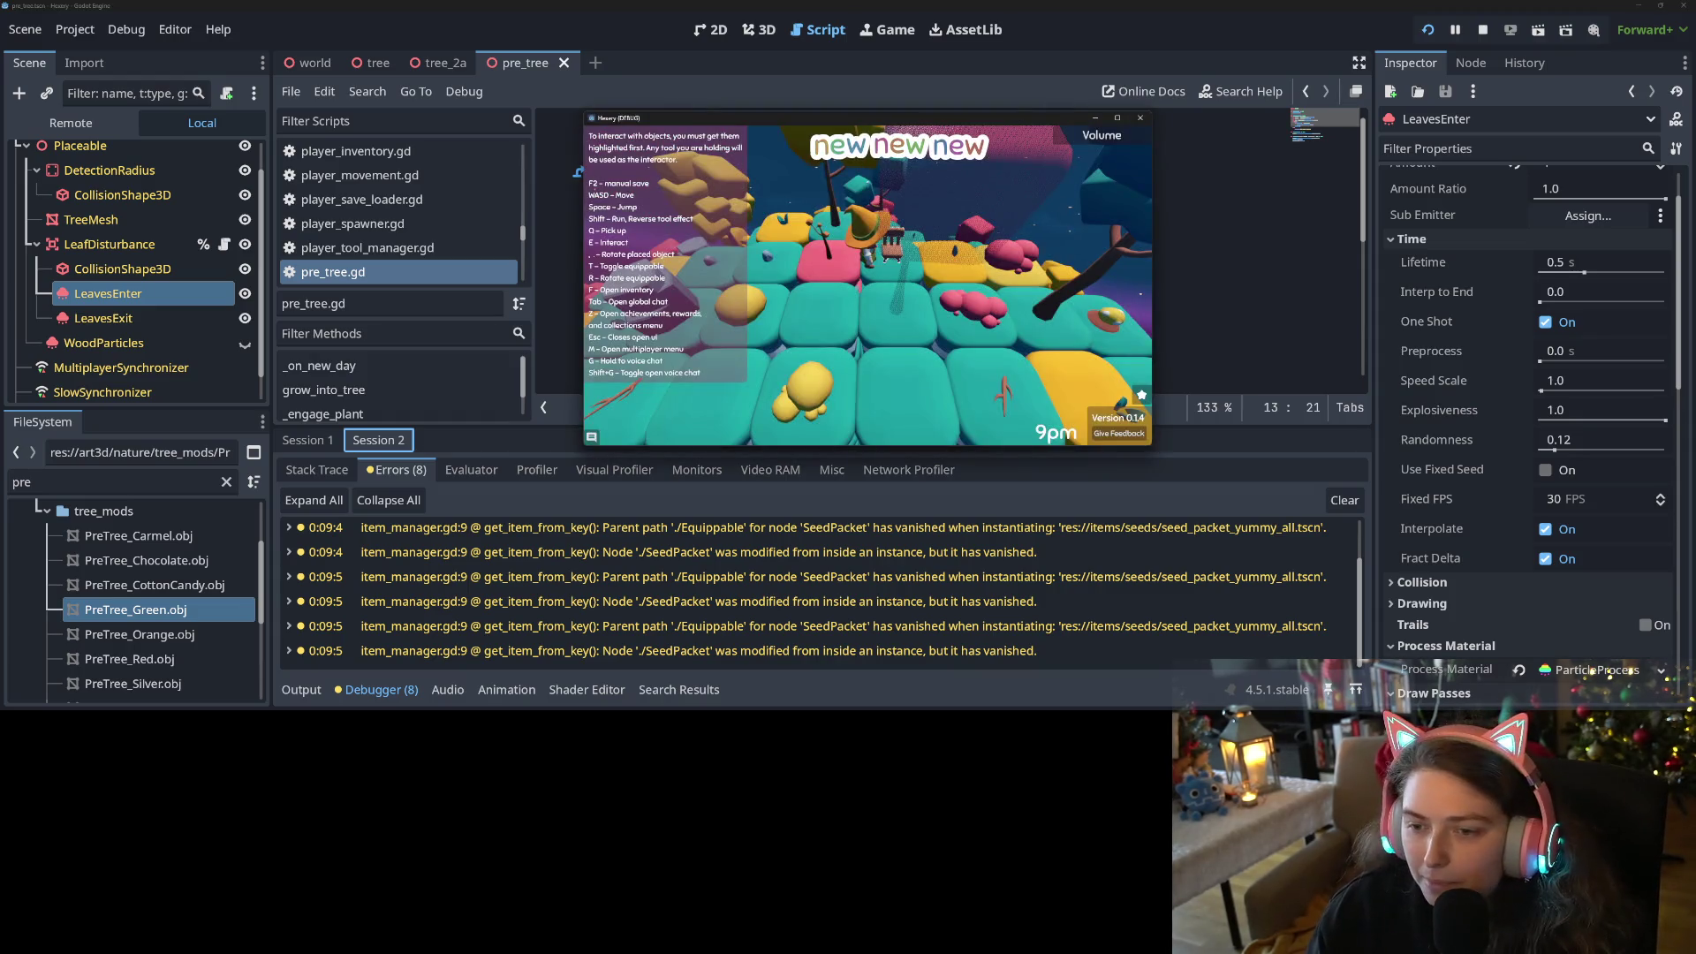
Rest at the bench and submit a 10-hour rest to advance the in-game clock
key("e")
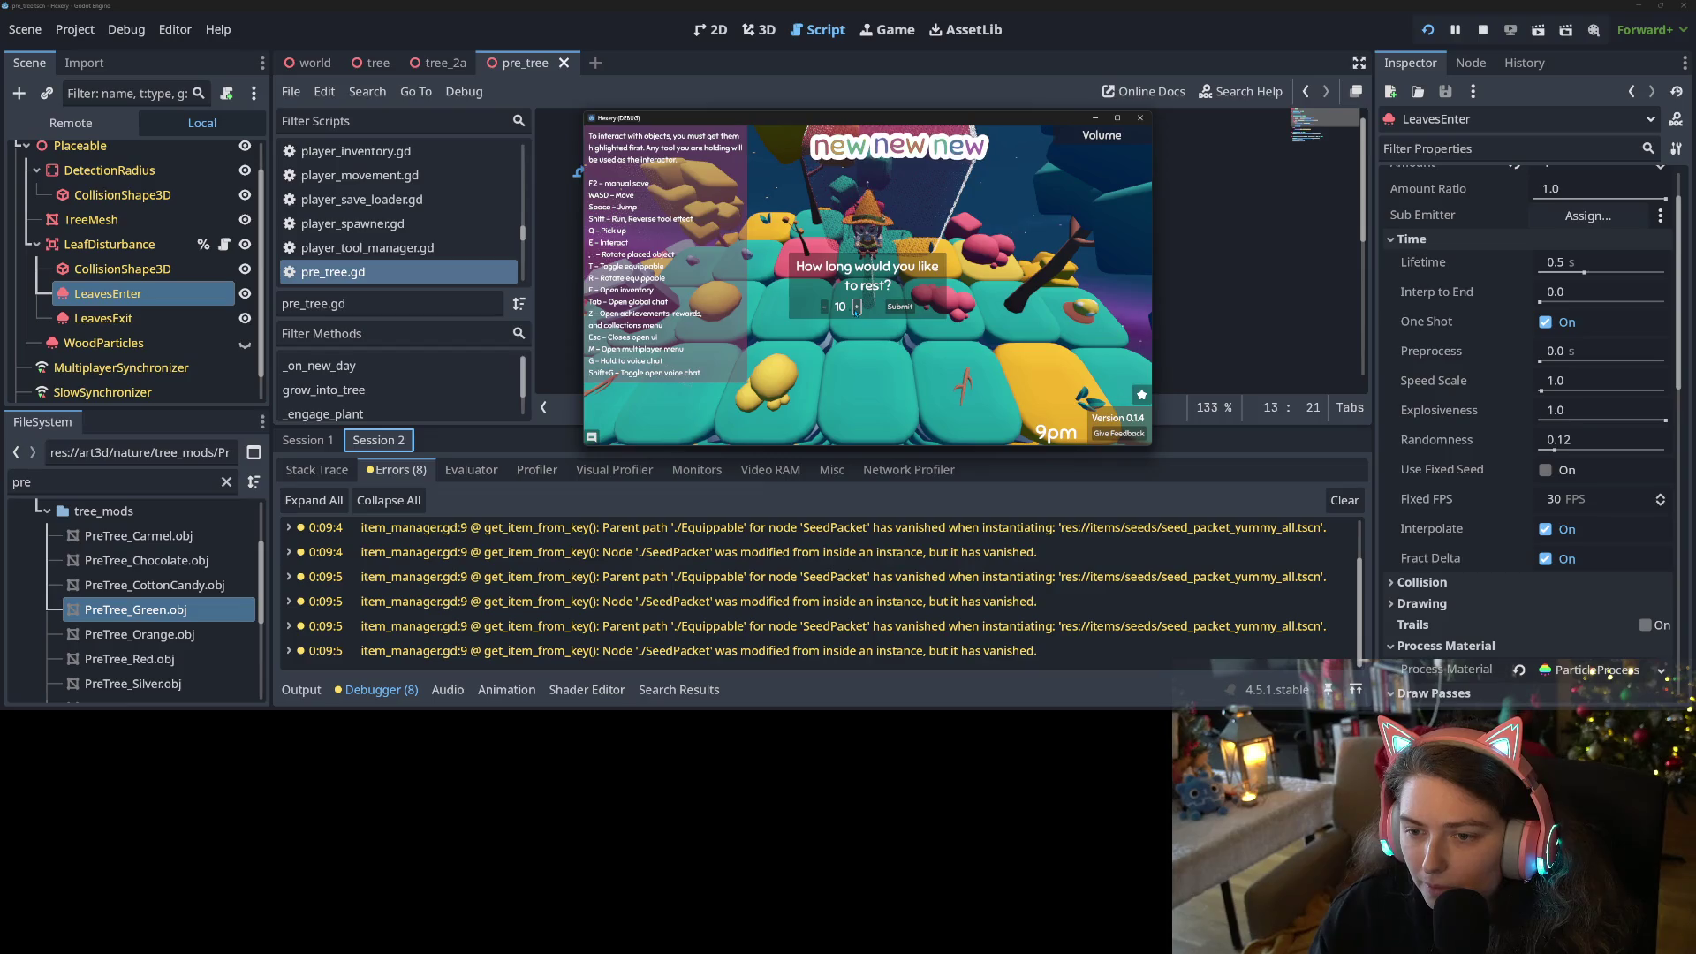
left_click(901, 306)
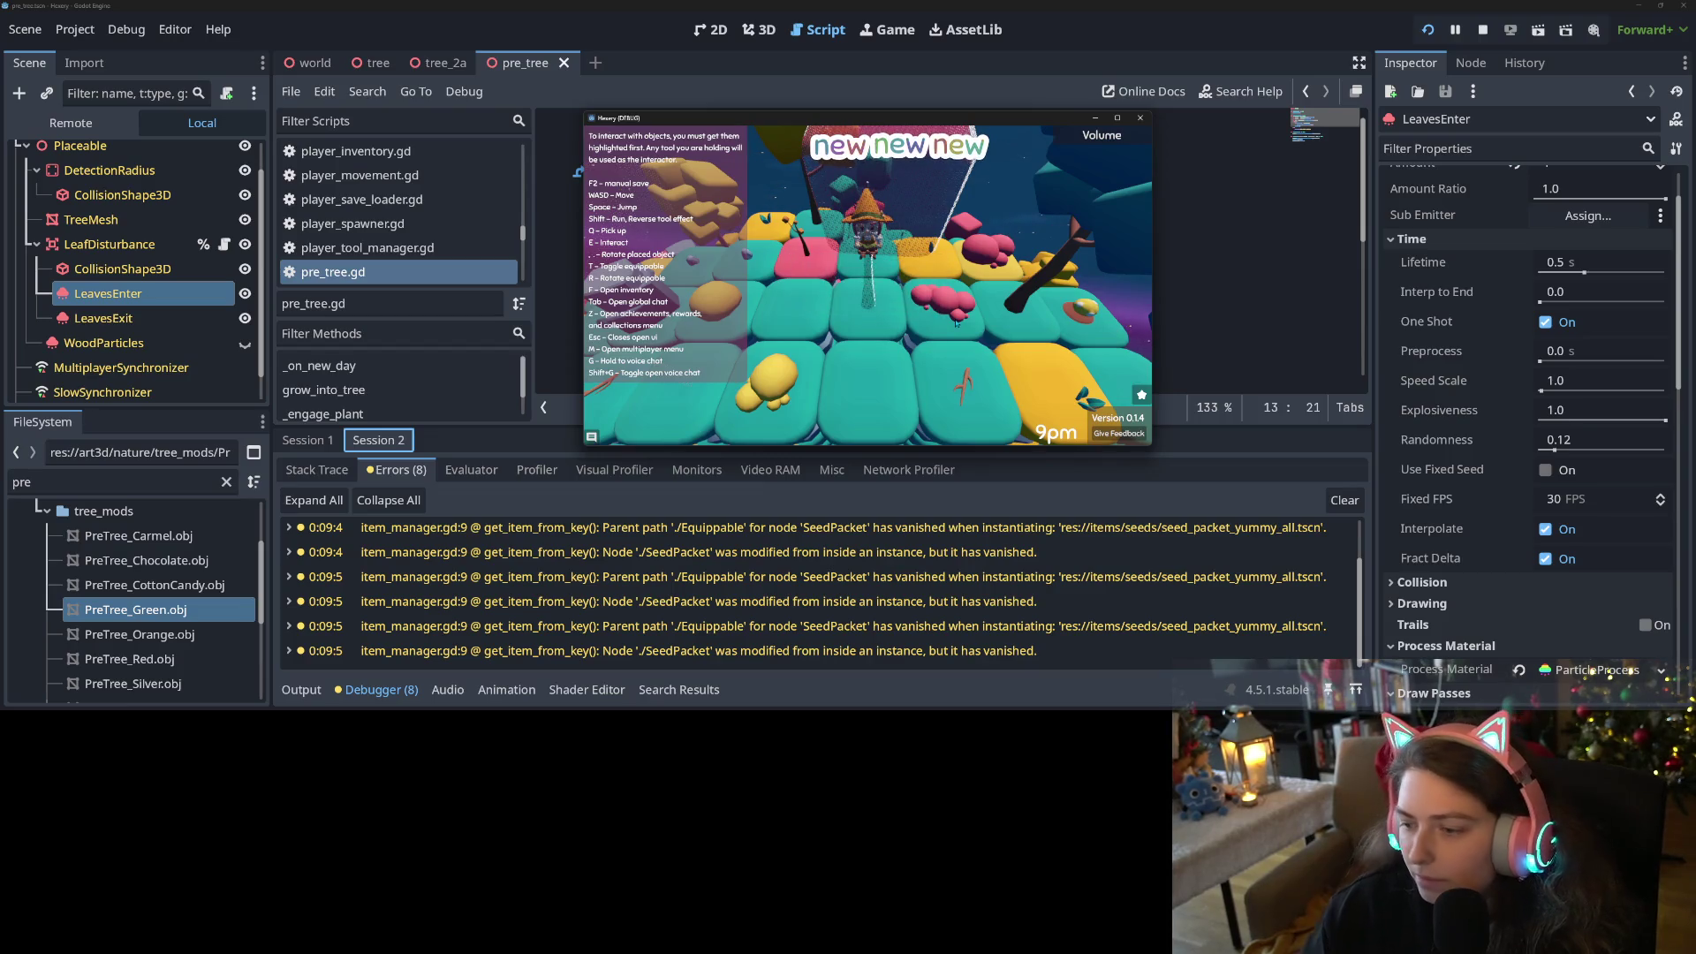
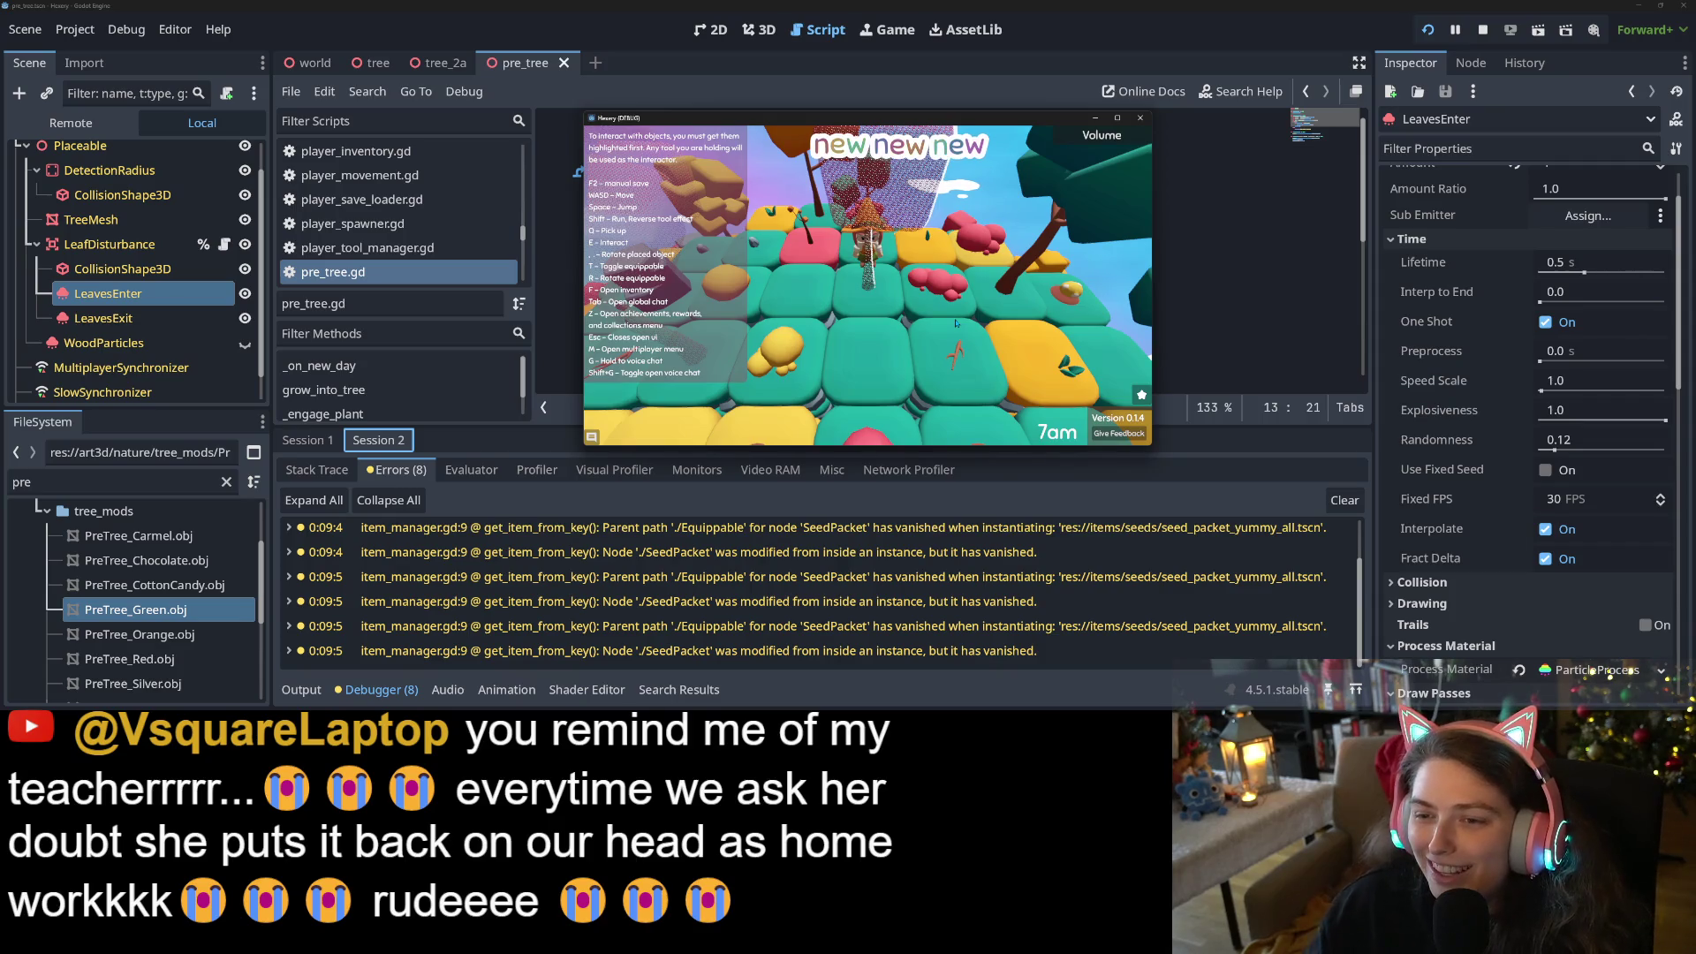
Walk the character across the tiles with W, S and A while swinging the camera around it
key("w")
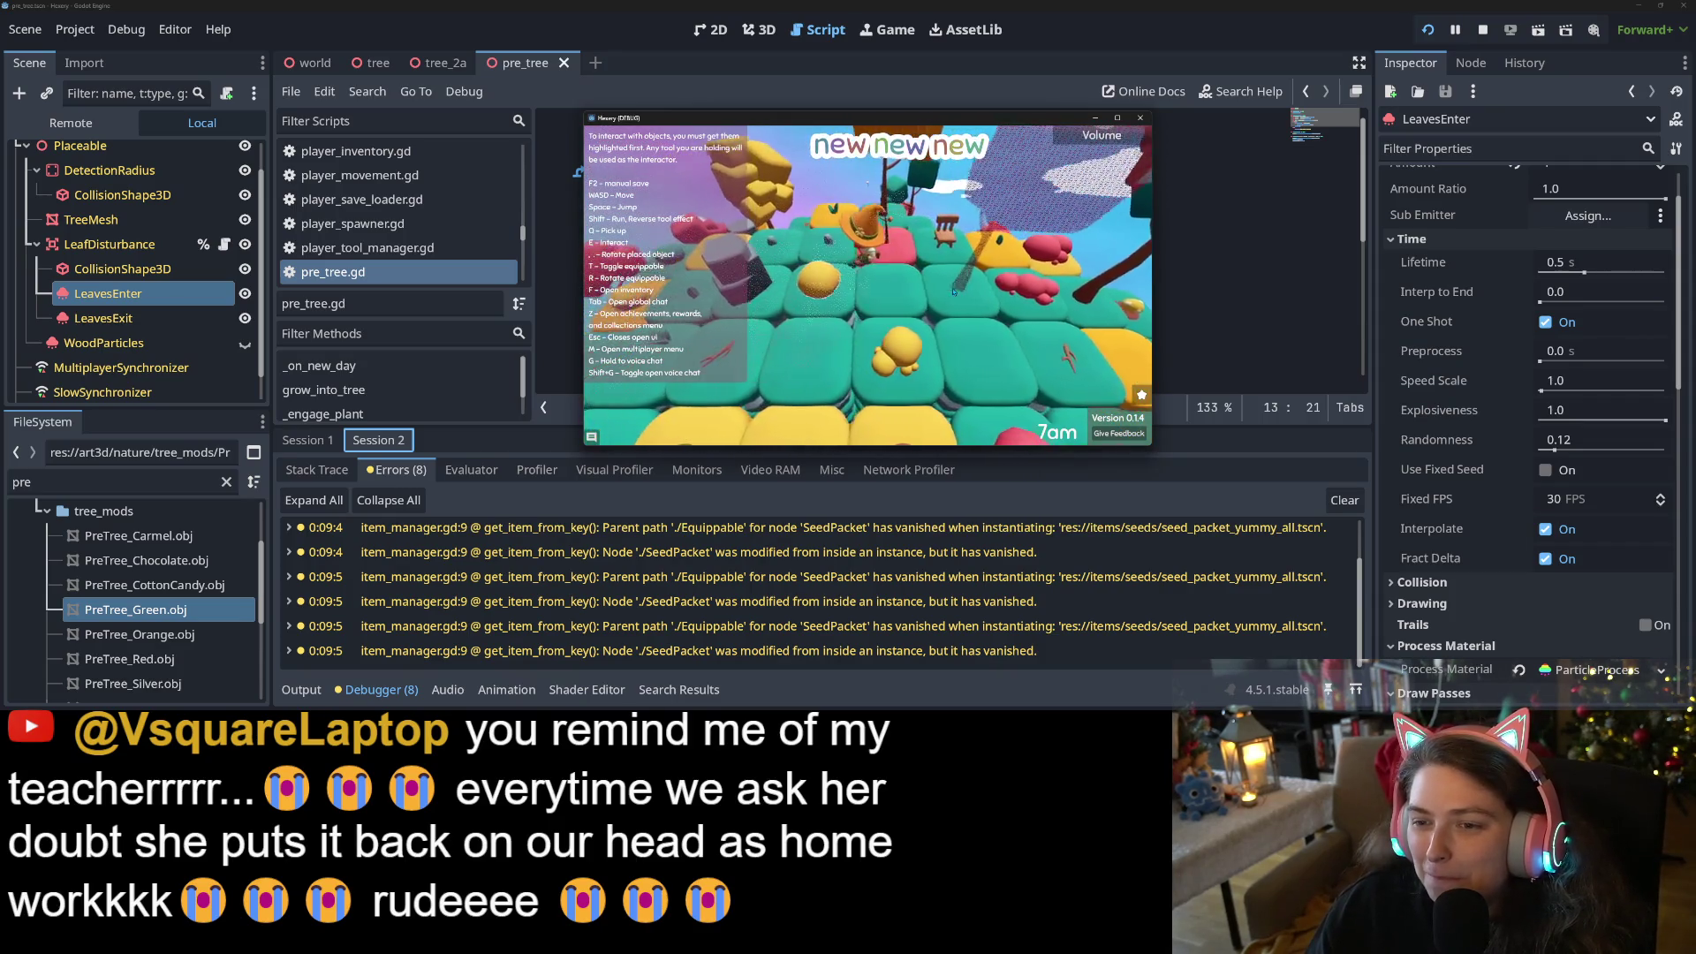
key("s")
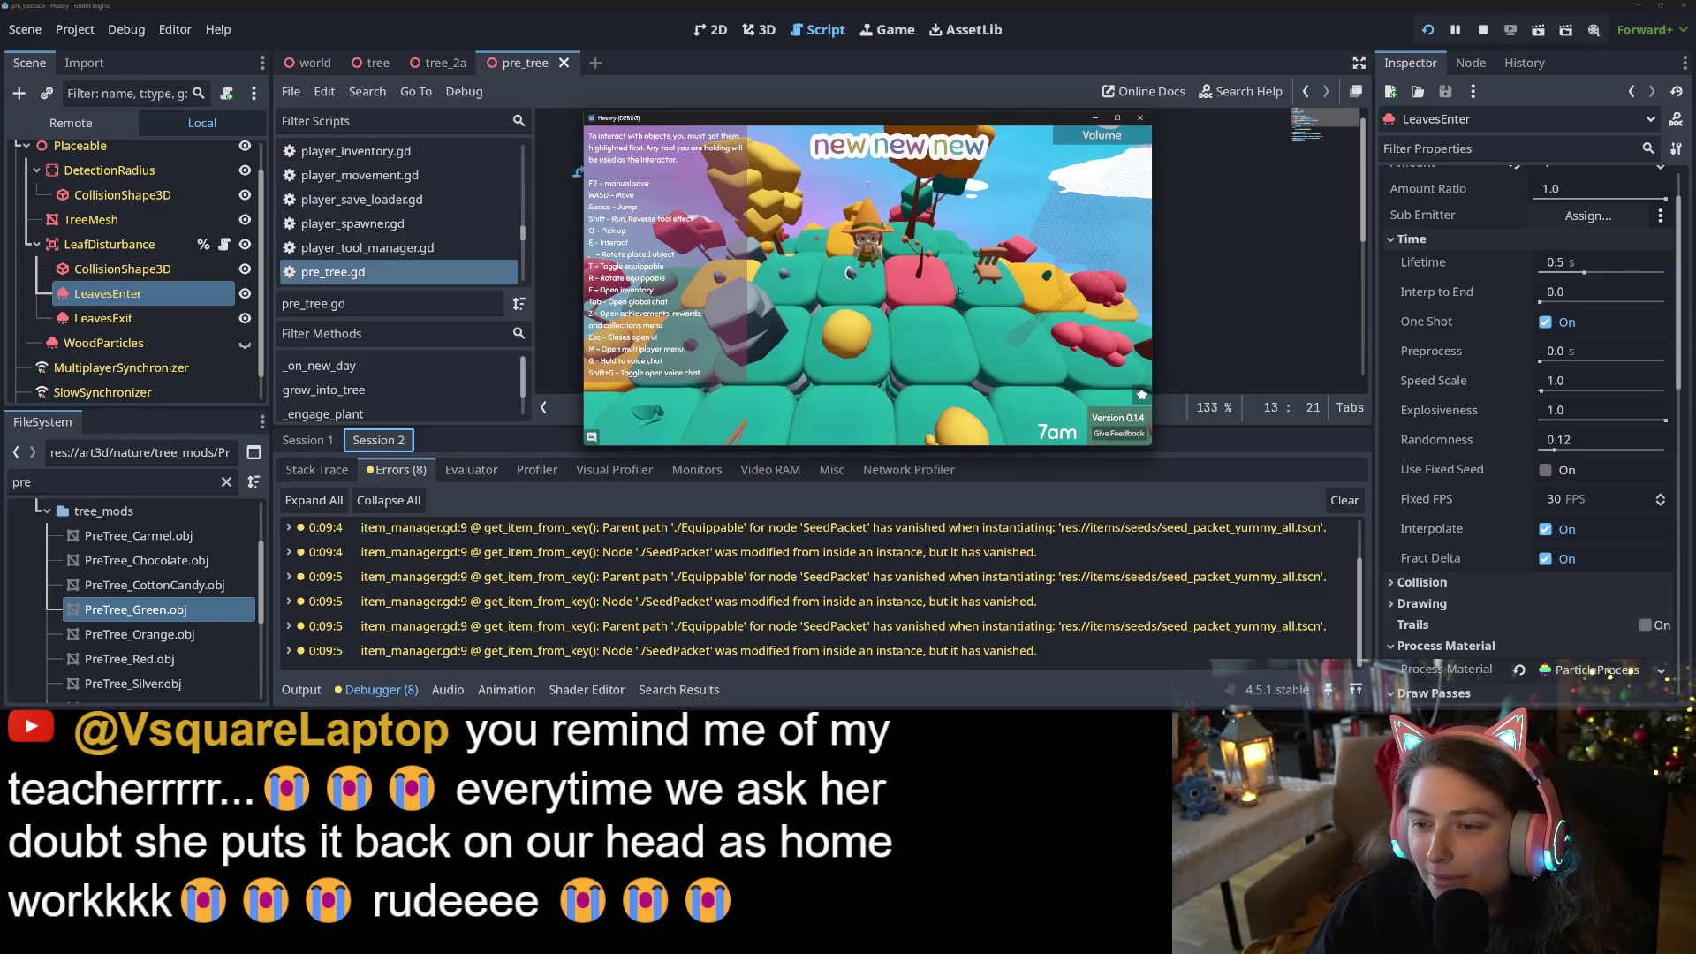
key("a")
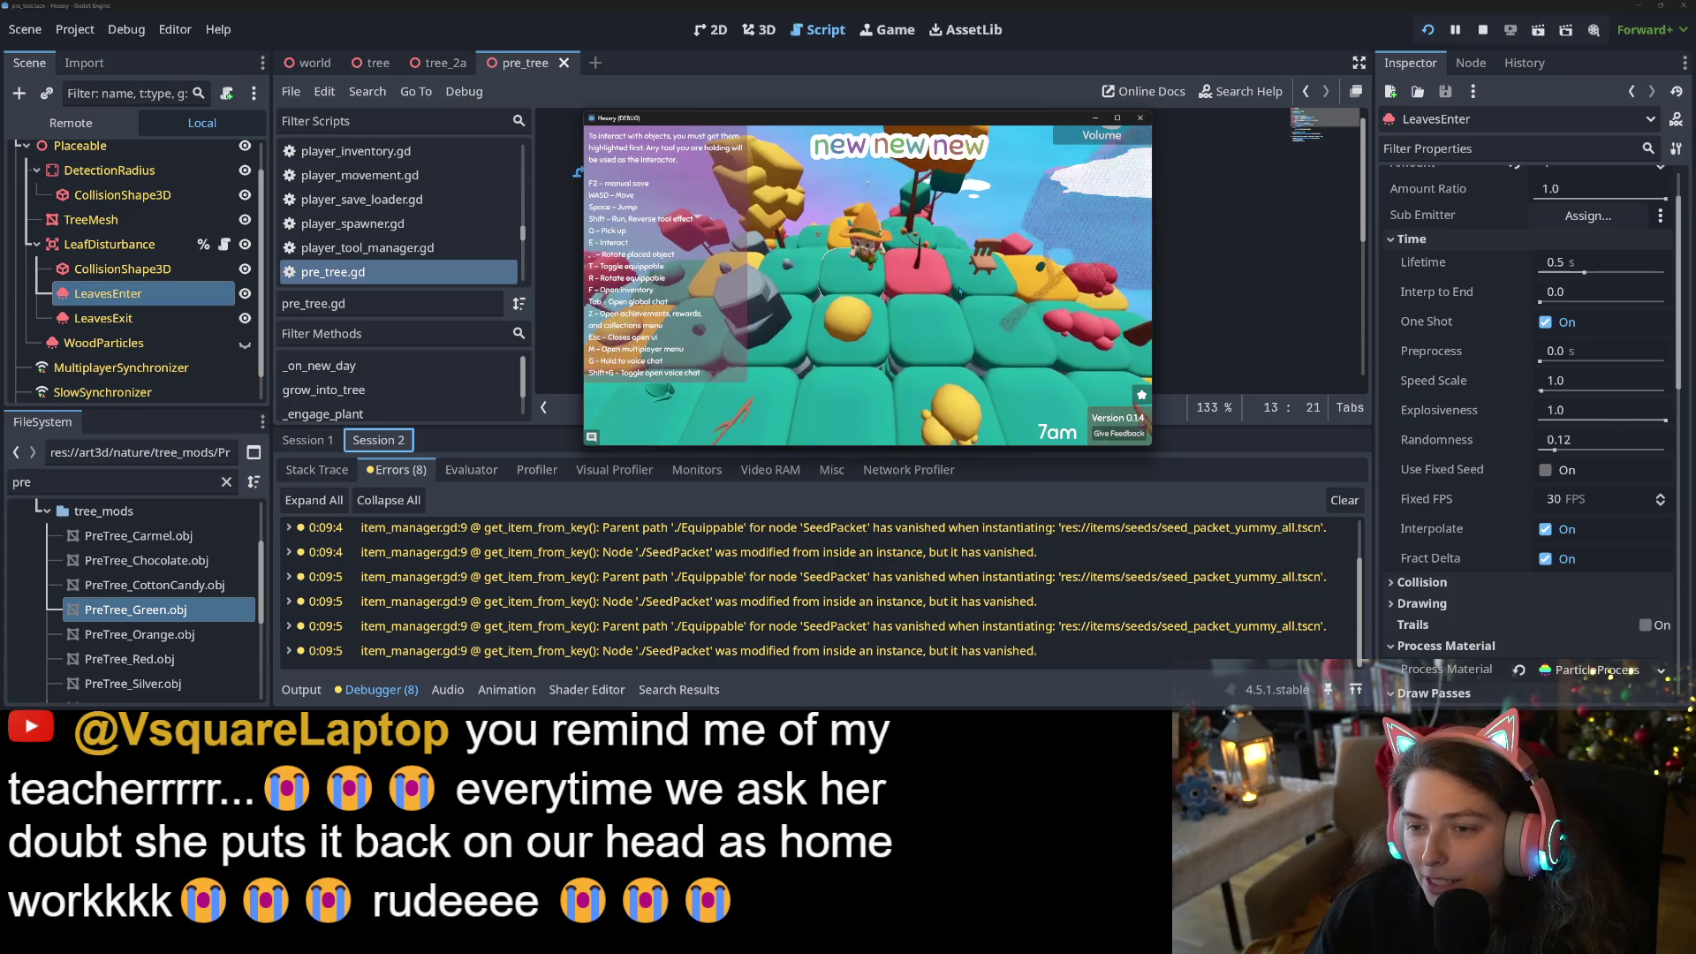
key("a")
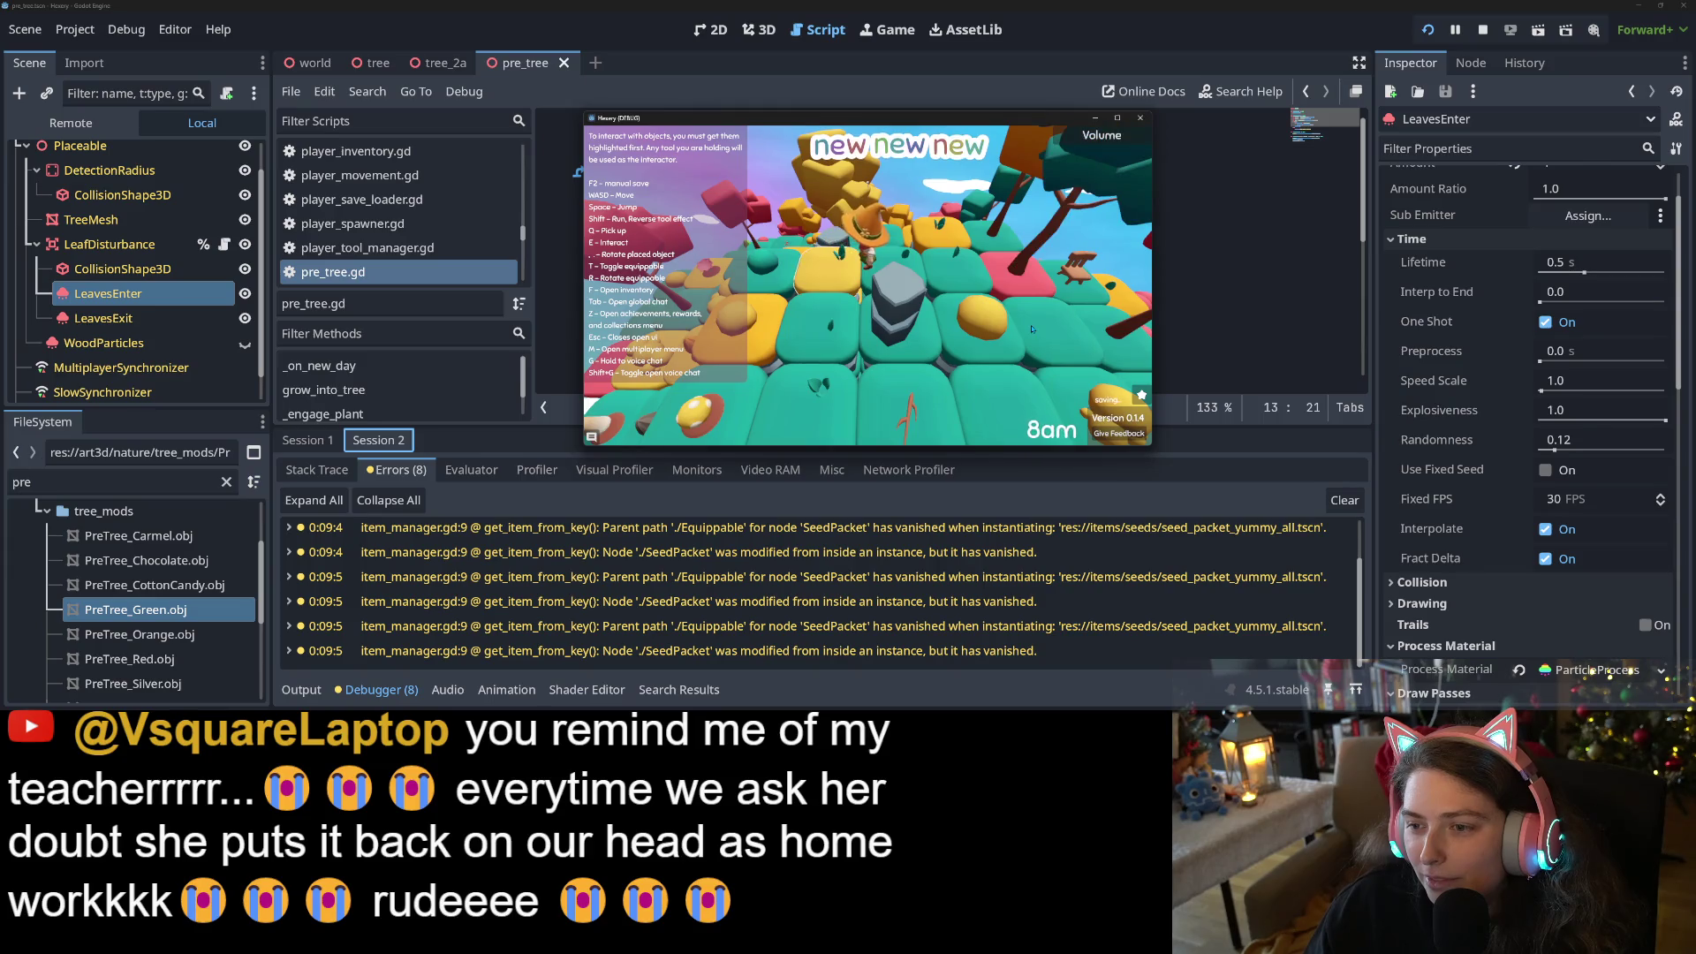
key("a")
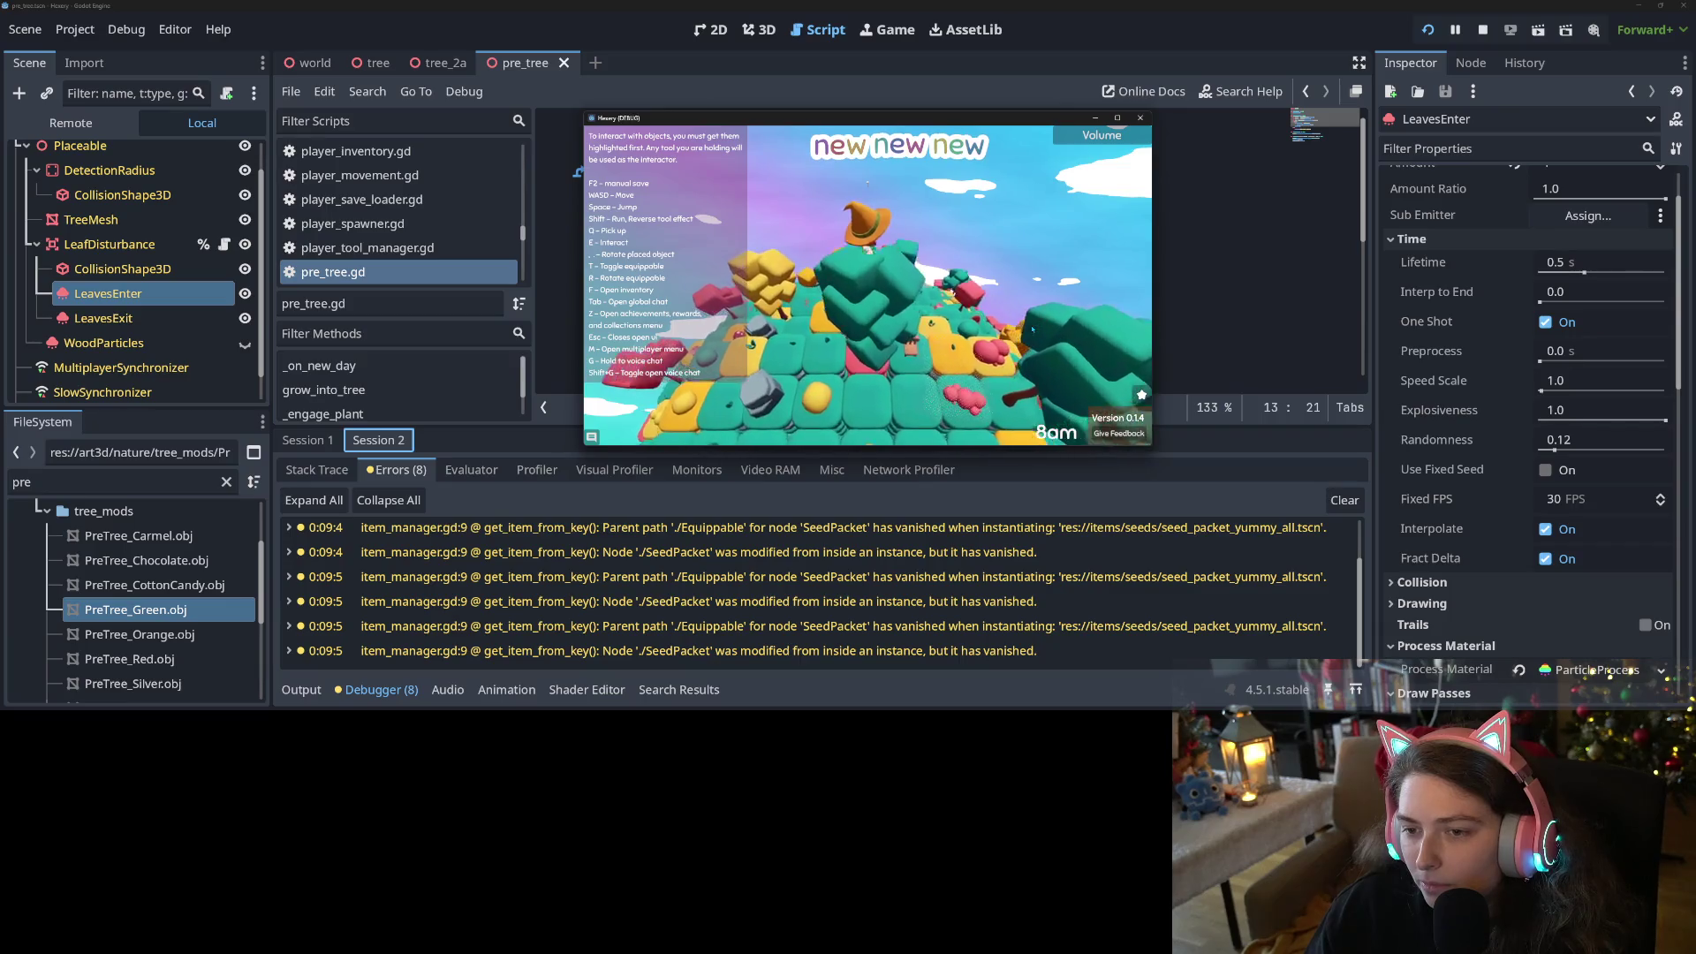
key("s")
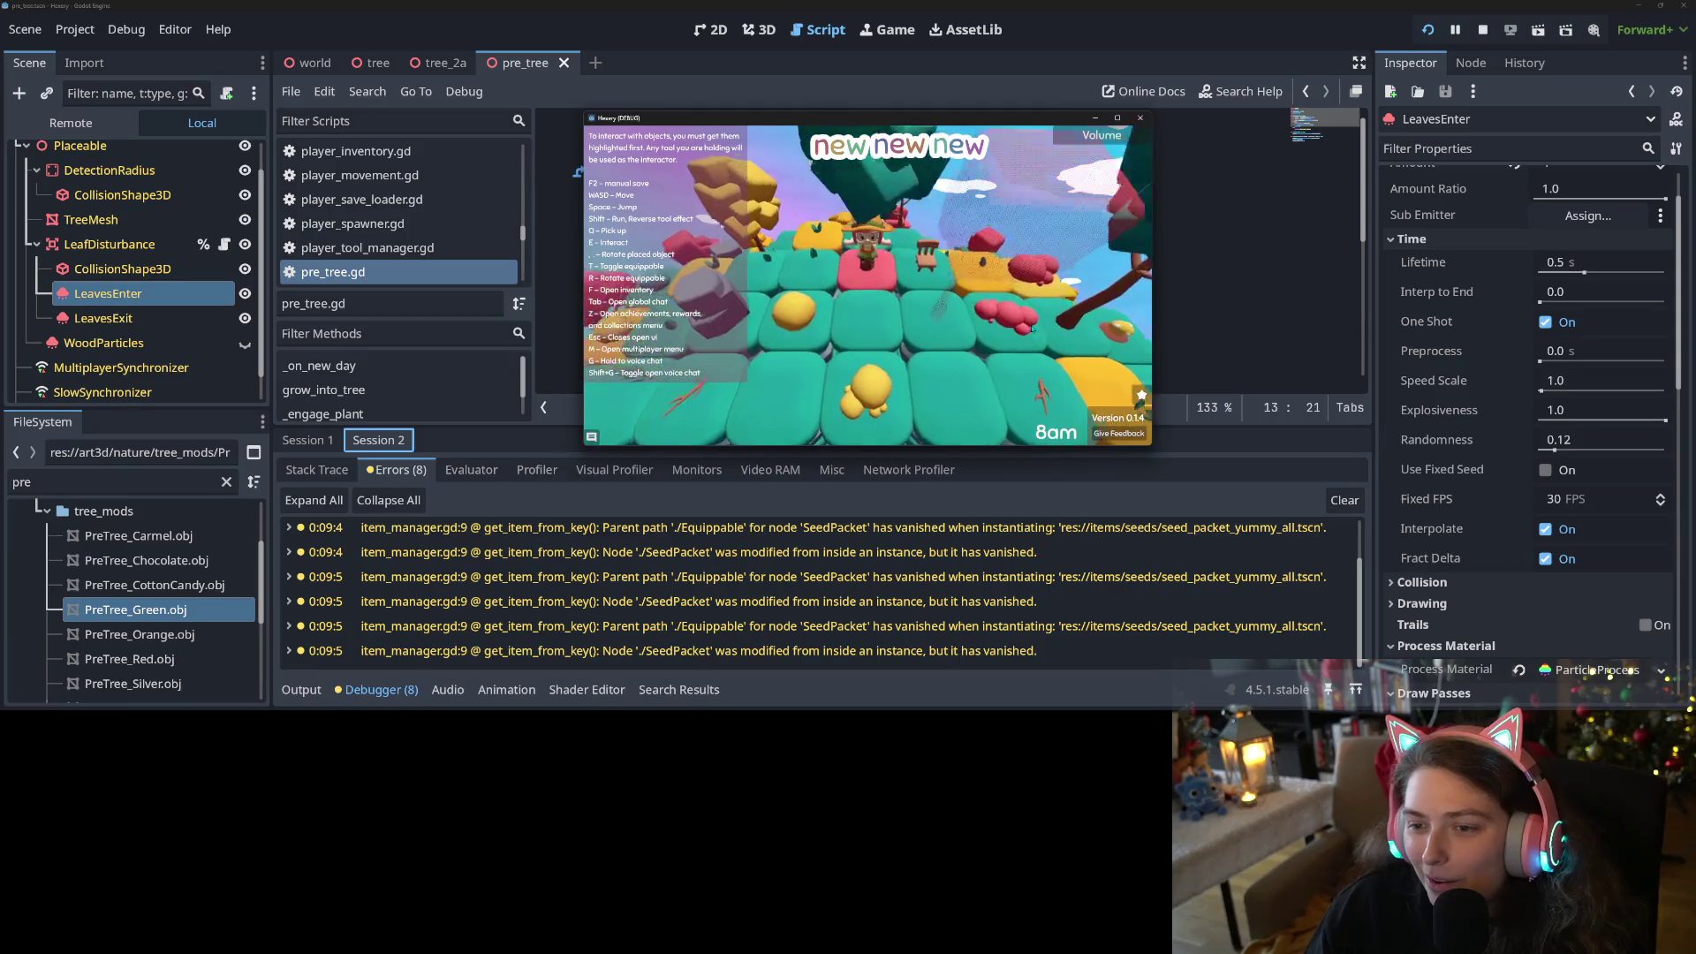
Walk the character over the hill toward the tree, then stop the running game with F8
key("s")
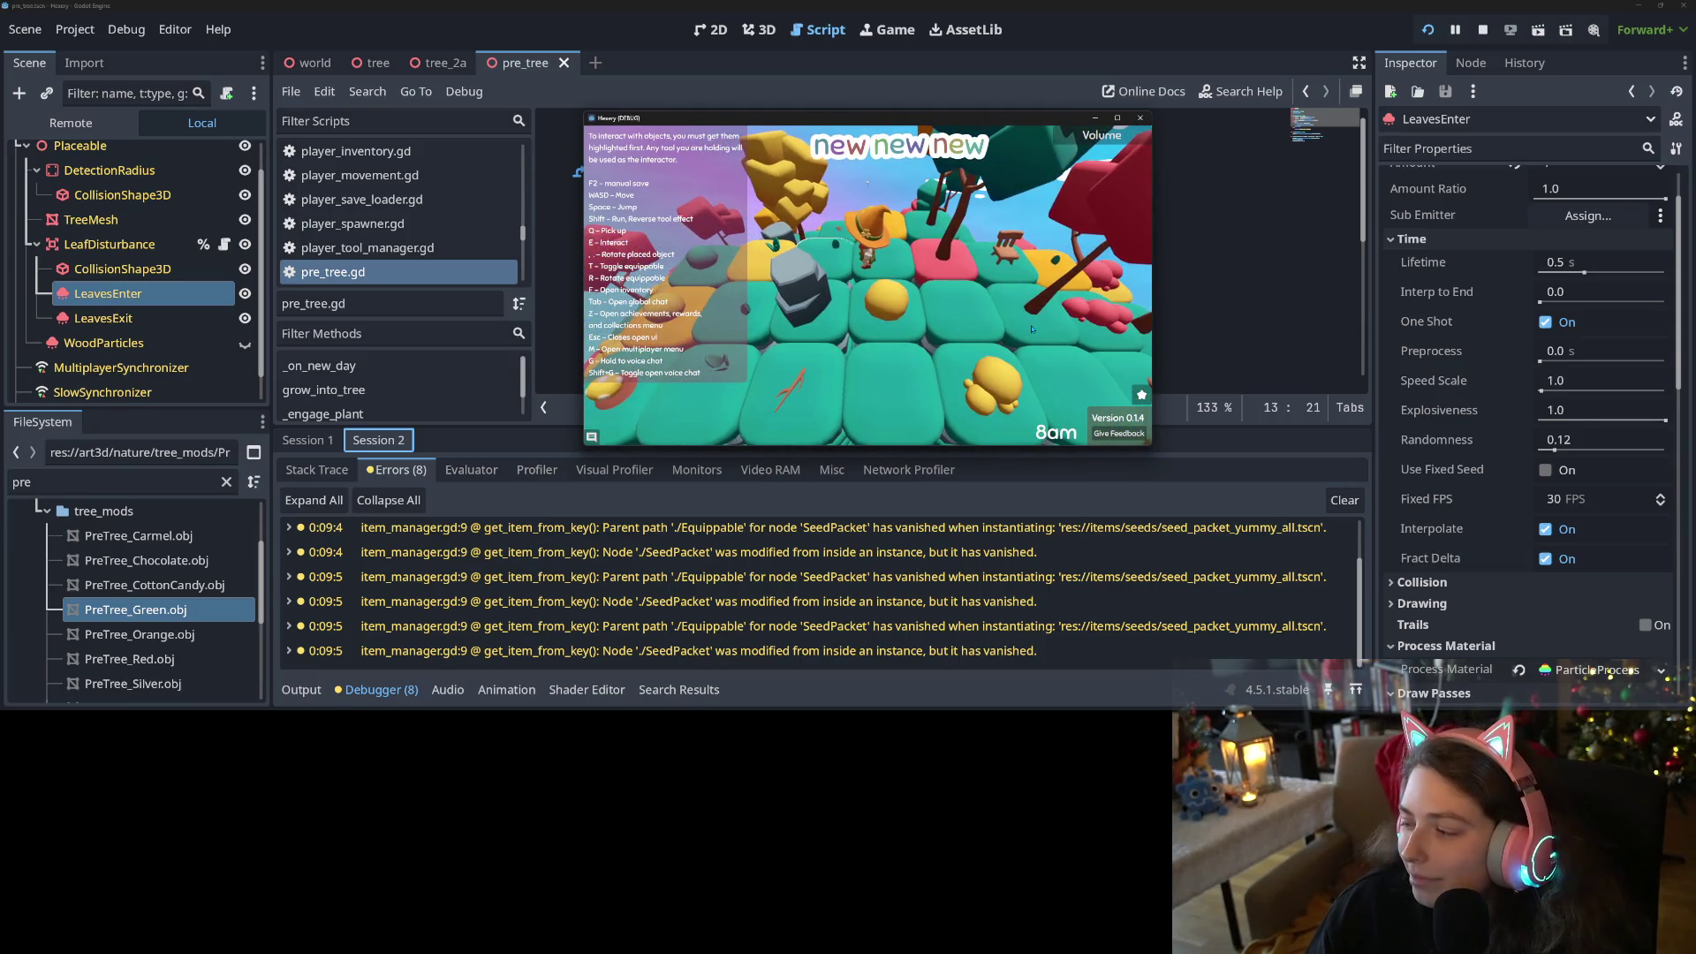
key("s")
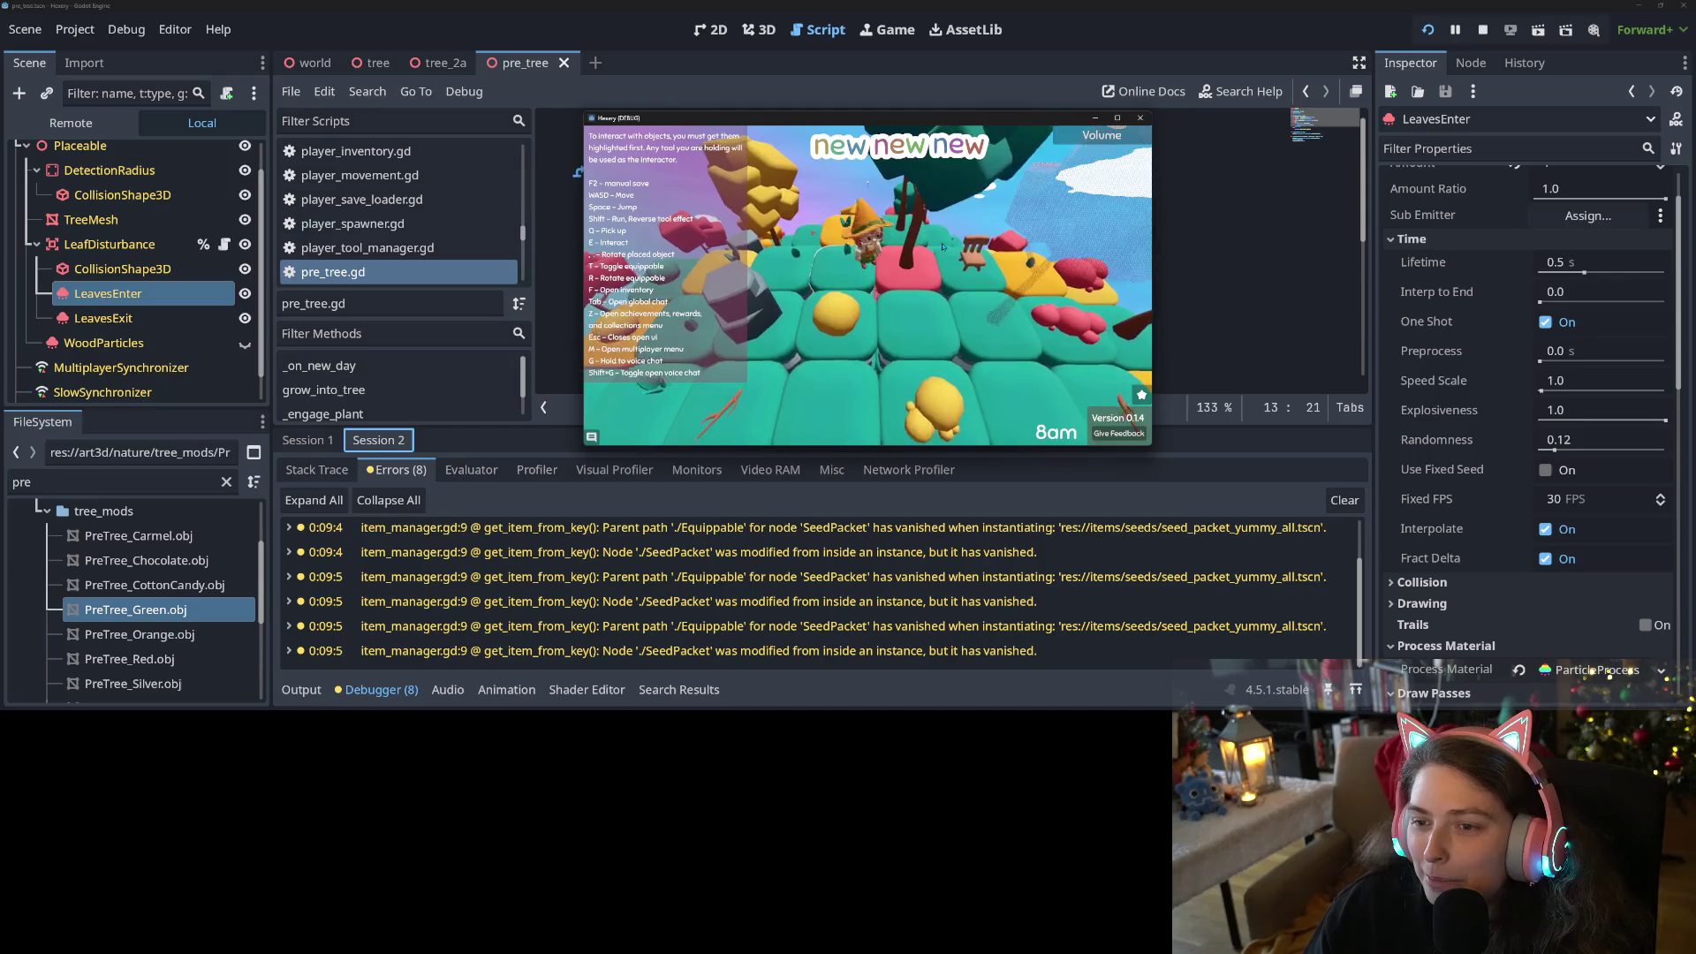
key("w")
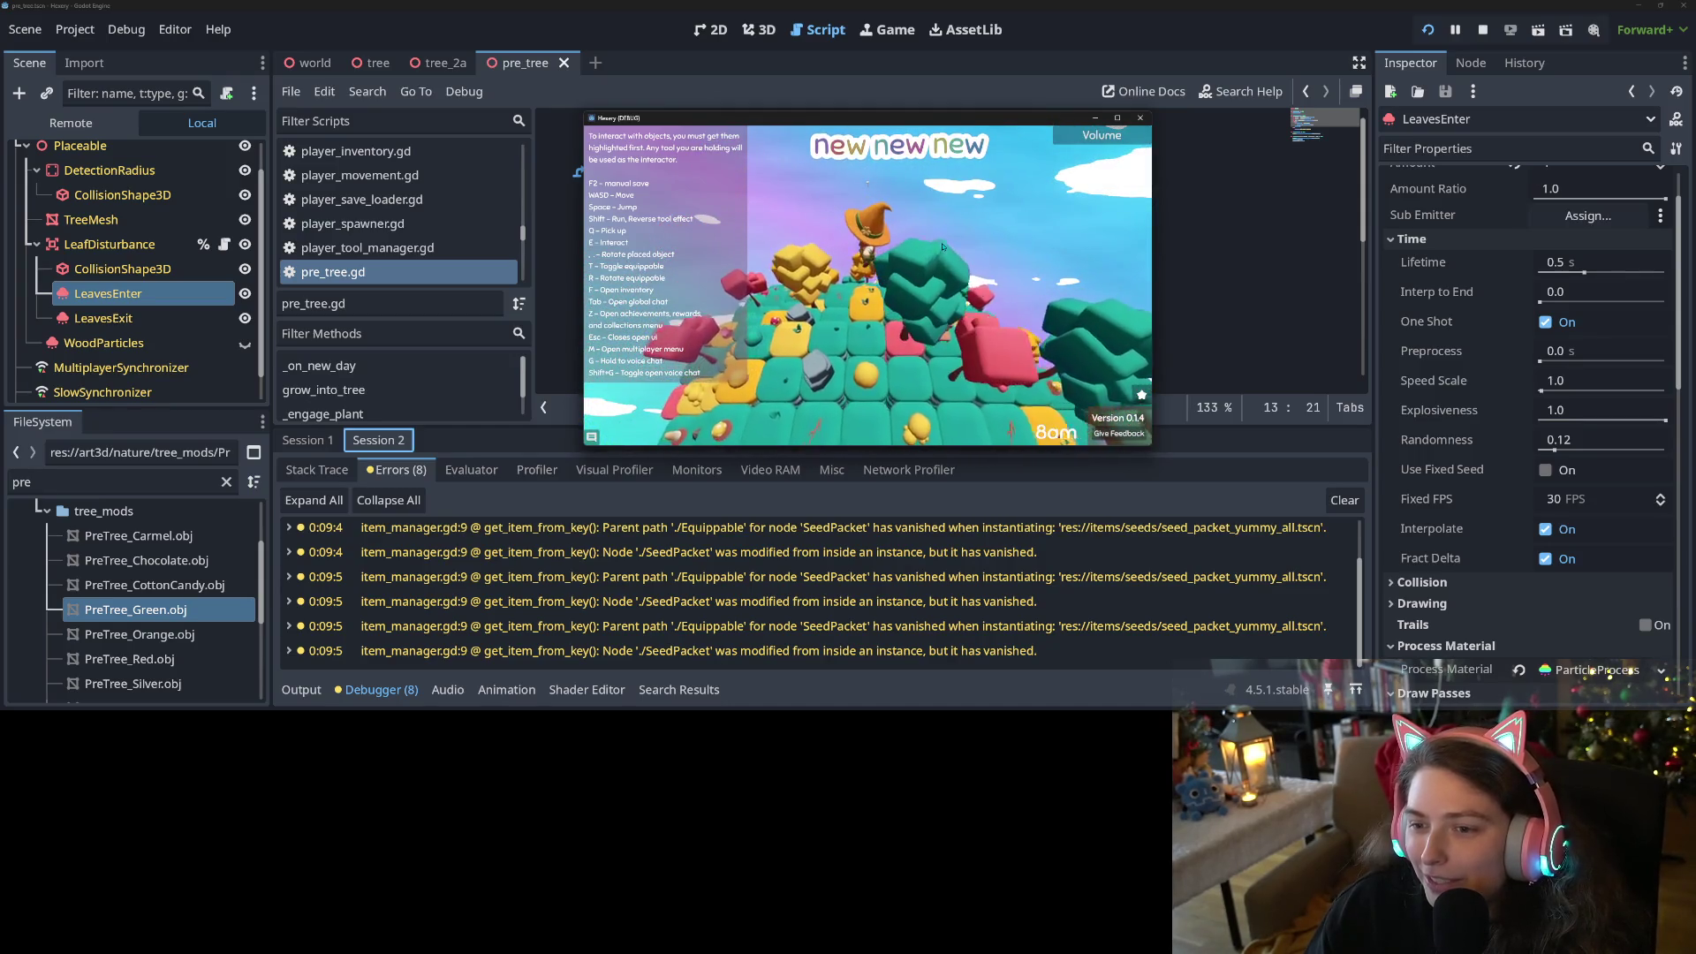
key("d")
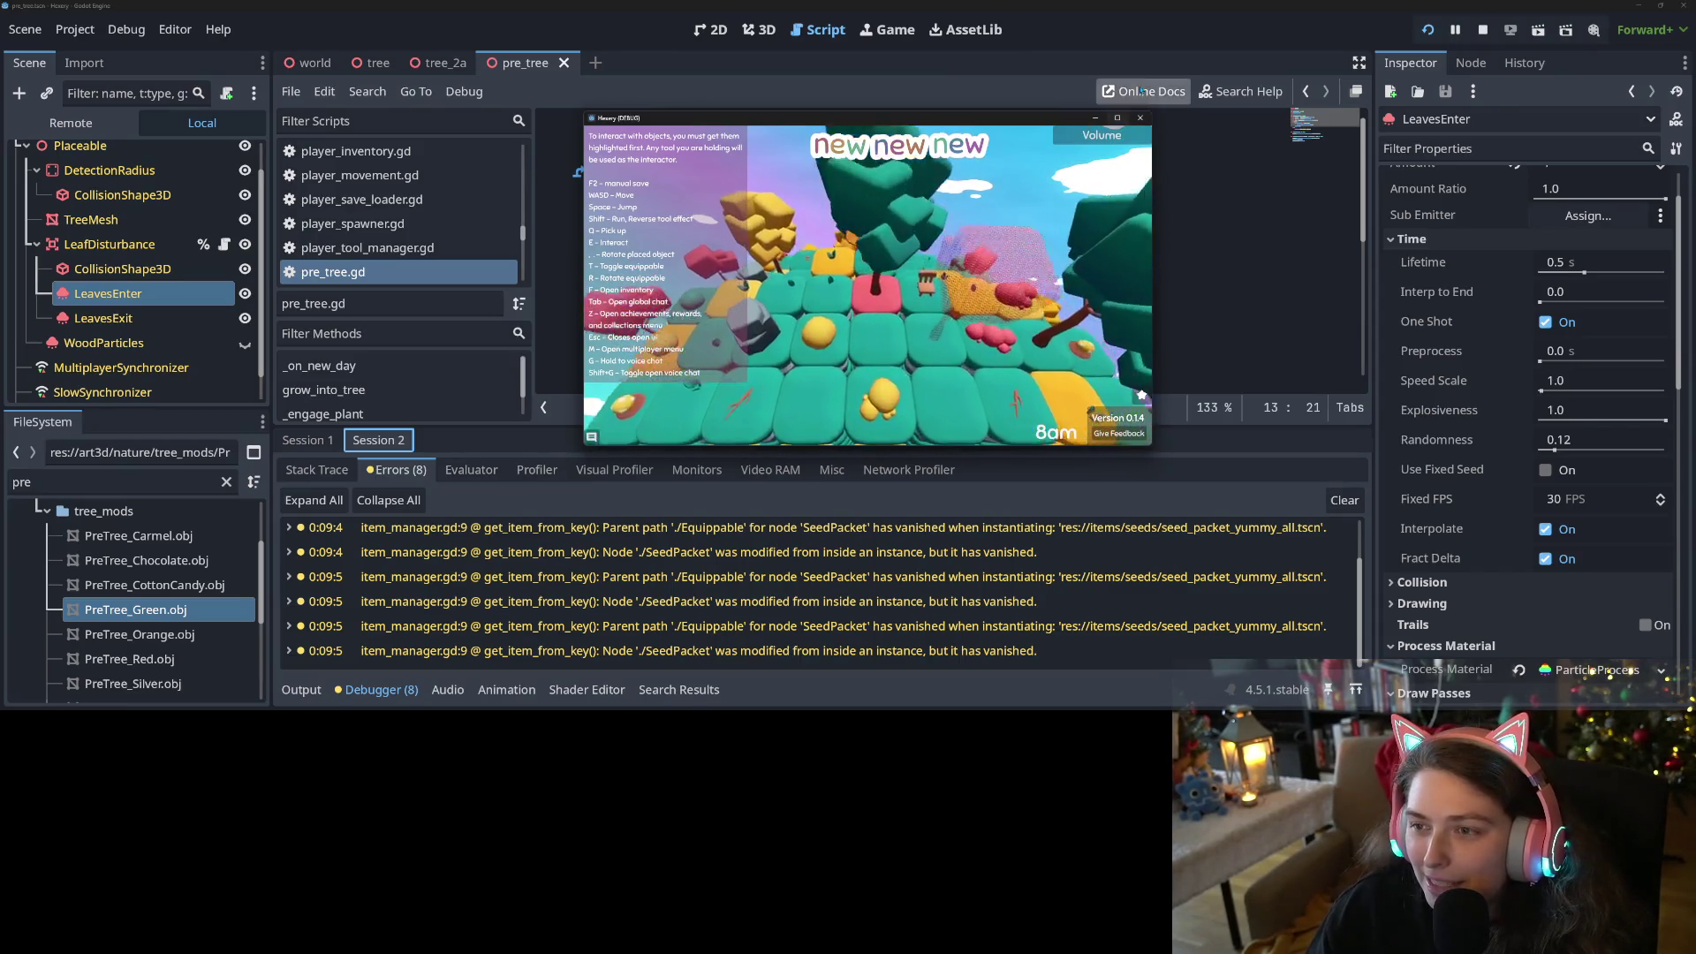
key("F8")
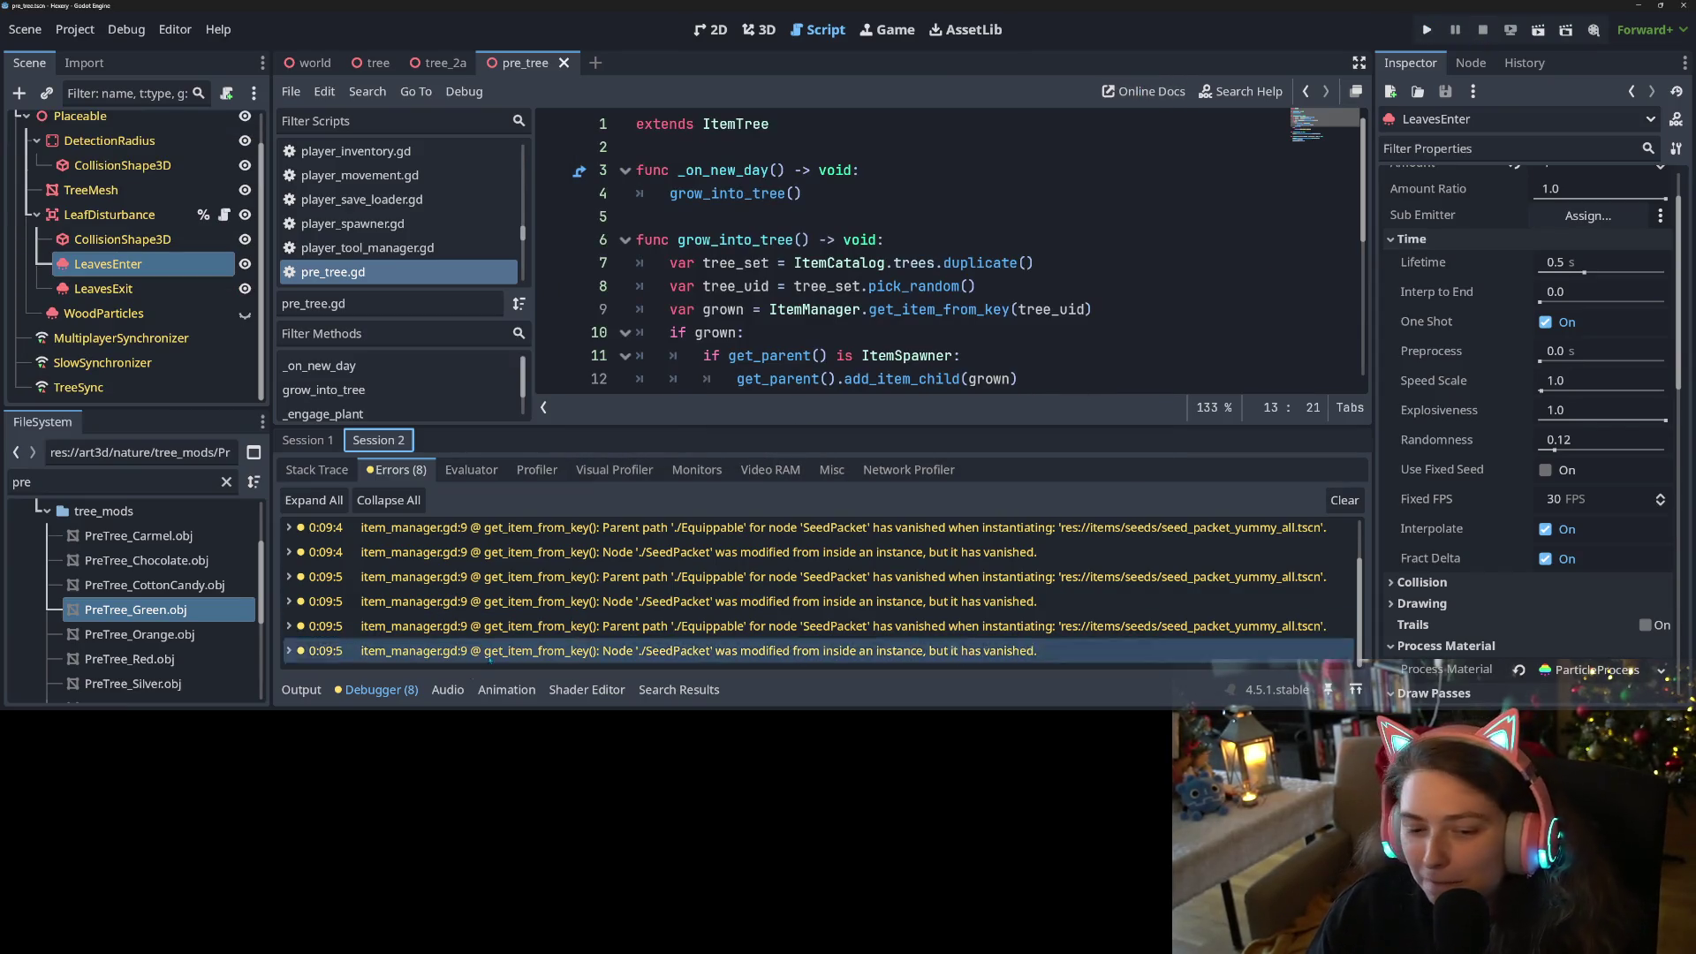
Collapse the Debugger panel and start a new line under 'if grown:' in grow_into_tree
left_click(380, 690)
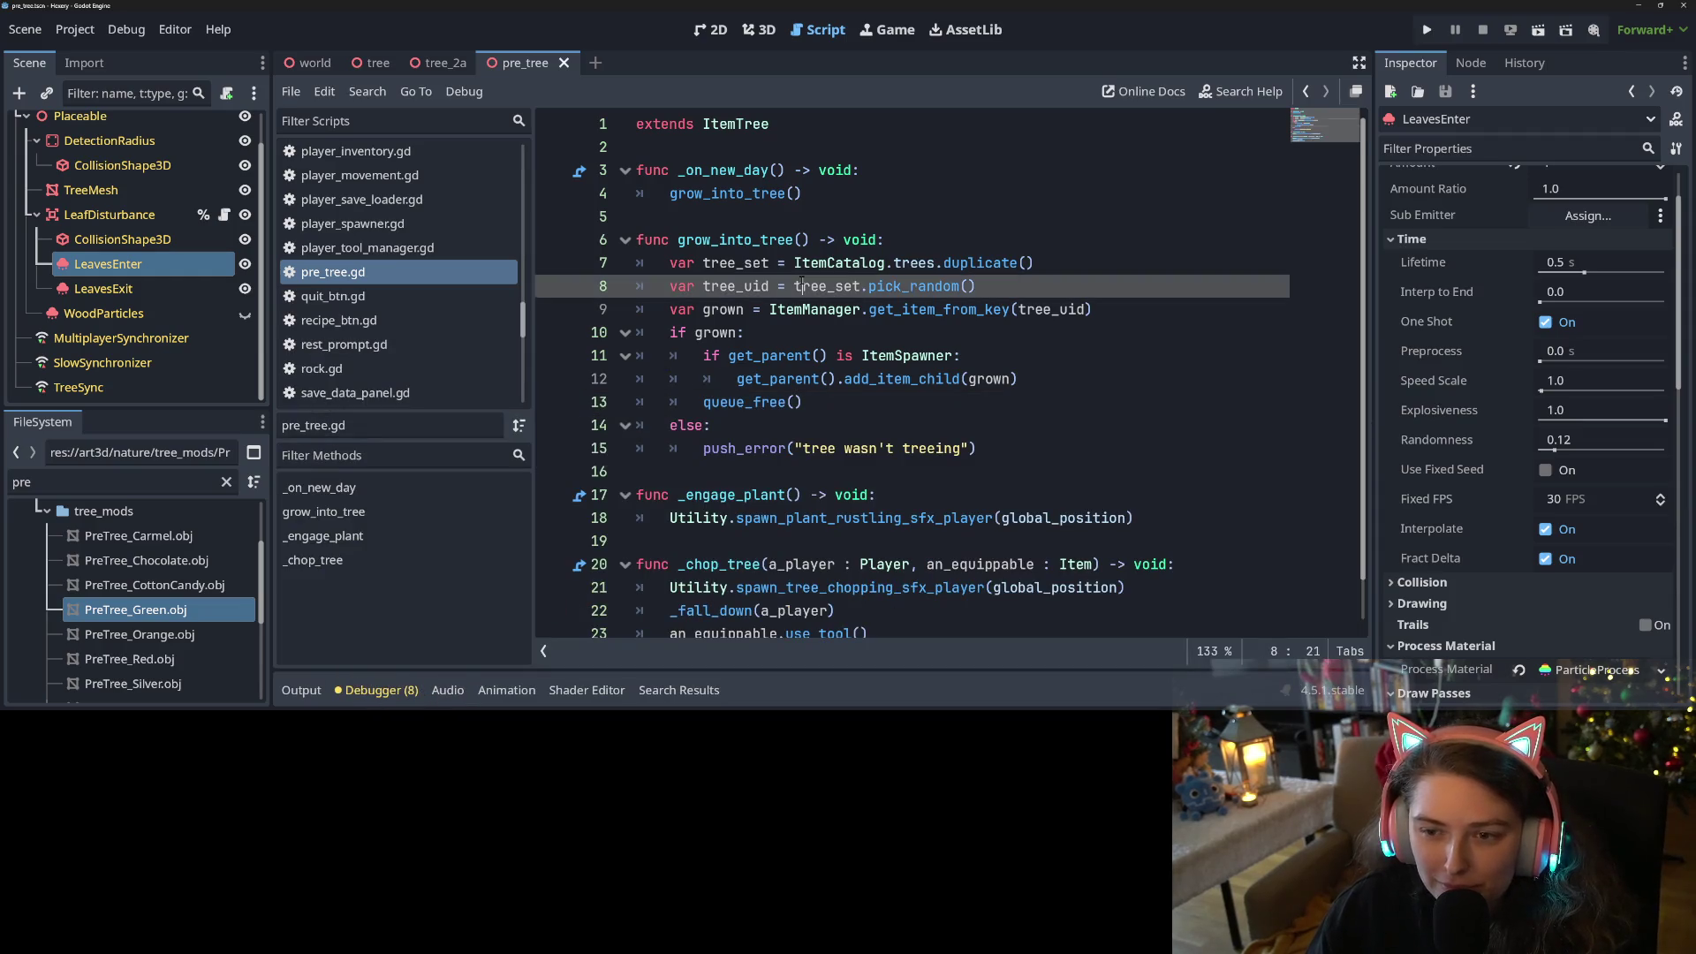
left_click(1004, 309)
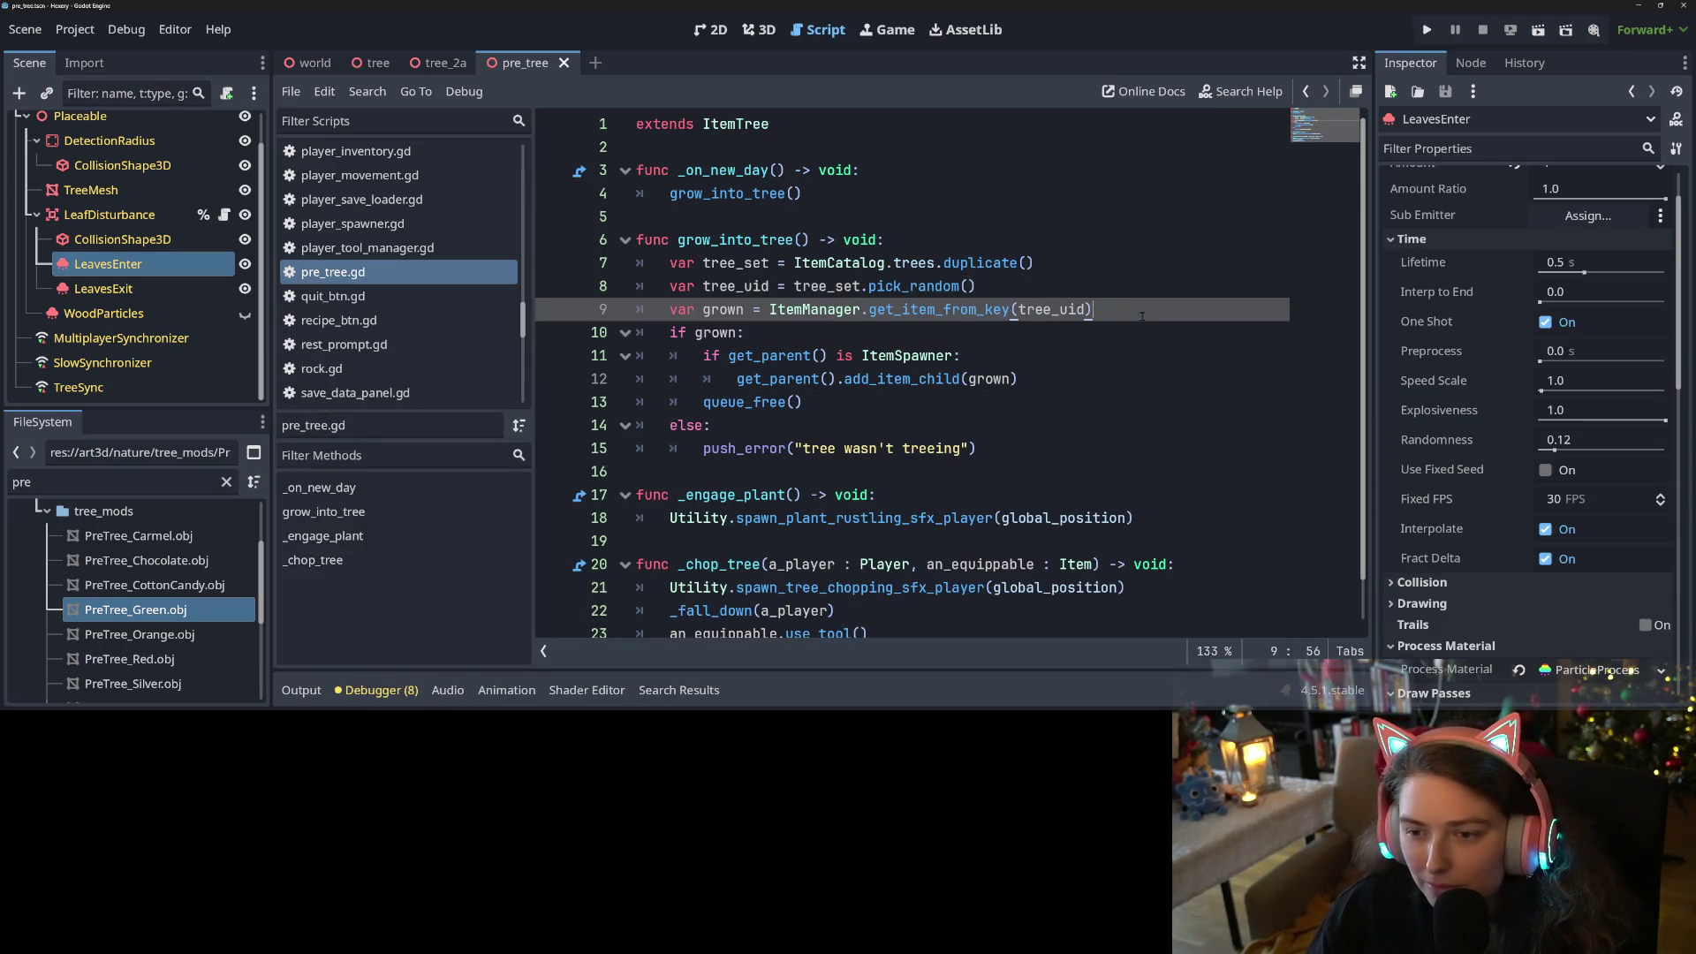
key("Down")
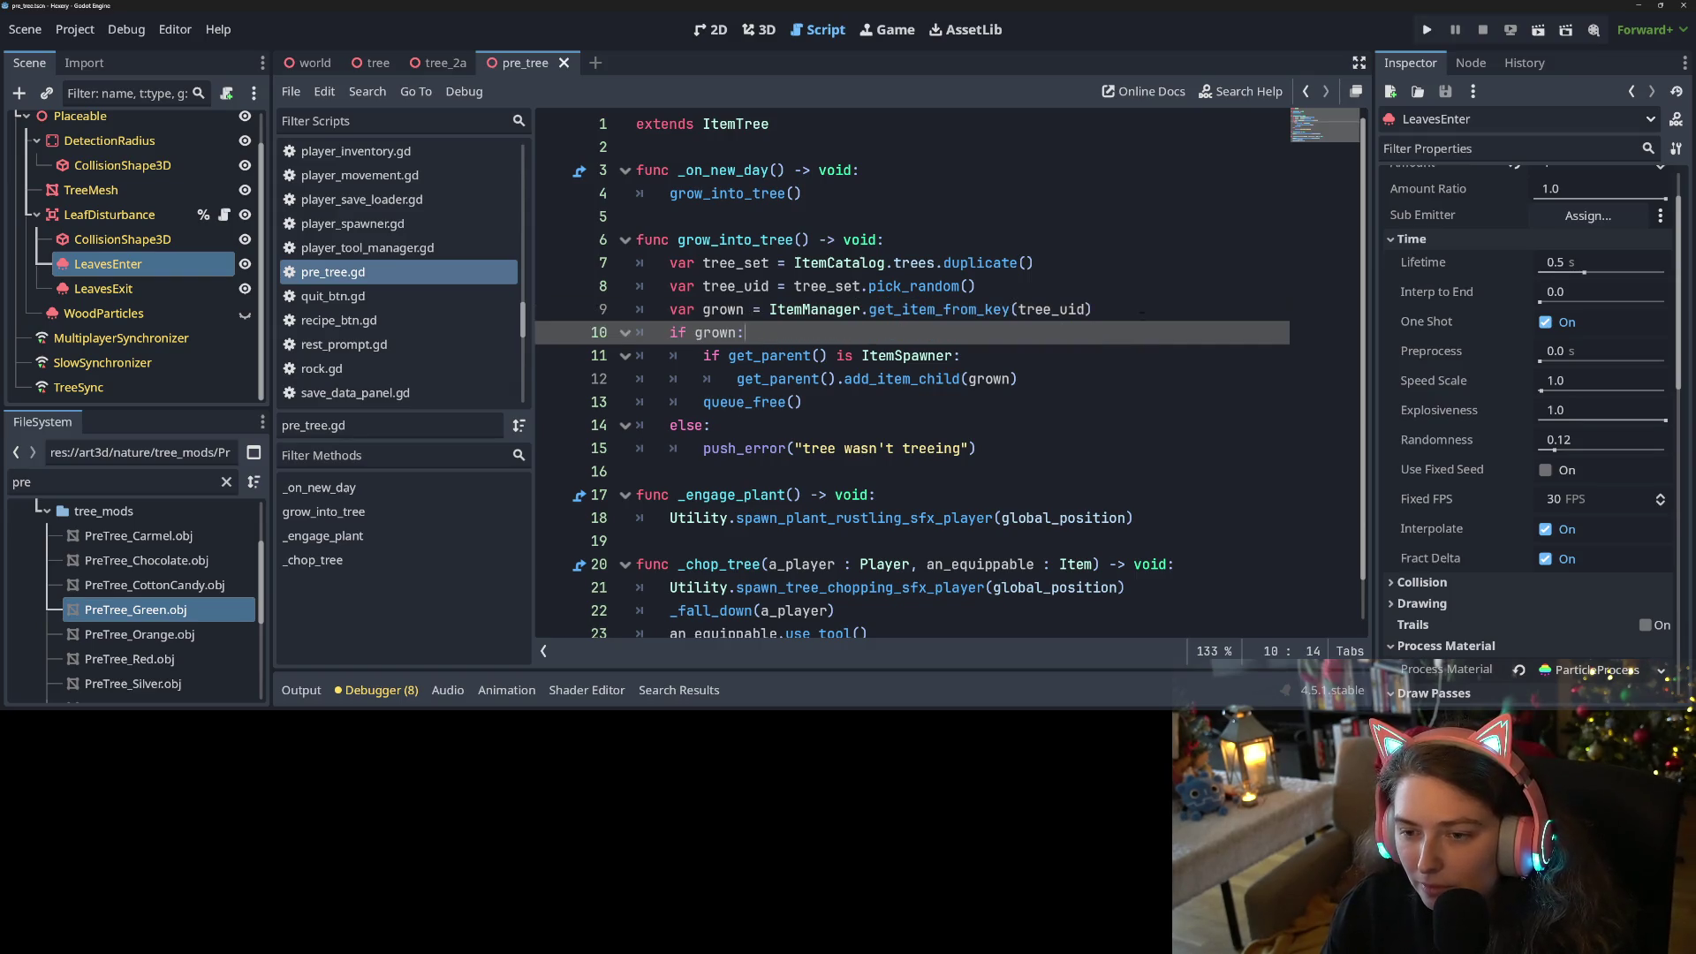
key("Return")
type("grow")
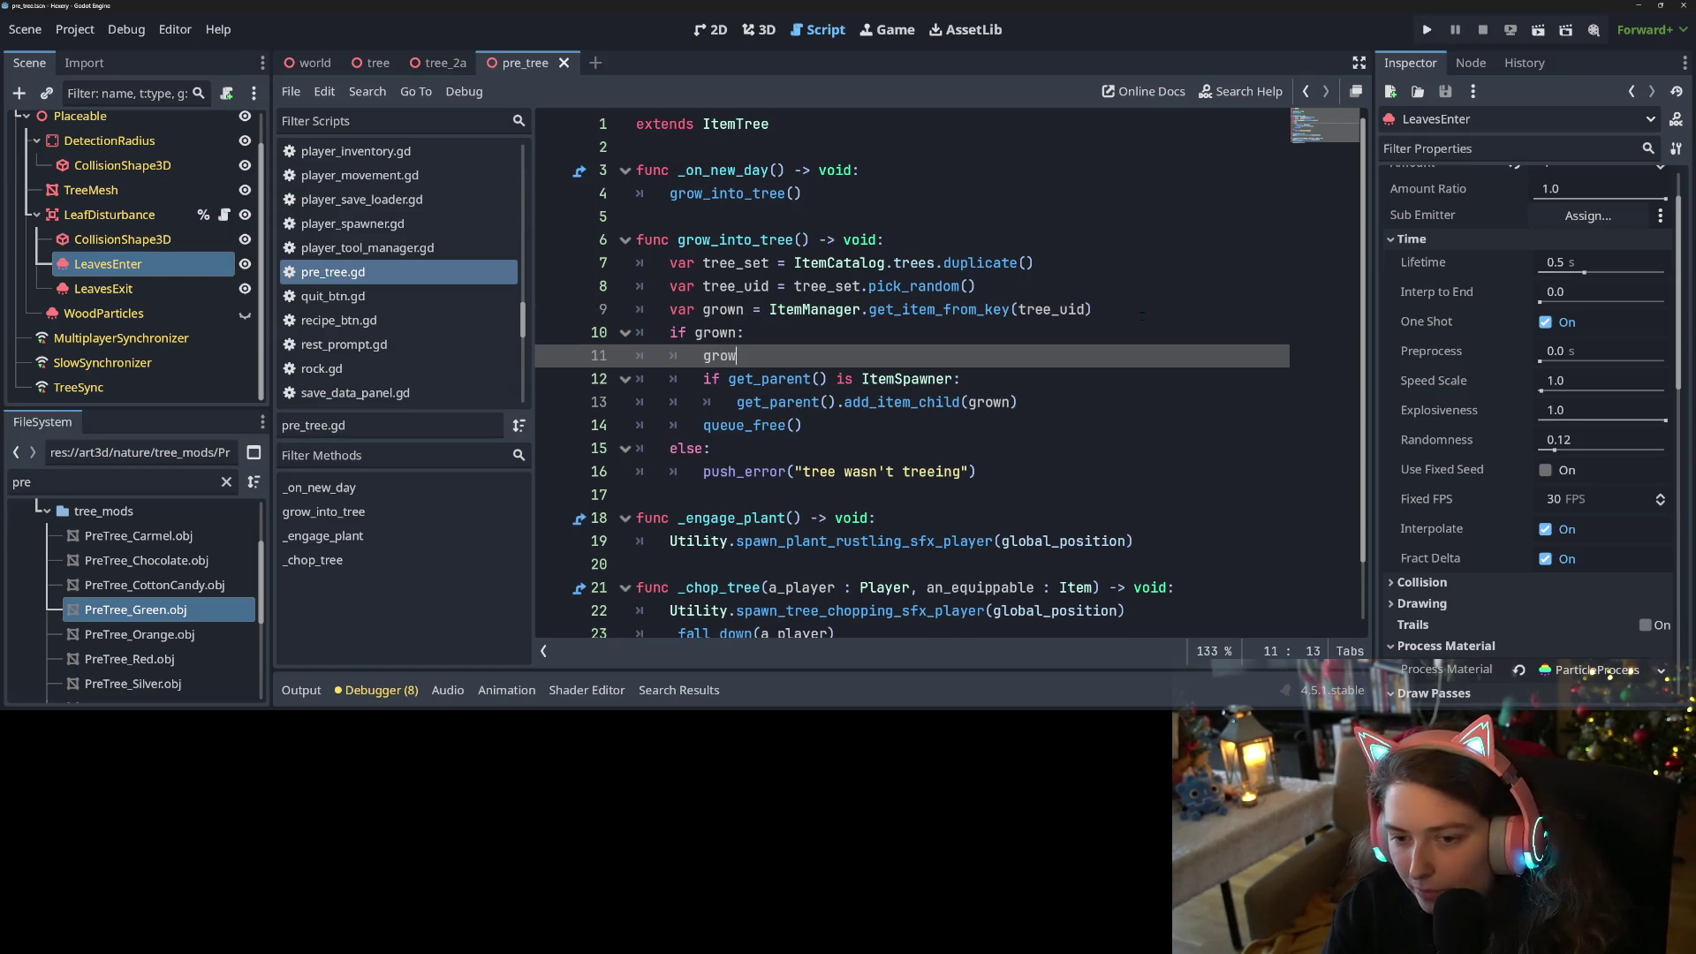
Write 'grown.color_index = color_index' on the new line 11 and save pre_tree.gd
type("n.colo")
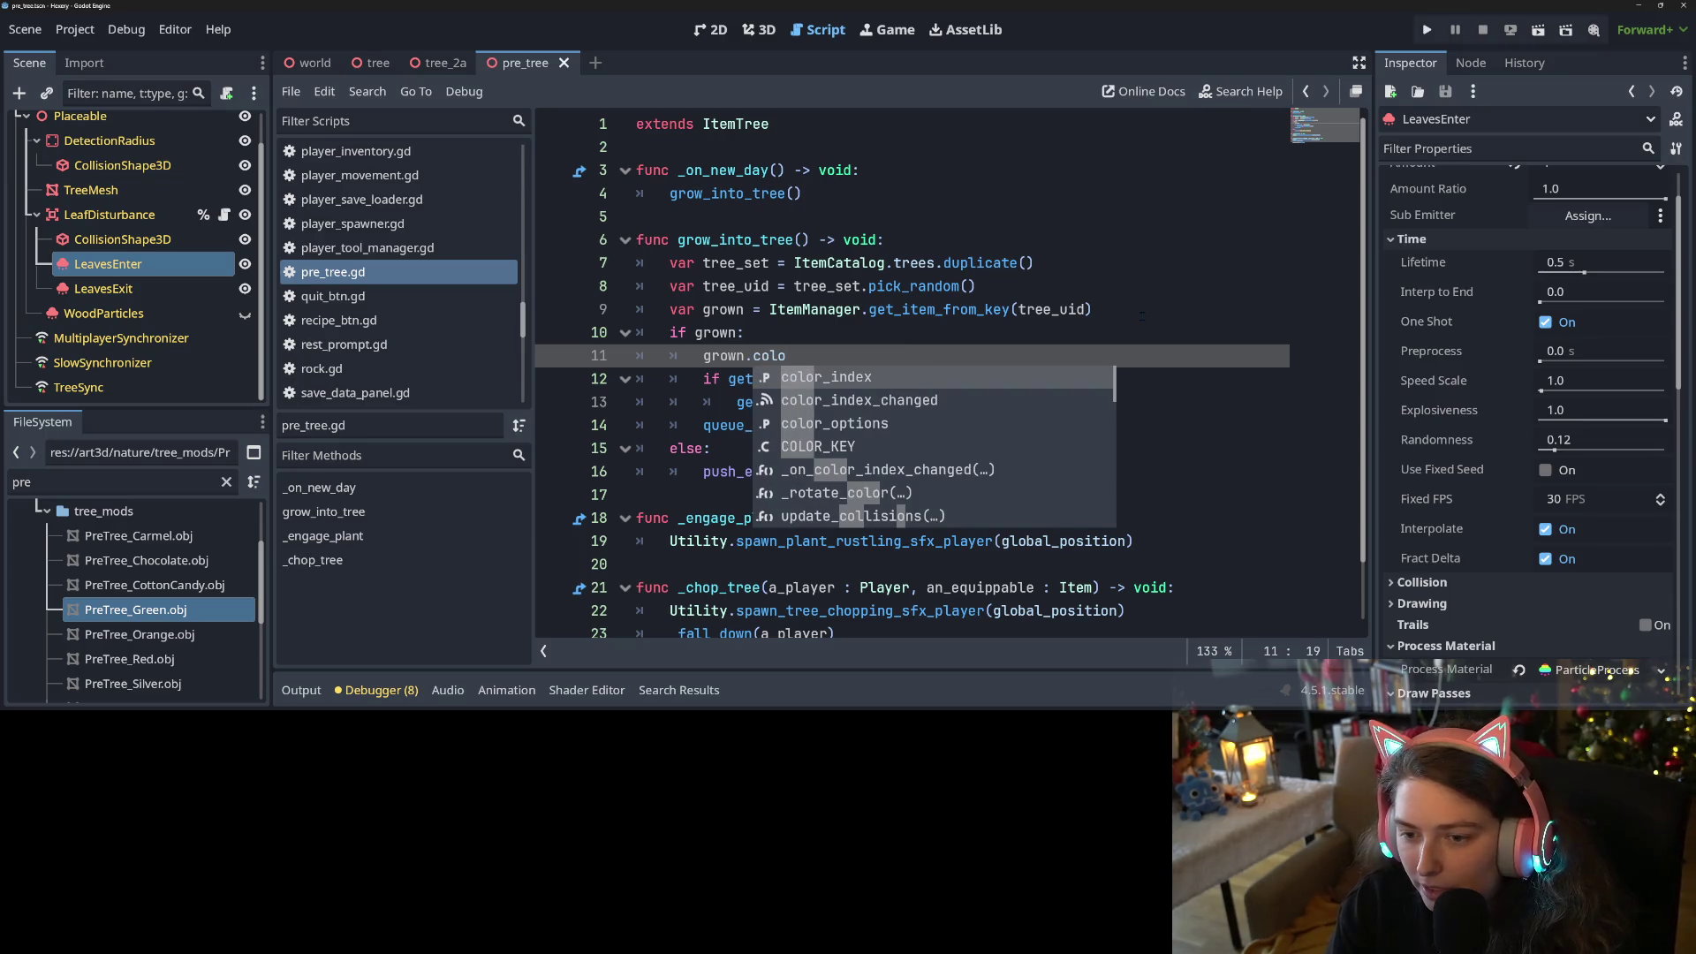
key("BackSpace")
key("BackSpace")
key("BackSpace")
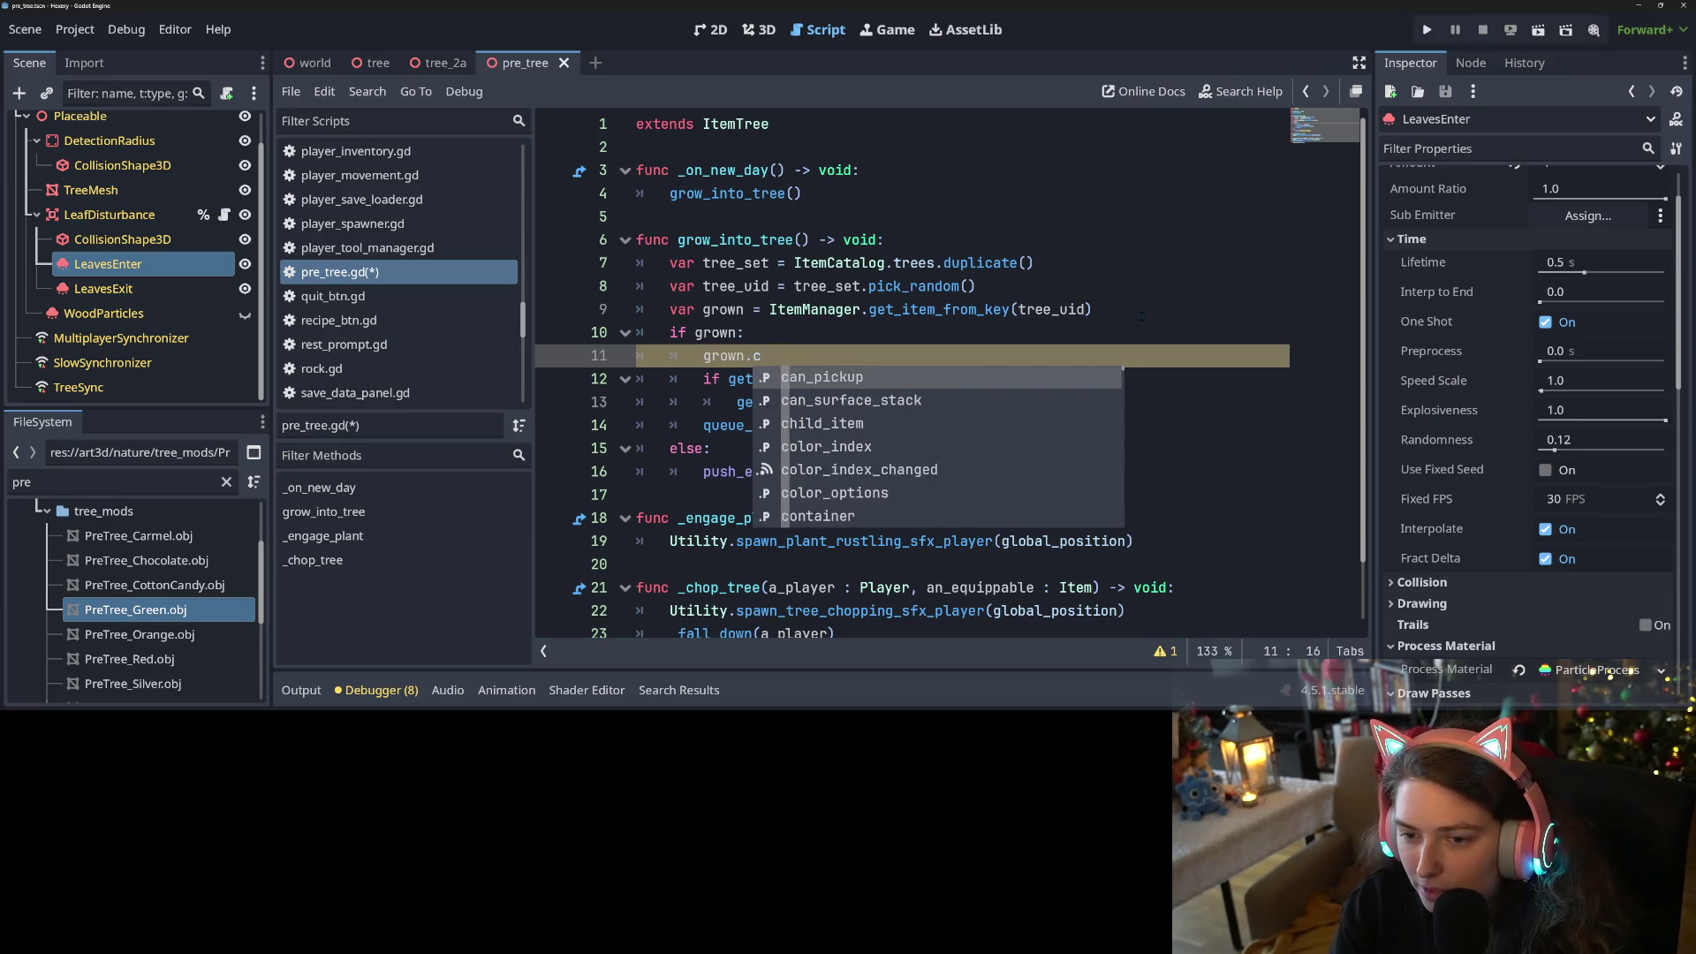
type("tree")
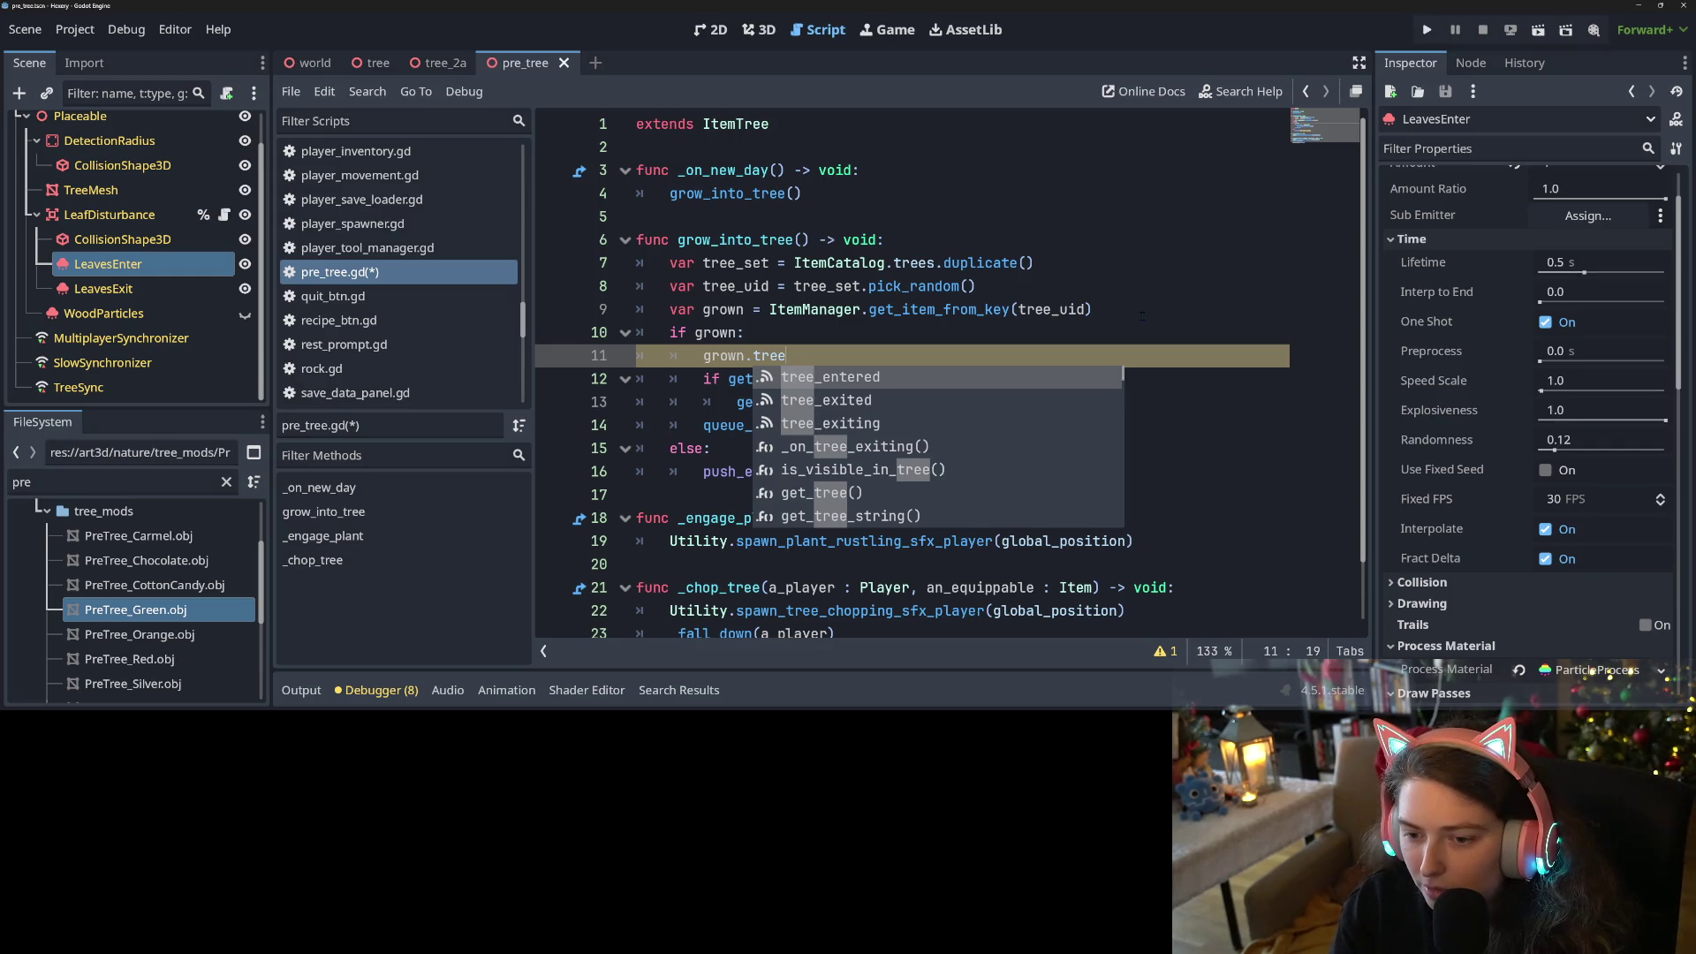
key("BackSpace")
key("BackSpace")
key("BackSpace")
key("BackSpace")
type("color_index ")
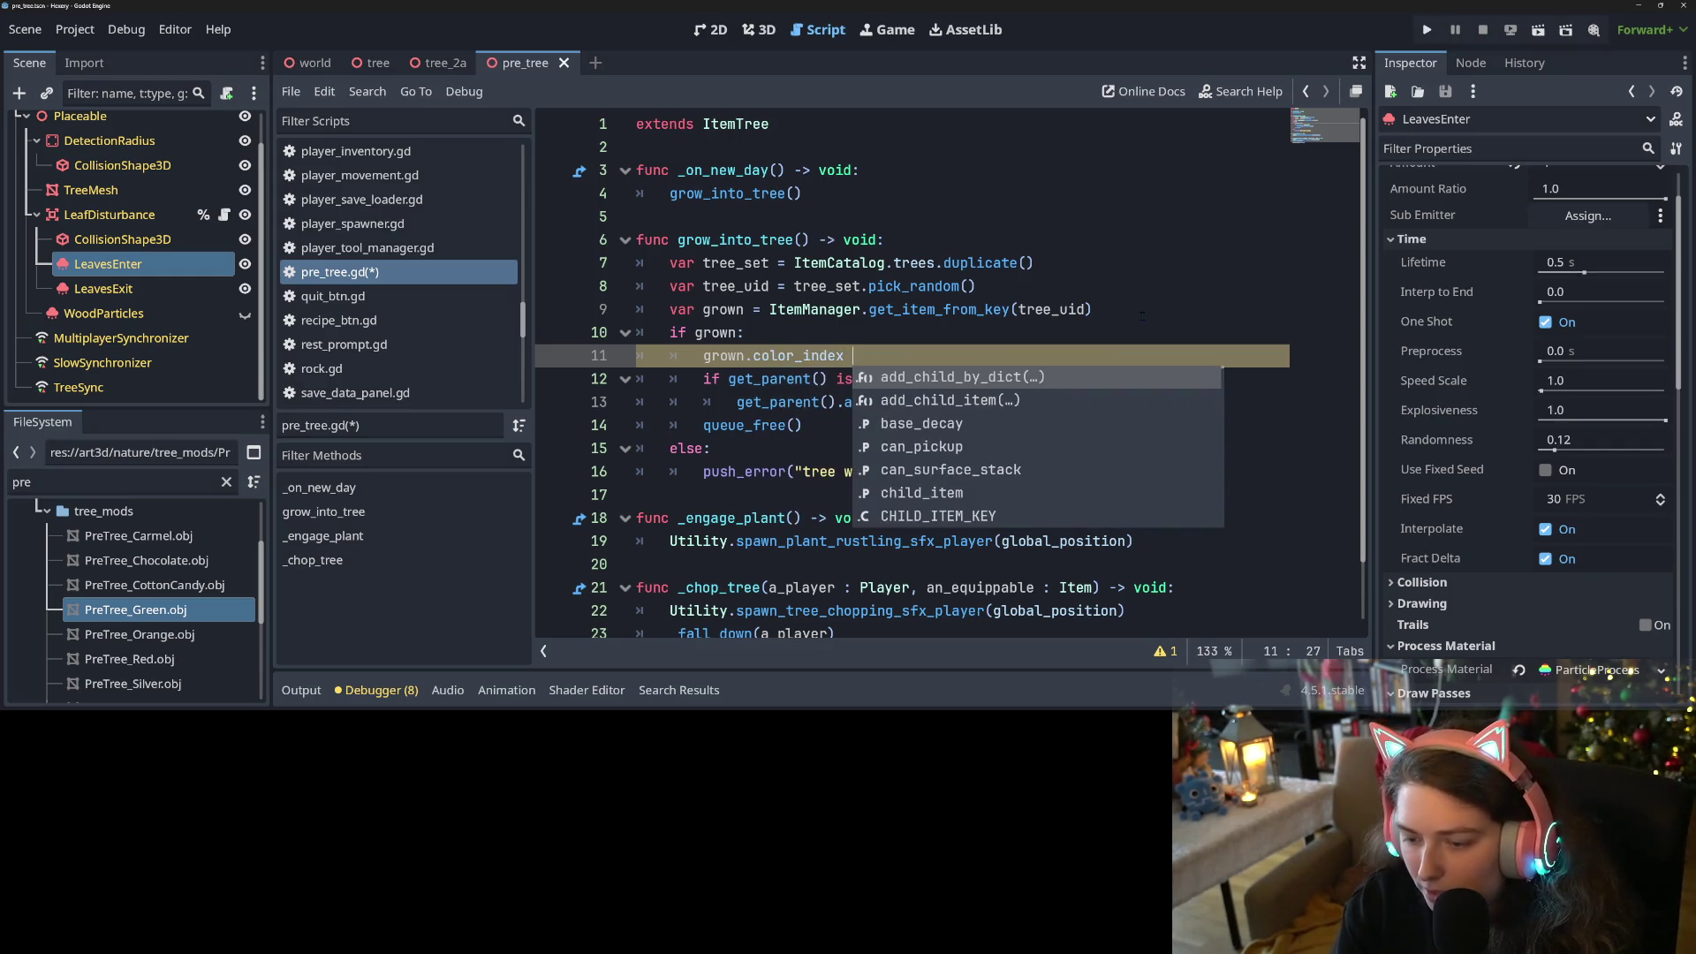
type("= co")
key("Return")
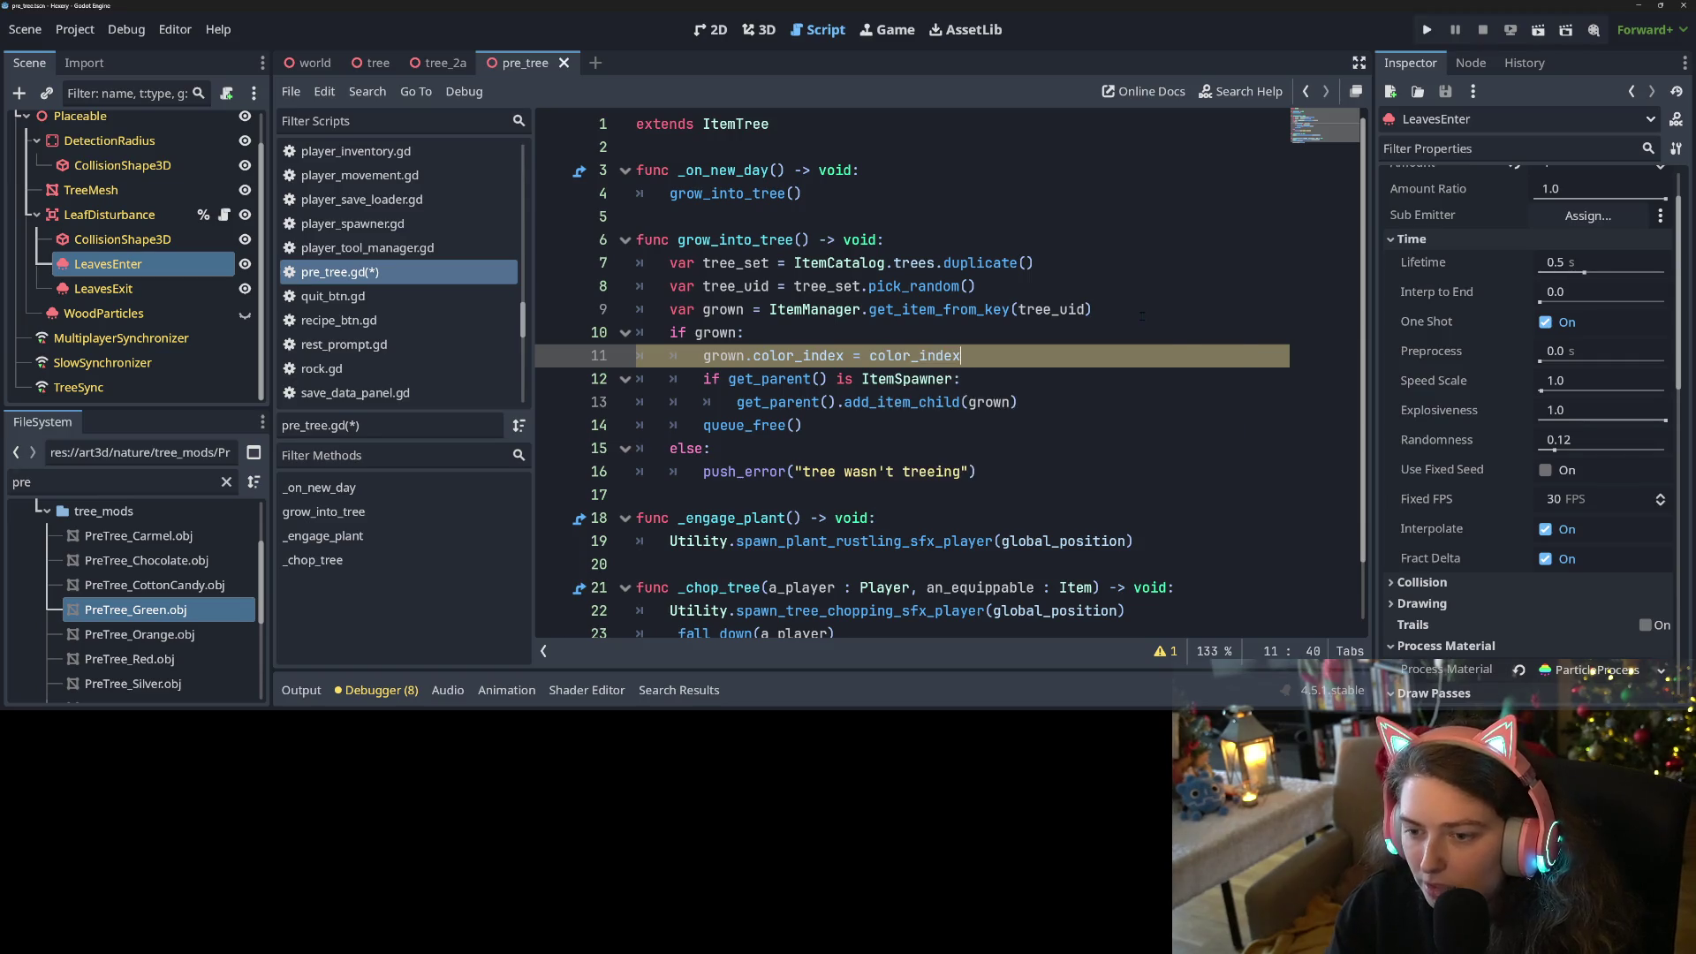
key("ctrl+s")
scroll(1493, 517, "up", 2)
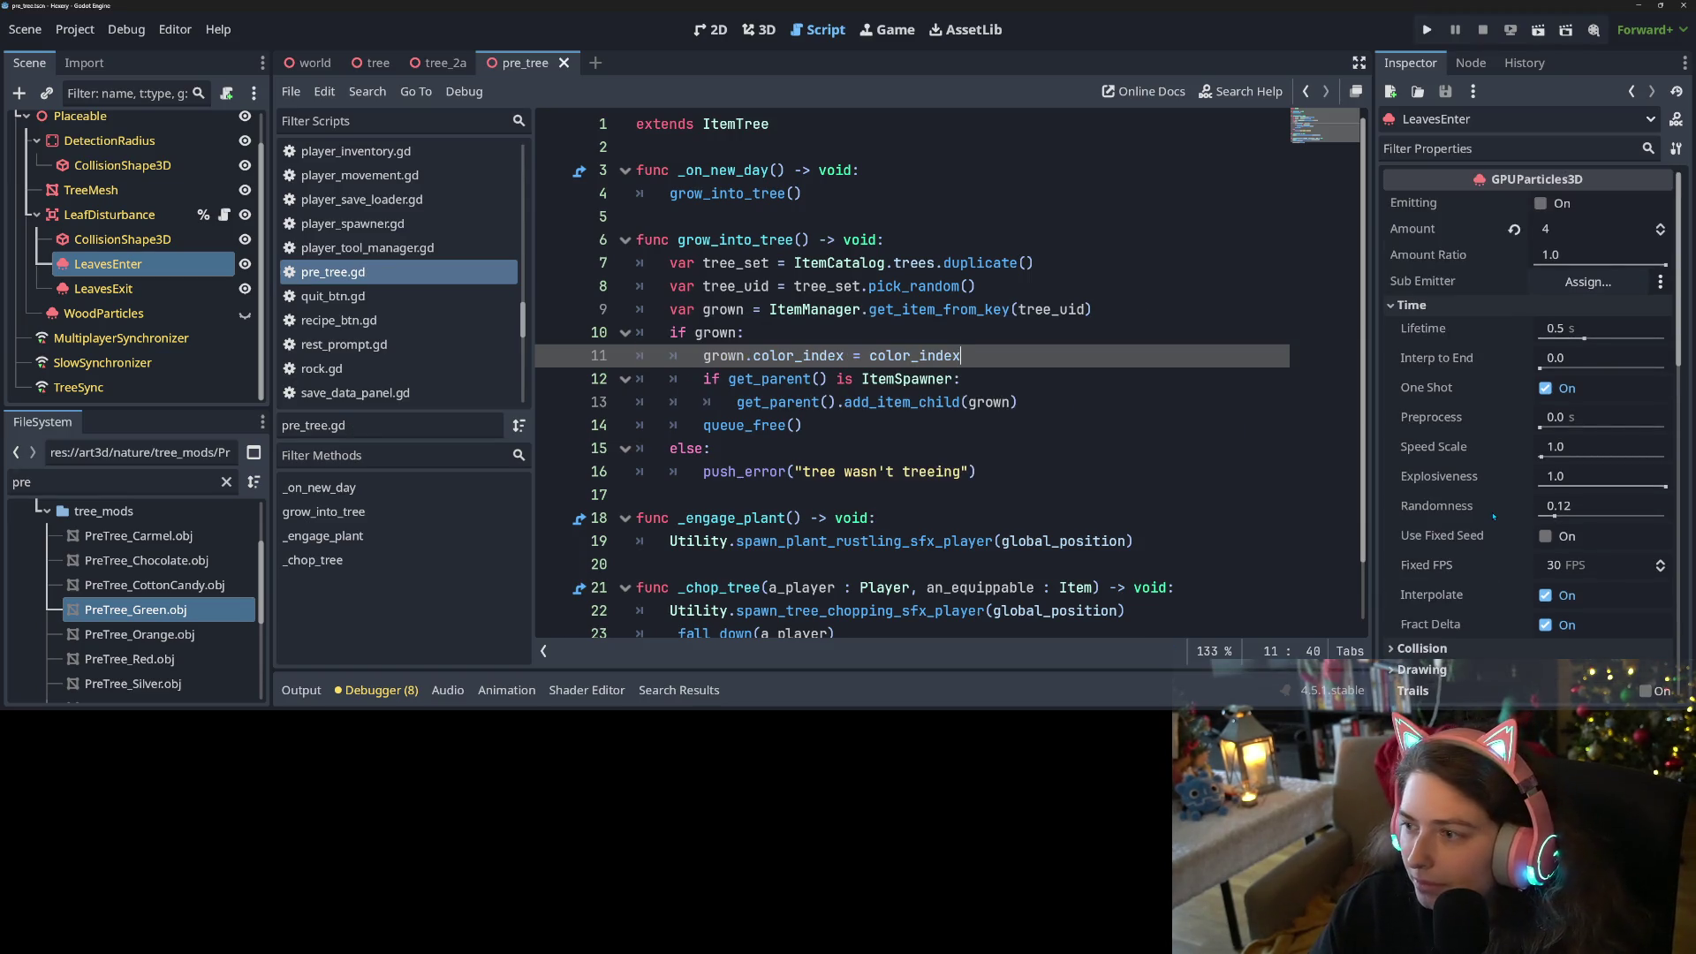
Review PreTree's 10 Tree Color Meshes and empty Color Options in the Inspector, then return to the add_item_child call on line 13
scroll(1494, 517, "down", 3)
scroll(166, 162, "up", 1)
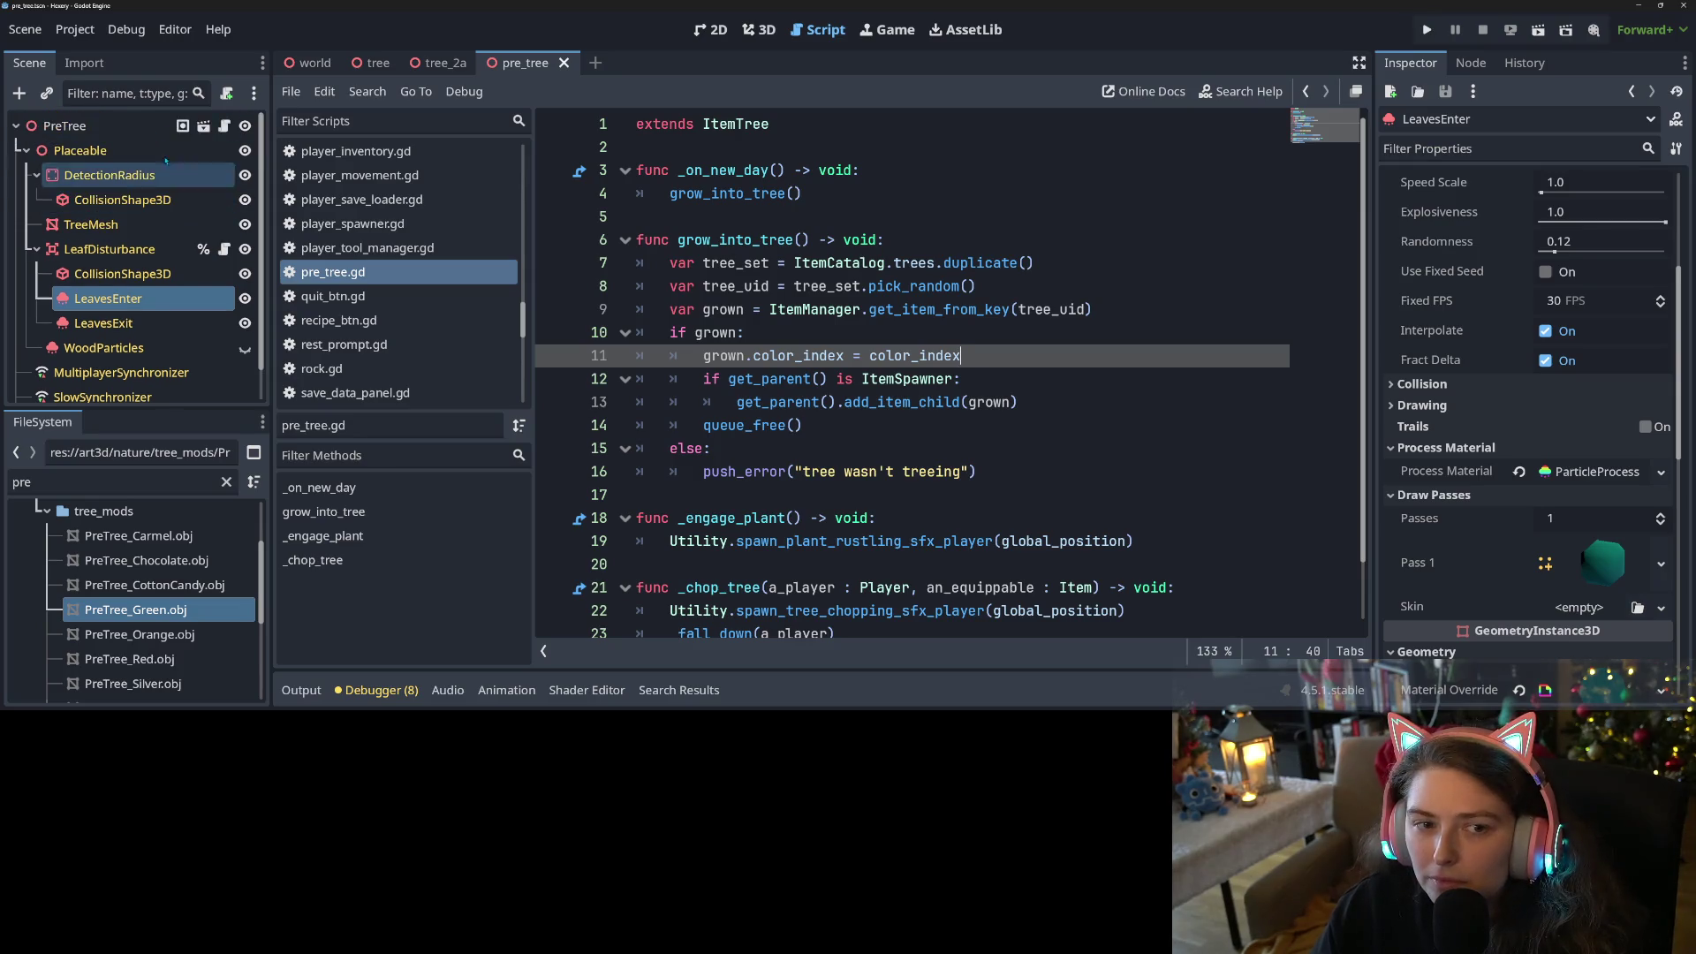
scroll(1555, 515, "up", 5)
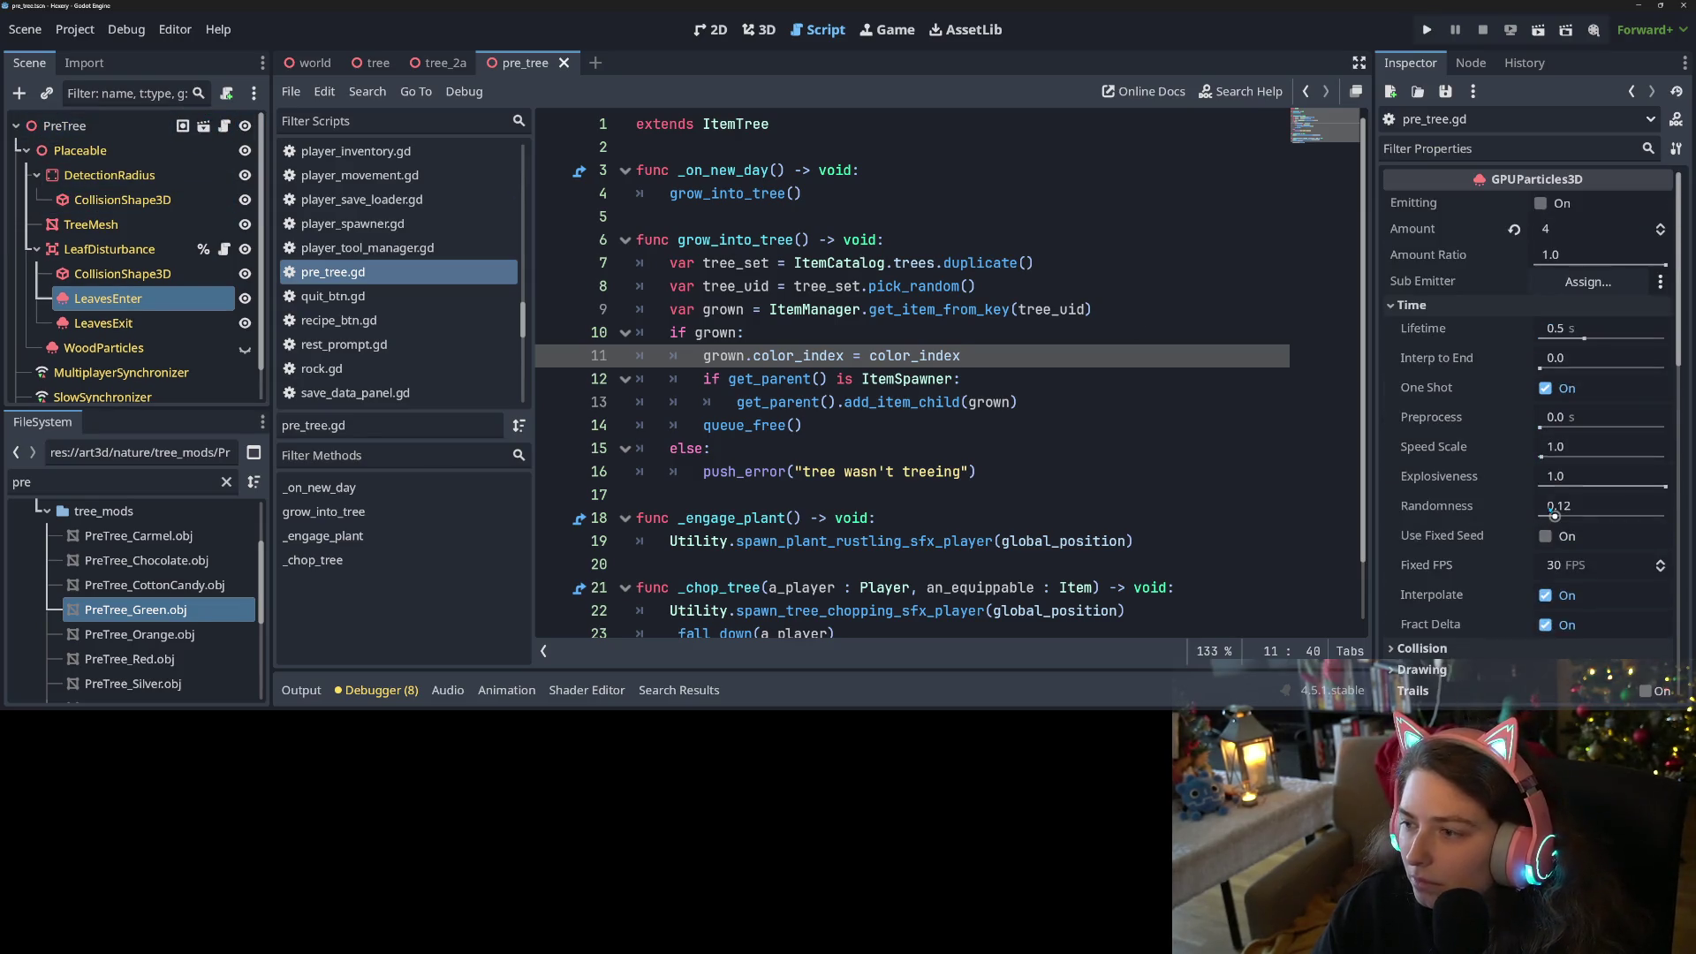
left_click(65, 126)
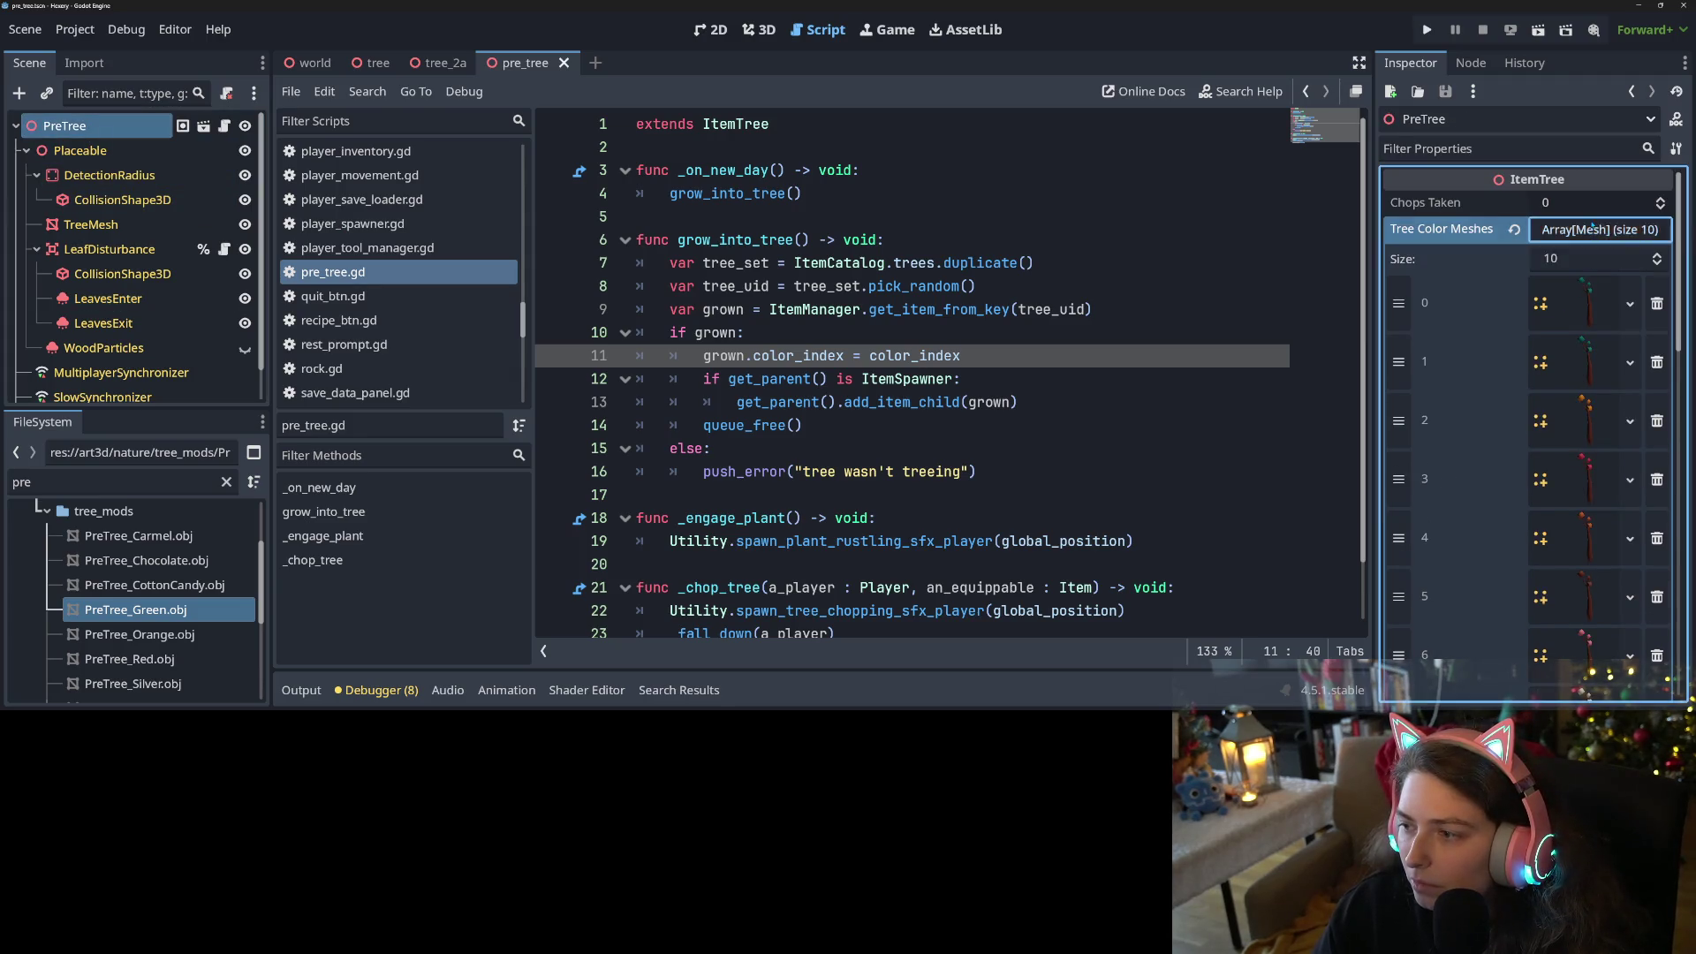
left_click(1600, 229)
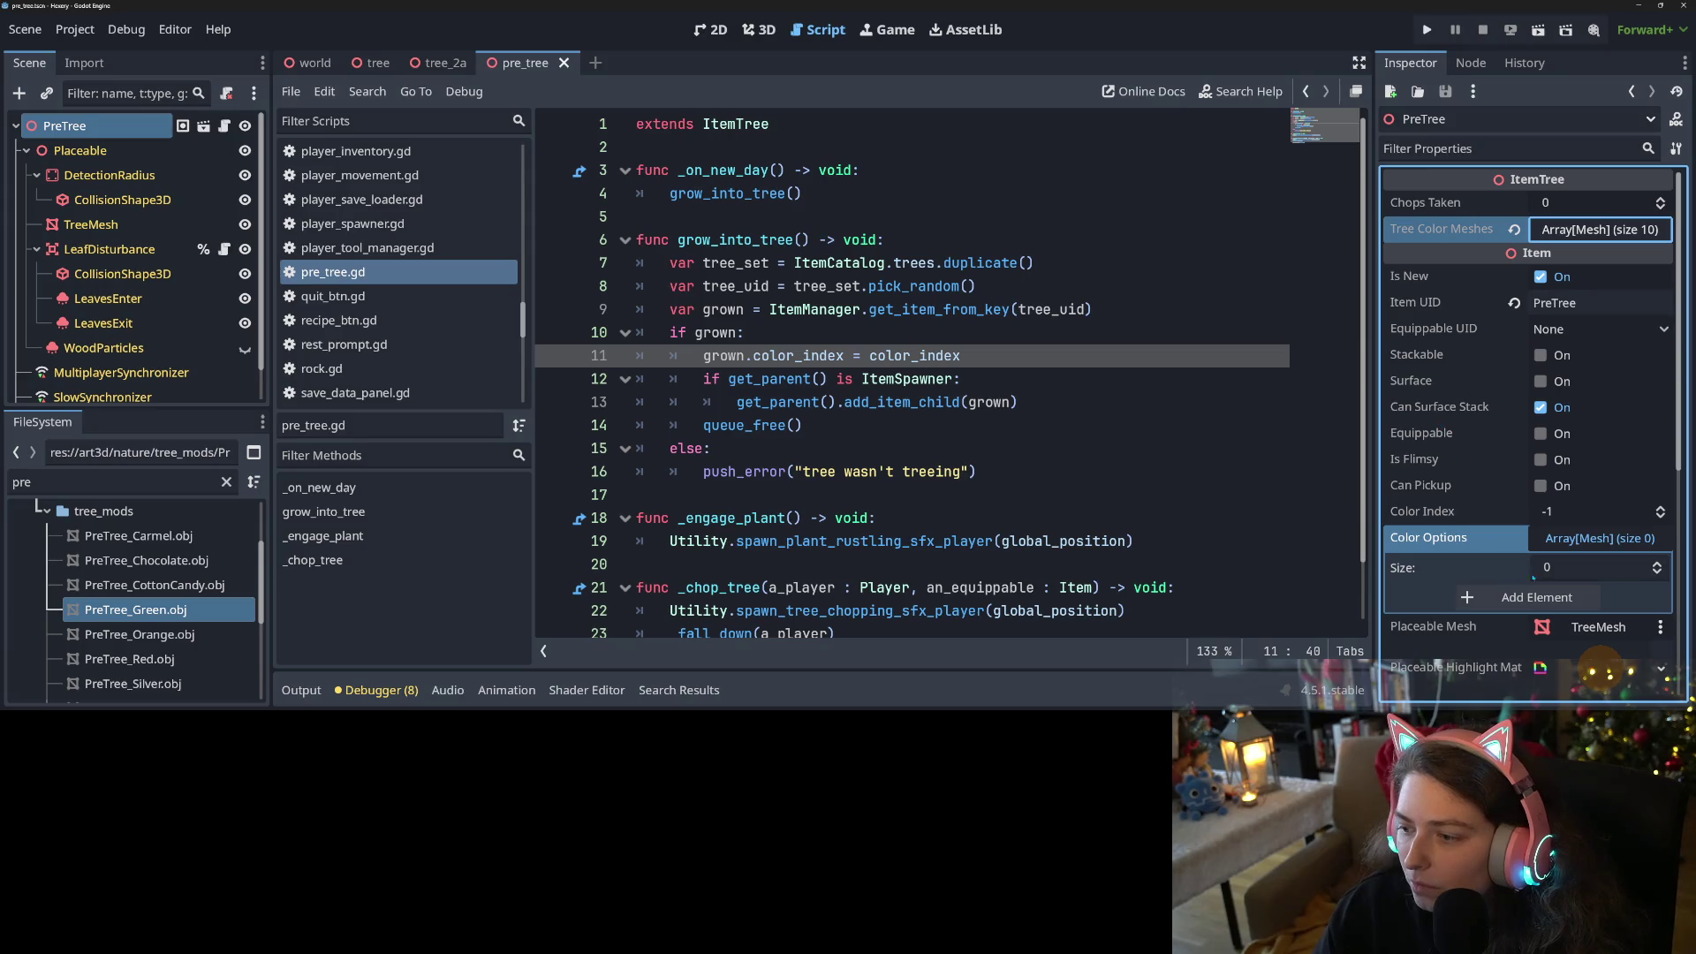
left_click(1584, 538)
left_click(1063, 378)
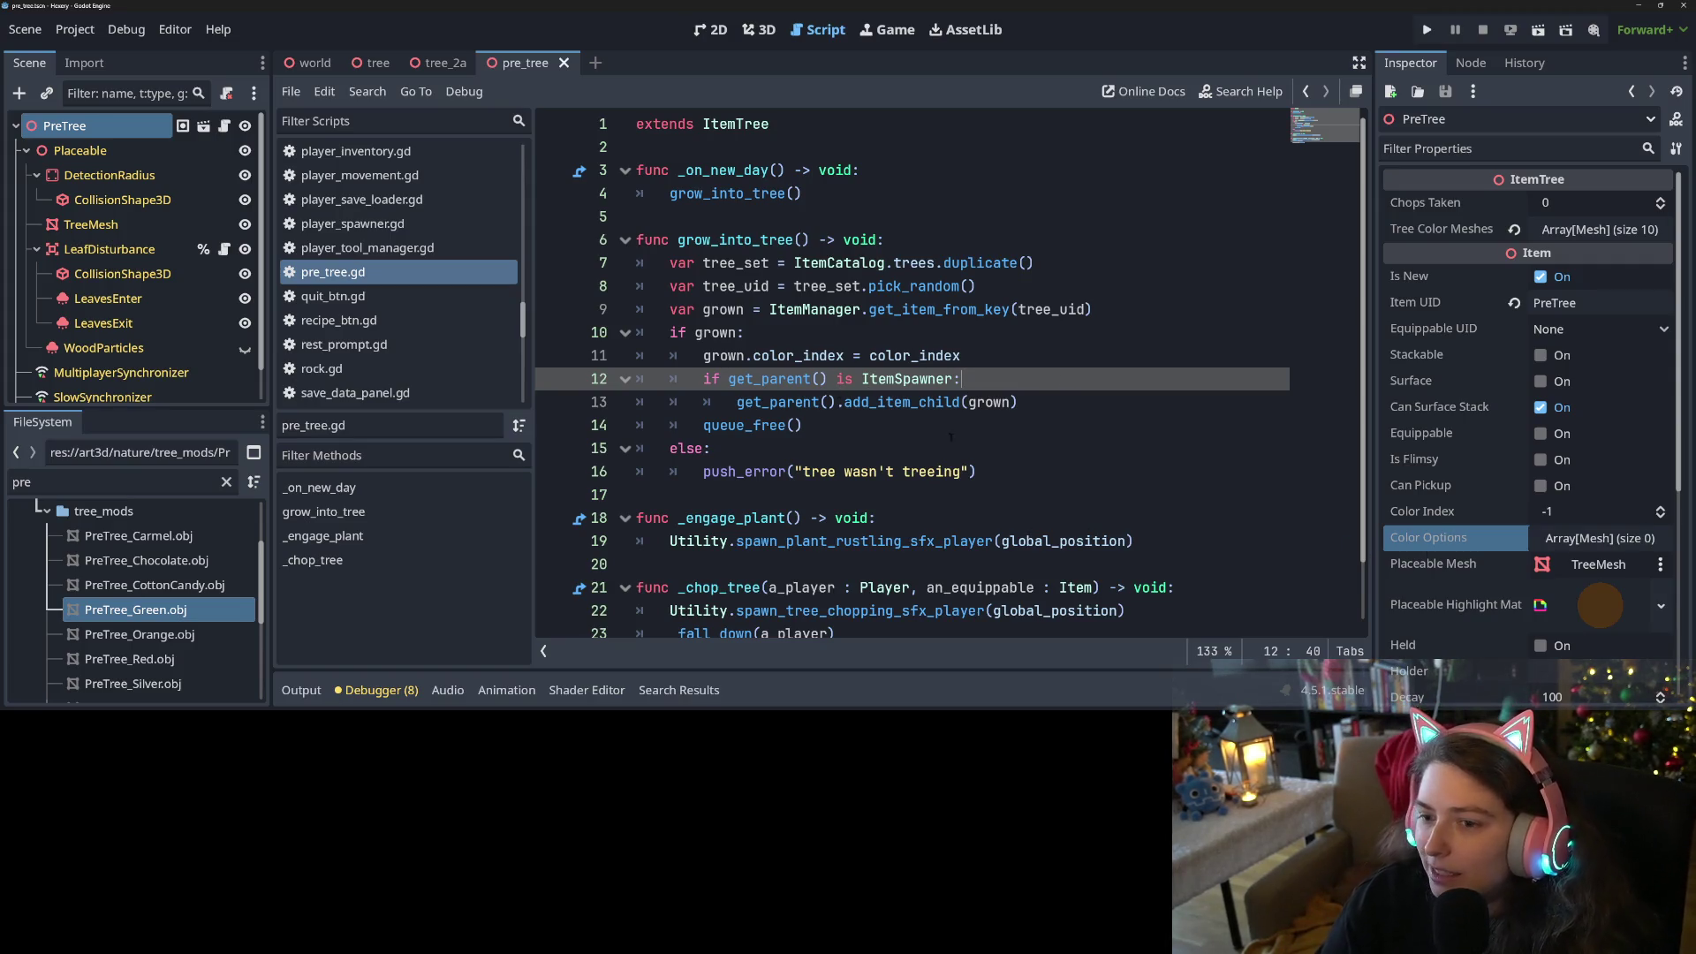
left_click(910, 402)
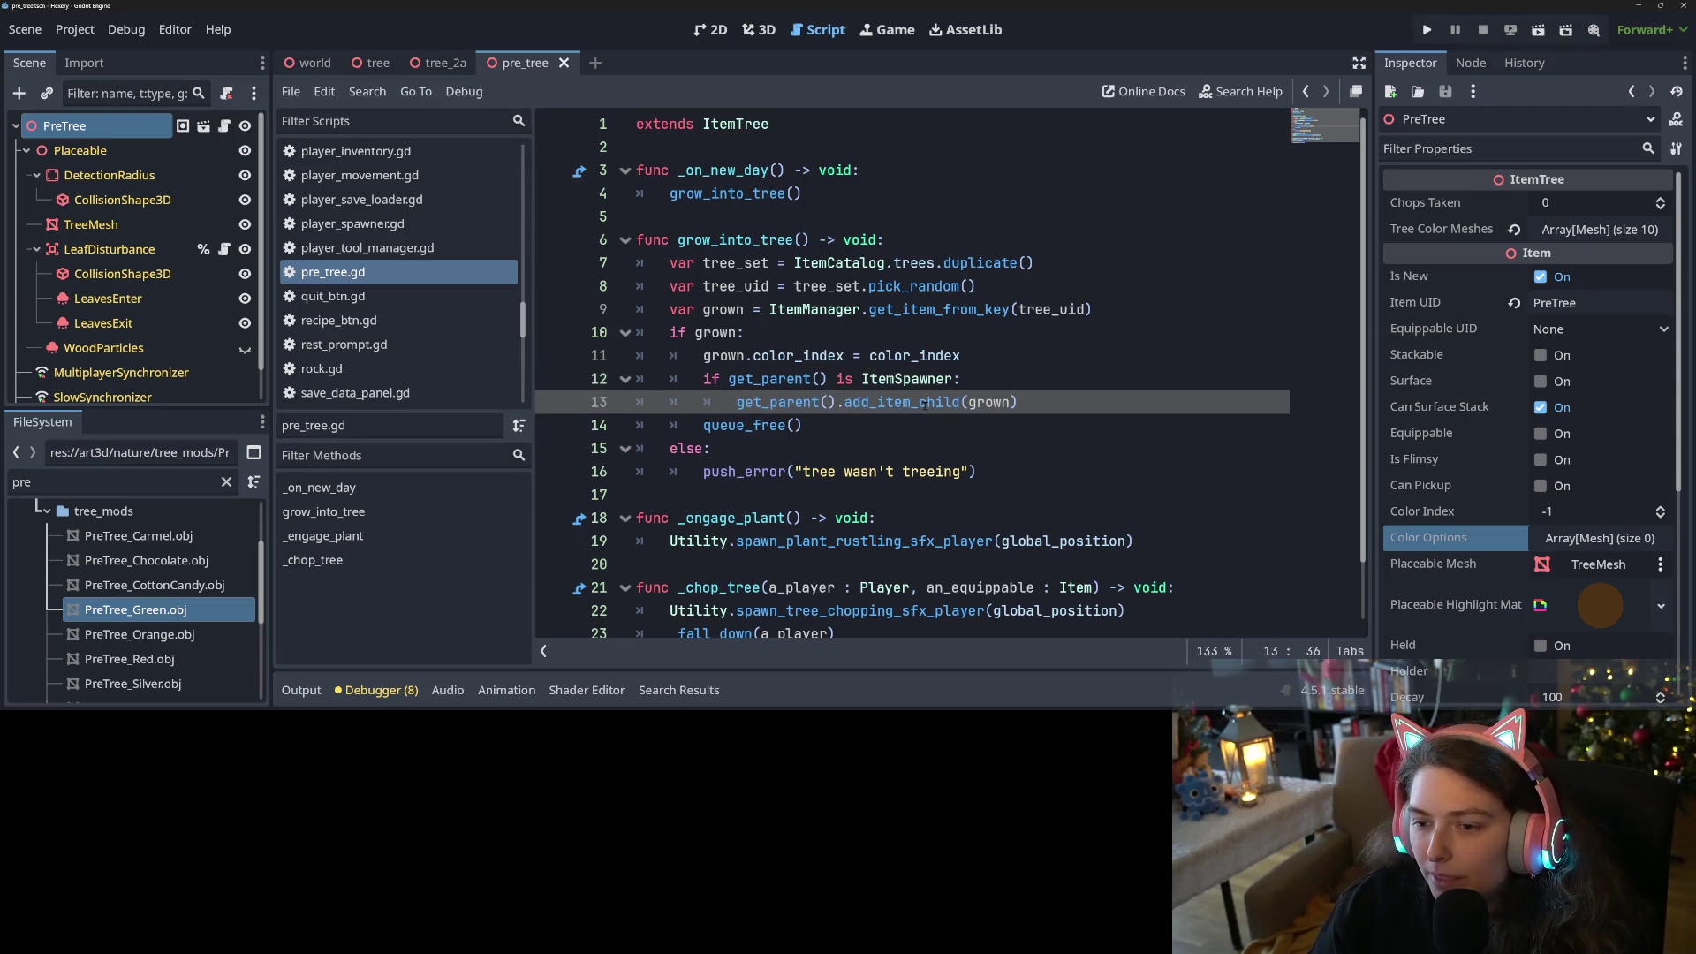
Search the whole project for add_item_child and inspect its is_grown parameter in item_spawner.gd
double_click(887, 404)
key("ctrl+shift+f")
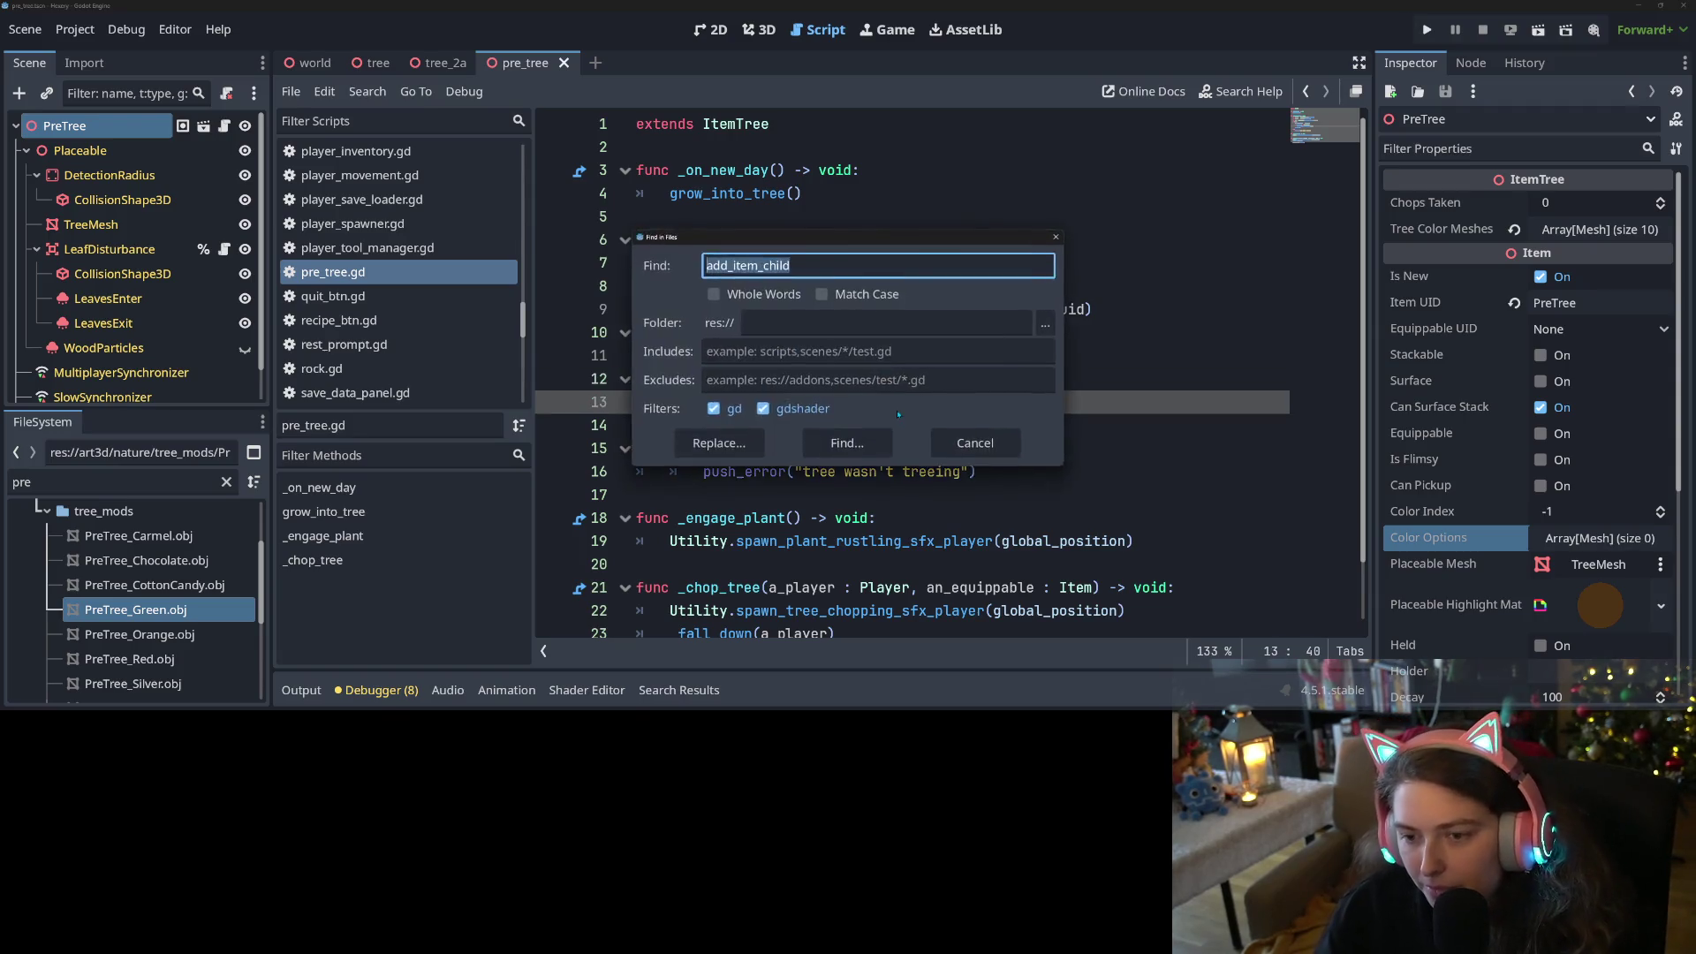
key("Return")
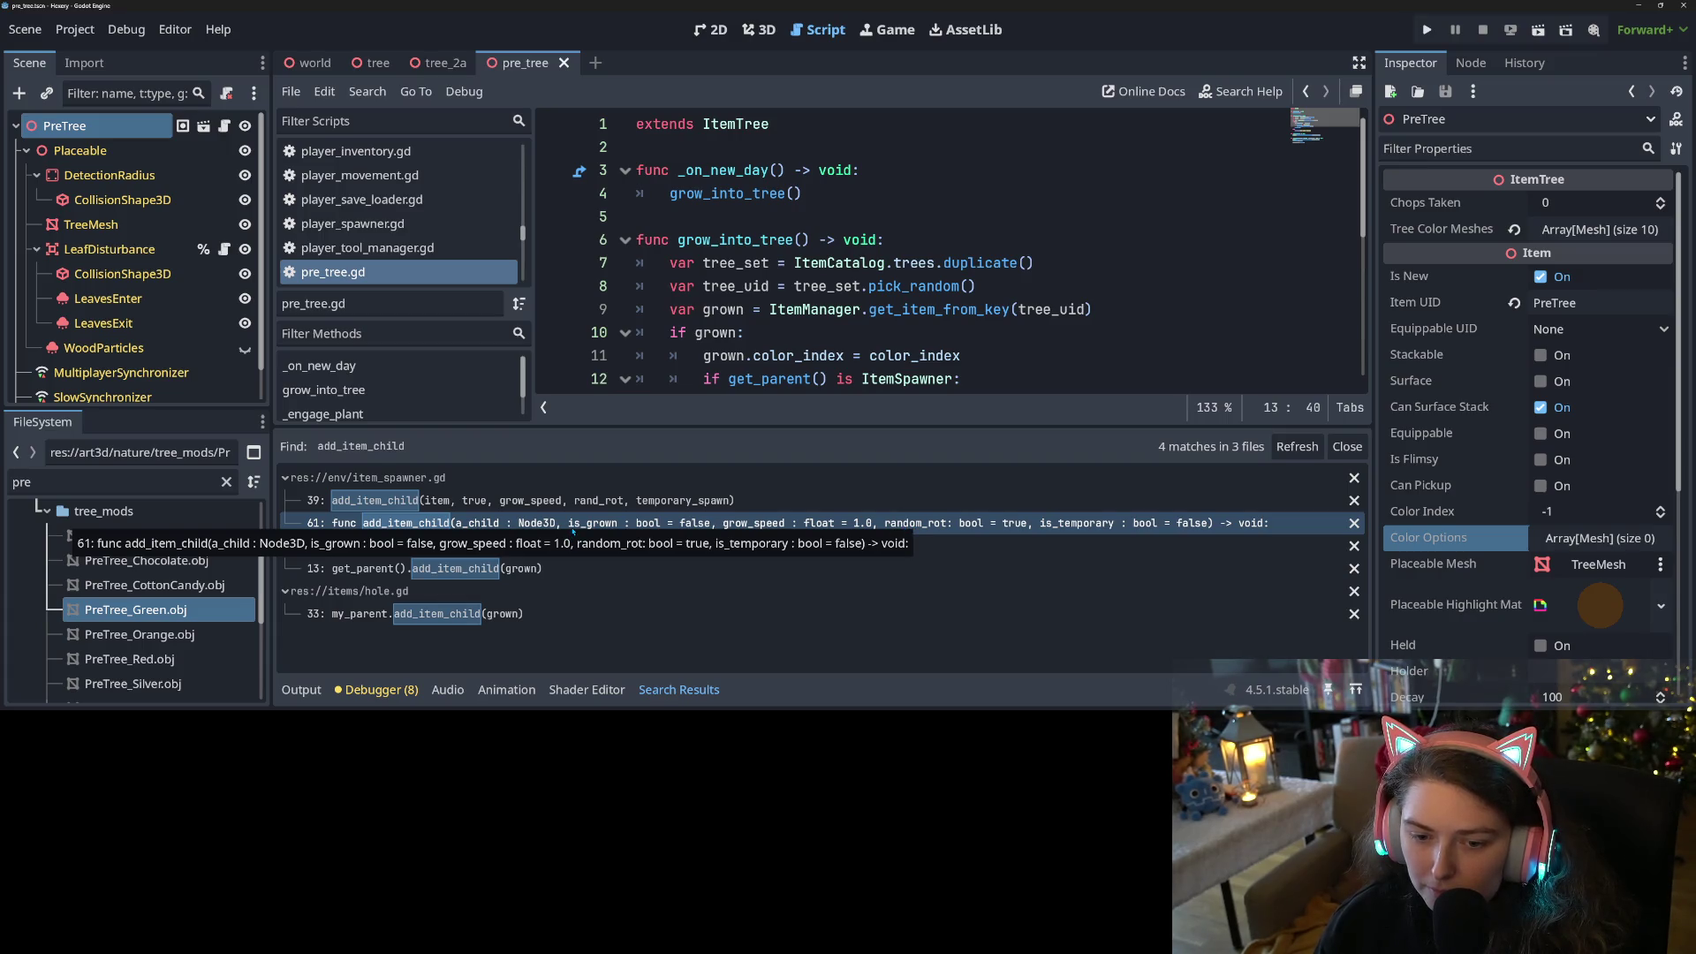
left_click(573, 528)
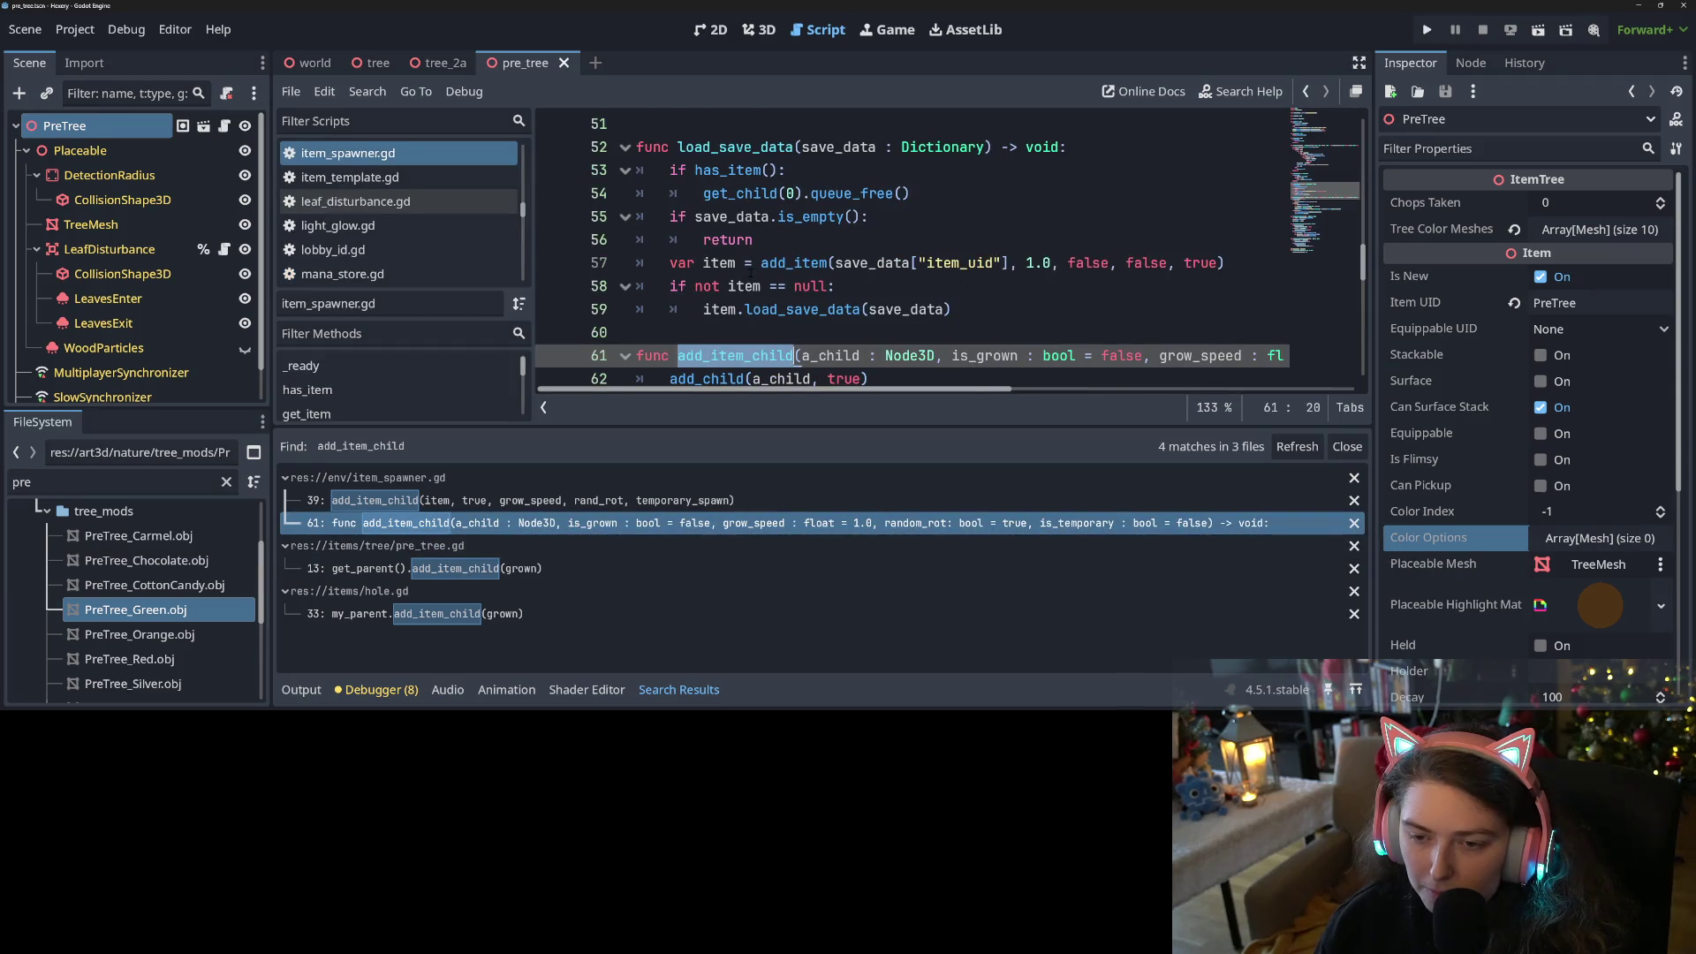
double_click(986, 148)
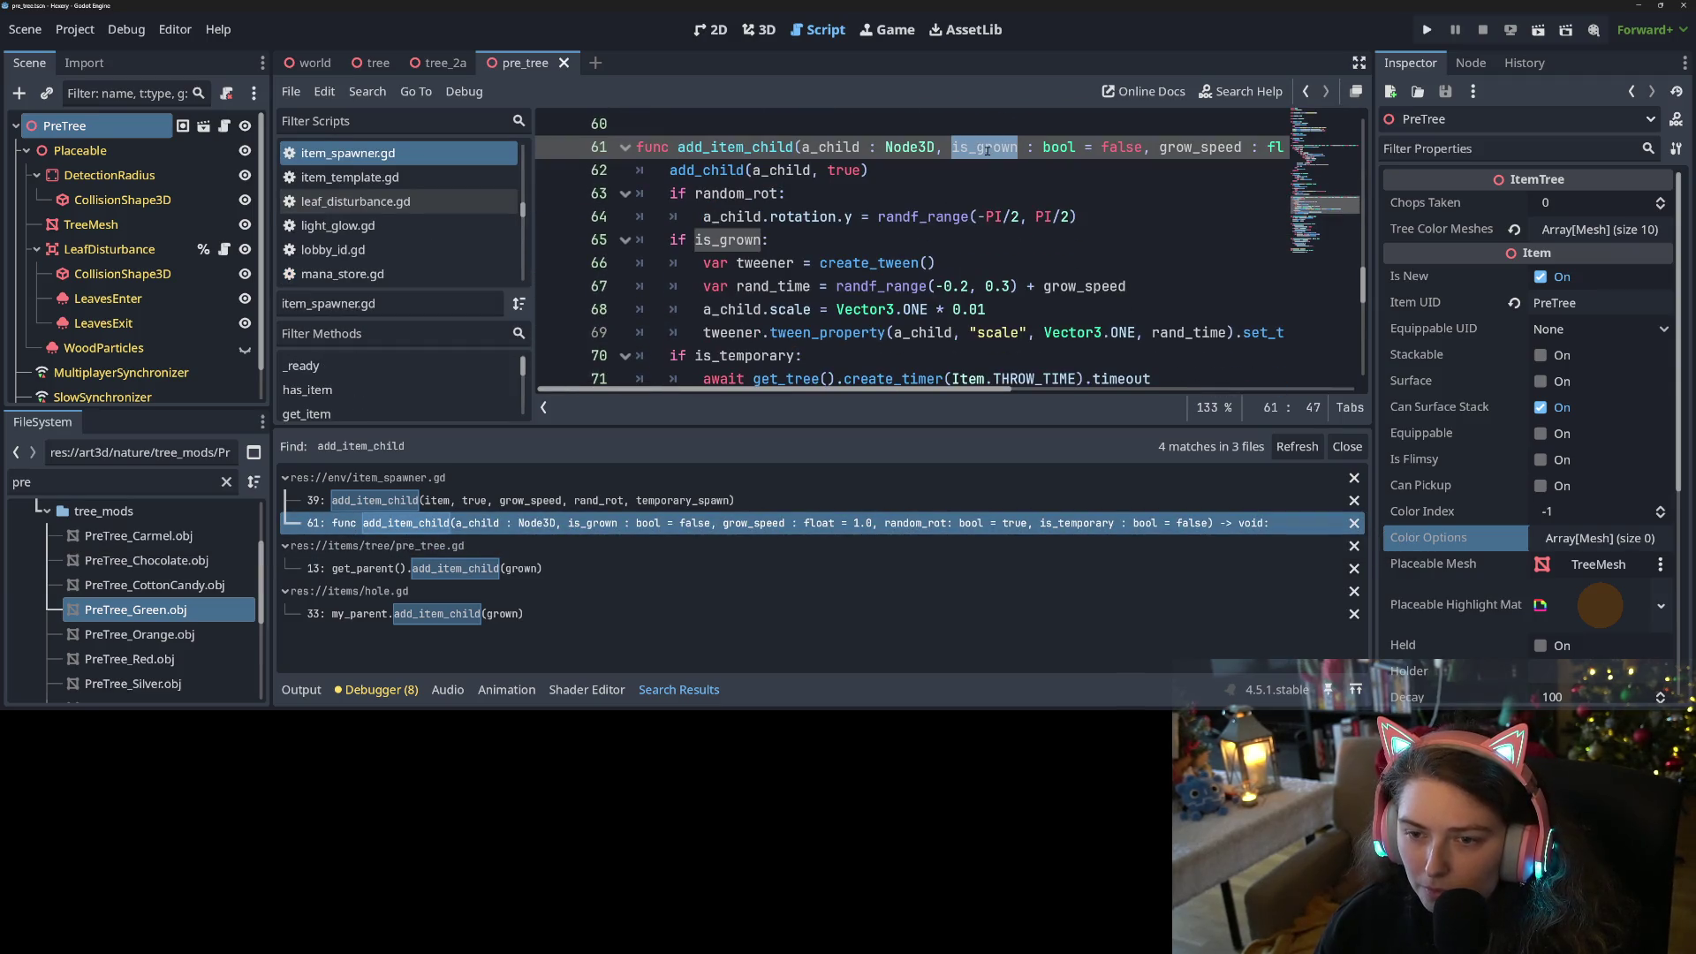
double_click(716, 239)
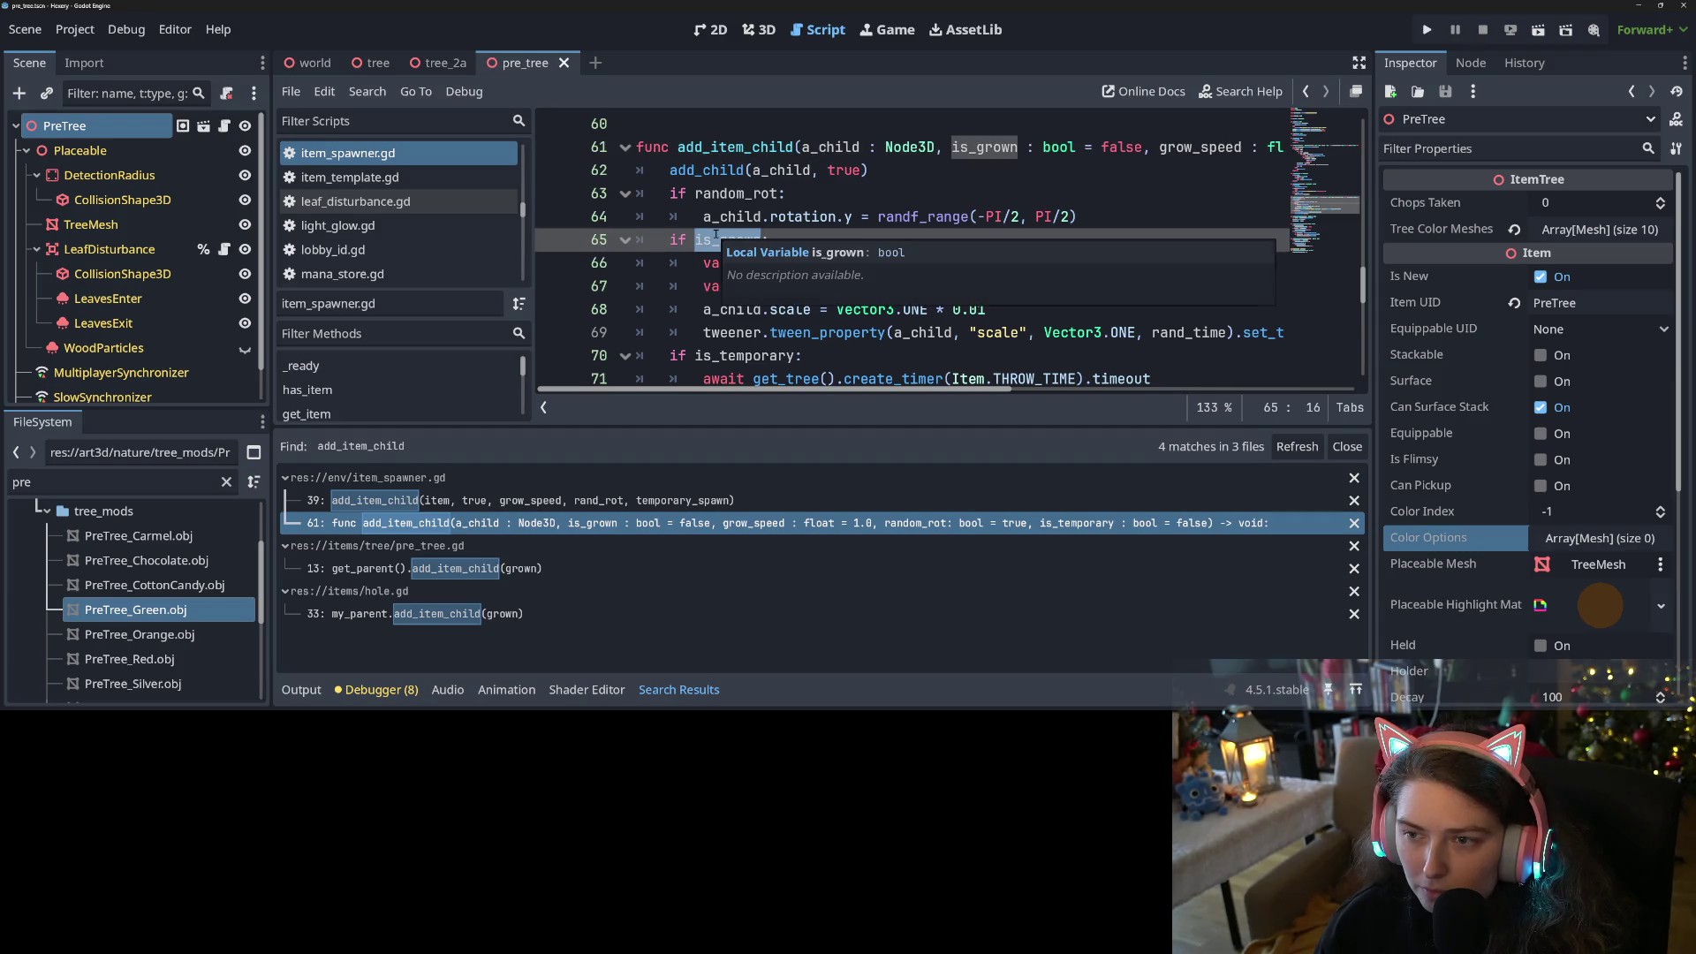
key("alt+Left")
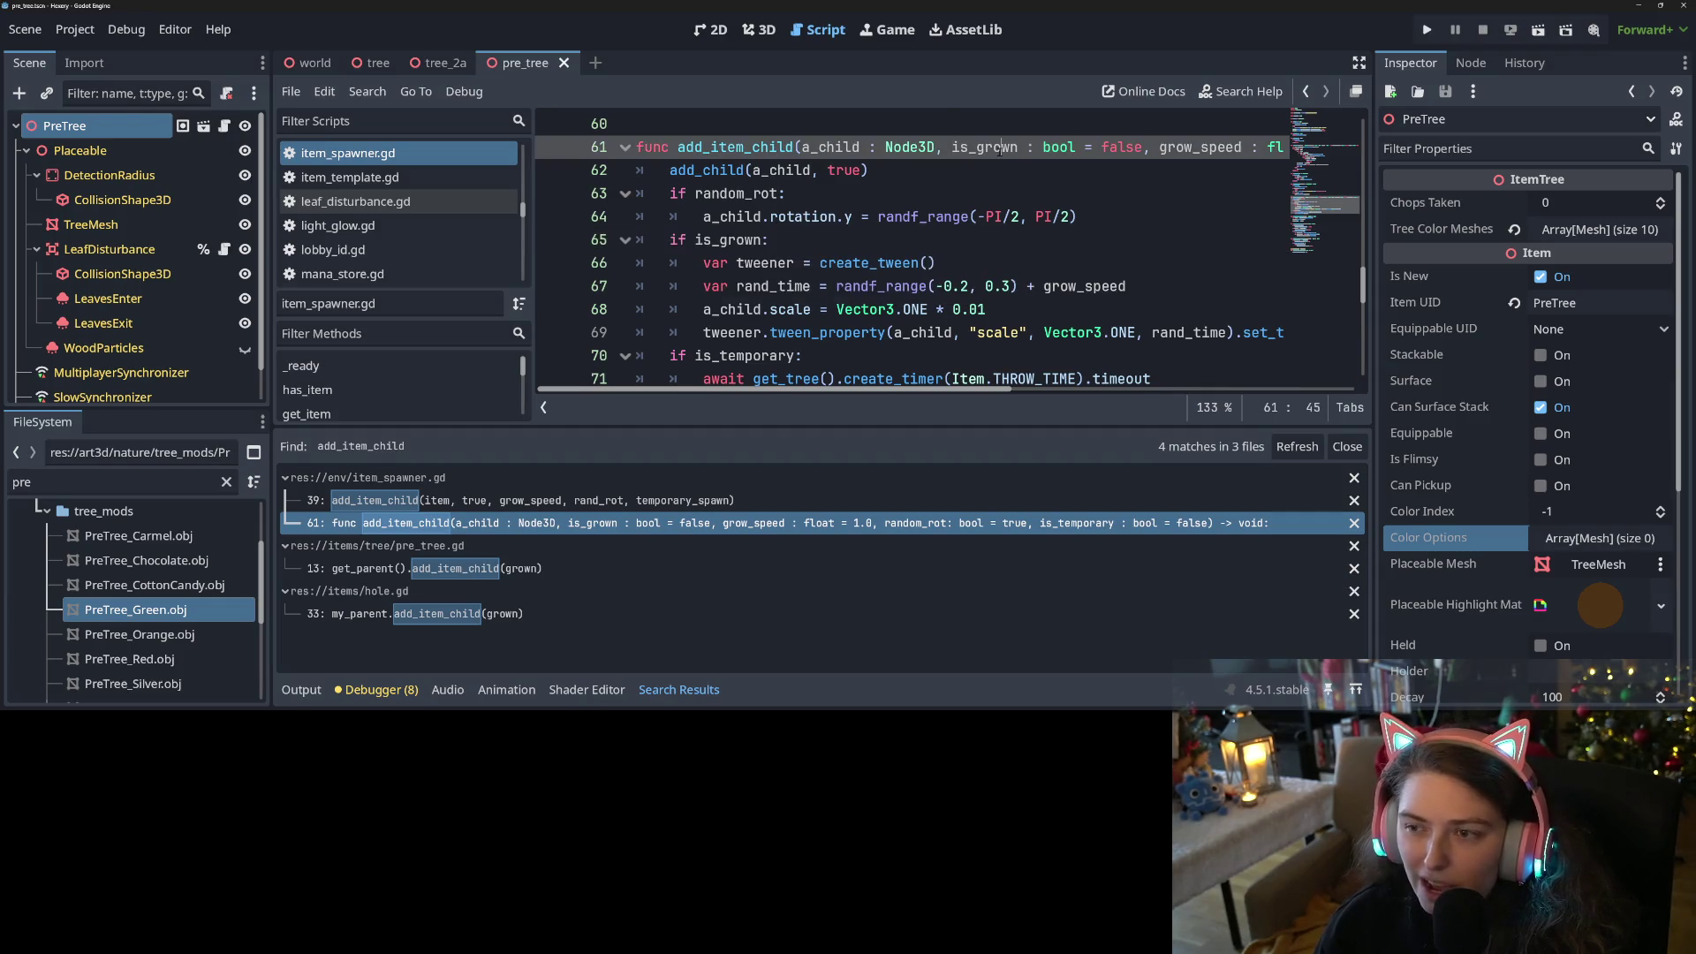
double_click(722, 239)
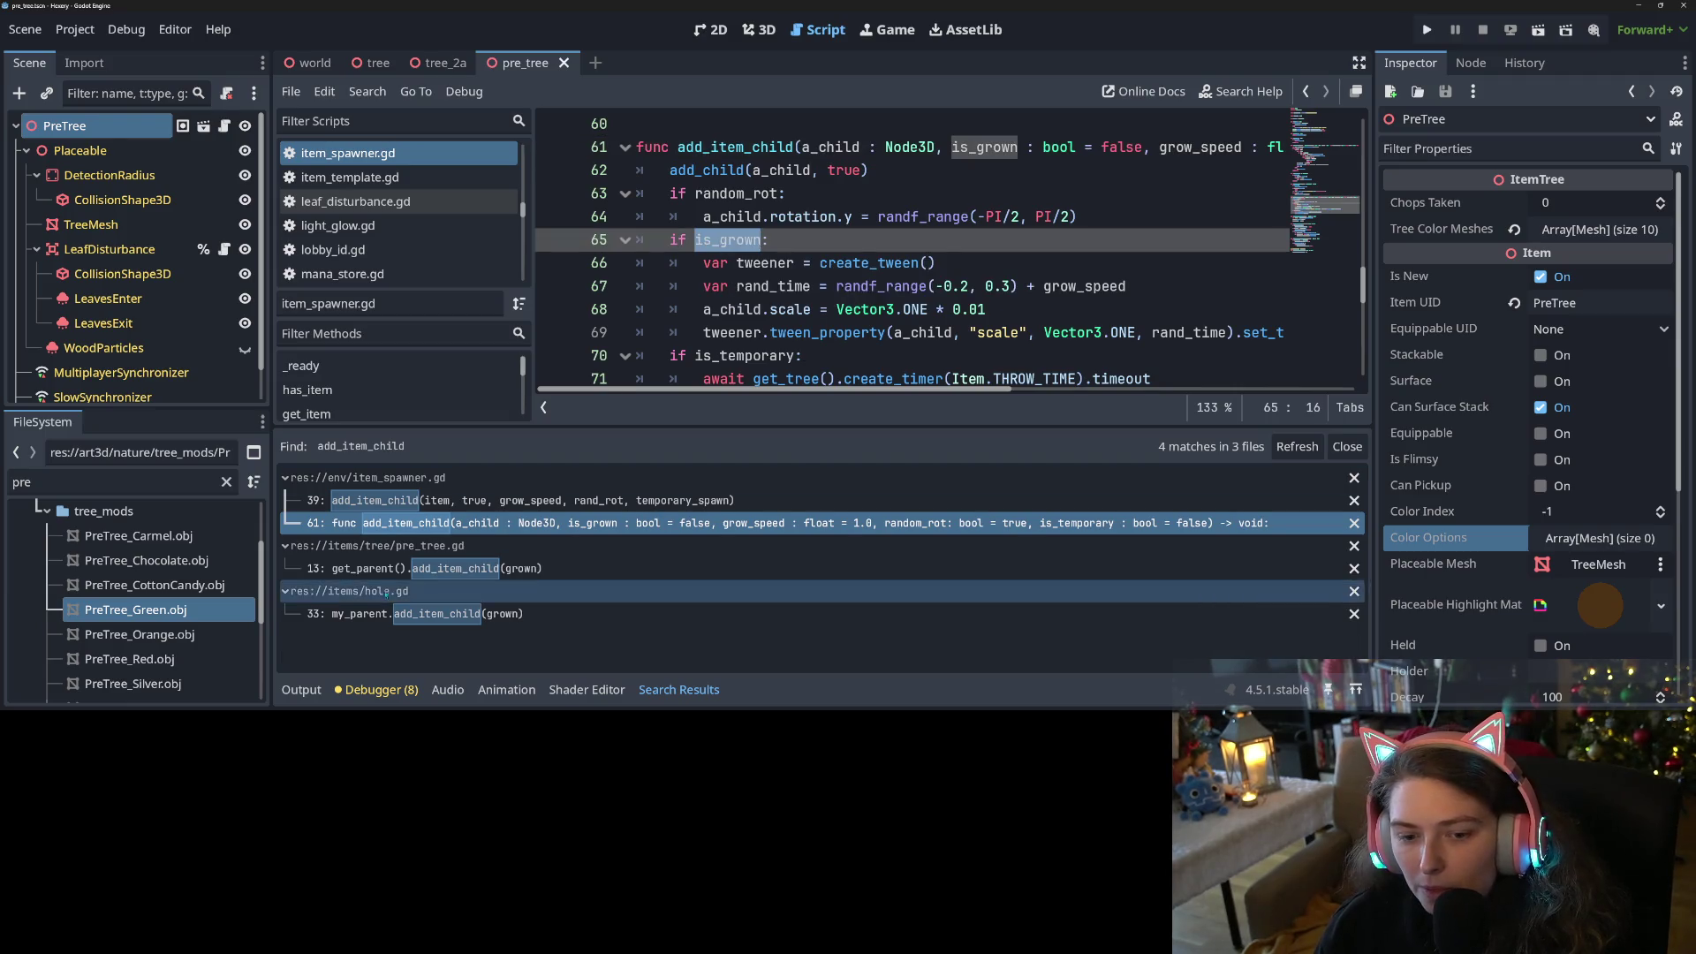
Pass true for is_grown in the add_item_child calls of pre_tree.gd and hole.gd
left_click(389, 568)
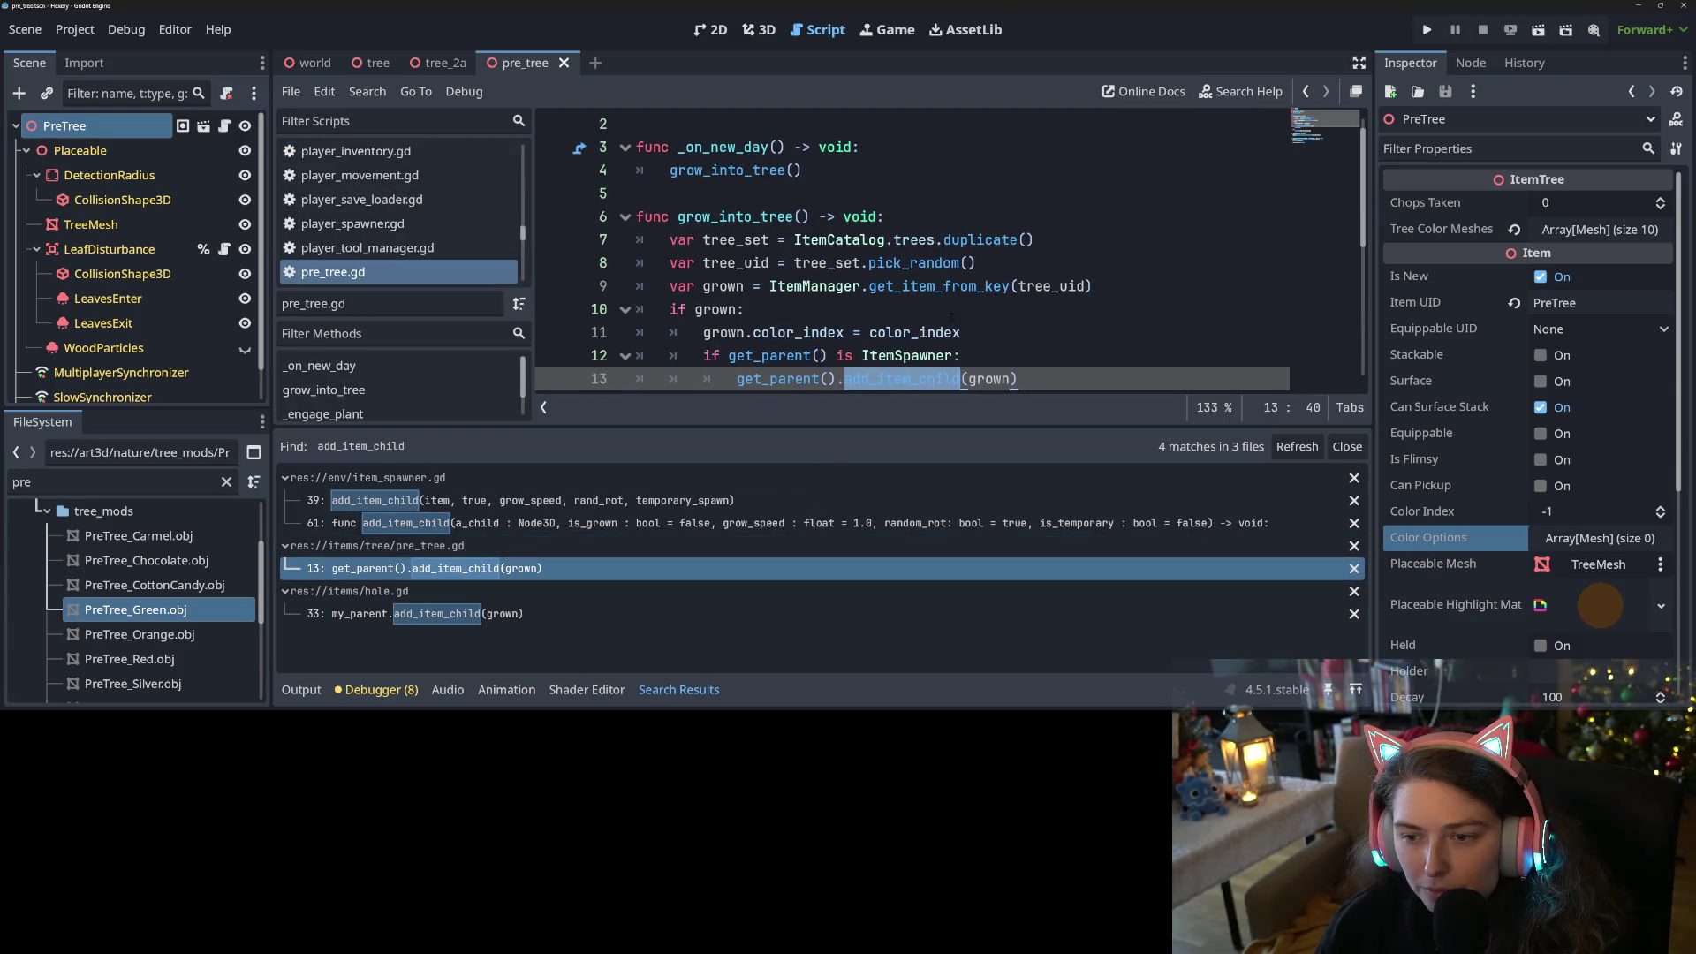
left_click(1015, 379)
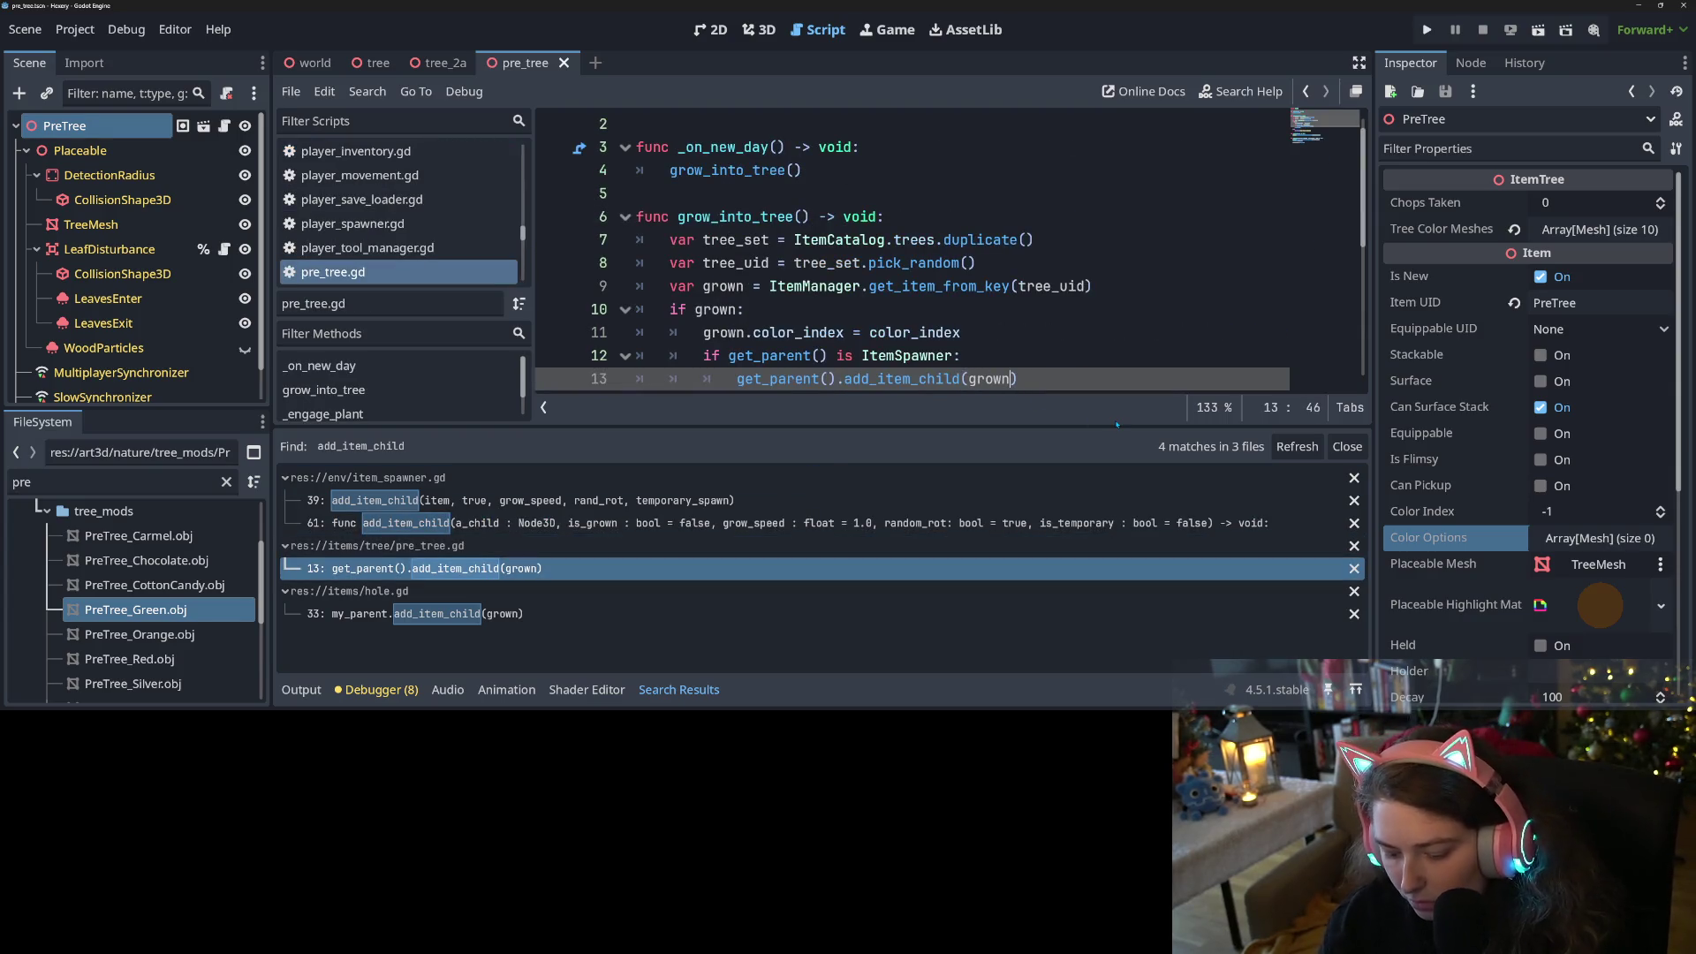
type(", true")
key("ctrl+s")
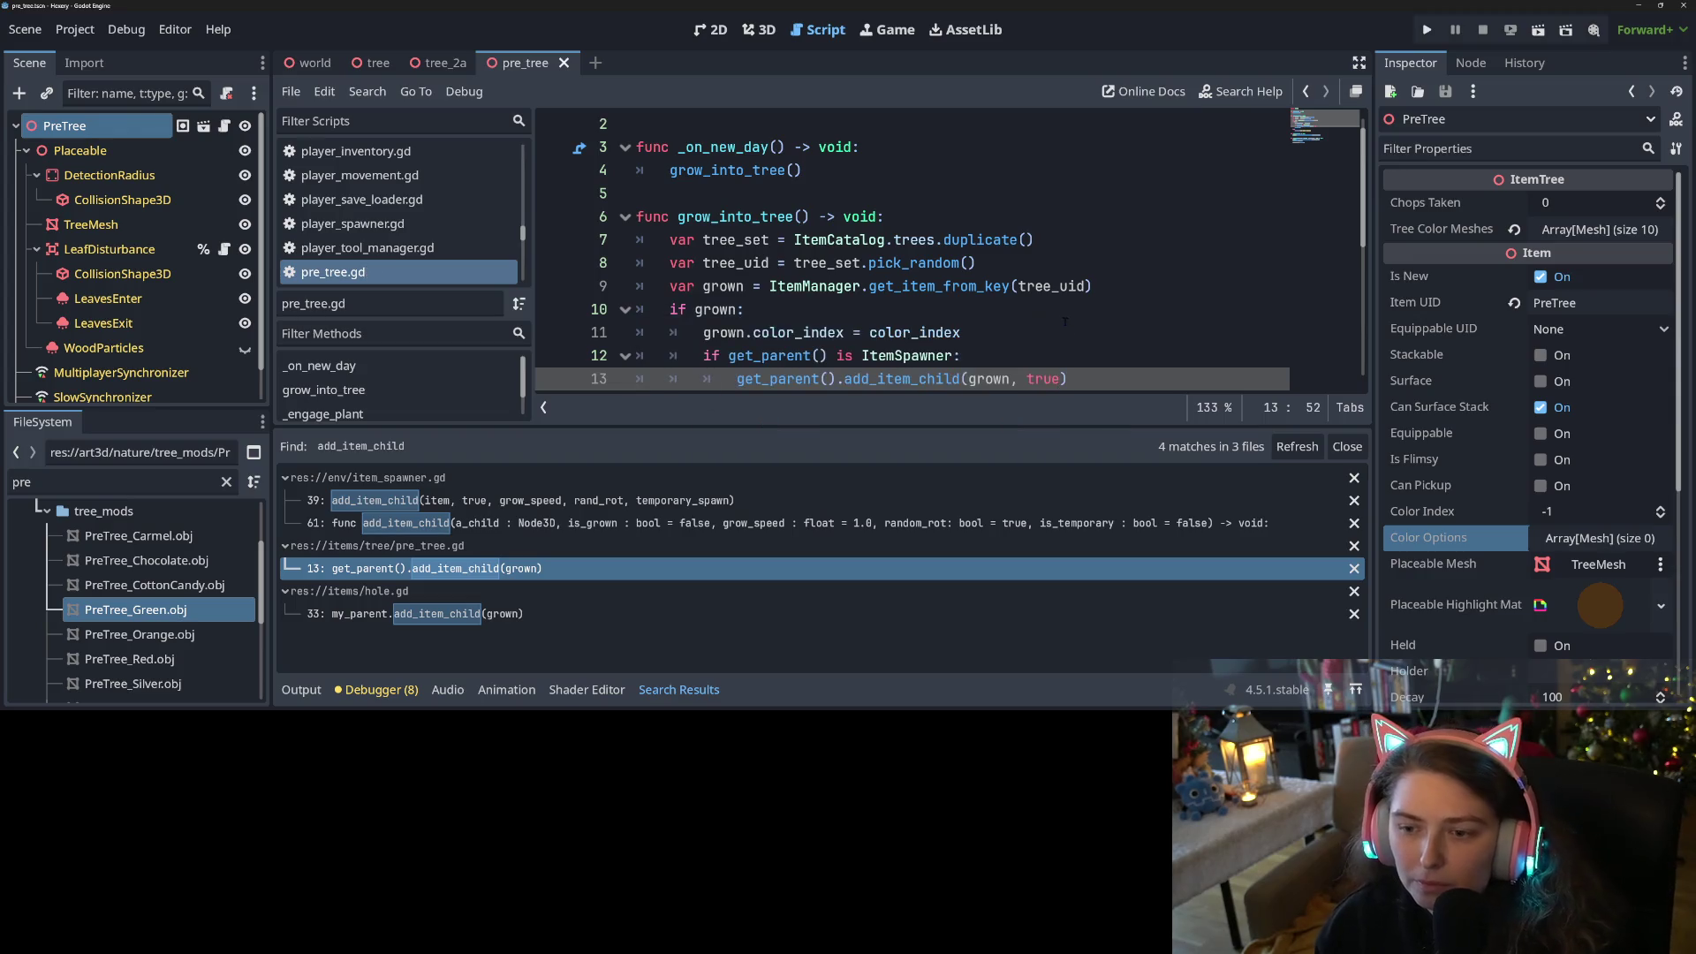
left_click(541, 618)
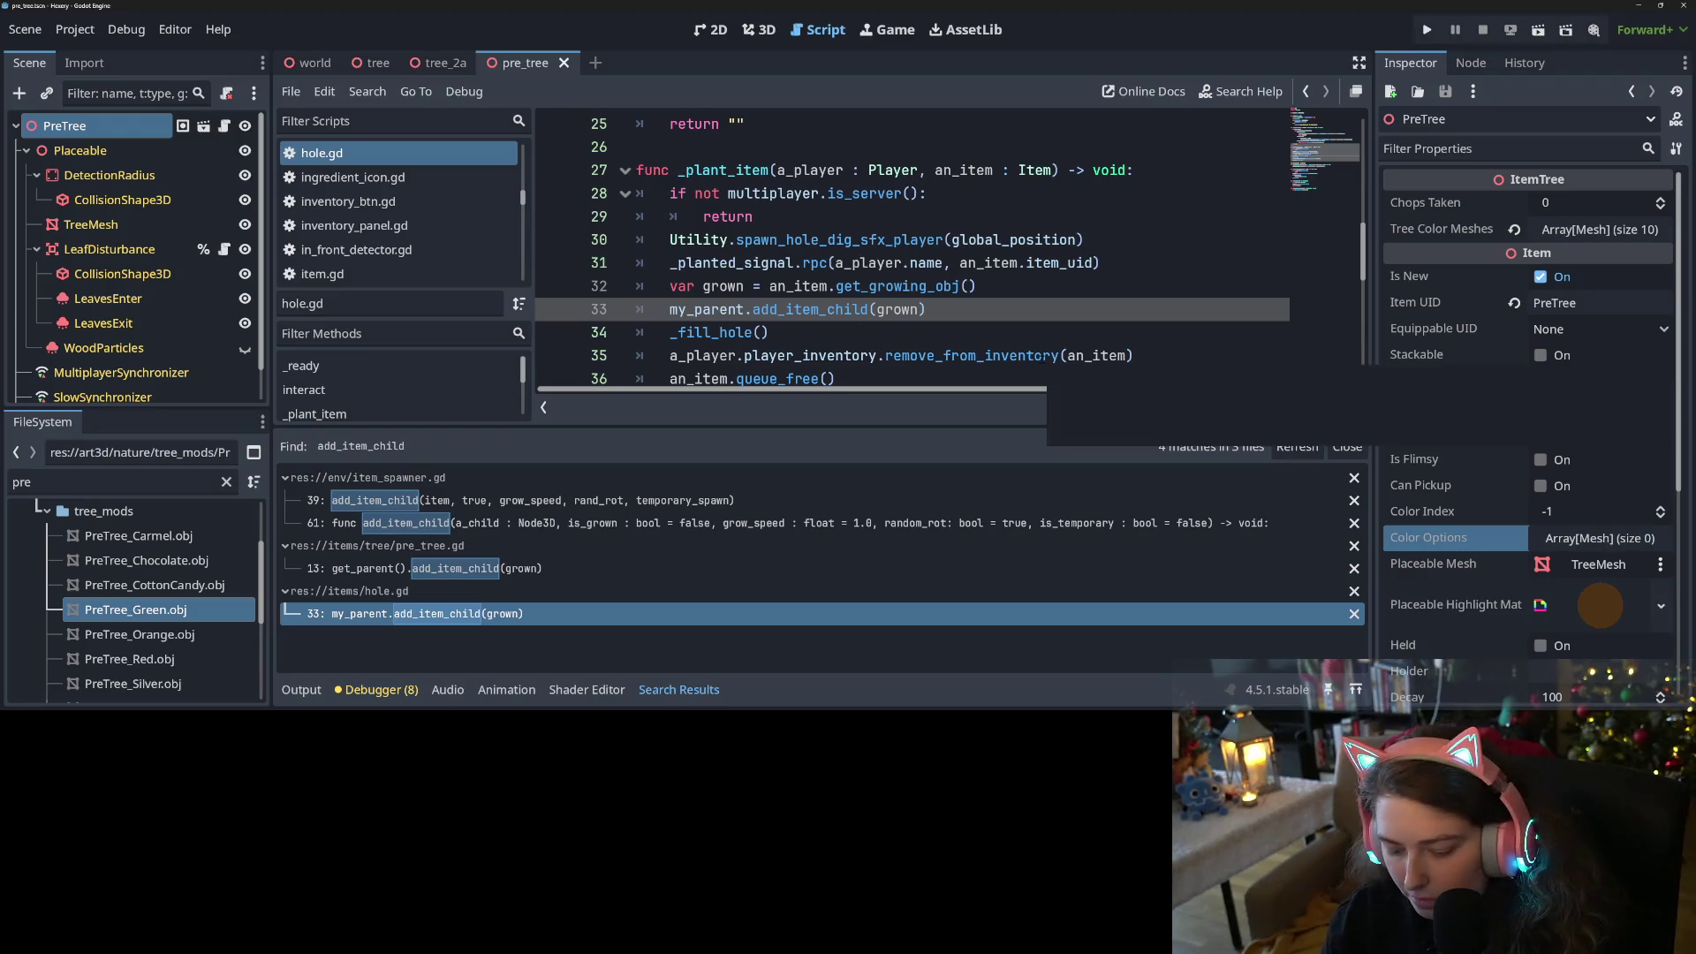
type(", true")
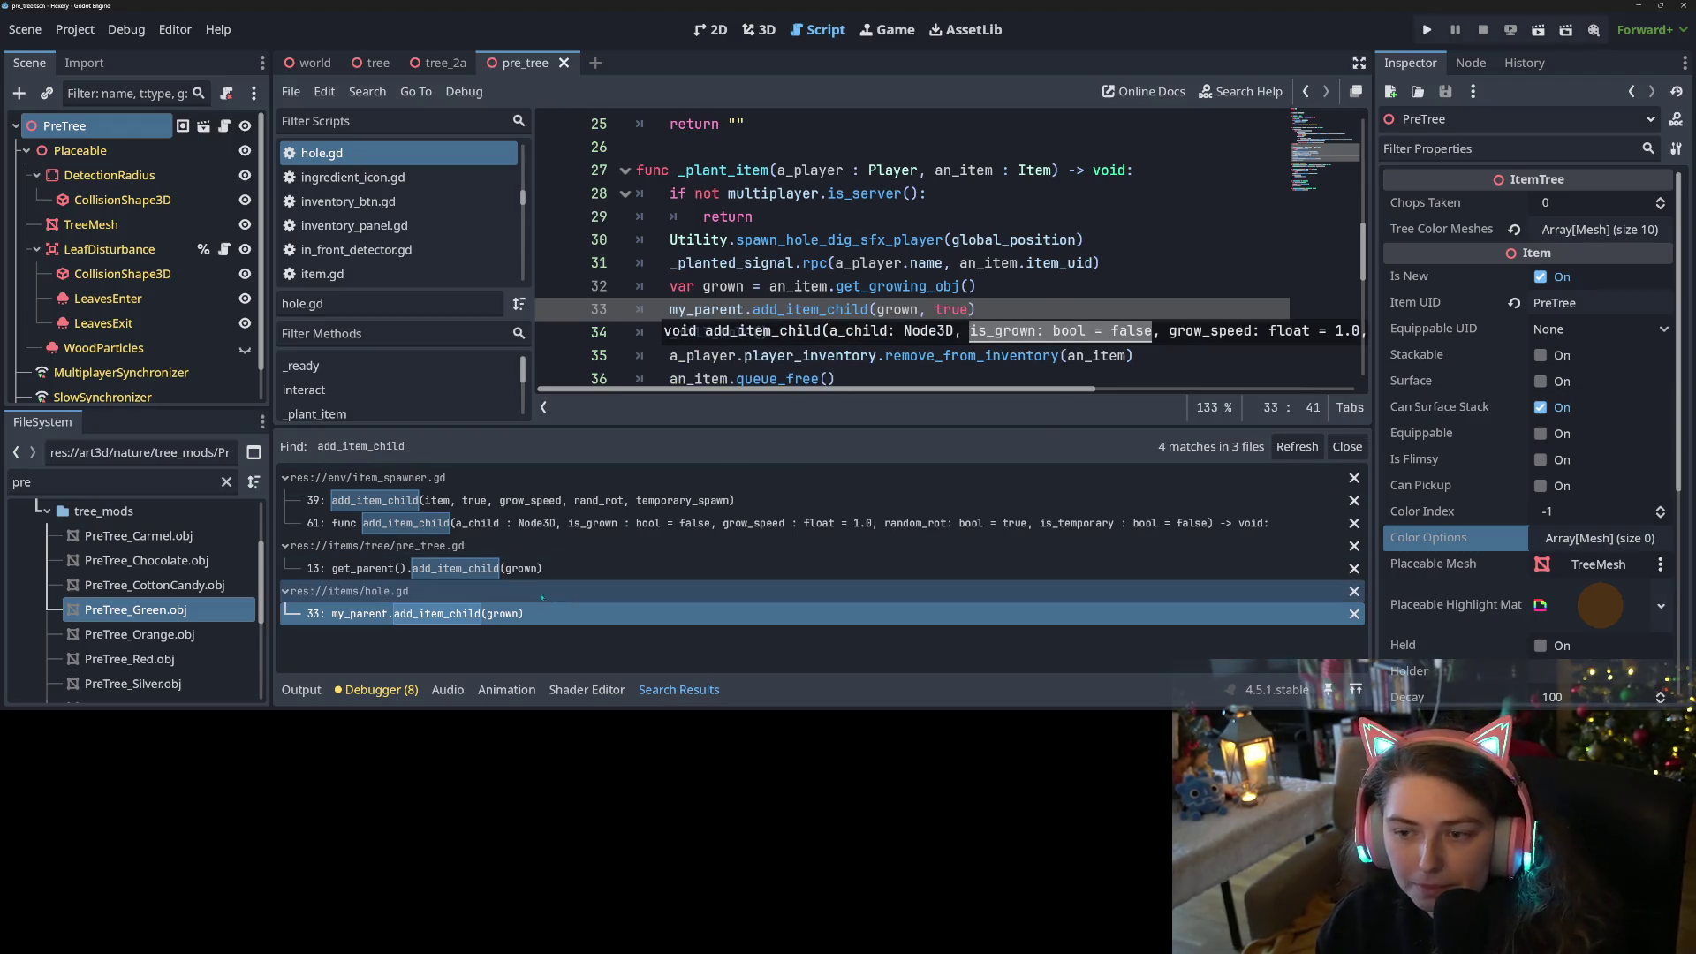
Change the line-39 add_item_child argument in item_spawner.gd from true to false and save
left_click(463, 527)
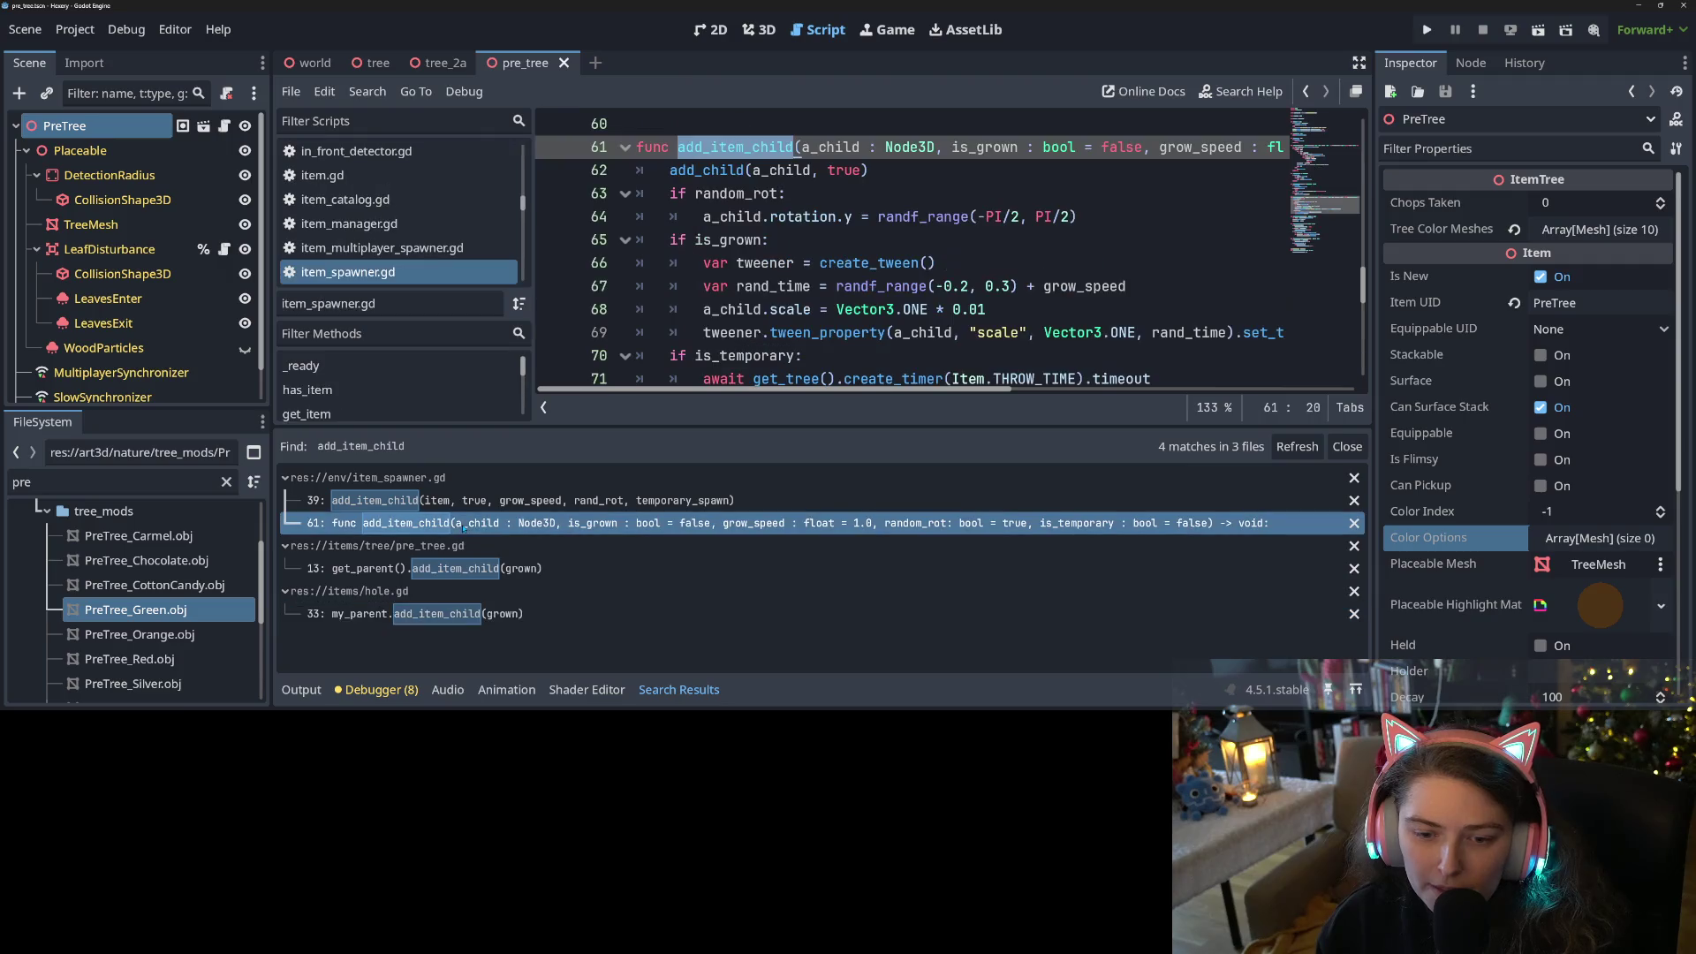
left_click(468, 501)
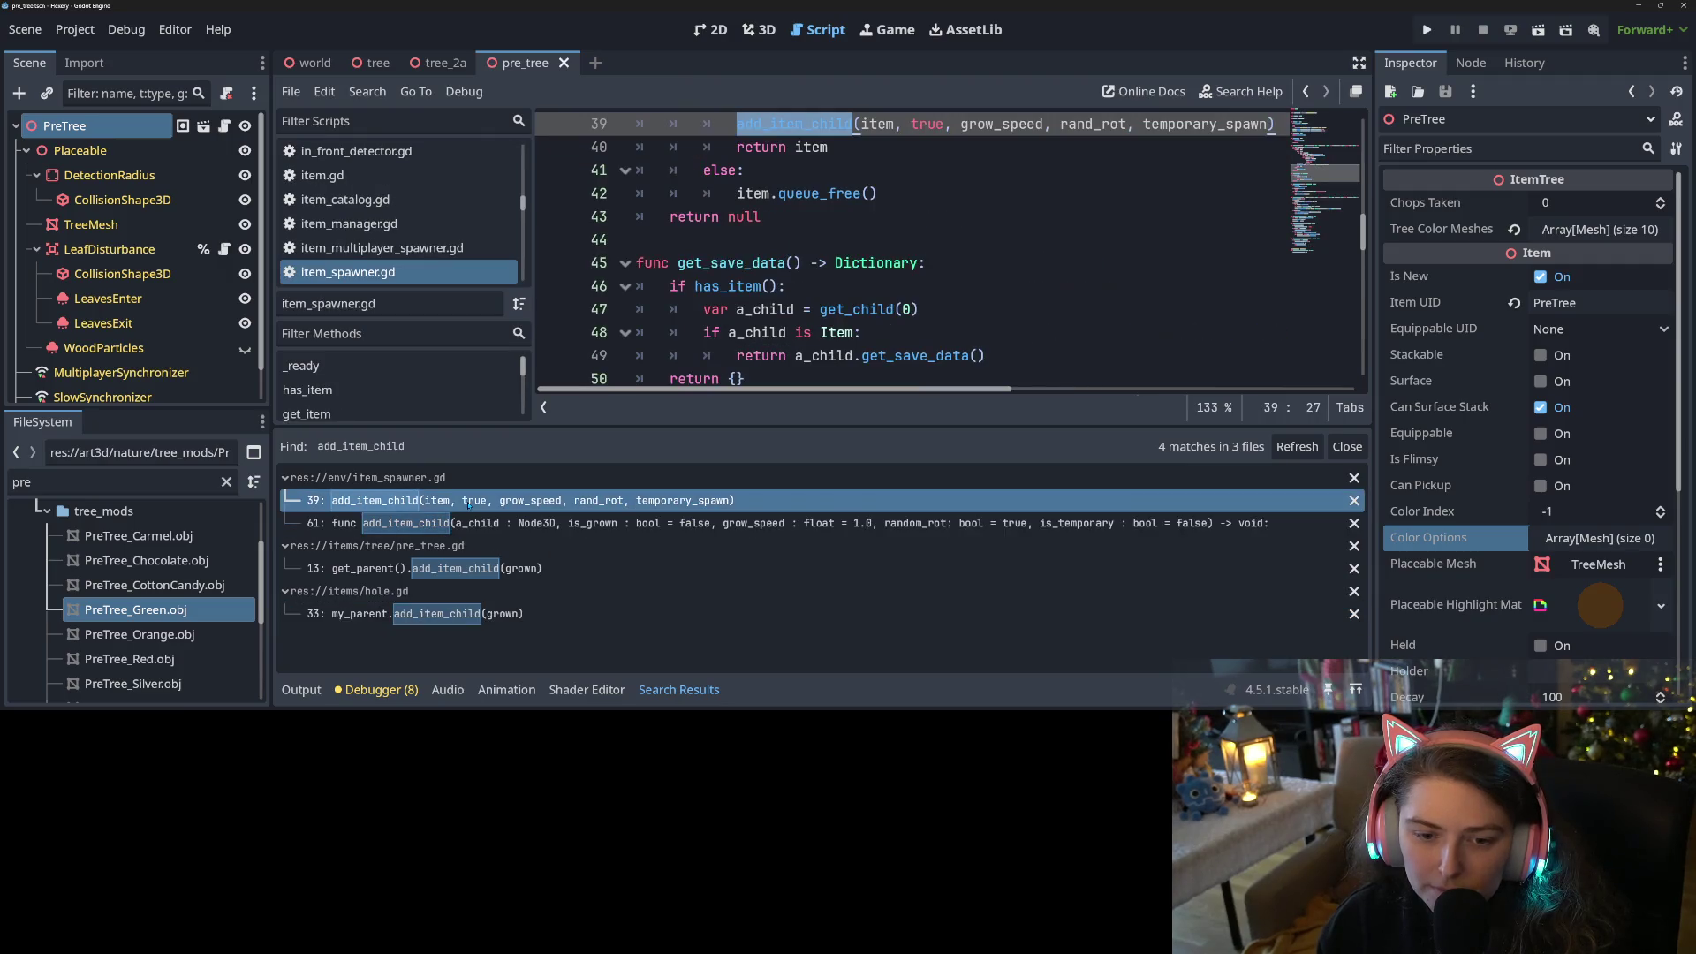
scroll(822, 325, "up", 3)
scroll(822, 324, "down", 4)
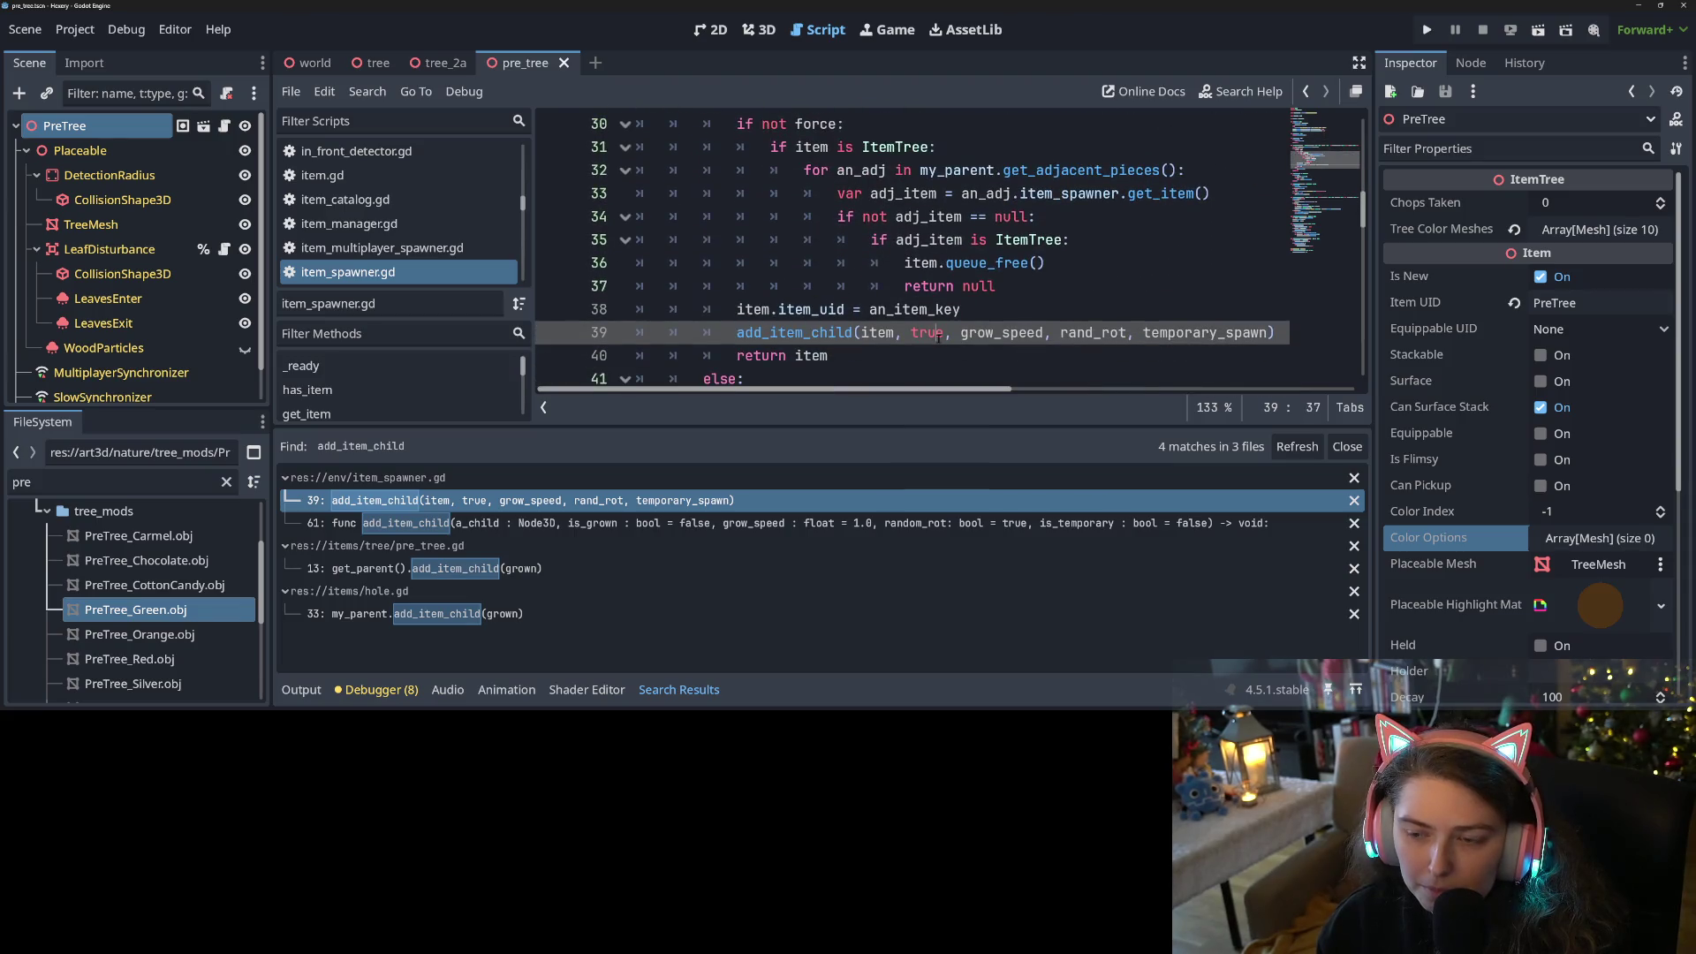
double_click(931, 336)
scroll(952, 342, "up", 1)
scroll(952, 342, "down", 1)
type("false")
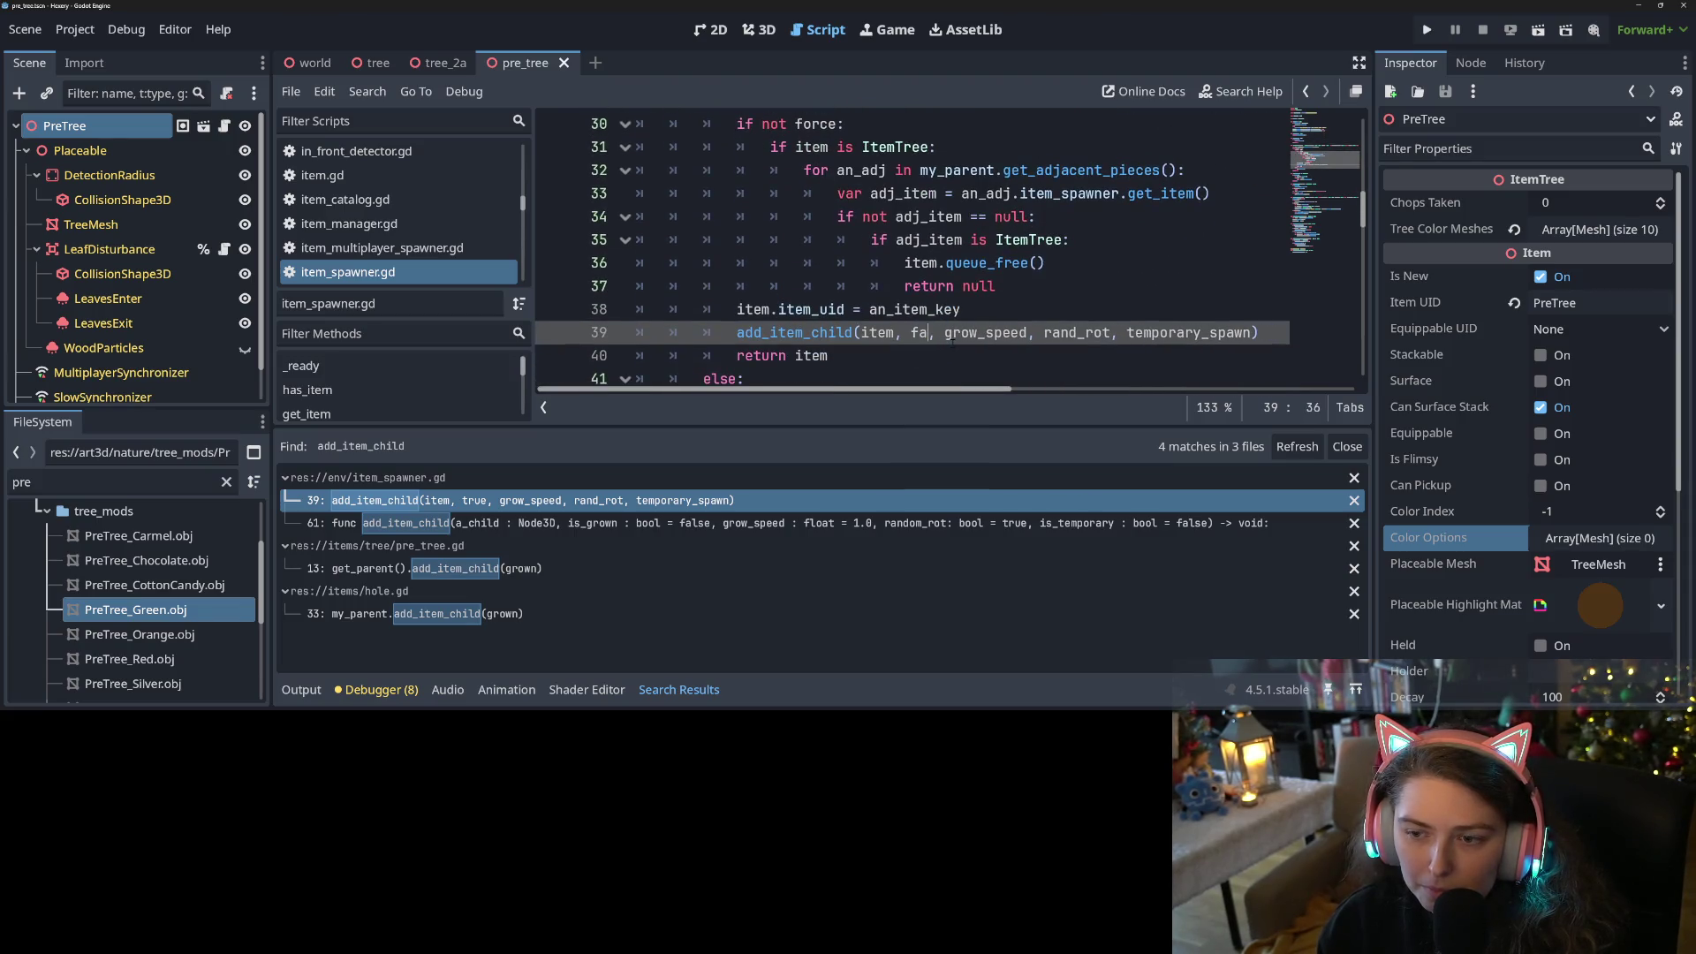
key("ctrl+s")
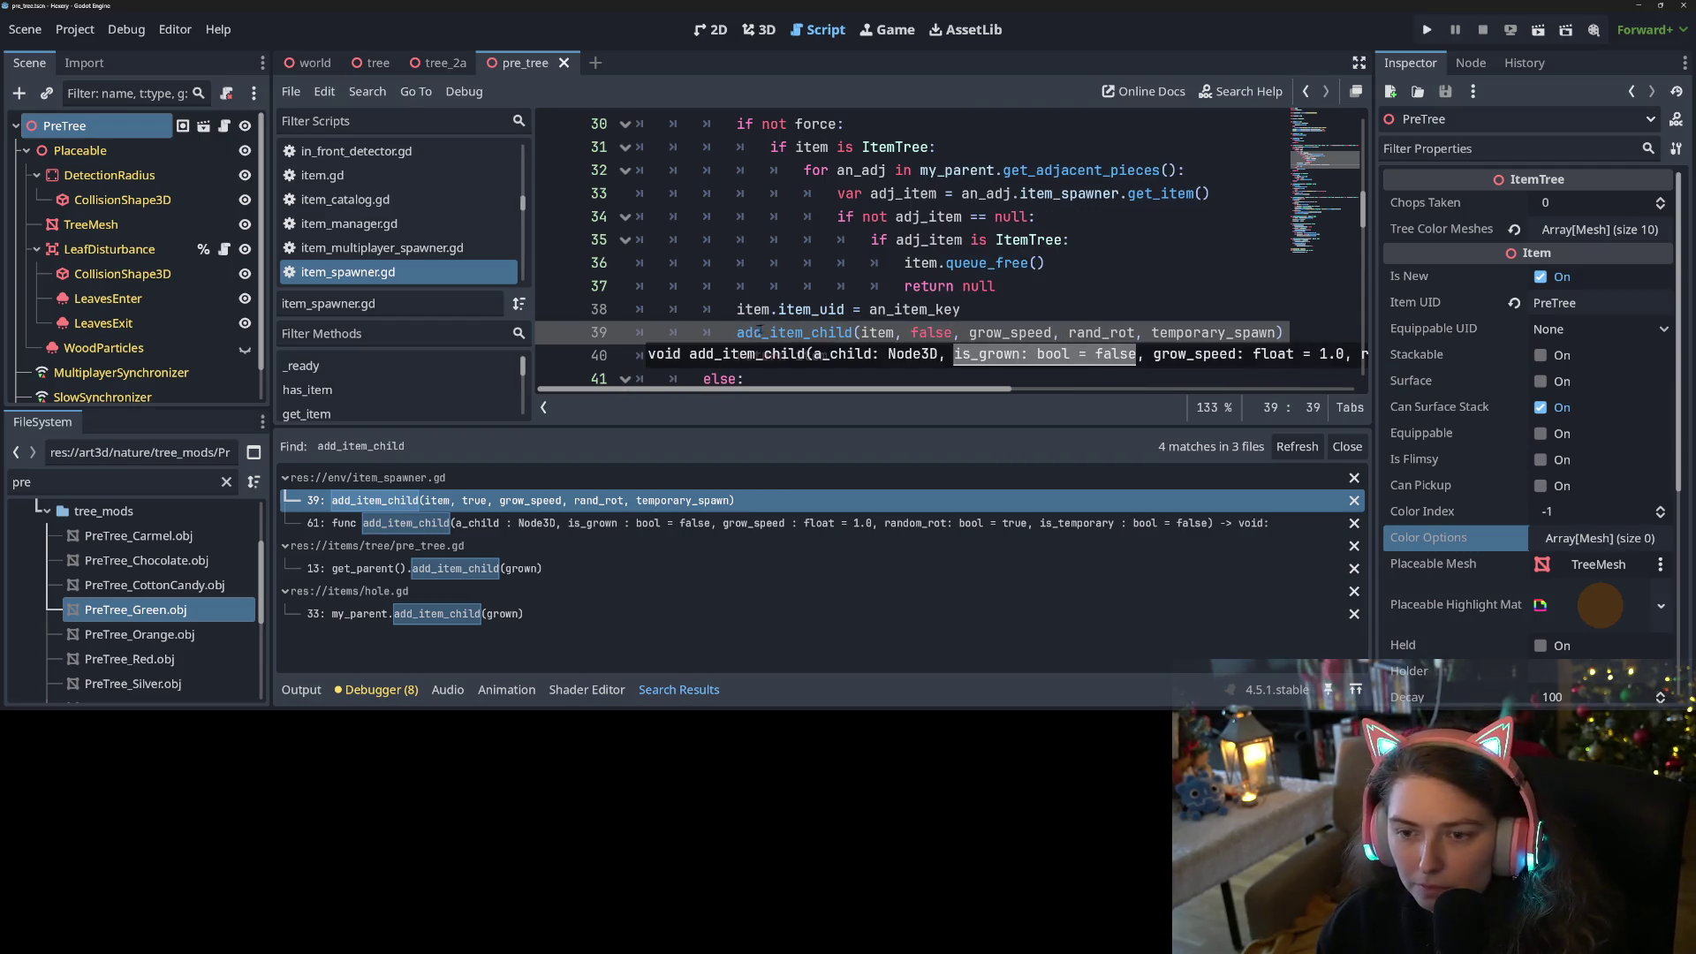
Scroll around the edited line-39 call in item_spawner.gd to review the change
left_click(936, 333)
scroll(824, 343, "up", 2)
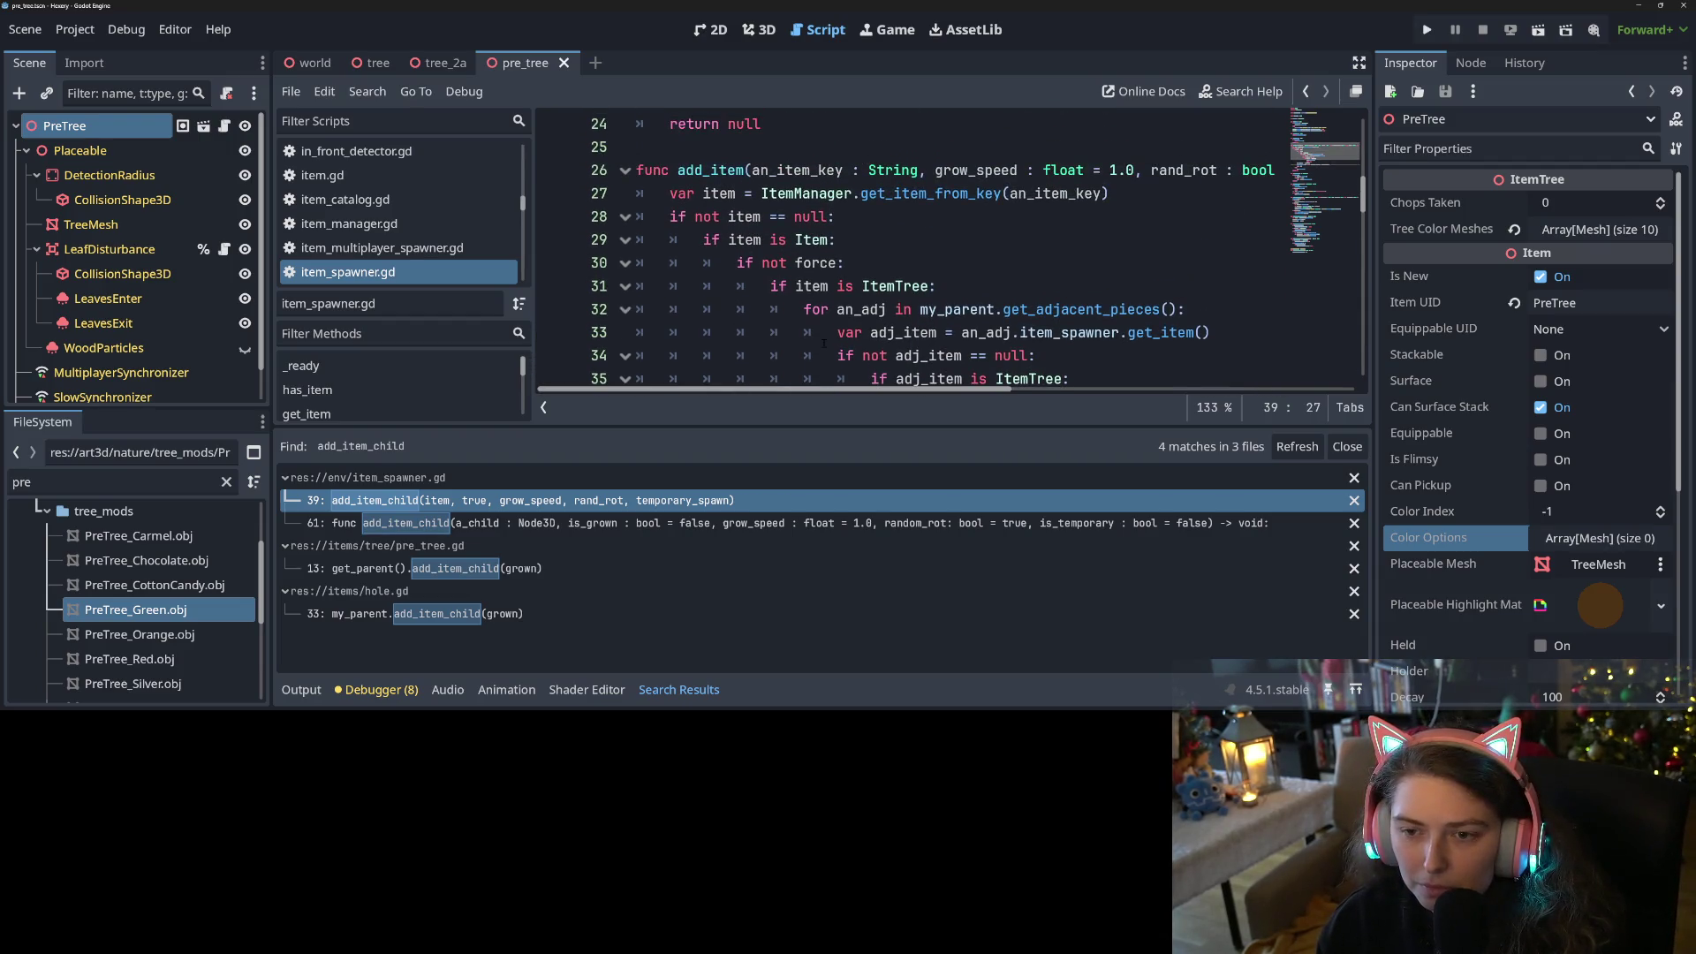
scroll(823, 342, "down", 3)
scroll(823, 343, "up", 3)
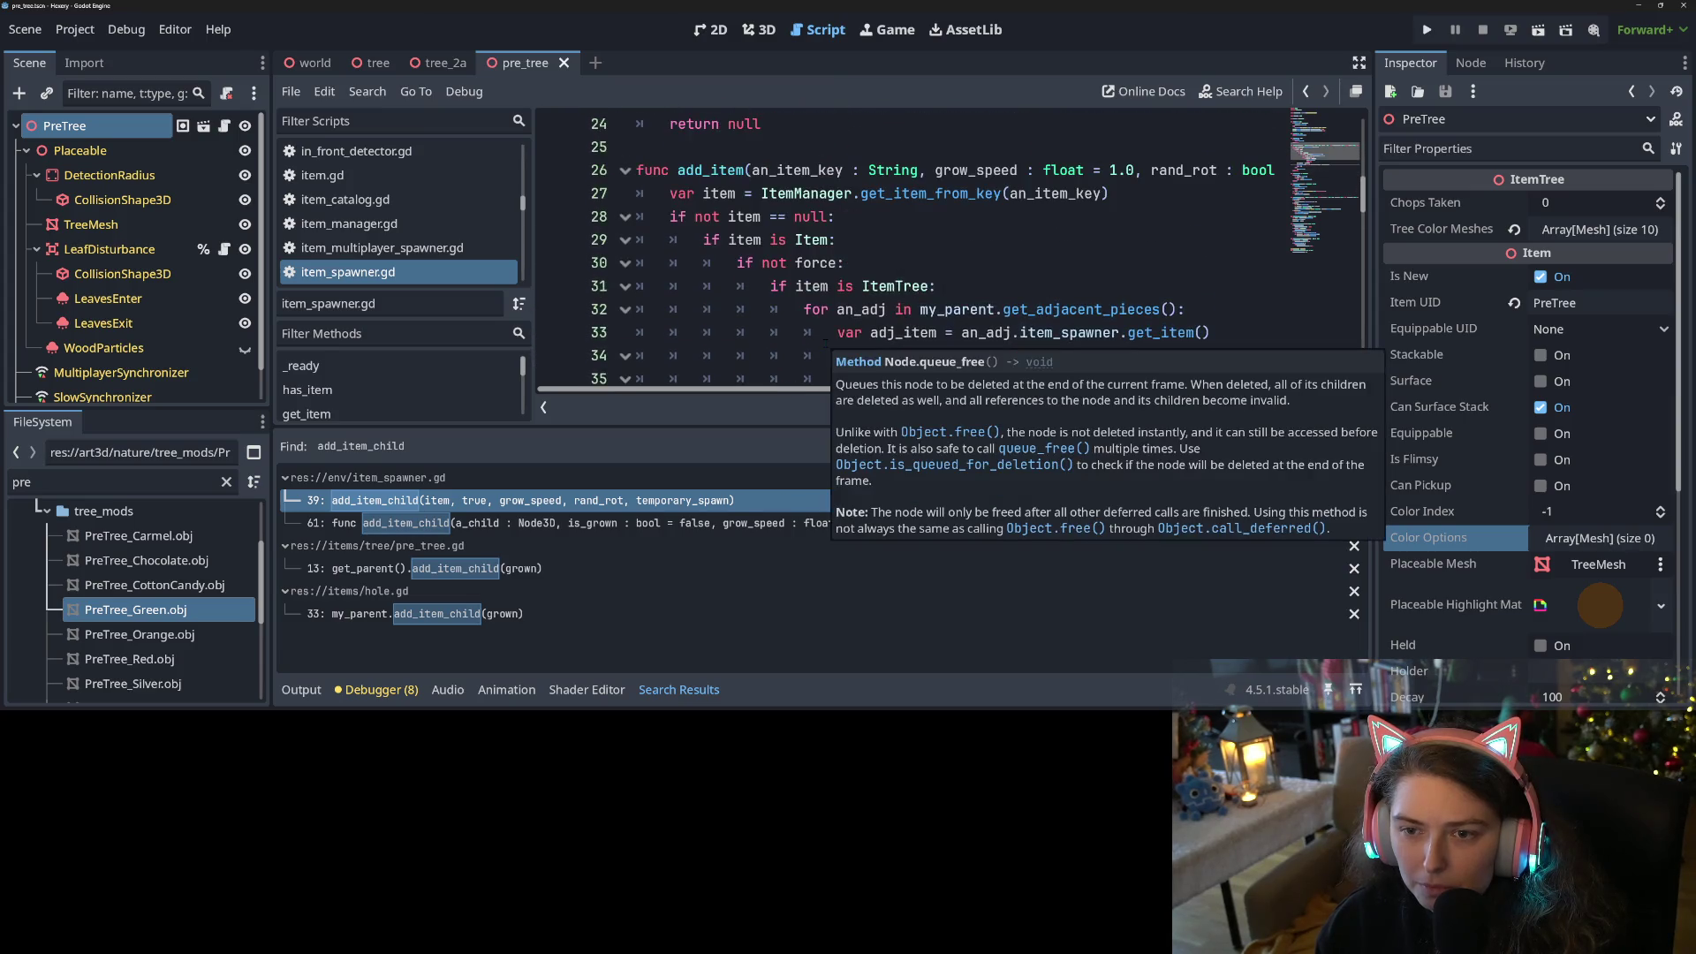
scroll(825, 342, "down", 2)
scroll(825, 343, "up", 2)
scroll(825, 342, "down", 1)
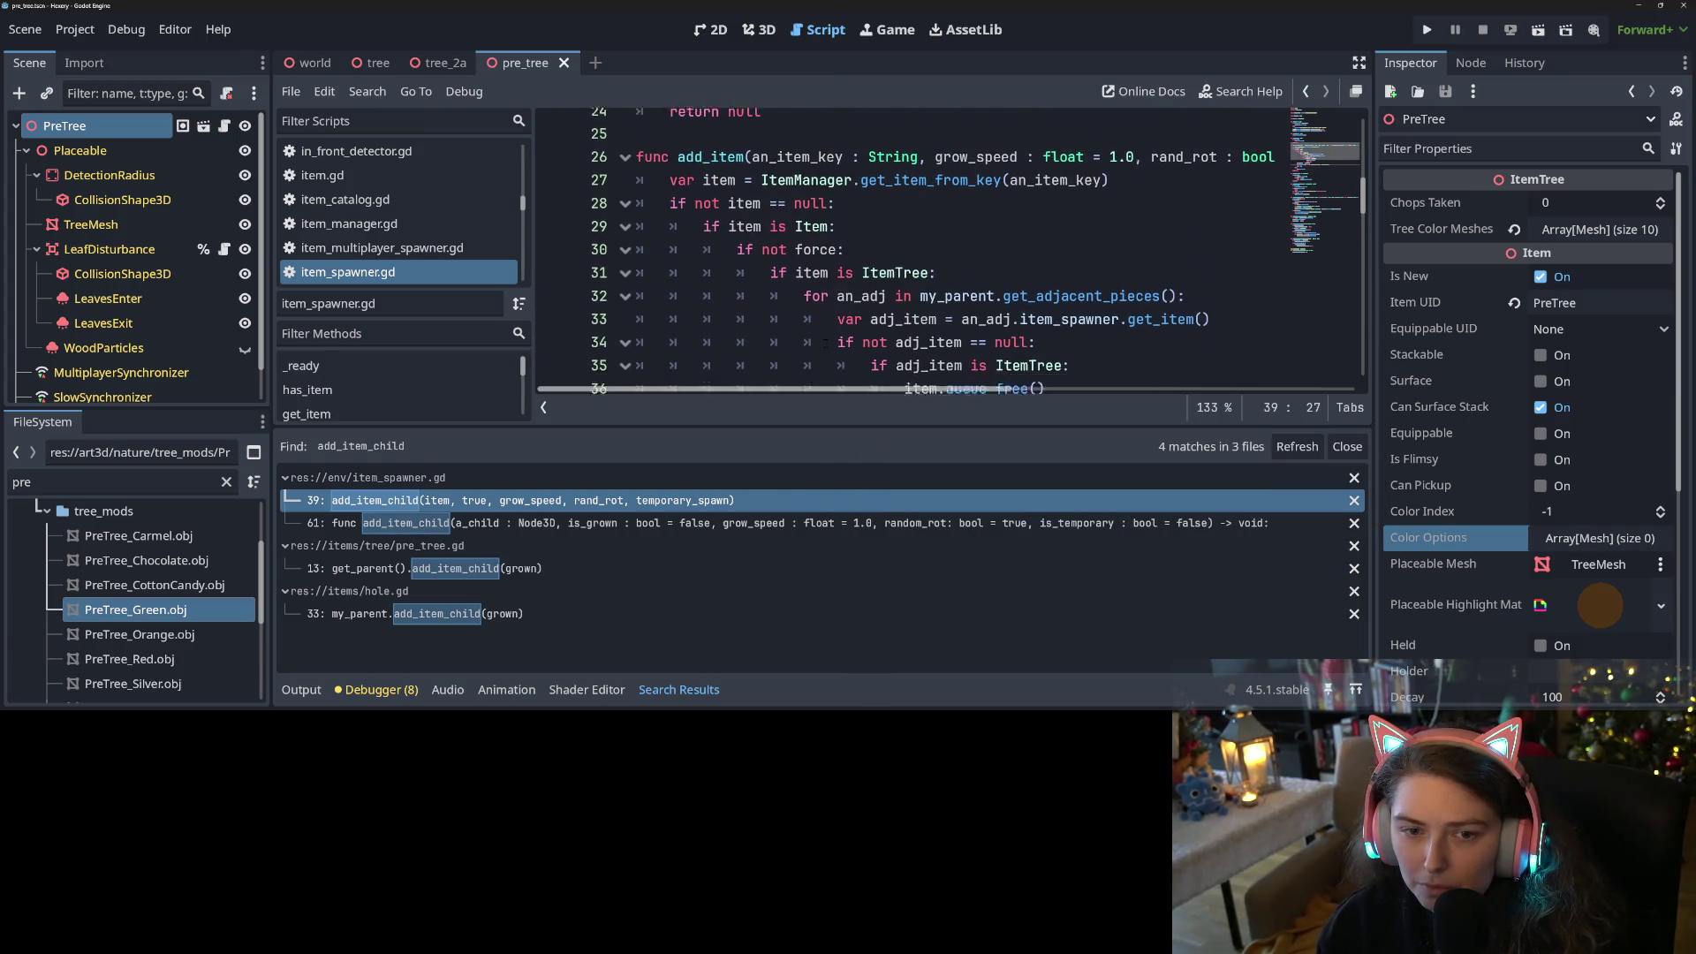
scroll(825, 341, "down", 3)
scroll(915, 360, "up", 5)
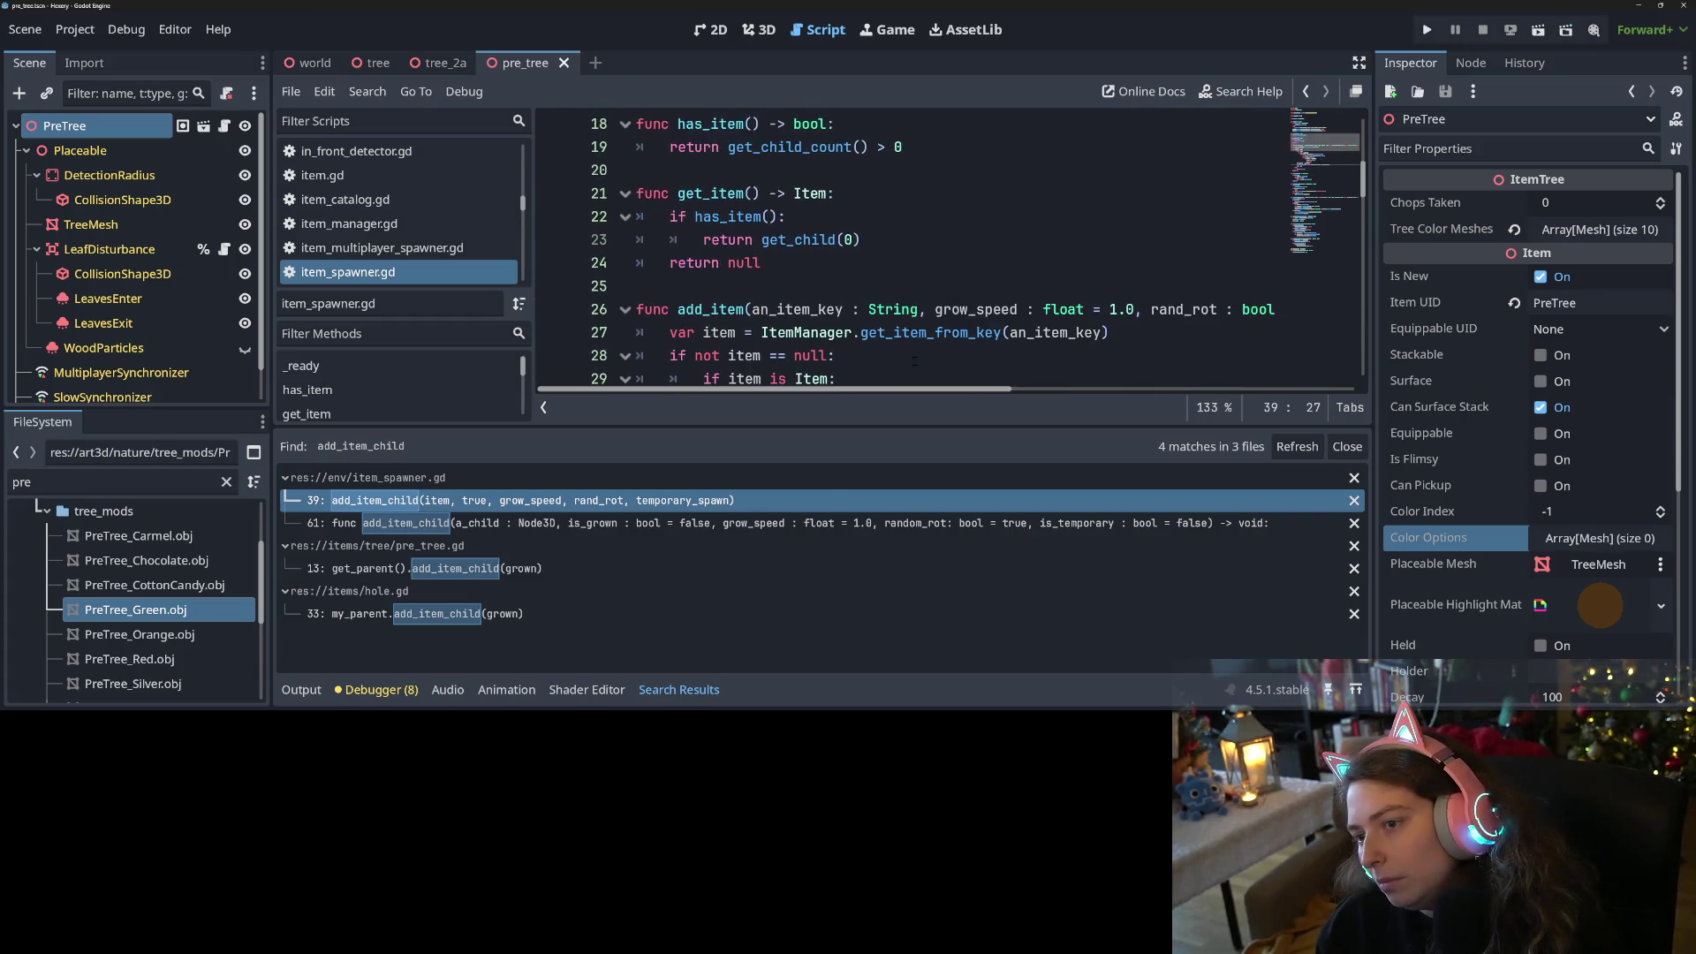
scroll(915, 360, "down", 1)
scroll(915, 360, "down", 1)
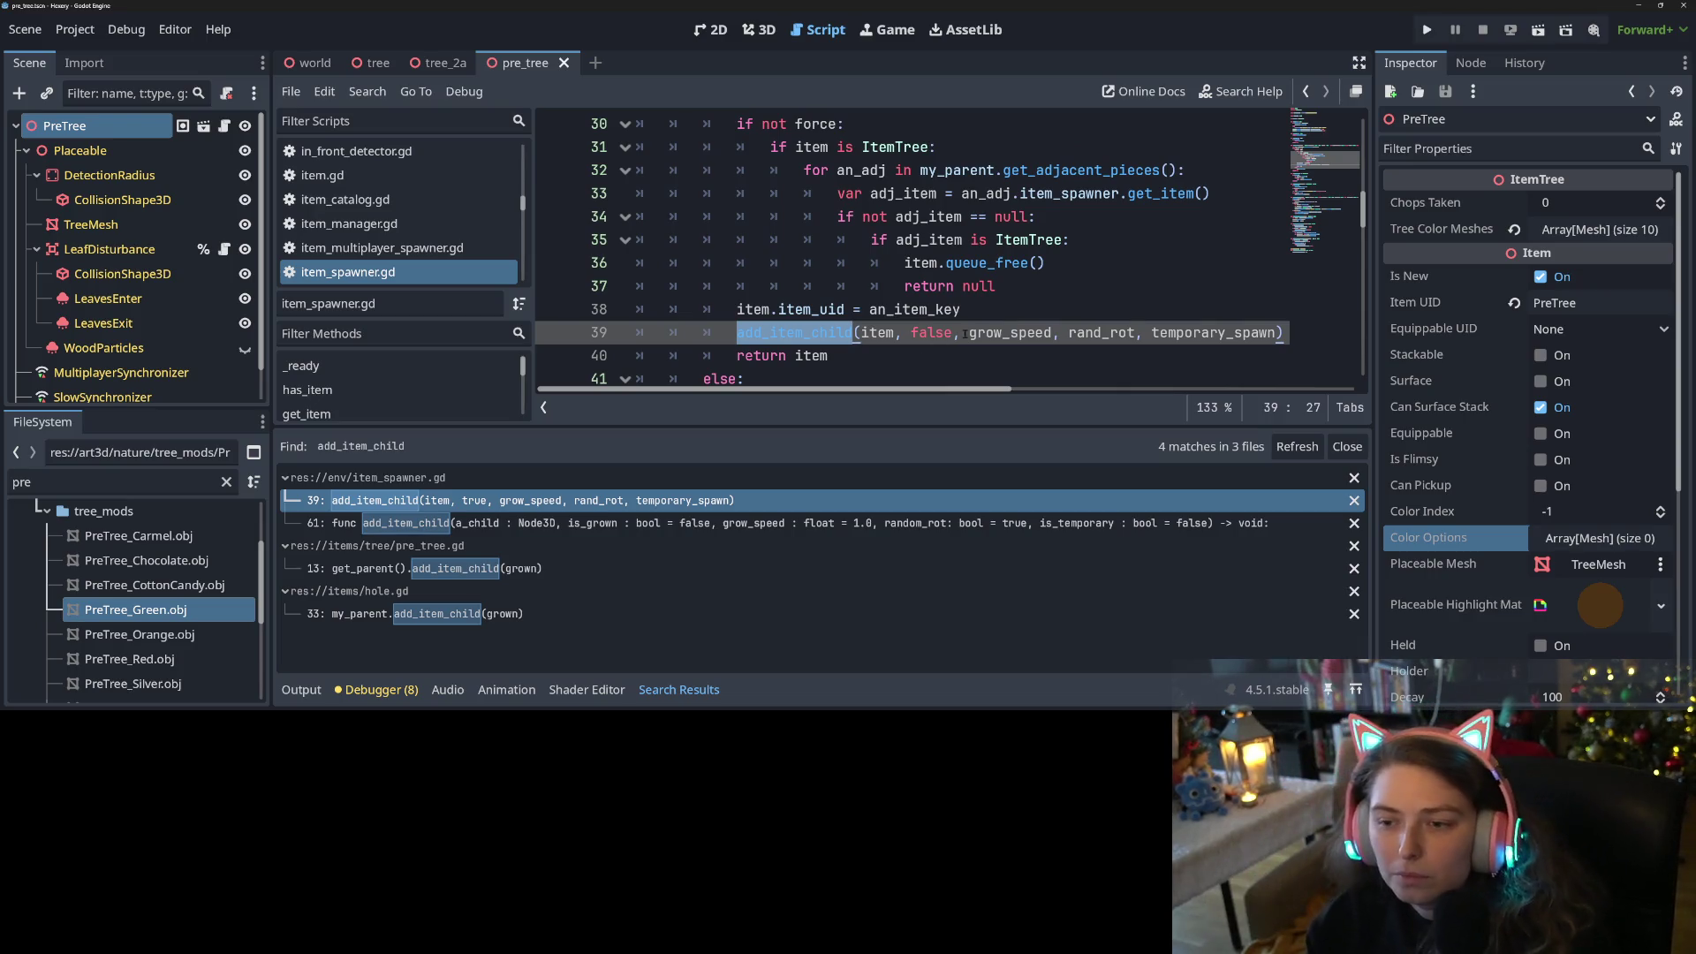
Insert an 'if grow_speed > 0:' check with an 'else:' above the add_item_child call in item_spawner.gd
left_click(1003, 309)
key("Return")
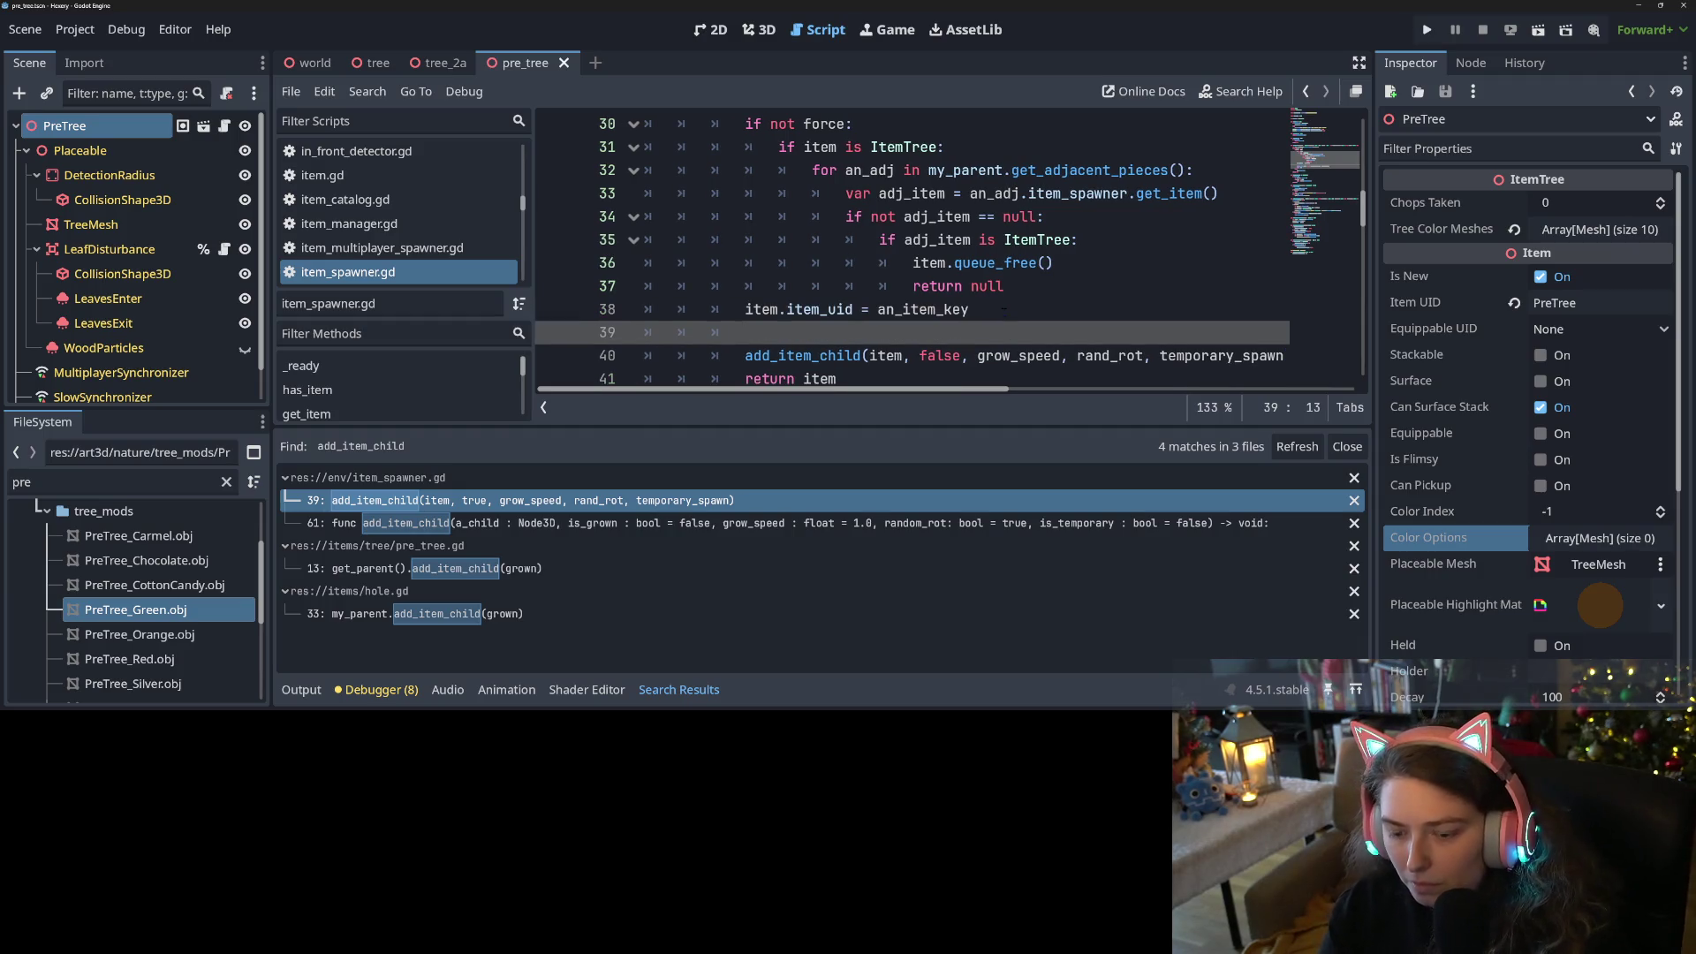
type("if gr")
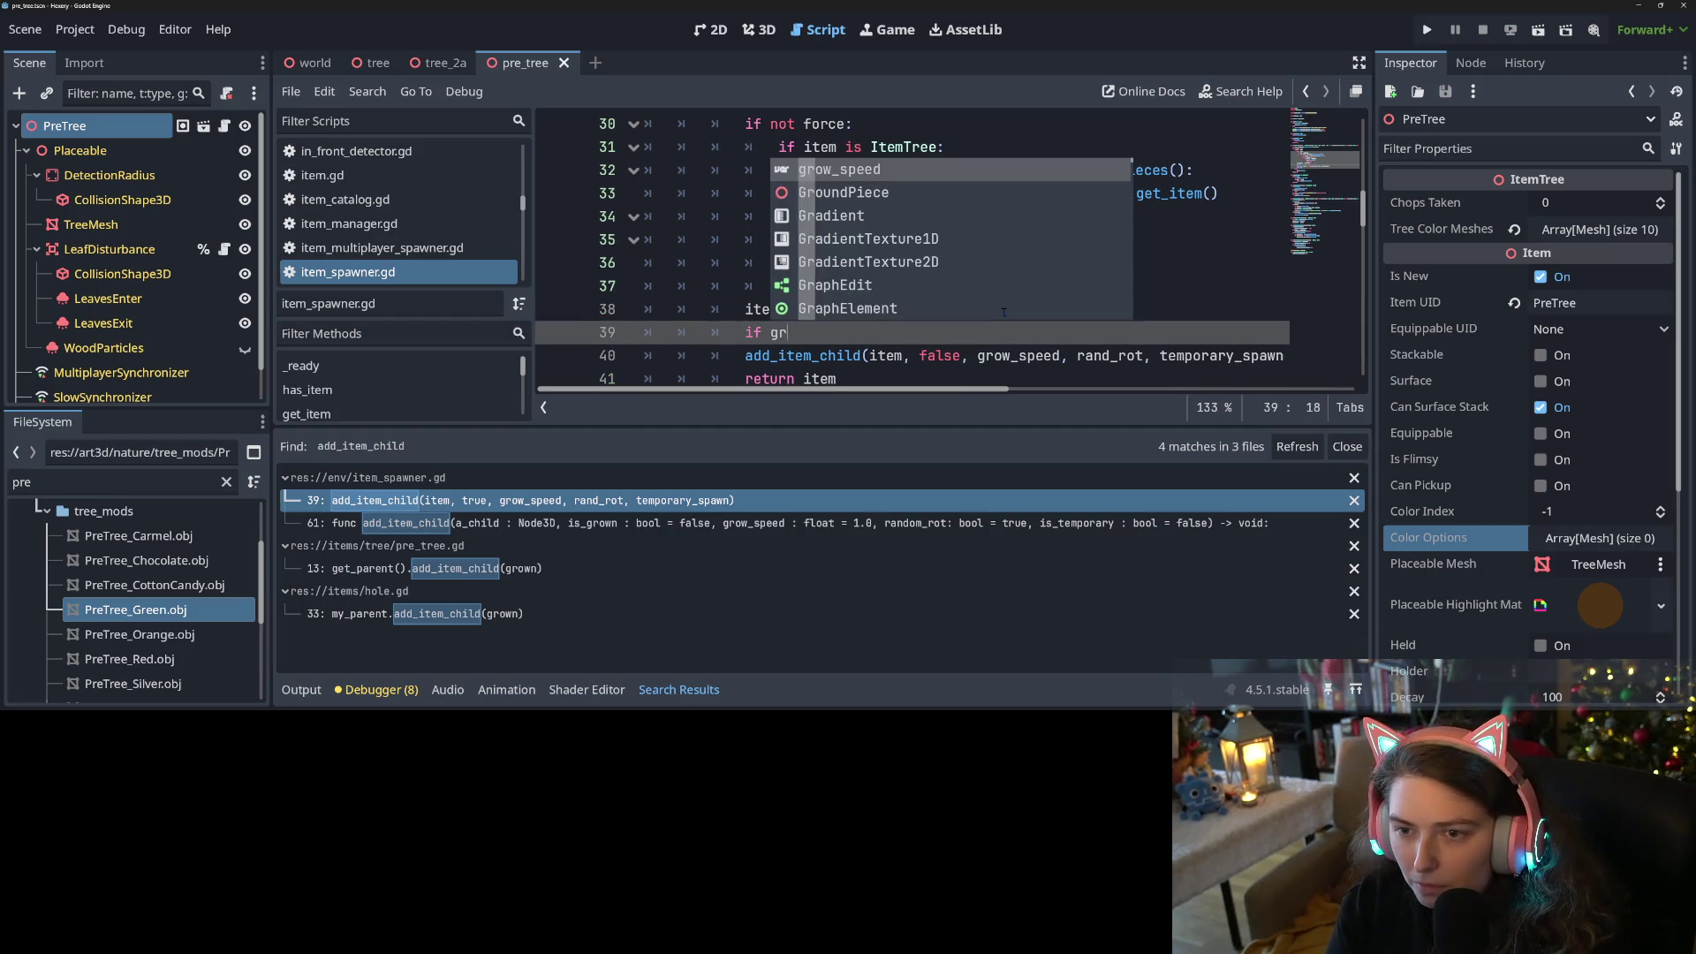
key("Return")
type("> 0:")
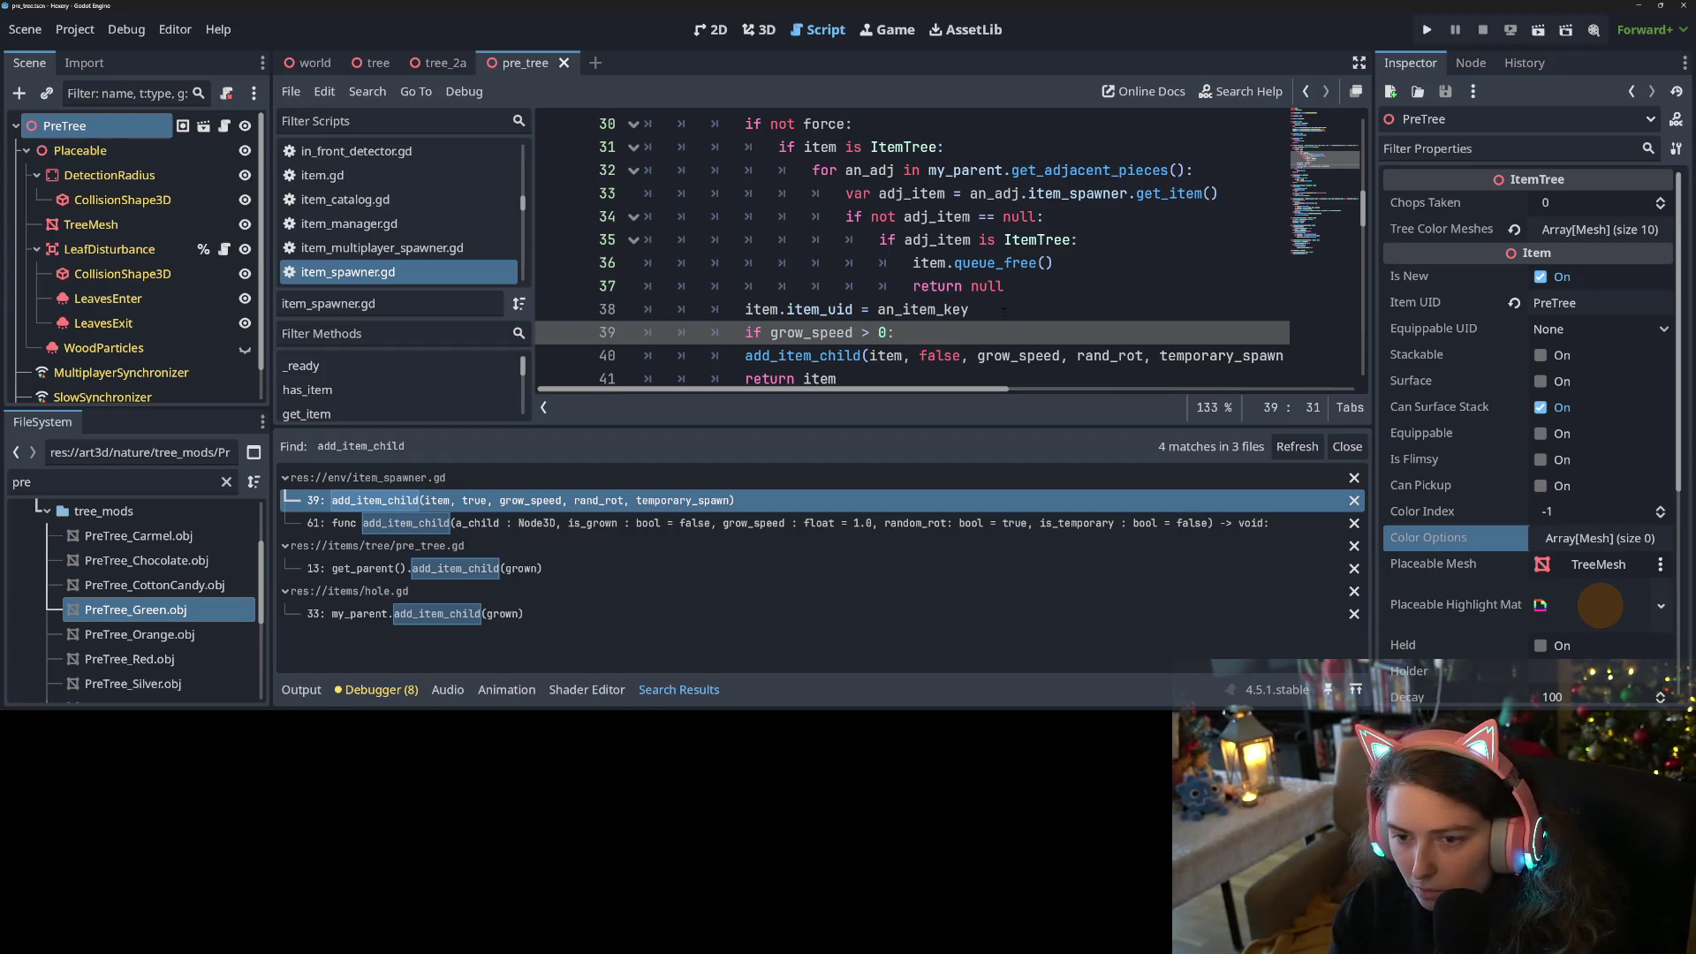
key("Return")
key("Return")
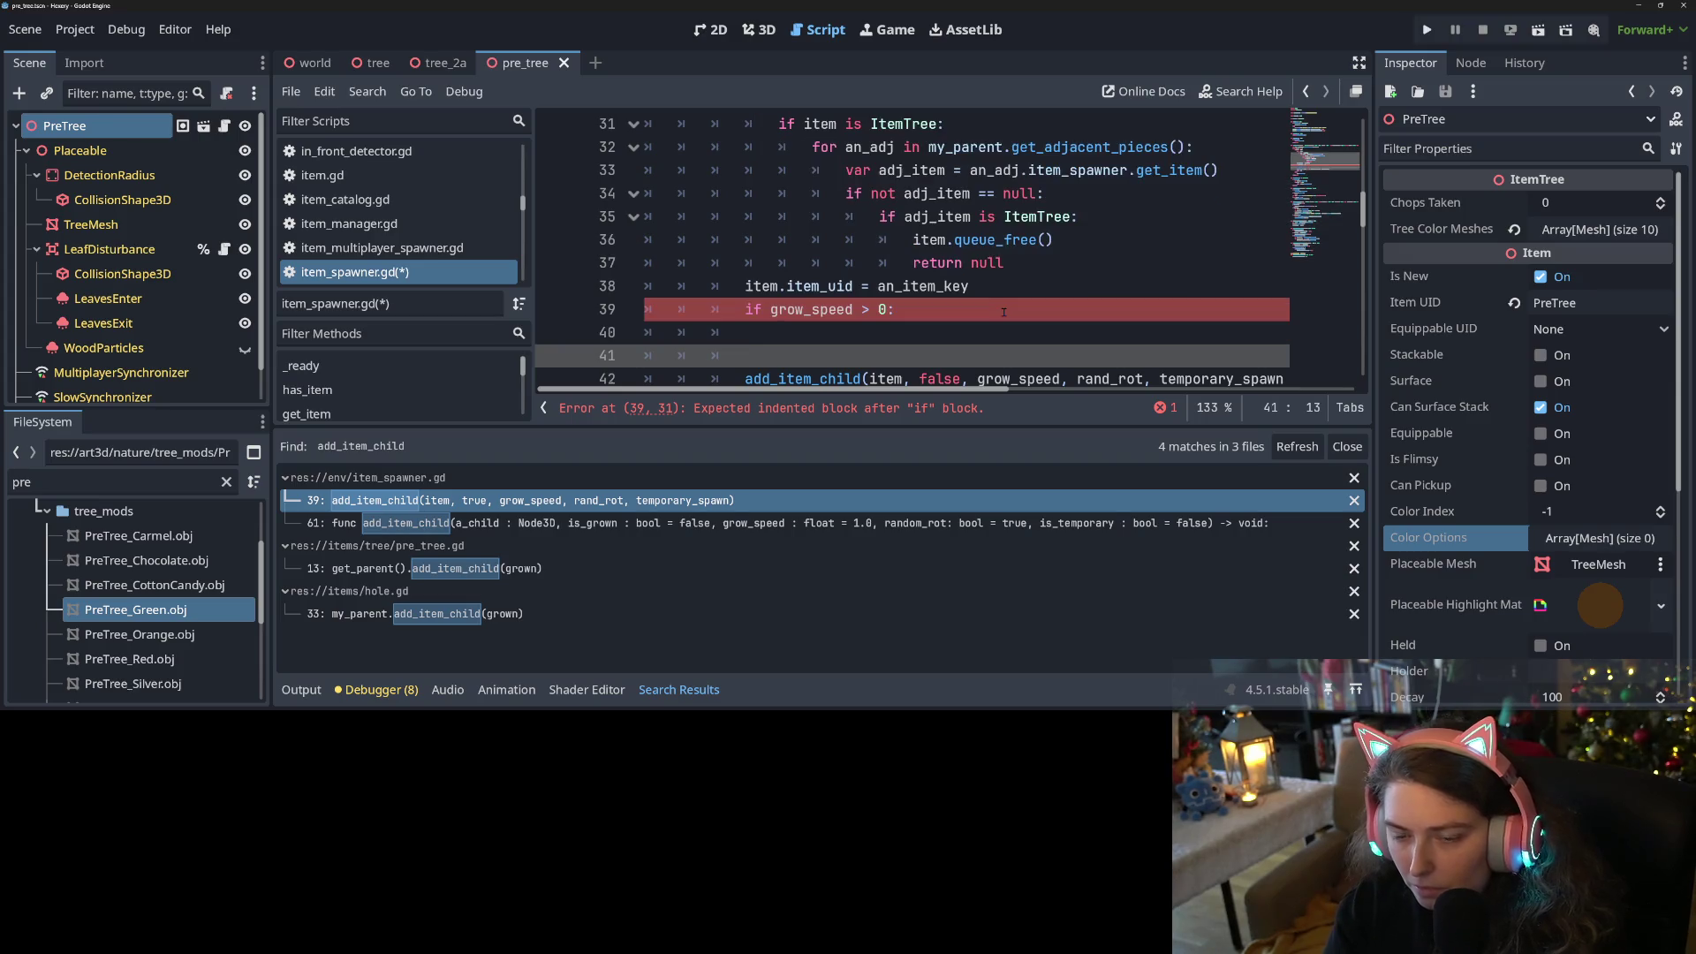
type("else:")
Copy the add_item_child call into the if branch with true, leaving the false call under else
key("Down")
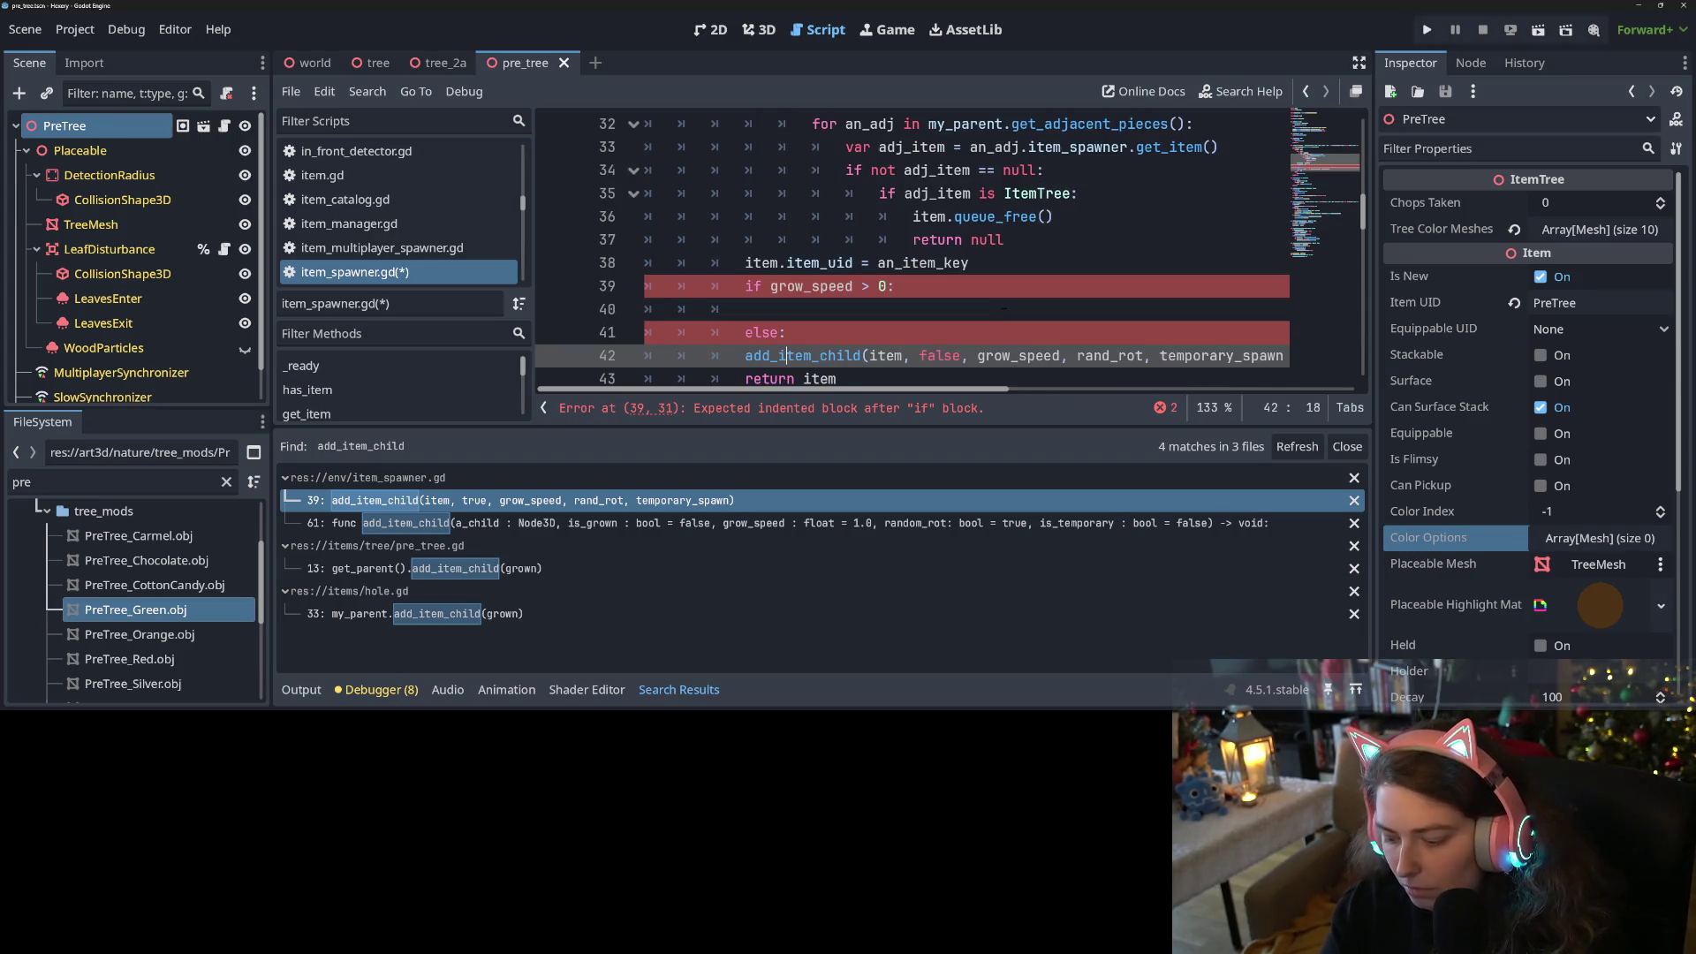
key("ctrl+c")
key("Up")
key("Up")
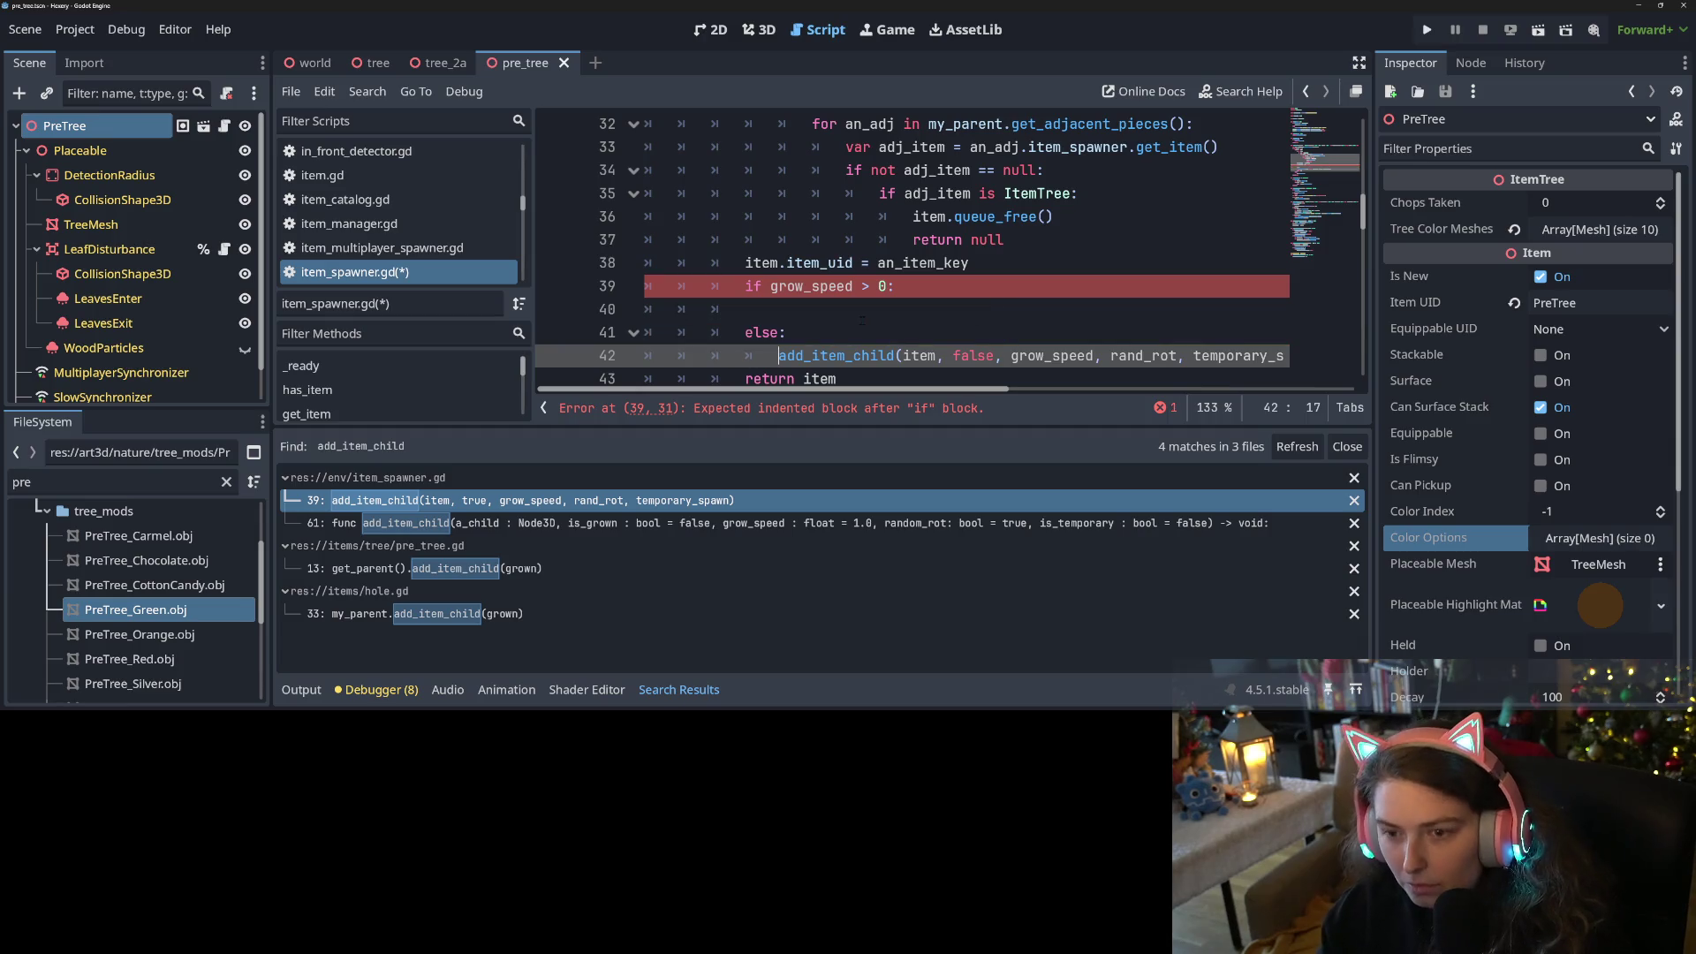
key("ctrl+v")
key("BackSpace")
key("BackSpace")
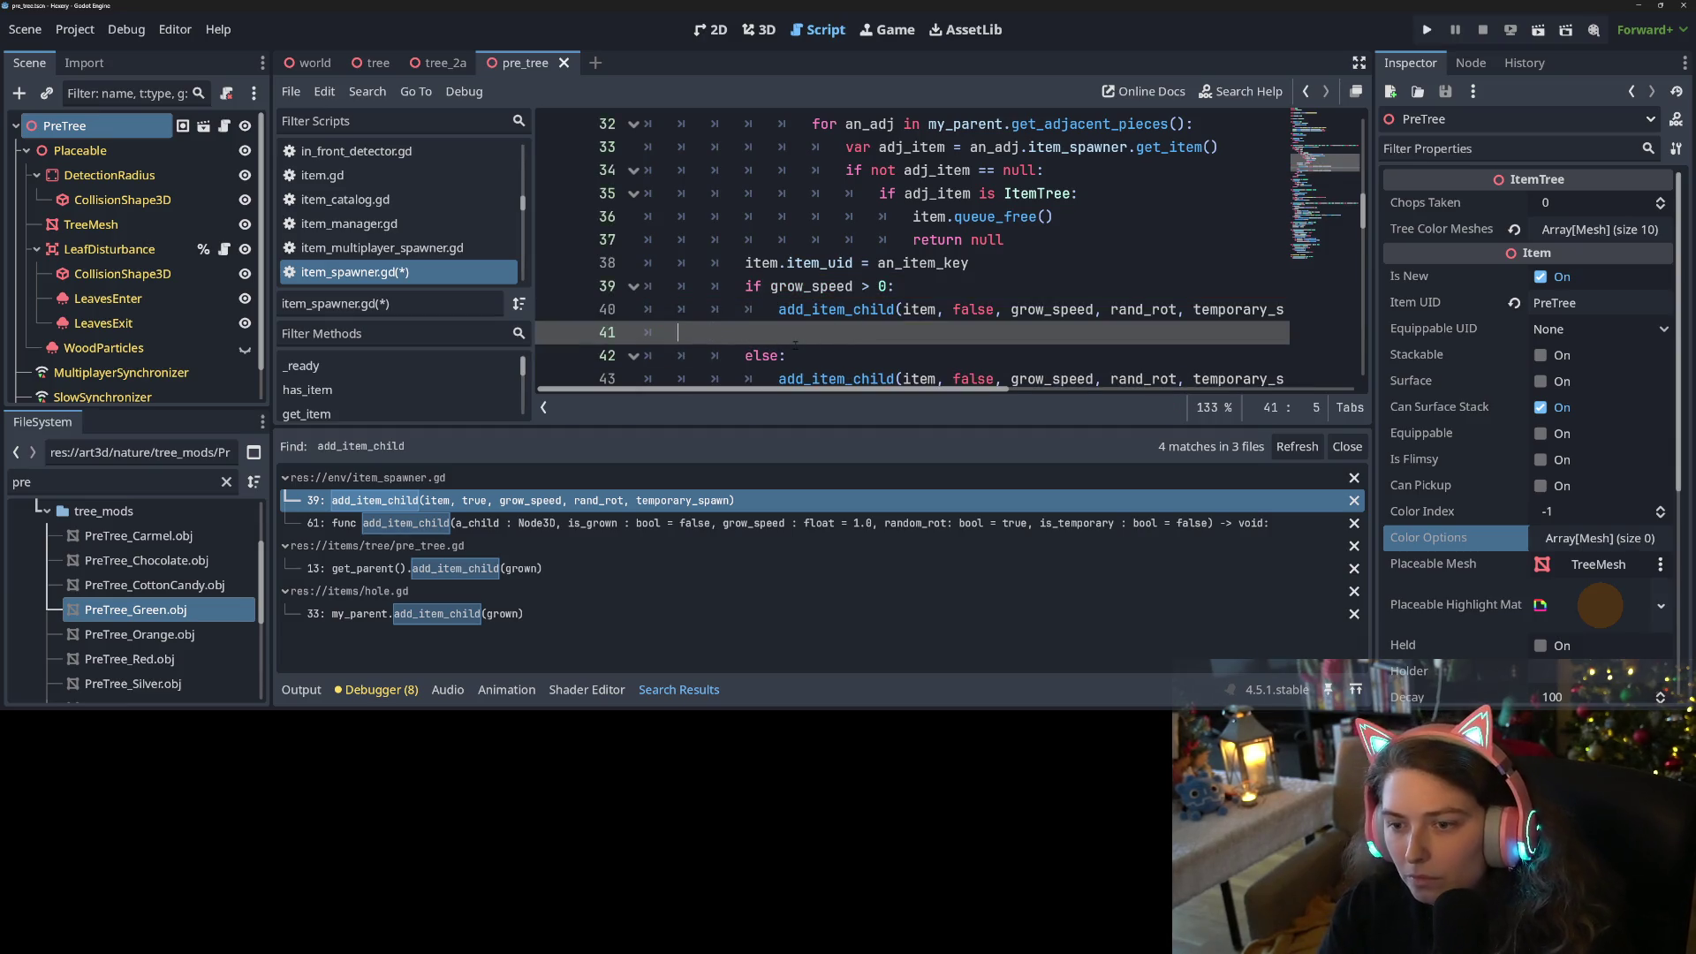
key("BackSpace")
double_click(917, 309)
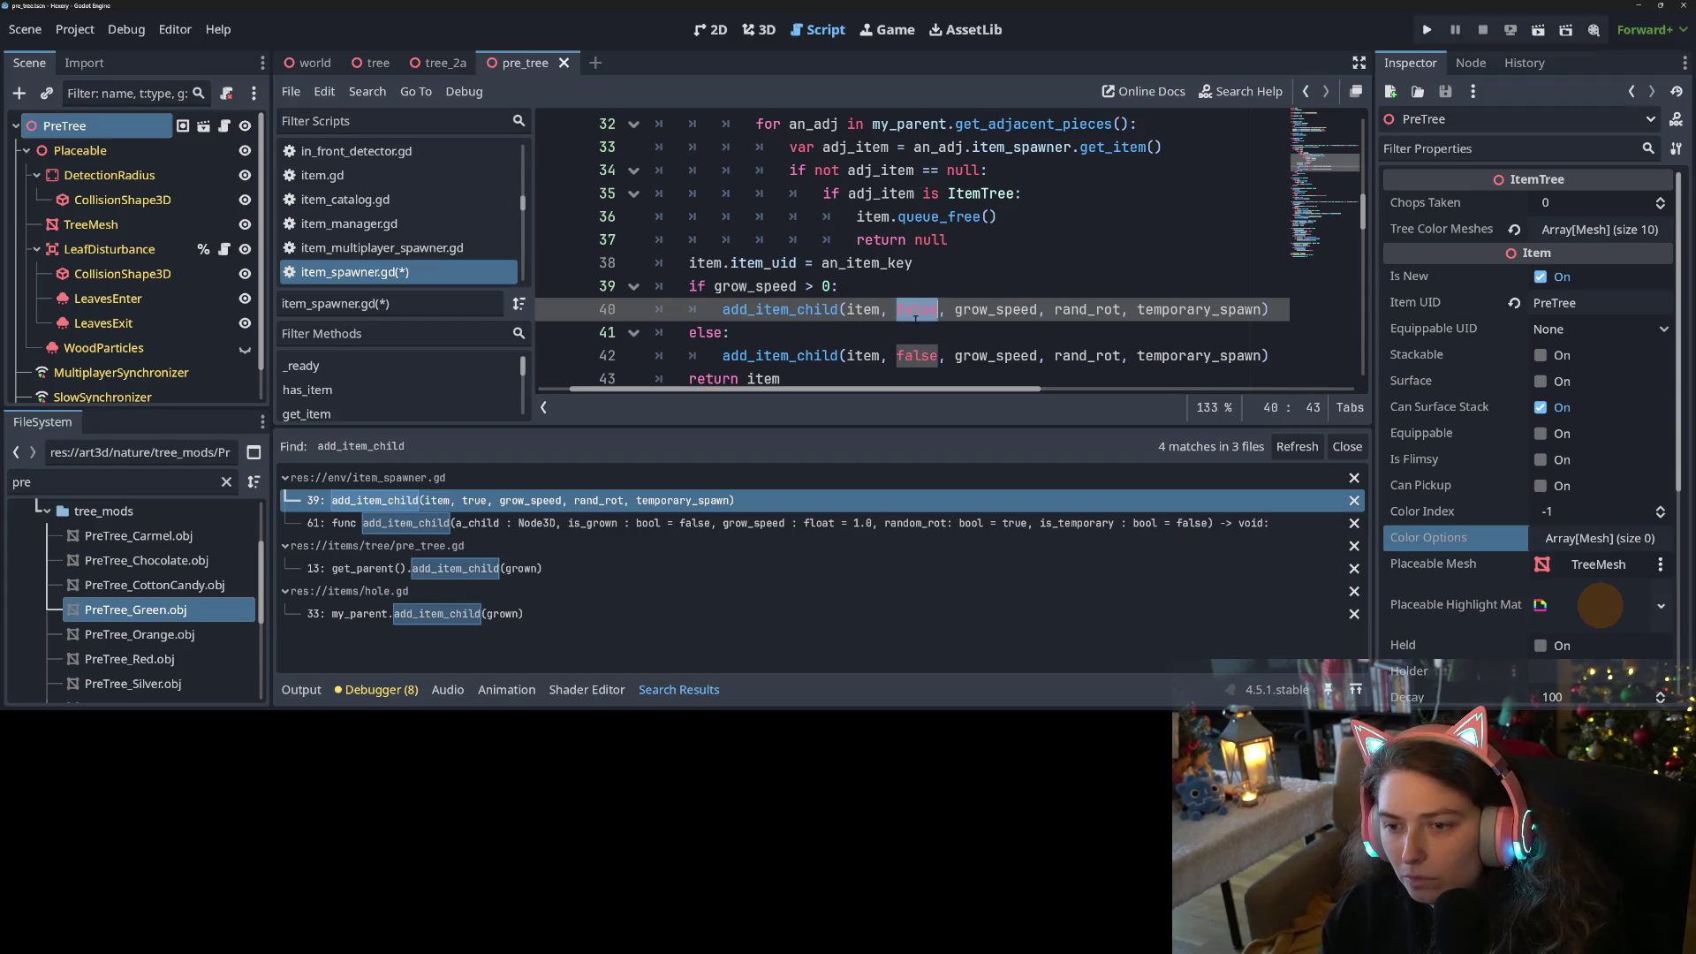
type("r")
key("BackSpace")
type("true")
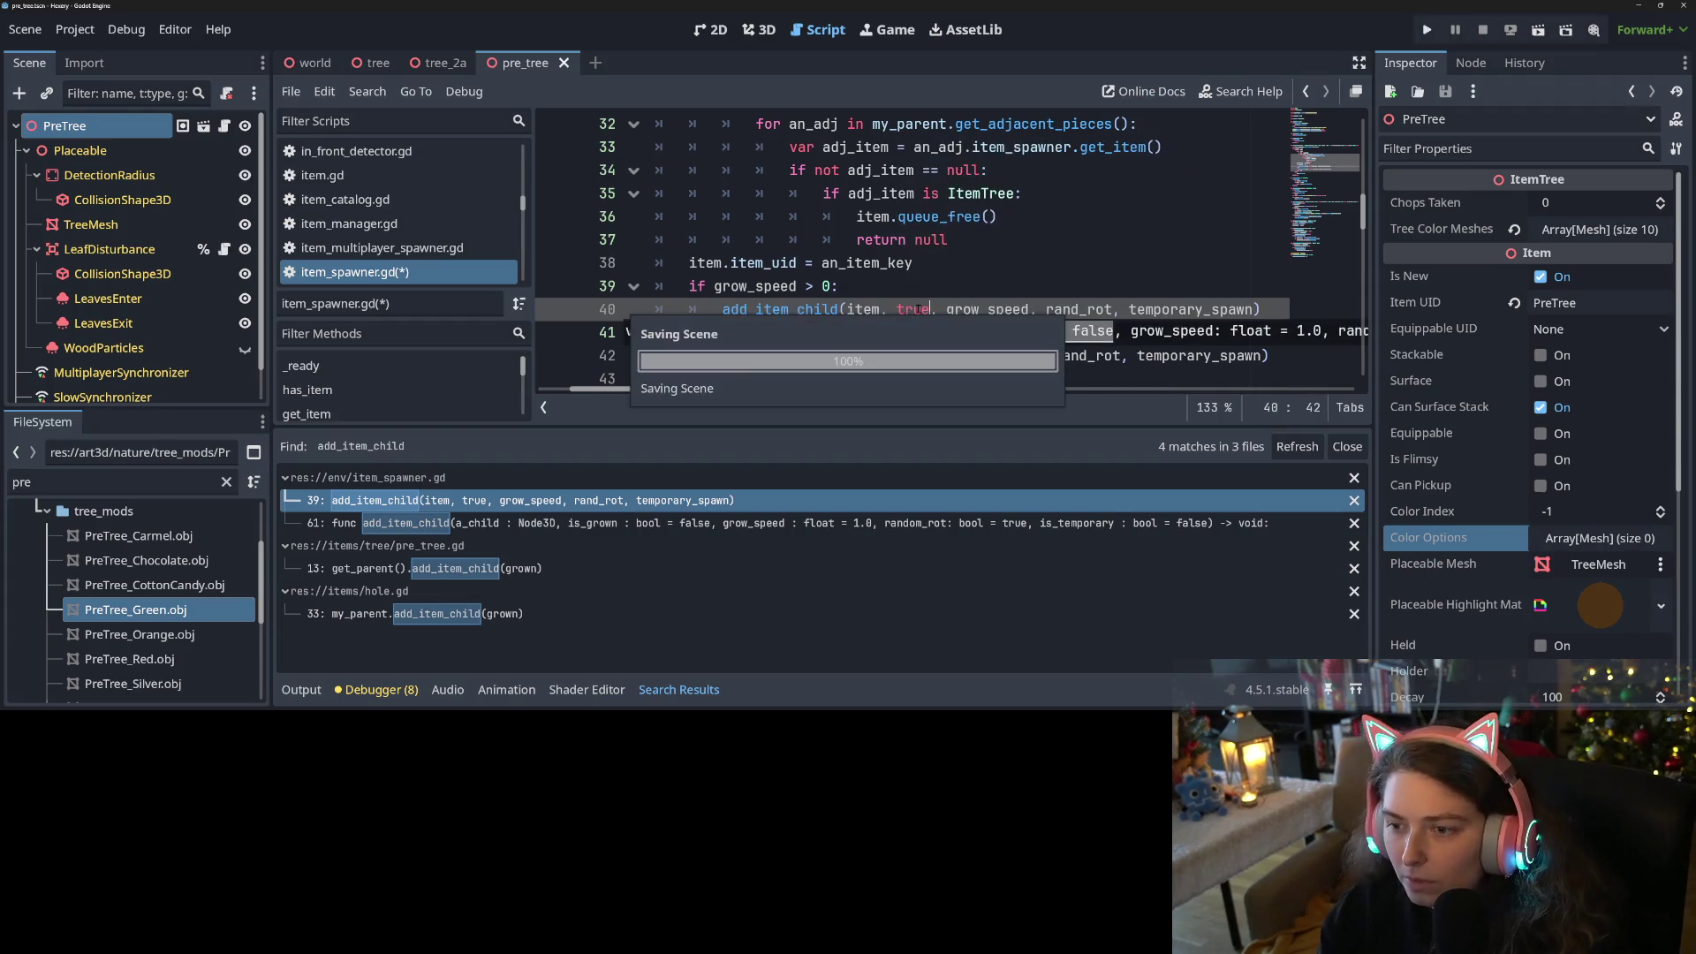
left_click(1002, 291)
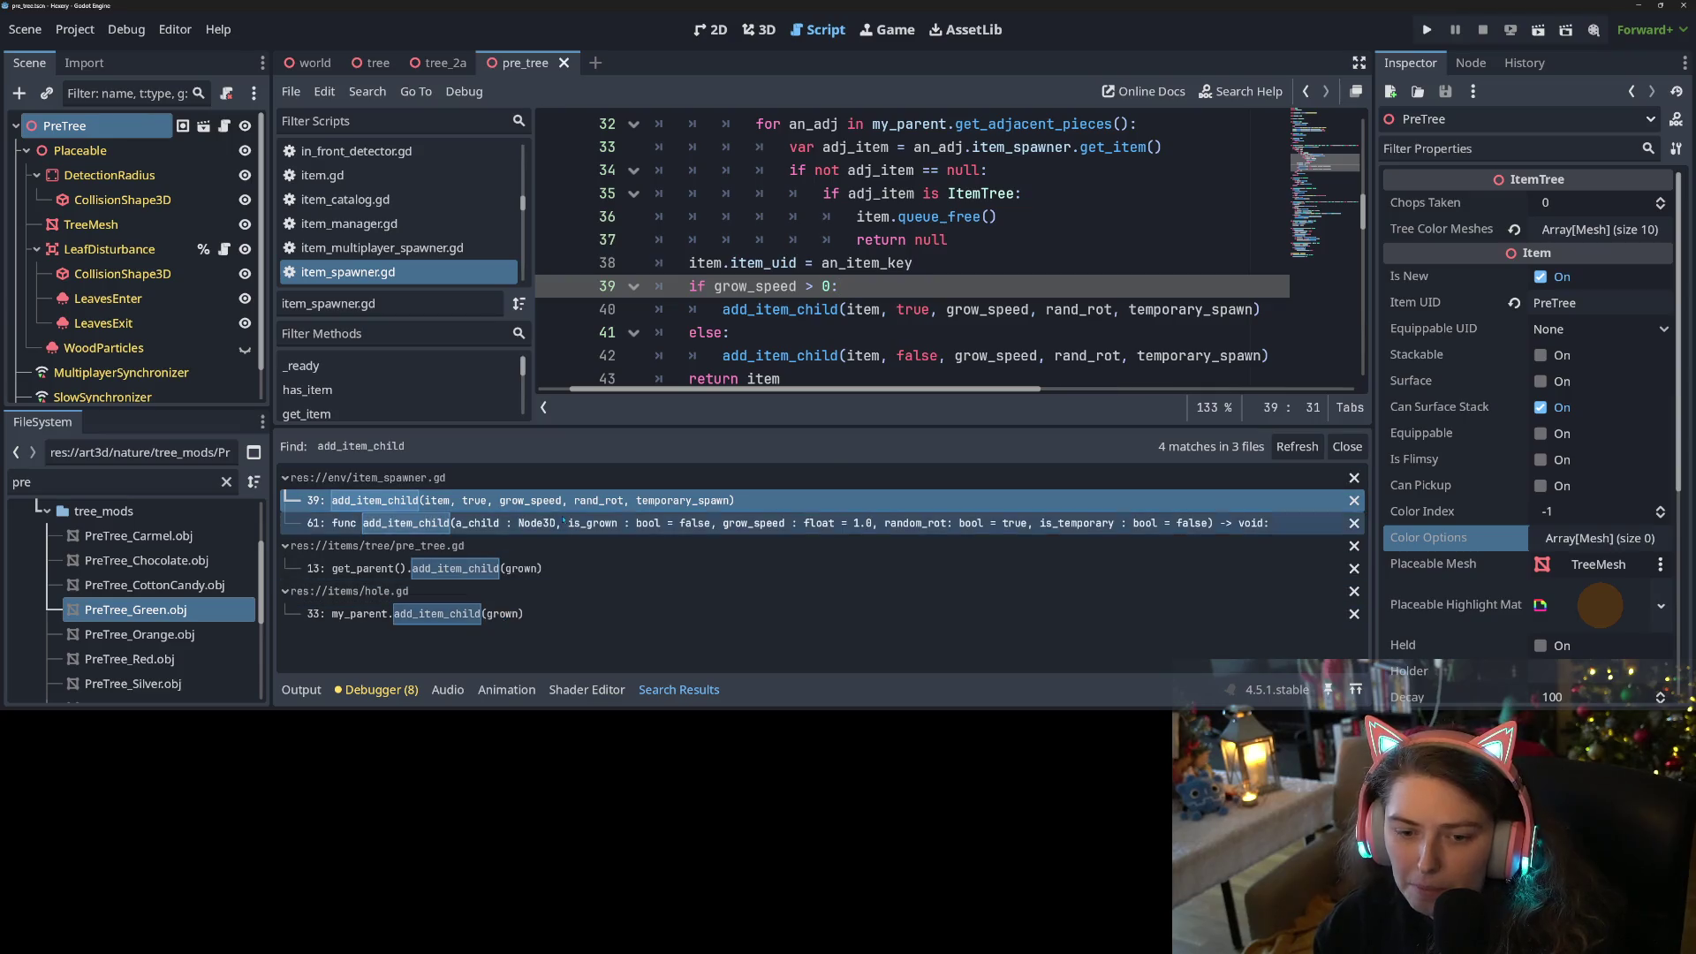
left_click(566, 522)
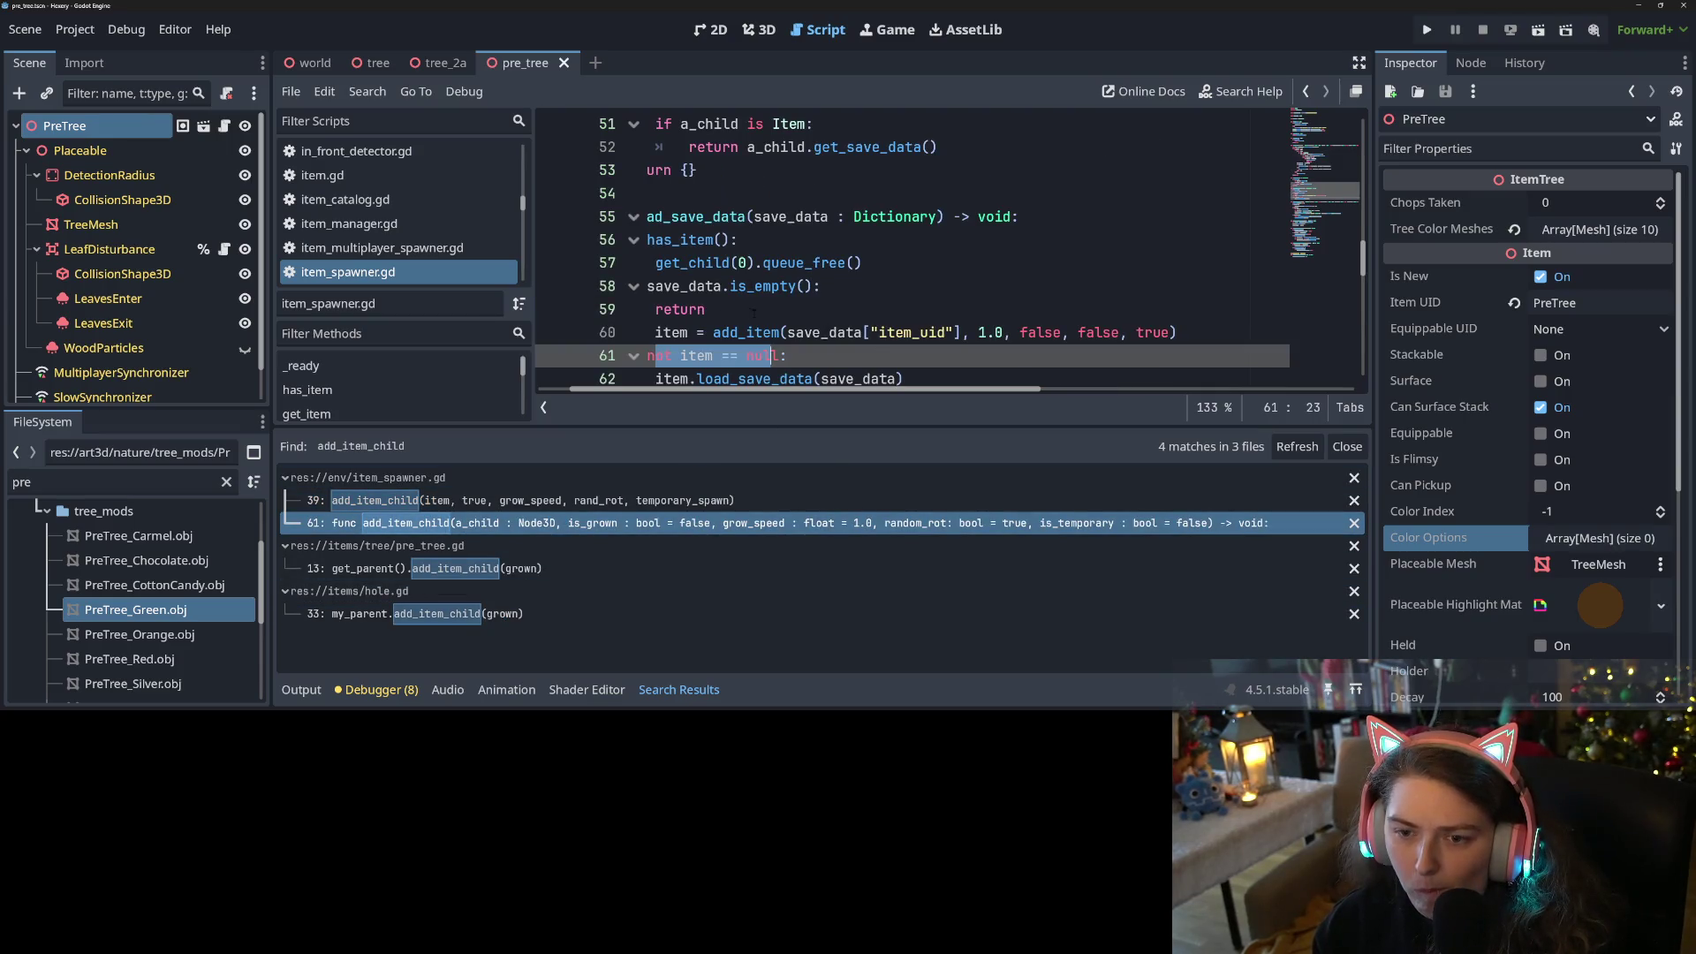
Review the is_grown uses and the set_child_temporary call on line 75 of item_spawner.gd, then save
scroll(782, 346, "down", 4)
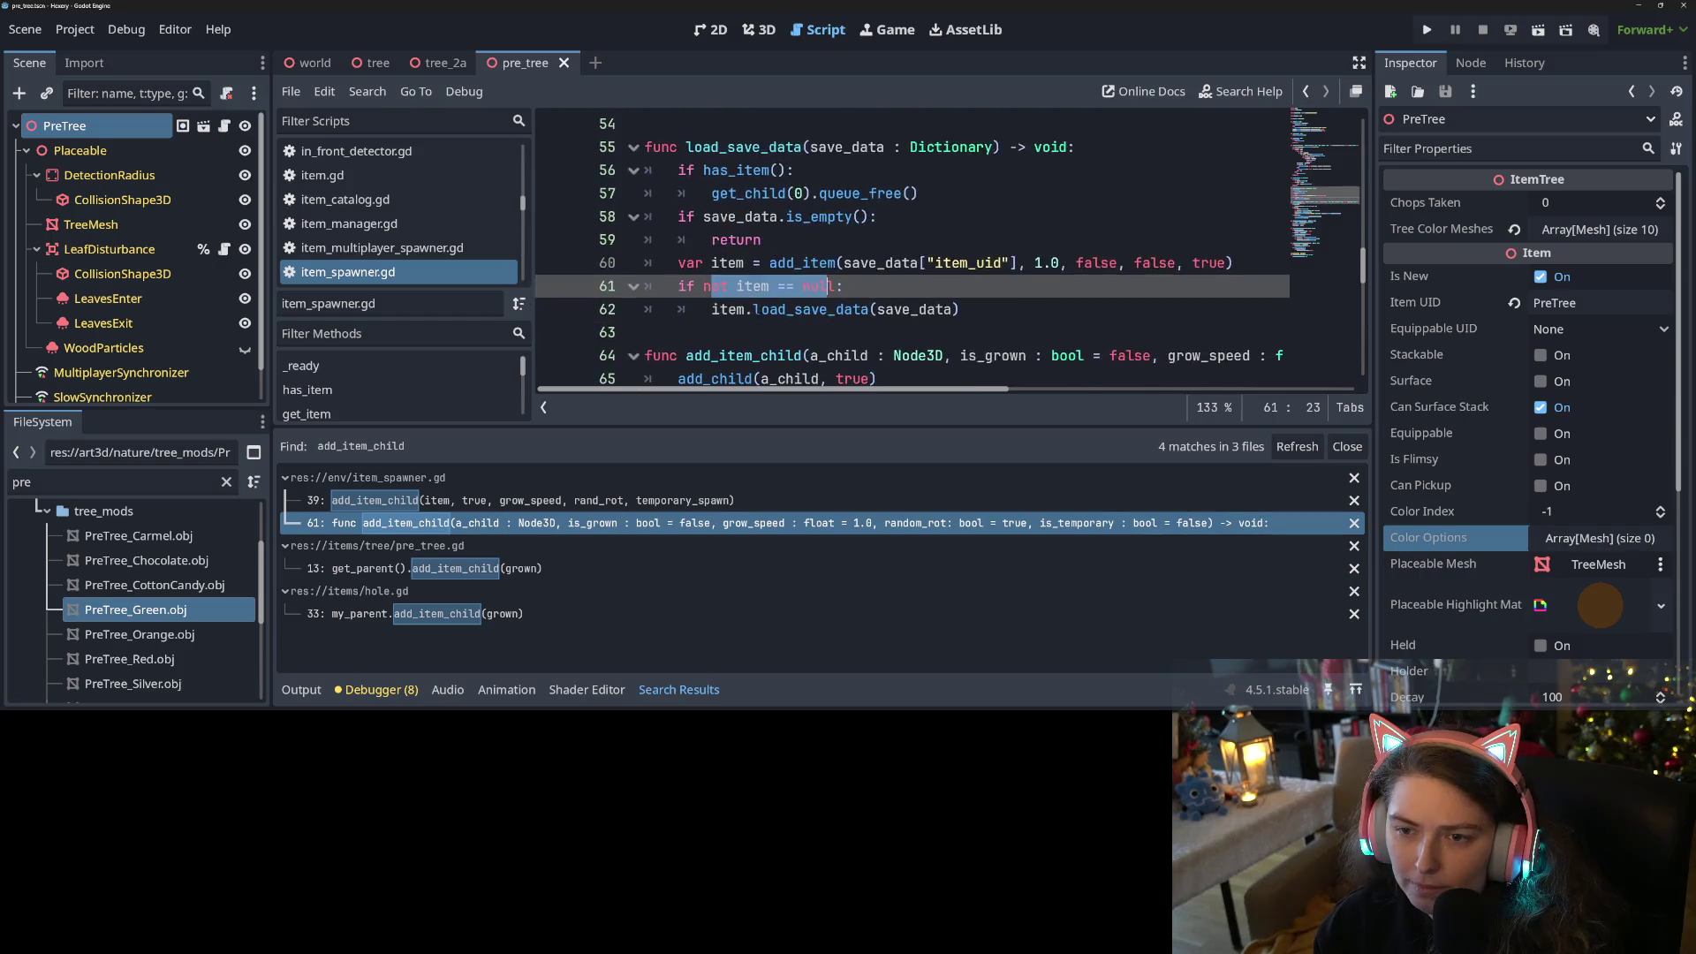
double_click(978, 147)
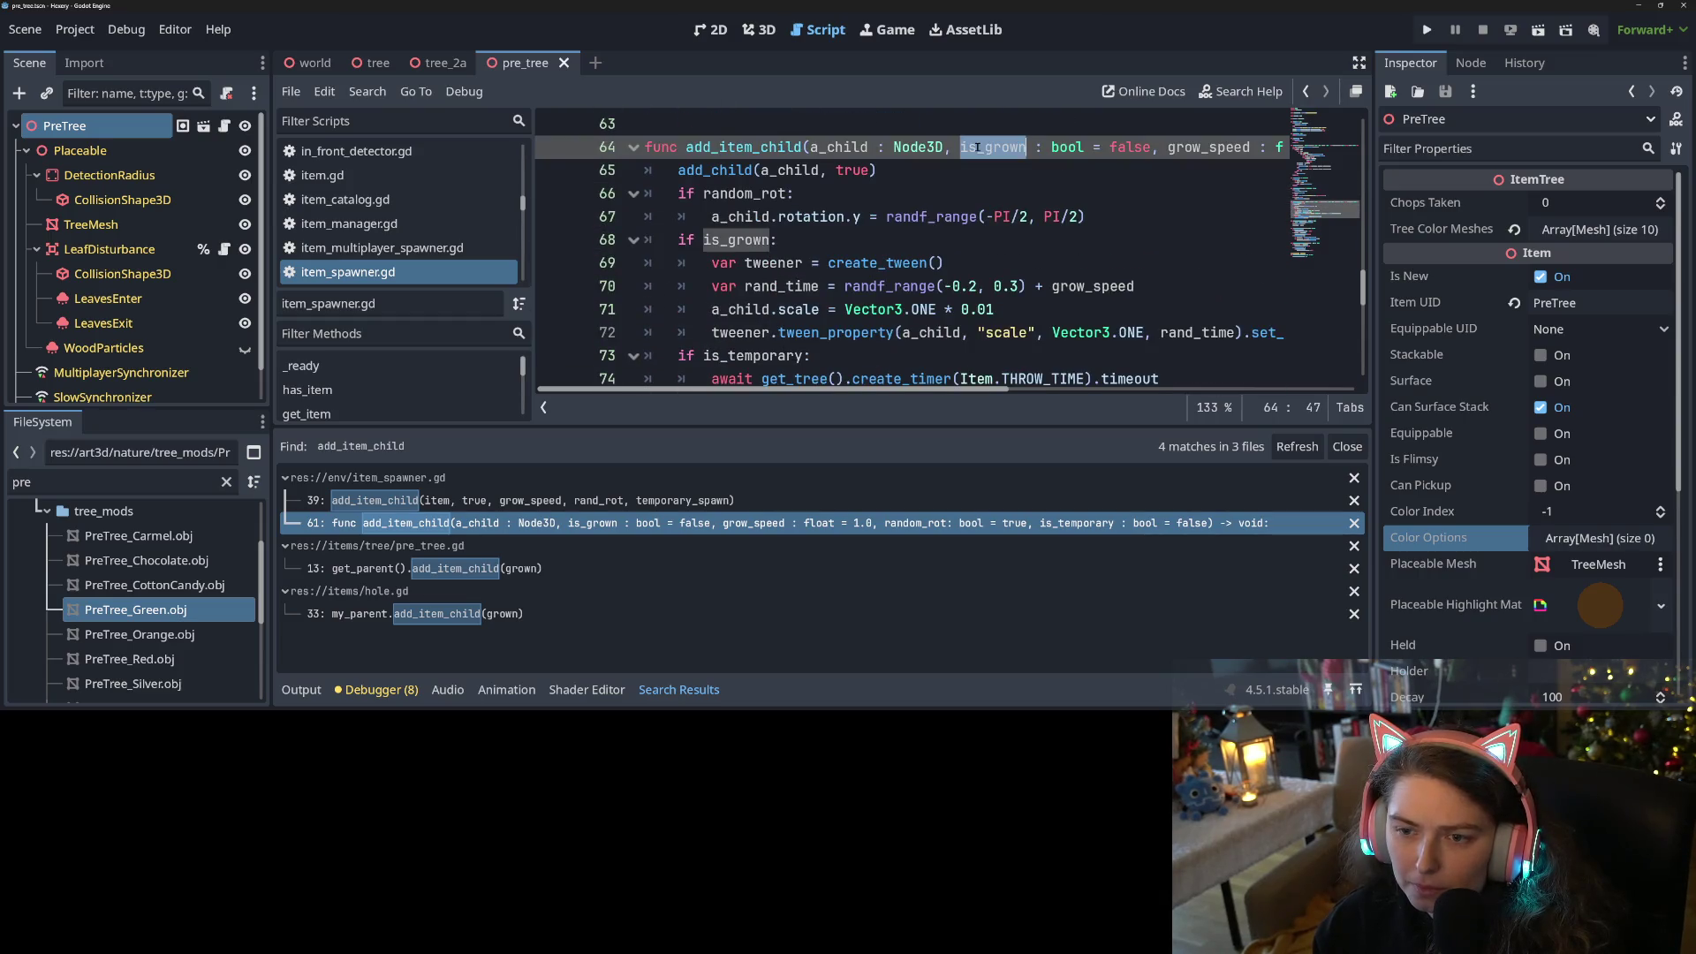
scroll(946, 251, "down", 1)
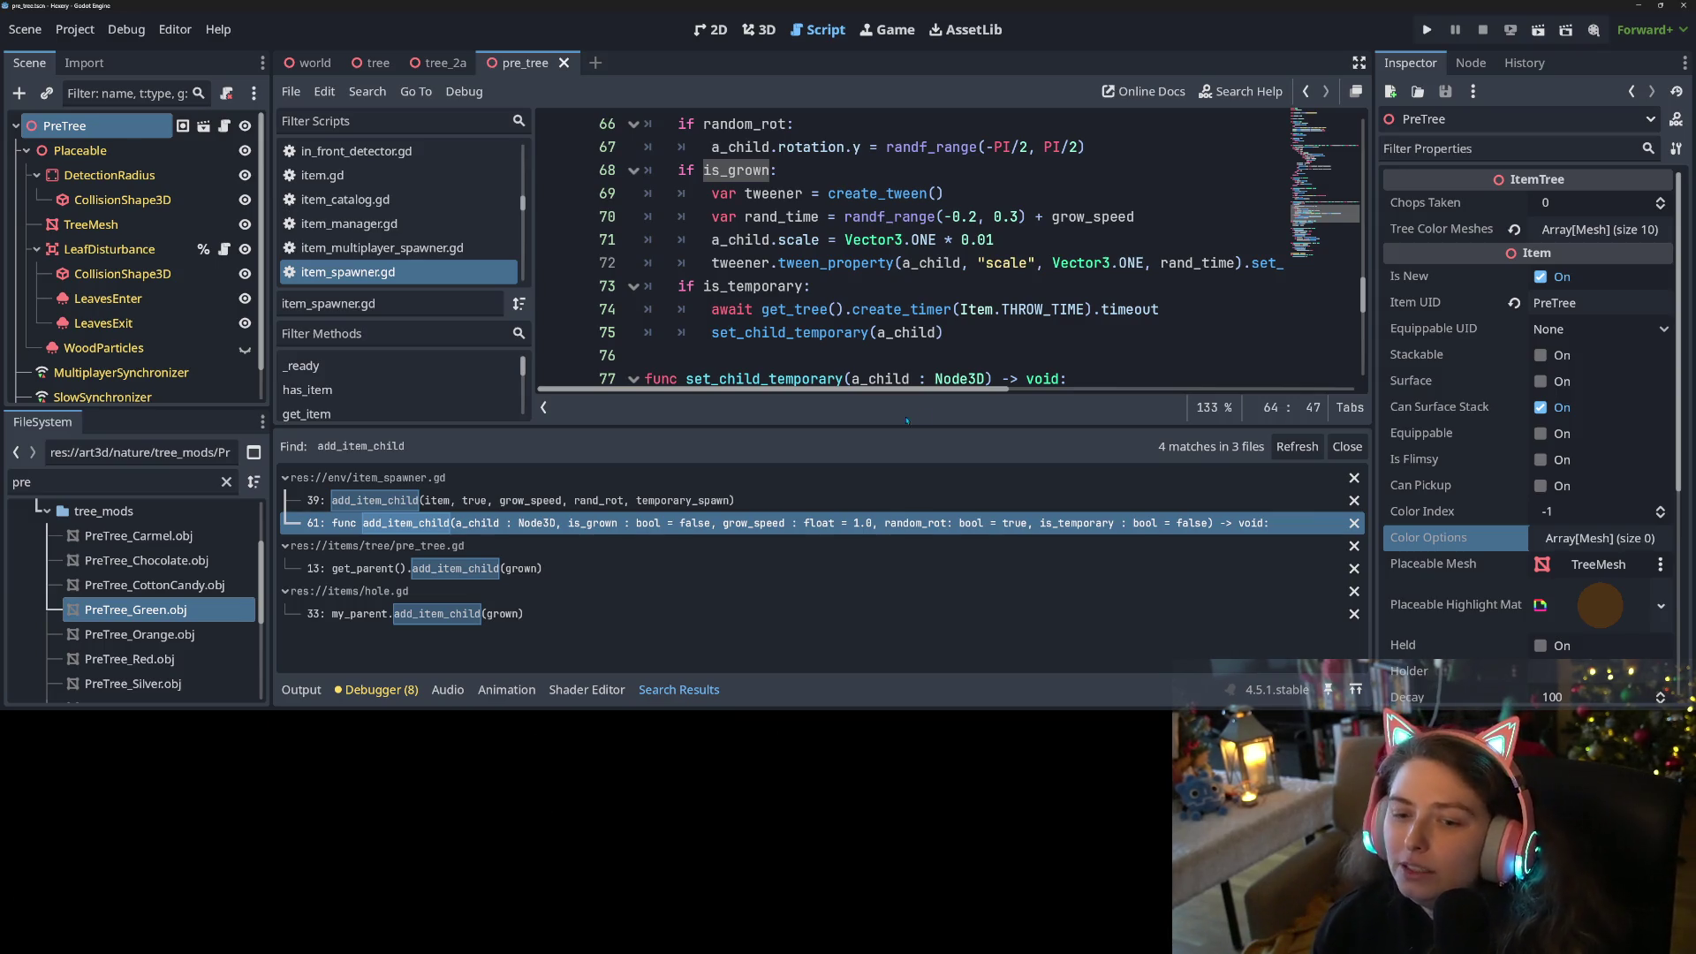
left_click(845, 334)
key("ctrl+s")
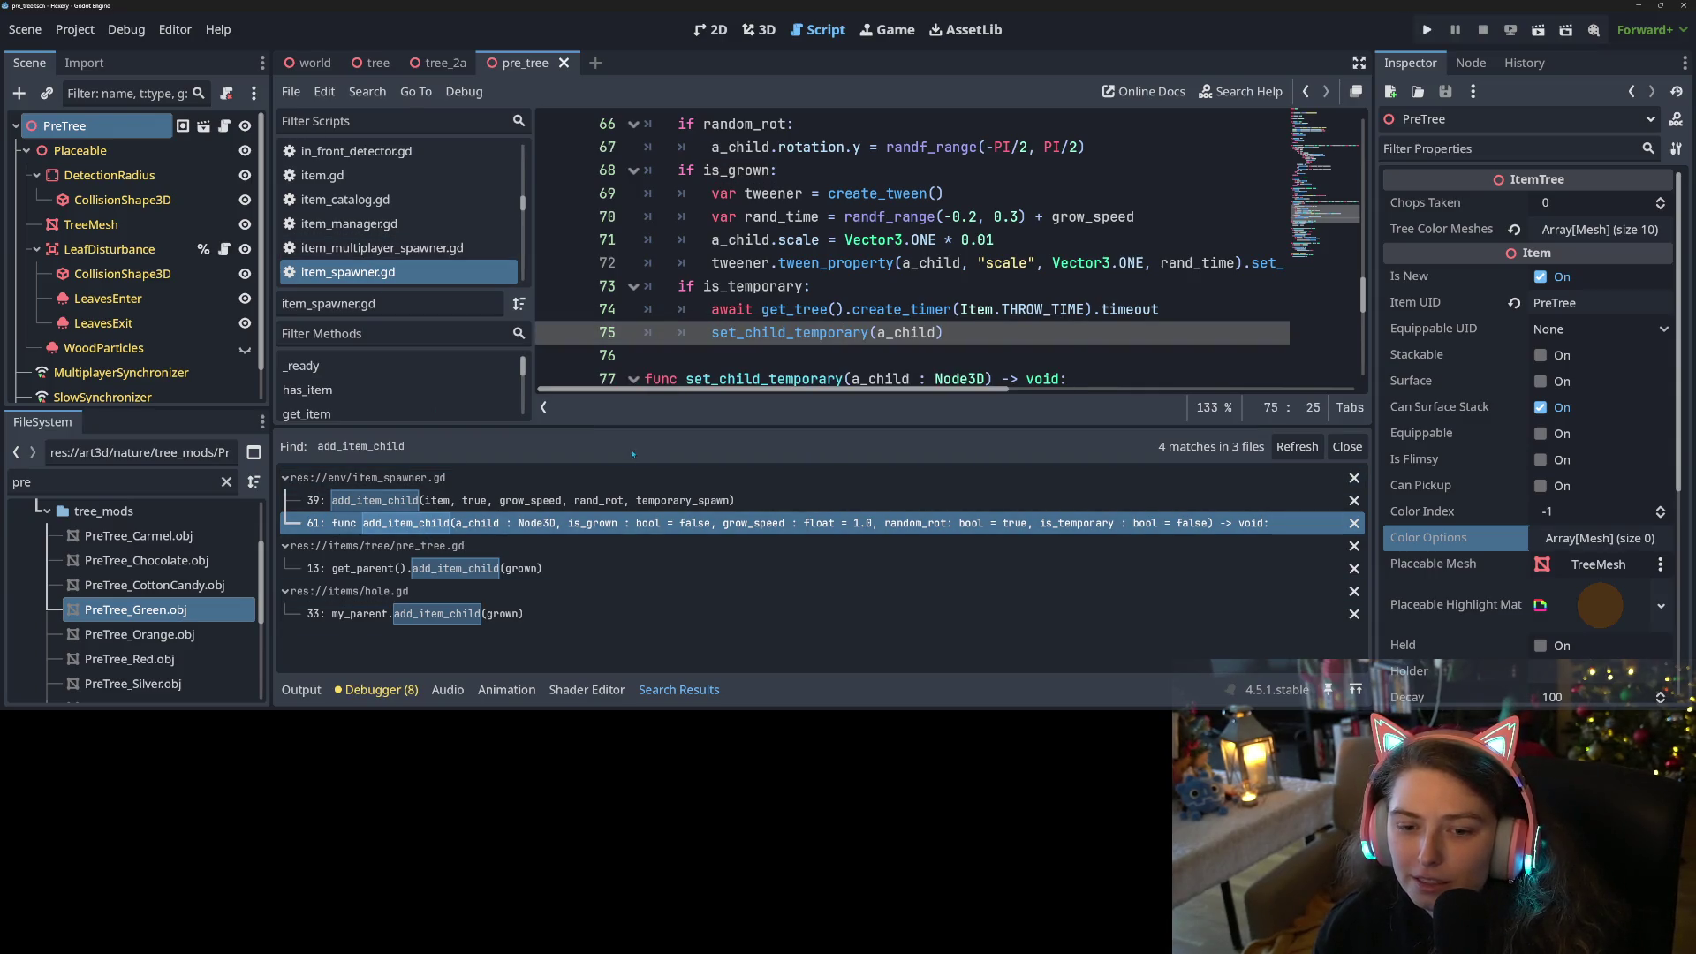
Shrink the search results, hide the bottom panel, and bring up PreTree's pre_tree.gd script
left_click_drag(821, 427, 821, 494)
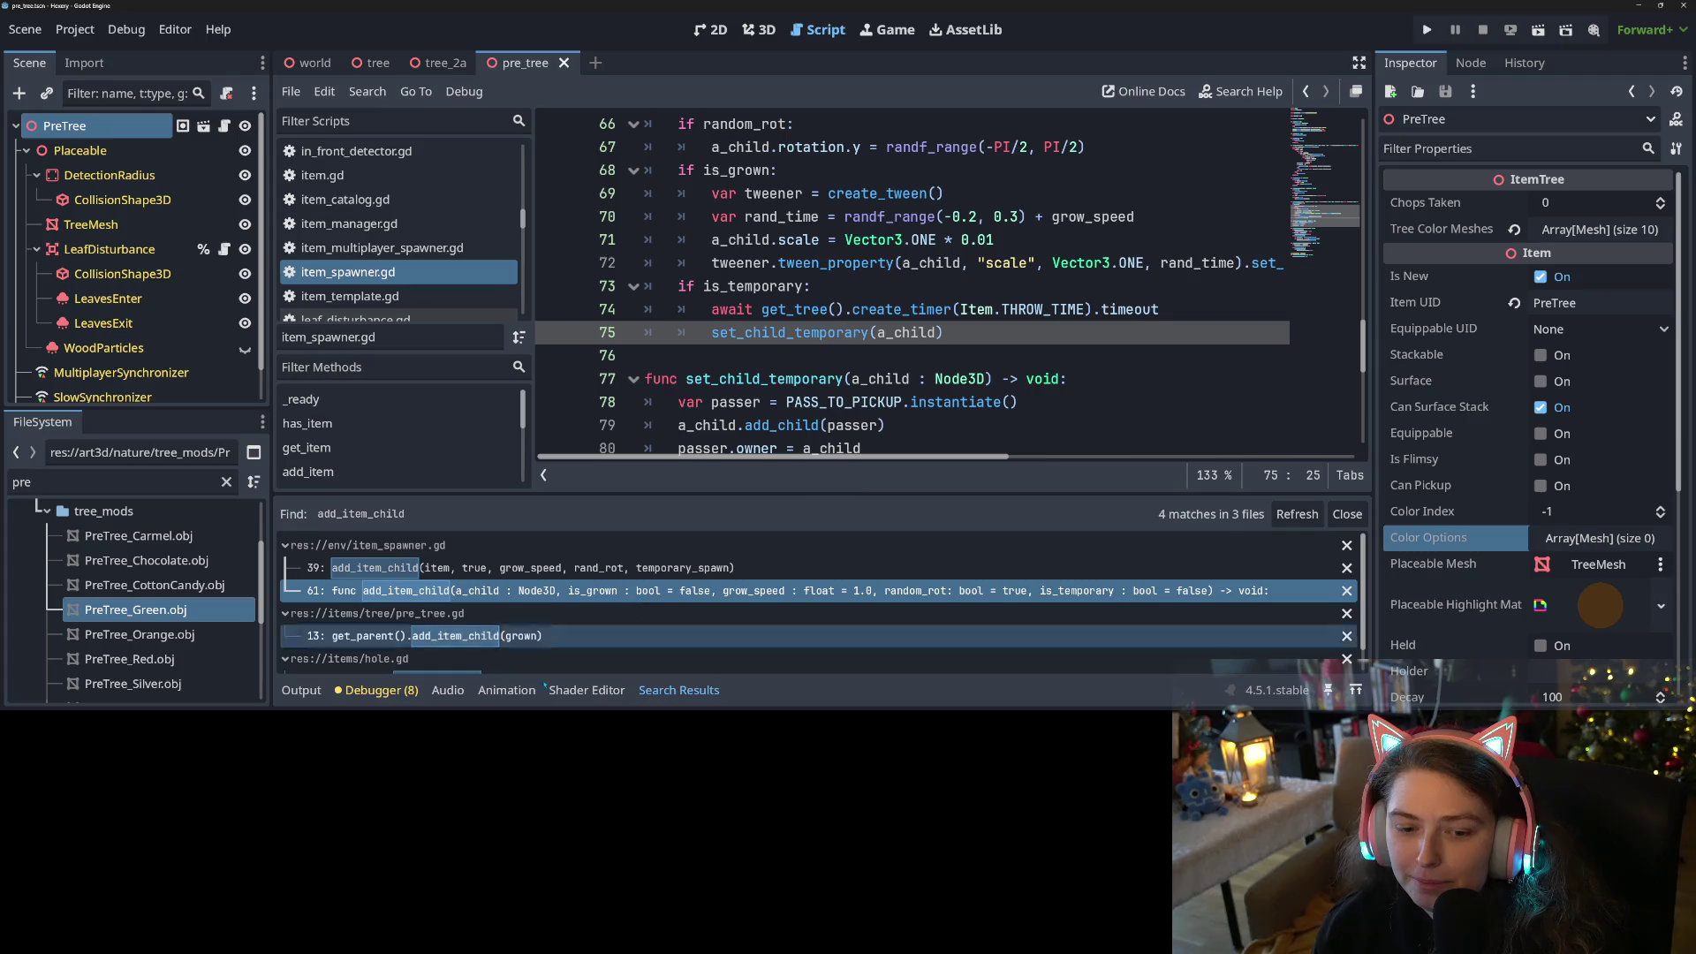
left_click(302, 689)
left_click(302, 690)
left_click(948, 428)
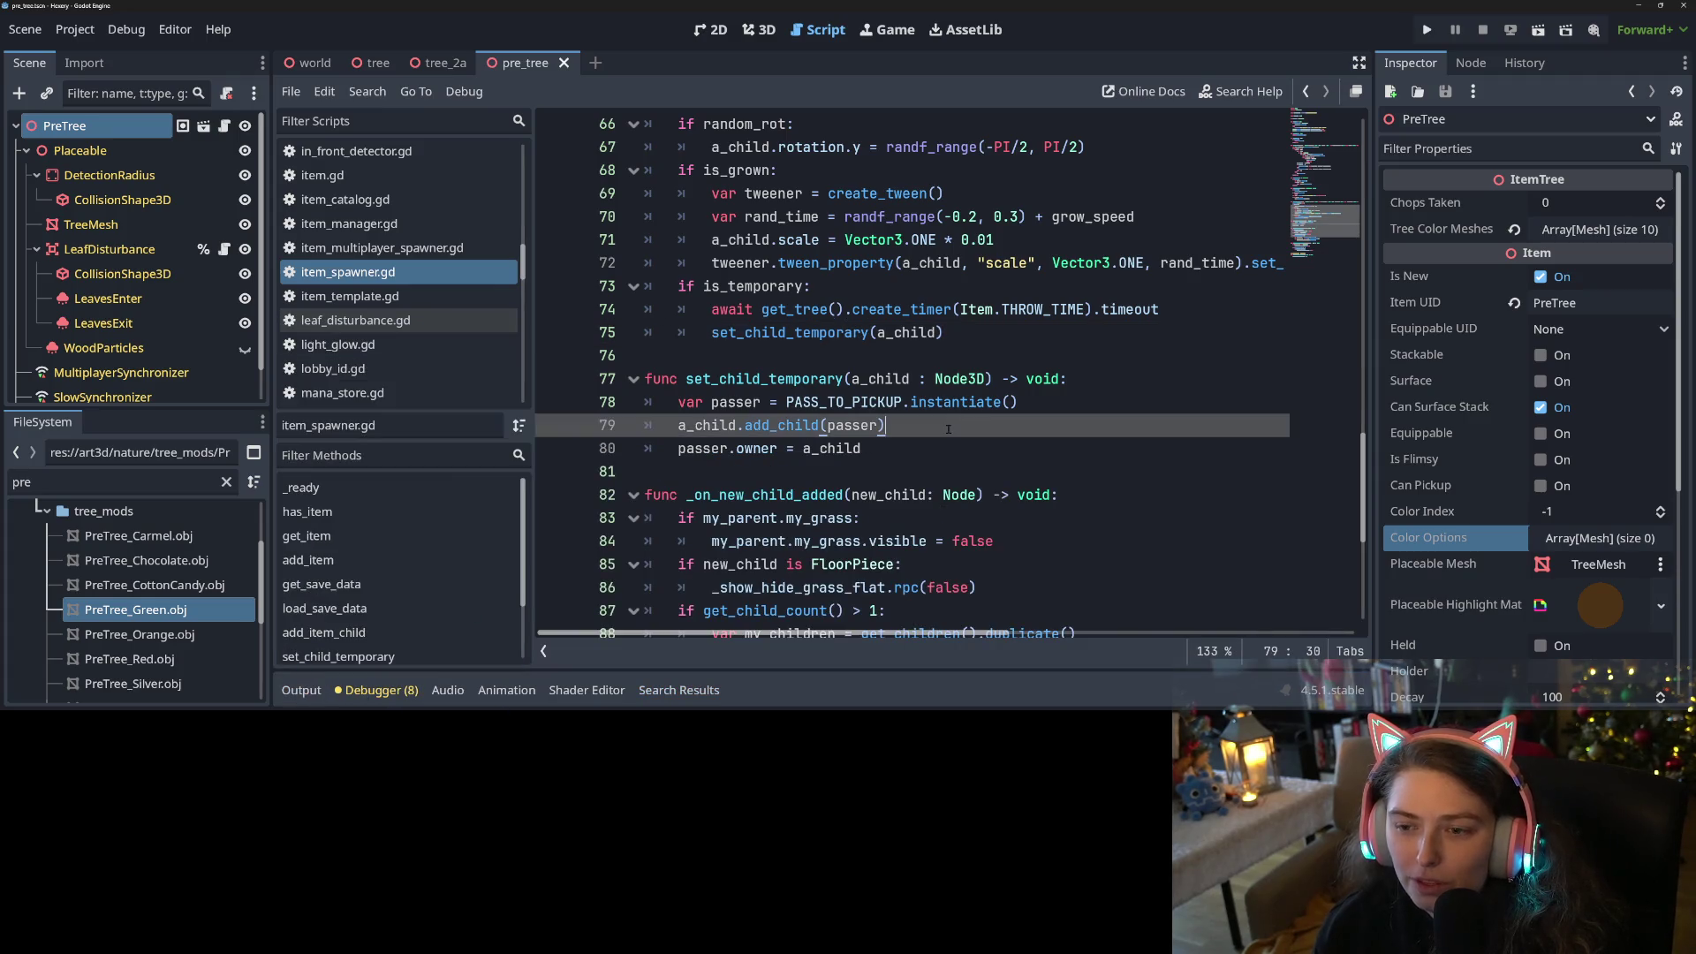
scroll(947, 430, "up", 2)
left_click(843, 470)
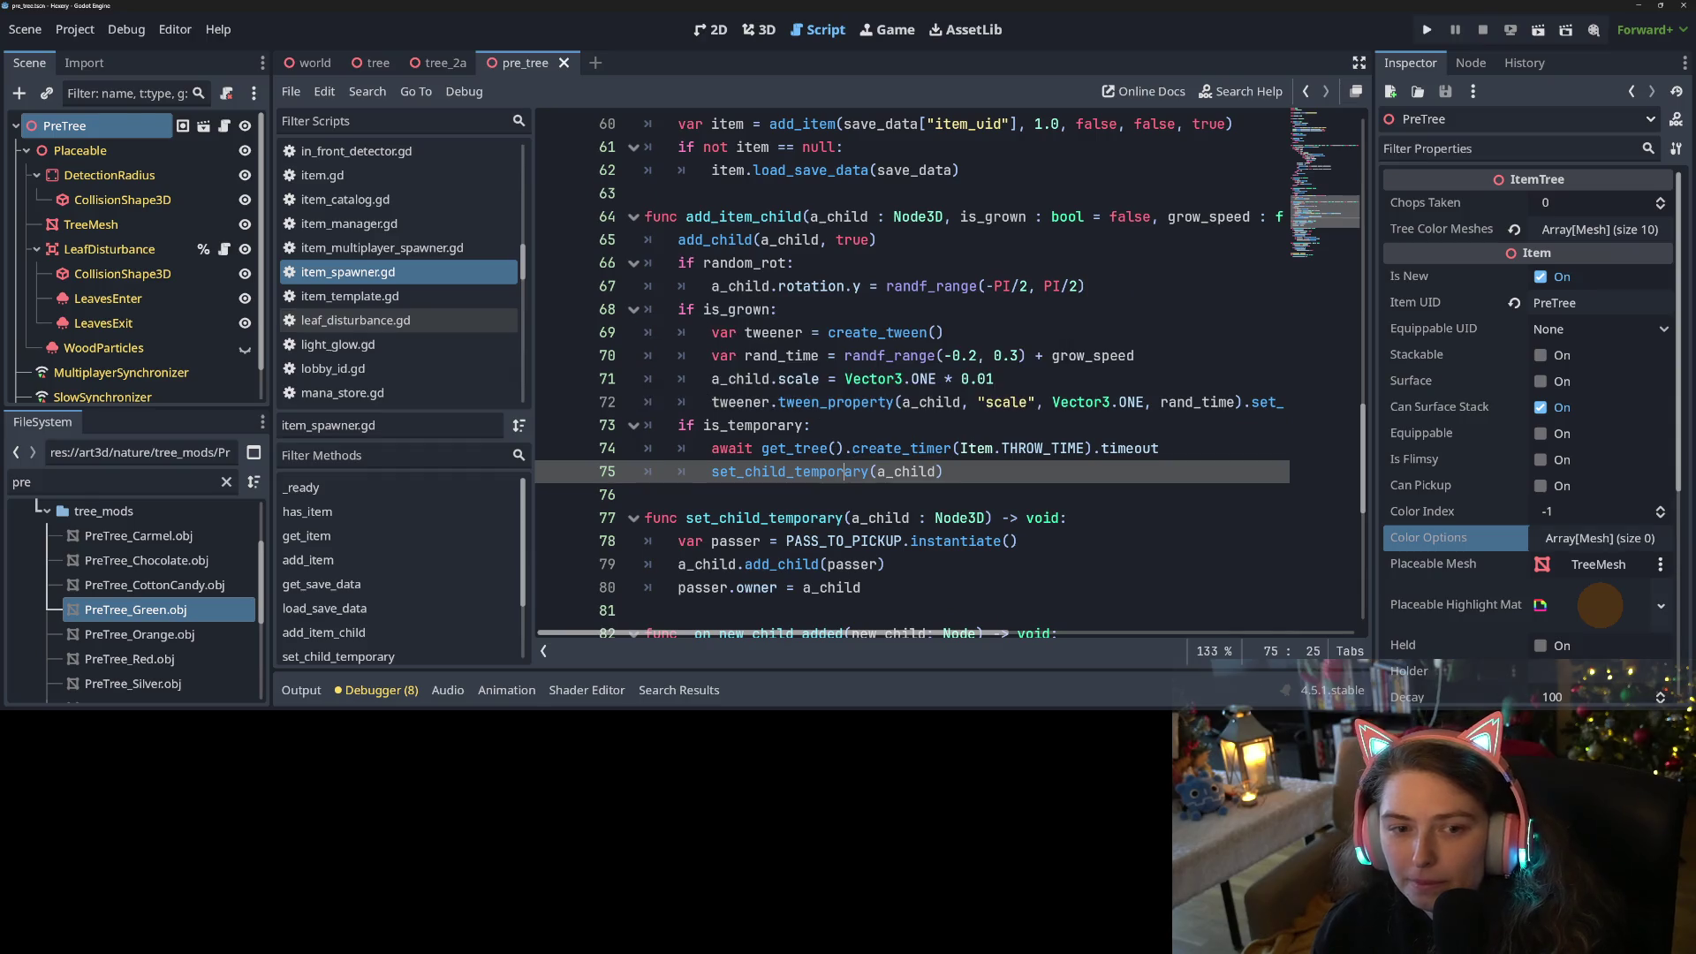
left_click(224, 125)
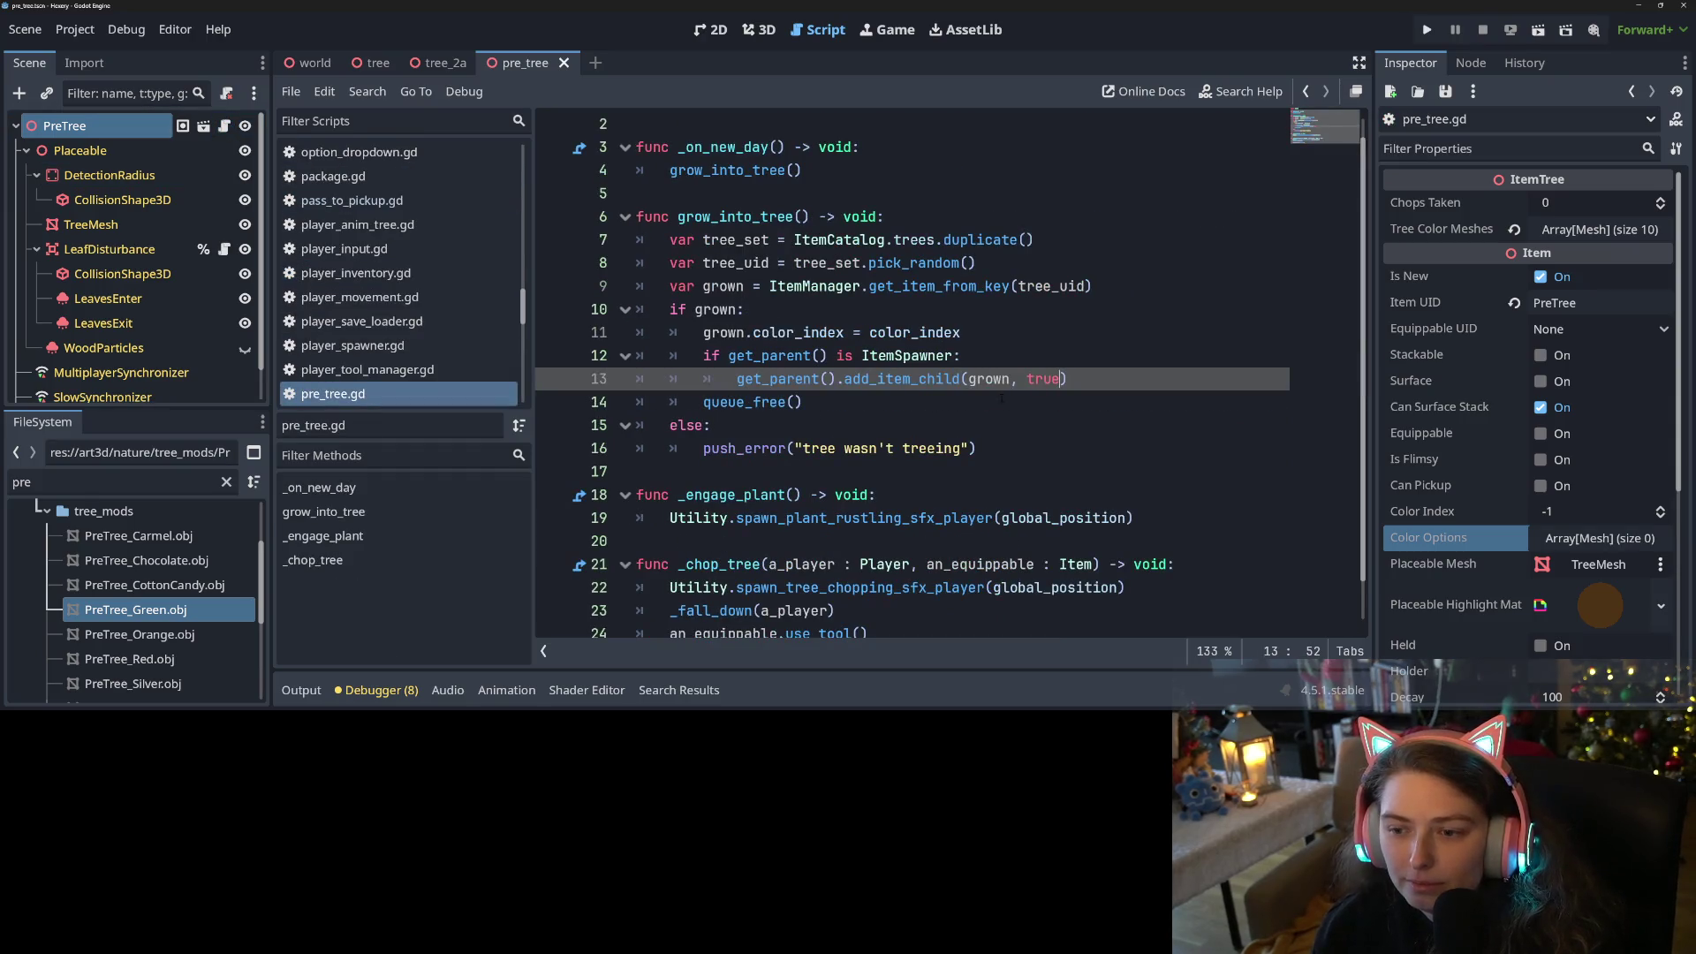
Compare the line-13 add_item_child call with its set_child_temporary handling in item_spawner.gd
left_click(1111, 378)
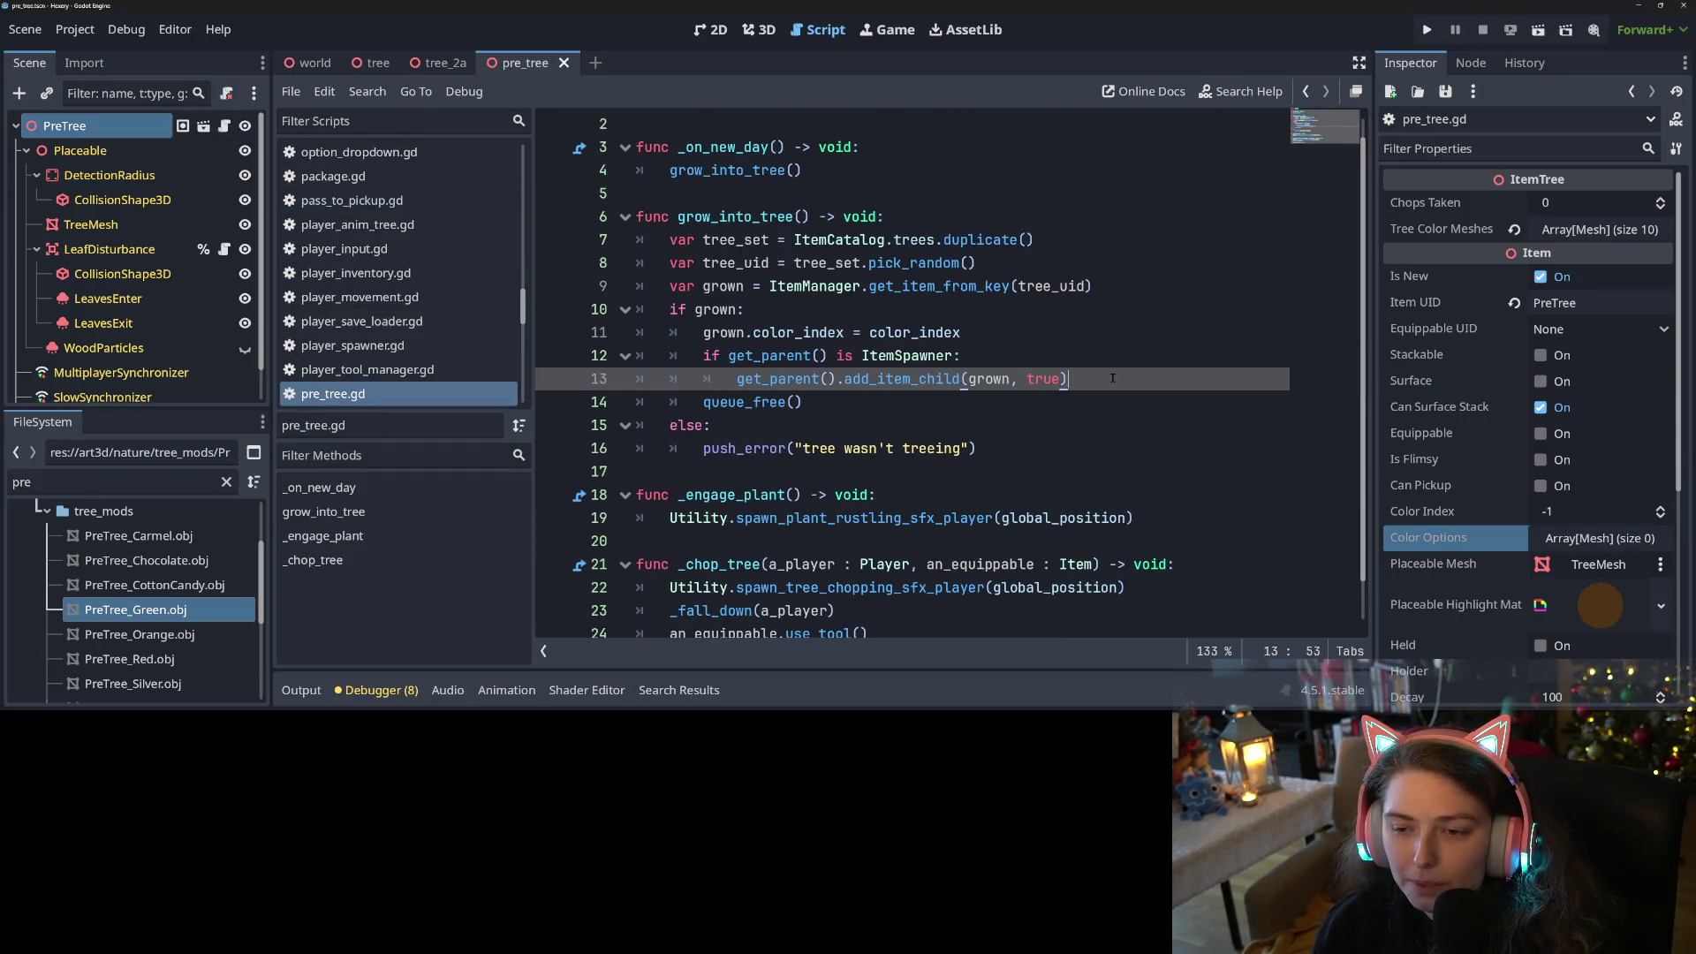
double_click(938, 380)
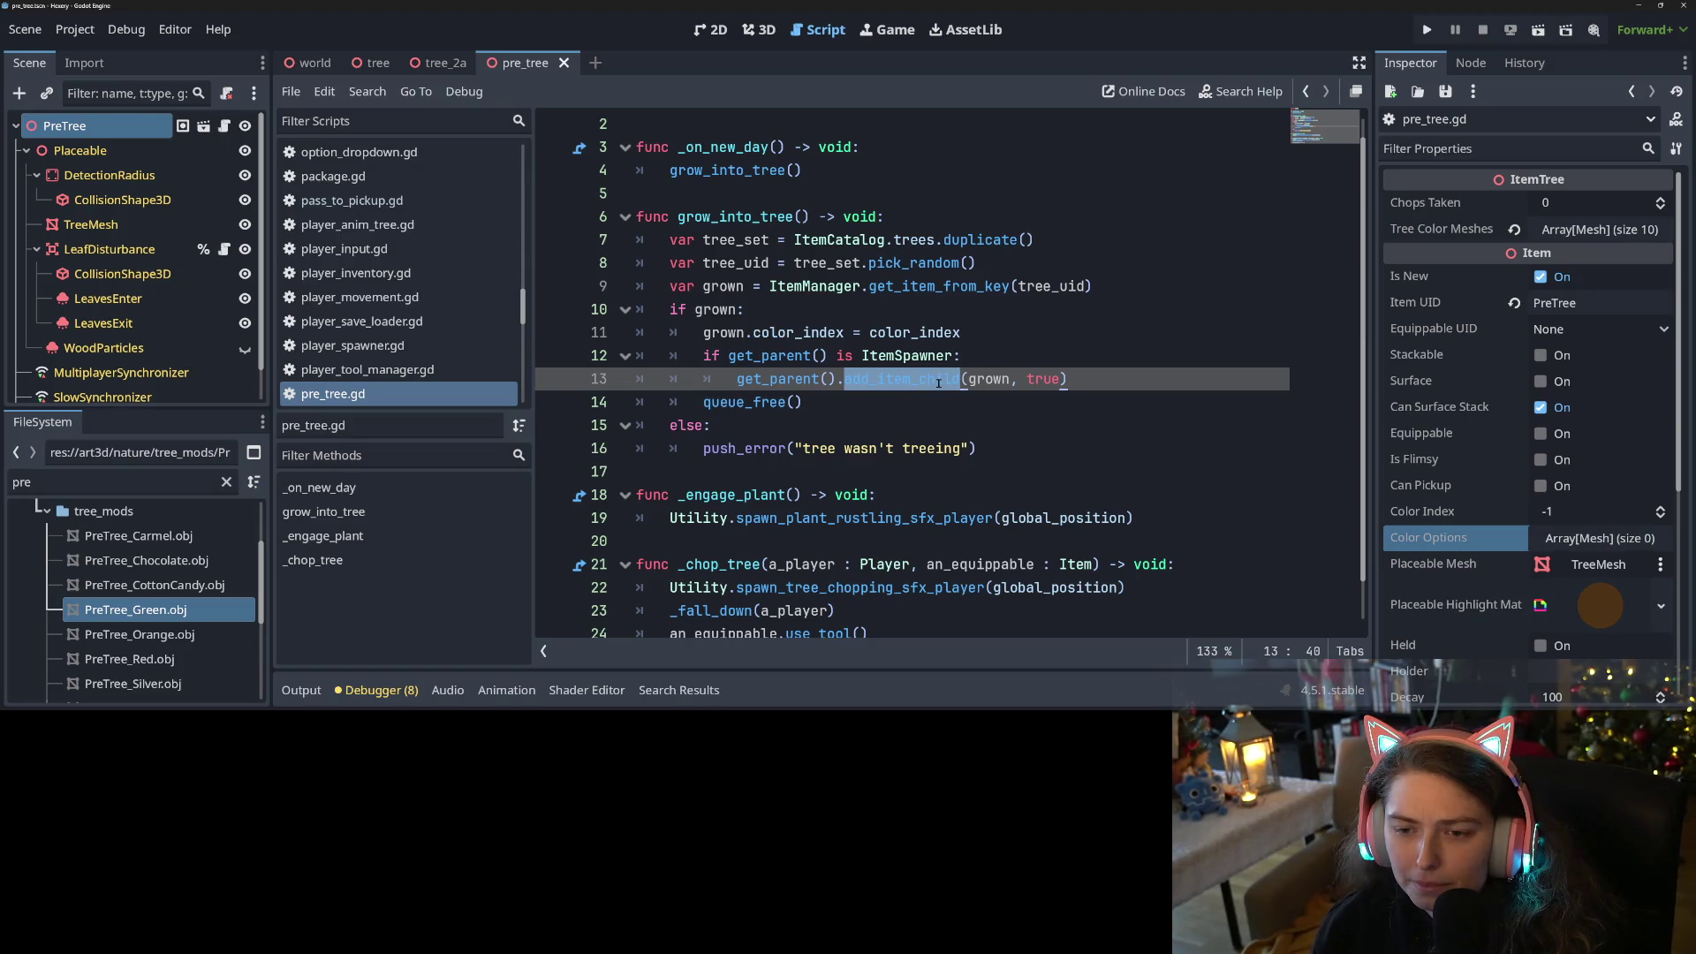
left_click(938, 379)
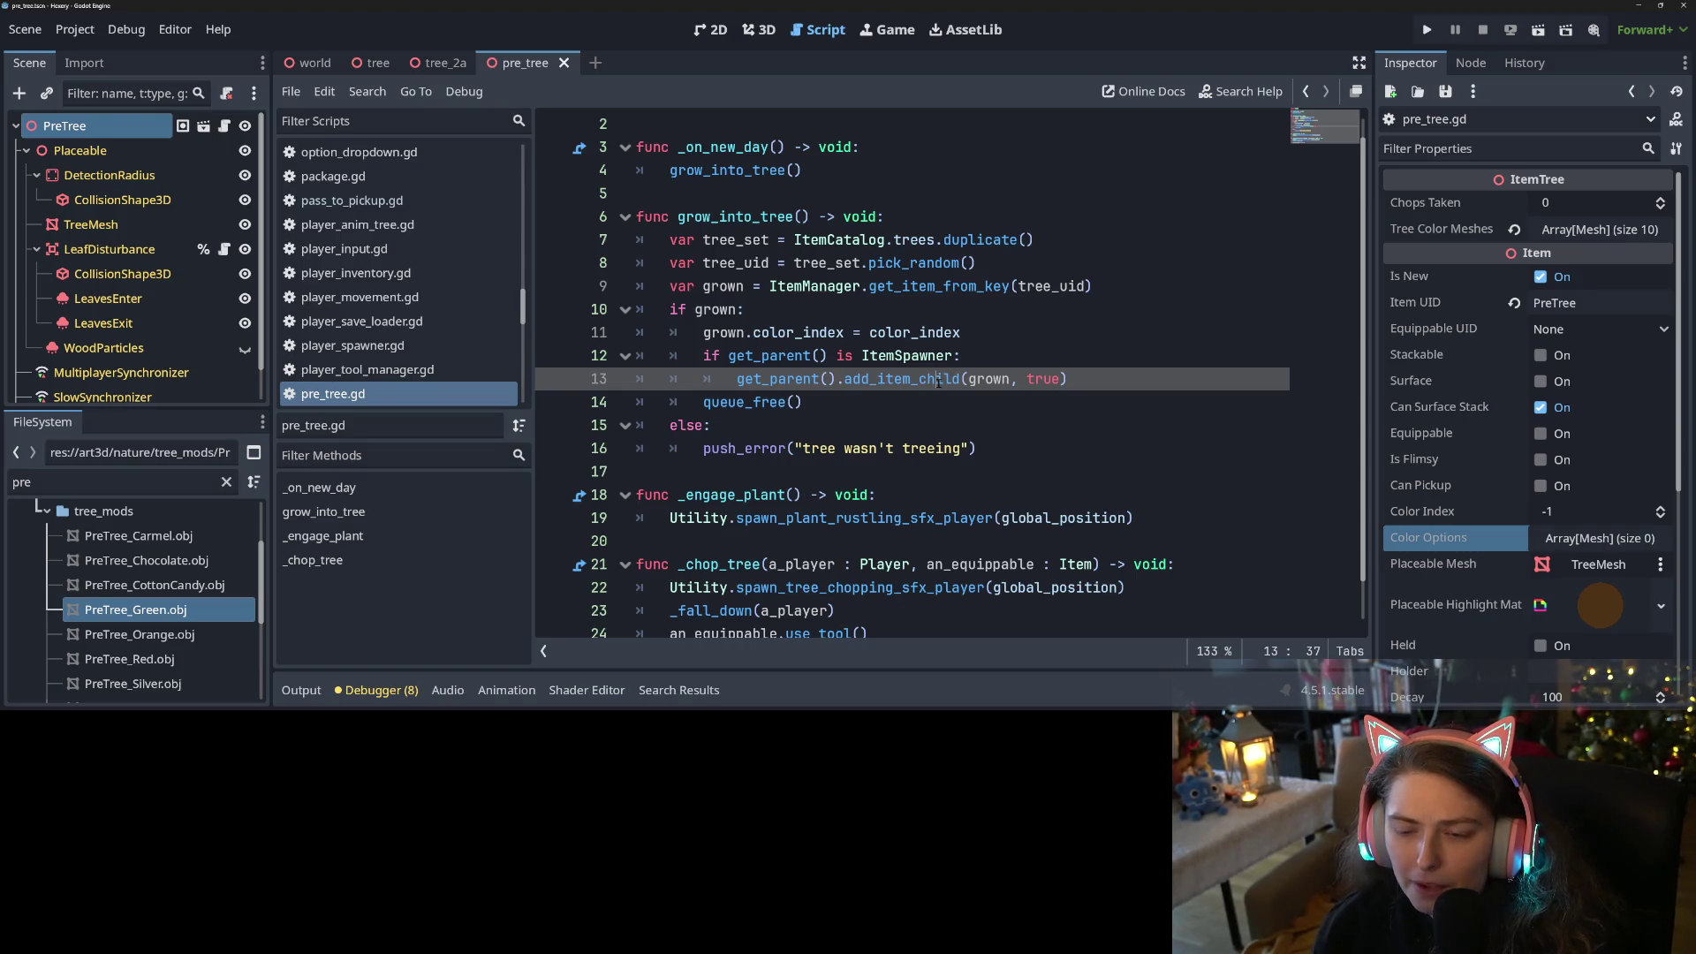
left_click(1126, 380)
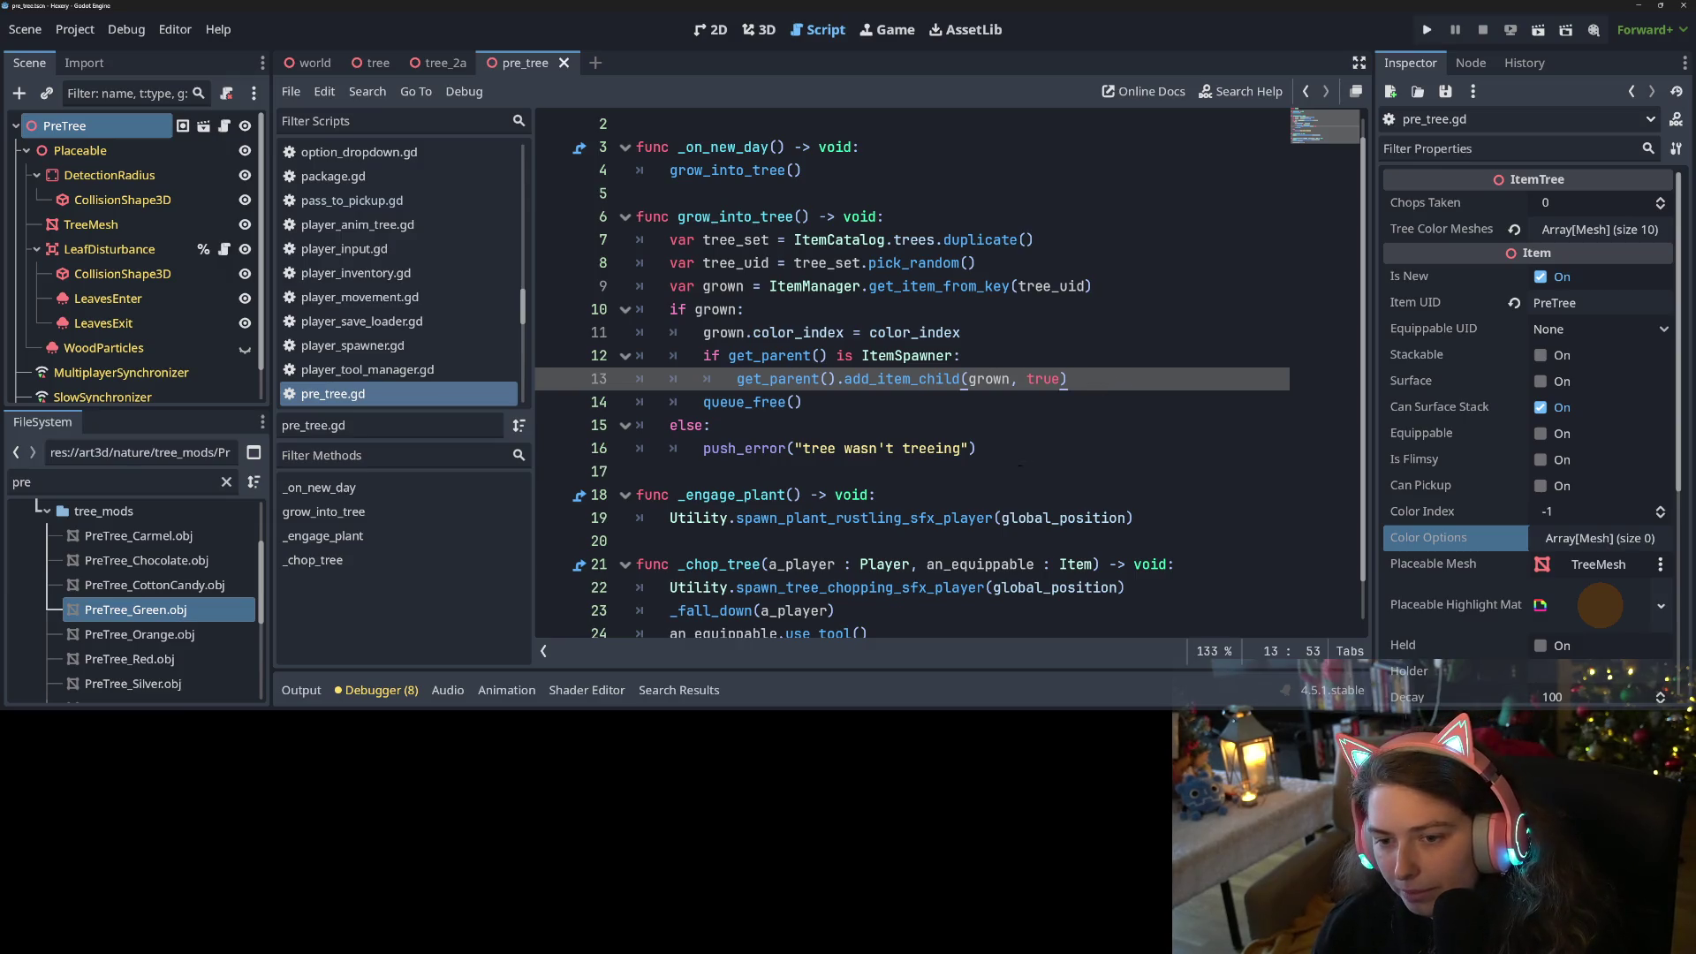
left_click(837, 399)
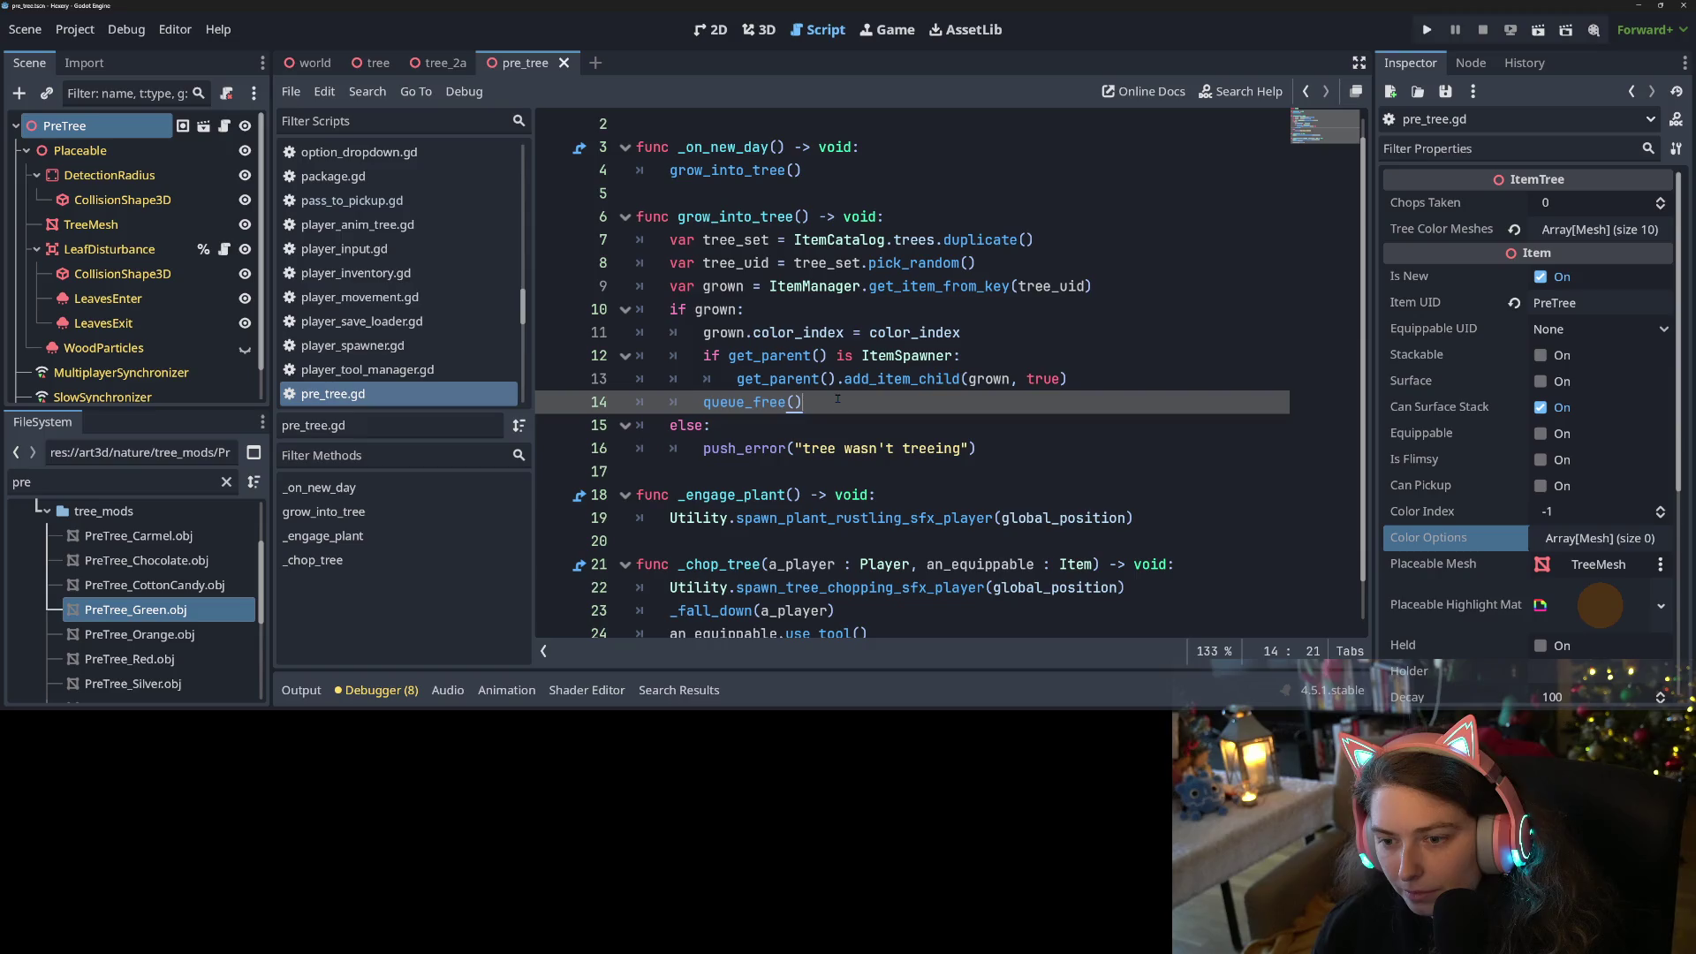
double_click(915, 380)
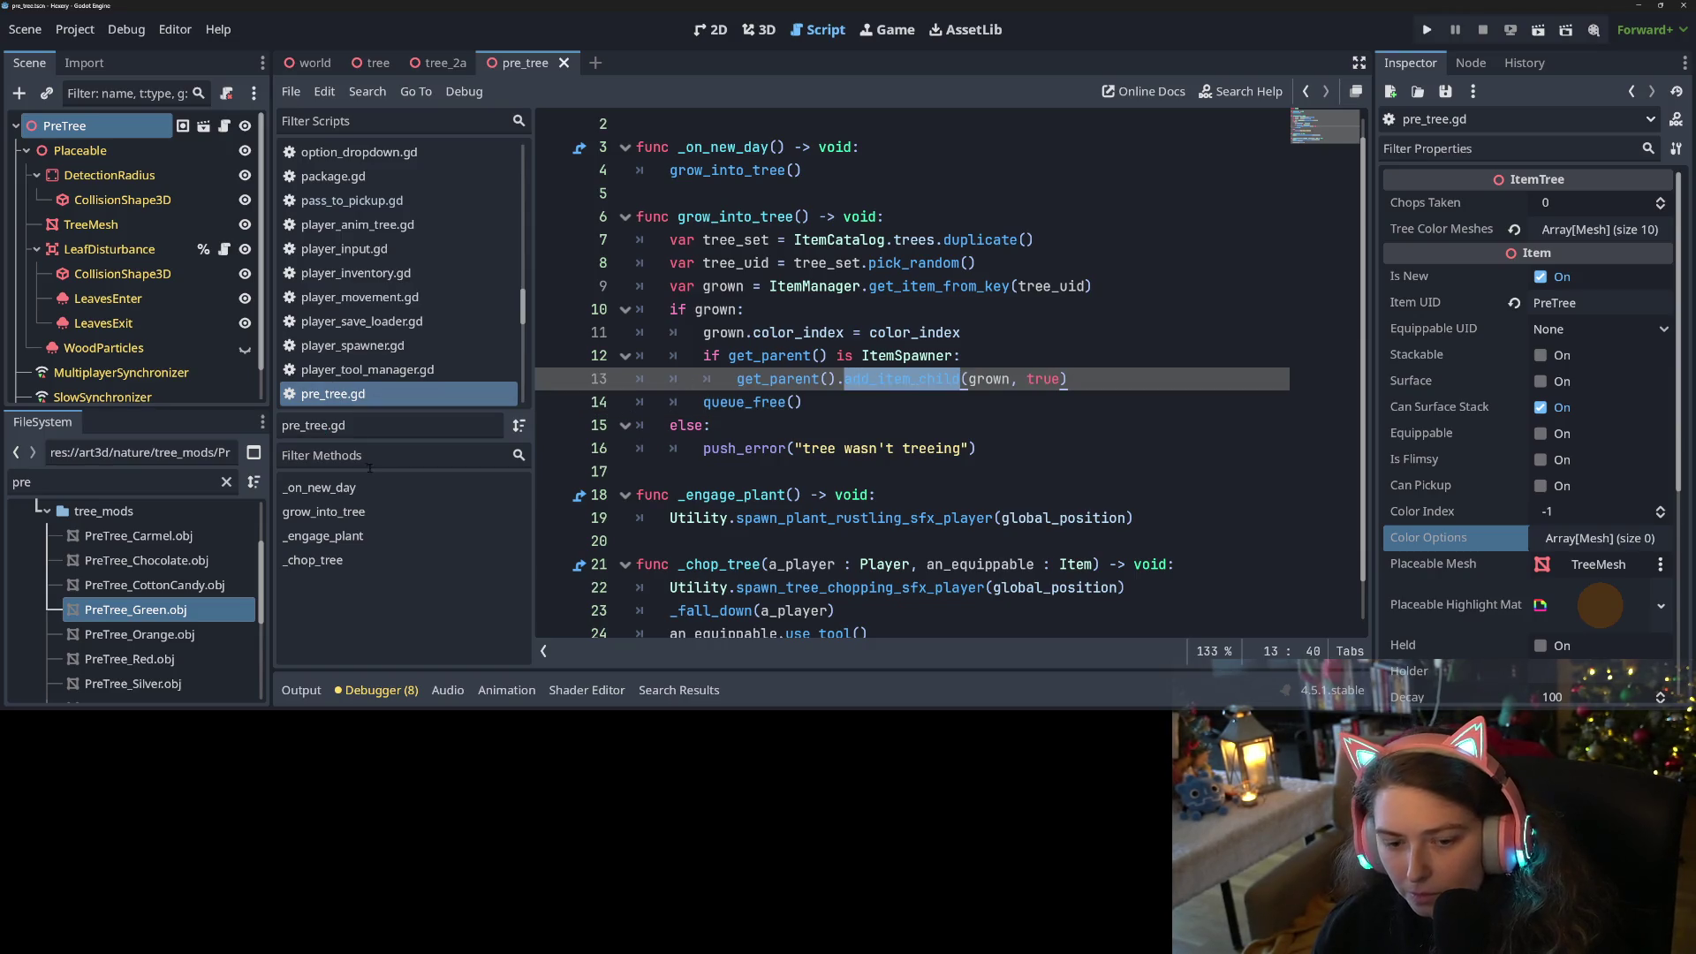
left_click(678, 690)
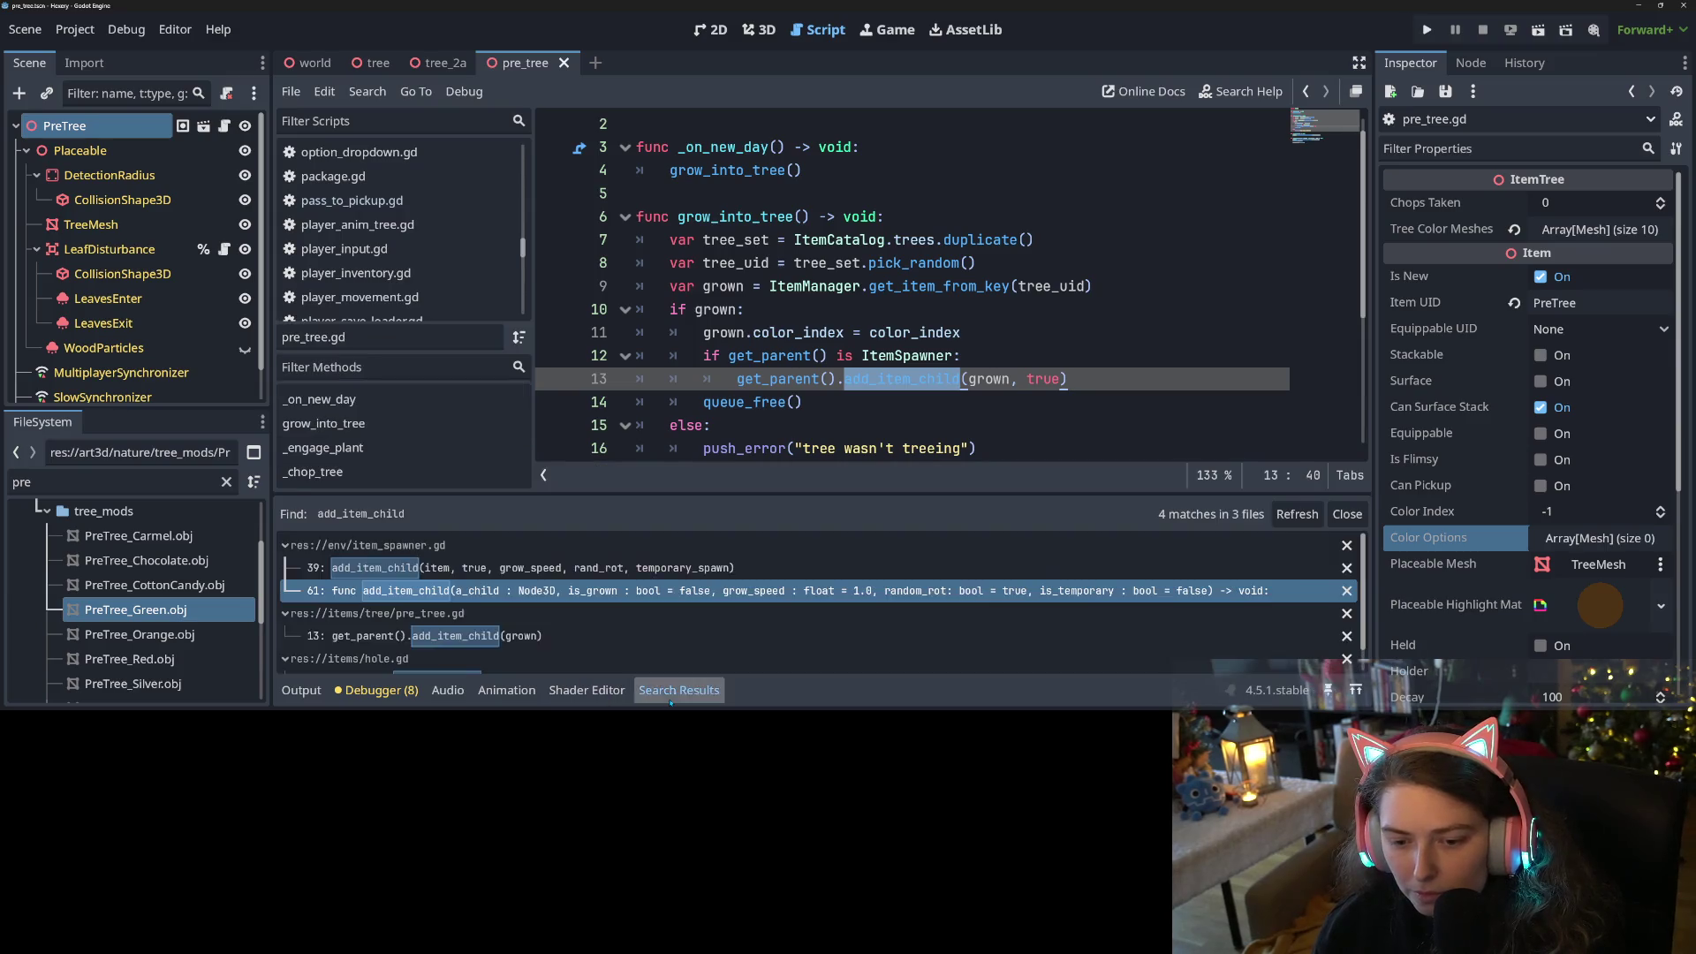
left_click(501, 591)
scroll(945, 282, "up", 1)
scroll(945, 283, "down", 2)
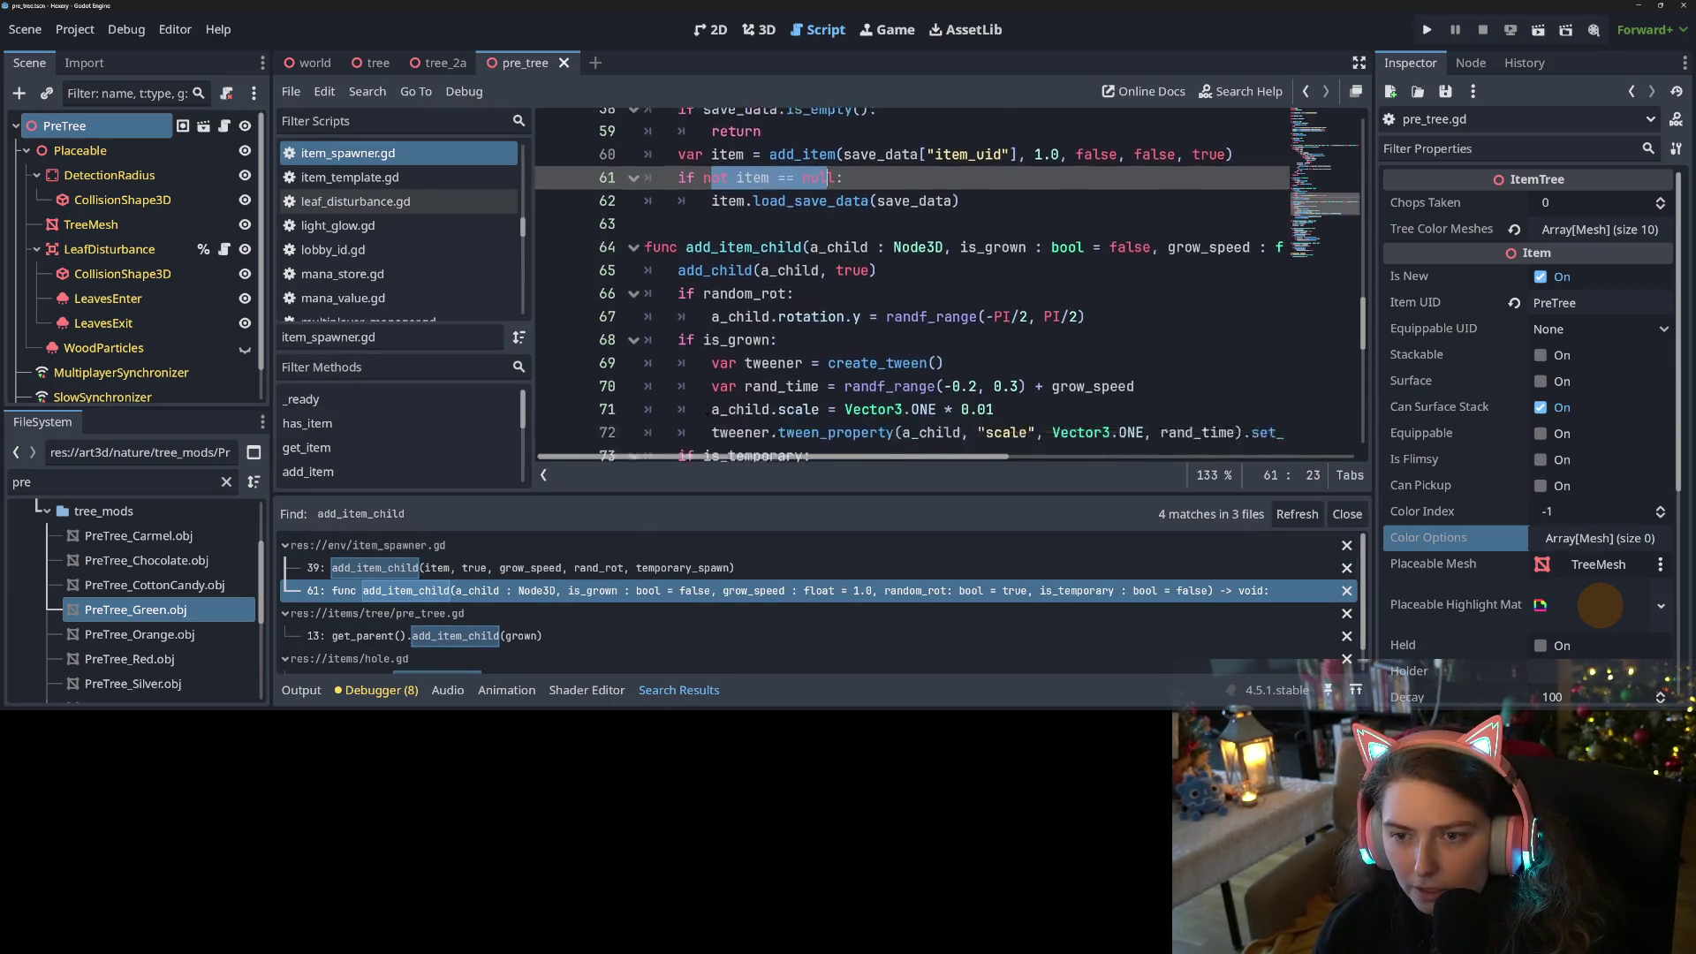
double_click(780, 401)
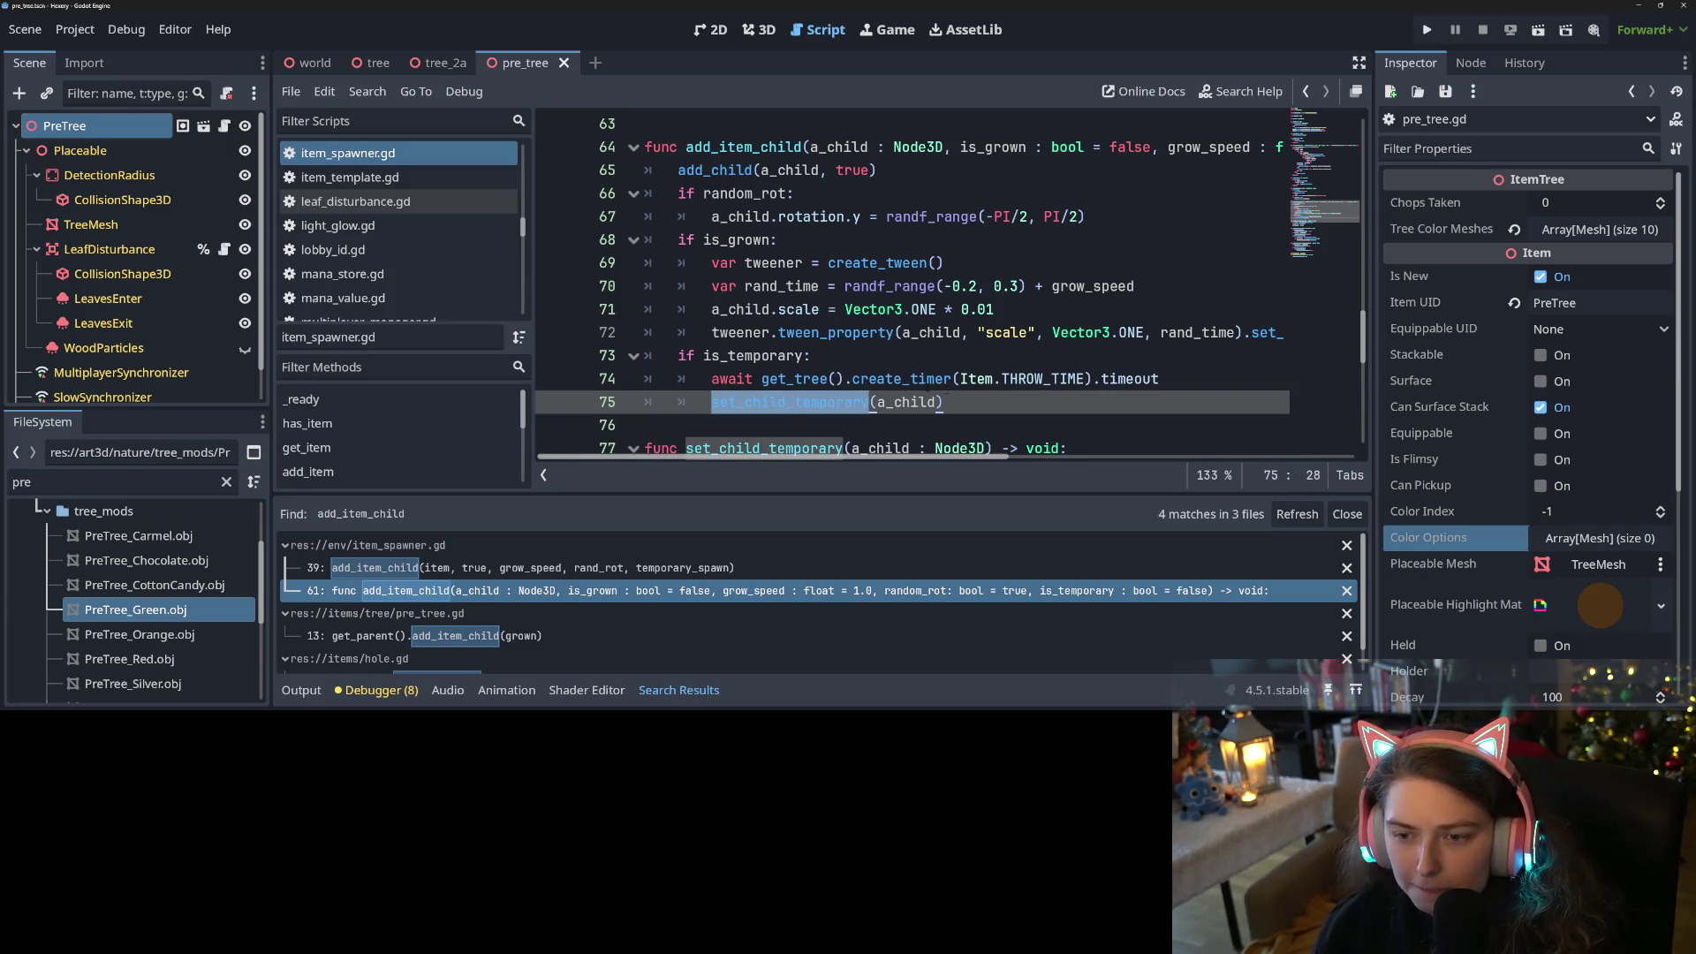
left_click(463, 636)
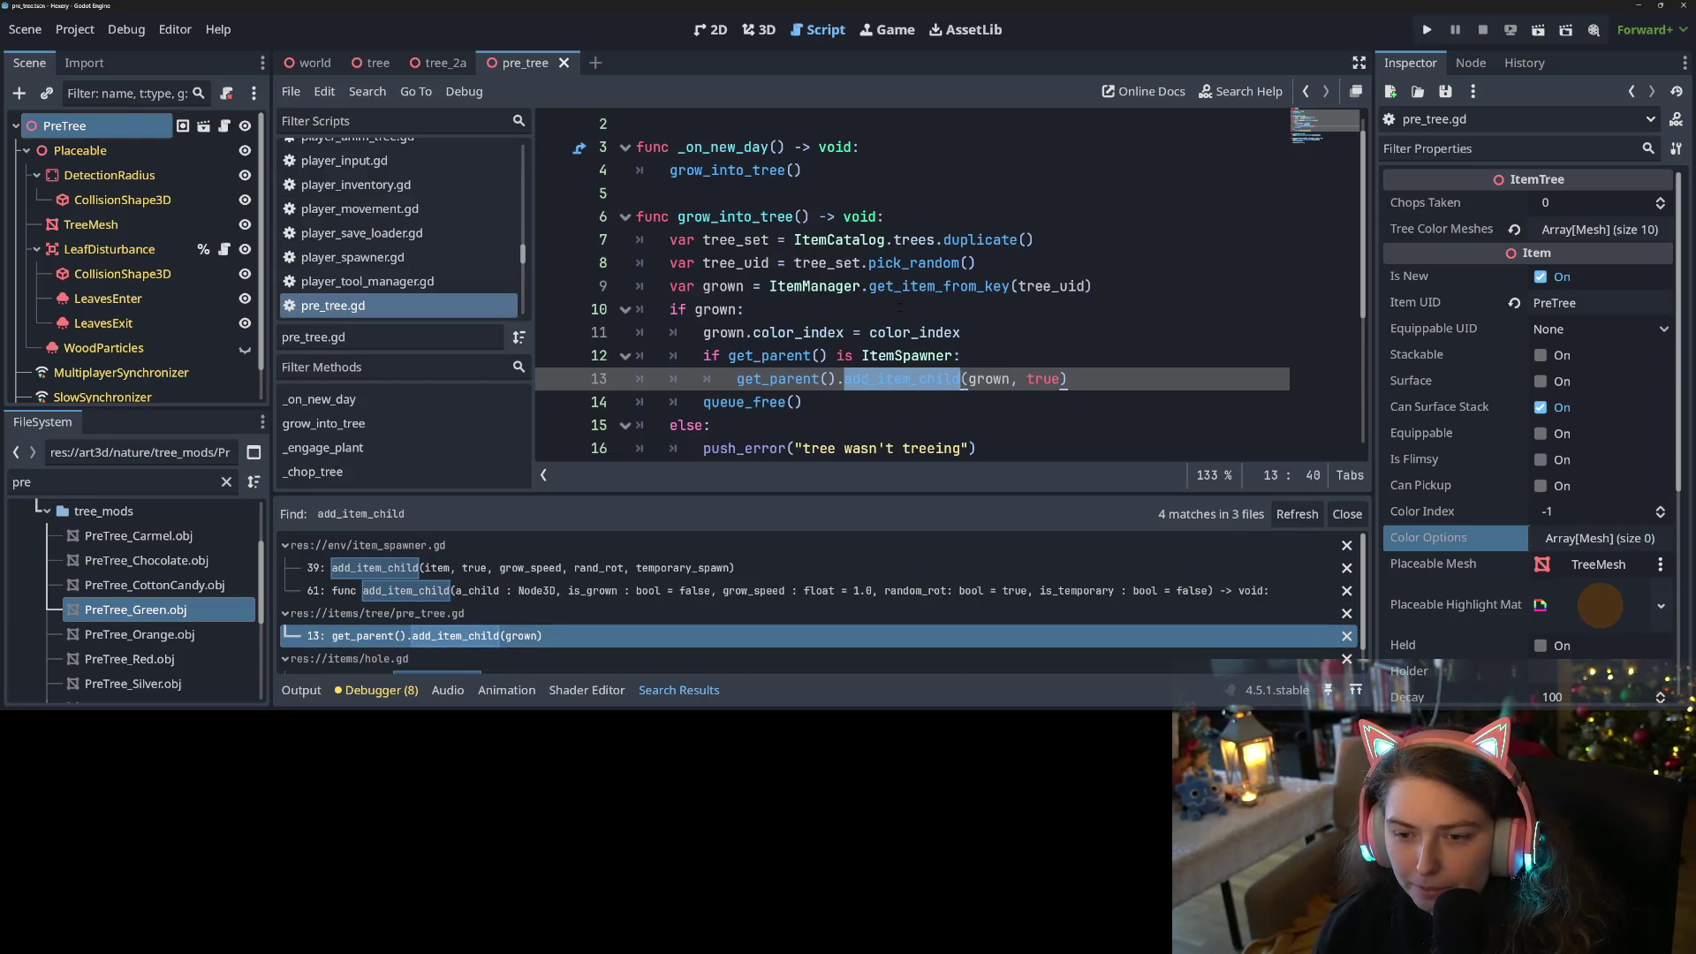
Prefix line 13's get_parent() call with 'await' and indent queue_free() under the ItemSpawner check, then save
left_click(735, 379)
type("await")
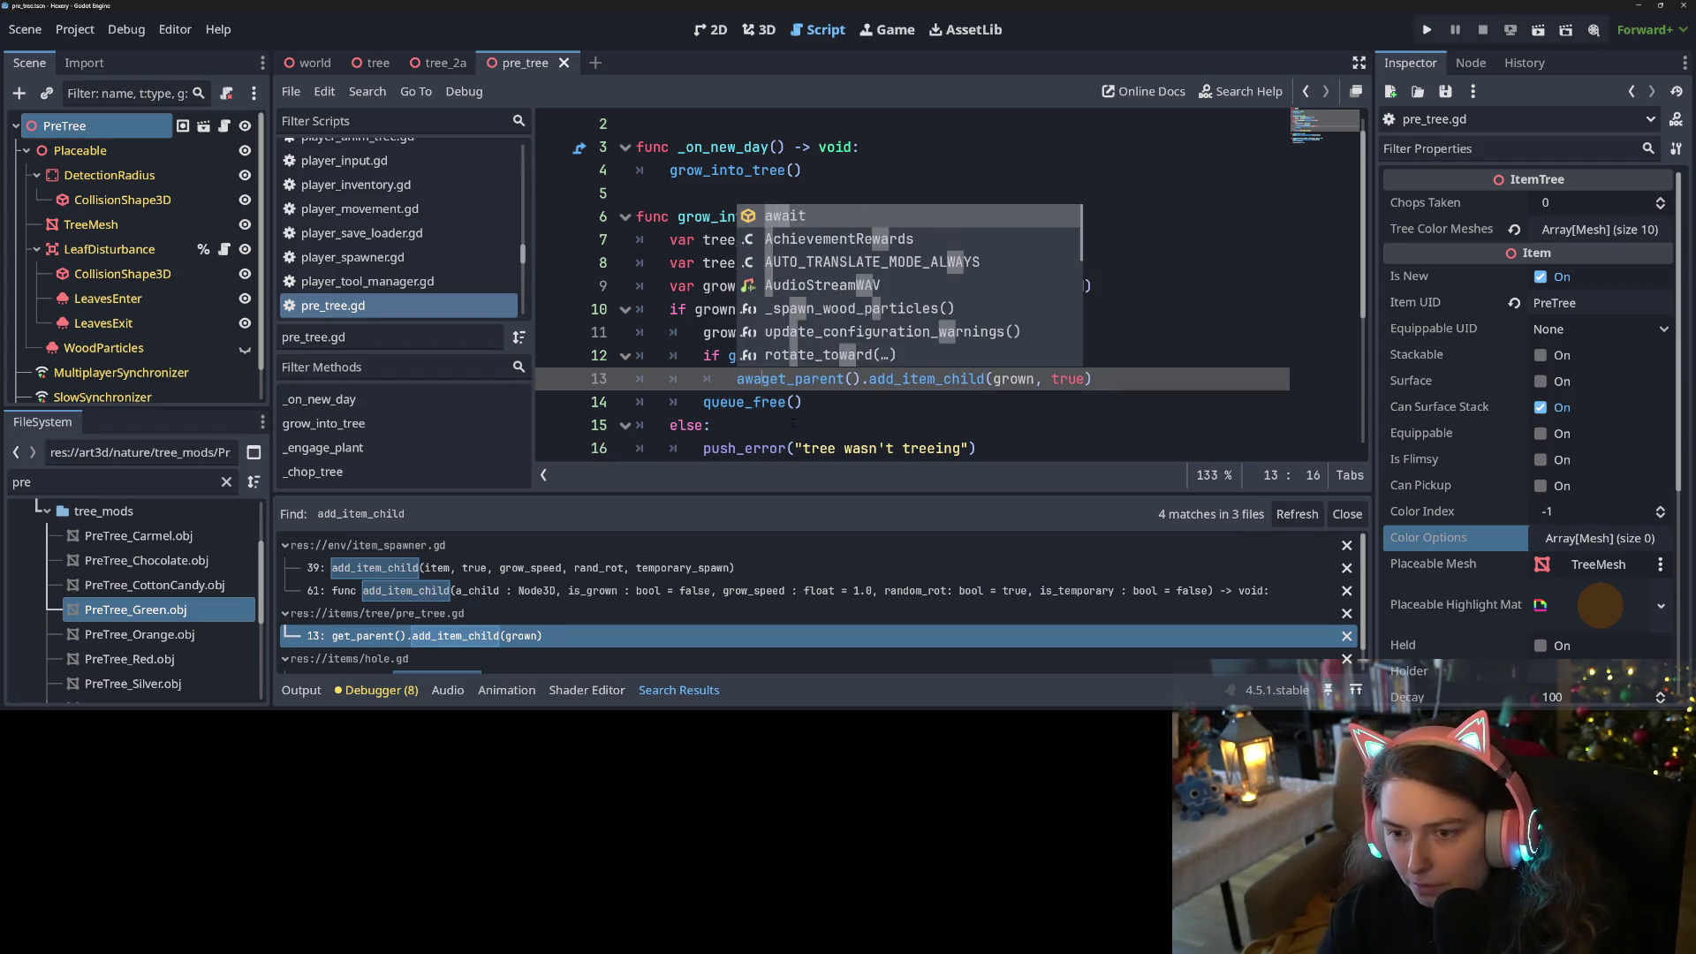
key("ctrl+s")
left_click(839, 399)
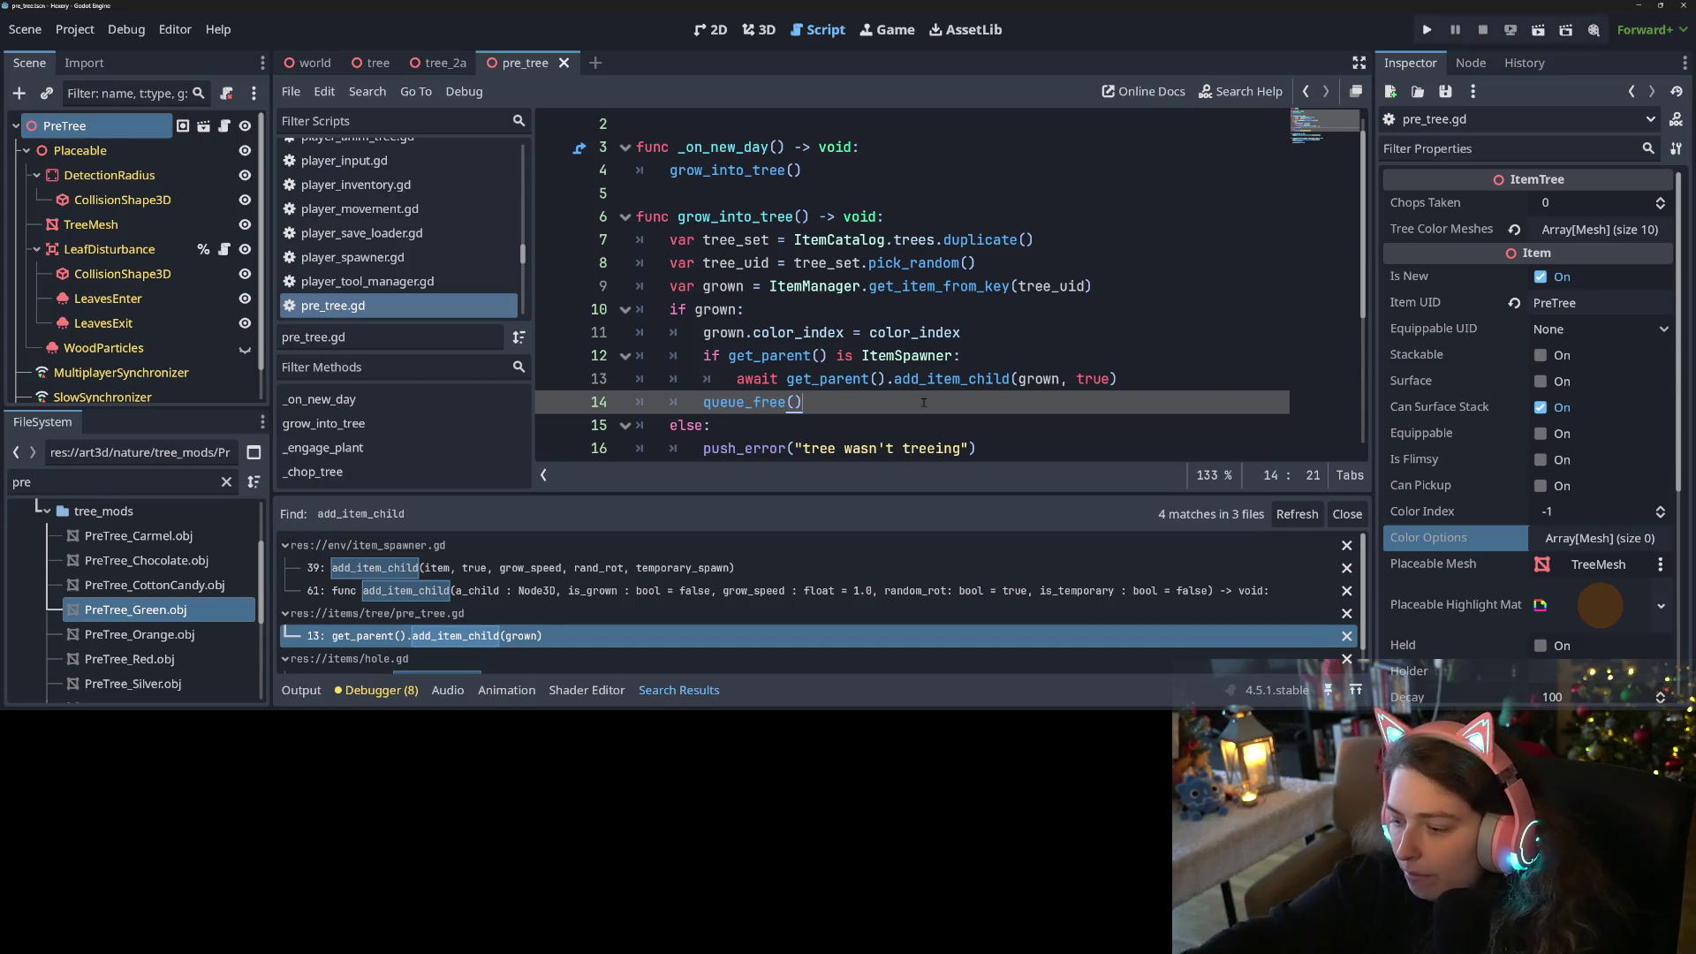
left_click(697, 399)
key("Tab")
key("ctrl+s")
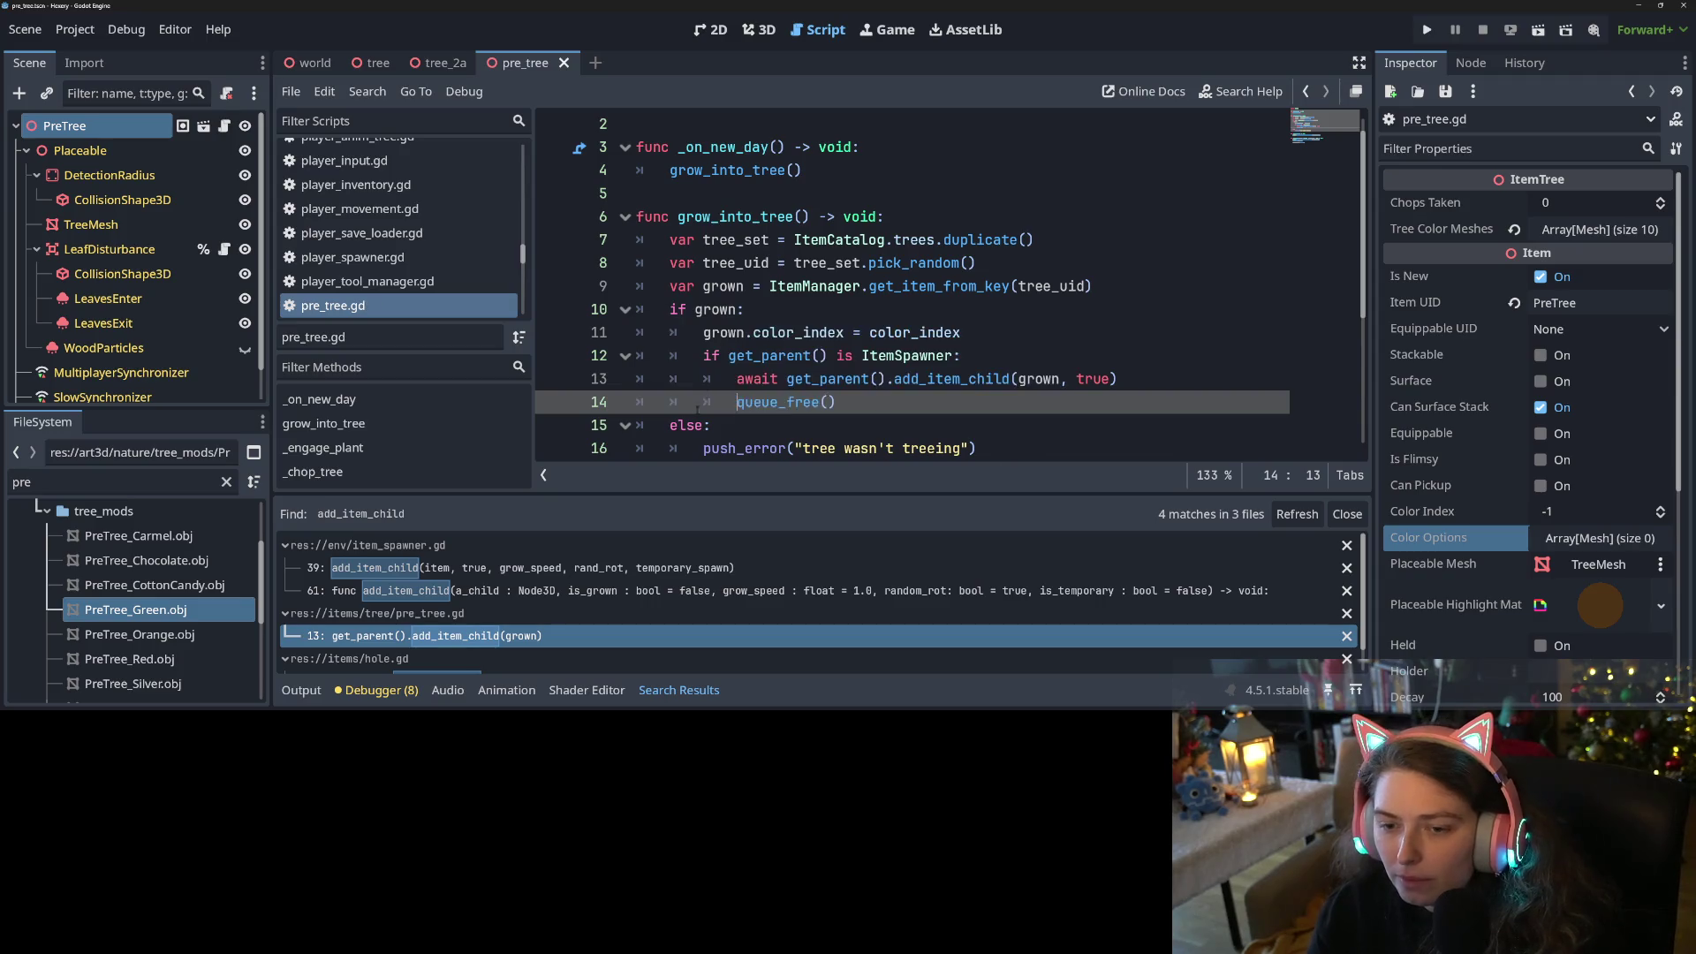
left_click(697, 421)
scroll(736, 410, "down", 1)
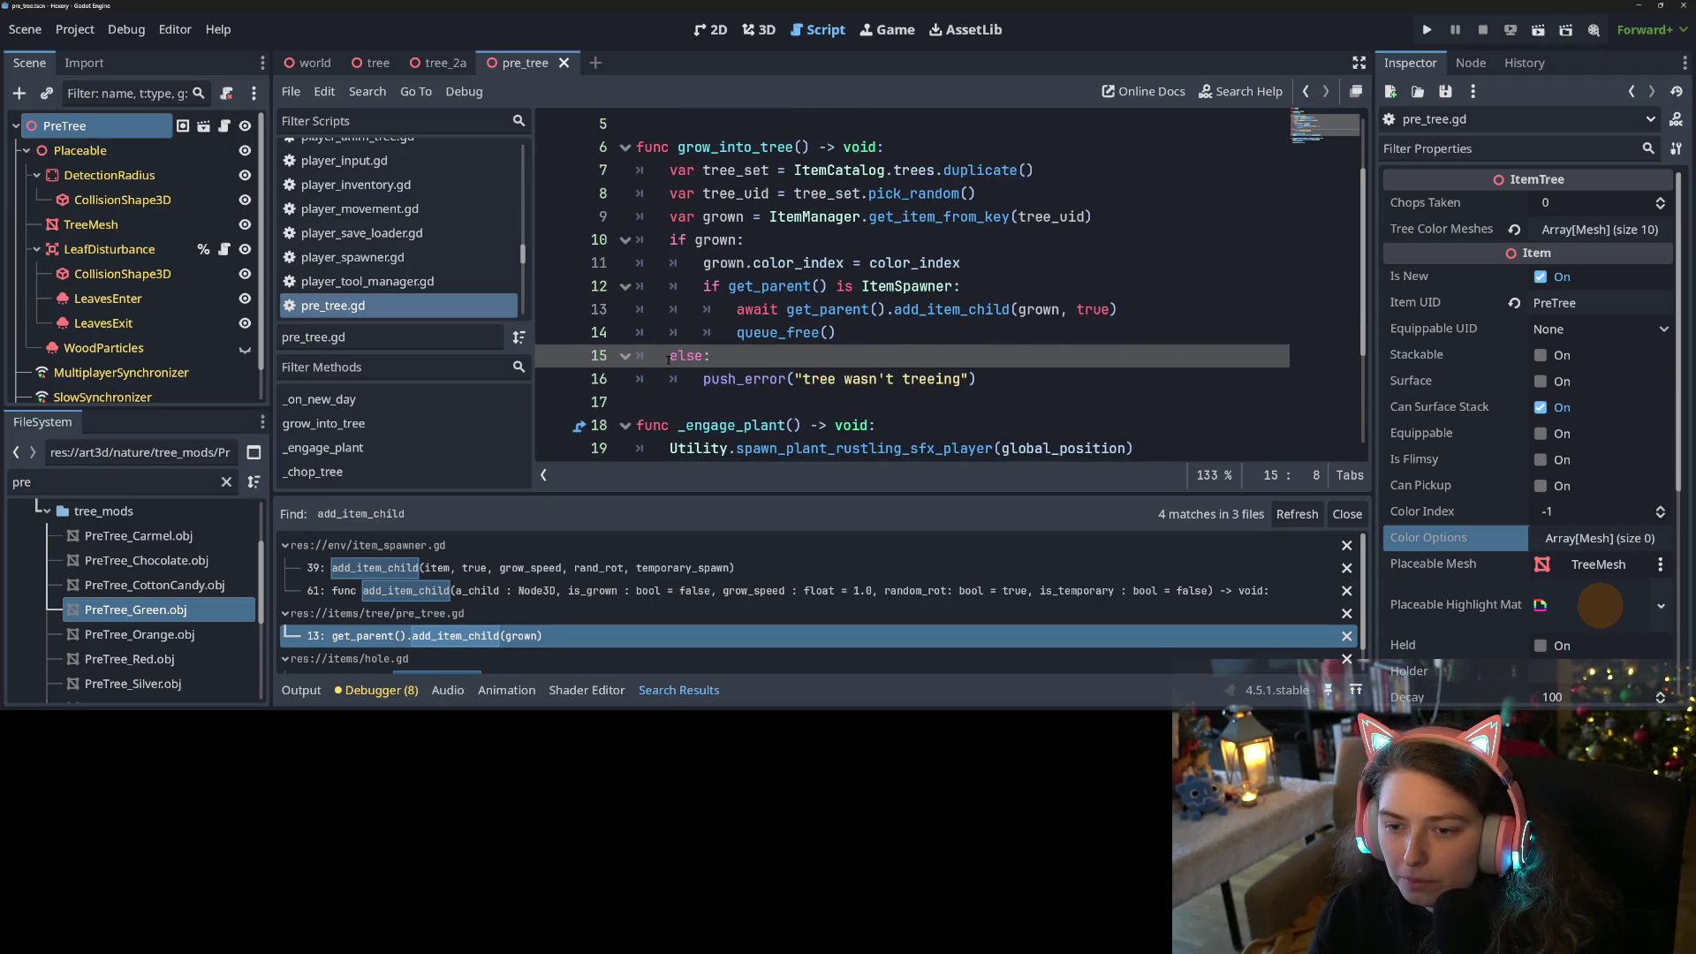
Duplicate the else branch with its push_error line and indent the copy one level
left_click_drag(669, 357, 994, 381)
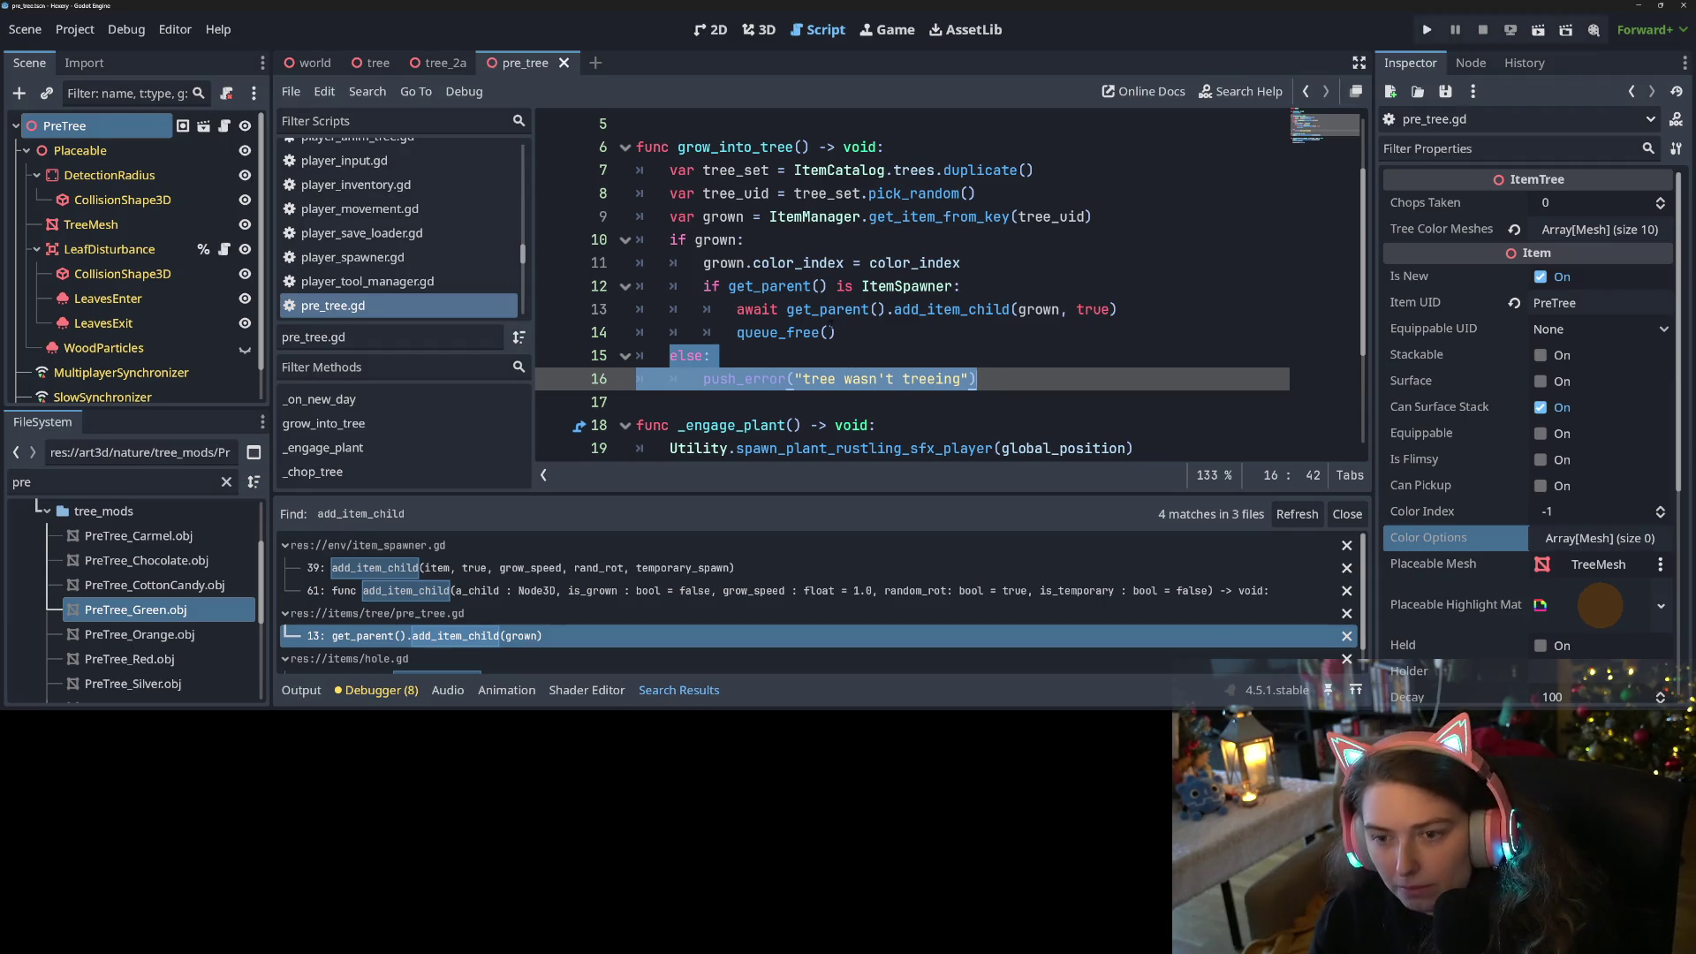
key("Tab")
key("ctrl+shift+d")
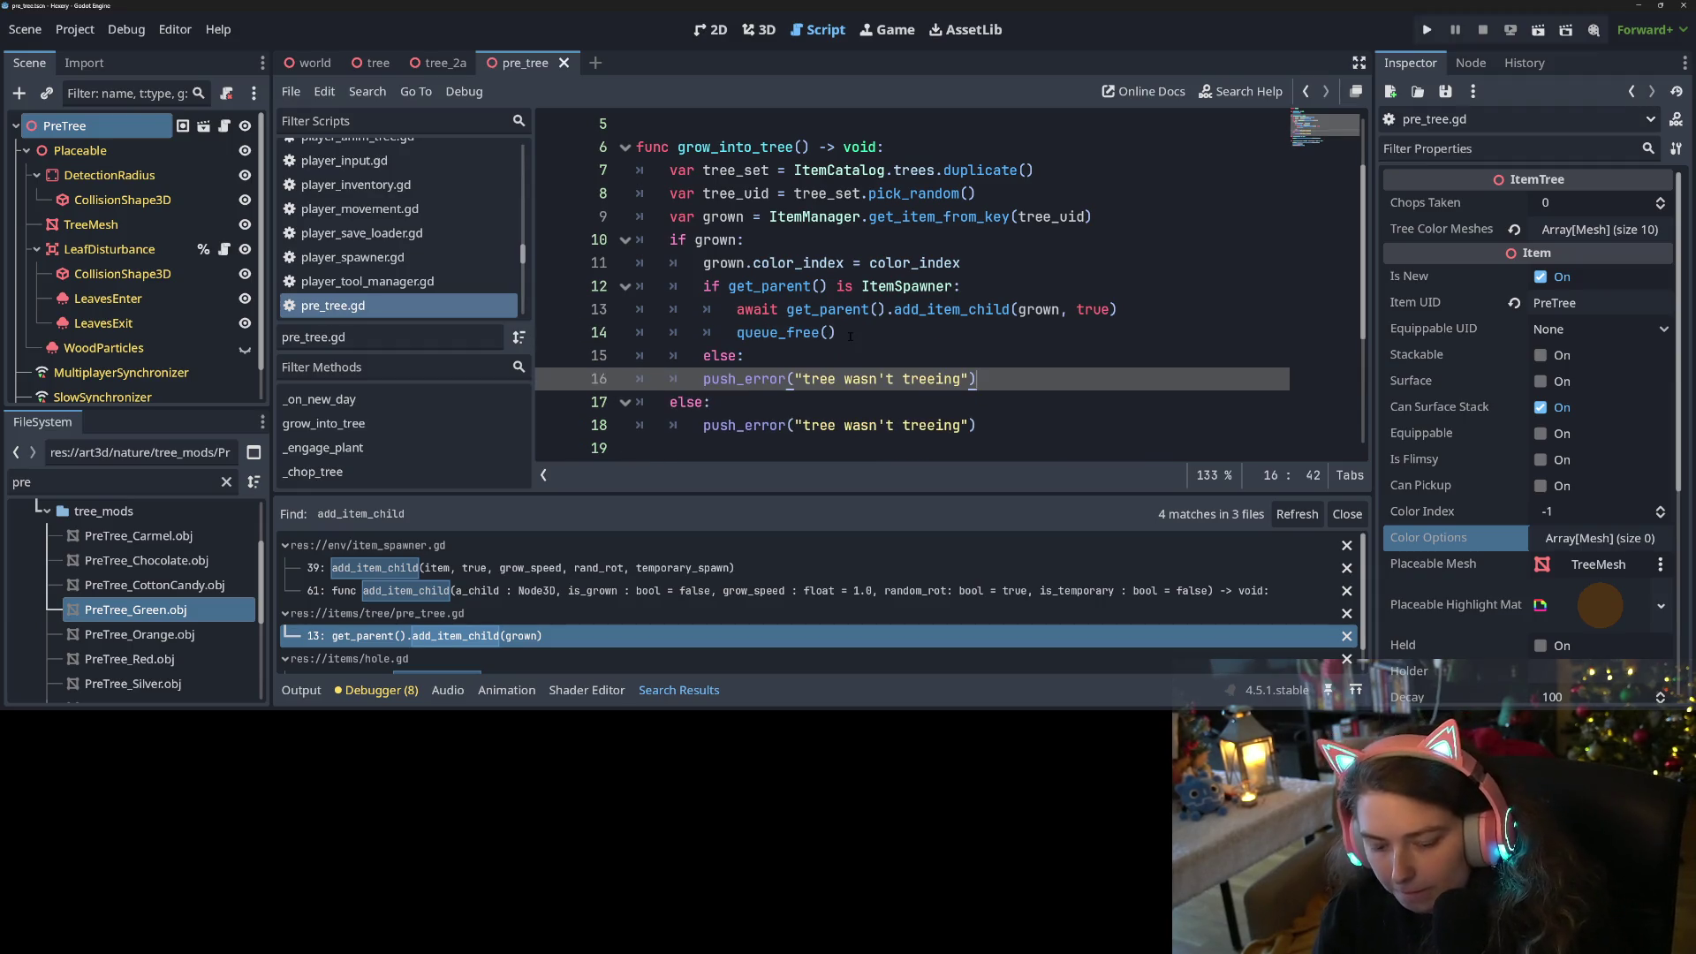
key("Home")
key("Tab")
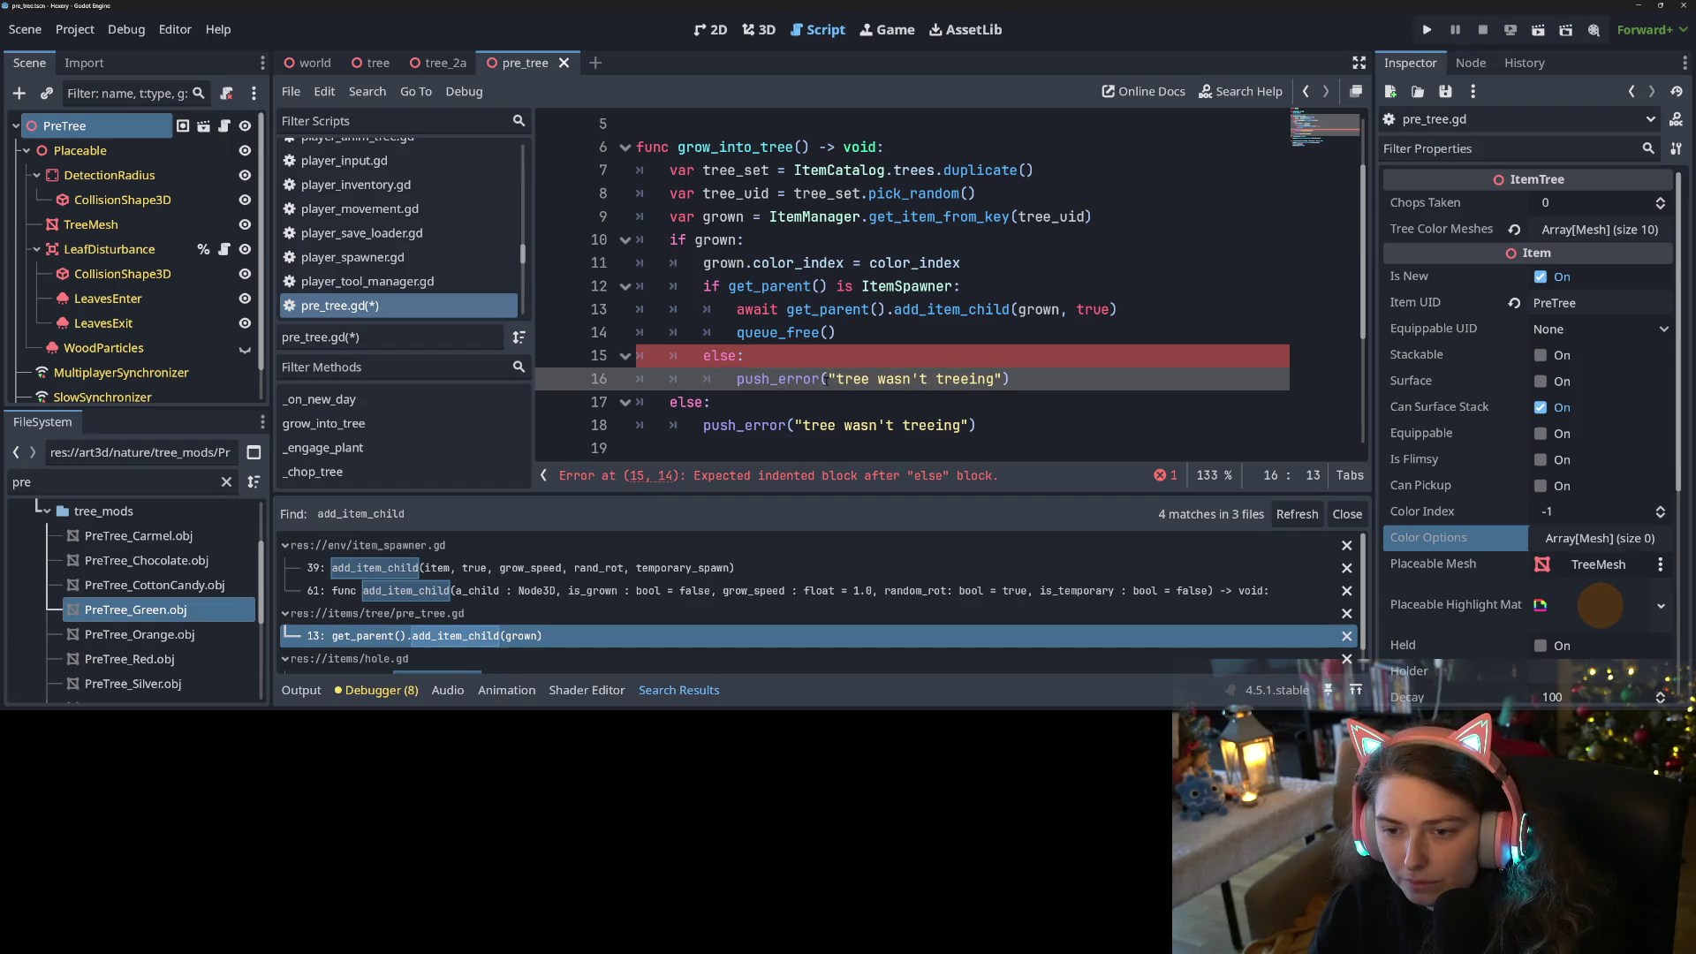
Change the new branch's error message to "pre tree wrong parent" and save pre_tree.gd
left_click_drag(835, 378, 993, 380)
left_click(863, 379)
key("BackSpace")
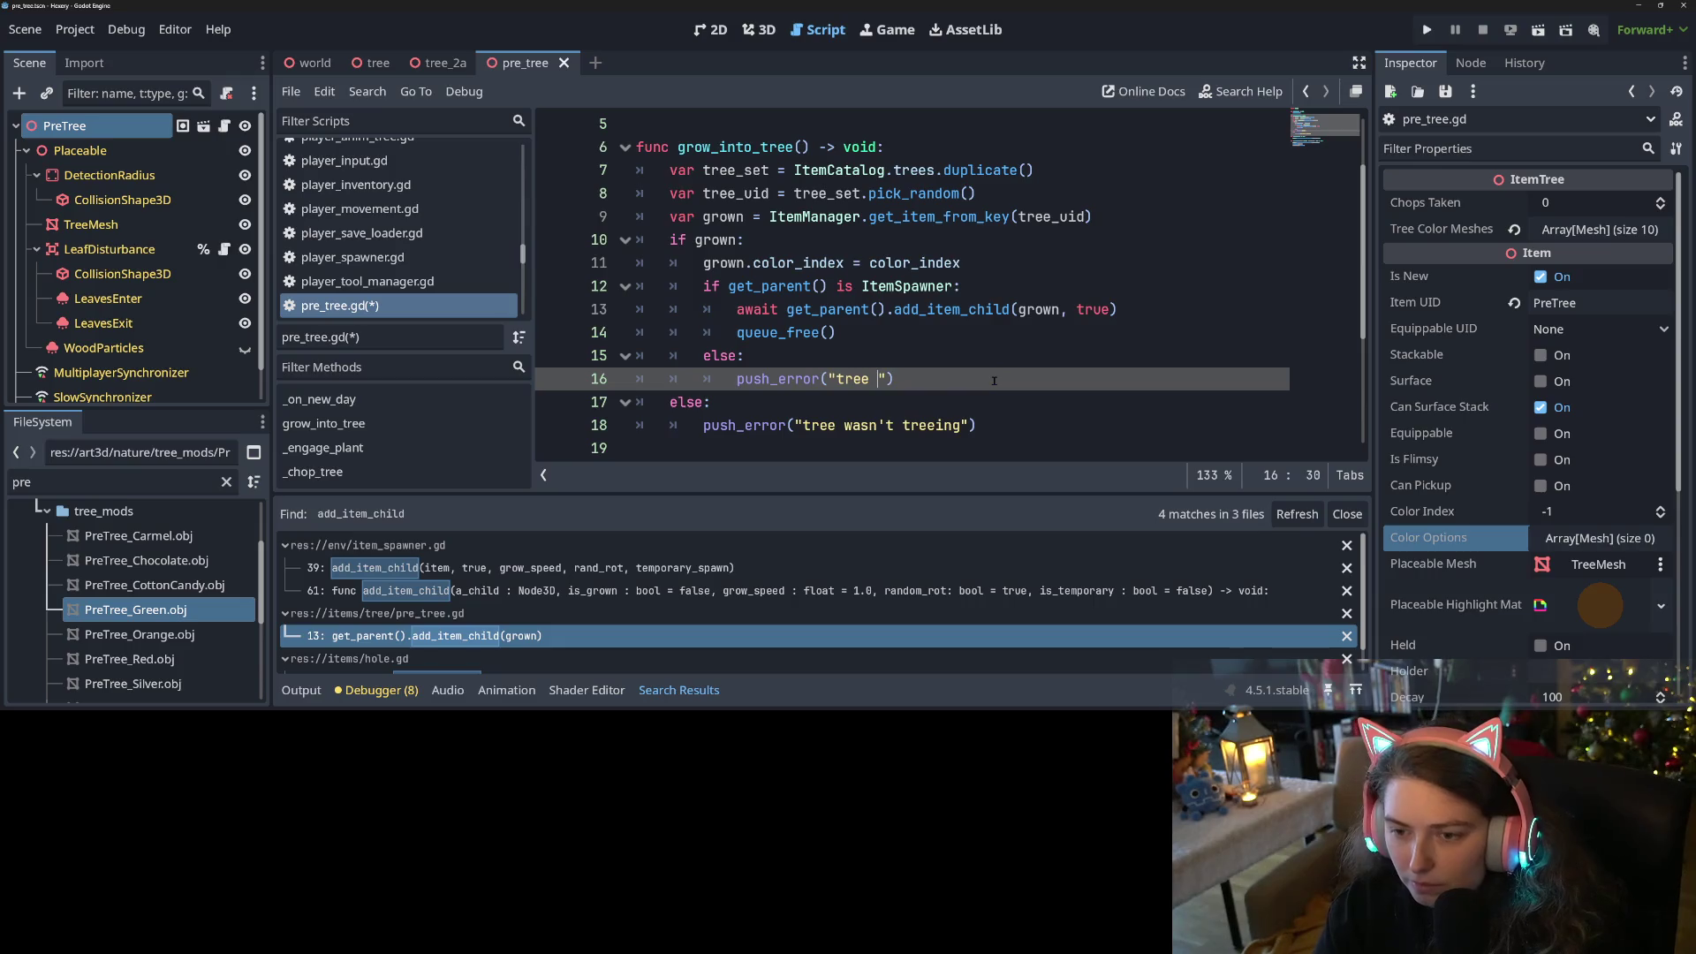
key("BackSpace")
key("BackSpace")
key("BackSpace")
type("pret t")
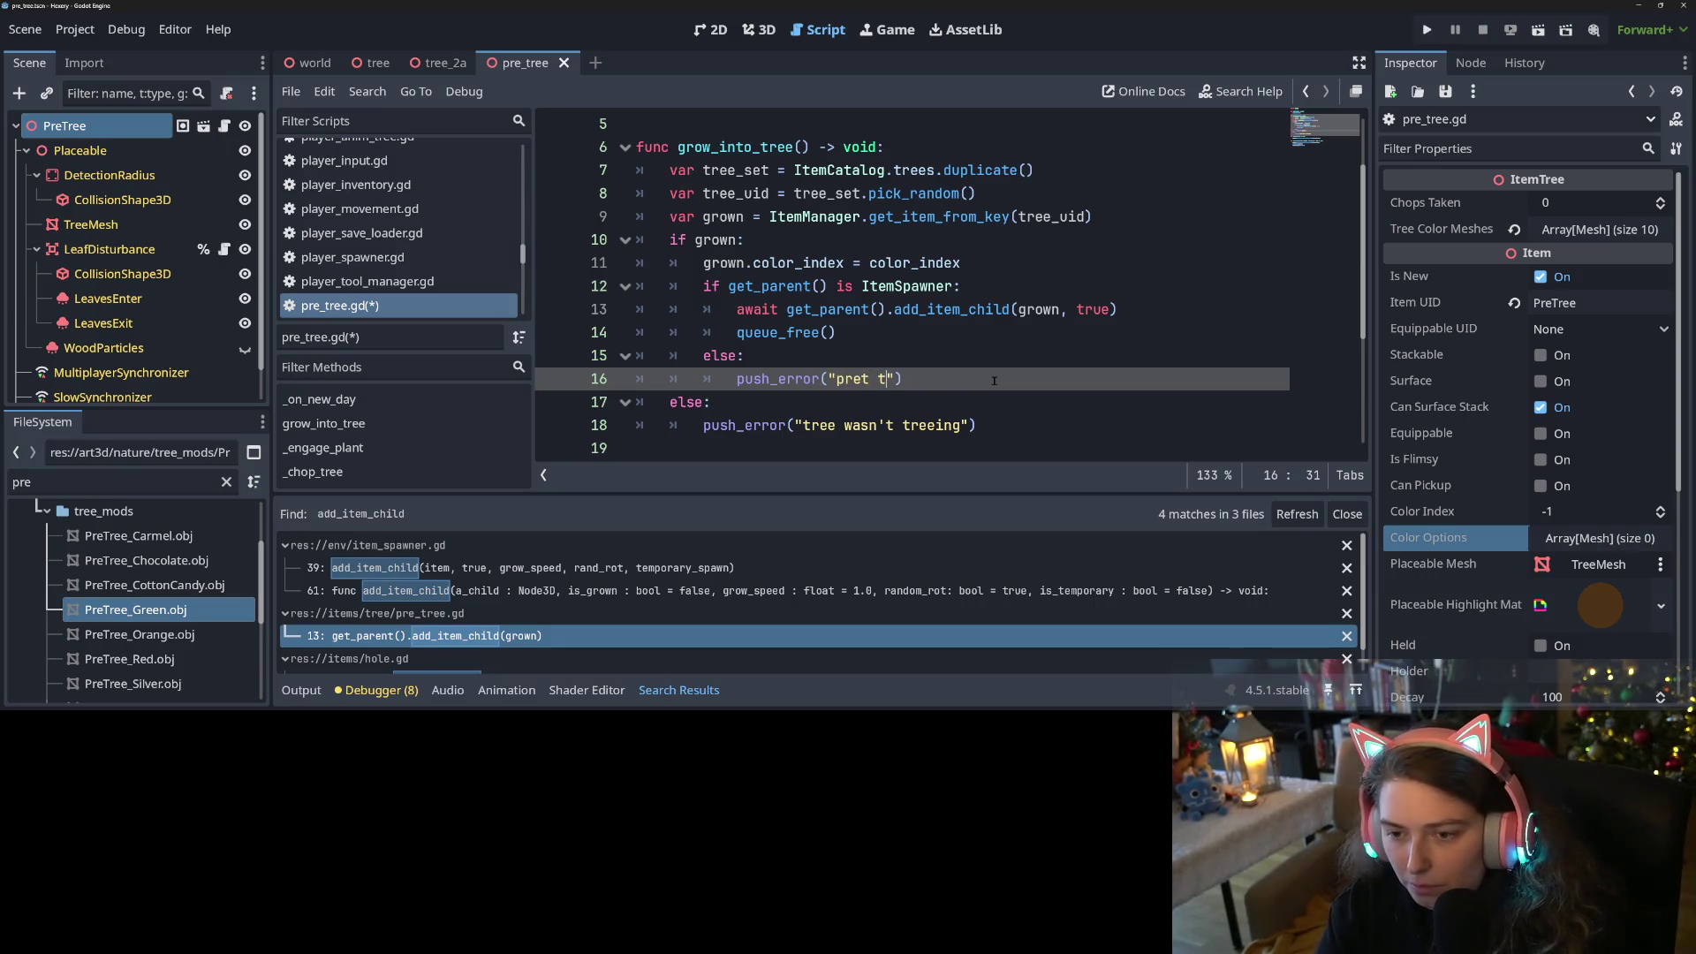
key("BackSpace")
key("BackSpace")
key("BackSpace")
type("tree wron")
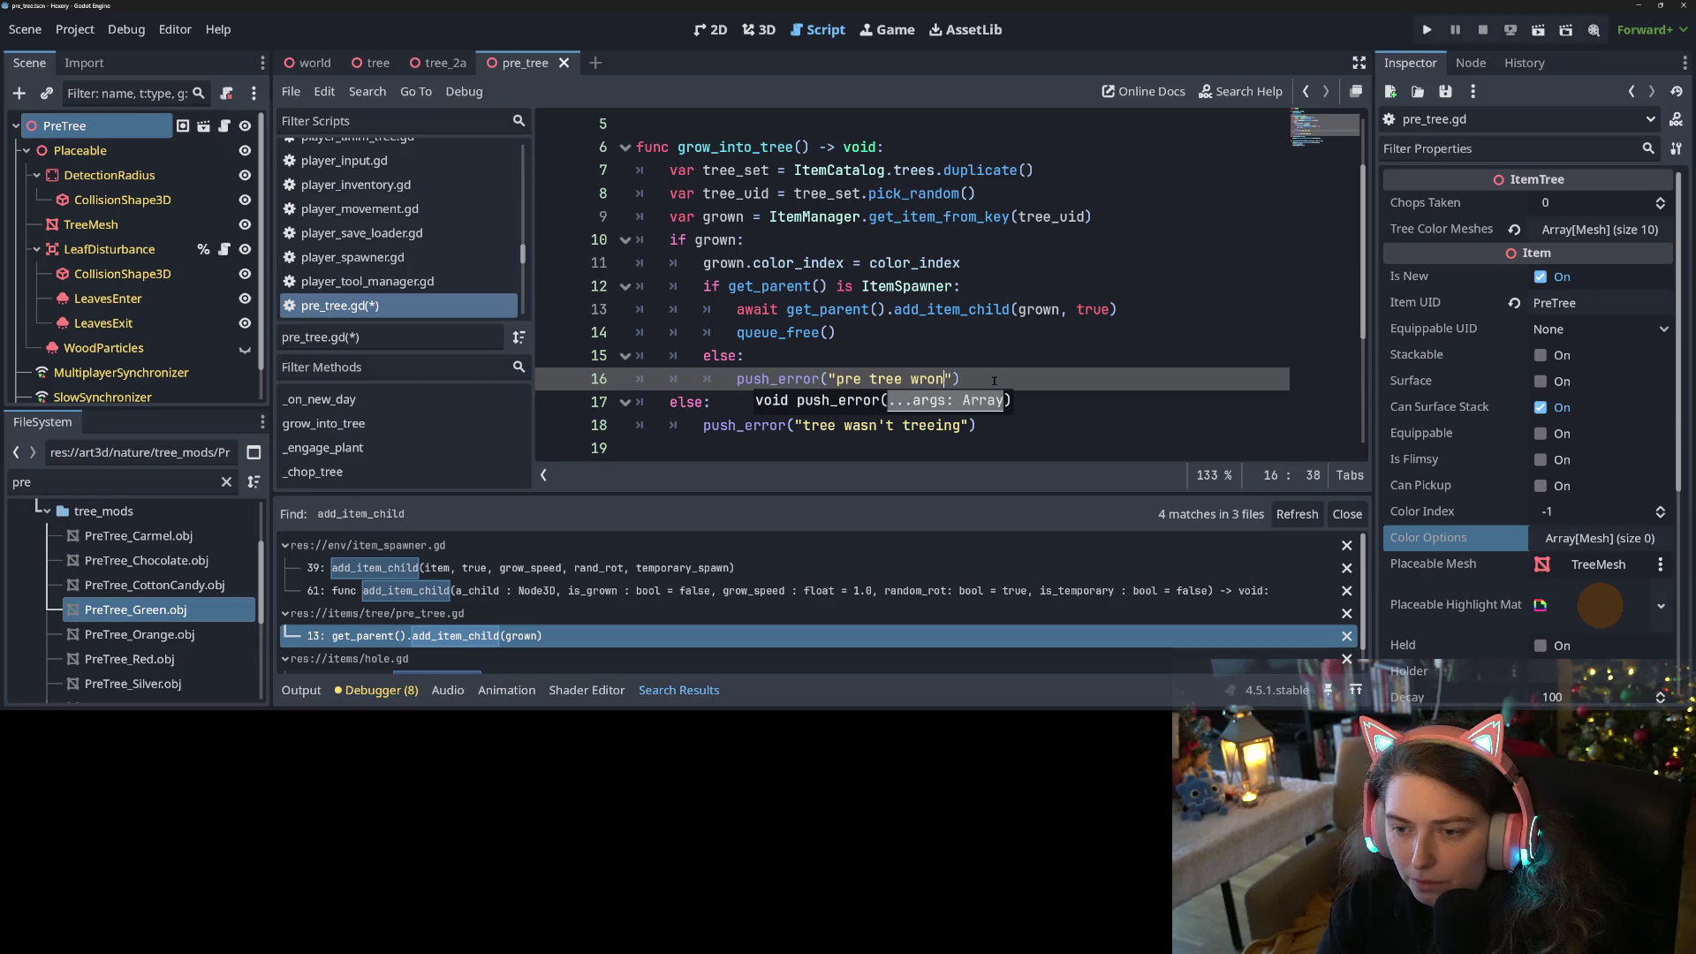
type("g parent")
key("ctrl+s")
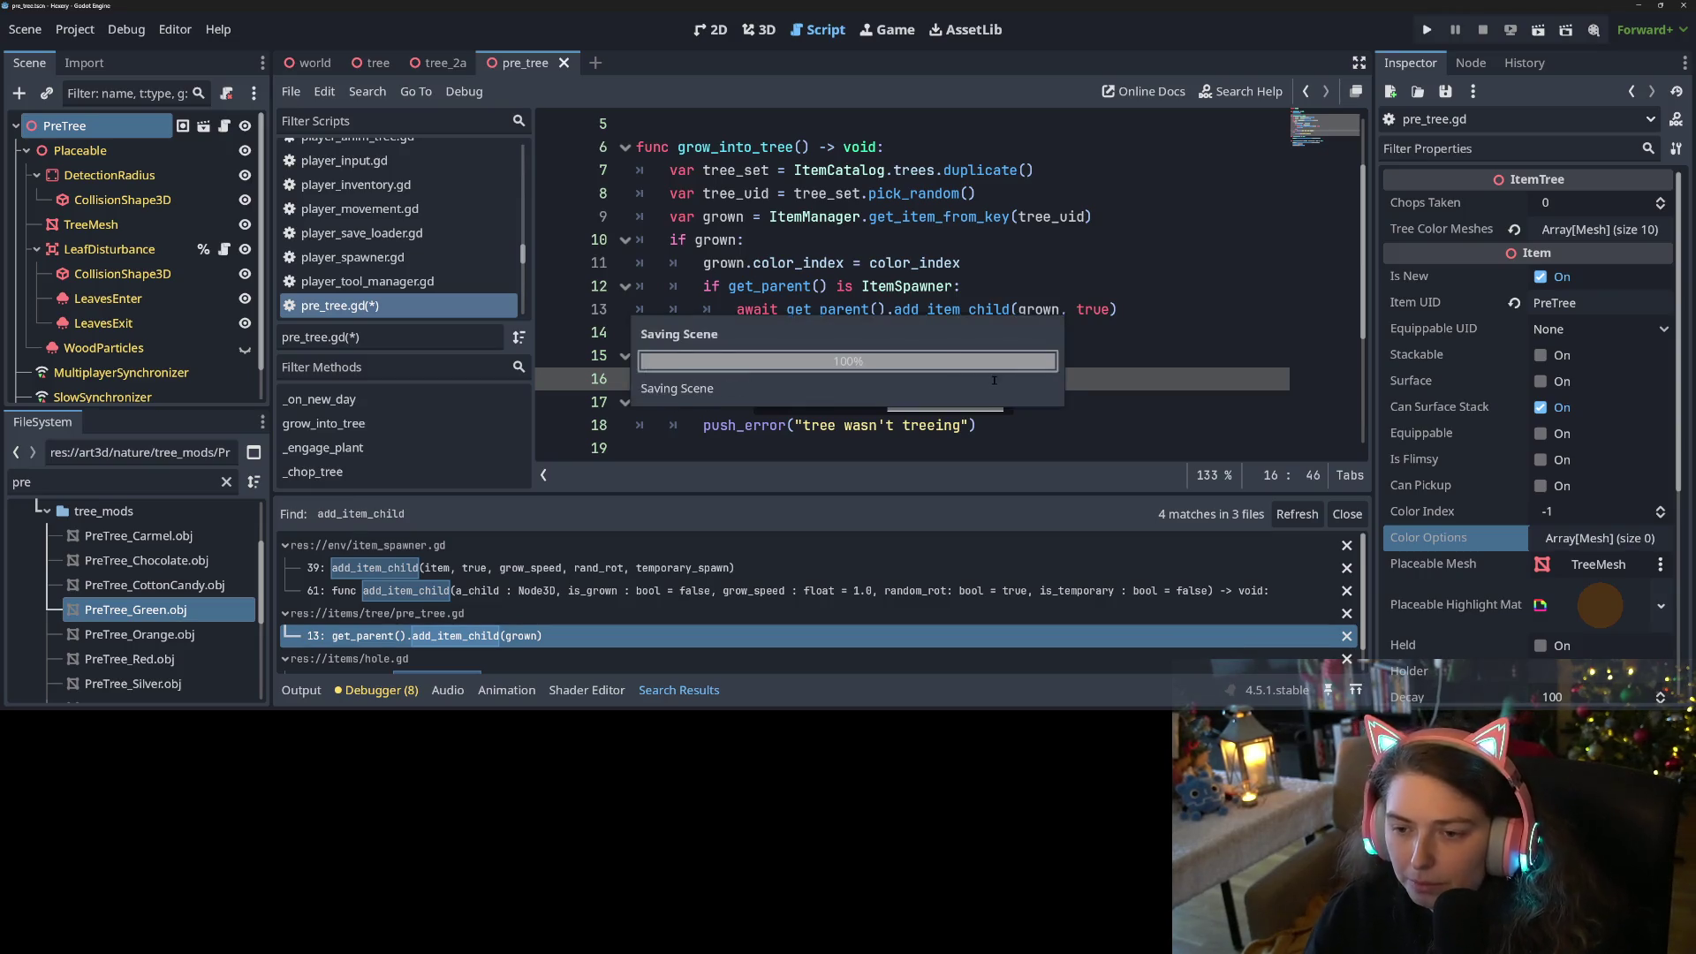
key("End")
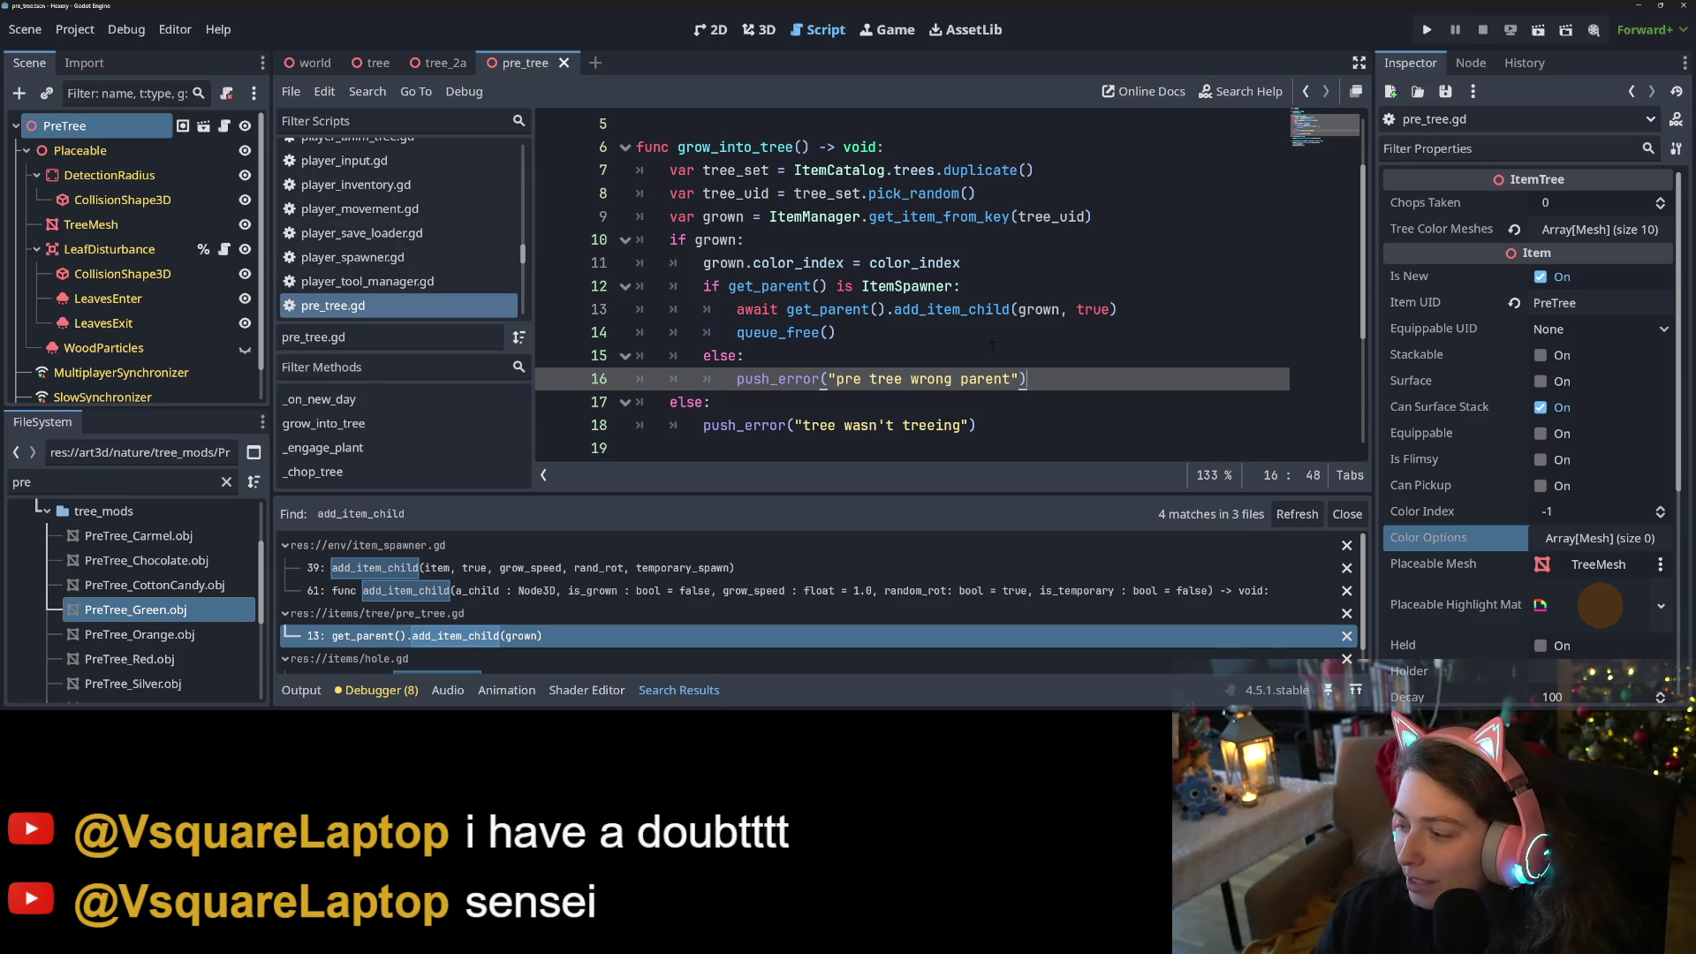
Close the search results, save, and review the "tree wasn't treeing" and "pre tree wrong parent" error lines
left_click(941, 403)
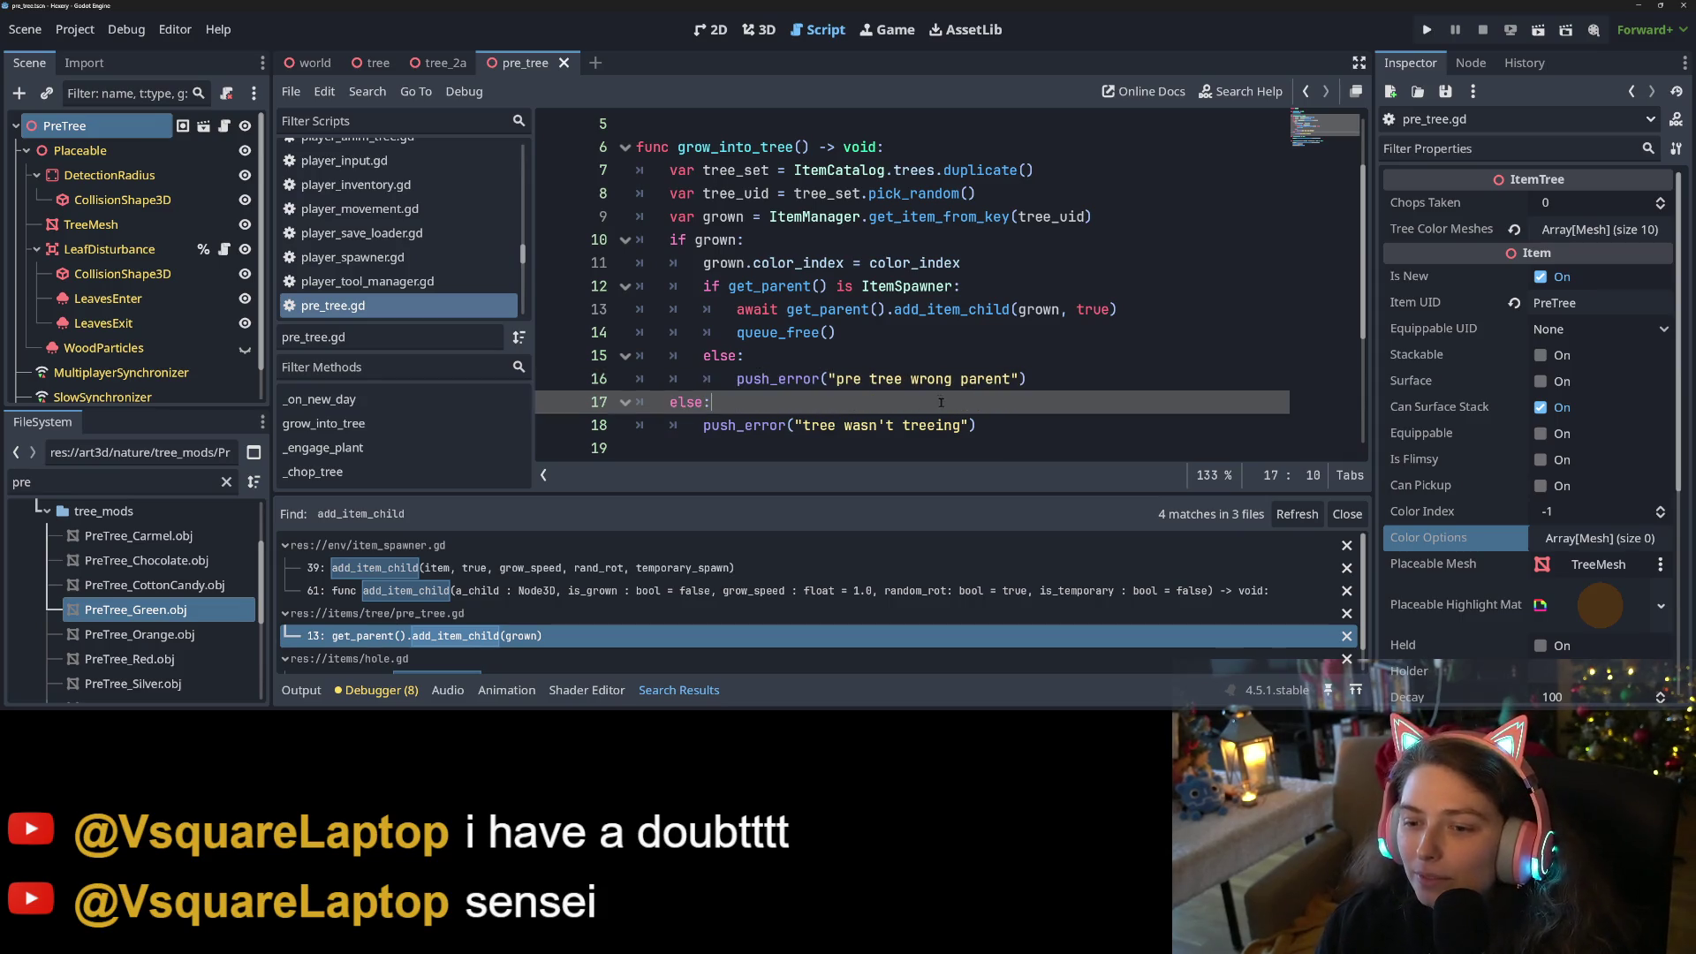
left_click(1349, 515)
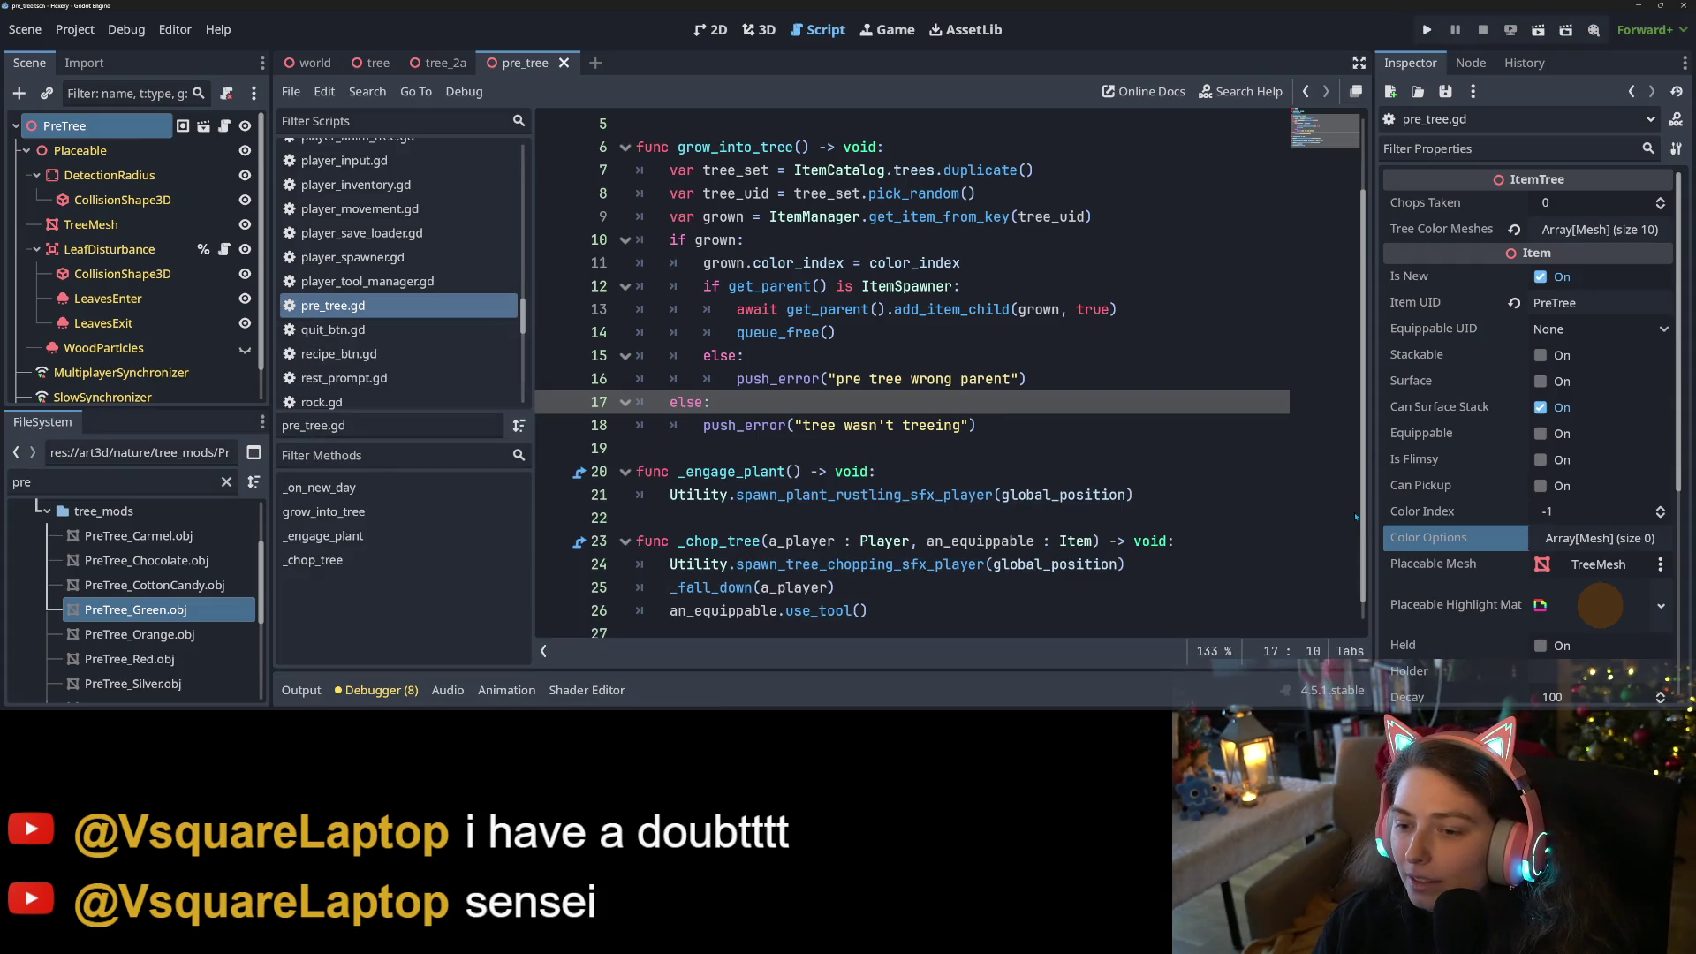
key("ctrl+s")
left_click(1006, 424)
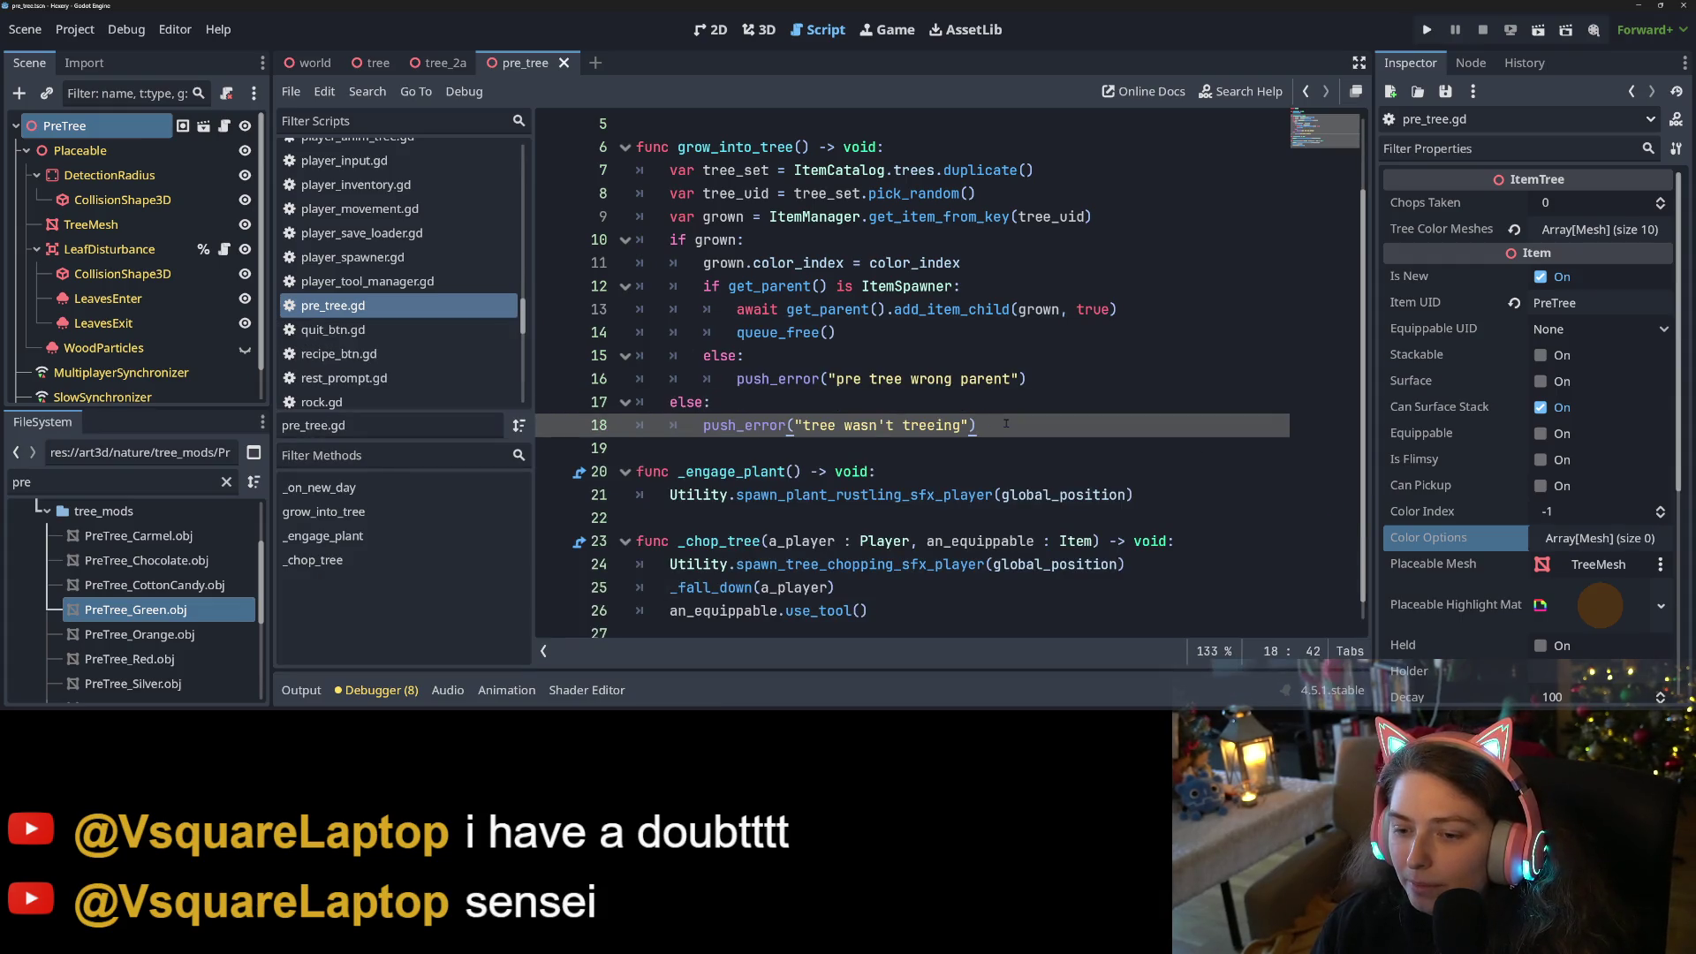
left_click(975, 379)
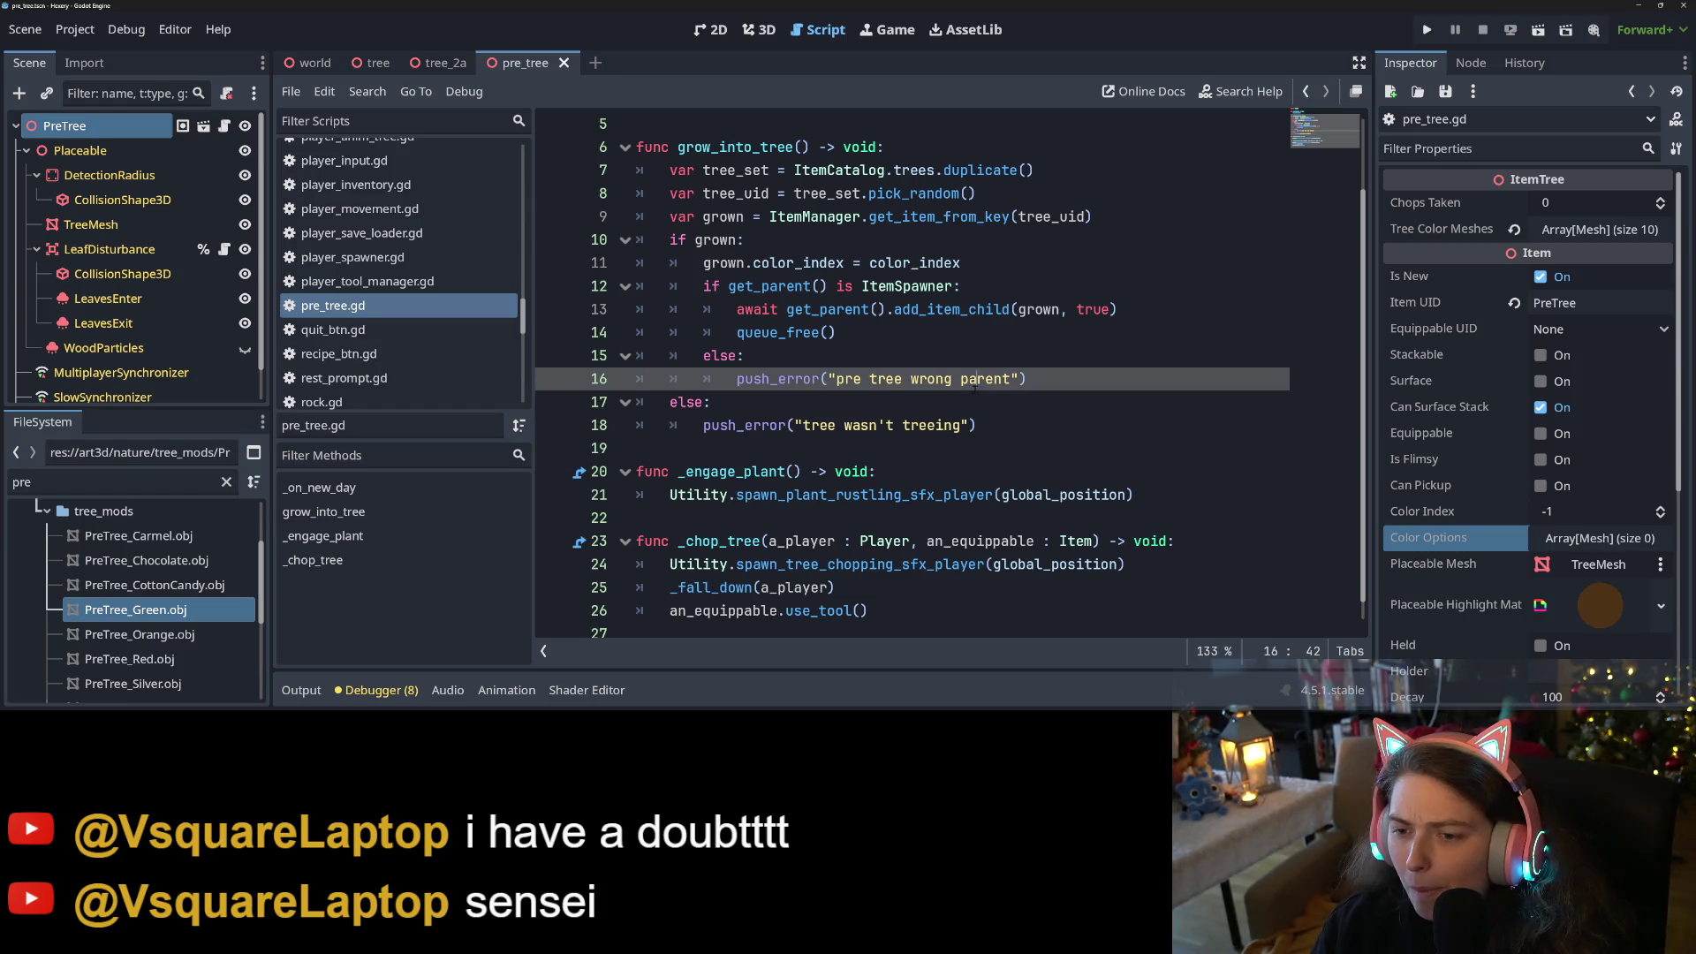
scroll(1053, 382, "up", 2)
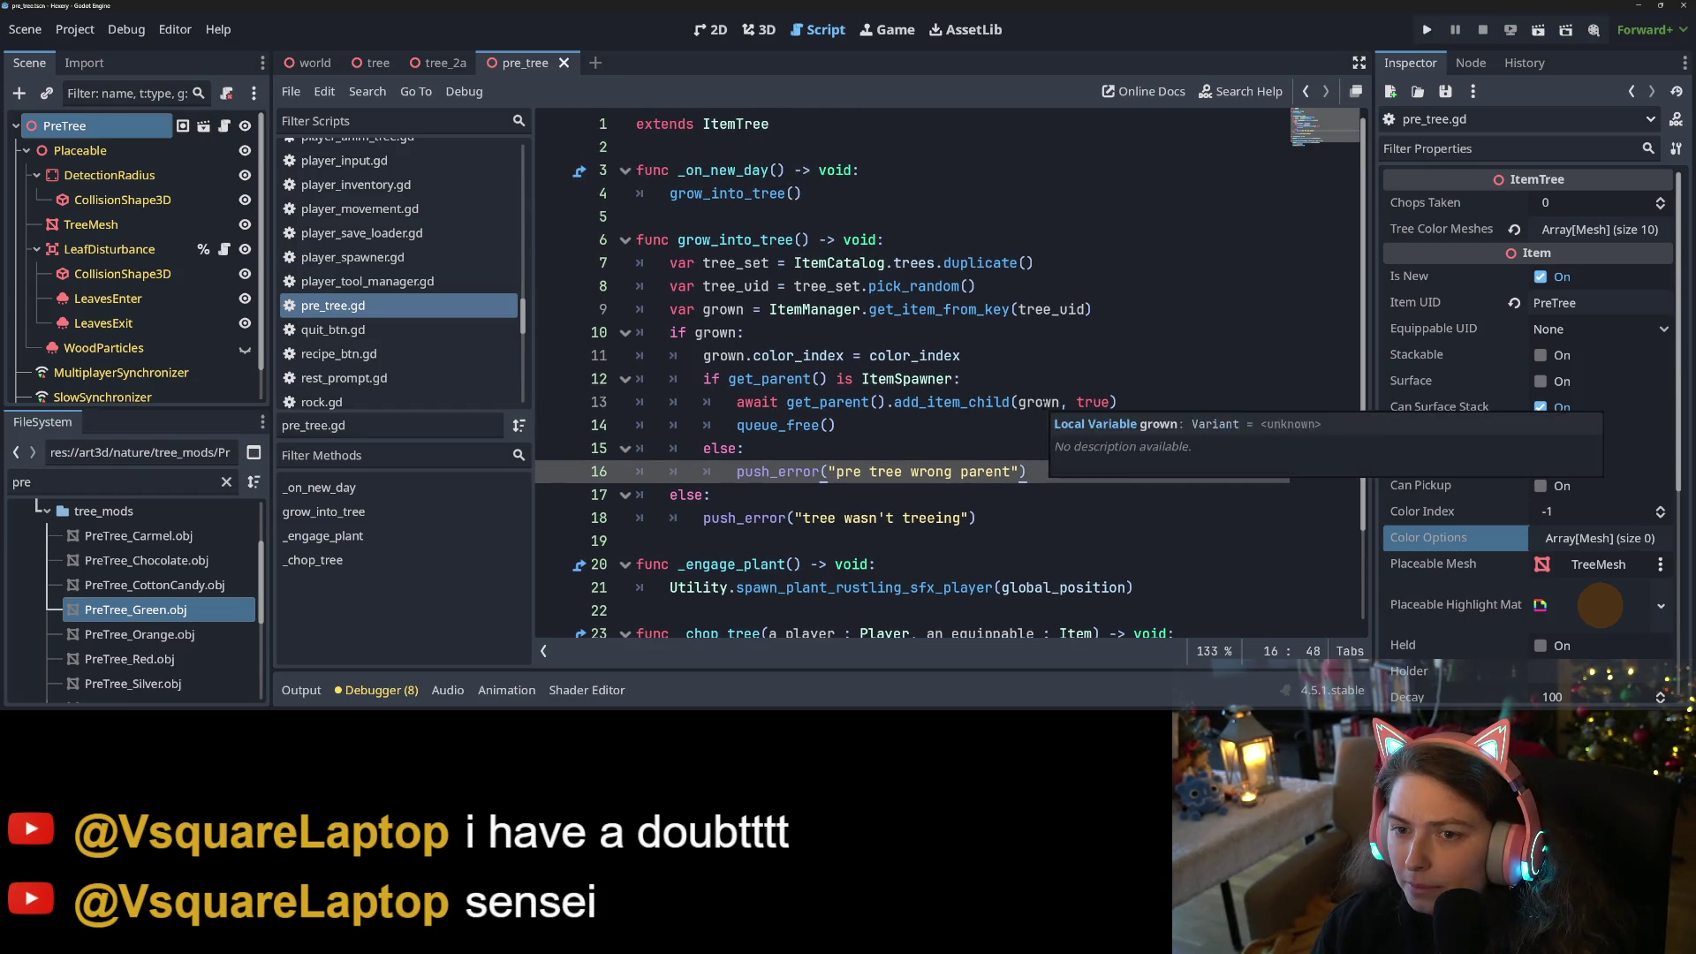
scroll(1039, 402, "down", 3)
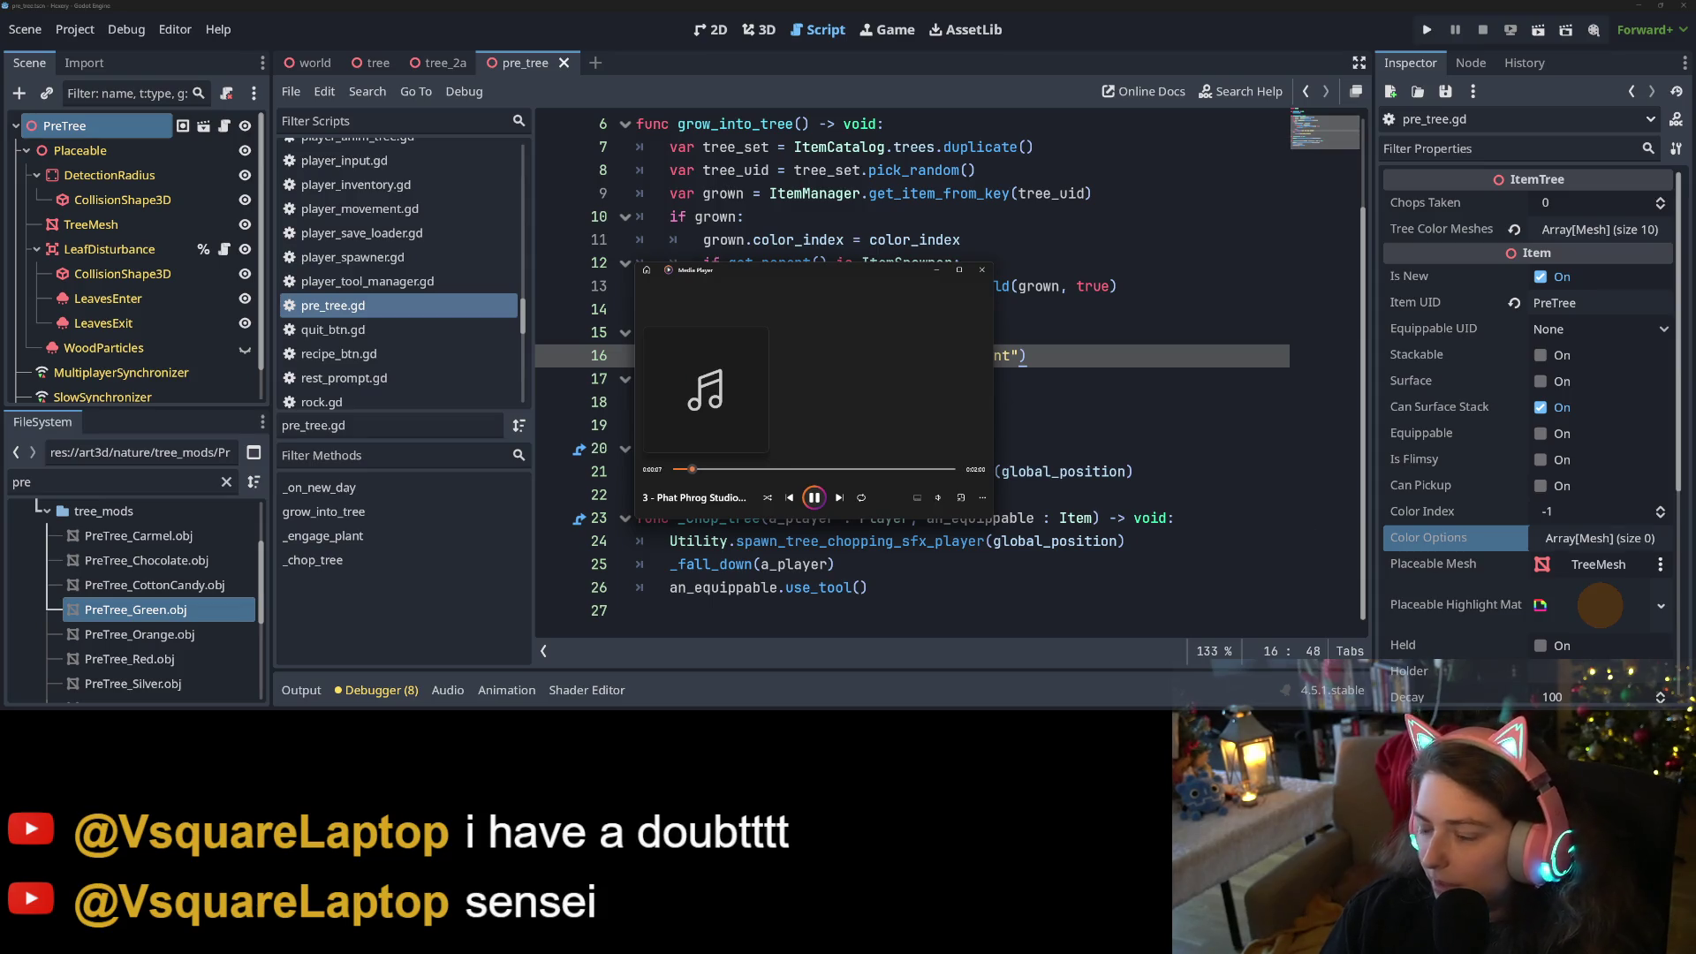
Open the Winter Whispers LOFI Music Collection folder and play all ten tracks
key("alt+Tab")
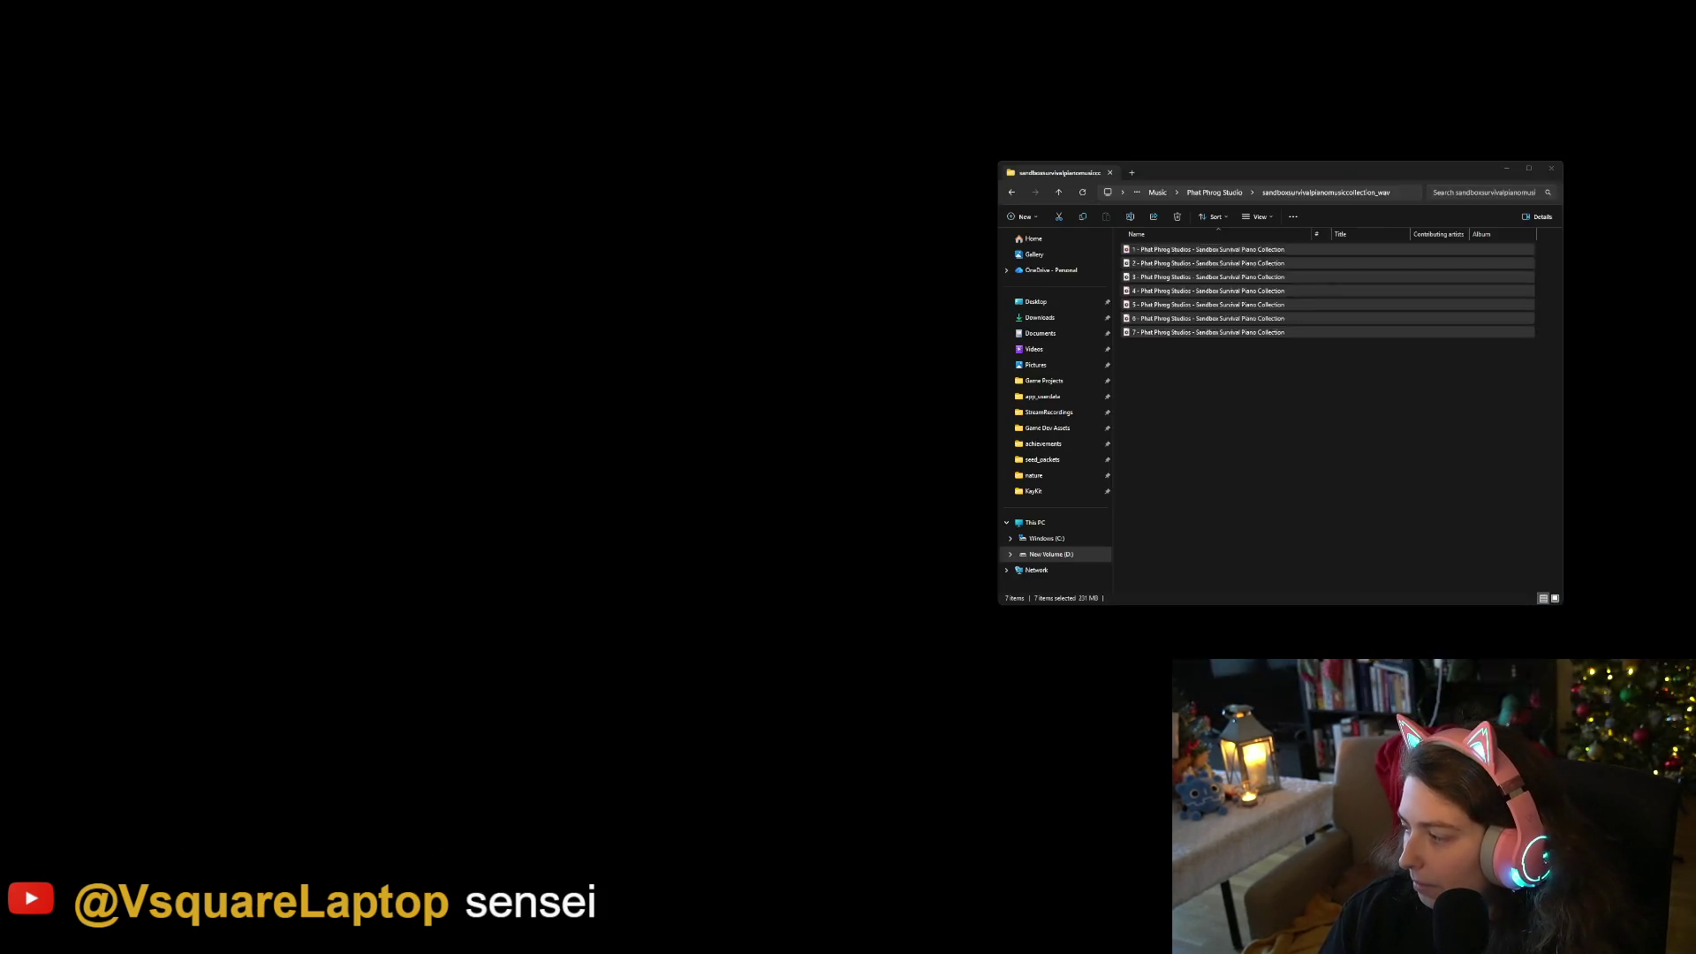
left_click(1214, 193)
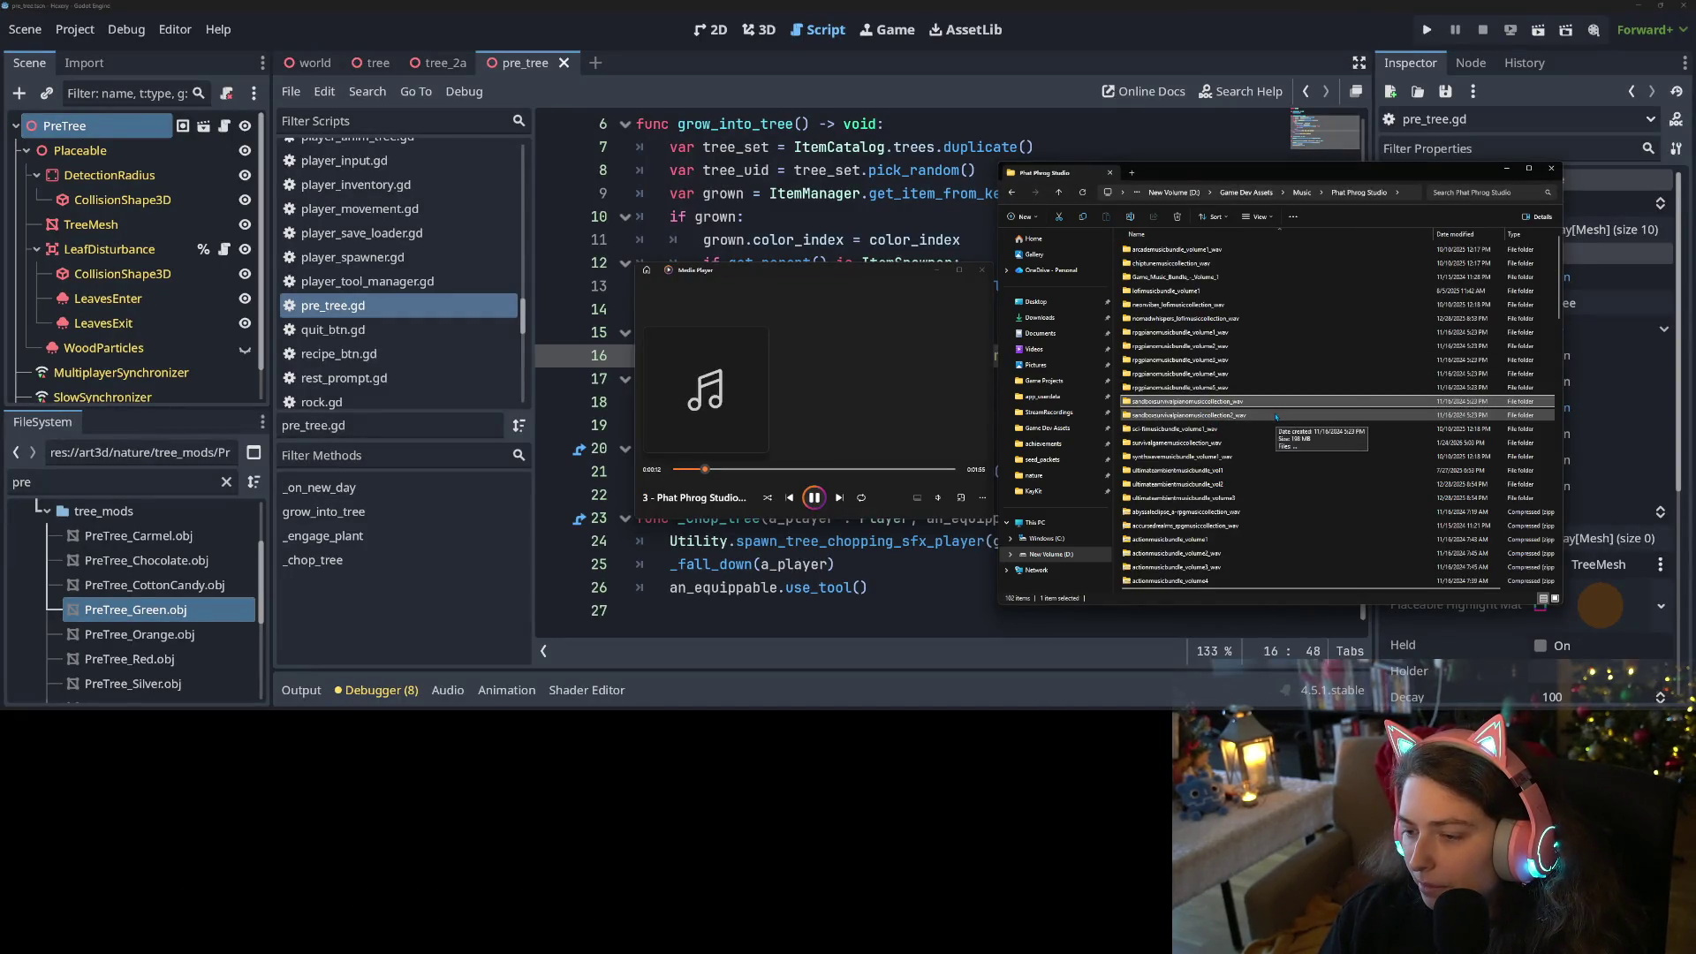
double_click(1229, 445)
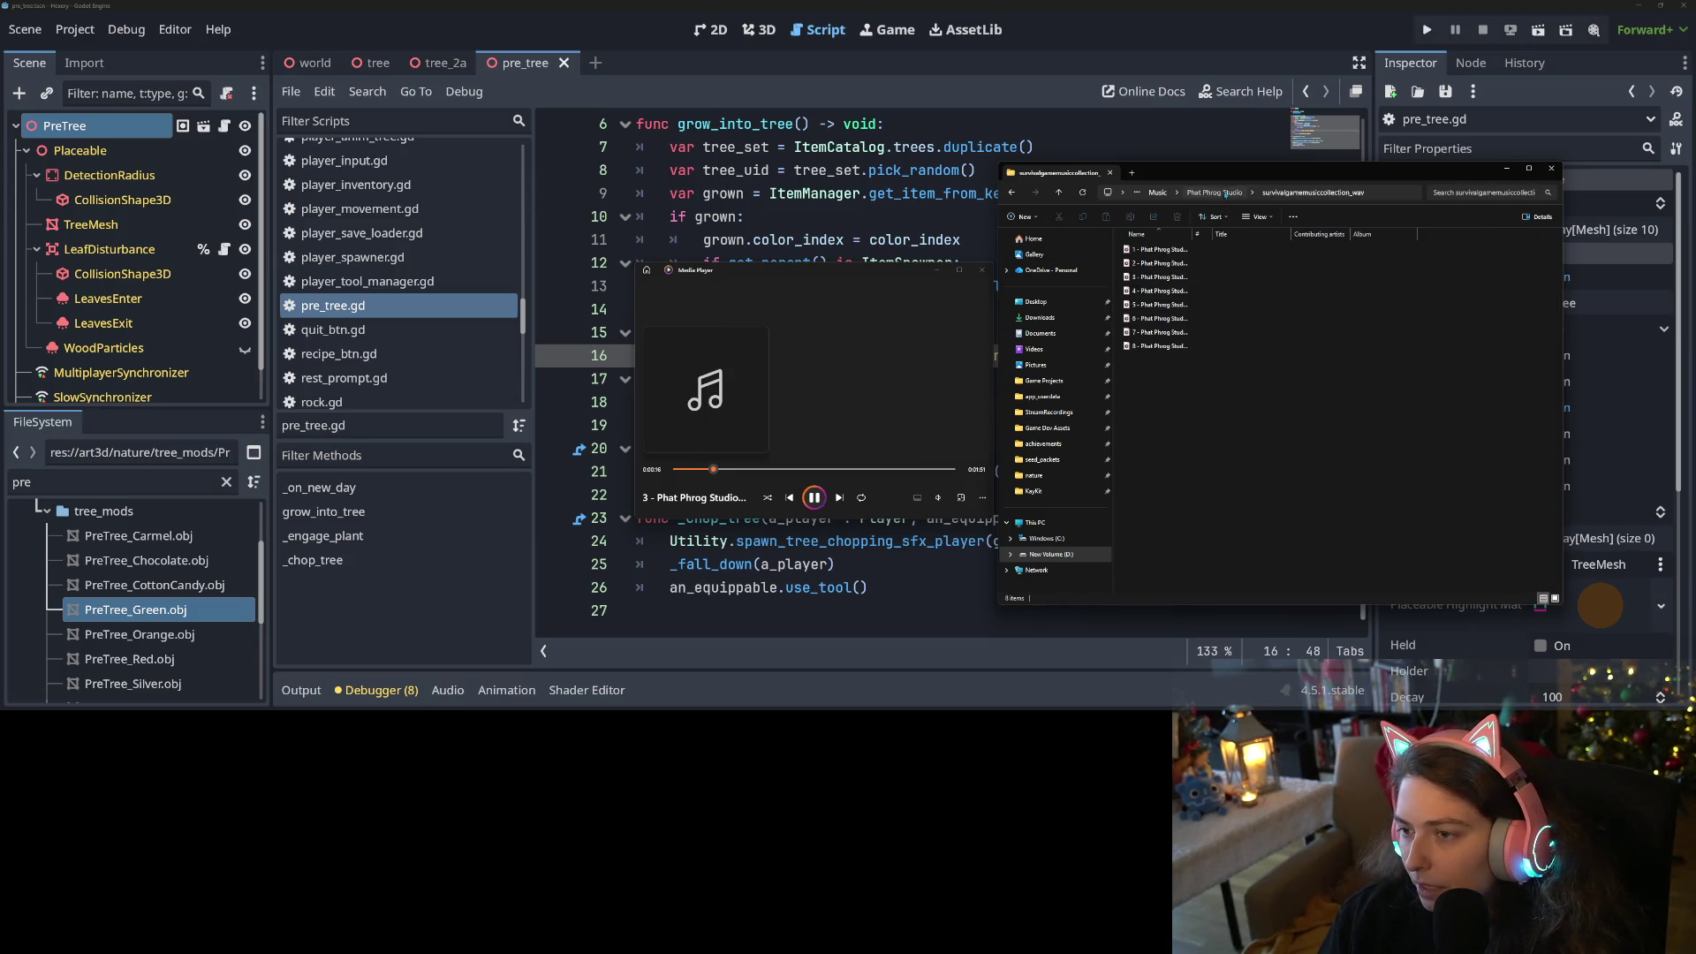
left_click(1225, 193)
scroll(1212, 442, "down", 1)
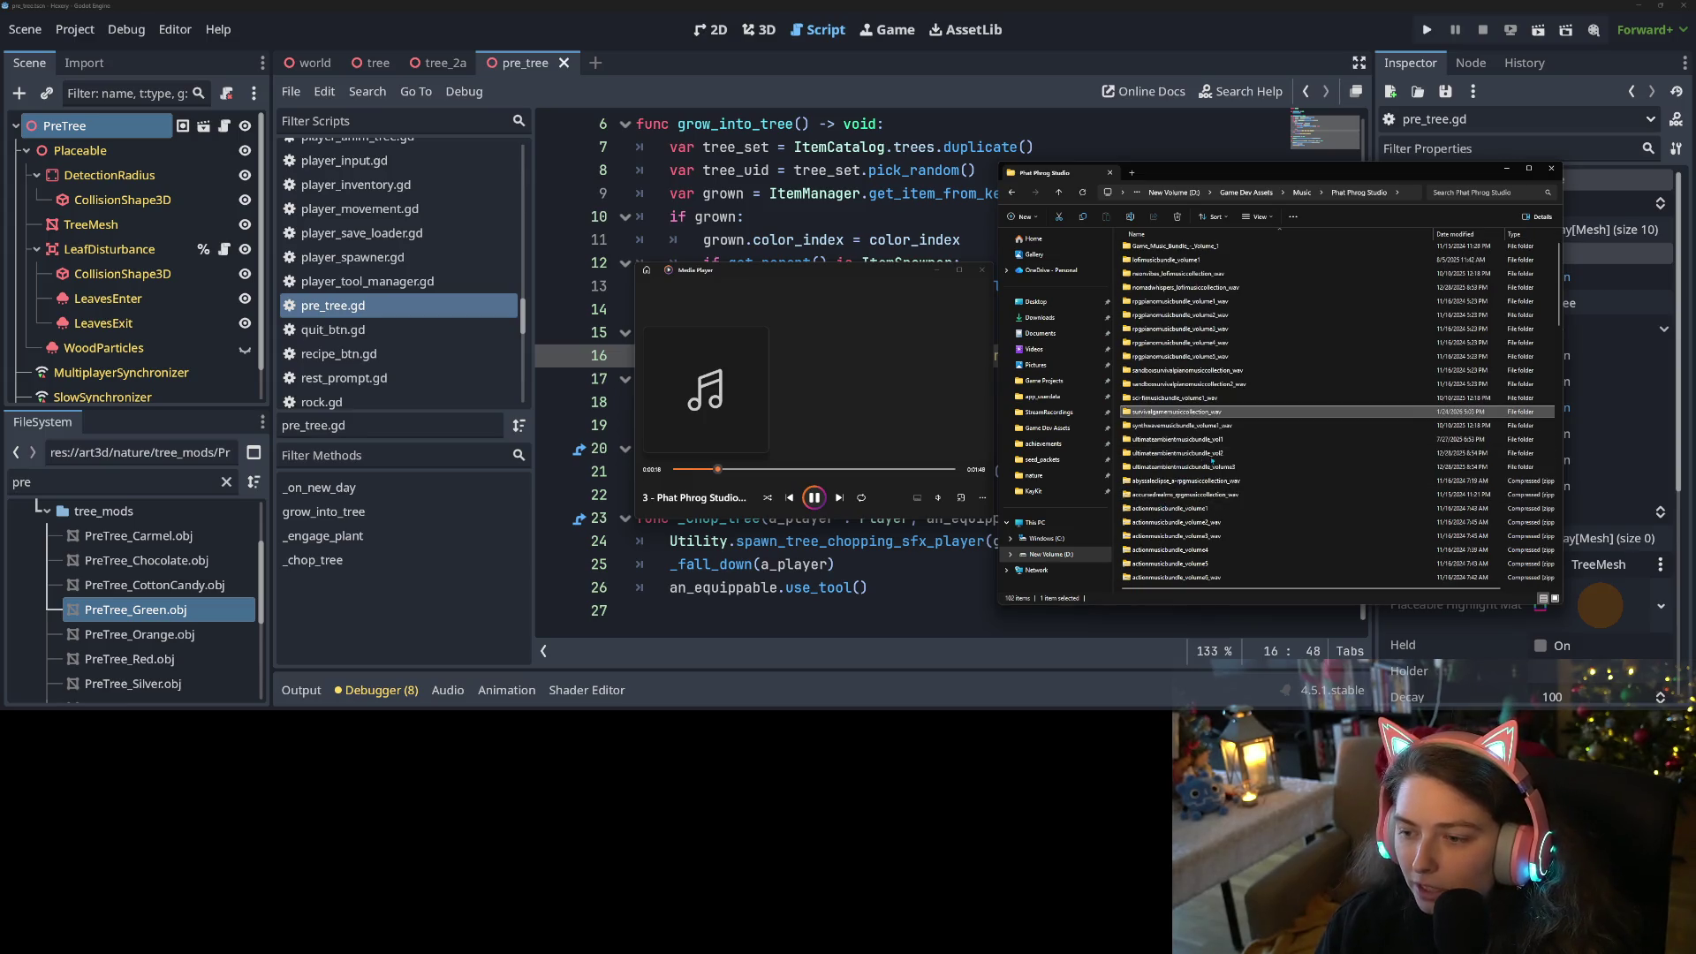
scroll(1214, 442, "up", 1)
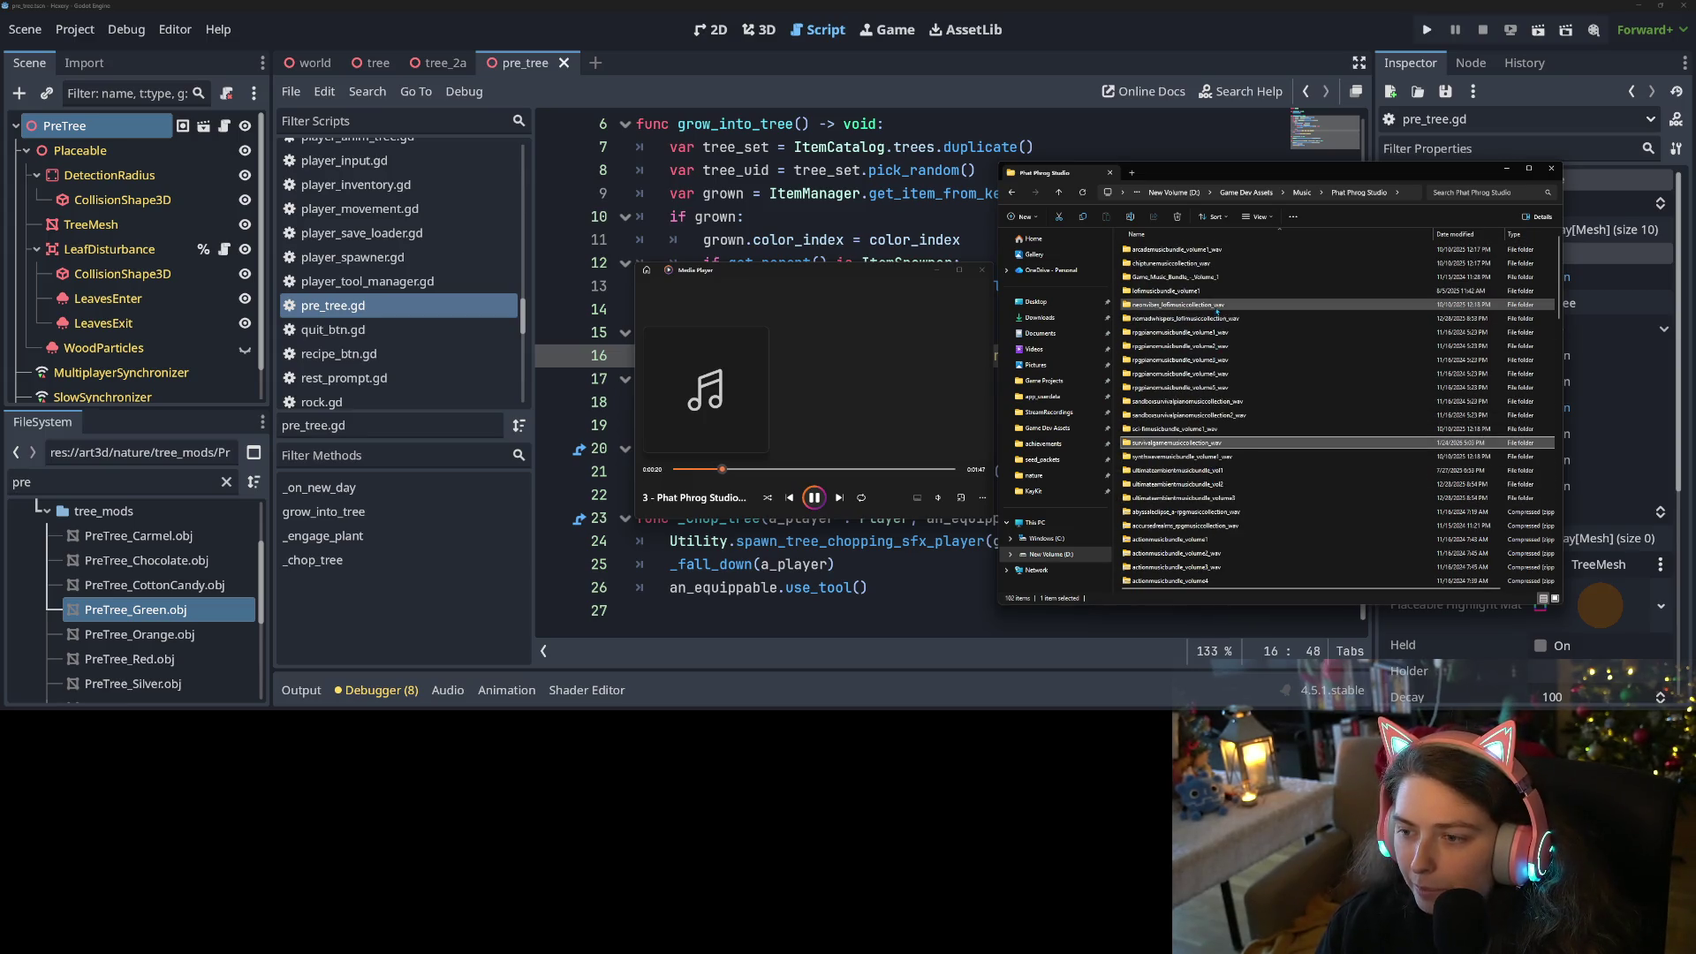
double_click(1166, 292)
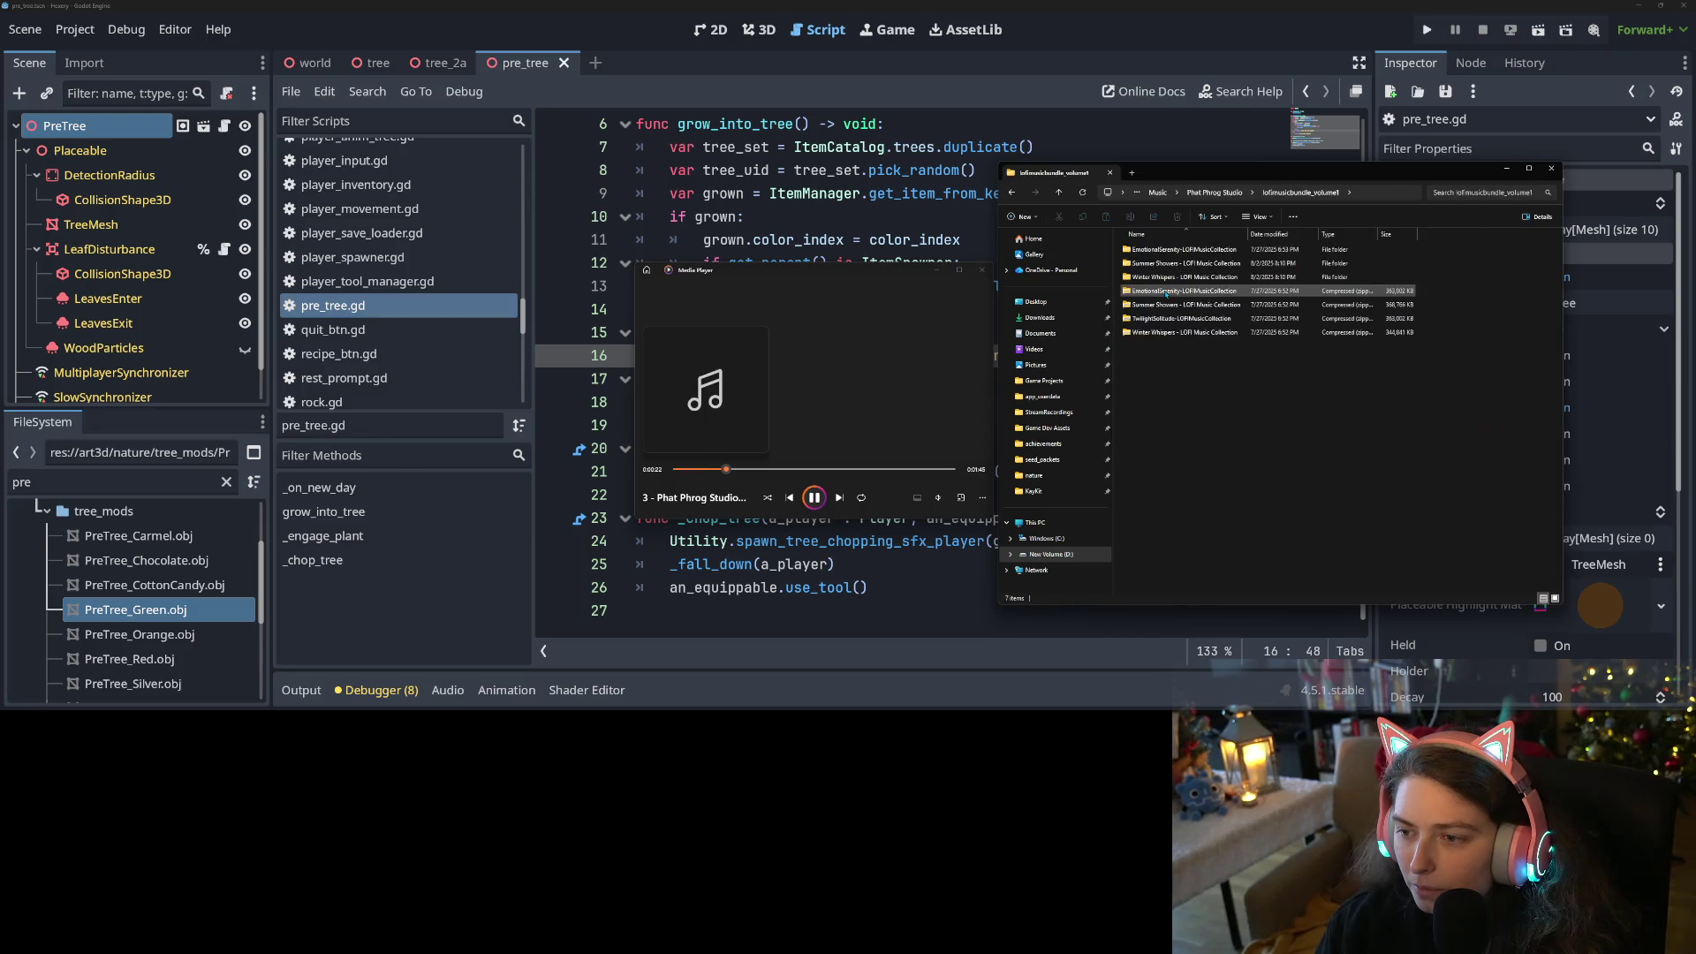
double_click(1167, 276)
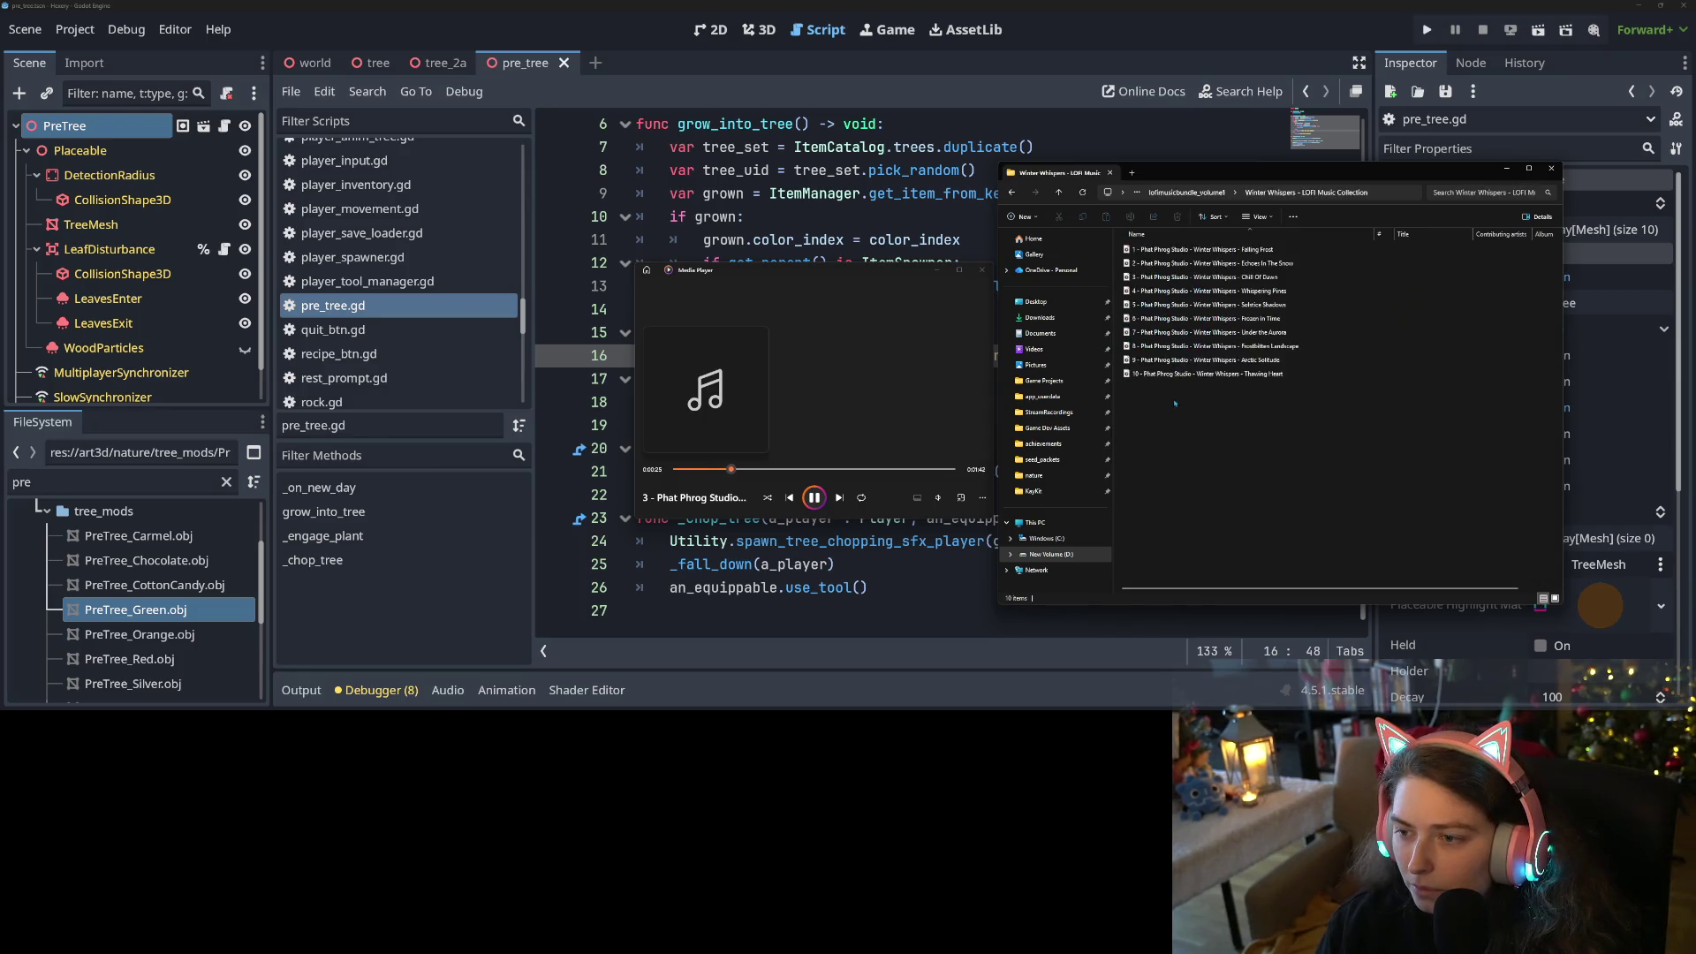
left_click_drag(1174, 403, 1185, 241)
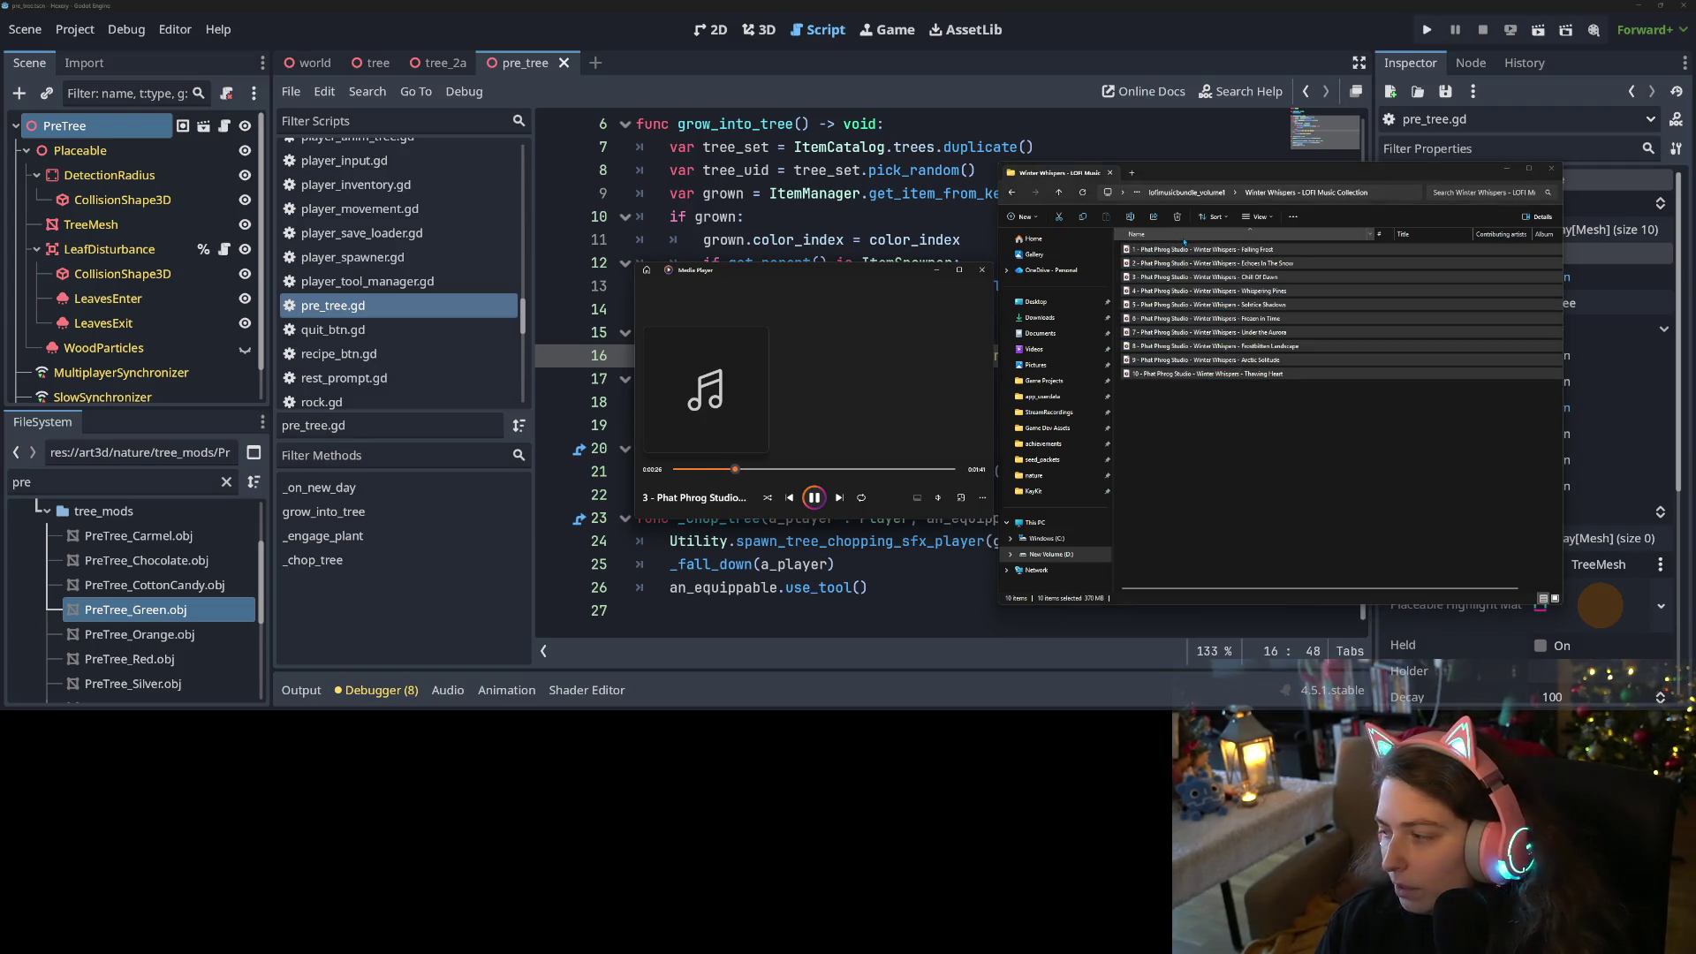
key("Return")
Lower the playback volume slightly and minimize the media player and music folder
left_click(938, 497)
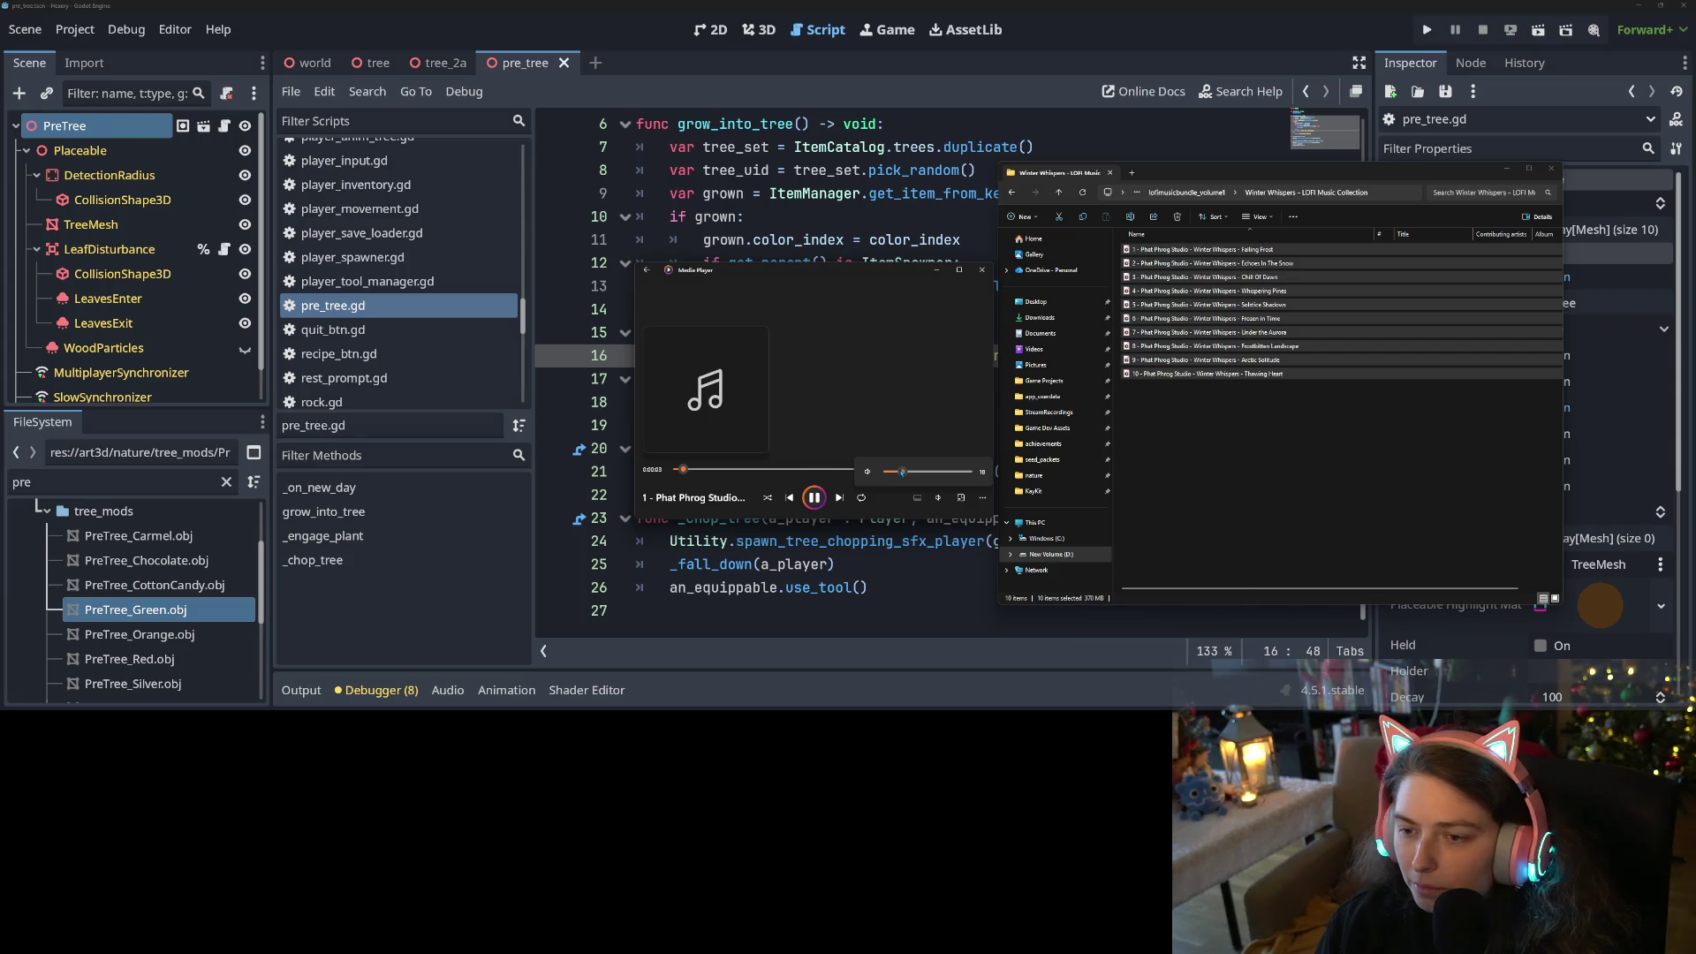
left_click_drag(900, 472, 898, 472)
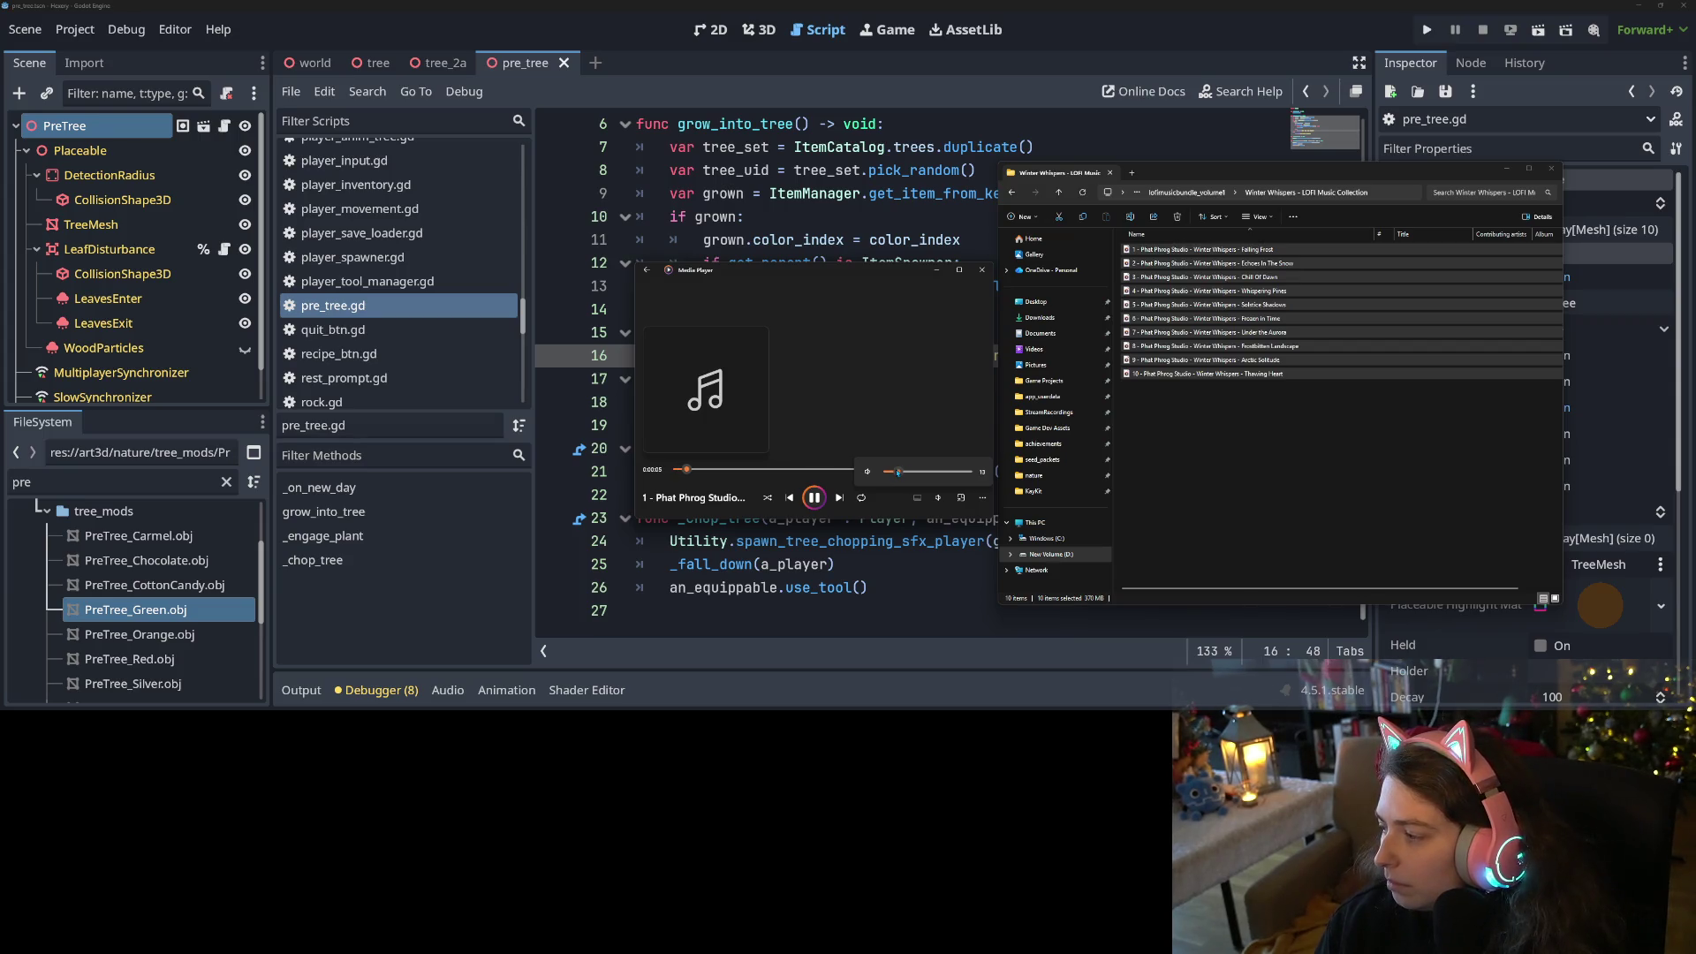
left_click(936, 270)
left_click(1507, 169)
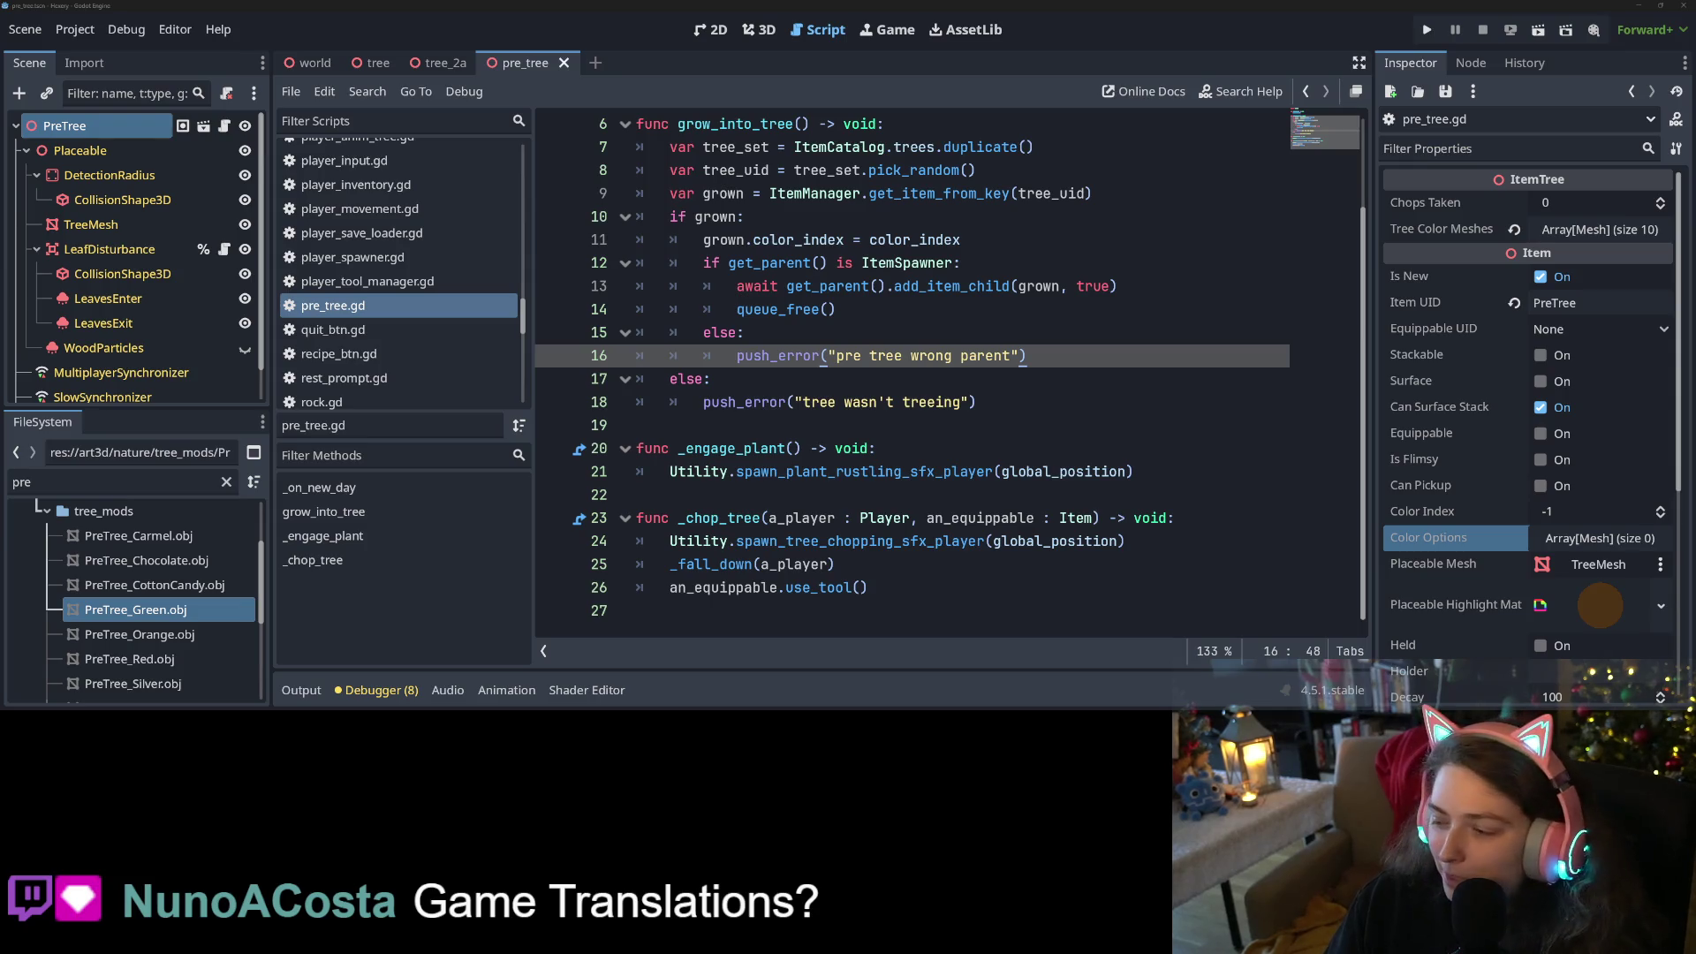
Step through pre_tree.gd from the tree-error line to the use_tool call, then save
left_click(976, 402)
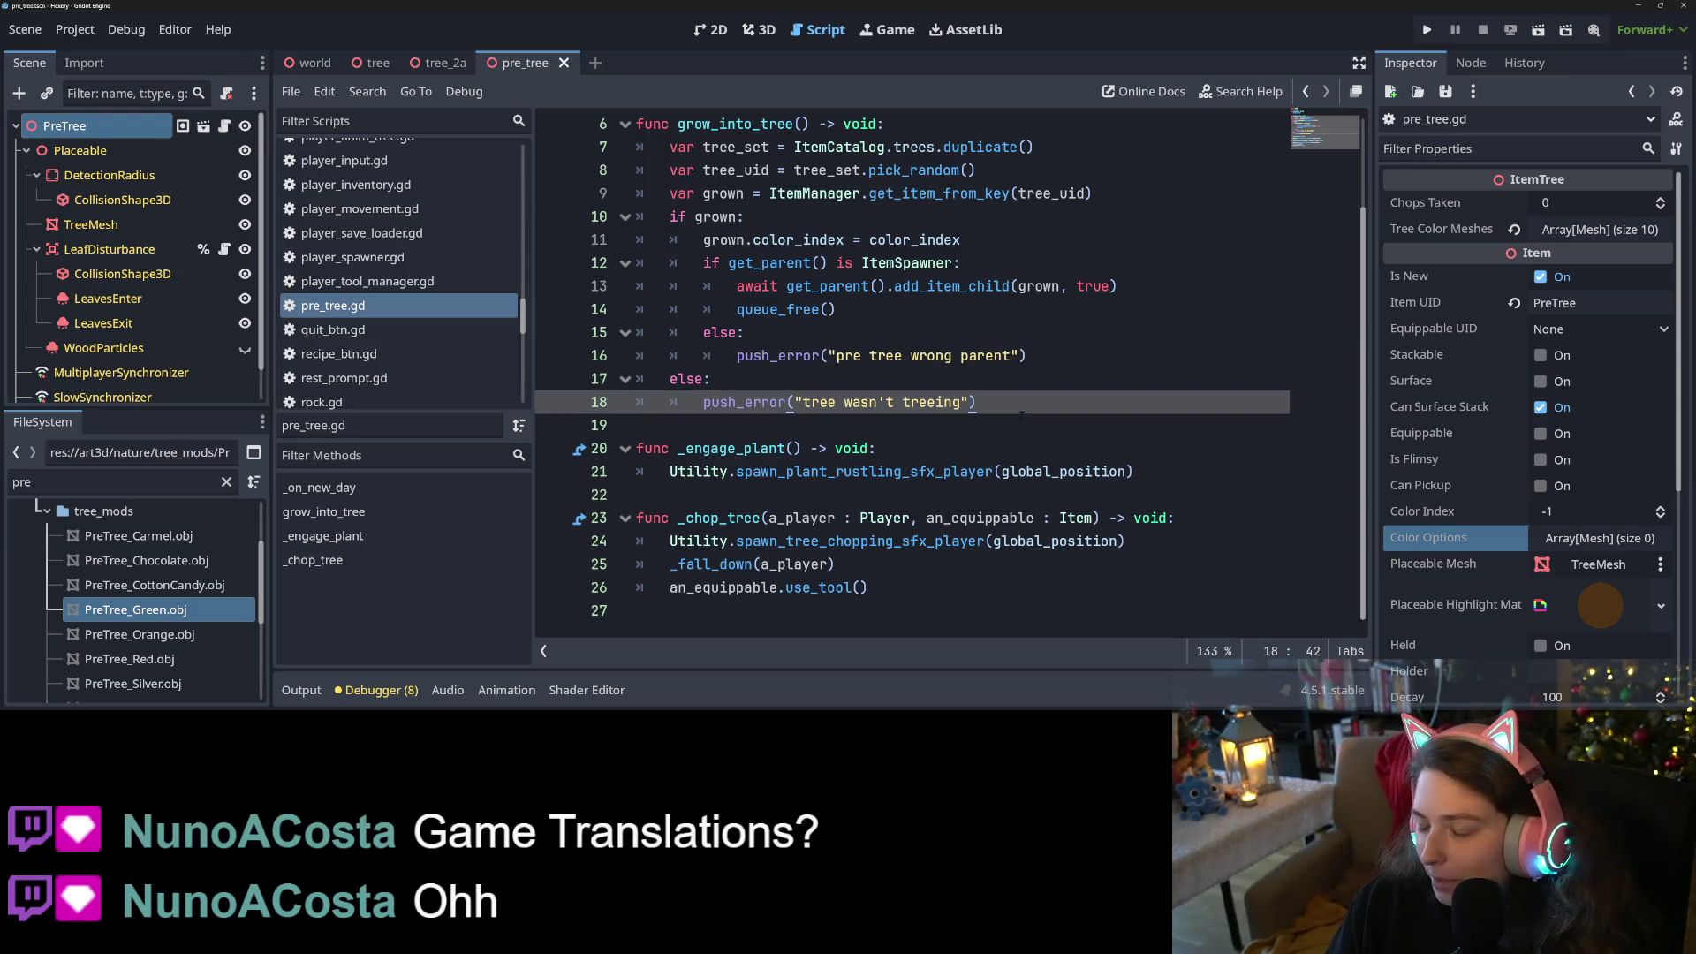
left_click(1213, 448)
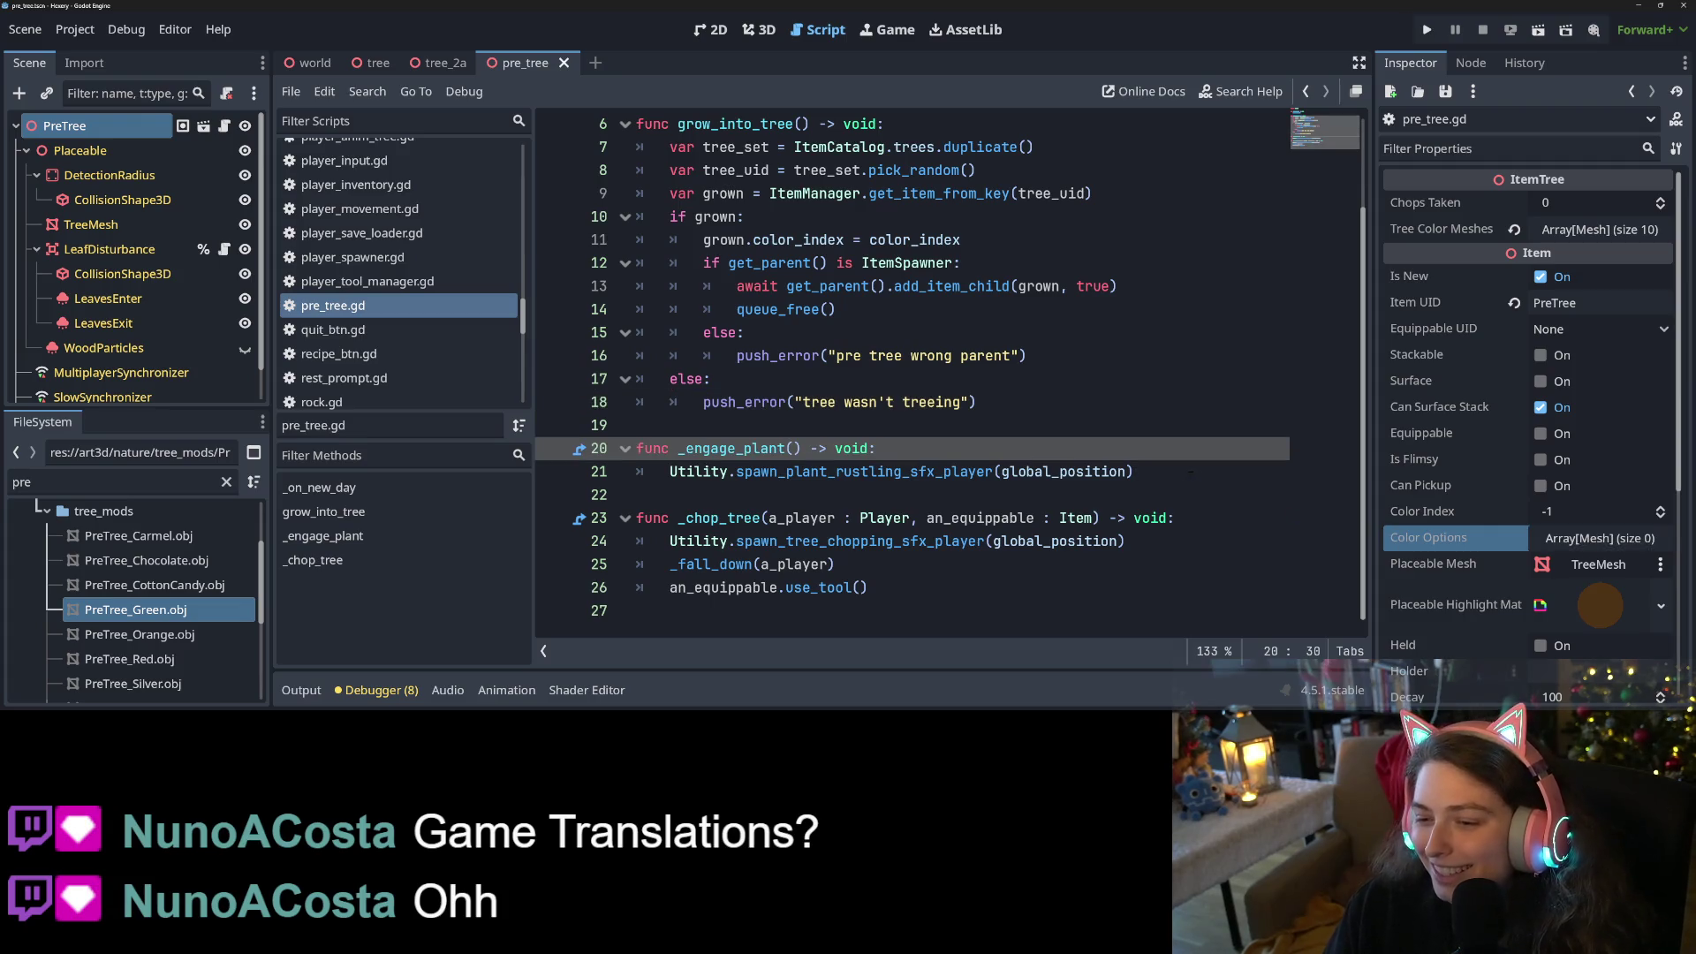
left_click(1212, 479)
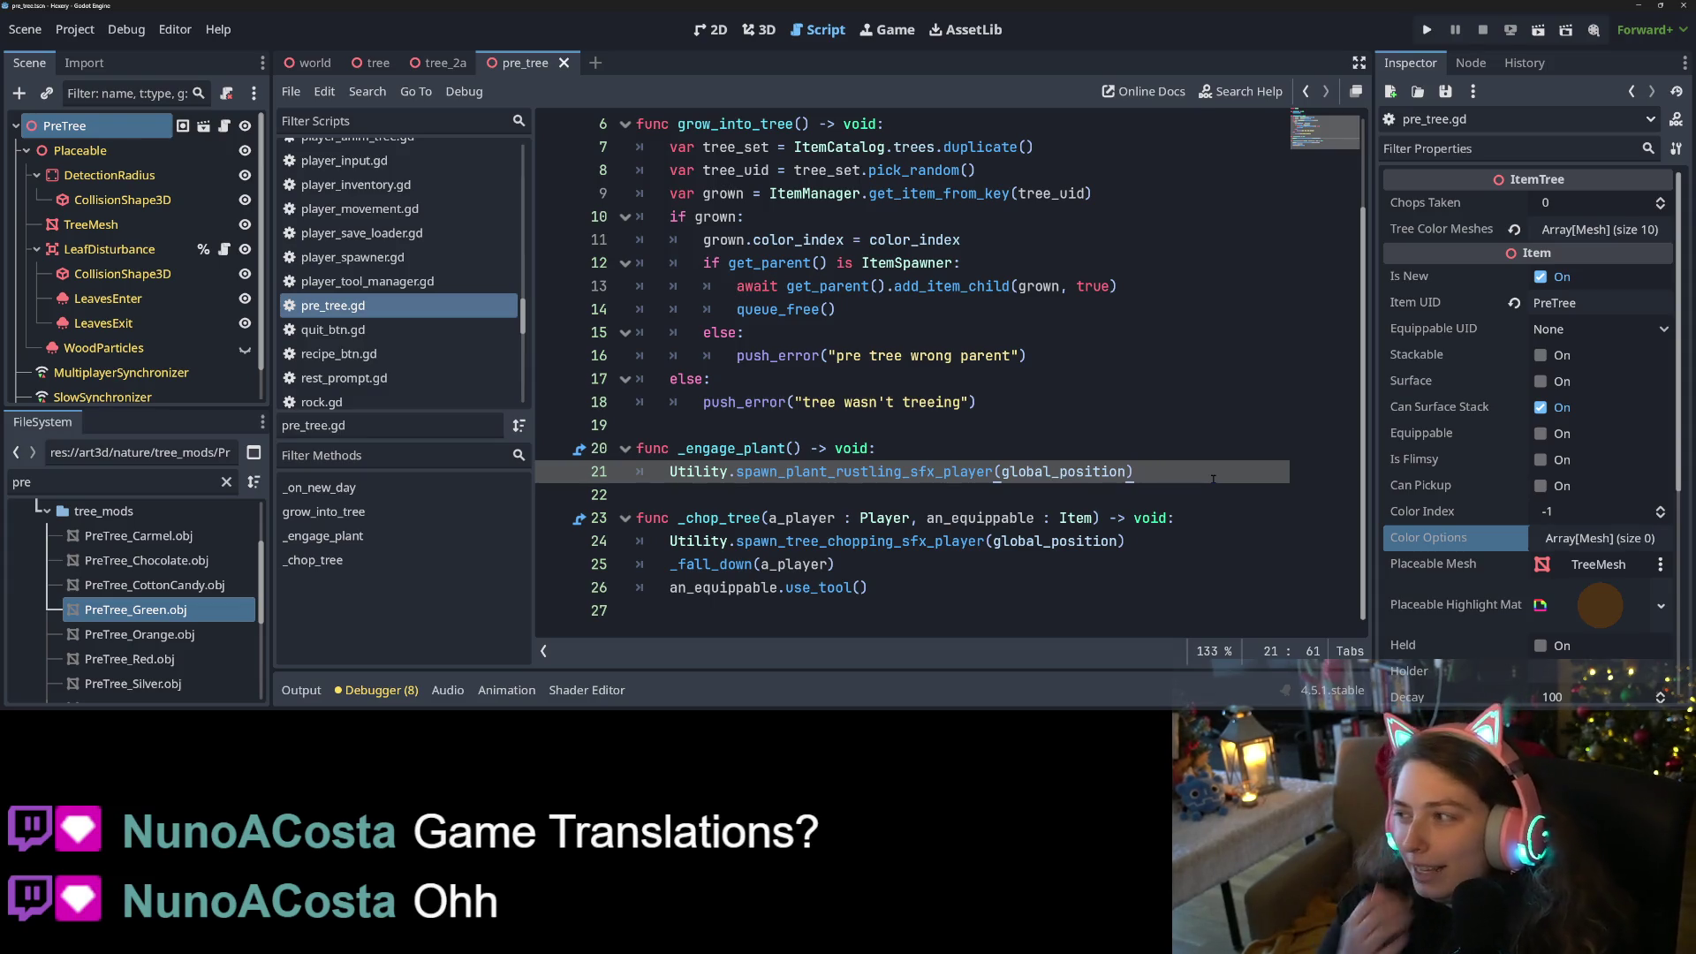
left_click(1160, 541)
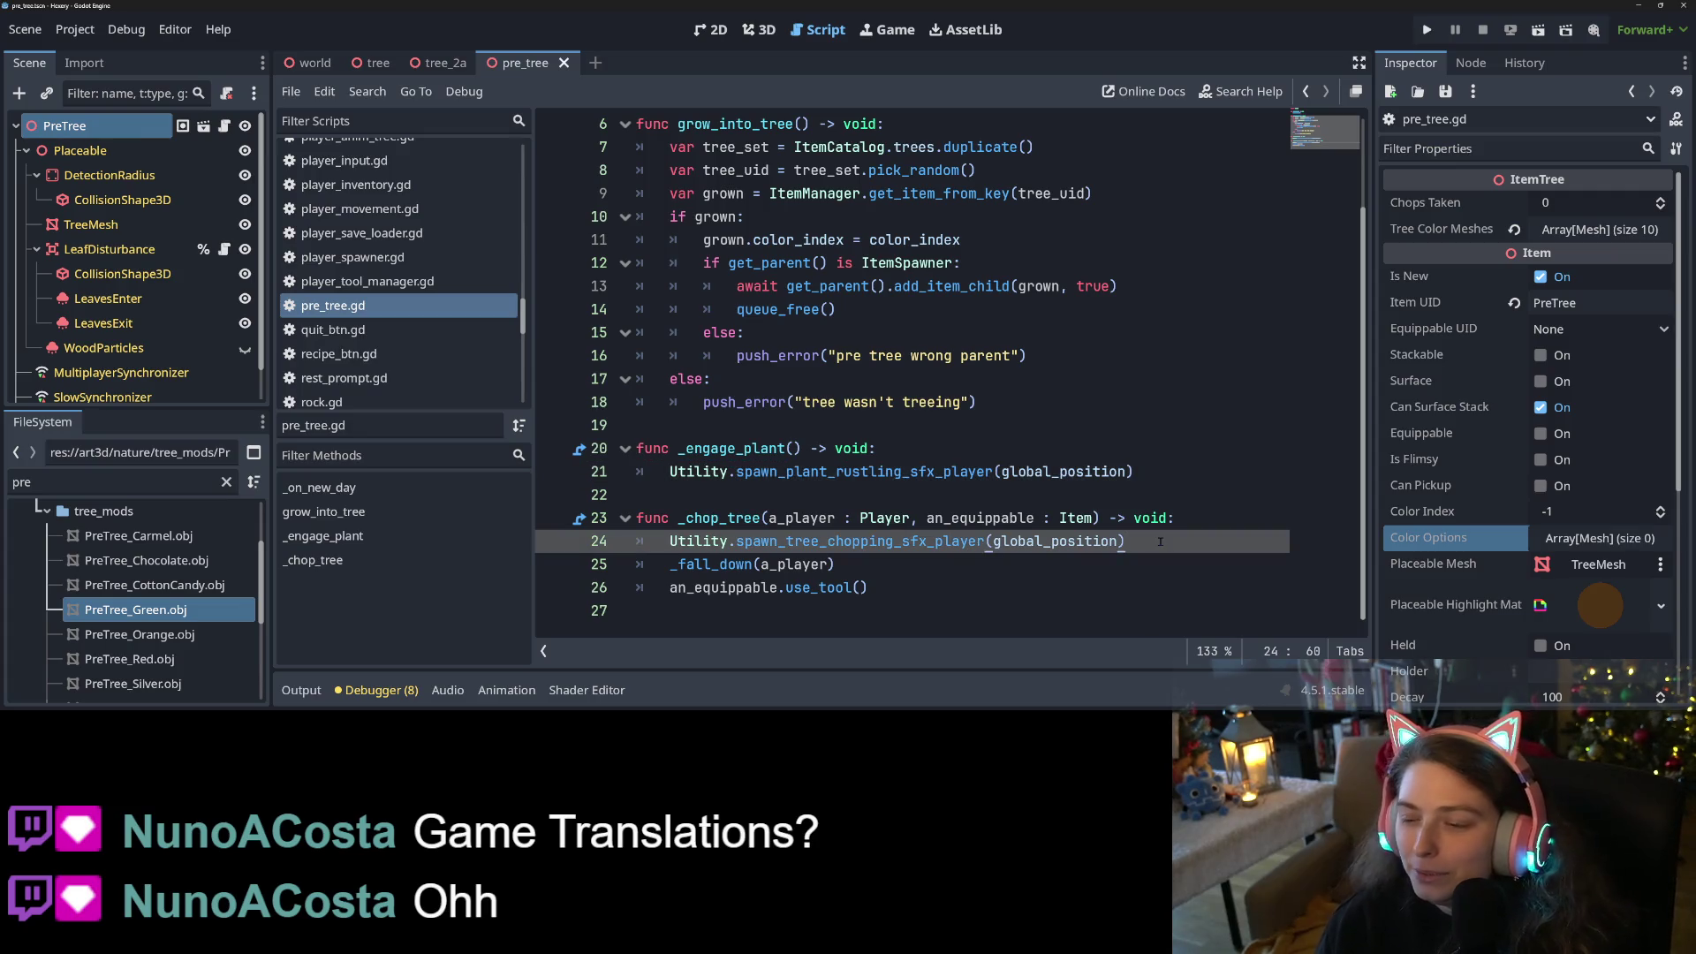
key("Down")
key("Down")
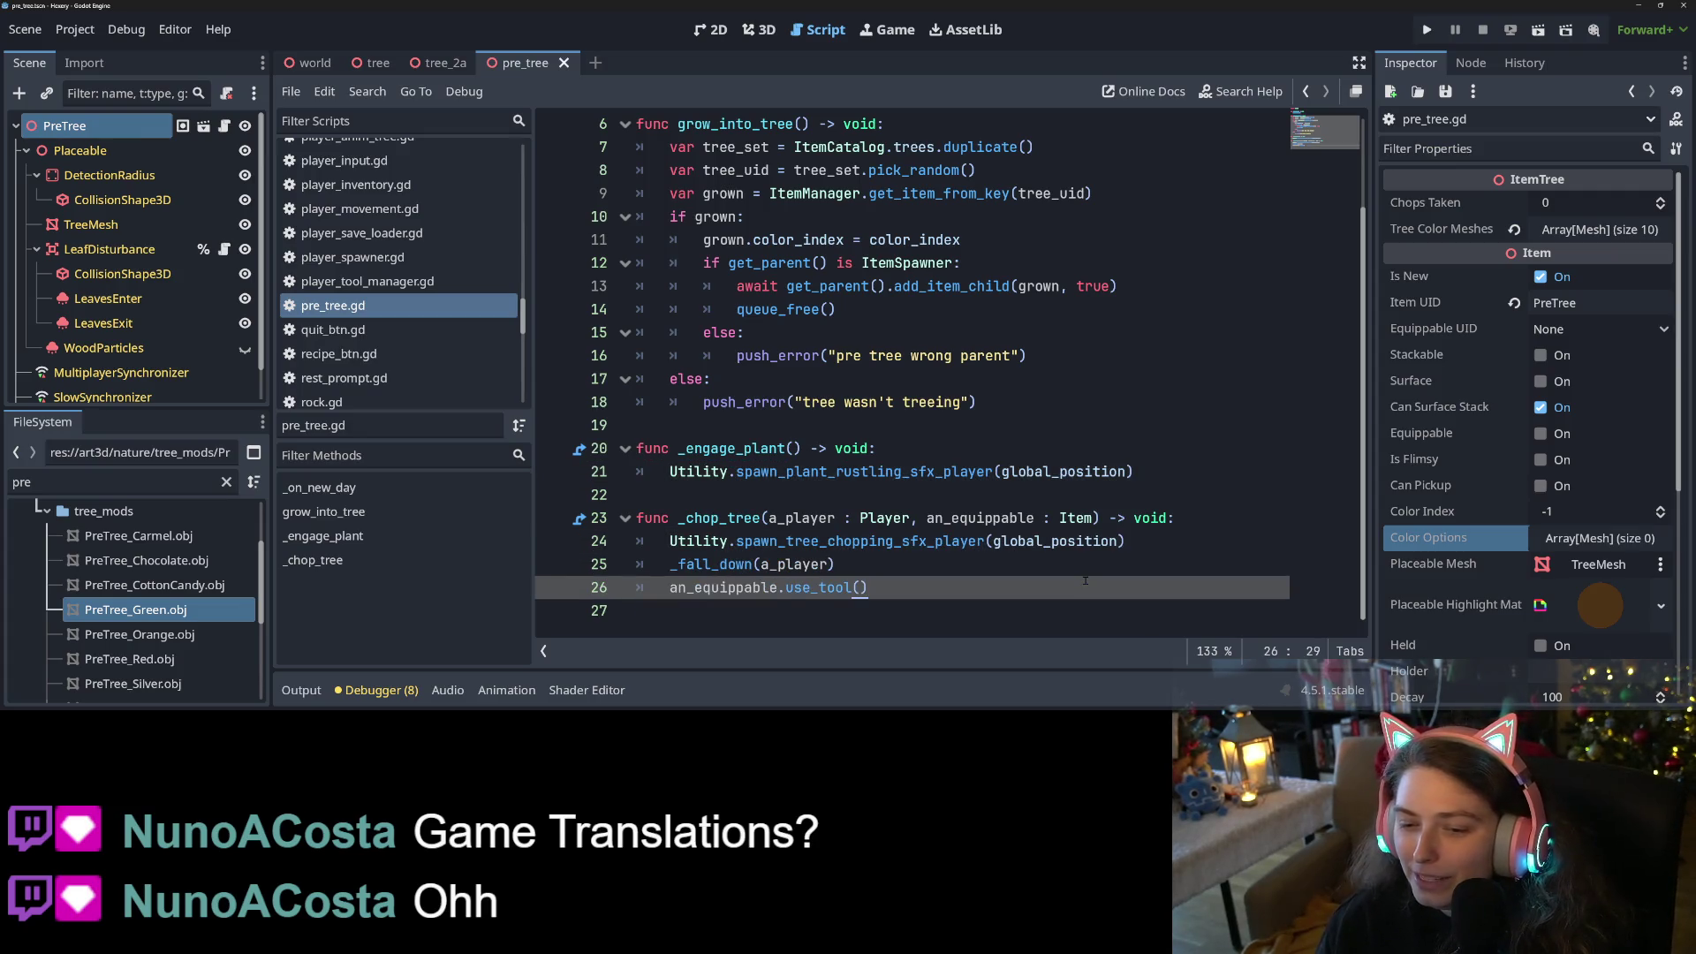
key("ctrl+s")
Revisit the _fall_down and use_tool lines and read pick_random's documentation
scroll(1060, 574, "up", 2)
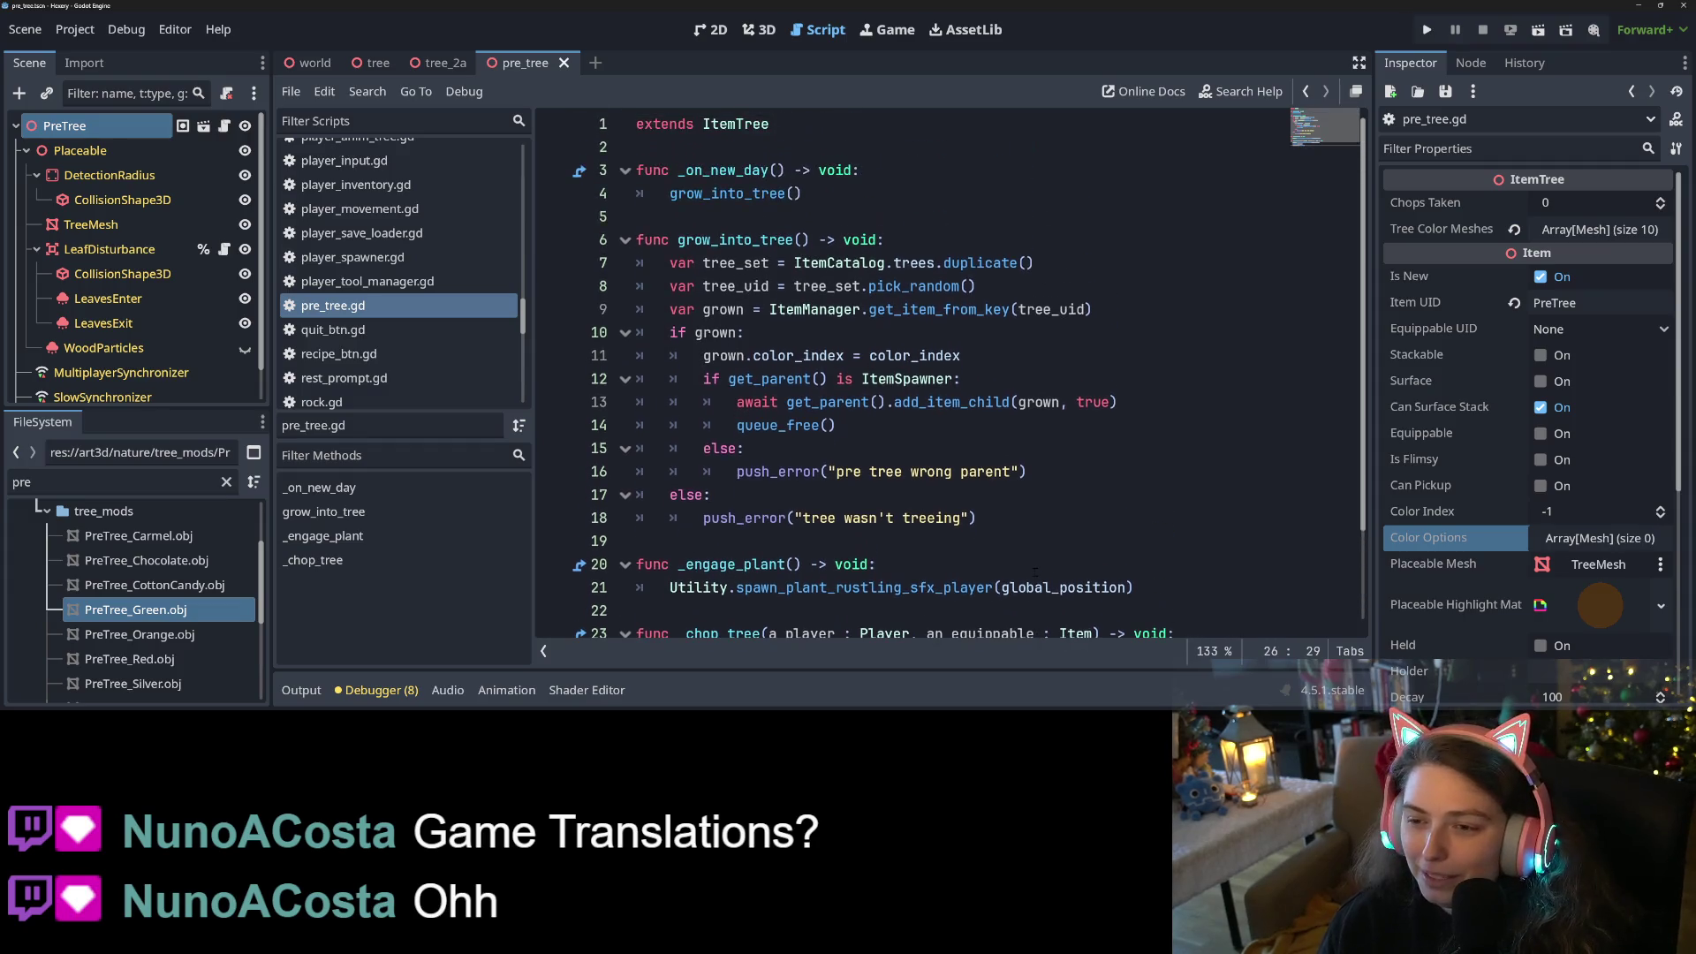
scroll(1014, 564, "down", 1)
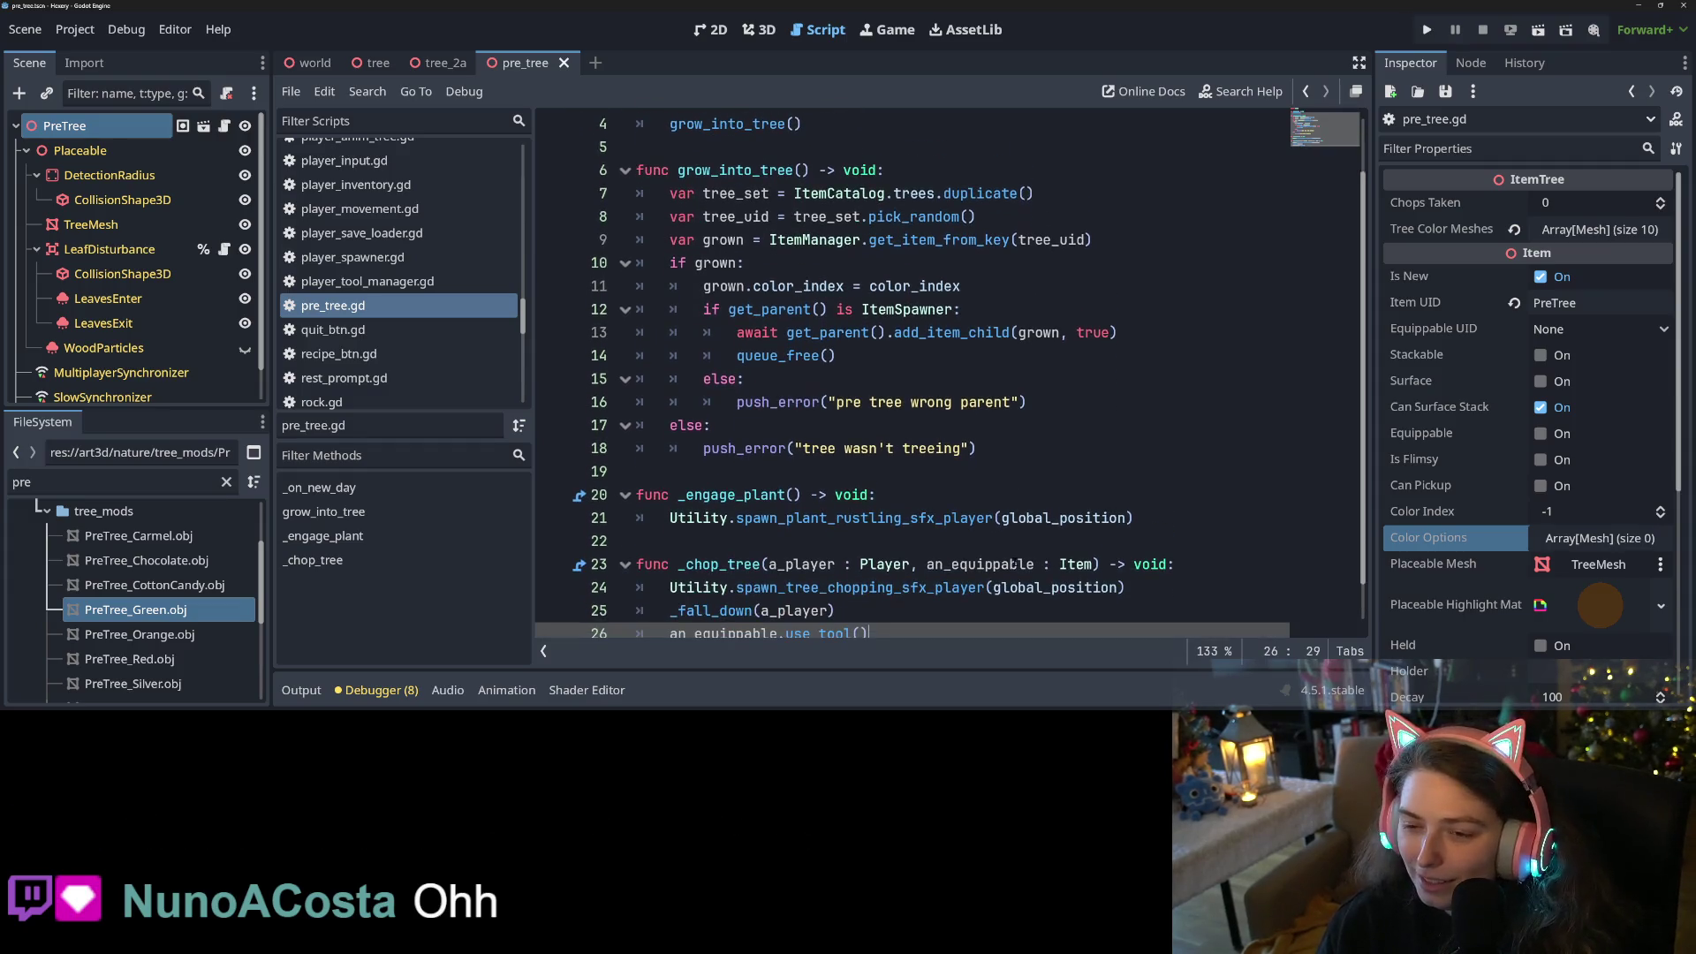
scroll(1014, 564, "down", 1)
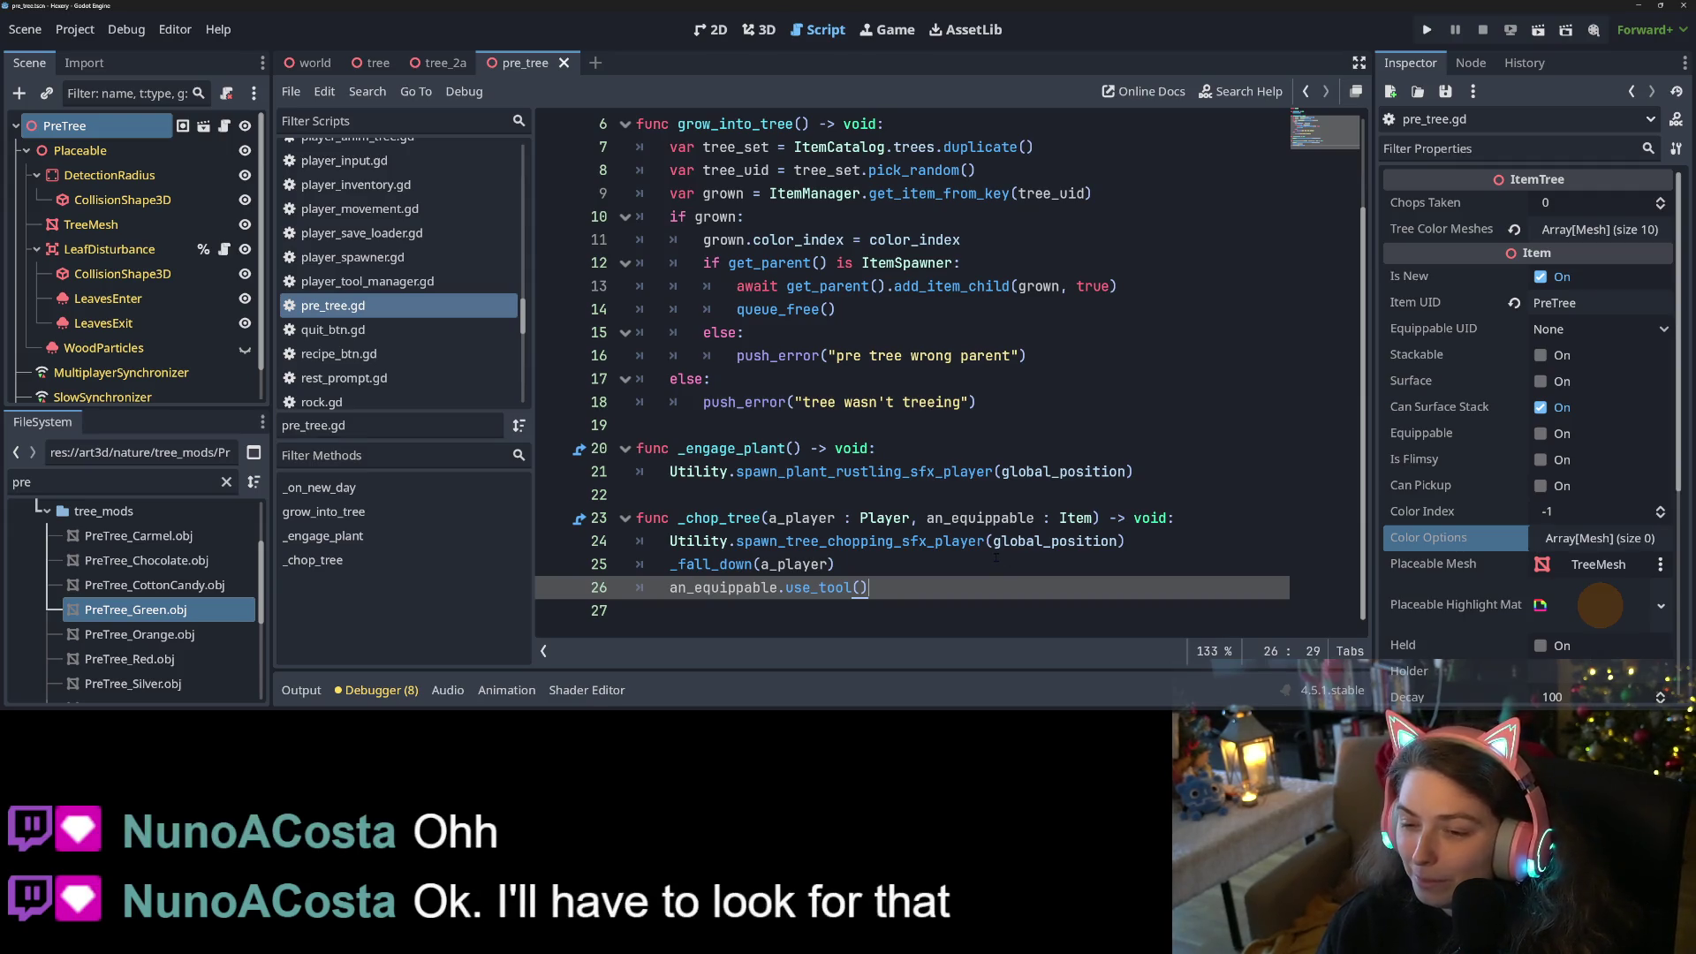
left_click(996, 556)
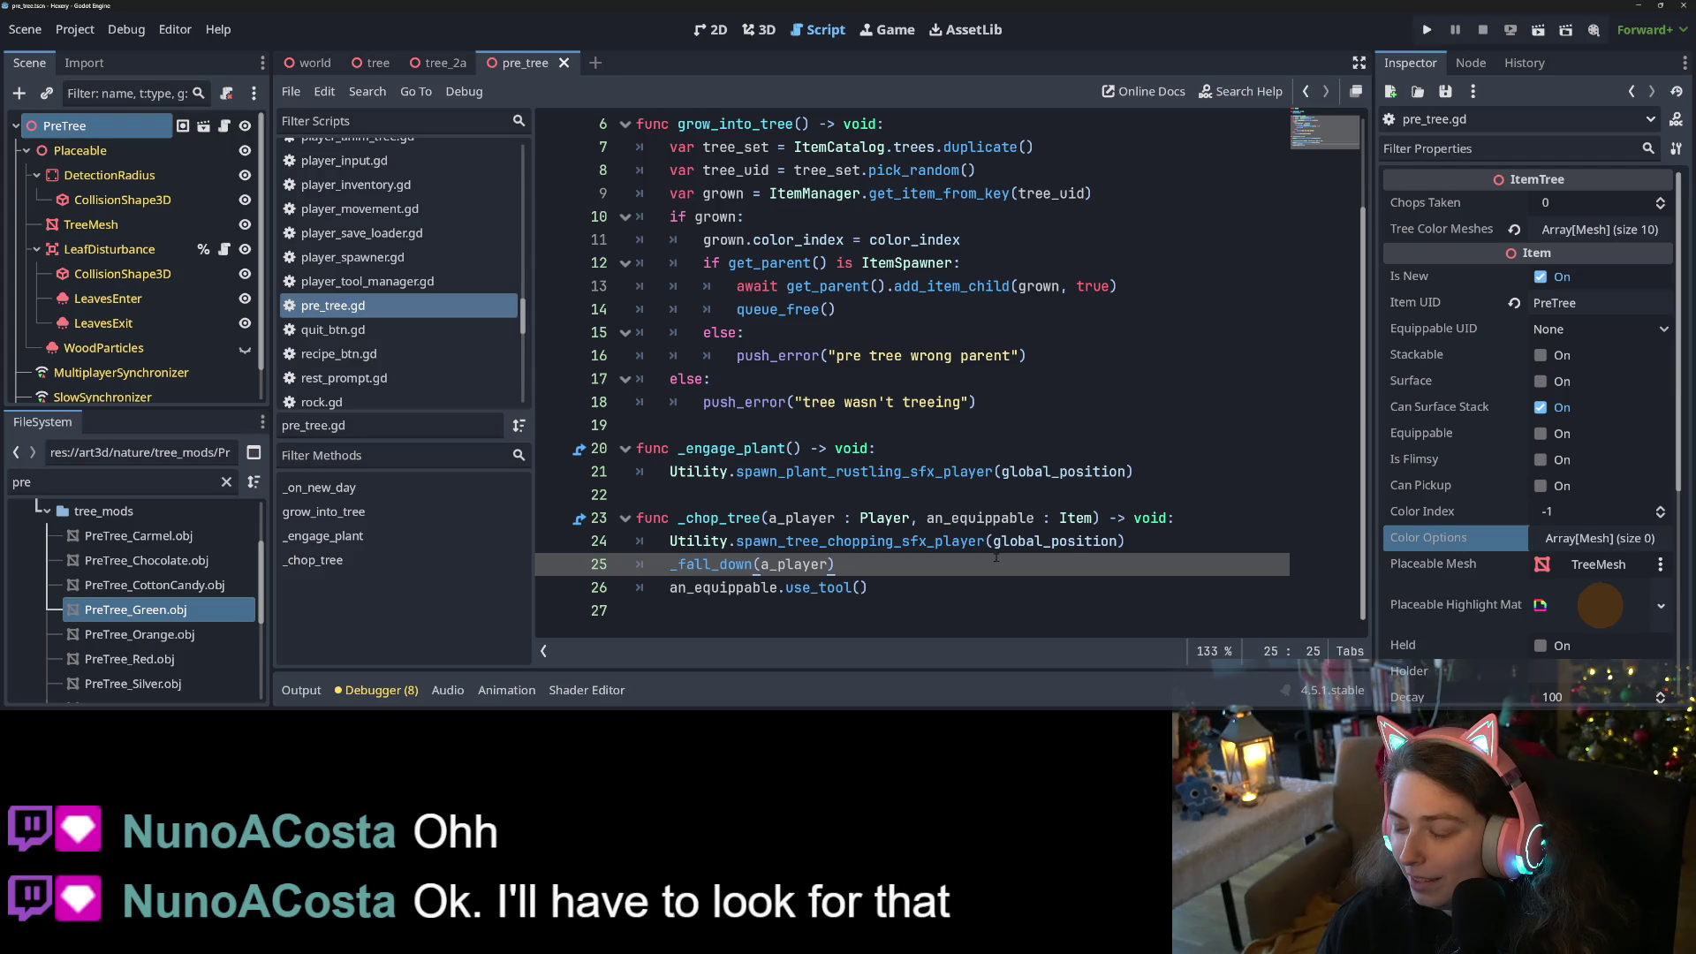
left_click(985, 580)
scroll(984, 580, "up", 2)
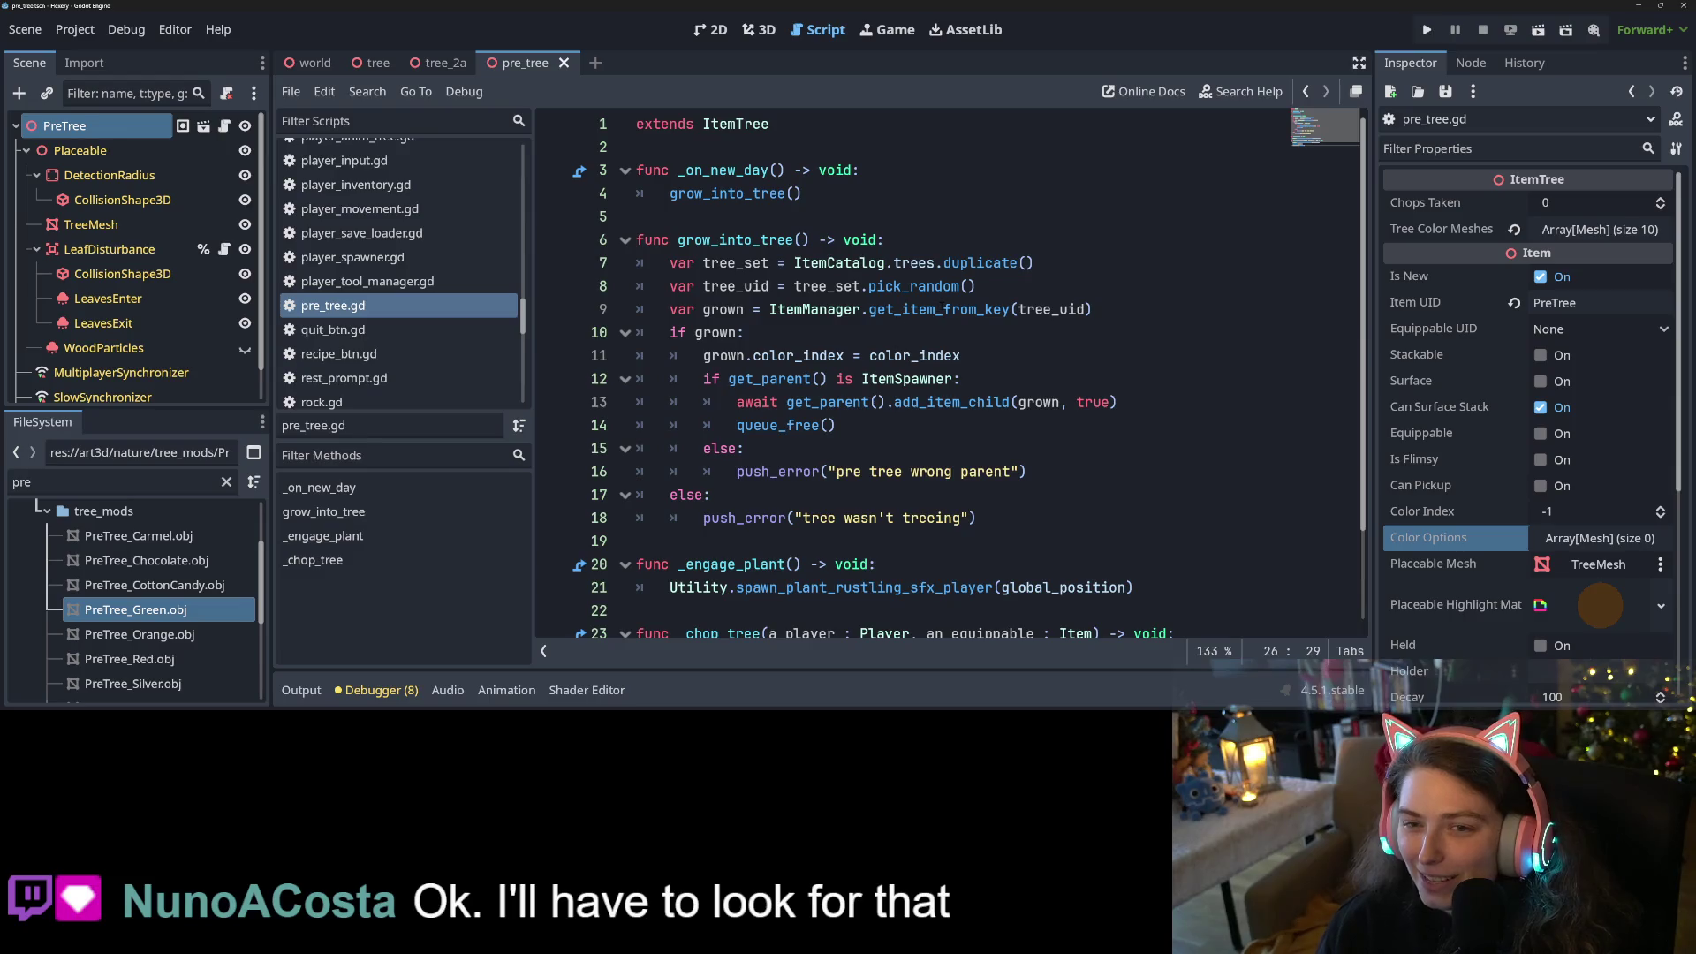
mouse_move(928, 286)
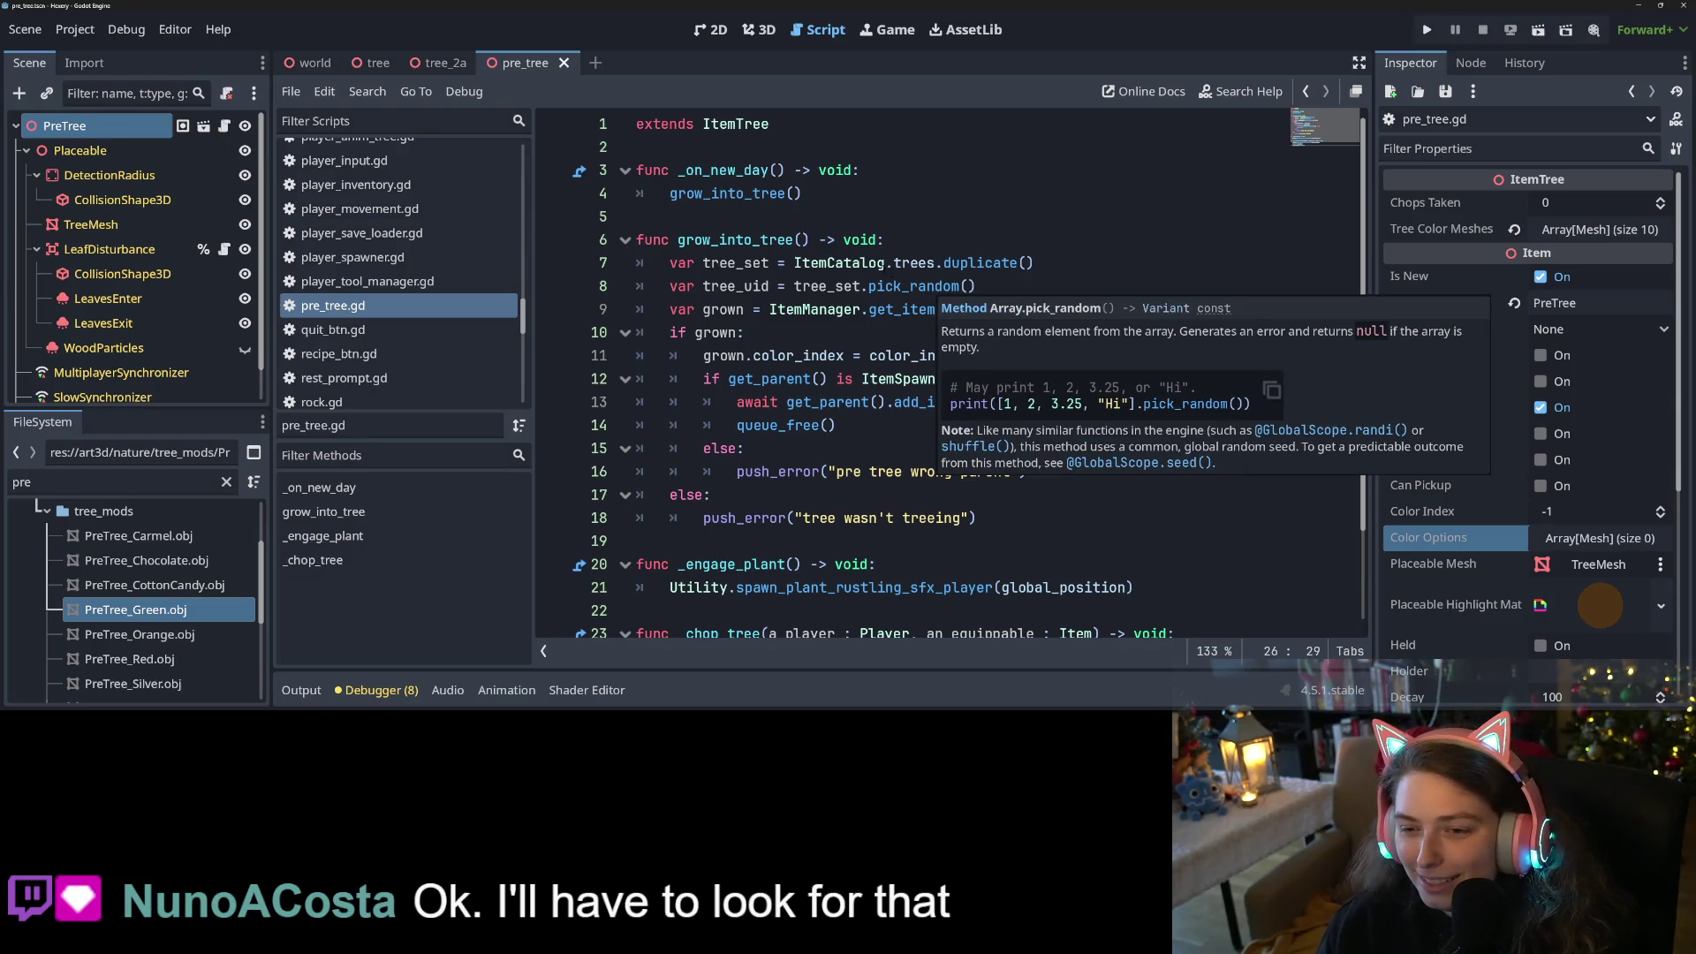
left_click(872, 221)
left_click(931, 144)
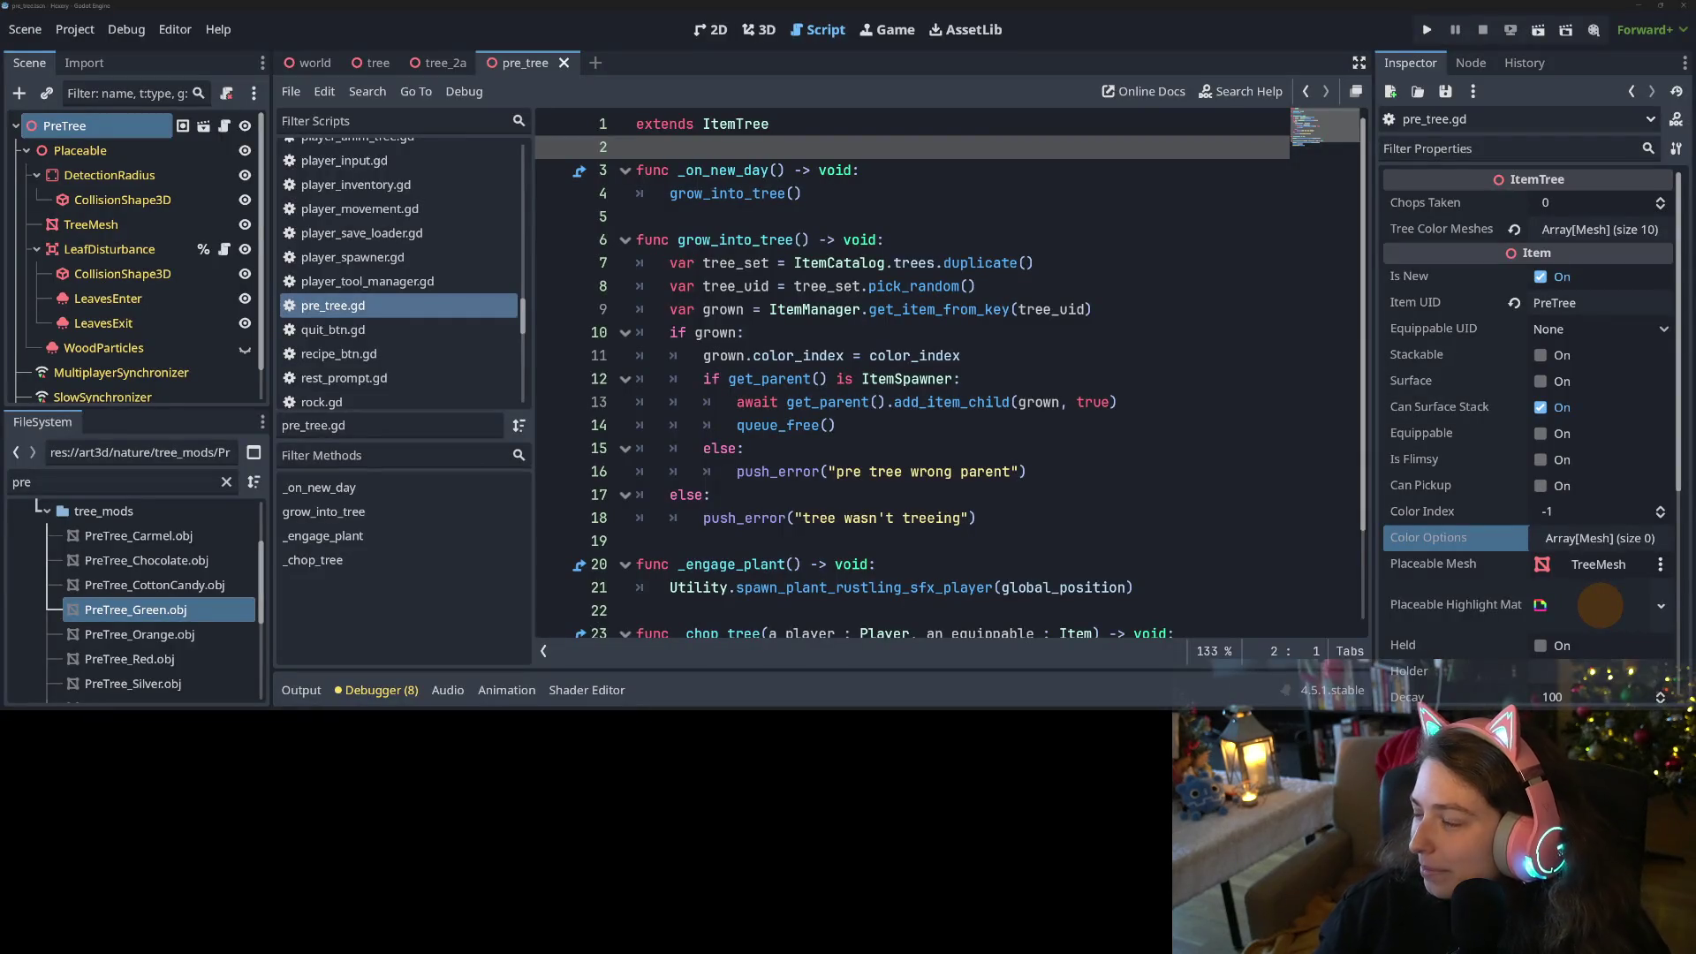
left_click(886, 378)
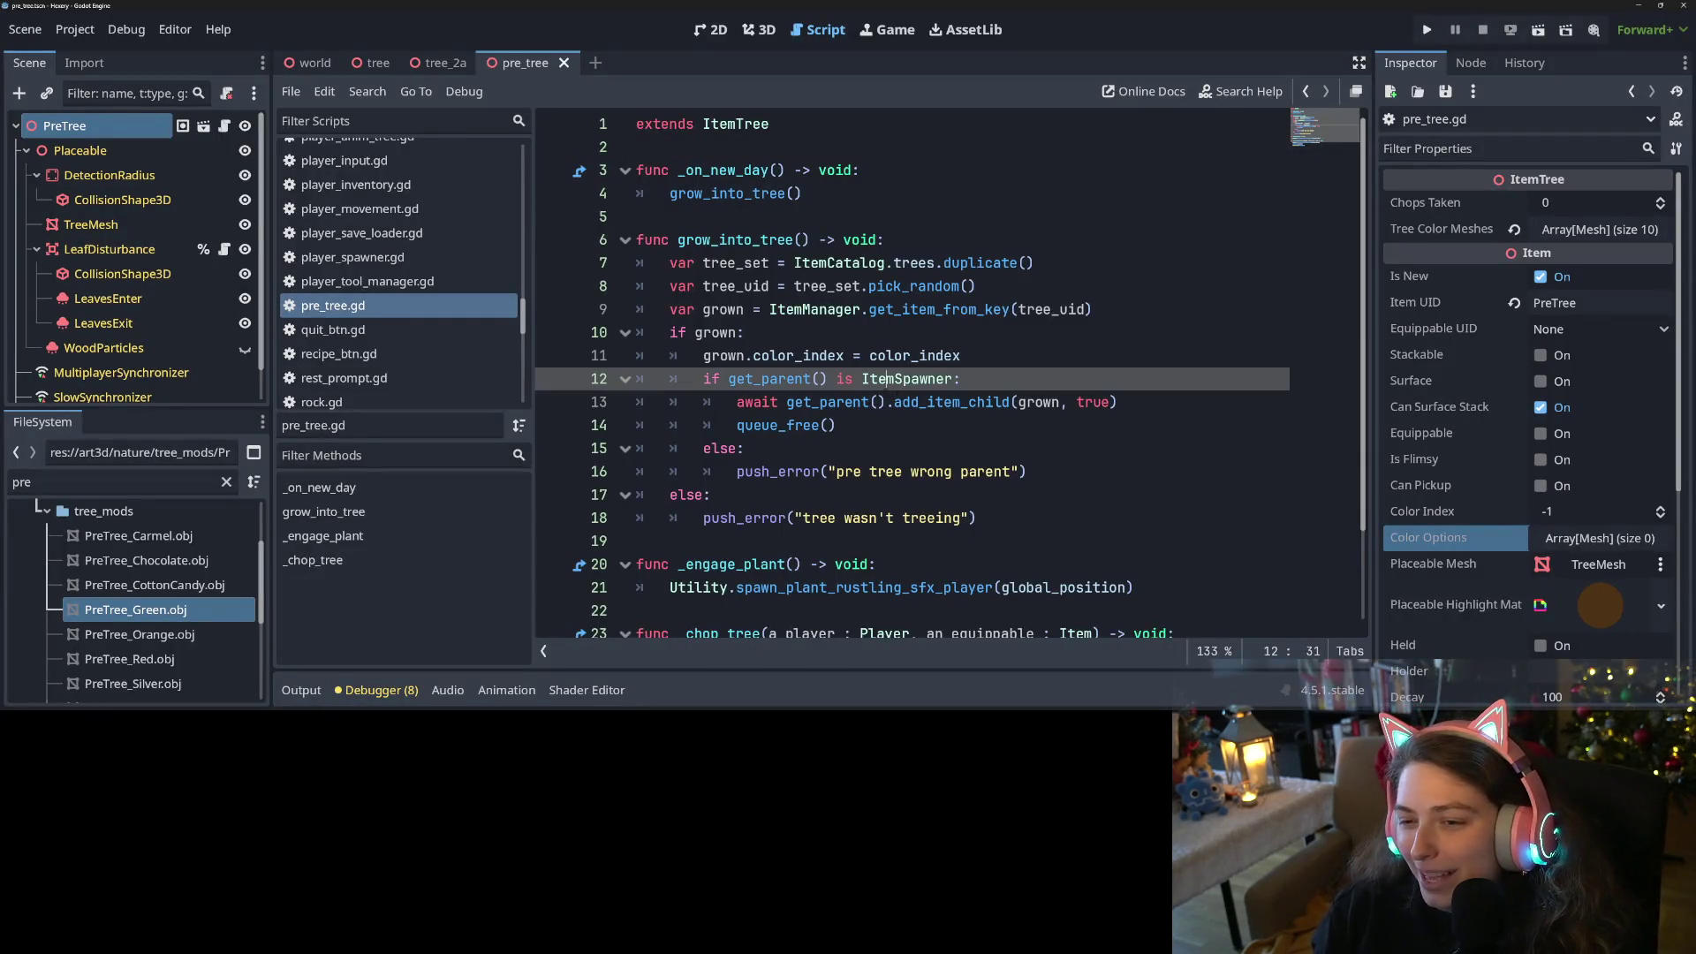
left_click(1162, 417)
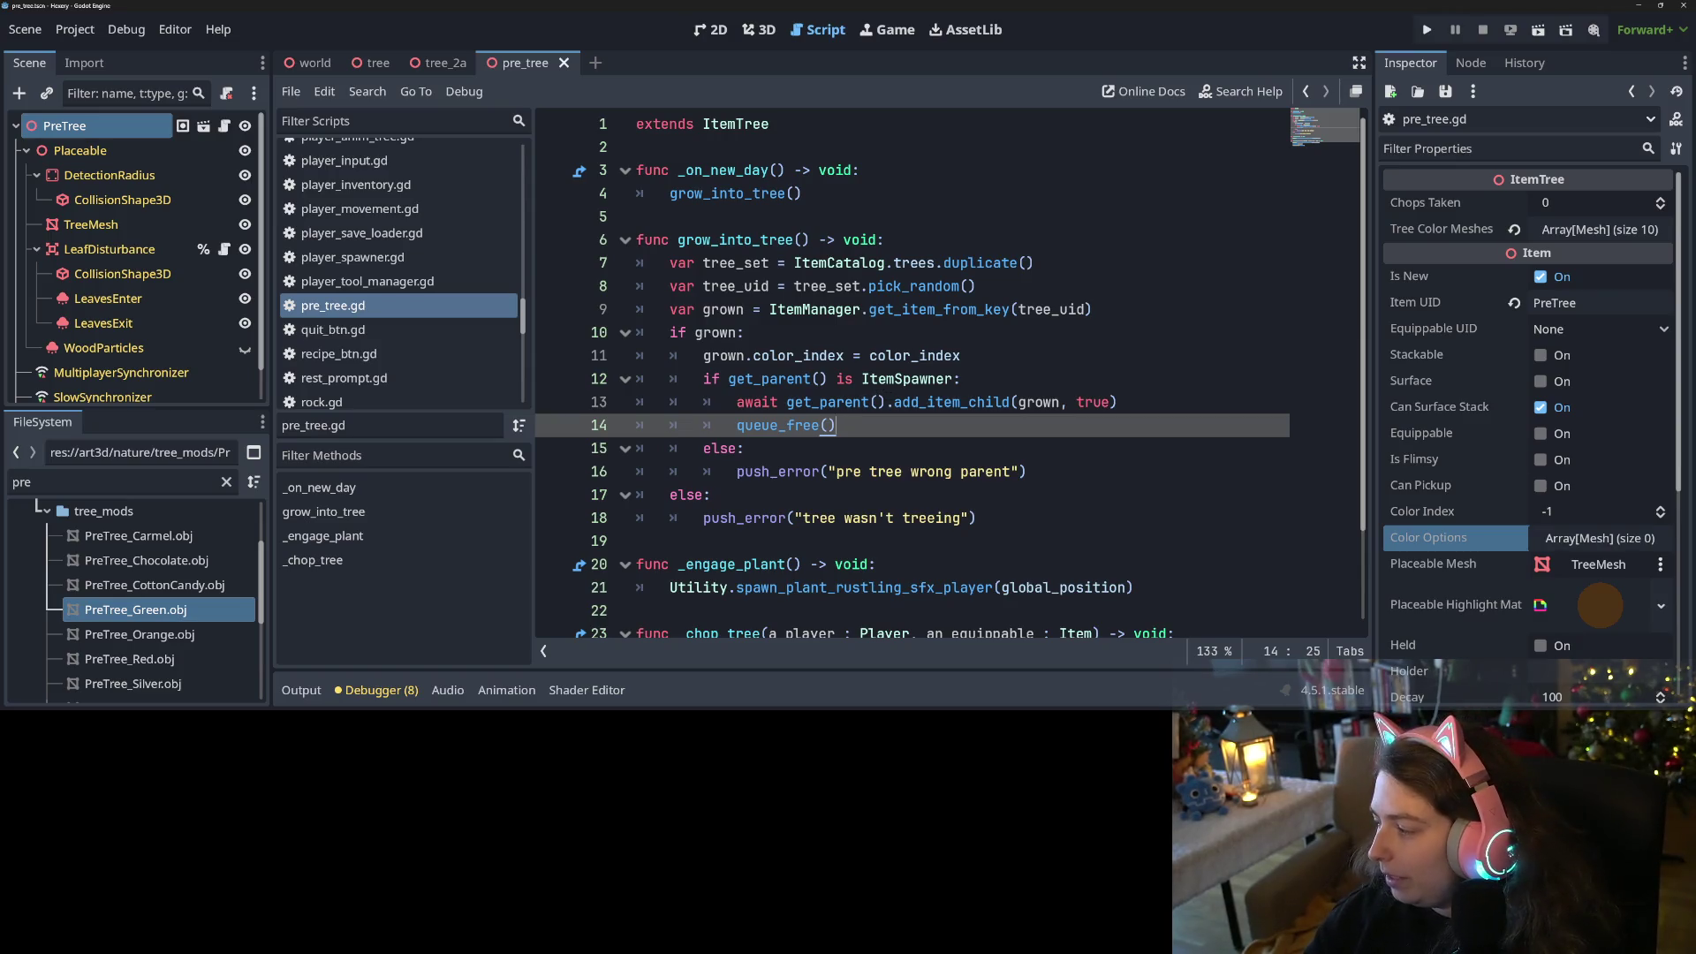
Switch to the project's items folder, enter seeds, and select seed_packet_bush_gothic
key("alt+Tab")
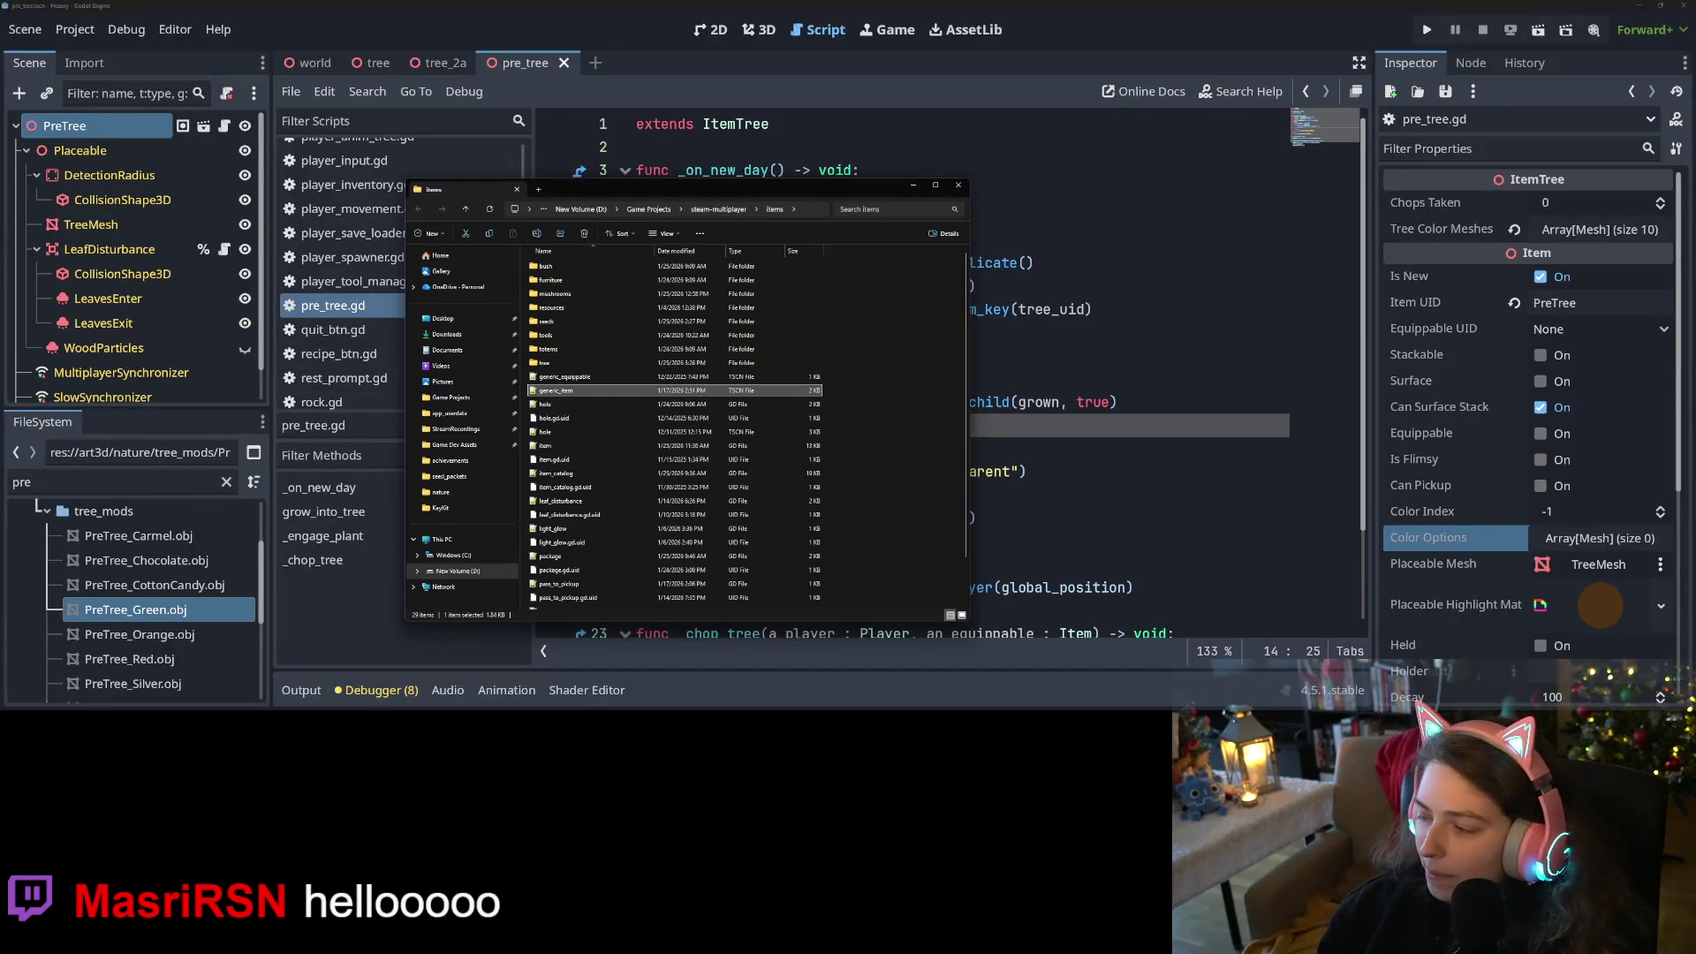
key("alt+Right")
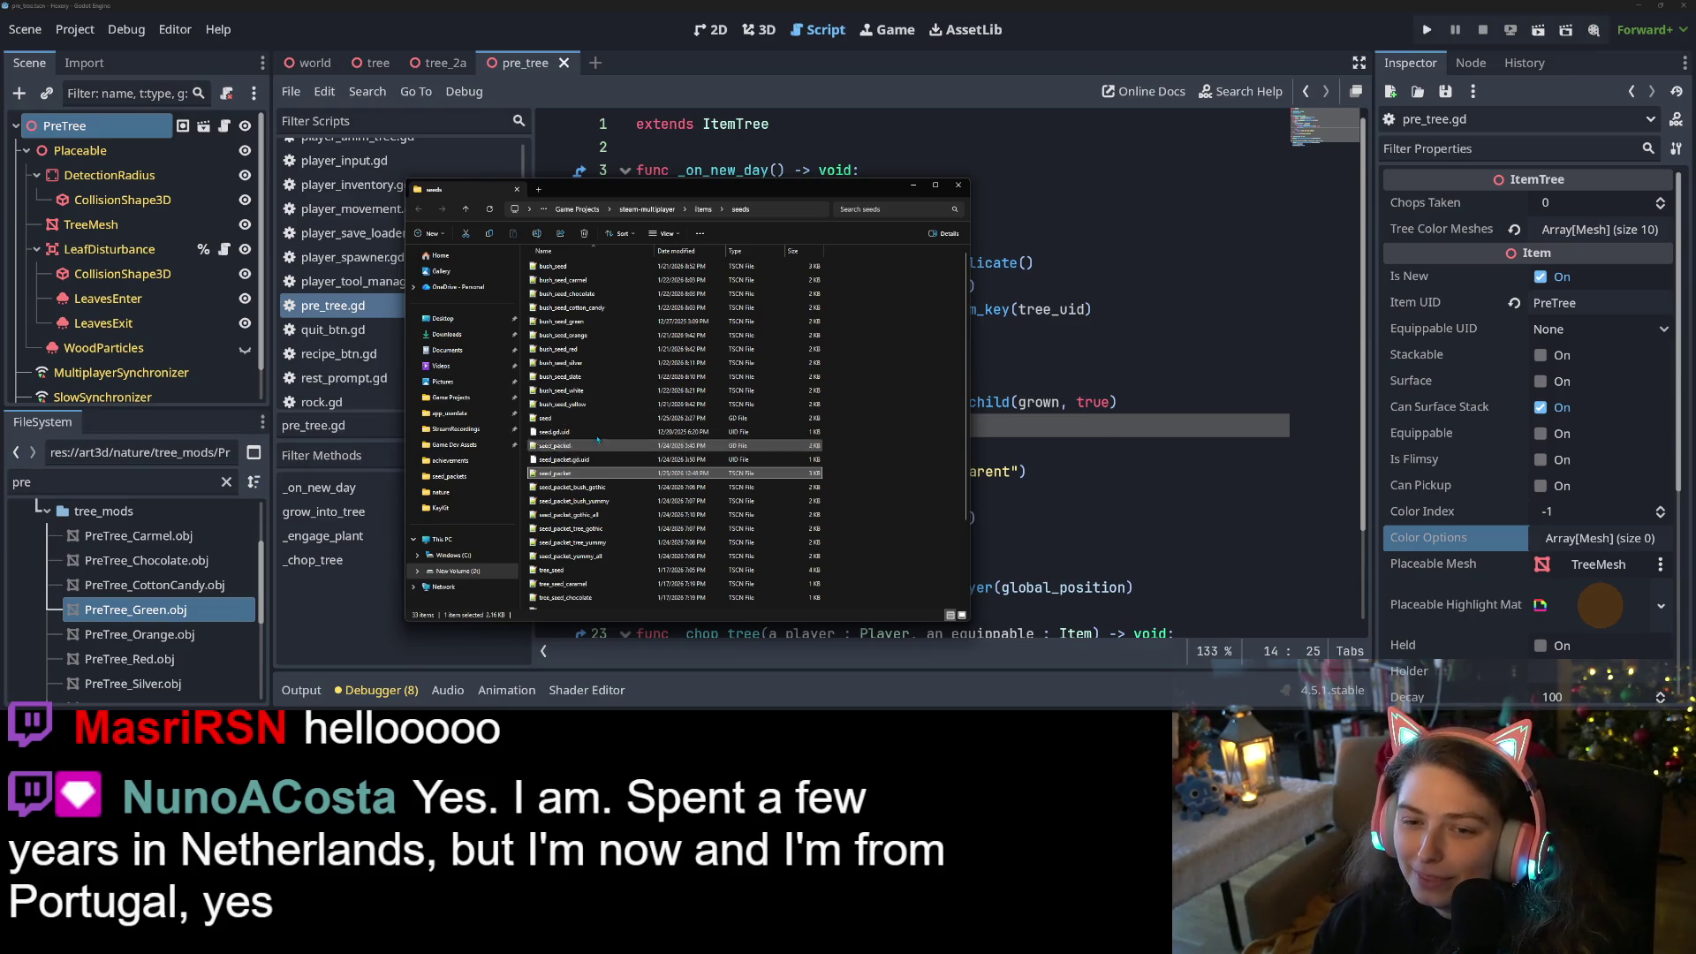
left_click(630, 489)
Open seed_packet_bush_gothic.tscn in Notepad++ and locate its SeedPacketBushGothic node entries
double_click(629, 488)
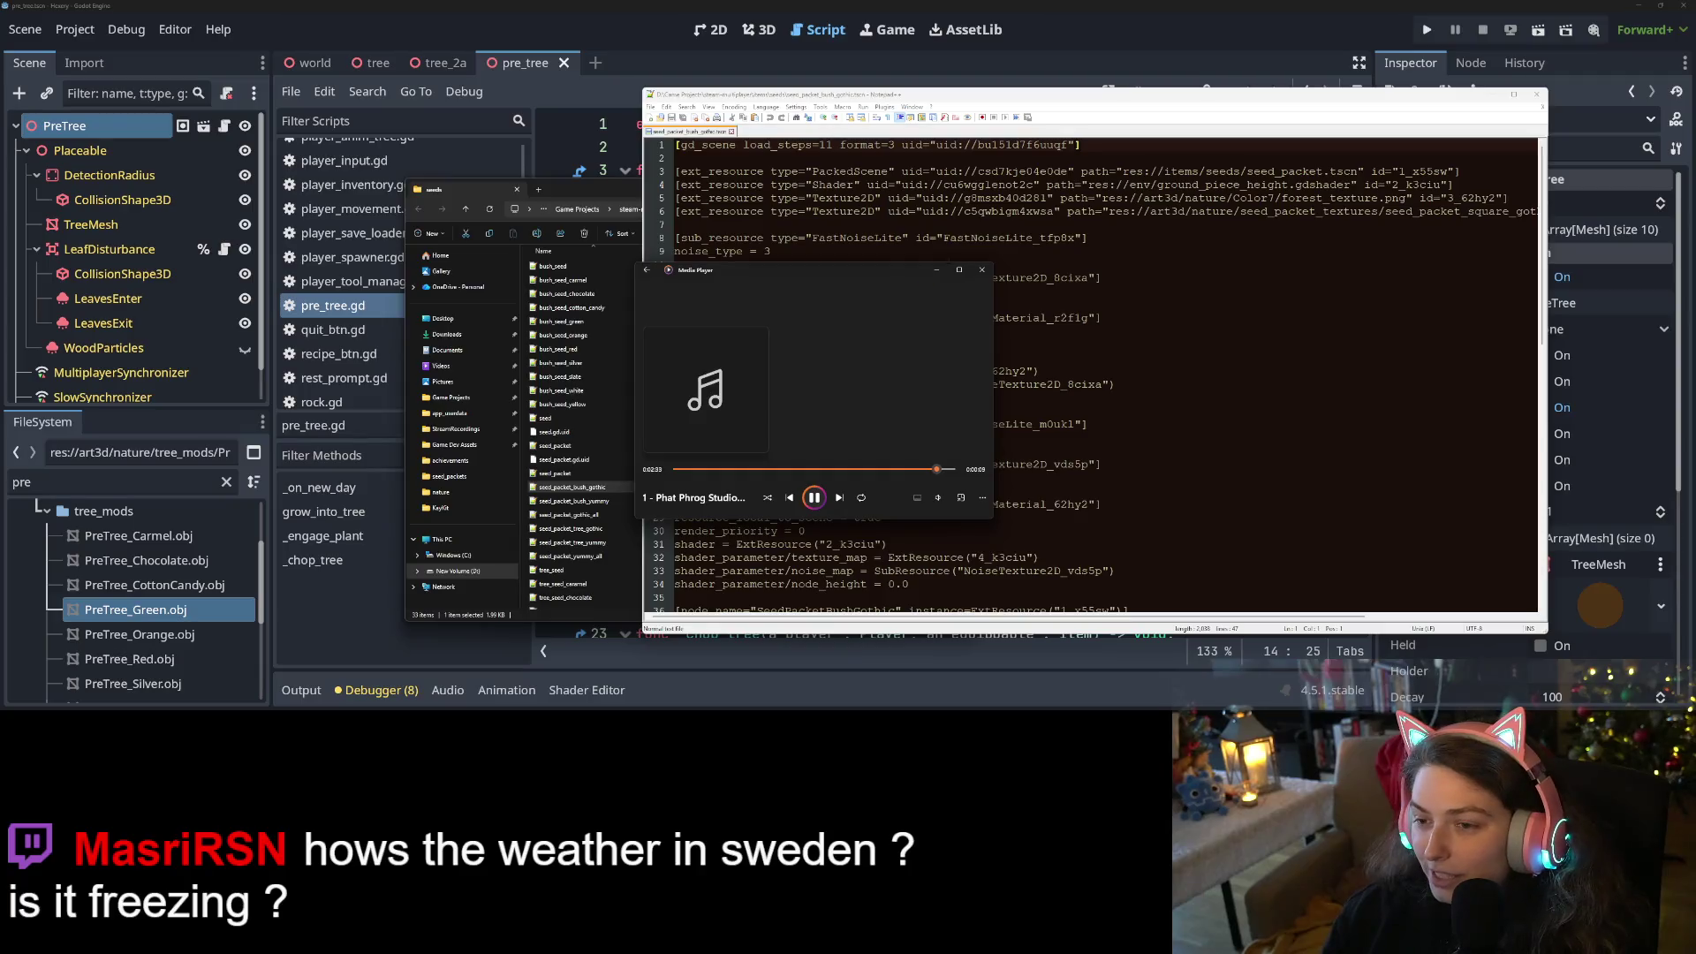
left_click(937, 269)
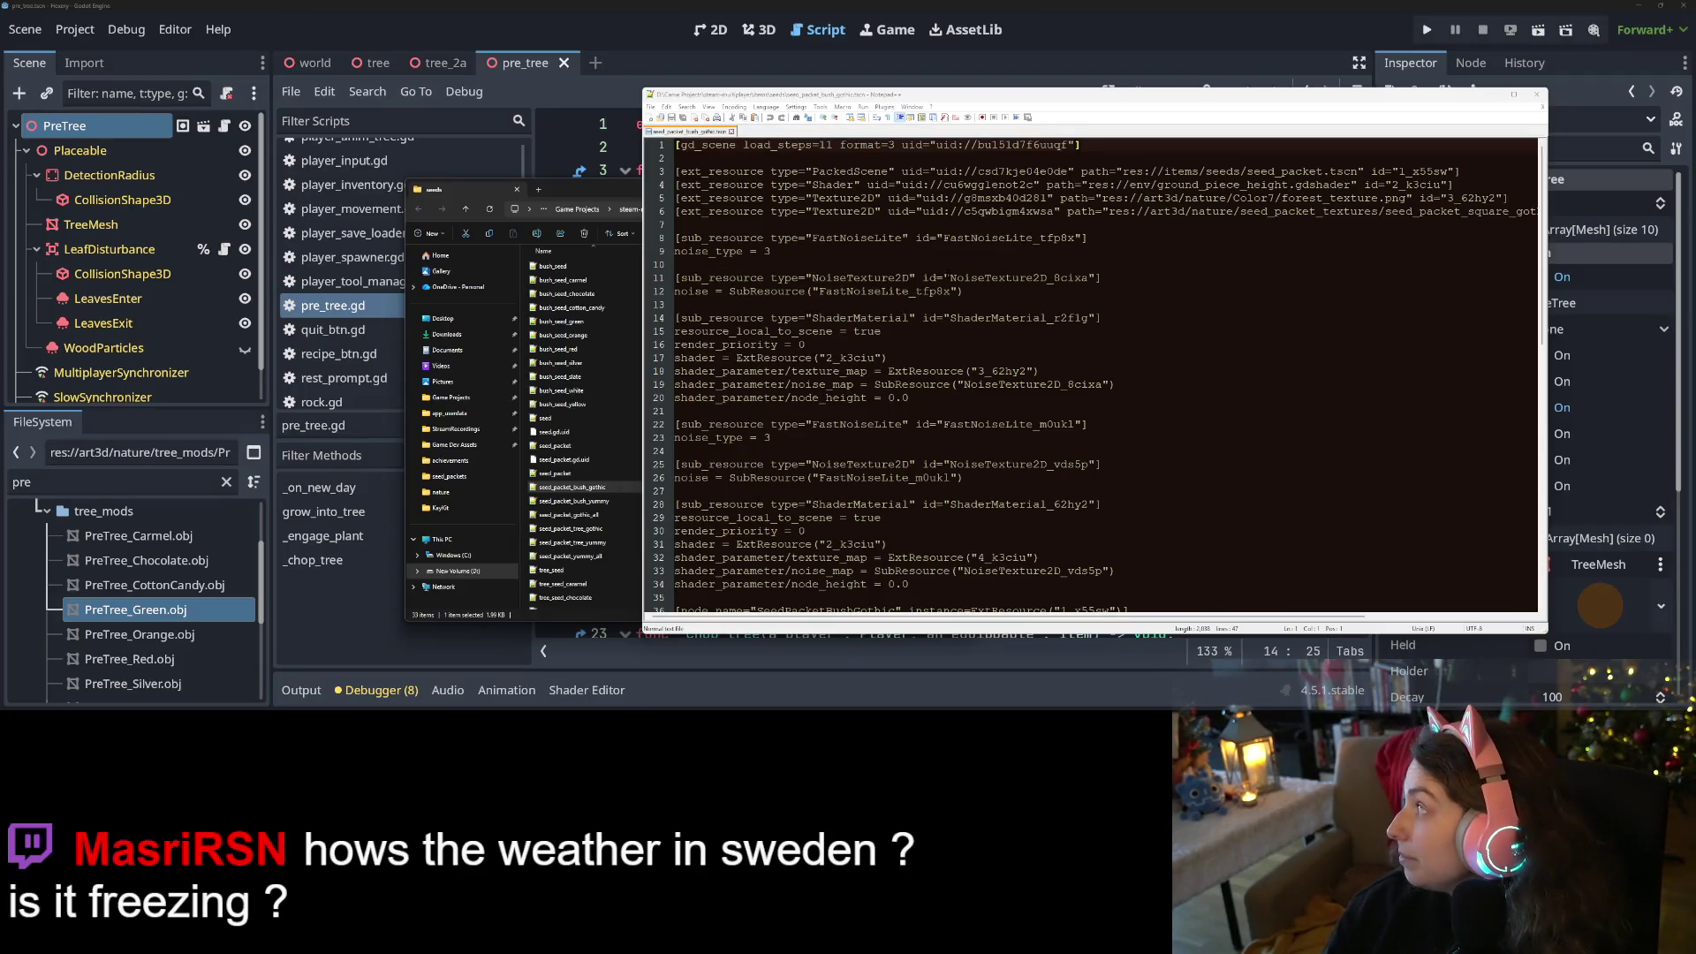
scroll(1108, 375, "down", 1)
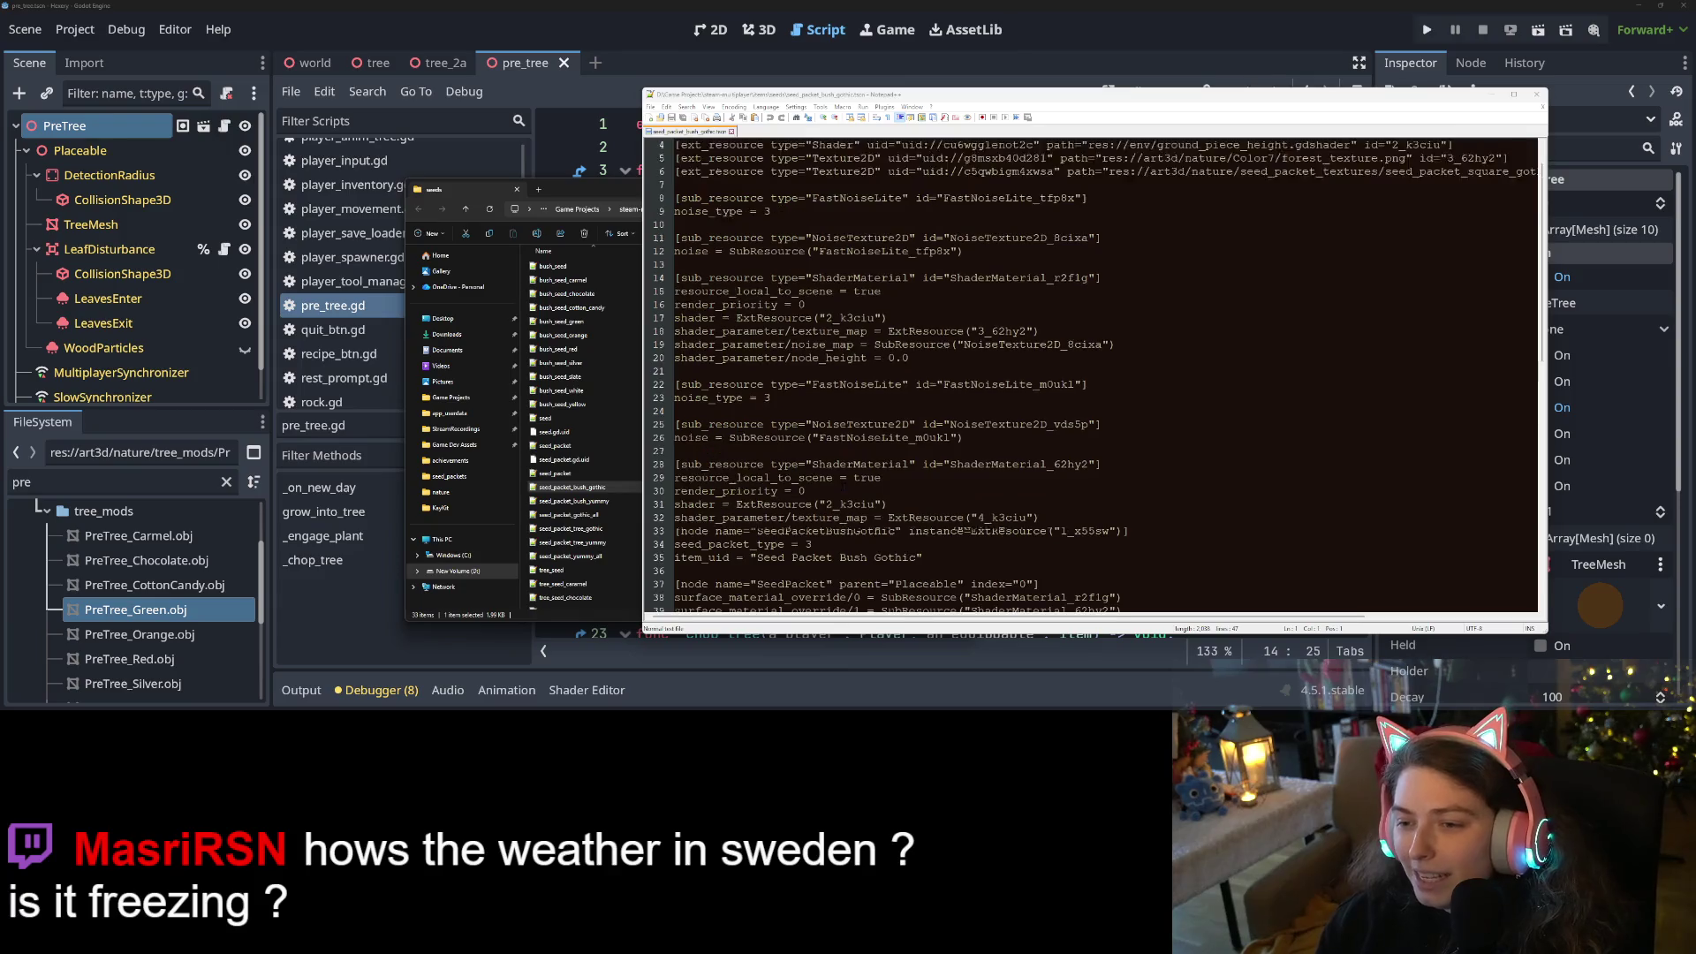
scroll(1108, 376, "up", 1)
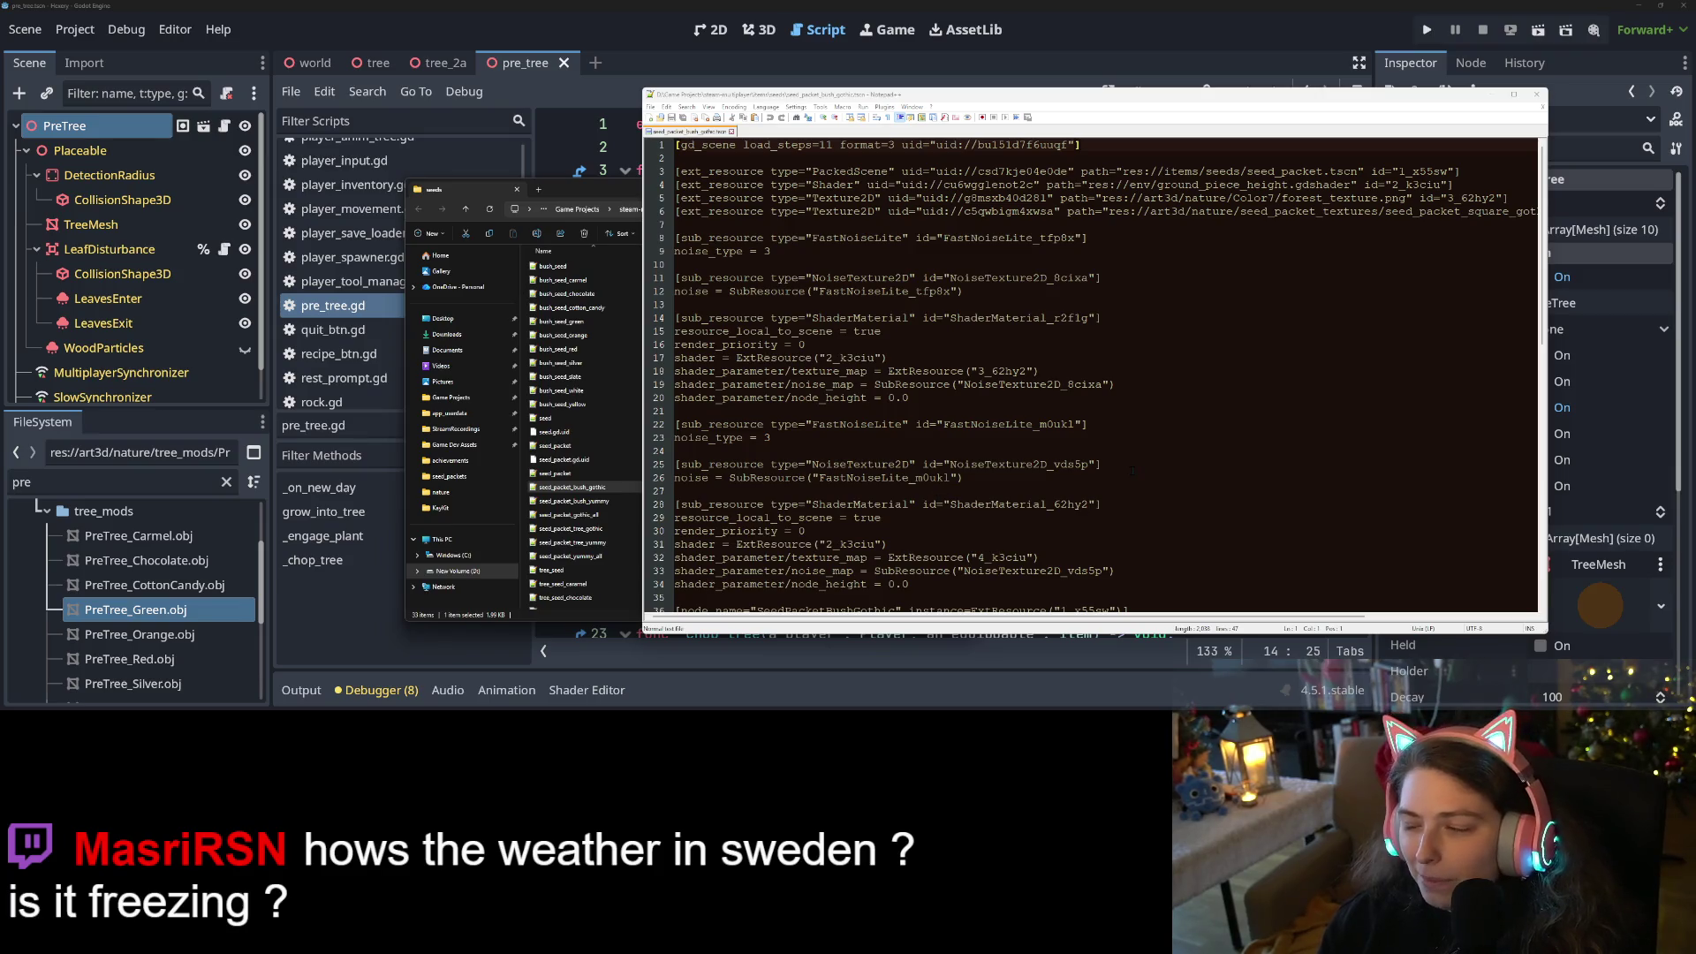
scroll(1128, 470, "down", 2)
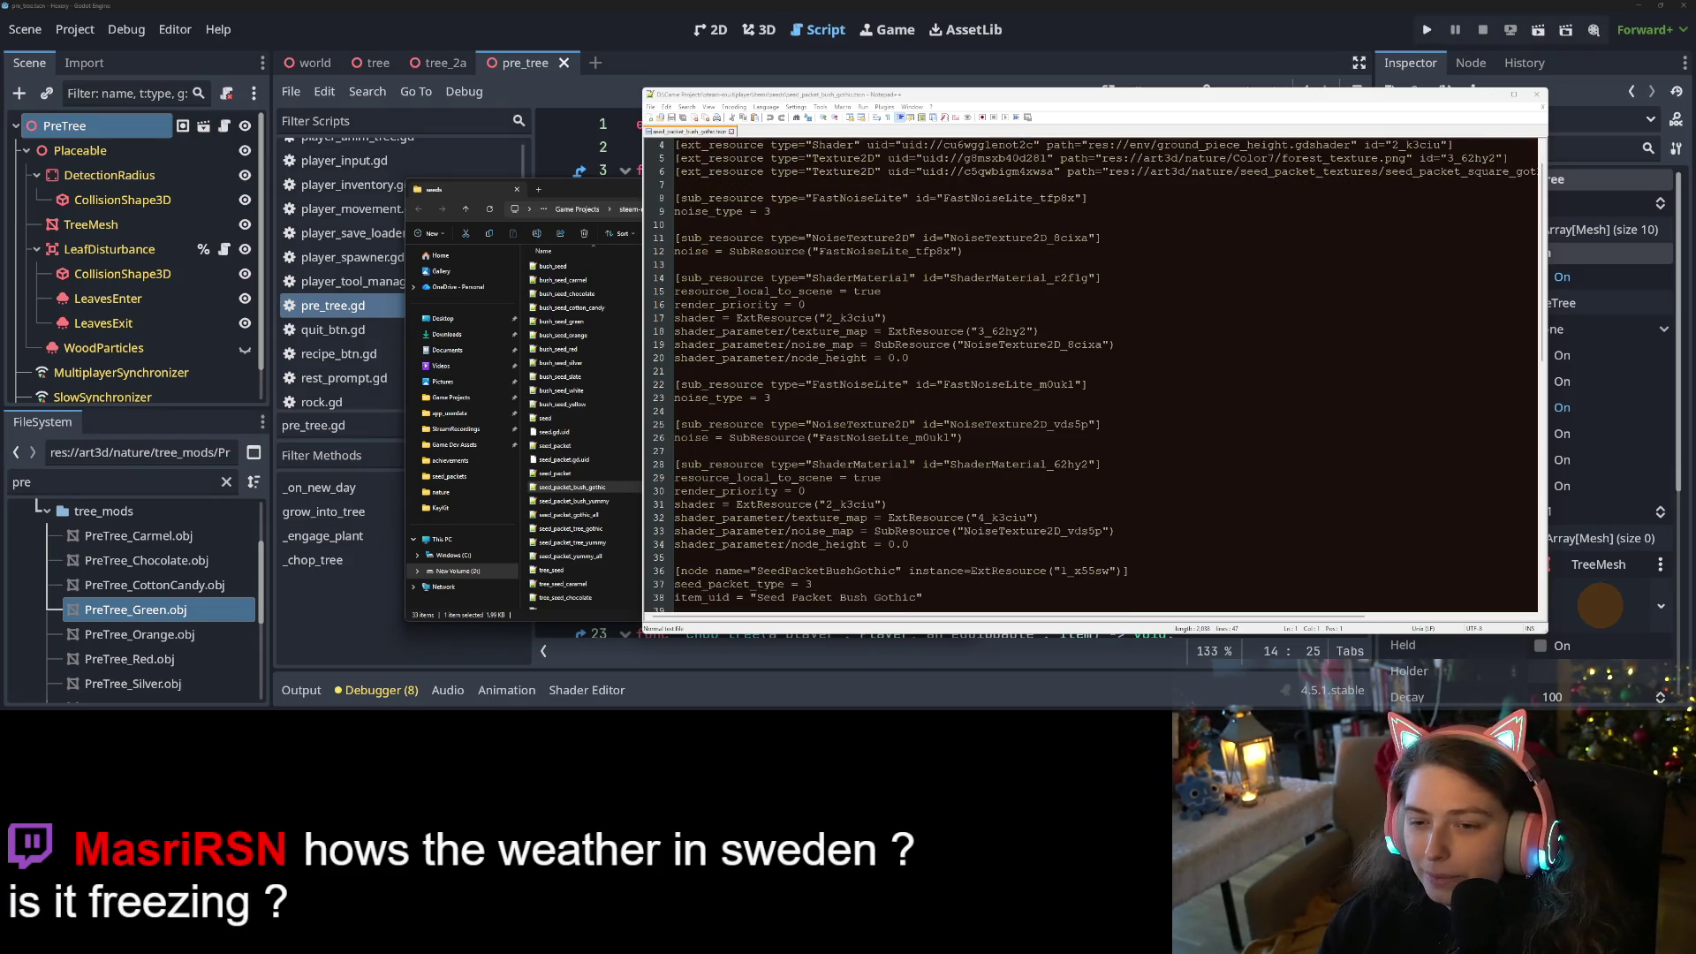
left_click(1138, 531)
scroll(1138, 531, "down", 3)
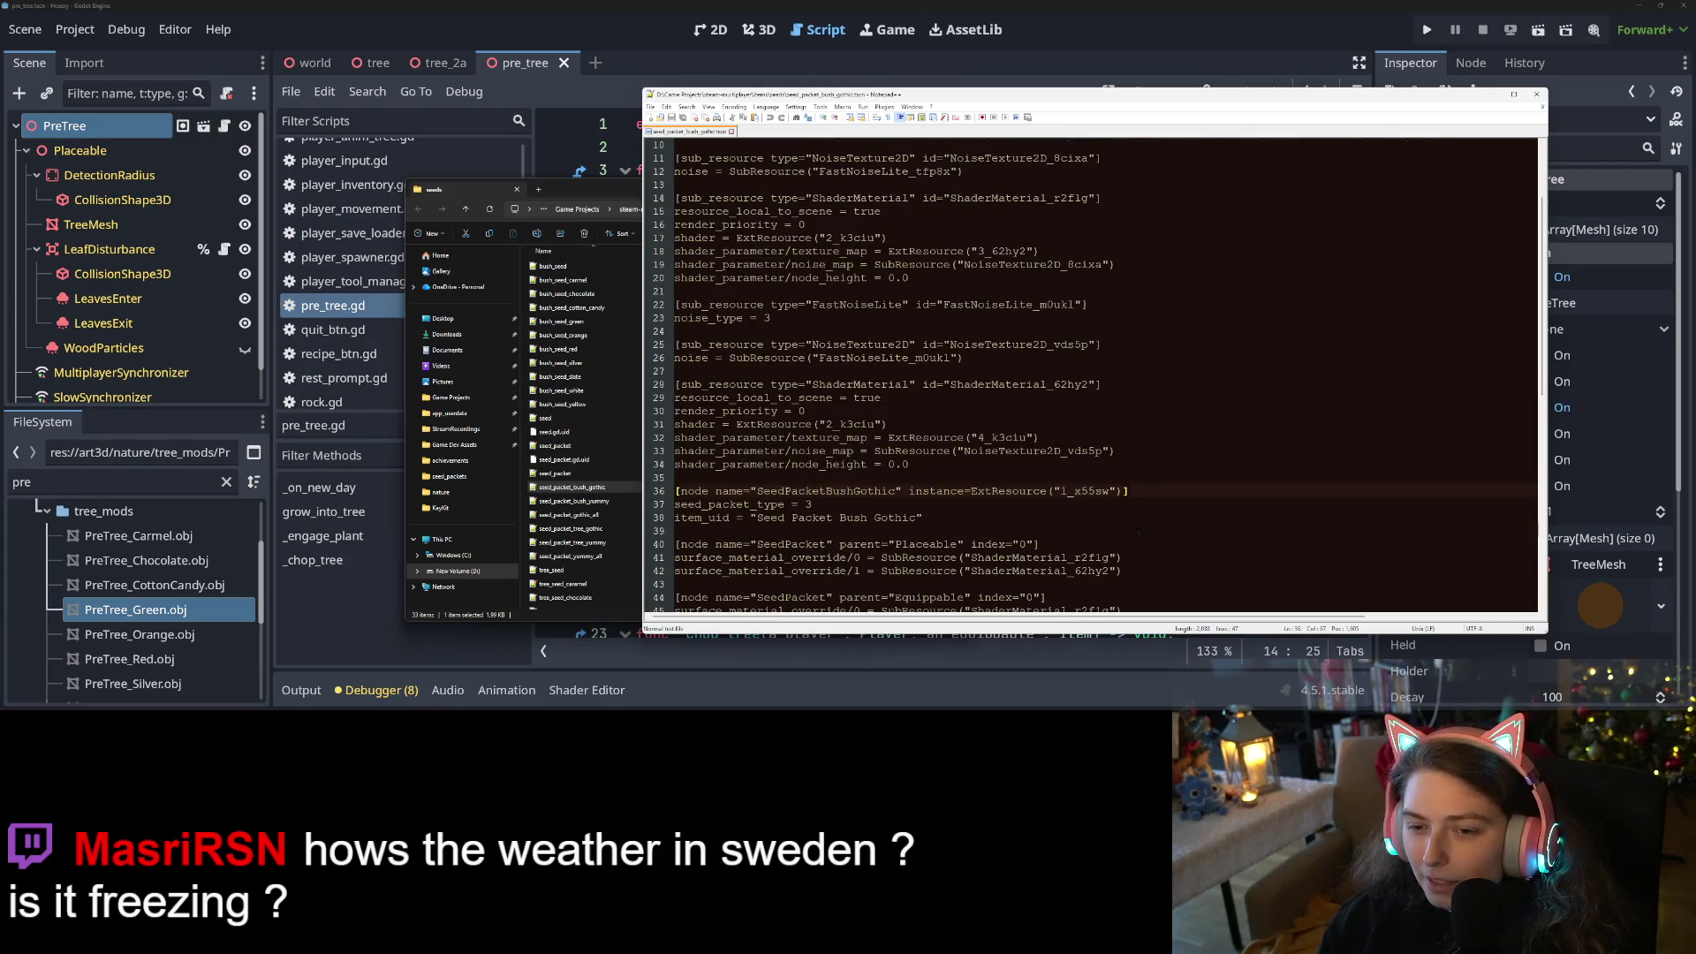
scroll(1138, 531, "down", 1)
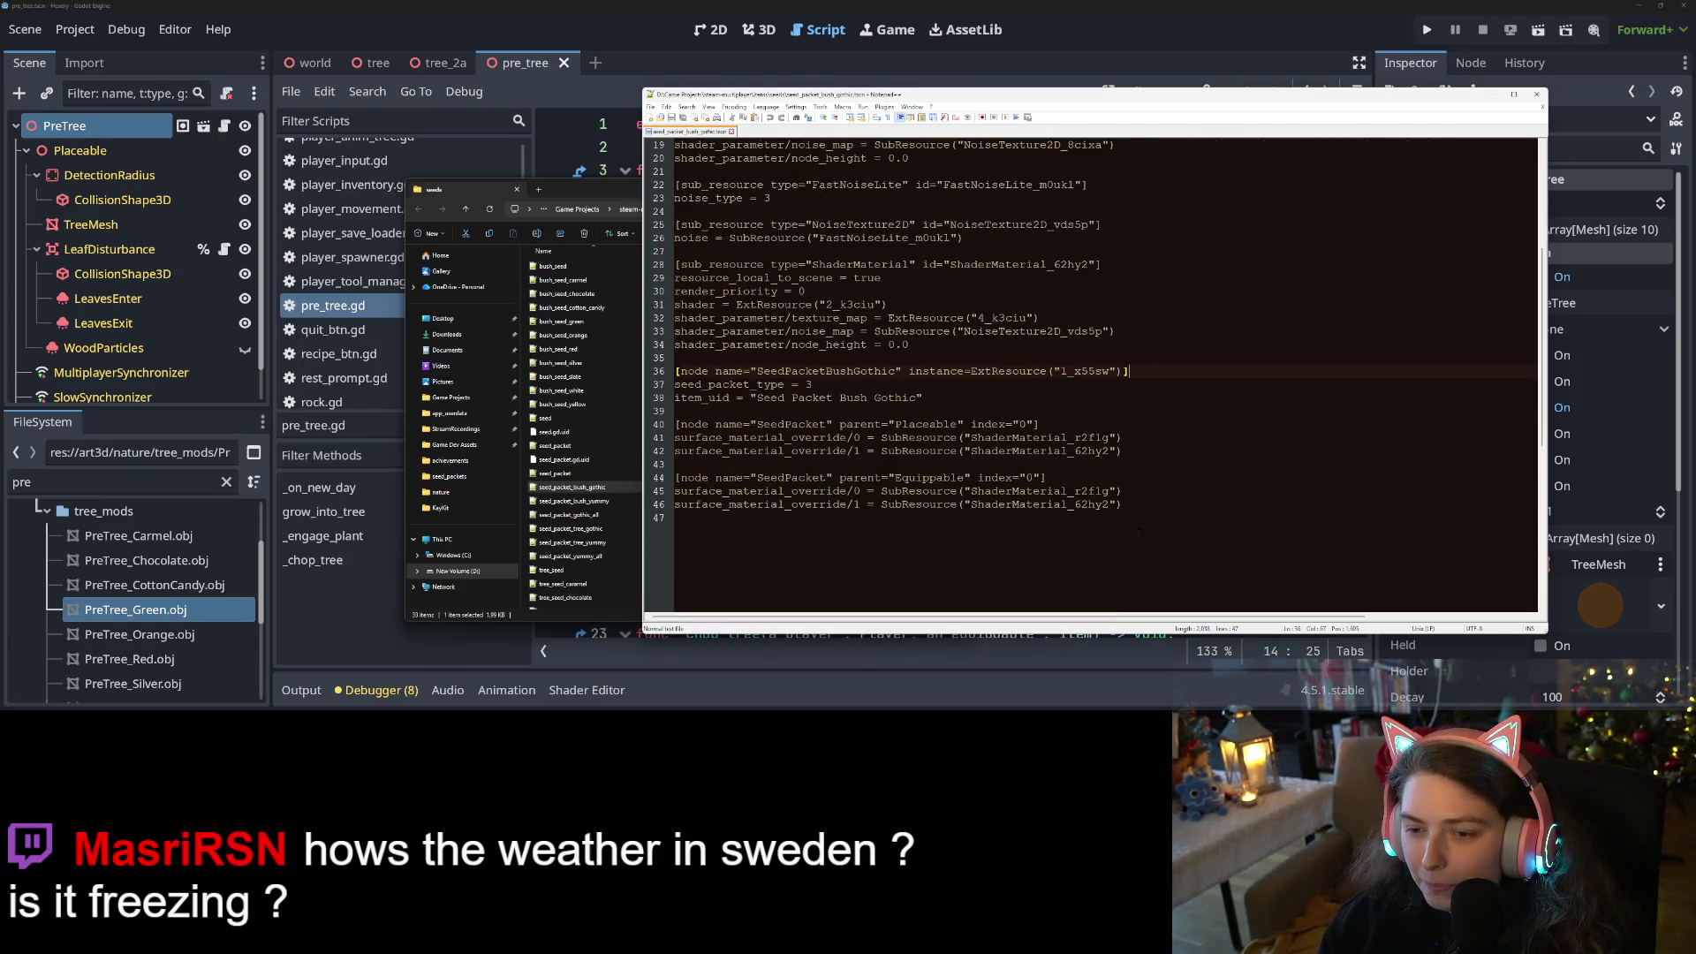
left_click(867, 371)
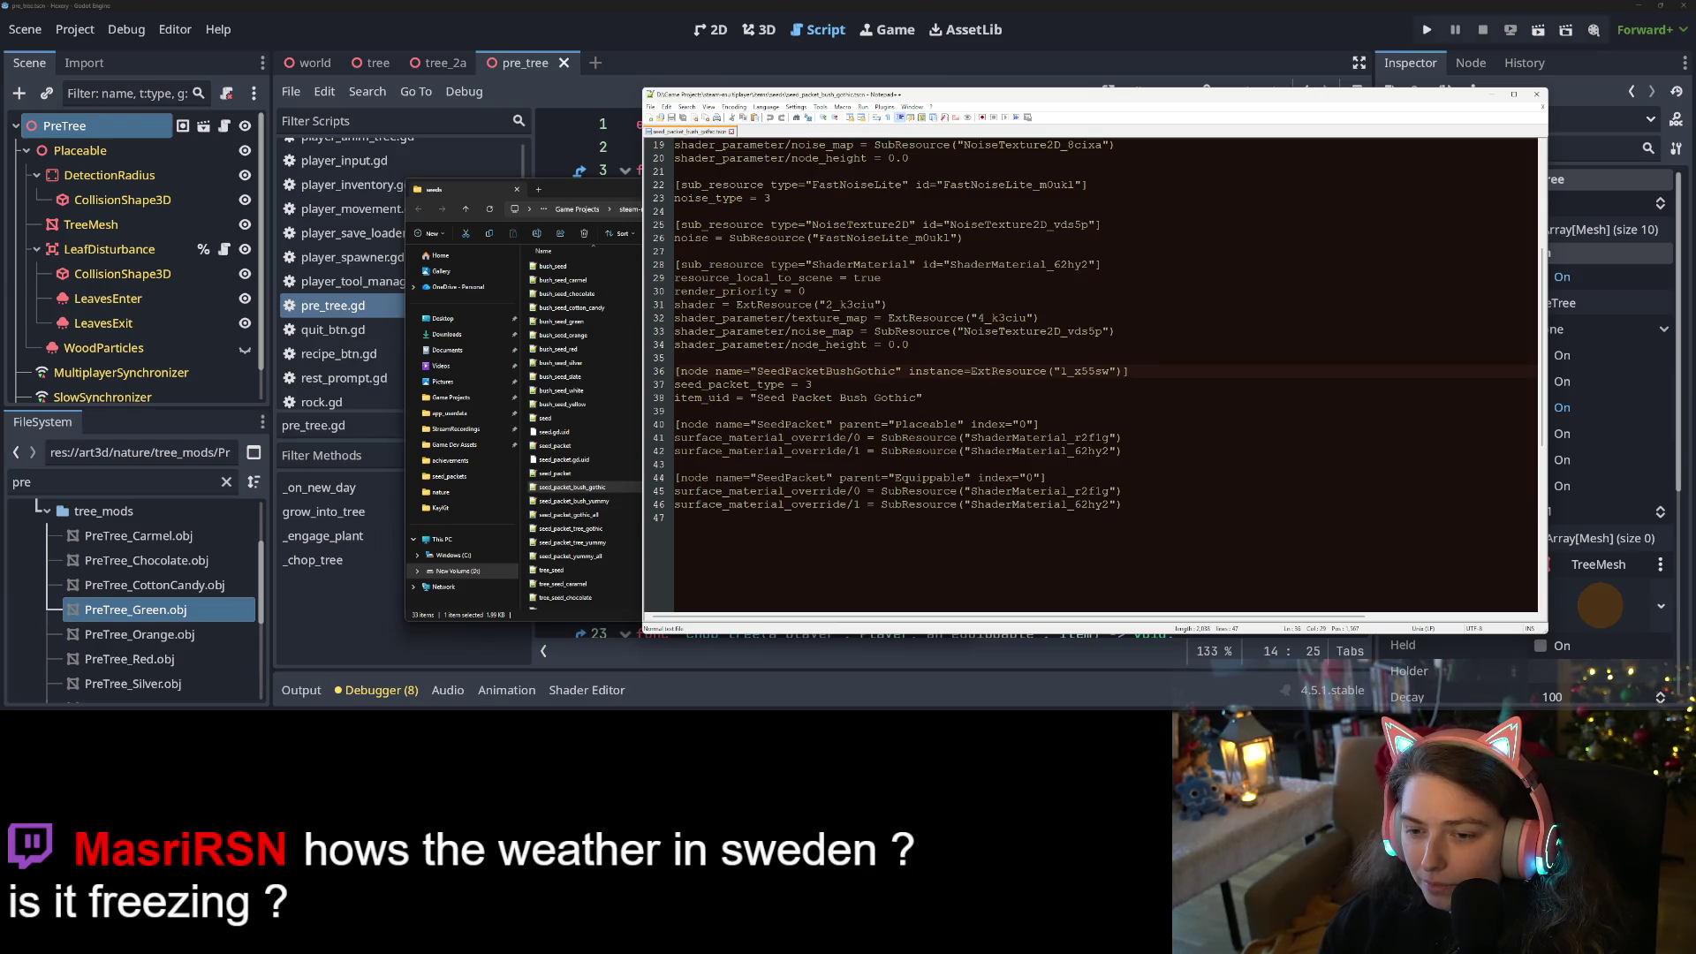
Delete the Equippable SeedPacket block, its two material overrides, and leftover blank lines
triple_click(929, 478)
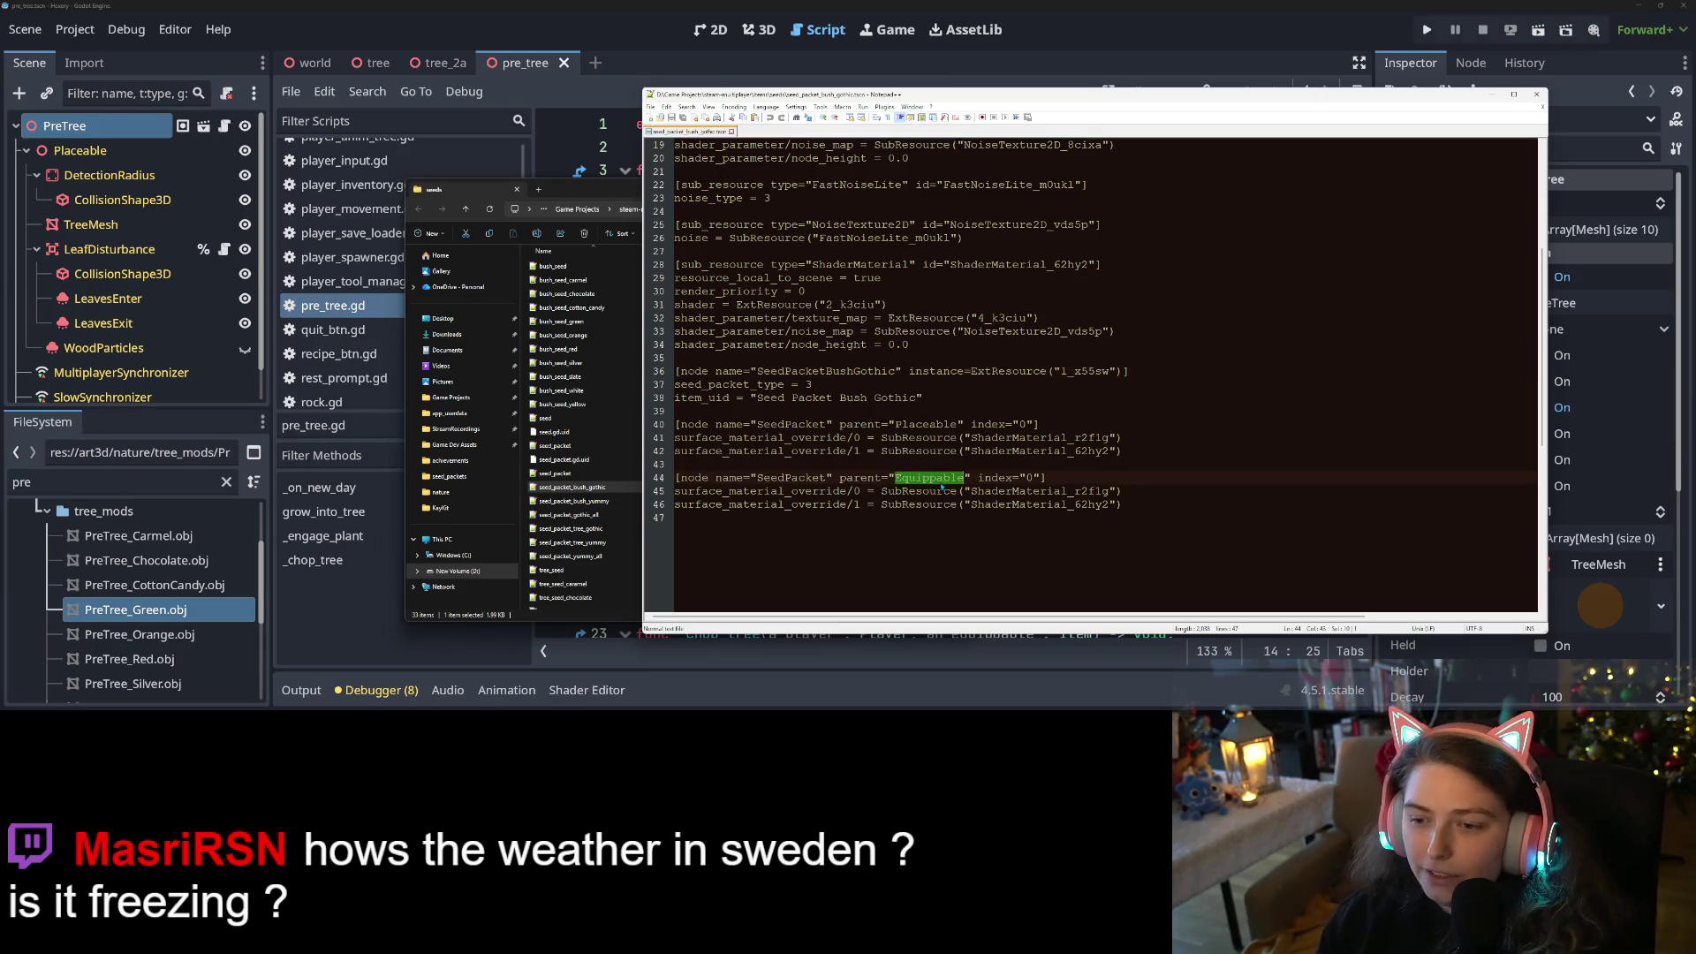
double_click(942, 482)
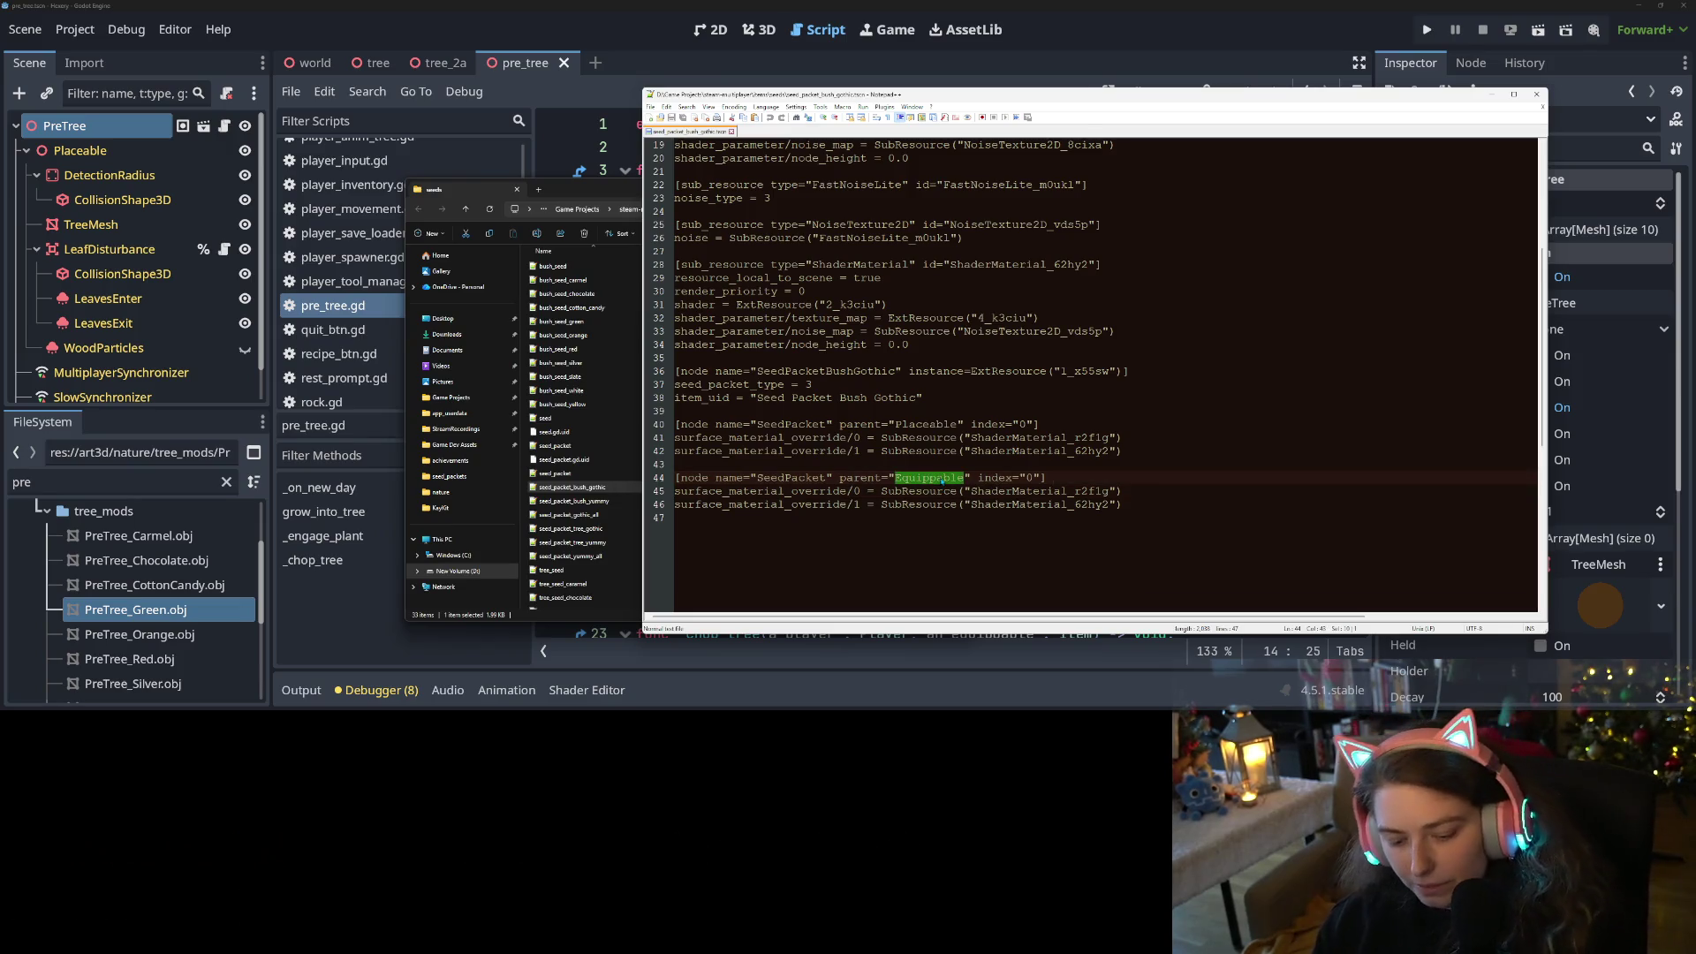
left_click_drag(1122, 504, 676, 478)
key("BackSpace")
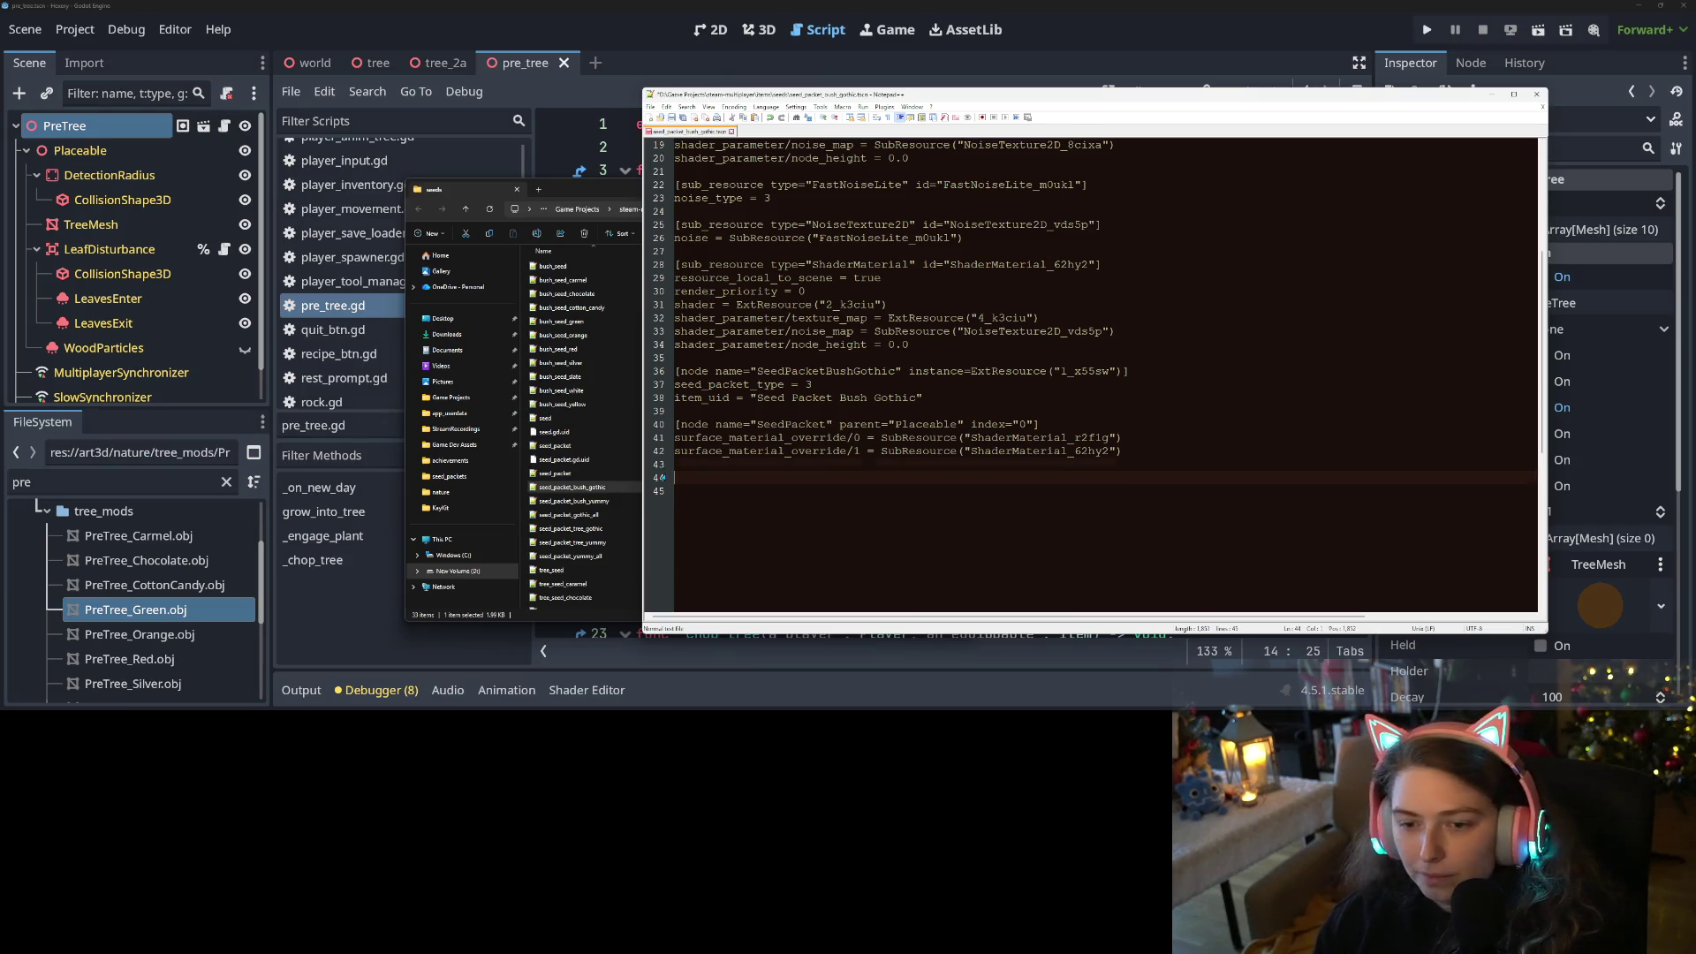
key("BackSpace")
key("BackSpace")
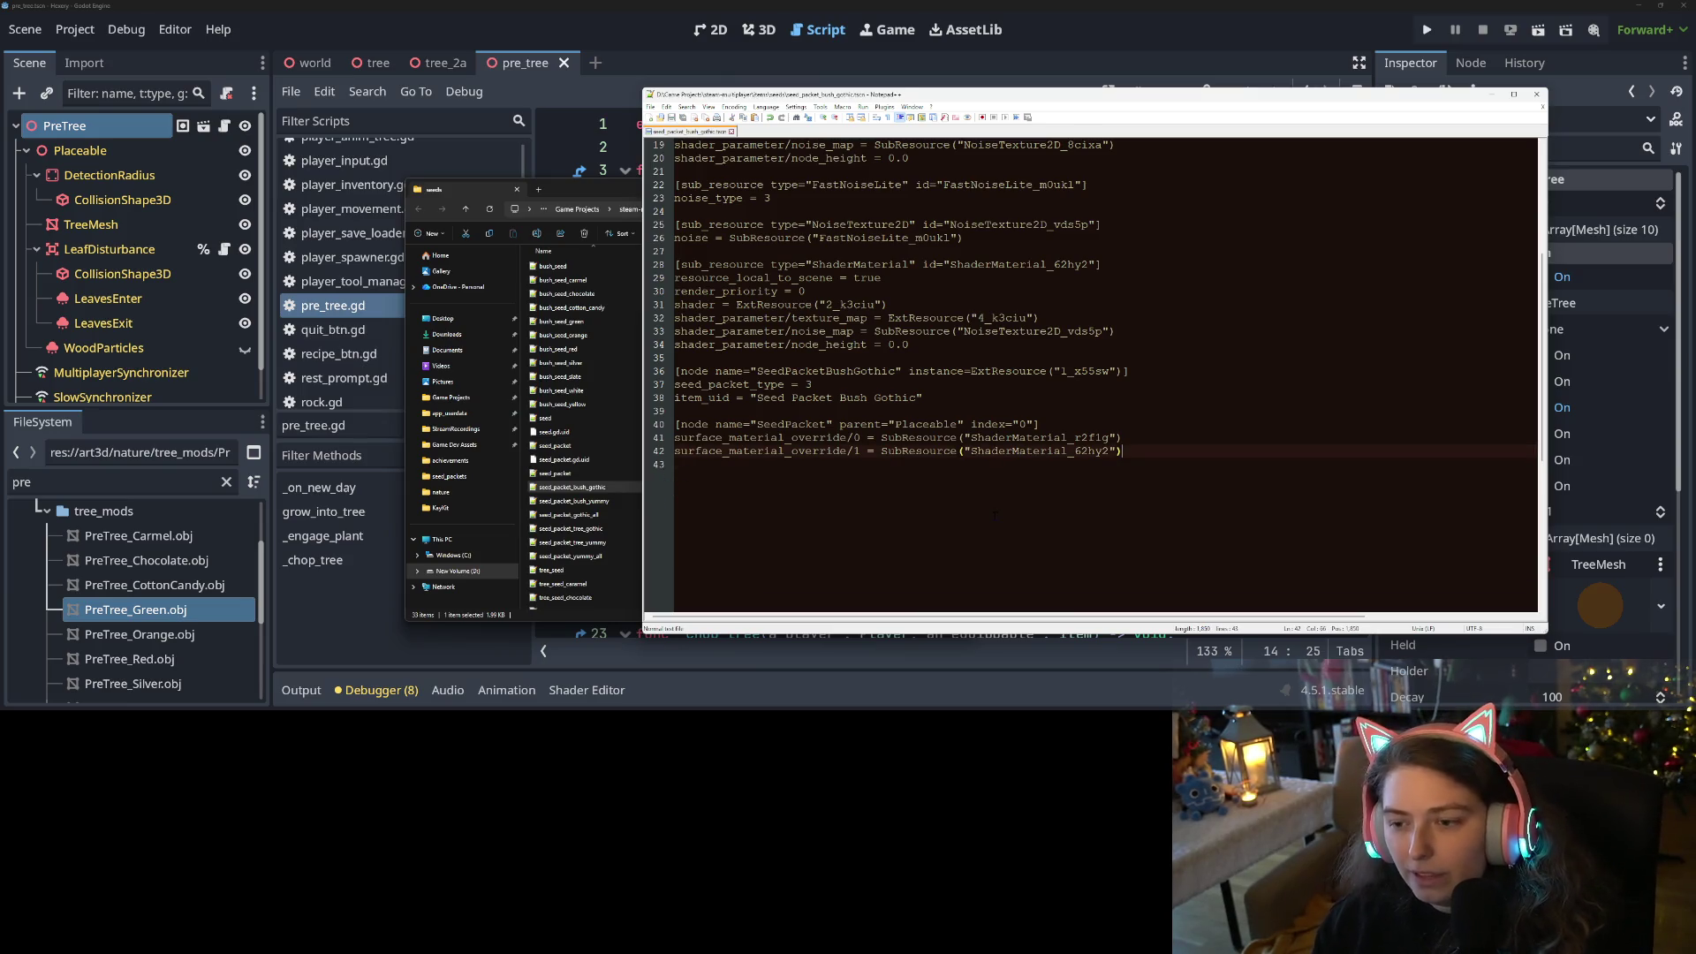
scroll(994, 515, "up", 4)
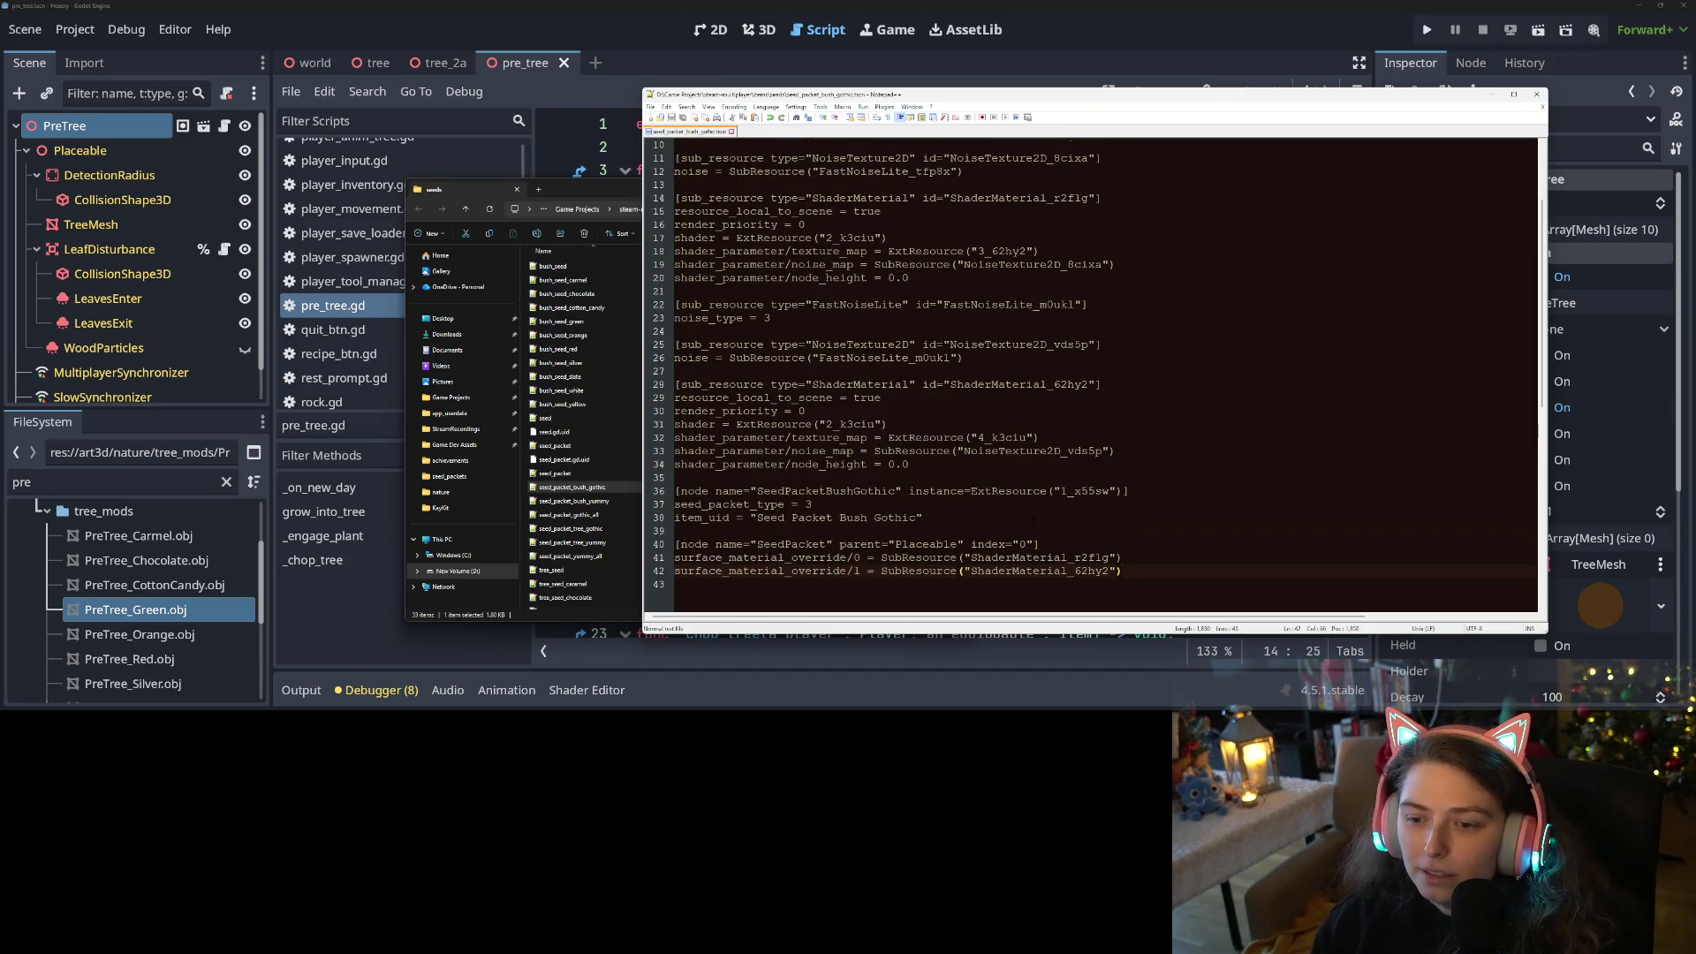
scroll(1034, 518, "up", 2)
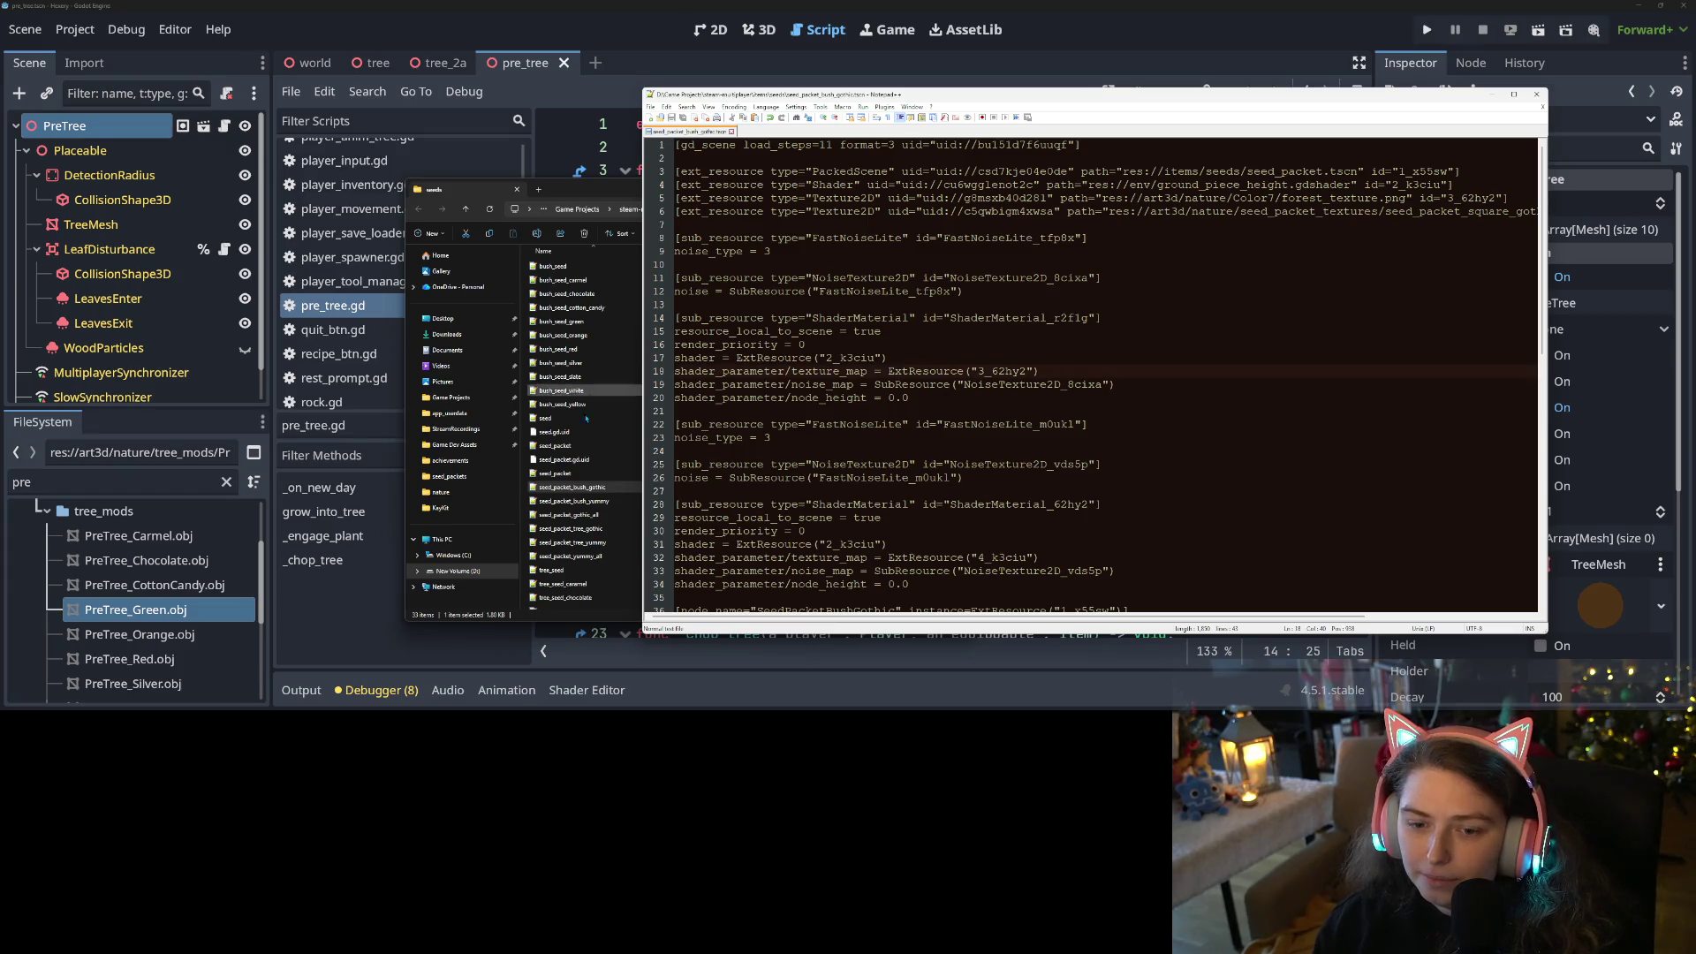
Remove the Equippable SeedPacket block from seed_packet_bush_yummy.tscn and save it
double_click(574, 501)
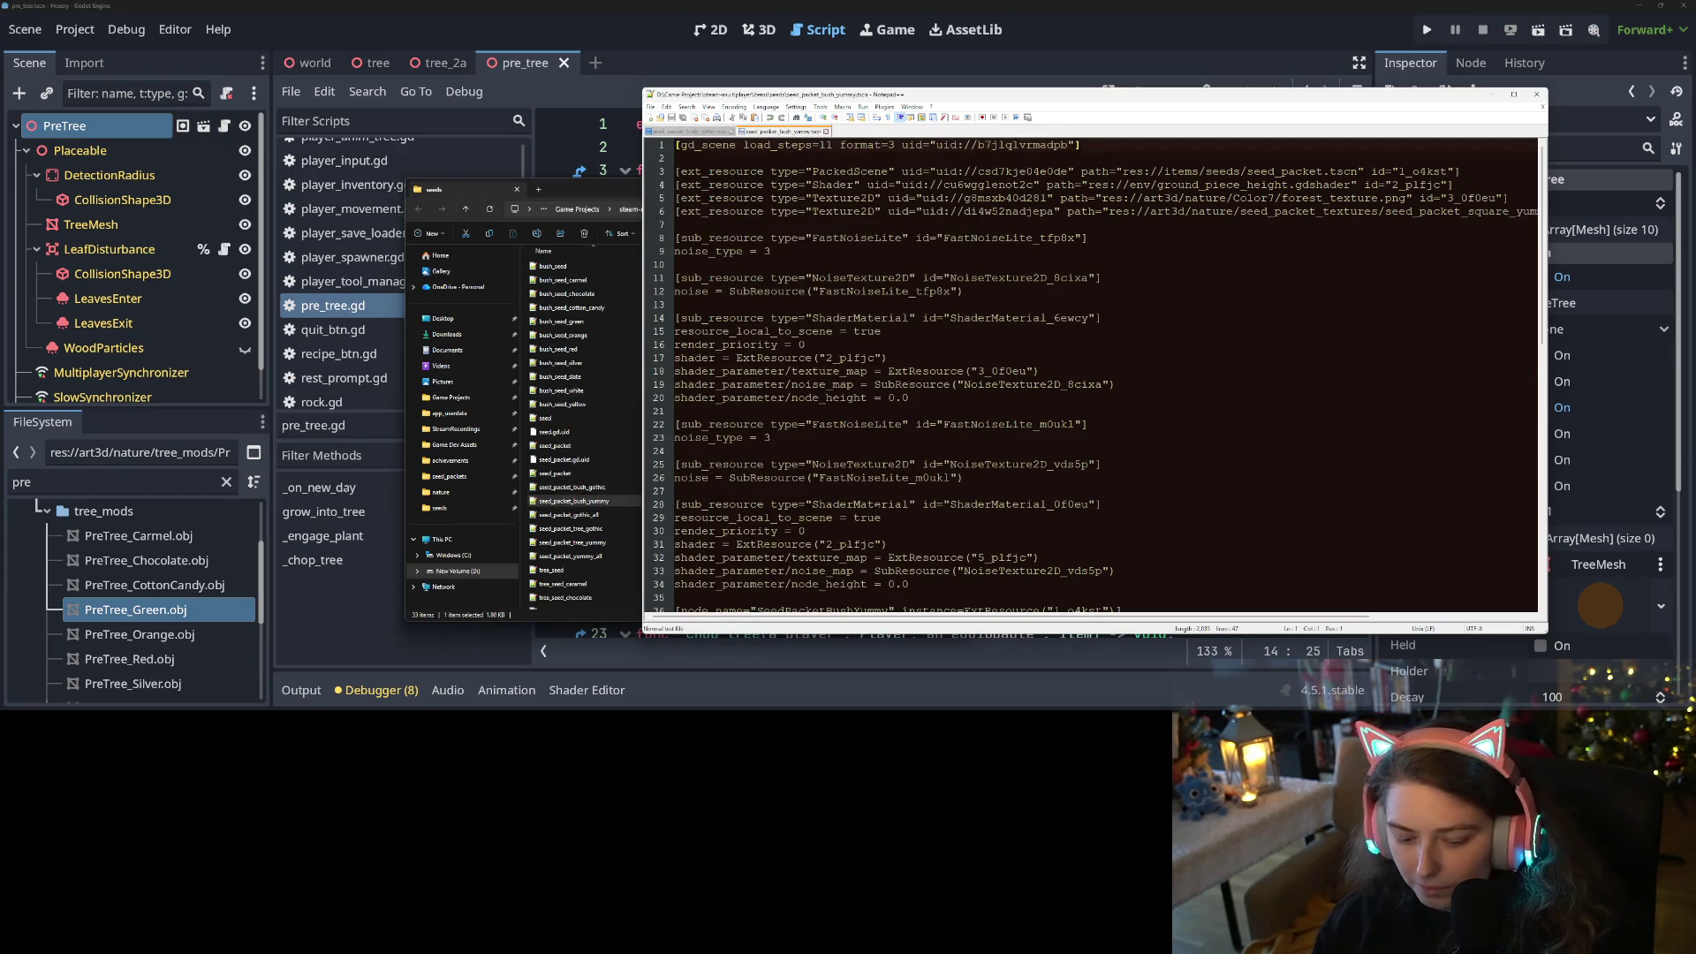
key("ctrl+f")
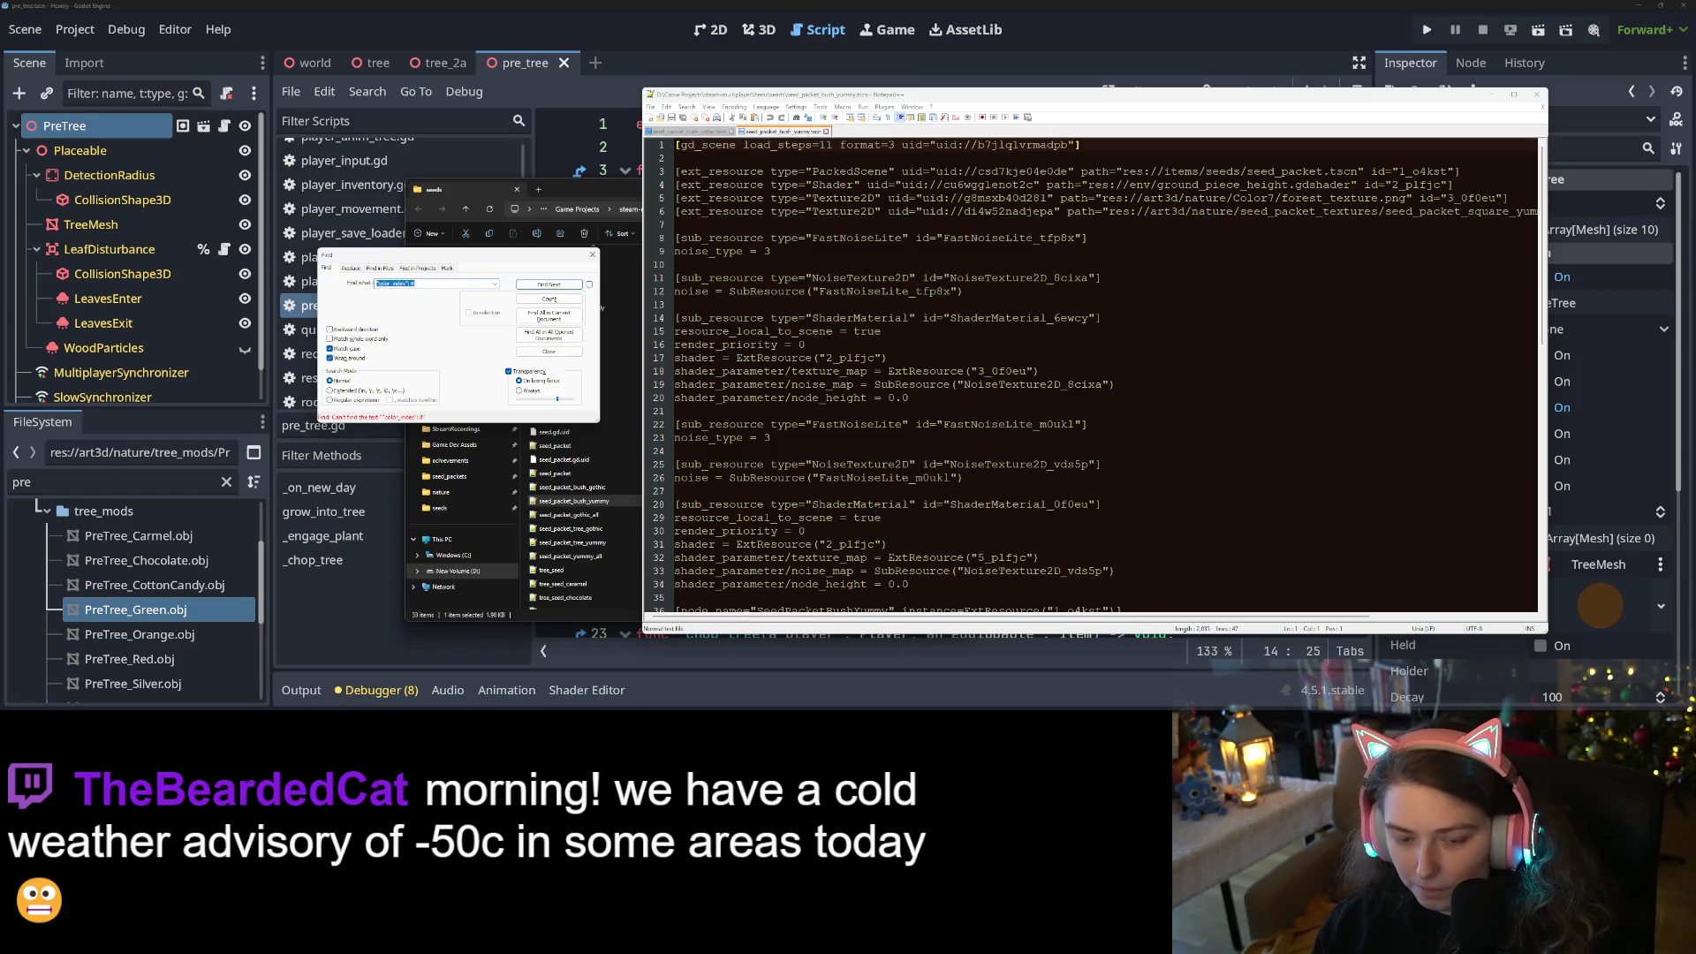
key("Return")
left_click_drag(674, 317, 1120, 331)
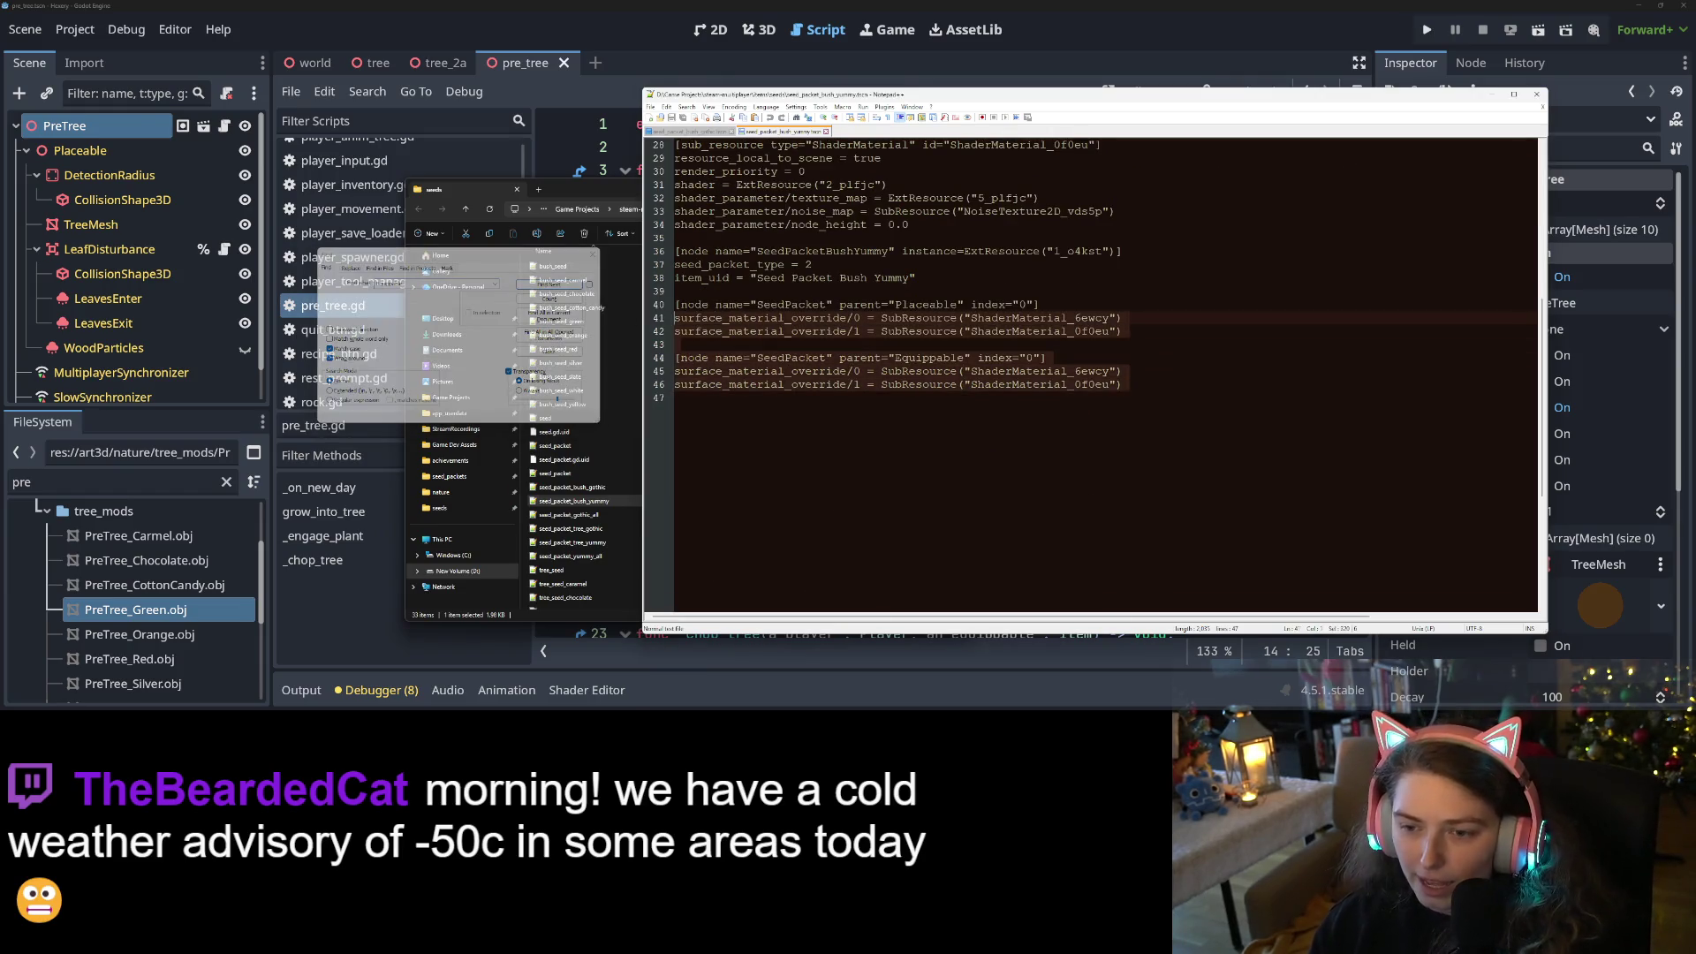
key("Down")
key("ctrl+shift+End")
key("Delete")
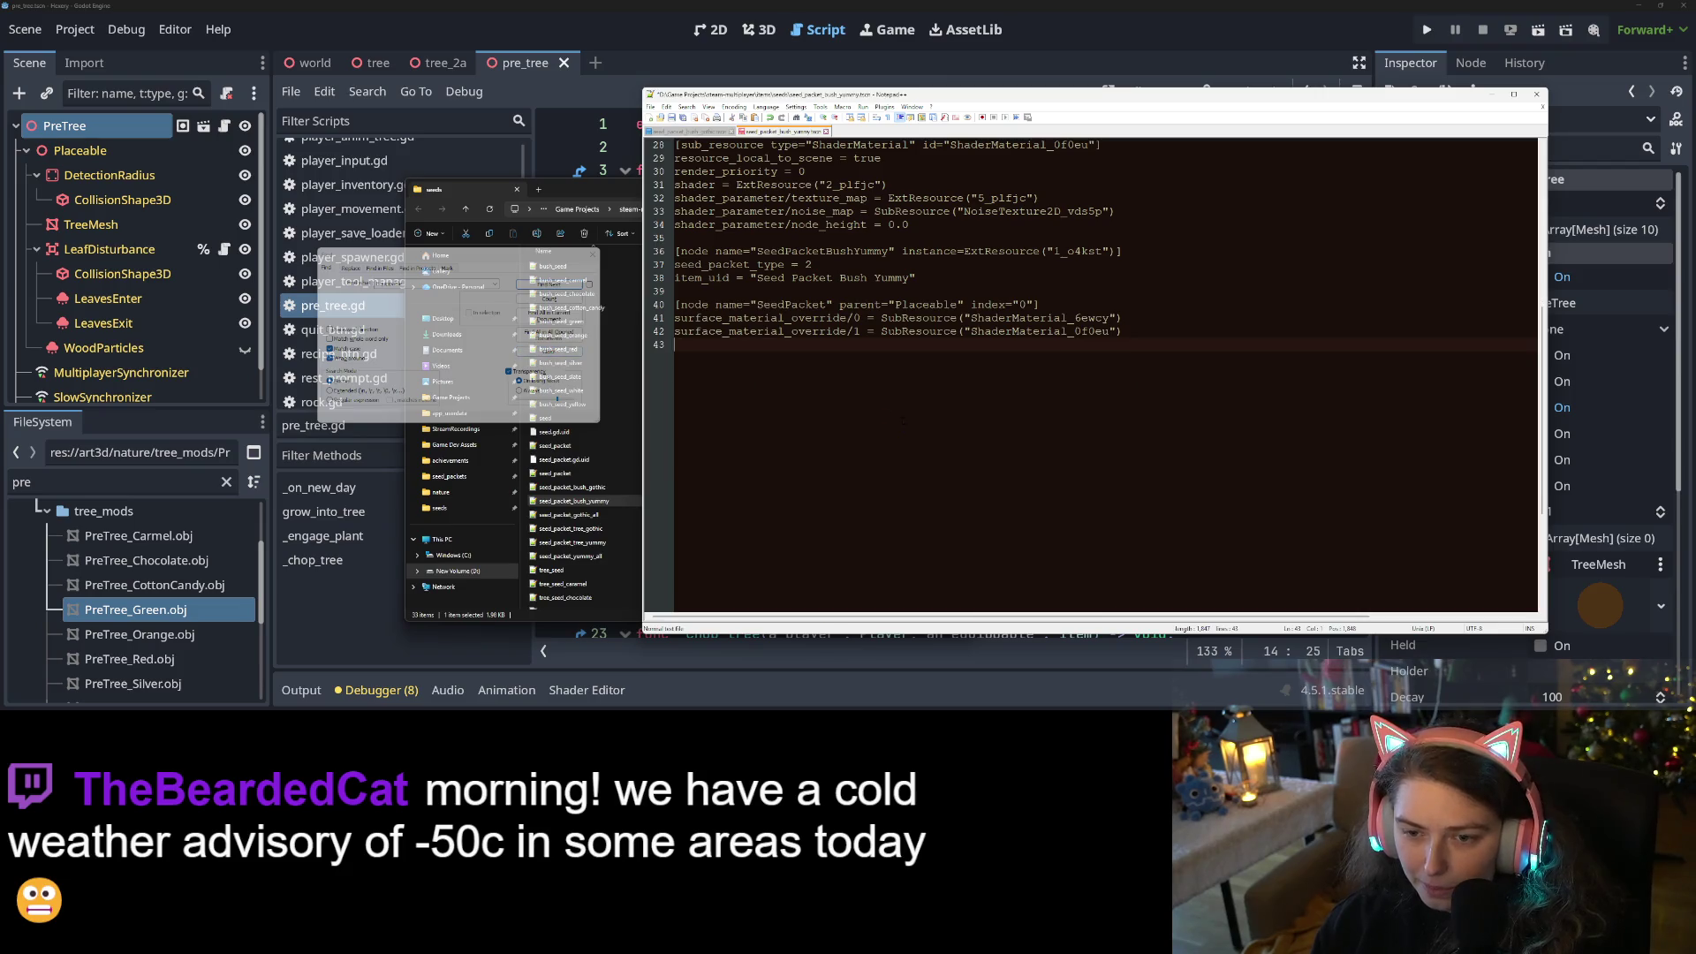
key("BackSpace")
key("ctrl+s")
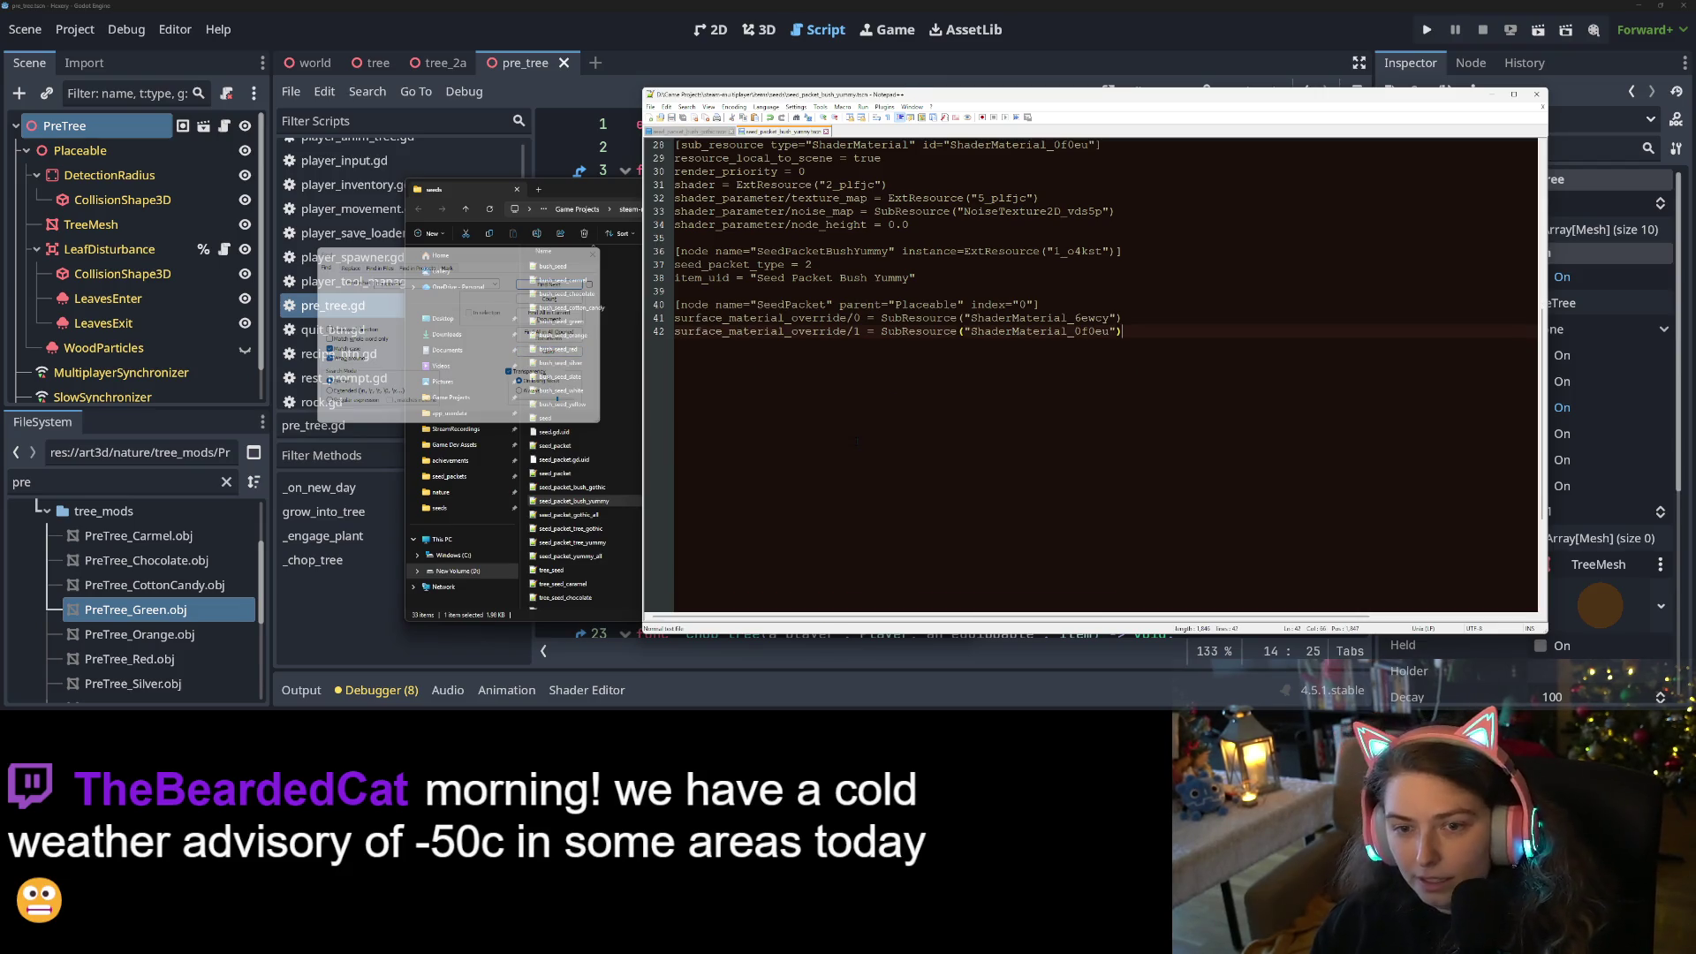
Remove the Equippable SeedPacket block from seed_packet_gothic_all.tscn and save it
left_click(565, 501)
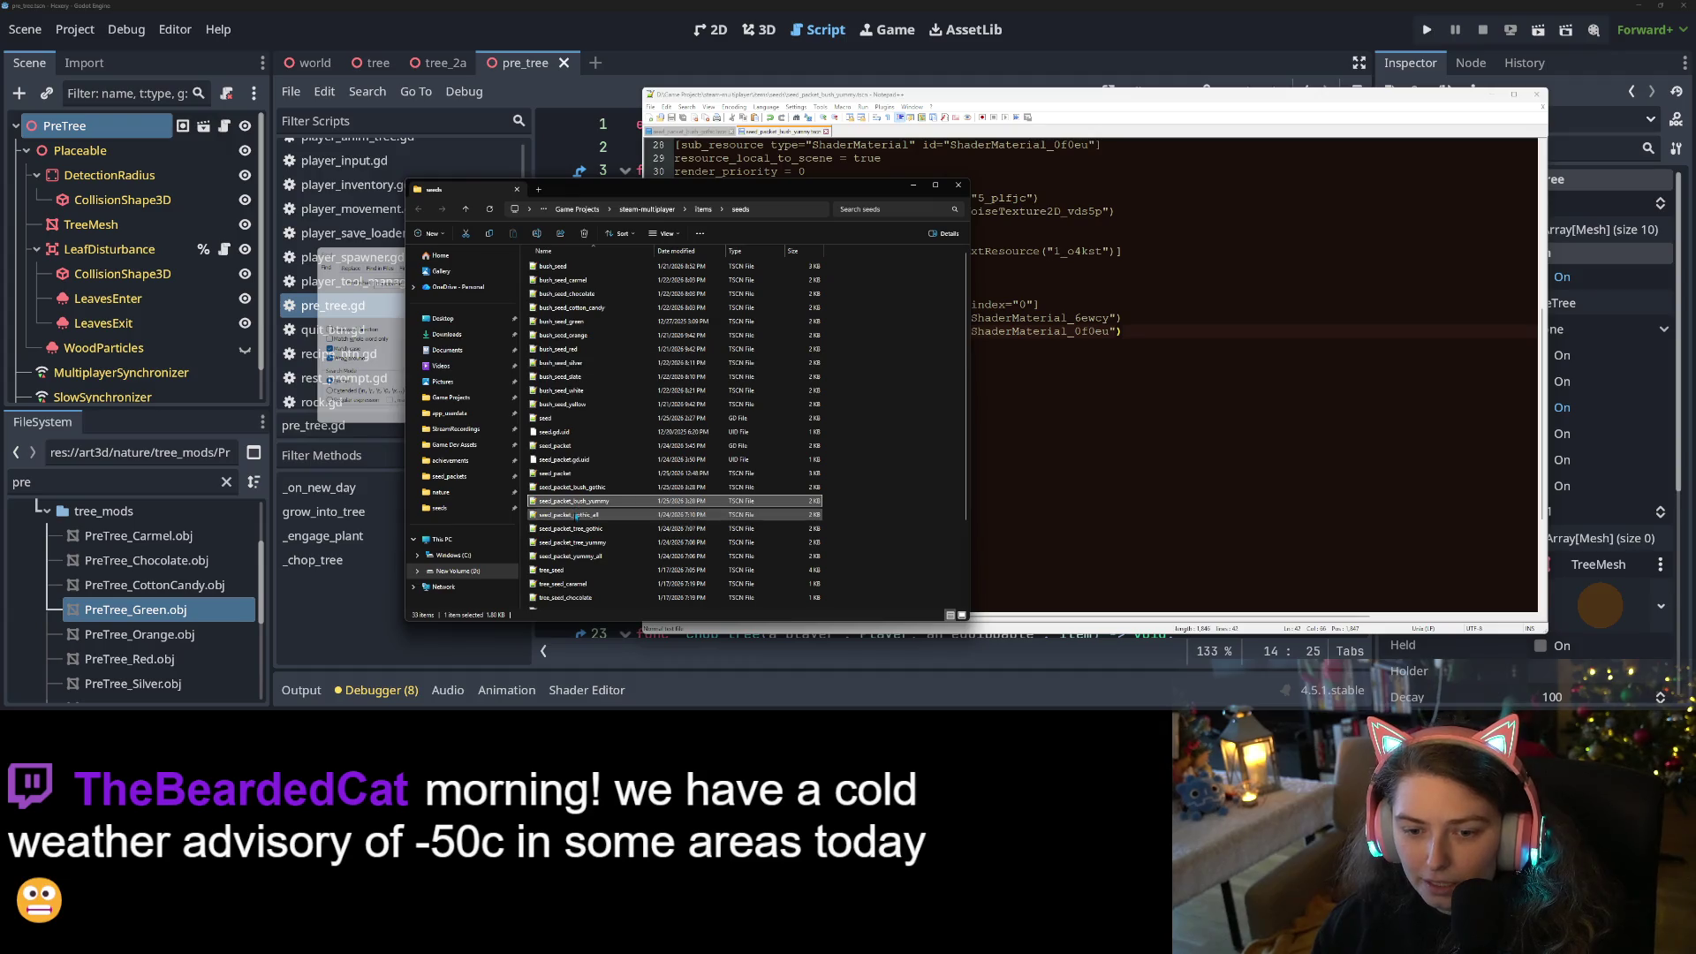
double_click(575, 515)
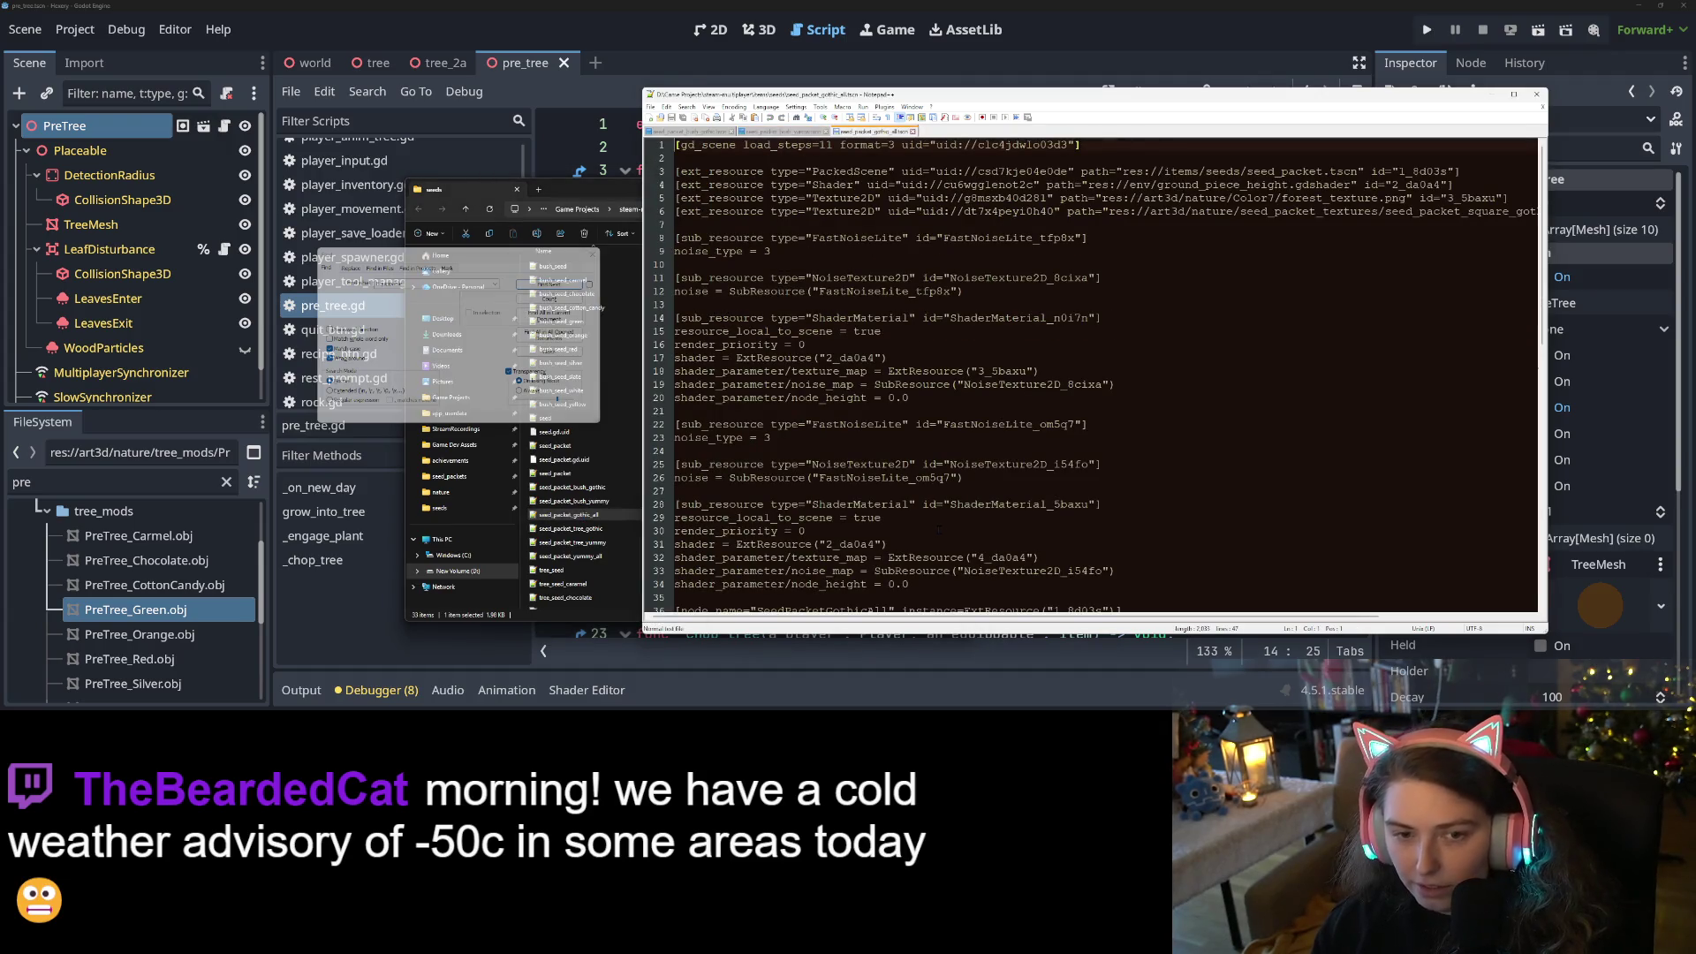
key("ctrl+f")
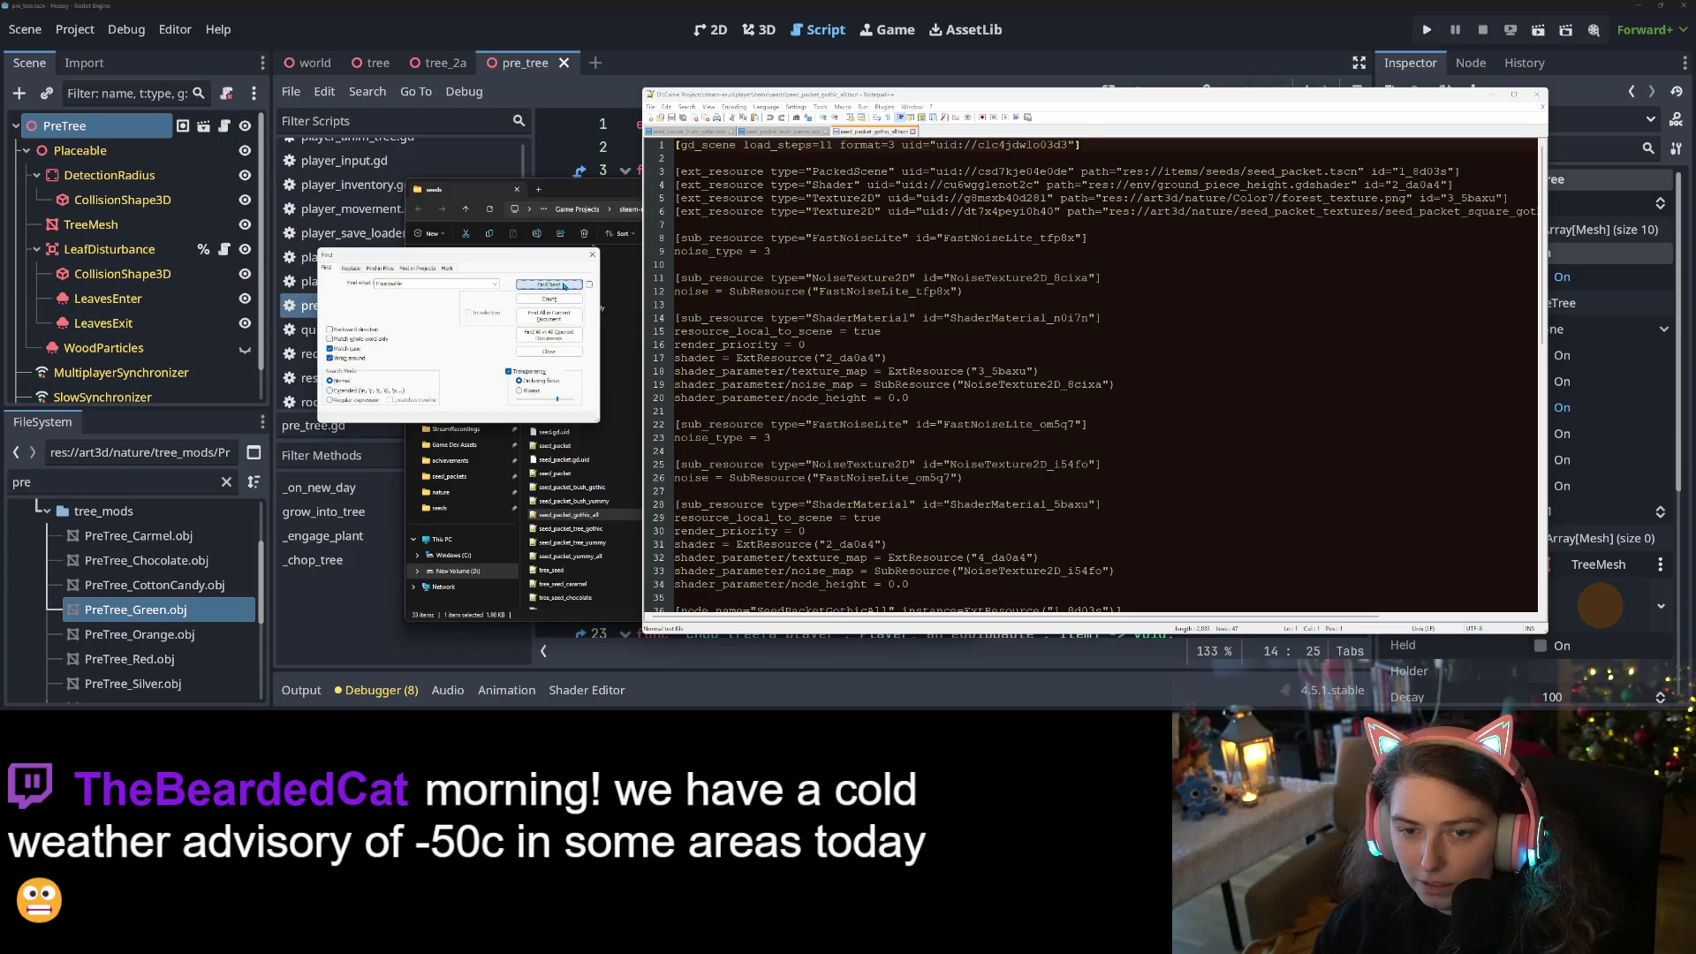
key("Return")
left_click_drag(700, 357, 677, 344)
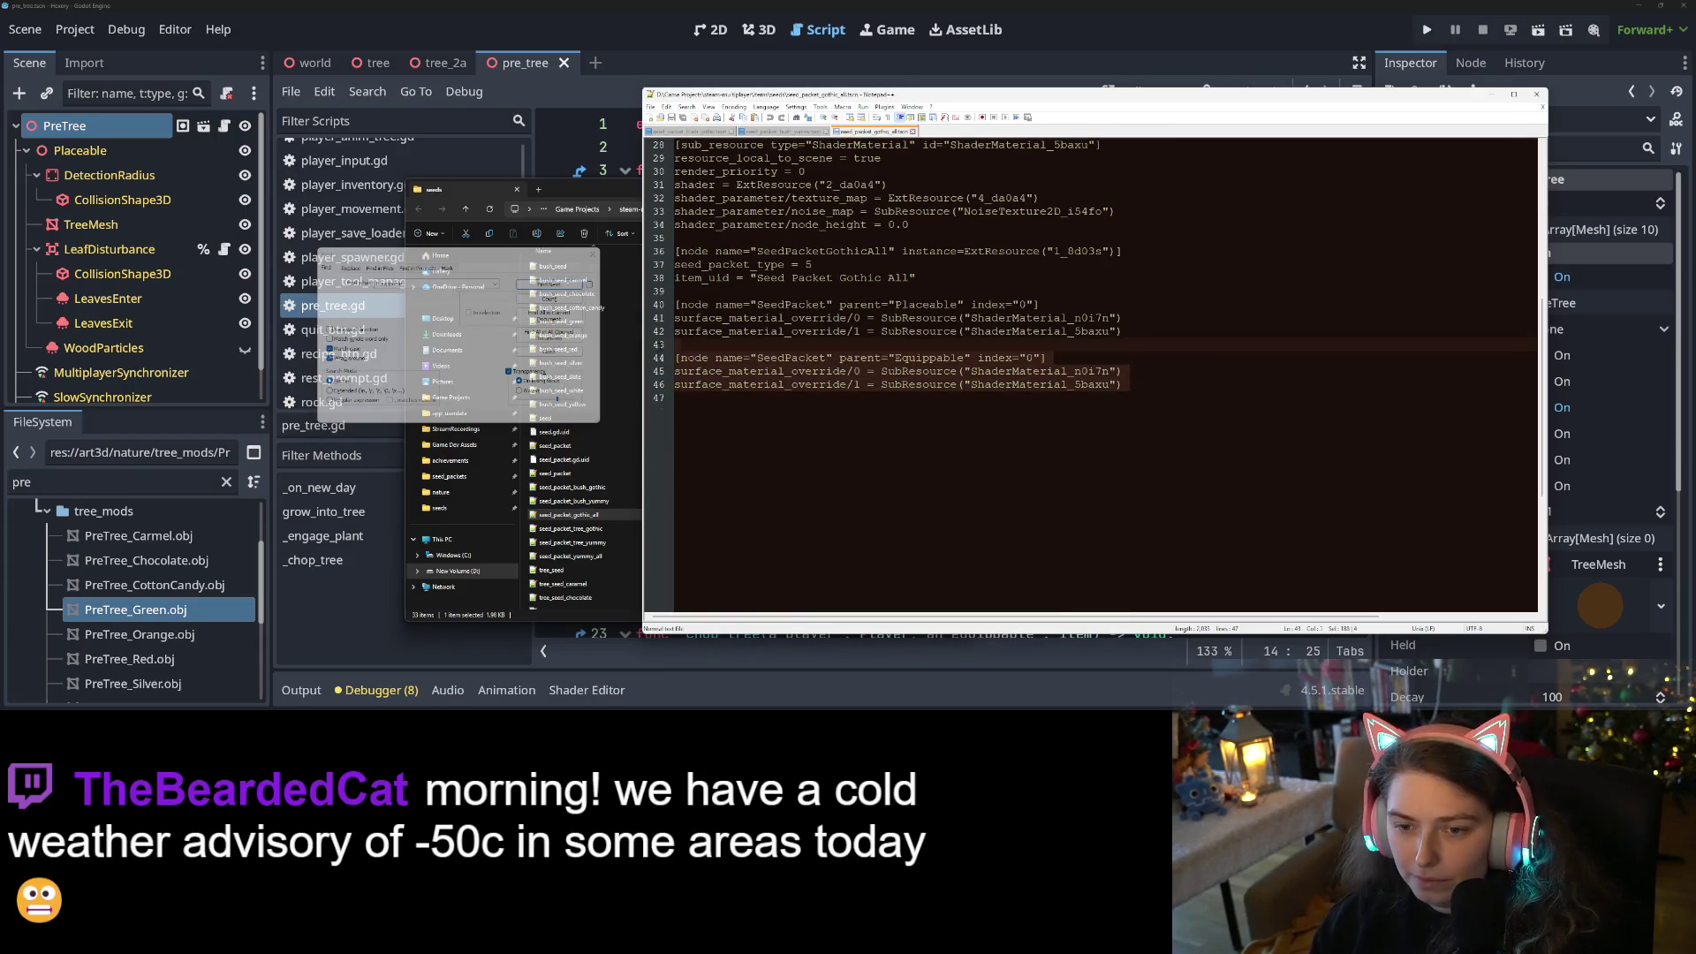
key("BackSpace")
key("BackSpace")
key("ctrl+s")
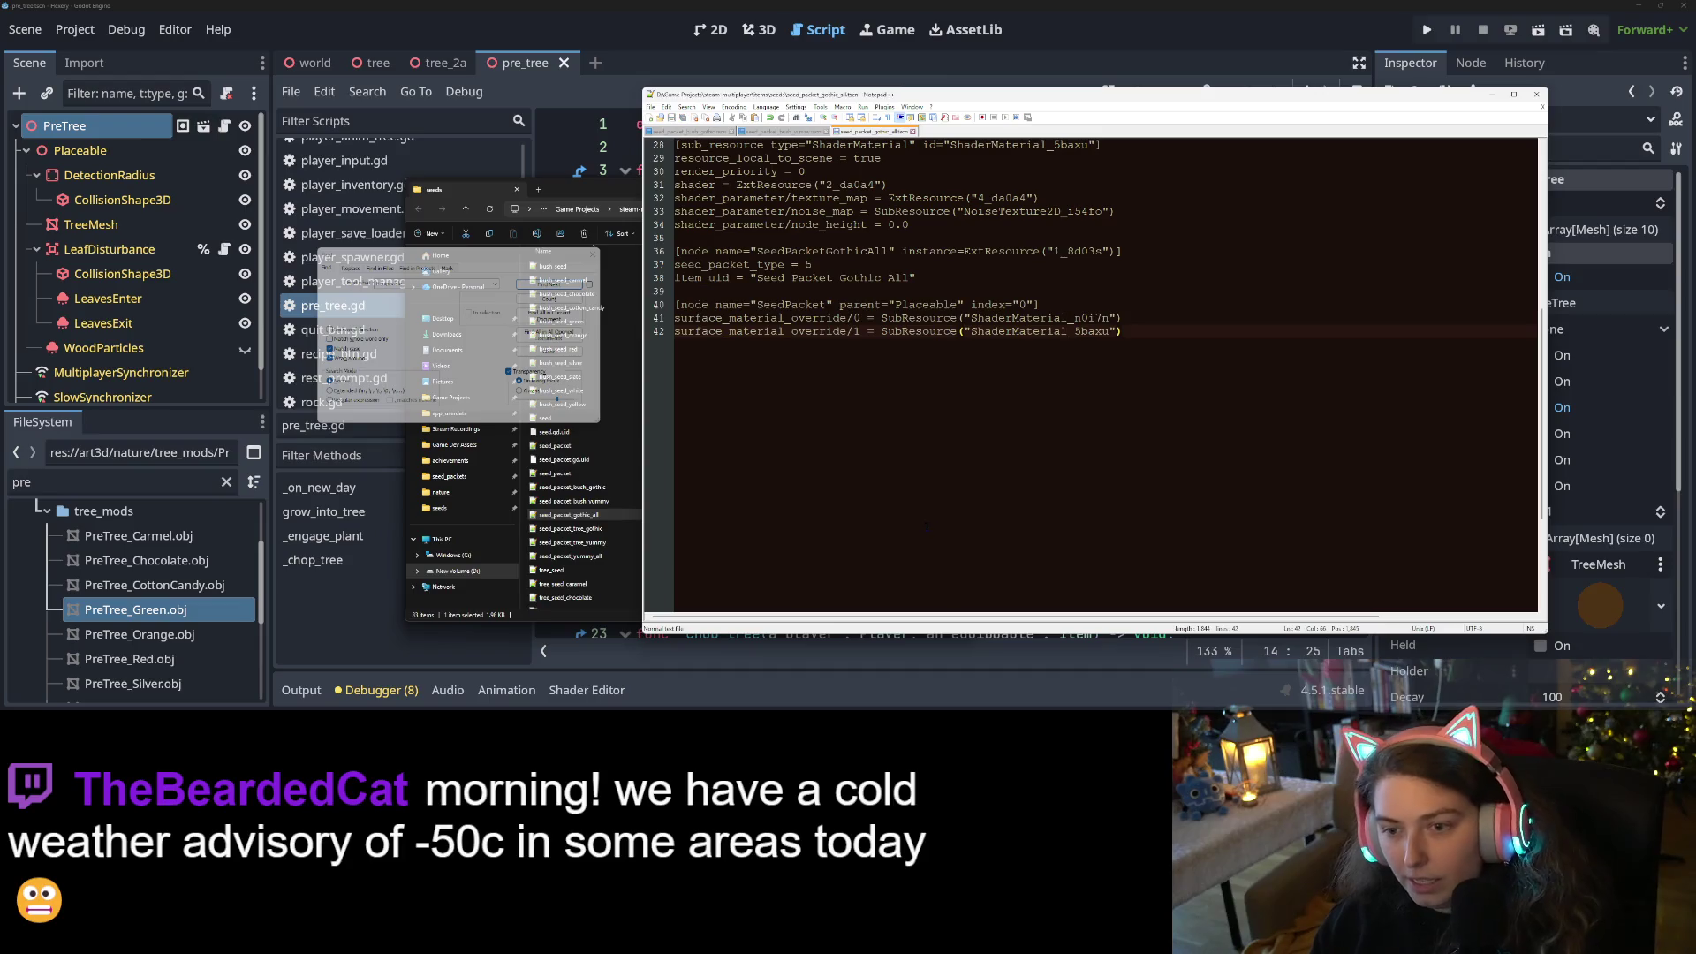
Remove the Equippable SeedPacket block from seed_packet_tree_gothic.tscn and save it
left_click(573, 191)
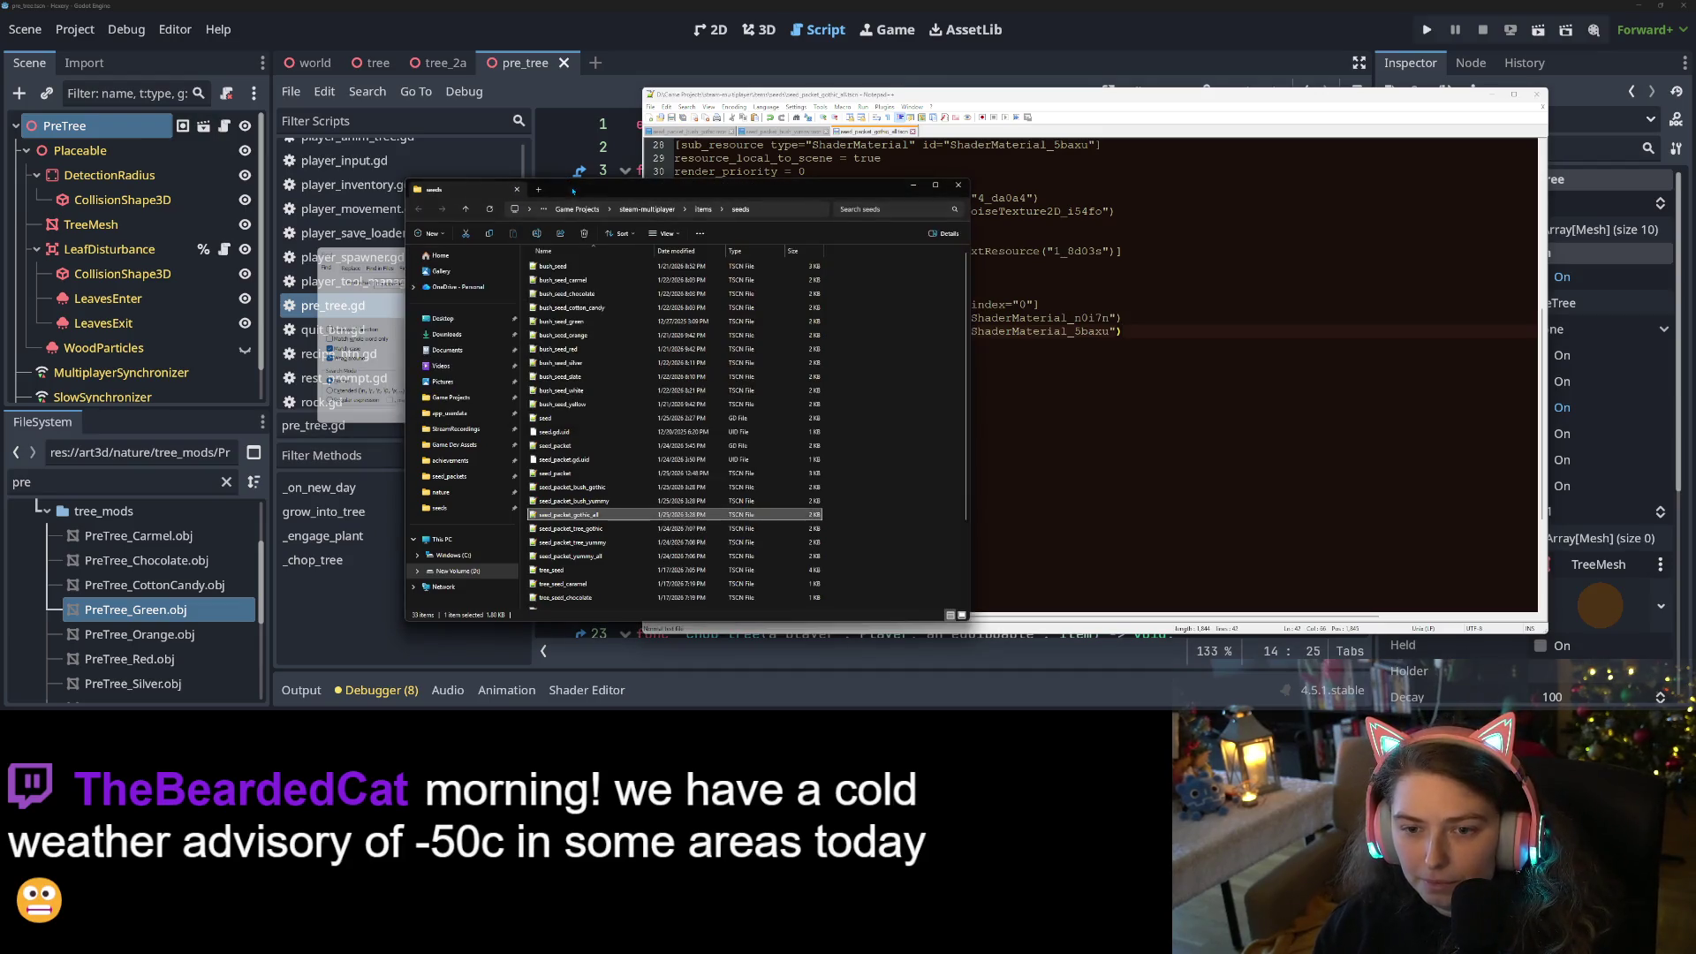
double_click(588, 529)
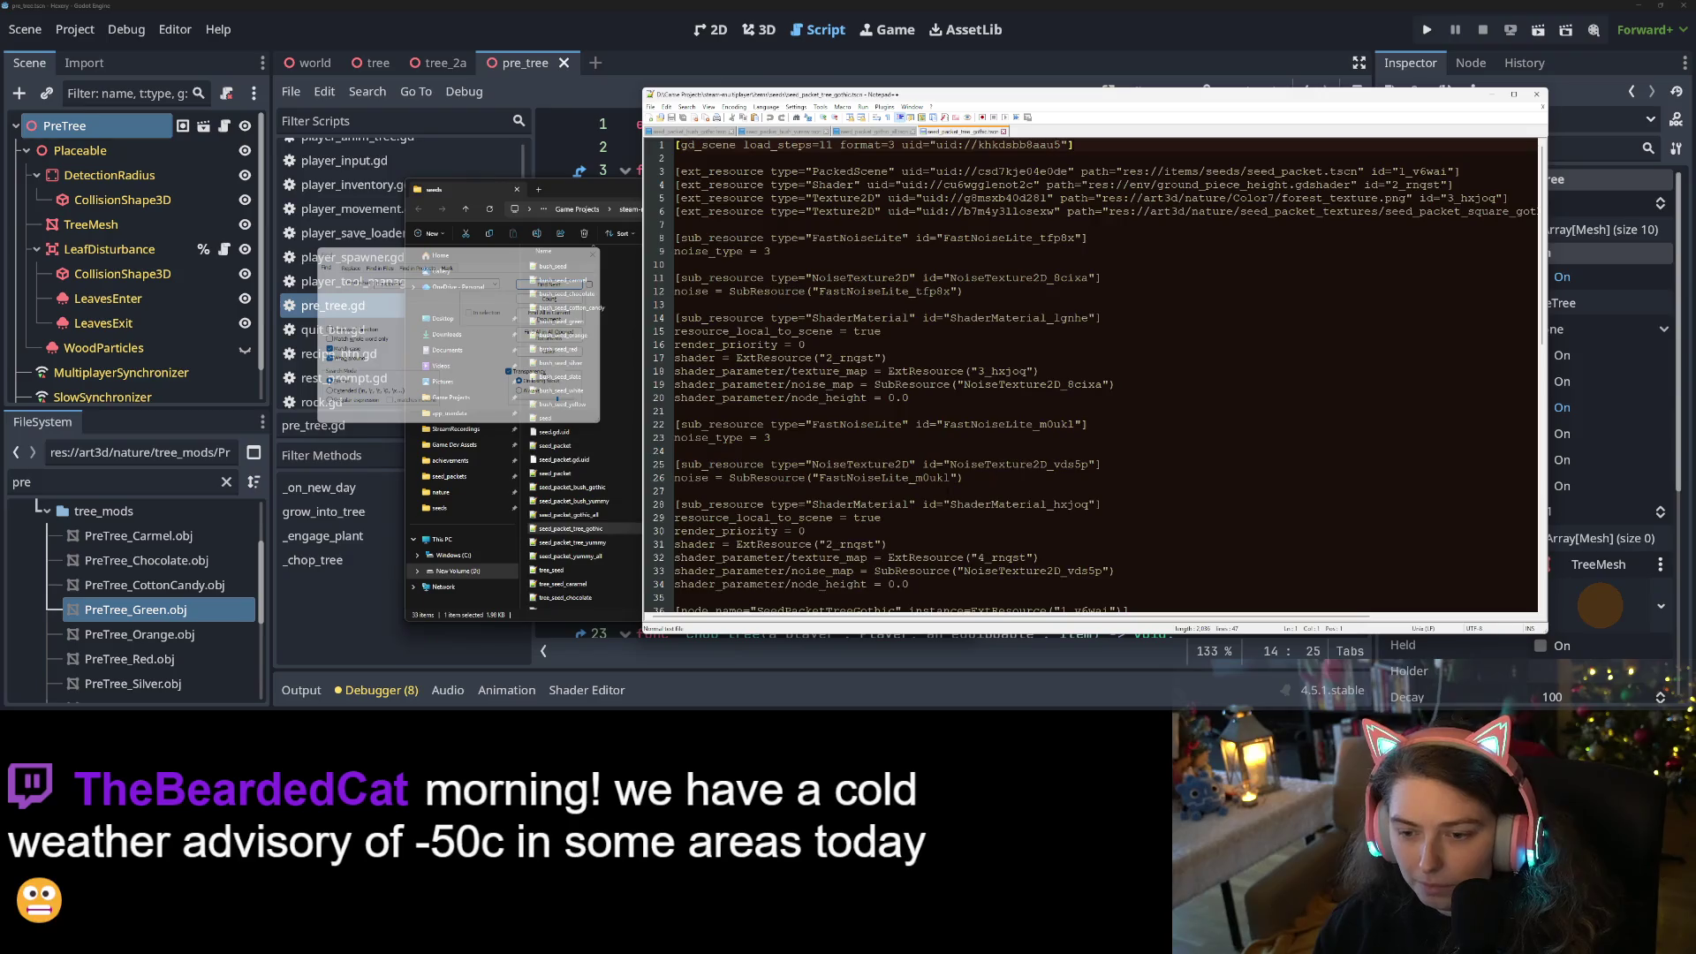
scroll(981, 475, "down", 15)
scroll(981, 475, "up", 6)
mouse_move(981, 477)
left_mouse_down()
mouse_move(972, 332)
mouse_move(706, 315)
left_mouse_up()
key("BackSpace")
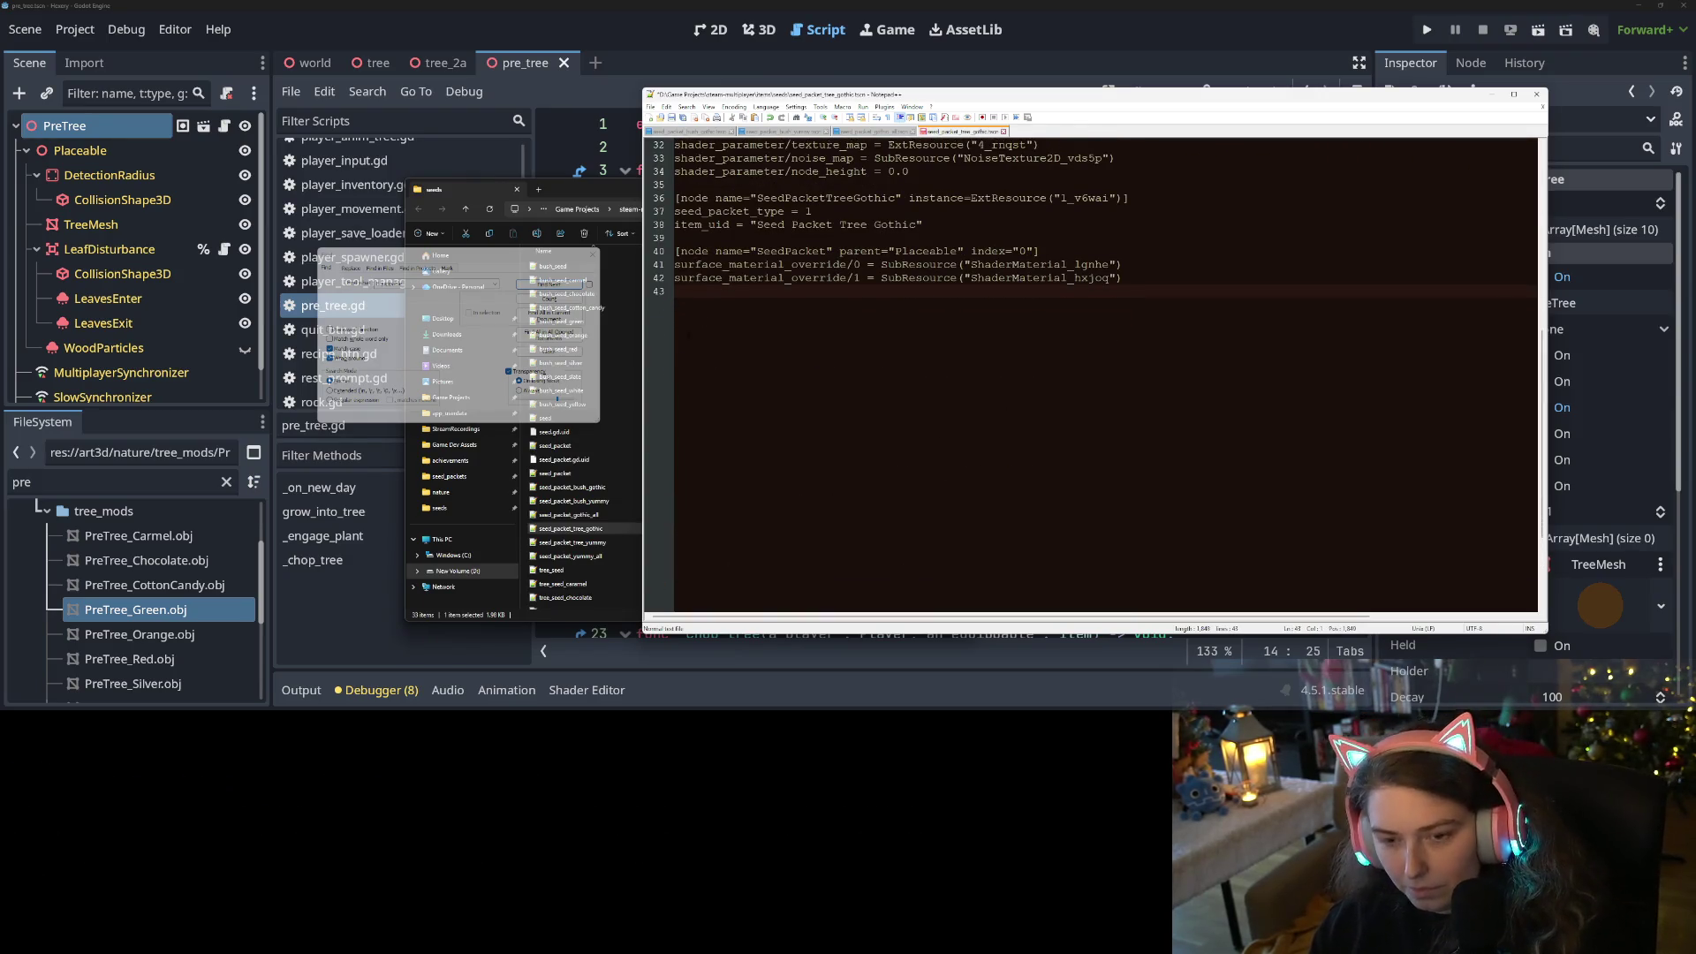
key("ctrl+s")
Delete the Equippable SeedPacket blocks from seed_packet_tree_yummy and seed_packet_yummy_all
left_click(575, 529)
double_click(582, 542)
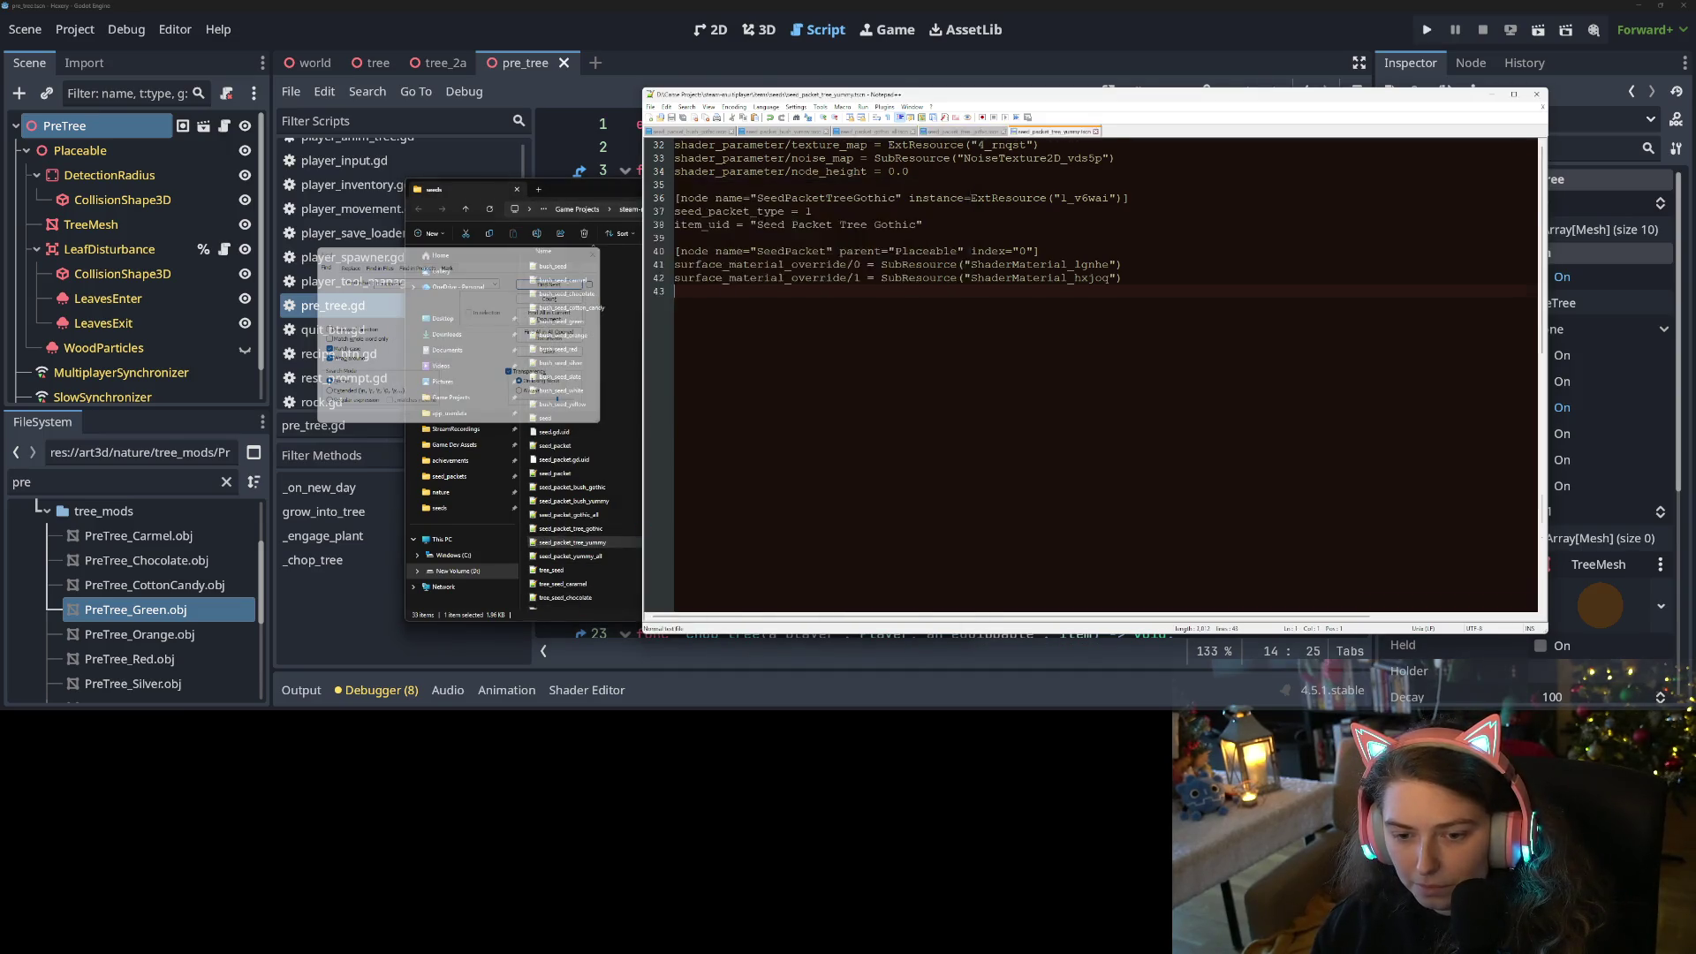
left_click_drag(676, 385, 795, 332)
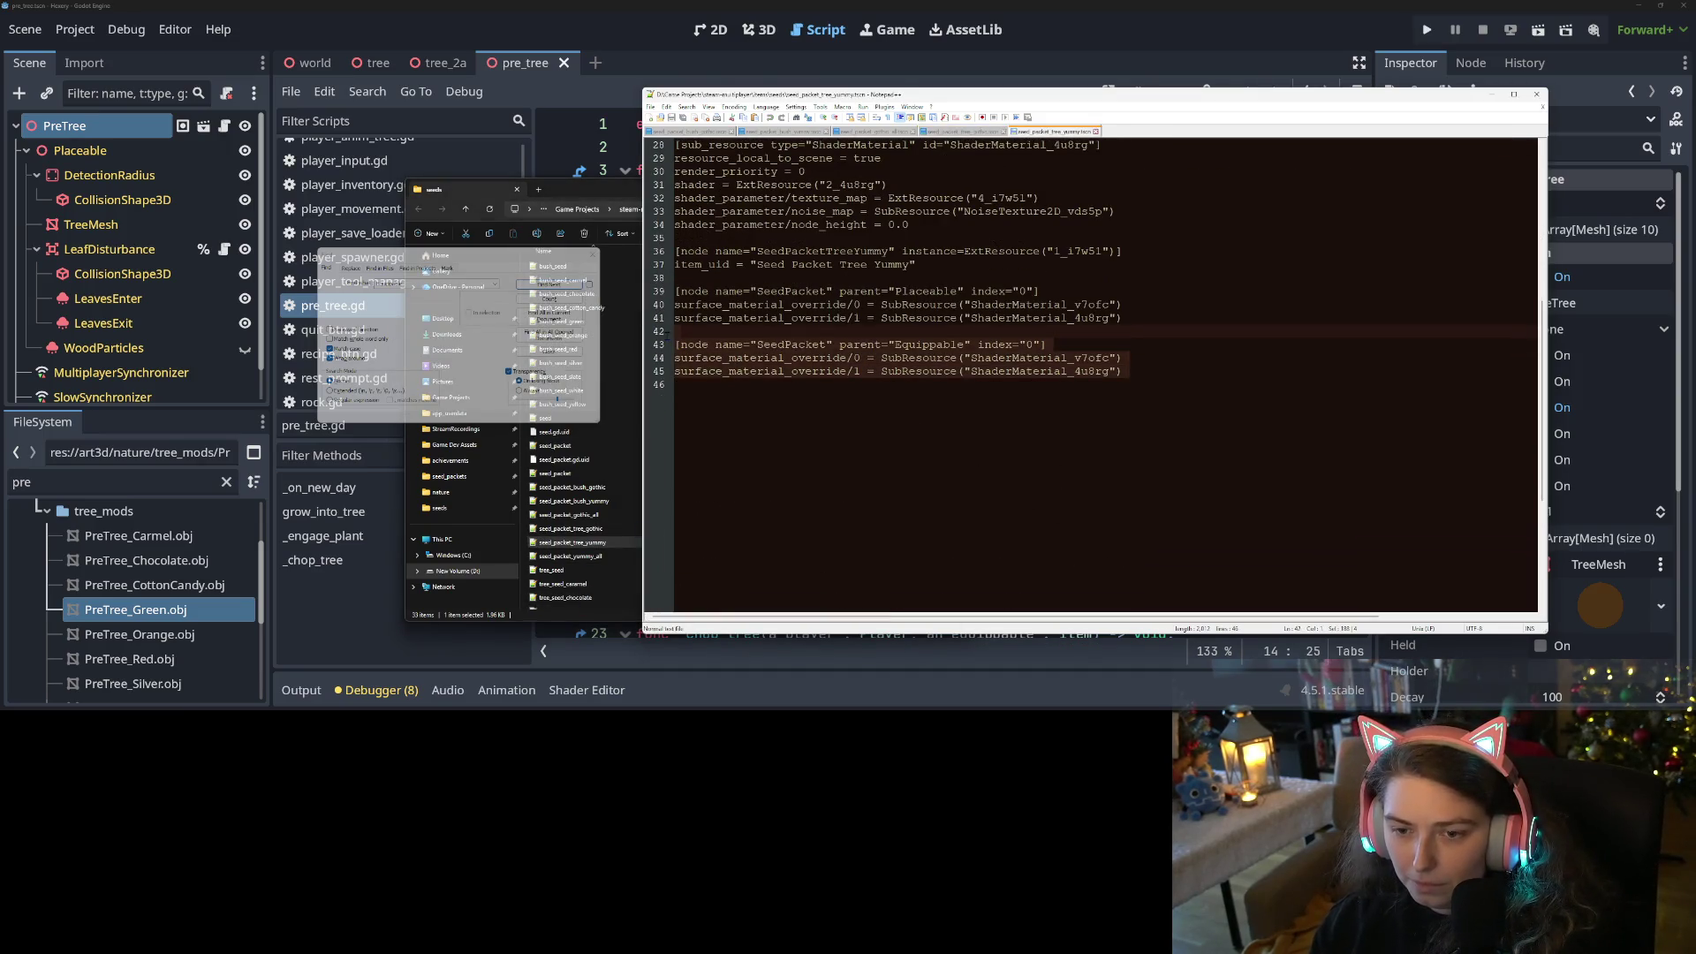
key("BackSpace")
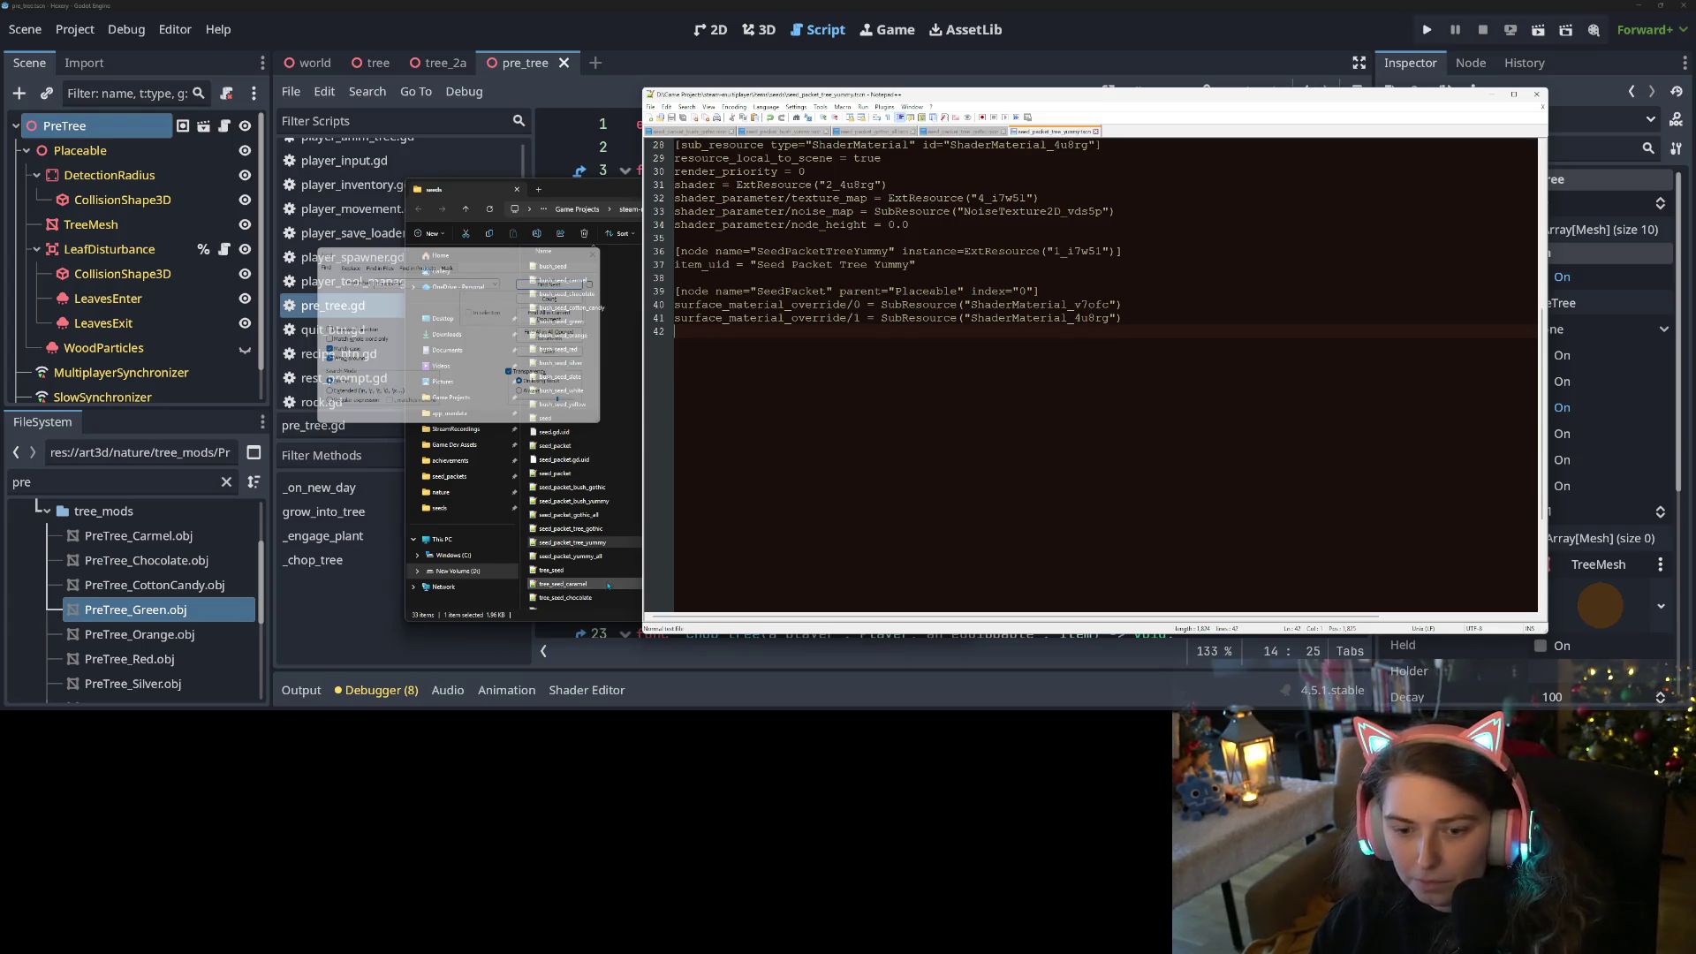
double_click(574, 555)
scroll(923, 535, "down", 7)
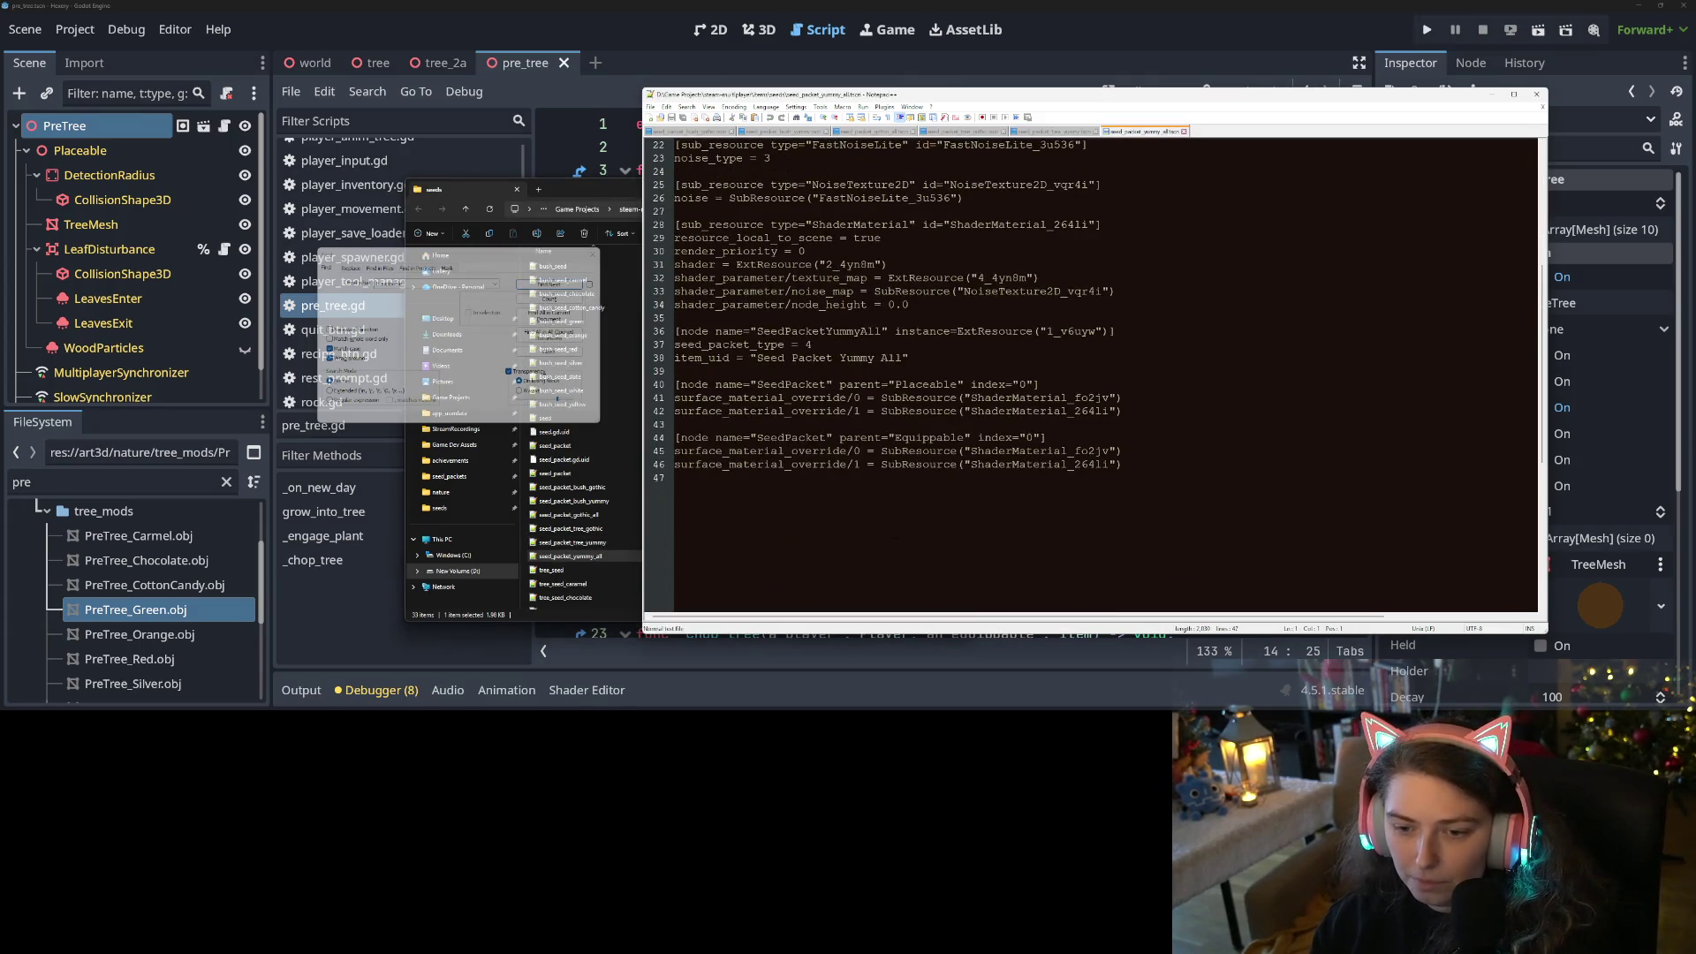
mouse_move(1126, 465)
left_mouse_down()
mouse_move(1051, 437)
mouse_move(676, 424)
left_mouse_up()
key("BackSpace")
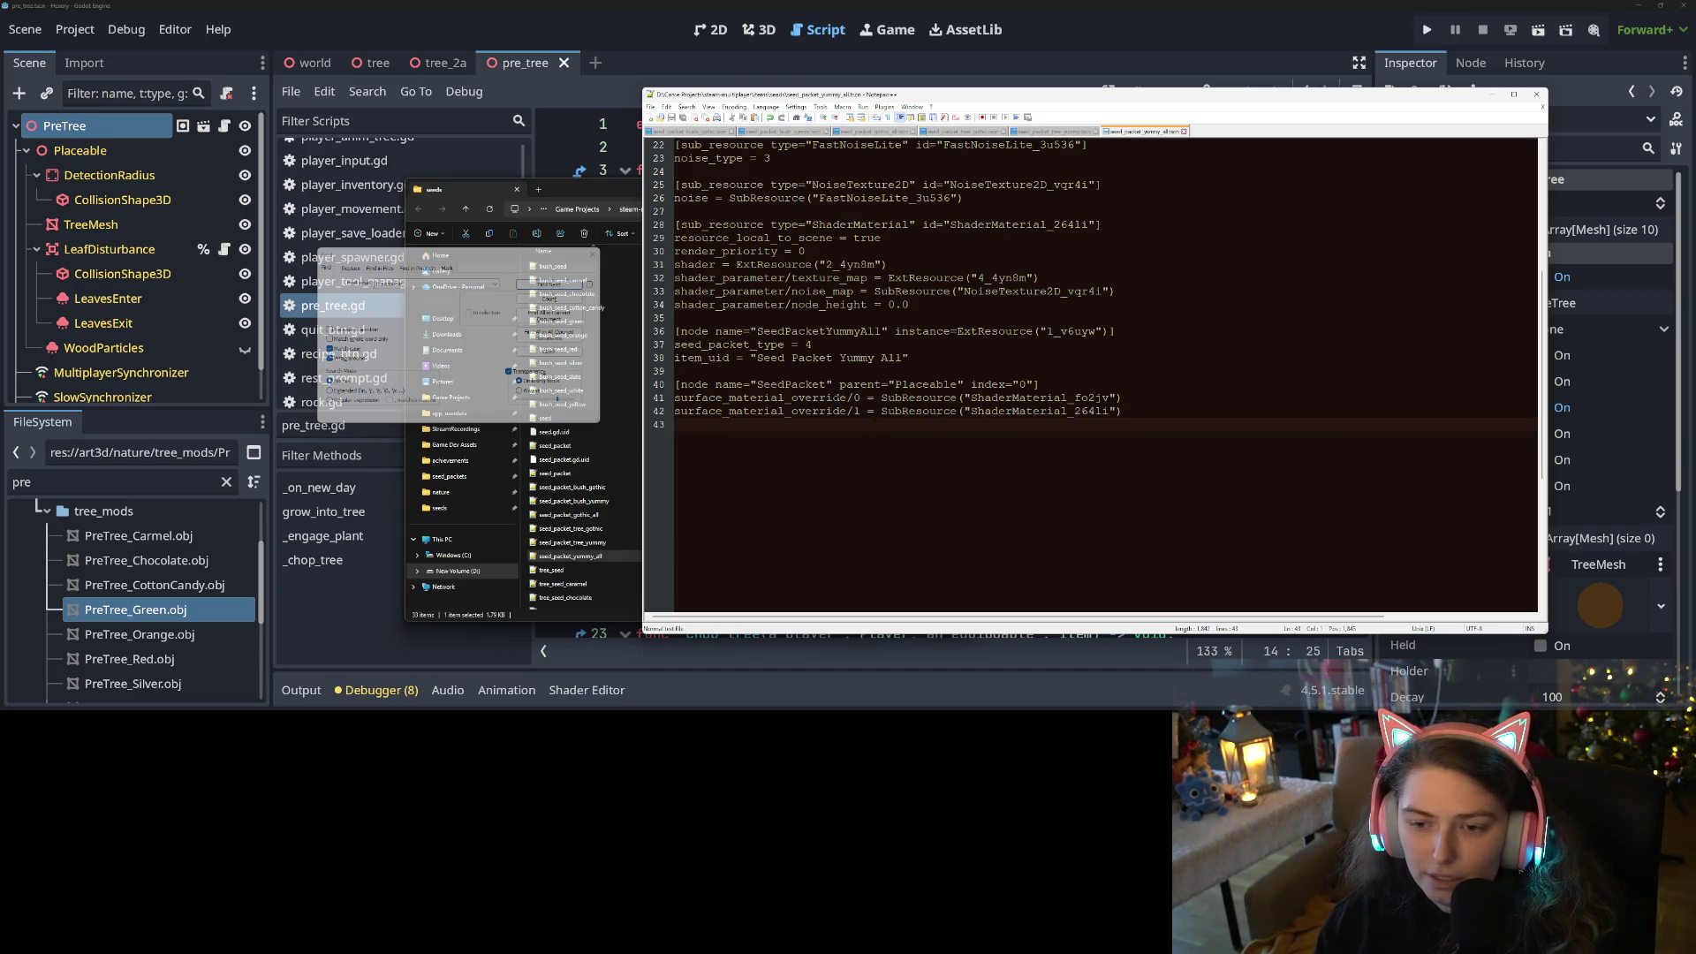
Check the surface_material_override/0 SubResource reference, close the Find dialog, and exit Notepad++
left_click(908, 397)
left_click(942, 400)
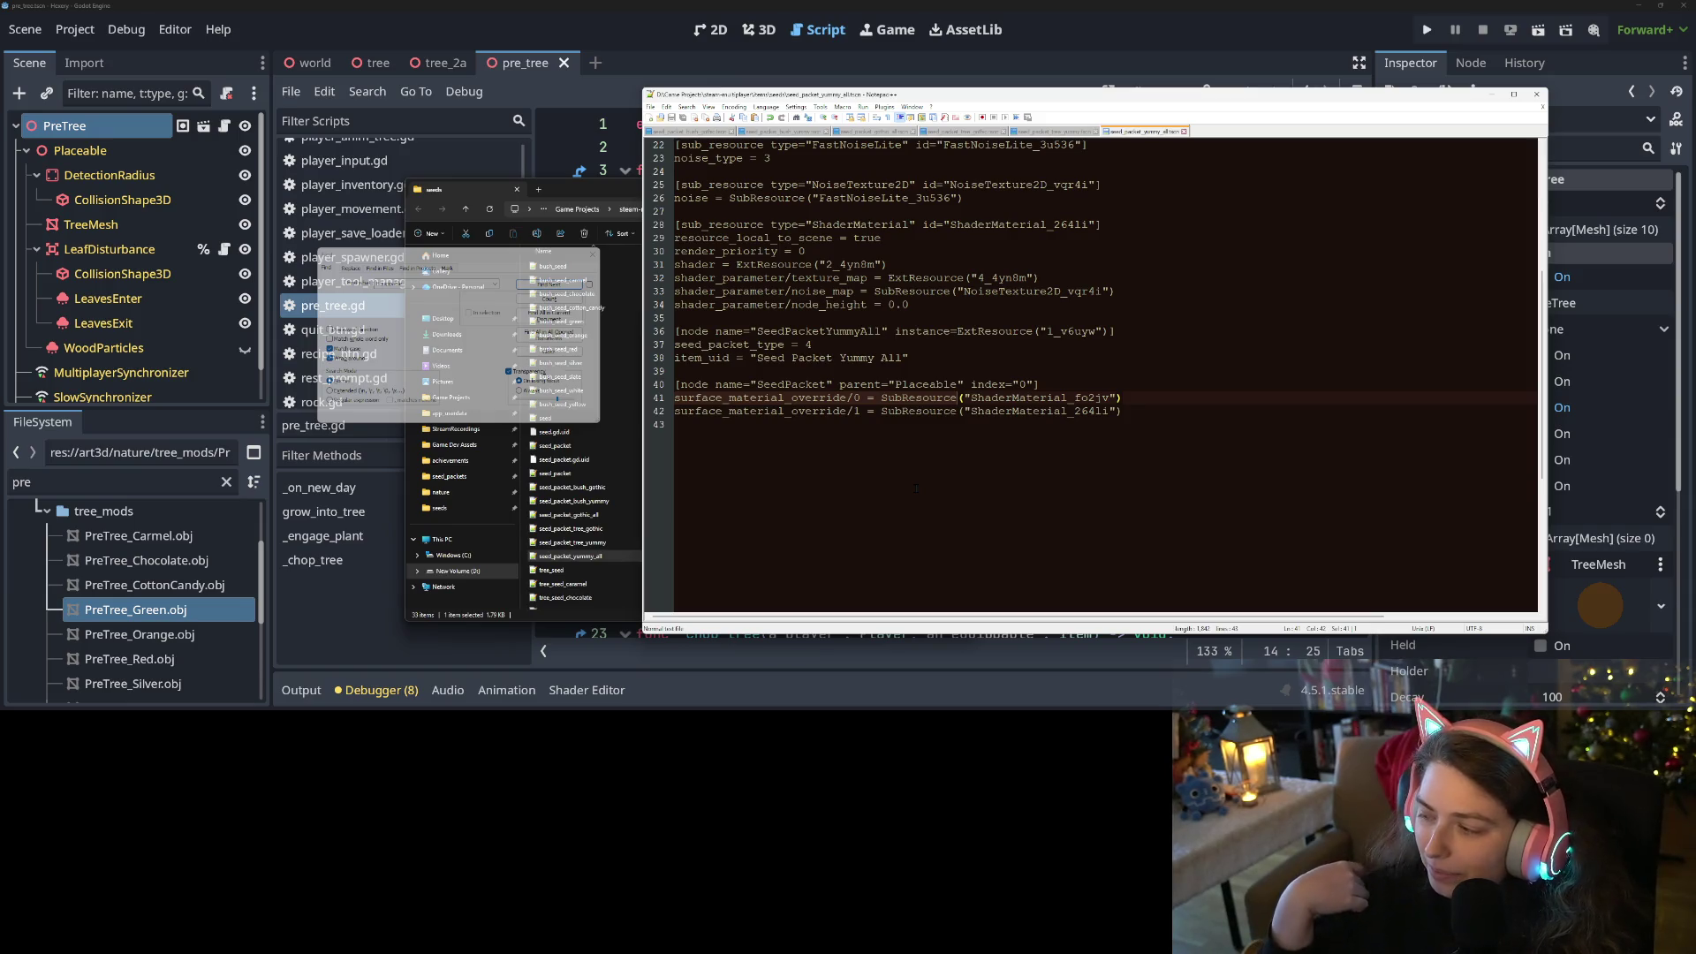
left_click(916, 487)
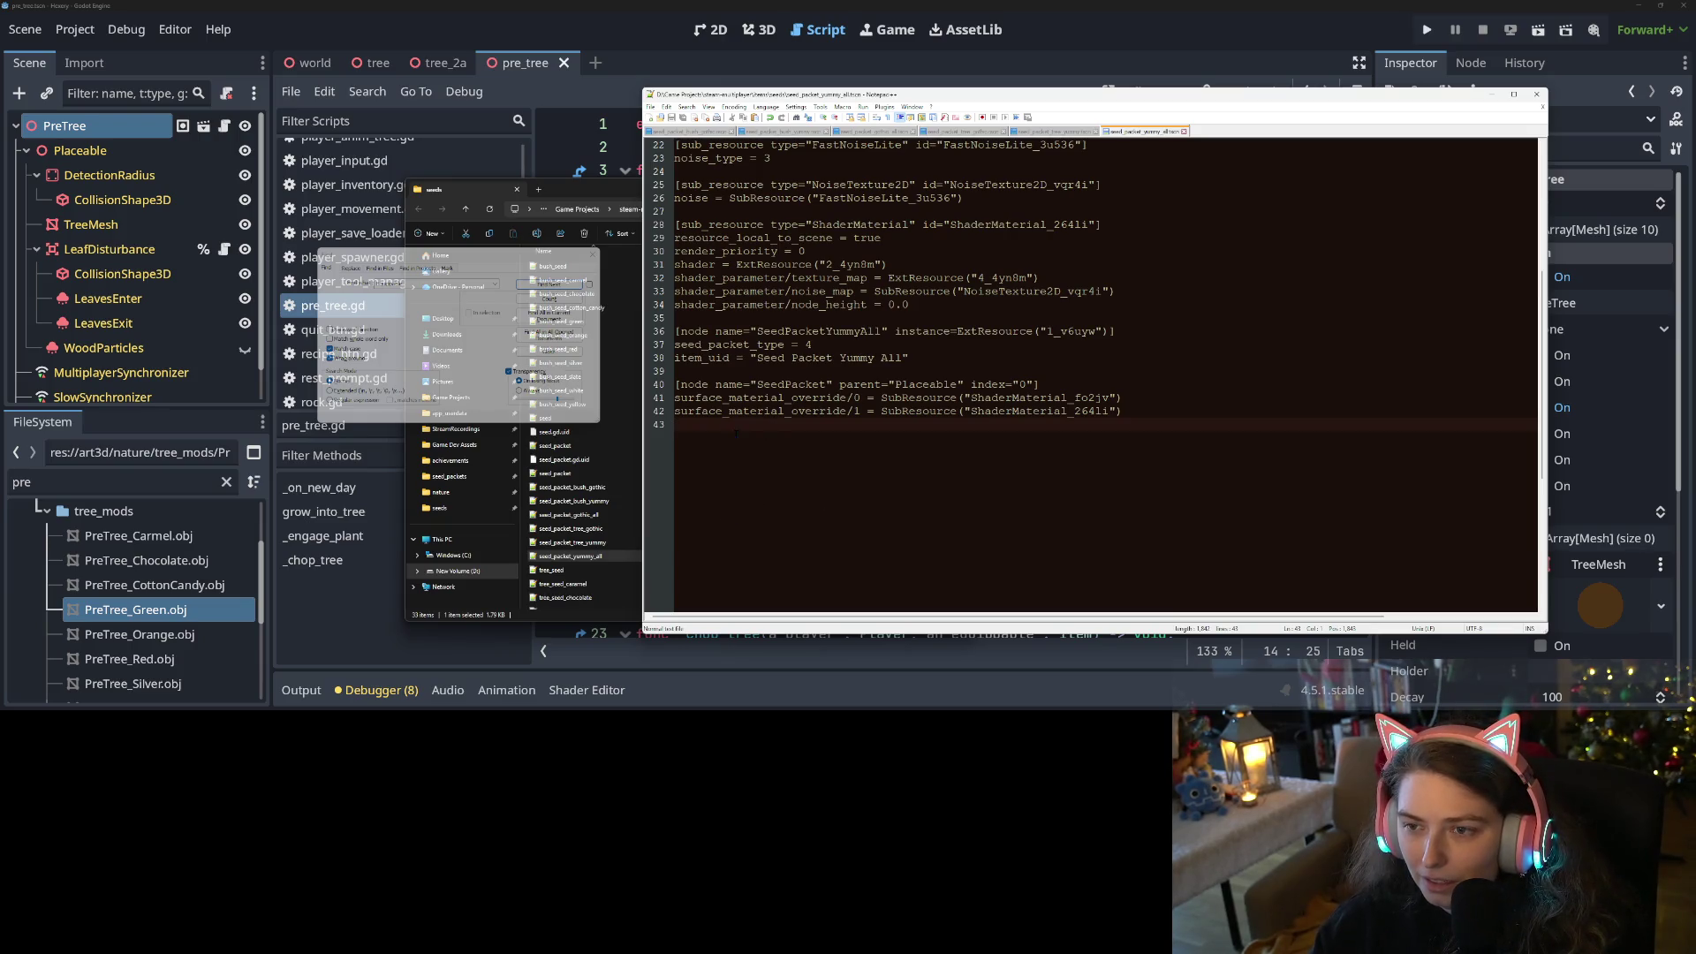
left_click(592, 255)
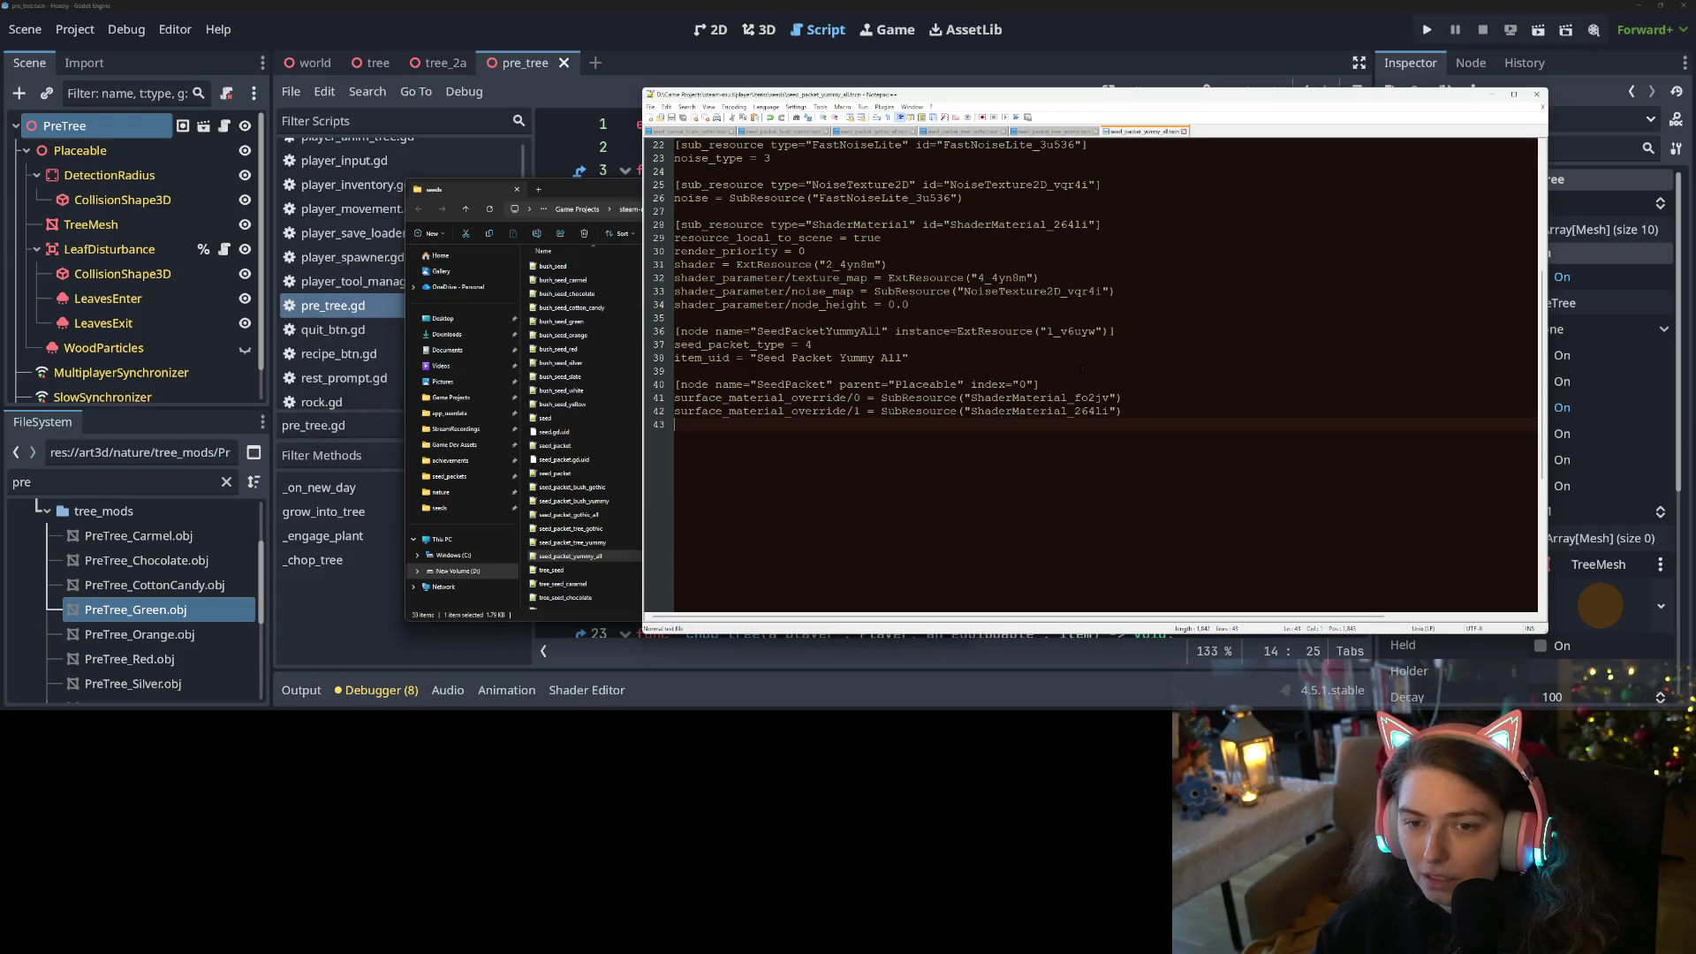
left_click(1491, 95)
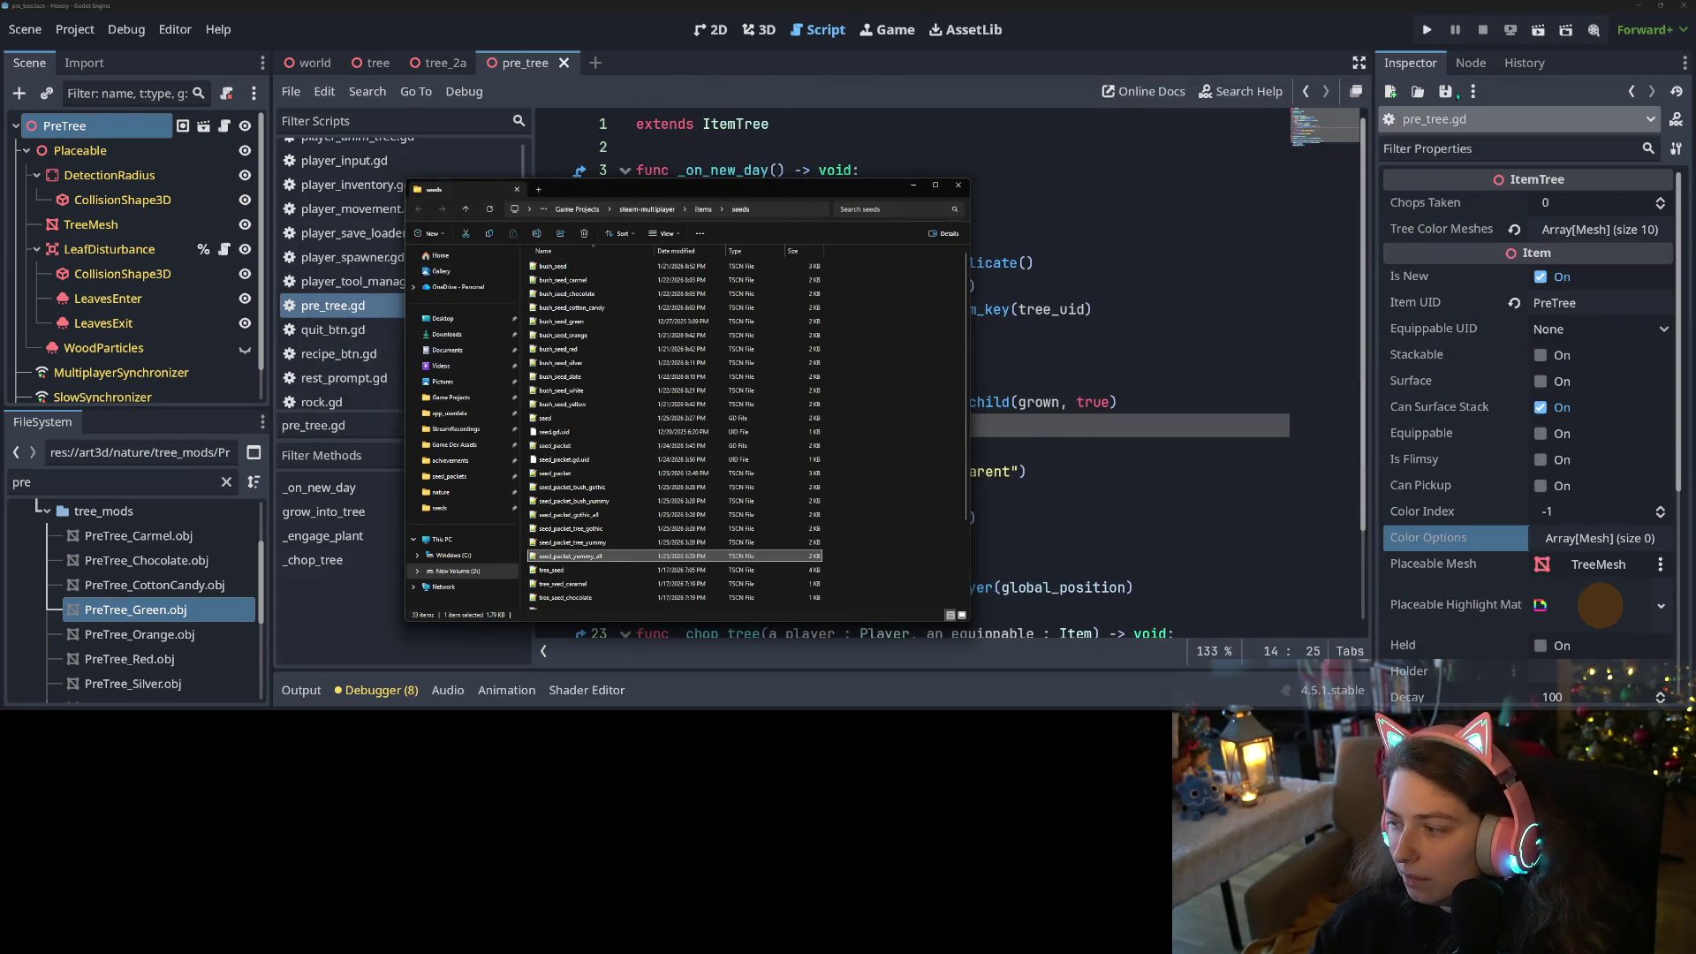
Focus the Godot editor and run the Hexery project
left_click(1427, 29)
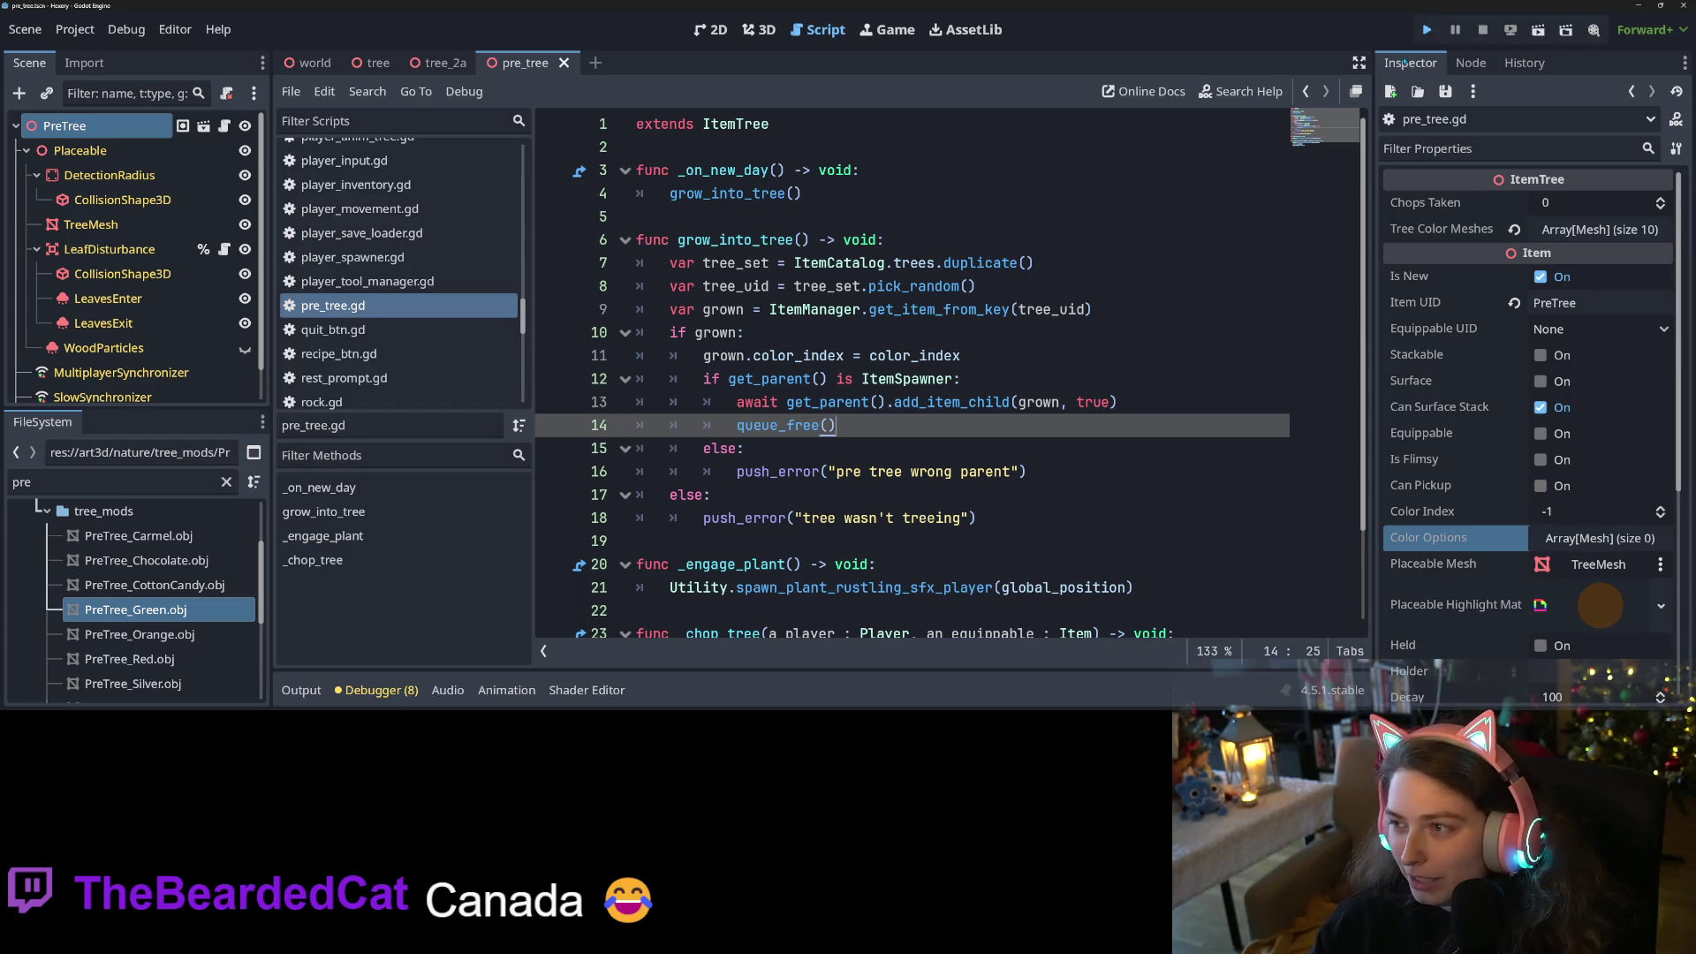
left_click(1424, 30)
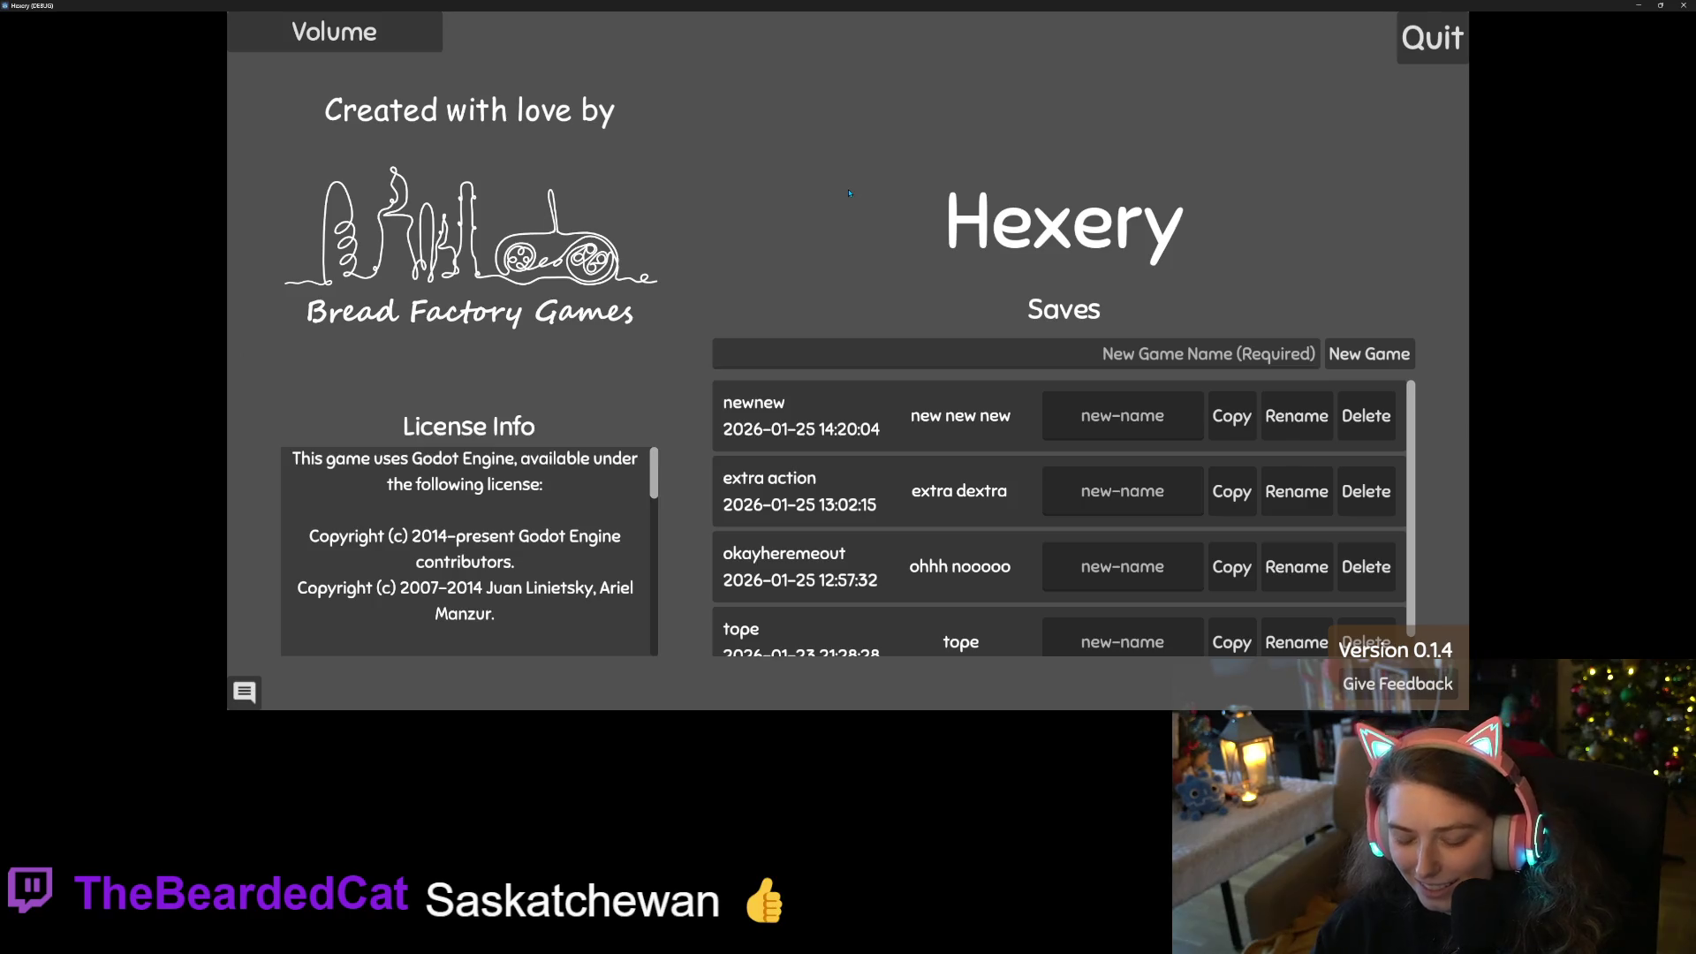
Load the newnew save, shrink the game window, and check both sessions' debugger errors
left_click(936, 414)
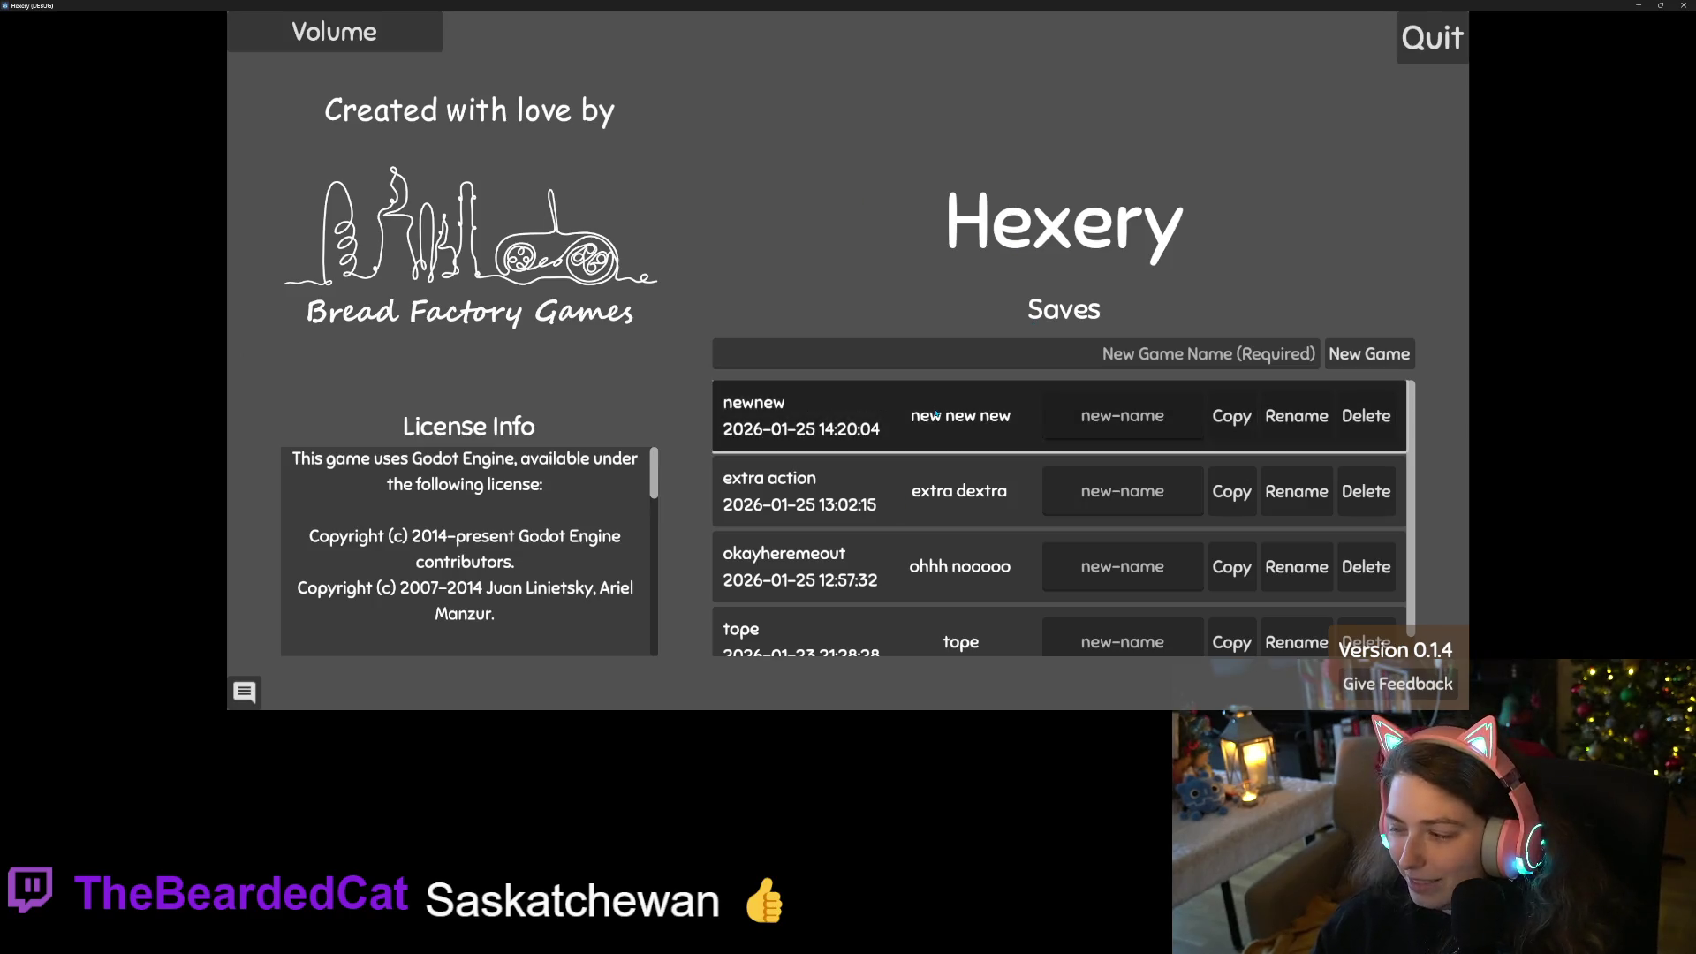
left_click(931, 412)
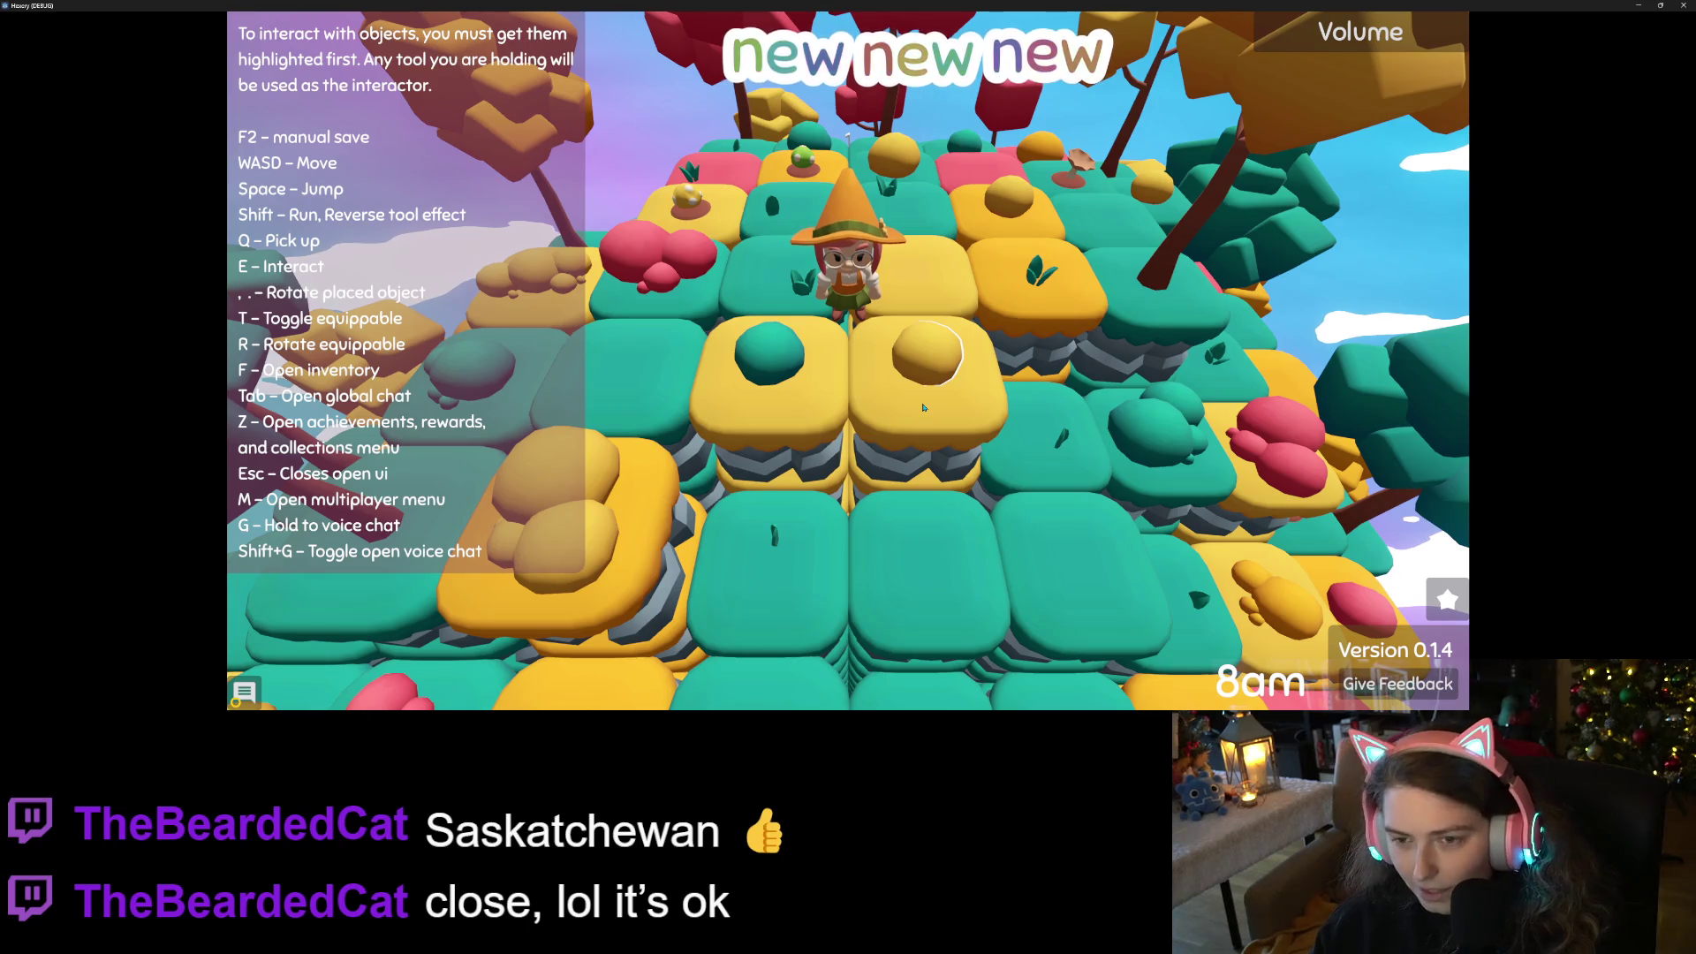
key("super+Down")
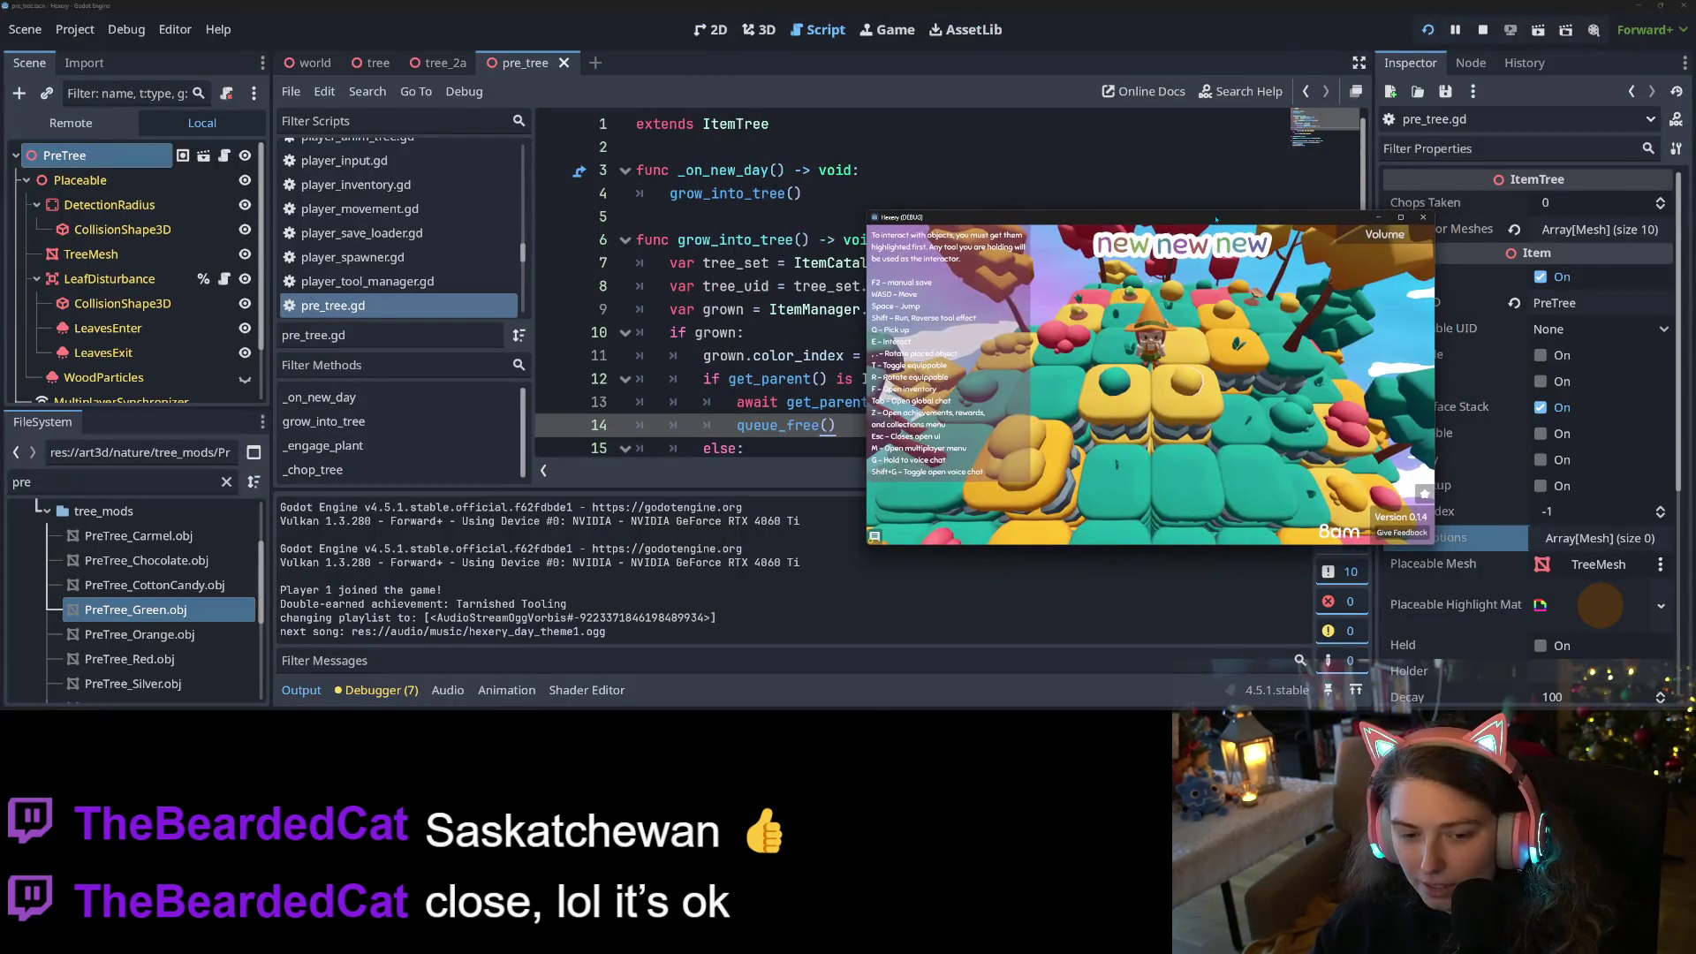
left_click(375, 690)
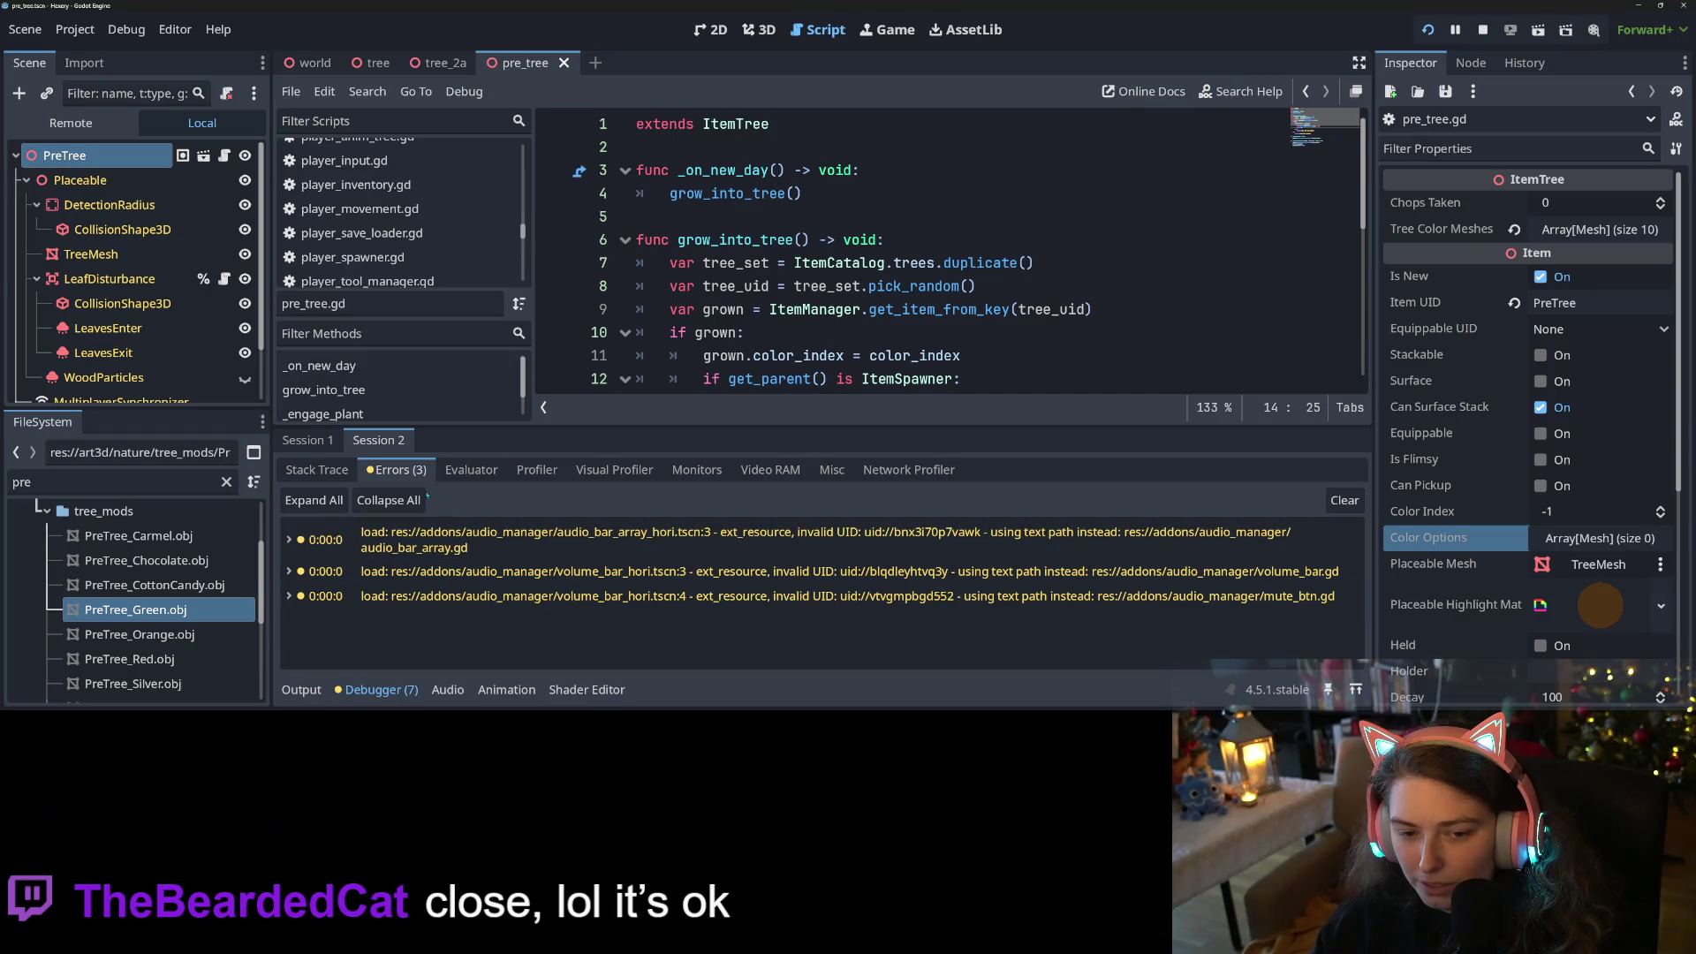
left_click(322, 441)
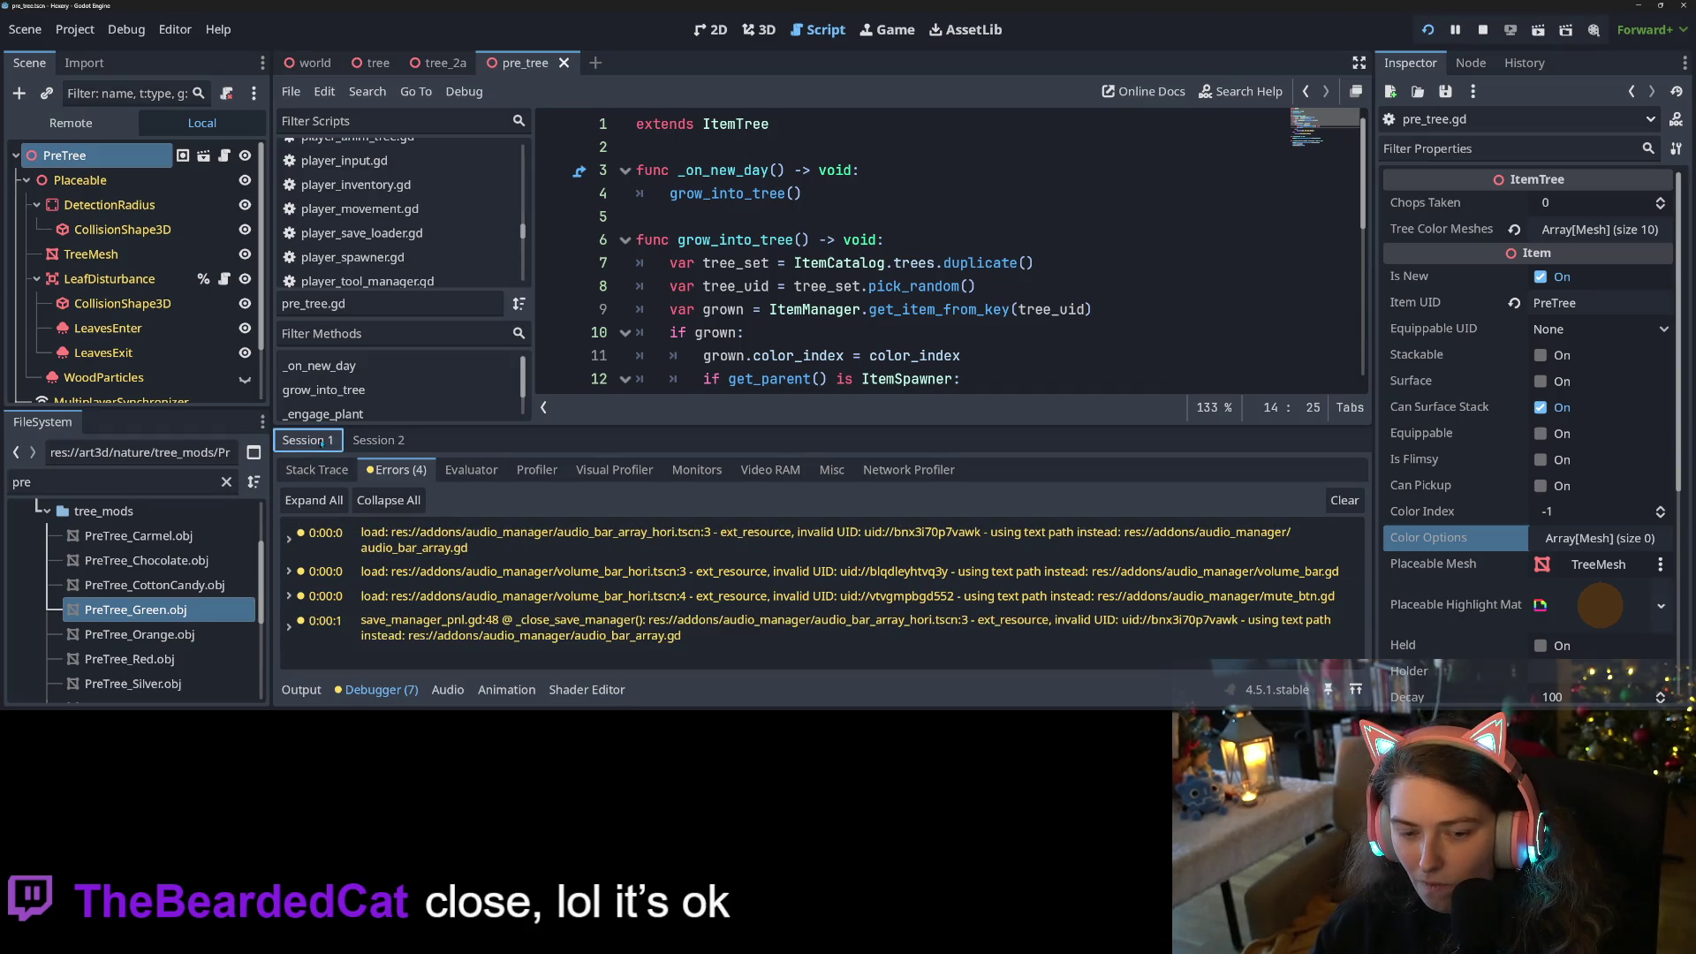
left_click(378, 440)
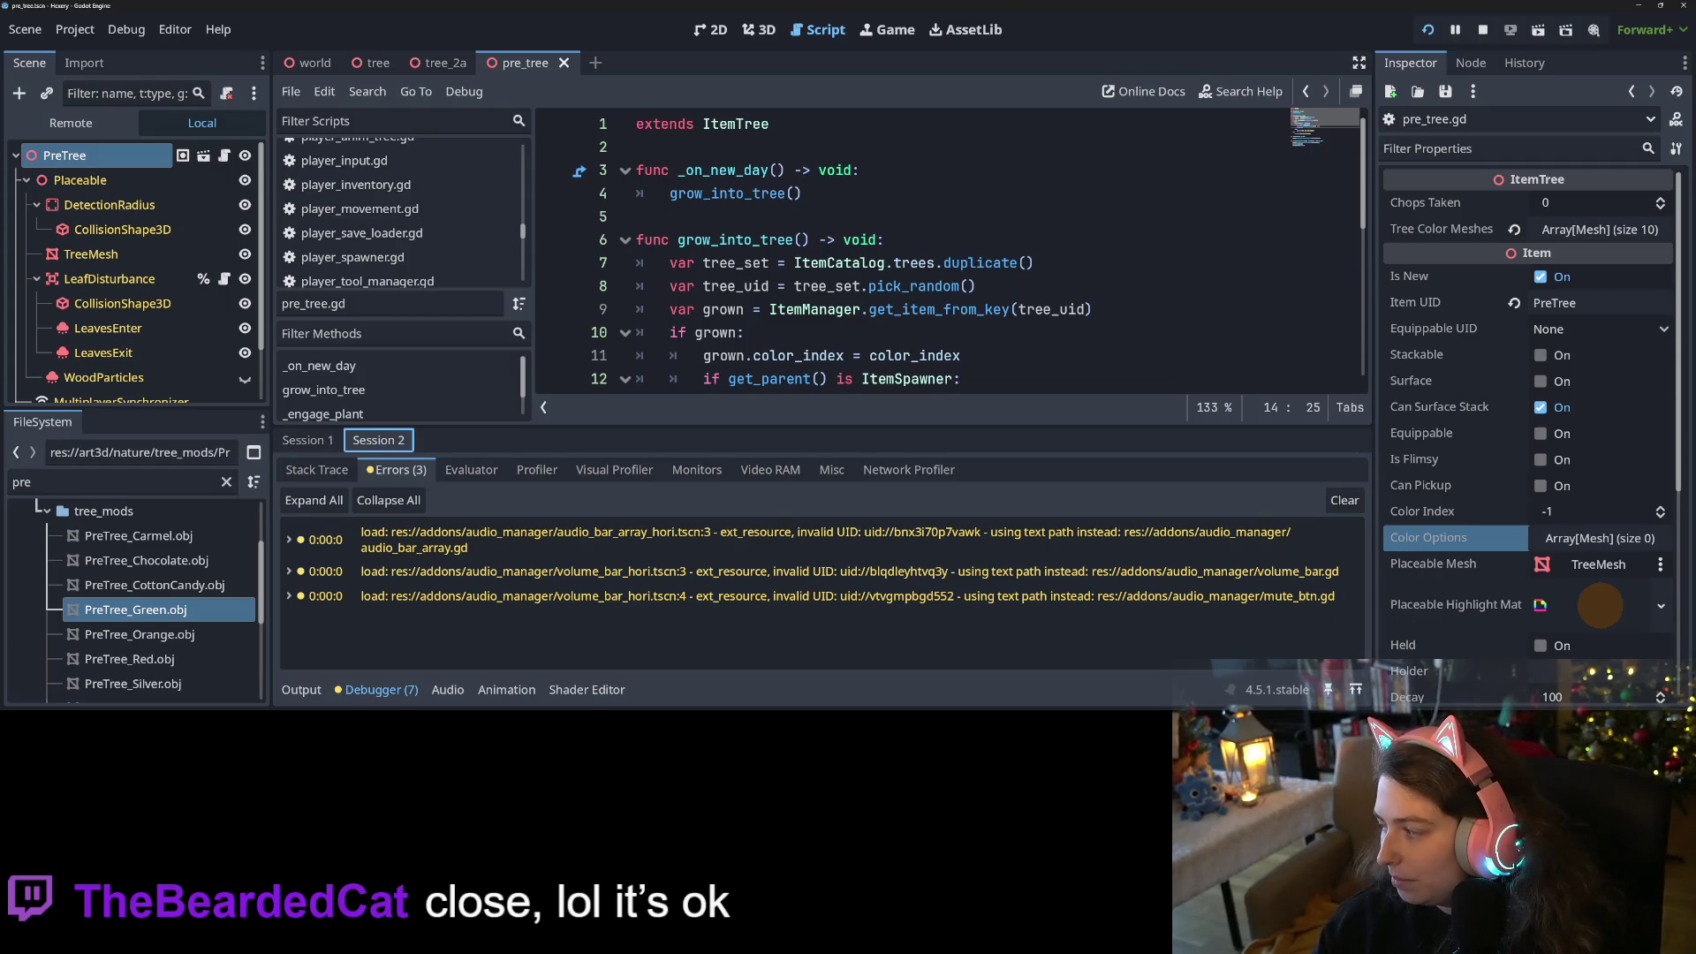
Redeem Extended Inventory Capacity for 10 points in the game's rewards list
key("alt+Tab")
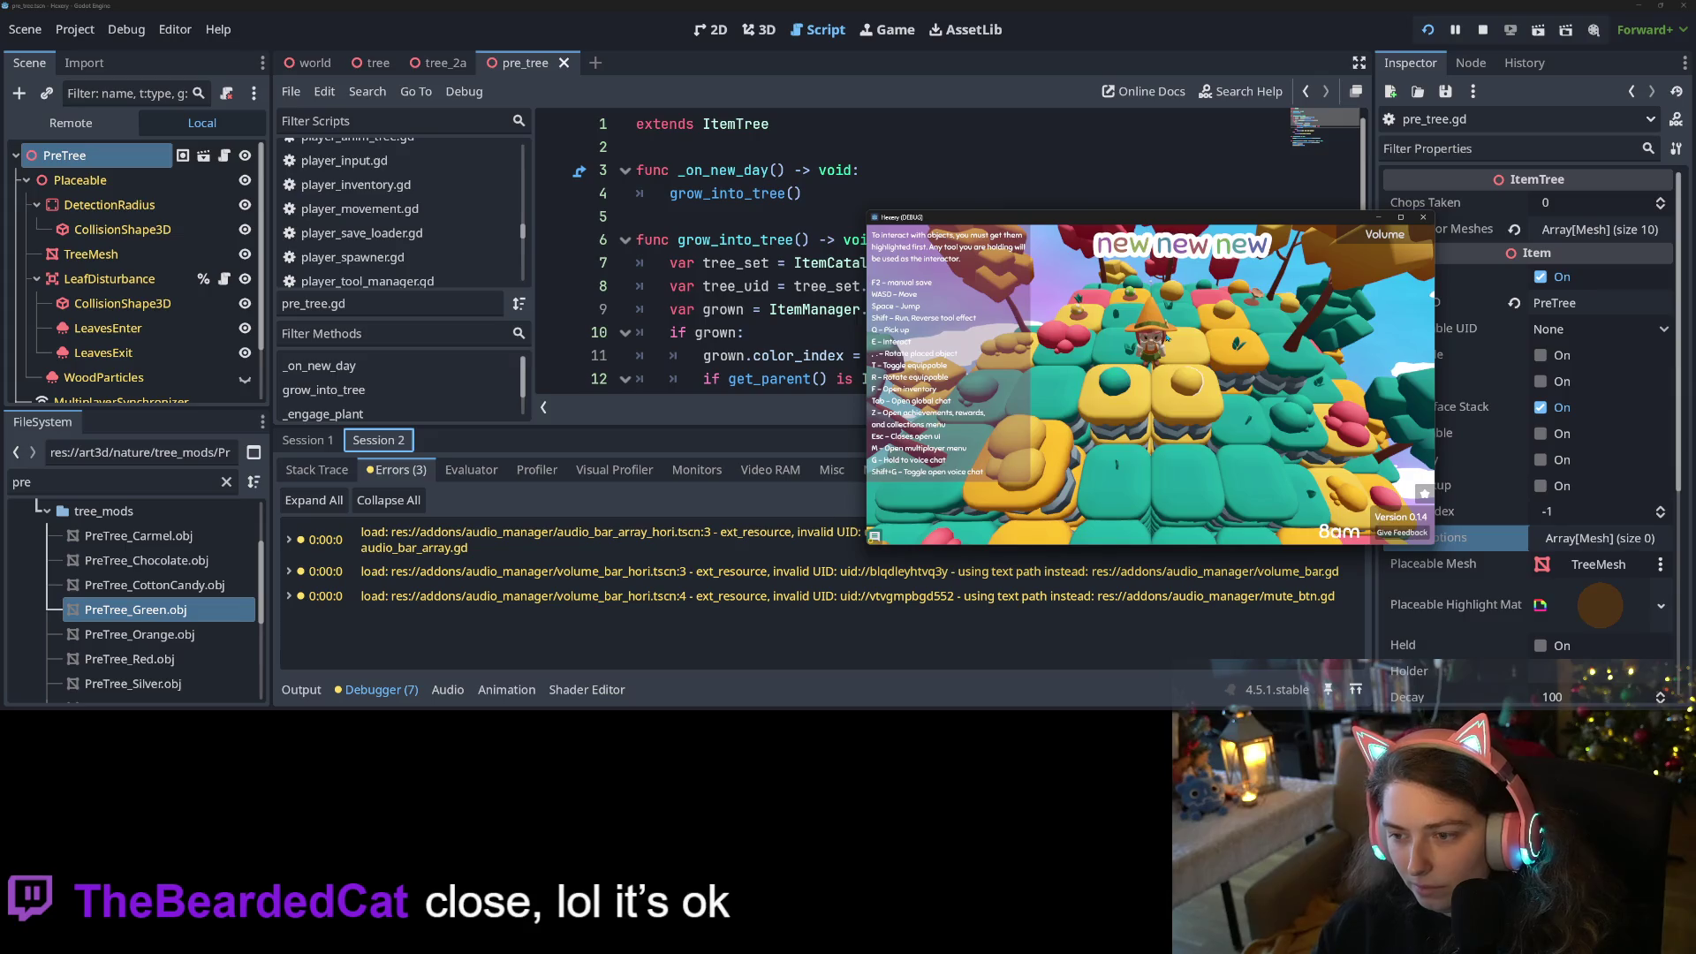
key("z")
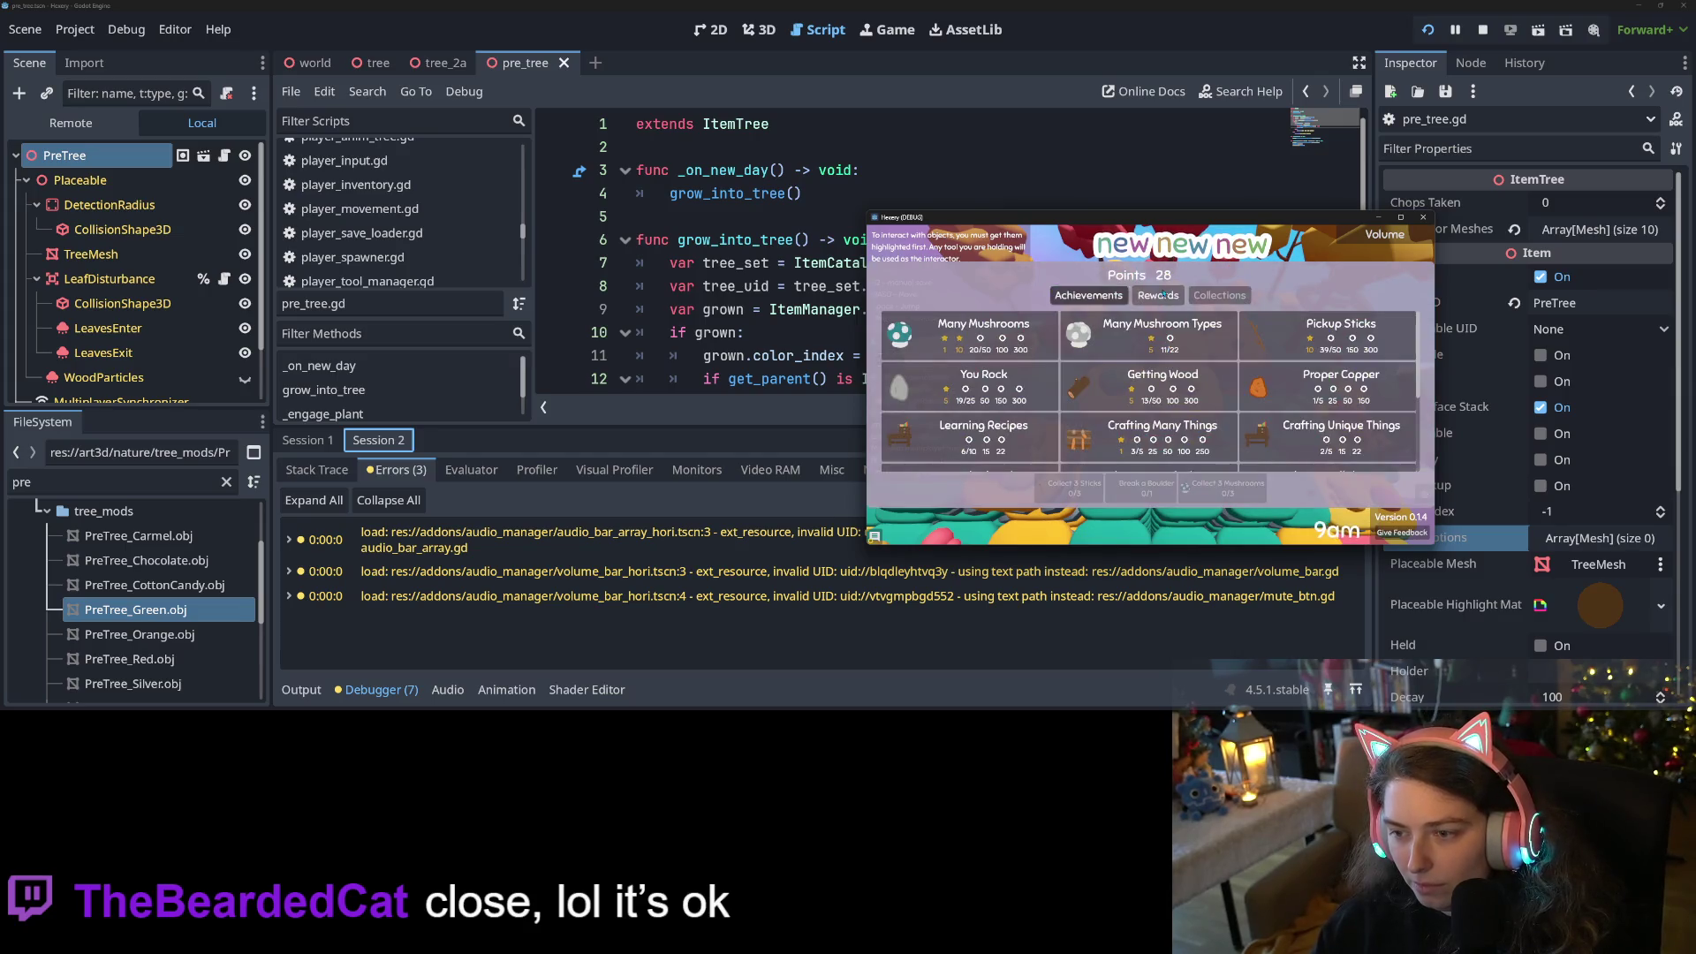
left_click(1161, 295)
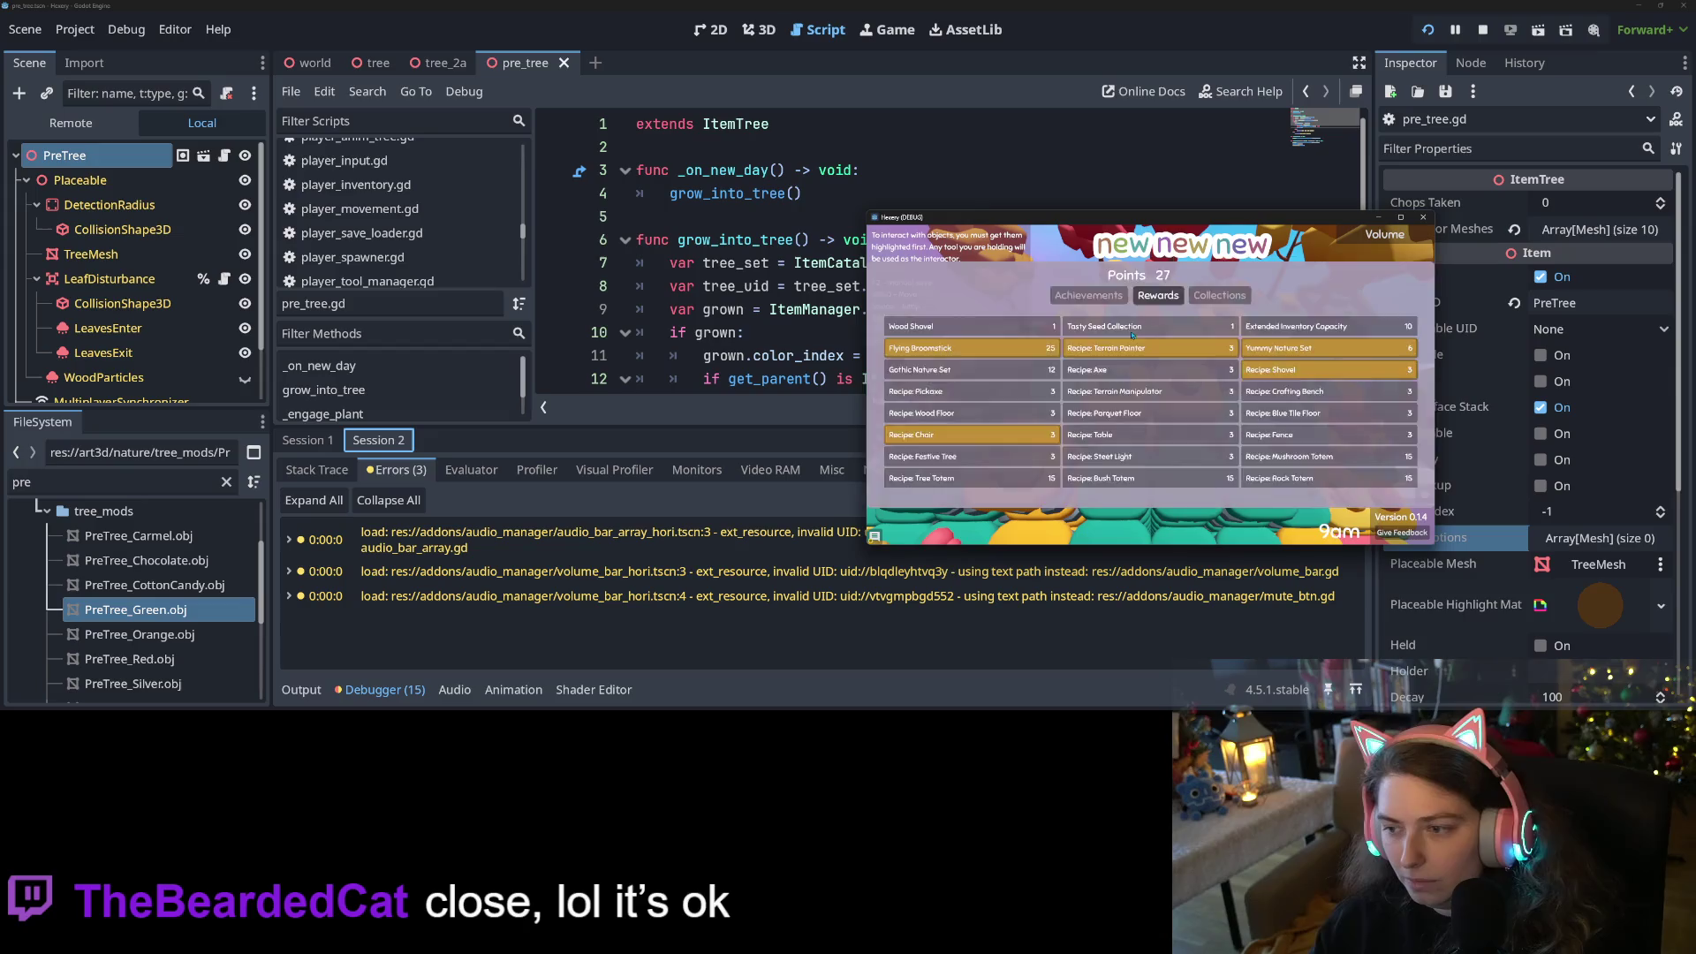
key("z")
key("z")
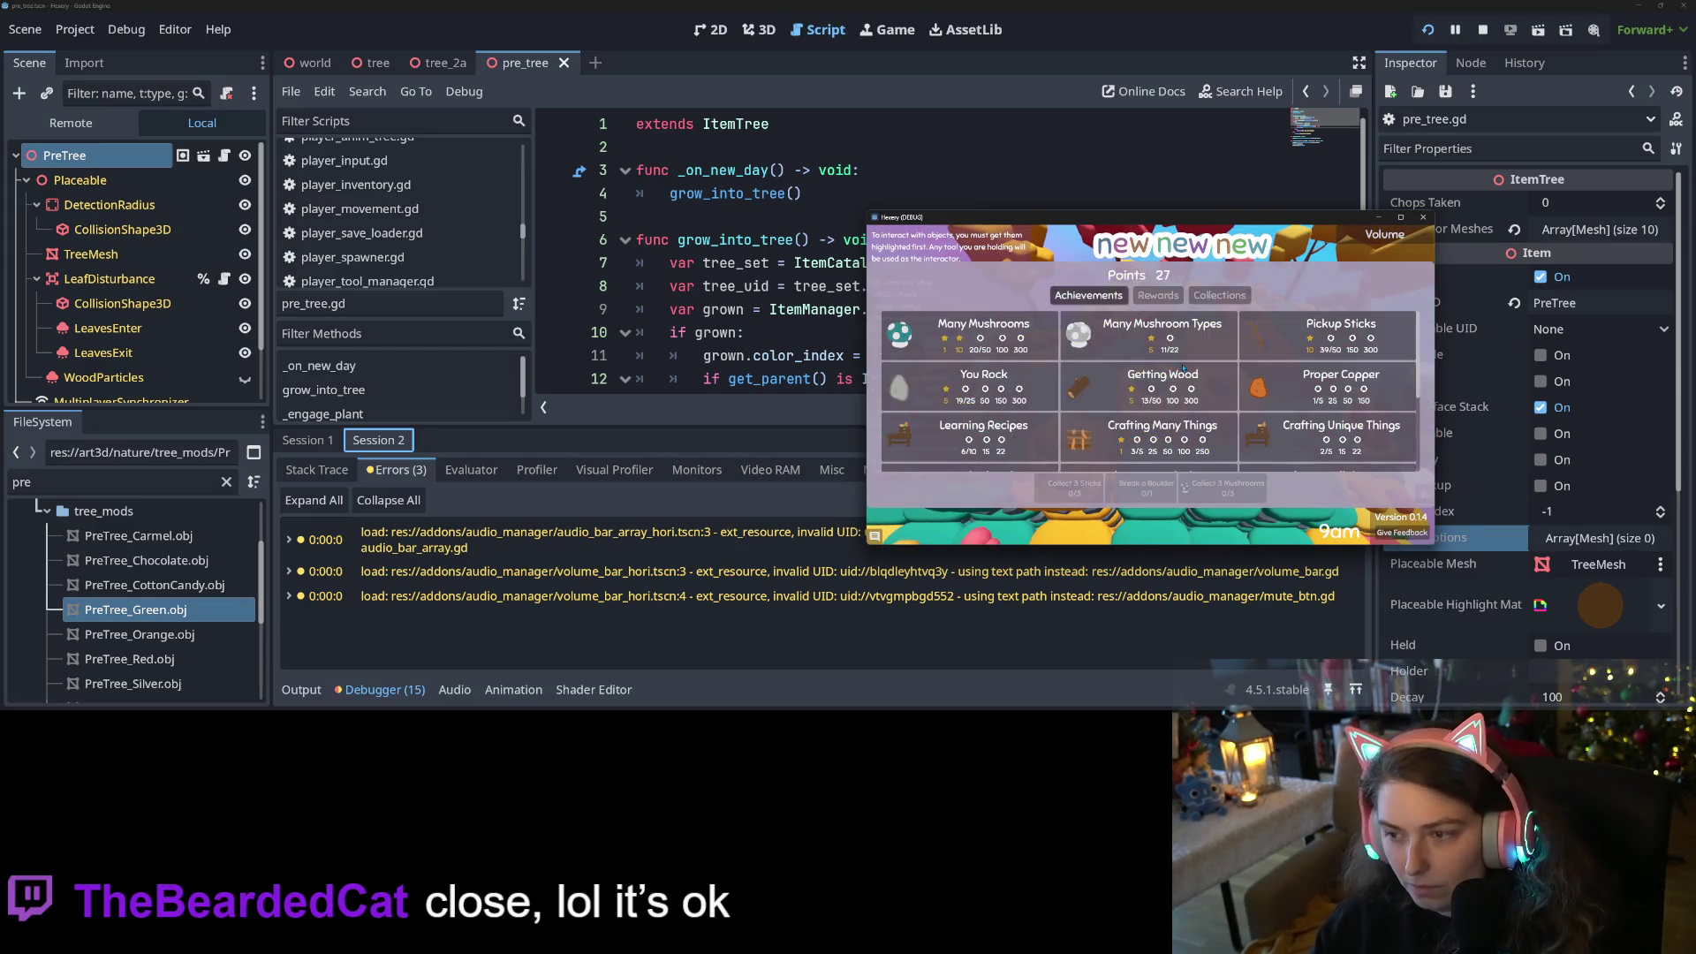
left_click(1157, 295)
left_click(1291, 327)
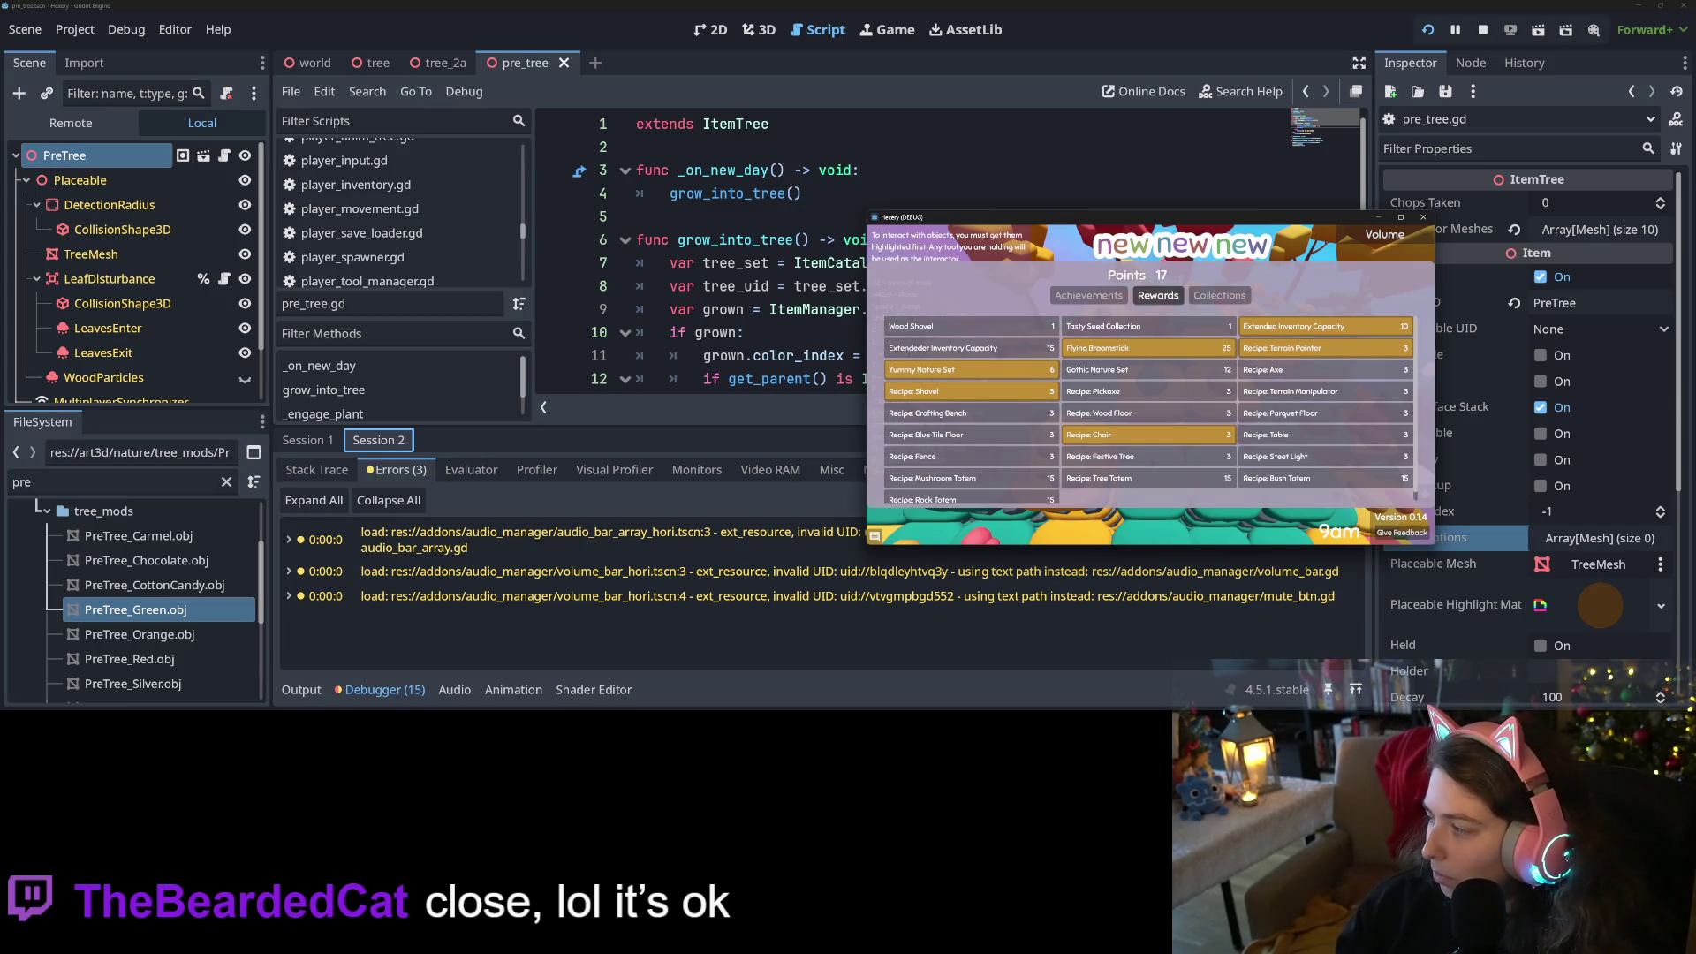
Adjust the music player's volume and send it back behind the game
left_click_drag(1192, 386, 741, 269)
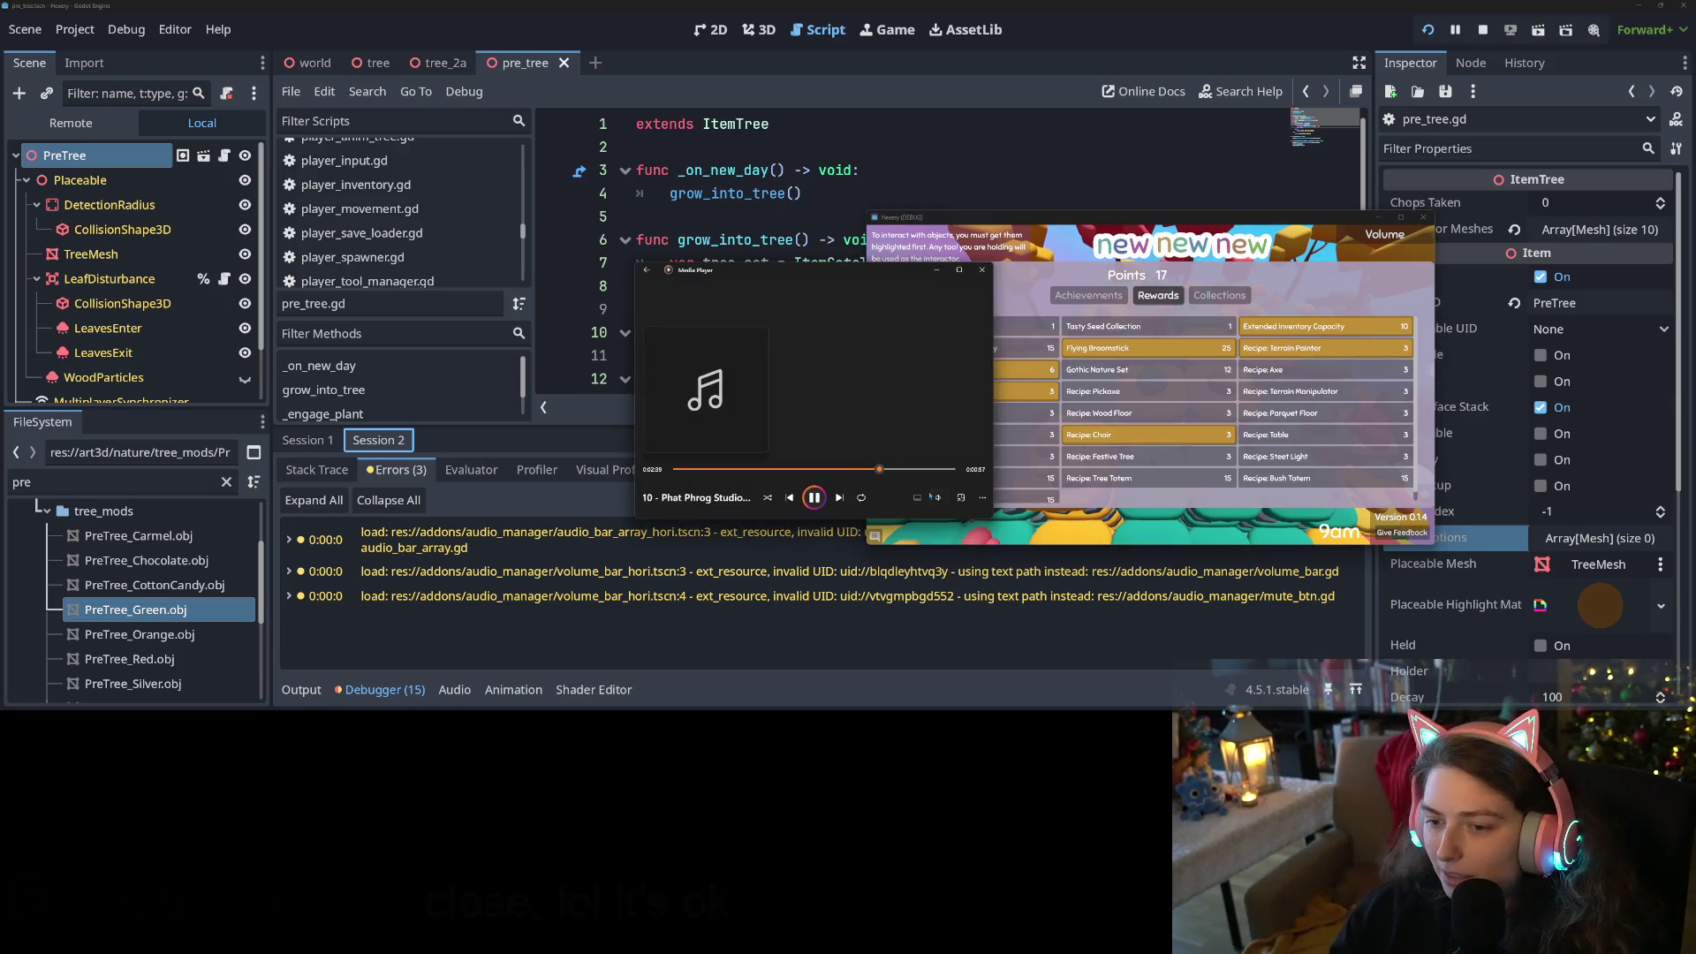
left_click(938, 497)
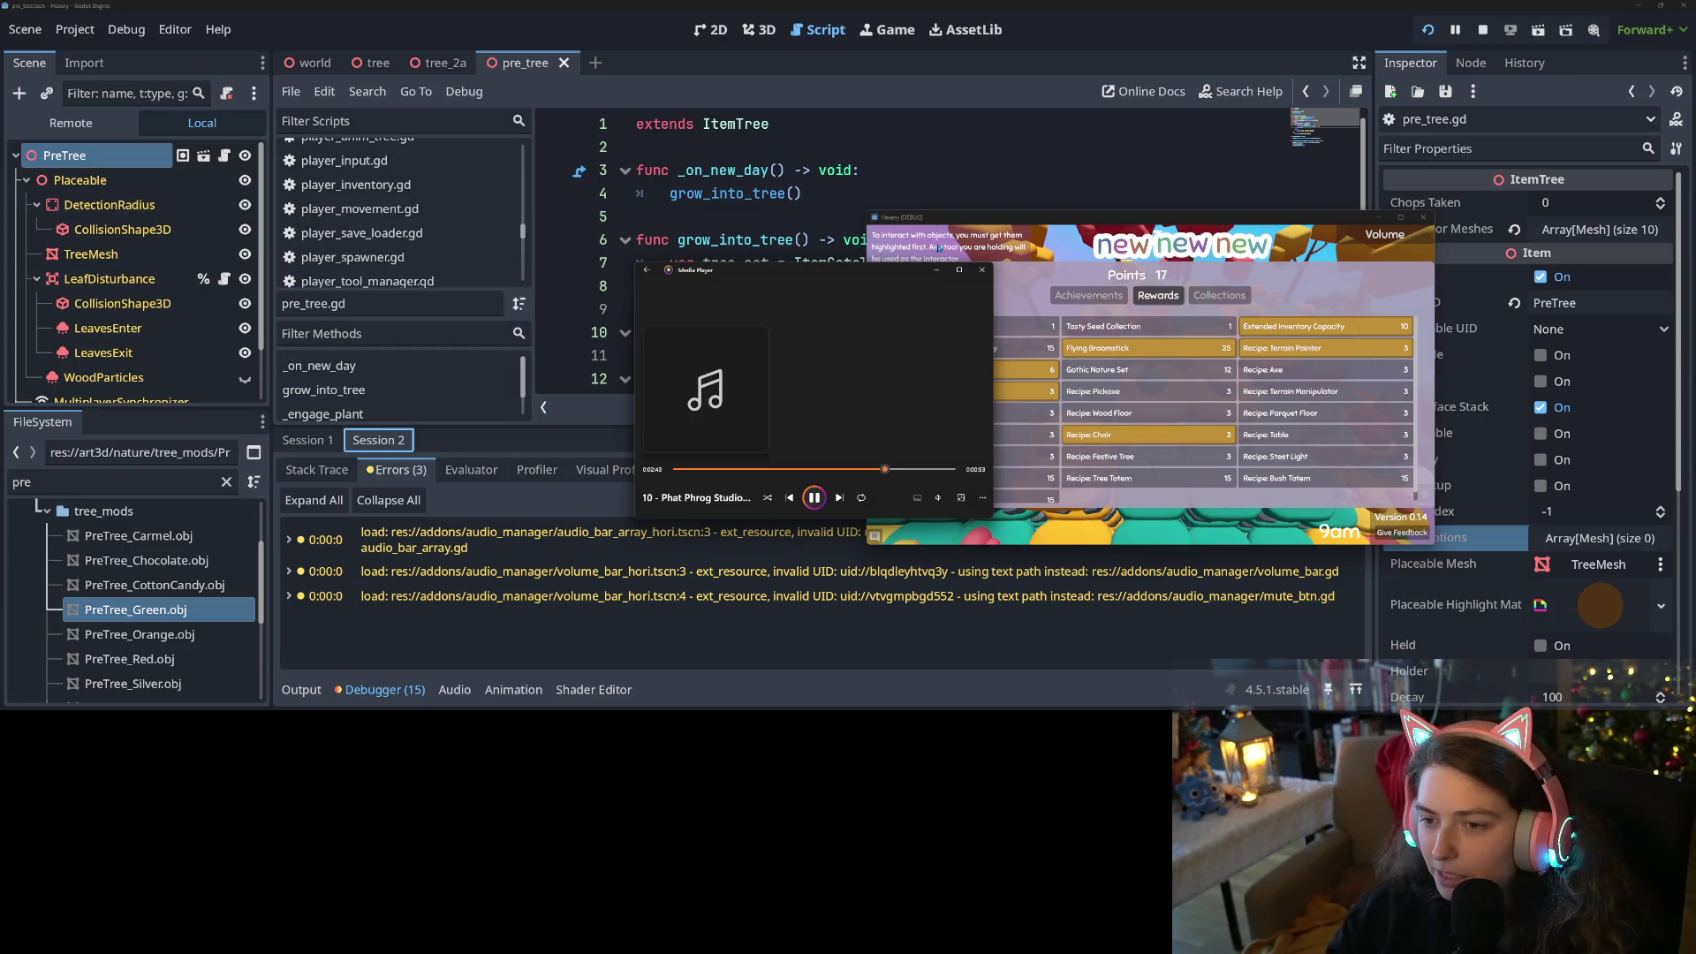
key("alt+Tab")
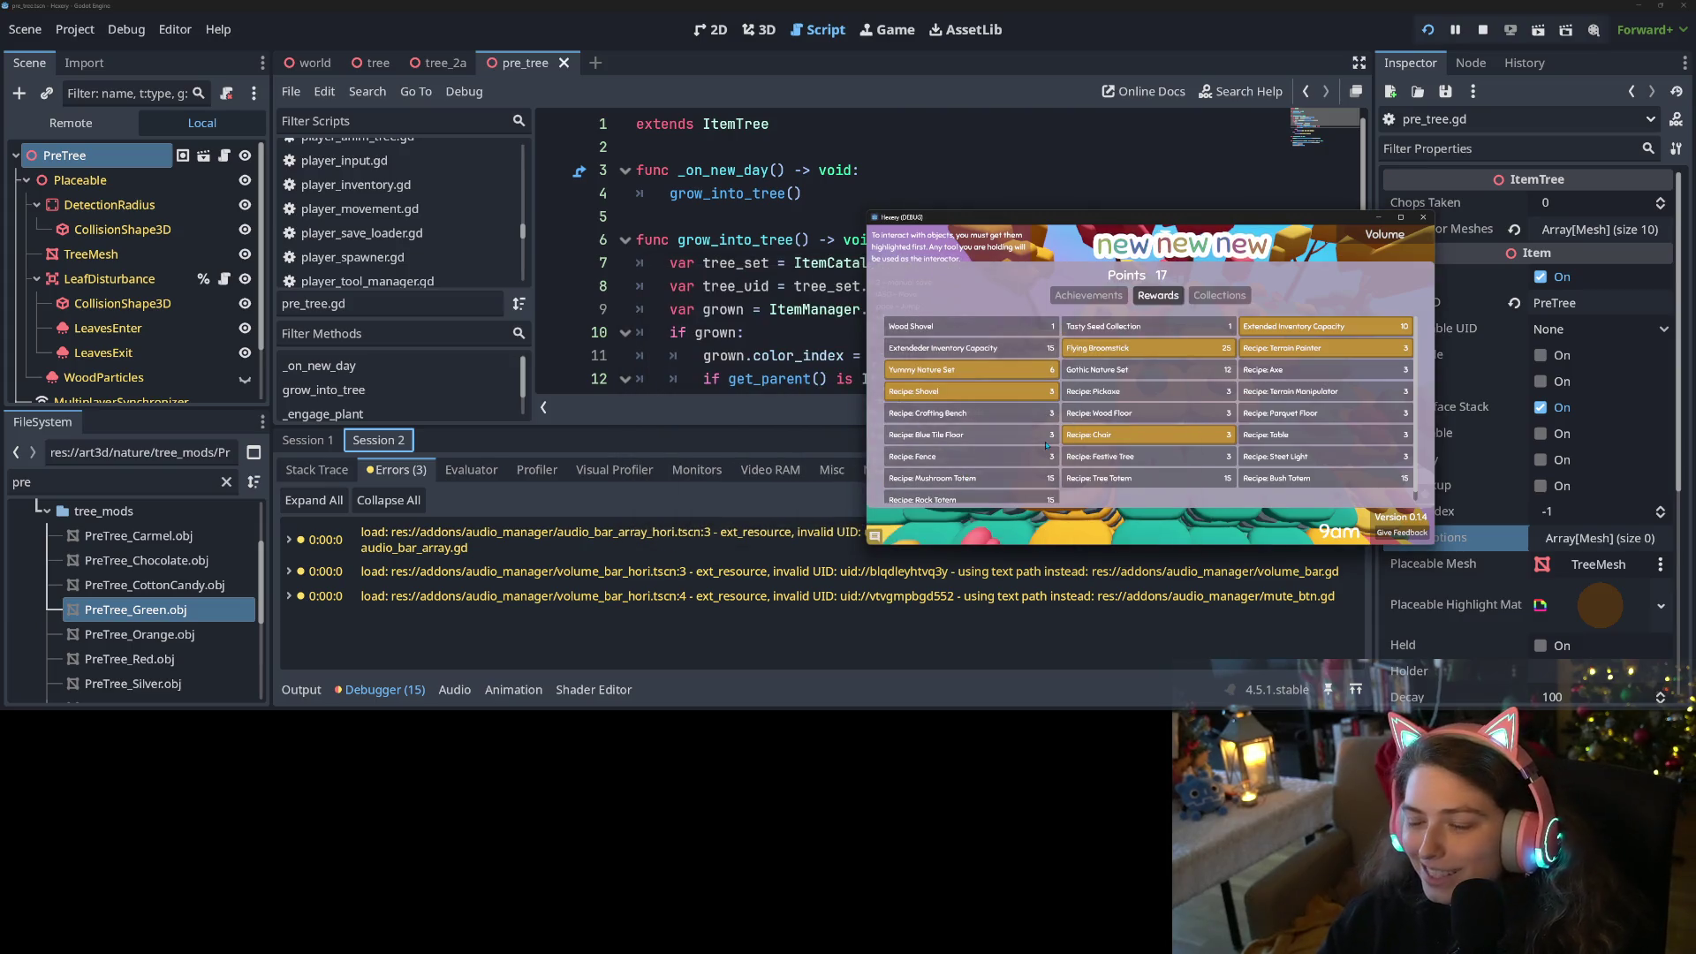
Close the achievements menu and open the inventory seed packet that yields a tree seed
key("Escape")
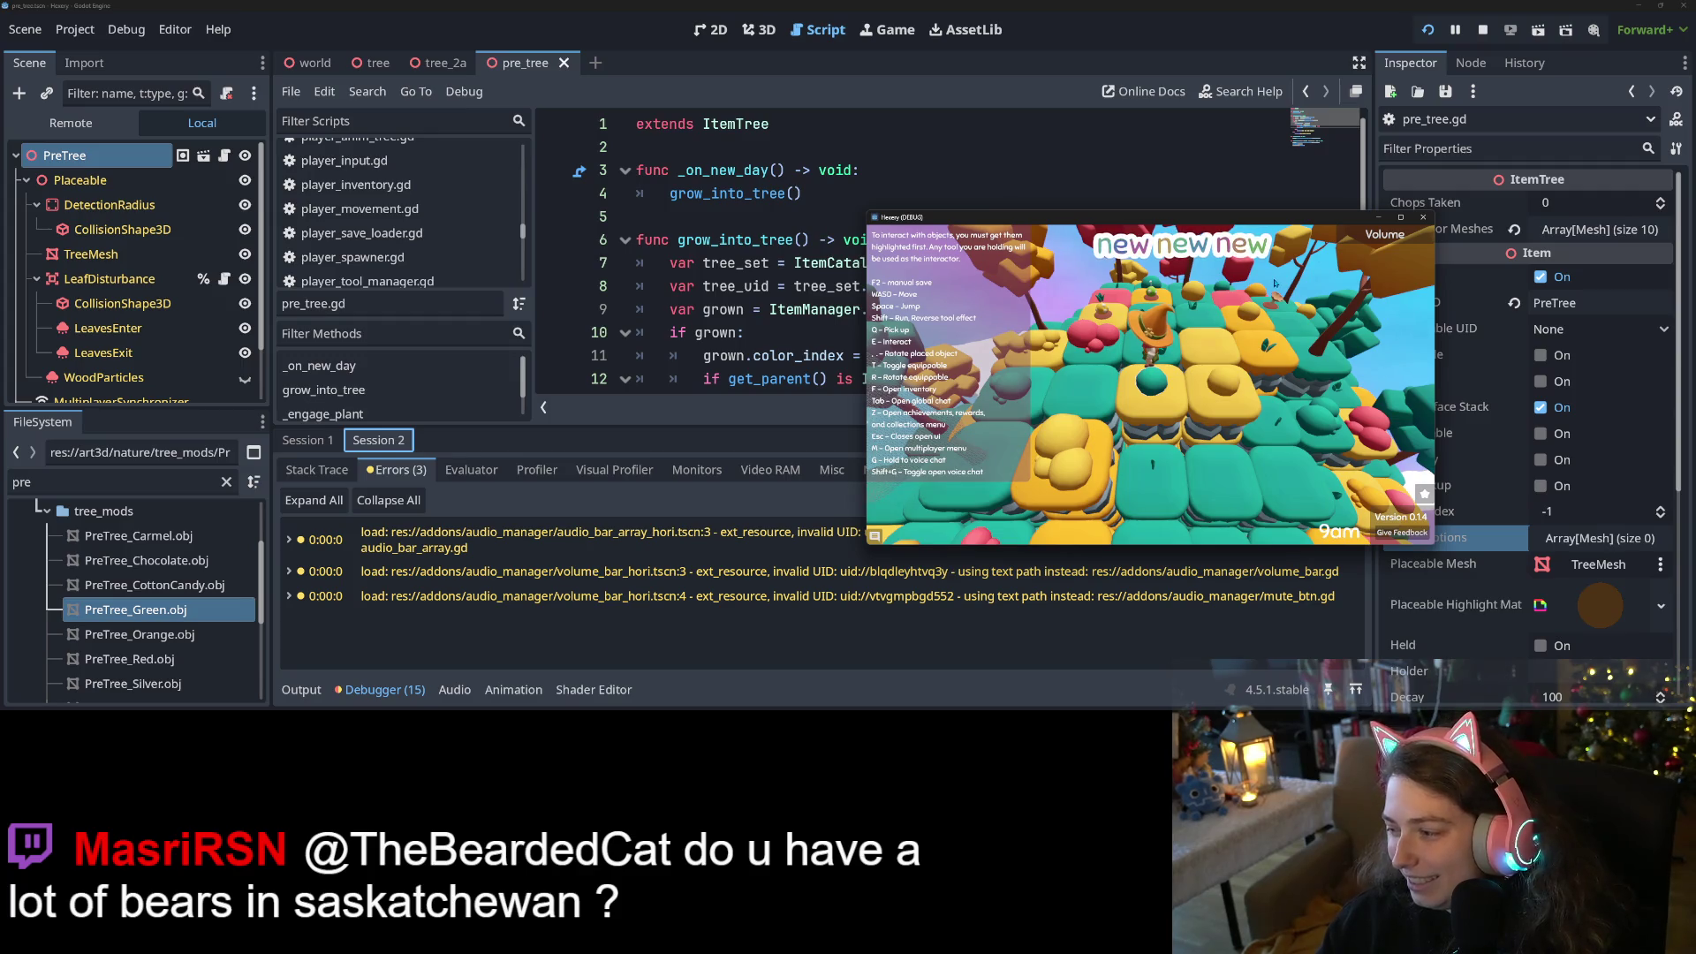
key("z")
key("Escape")
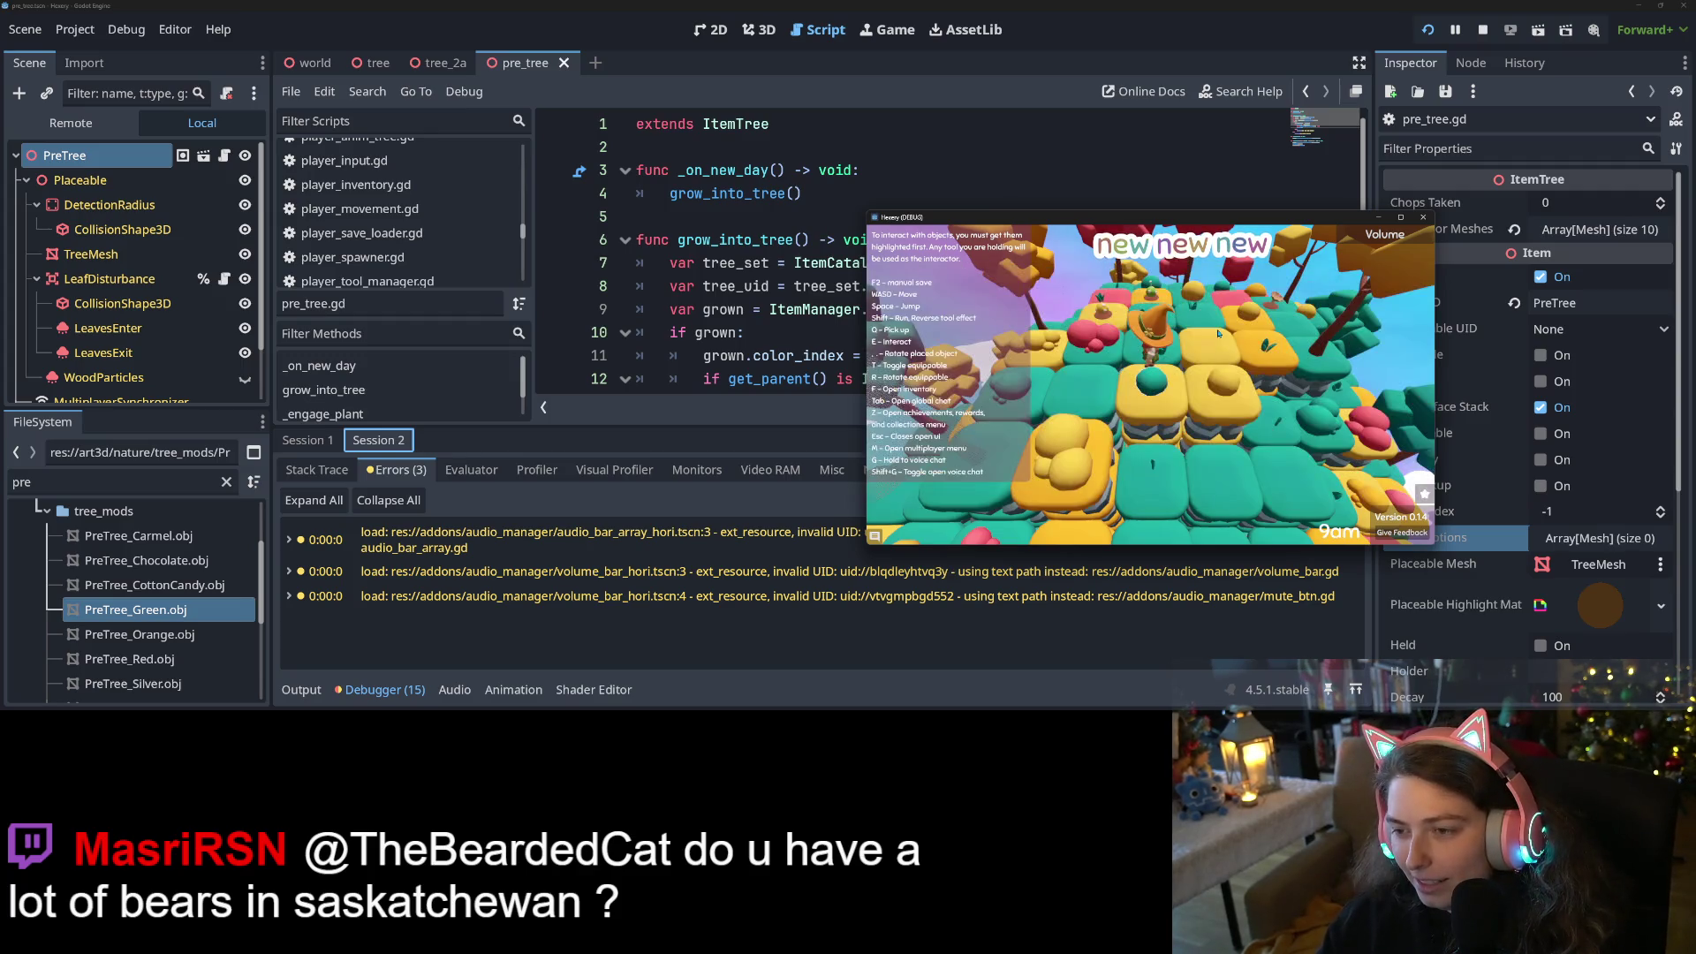
key("f")
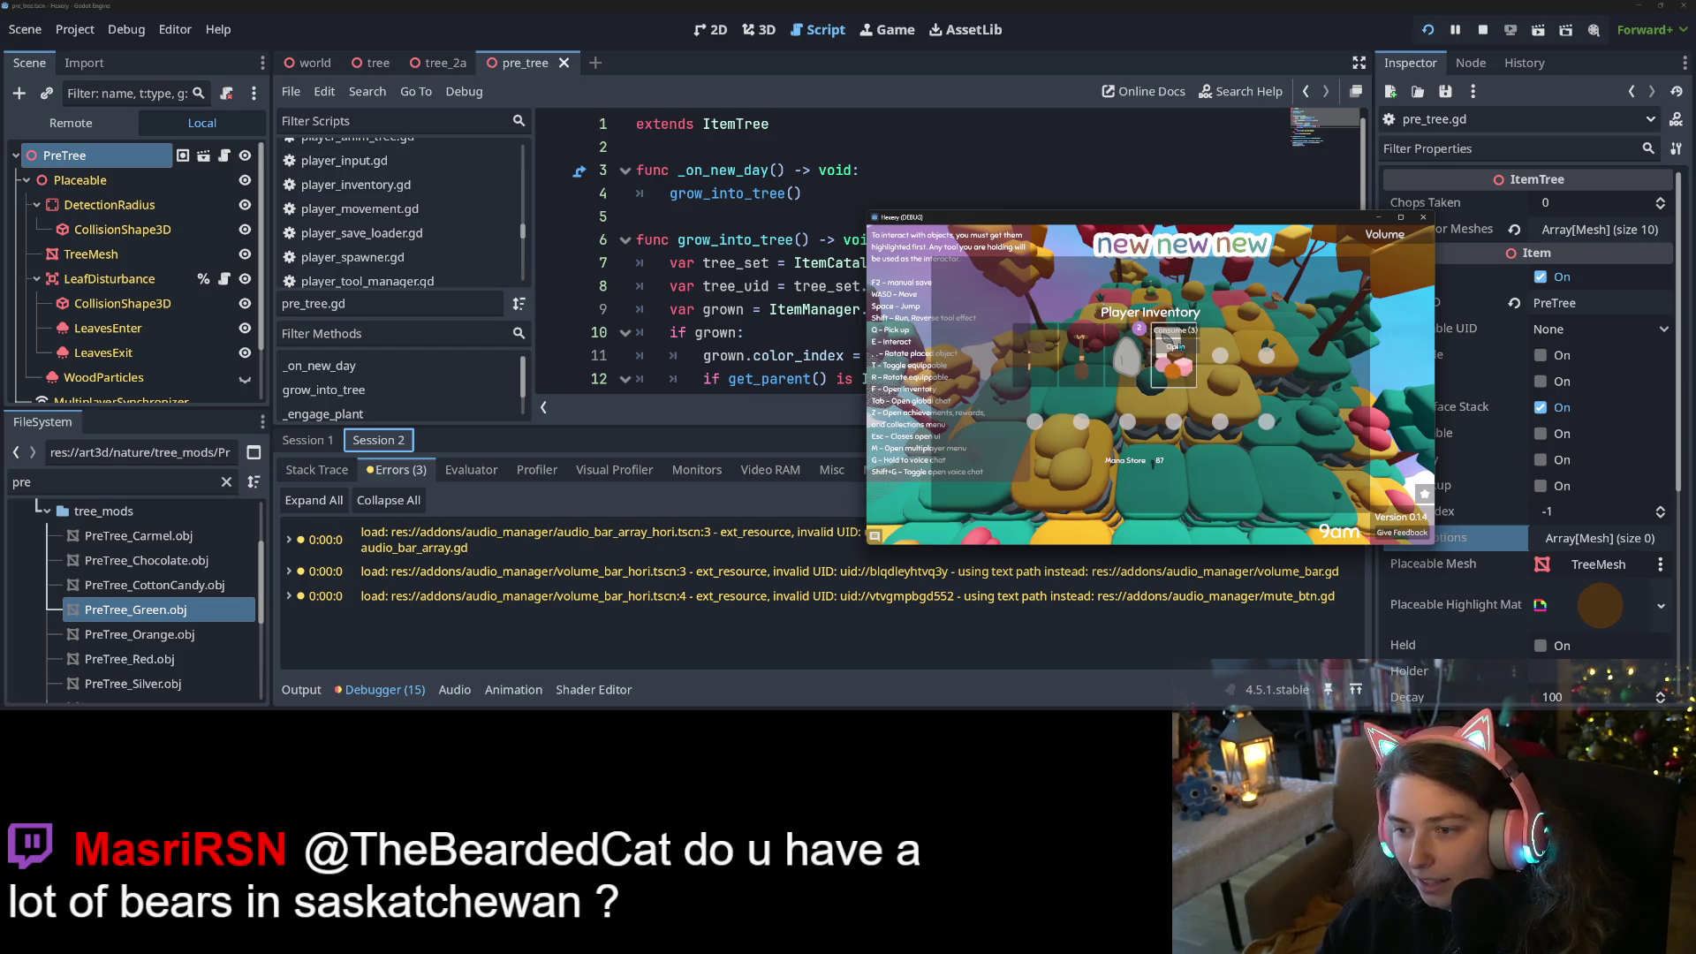
left_click(1180, 347)
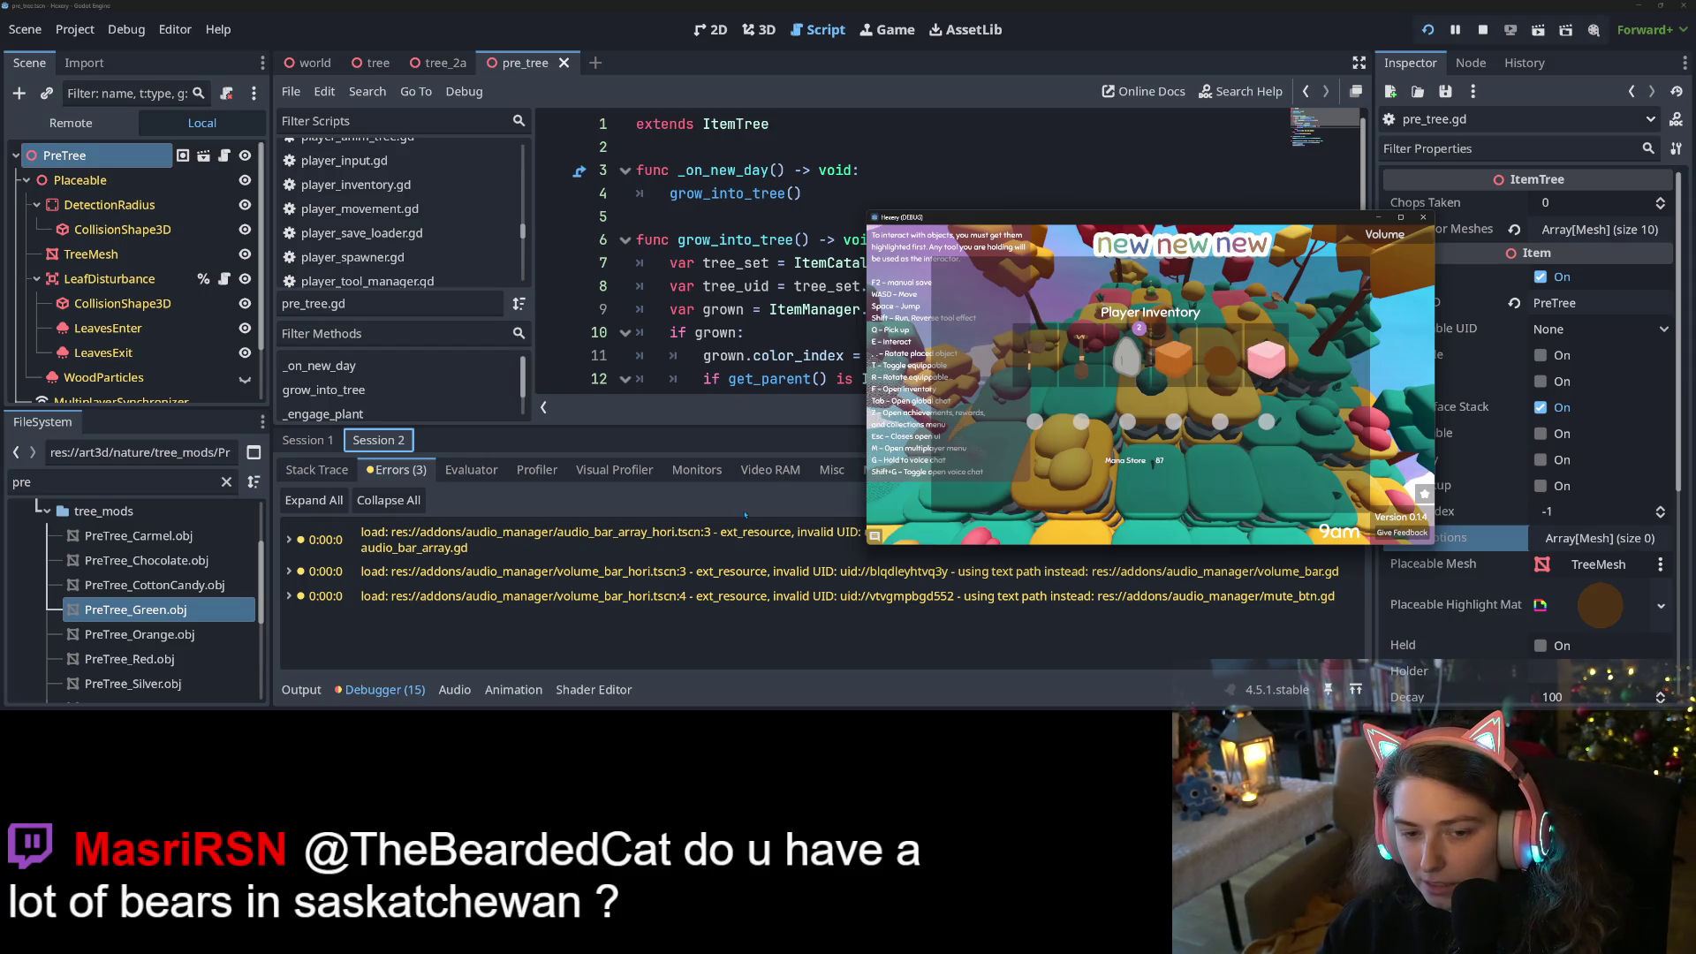
scroll(594, 635, "down", 3)
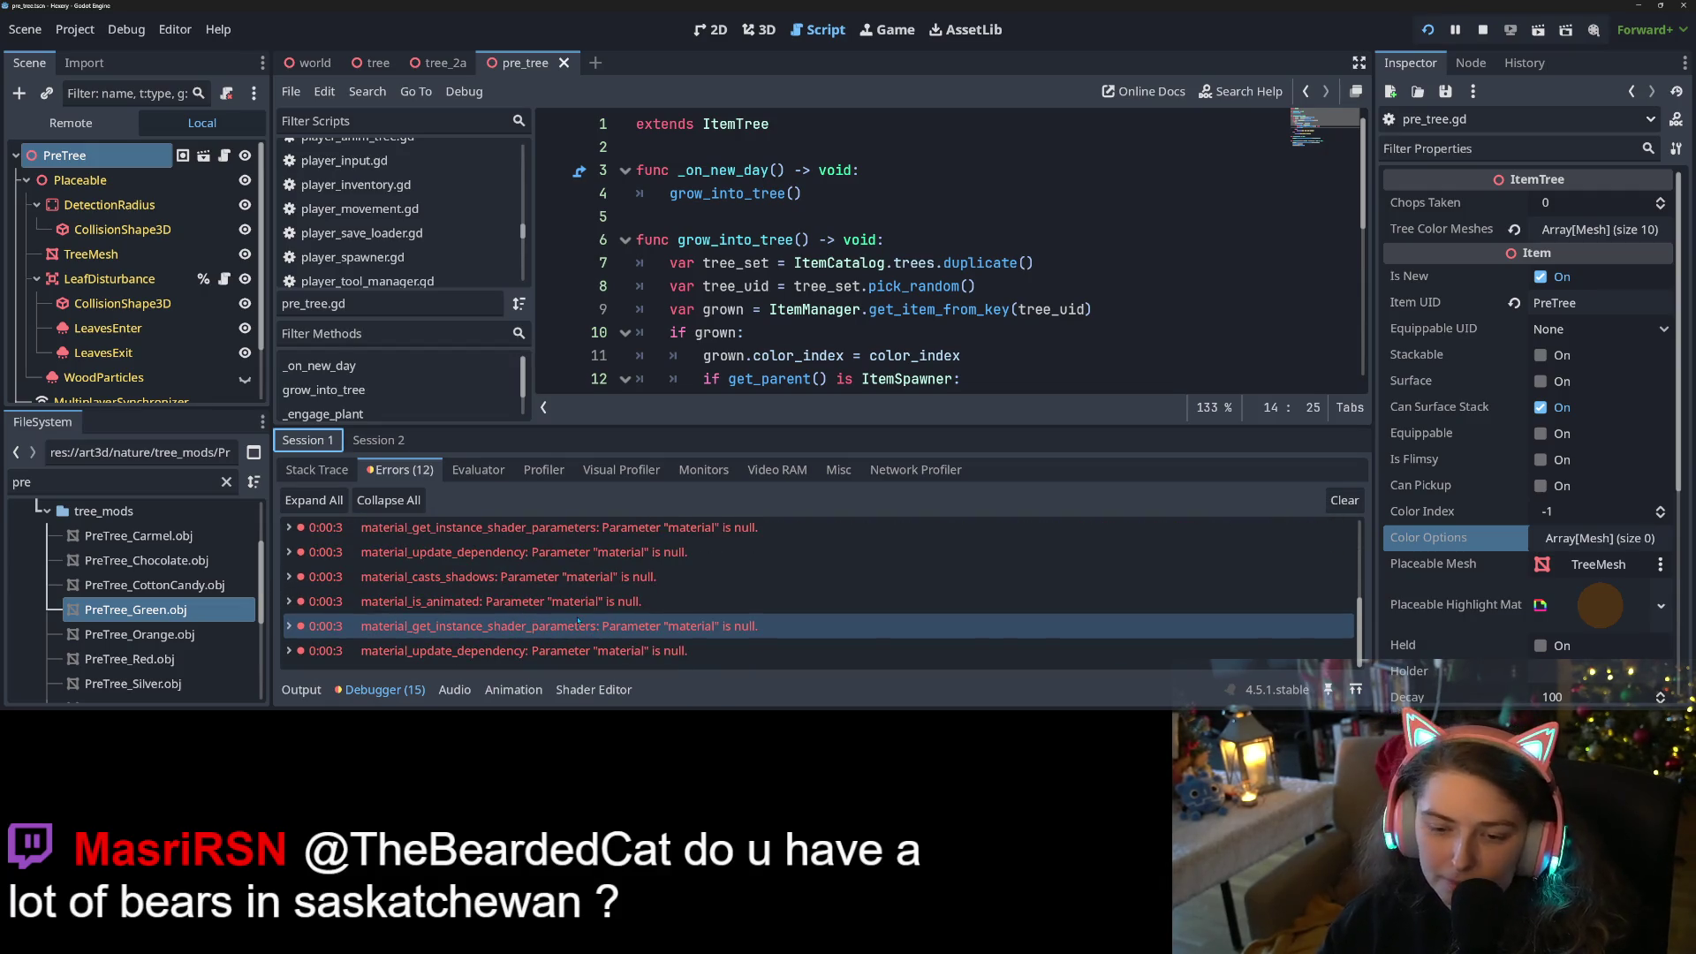
Read the details of the repeated Parameter "material" is null rows in Debugger Errors
mouse_move(578, 623)
left_click(510, 650)
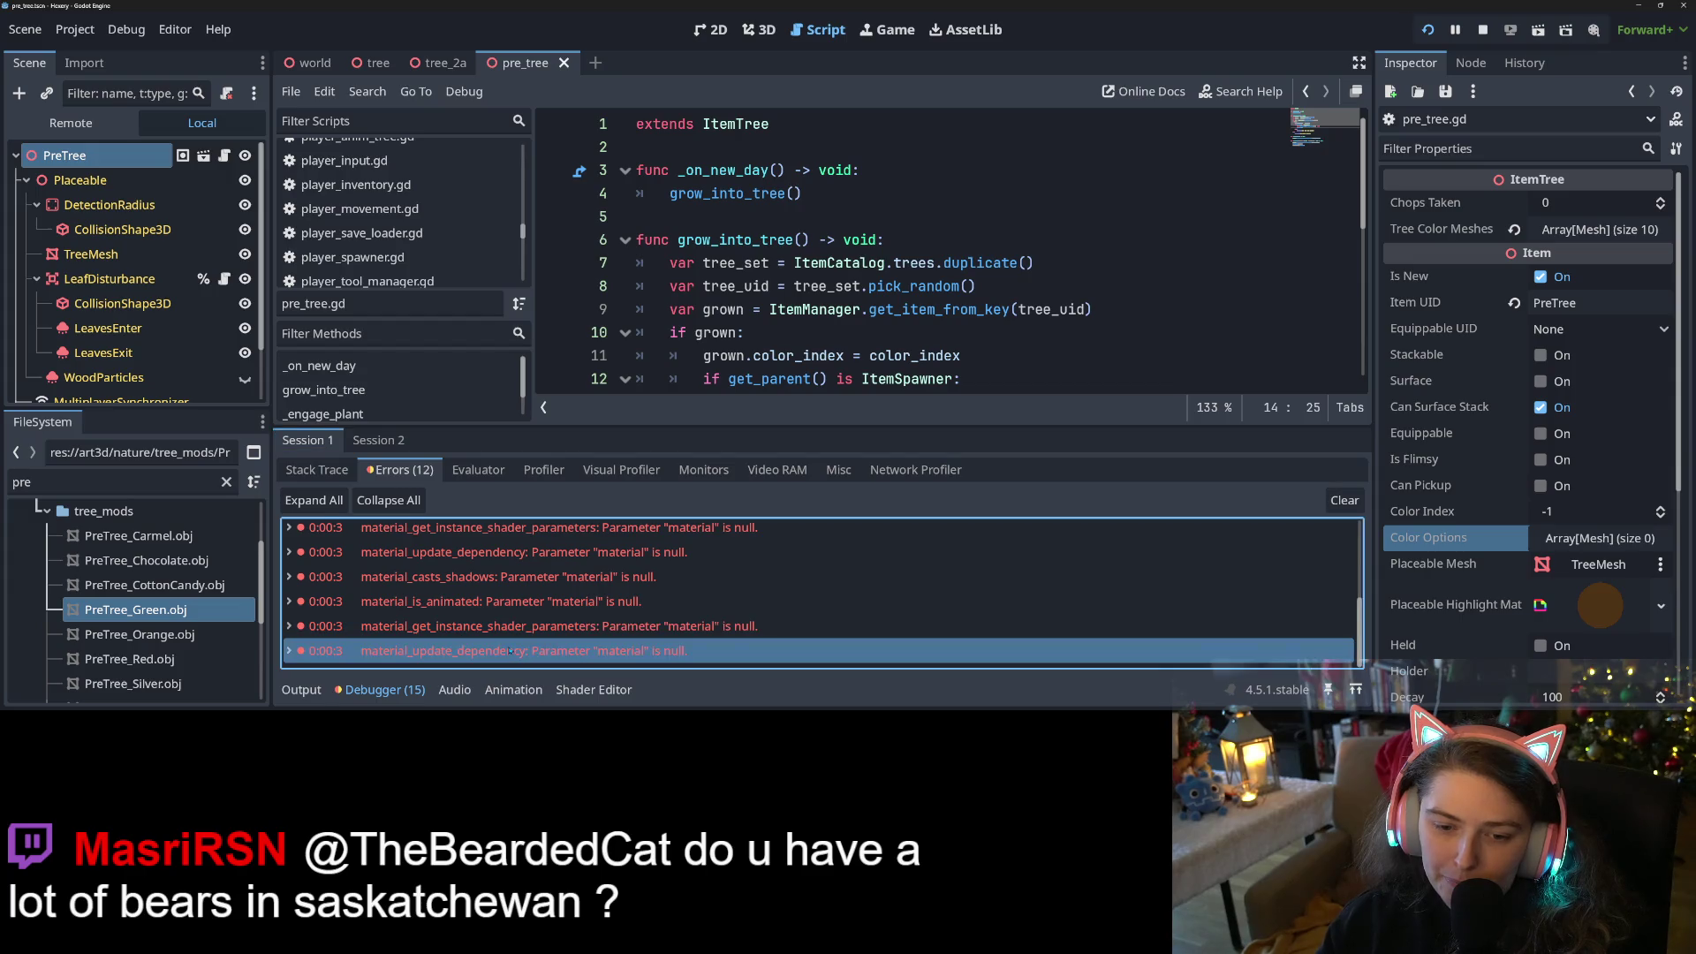
scroll(510, 650, "down", 2)
scroll(509, 650, "up", 3)
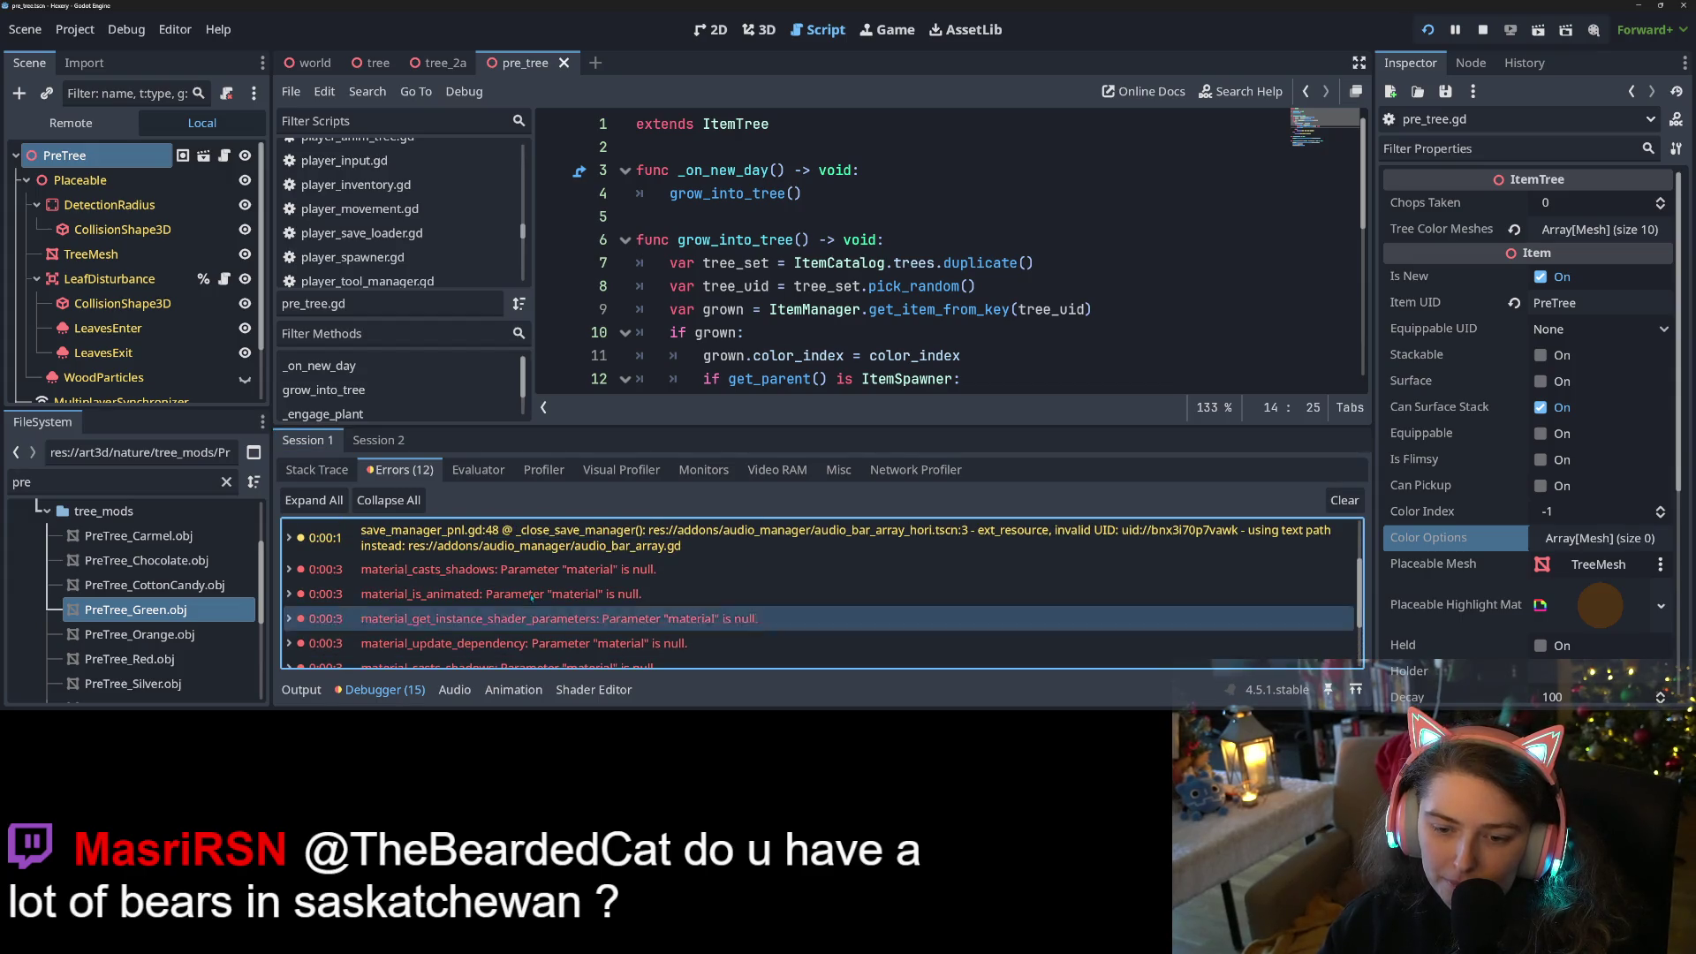
mouse_move(543, 573)
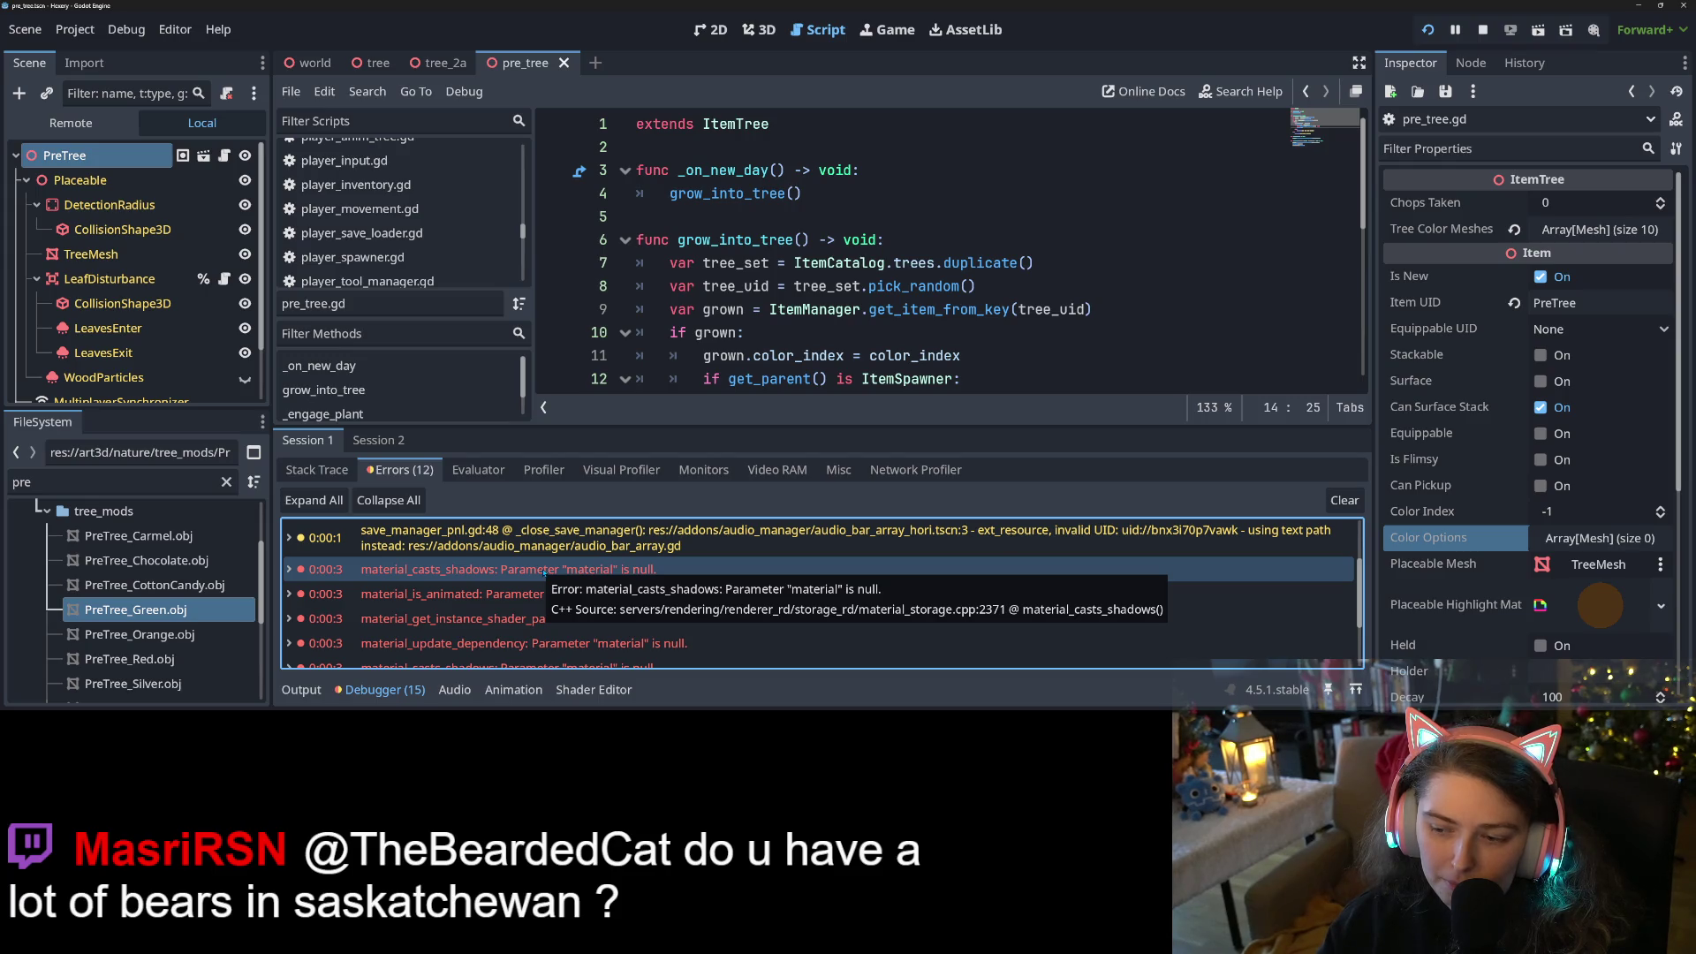
scroll(532, 606, "down", 3)
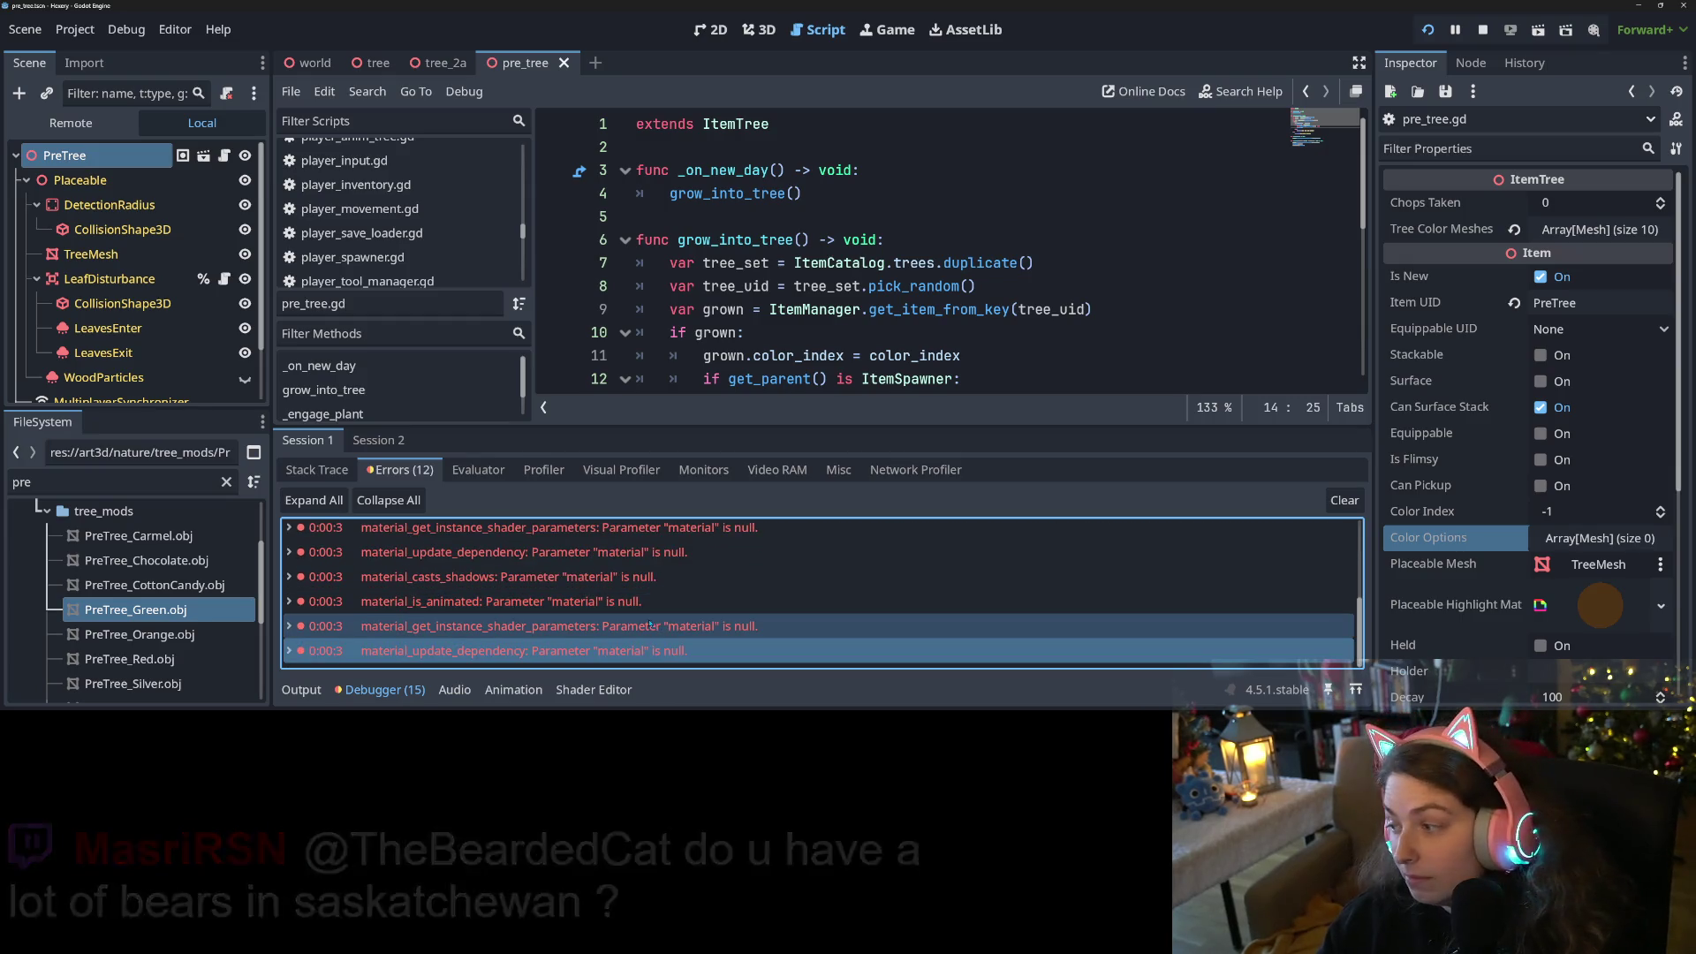
mouse_move(654, 621)
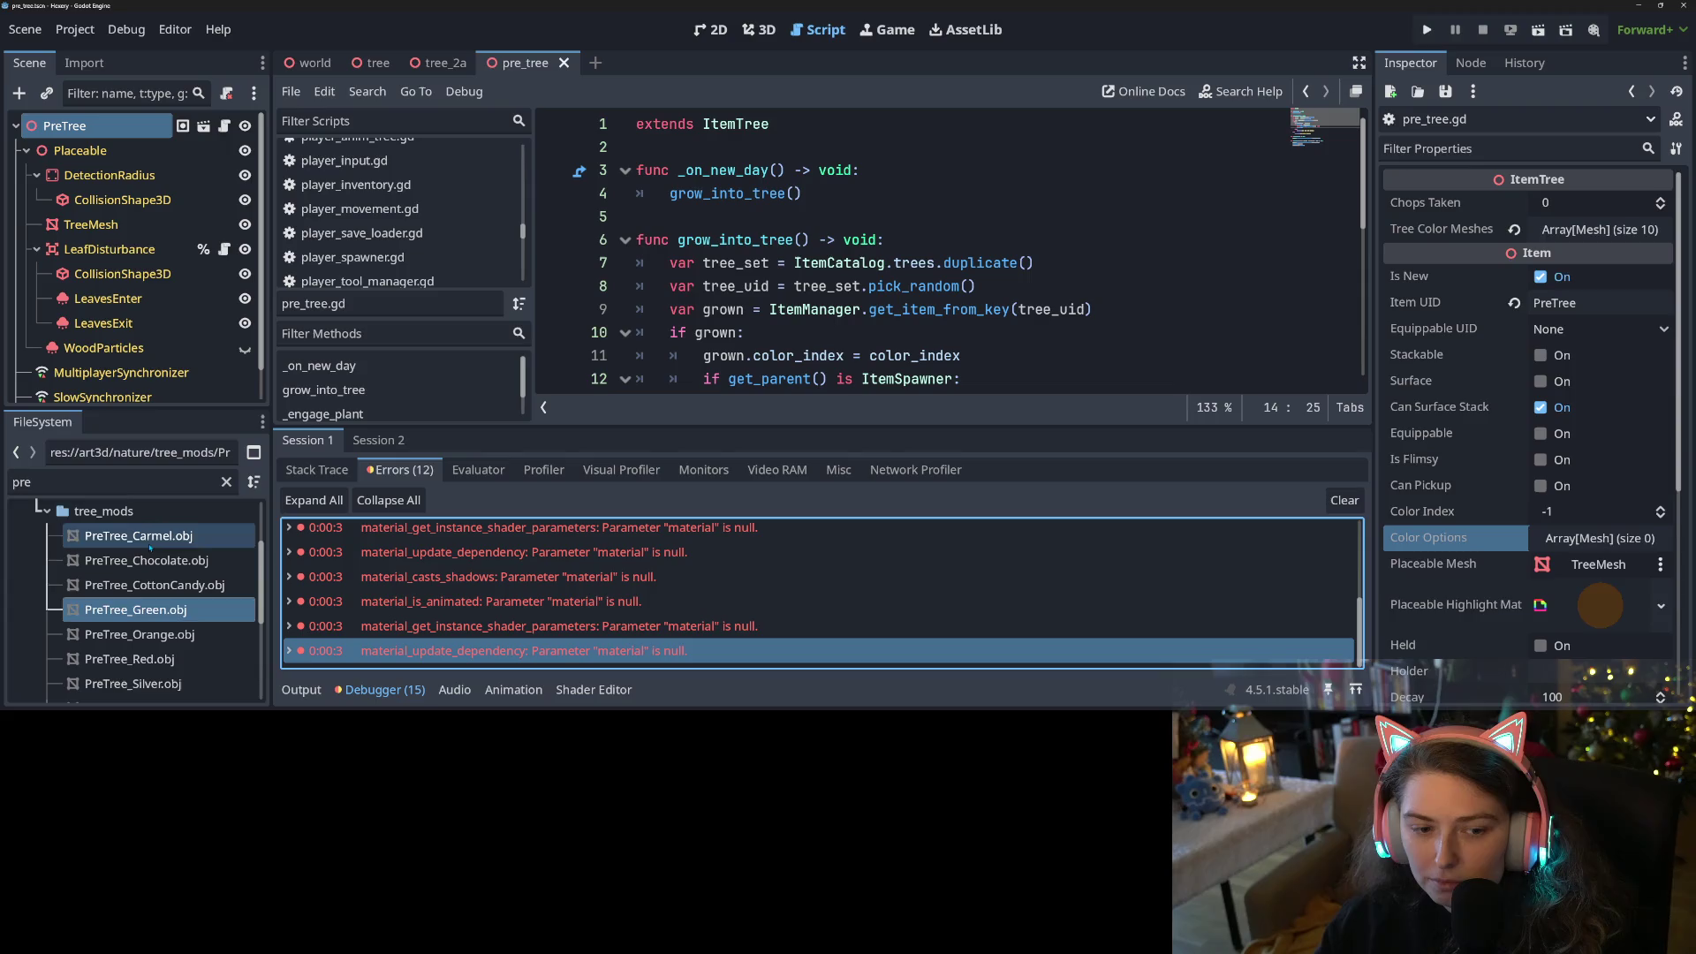
Select PreTree_Carmel through PreTree_Yellow in FileSystem and reimport them
left_click(149, 537)
scroll(159, 618, "down", 3)
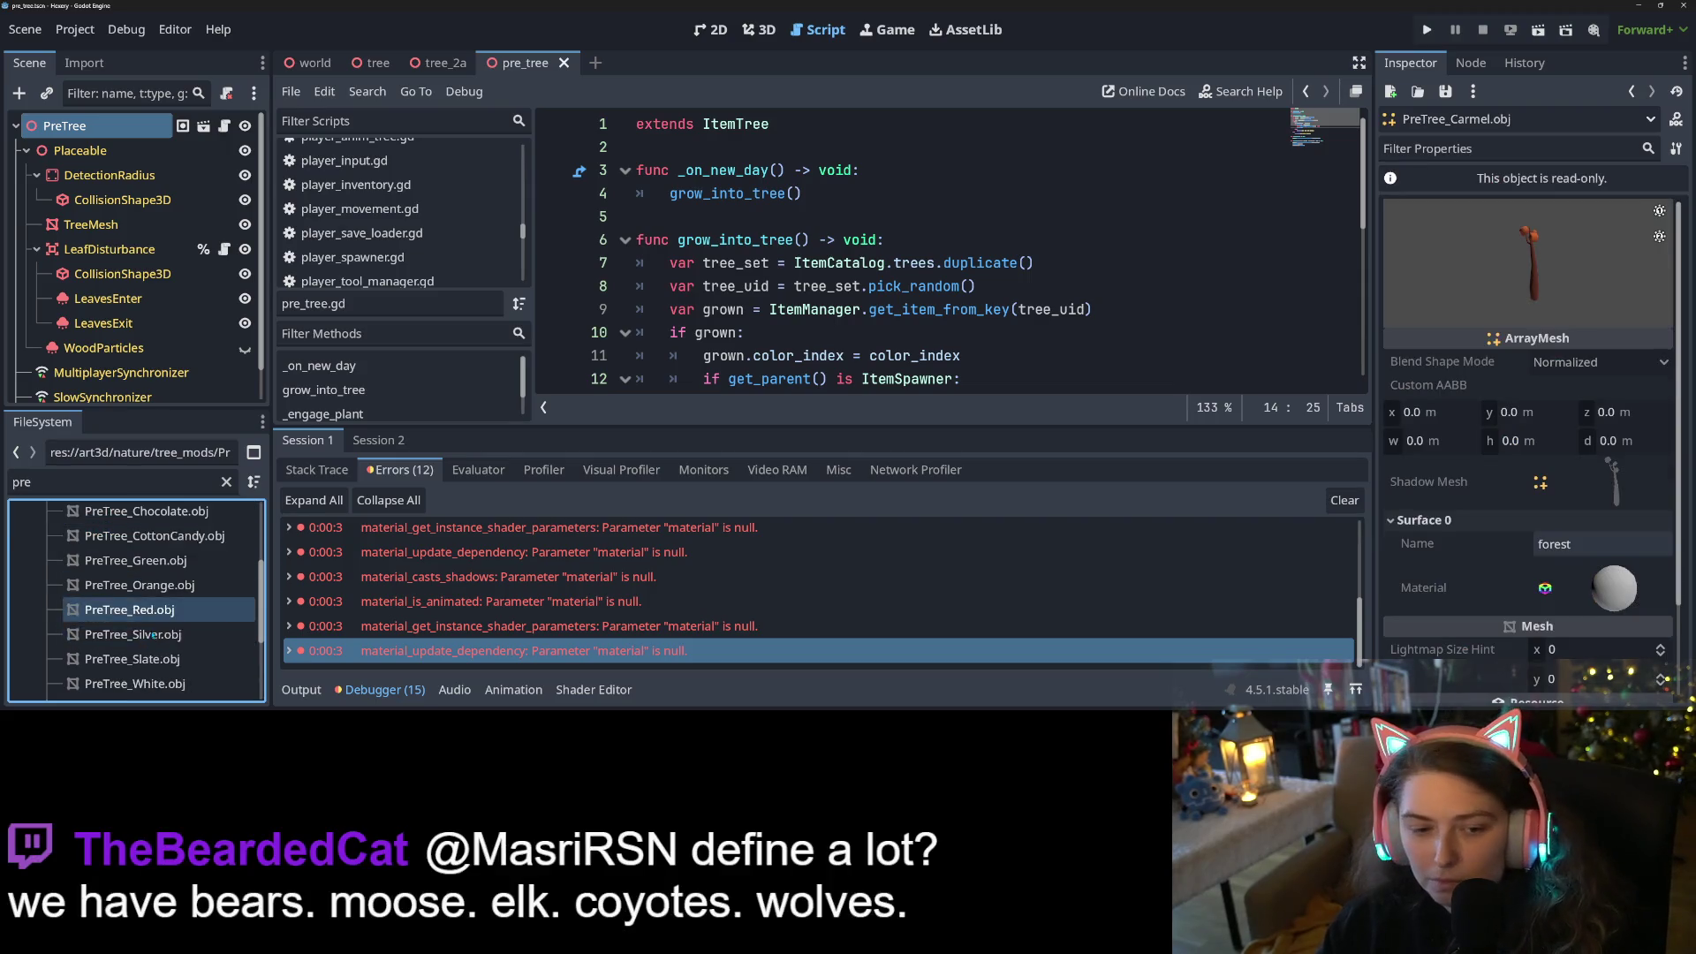
left_click(163, 660, "shift")
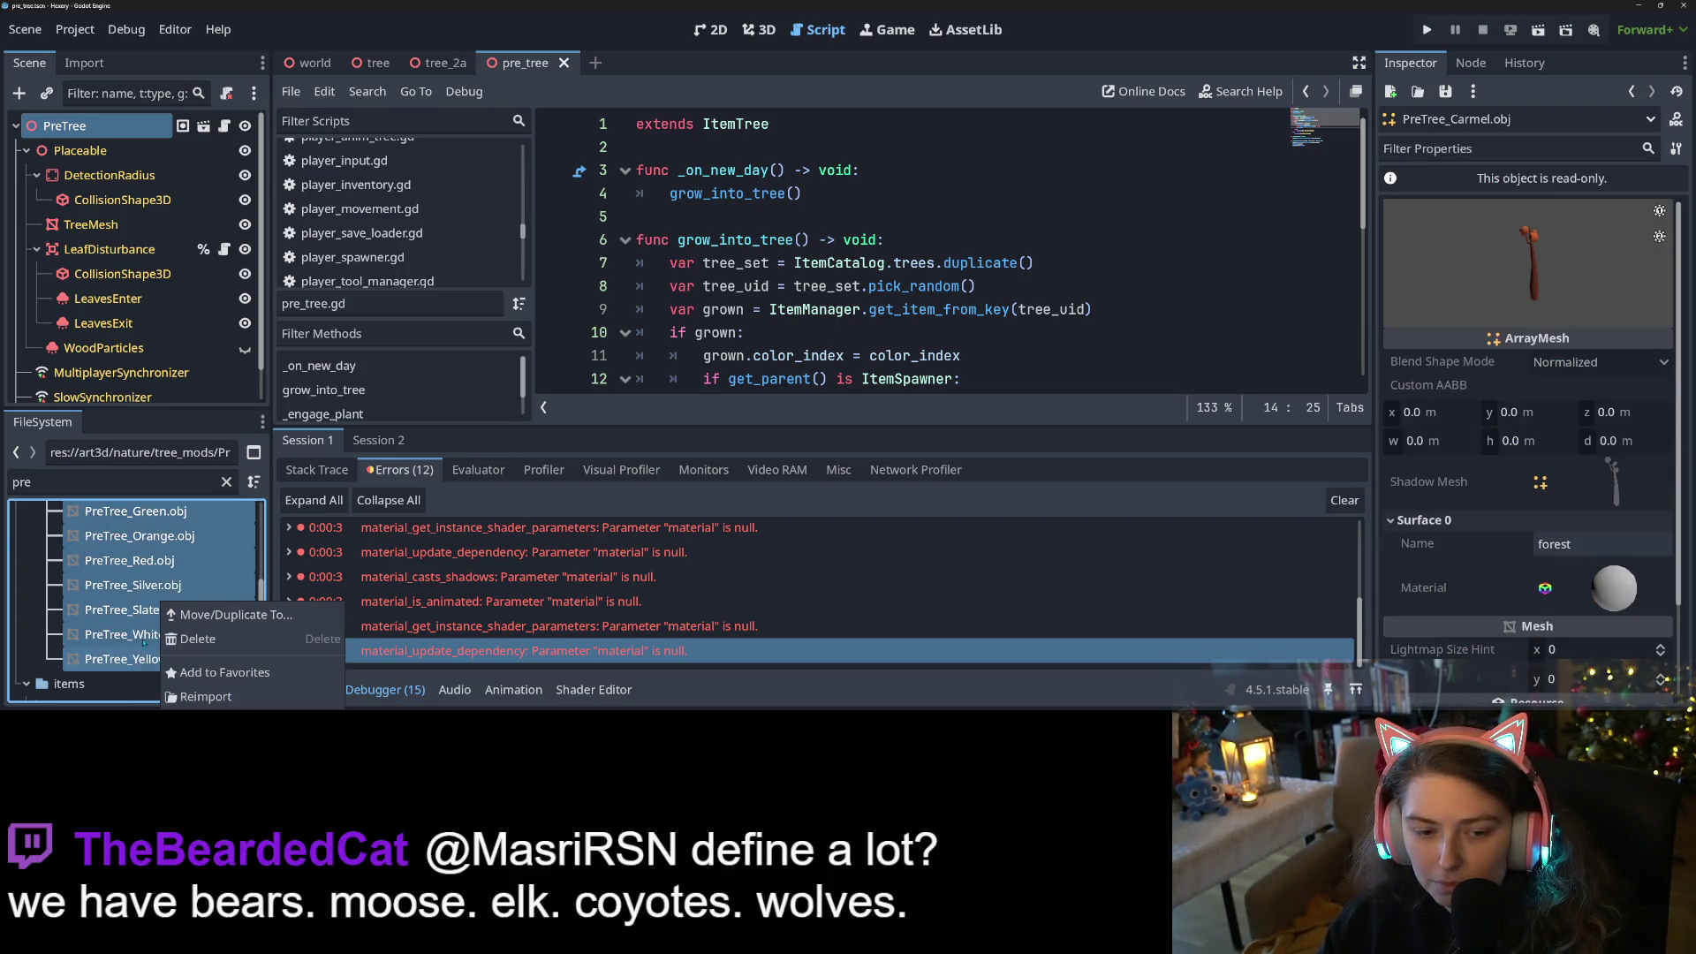
right_click(135, 658)
left_click(167, 693)
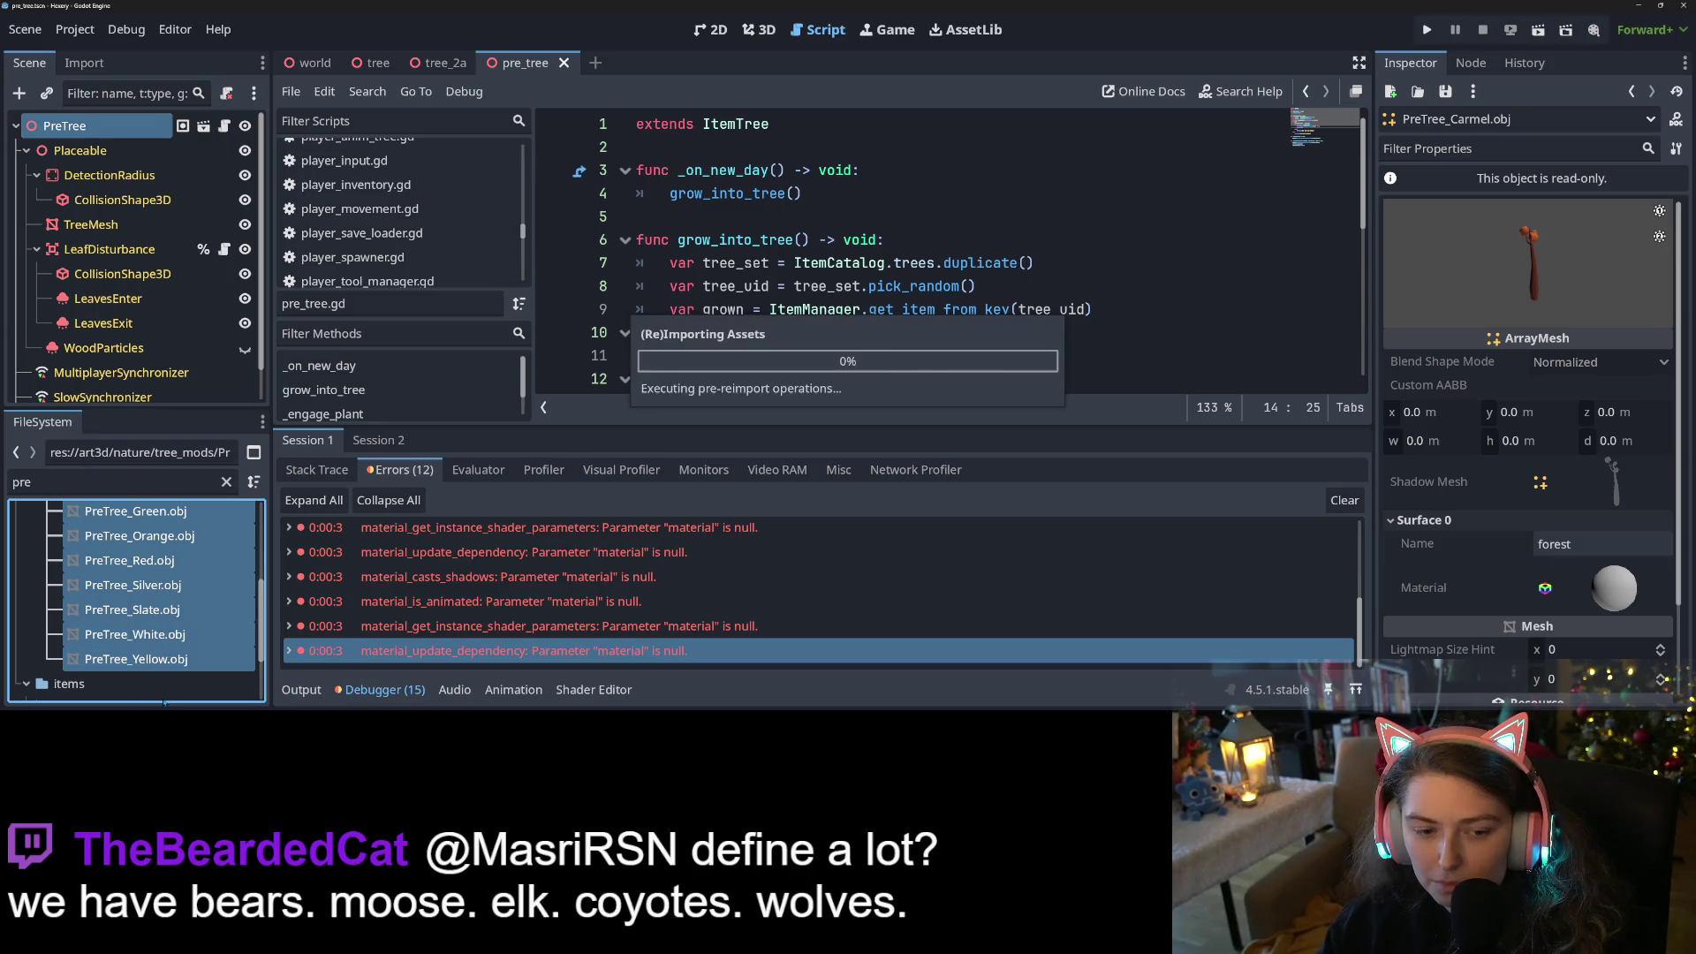
Compare the materials of the Yellow, White, Slate, Silver, Red and Orange tree meshes
left_click(165, 660)
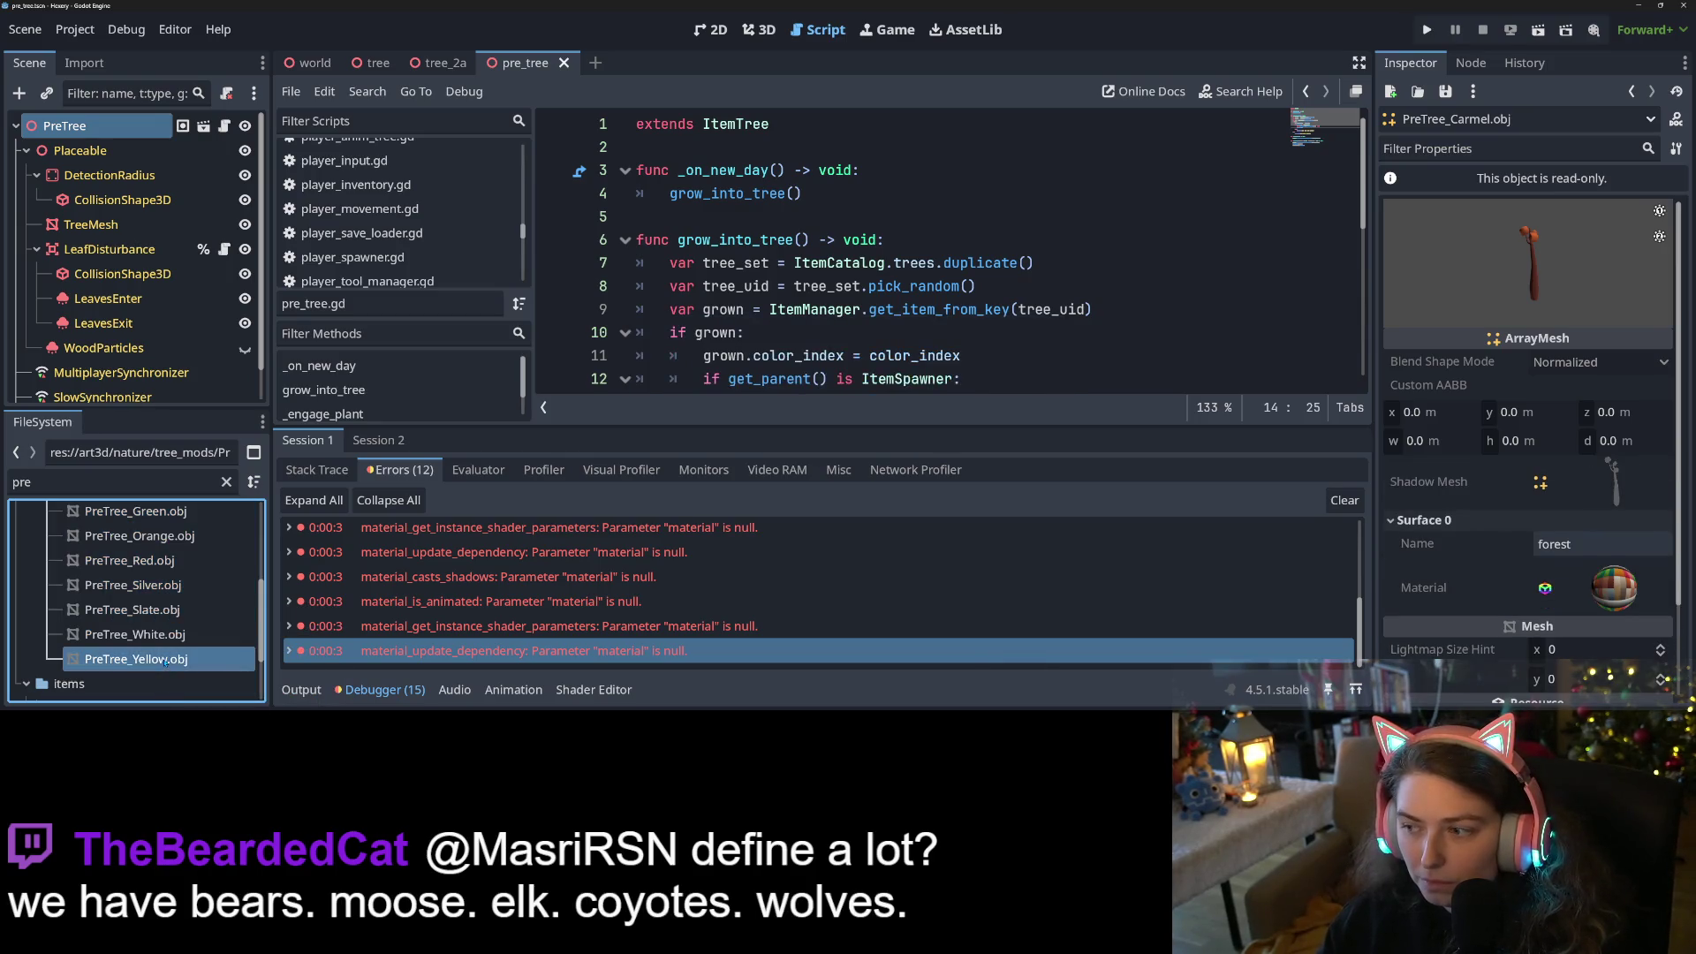
left_click(164, 635, "shift")
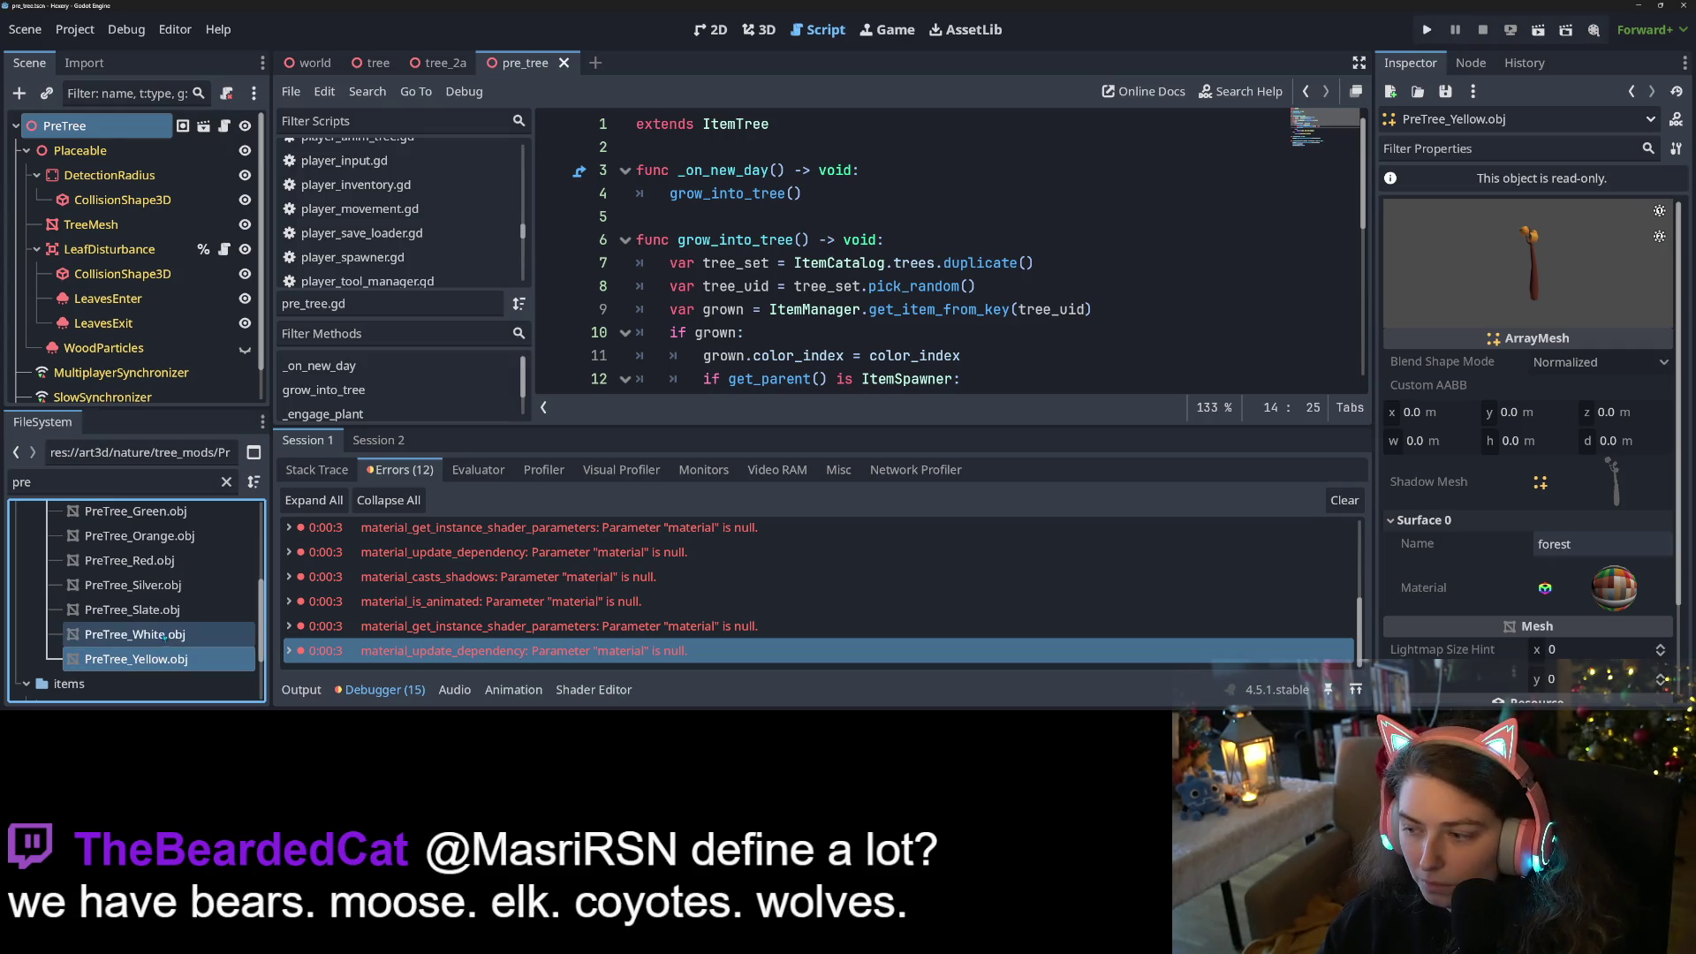
left_click(164, 636)
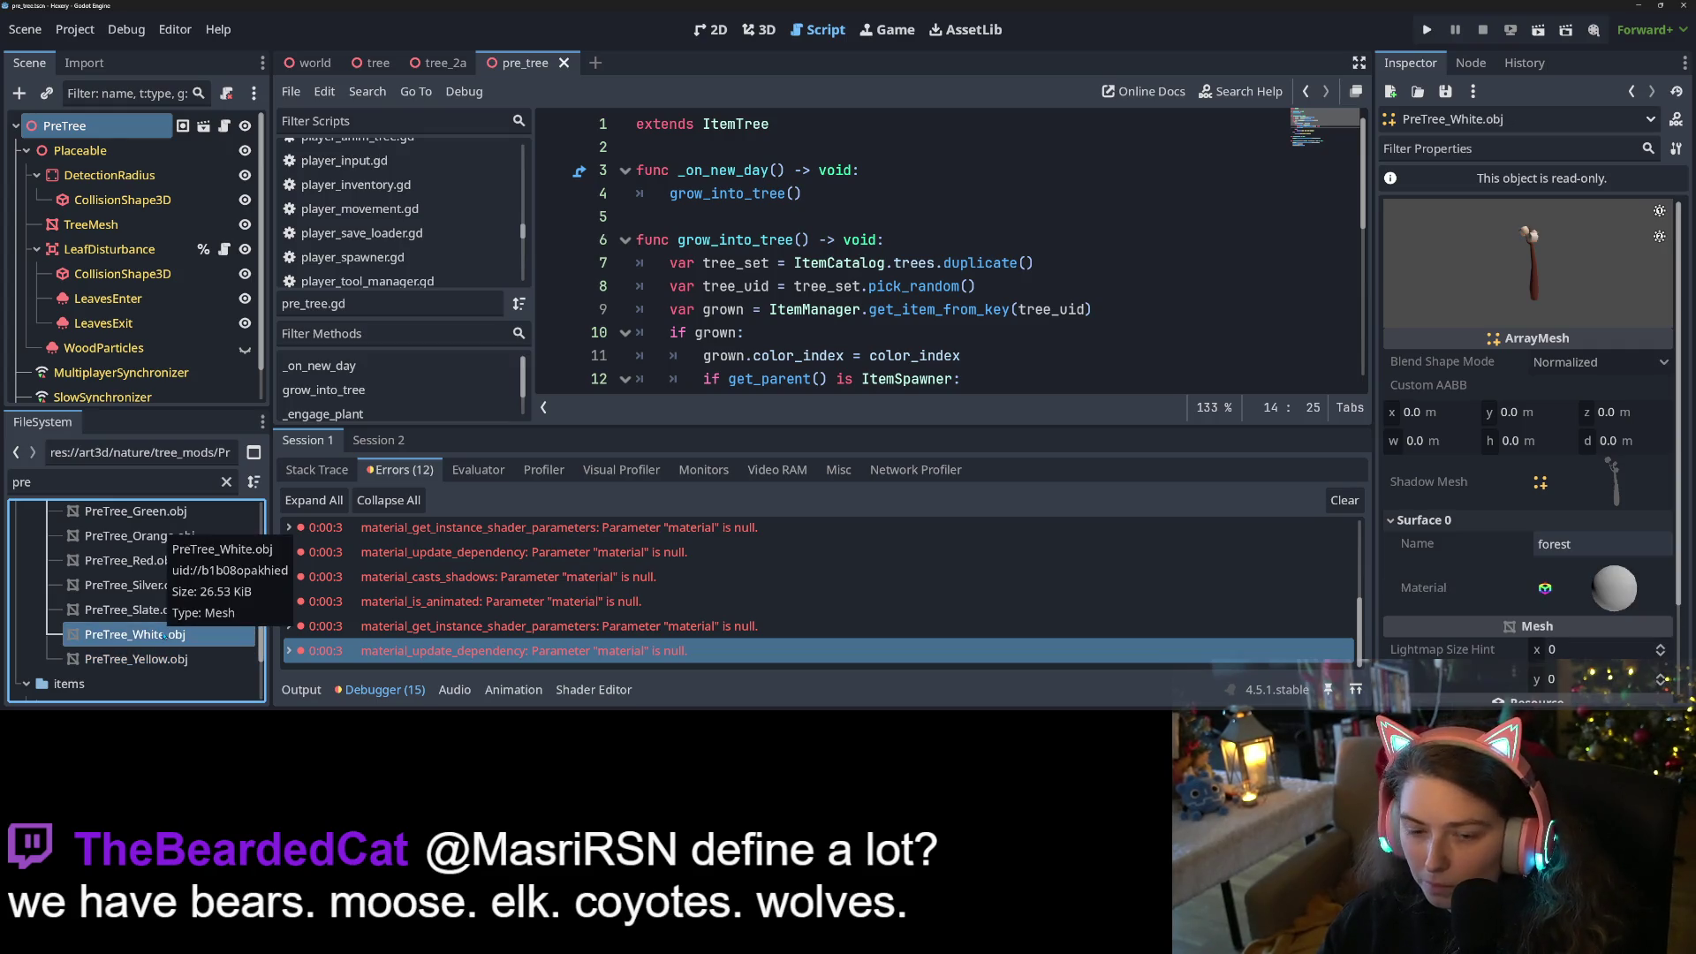
left_click(160, 659)
left_click(159, 636)
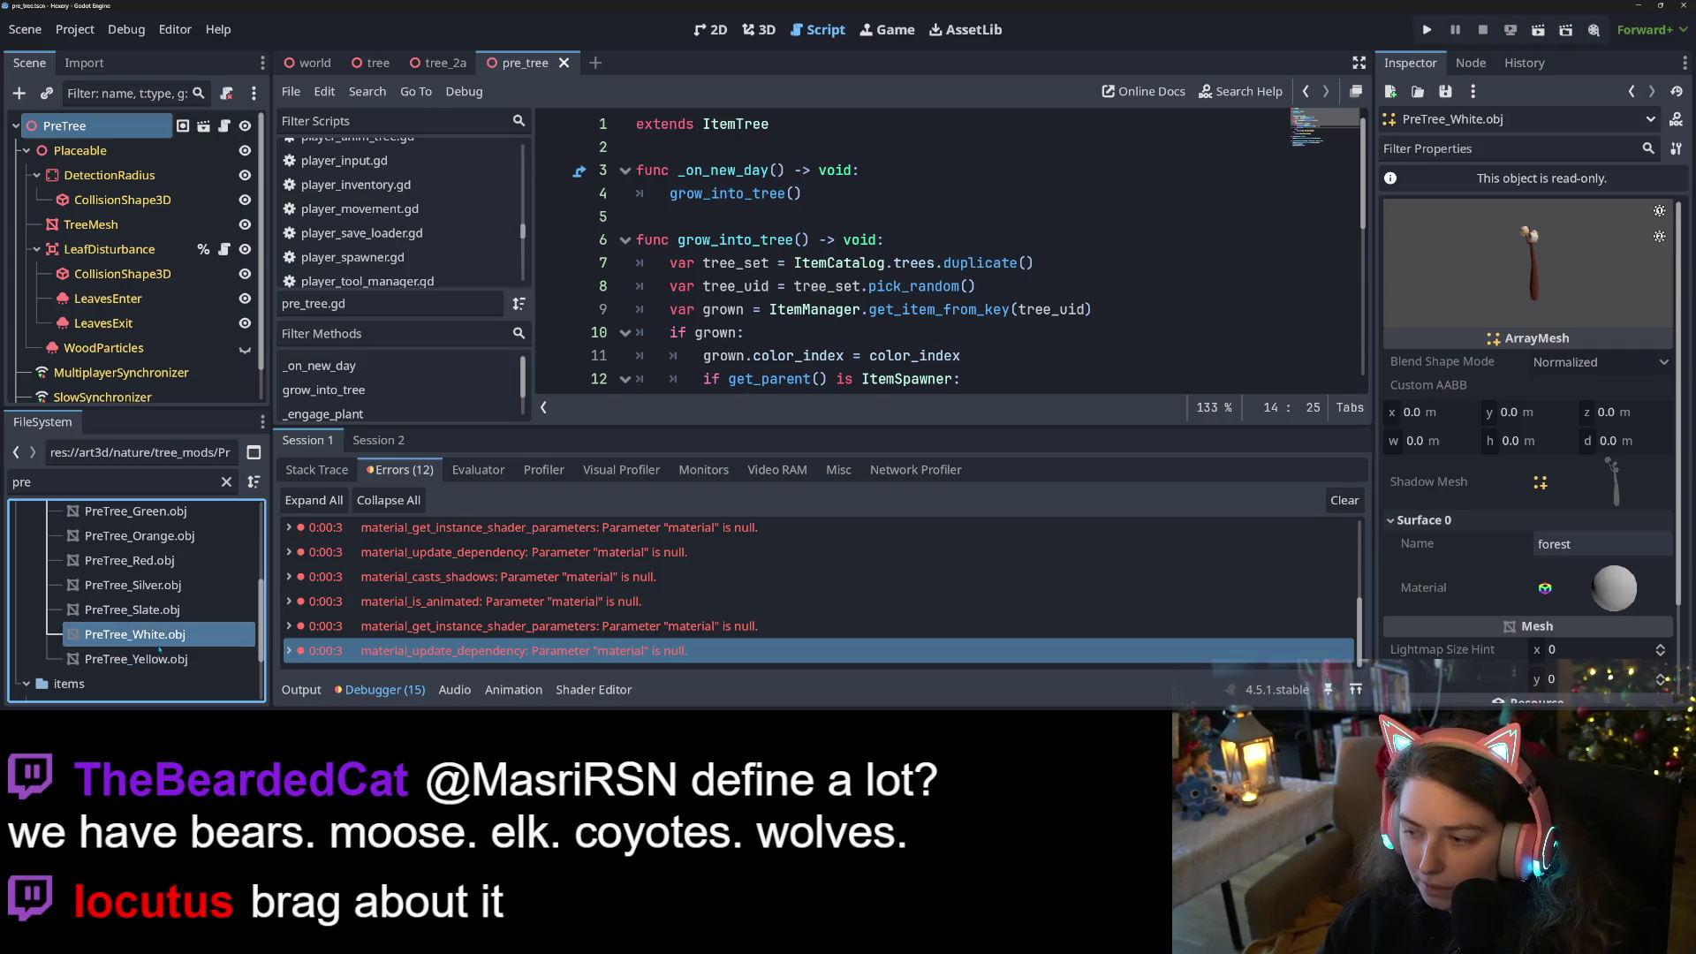
left_click(151, 611)
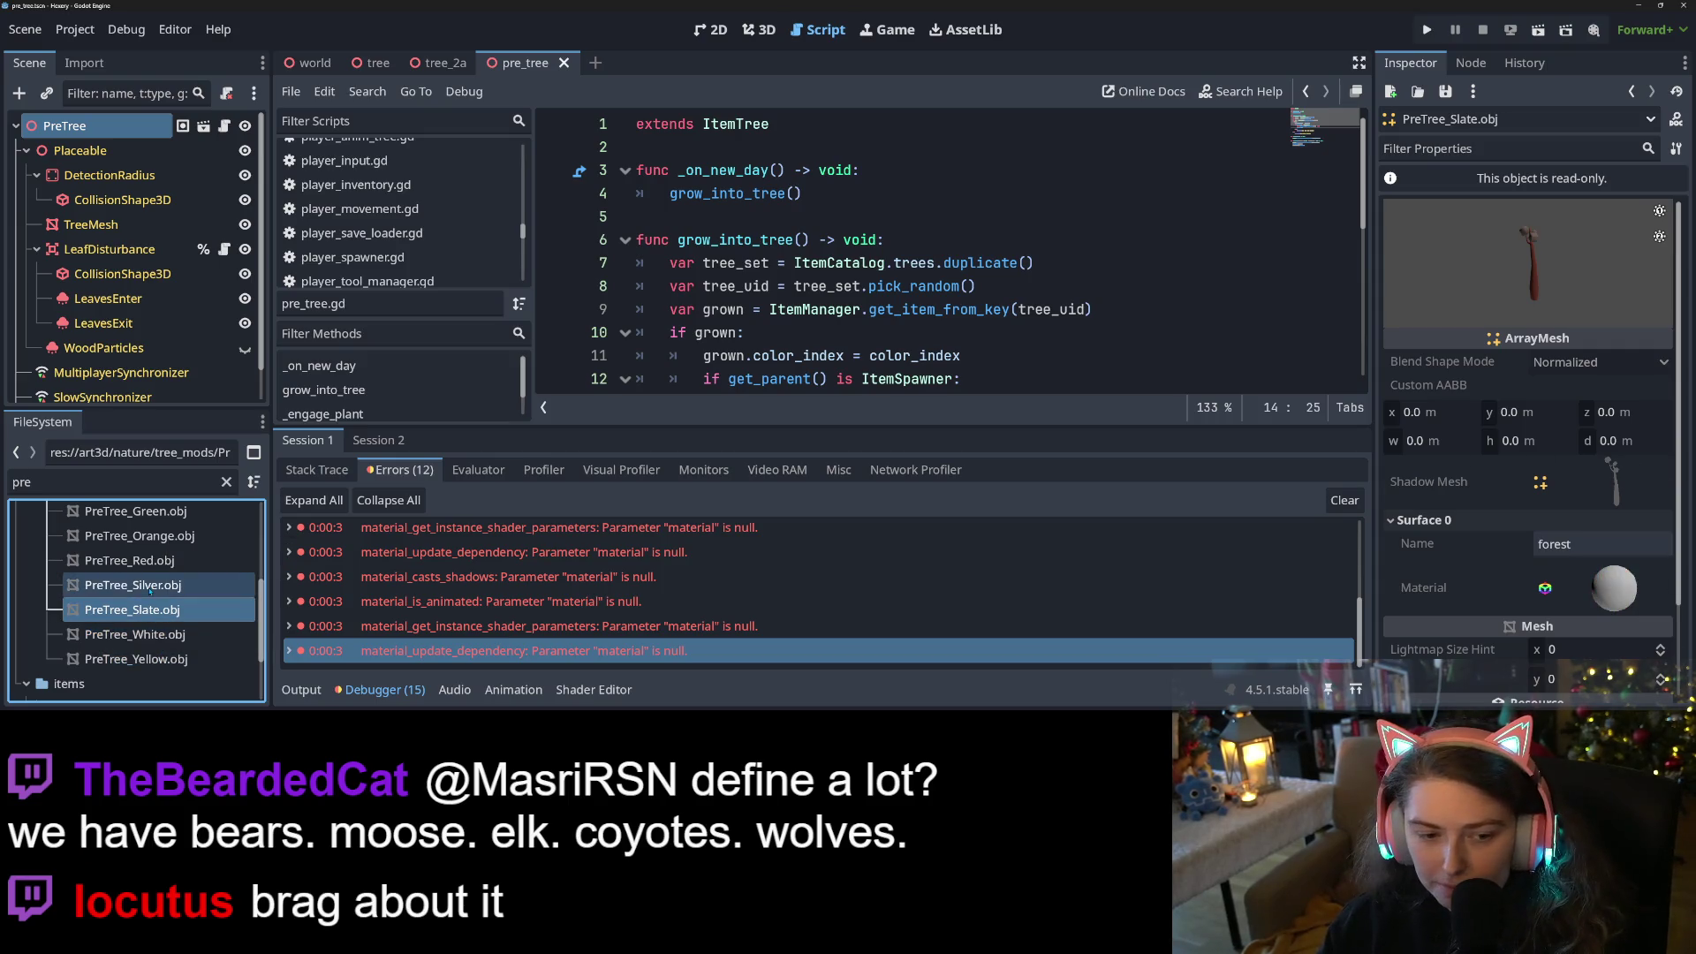
left_click(150, 598)
left_click(151, 560)
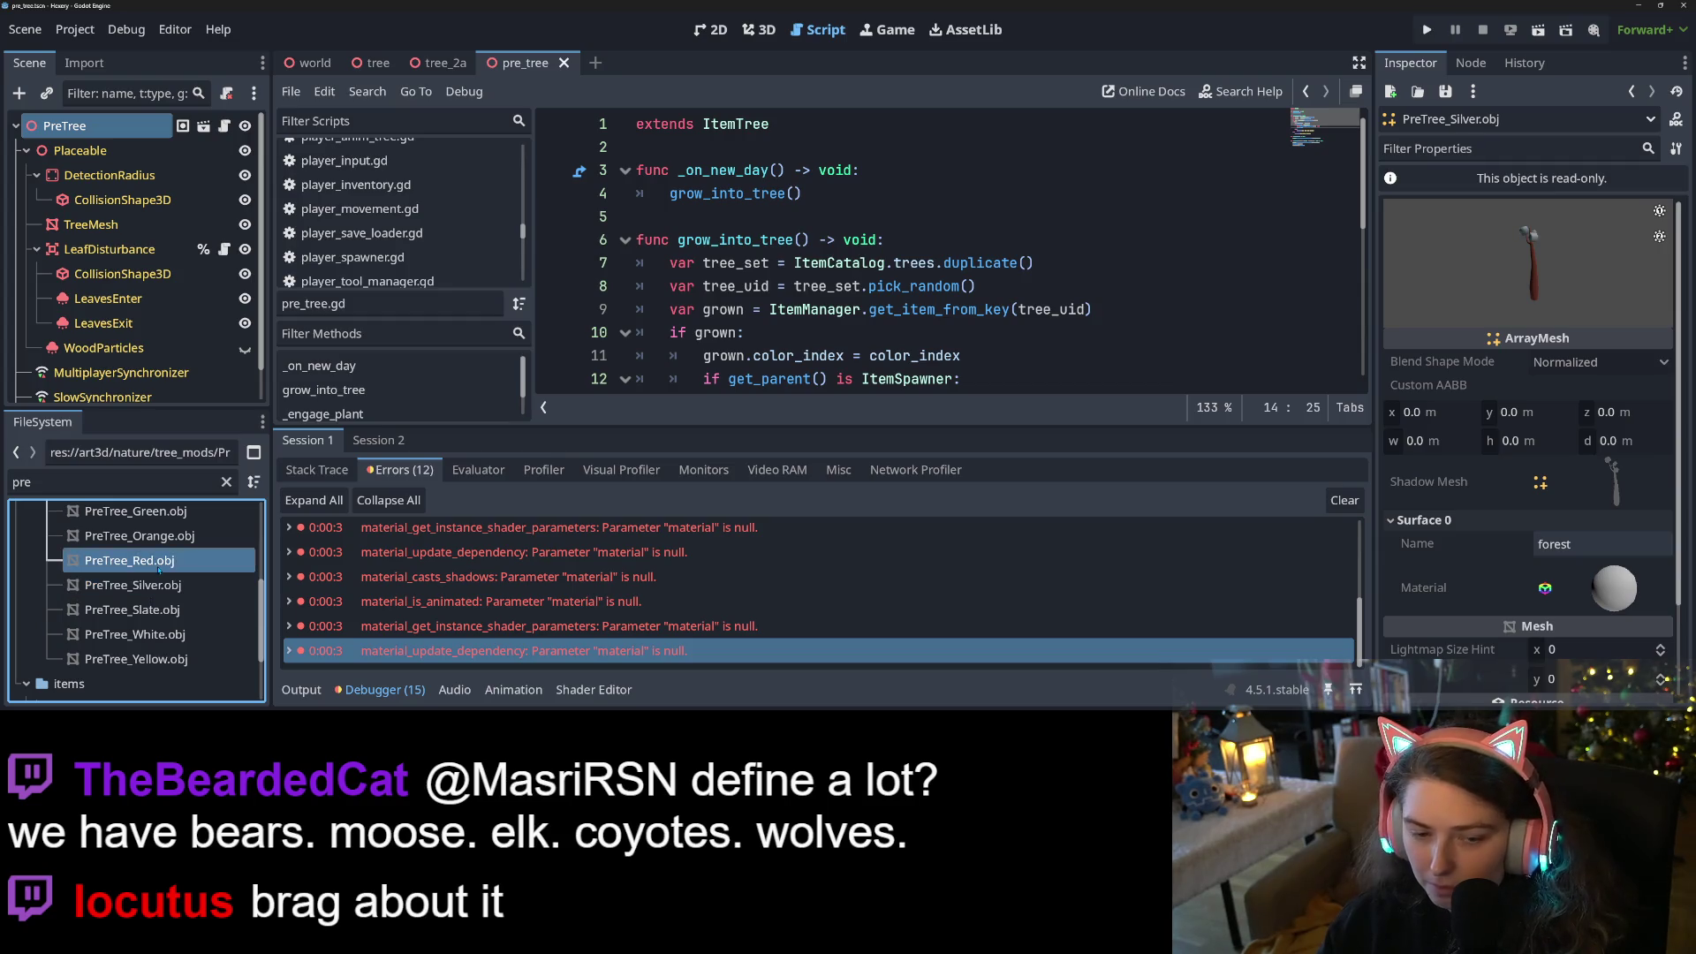
left_click(167, 539)
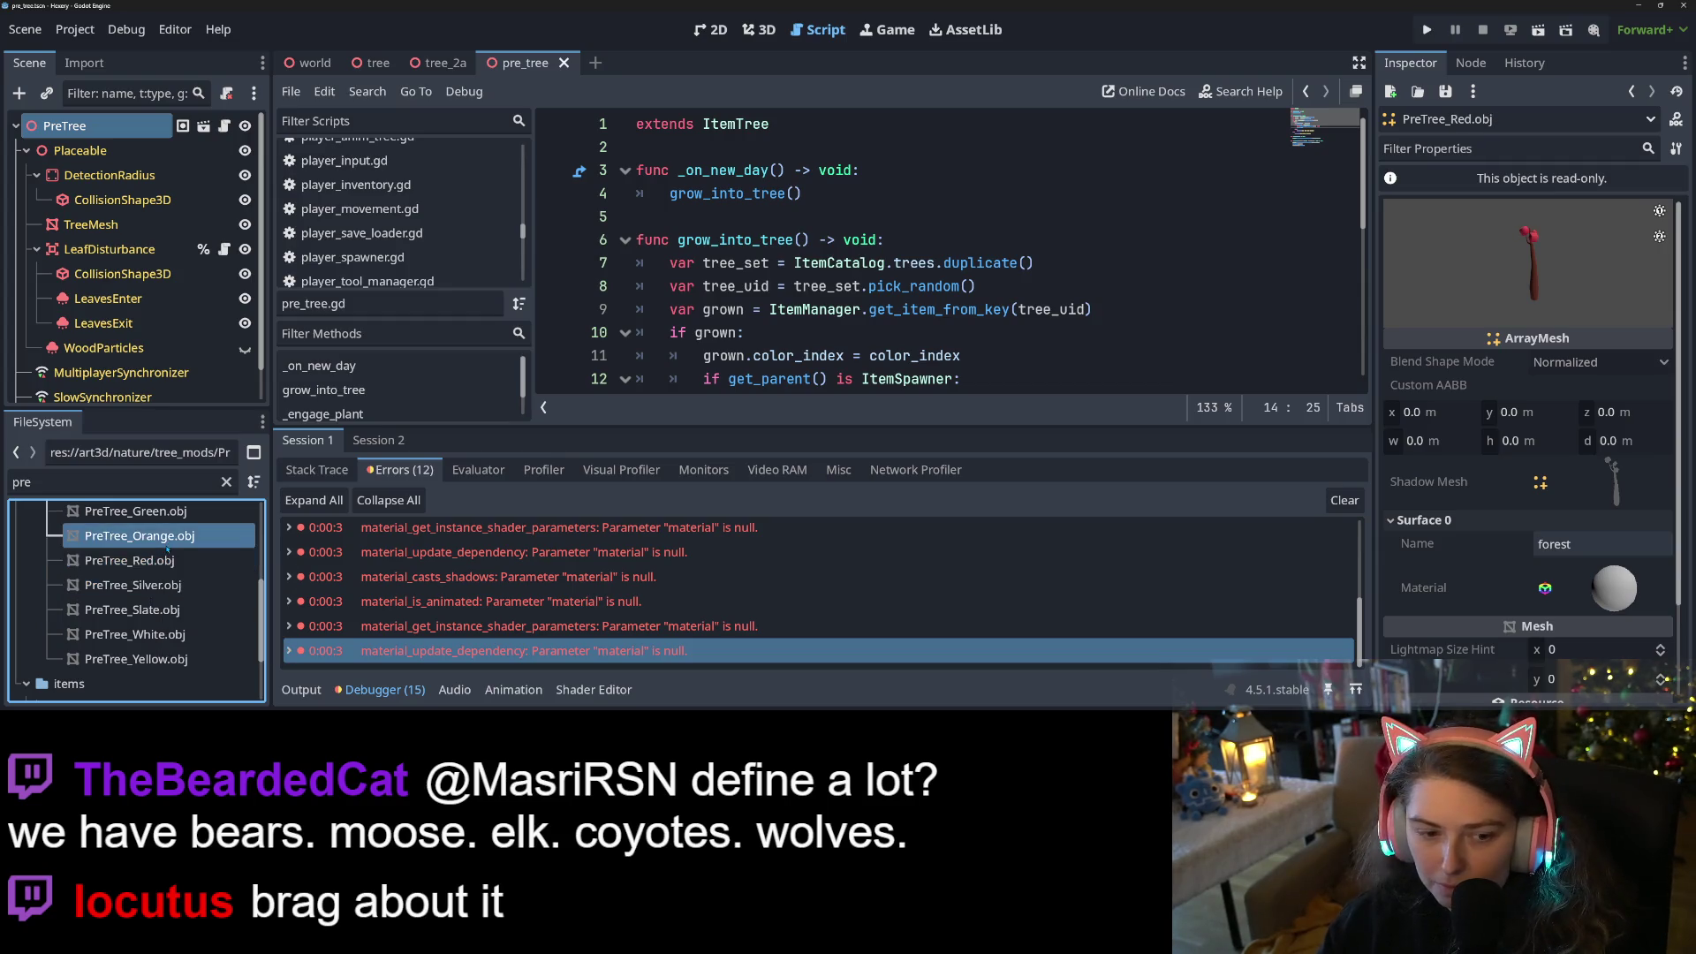
Compare Red, Green, CottonCandy and Carmel, then show PreTree_Chocolate.obj's import settings
scroll(159, 557, "up", 2)
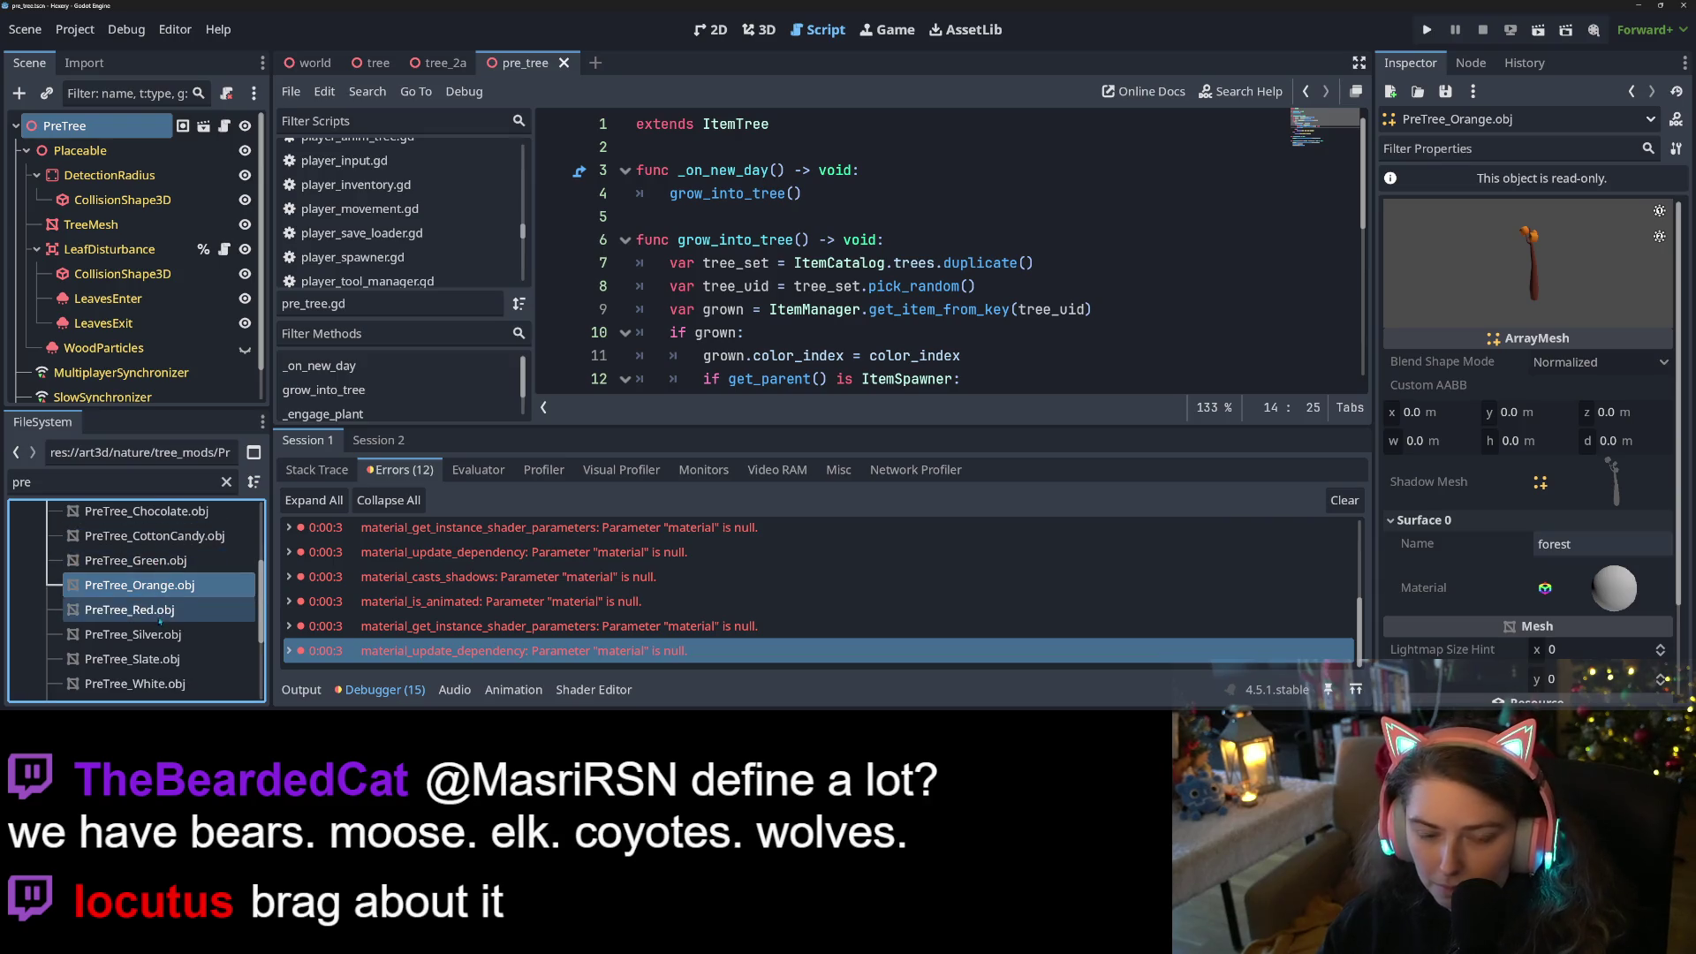
left_click(154, 609)
left_click(146, 560)
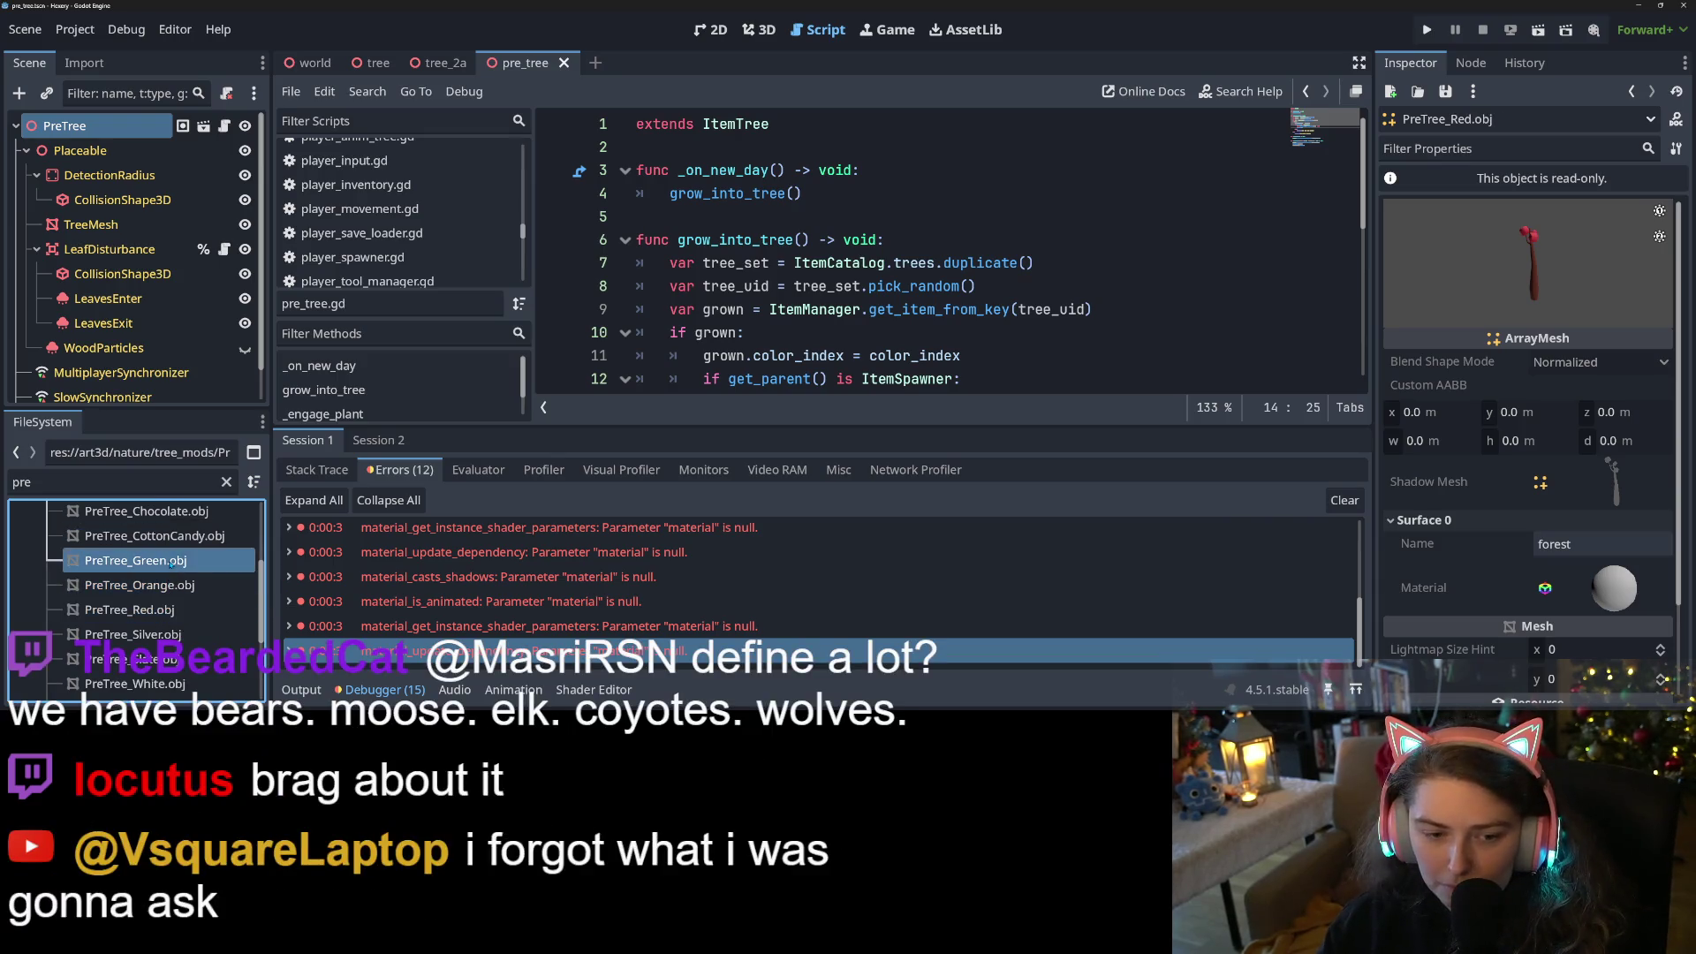
left_click(176, 541)
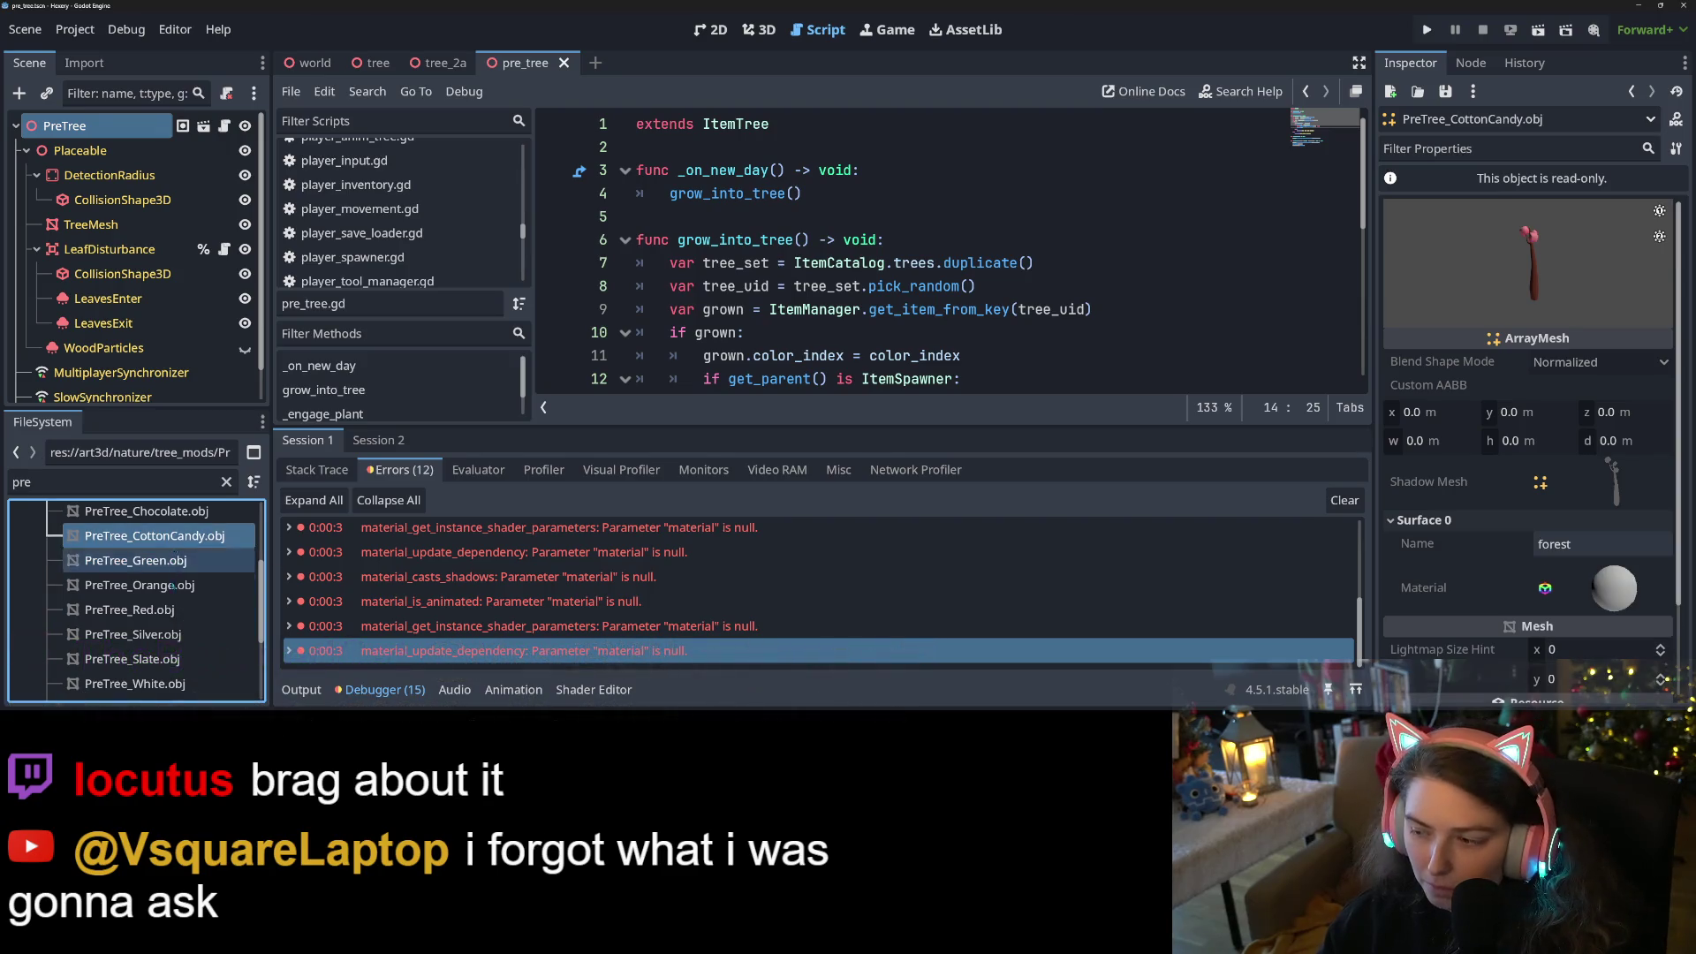
scroll(174, 550, "up", 2)
left_click(173, 555)
left_click(172, 546)
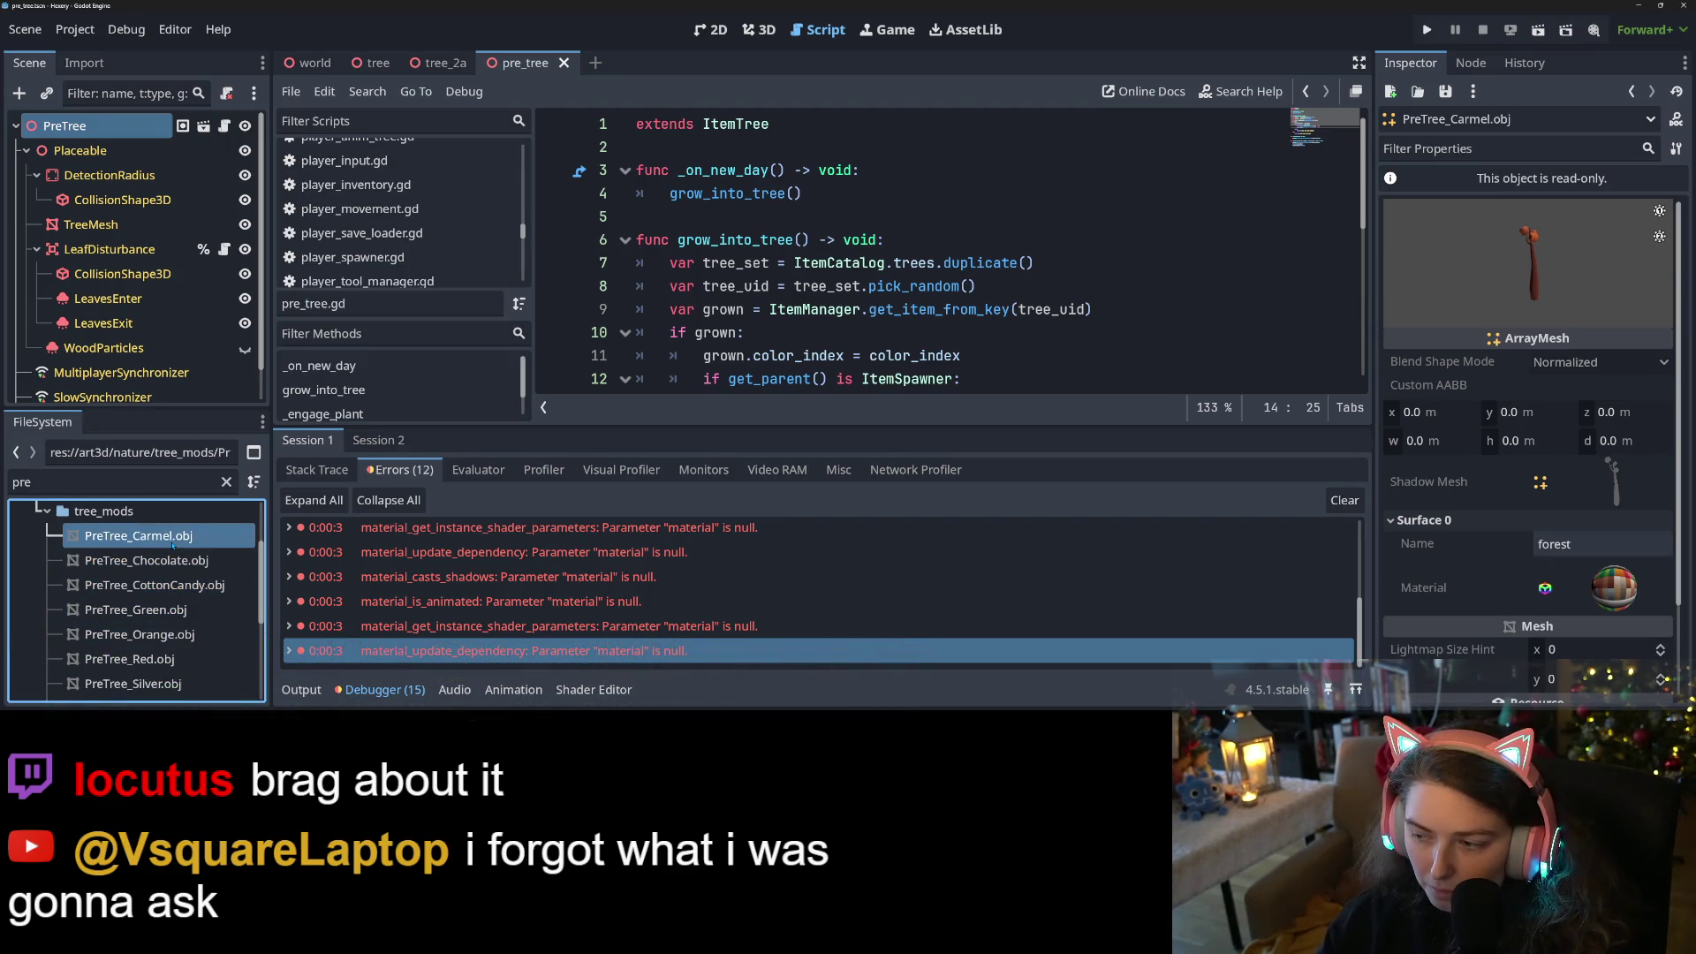
left_click(173, 560)
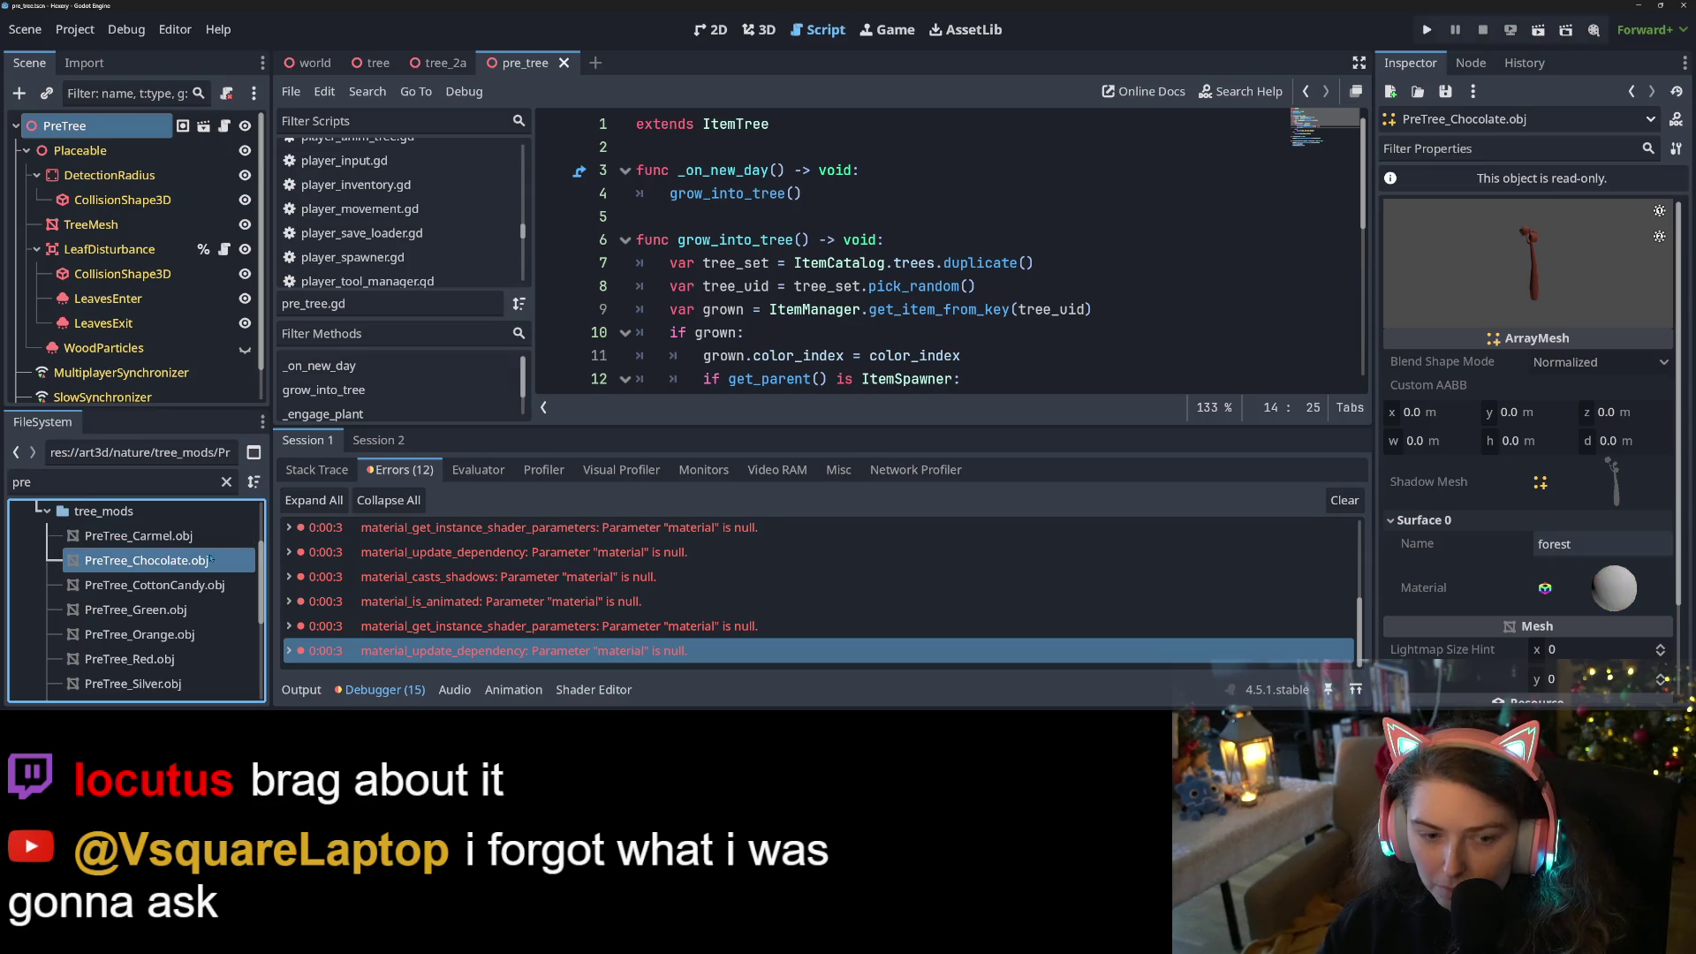
left_click(84, 62)
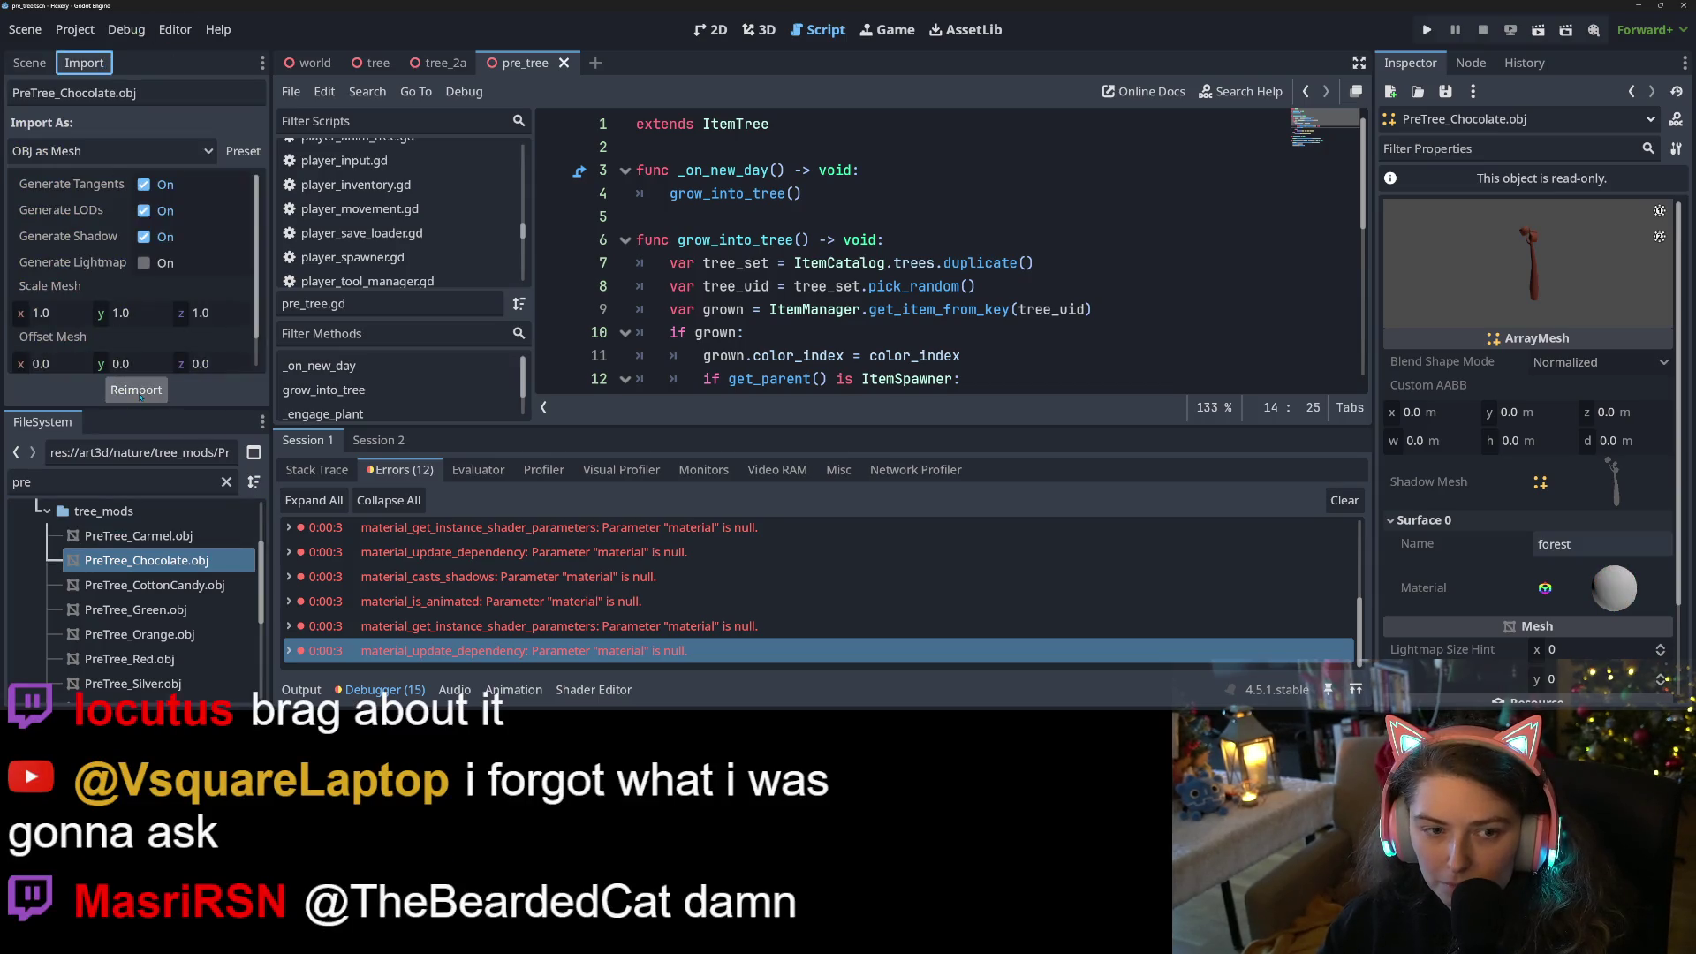
Expand PreTree_Chocolate.obj's surface 0 "forest" StandardMaterial3D to view its preview and settings
scroll(89, 330, "down", 1)
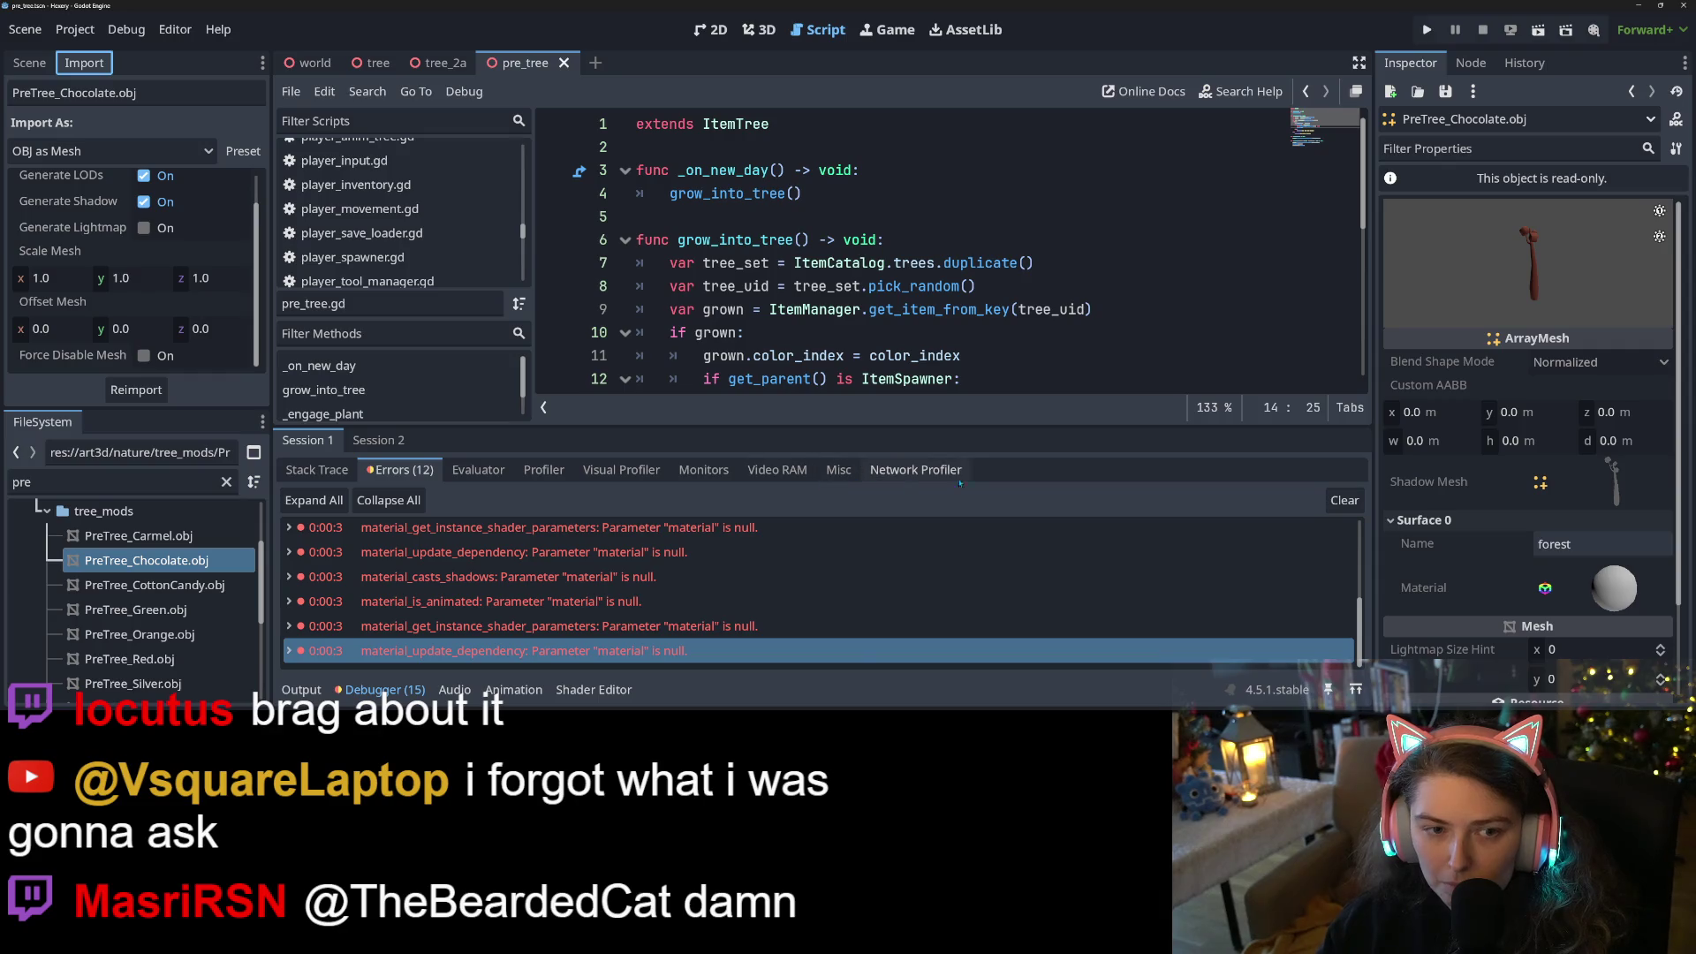
left_click(1602, 582)
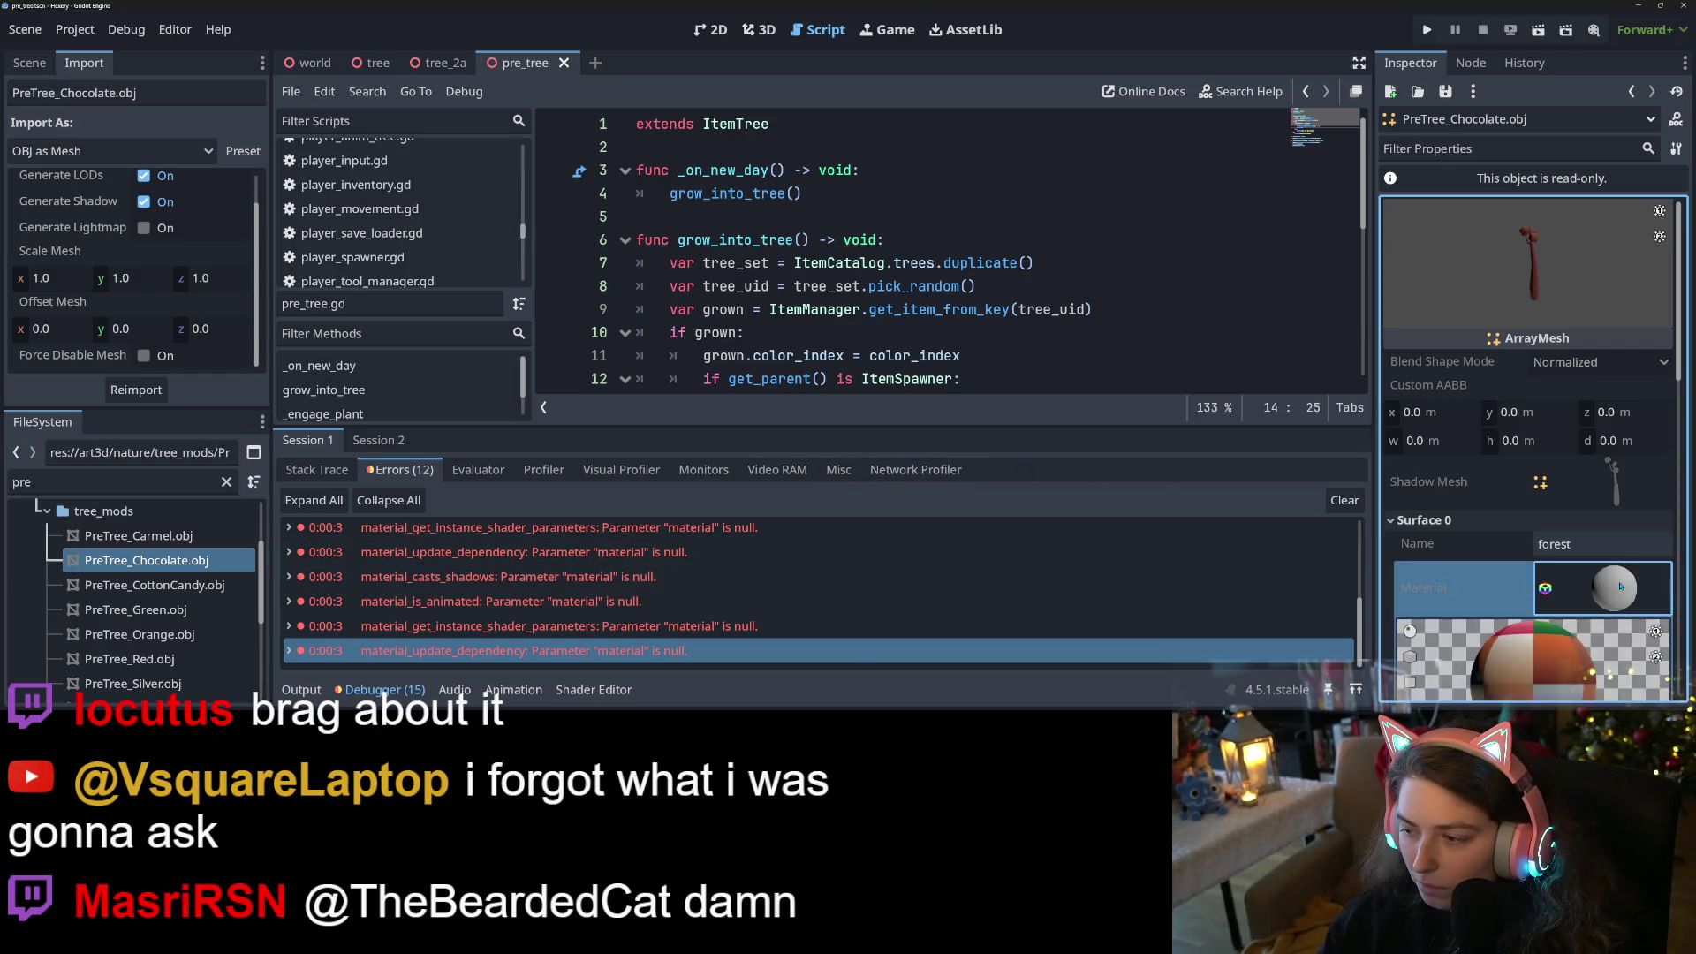
scroll(1505, 590, "down", 2)
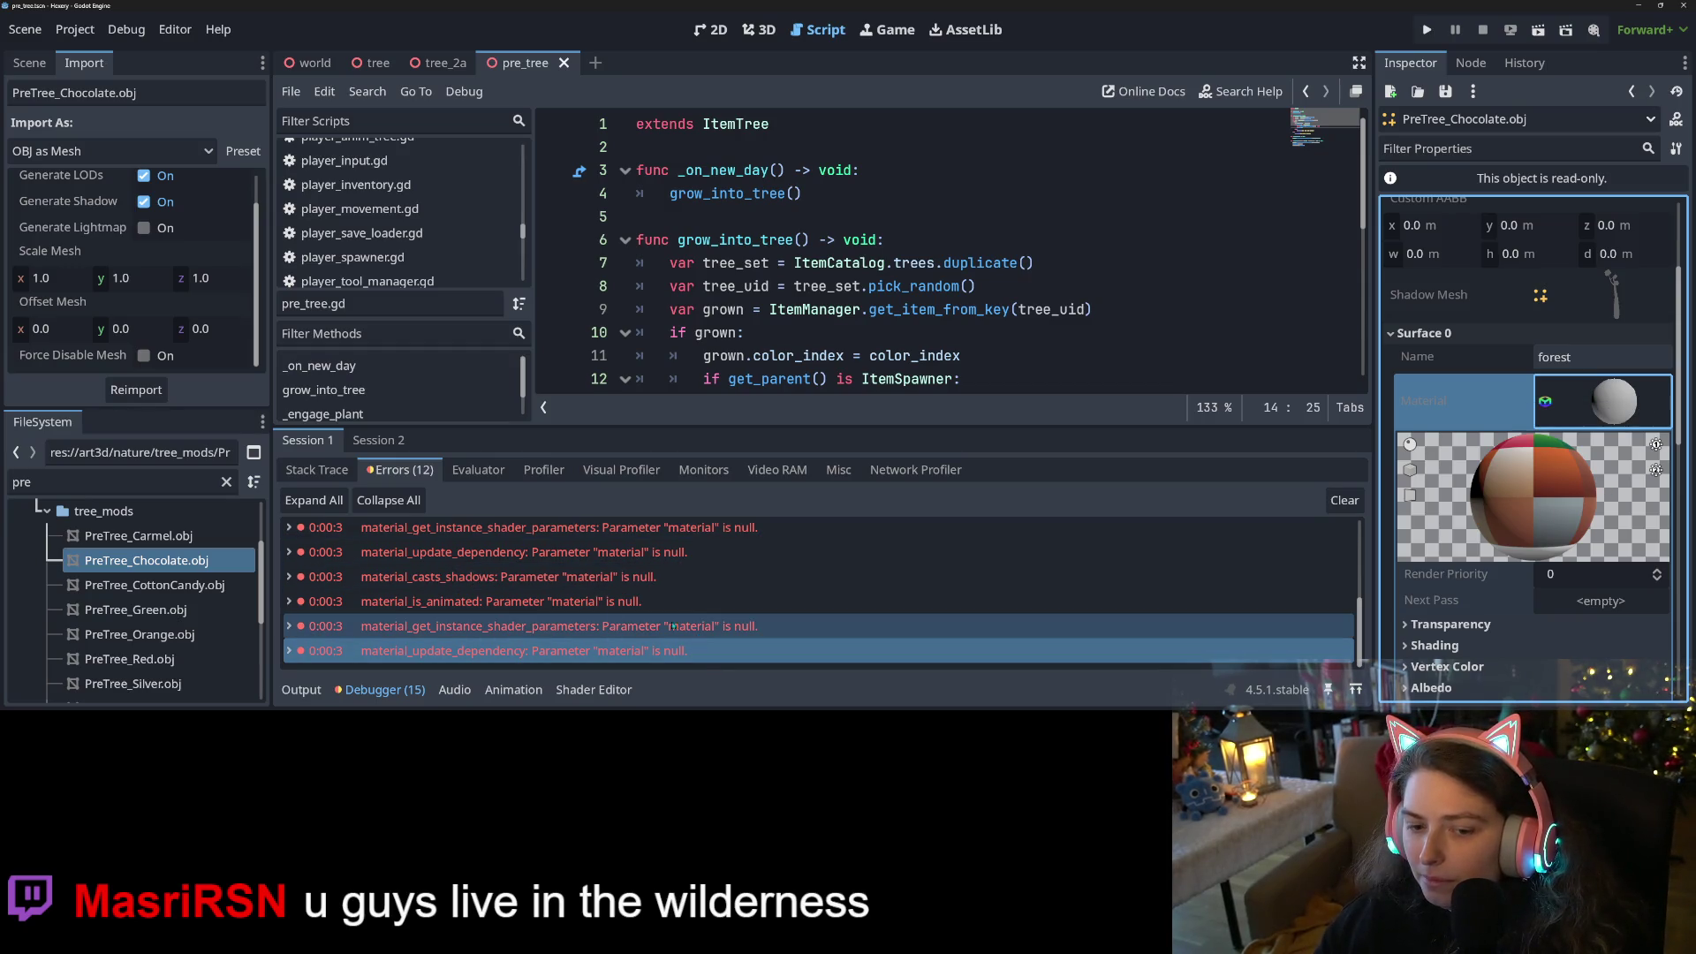
scroll(378, 612, "up", 5)
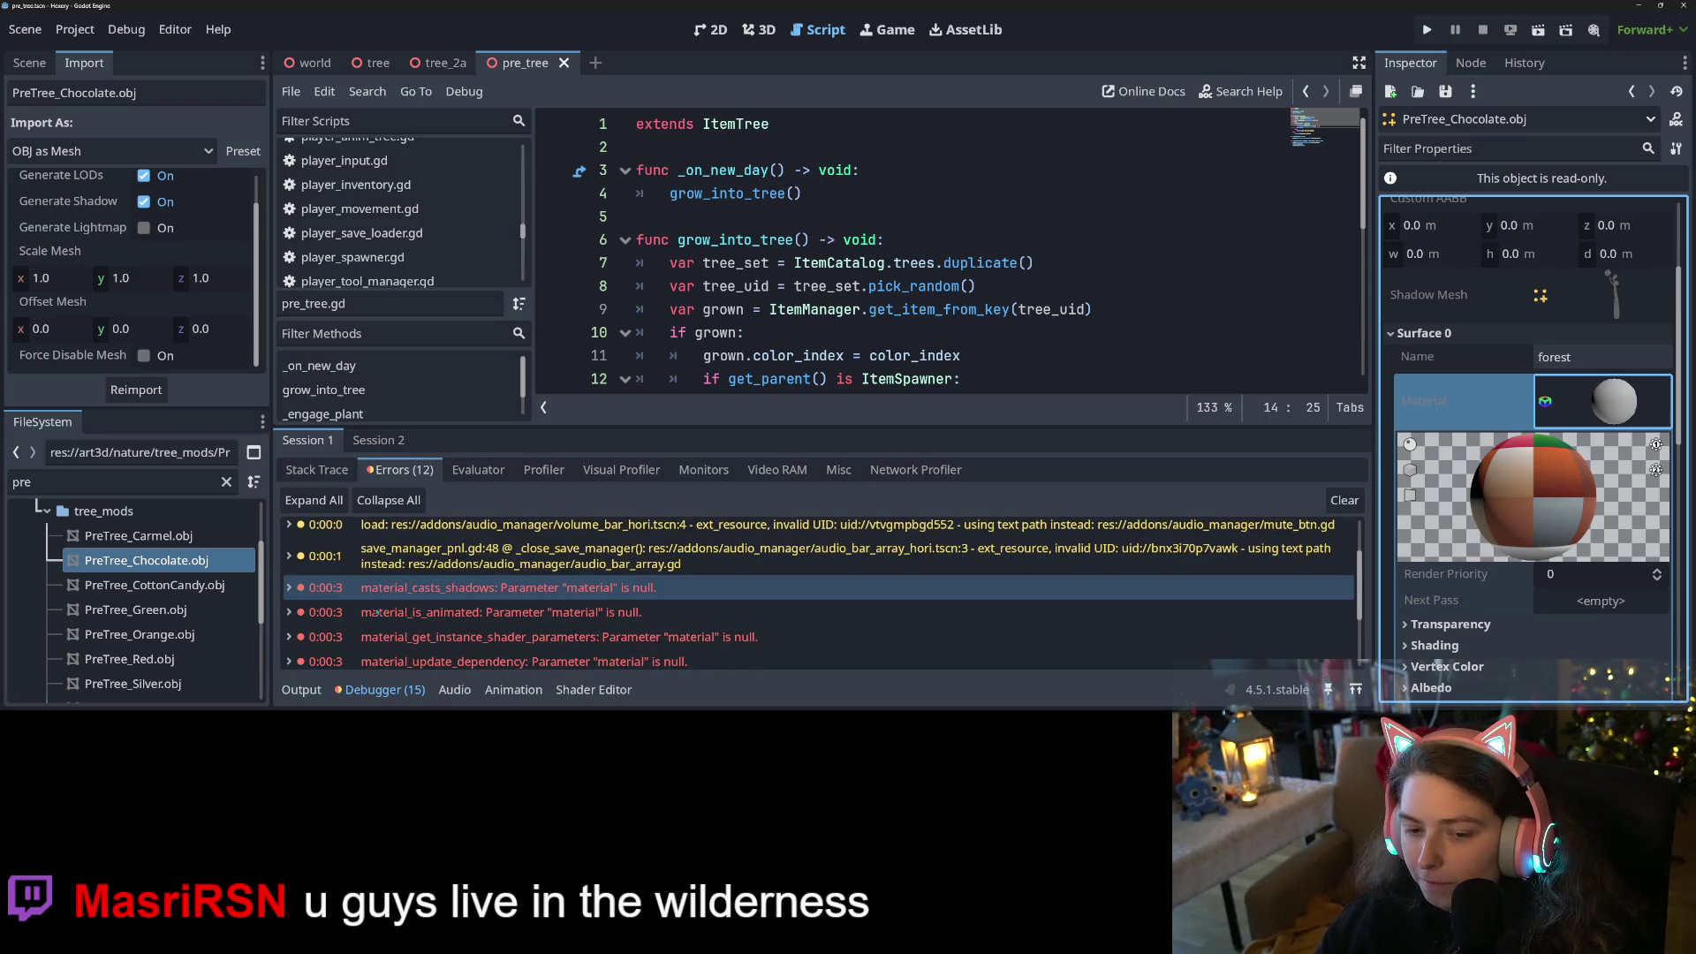
In Debugger > Errors, expand the material_casts_shadows and material_get_instance_shader_parameters error rows
left_click(516, 587)
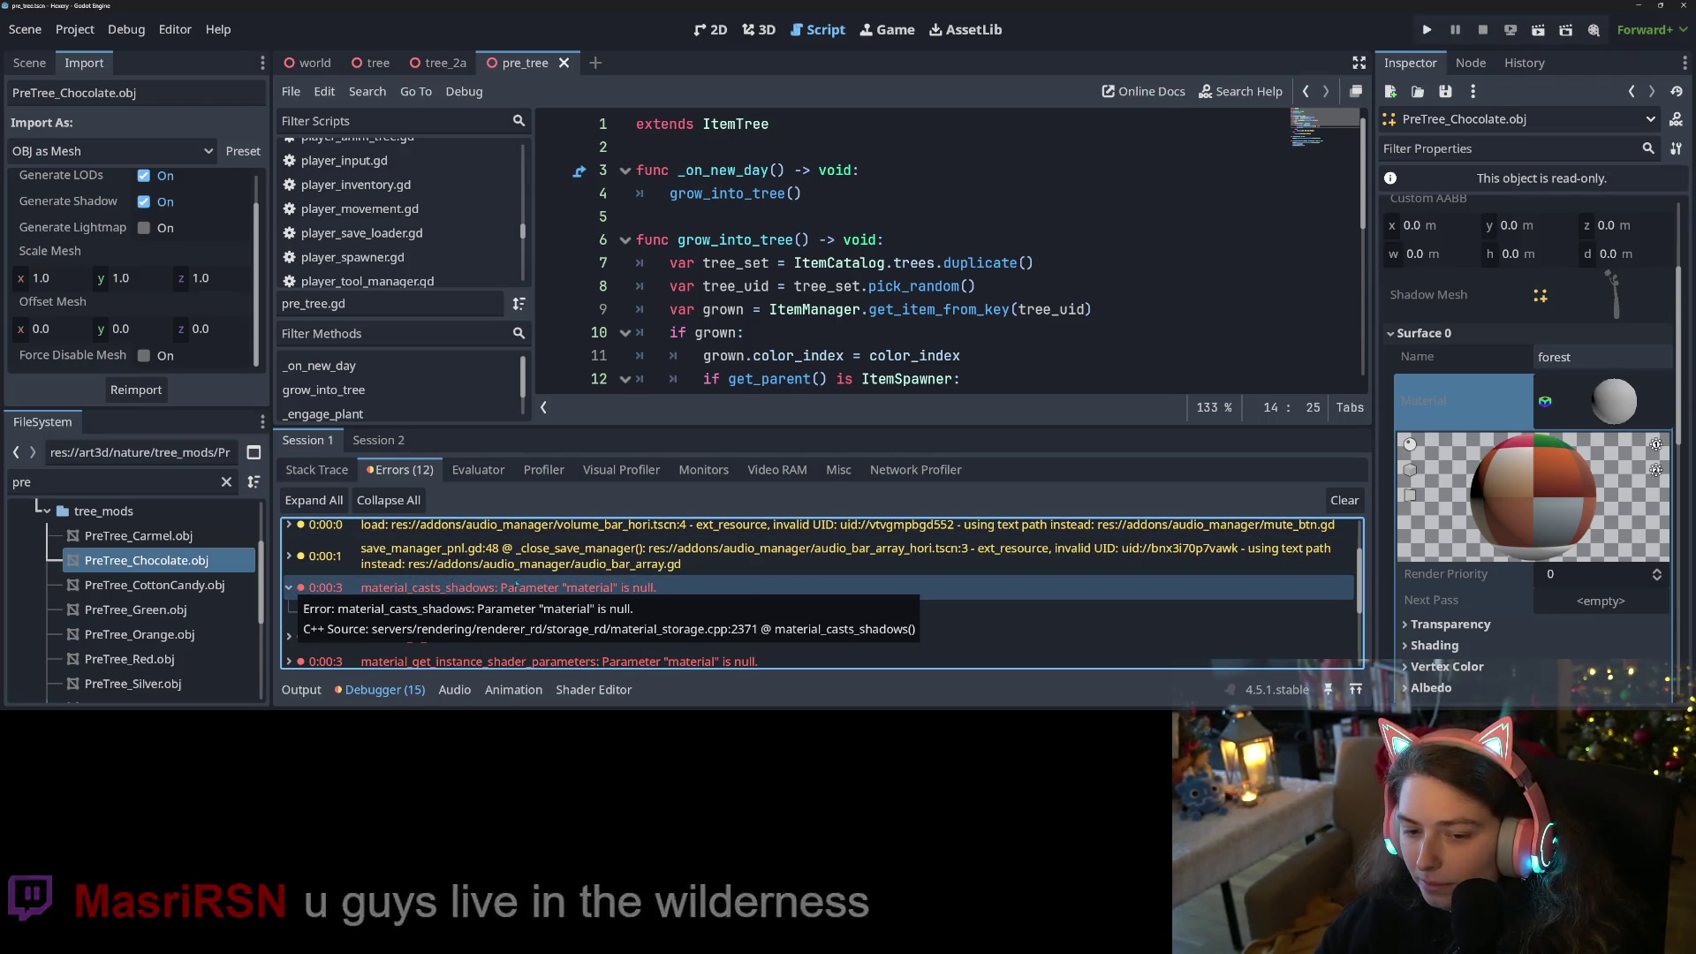
left_click(610, 595)
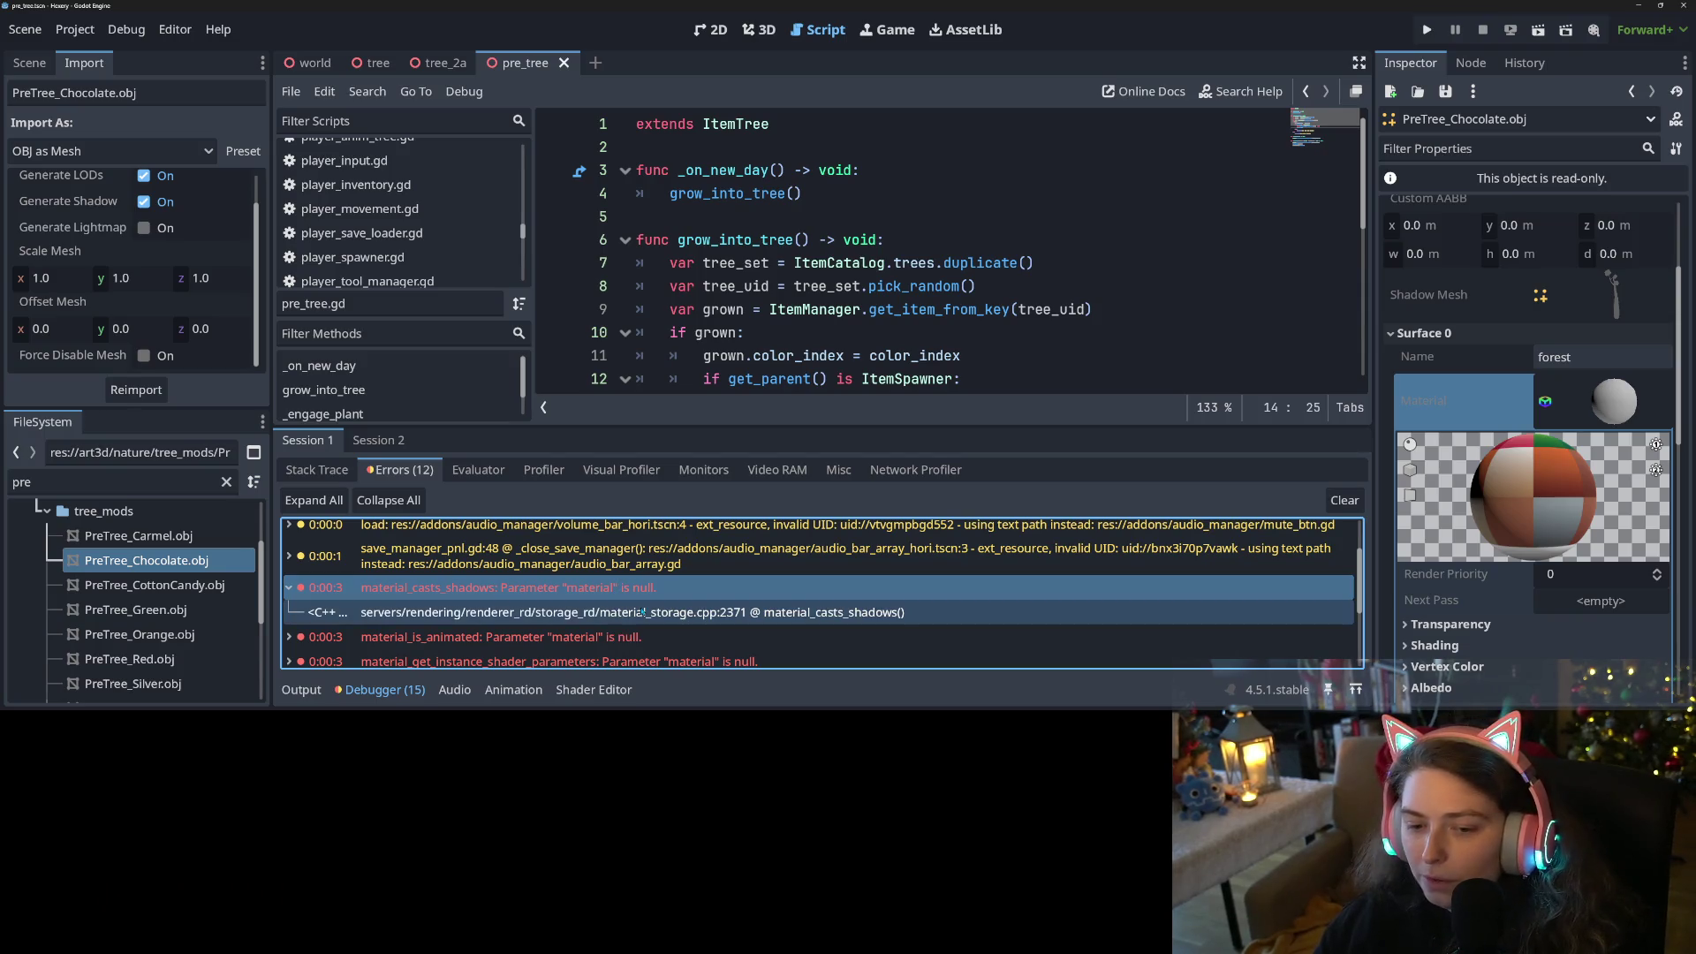
scroll(548, 614, "down", 2)
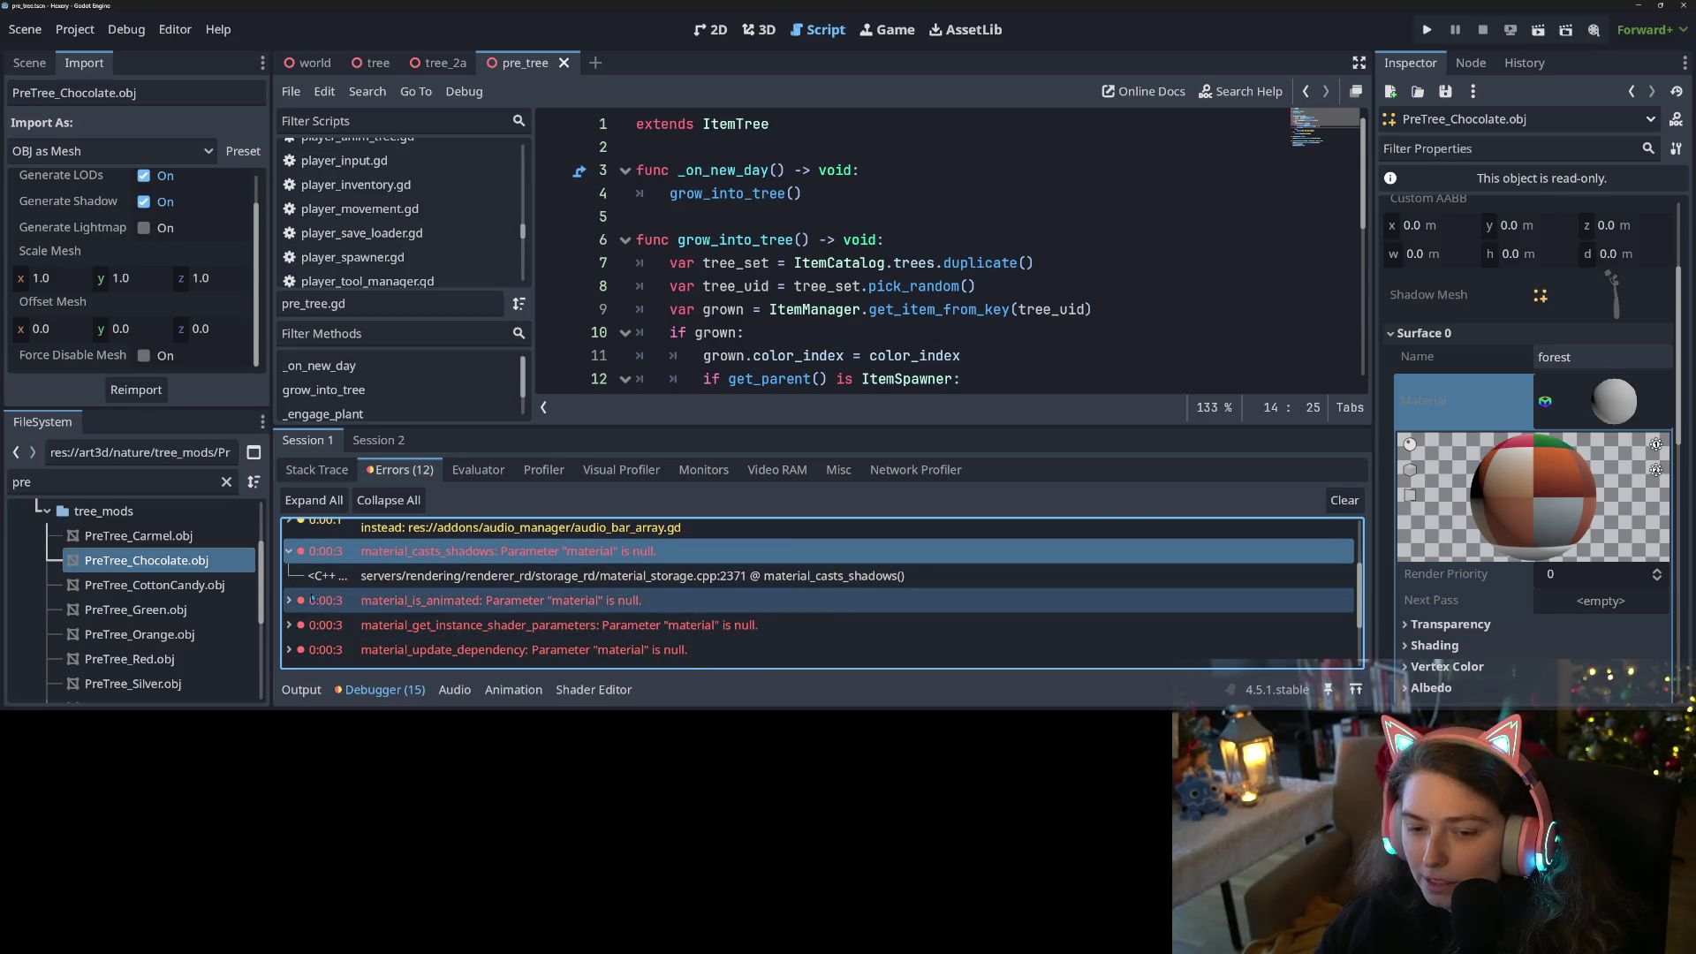
scroll(344, 590, "down", 1)
mouse_move(297, 590)
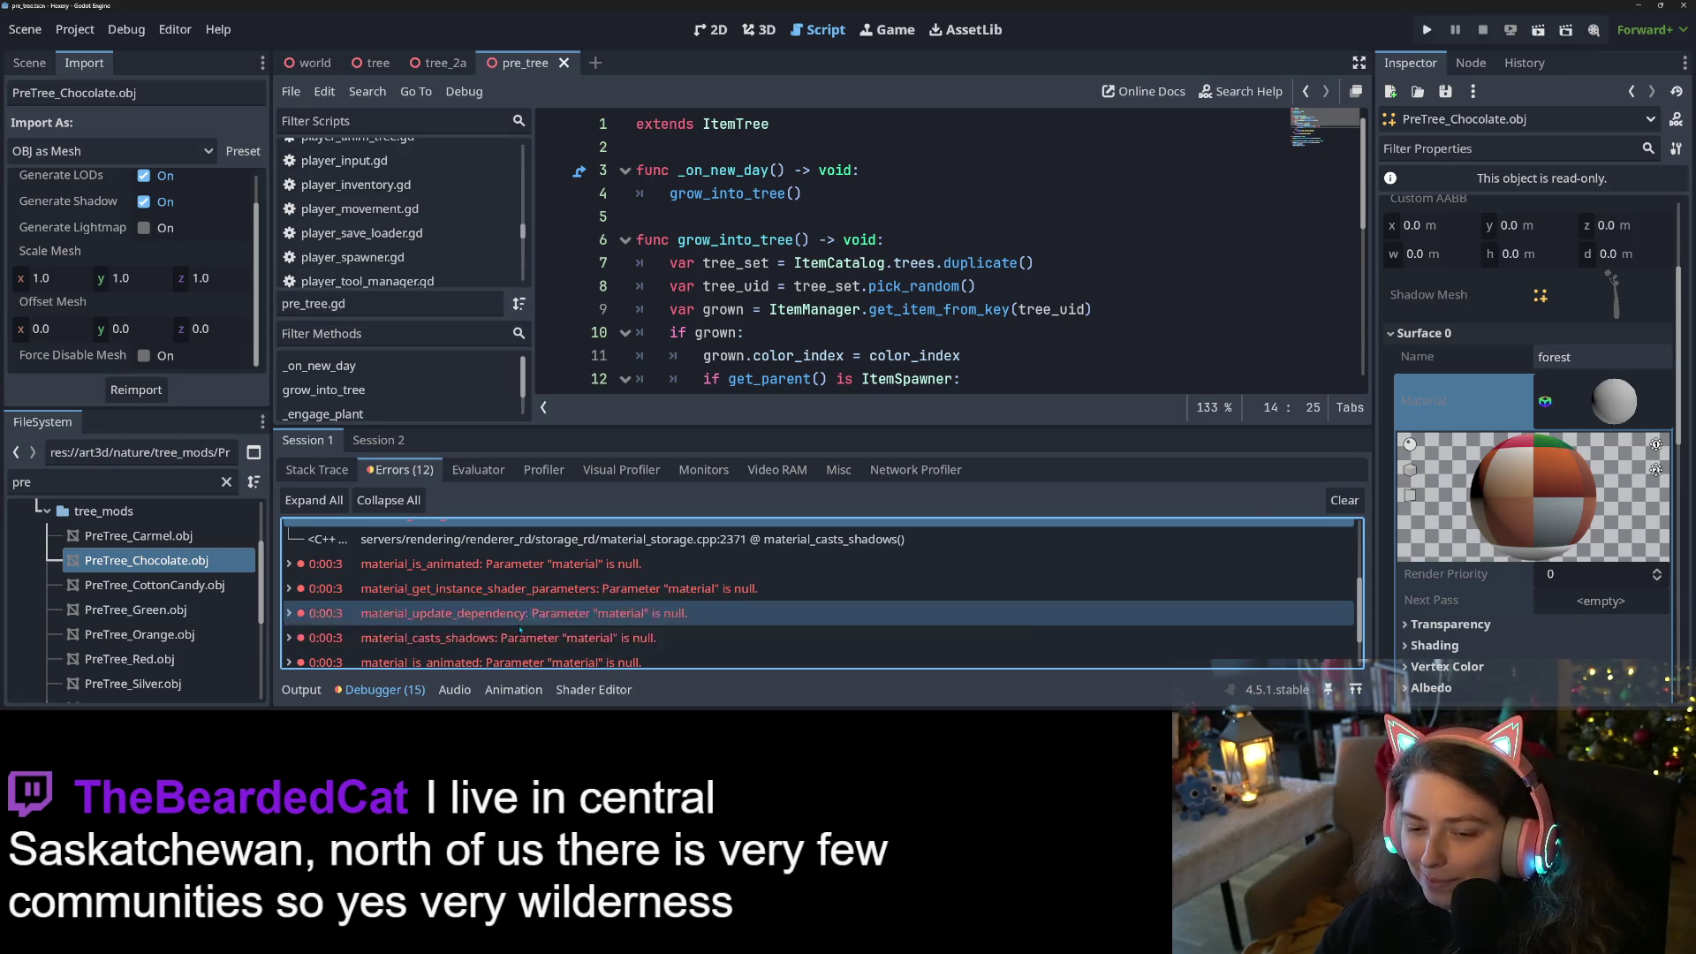
mouse_move(502, 618)
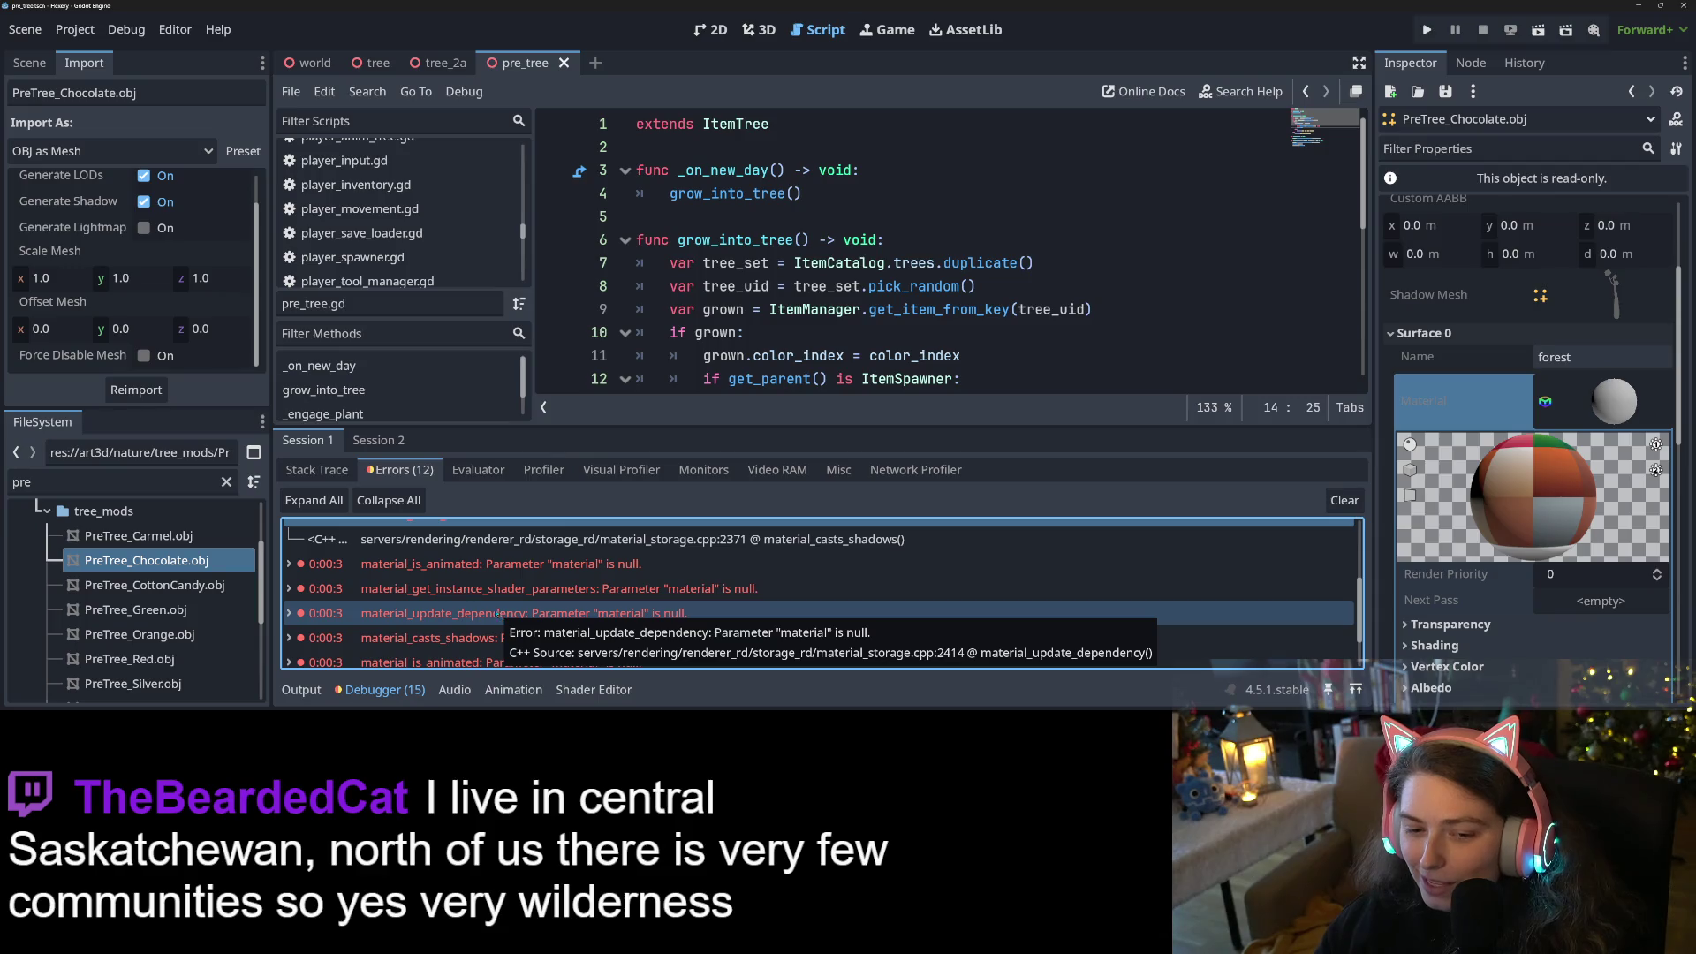
left_click(438, 588)
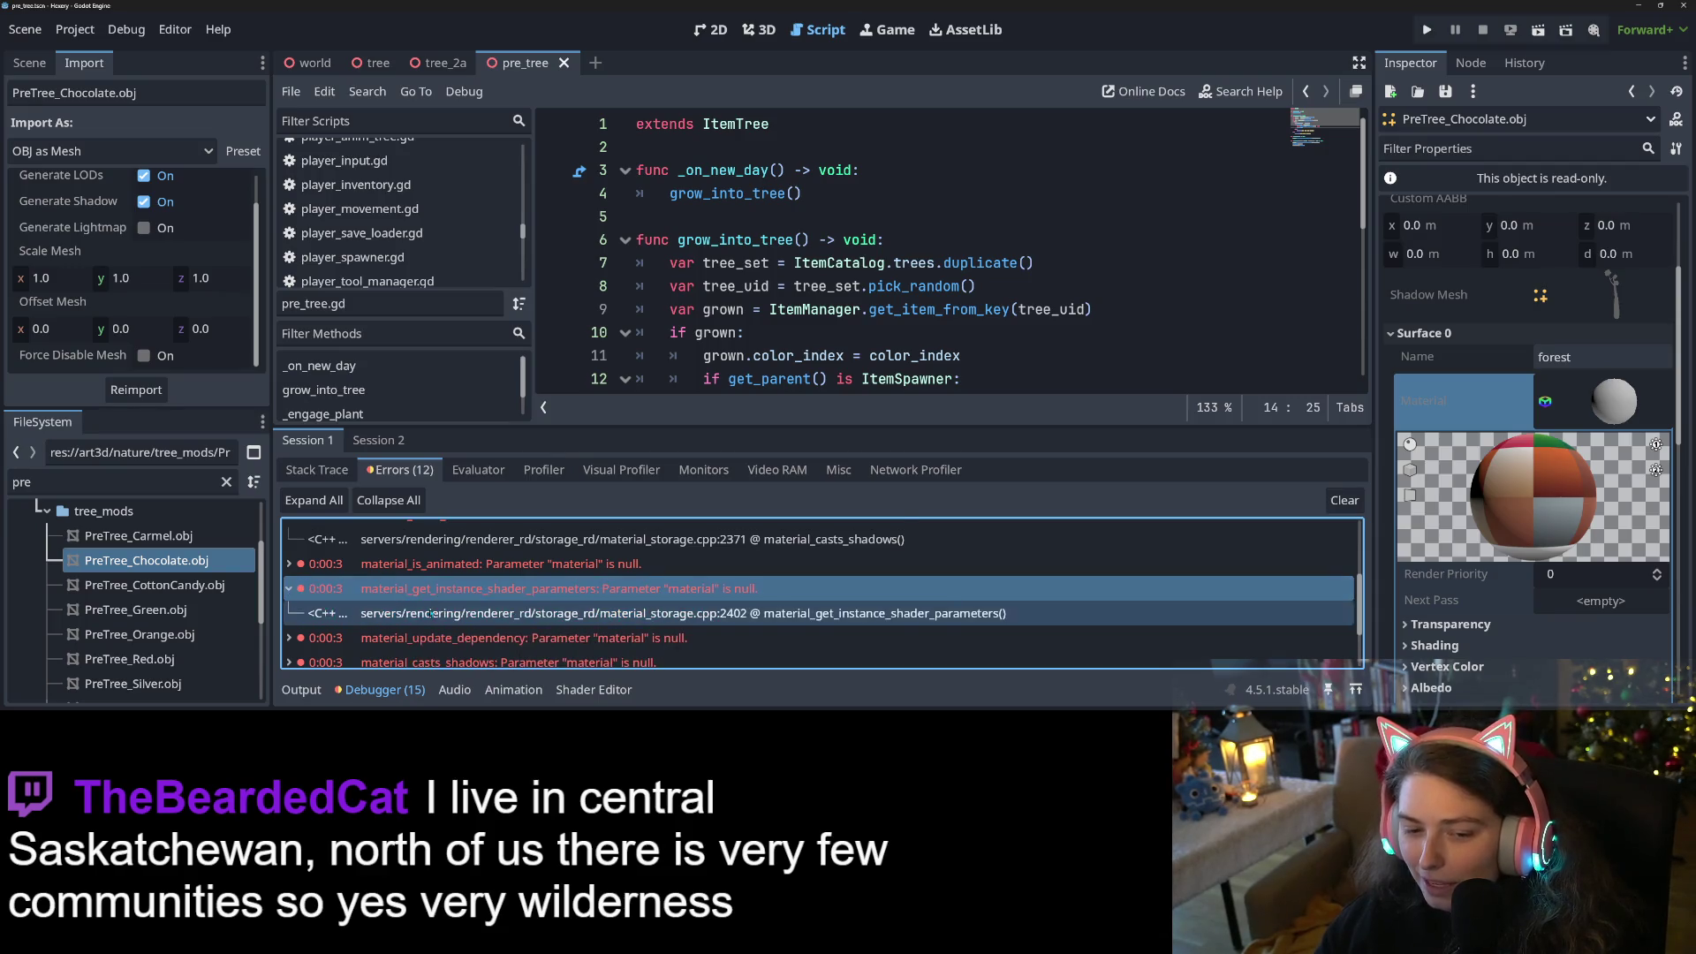
scroll(431, 612, "down", 1)
Collapse the surface material's Material sphere details and switch the left dock back to the PreTree Scene tab
left_click(1586, 403)
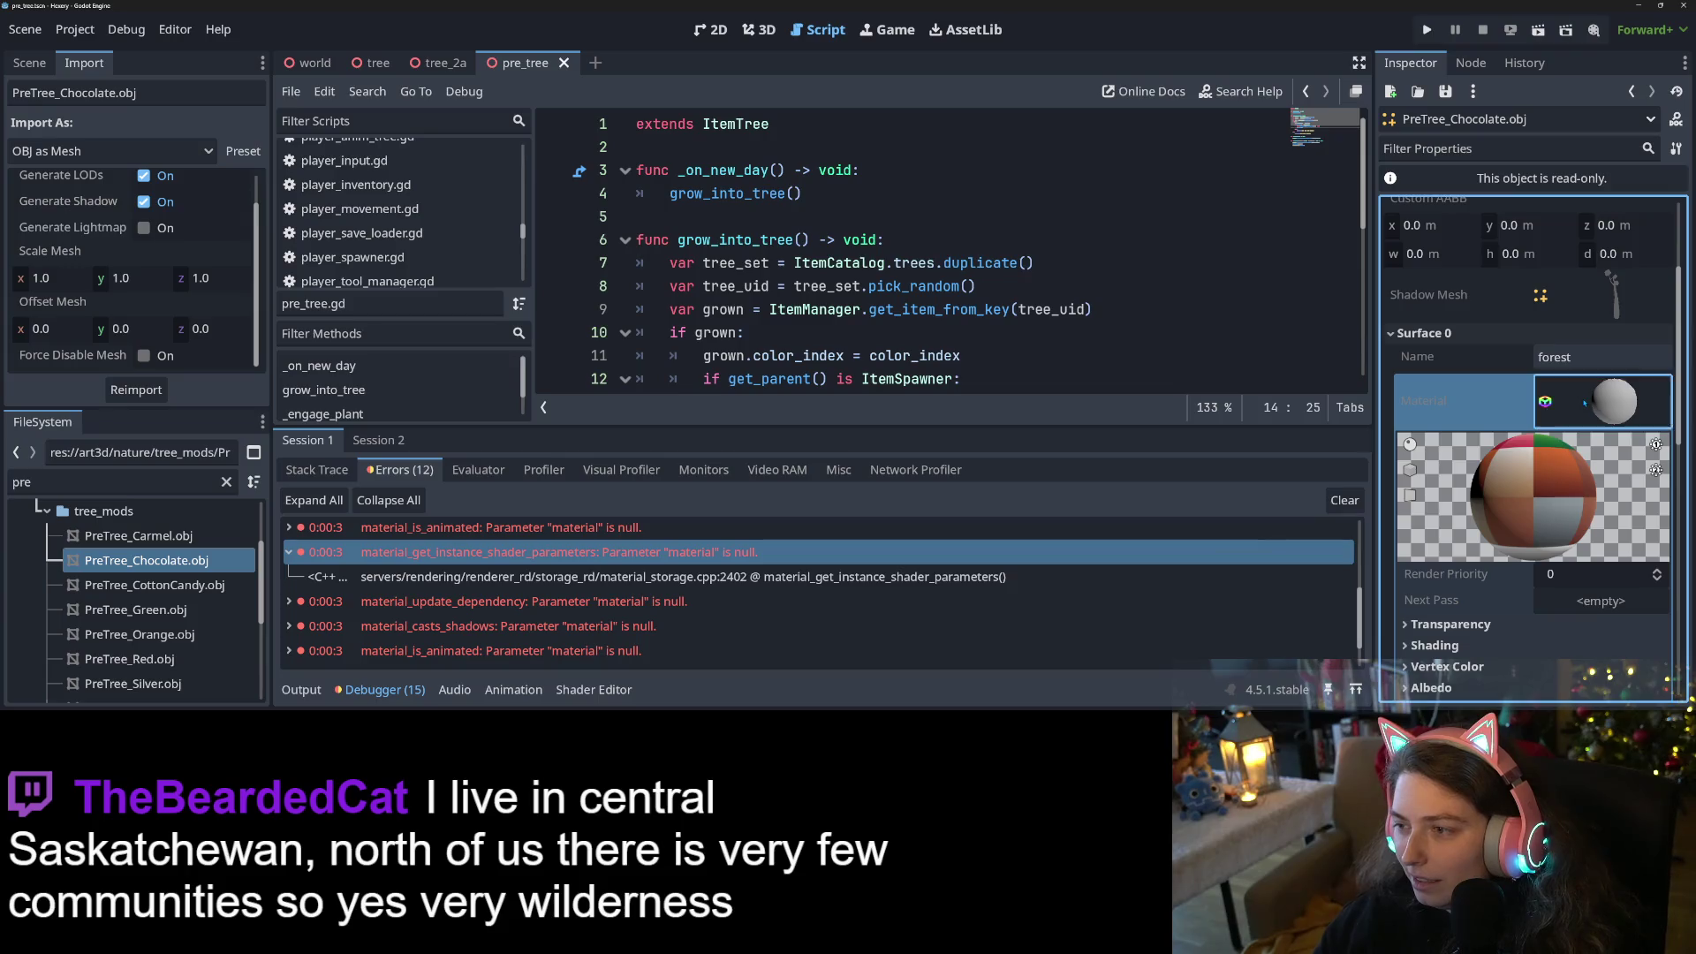
scroll(1586, 403, "up", 1)
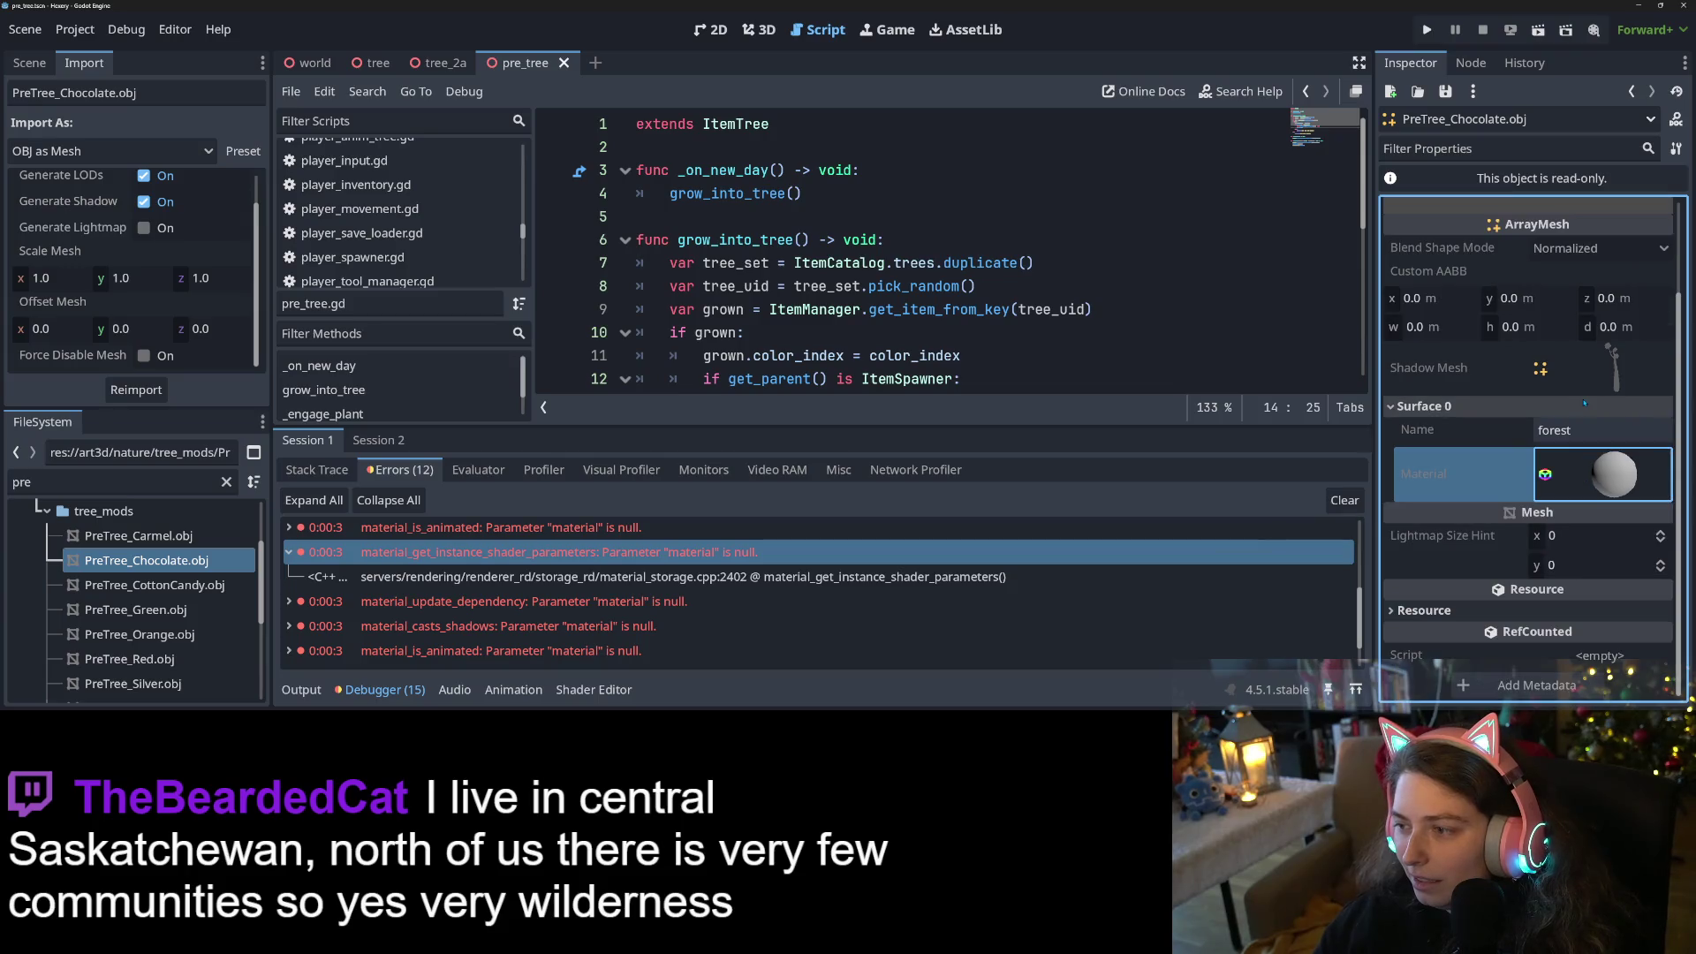
left_click(1594, 483)
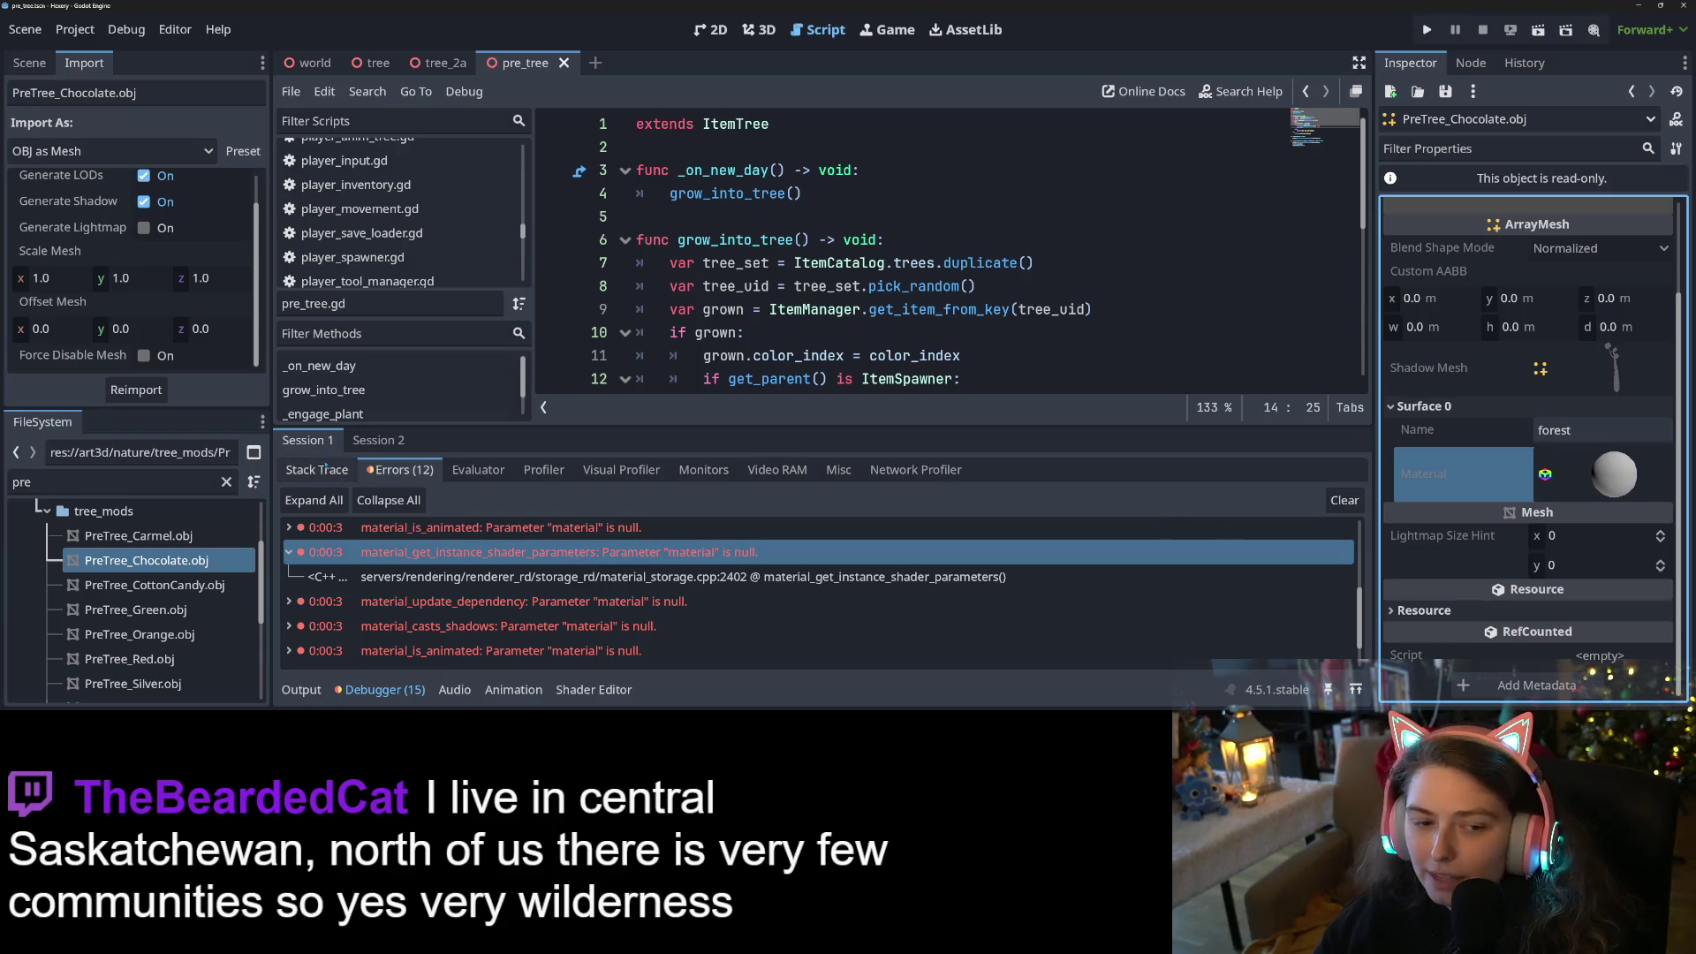
left_click(29, 63)
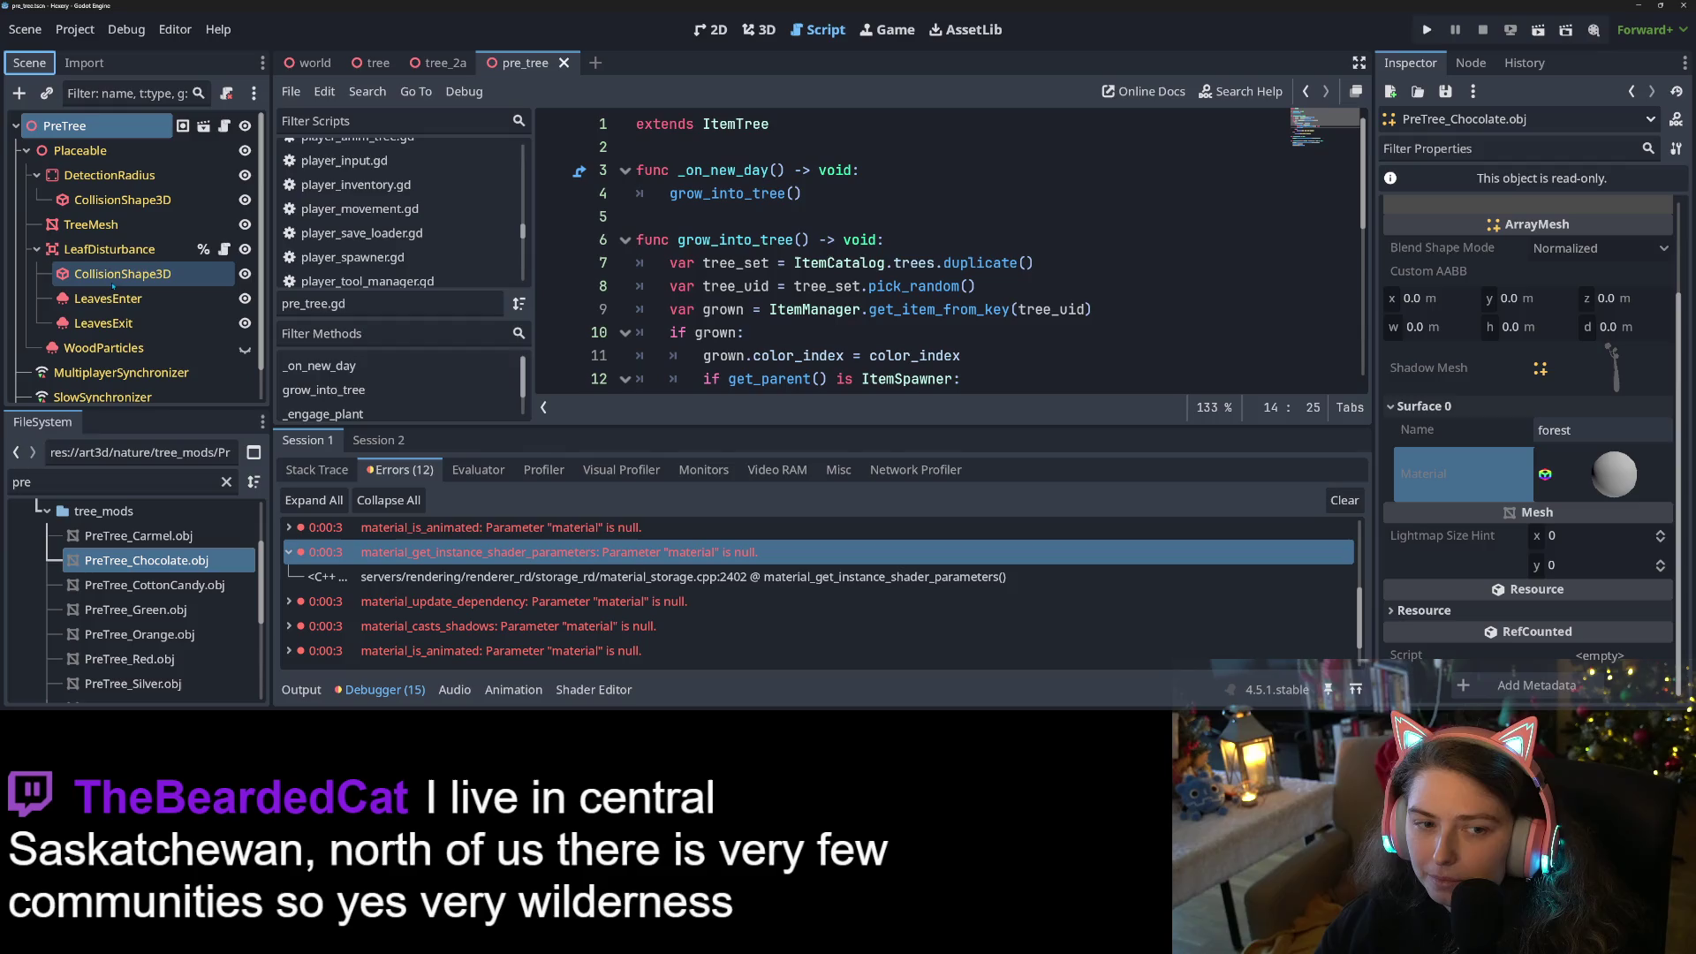
Inspect the WoodParticles node's Material Override and save the scene with Ctrl+S
left_click(104, 347)
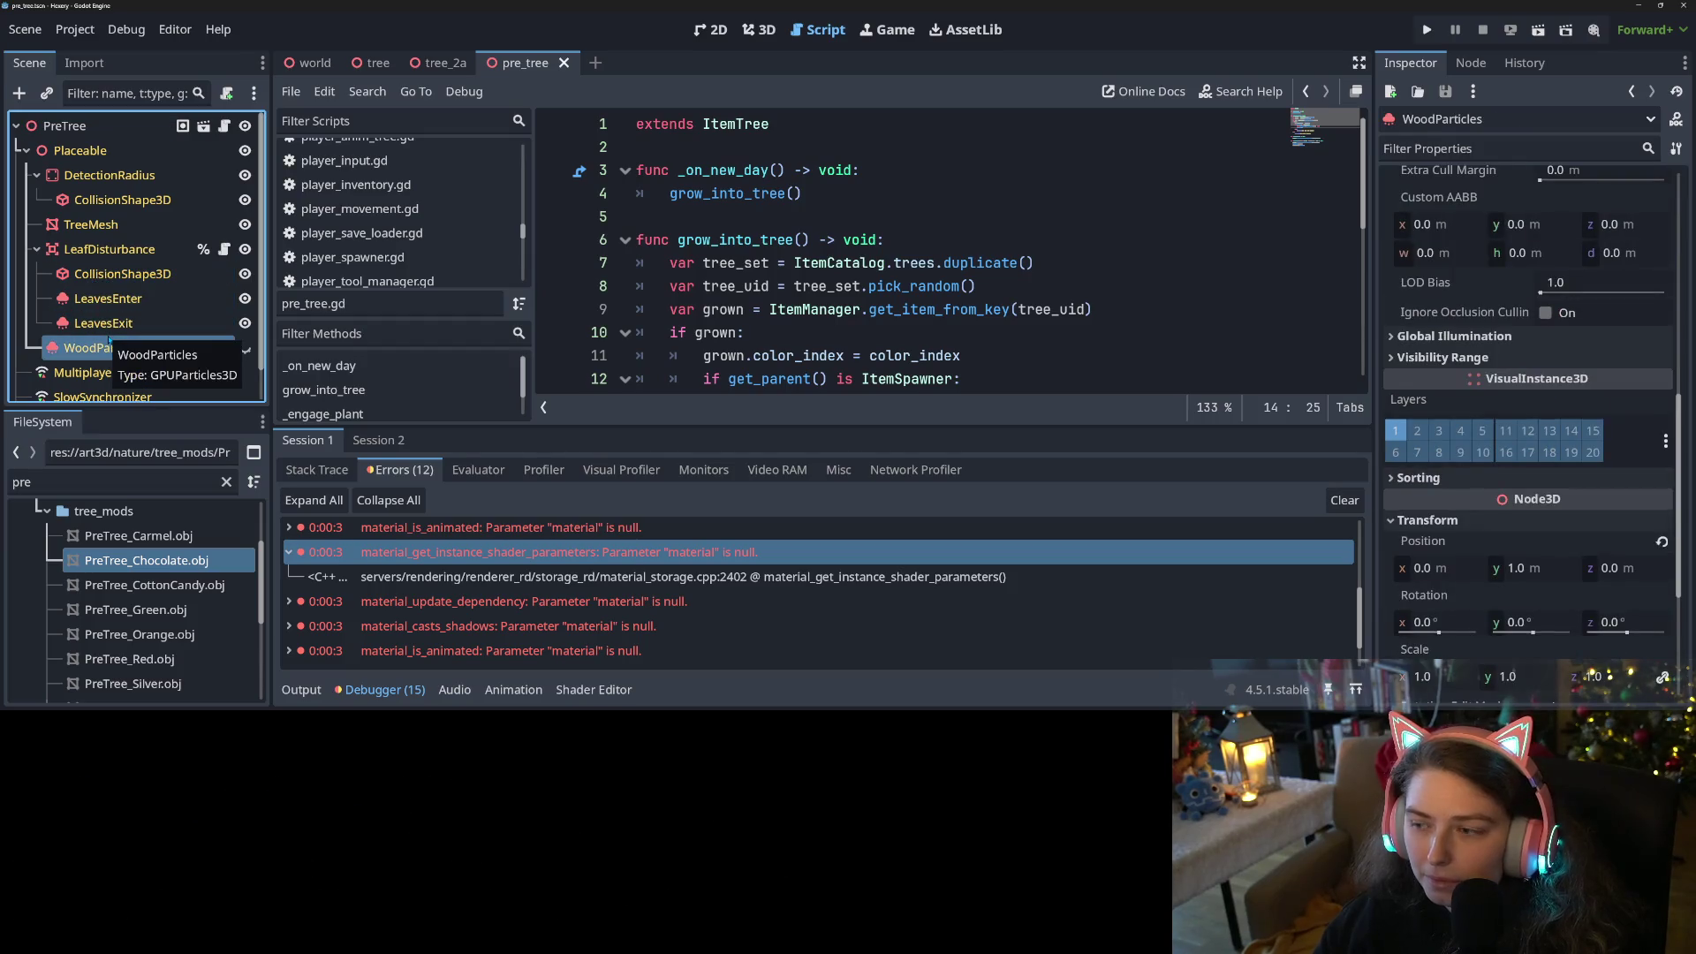
scroll(1417, 580, "up", 8)
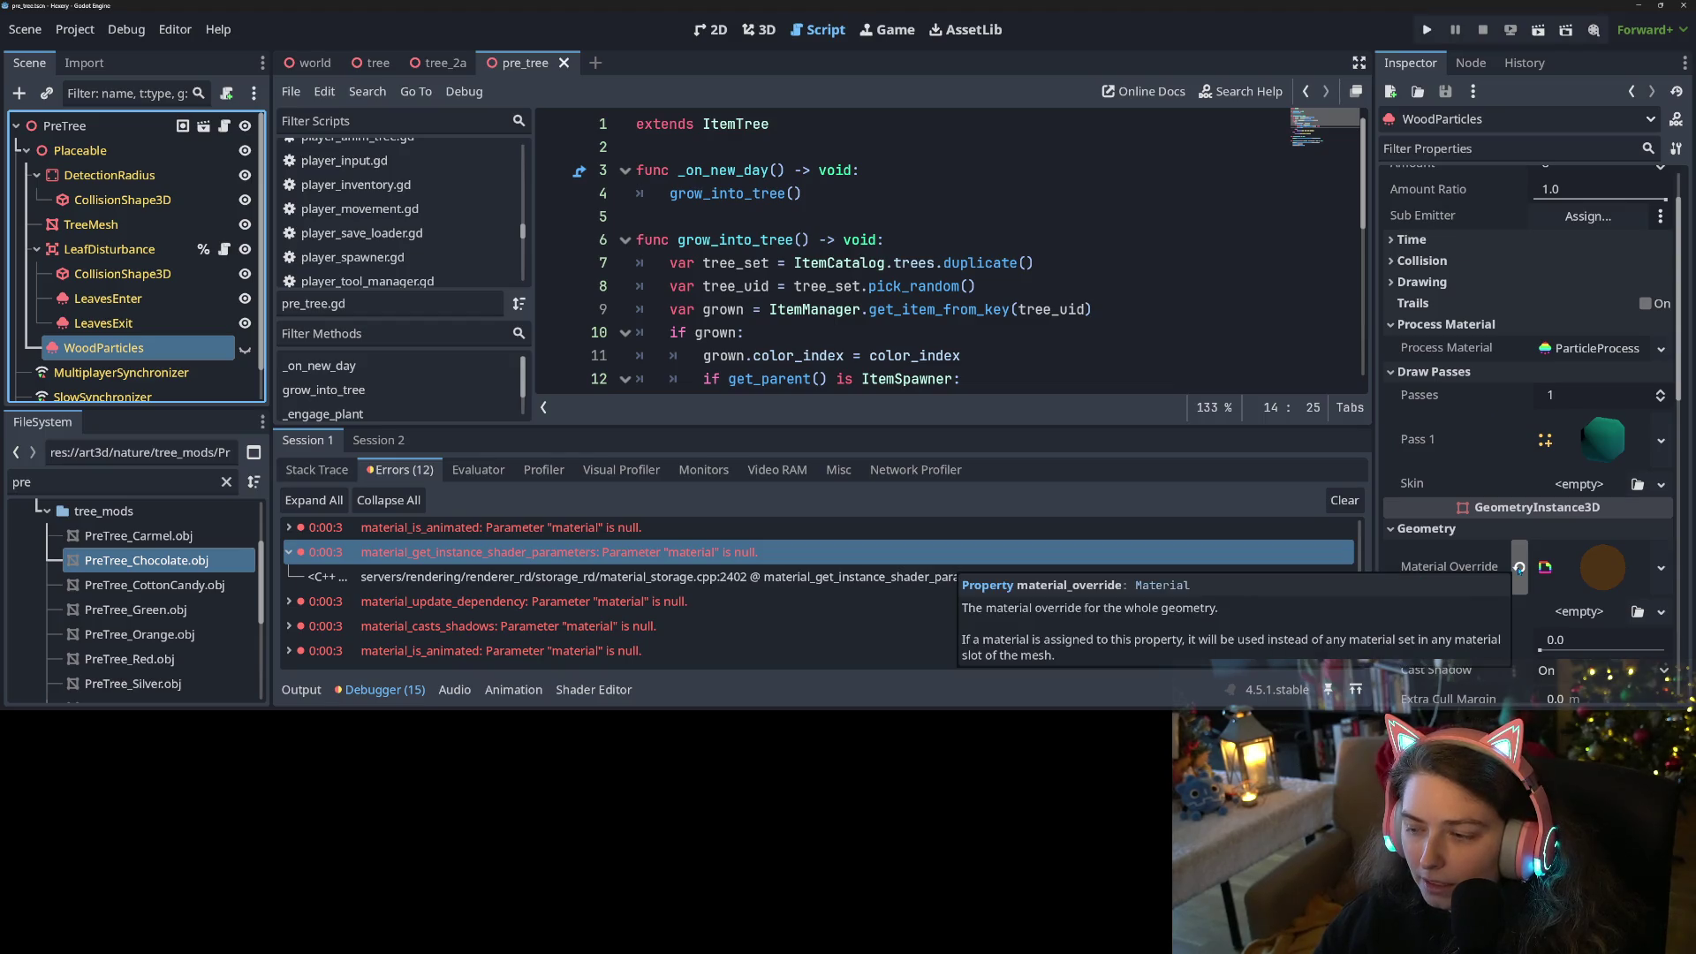
left_click(1519, 567)
key("ctrl+s")
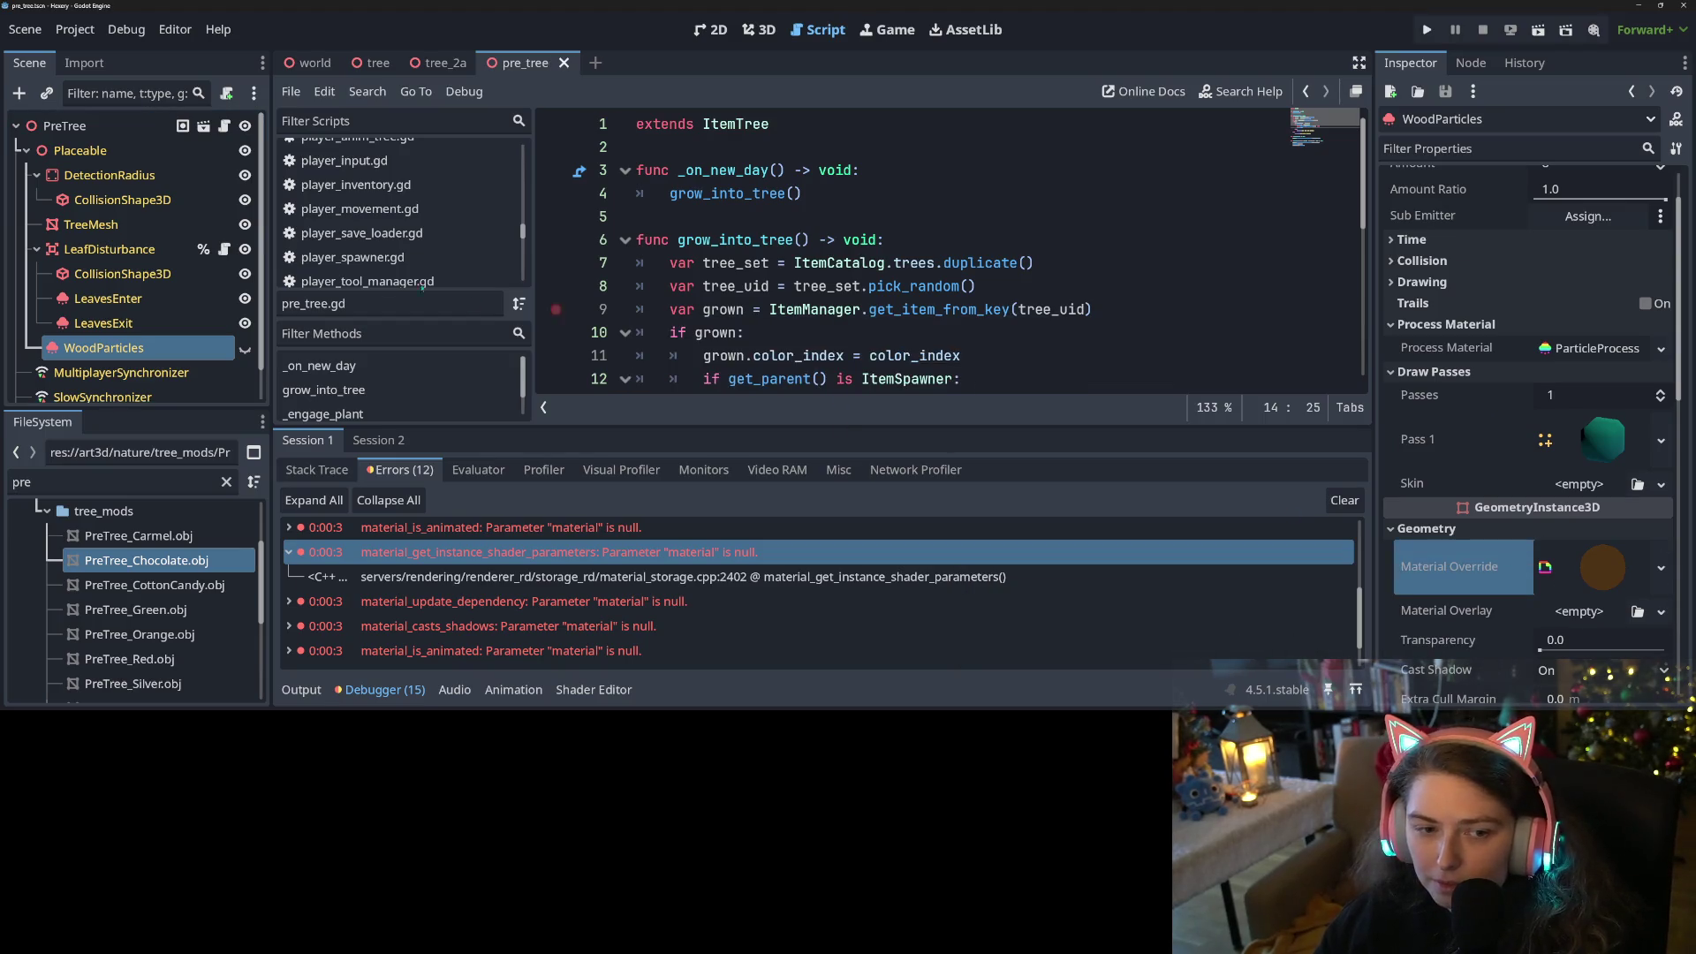
Review LeavesExit's process material and draw pass mesh, then select the empty TreeMesh node
left_click(171, 320)
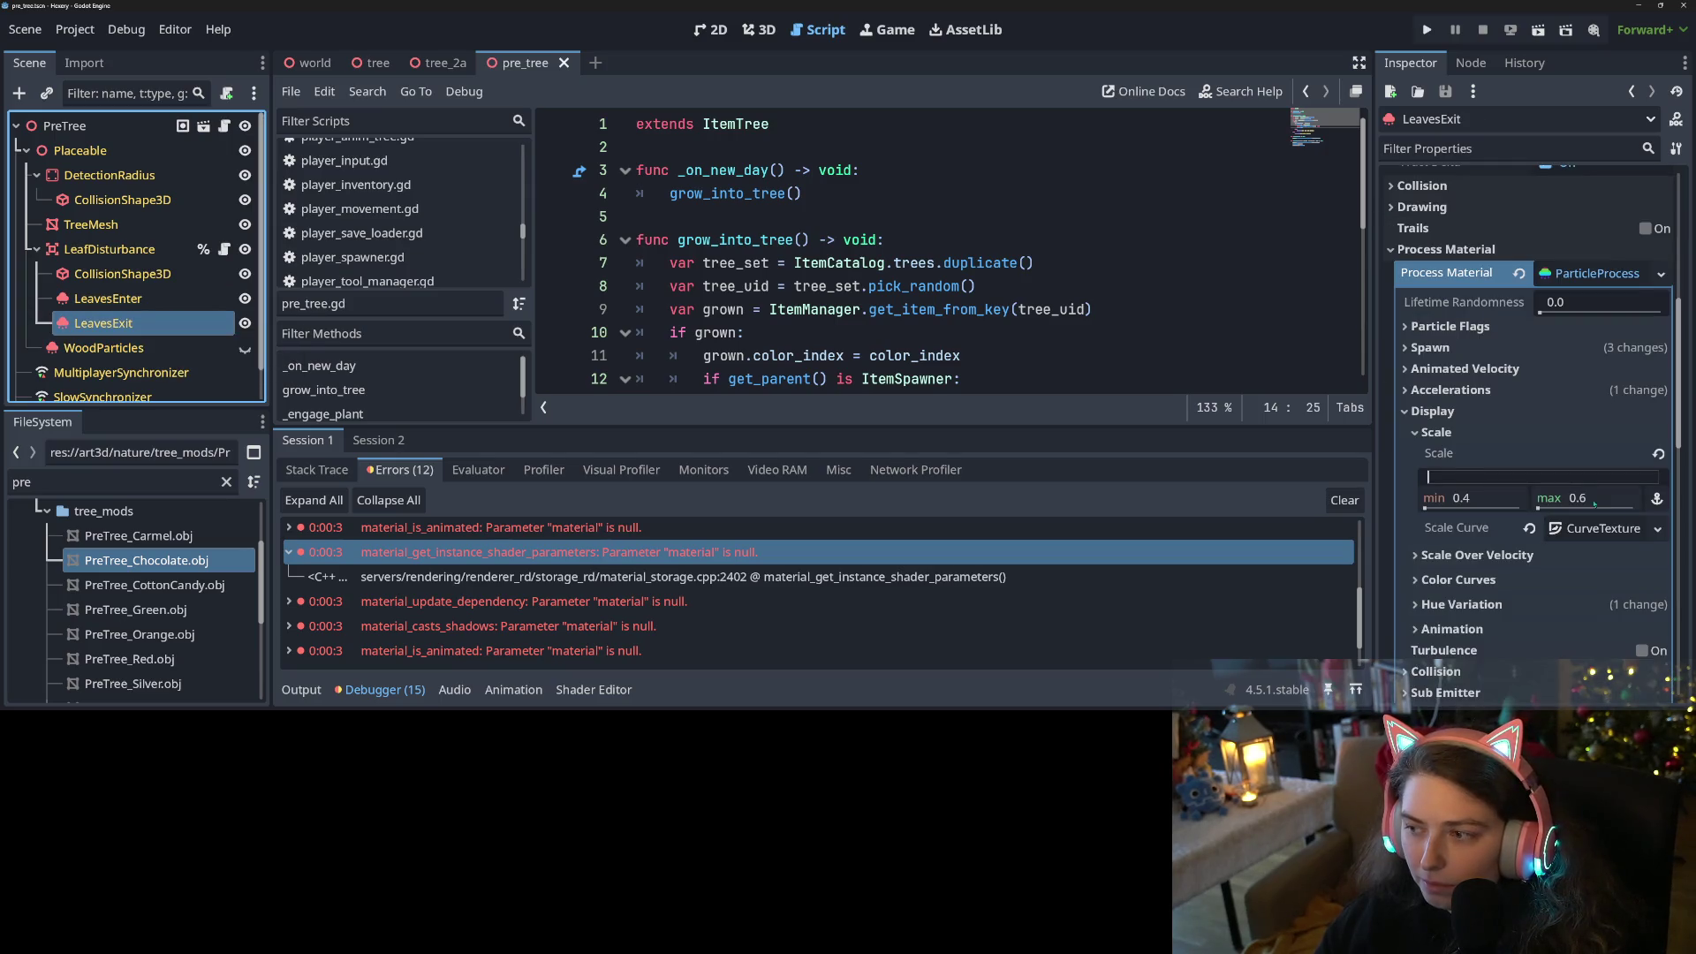
left_click(1595, 273)
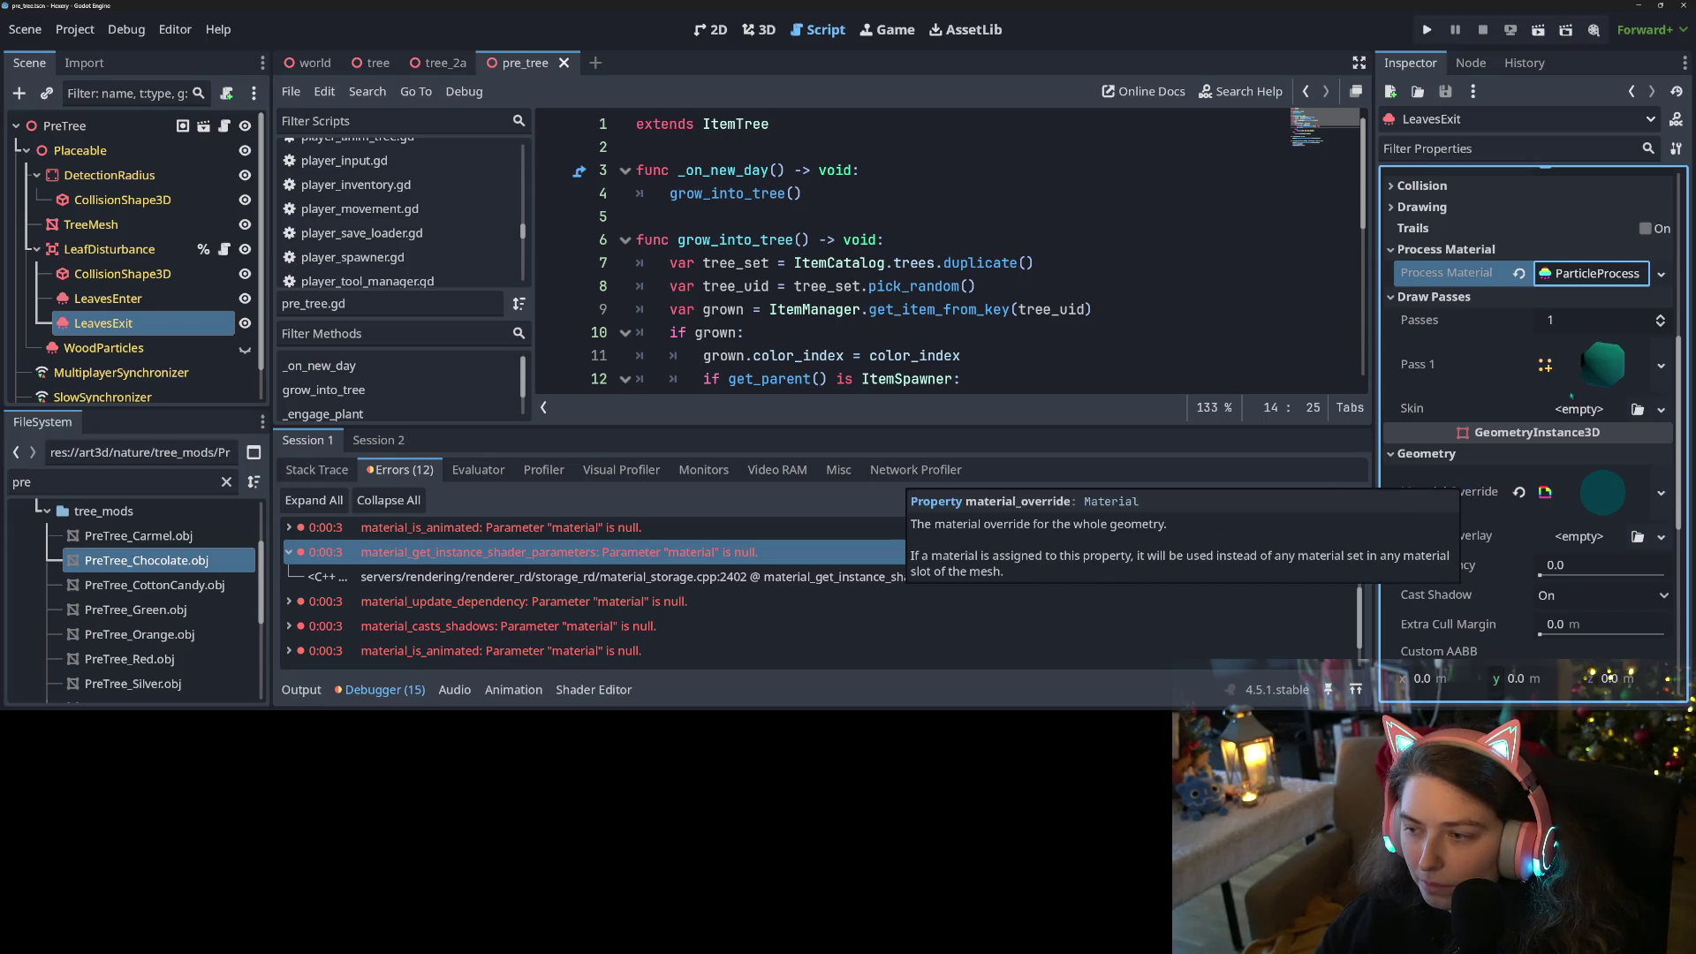
left_click(1590, 369)
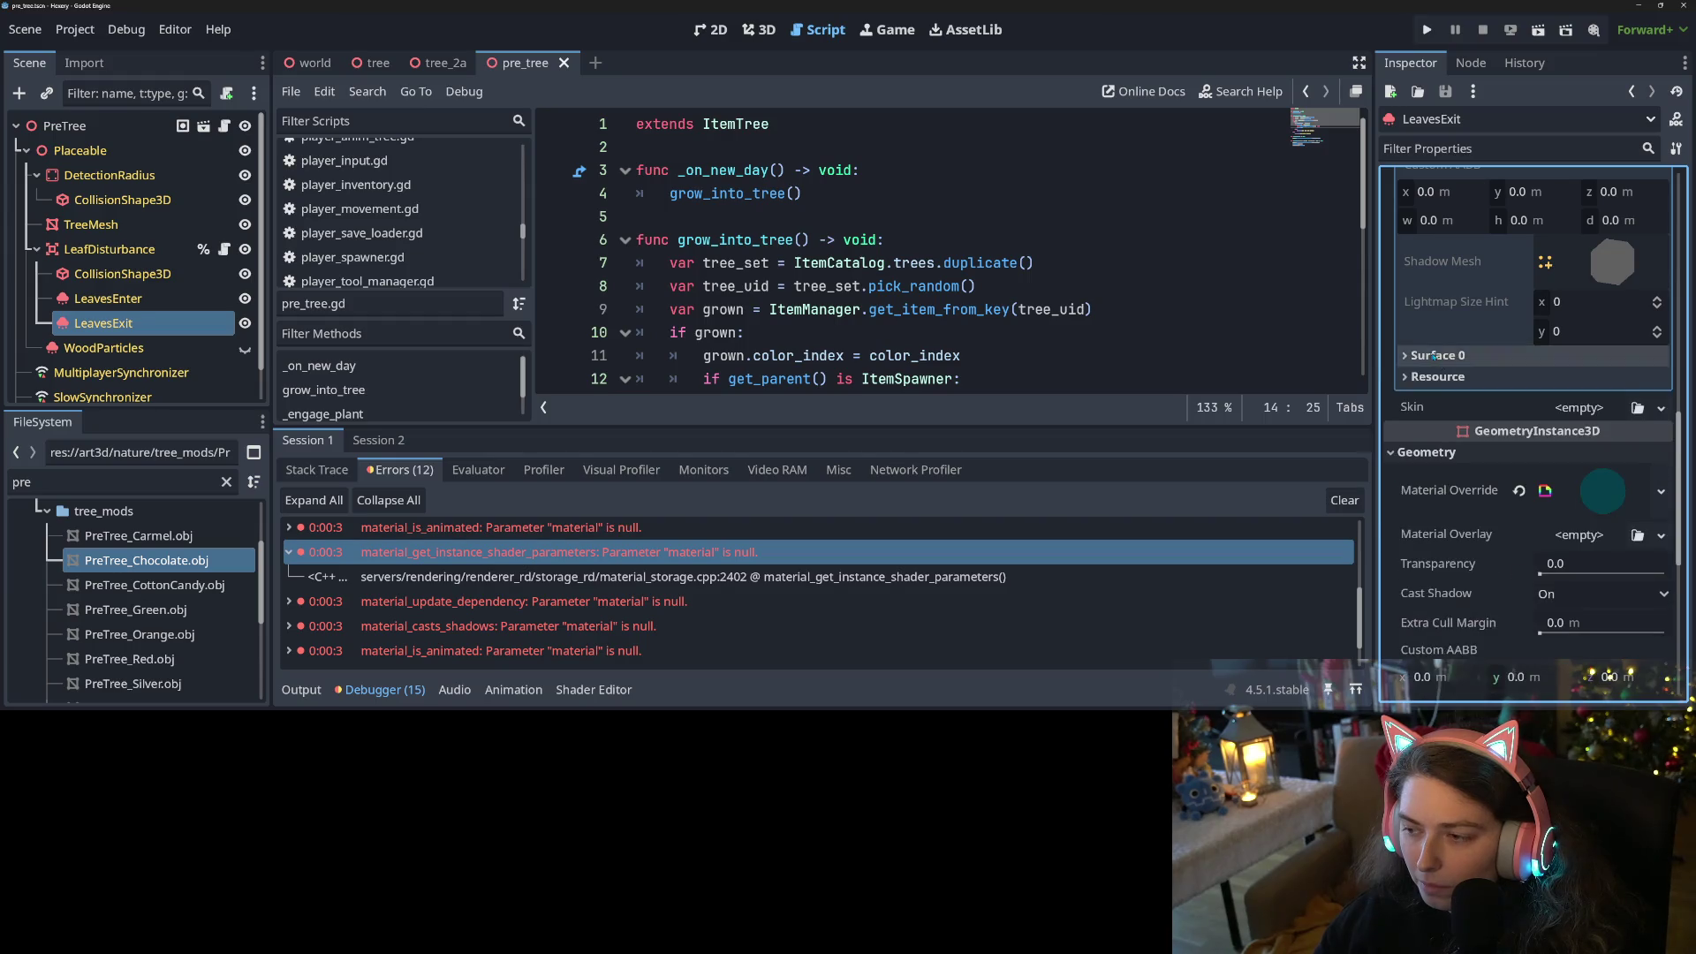
scroll(1432, 355, "up", 3)
left_click(1583, 245)
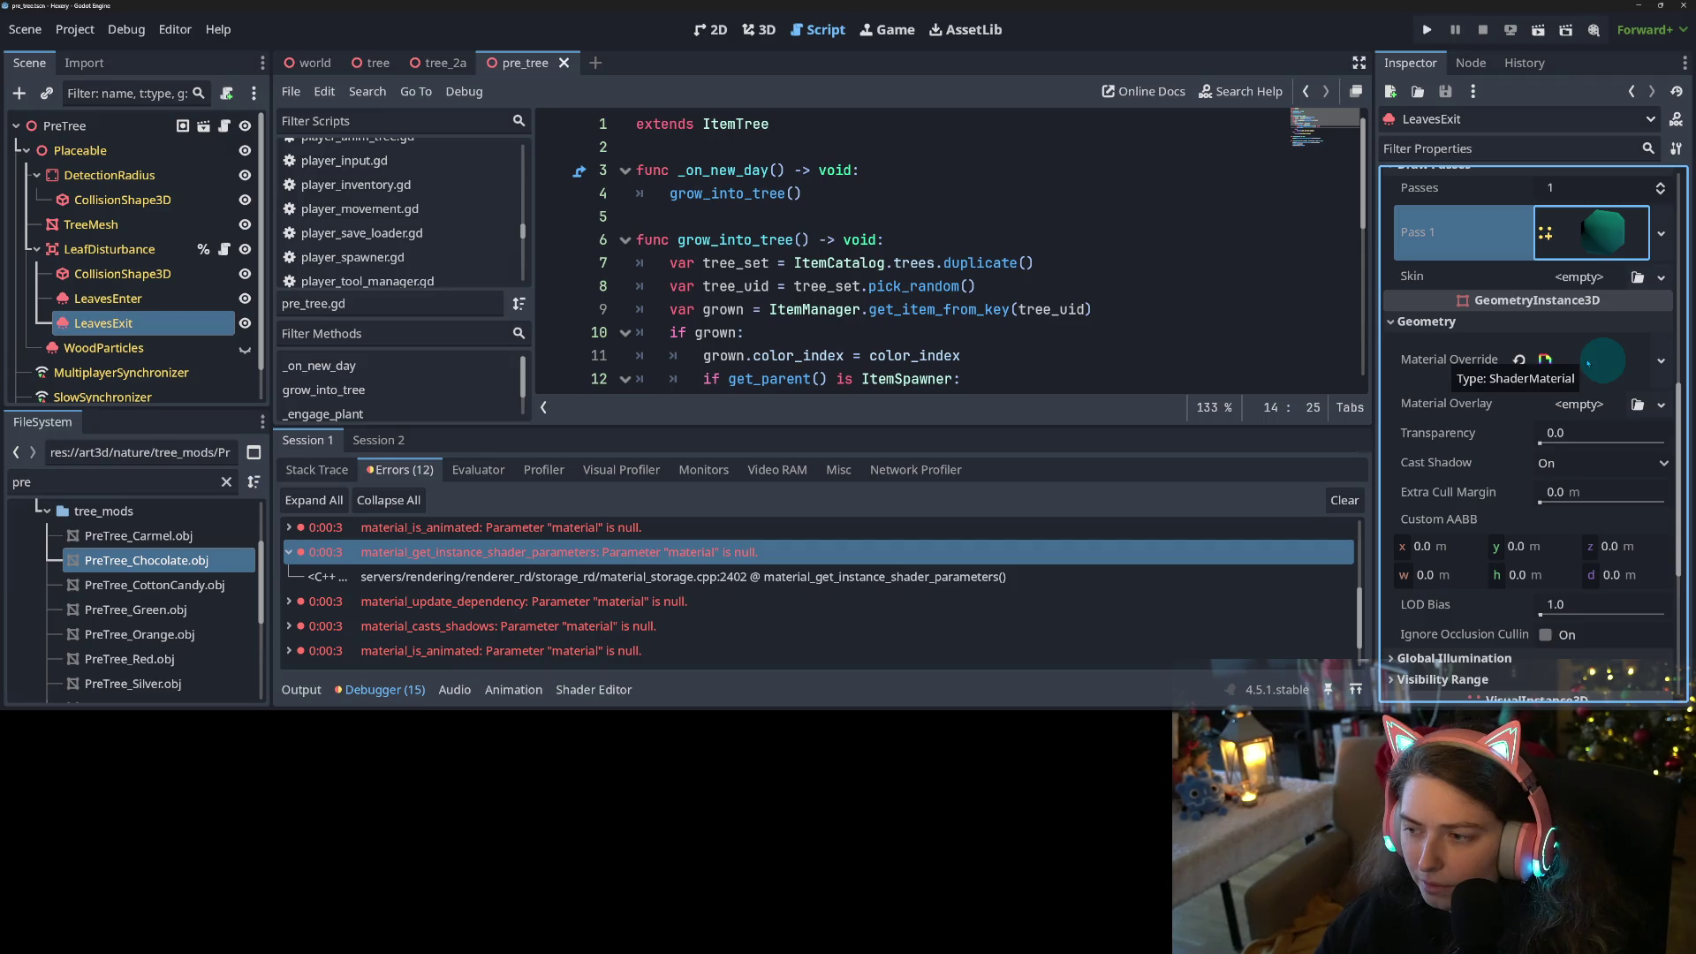
scroll(1587, 363, "up", 8)
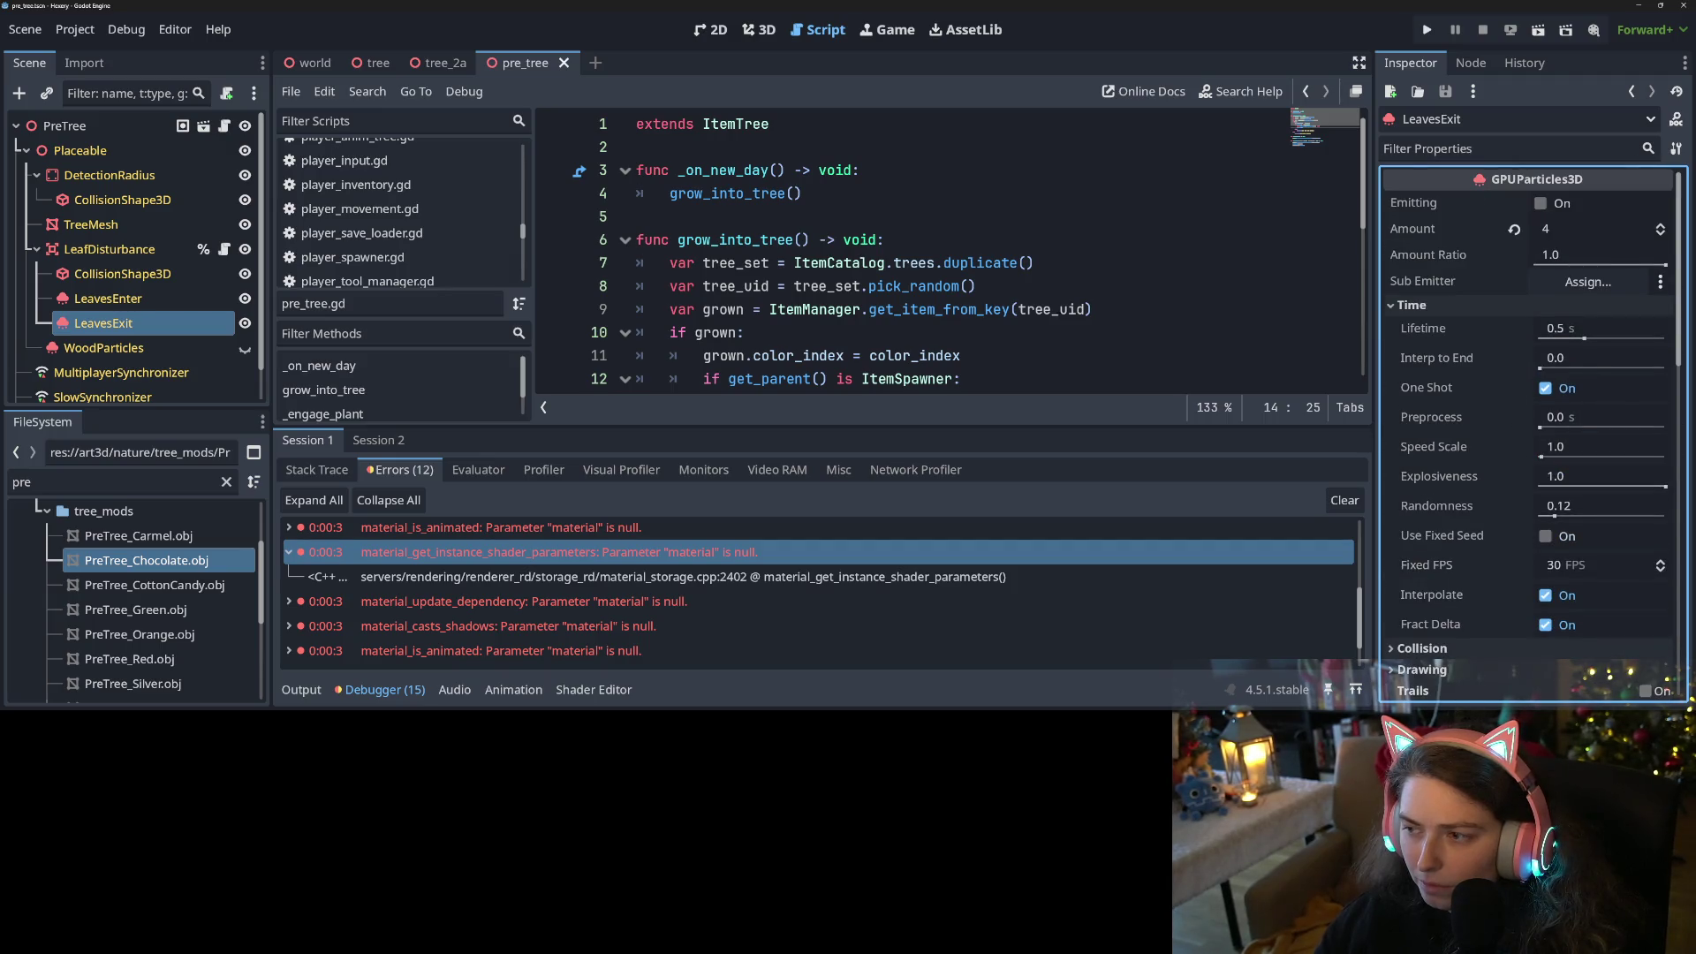
left_click(97, 227)
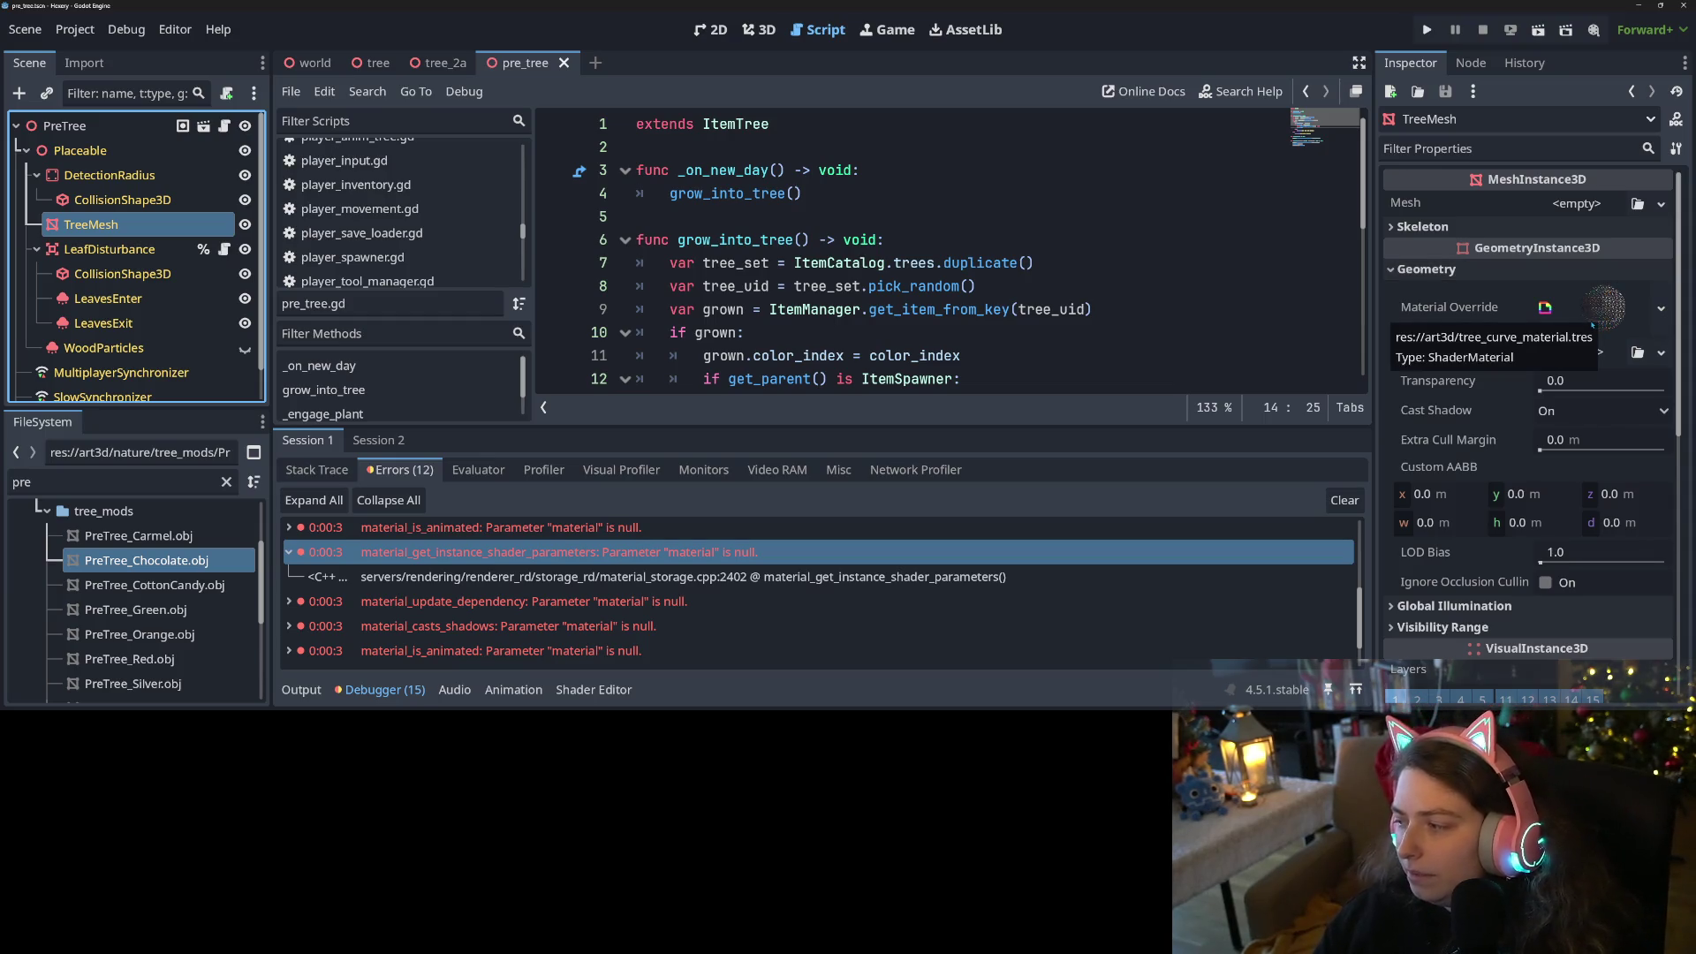
Load a tree mesh into TreeMesh's Mesh, save pre_tree, check Surface Material Override slot 0, then Alt-Tab away
left_click(1637, 203)
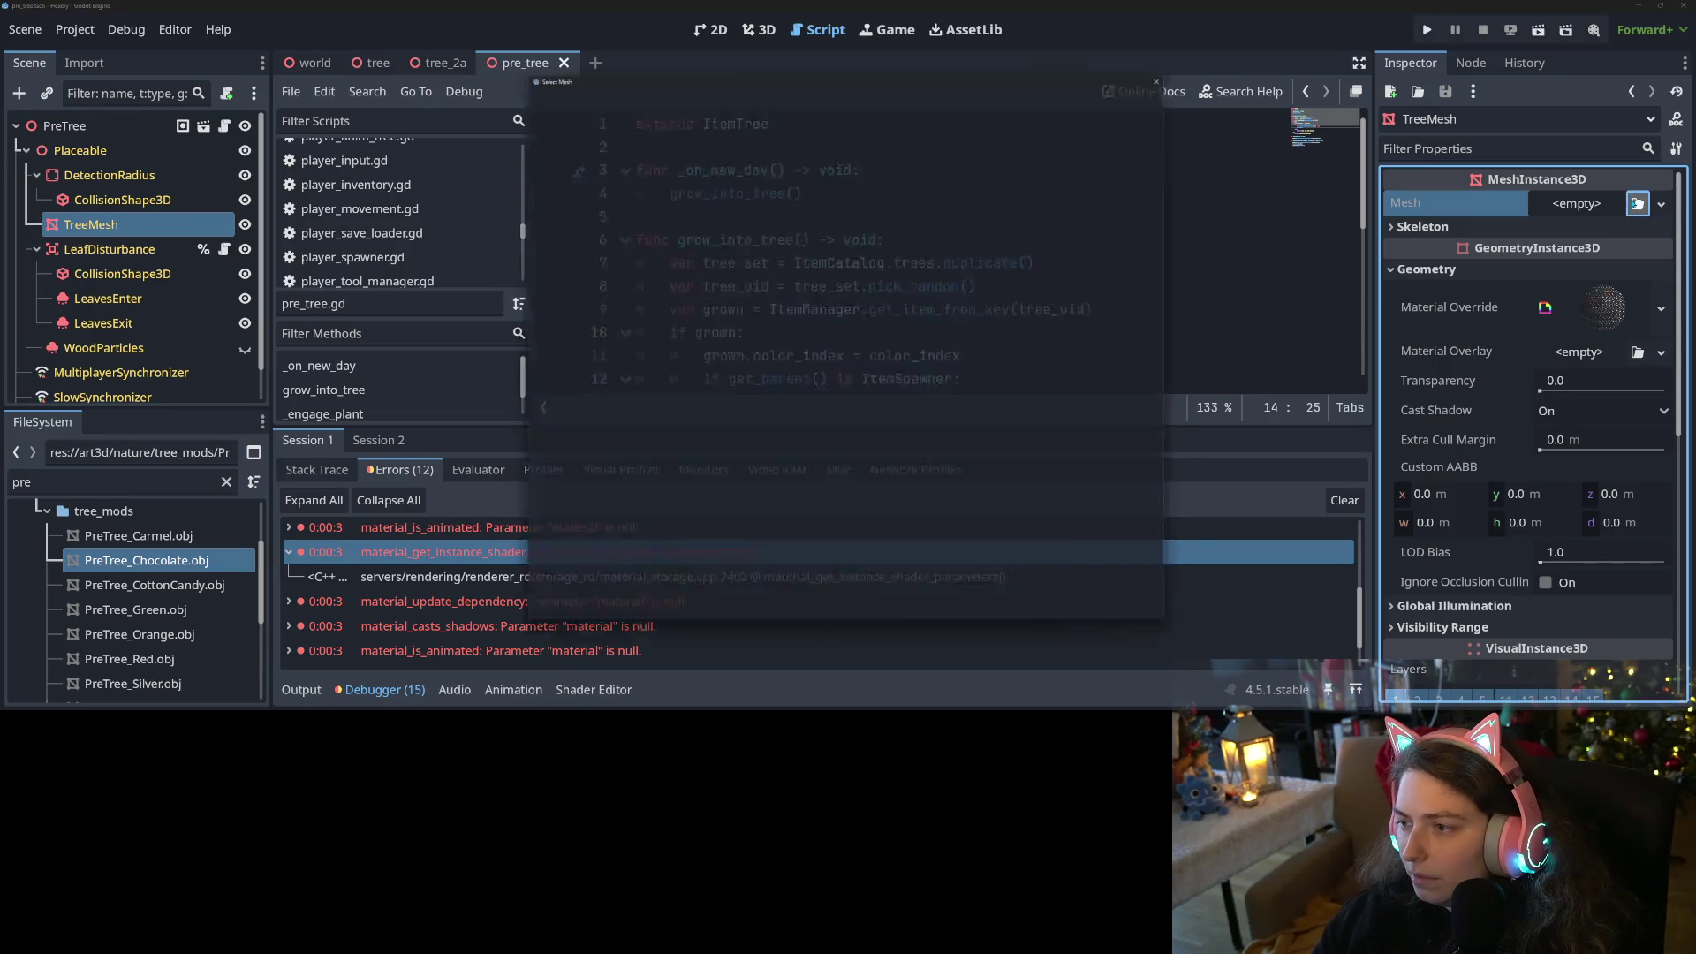
double_click(654, 231)
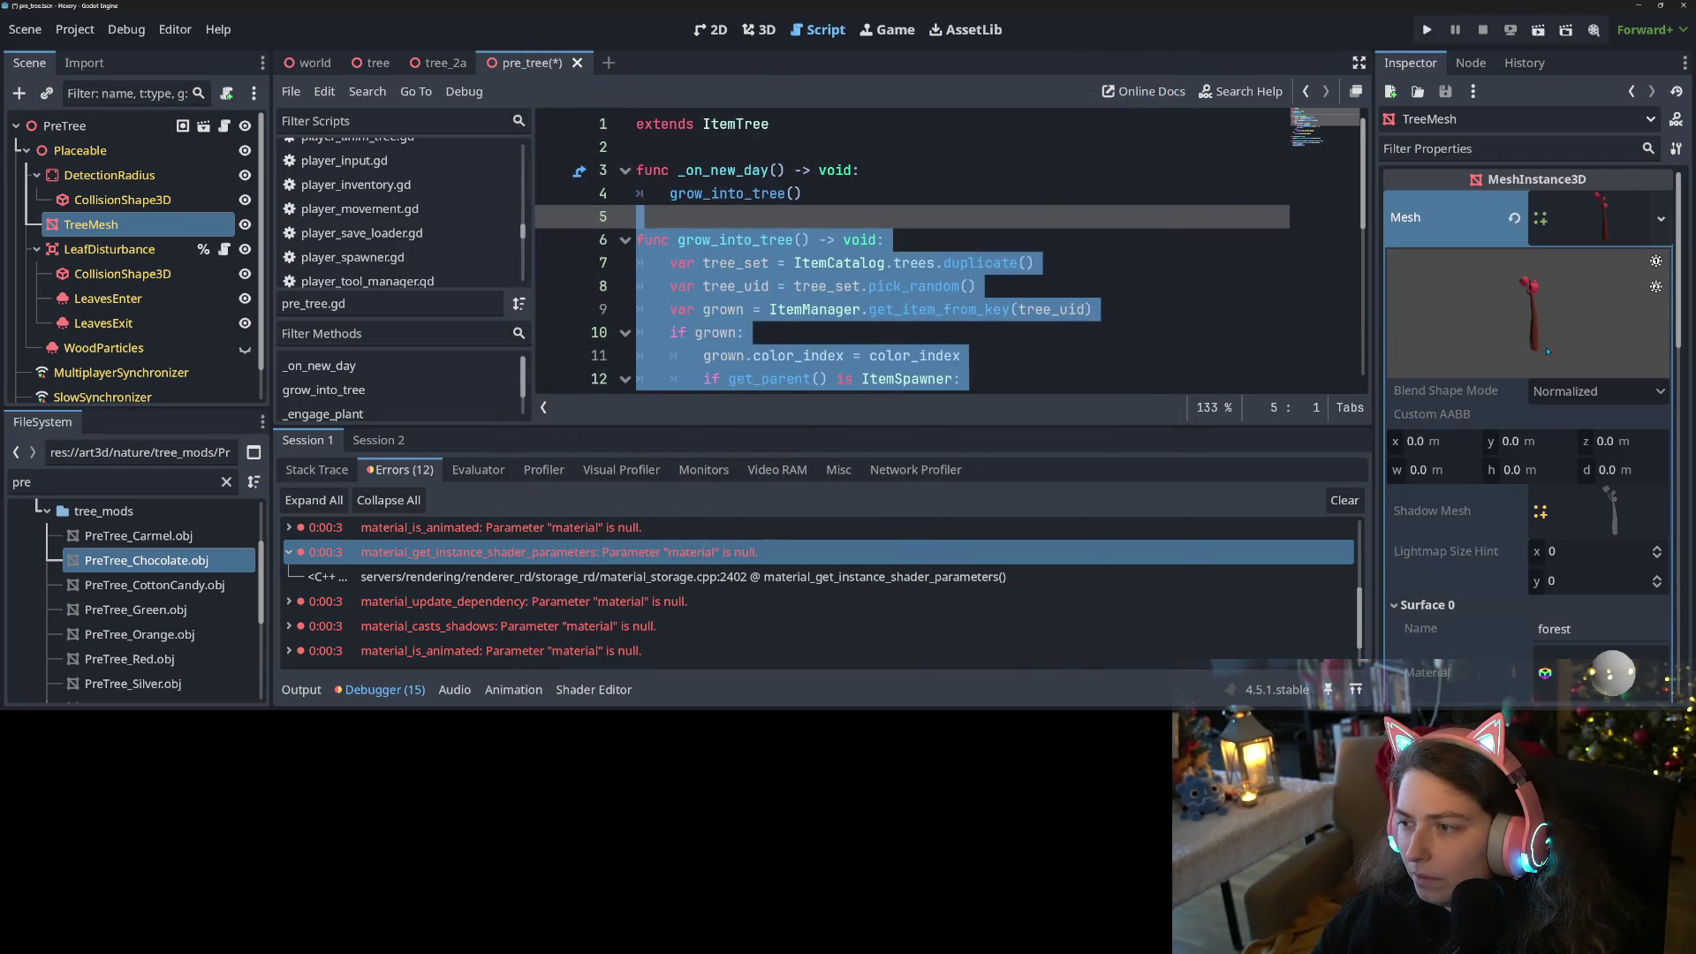
left_click(1590, 217)
left_click(1052, 309)
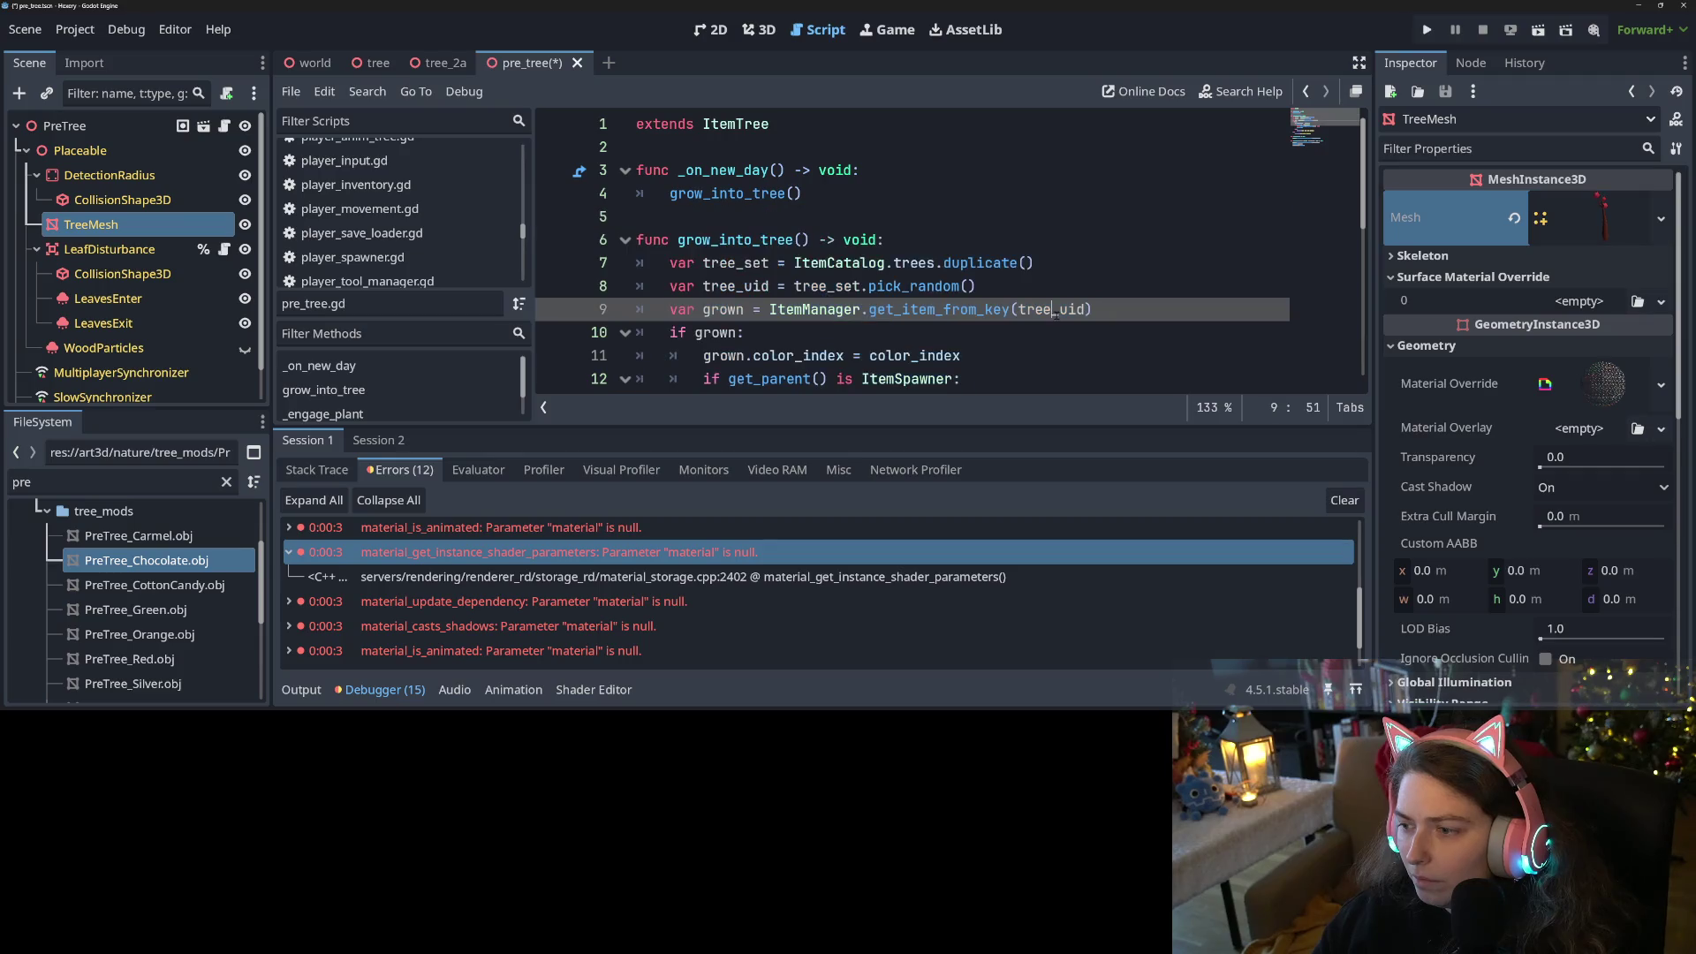
key("ctrl+s")
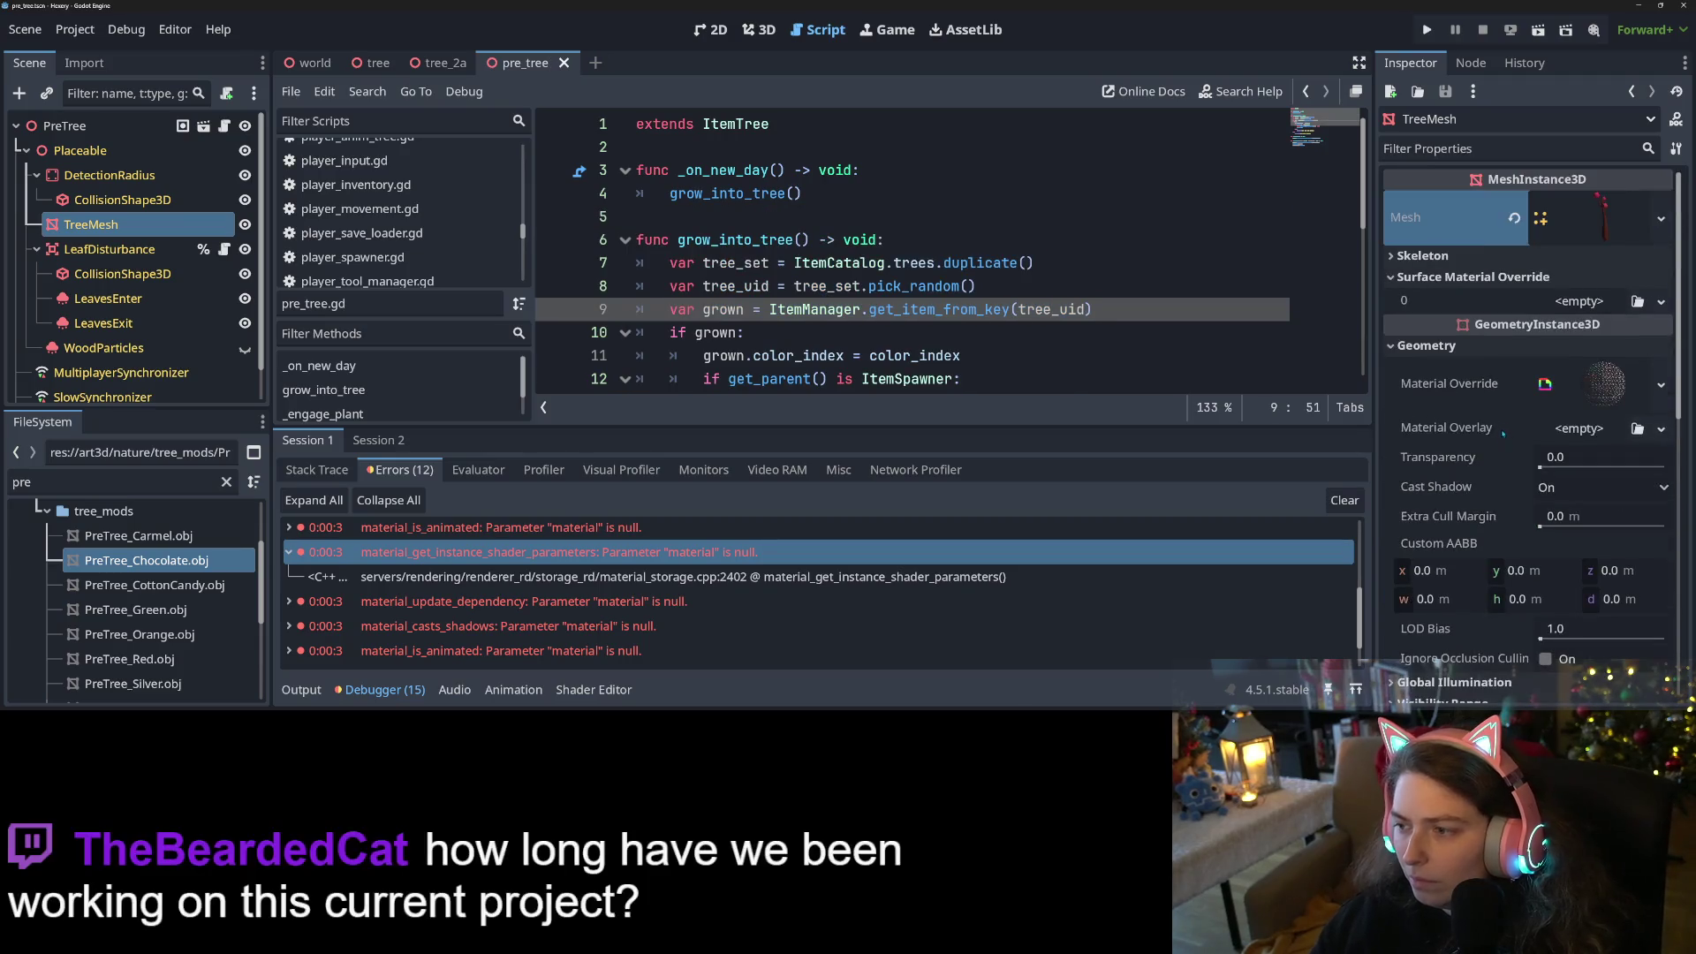
left_click(1576, 301)
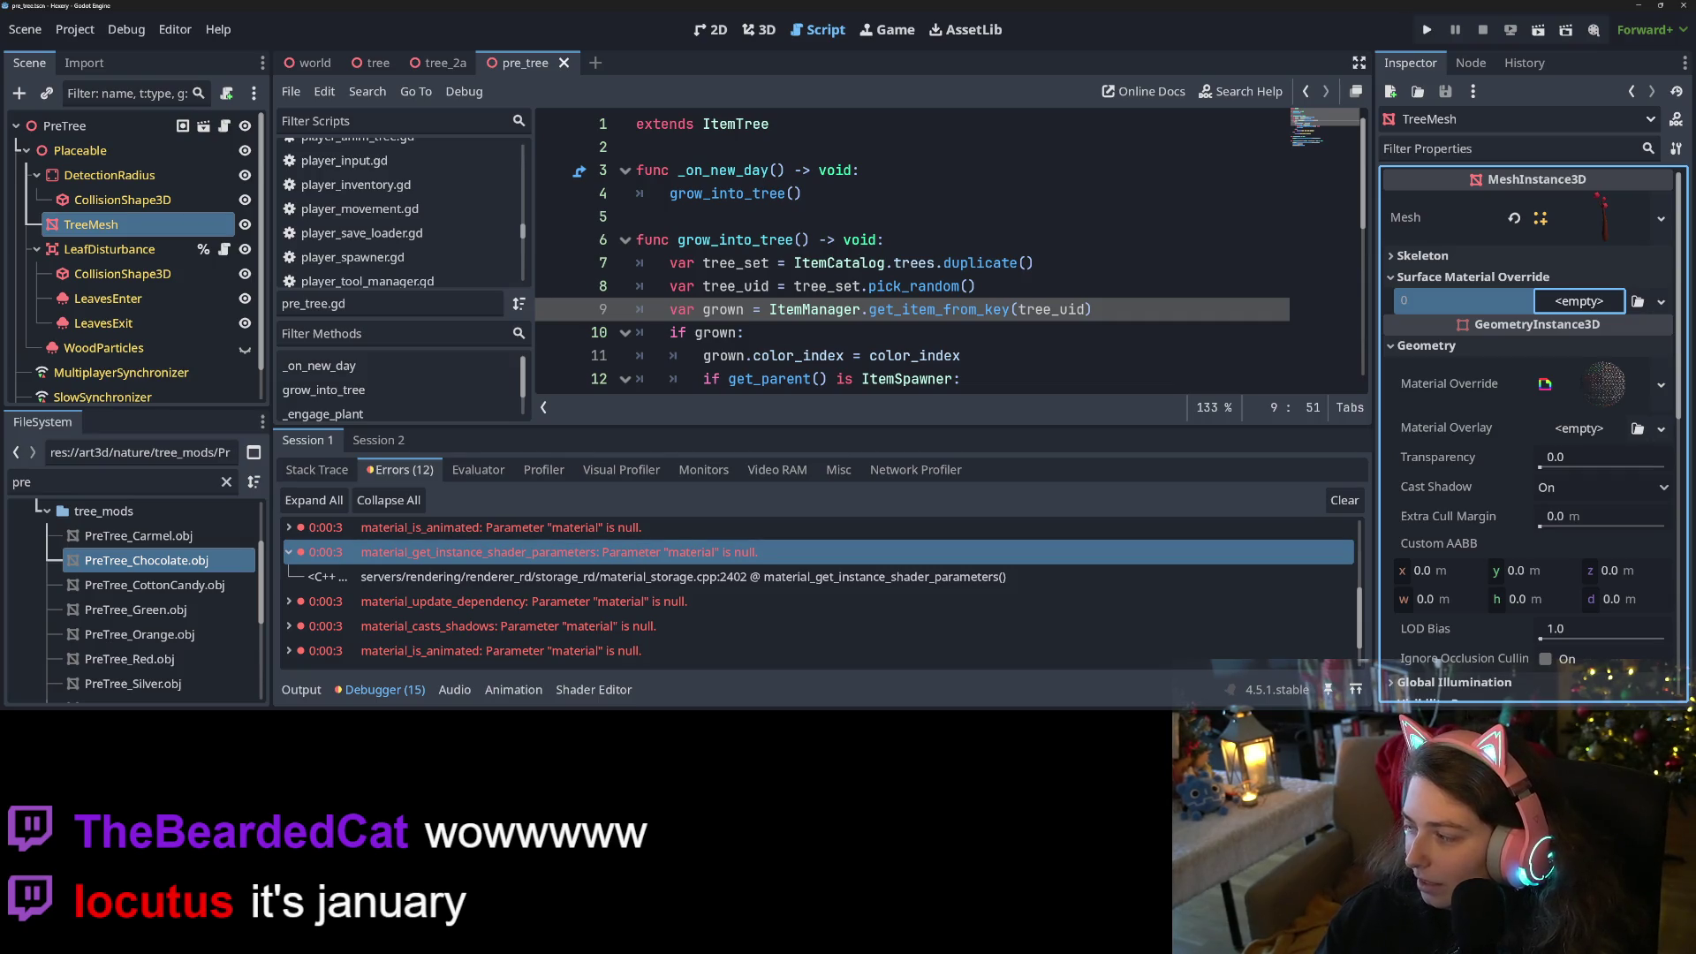
key("alt+Tab")
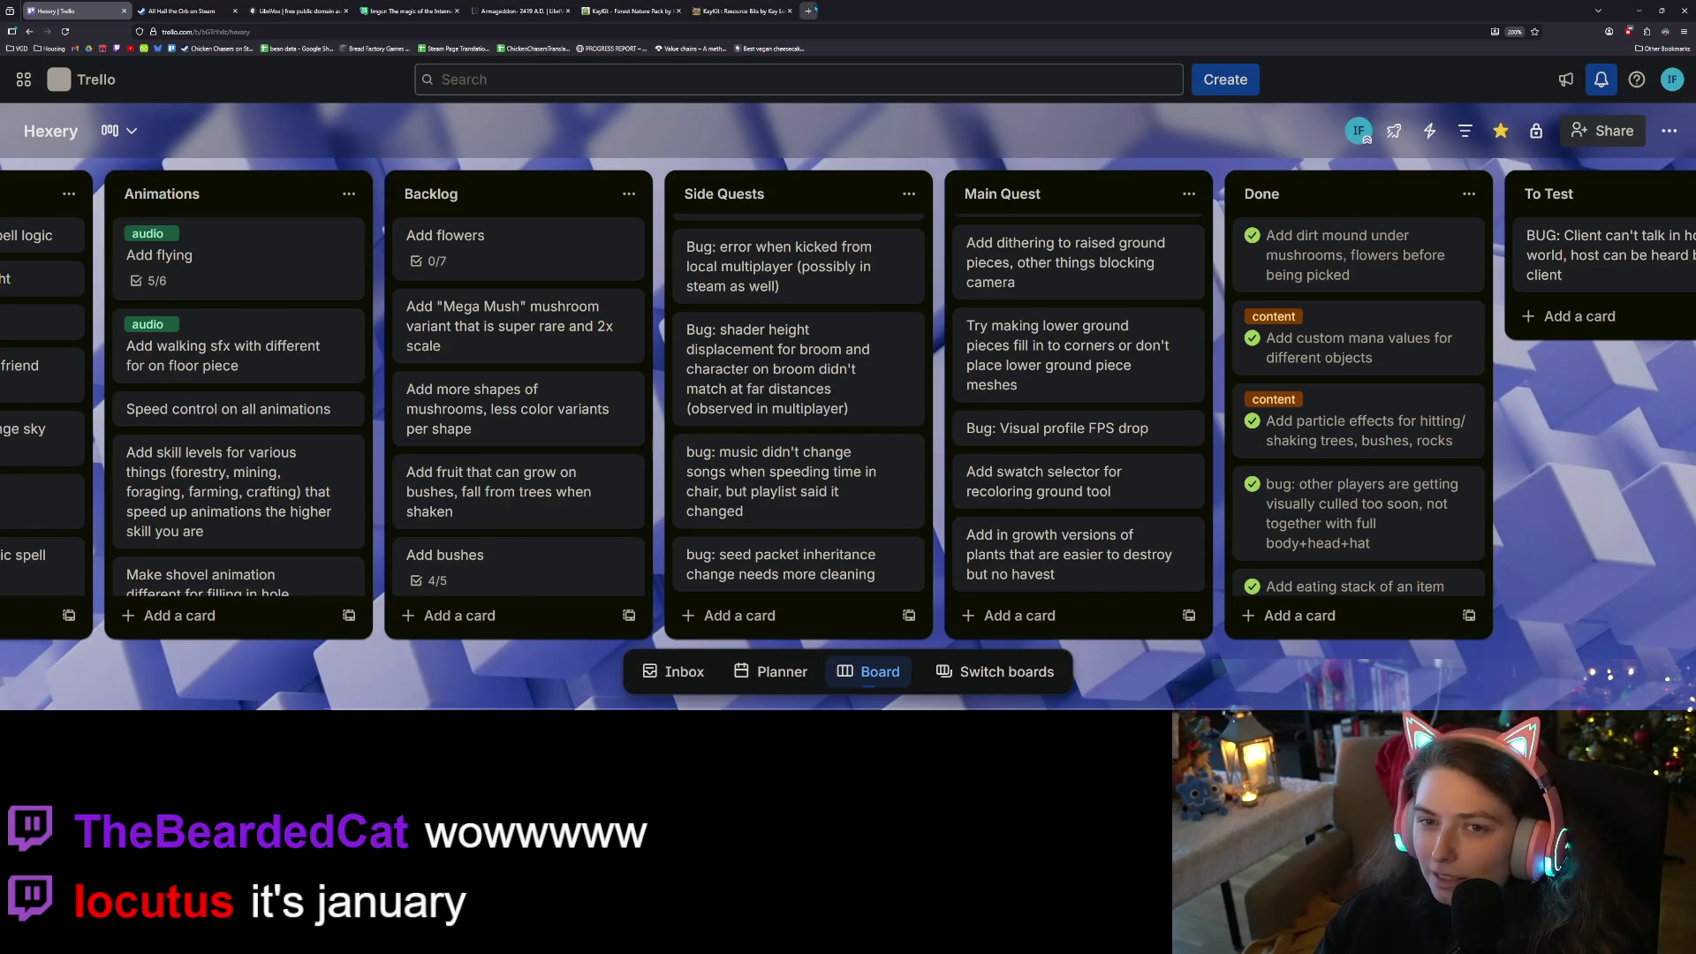
In a new Firefox tab, search 'godot mater' and open the GitHub issue #85817 suggestion
left_click(809, 11)
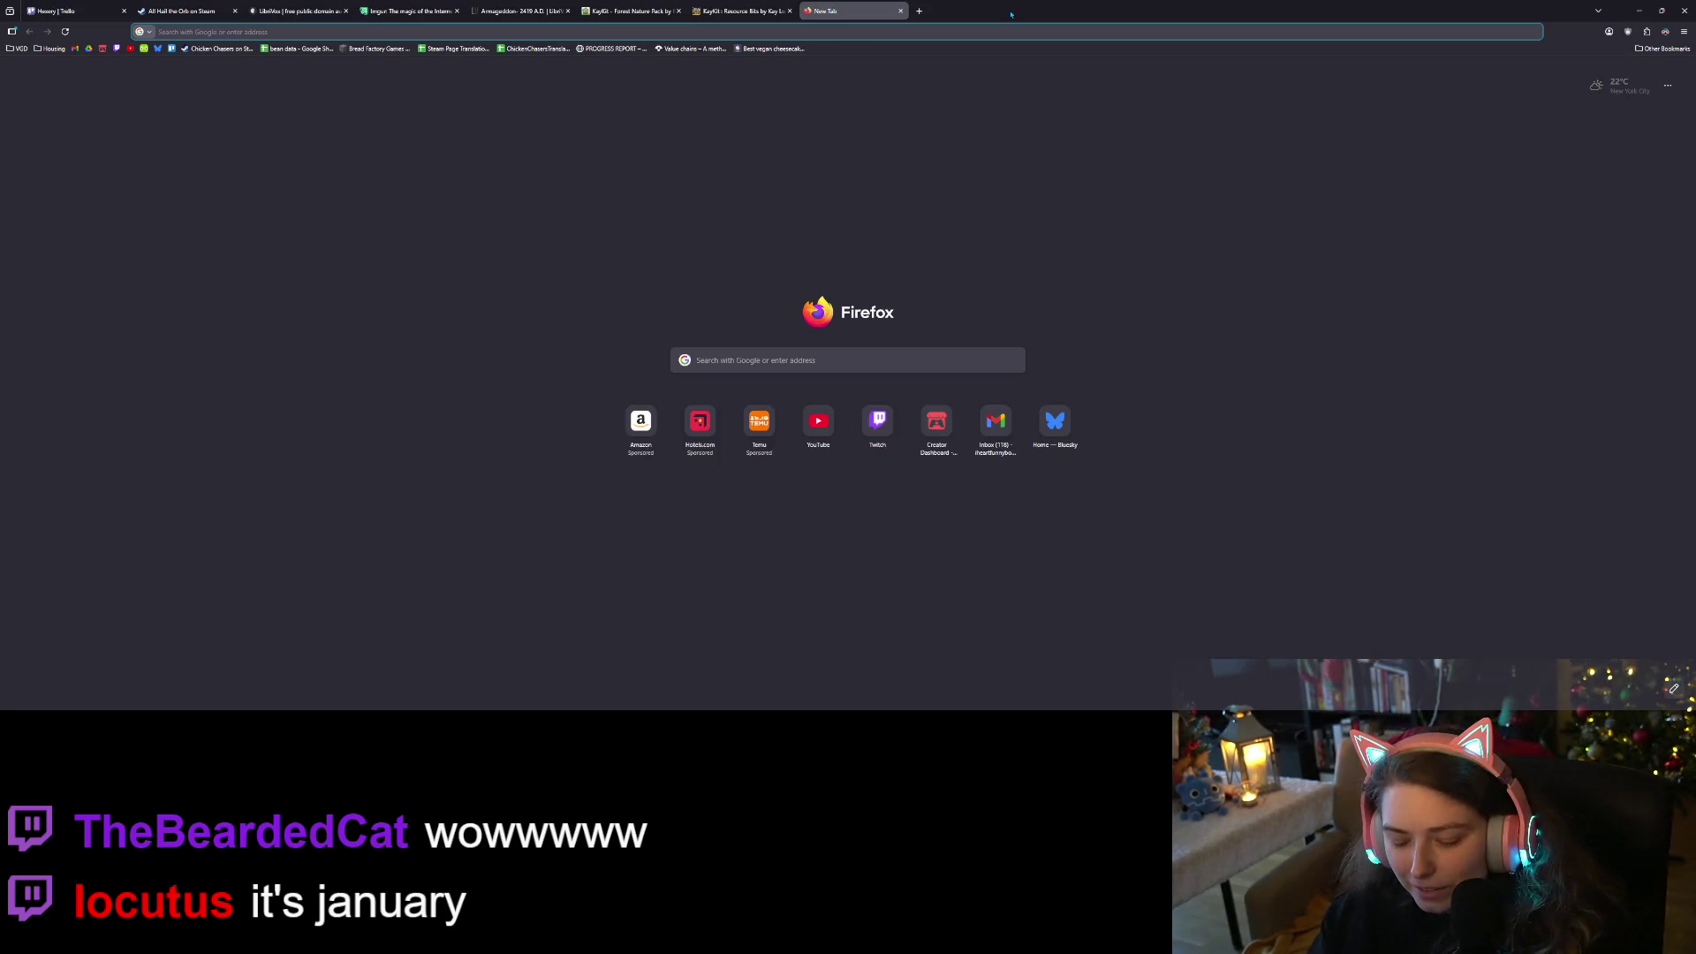
type("godot ")
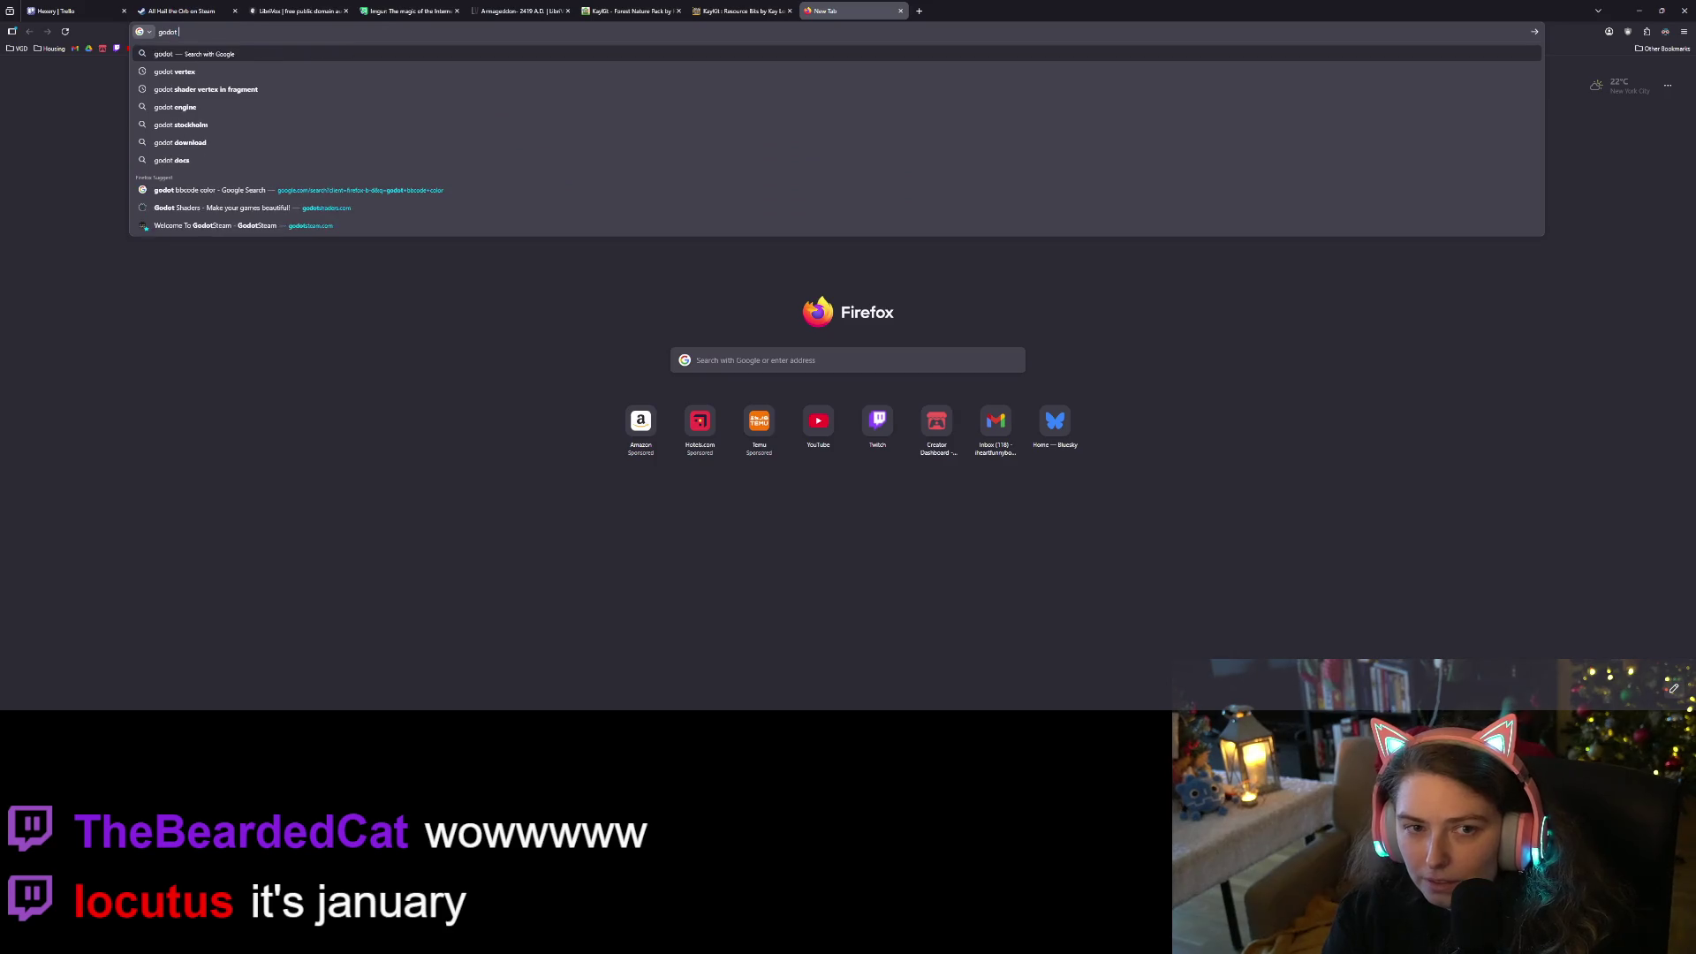
type("mater")
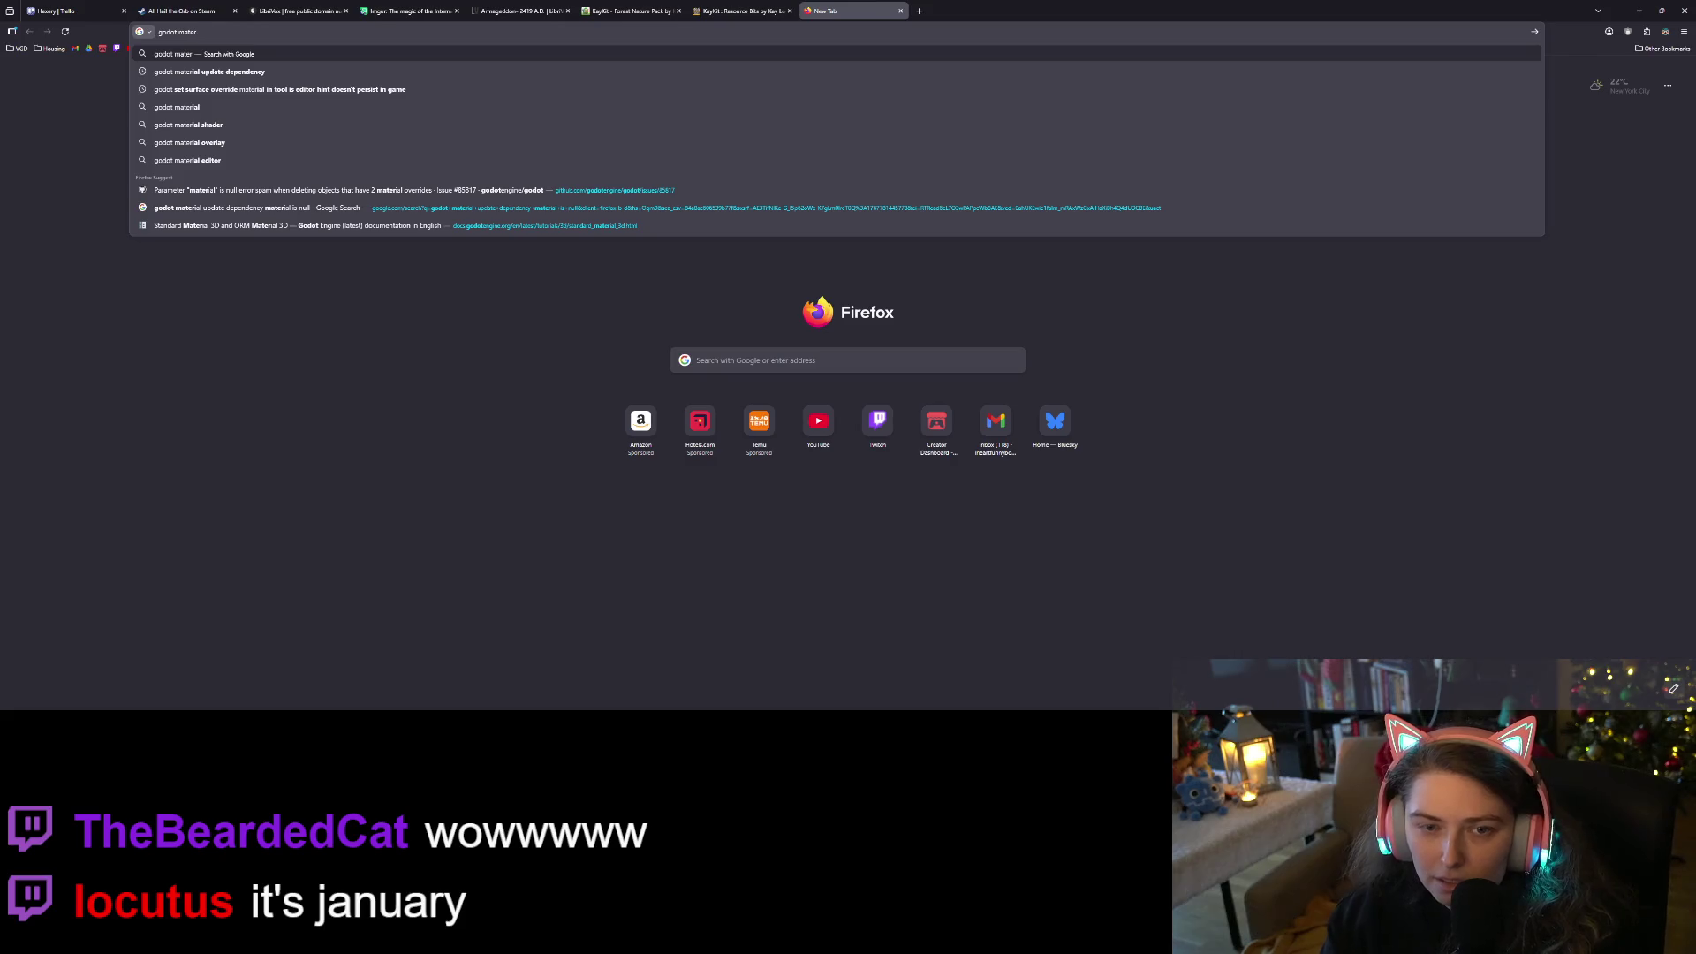
key("Down")
key("Down")
key("Down")
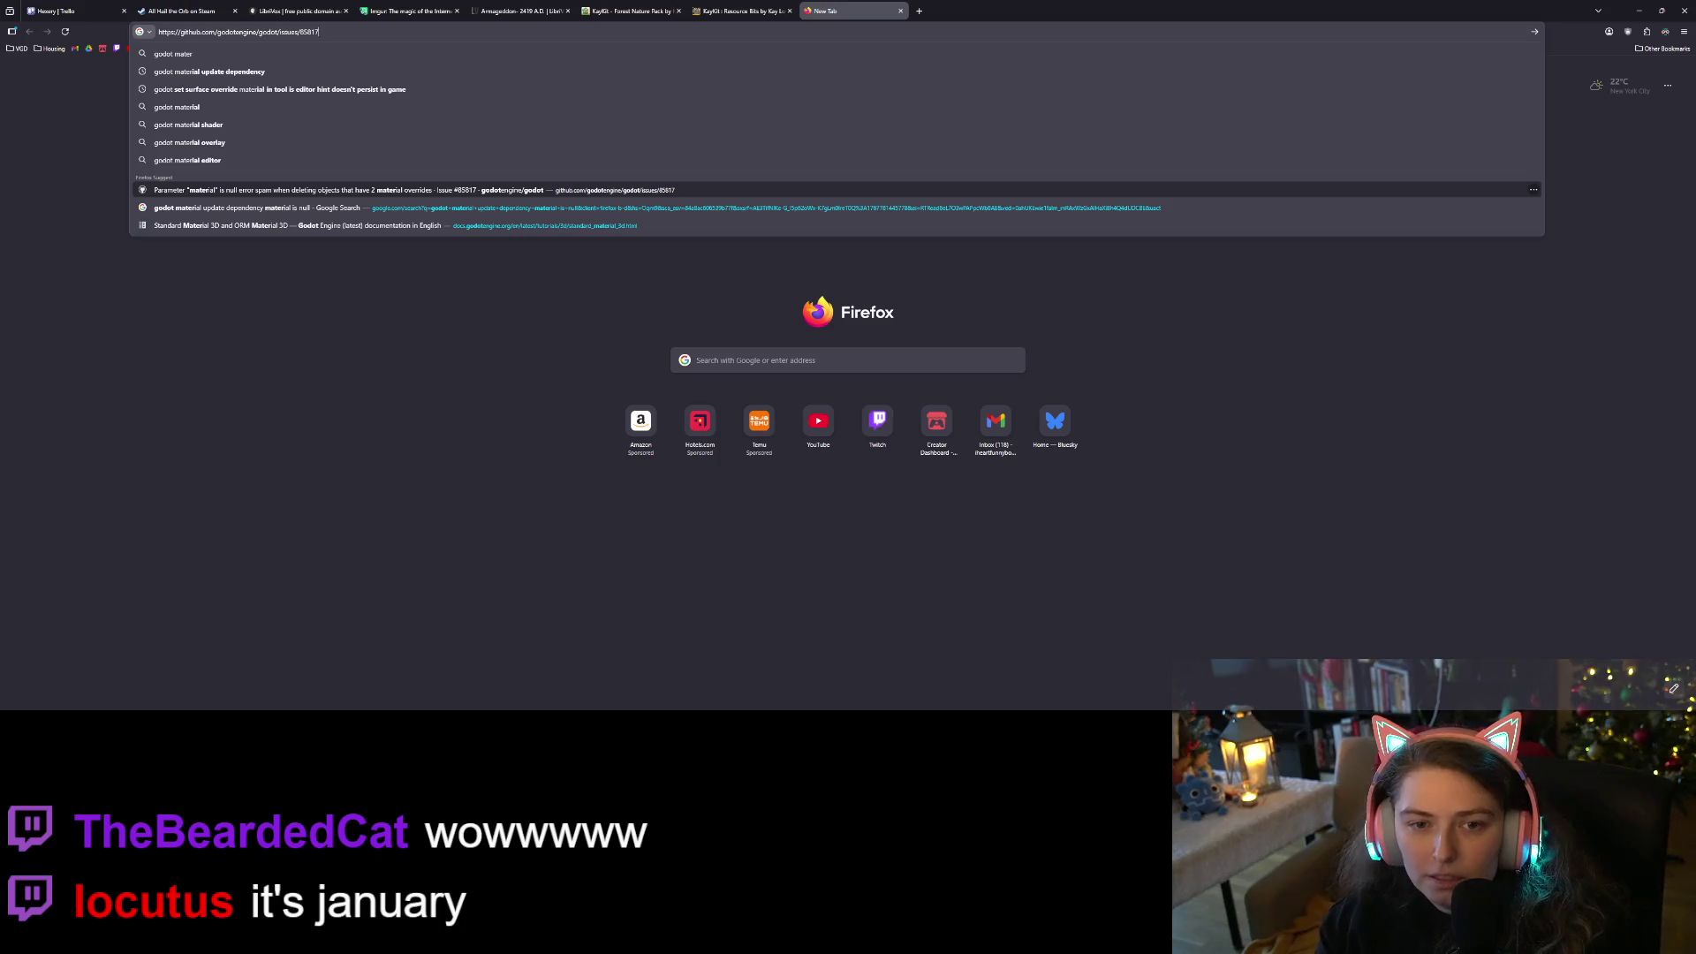
key("Return")
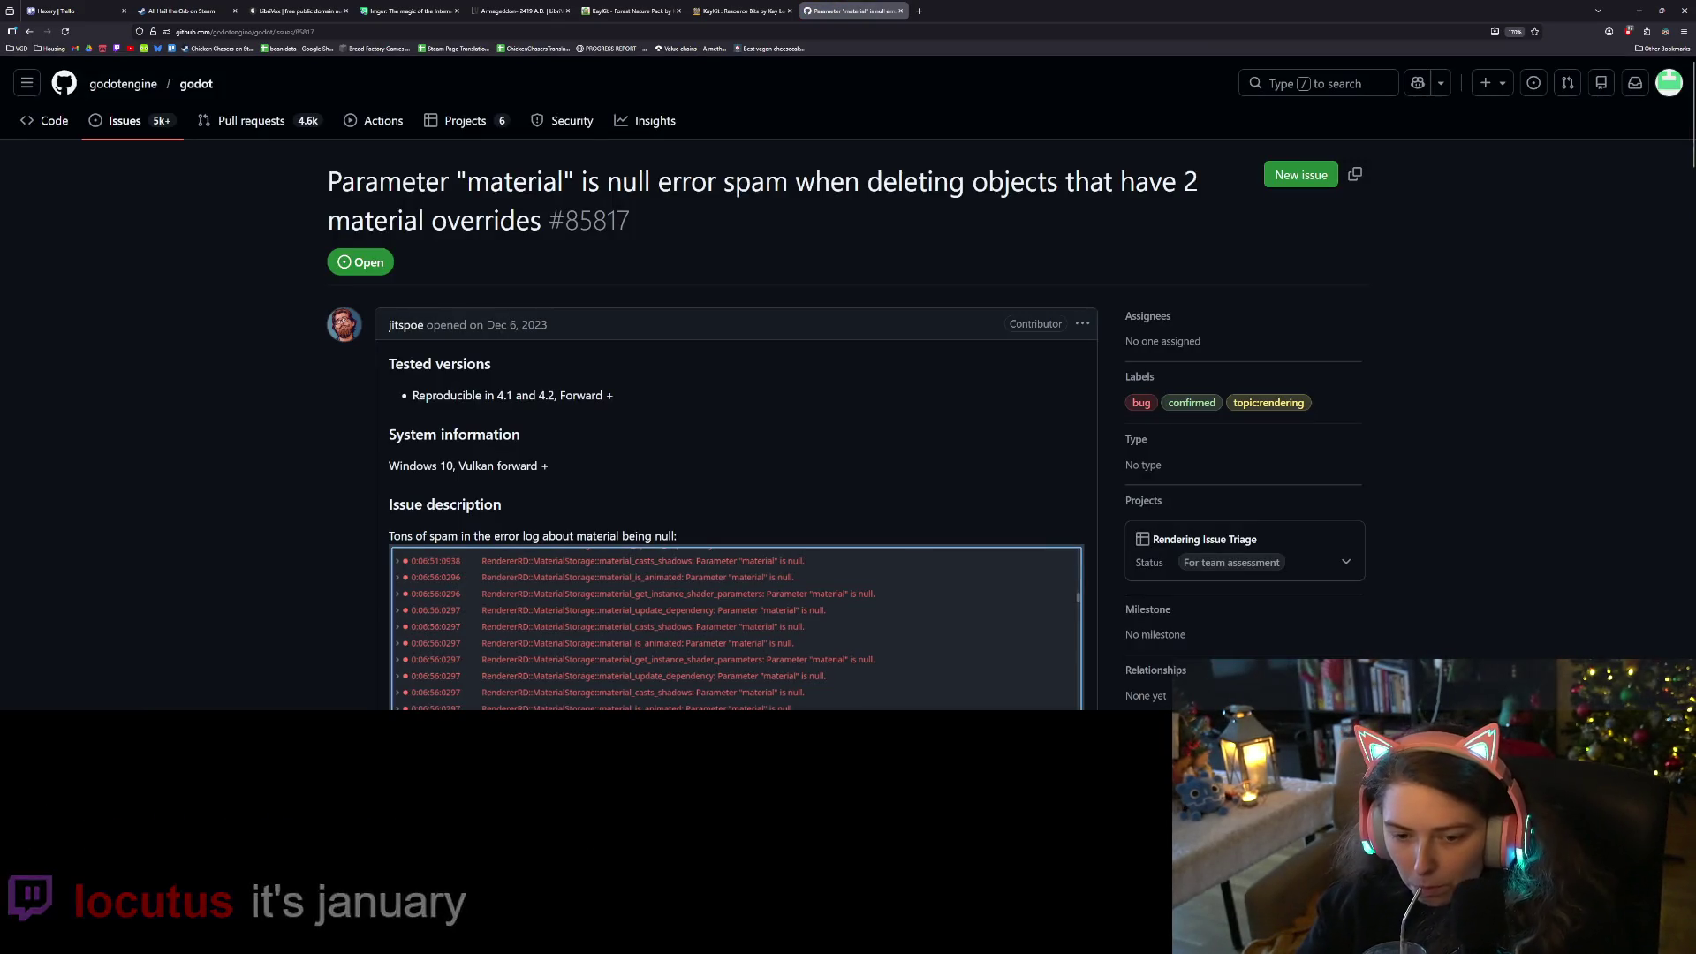
Scroll issue #85817's comments down to the set_surface_override_material(0, null) NOTIFICATION_PREDELETE workaround
scroll(733, 397, "down", 5)
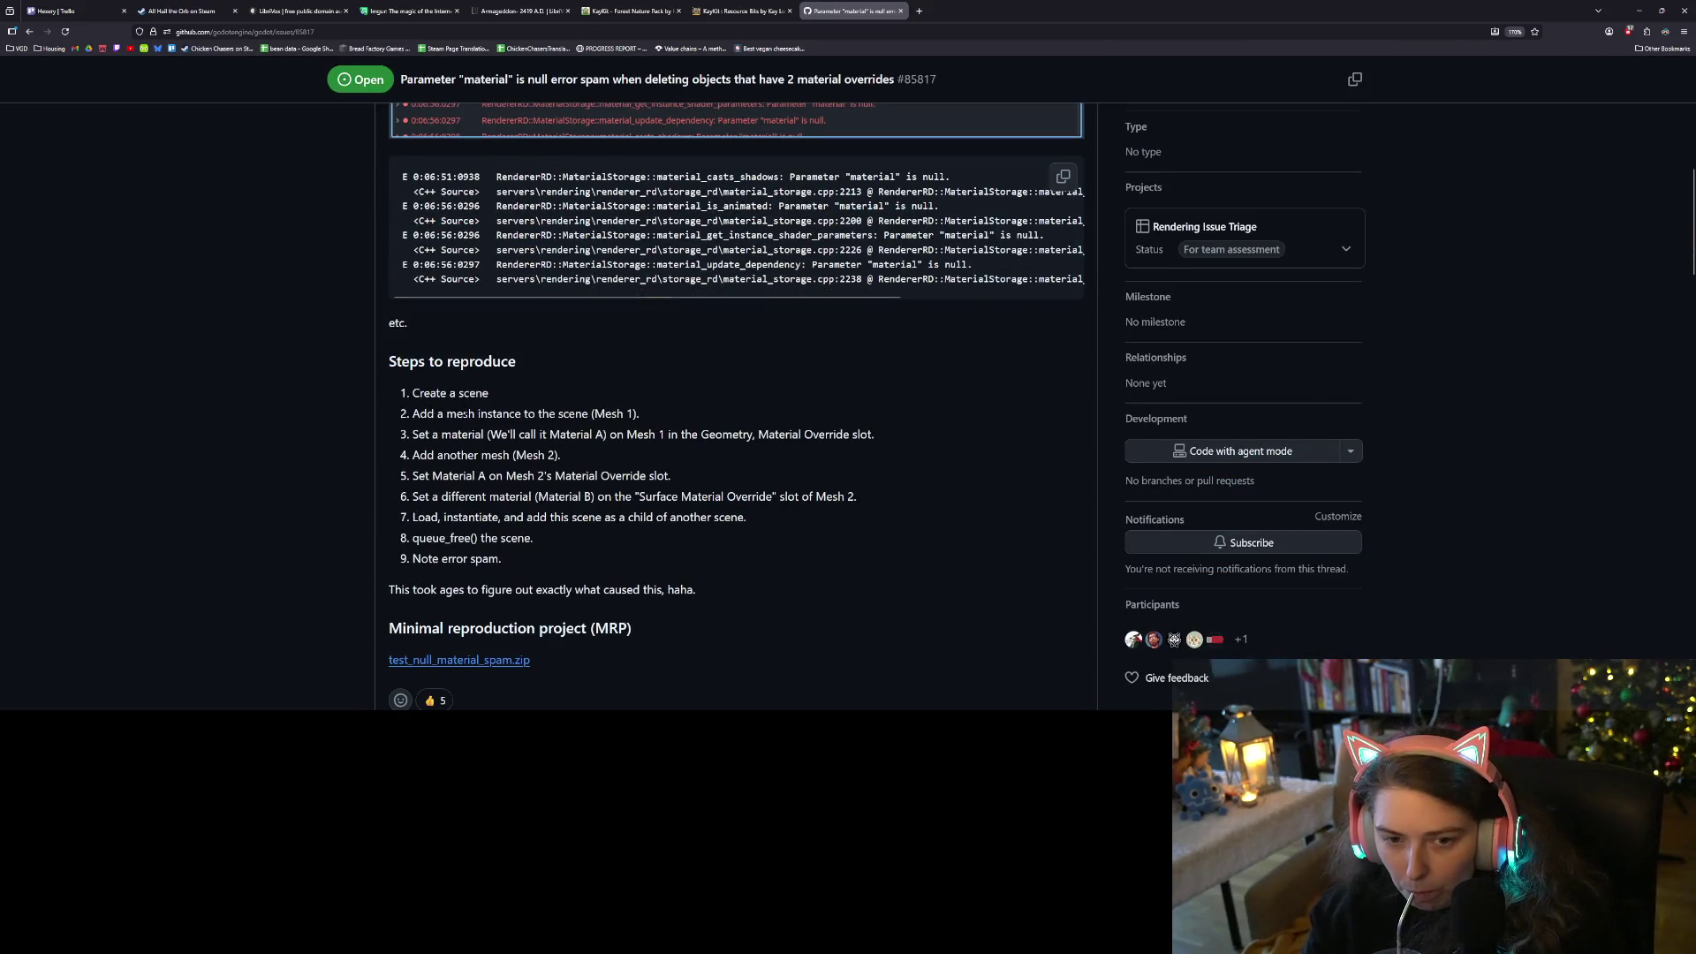
scroll(466, 414, "down", 3)
scroll(476, 455, "down", 3)
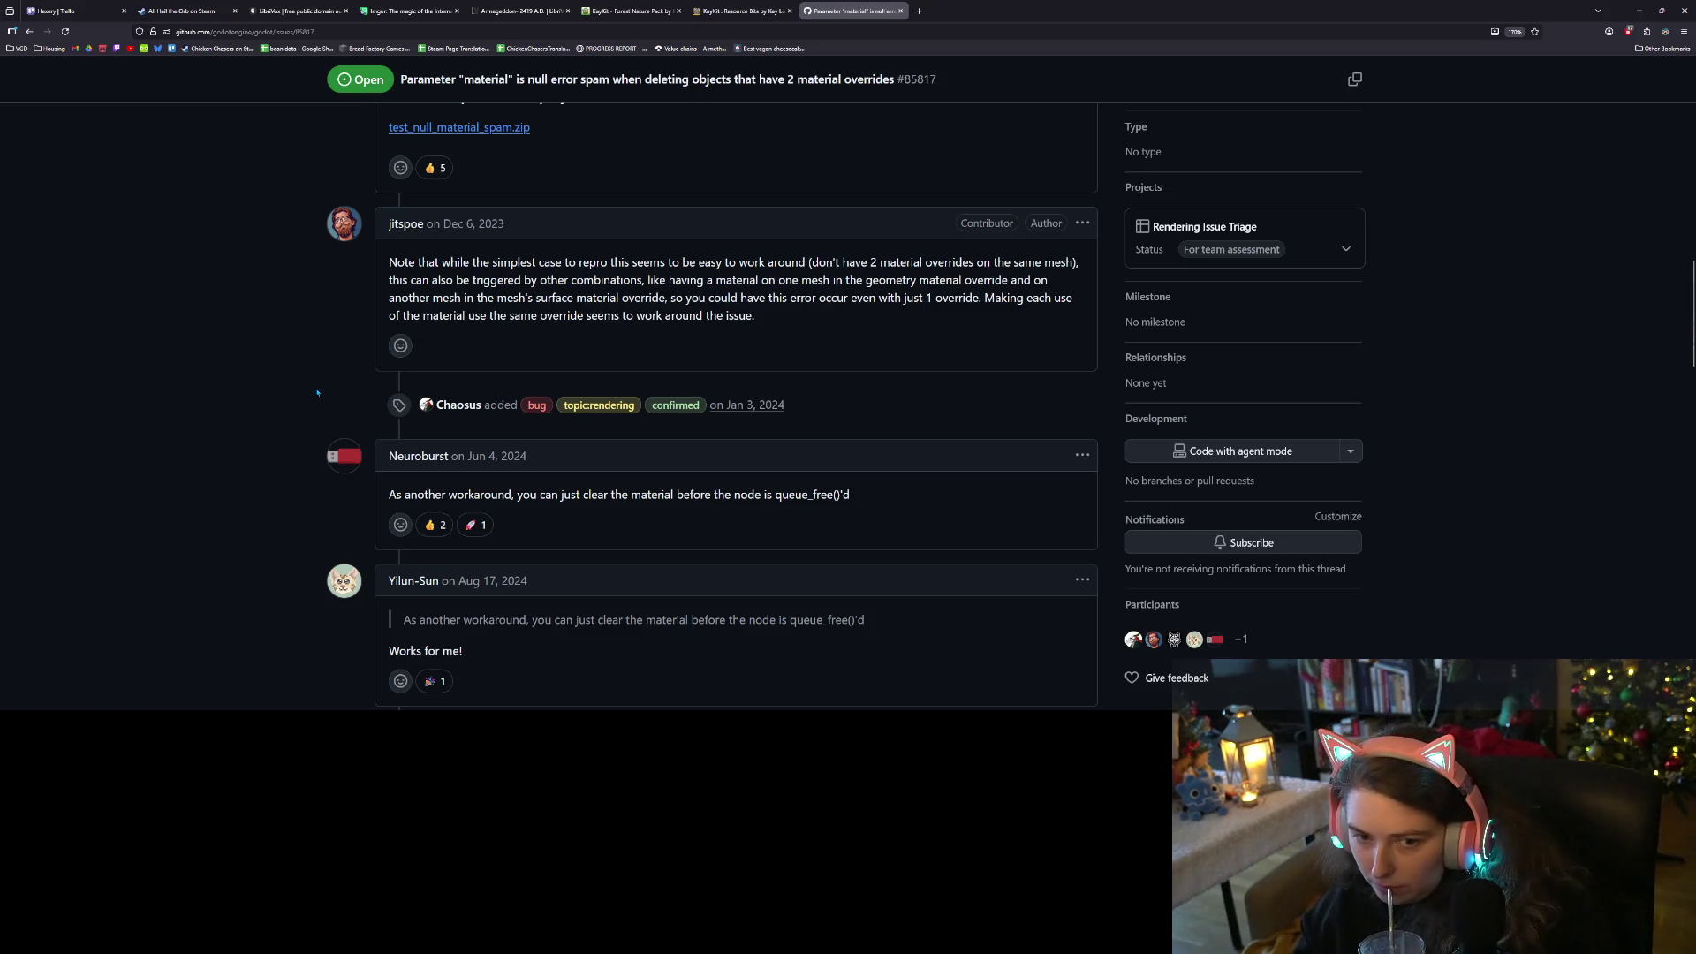
scroll(317, 393, "down", 1)
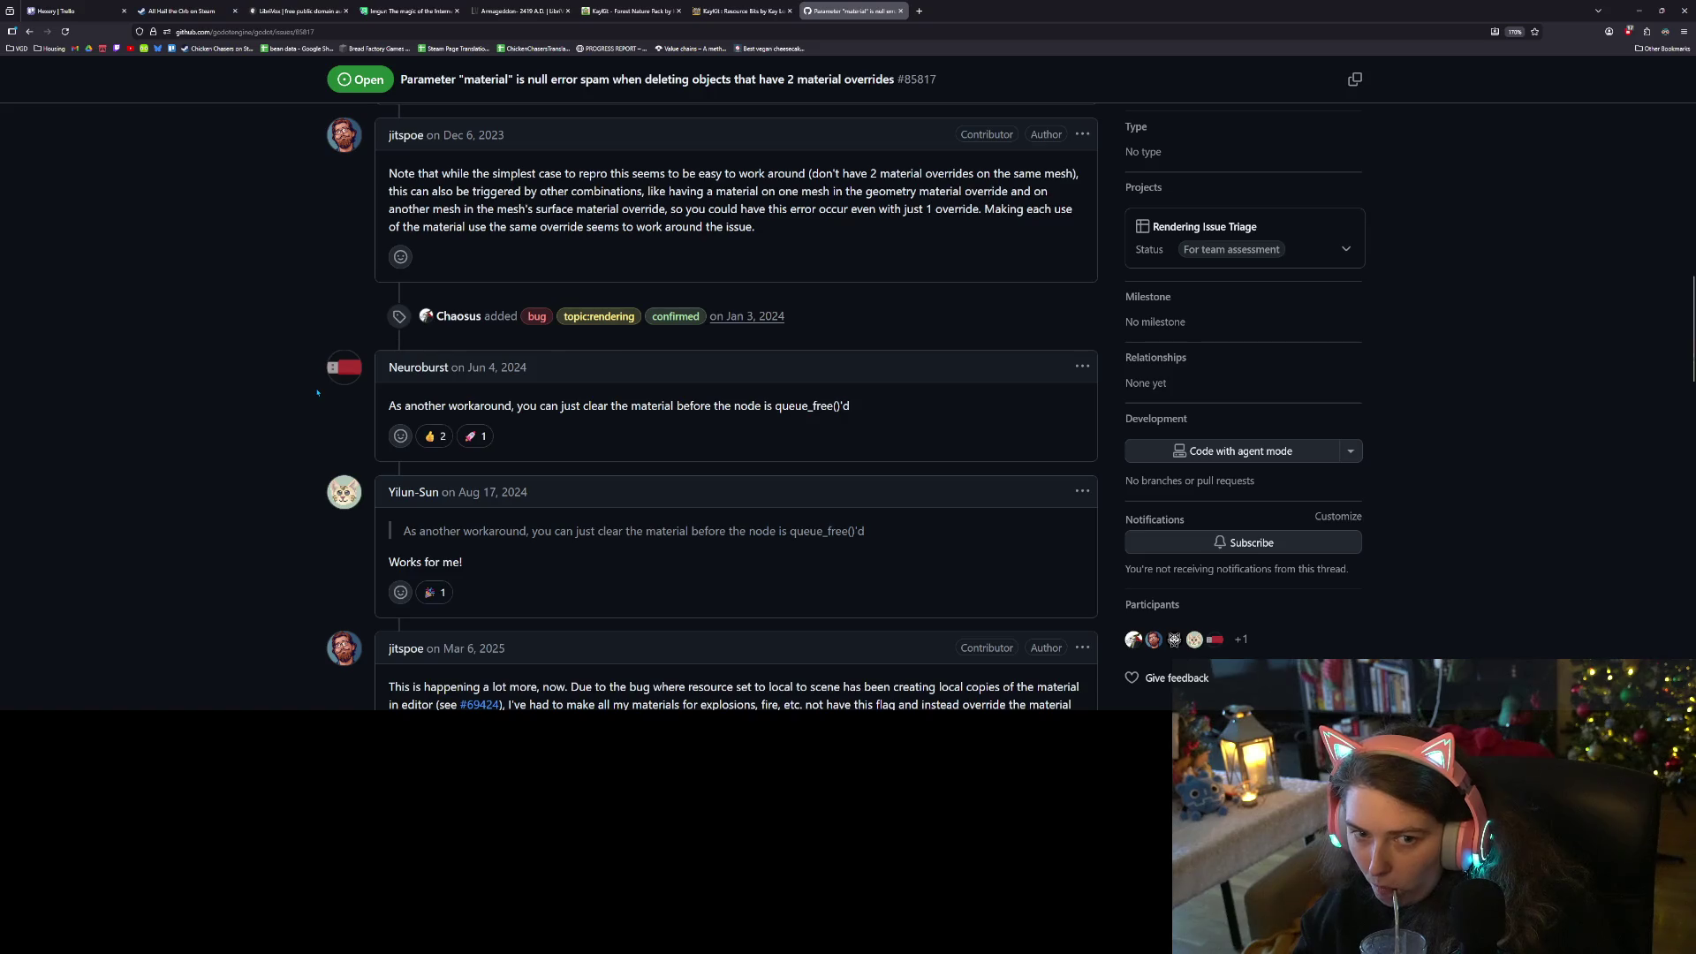
scroll(316, 391, "down", 1)
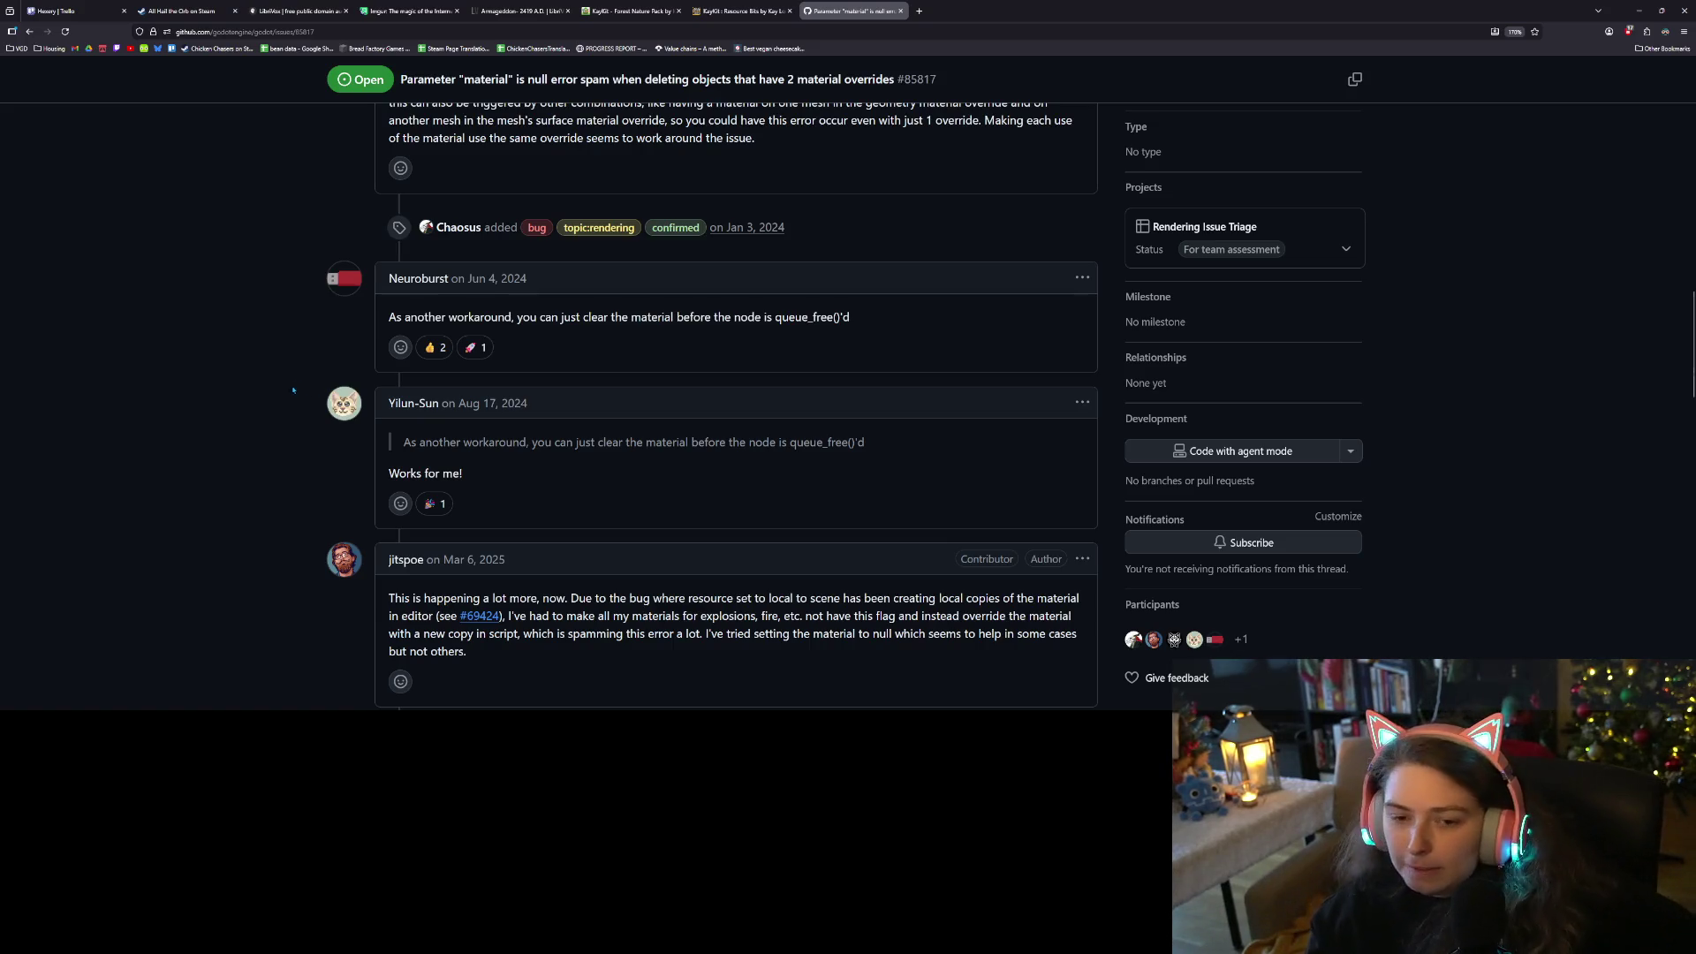
scroll(300, 396, "down", 3)
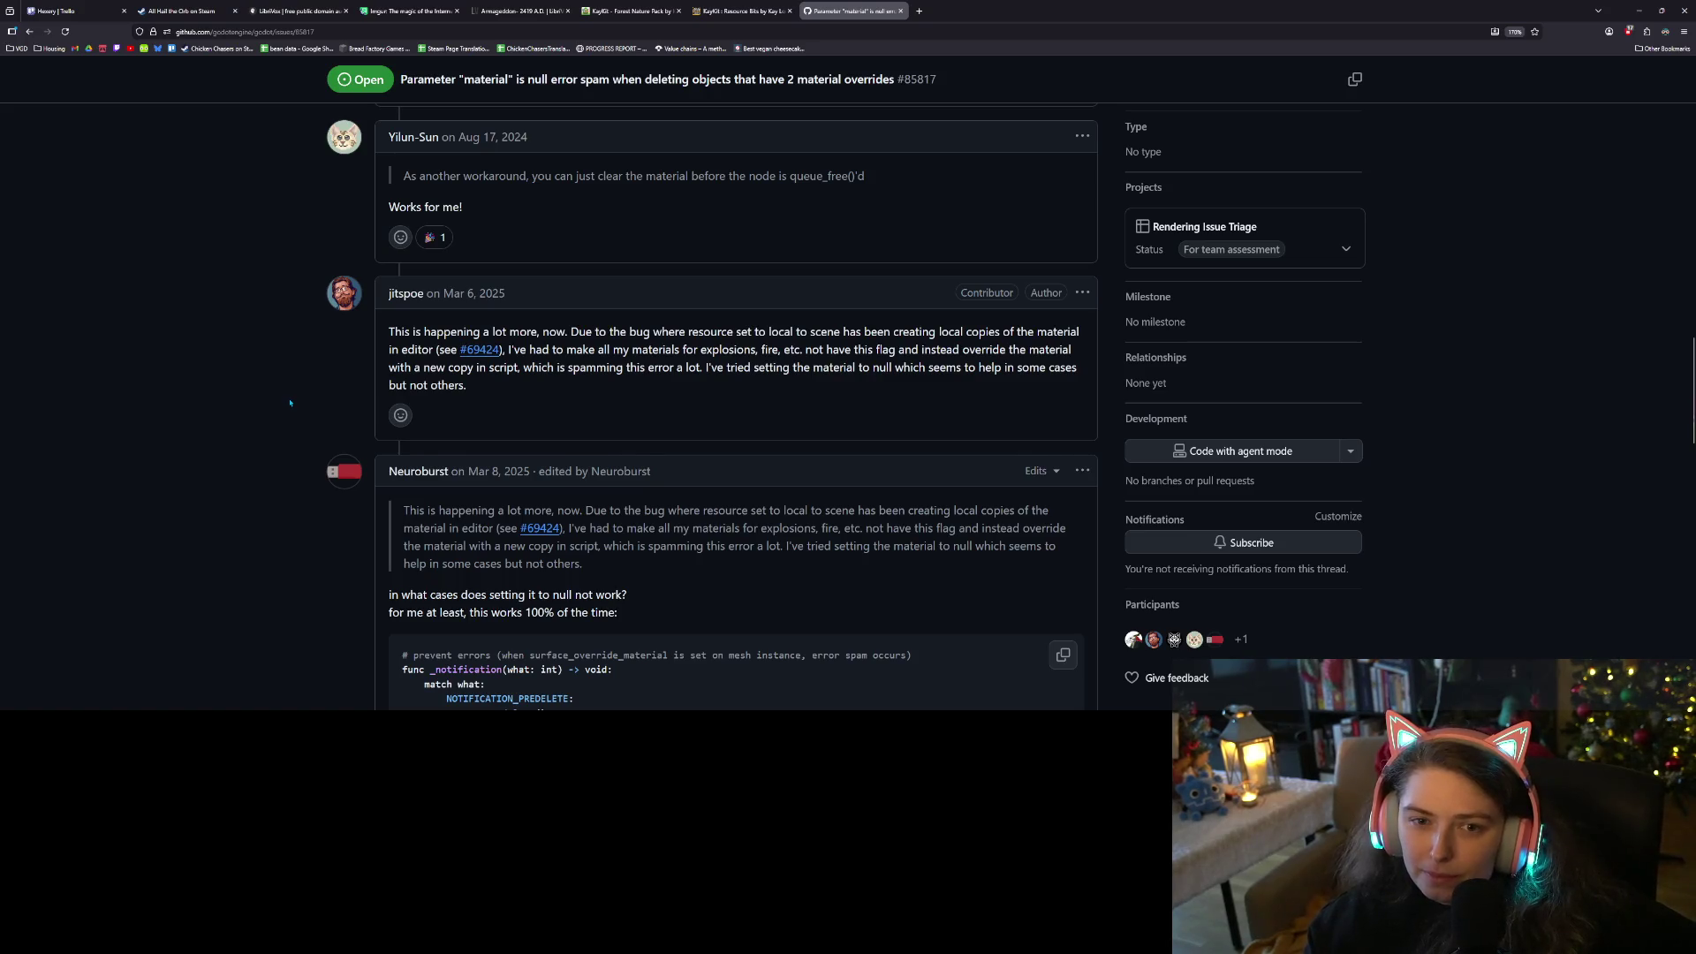
scroll(290, 403, "down", 1)
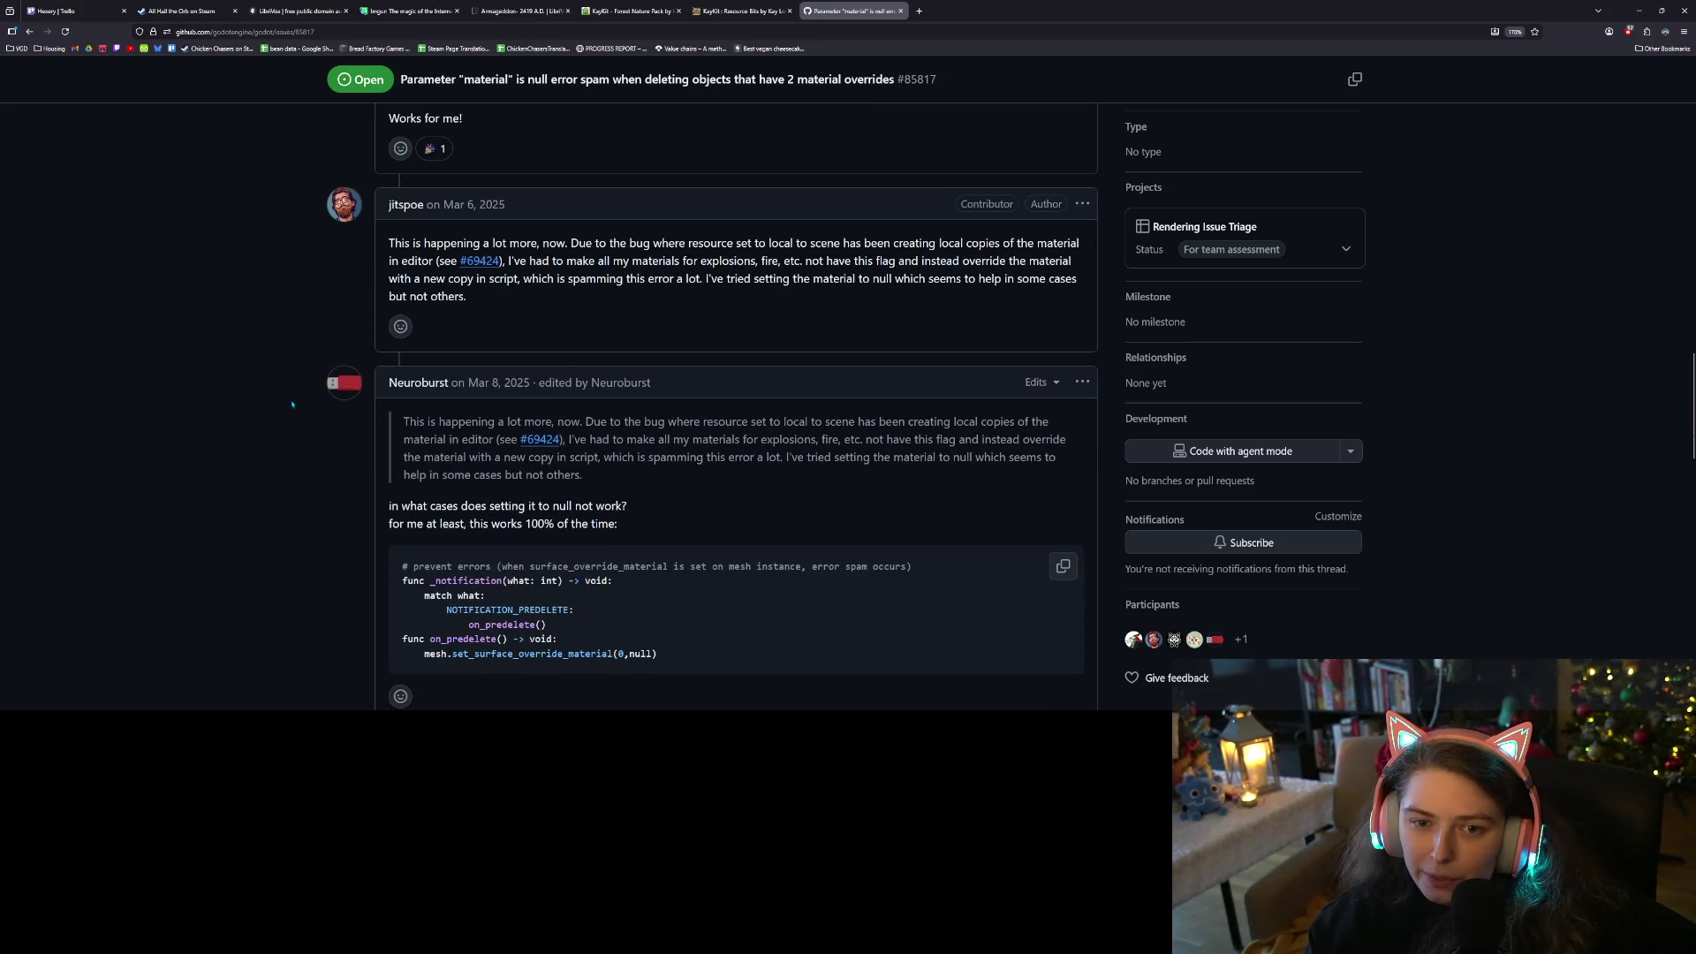
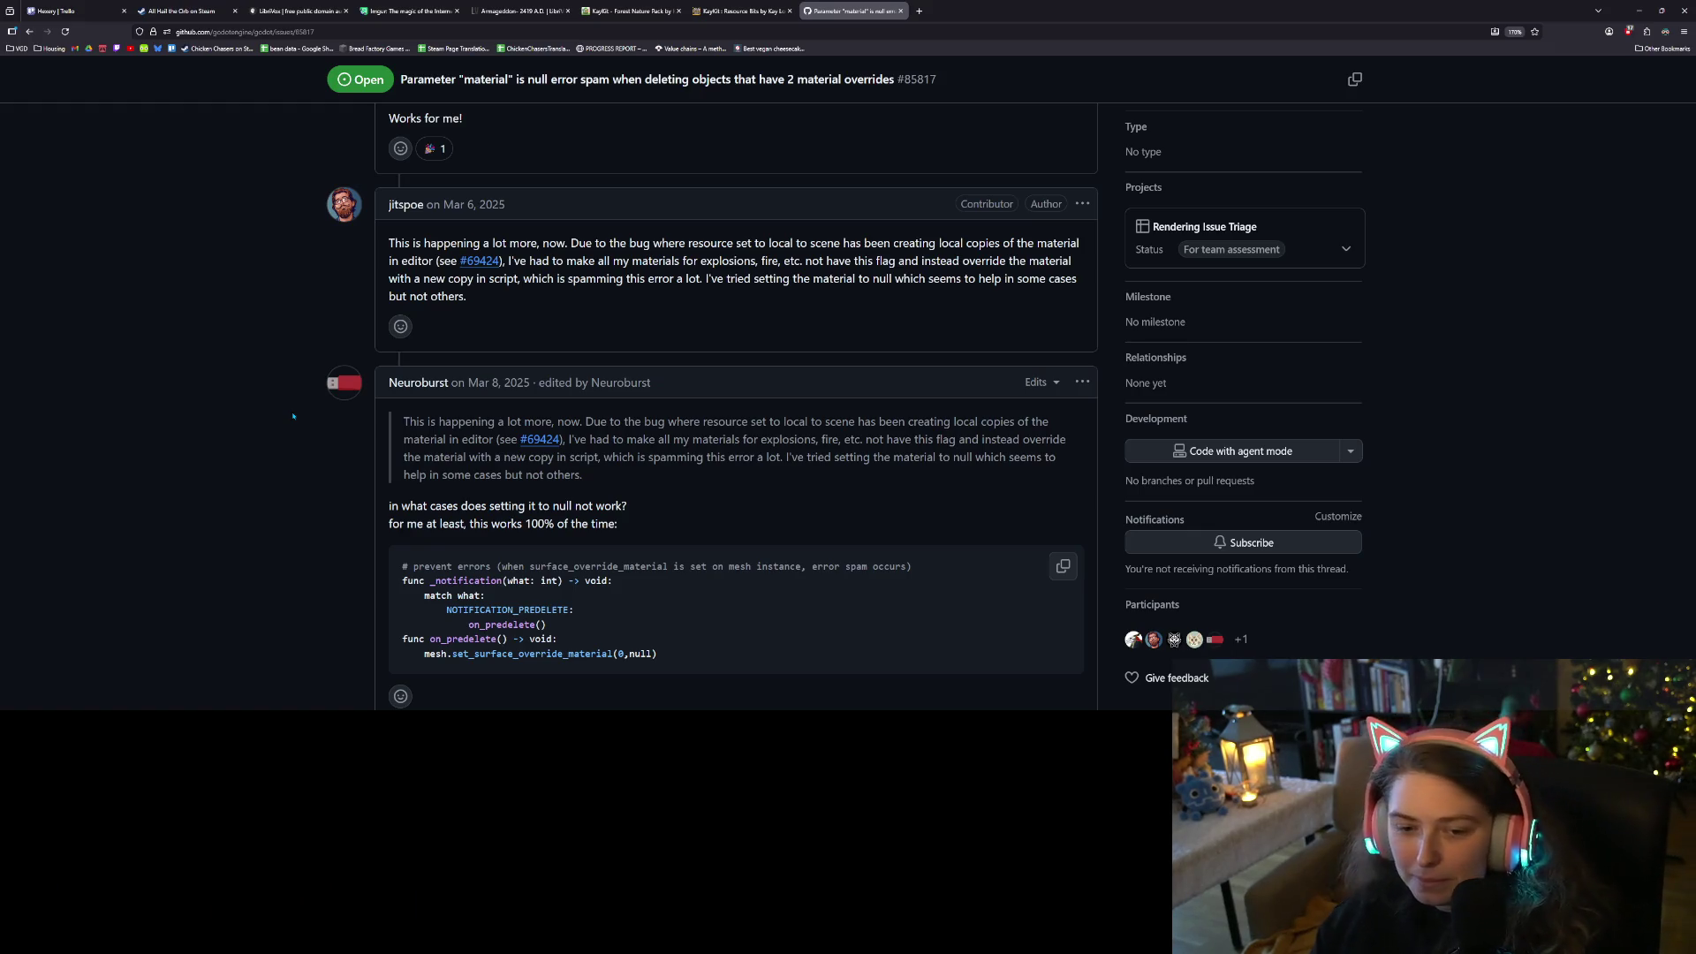
Read through the material-null GitHub issue comments, then minimize the browser
scroll(296, 459, "up", 5)
scroll(299, 495, "up", 5)
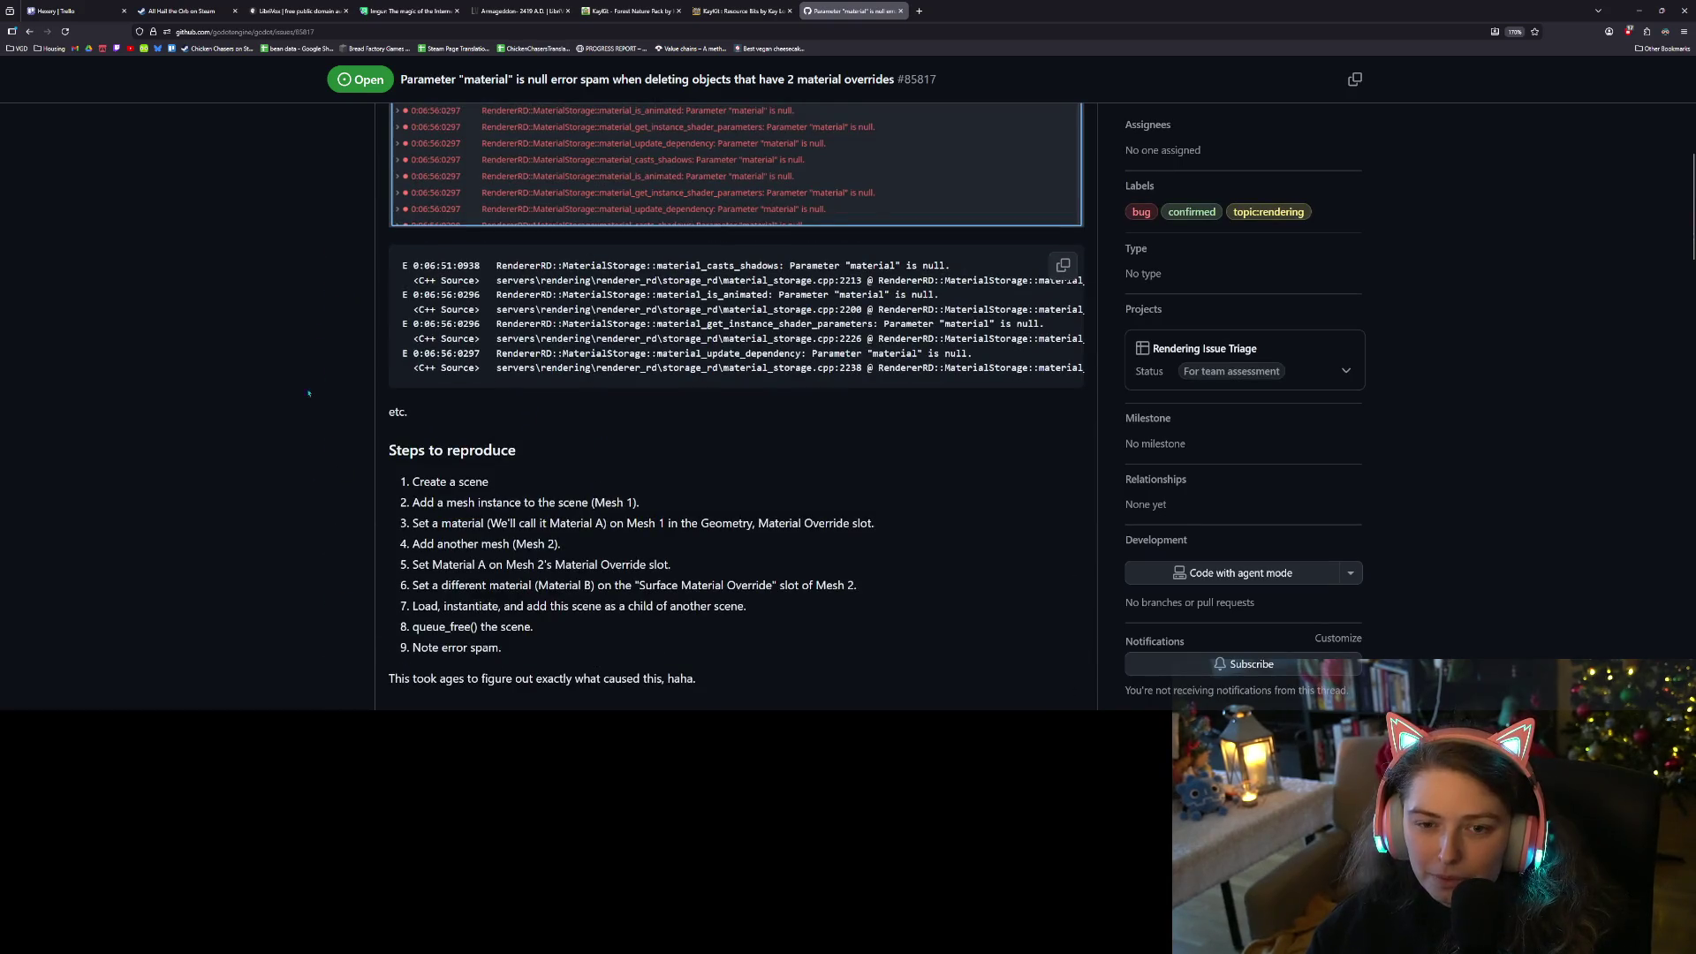
scroll(384, 524, "up", 6)
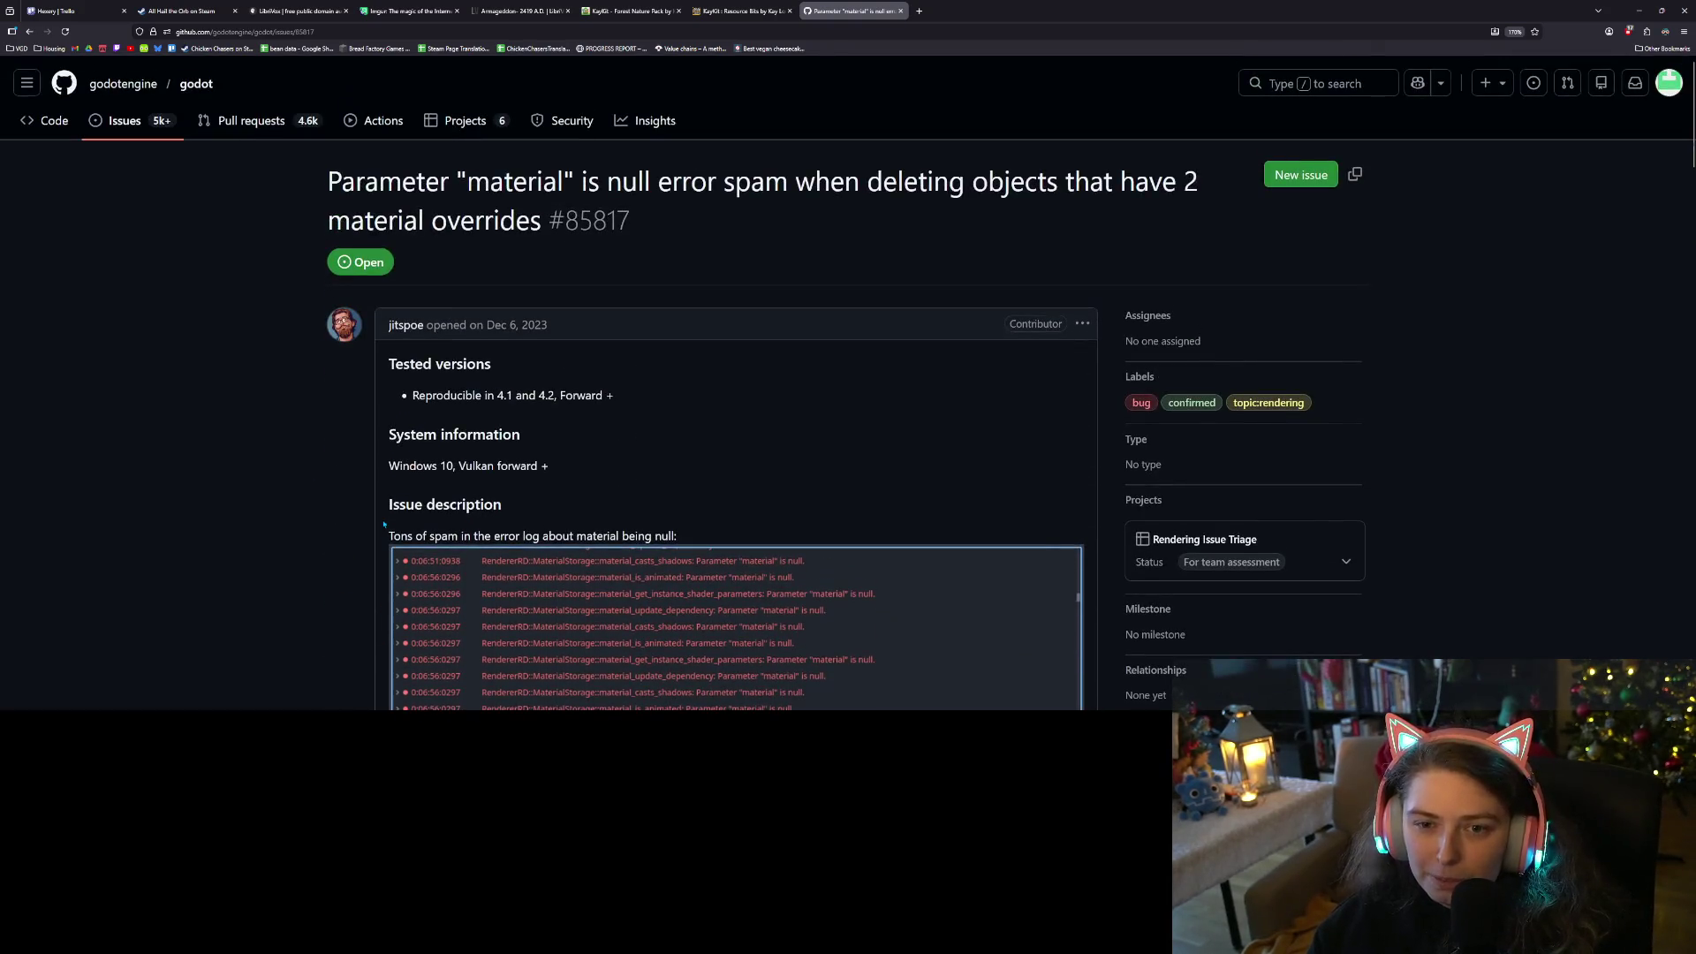
scroll(336, 513, "down", 3)
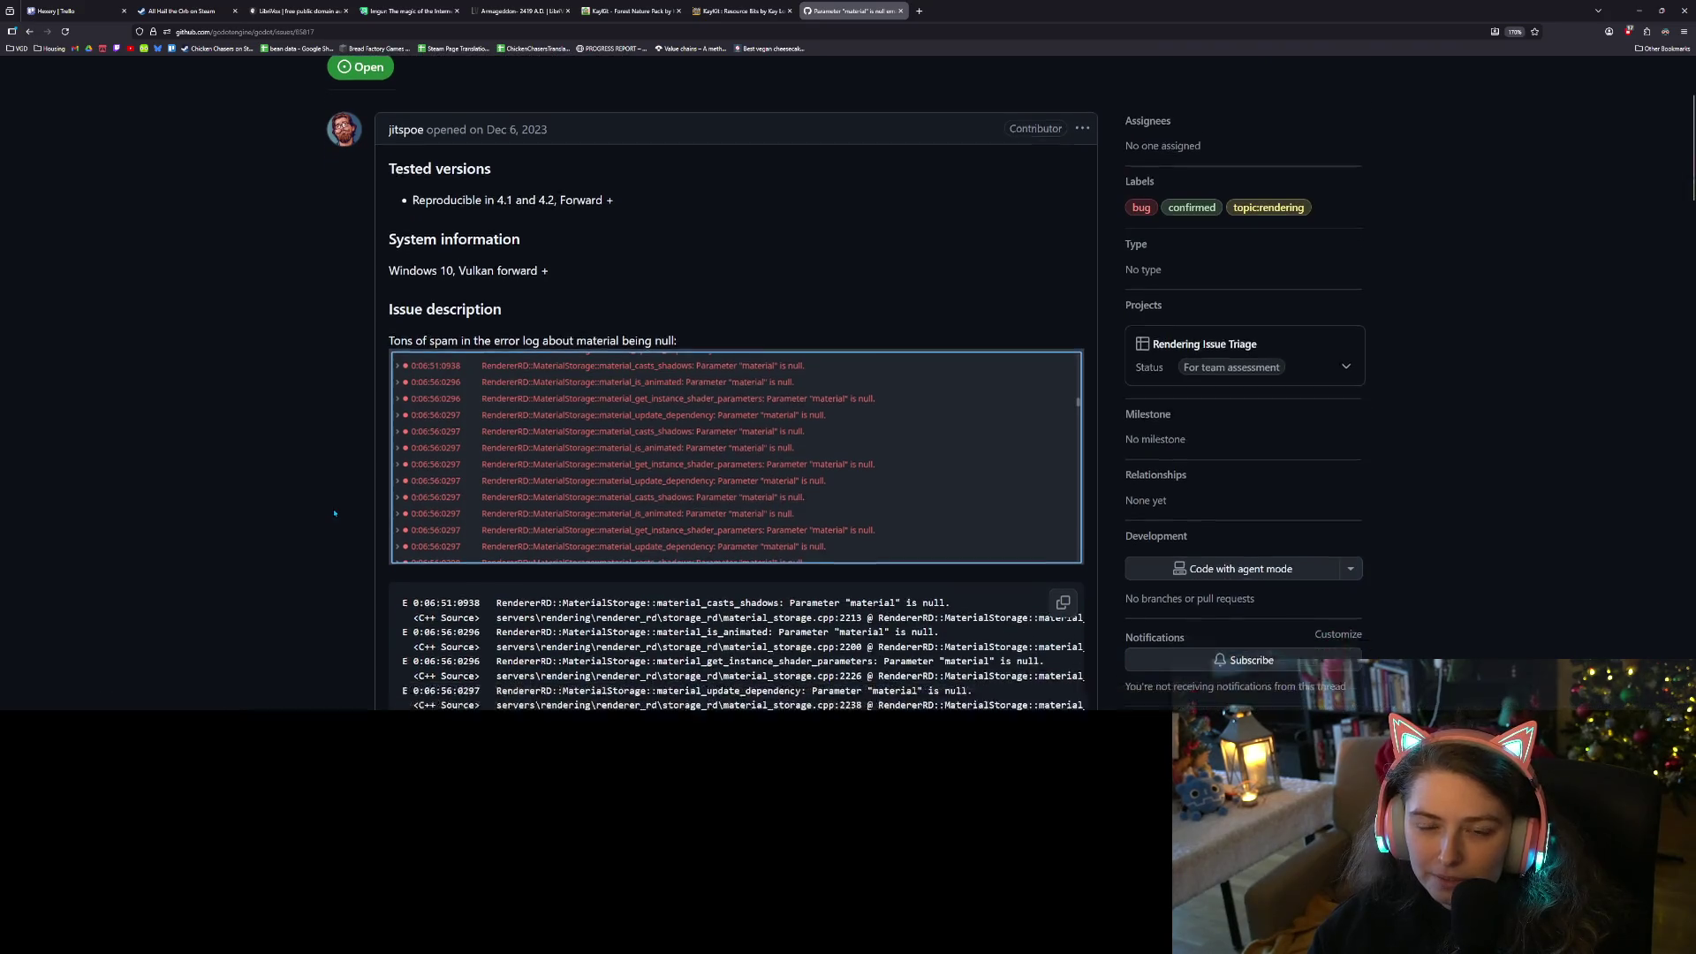
scroll(337, 513, "down", 2)
scroll(337, 514, "down", 1)
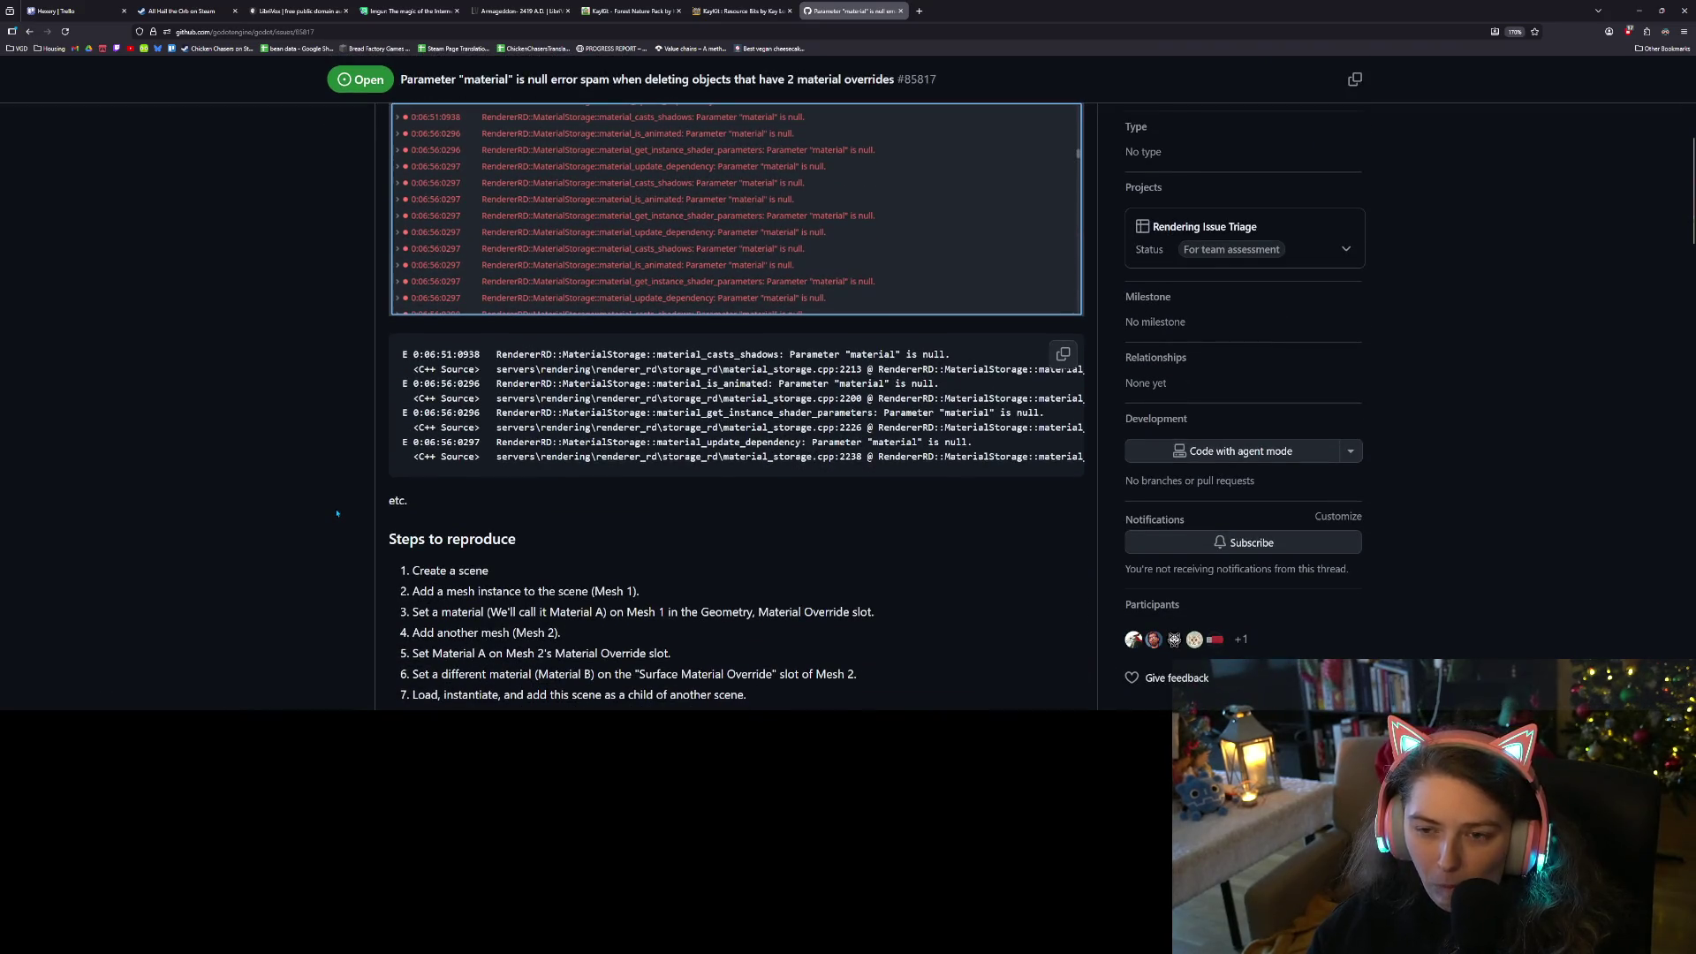
scroll(337, 513, "down", 4)
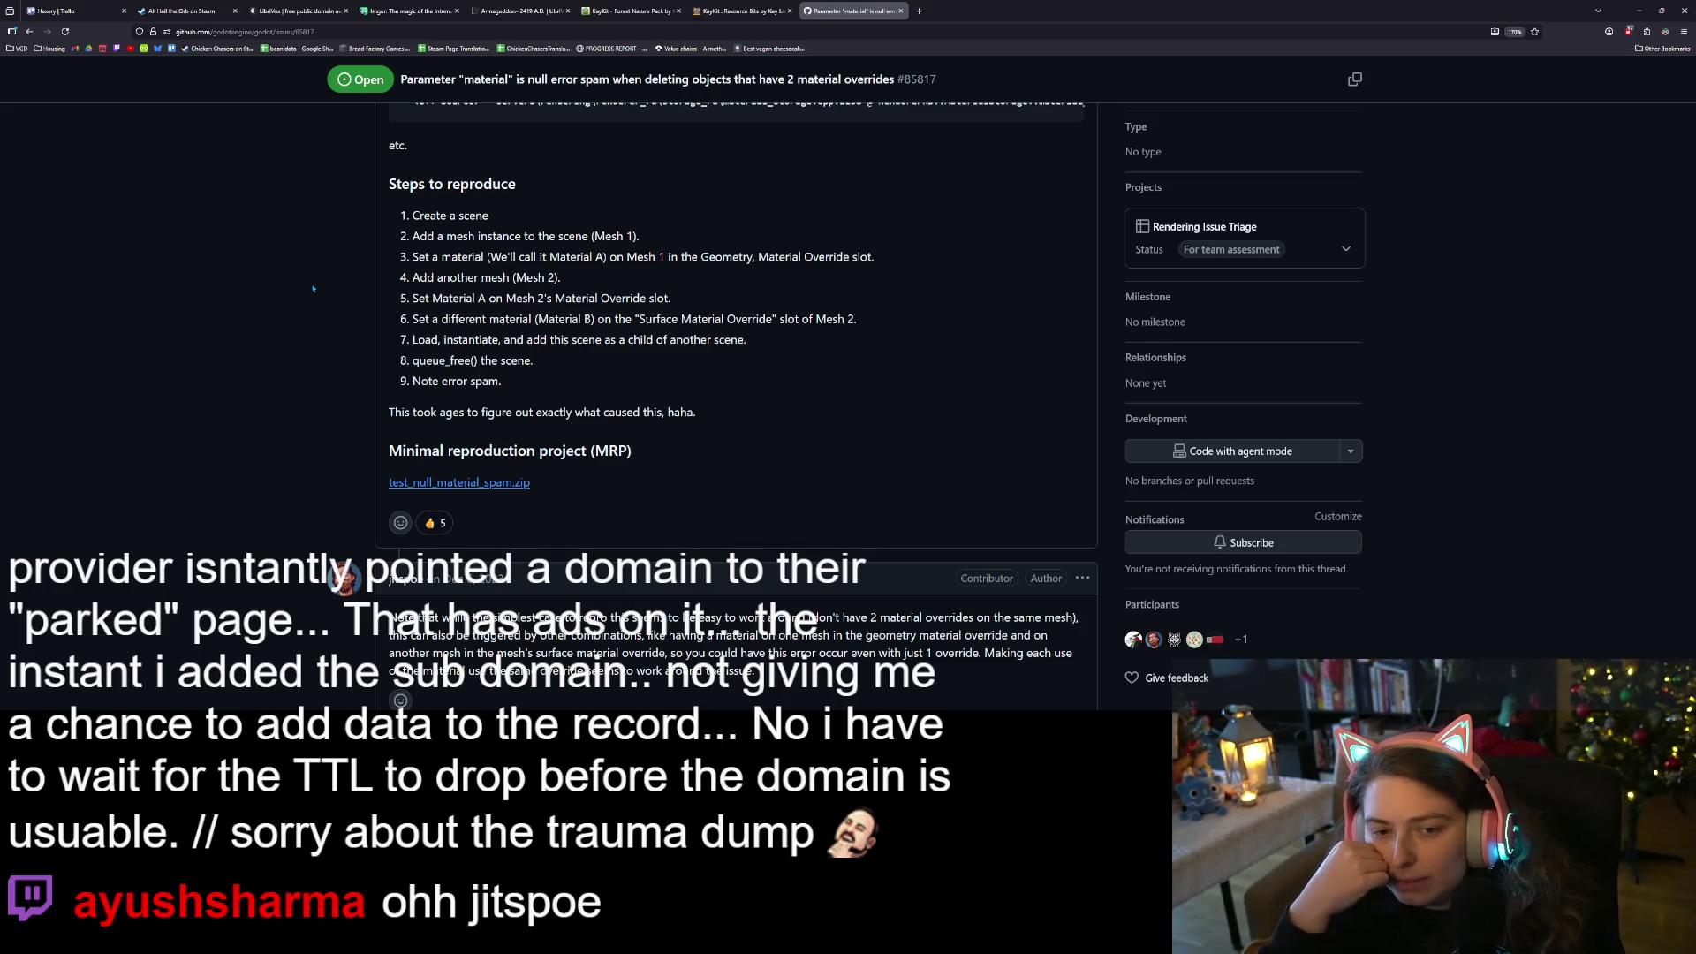
scroll(296, 352, "down", 3)
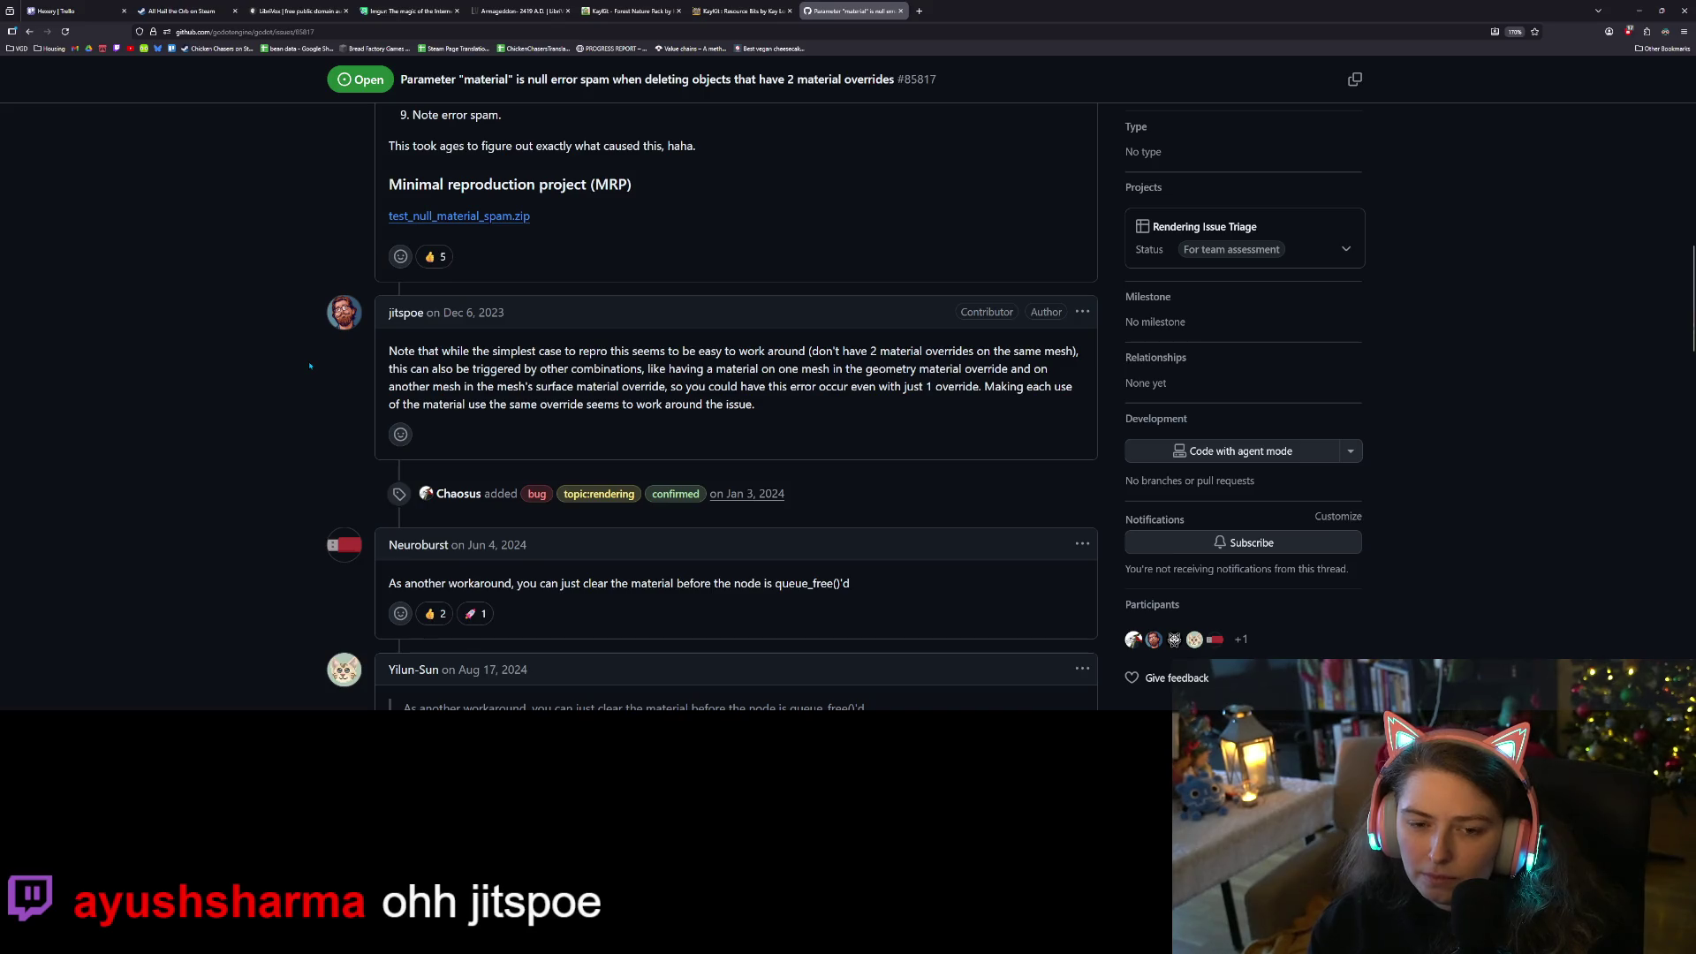
scroll(310, 365, "down", 2)
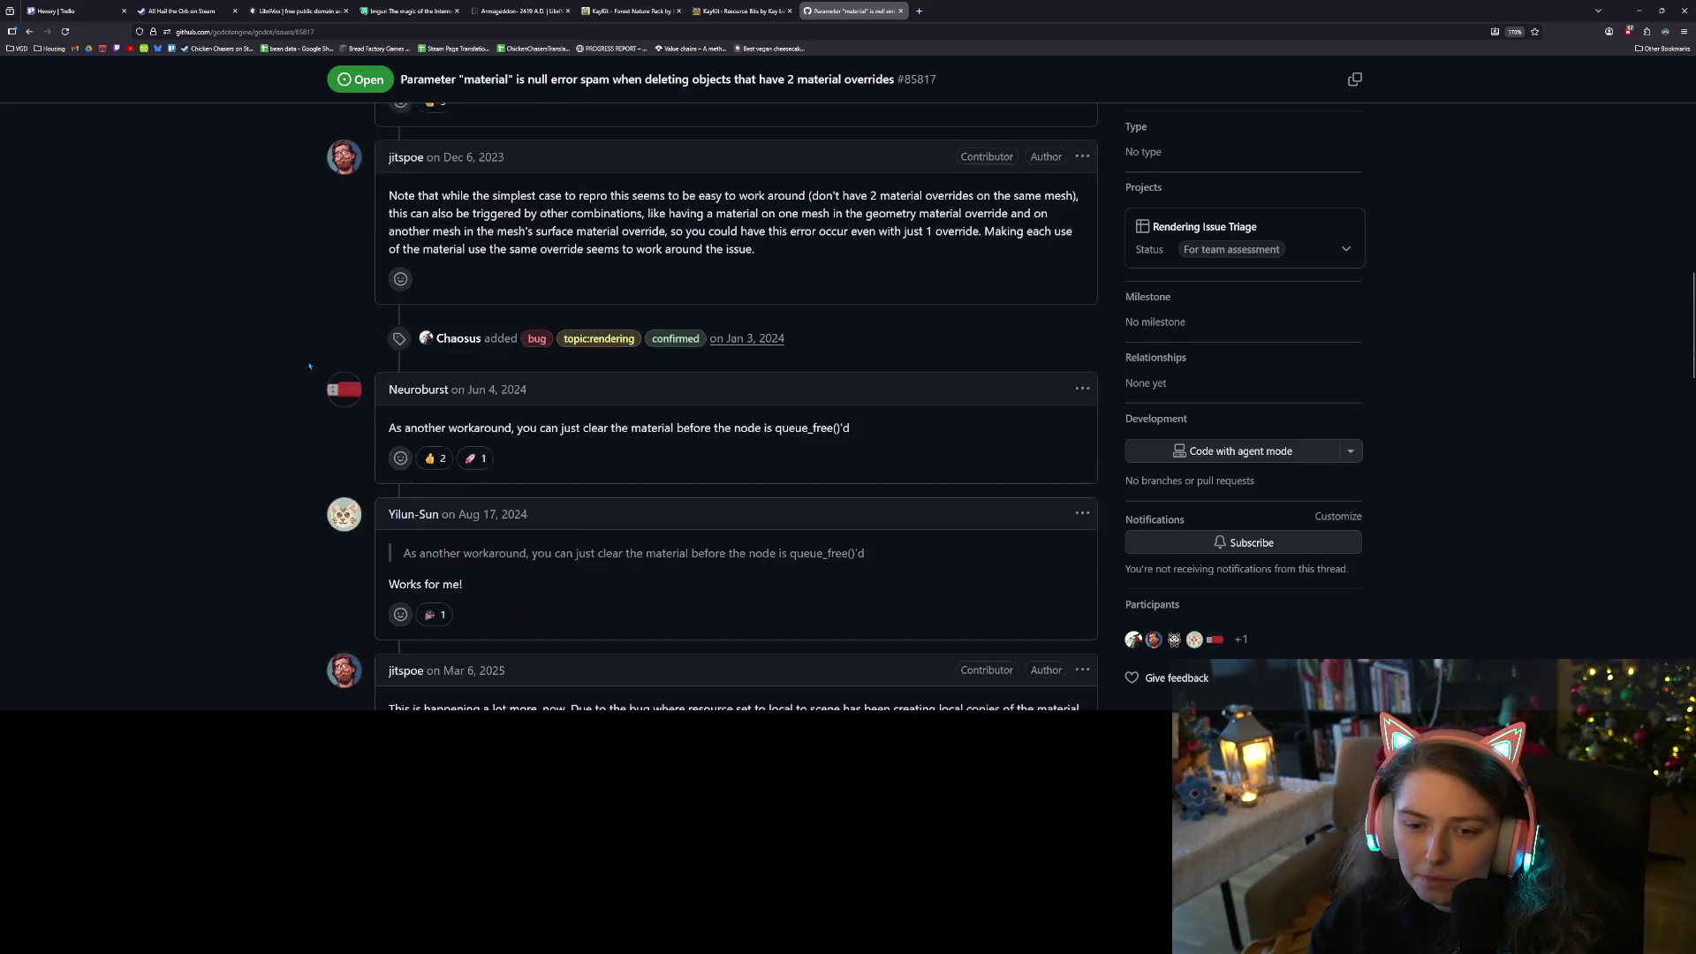
scroll(310, 366, "down", 1)
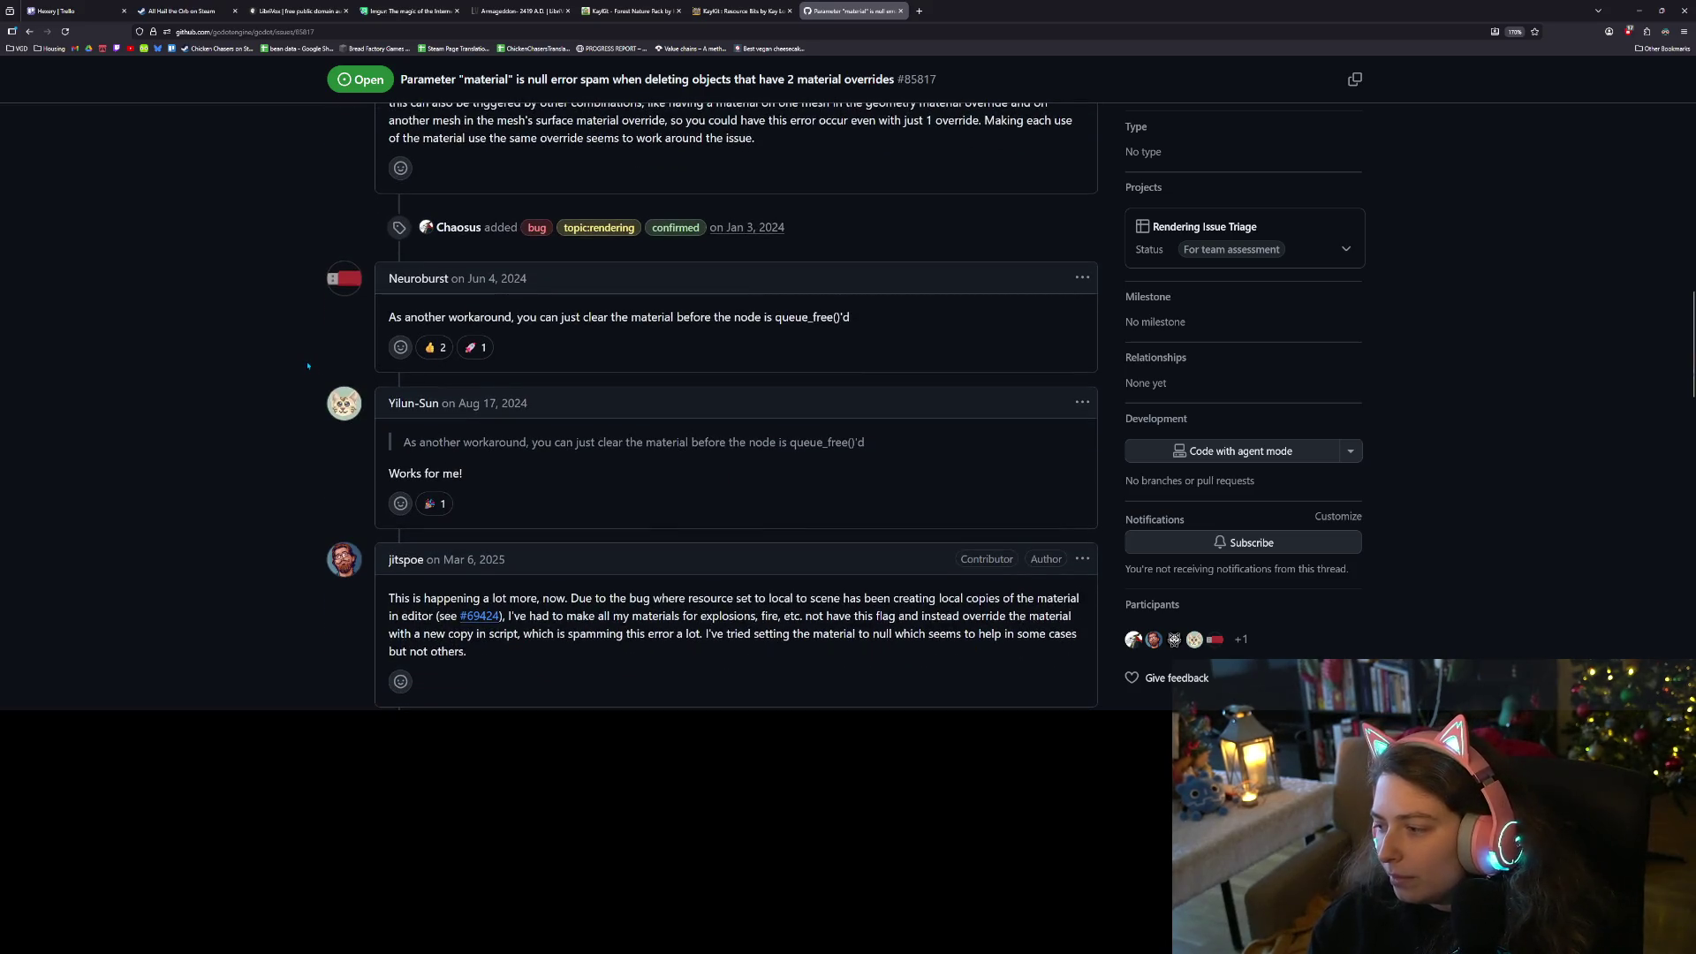
scroll(309, 366, "up", 1)
scroll(309, 365, "up", 1)
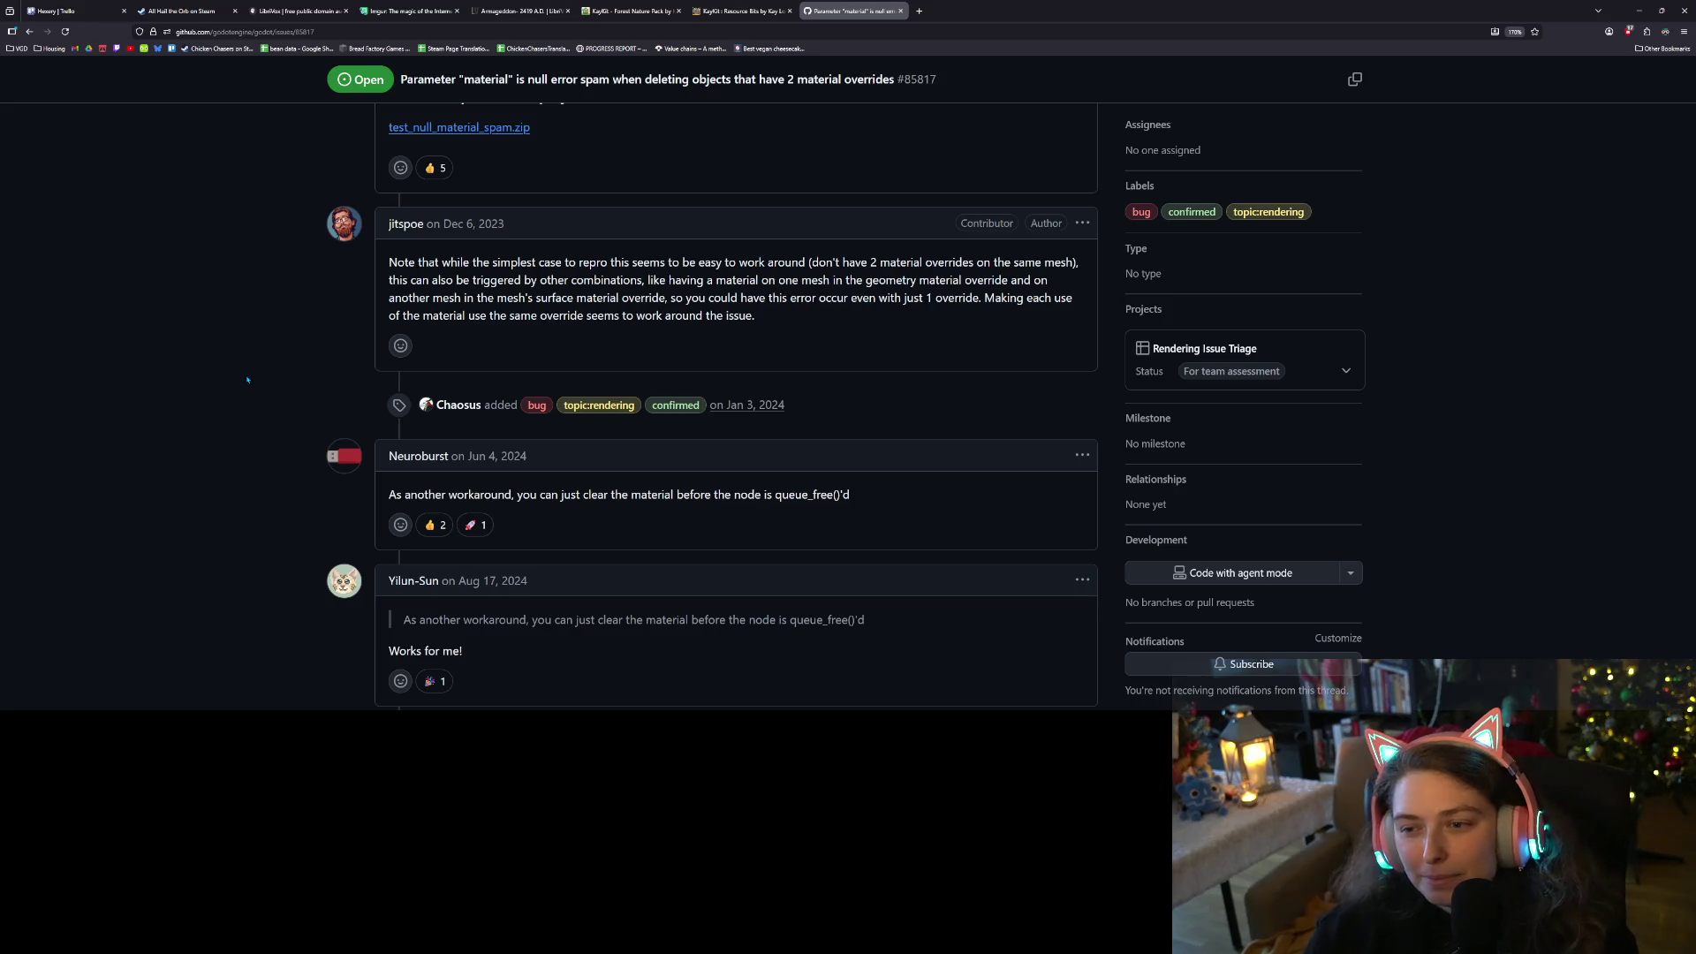
scroll(248, 379, "down", 3)
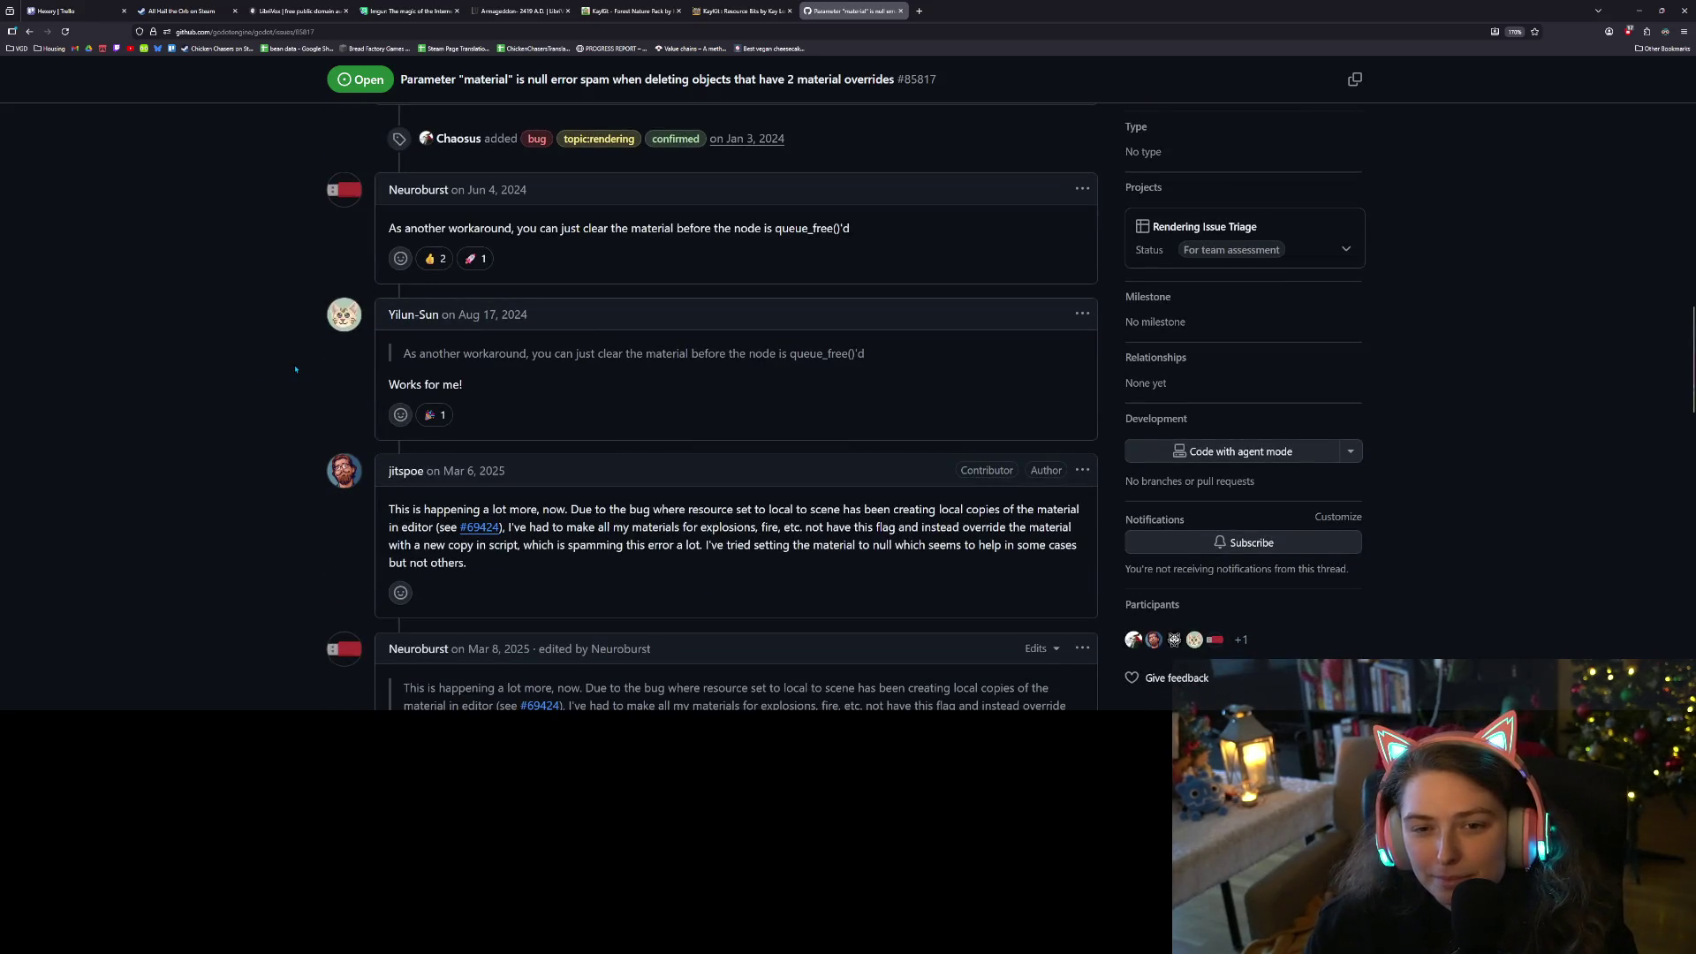
scroll(285, 441, "down", 1)
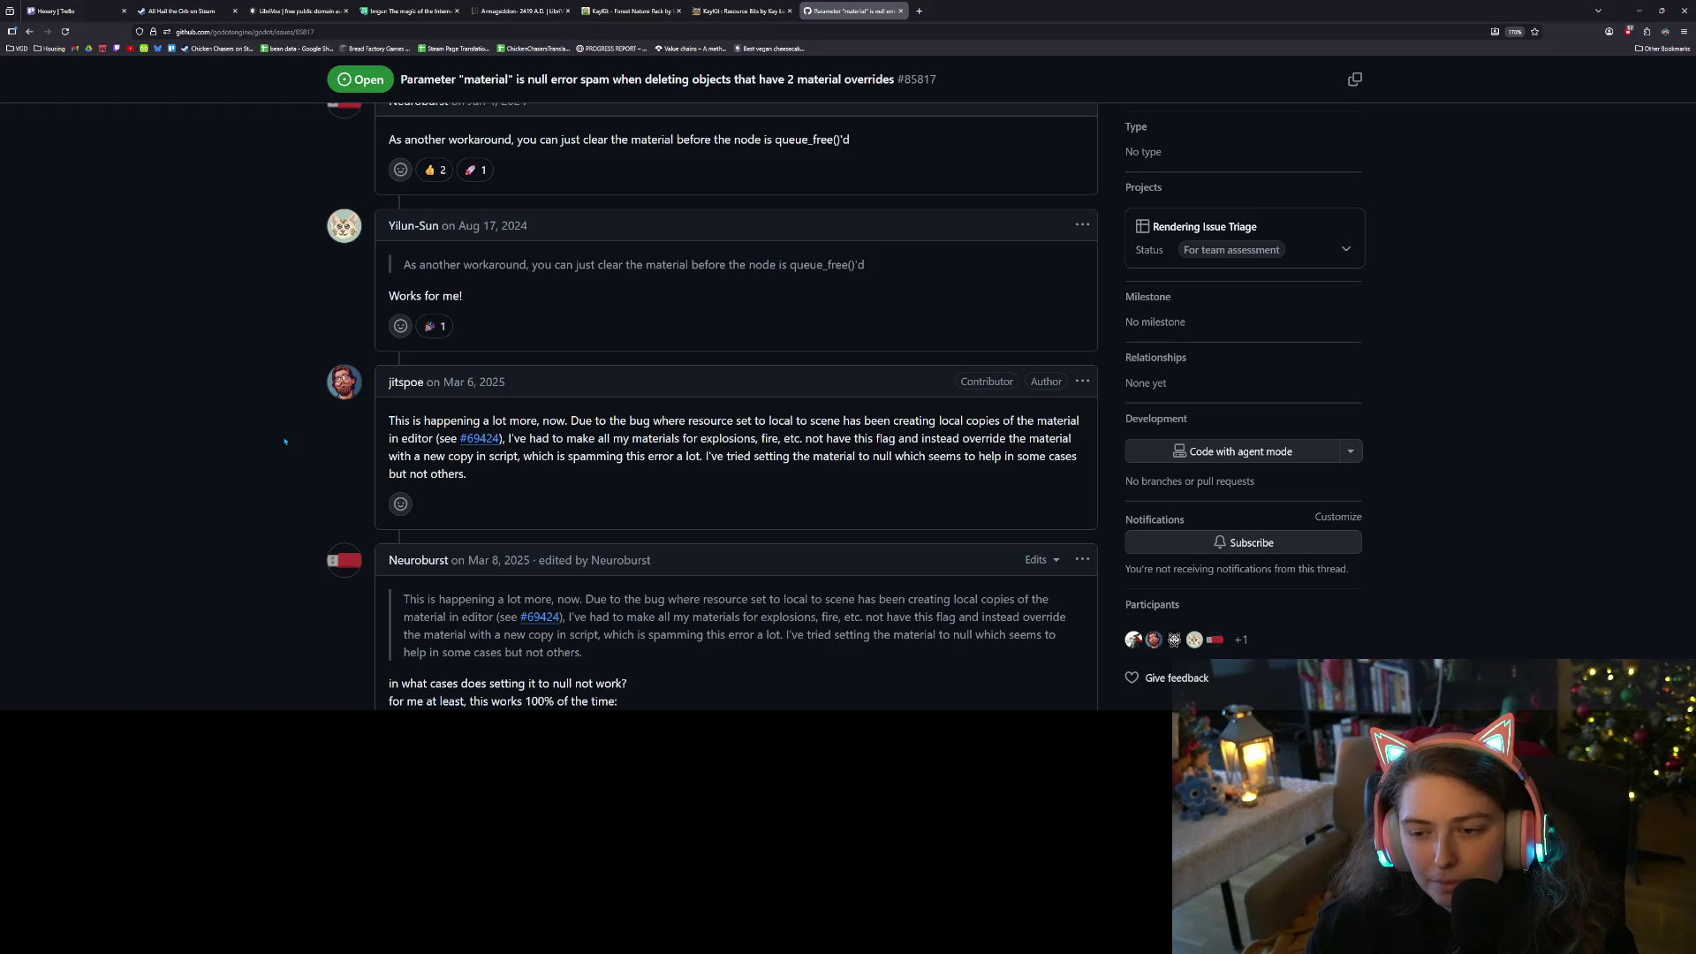
scroll(285, 441, "down", 1)
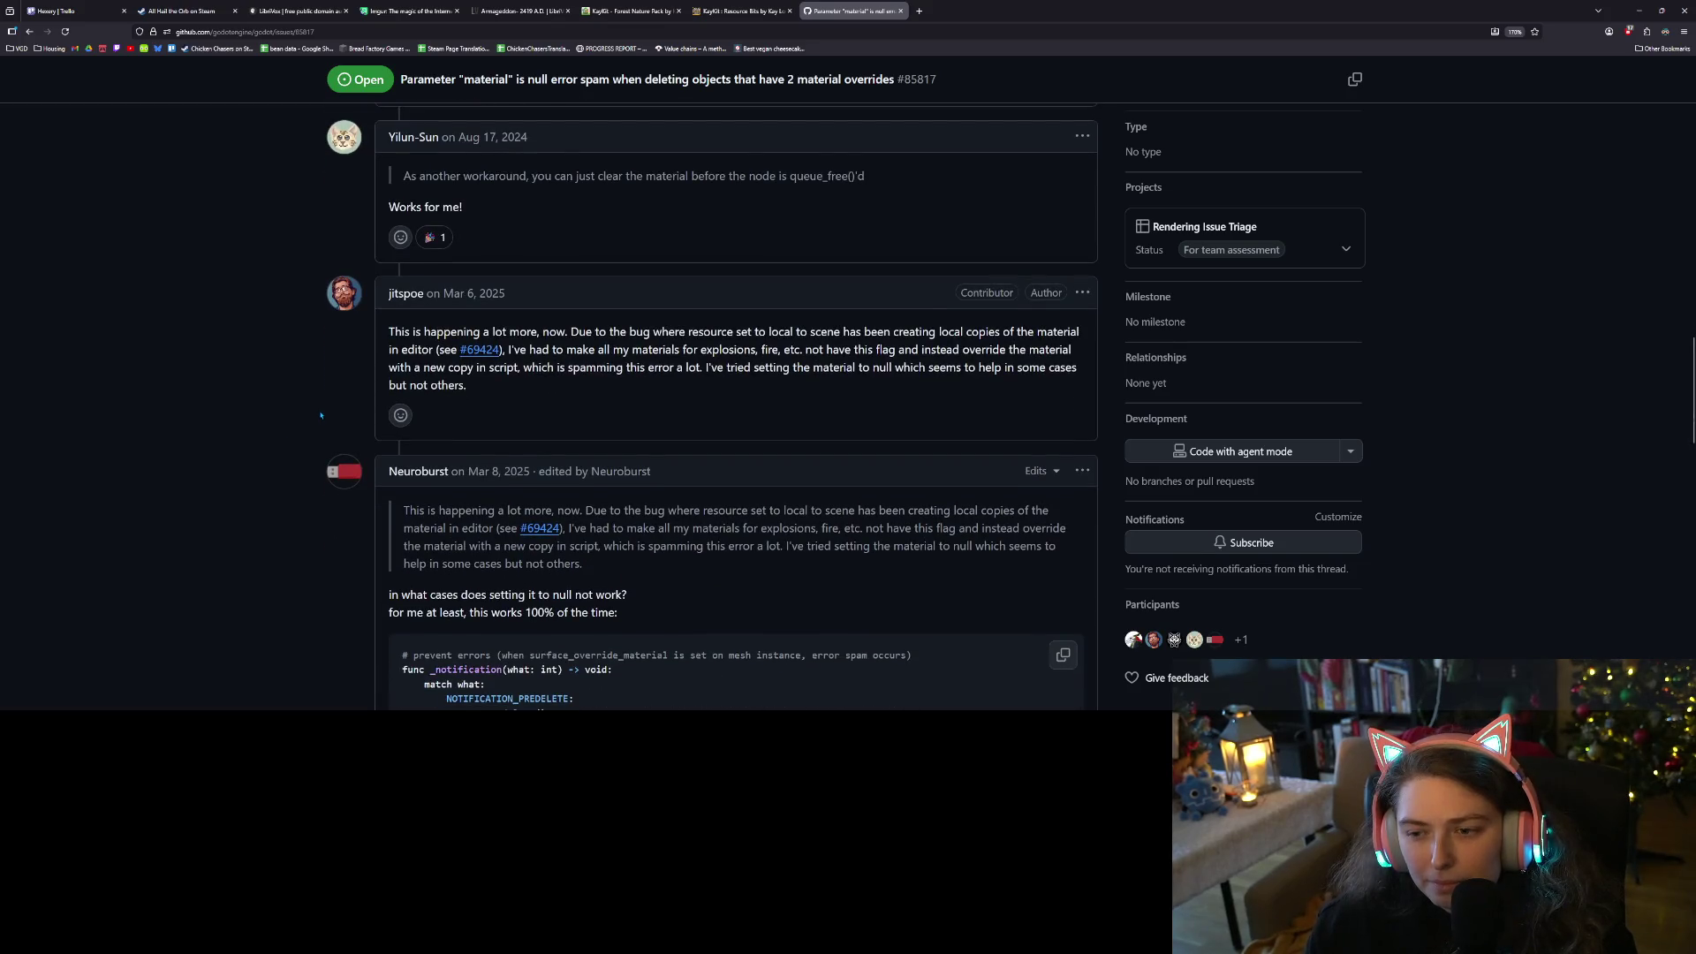
scroll(321, 415, "up", 6)
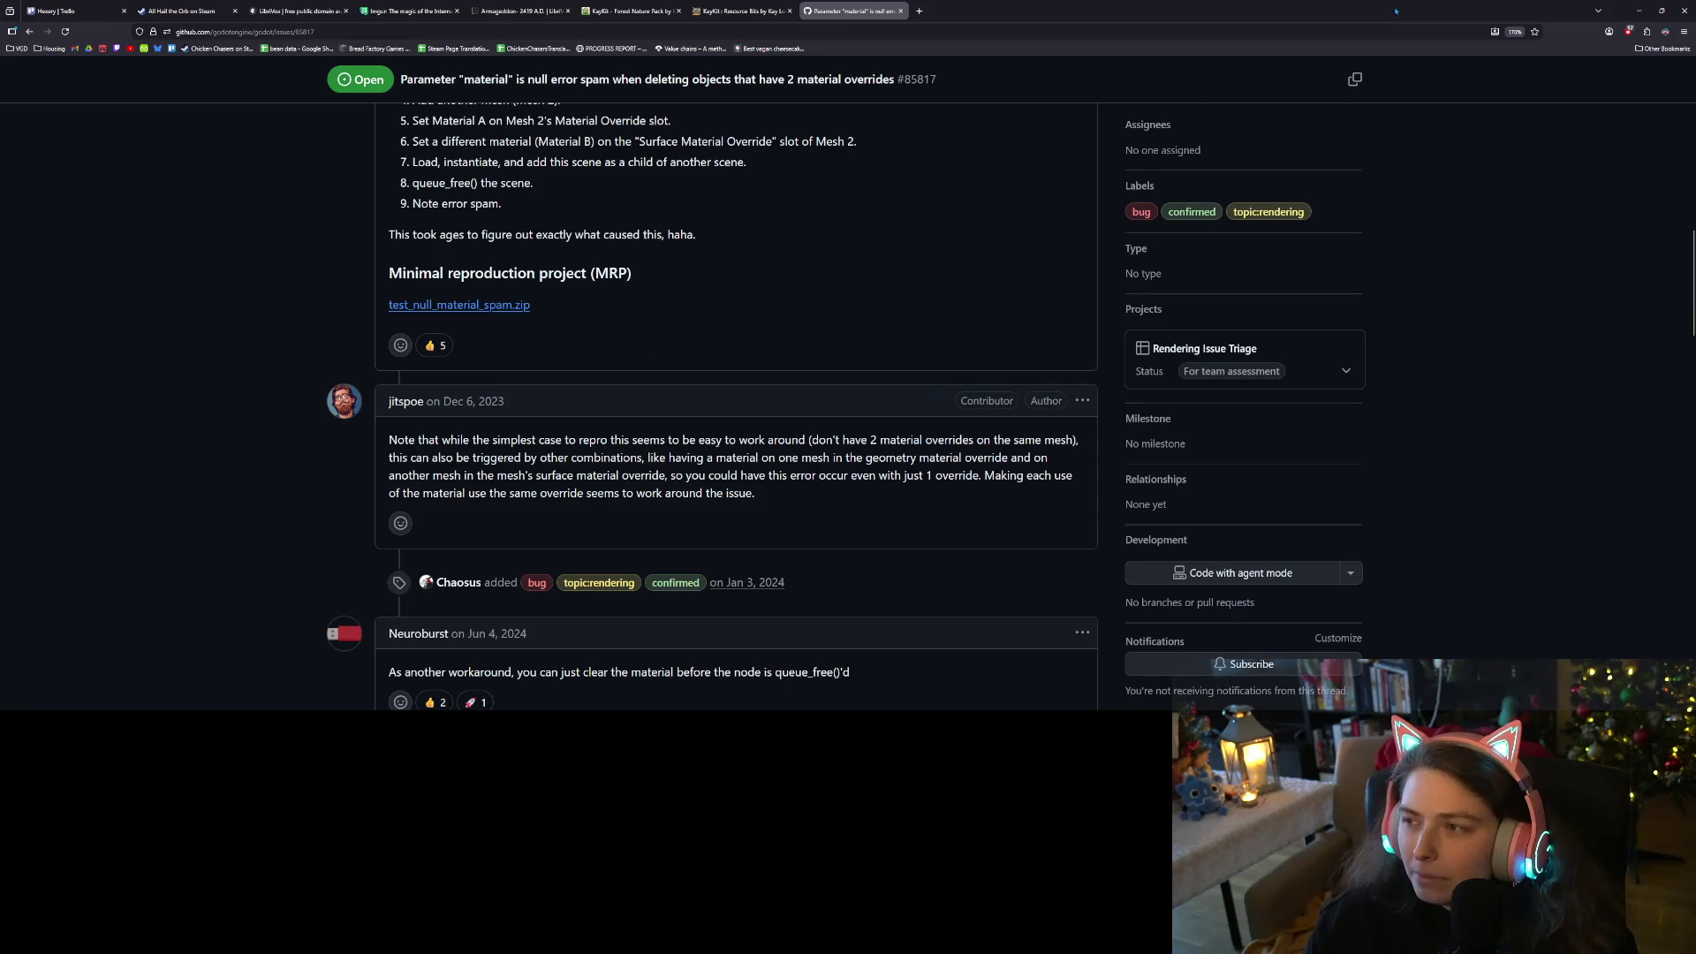
left_click(1641, 9)
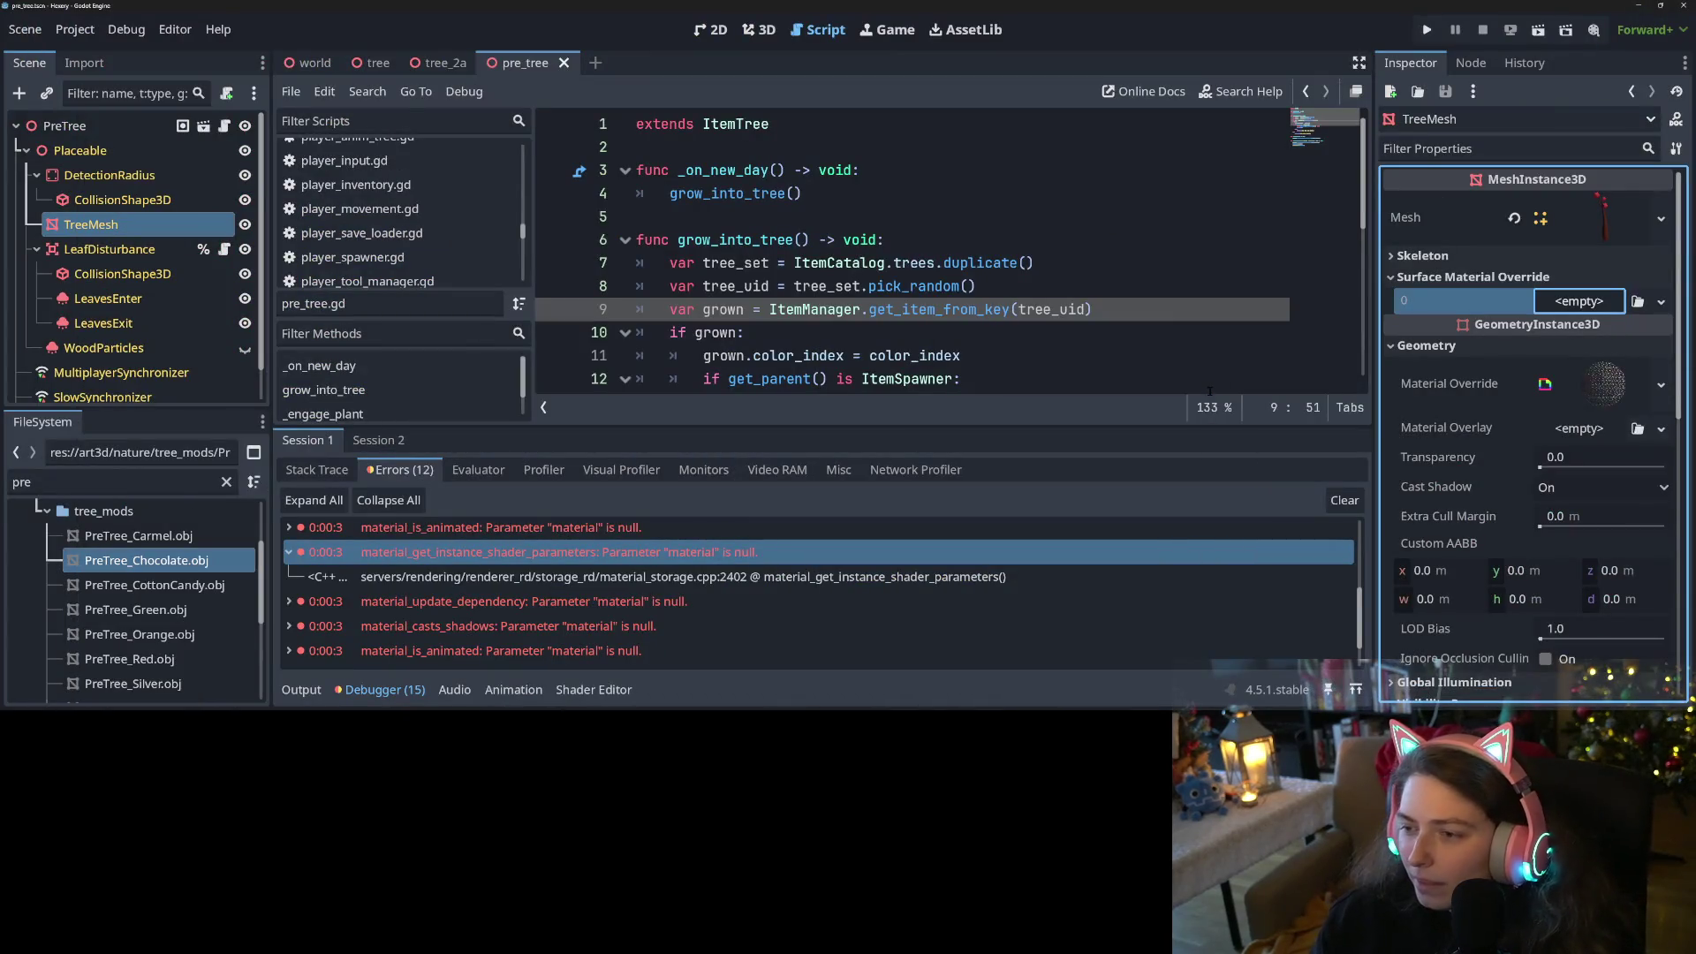
Expand the TreeMesh mesh's surface Material, then inspect PreTree_Carmel.obj from the FileSystem dock
left_click(1180, 343)
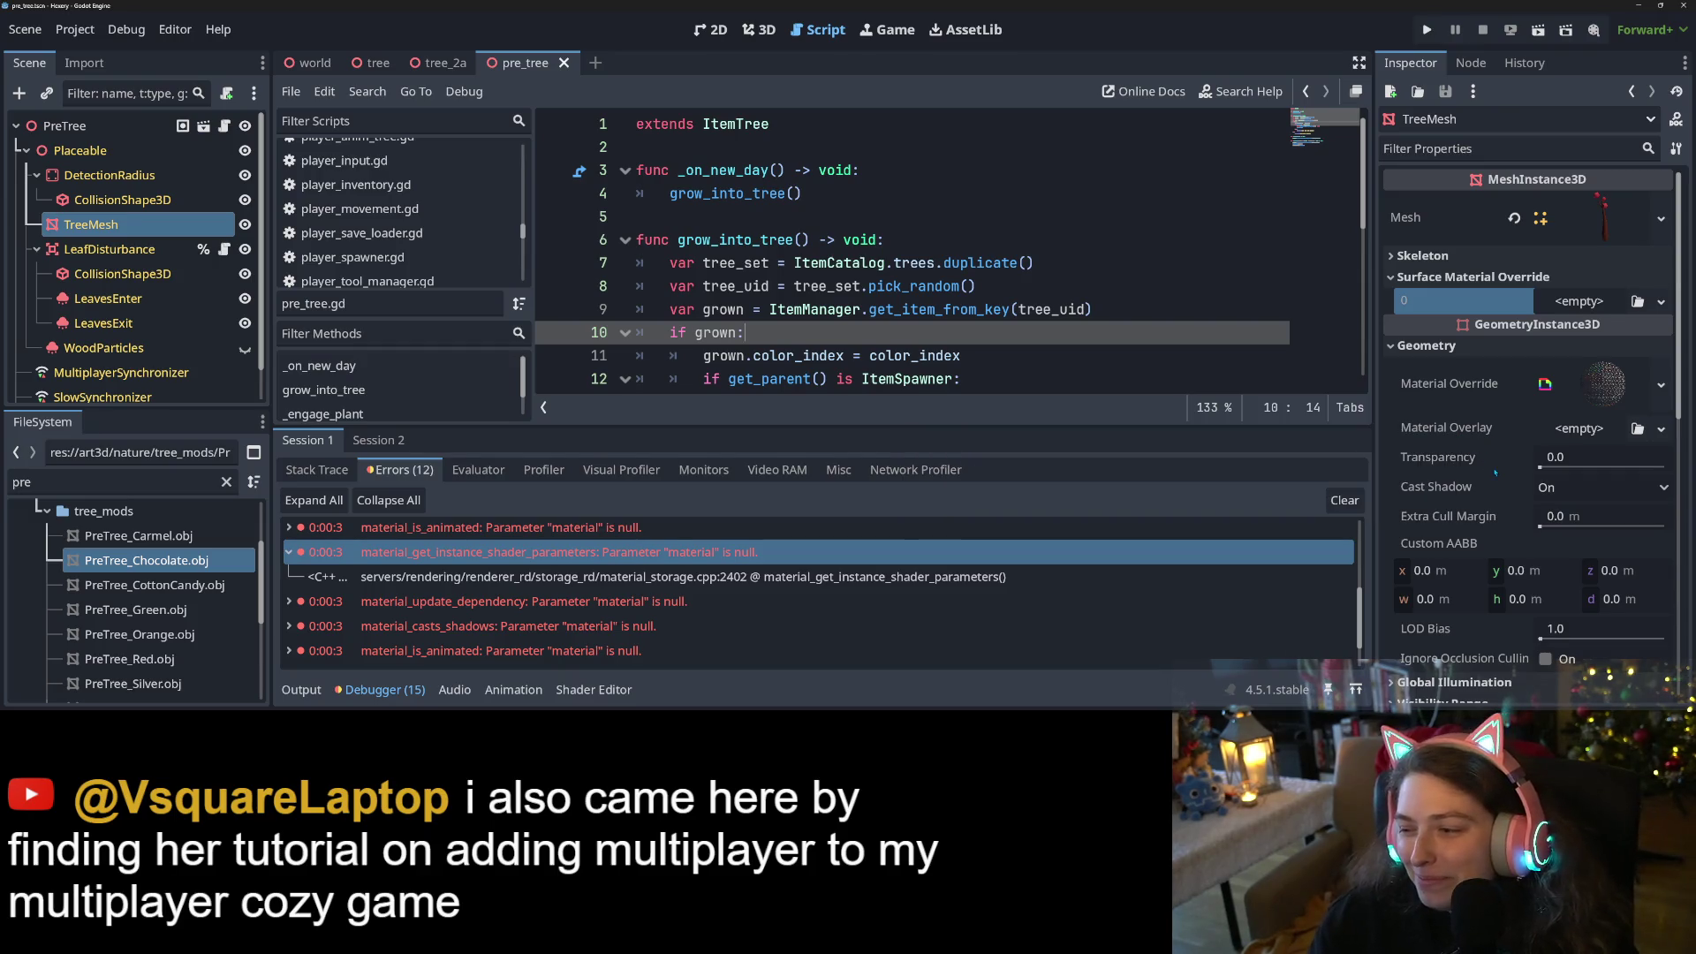
left_click(1604, 218)
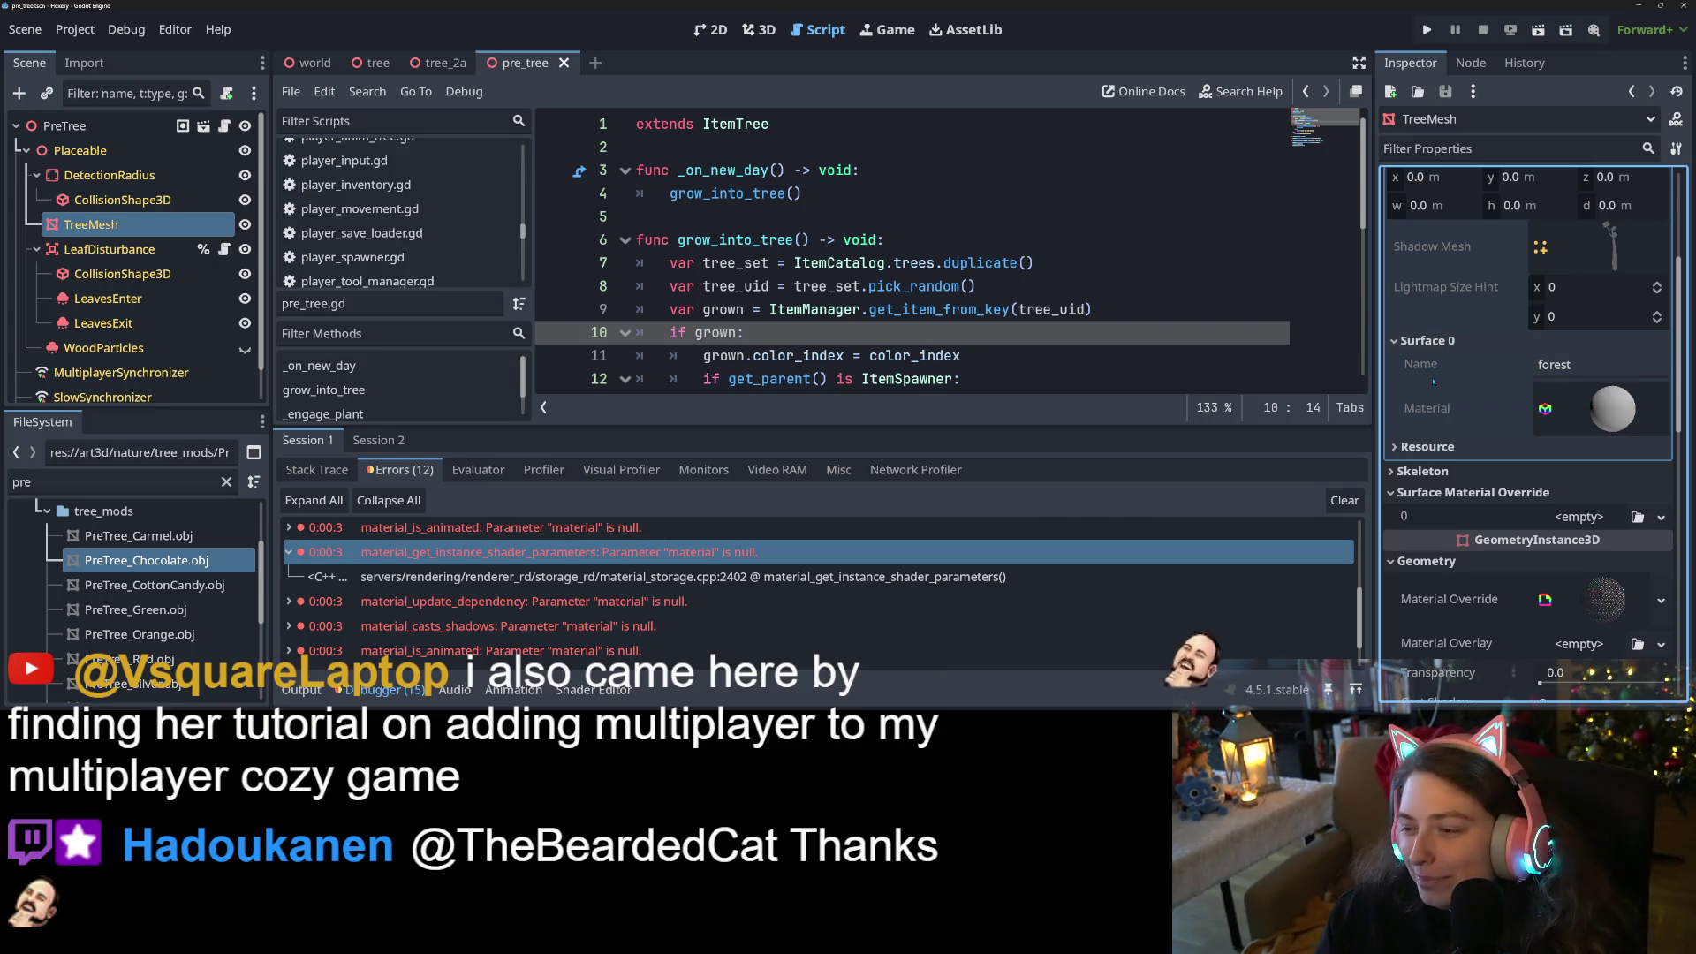
right_click(1428, 407)
left_click(1425, 395)
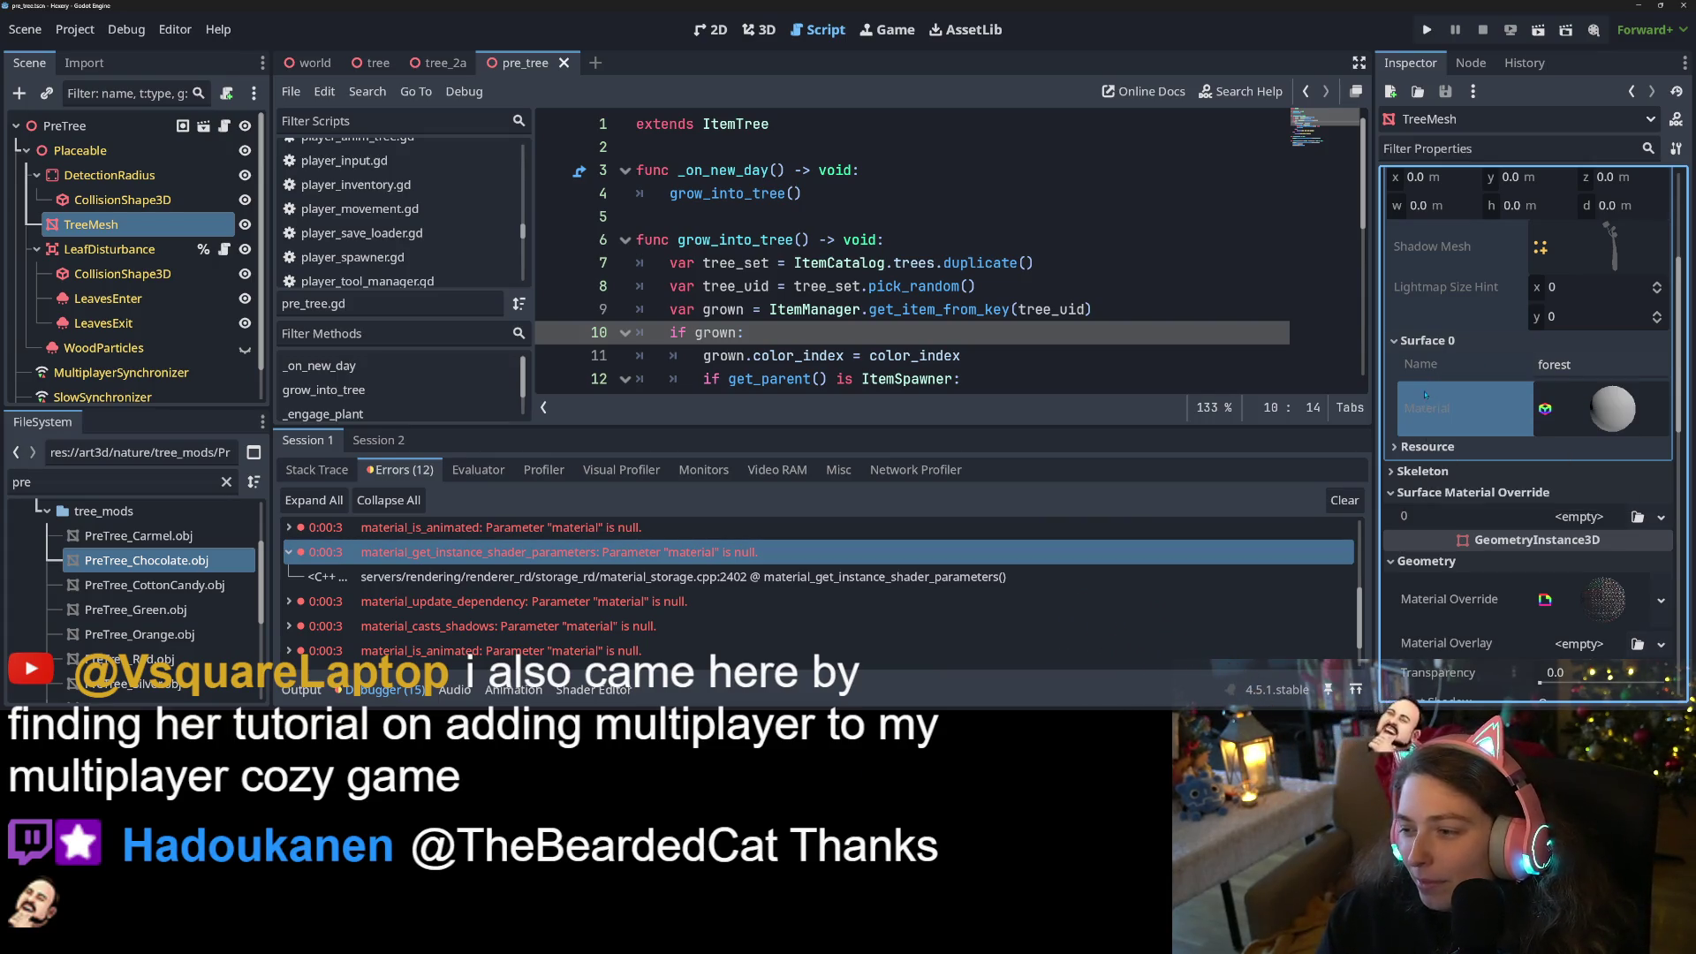
left_click(141, 536)
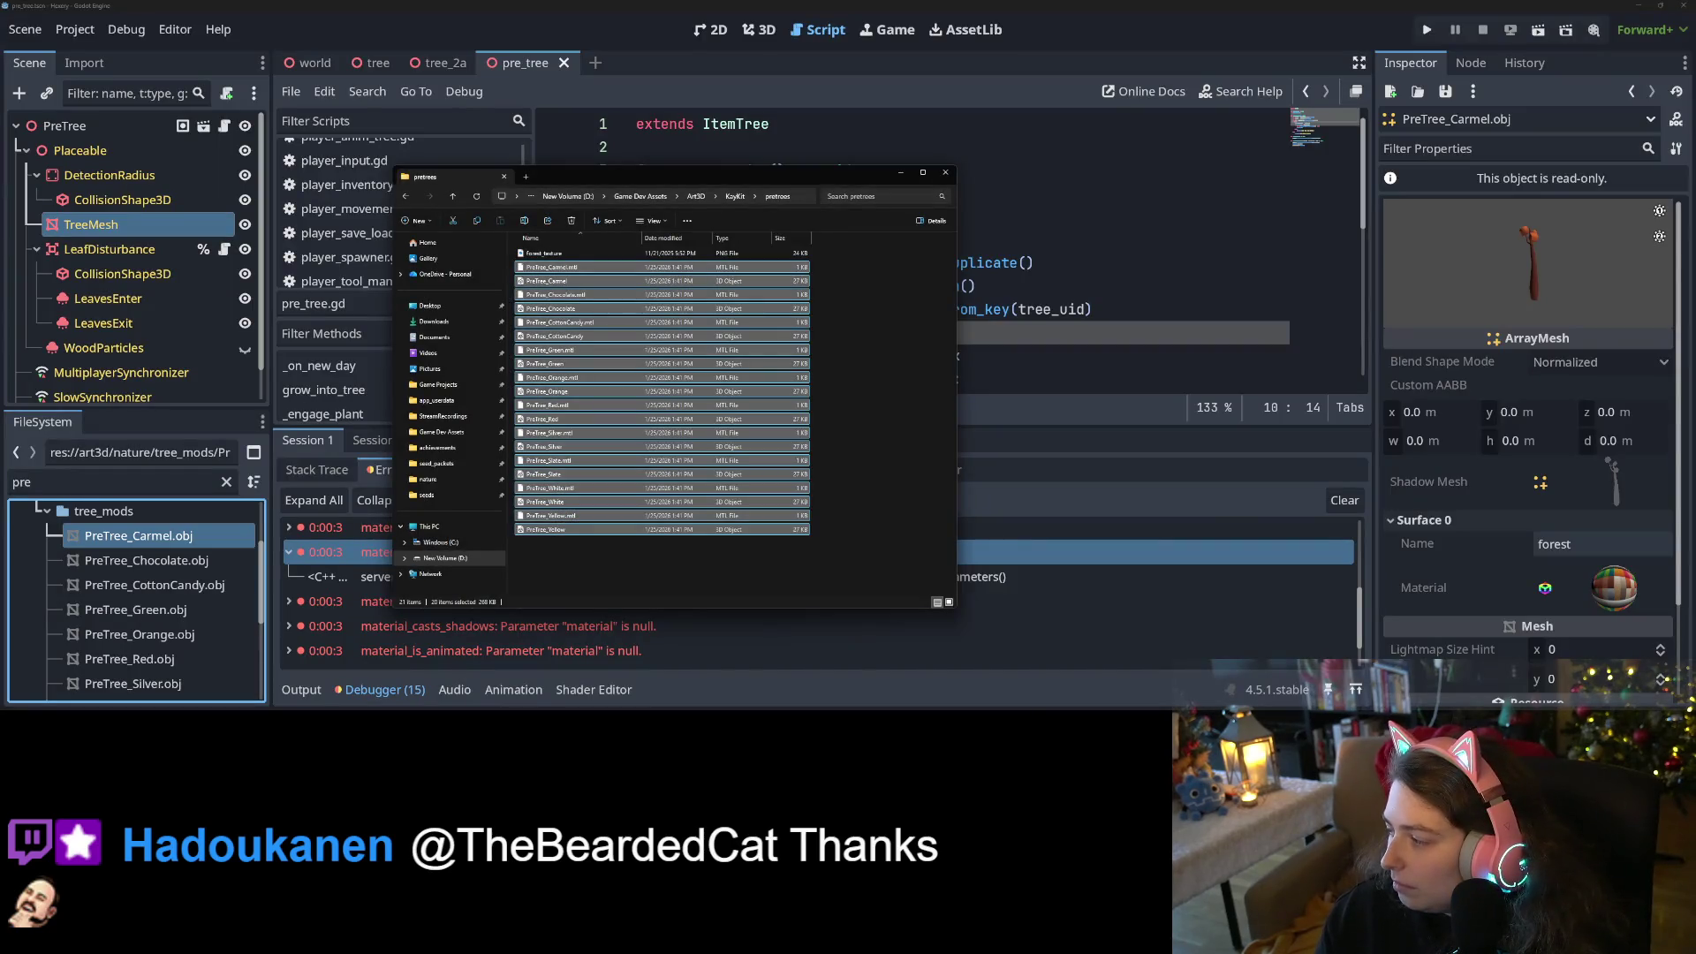
Bring the tree_mods folder window forward and sort its files by name
key("alt+Tab")
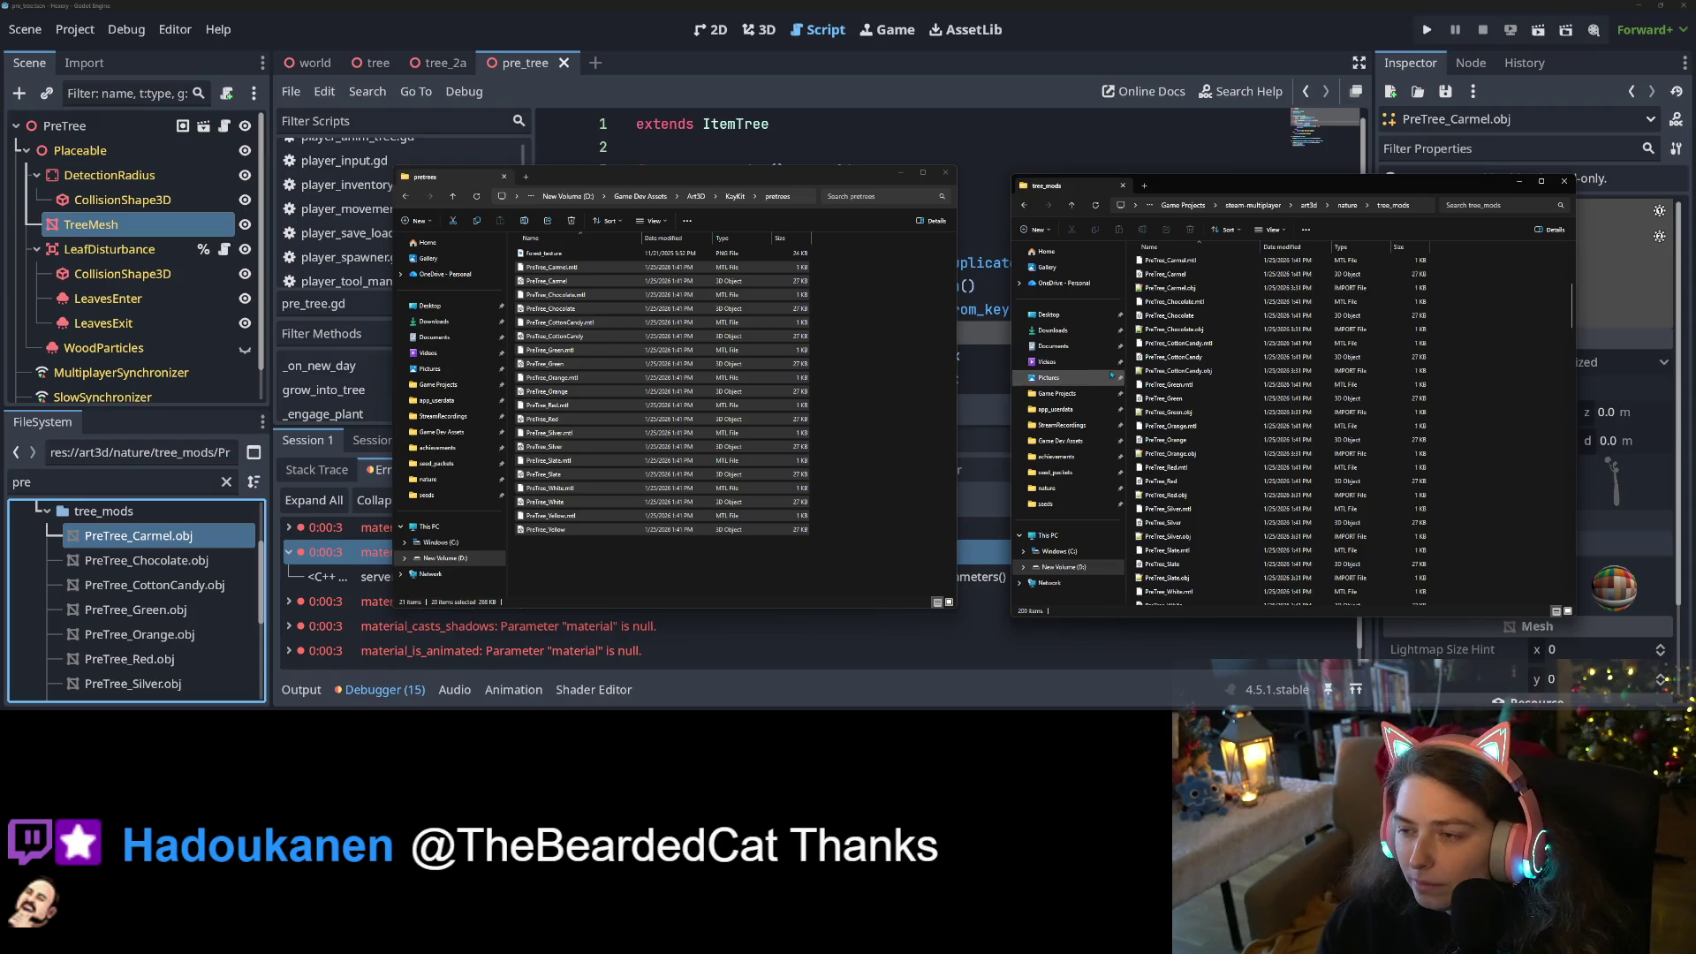
scroll(1248, 357, "up", 5)
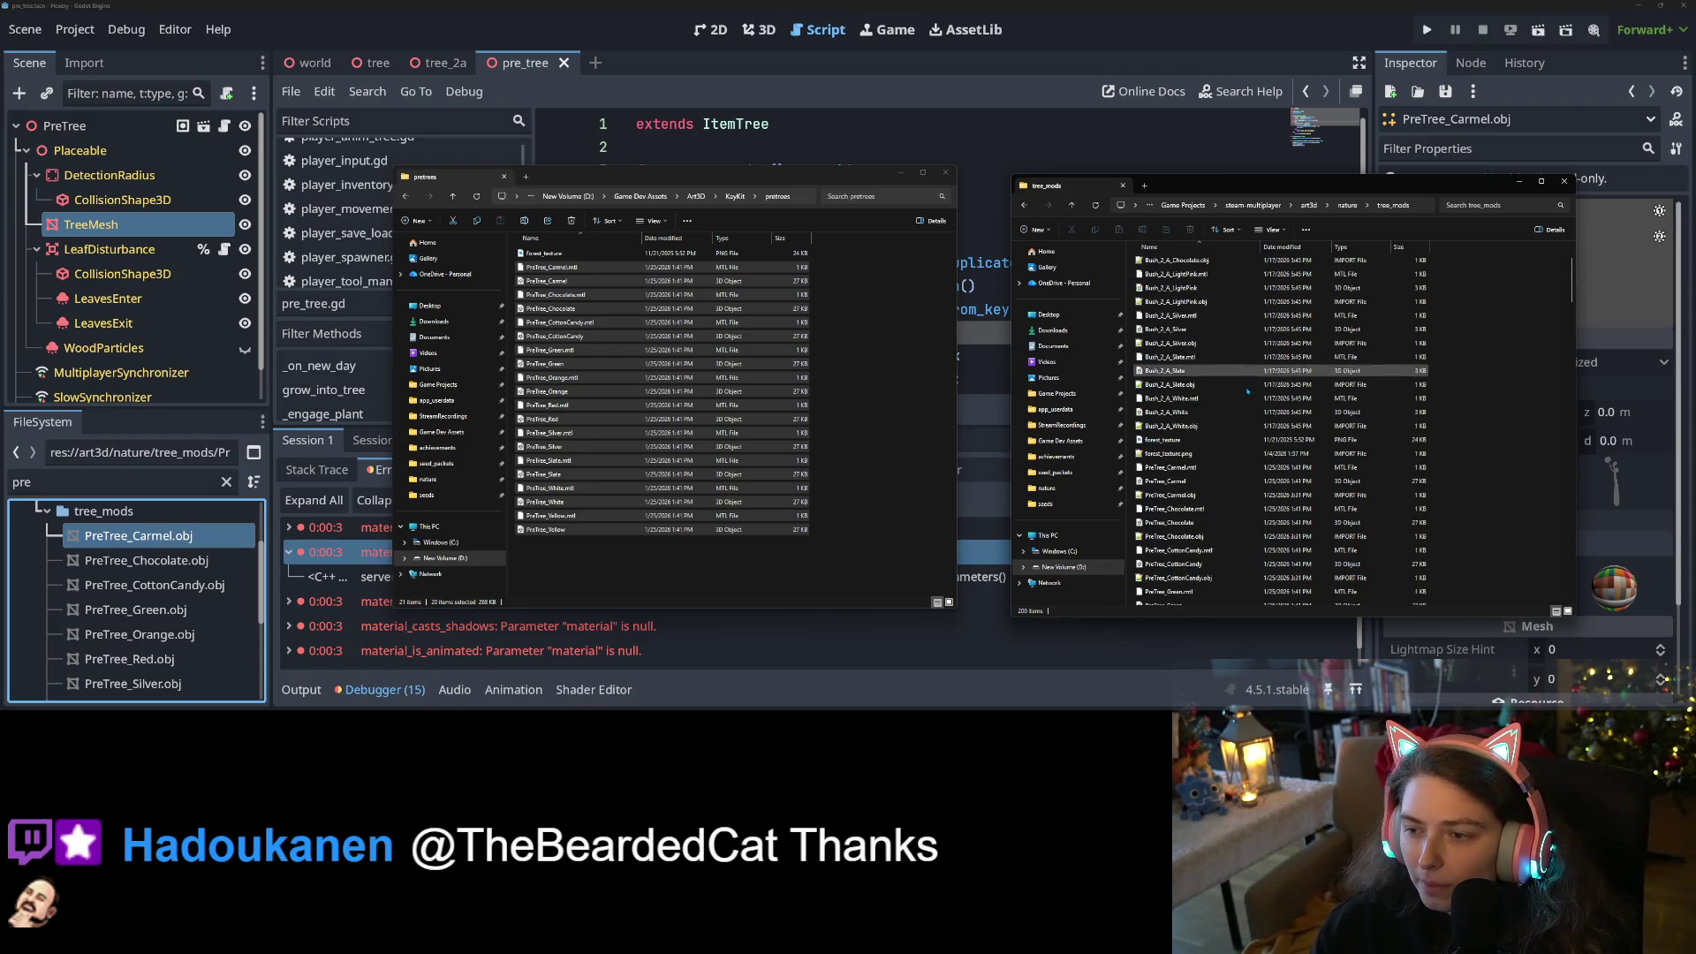
left_click(1211, 249)
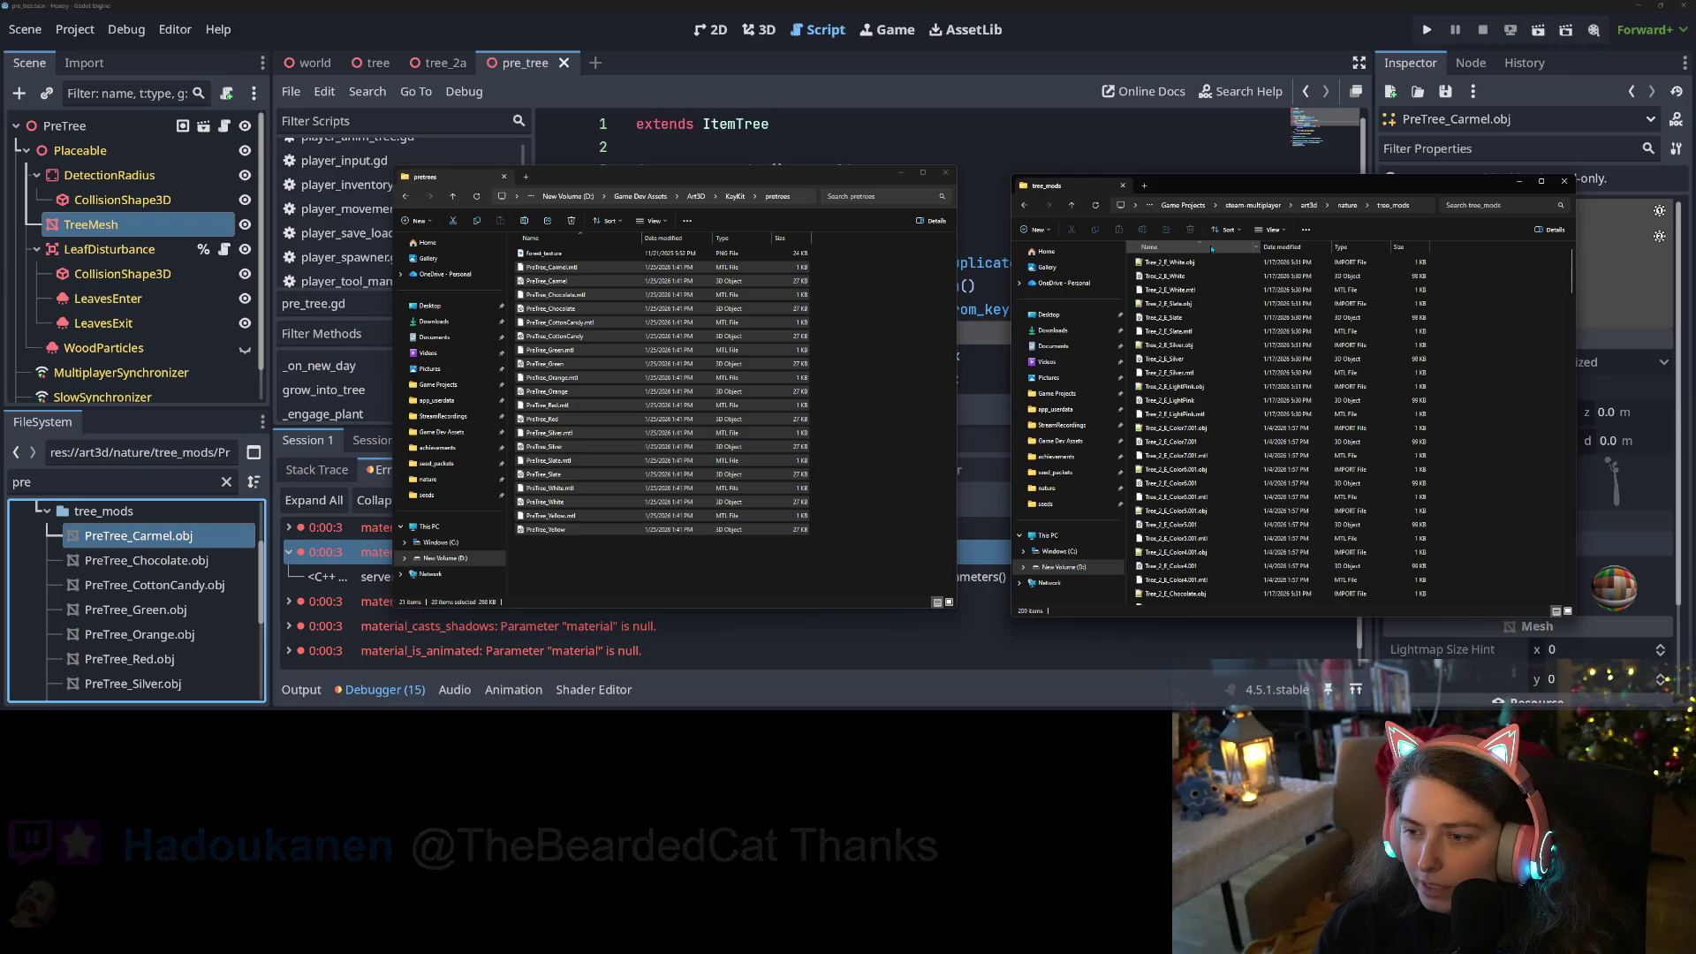
scroll(1203, 501, "down", 3)
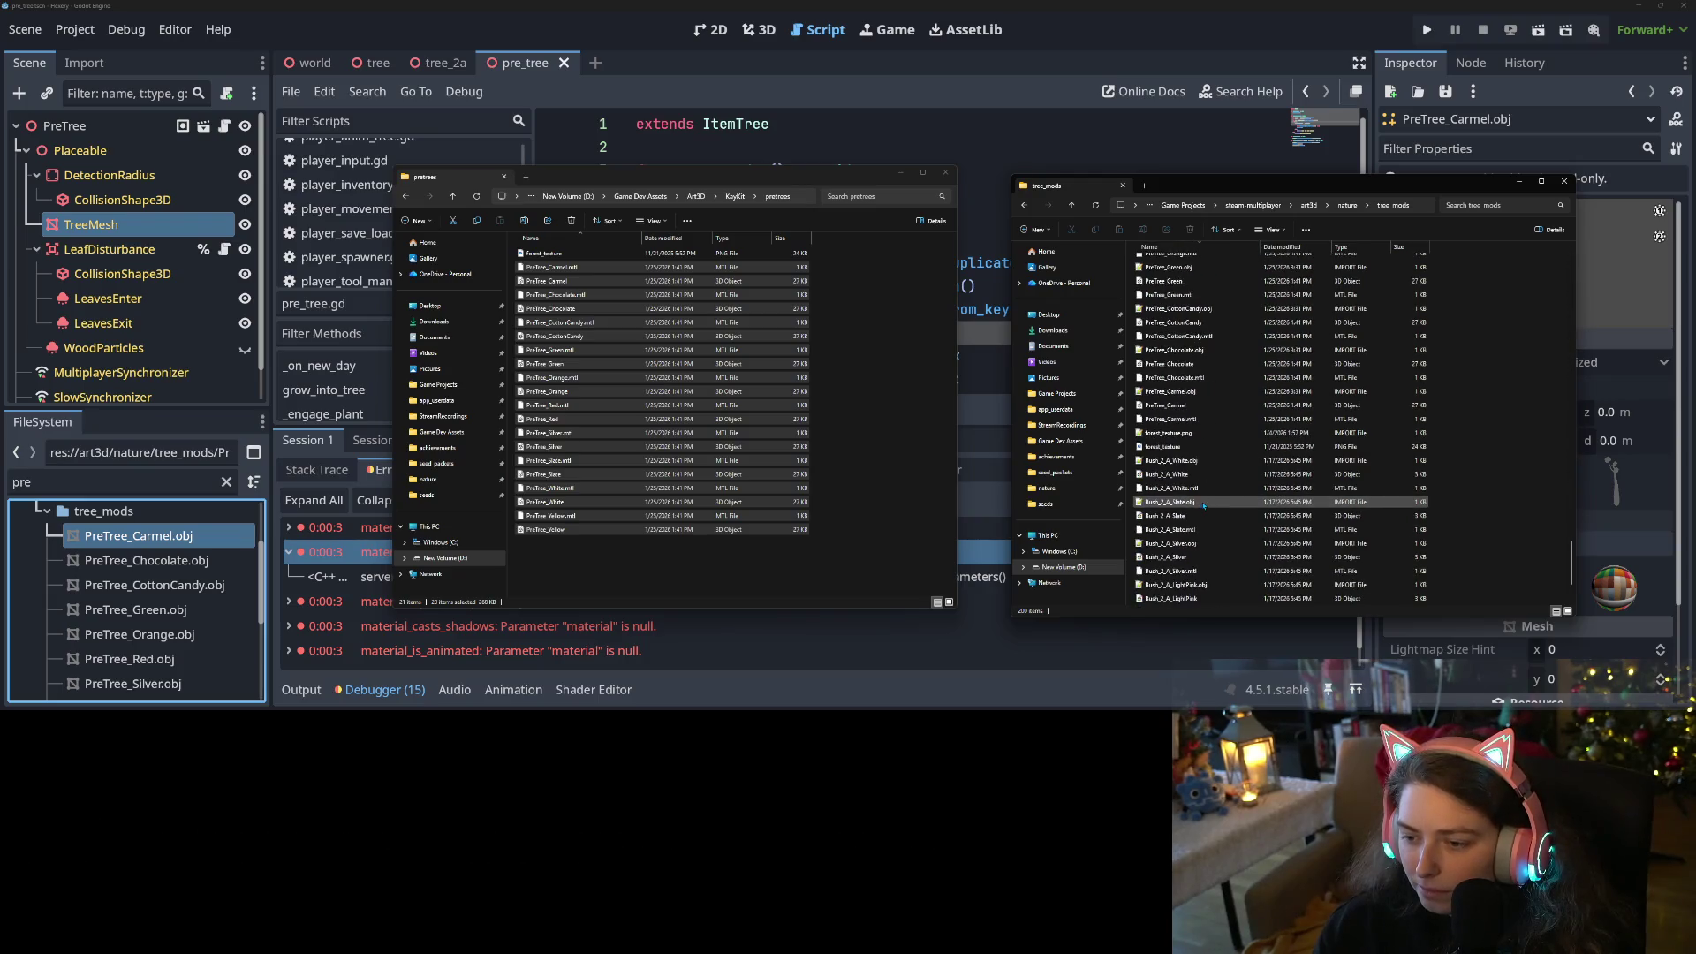
scroll(1188, 424, "down", 10)
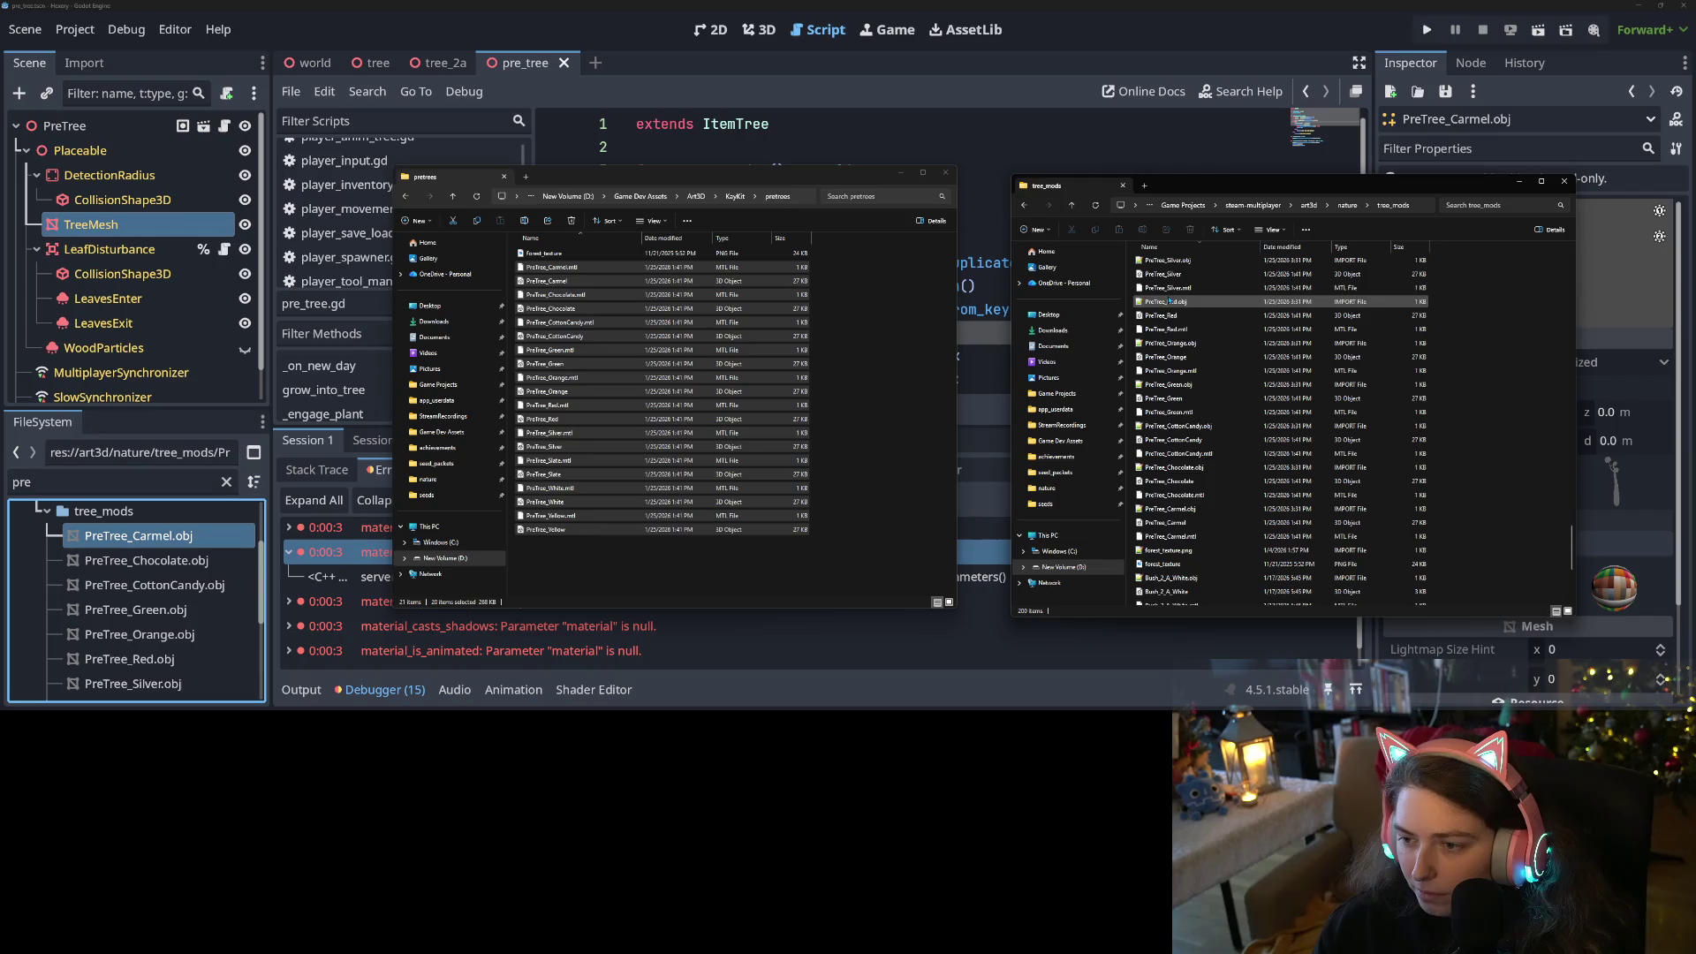
scroll(1218, 307, "up", 7)
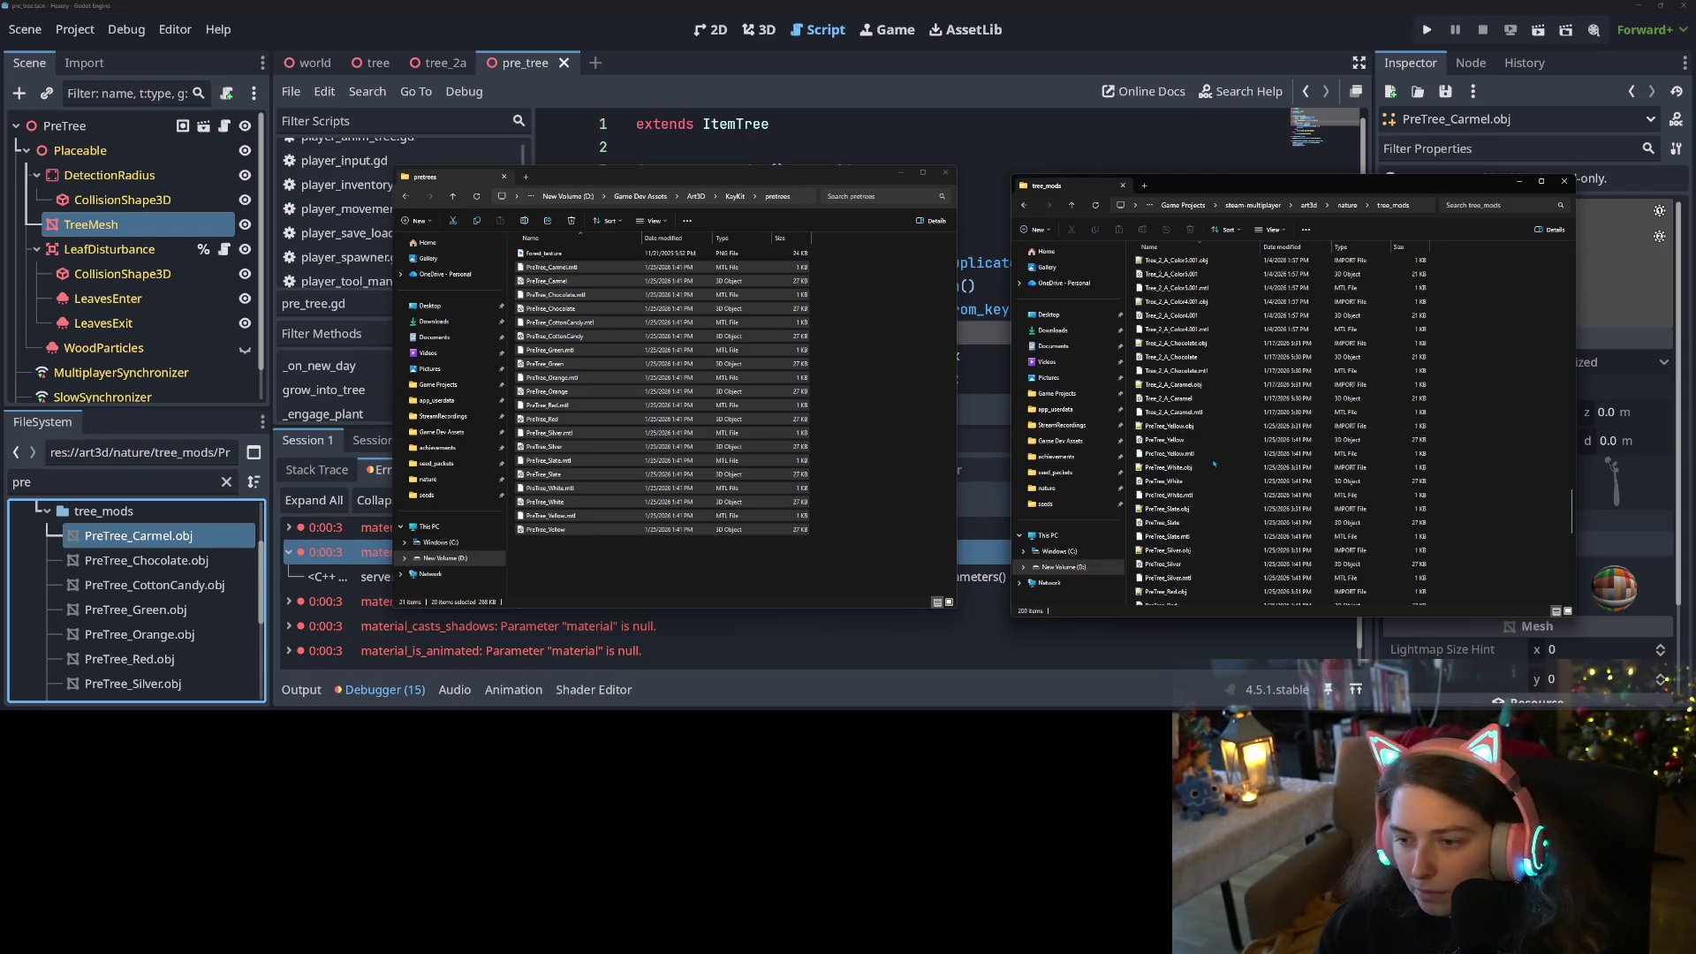
Step from PreTree_Yellow.obj through the PreTree files down to forest_texture.png
left_click(1196, 427)
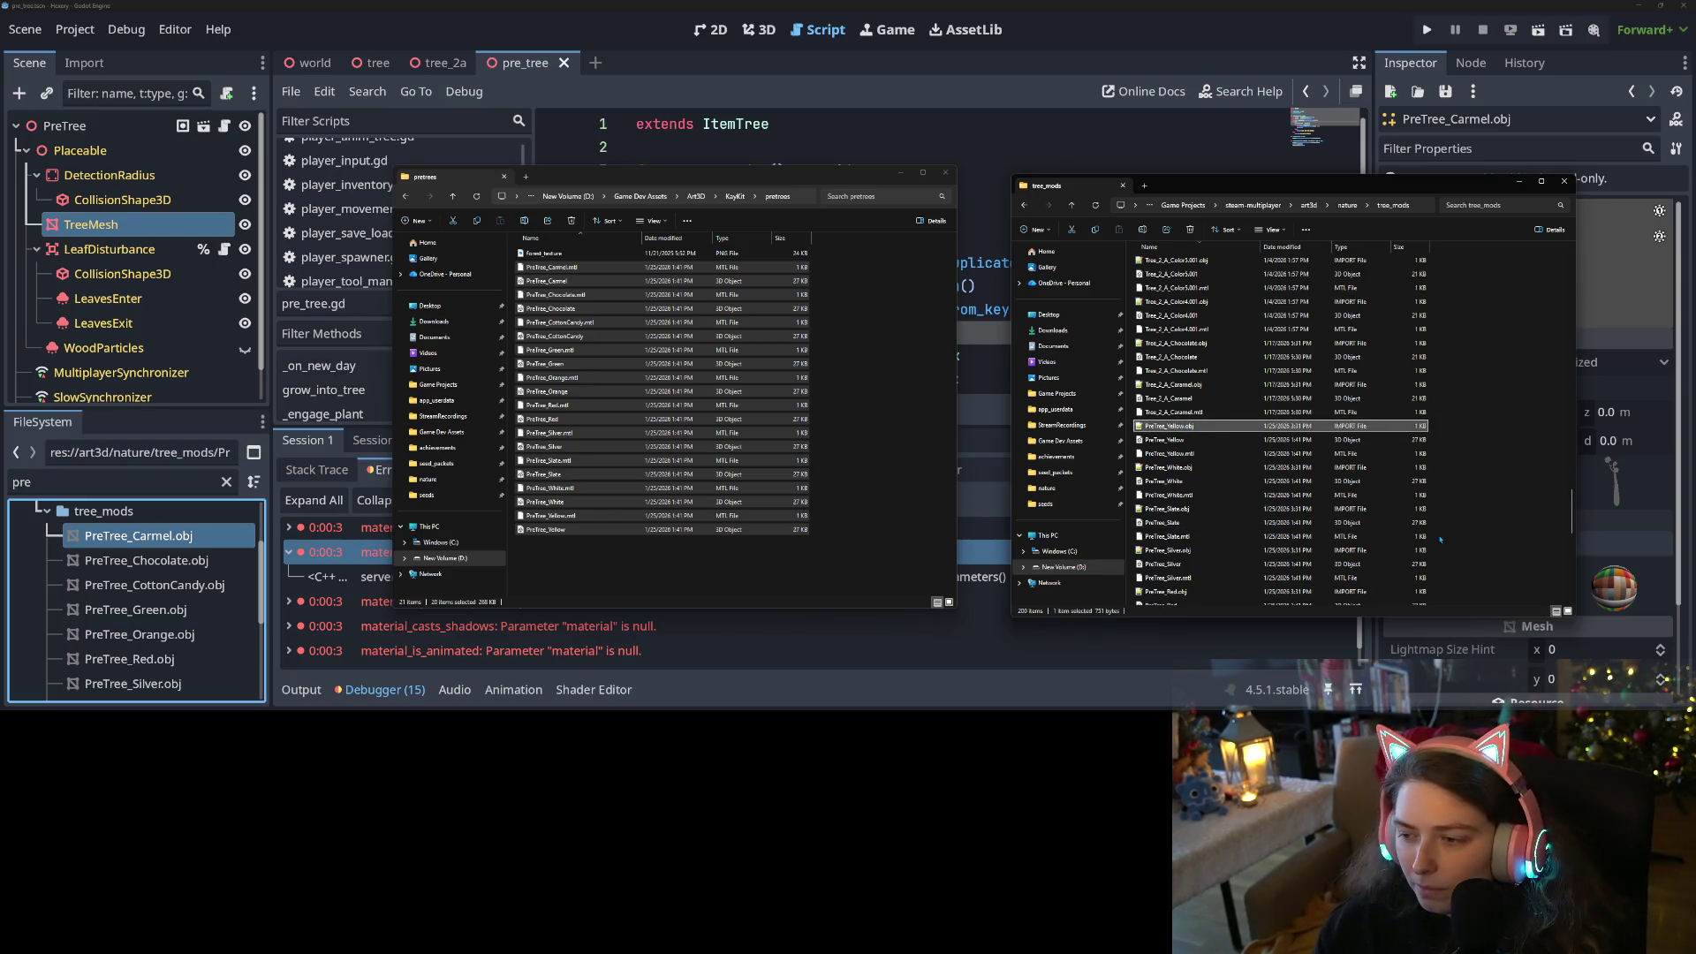
key("Down")
key("Down")
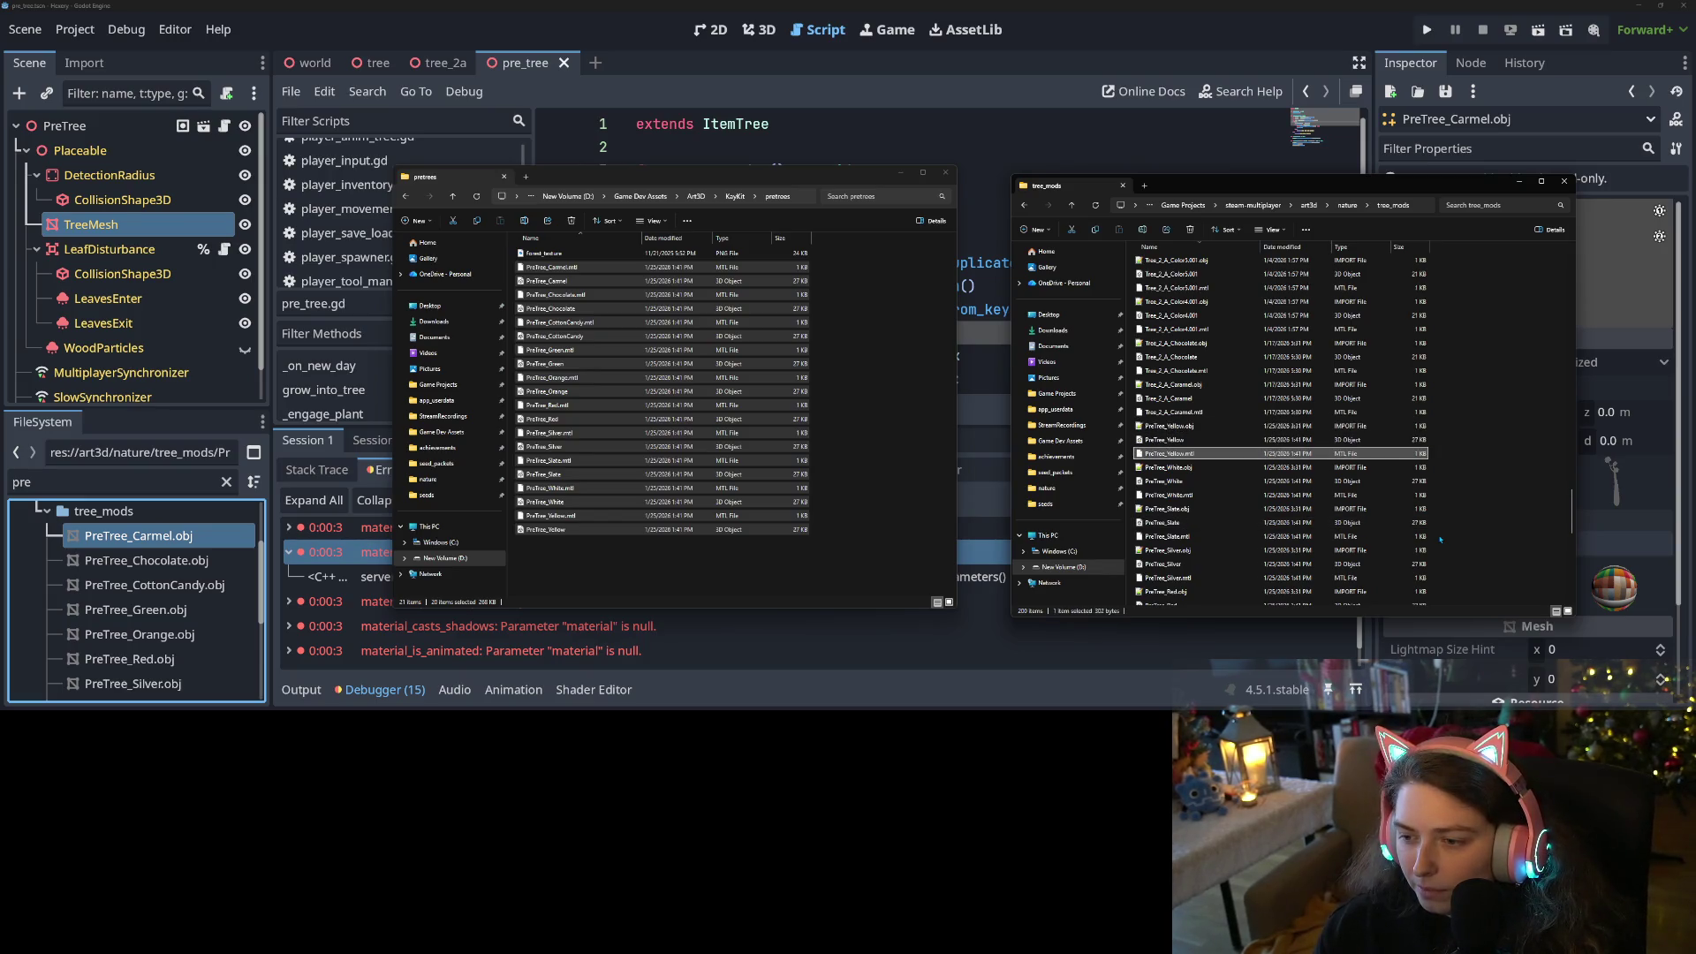
key("Down")
key("Down")
key("Down")
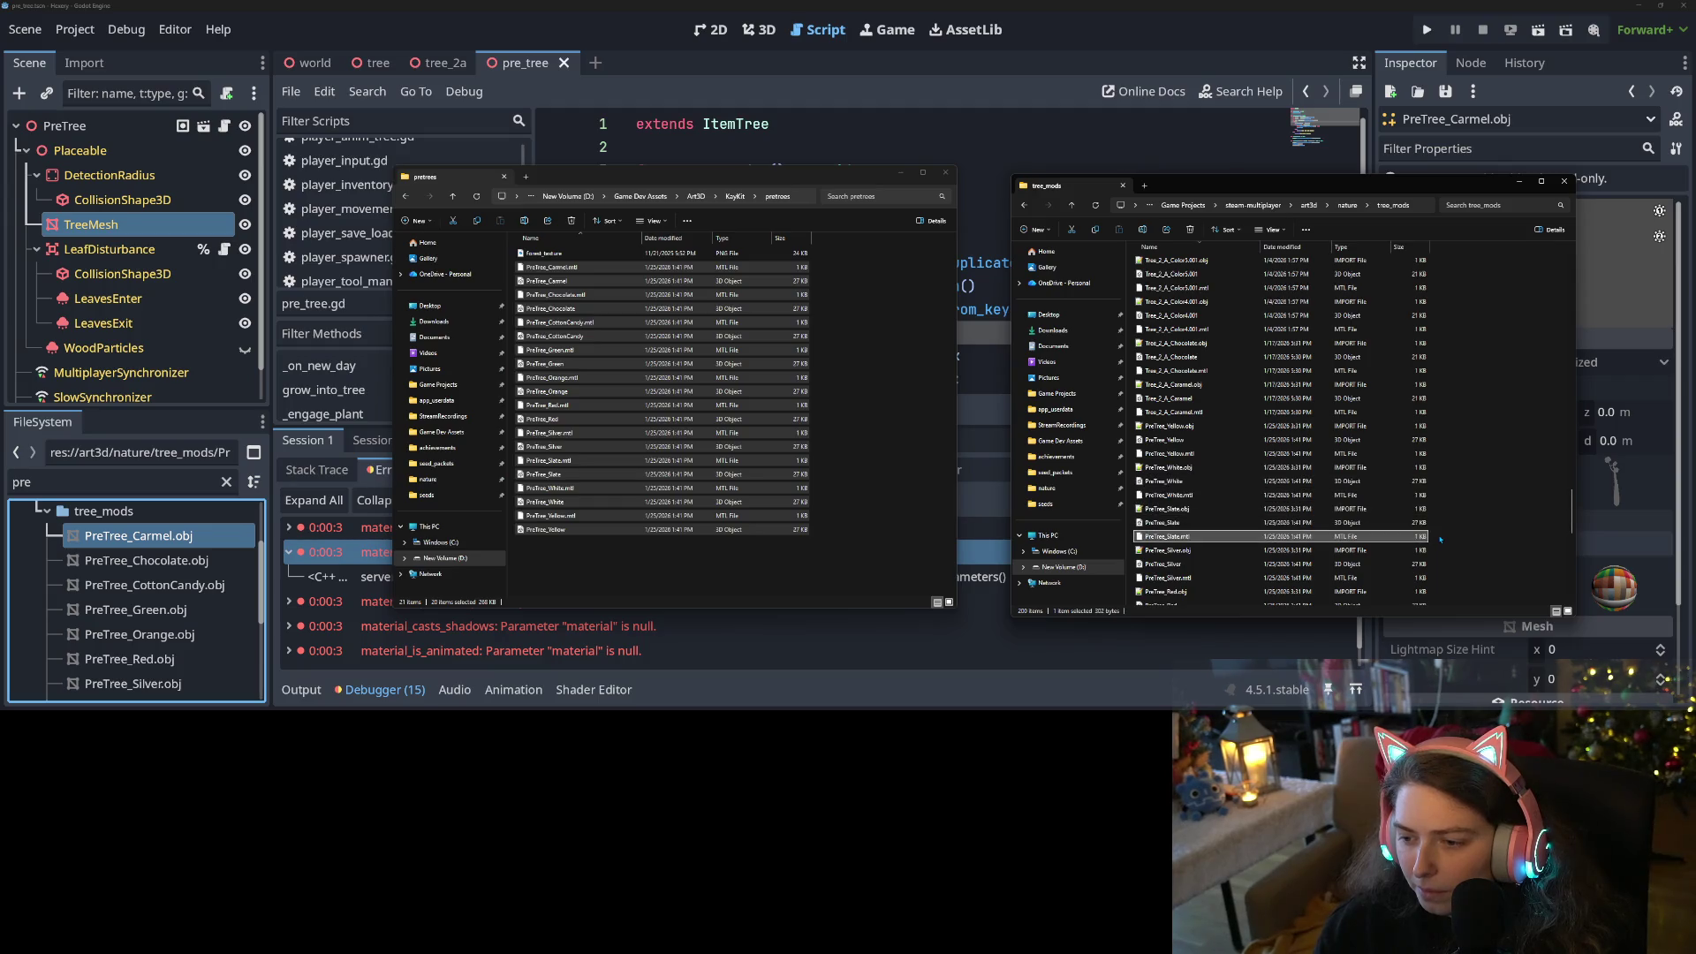
key("Down")
key("Down")
key("Down")
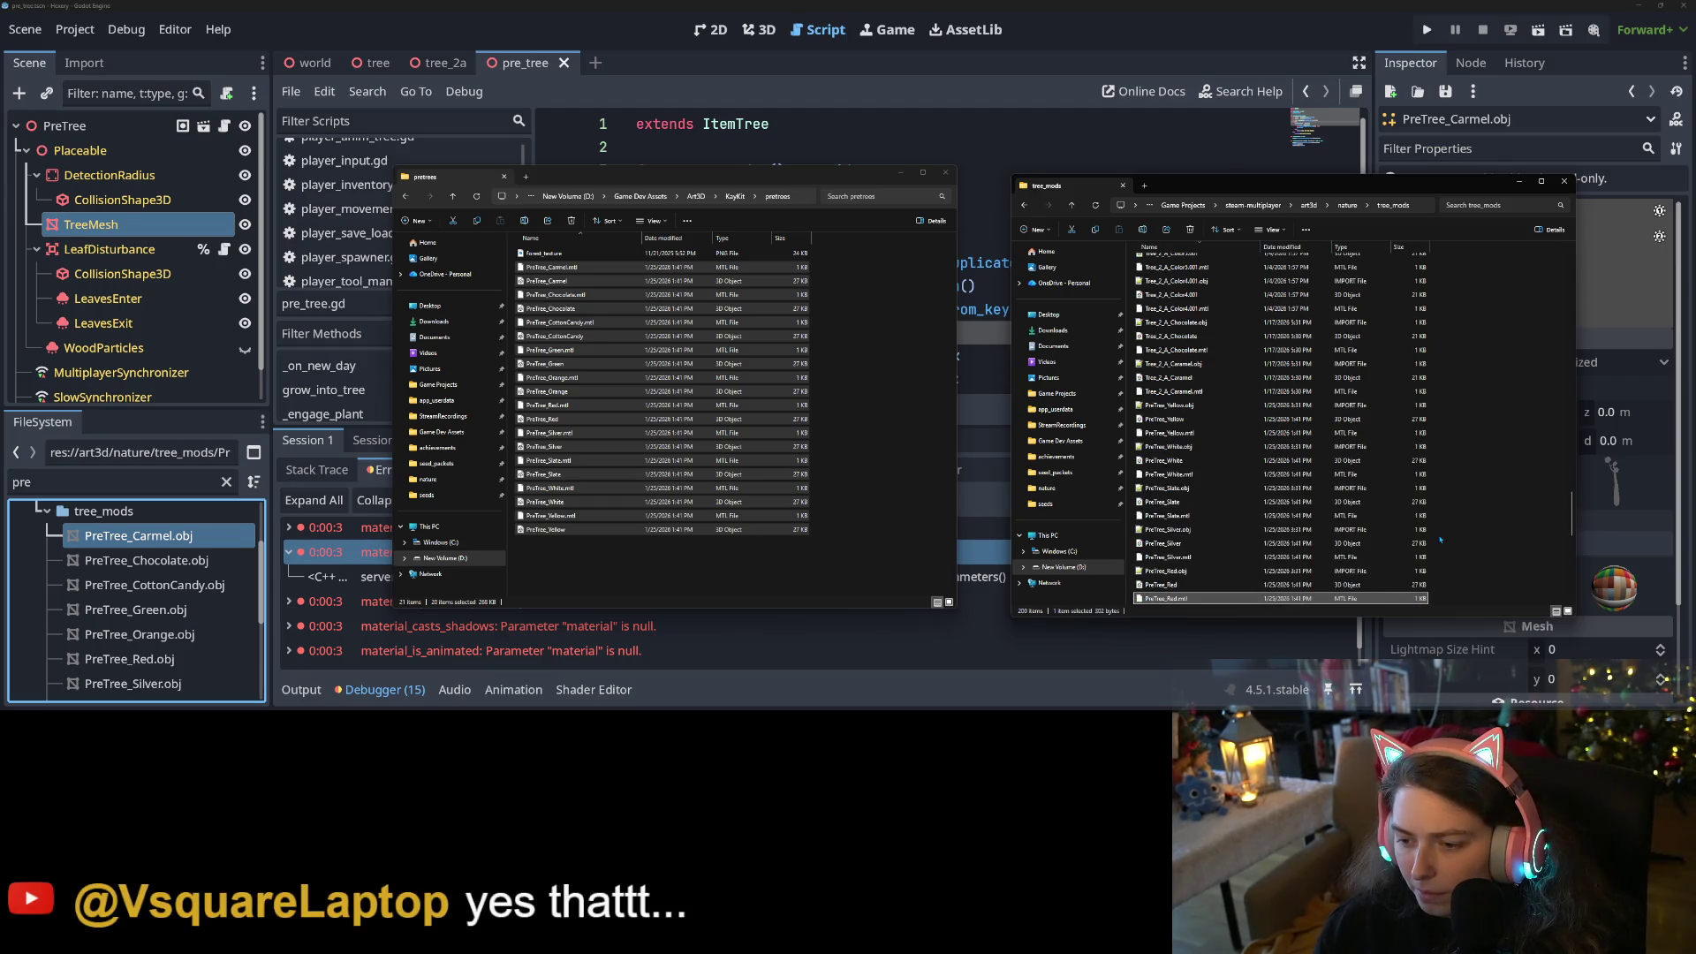
key("Down")
key("Down")
key("Down")
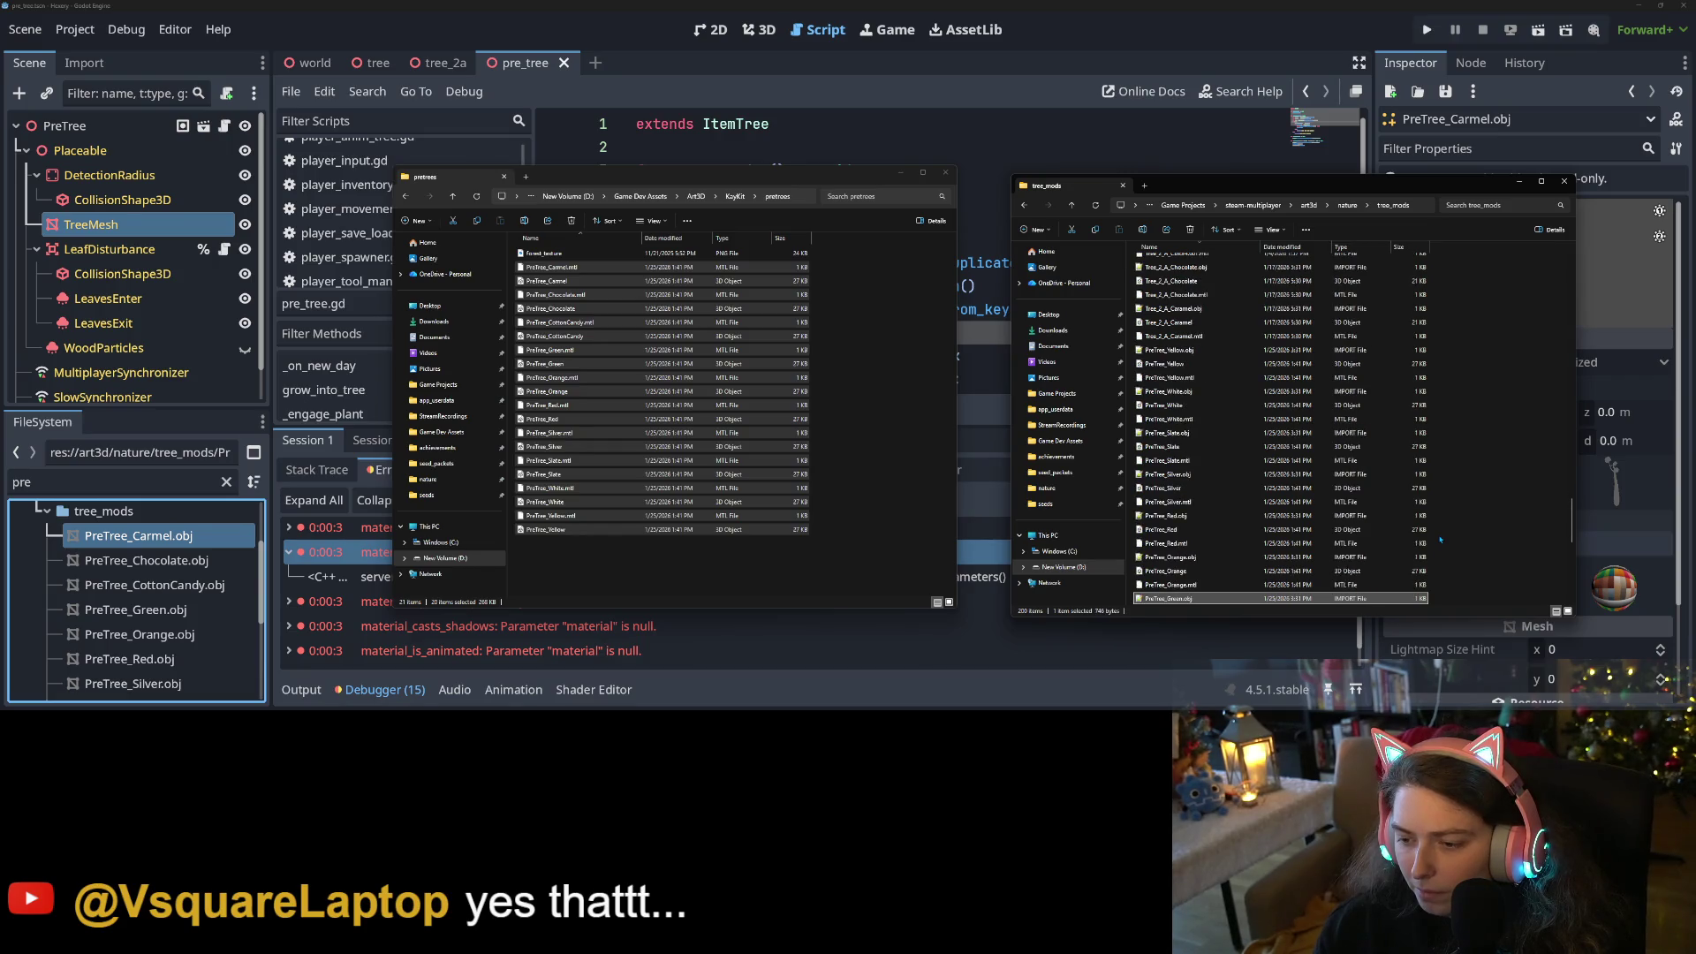
key("Down")
key("Down")
key("Down")
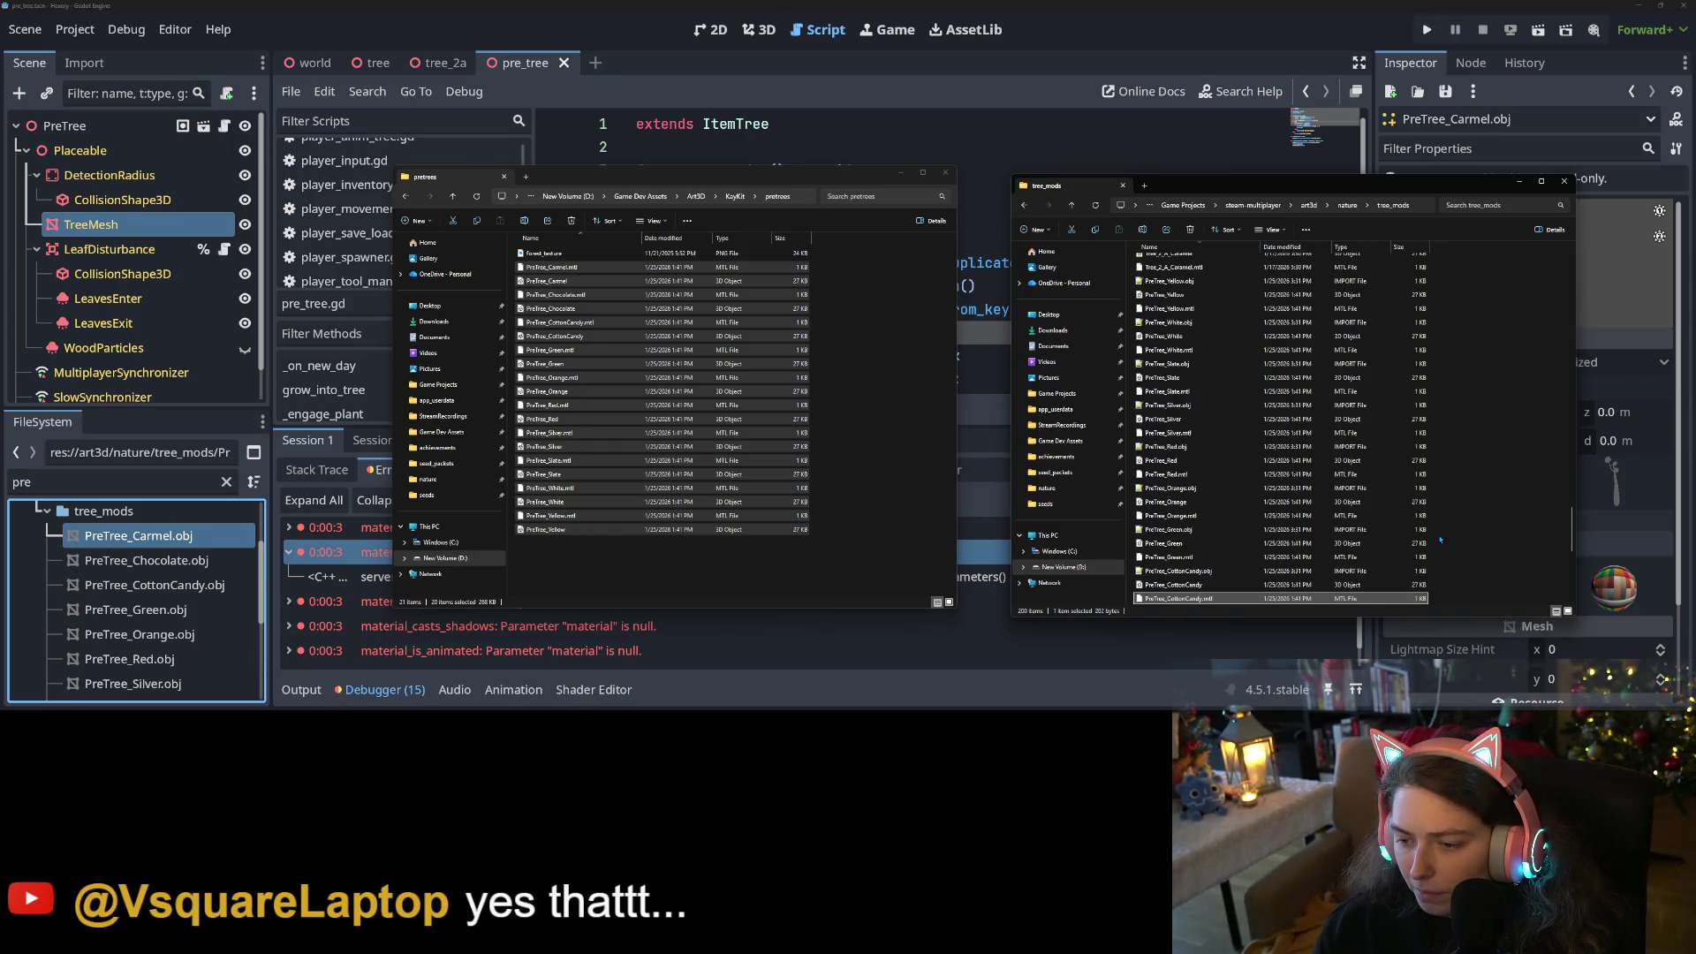
key("Down")
key("Down")
key("Down")
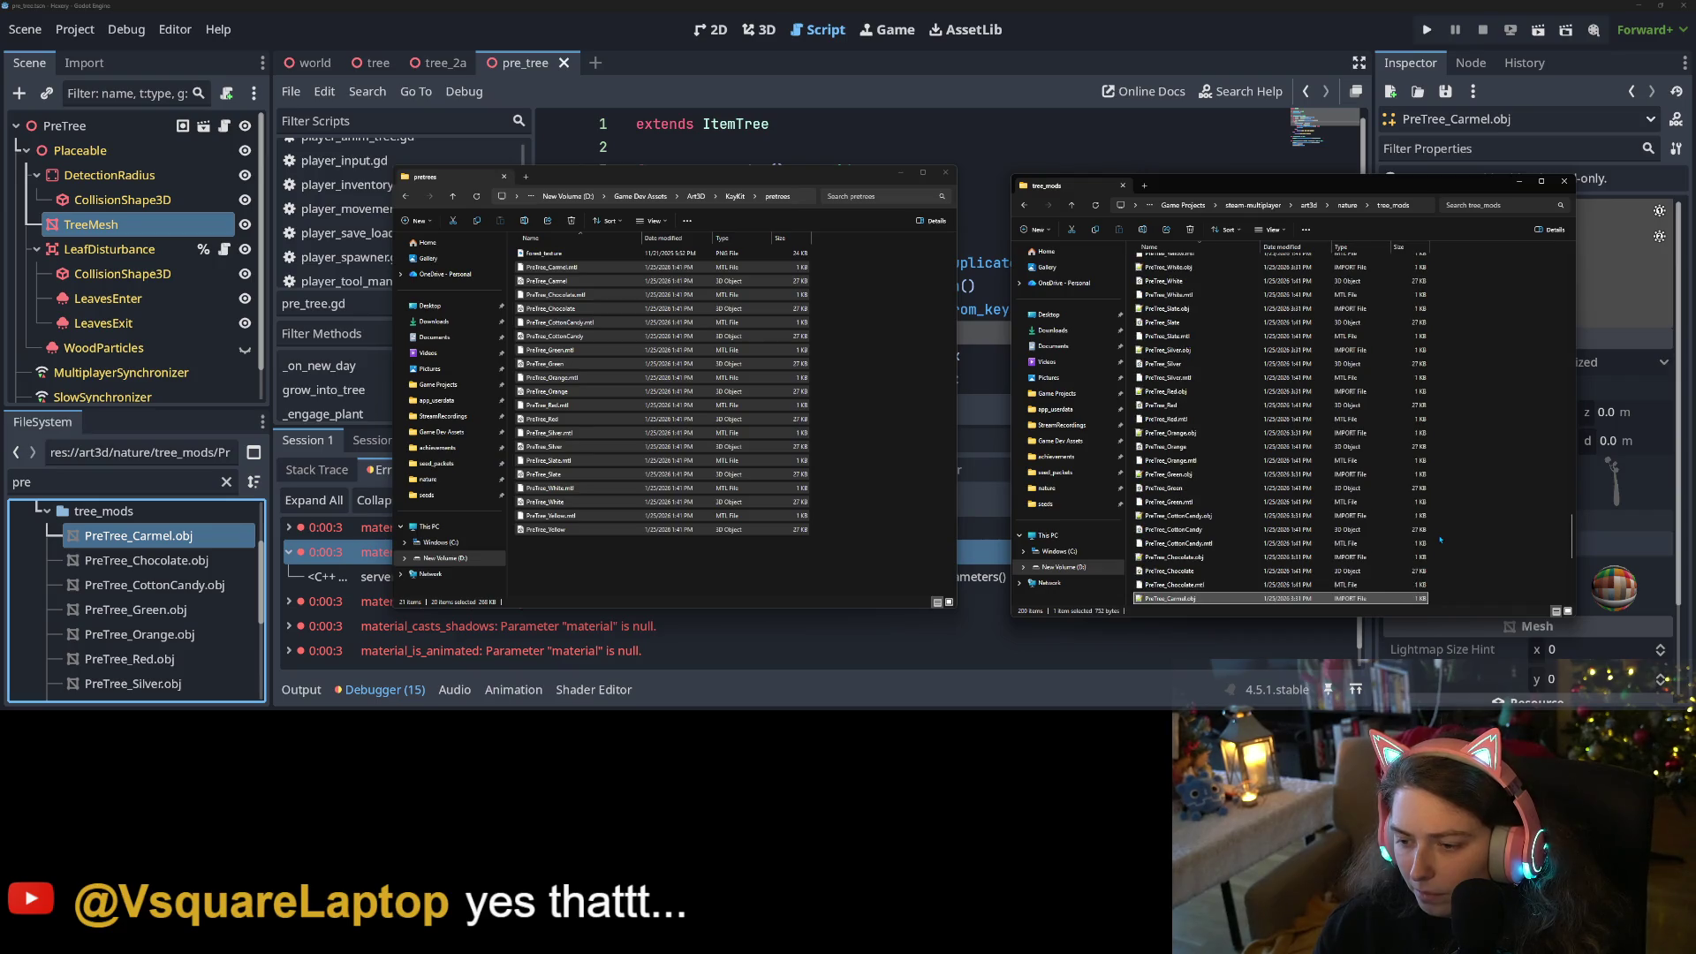
key("Down")
key("Down")
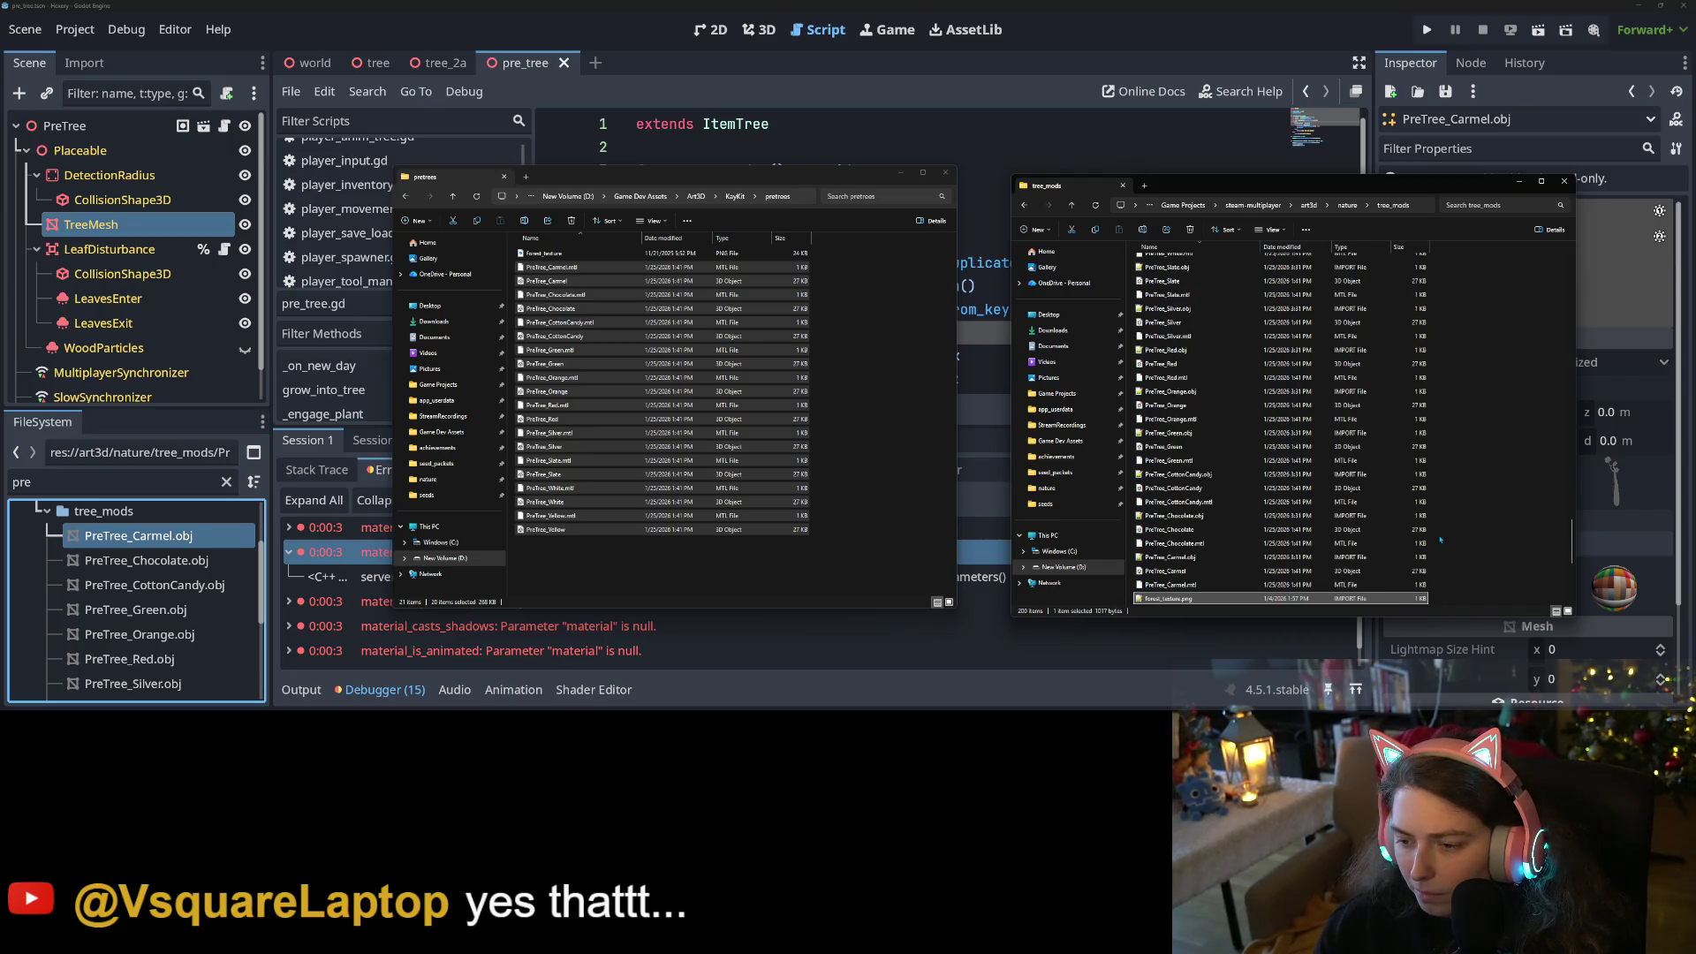
key("Down")
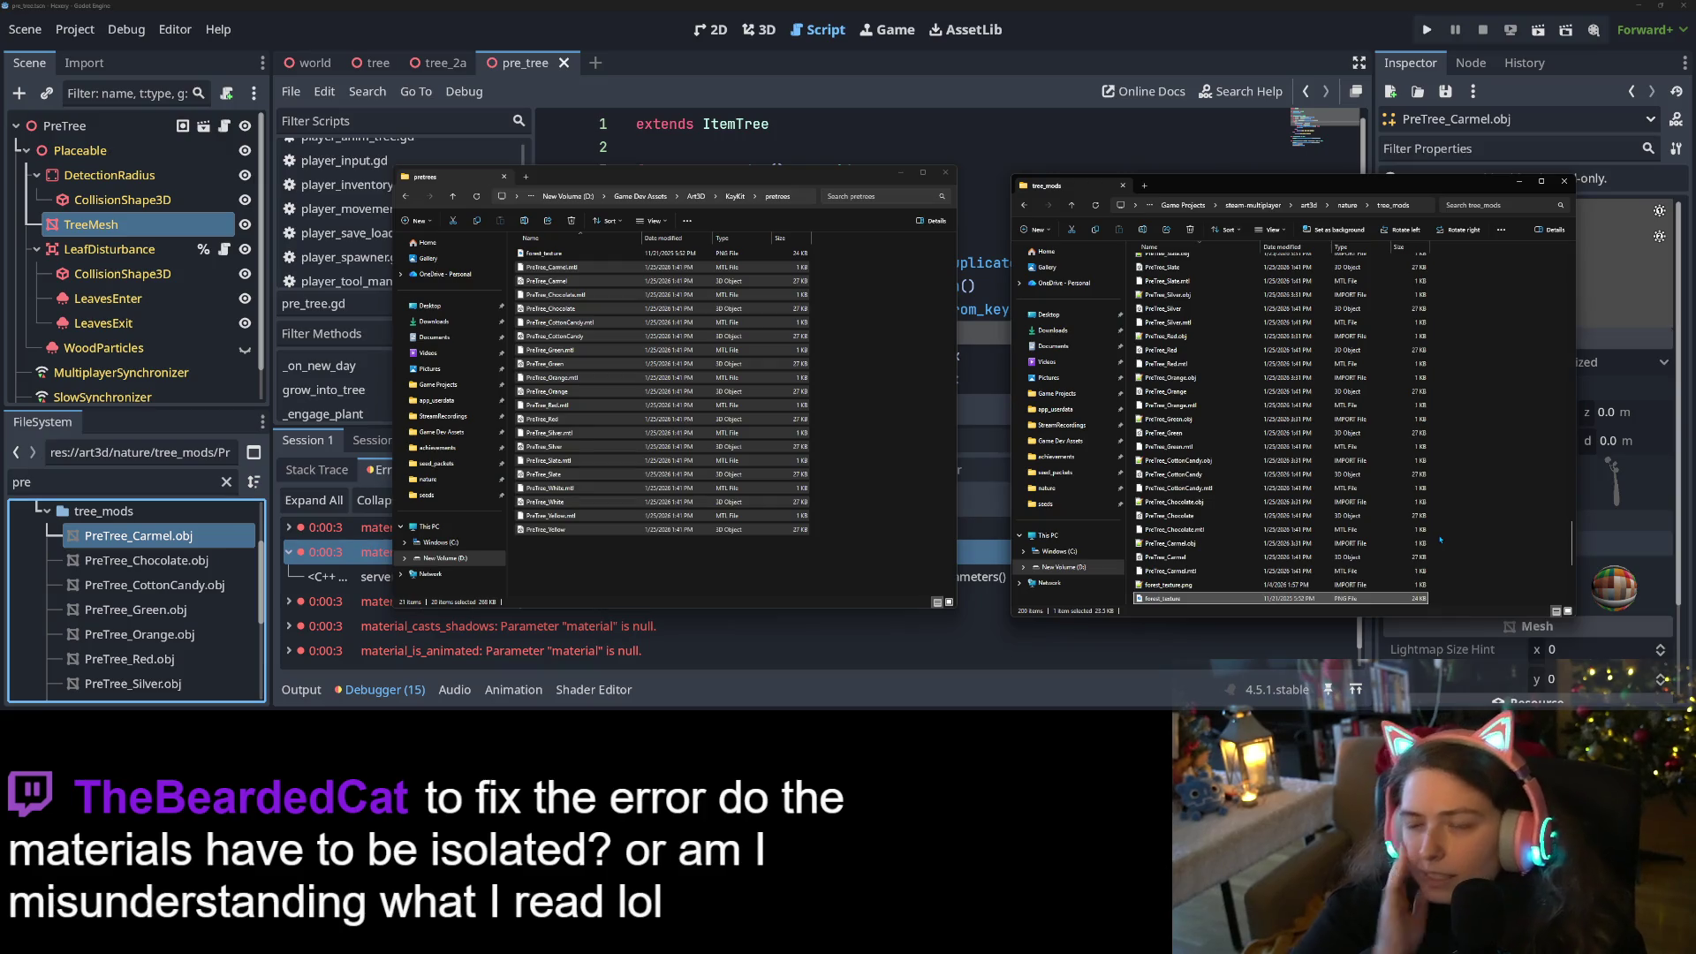
Assign a new Material Override to the TreeMesh node and save the pre_tree scene
left_click(1164, 49)
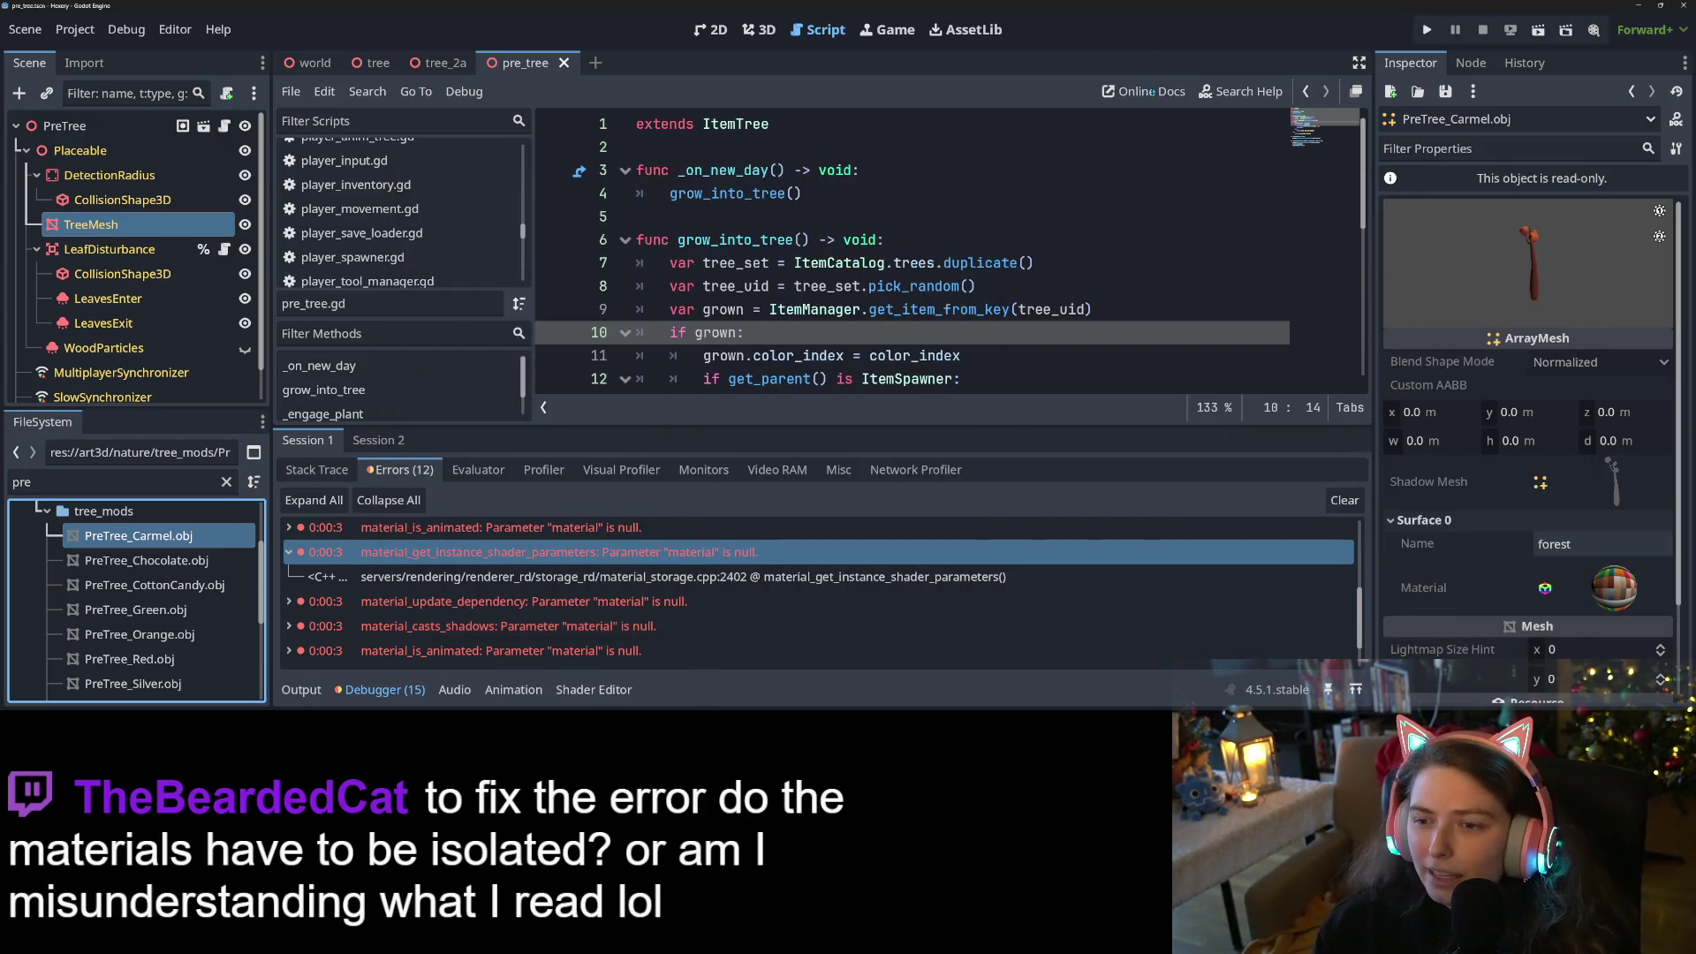
scroll(1571, 532, "down", 3)
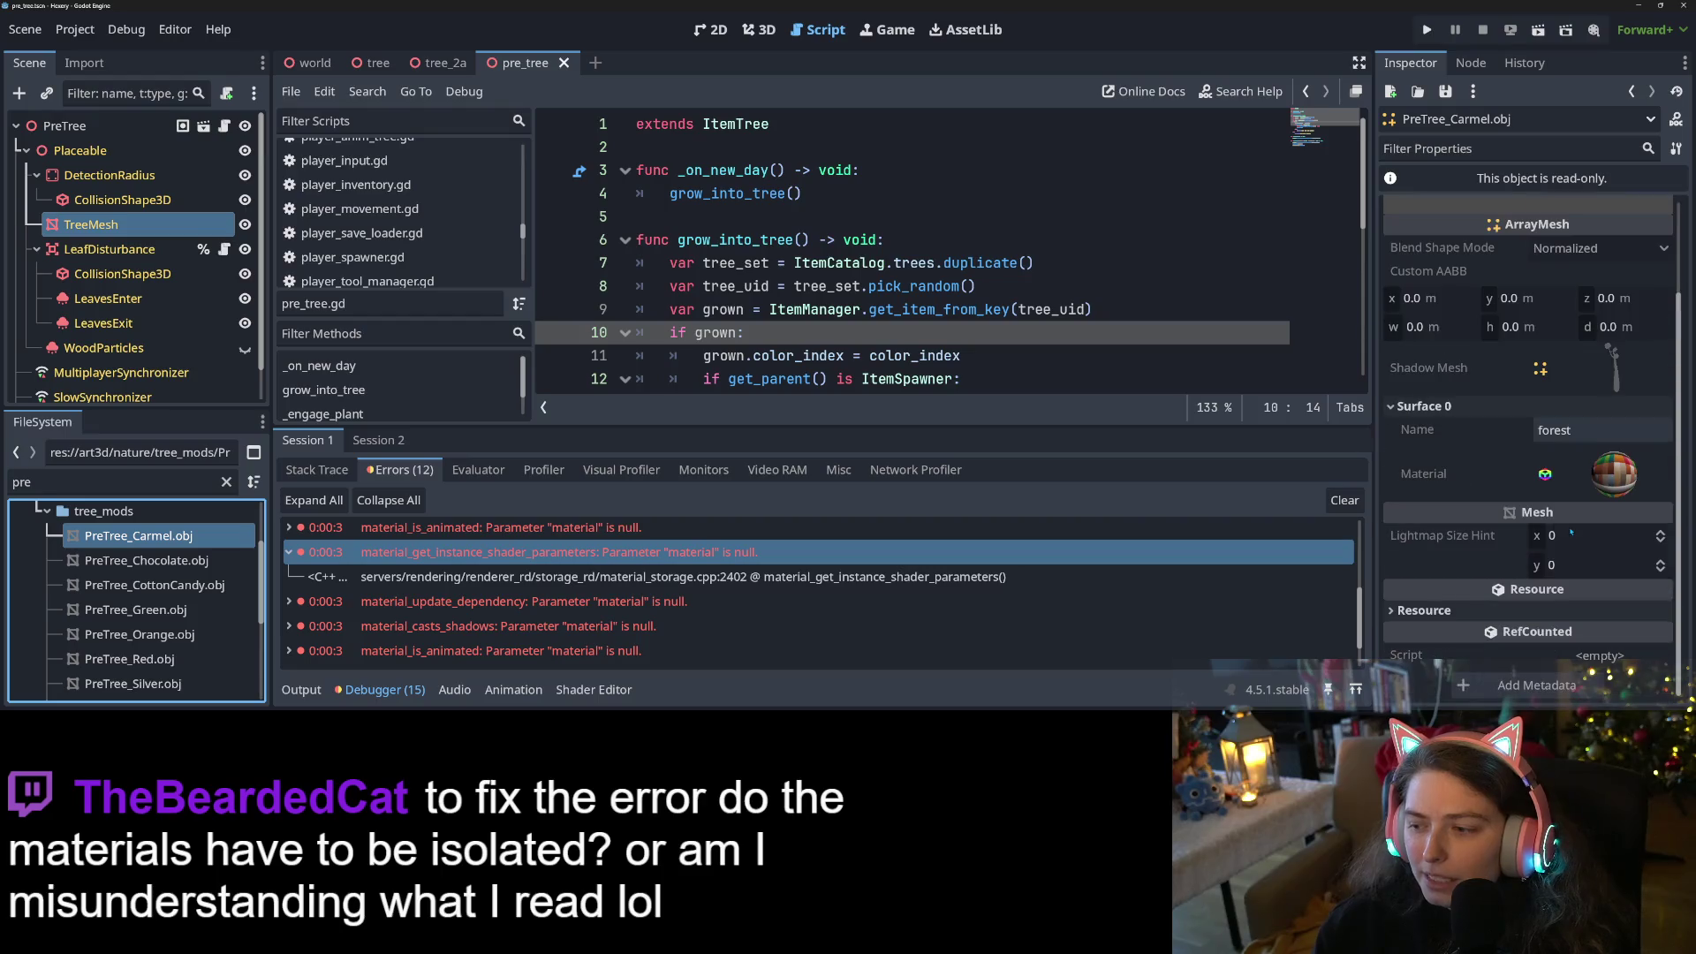
left_click(175, 226)
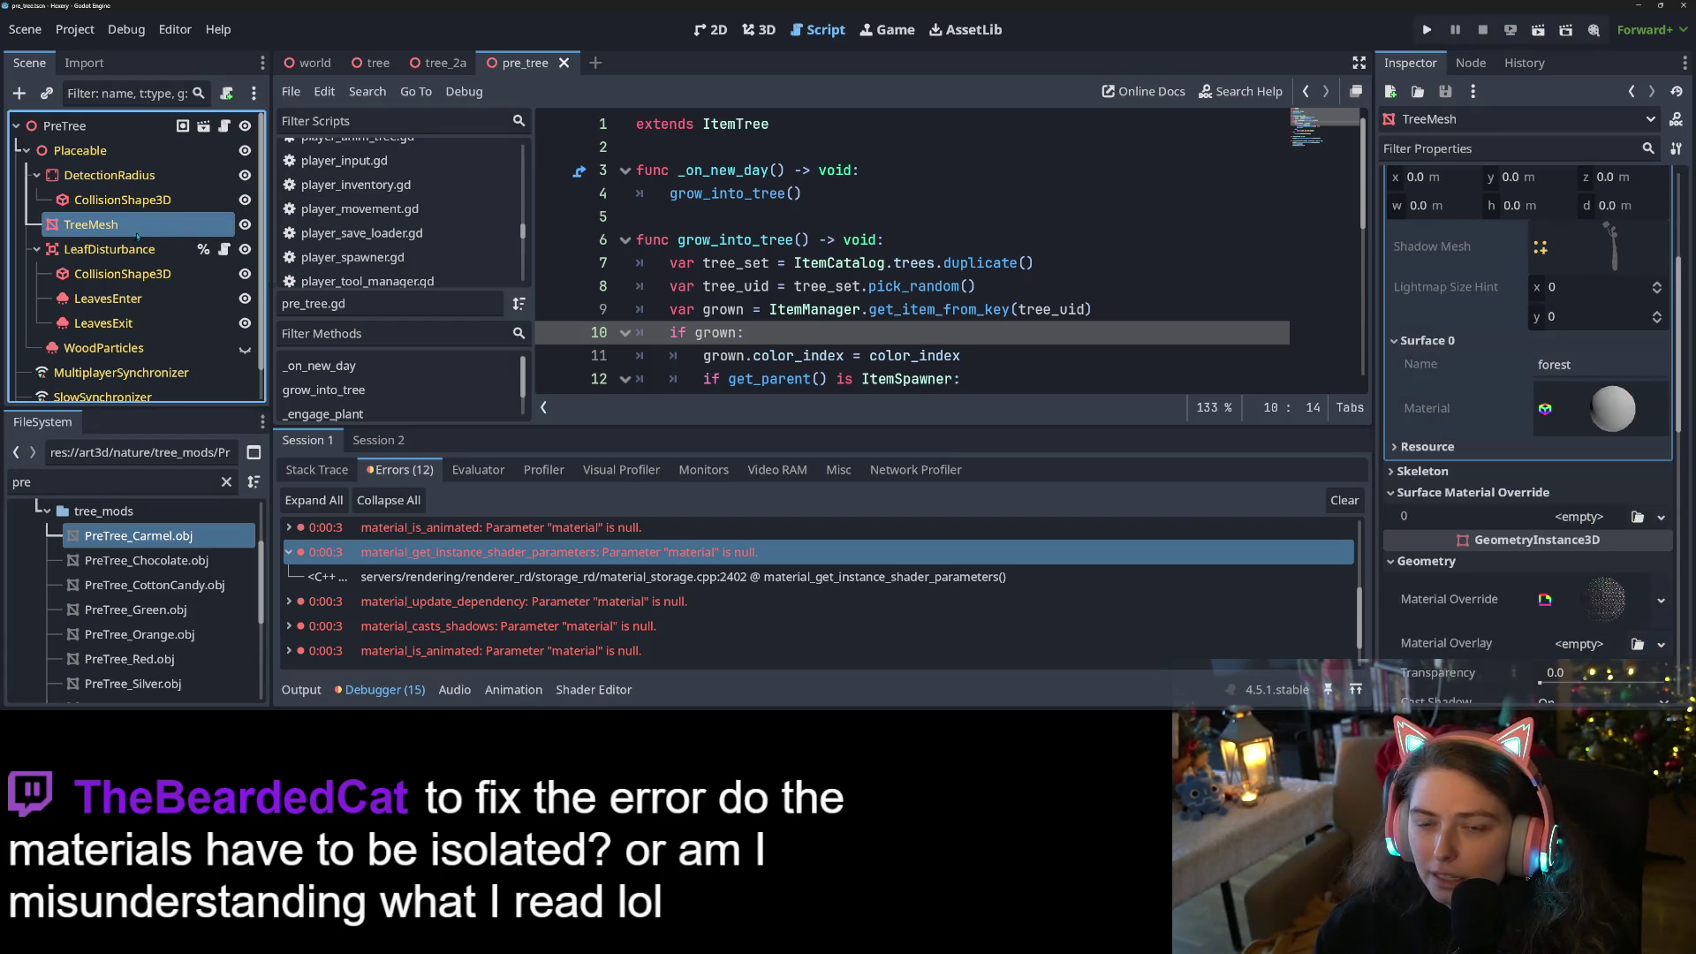
scroll(1572, 398, "up", 5)
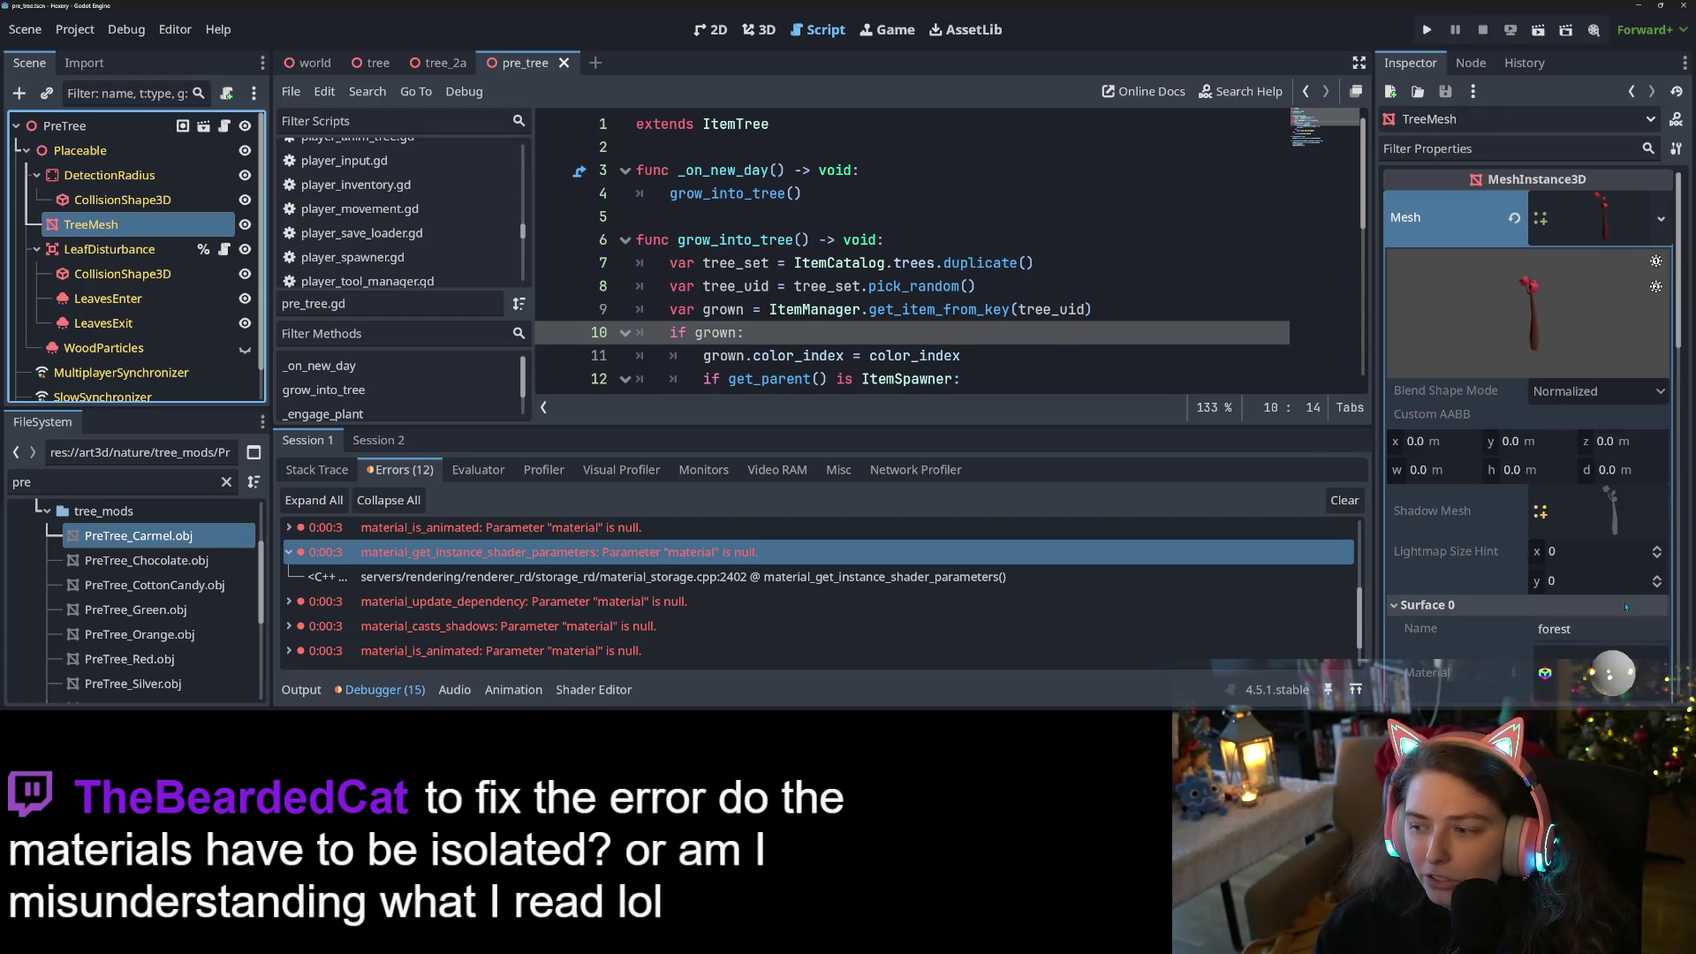
left_click(1636, 214)
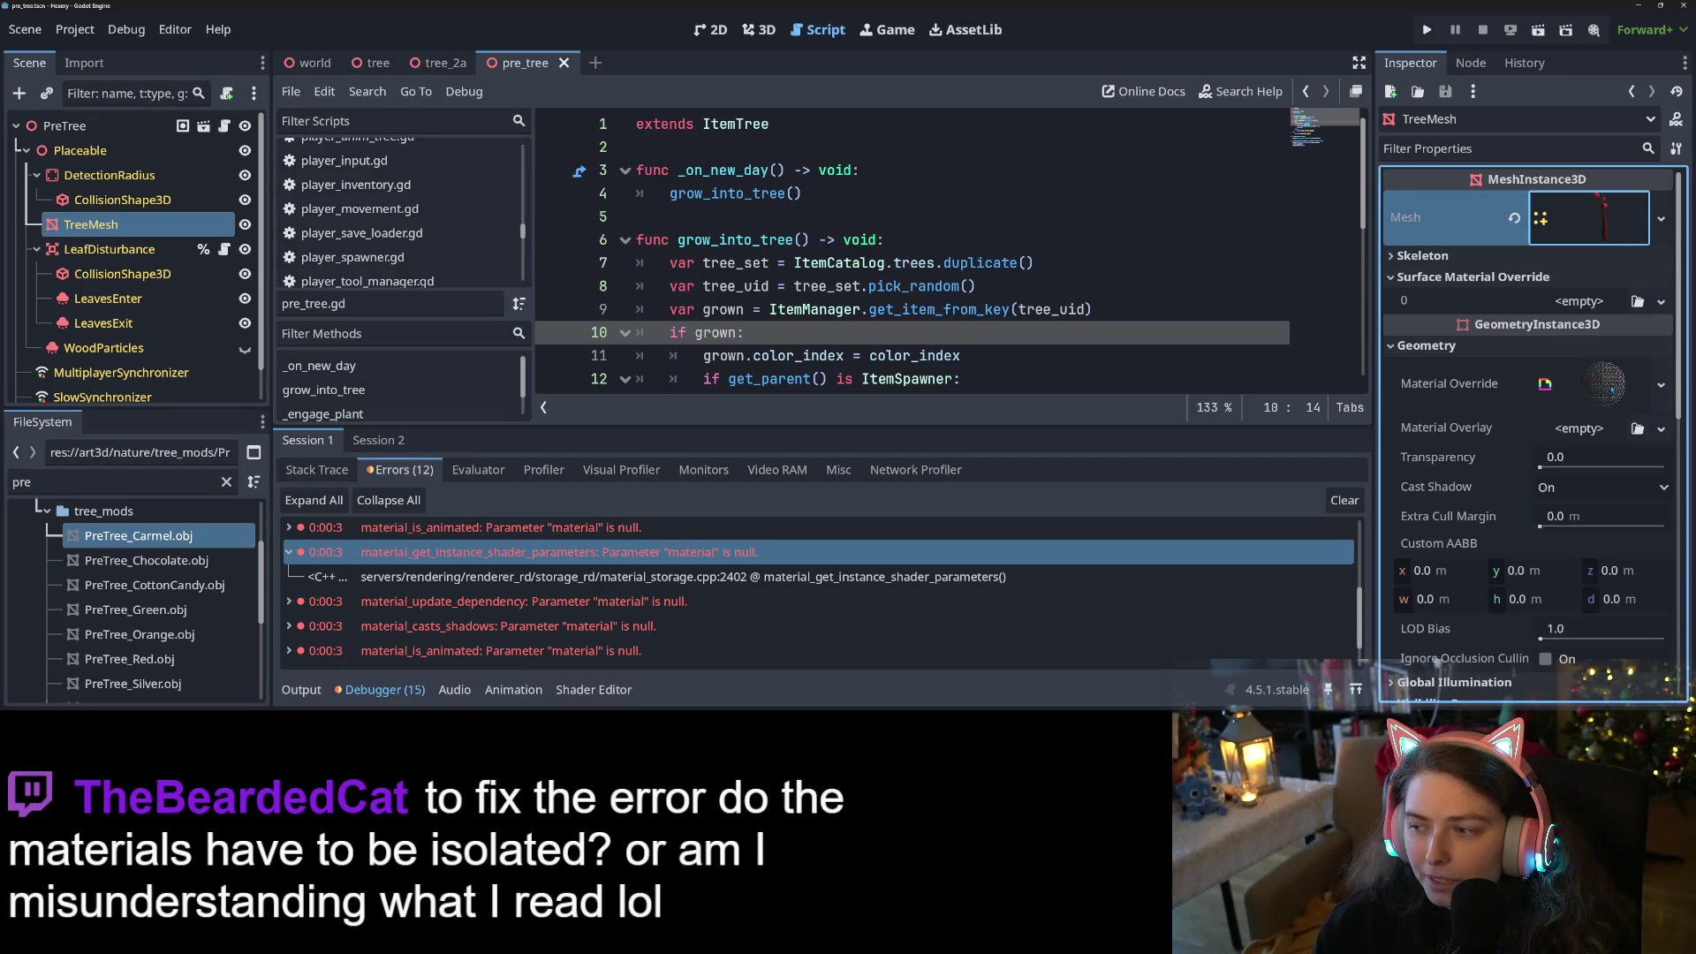
left_click(1661, 385)
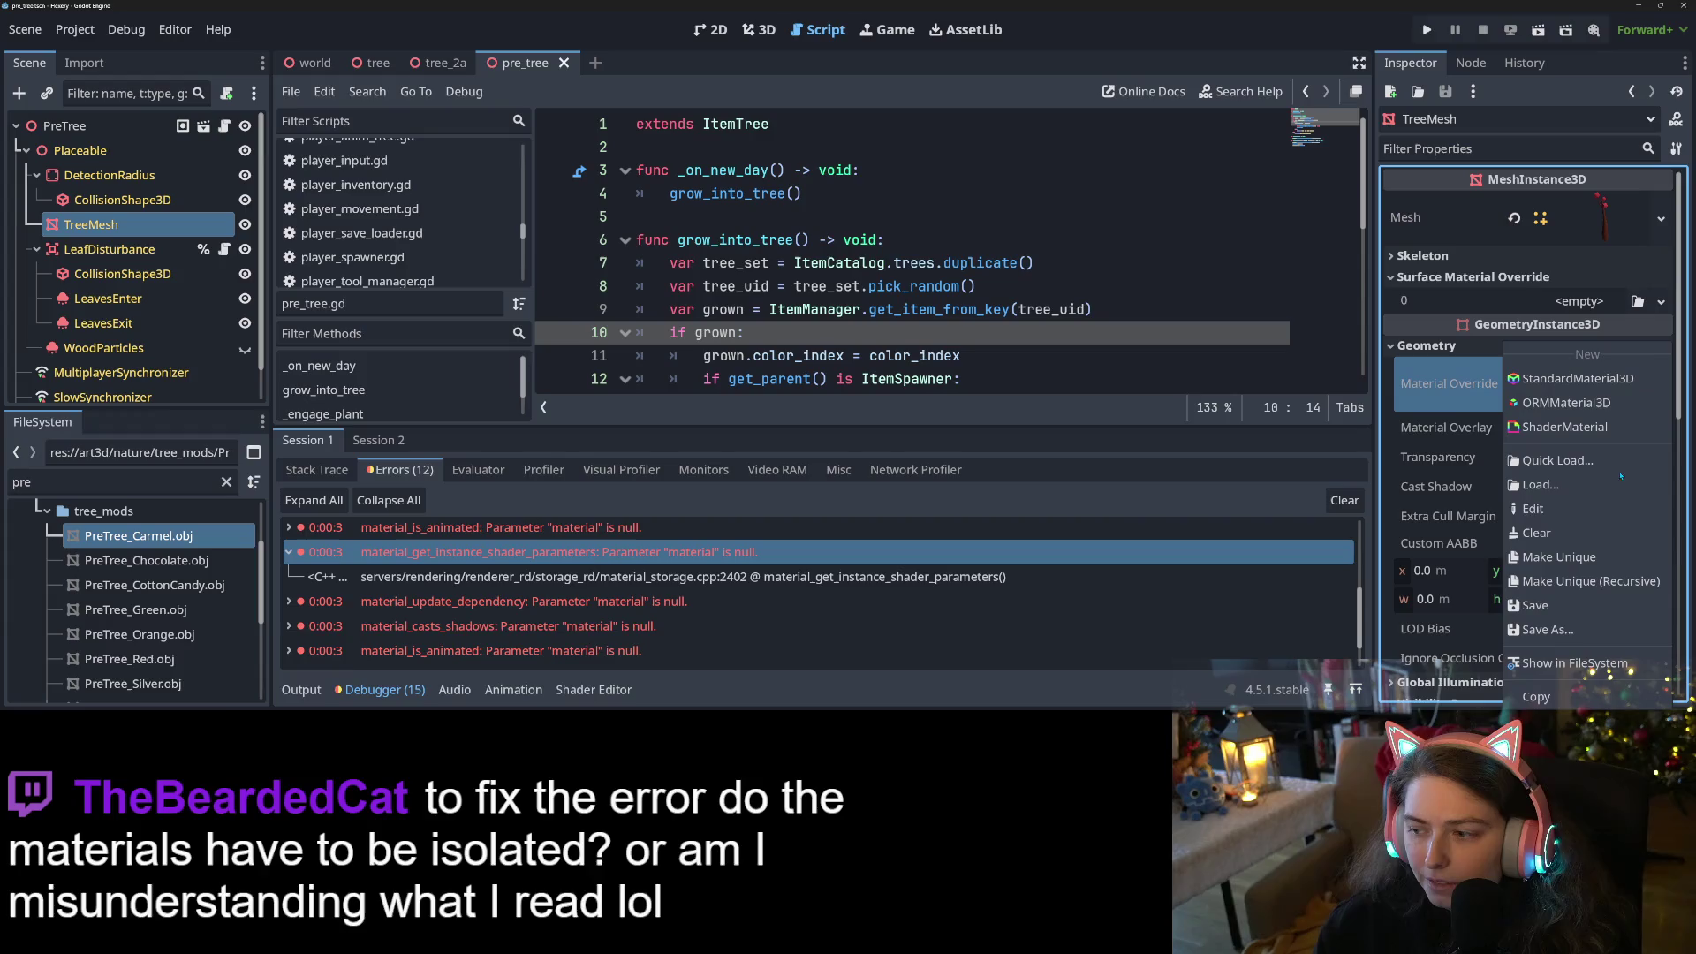
left_click(1572, 559)
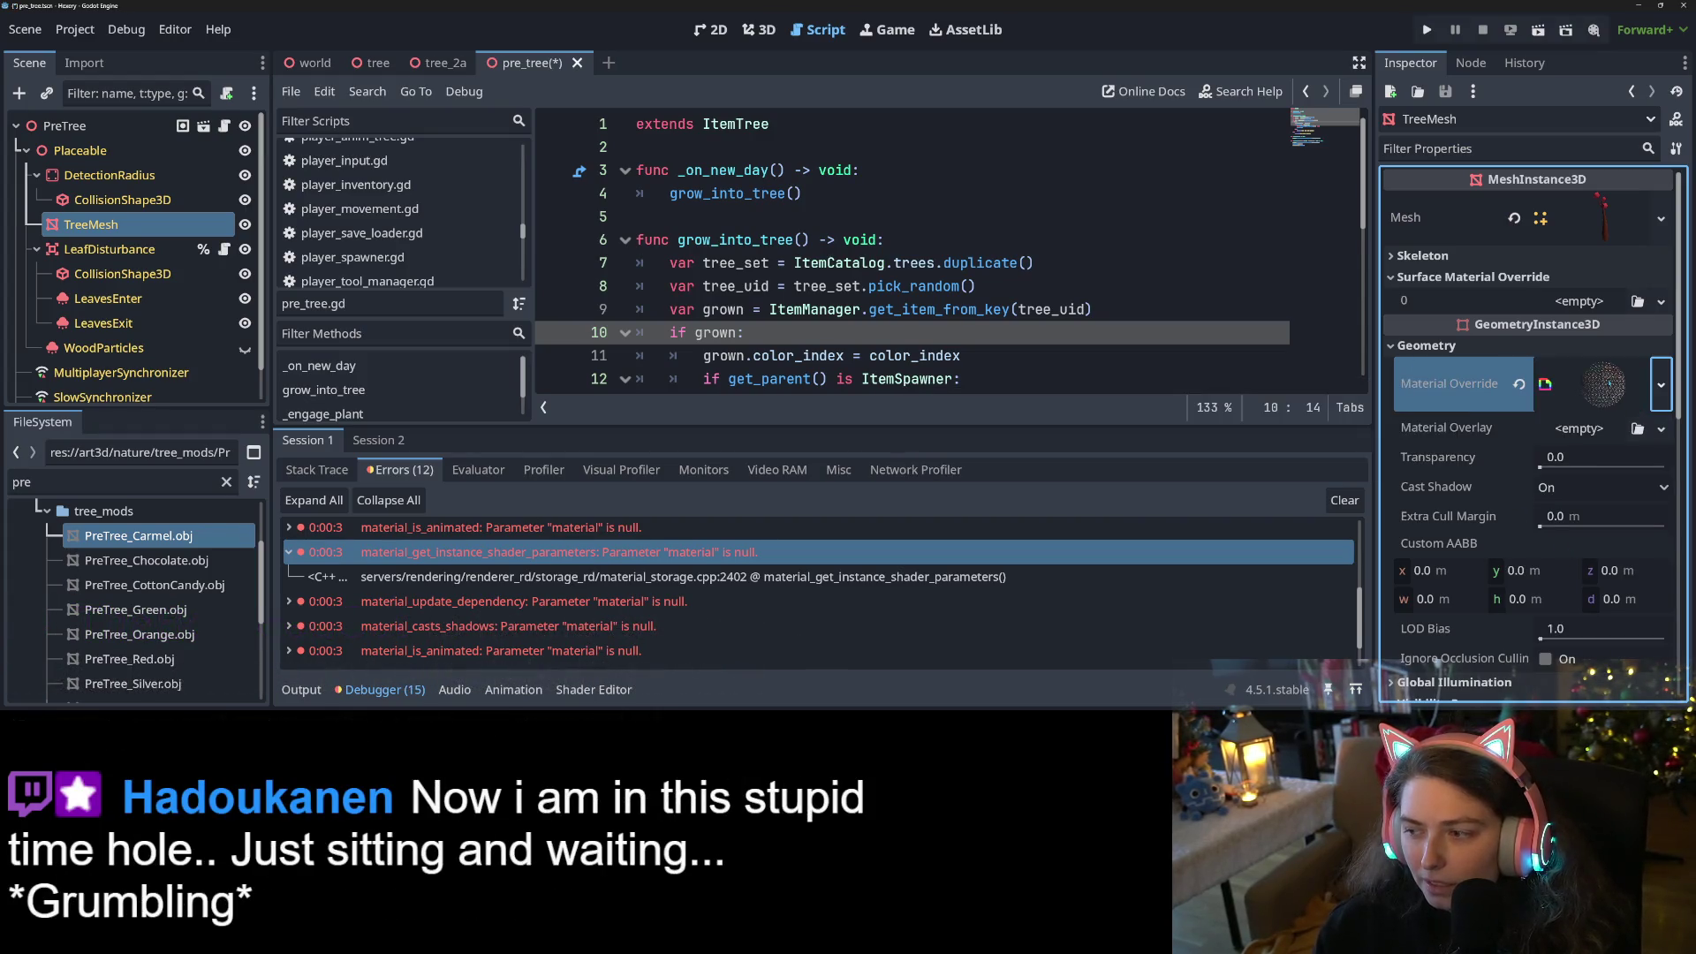
left_click(1605, 384)
key("ctrl+s")
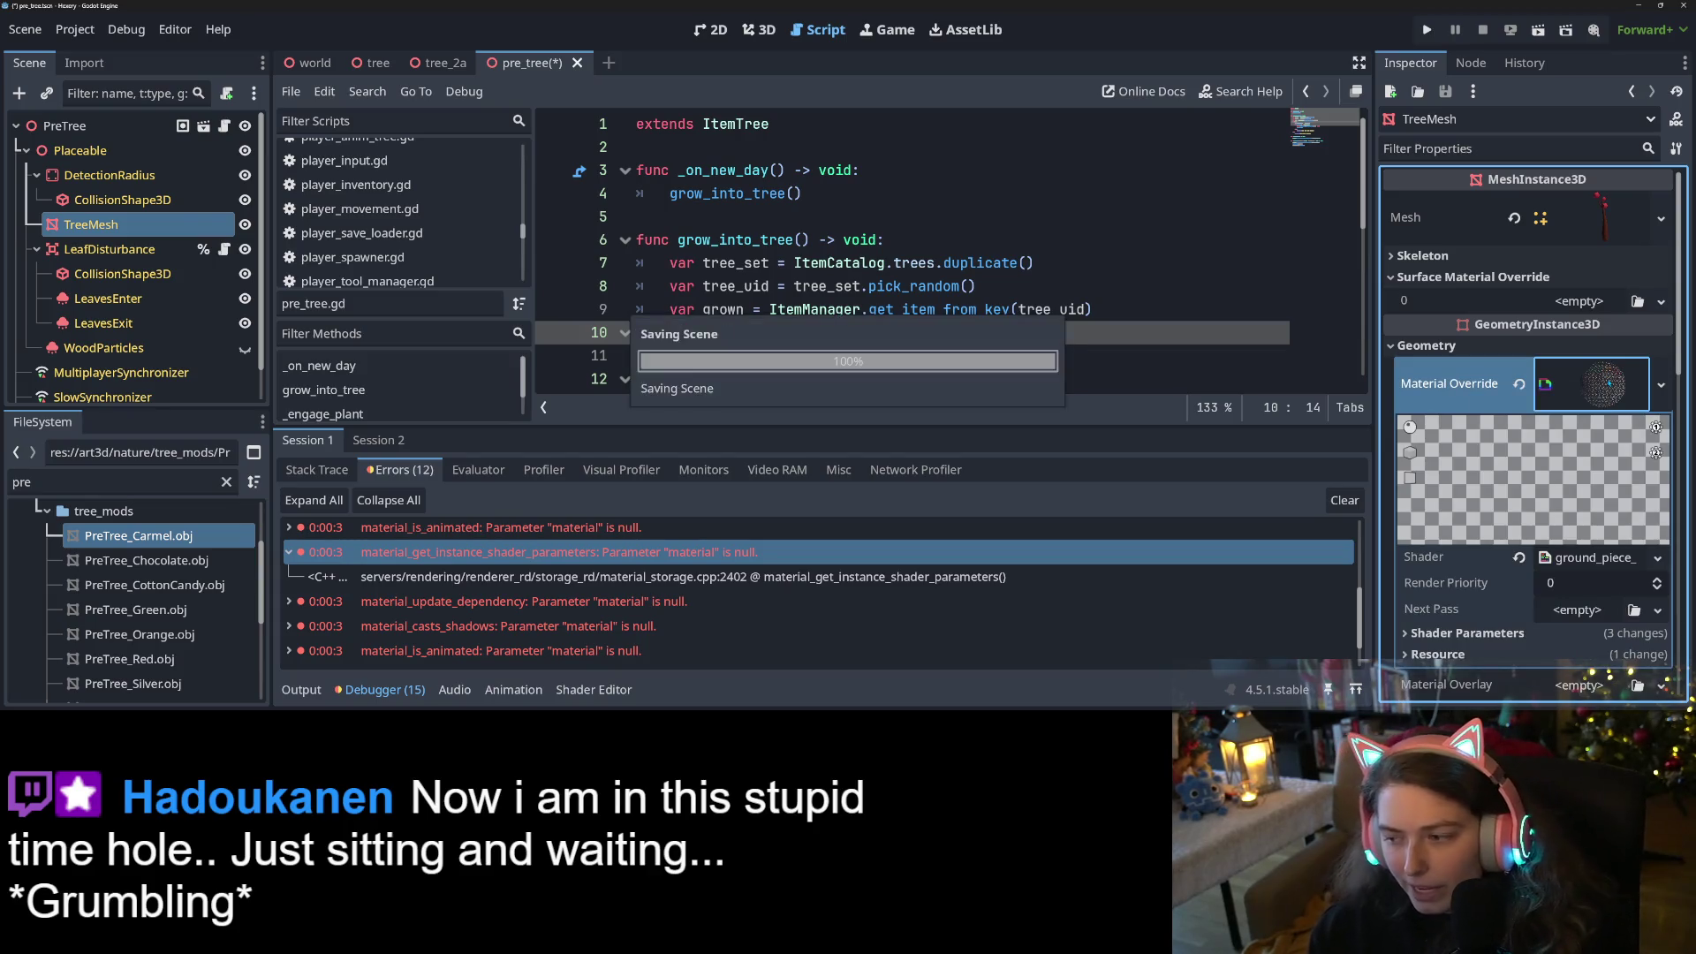
Set the override material's Node Height shader parameter to 1.0 and save
left_click(1515, 636)
scroll(1502, 631, "down", 5)
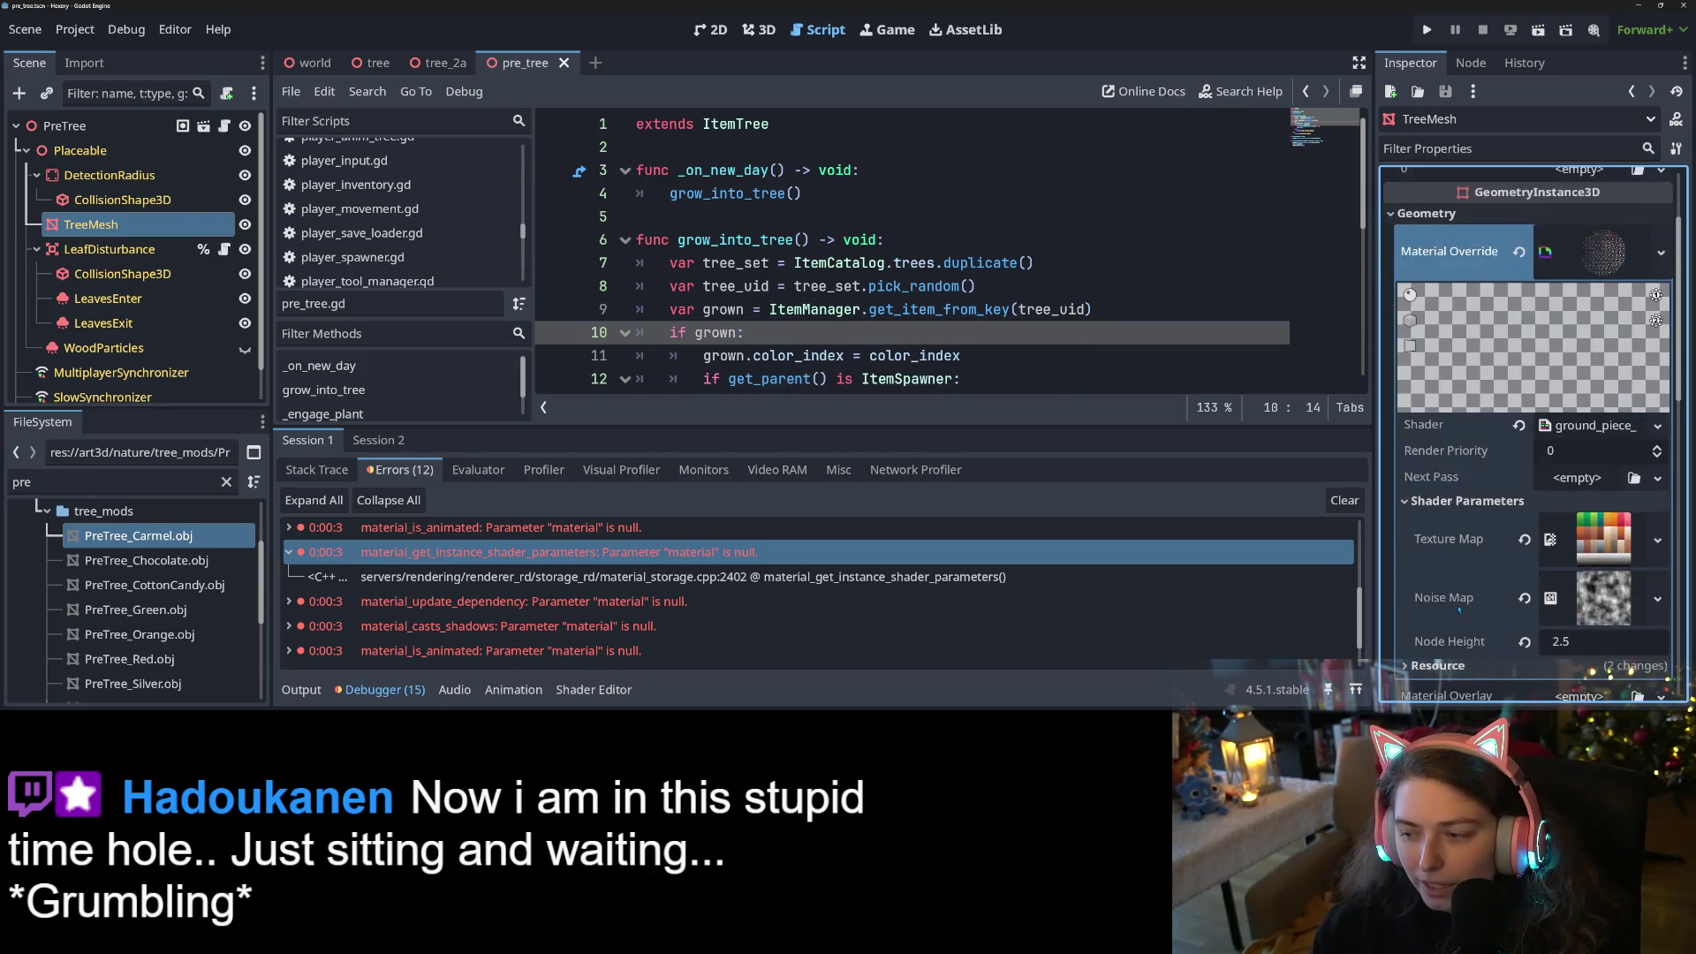
scroll(1462, 600, "up", 3)
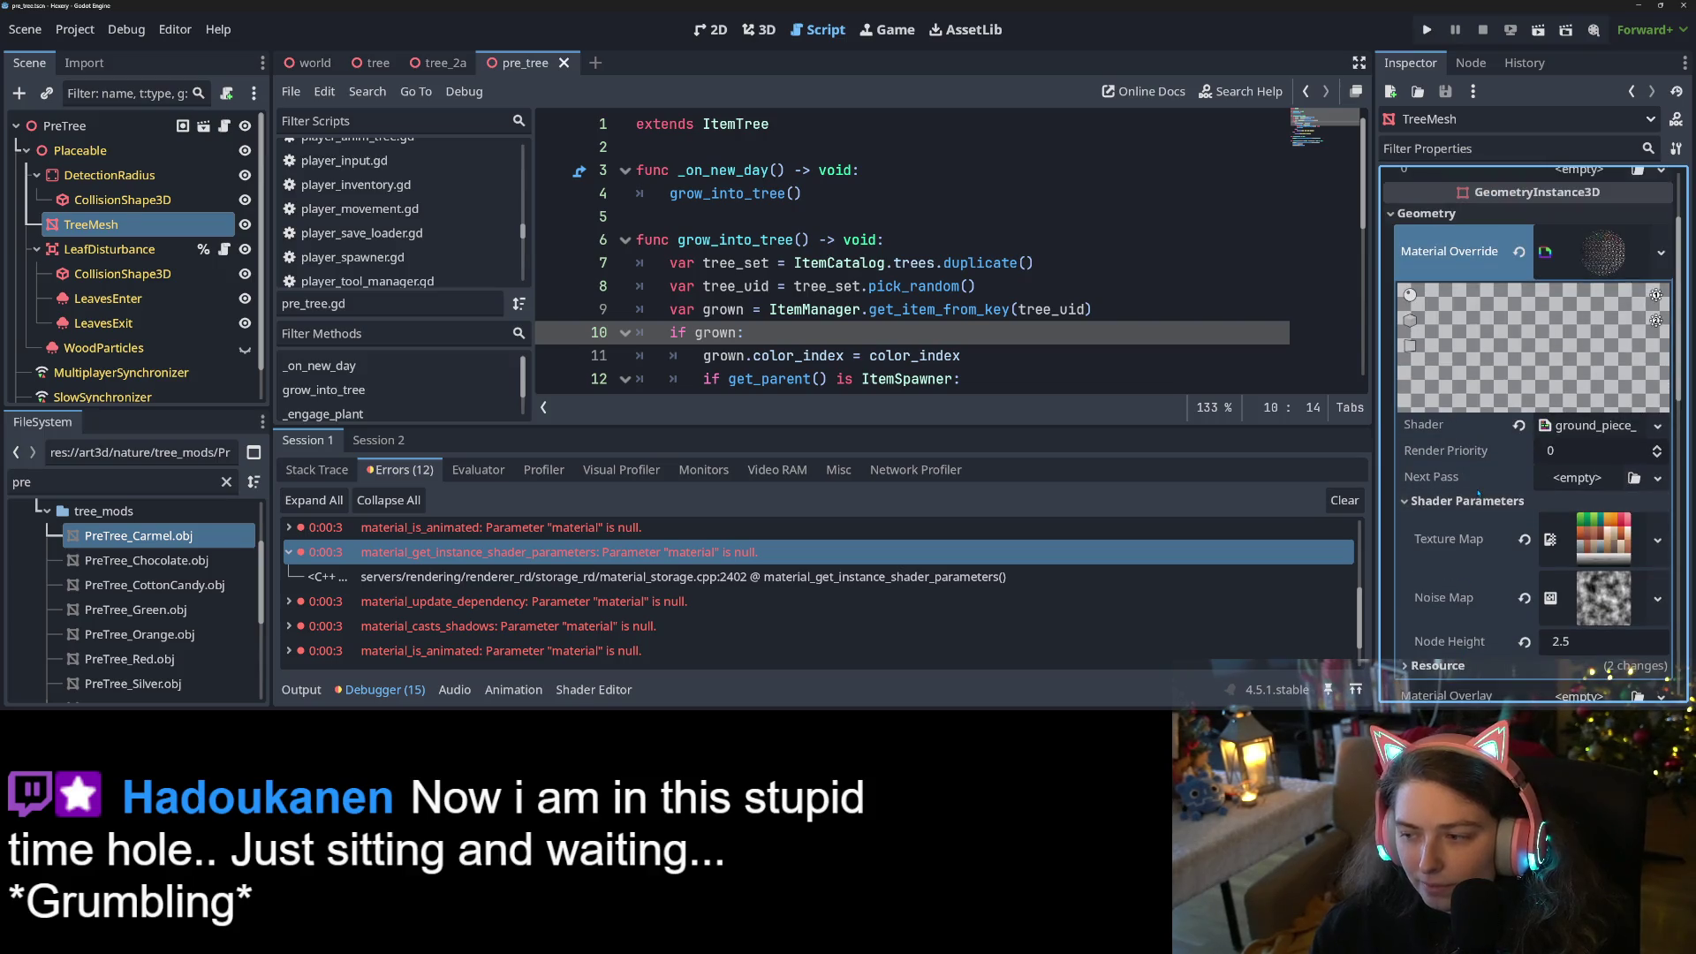
left_click(1577, 641)
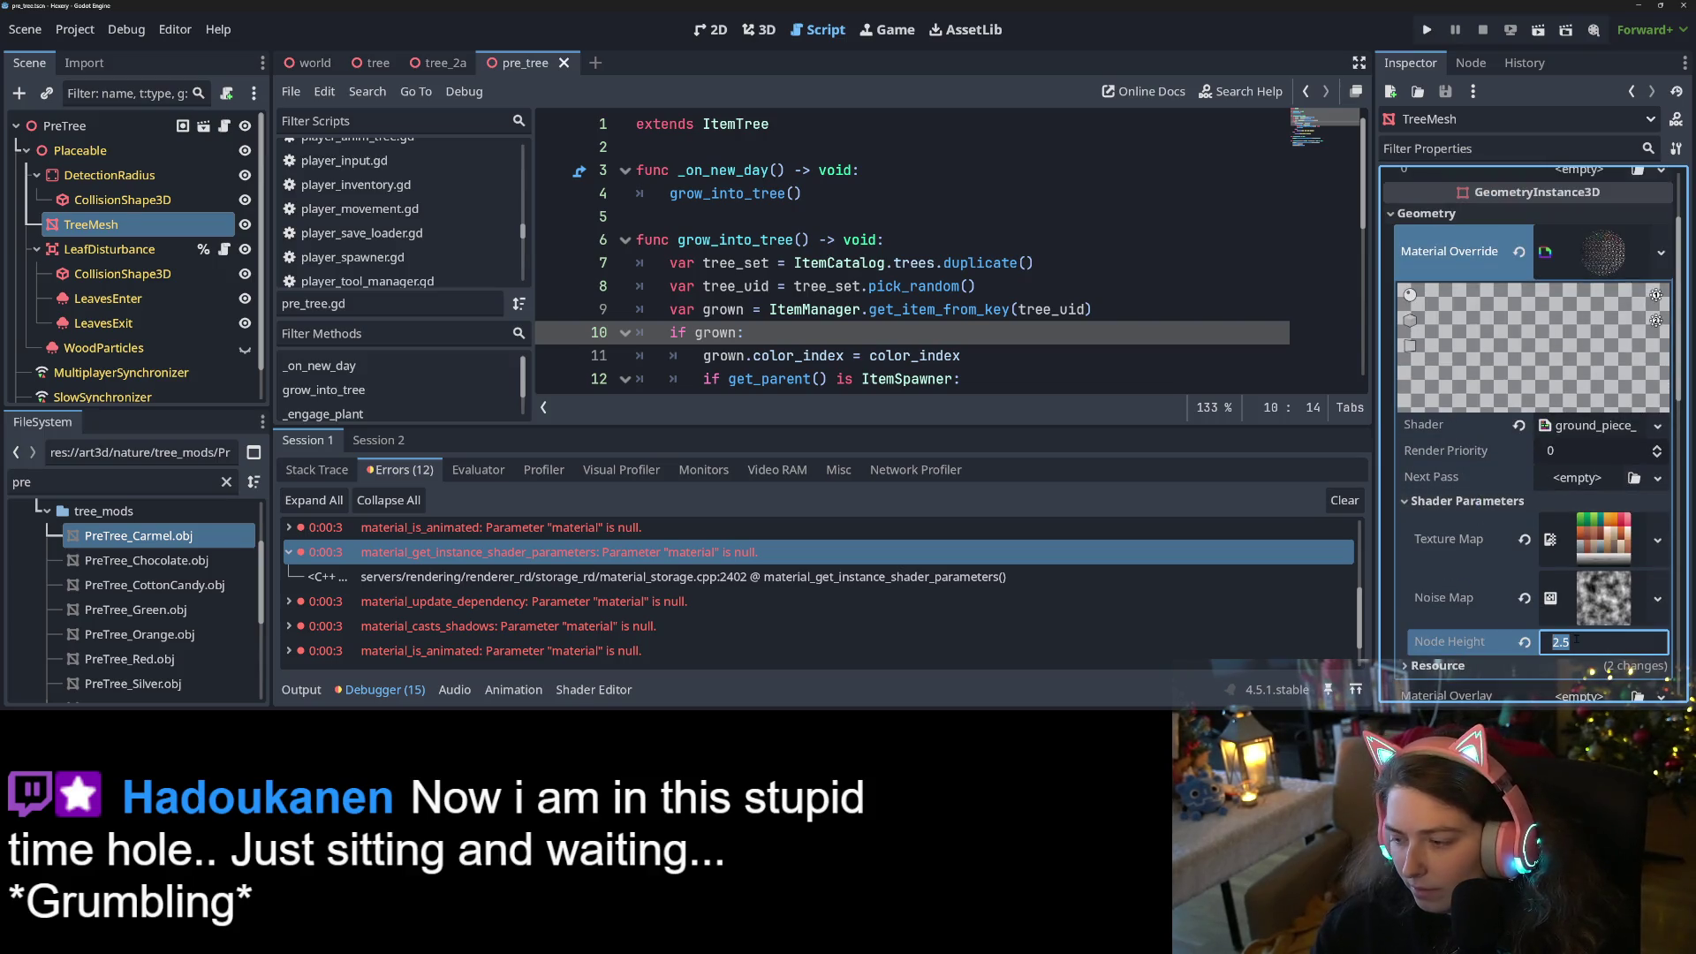
type("1.0")
key("Return")
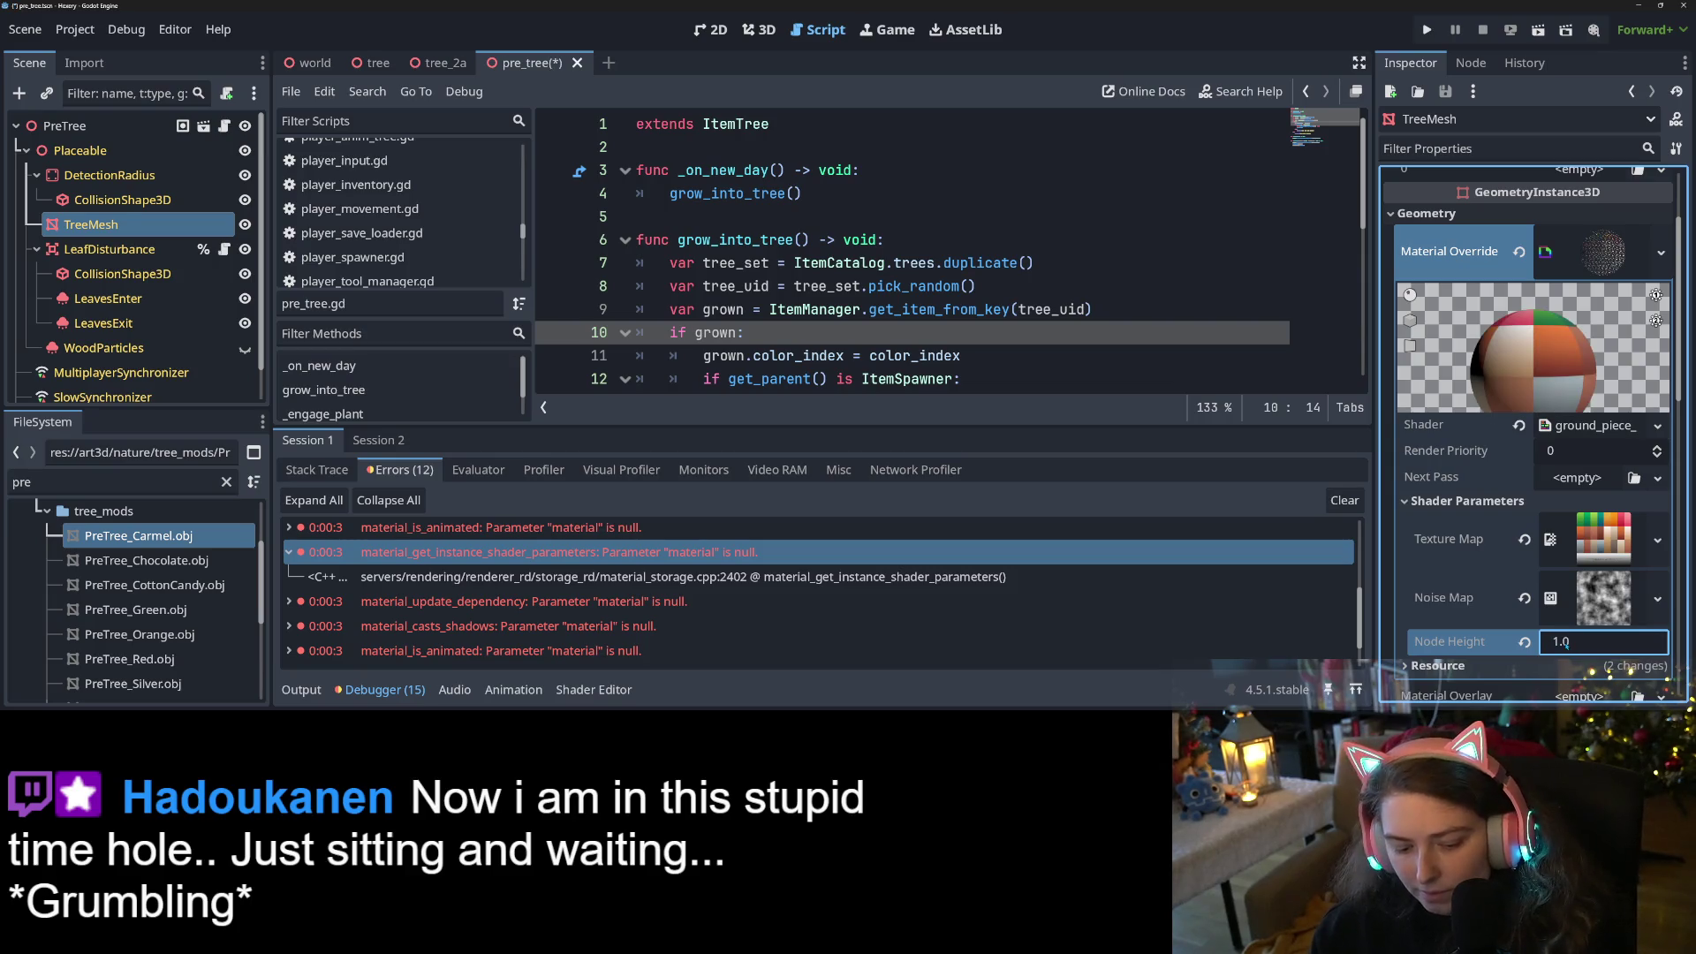
key("ctrl+s")
In the 3D view, Quick Load curve_outline as TreeMesh's Material Override and save
left_click(760, 29)
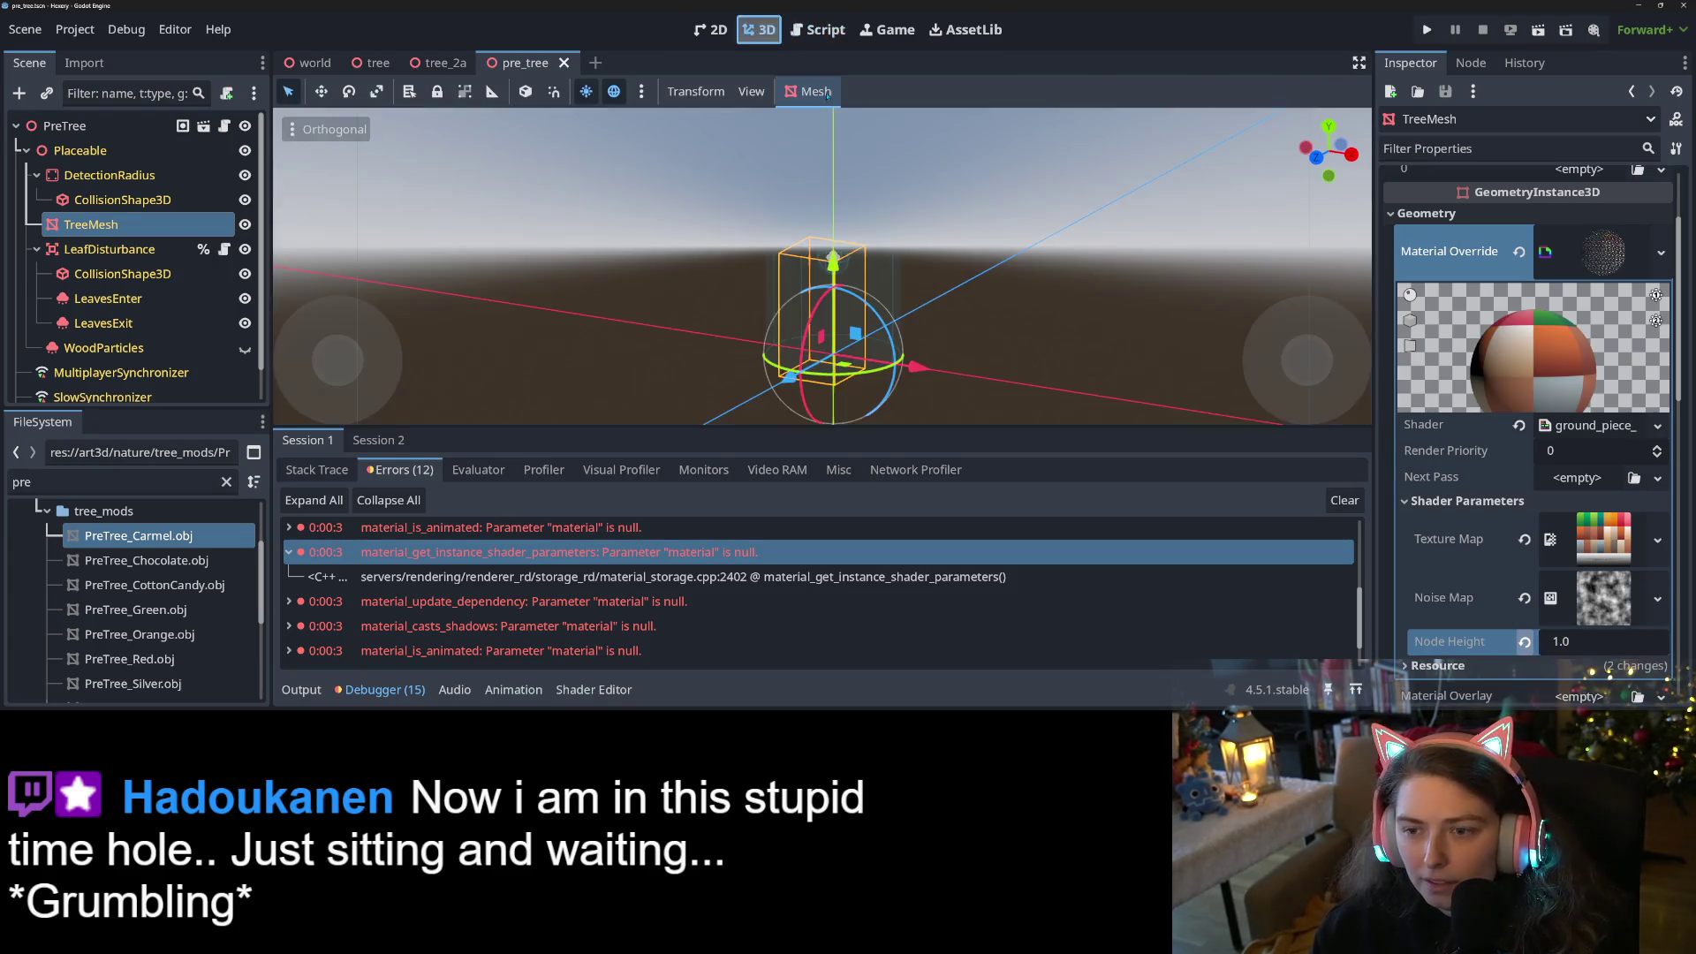
left_click_drag(732, 298, 874, 302)
left_click(1661, 251)
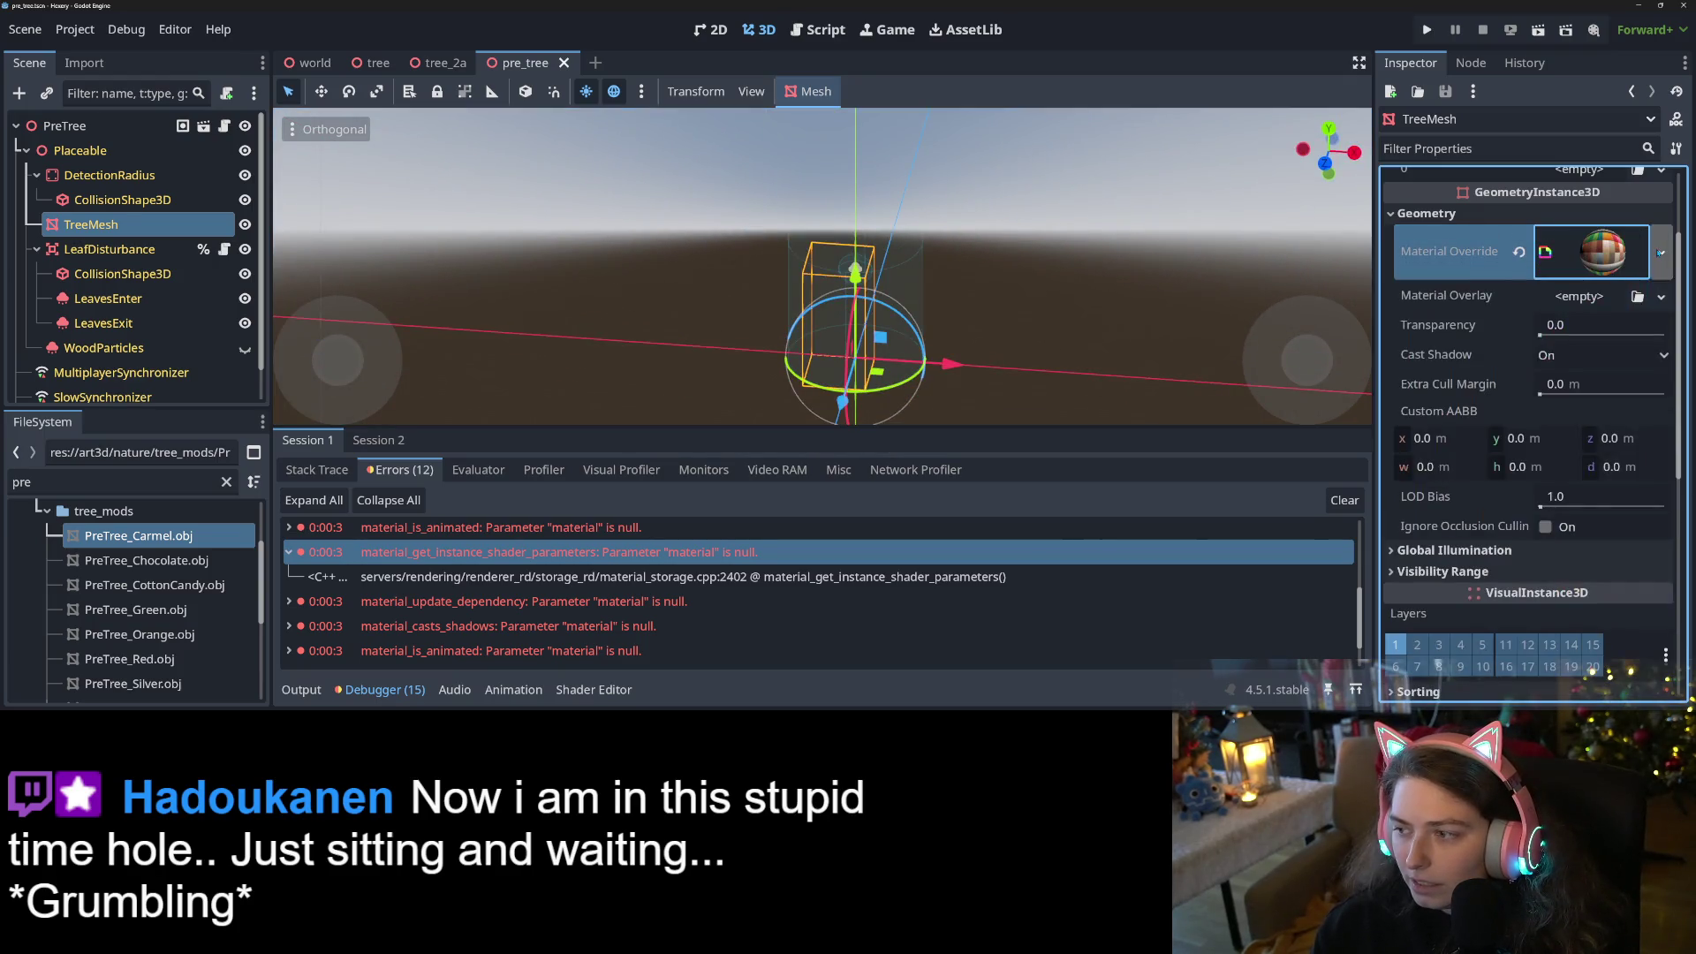
left_click(1581, 398)
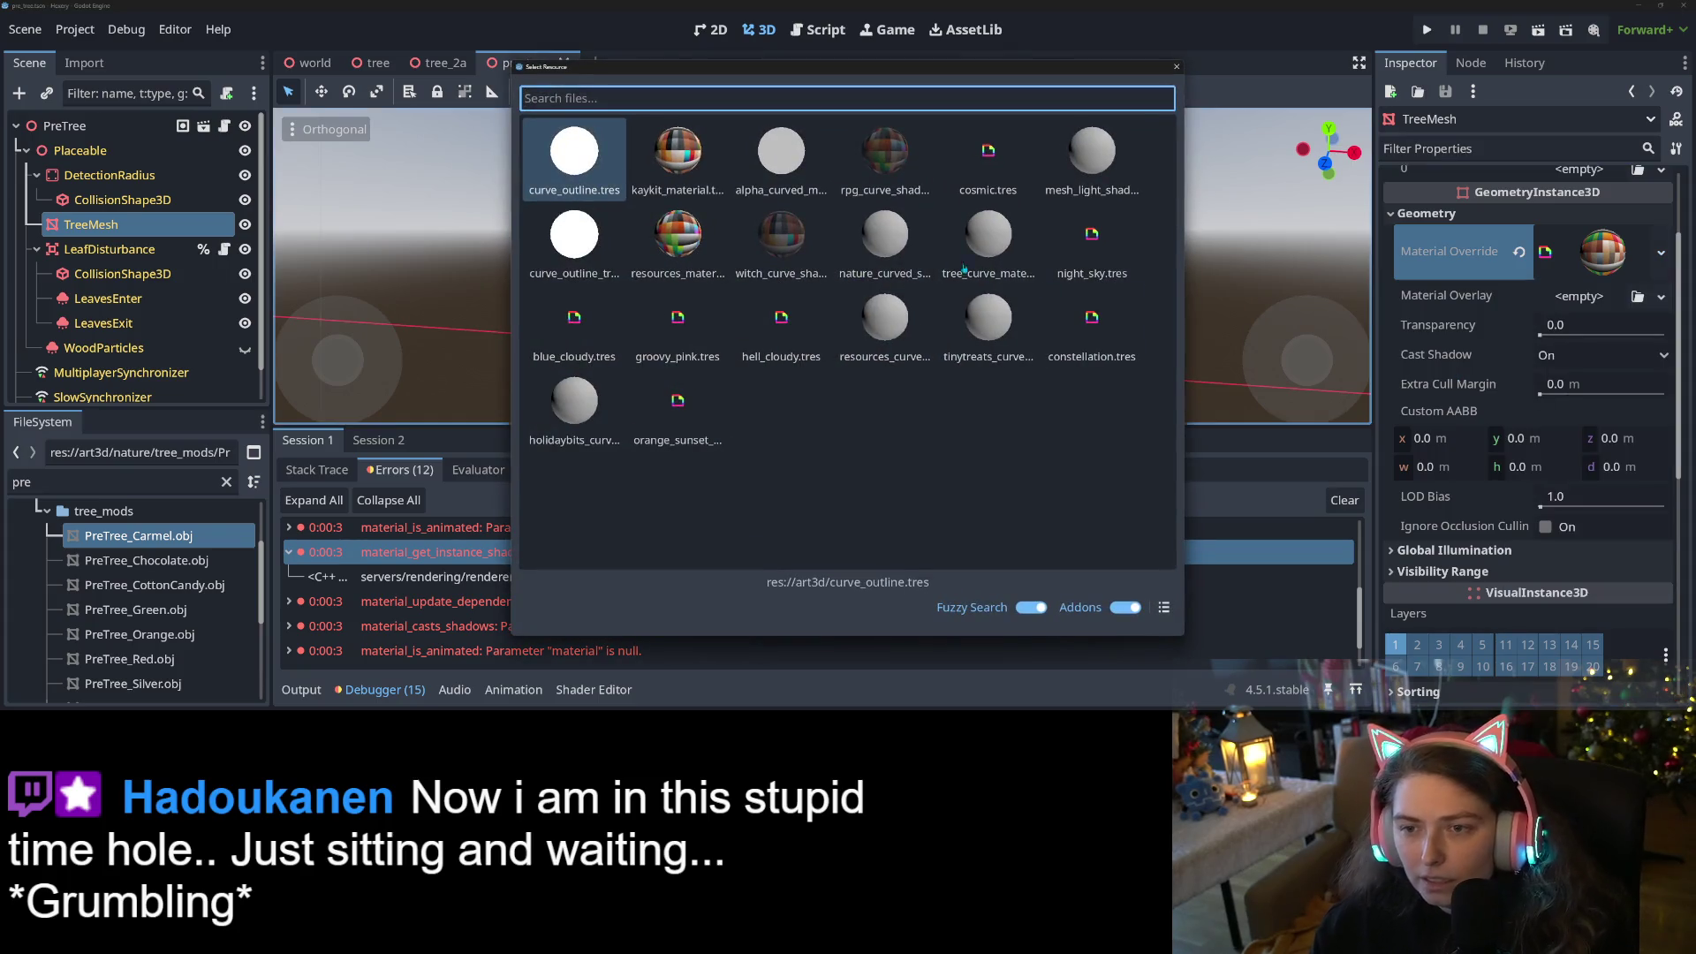
type("curve_outline")
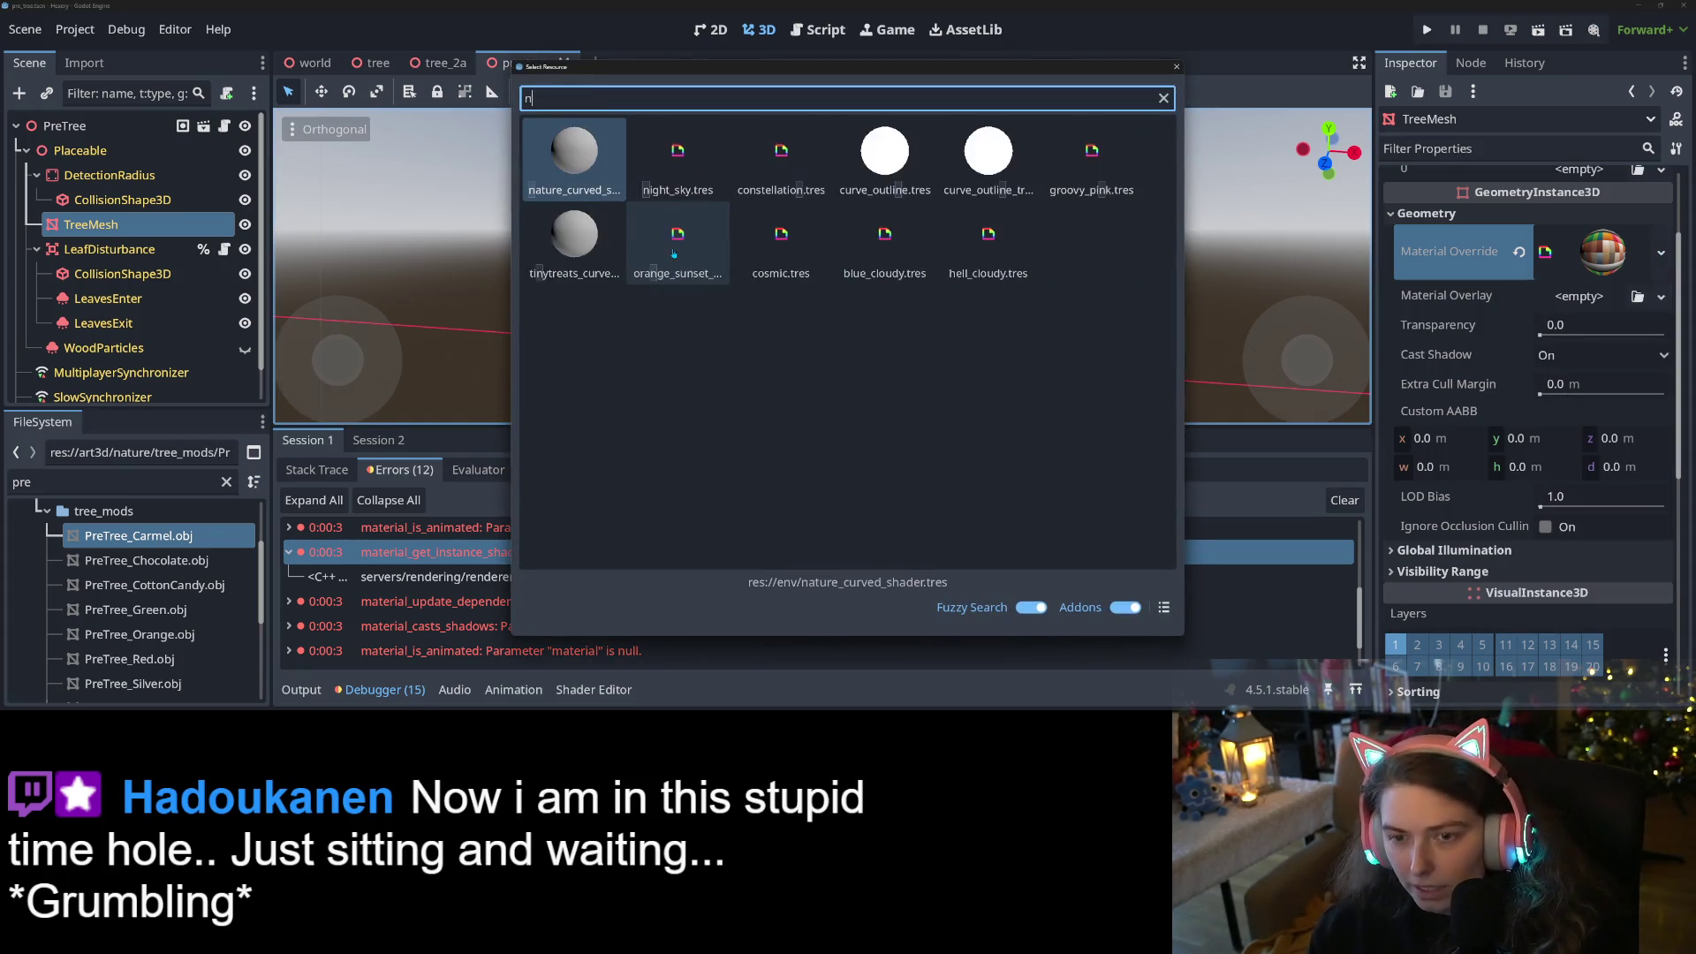
key("Return")
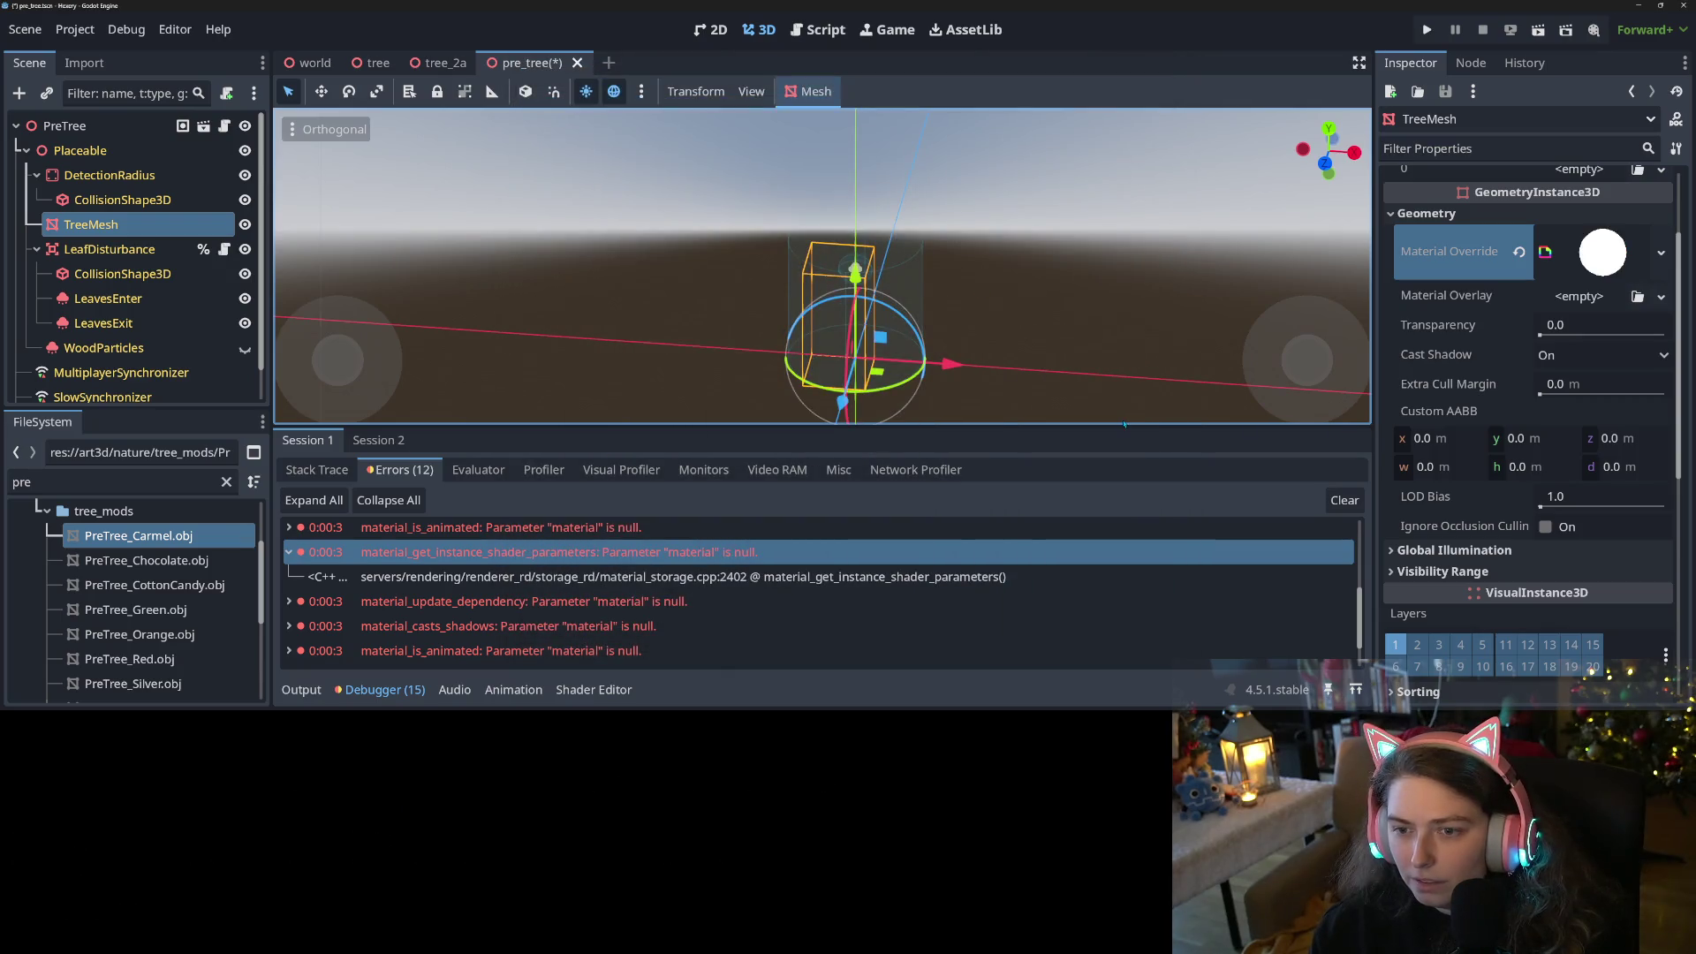
key("ctrl+s")
mouse_move(989, 380)
left_mouse_down()
mouse_move(842, 317)
mouse_move(927, 309)
left_mouse_up()
Preview the TreeMesh mesh, then drag PreTree_Carmel.obj into the viewport as a PreTreeCarmel node
scroll(1622, 485, "up", 3)
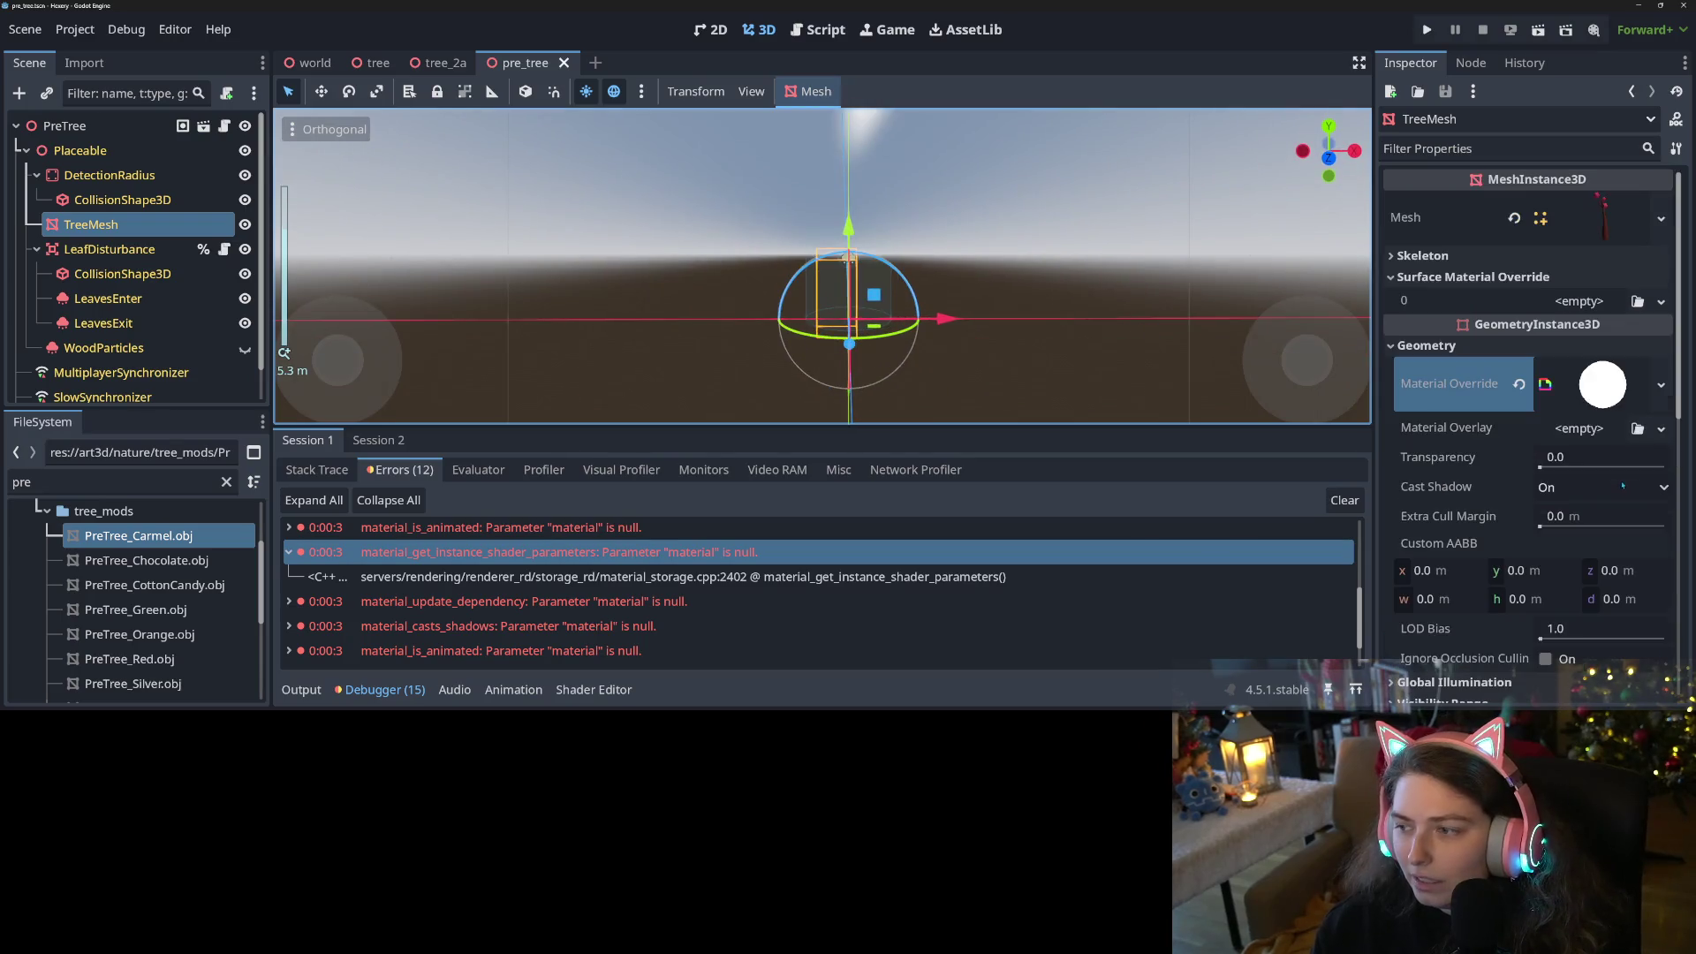
left_click(1589, 218)
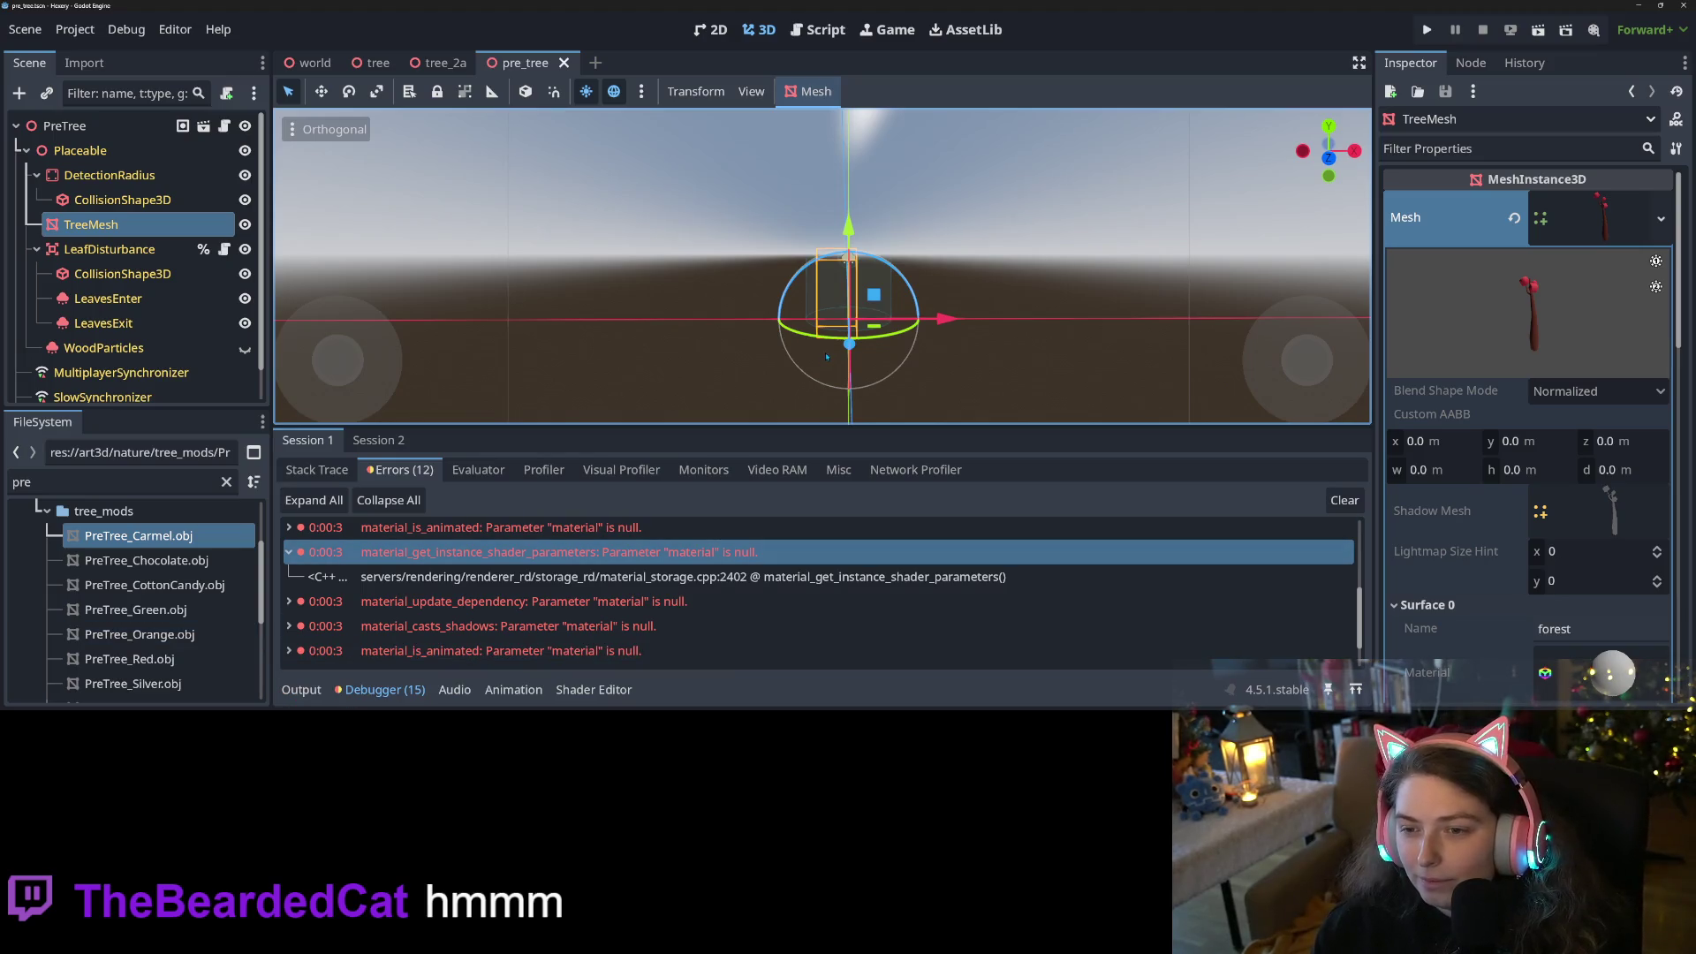
mouse_move(826, 357)
left_mouse_down()
mouse_move(916, 386)
mouse_move(923, 318)
left_mouse_up()
scroll(923, 318, "up", 3)
scroll(1507, 492, "down", 10)
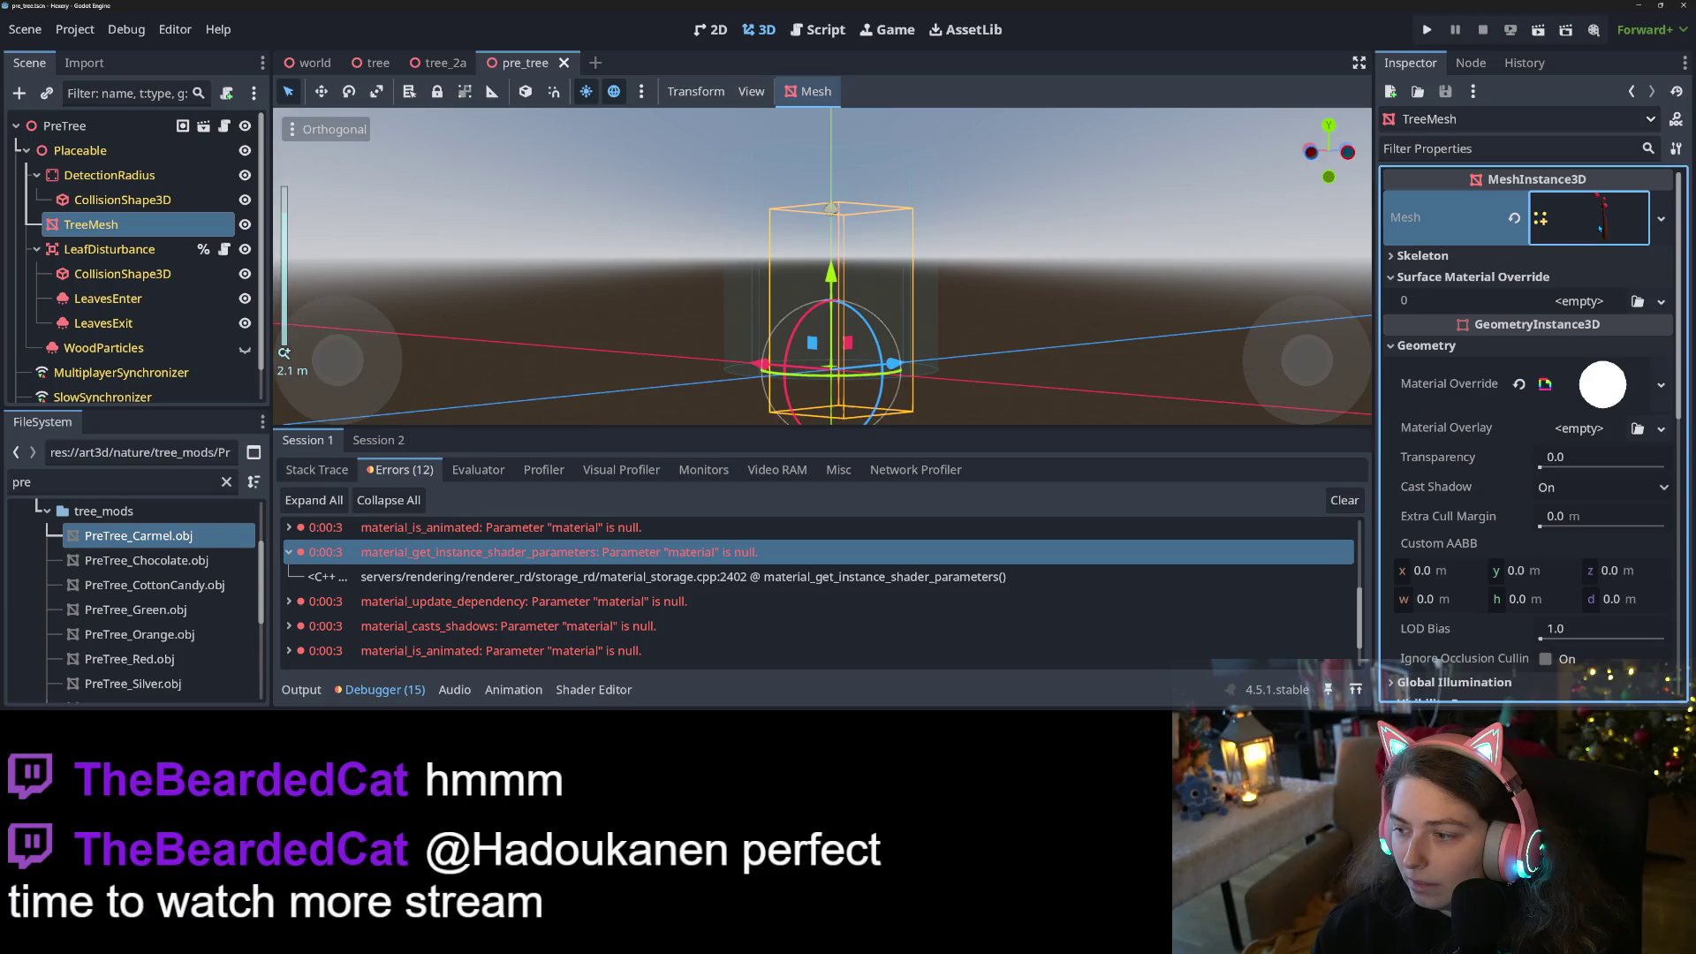
scroll(1507, 492, "down", 5)
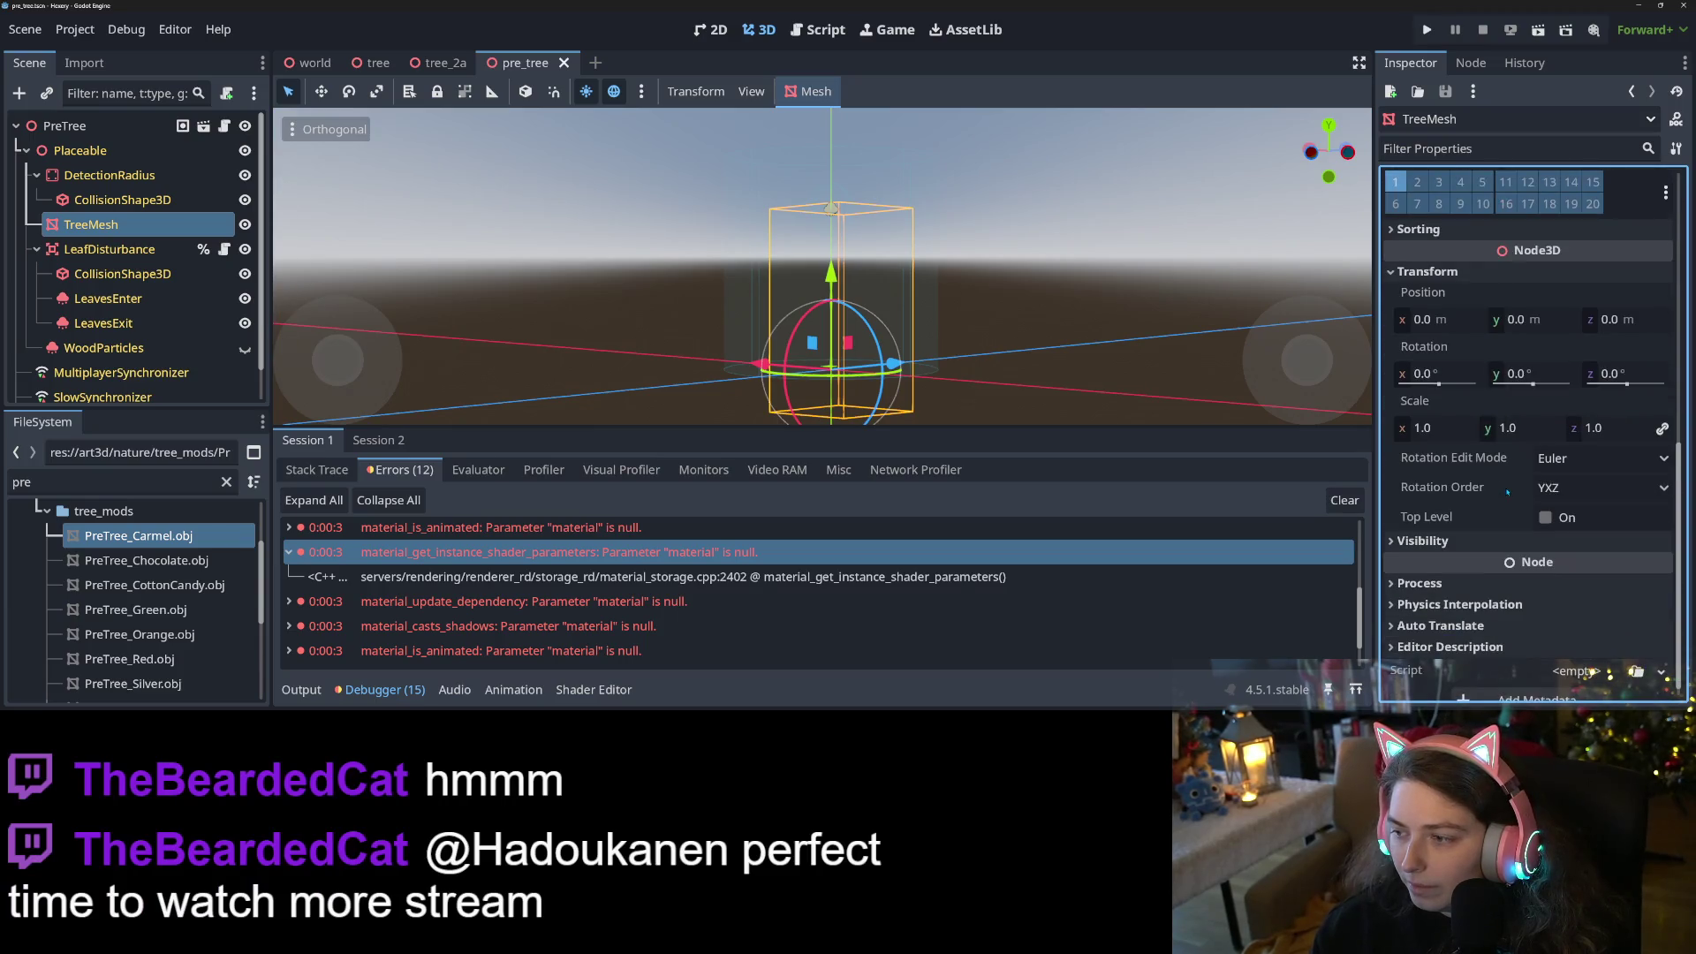
mouse_move(1515, 489)
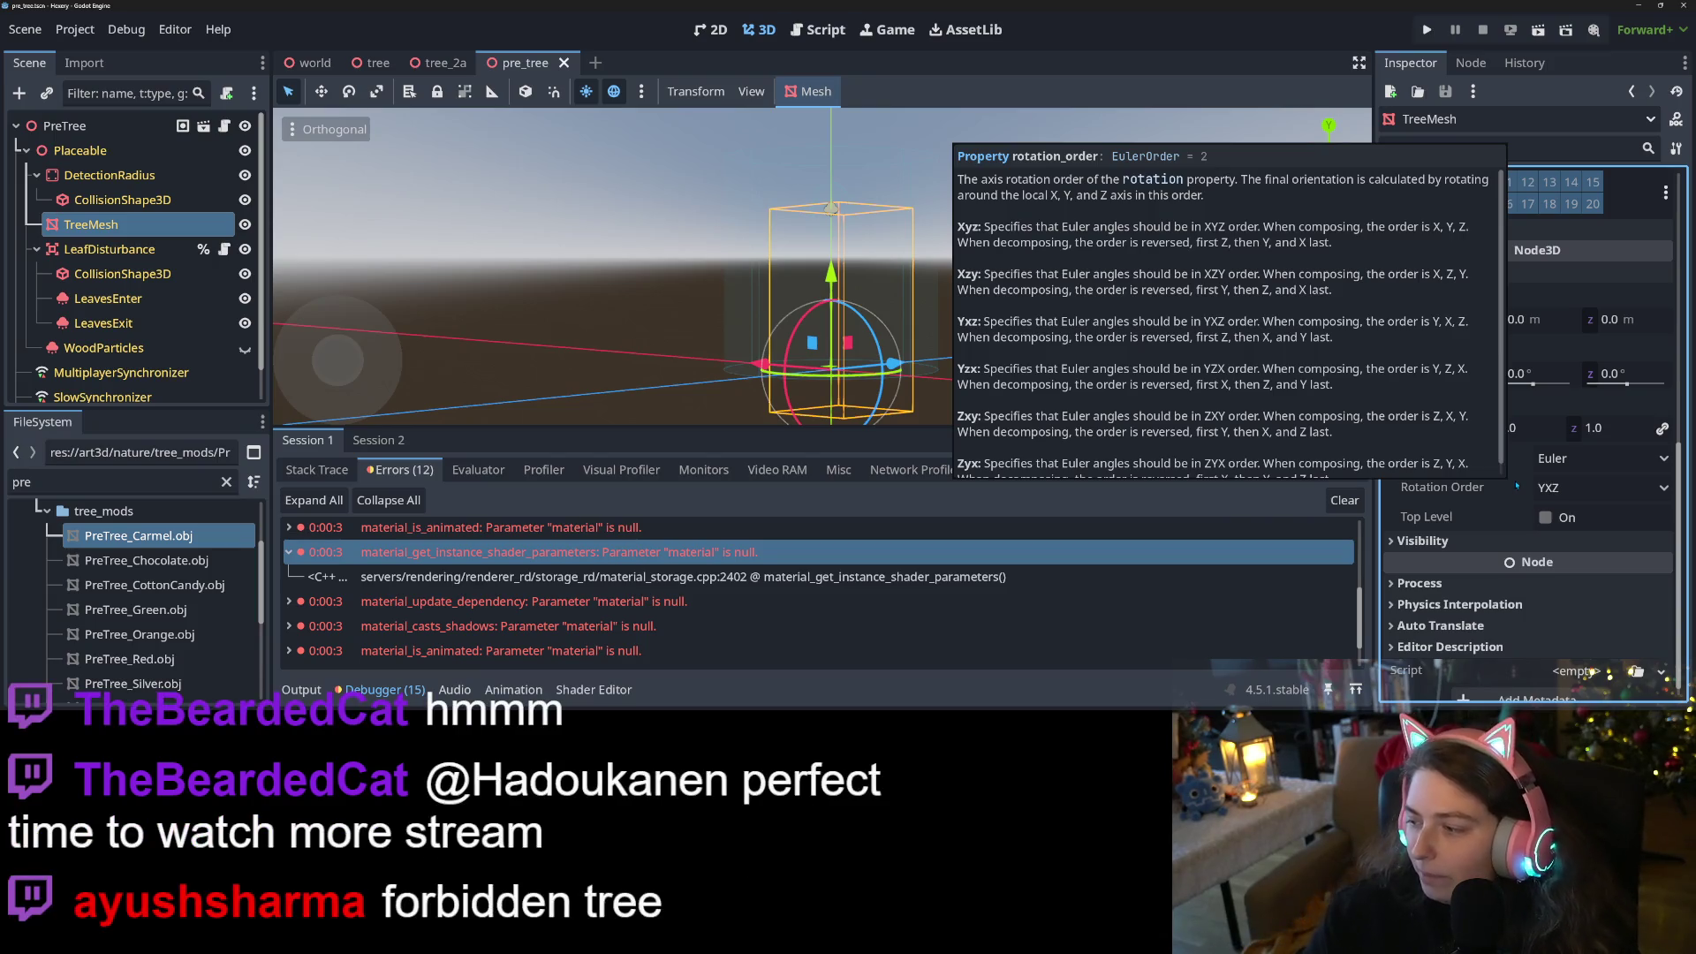
mouse_move(965, 345)
left_mouse_down()
mouse_move(1059, 360)
mouse_move(297, 244)
left_mouse_up()
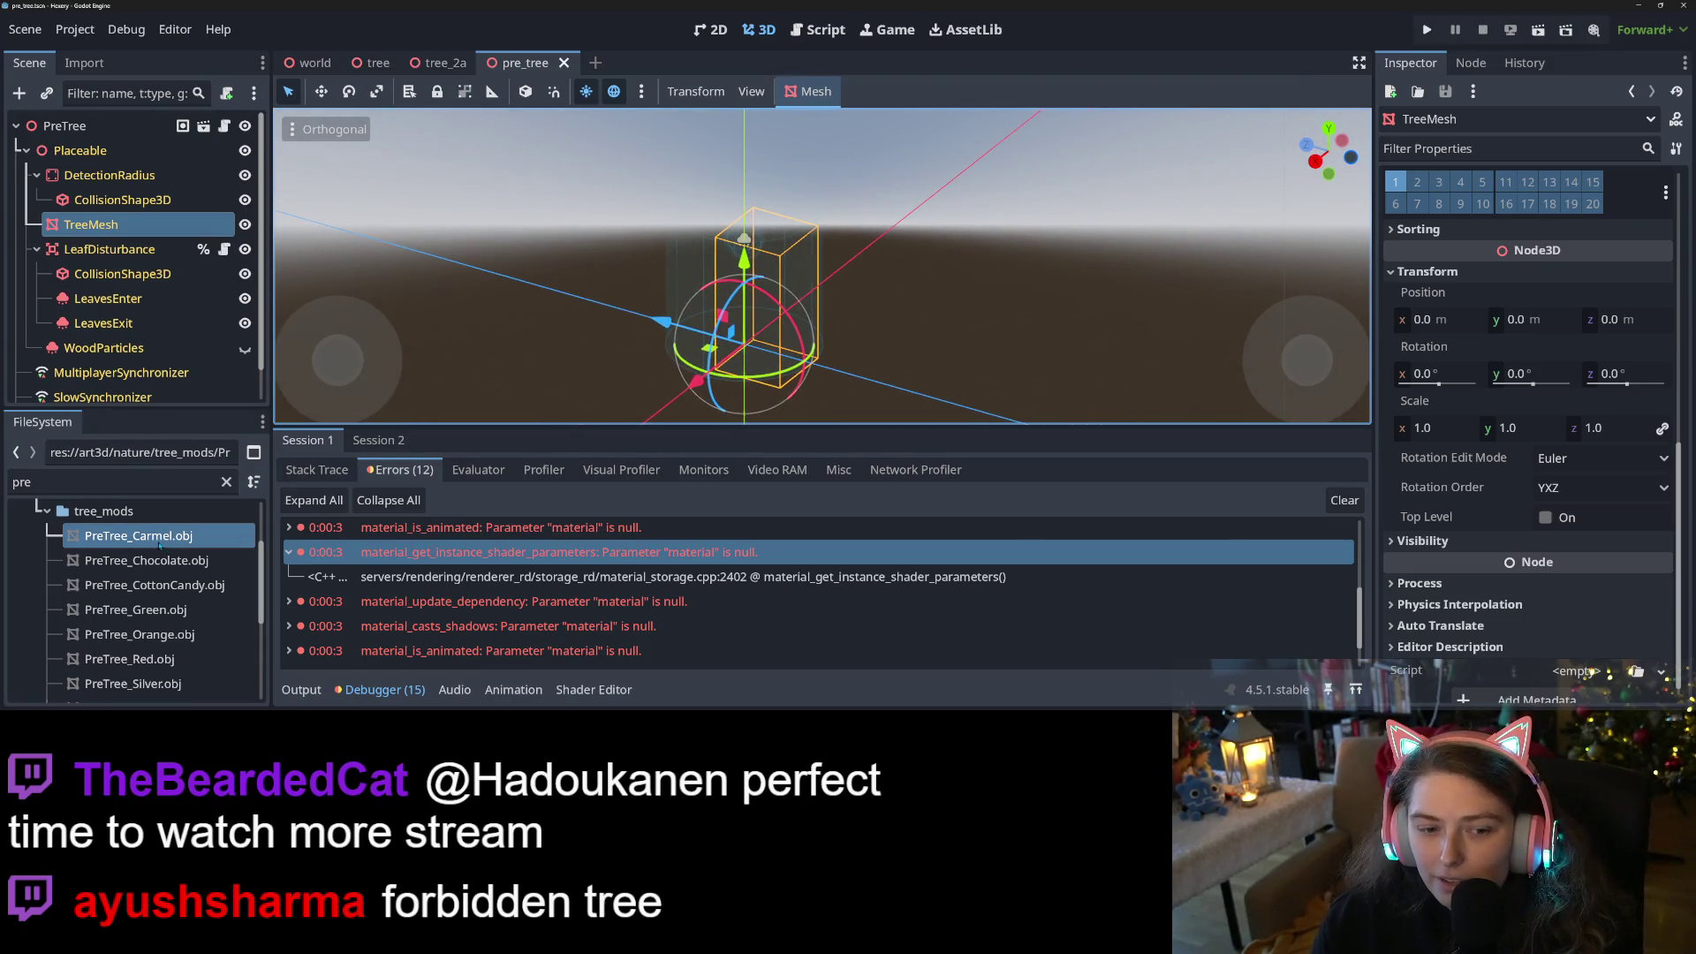
mouse_move(159, 545)
left_mouse_down()
mouse_move(909, 359)
mouse_move(395, 295)
left_mouse_up()
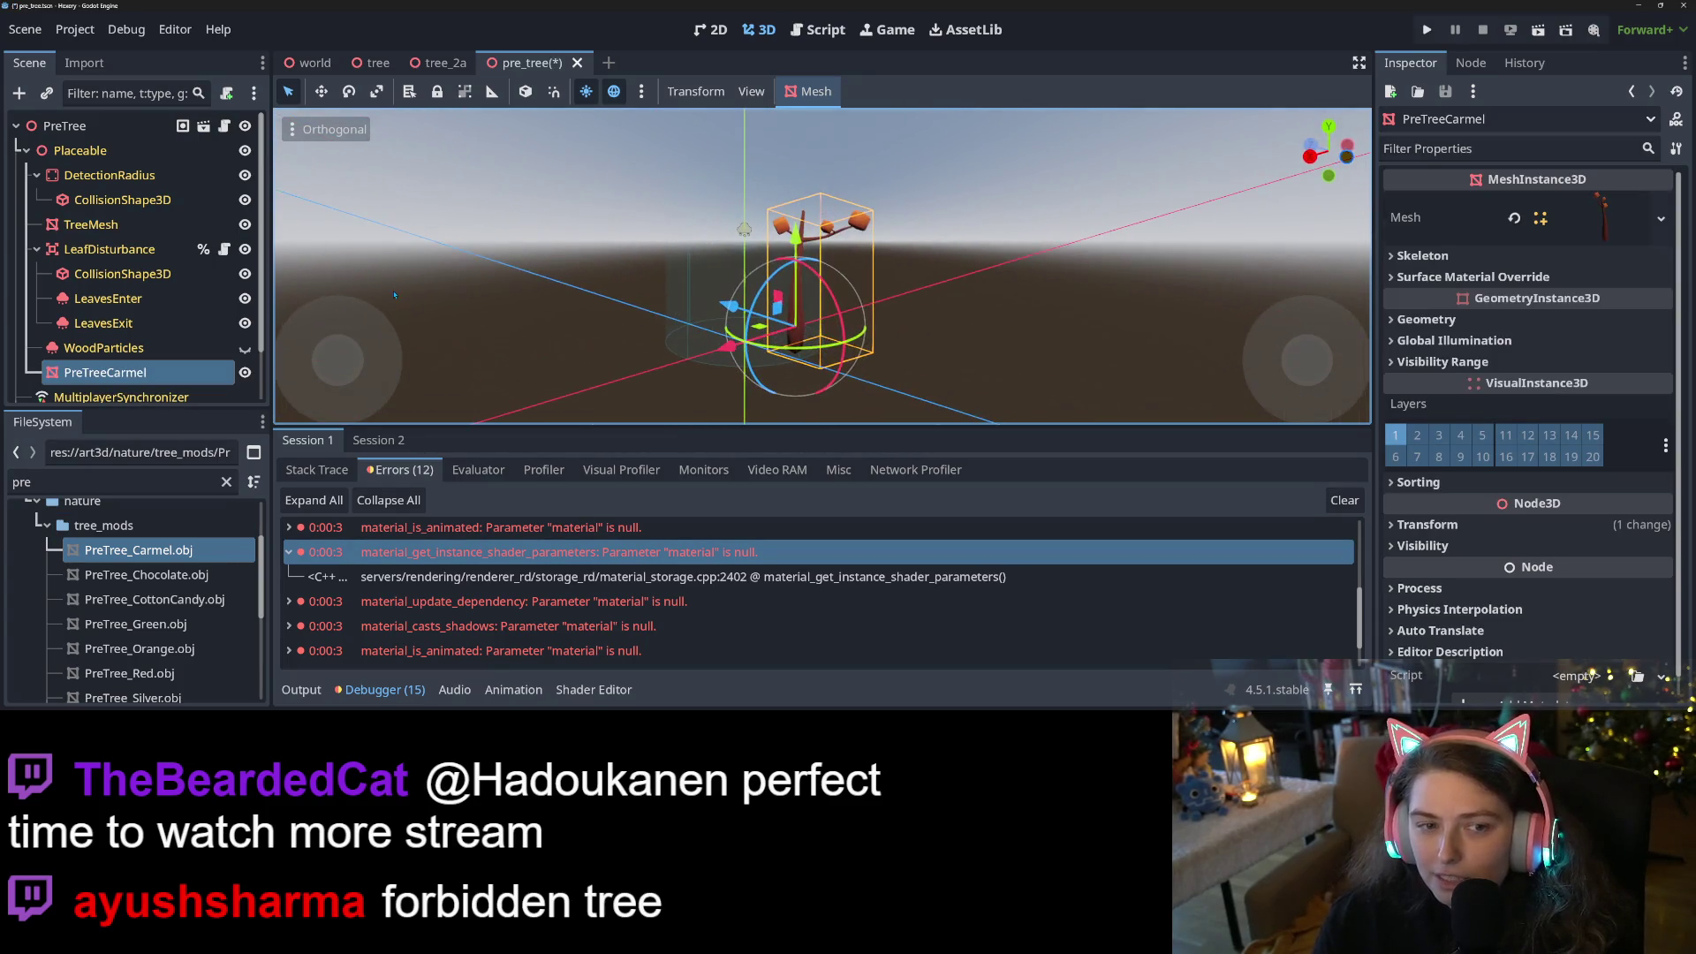
Reorder PreTreeCarmel in the scene tree, set it as the Placeable's mesh, and save
left_click_drag(177, 372, 168, 176)
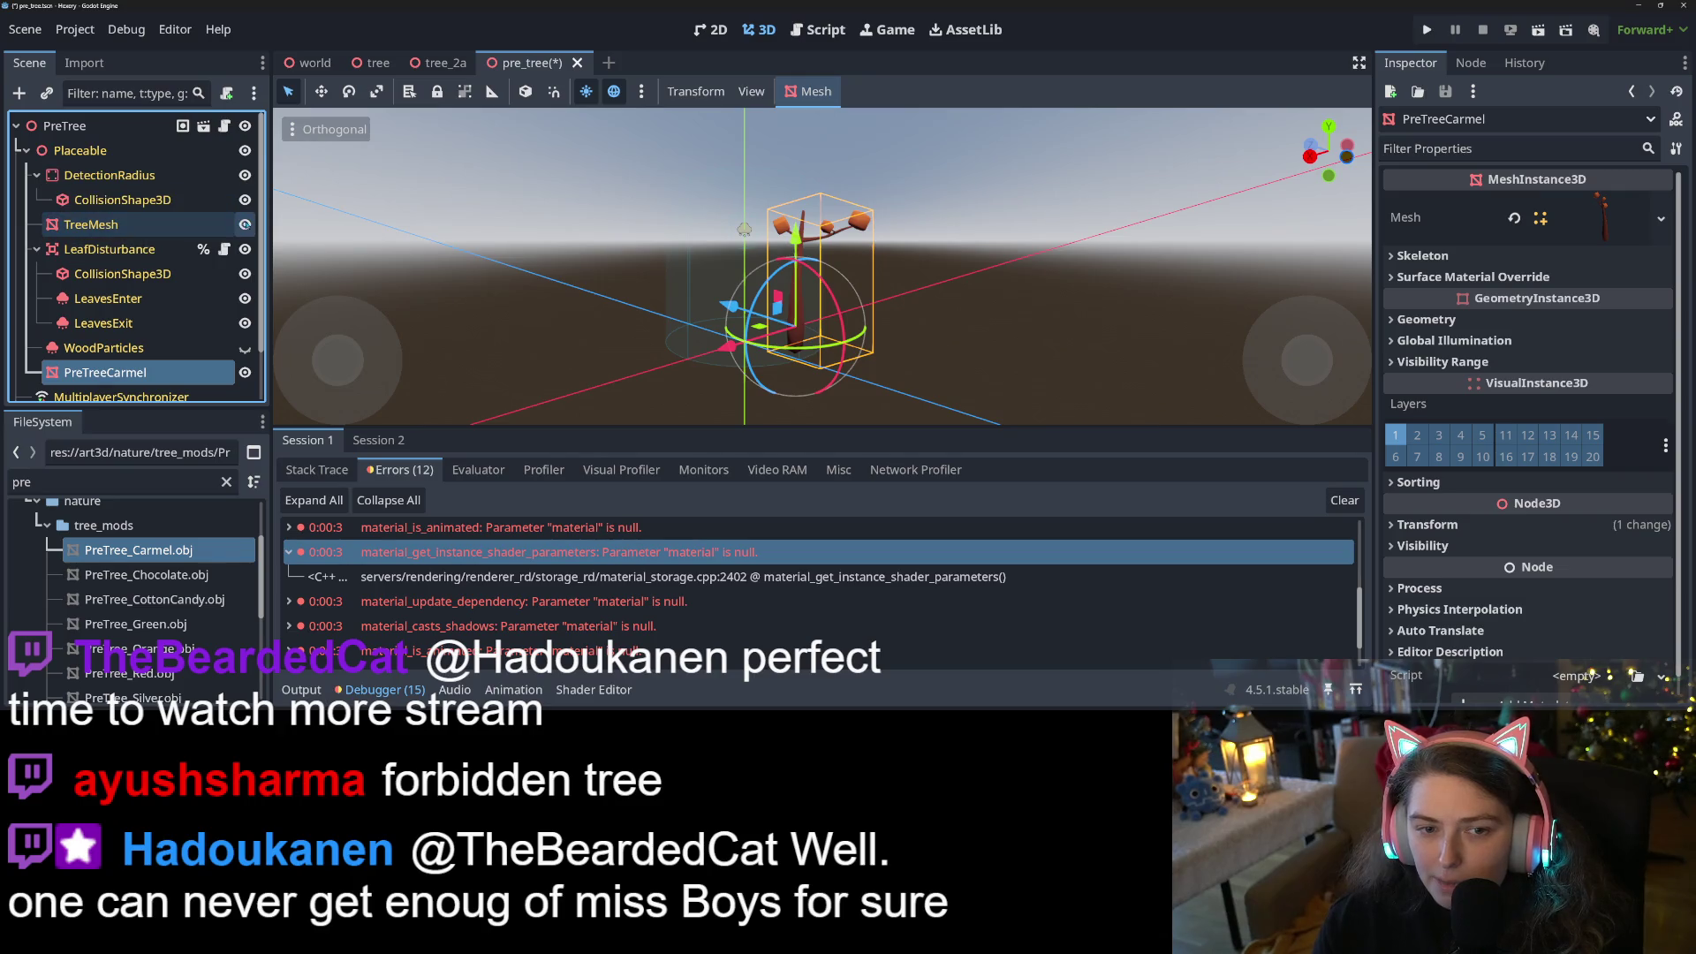
left_click(88, 125)
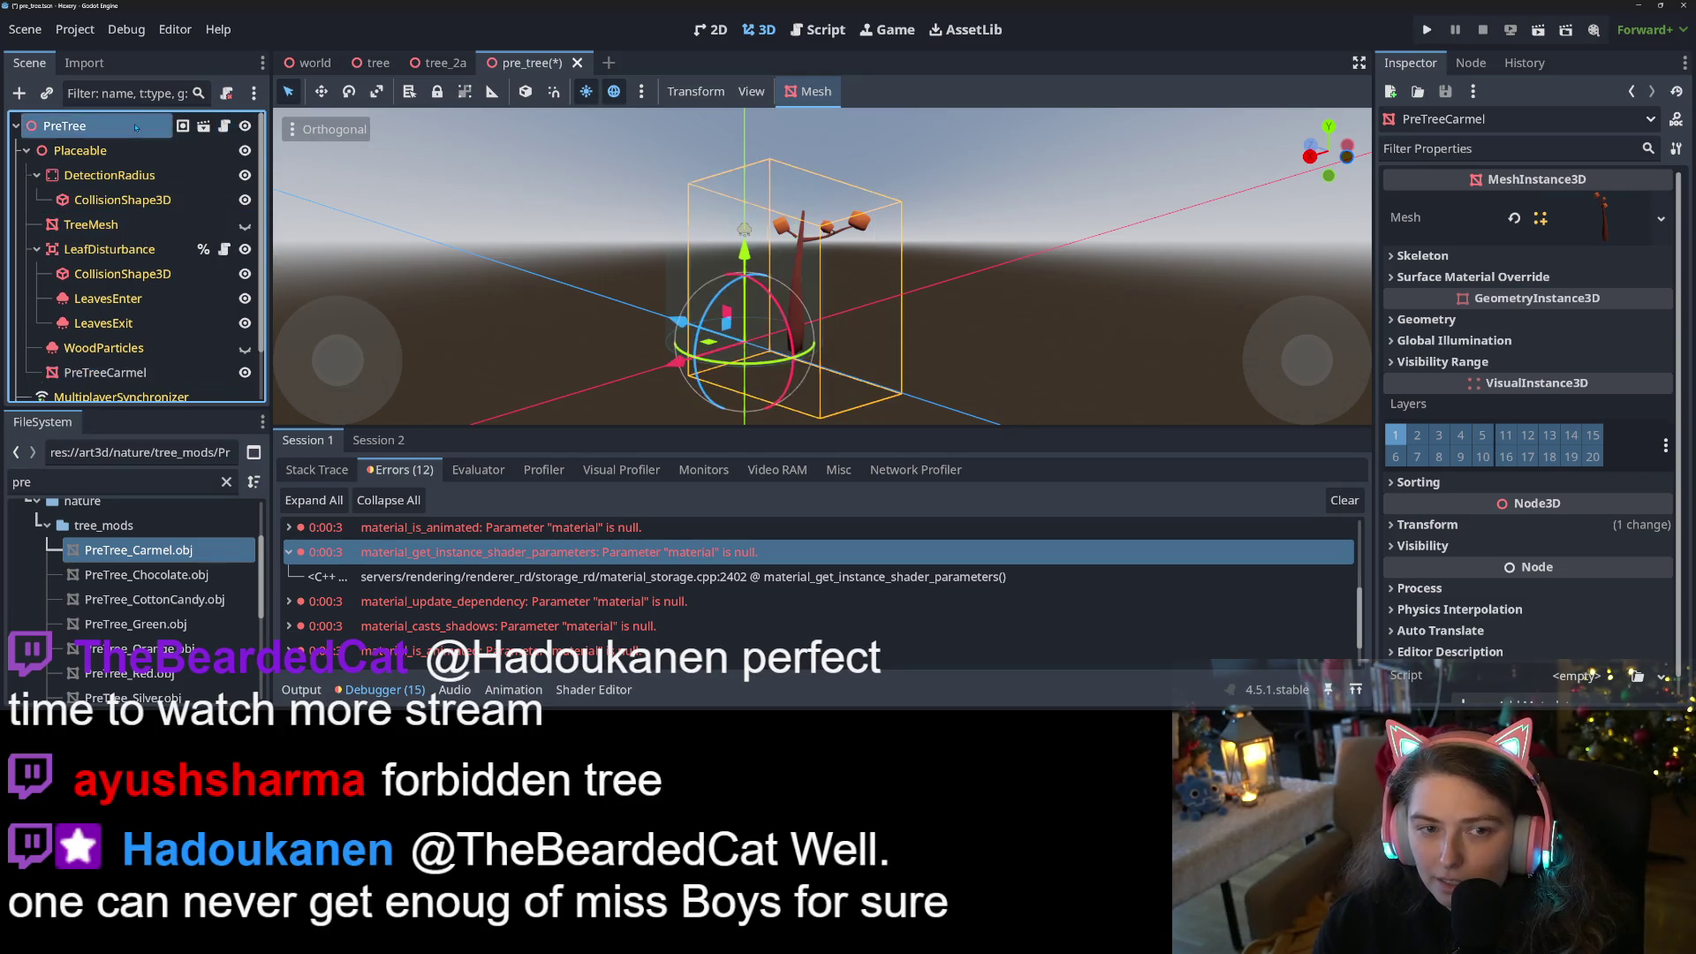
mouse_move(155, 372)
left_mouse_down()
mouse_move(1255, 362)
mouse_move(1559, 564)
left_mouse_up()
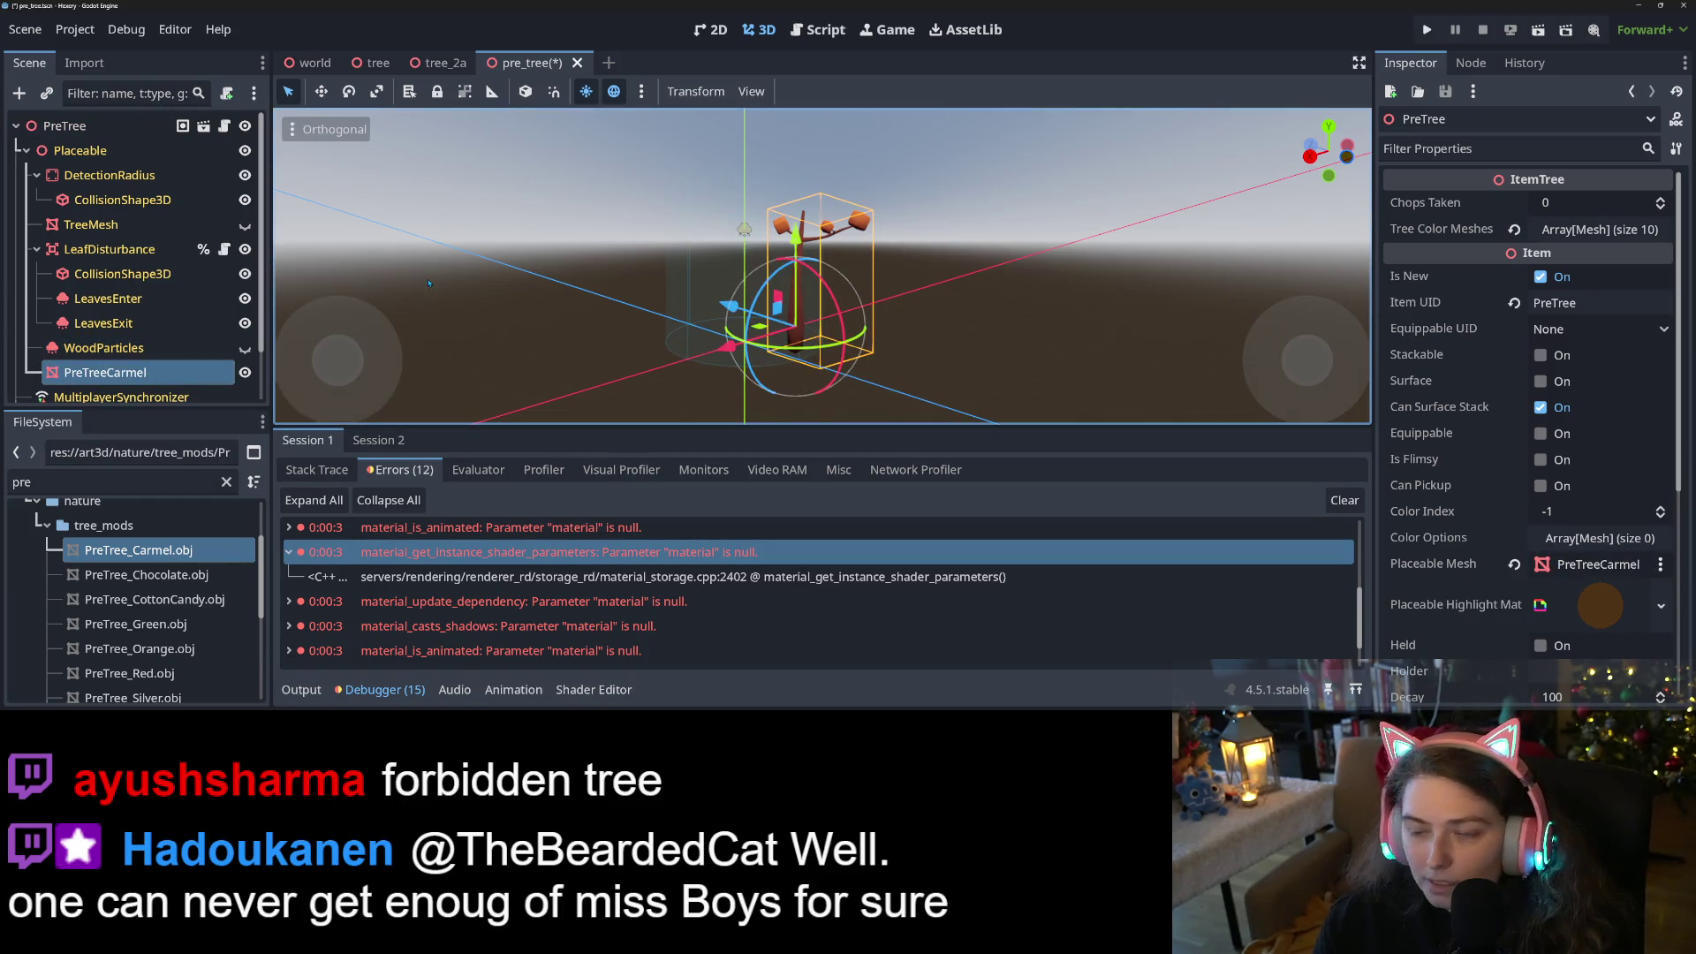
left_click(91, 224)
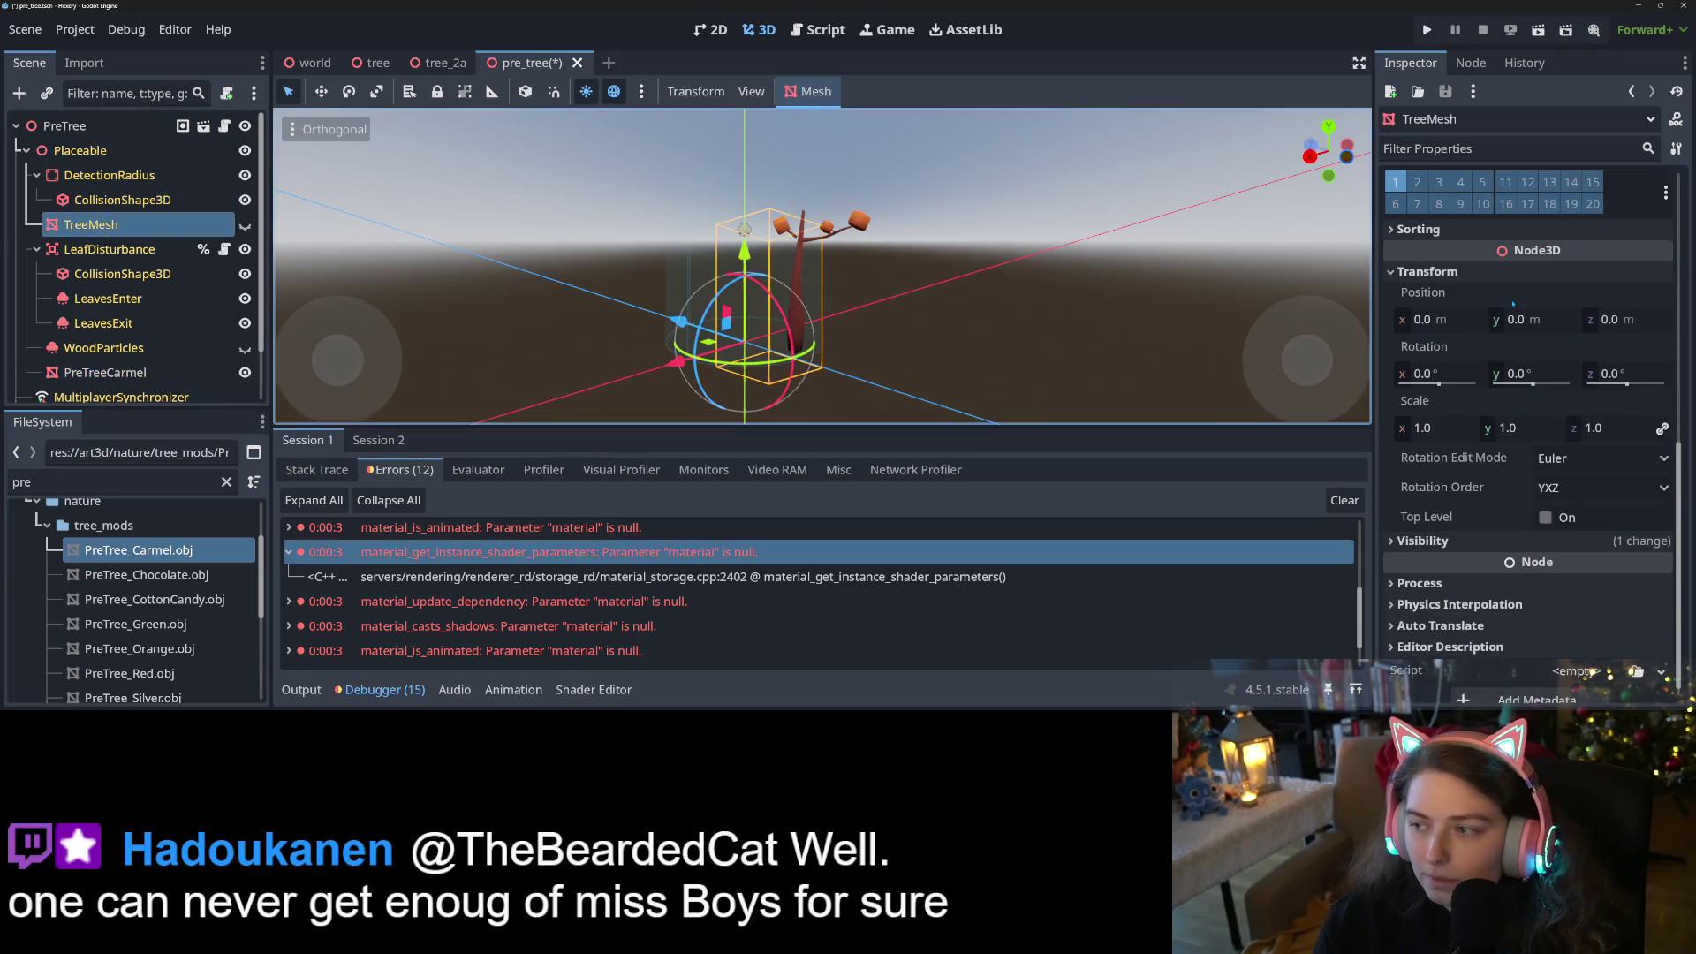
scroll(1521, 311, "up", 6)
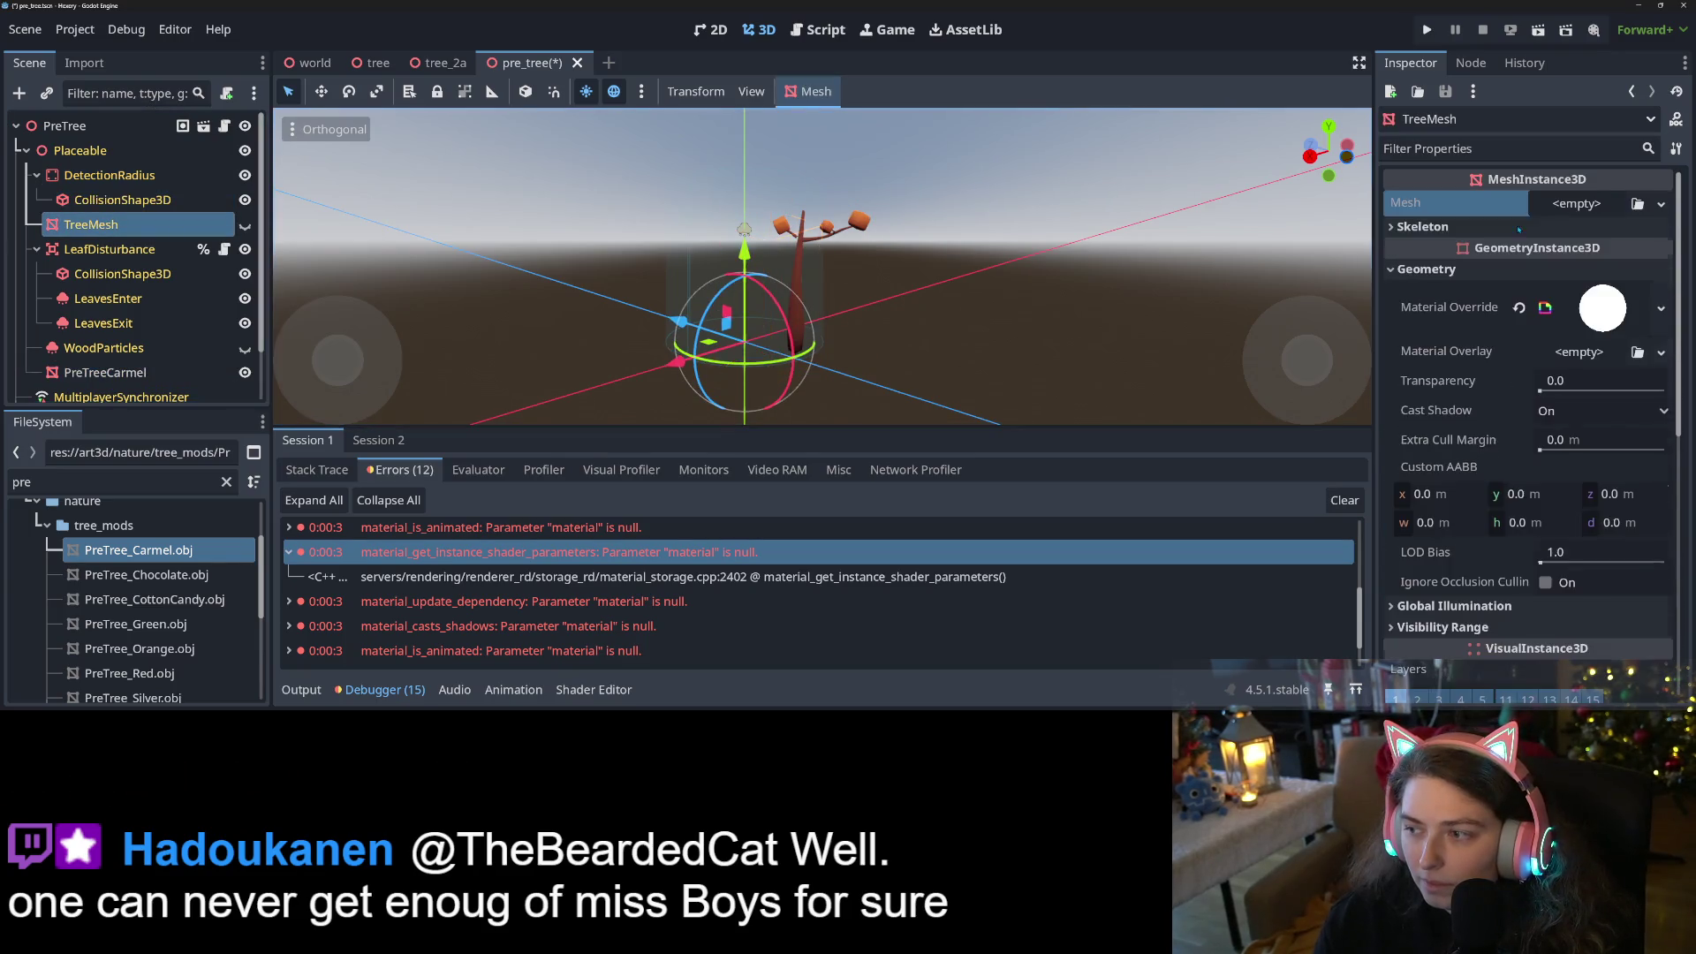
key("ctrl+s")
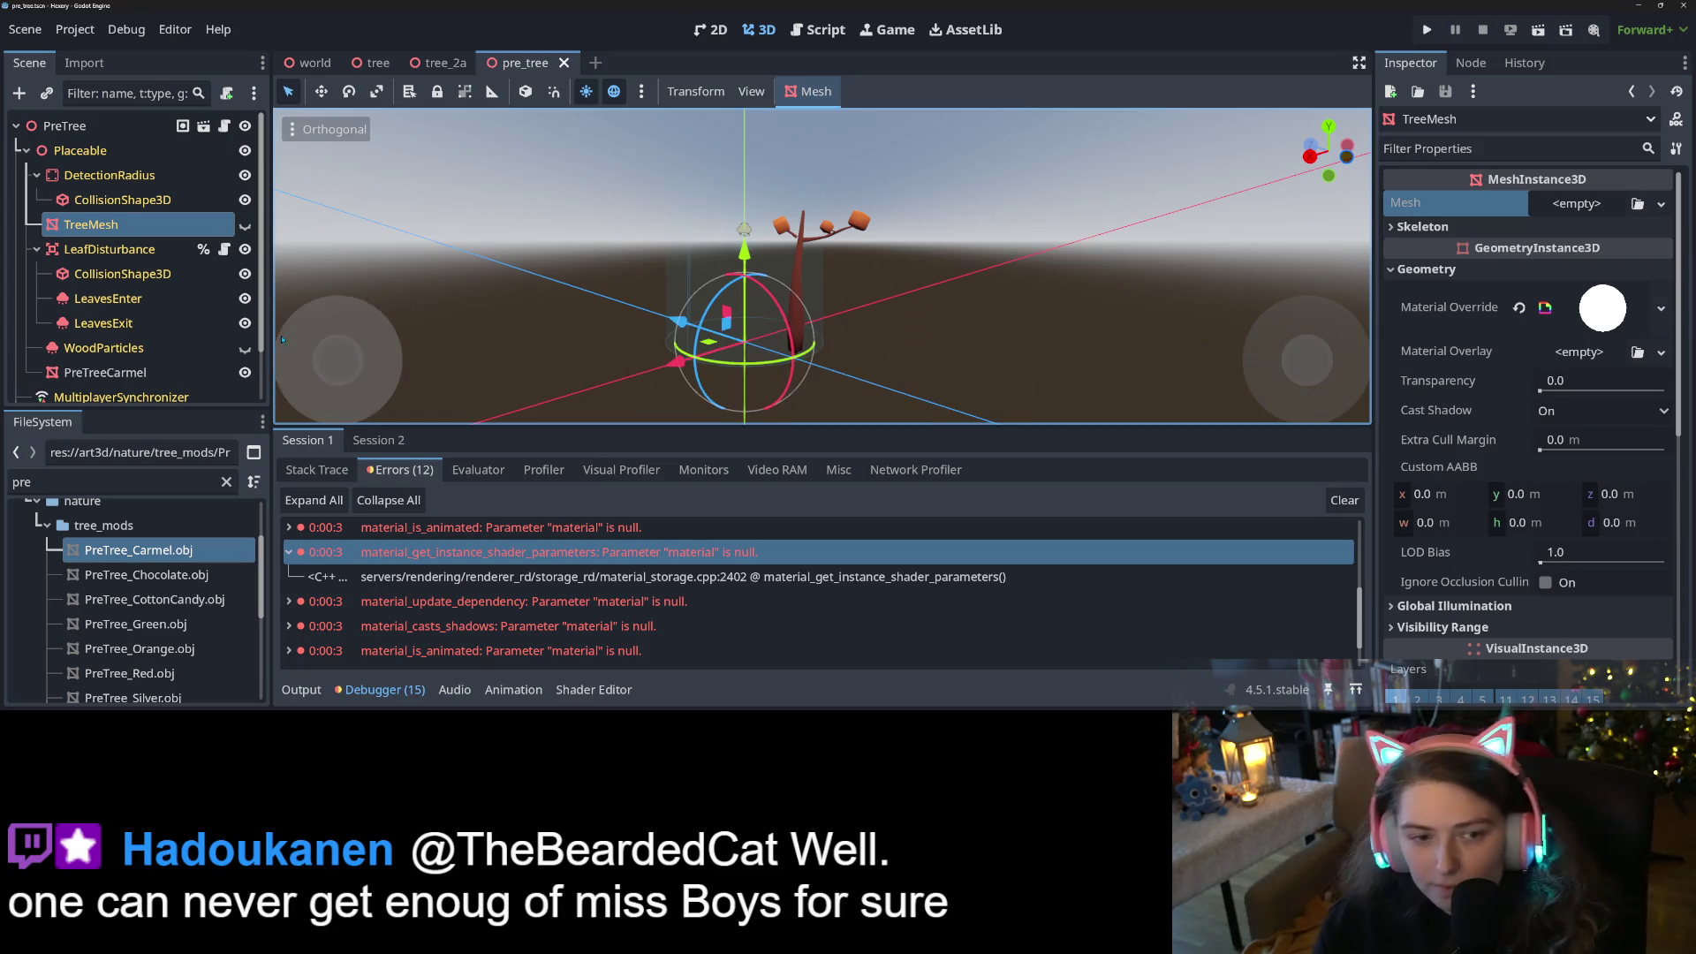
Revert PreTreeCarmel's Transform Position to 0, 0, 0 and save the scene
left_click(124, 372)
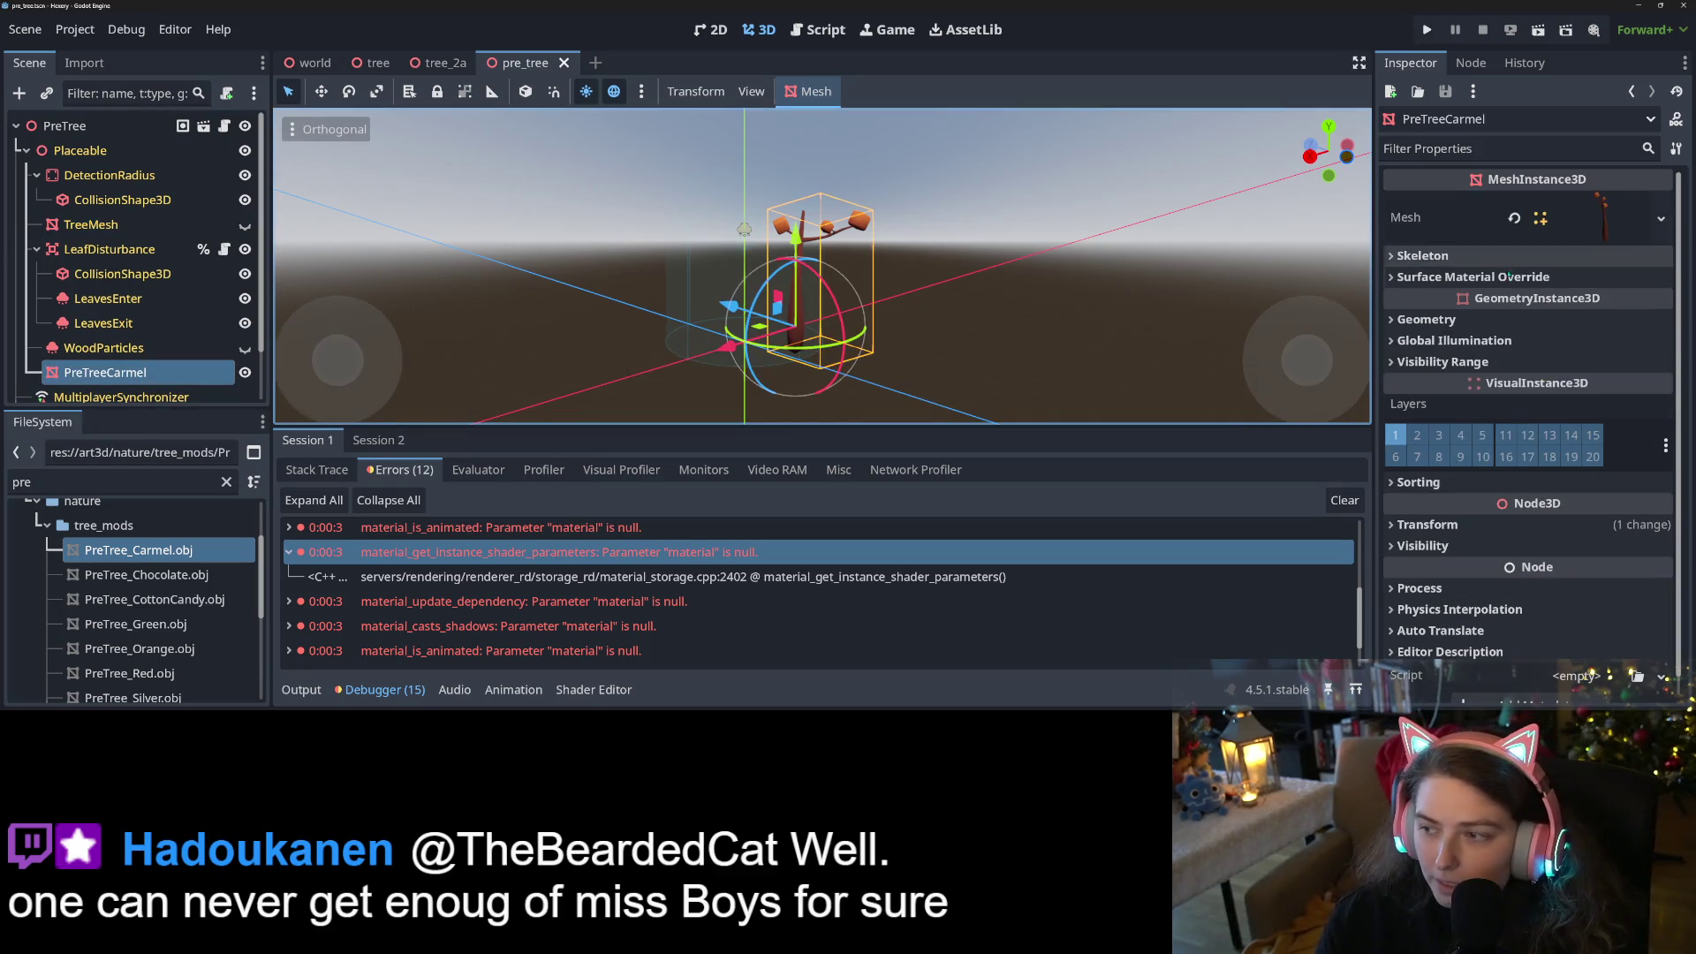
left_click(1597, 525)
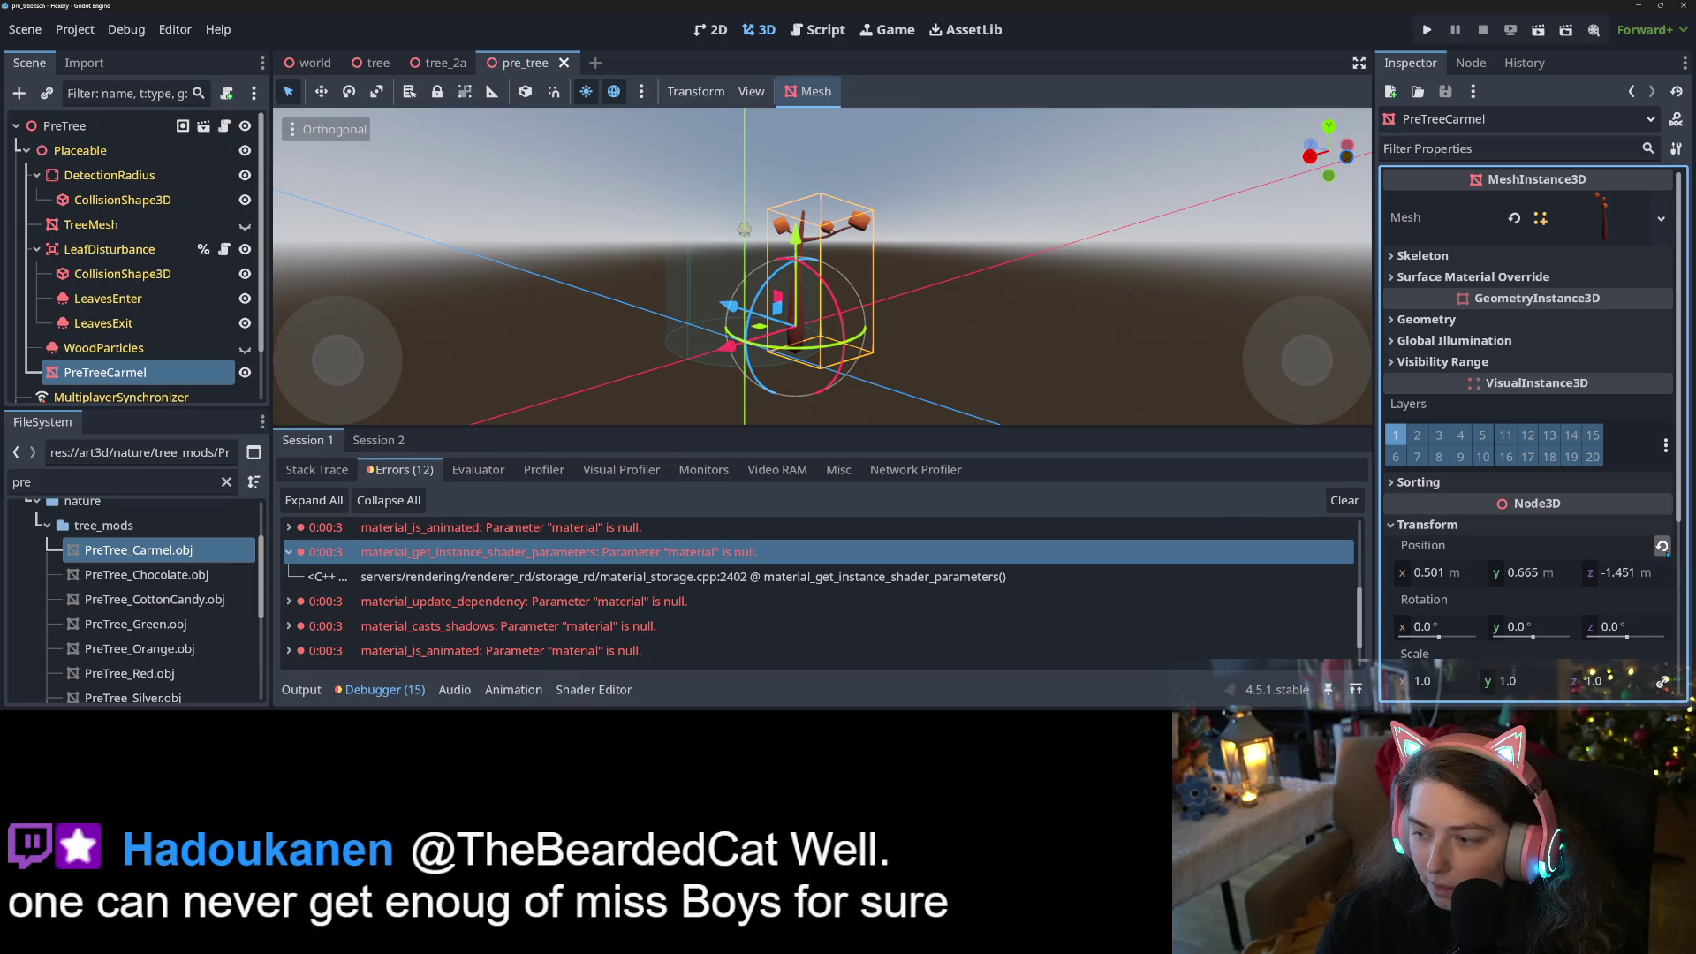
left_click(1662, 547)
key("ctrl+s")
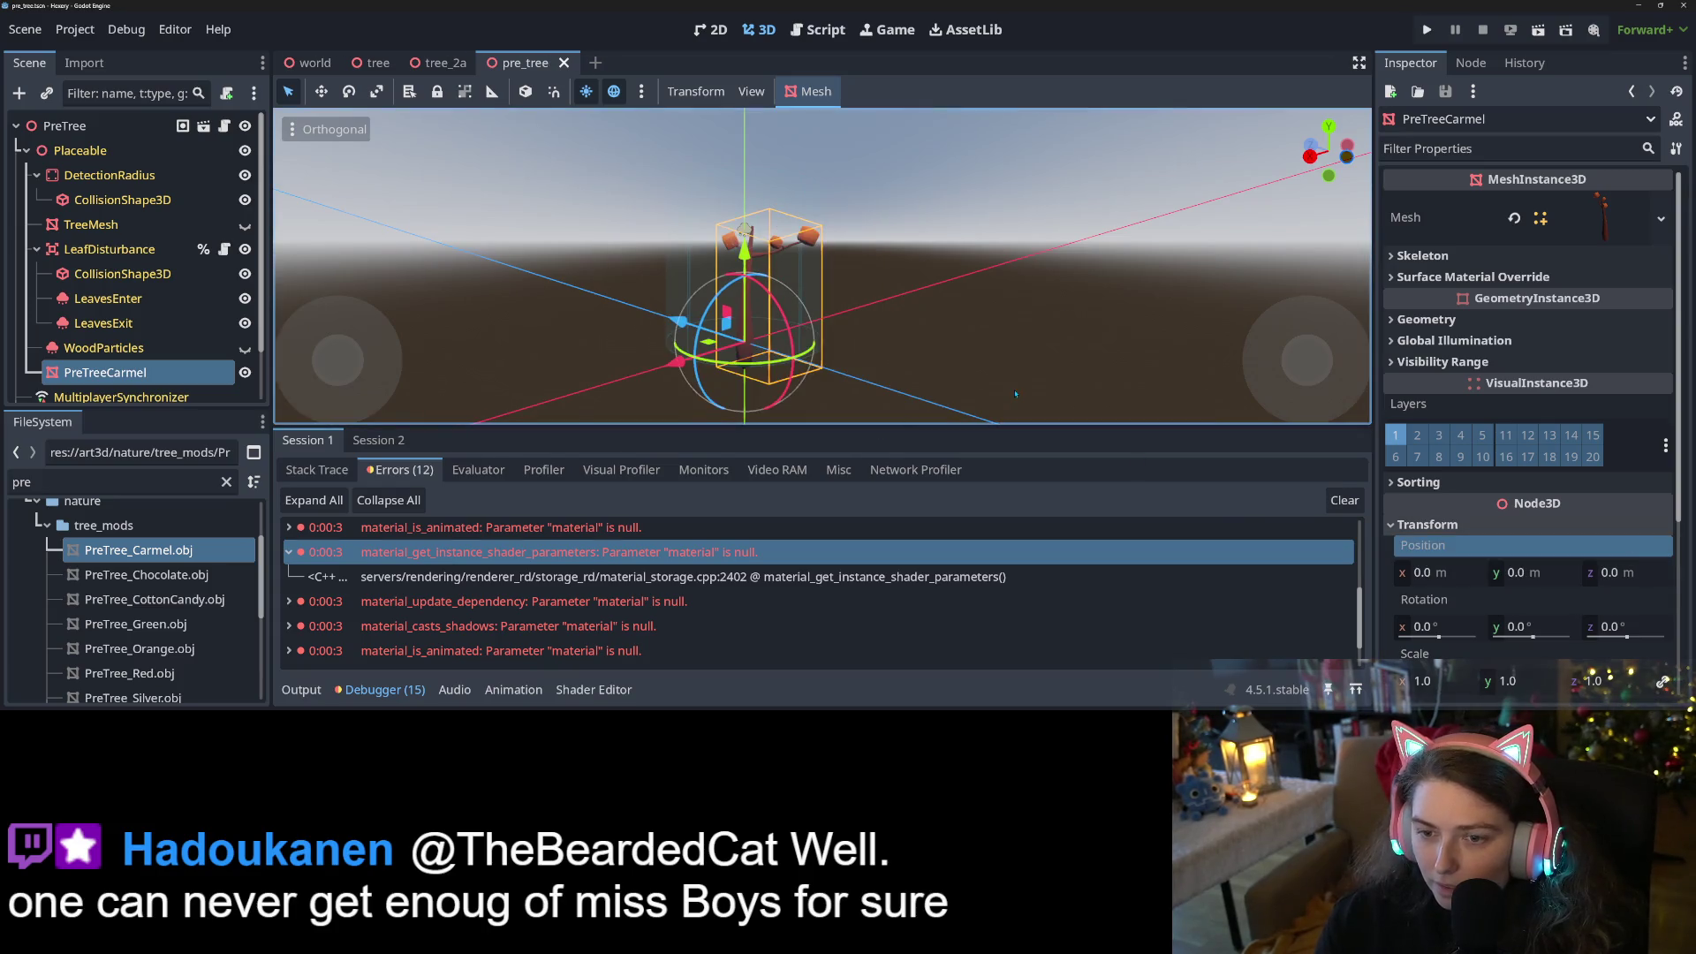
key("KP_3")
left_click_drag(765, 373, 491, 122)
In the Script workspace, hide the debugger panel and open tree.gd
left_click(223, 126)
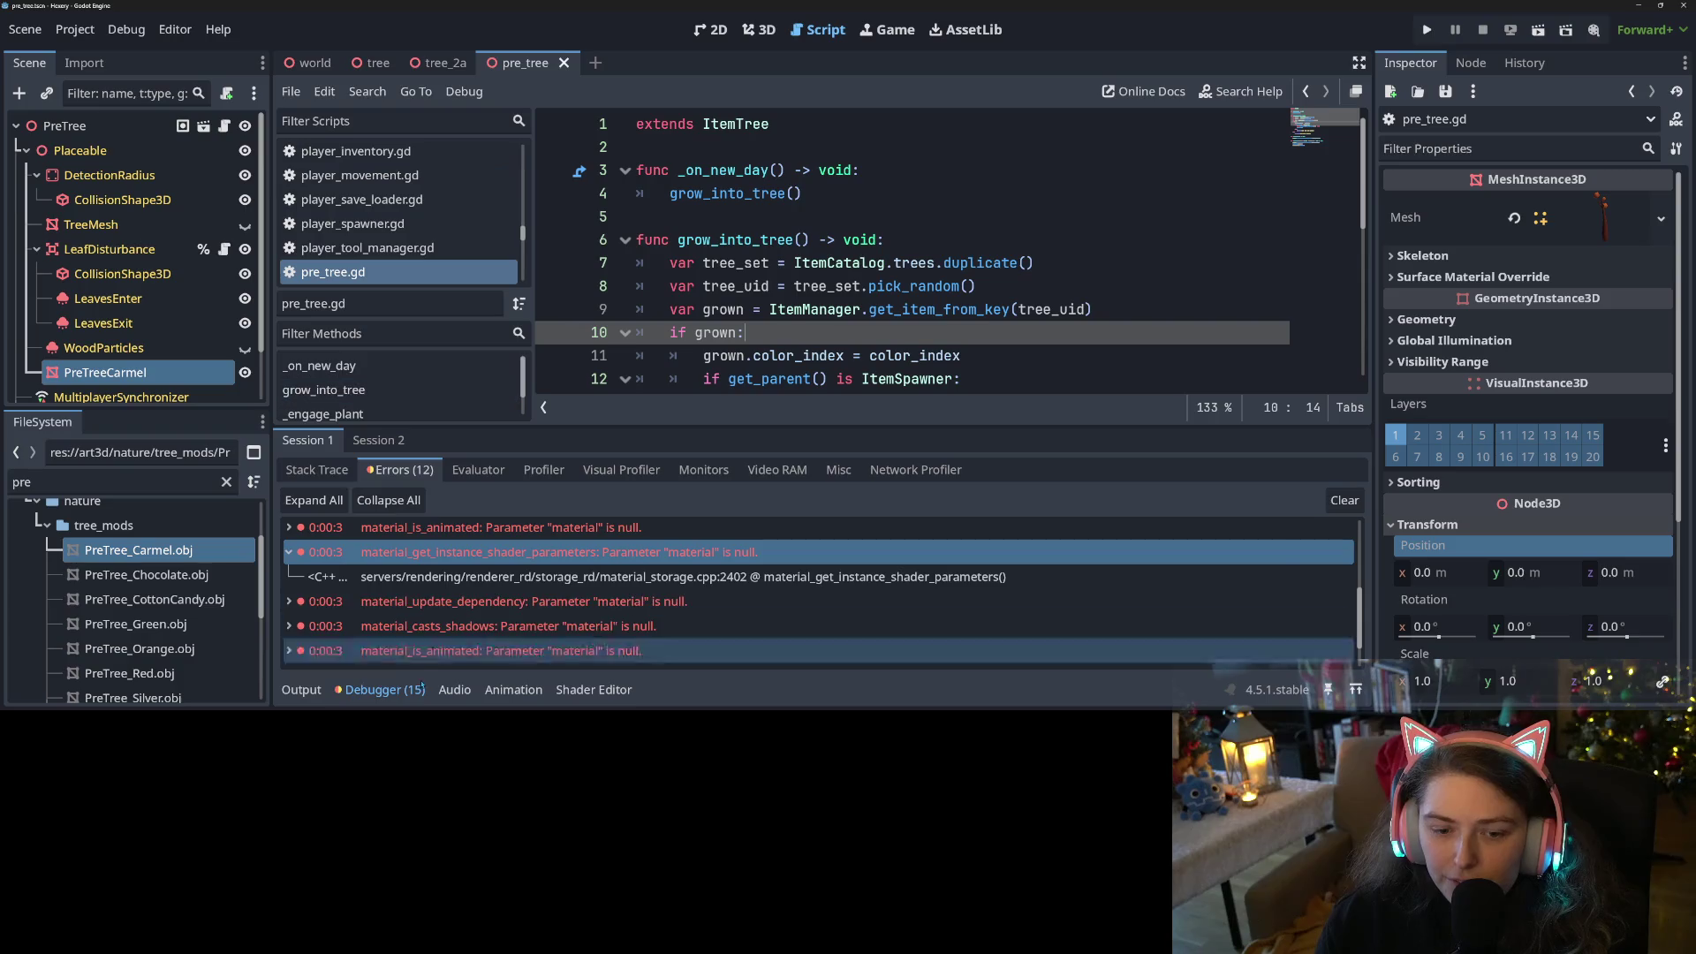
left_click(386, 690)
scroll(398, 346, "down", 5)
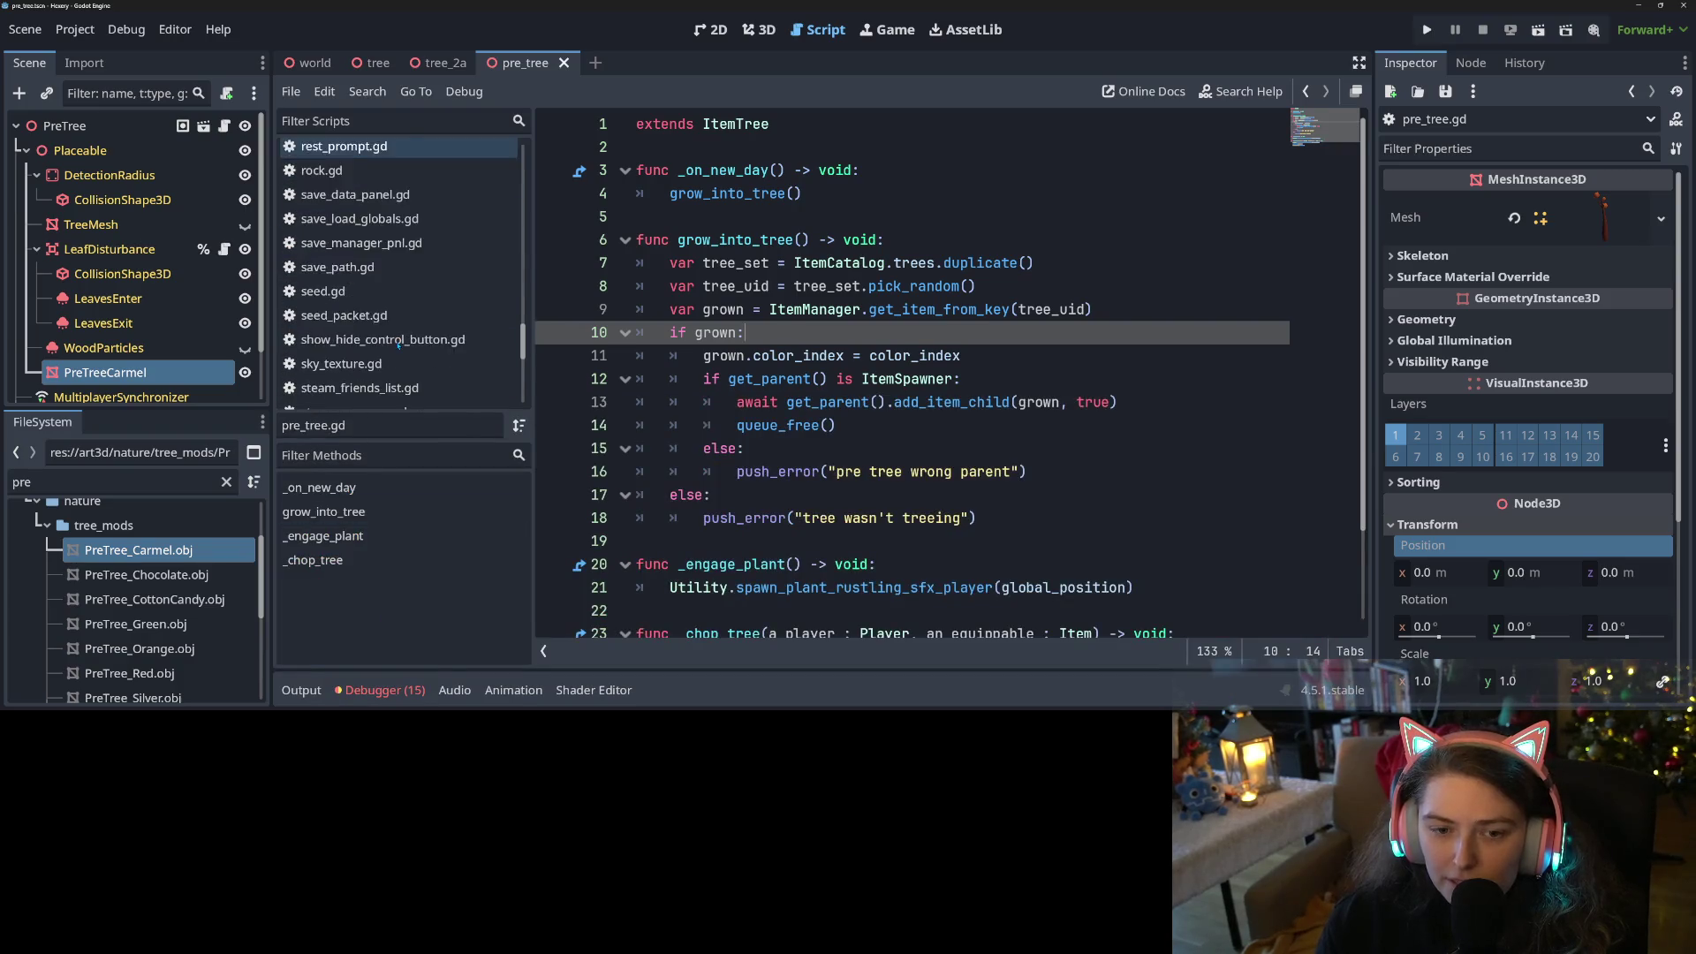
scroll(398, 346, "down", 1)
left_click(336, 274)
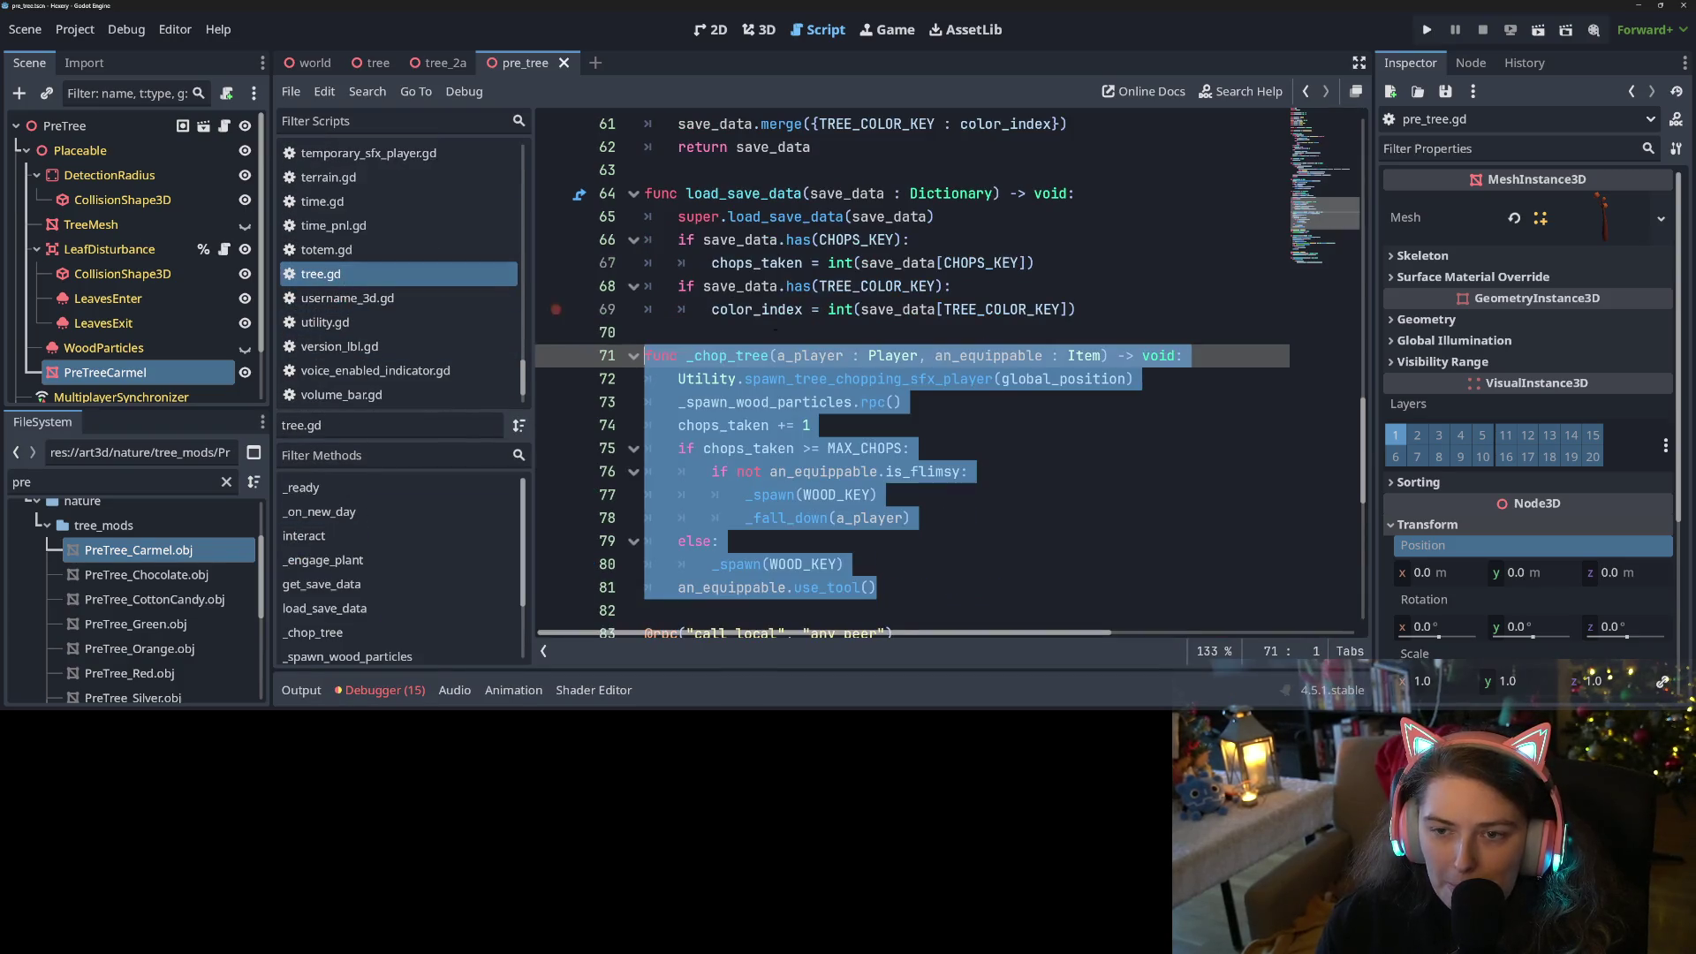
Scroll to _ready, highlight every placeable_mesh use, and save
left_click(956, 425)
scroll(950, 438, "up", 6)
scroll(946, 442, "up", 5)
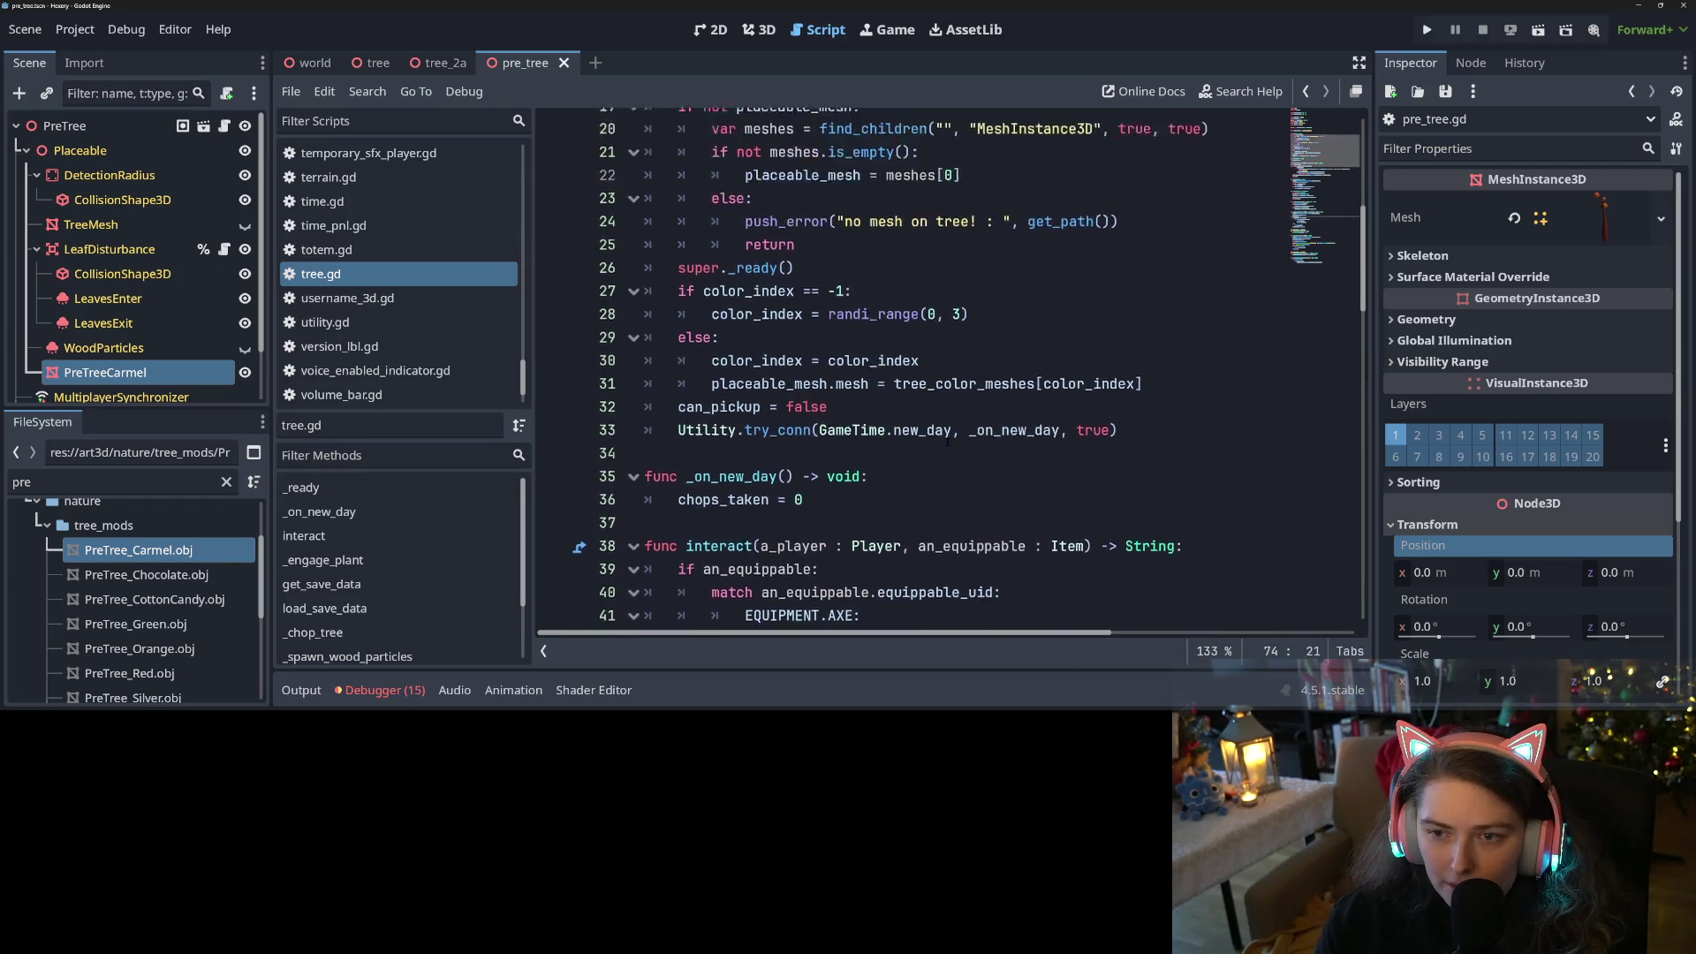
scroll(947, 444, "down", 2)
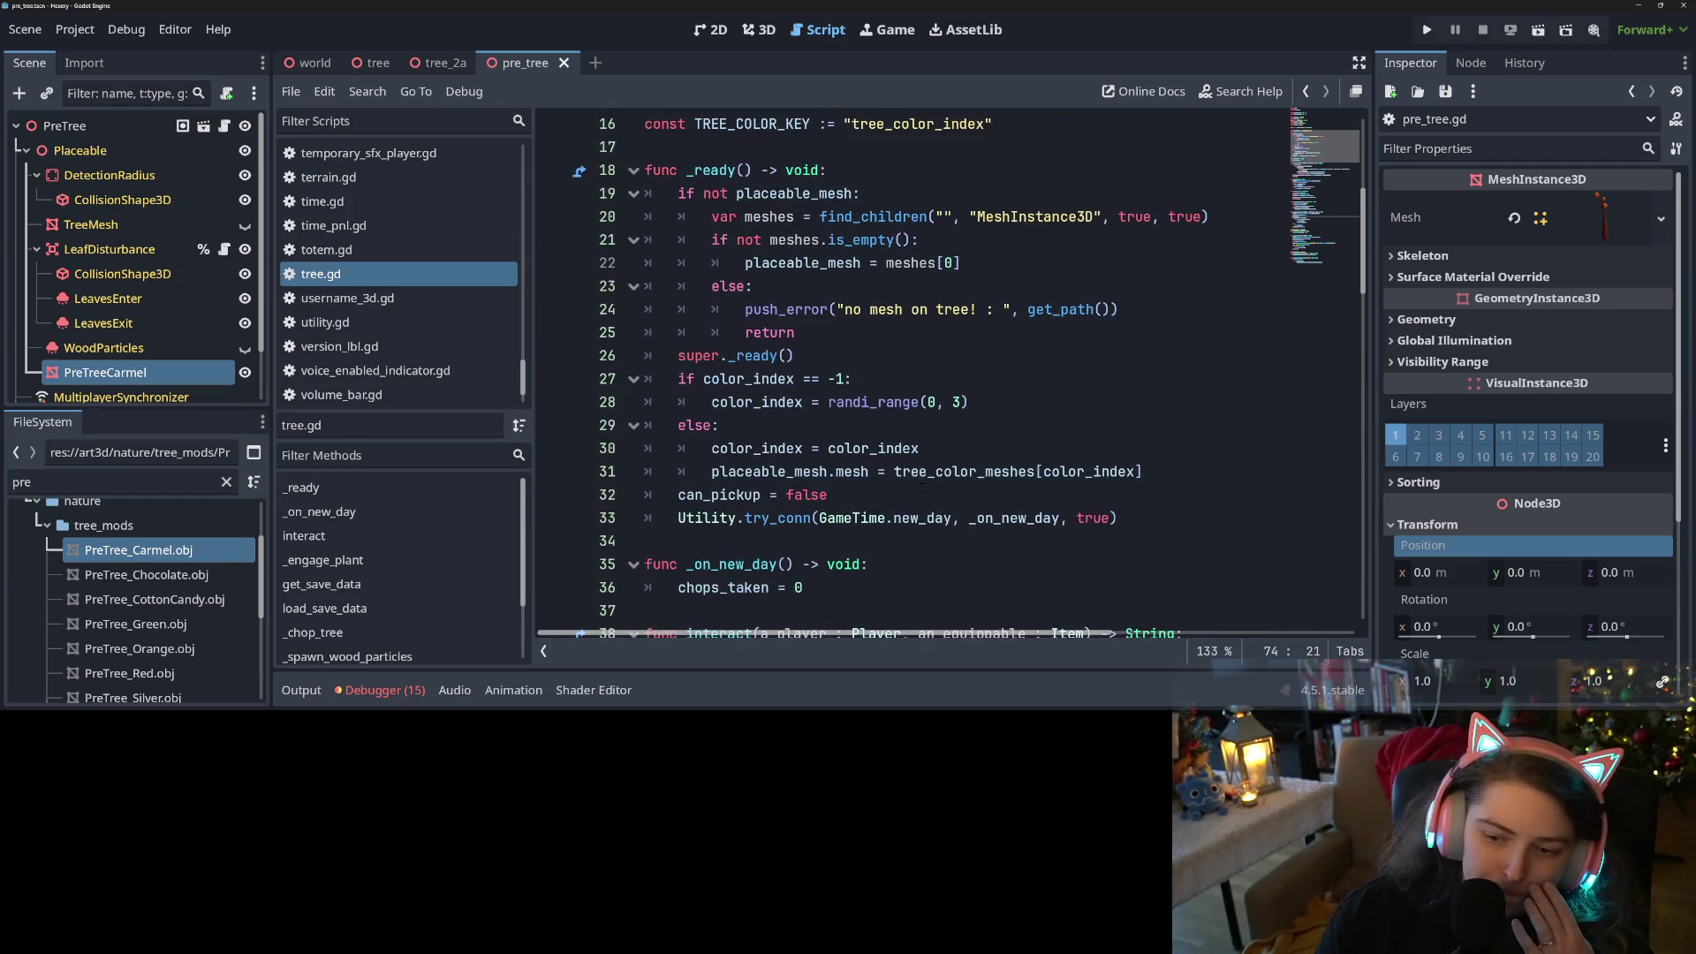
double_click(805, 471)
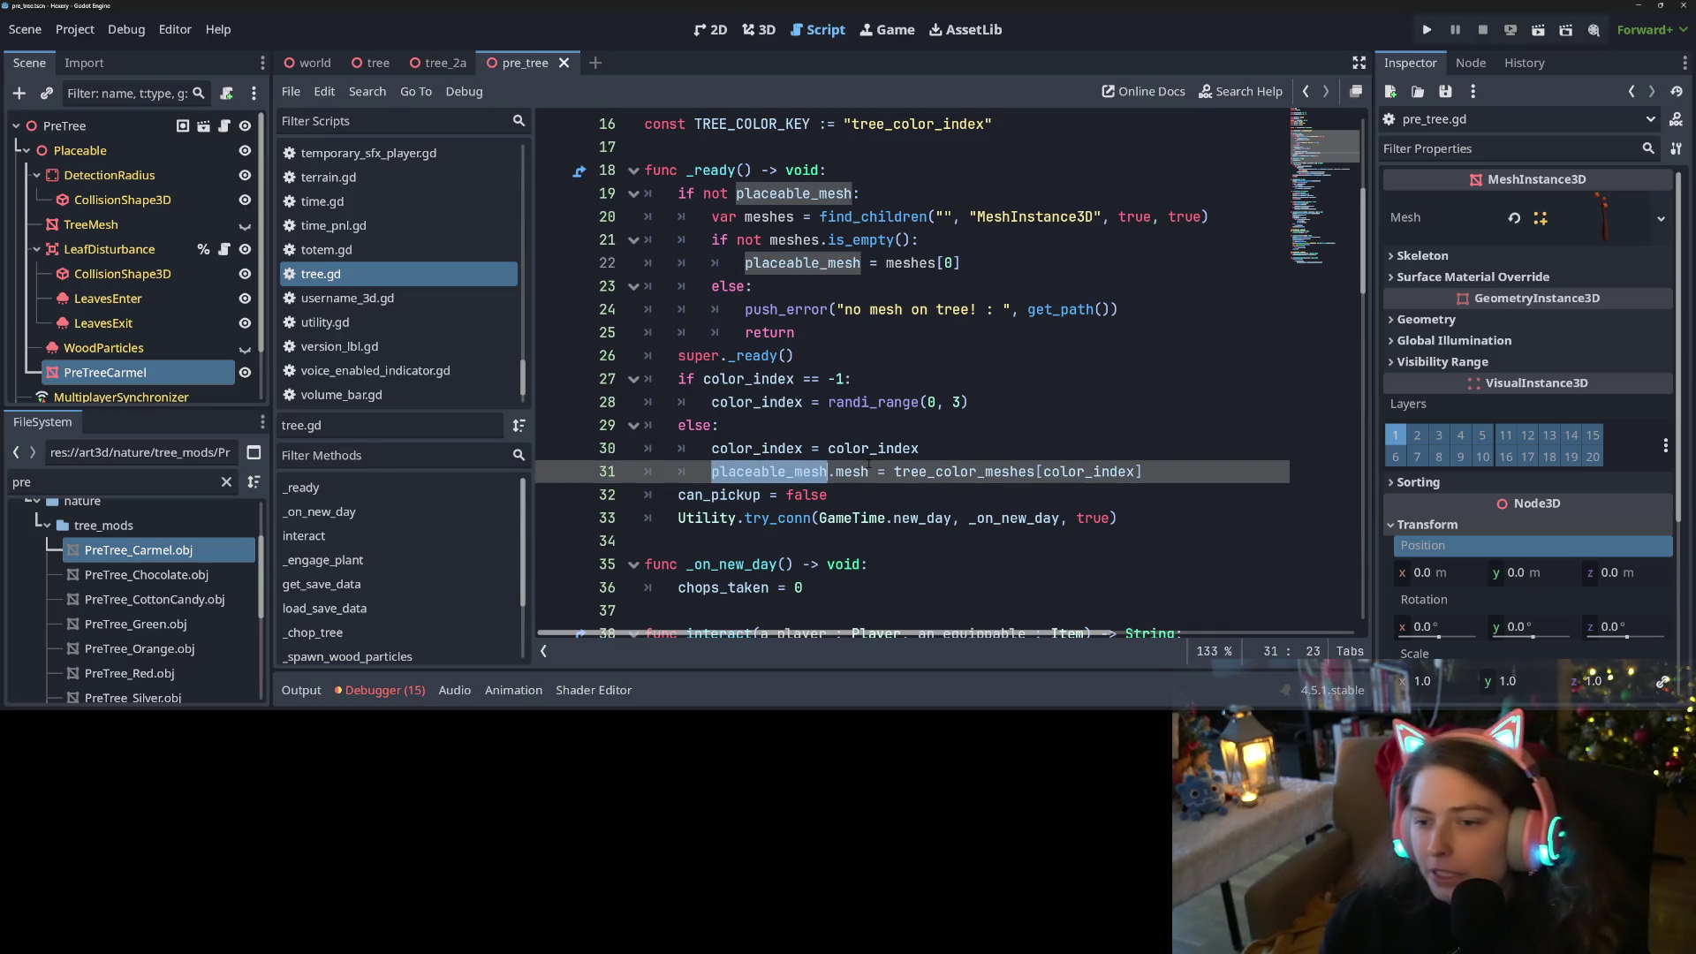
mouse_move(870, 466)
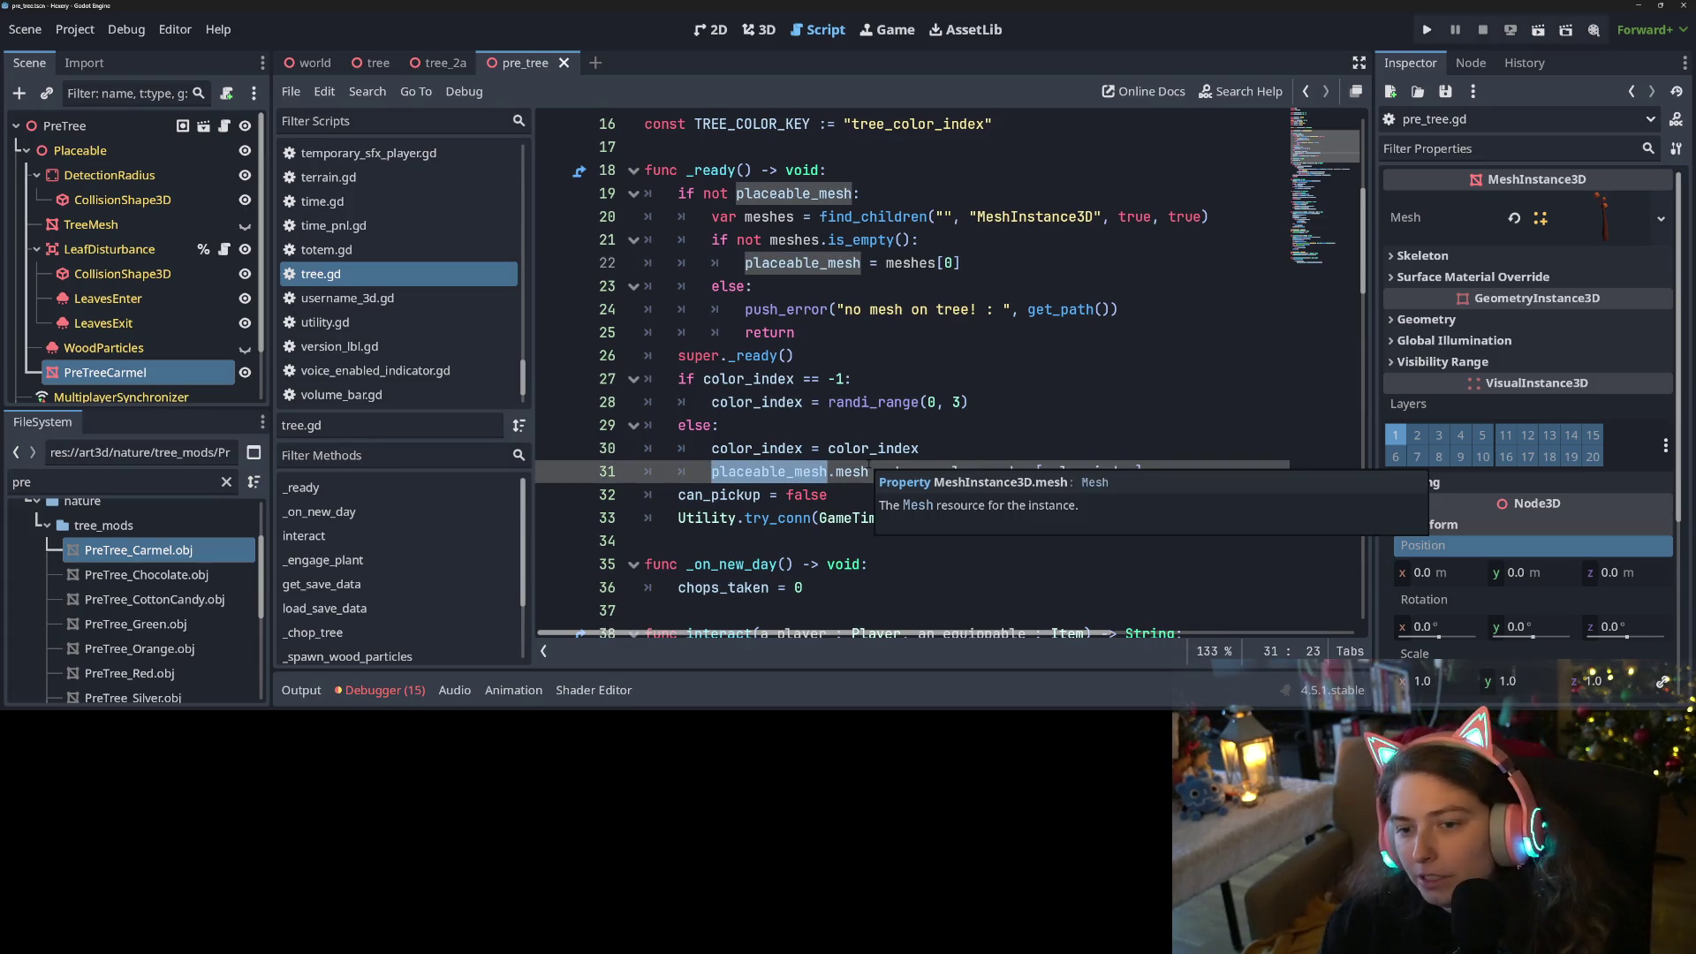
left_click(1014, 410)
key("ctrl+s")
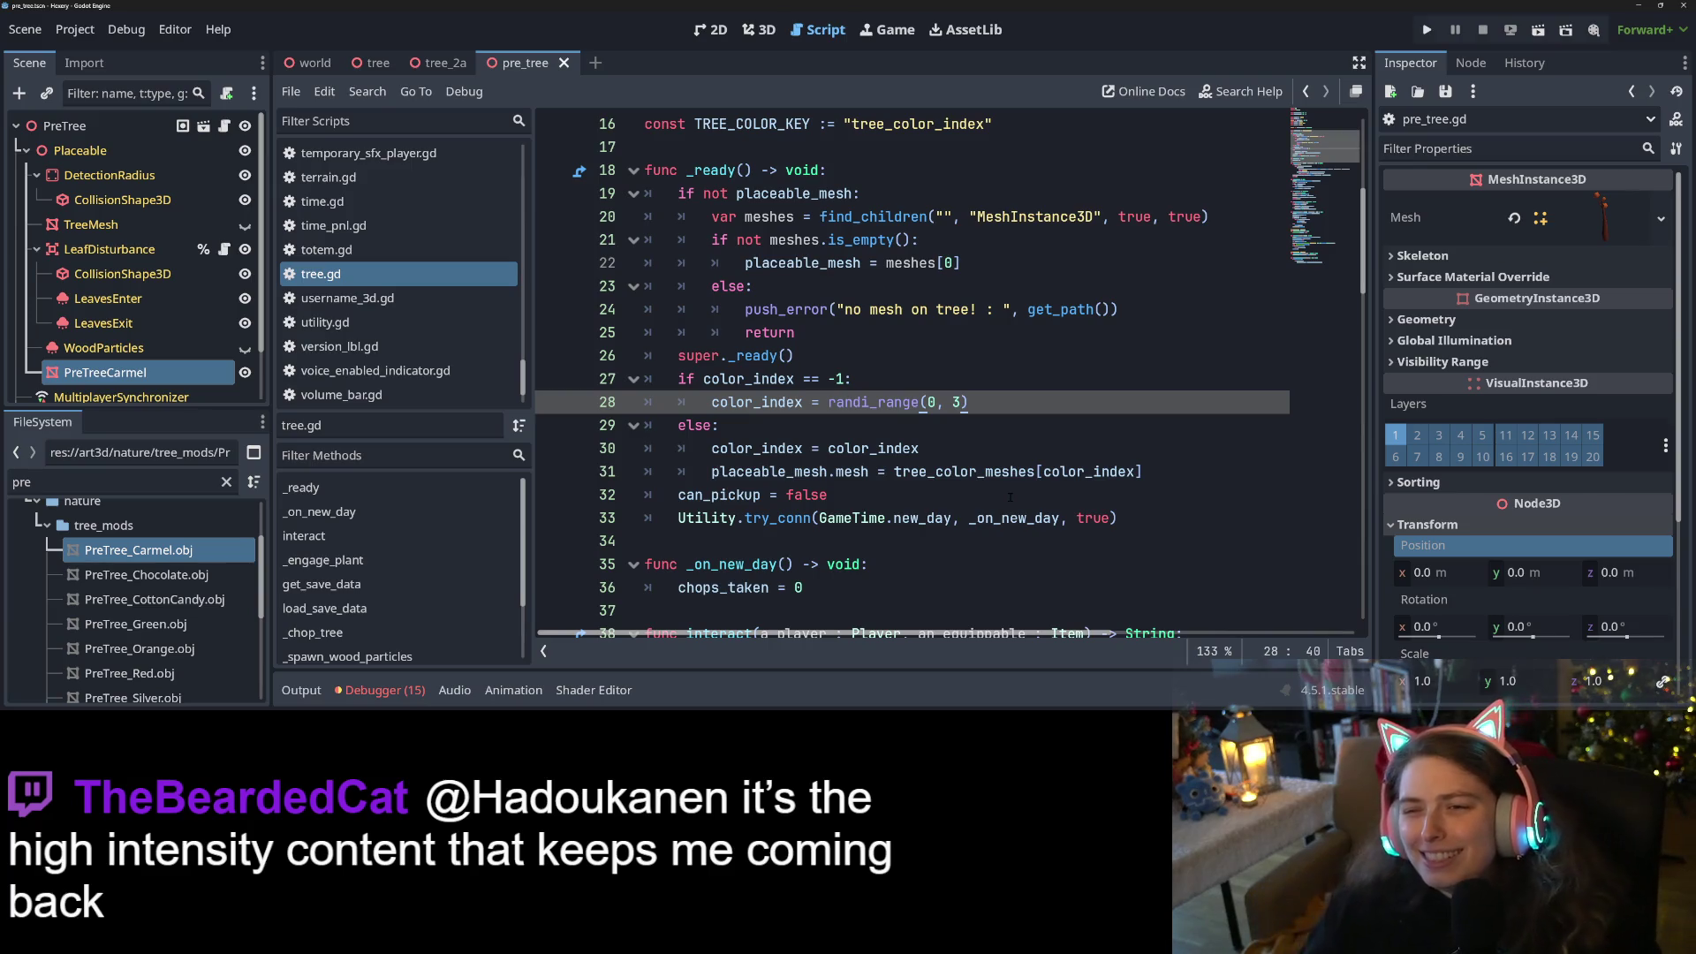
Toggle the bottom panels, then open and close Debug > Customize Run Instances
left_click(455, 690)
left_click(381, 689)
left_click(455, 690)
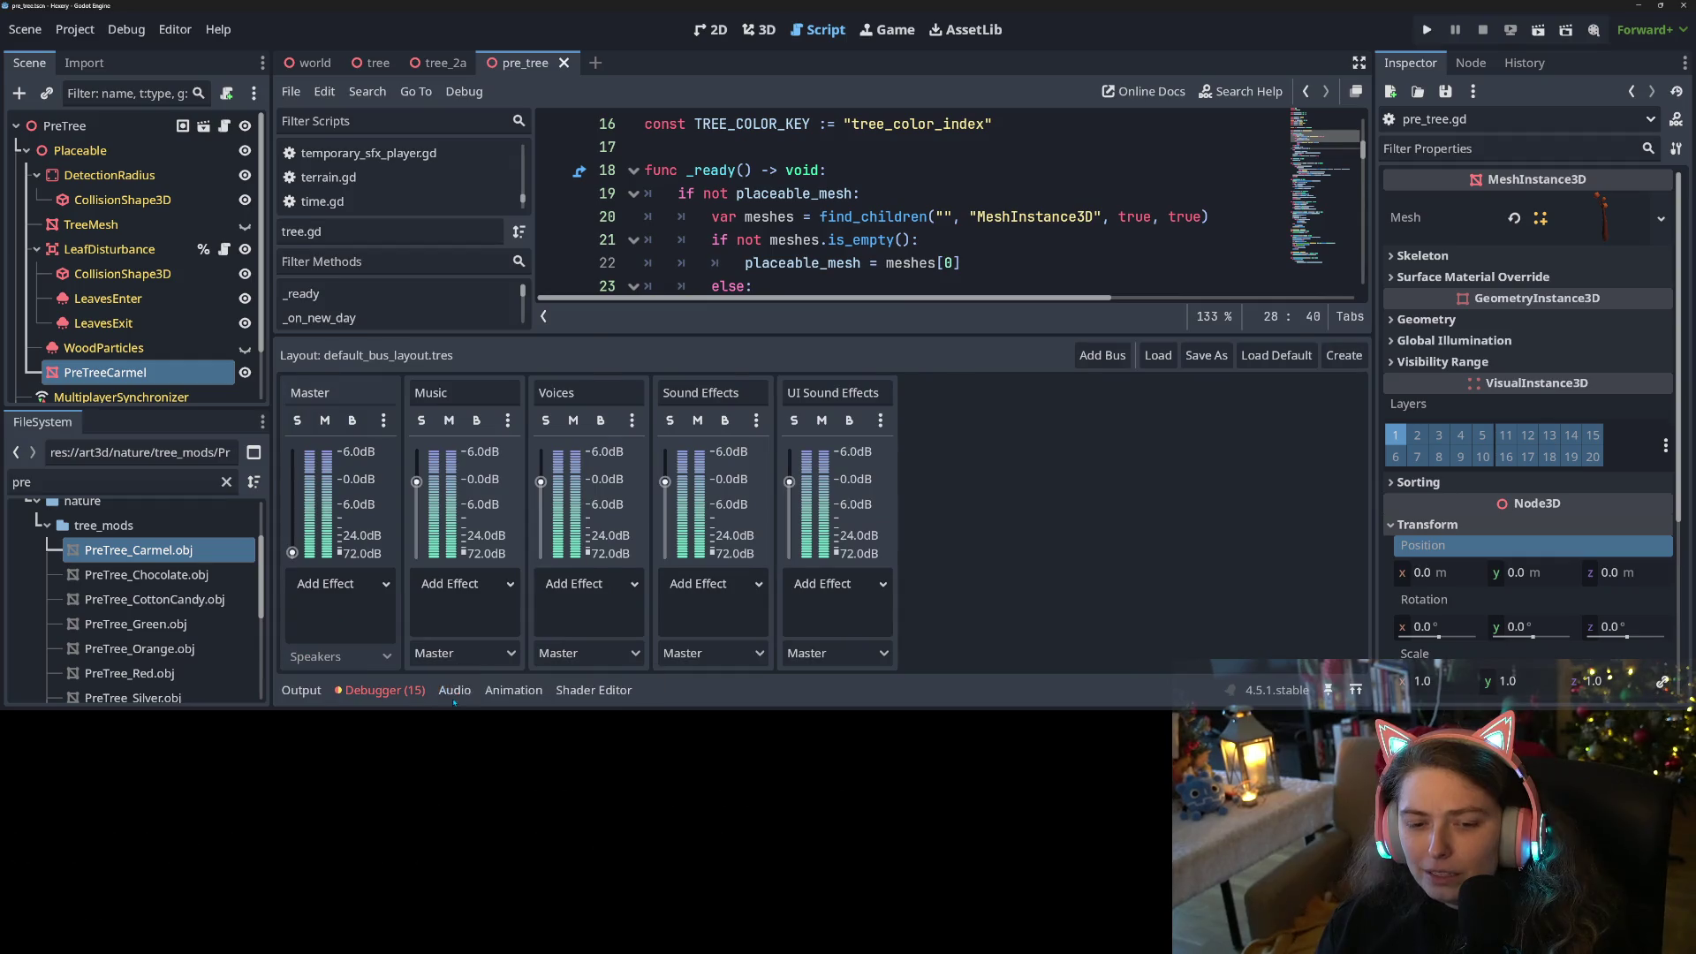
left_click(455, 692)
left_click(126, 29)
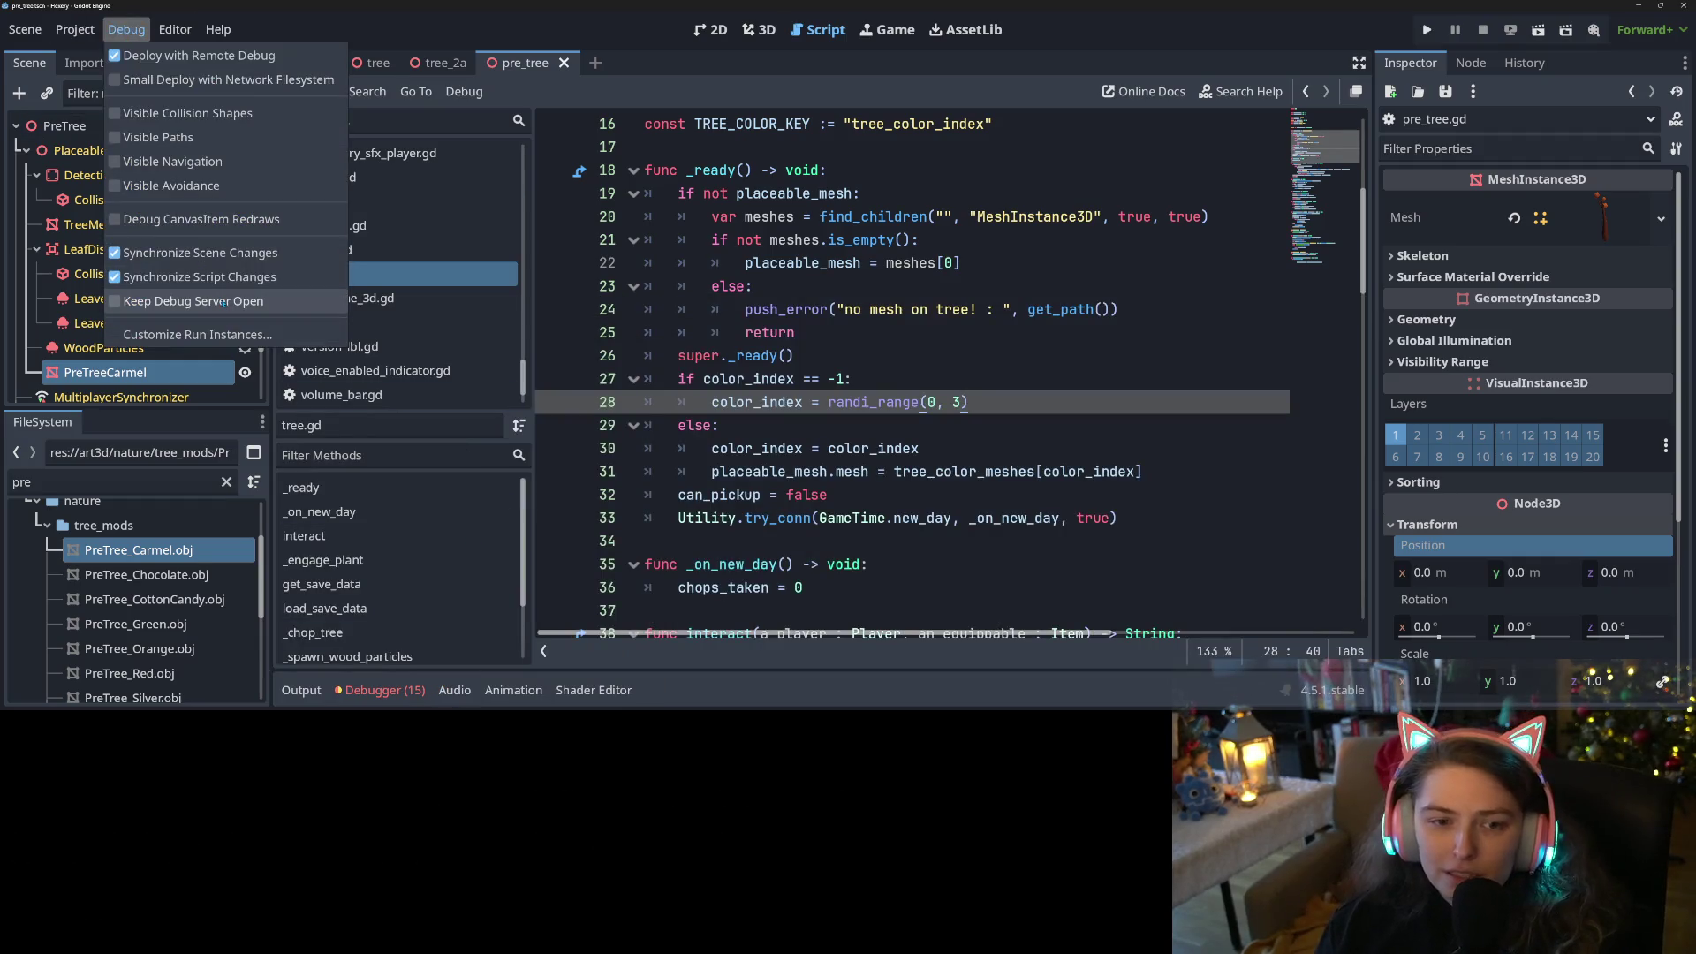
left_click(185, 334)
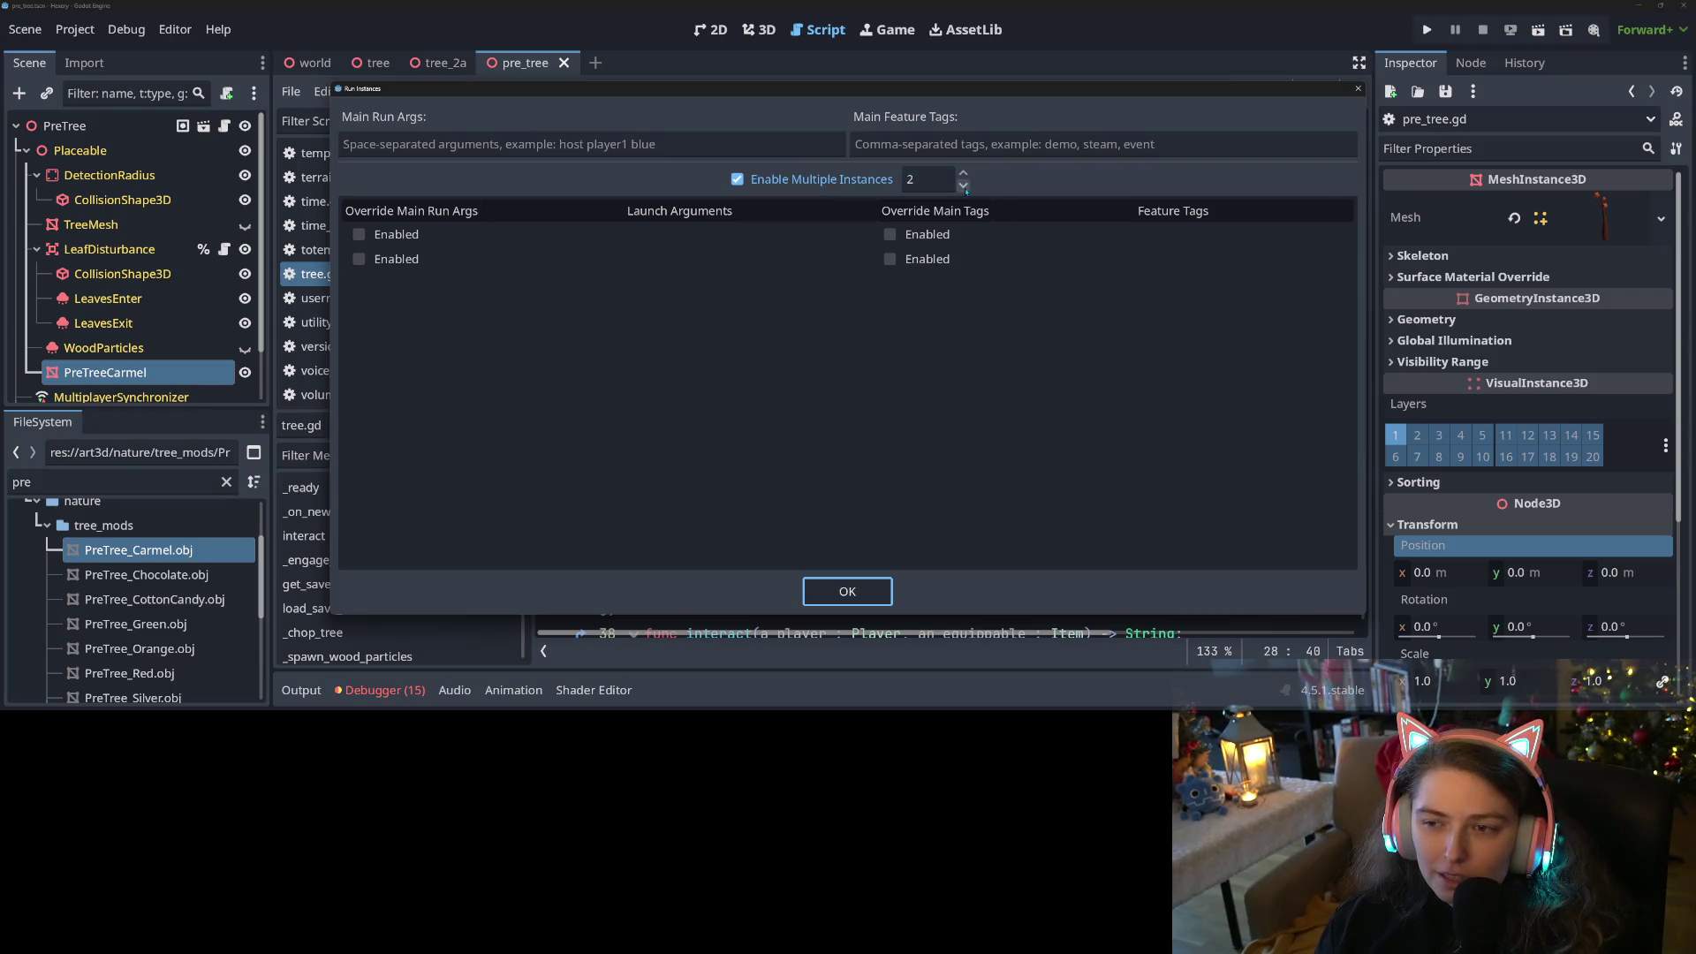
left_click(847, 591)
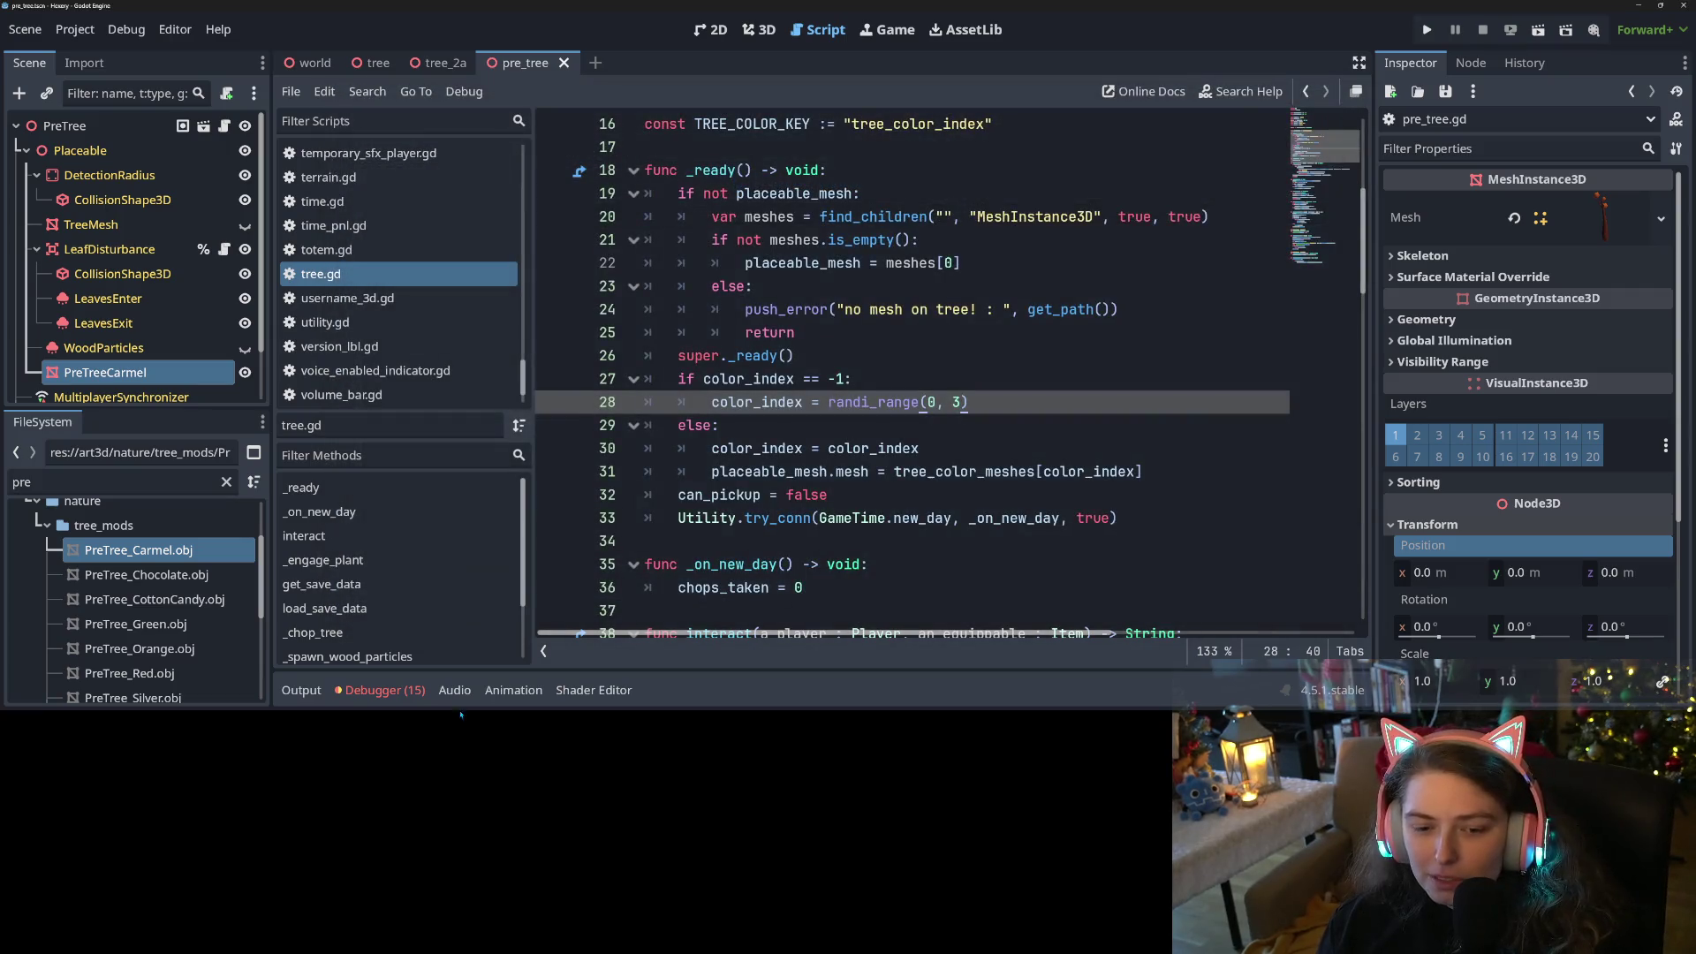
Clear the errors in debugger Sessions 1 and 2, then run the game
left_click(384, 691)
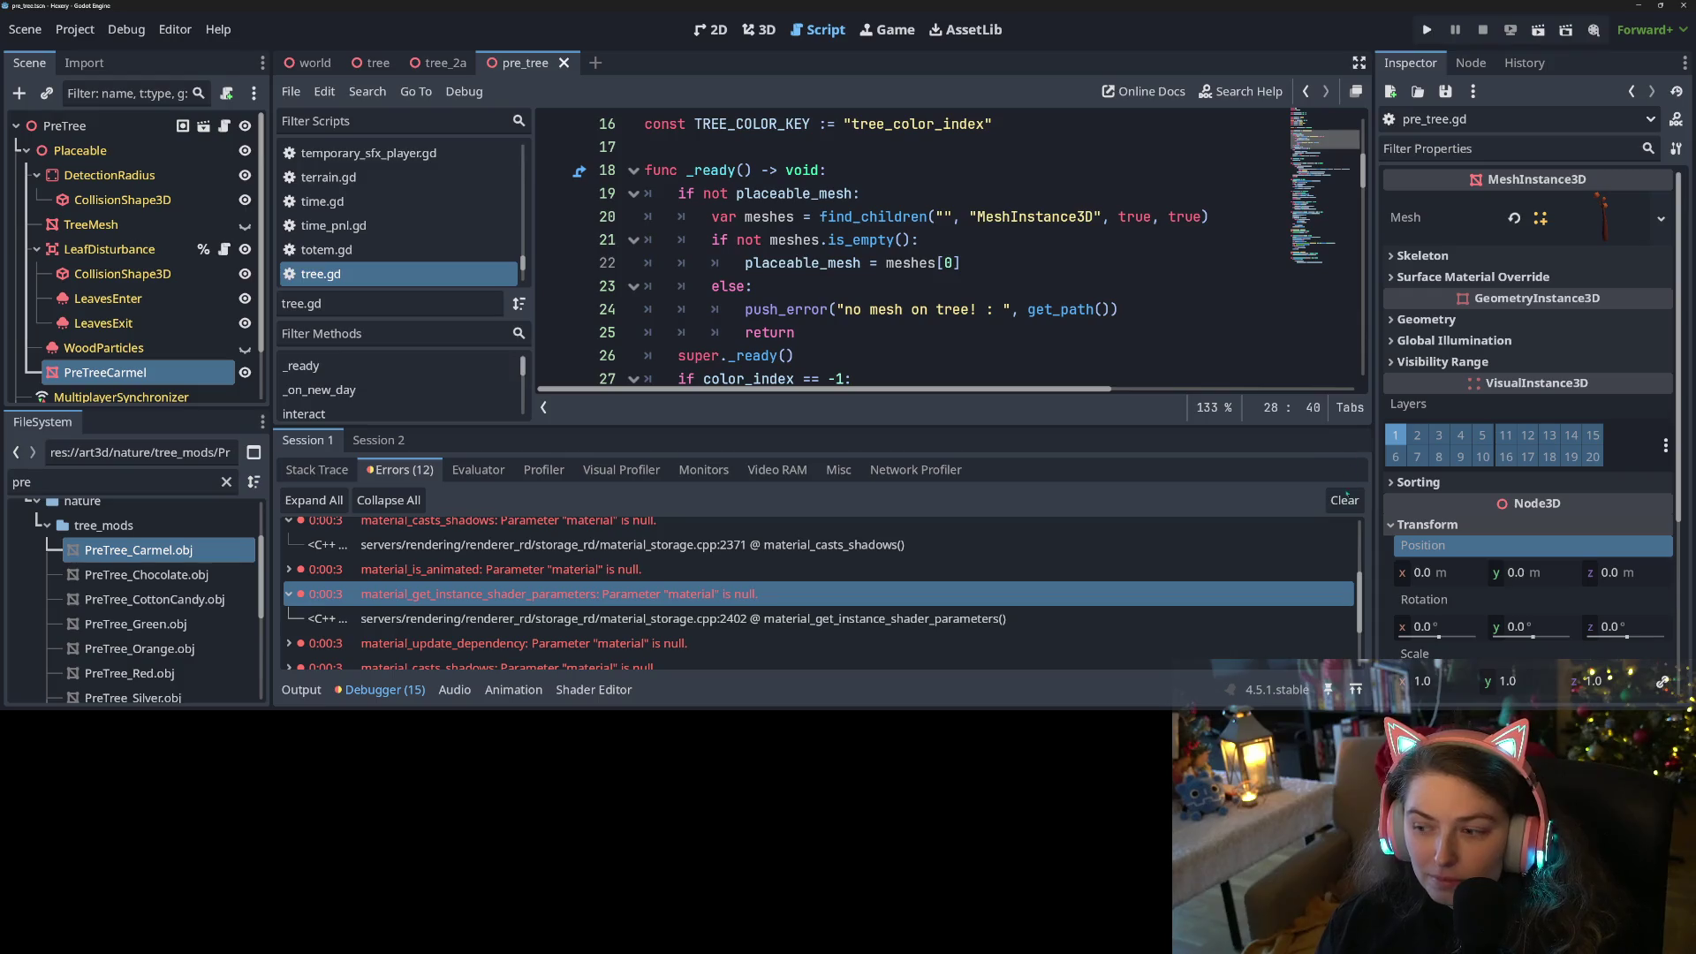
left_click(1345, 500)
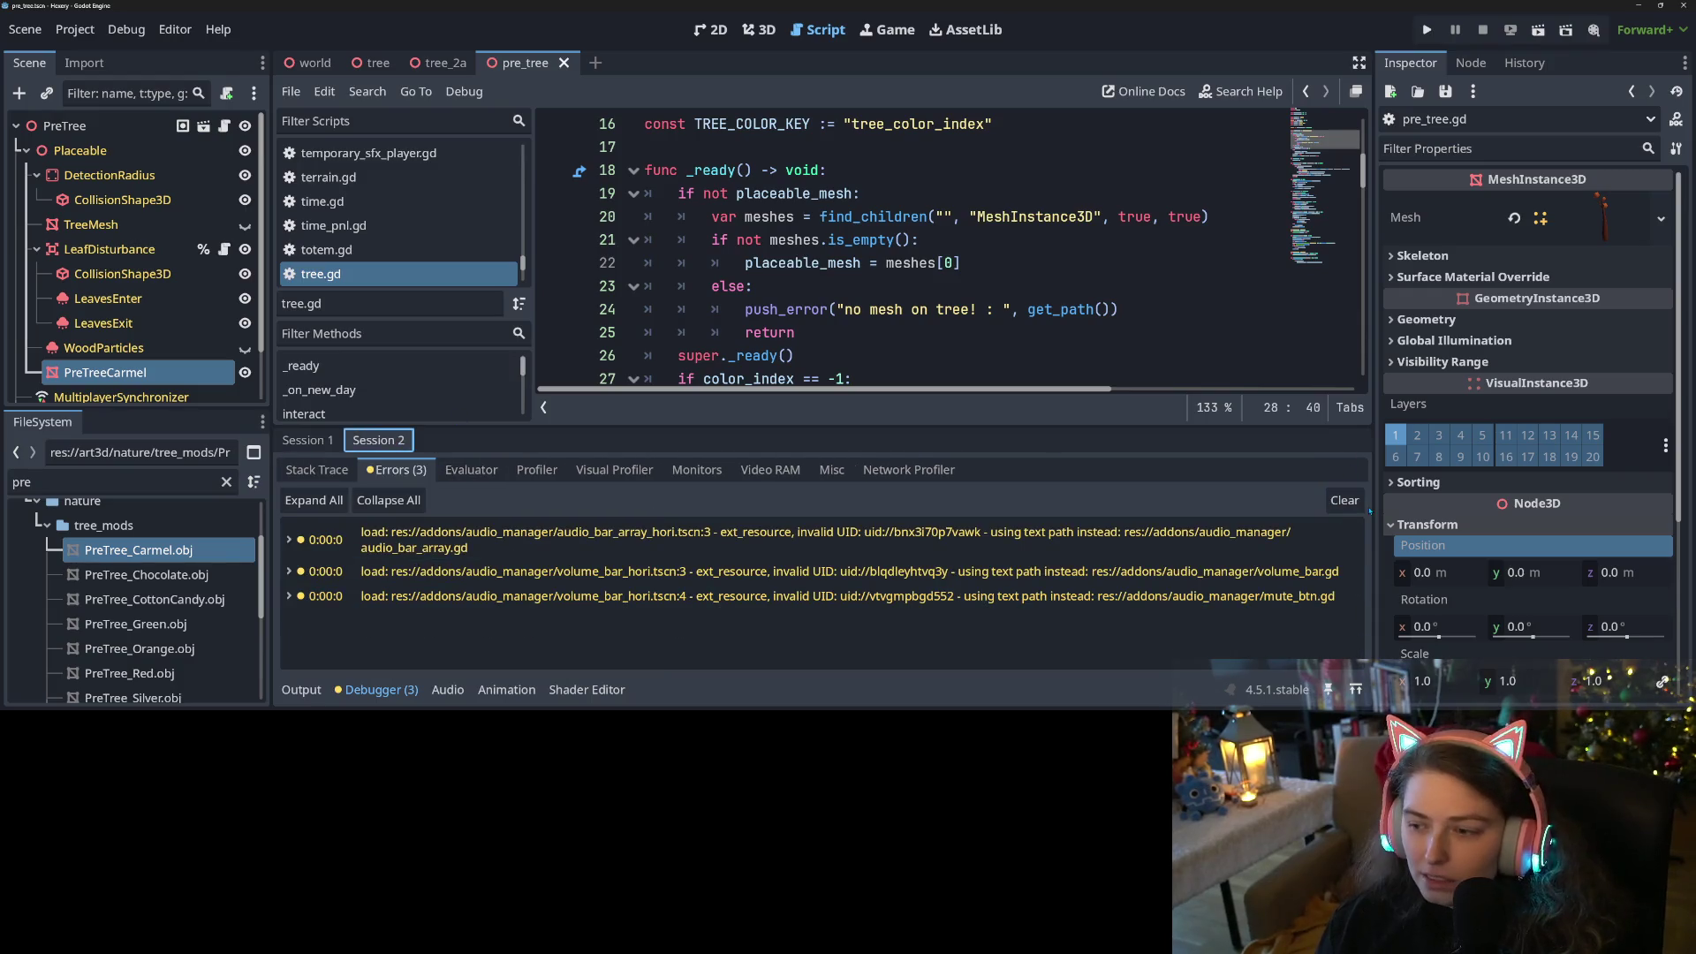
left_click(1344, 500)
left_click(308, 440)
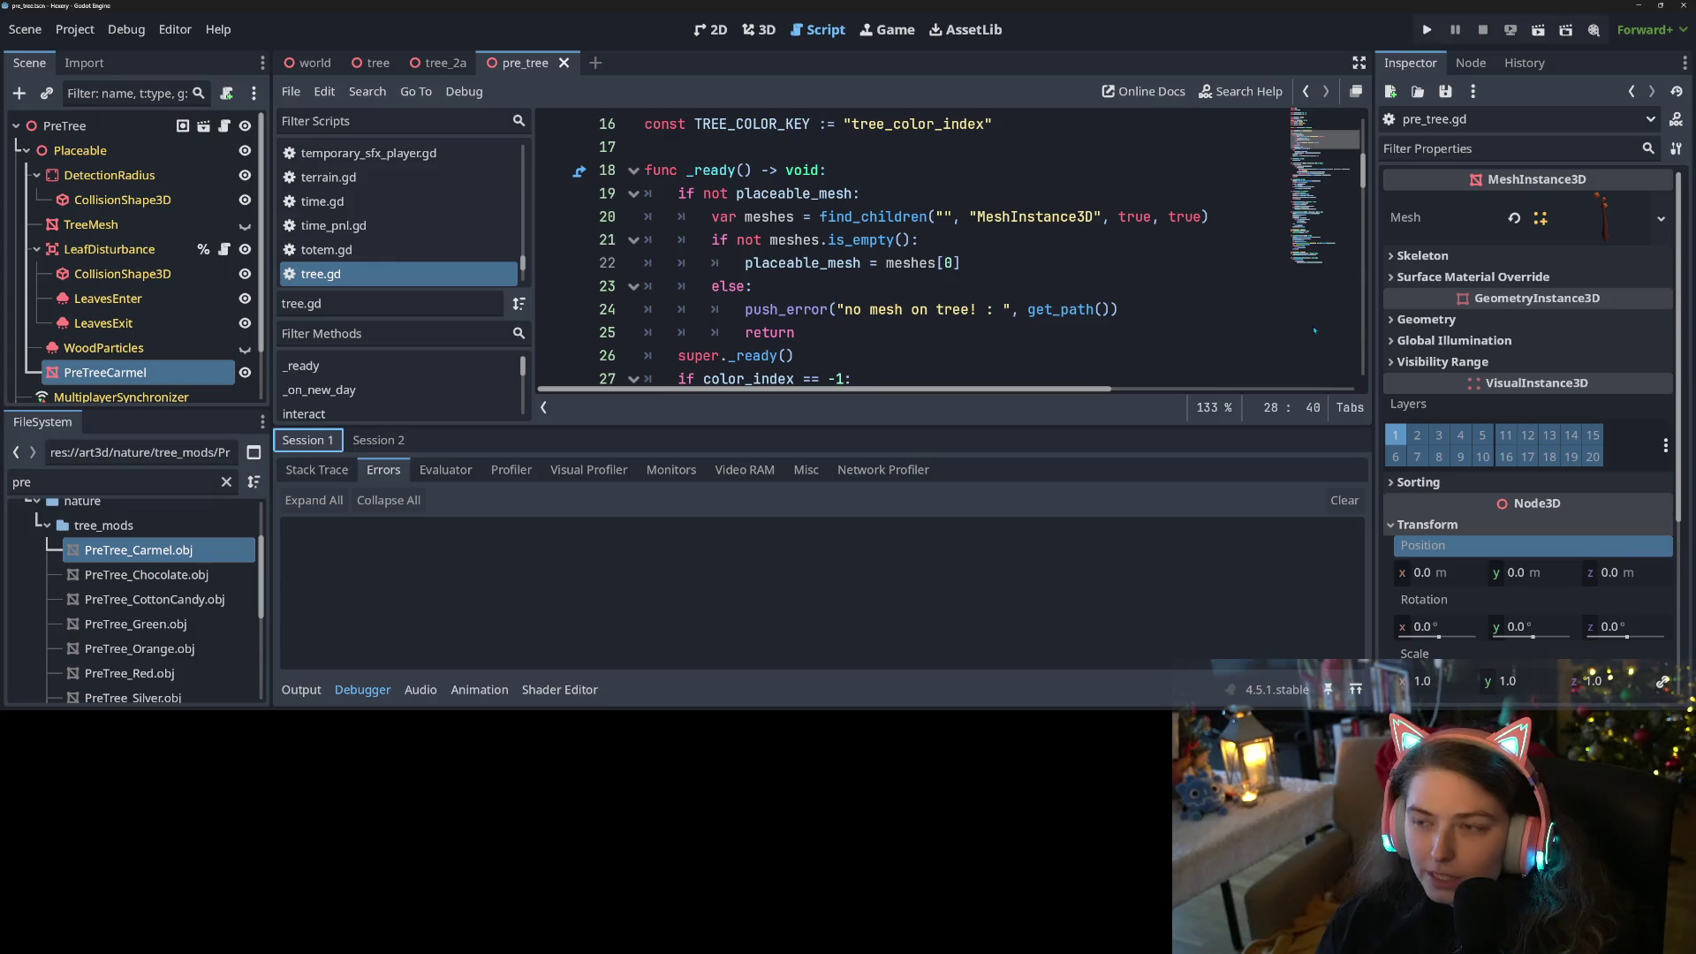
left_click(1426, 30)
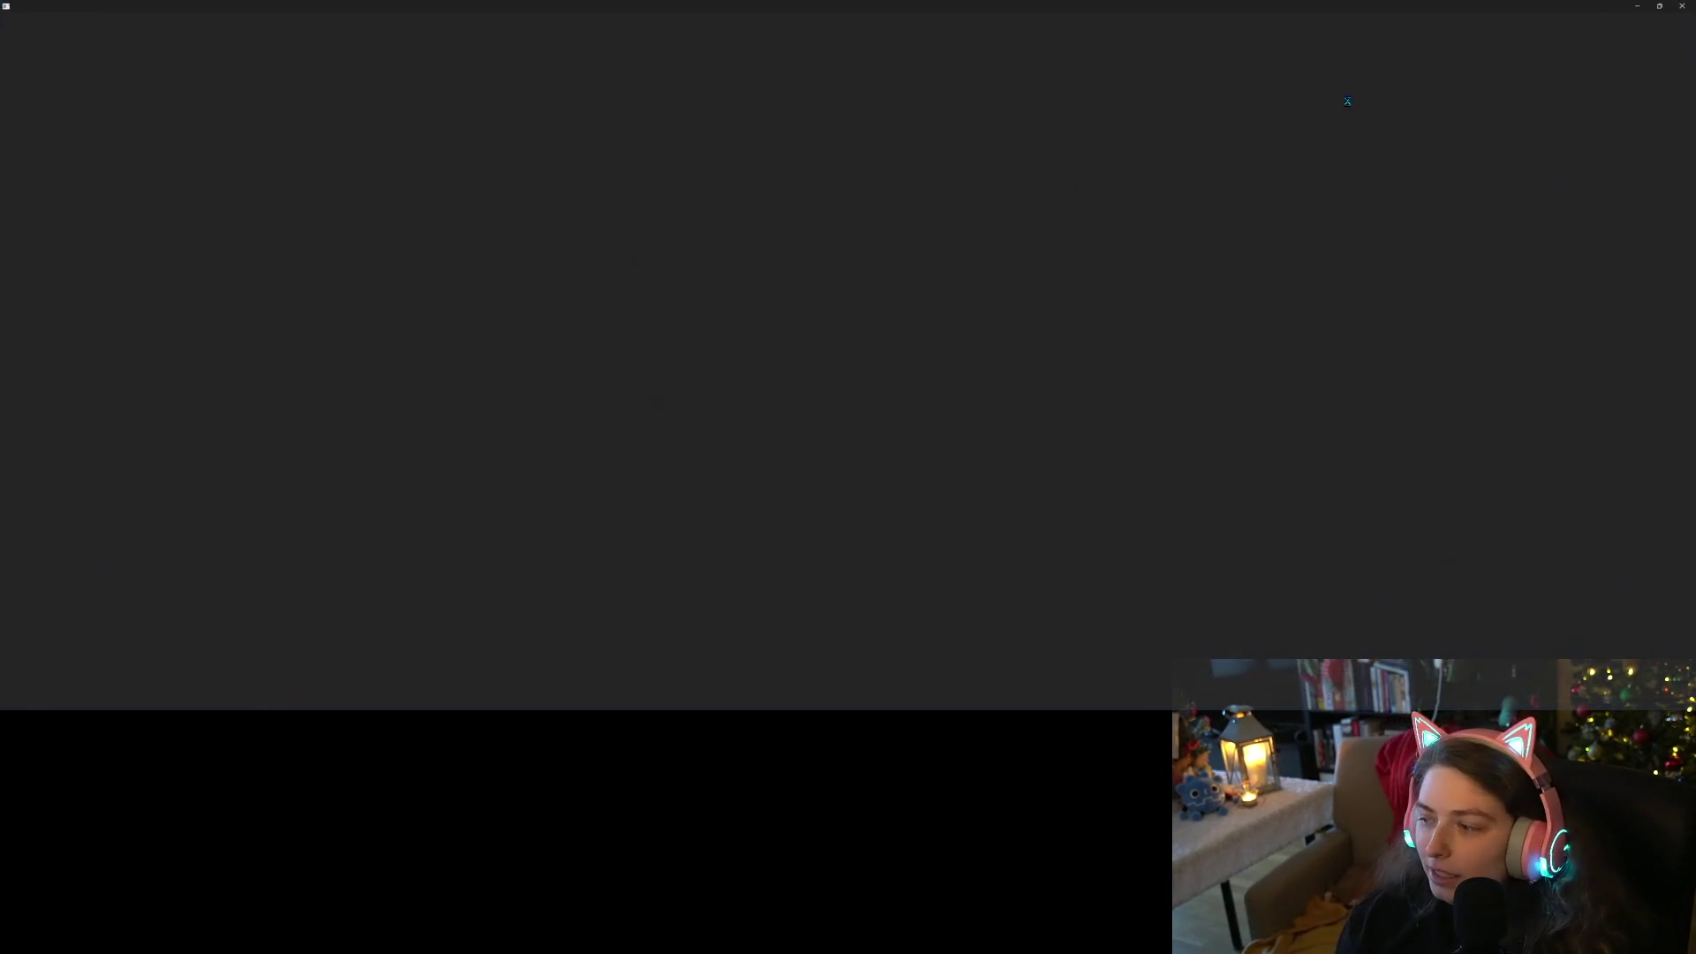
Restore and enlarge the game window, then stop and relaunch the game
double_click(724, 10)
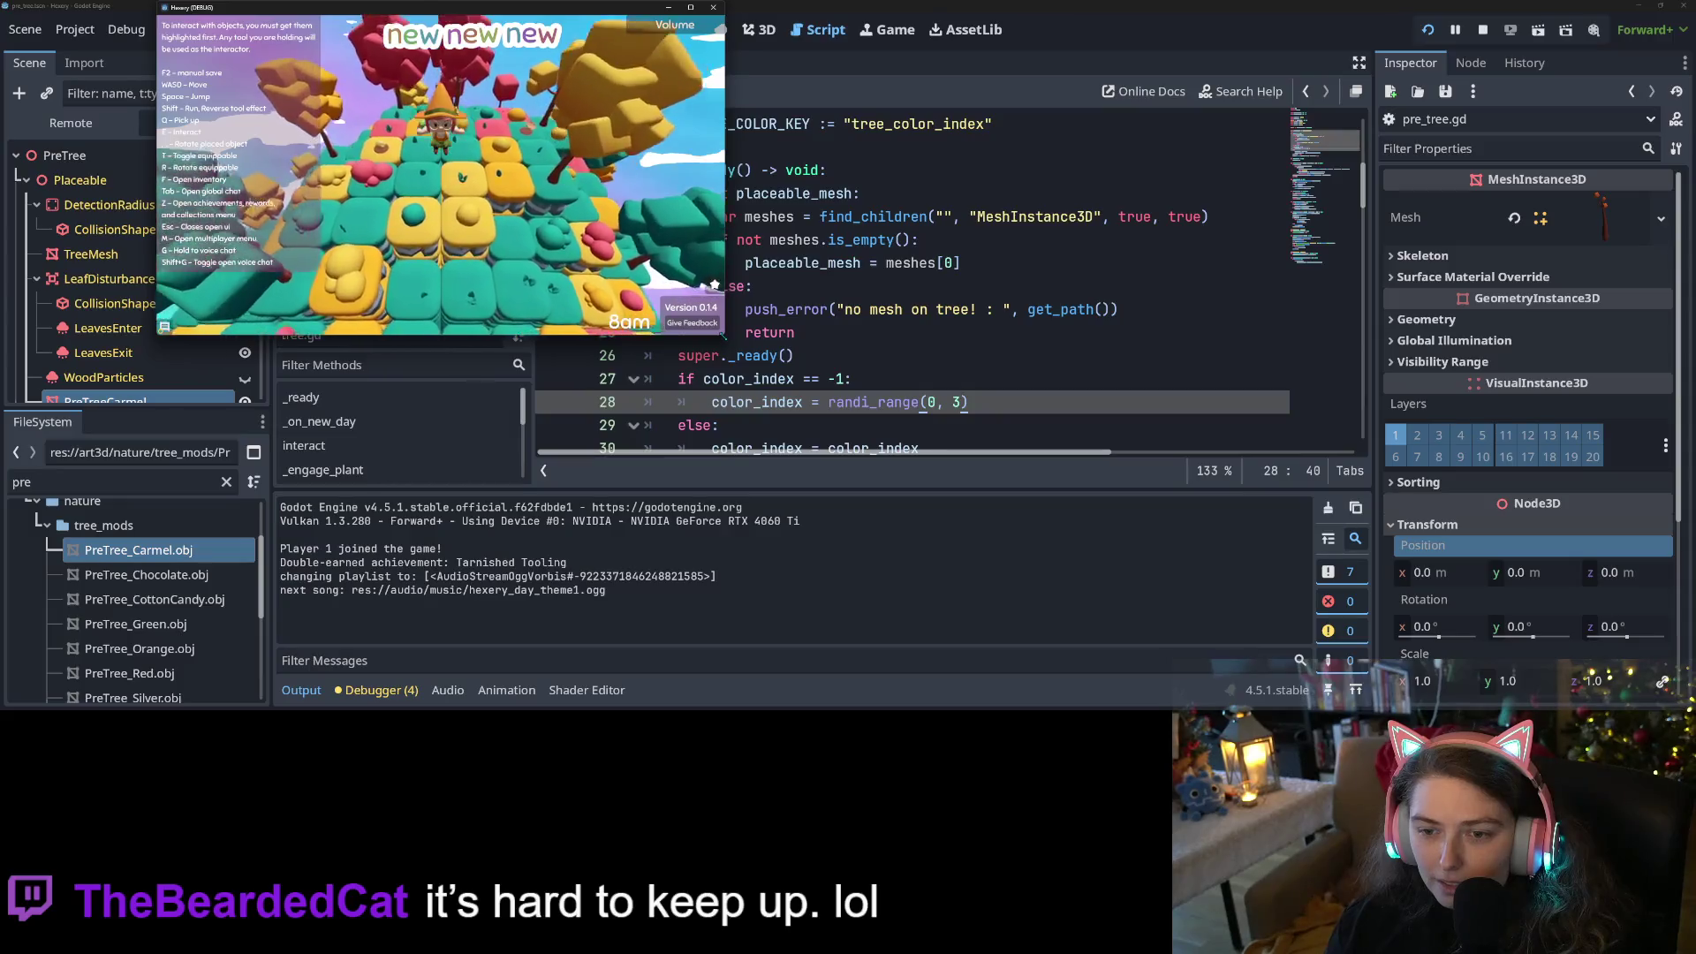
mouse_move(1016, 341)
left_mouse_down()
mouse_move(1117, 449)
mouse_move(1329, 548)
mouse_move(1314, 525)
left_mouse_up()
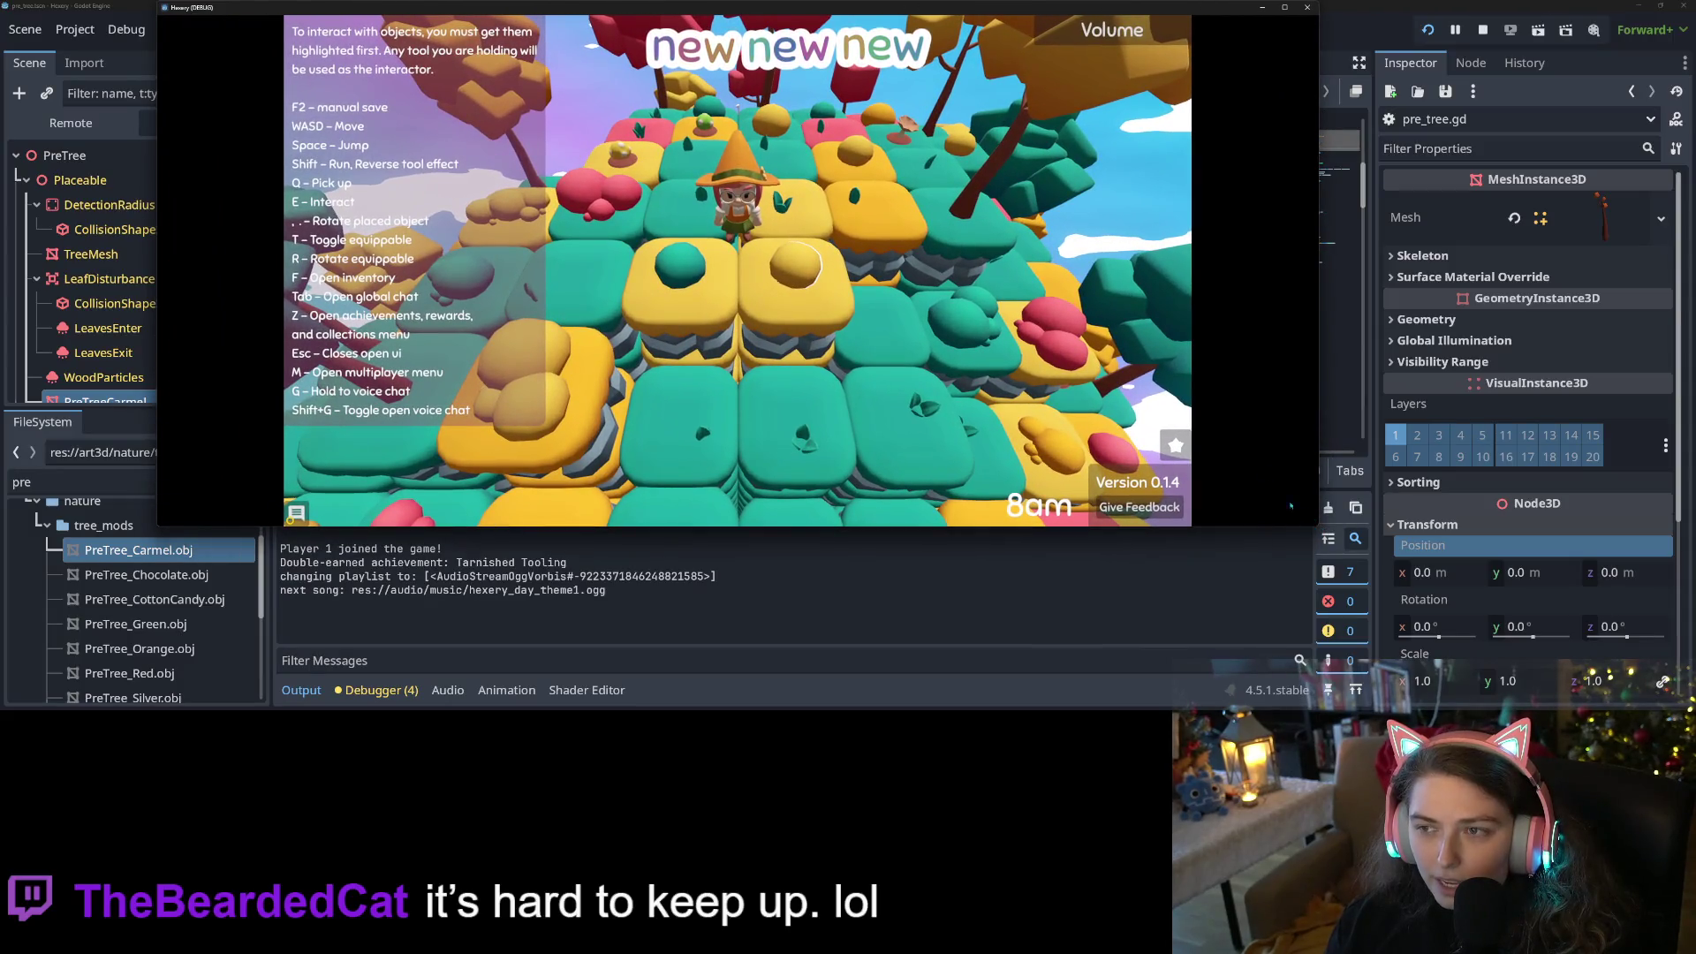
left_click(1483, 29)
left_click(1426, 29)
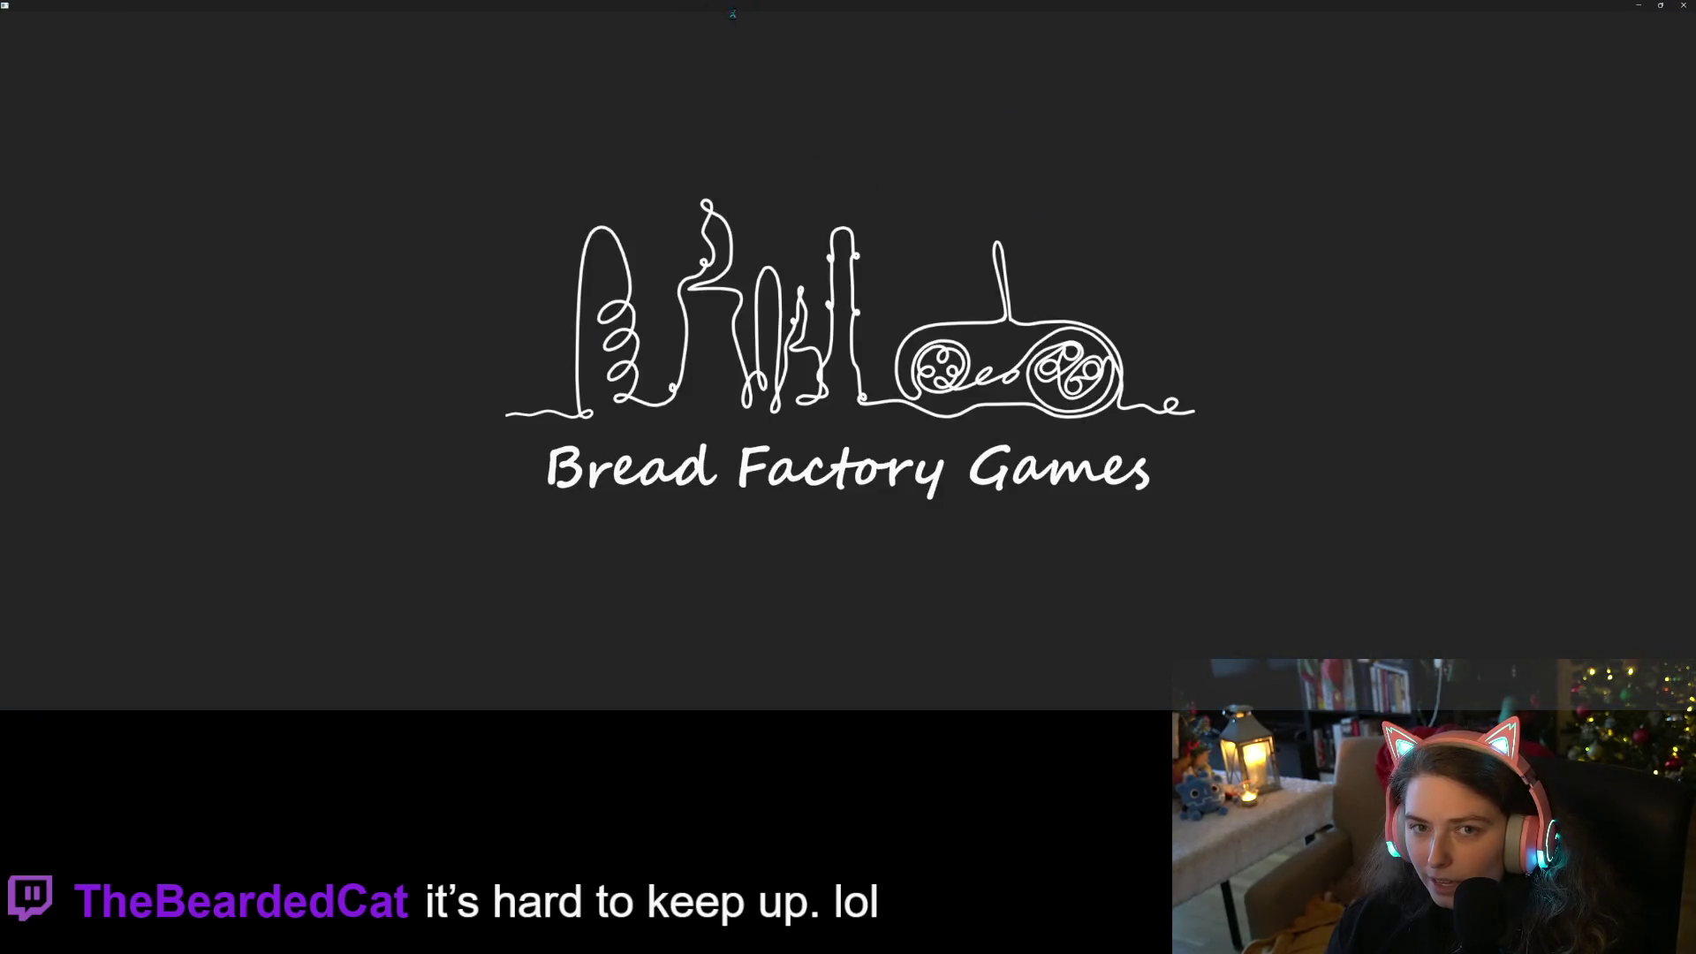
Shrink the game to a floating window, create the 'pretrees' world, then stop the run
double_click(732, 11)
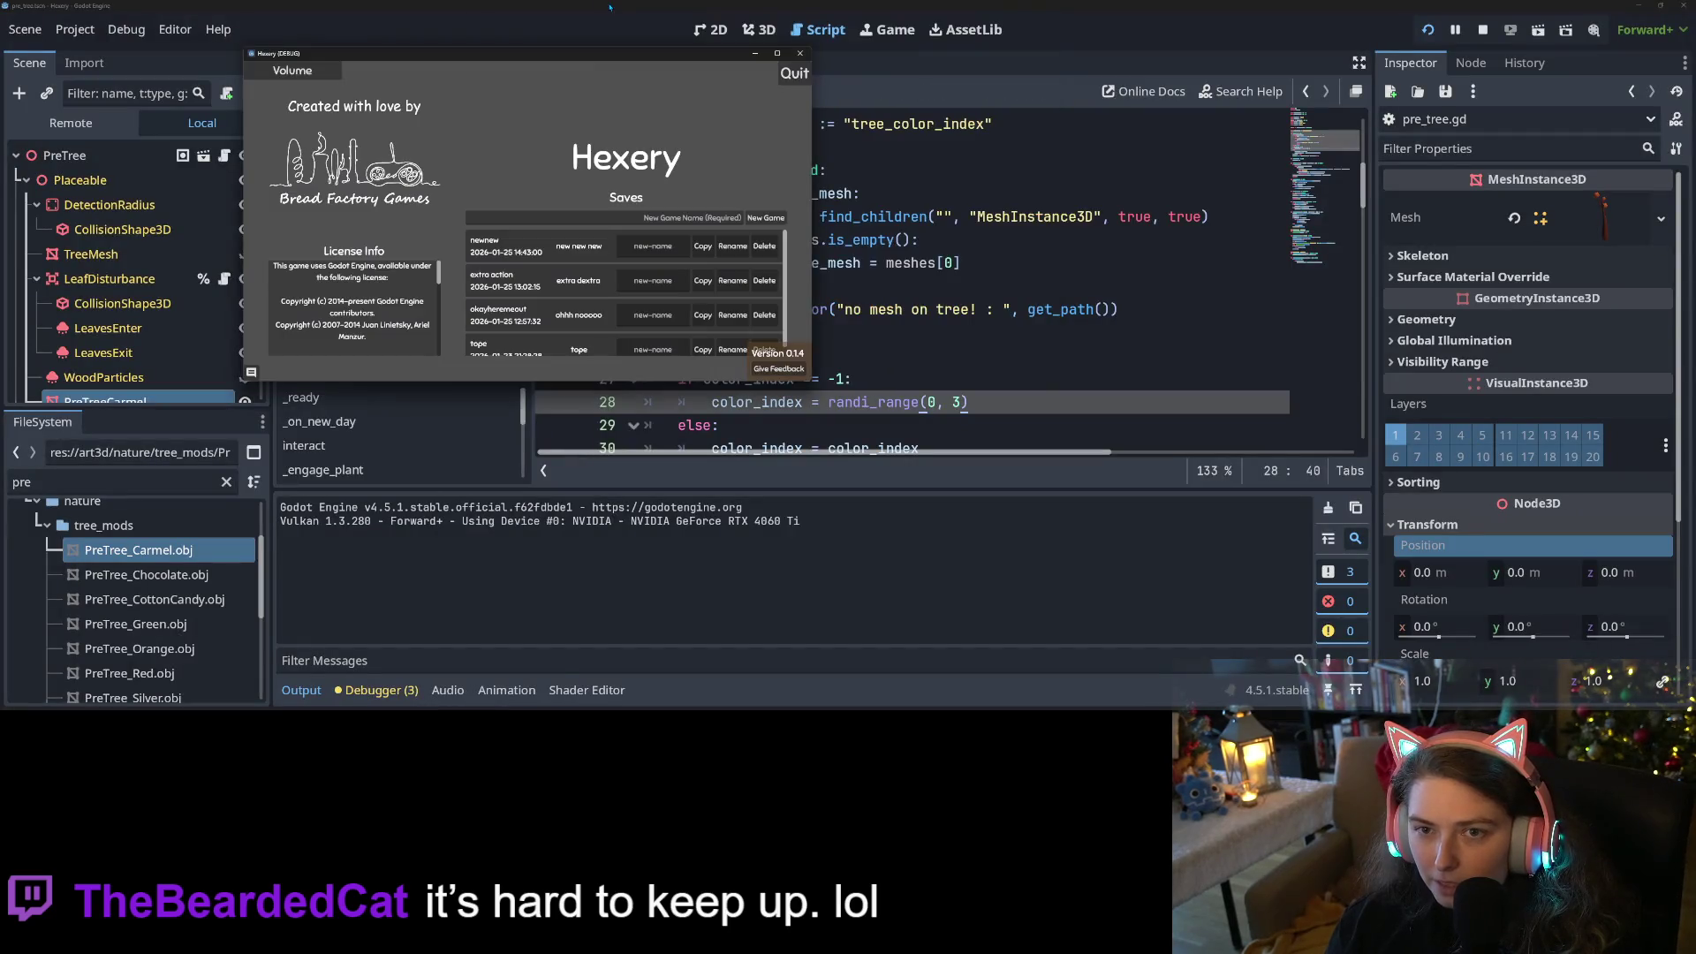
left_click(625, 217)
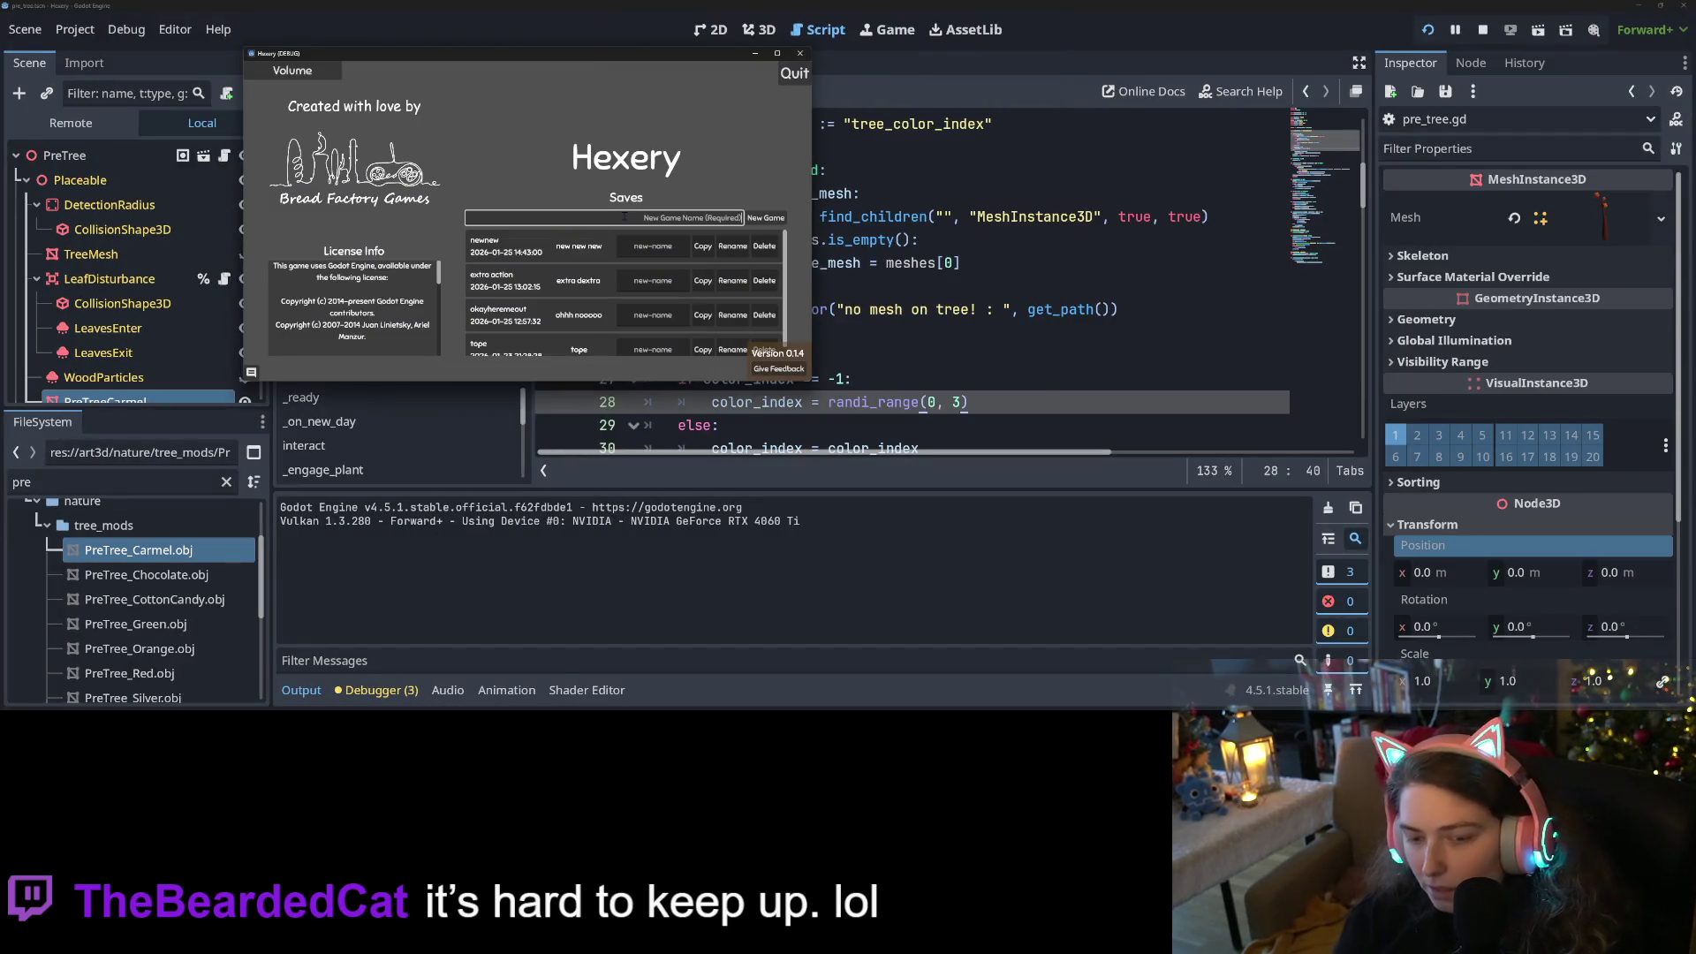
type("pretrees")
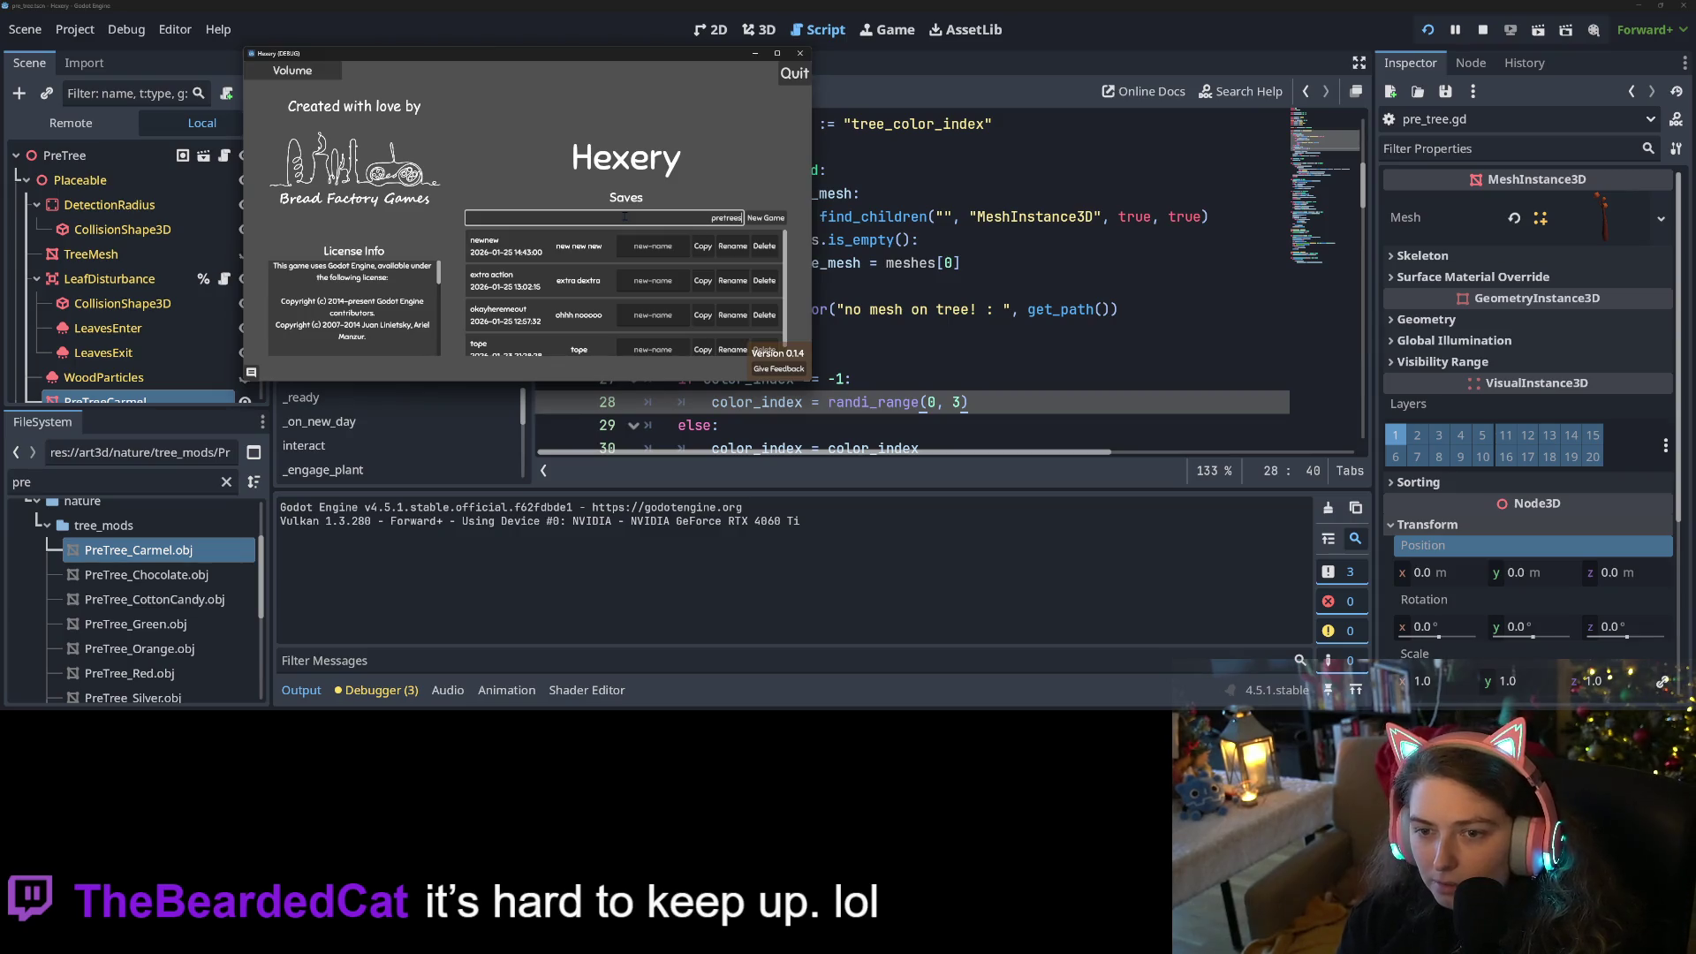
key("Return")
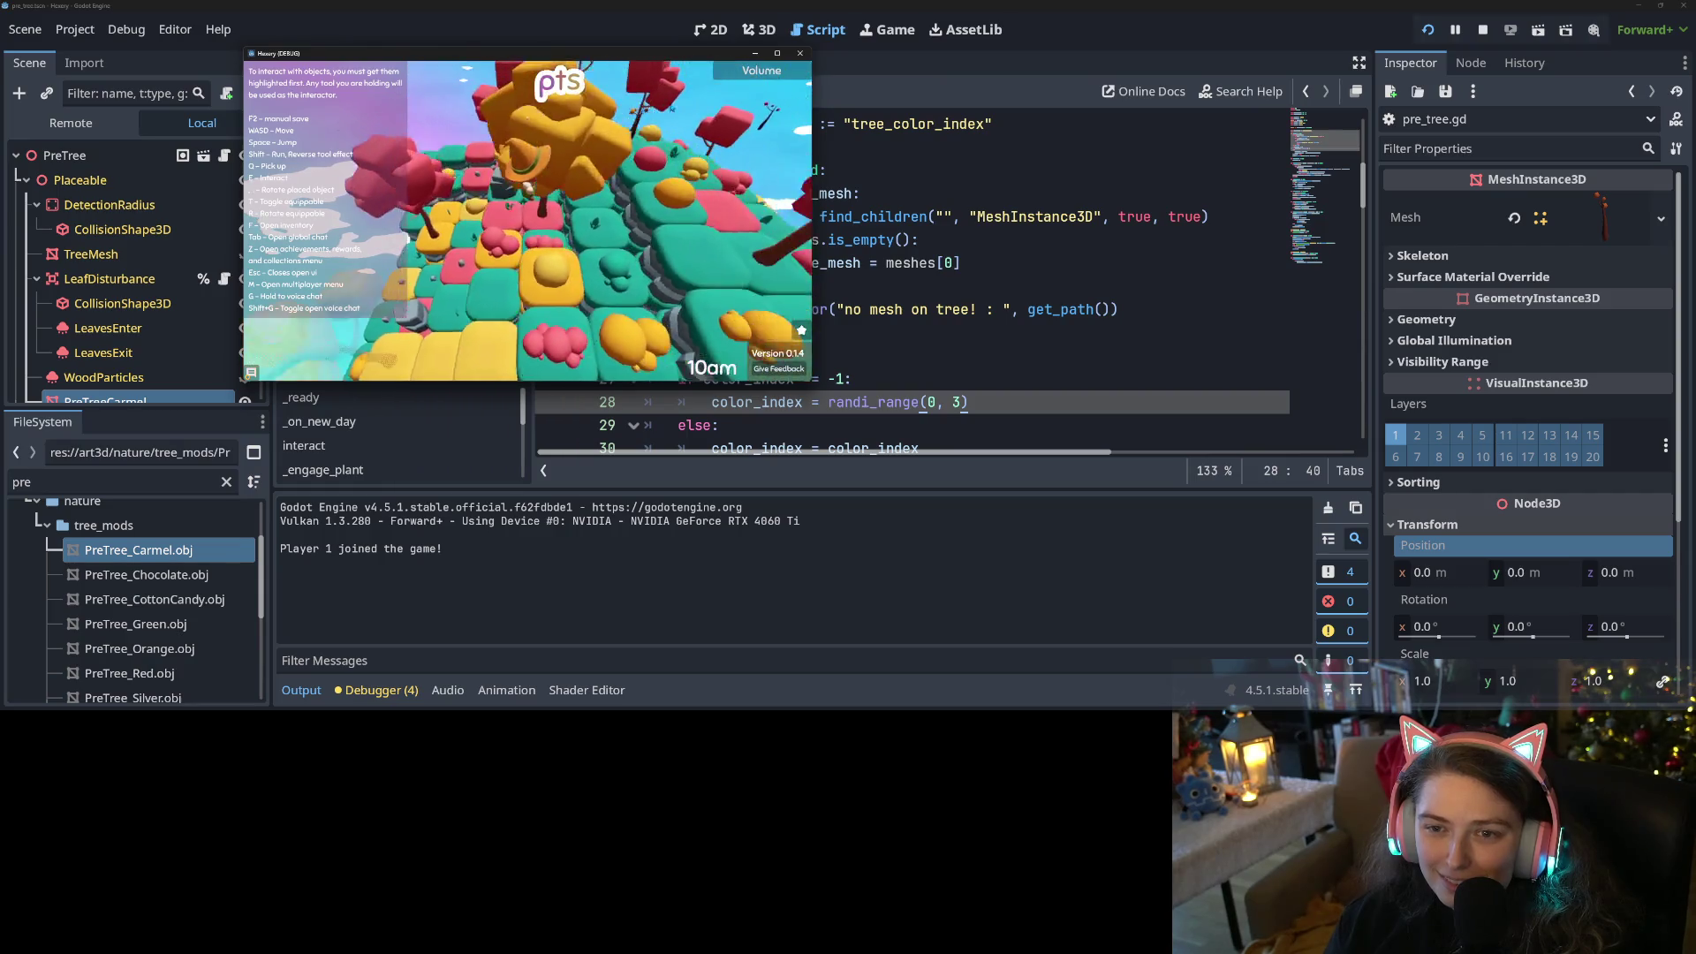
left_click(800, 53)
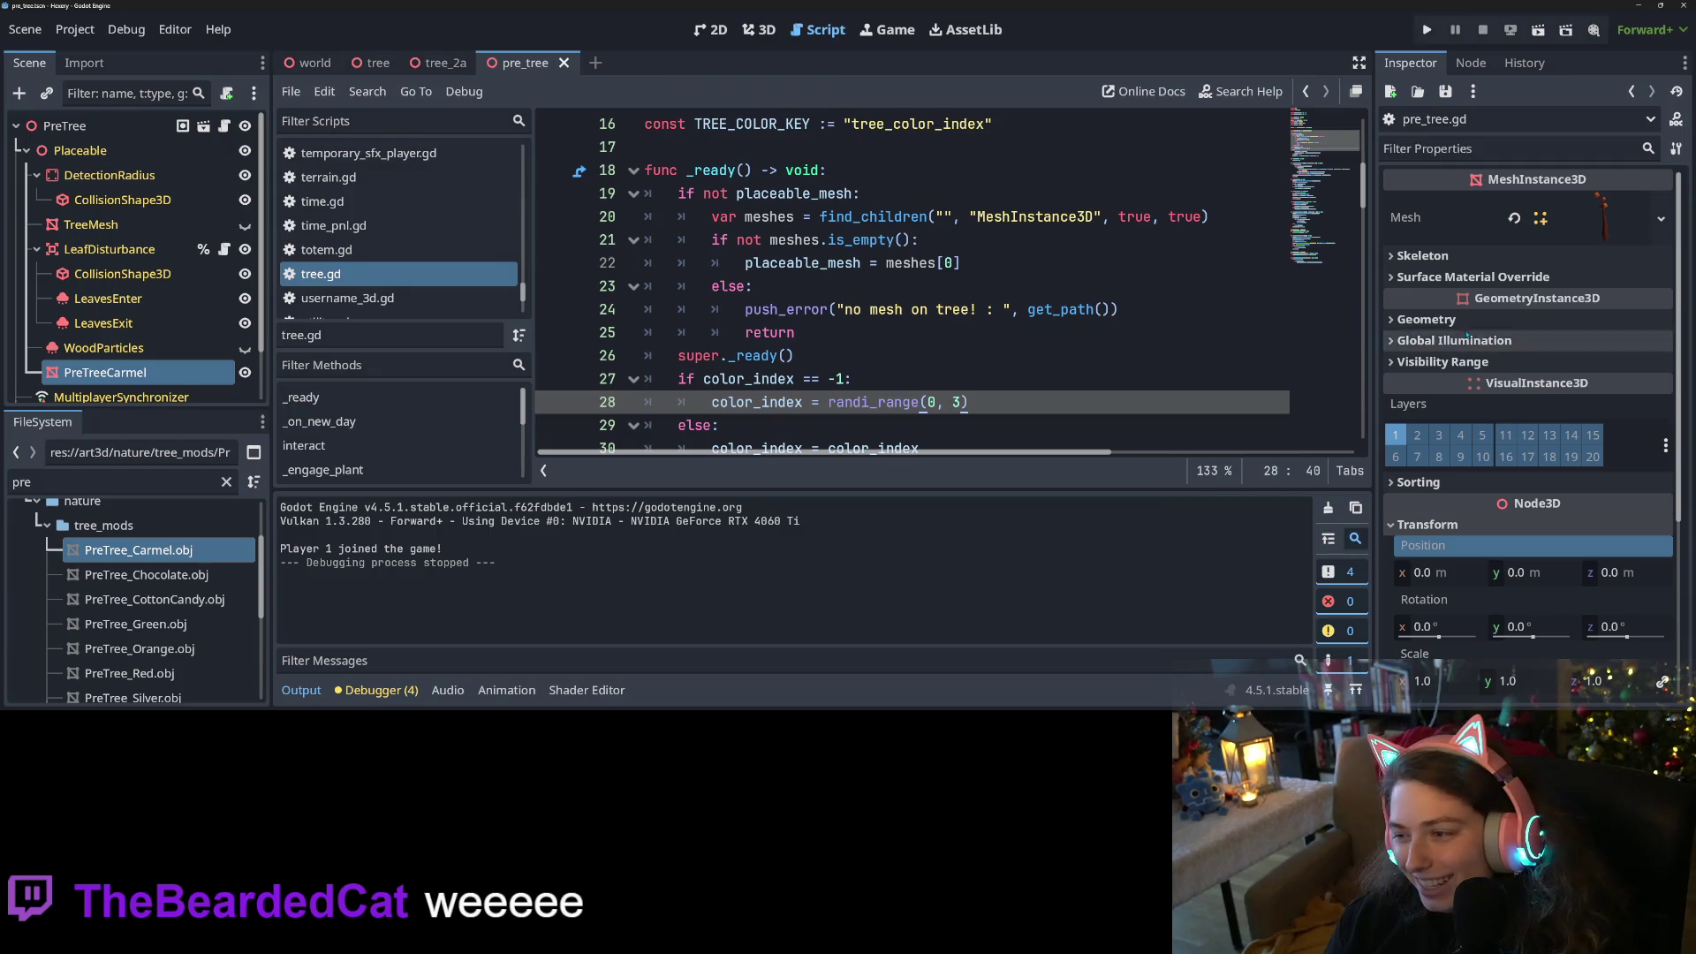
Set PreTreeCarmel's Material Override to the tree curve material, save, and play the game
left_click(1426, 319)
left_click(1637, 344)
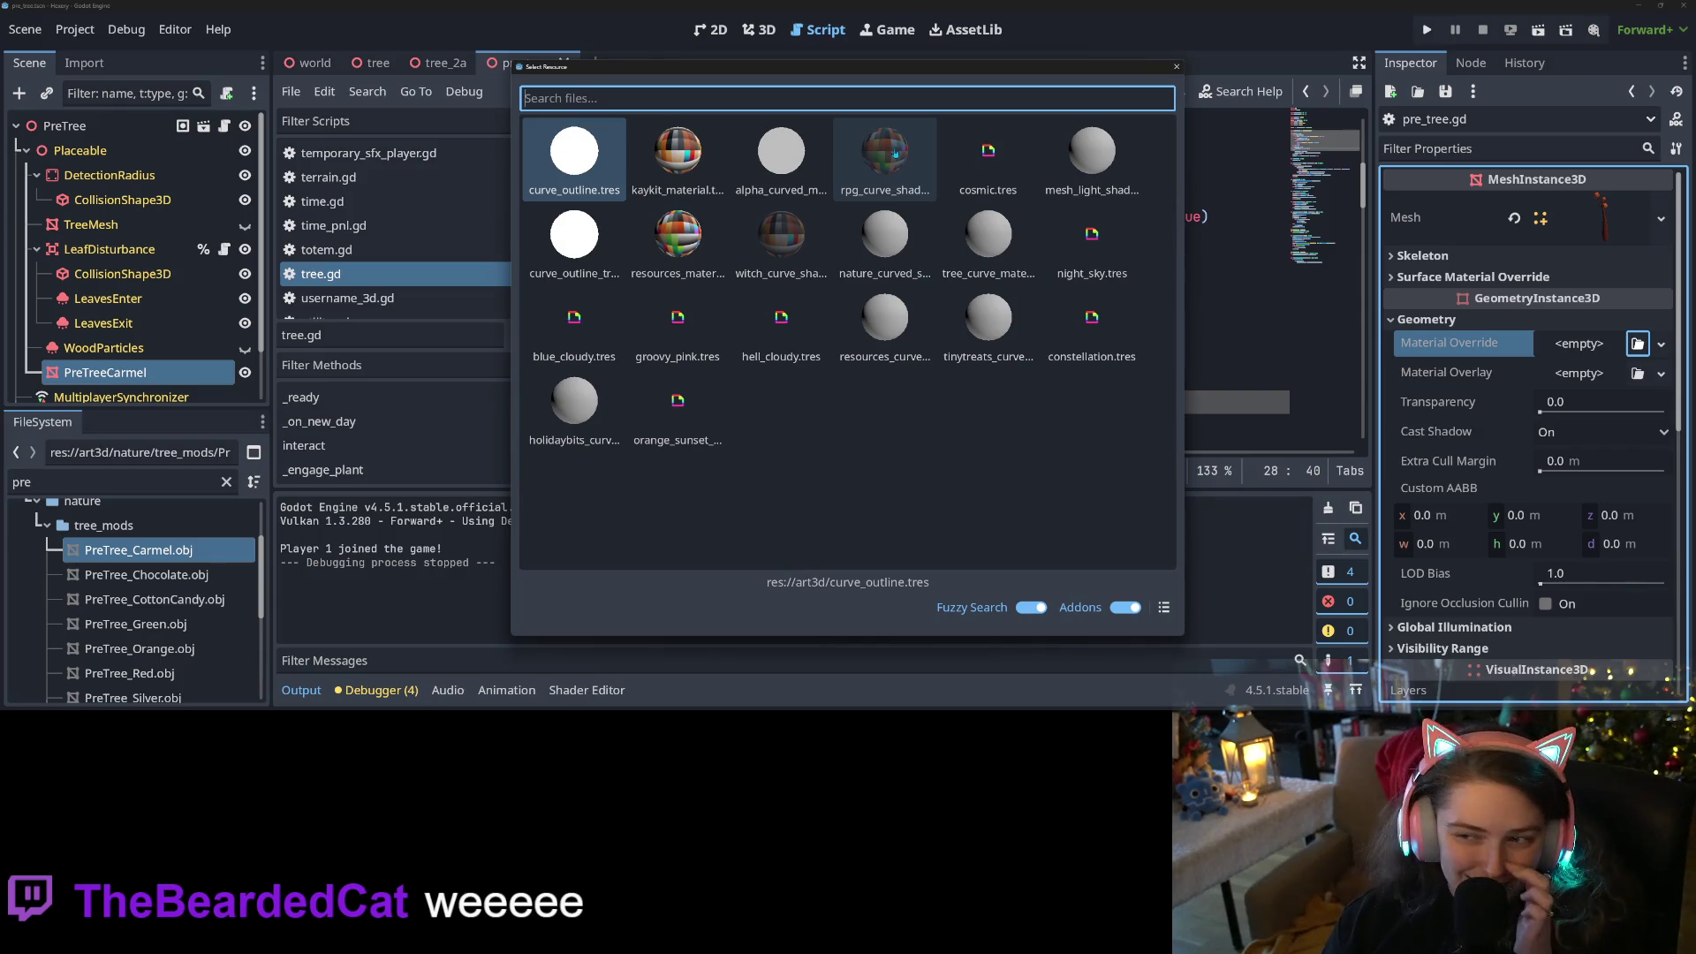
type("tree")
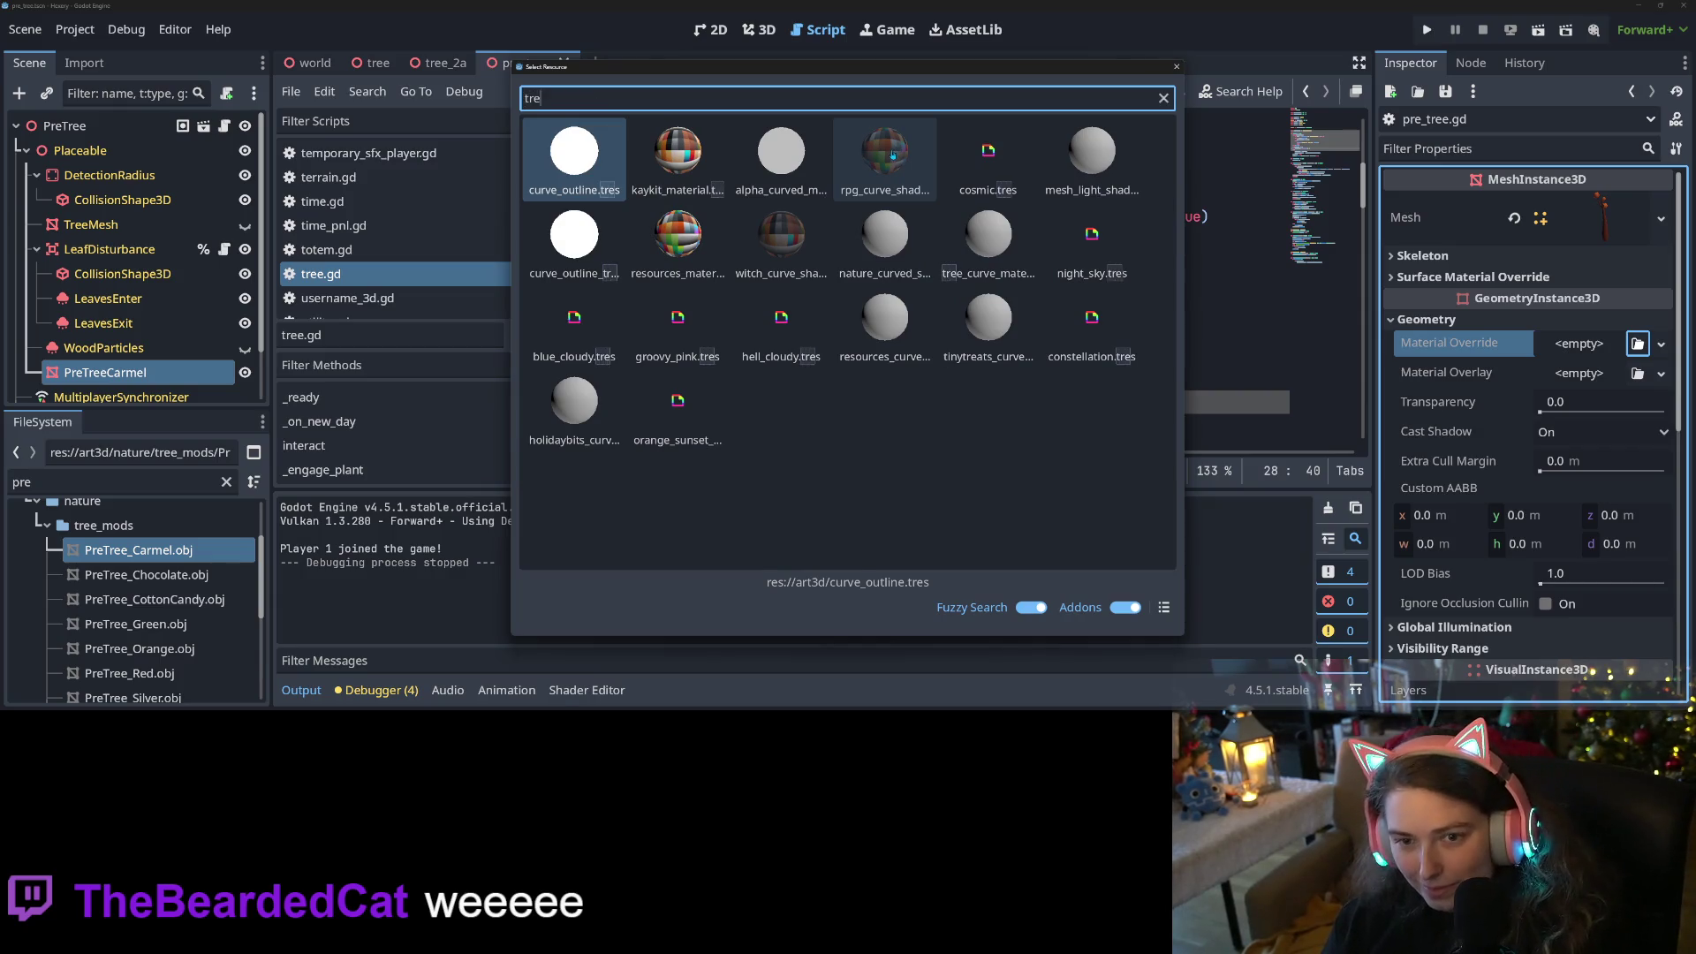
double_click(661, 158)
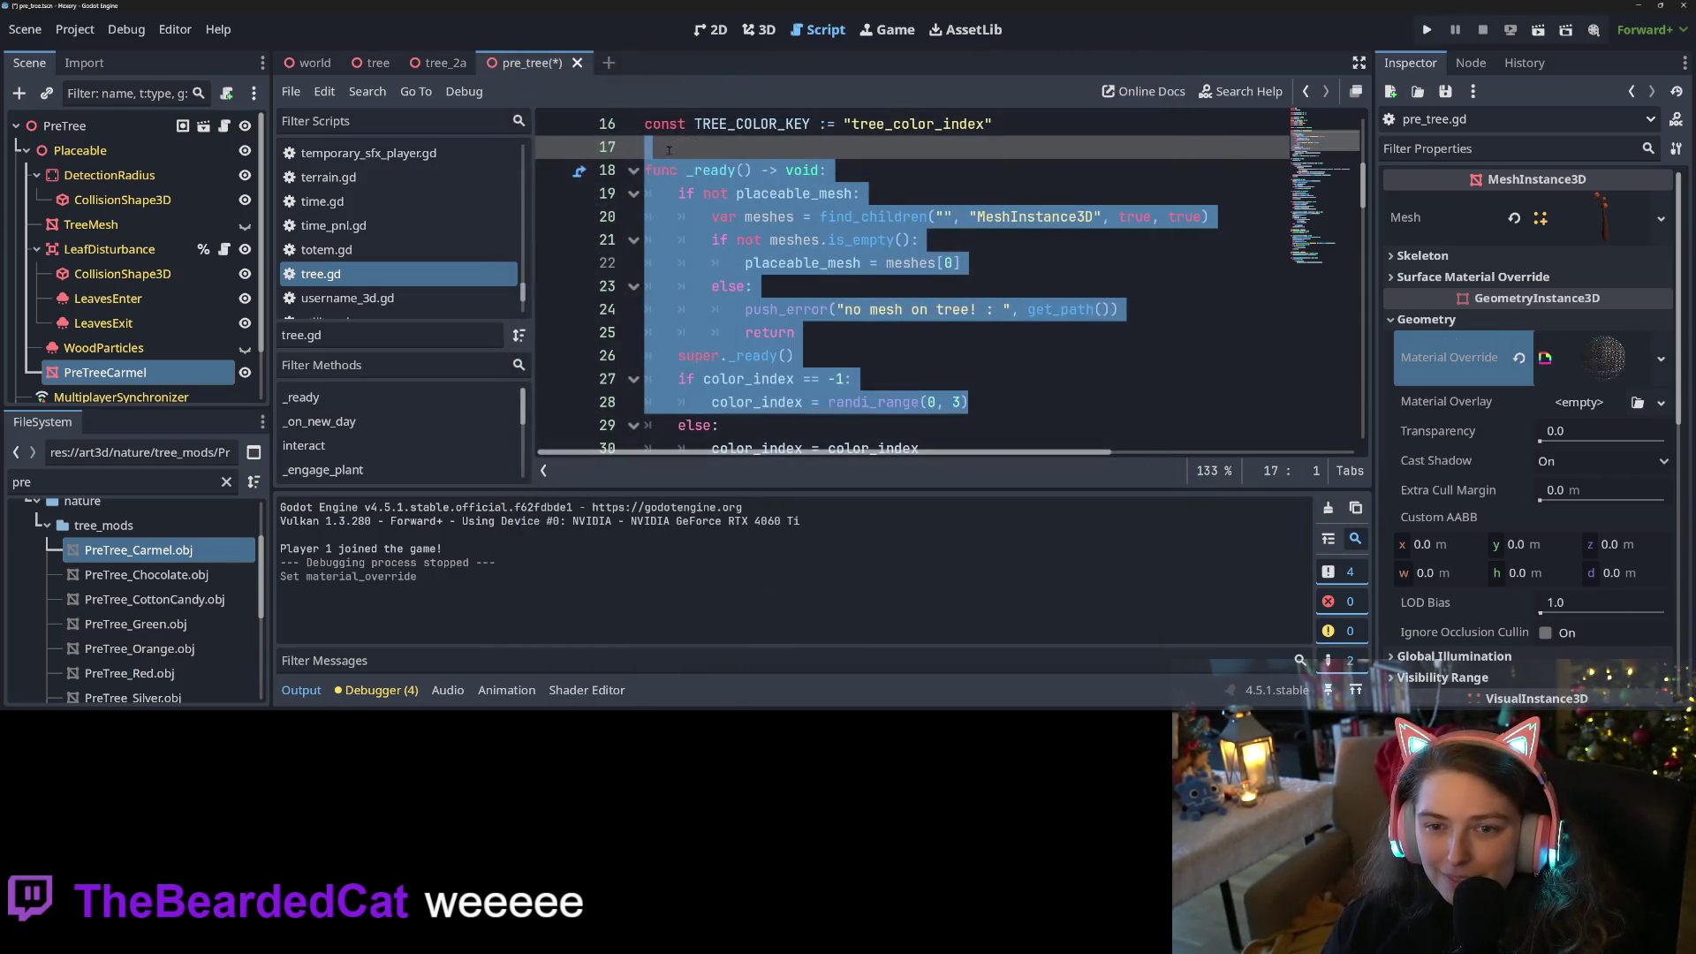
left_click(1076, 217)
key("ctrl+s")
left_click(1428, 31)
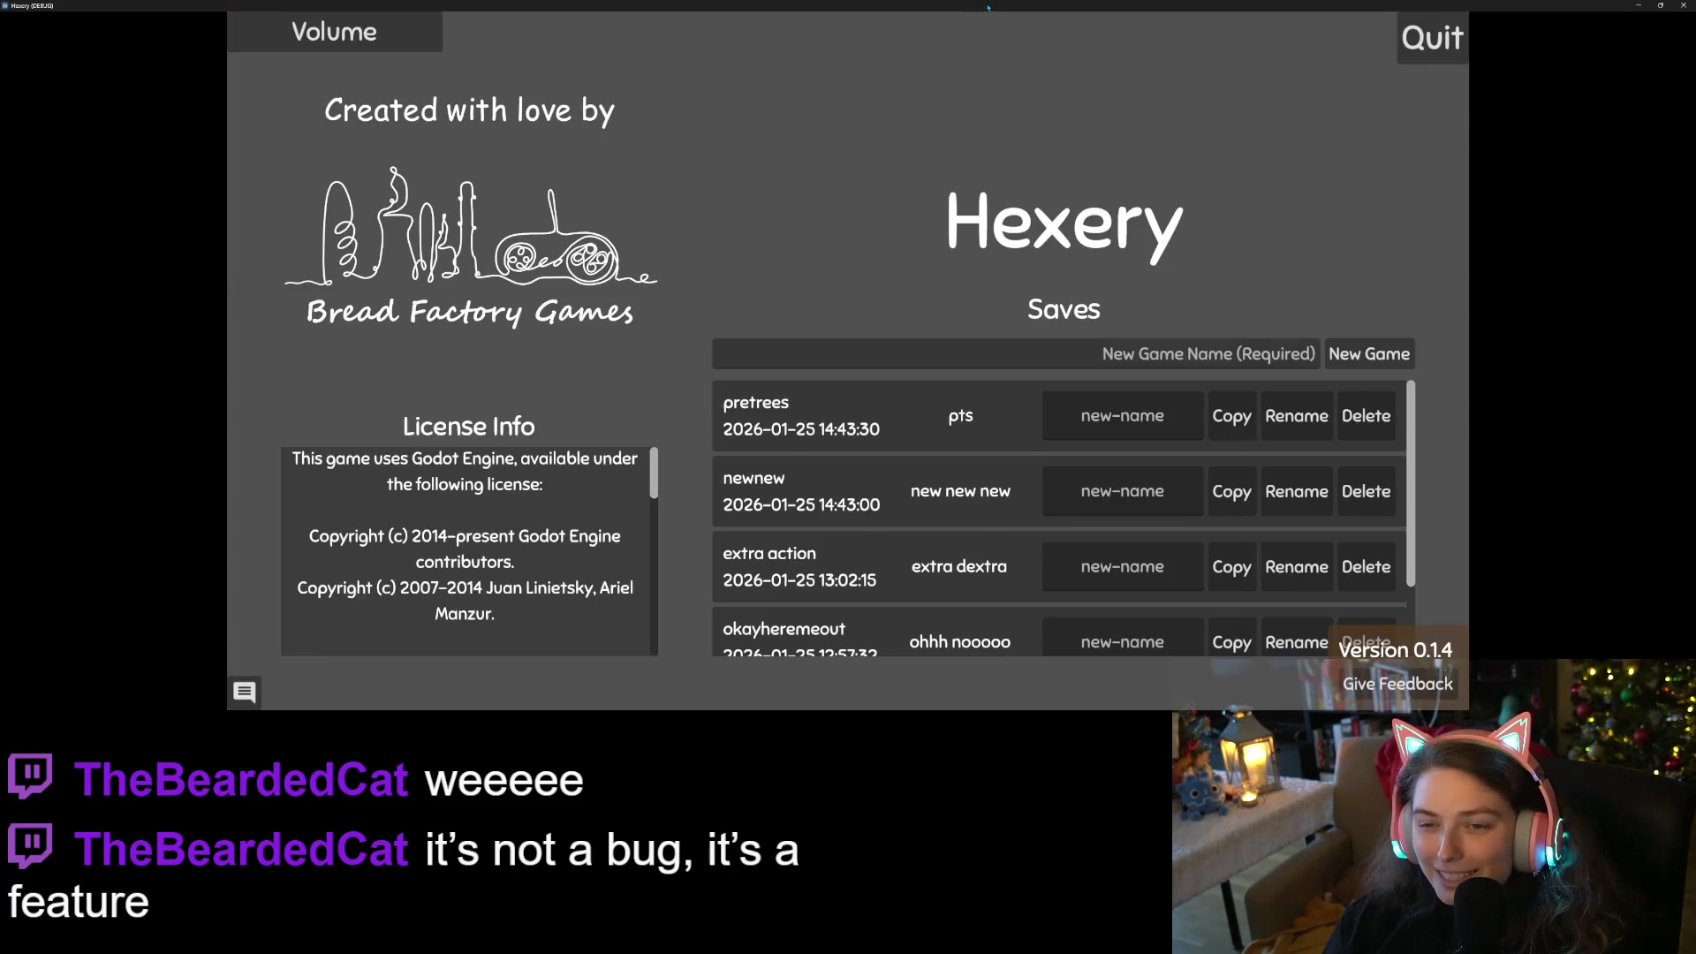
Shrink the Hexery game into a small floating window and load a saved game from its Saves list
mouse_move(988, 5)
left_mouse_down()
mouse_move(816, 81)
mouse_move(747, 85)
left_mouse_up()
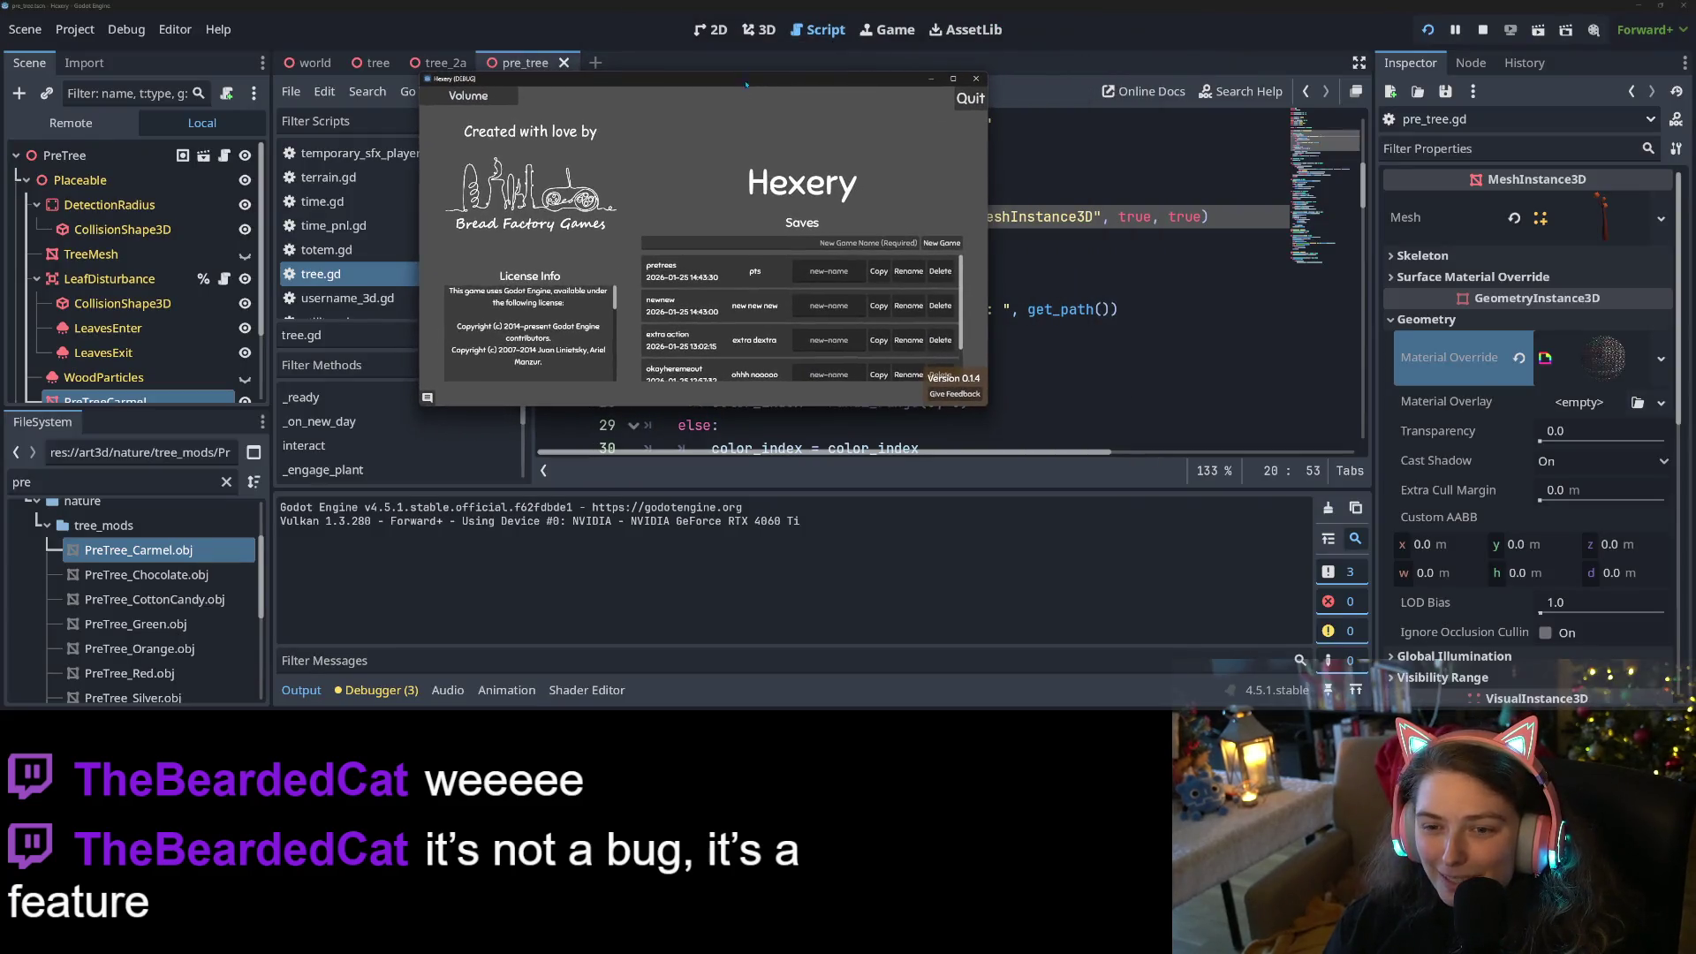
left_click(740, 271)
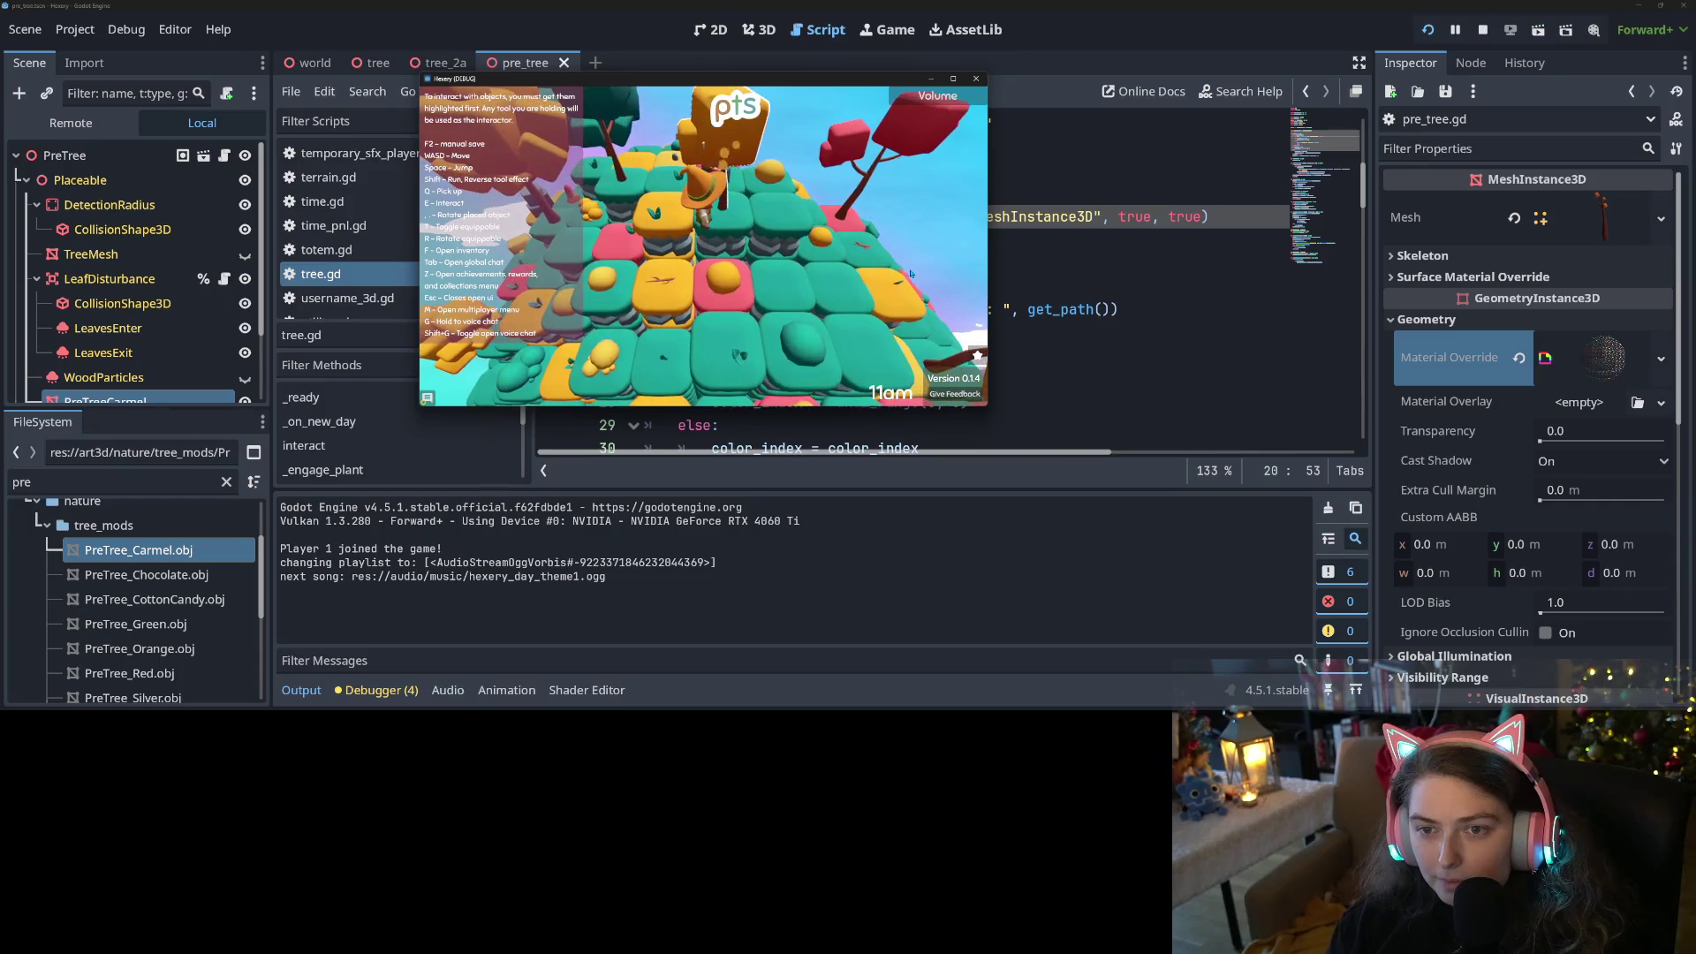
Walk the character across the island's tiles with the S key
key("s")
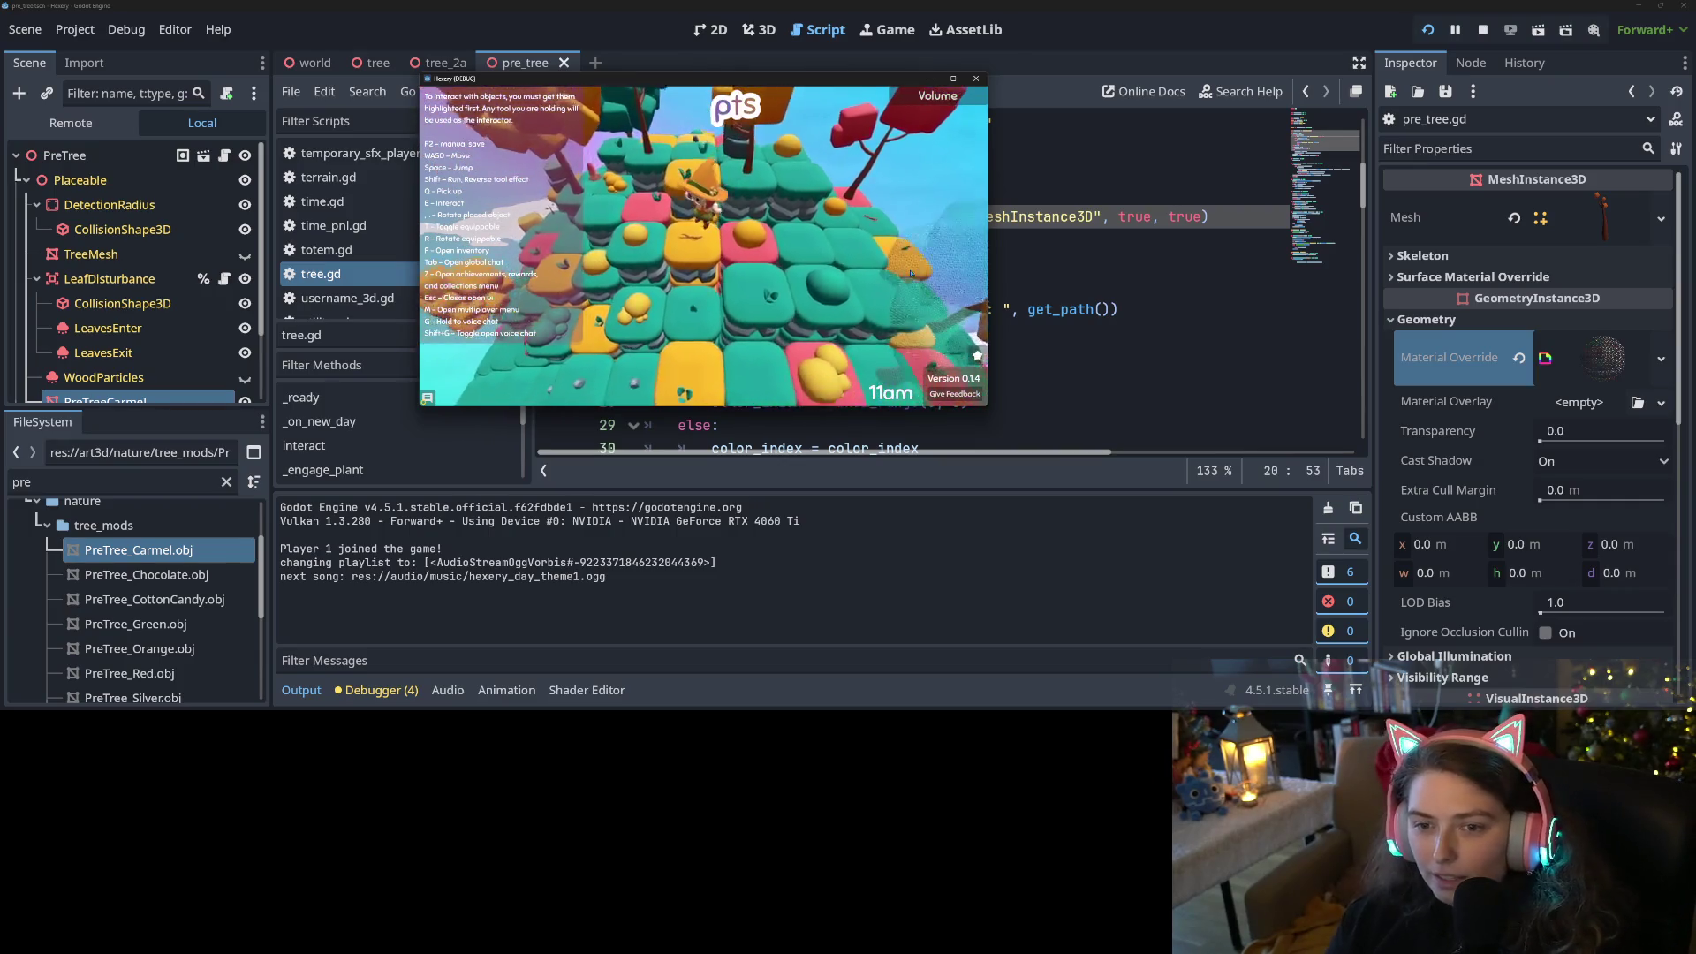
key("s")
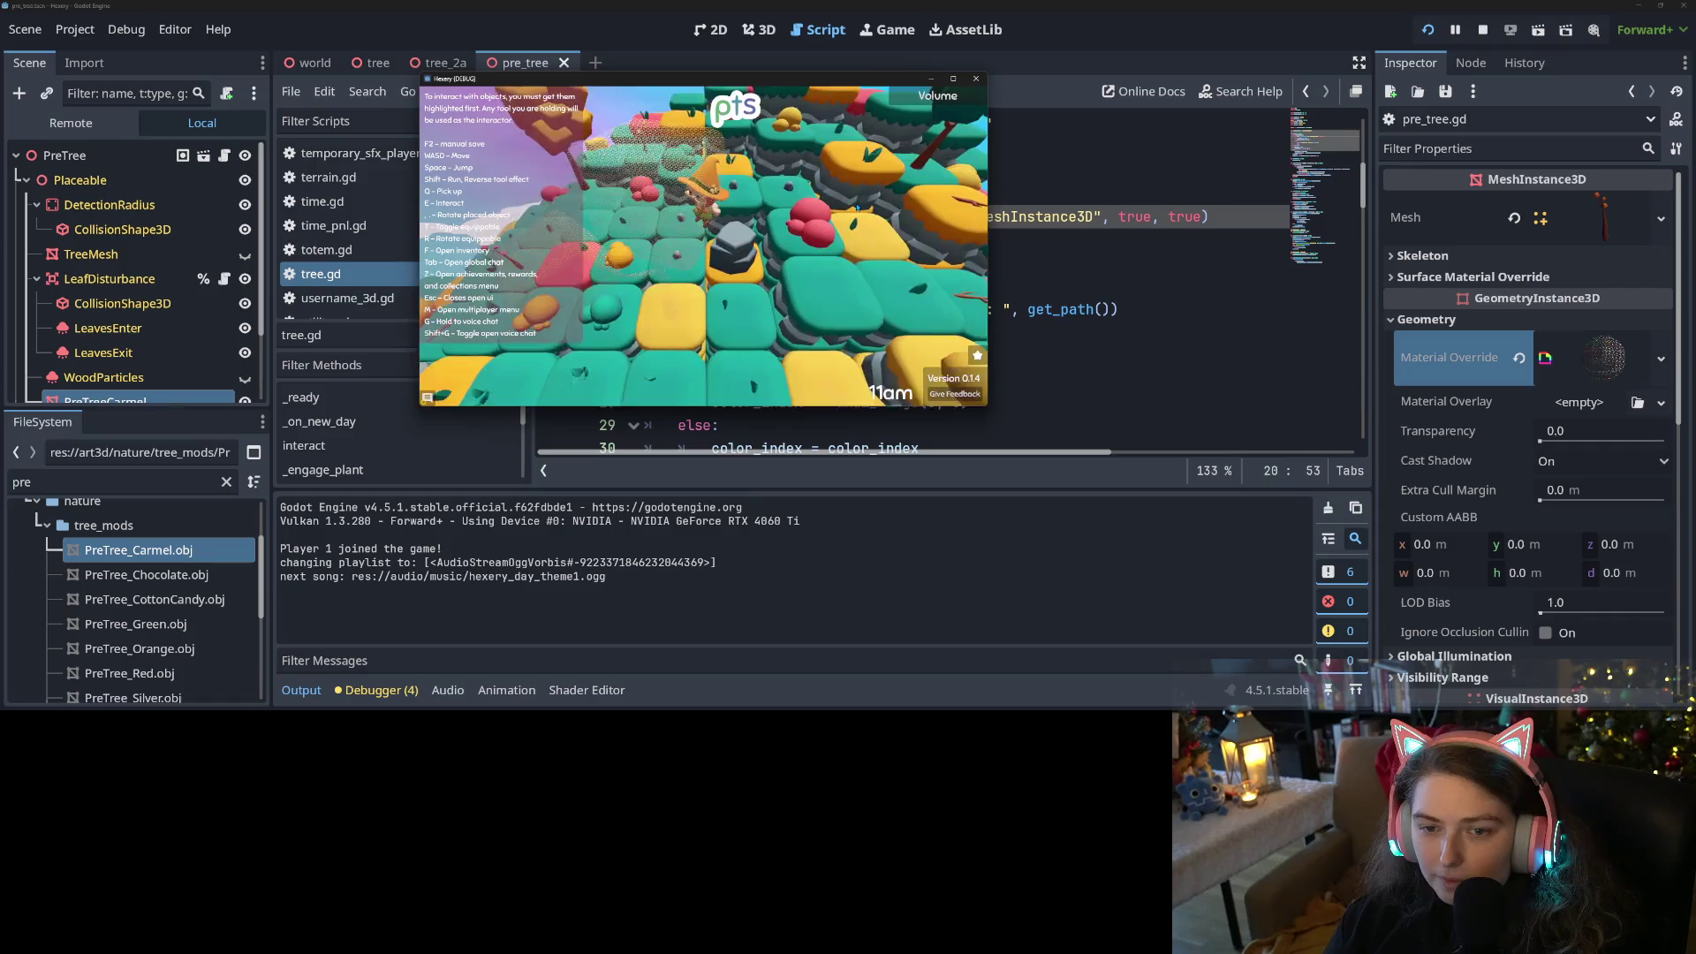
key("s")
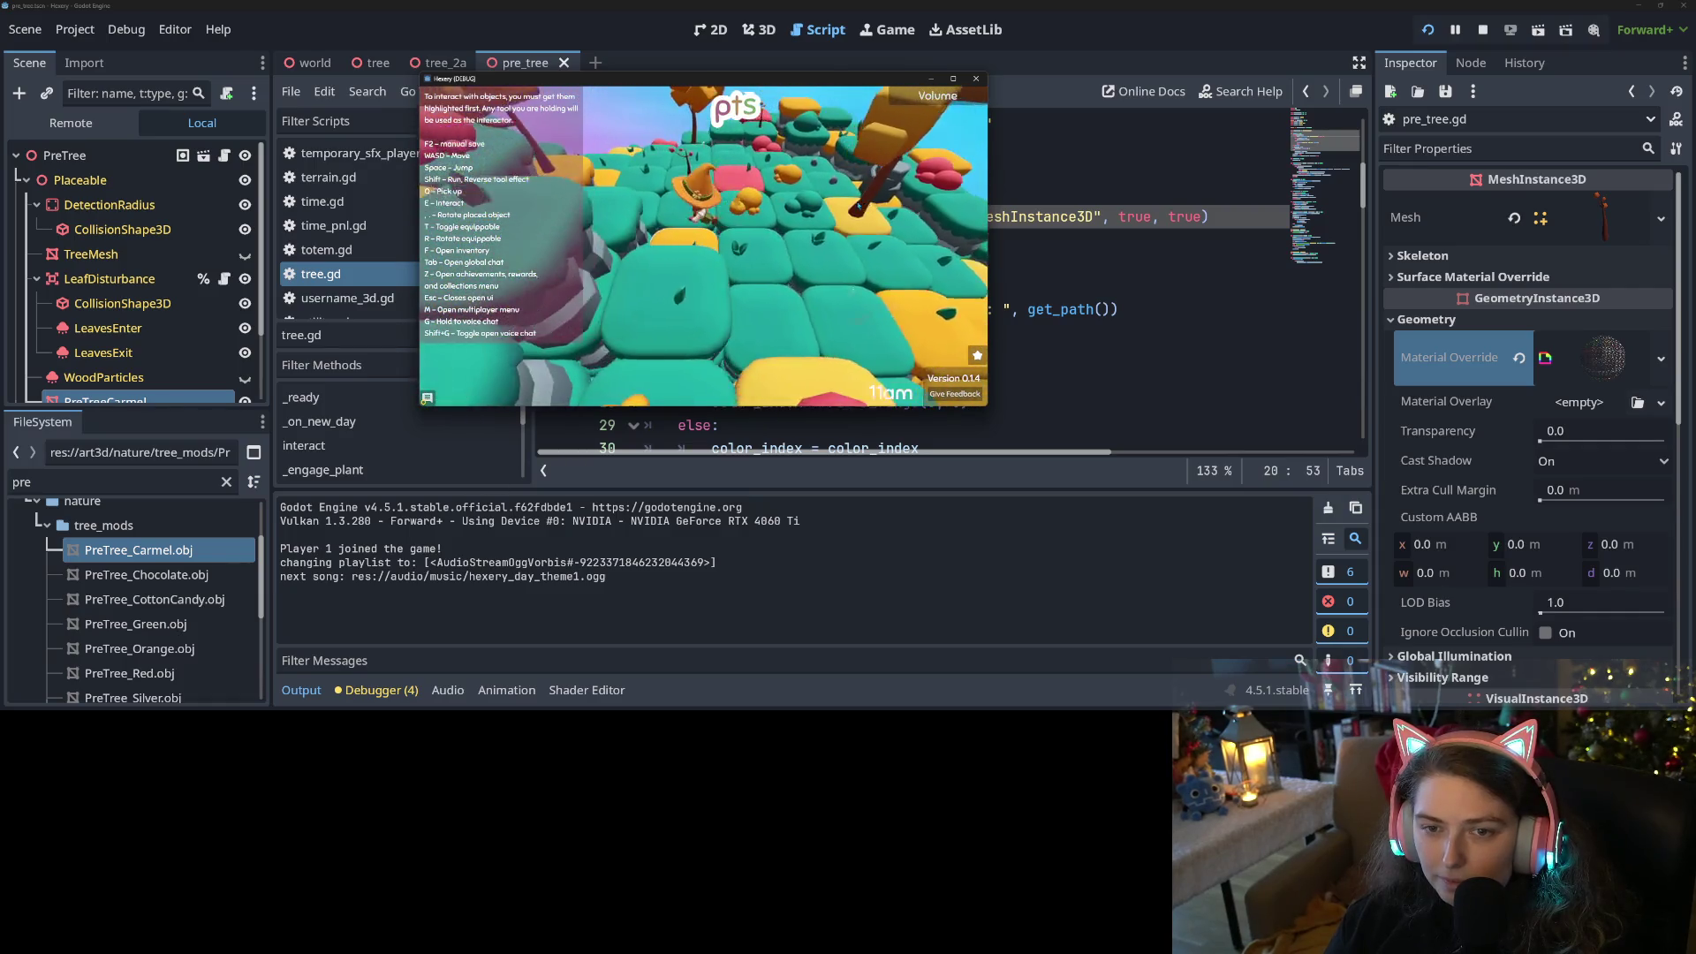
key("s")
key("s")
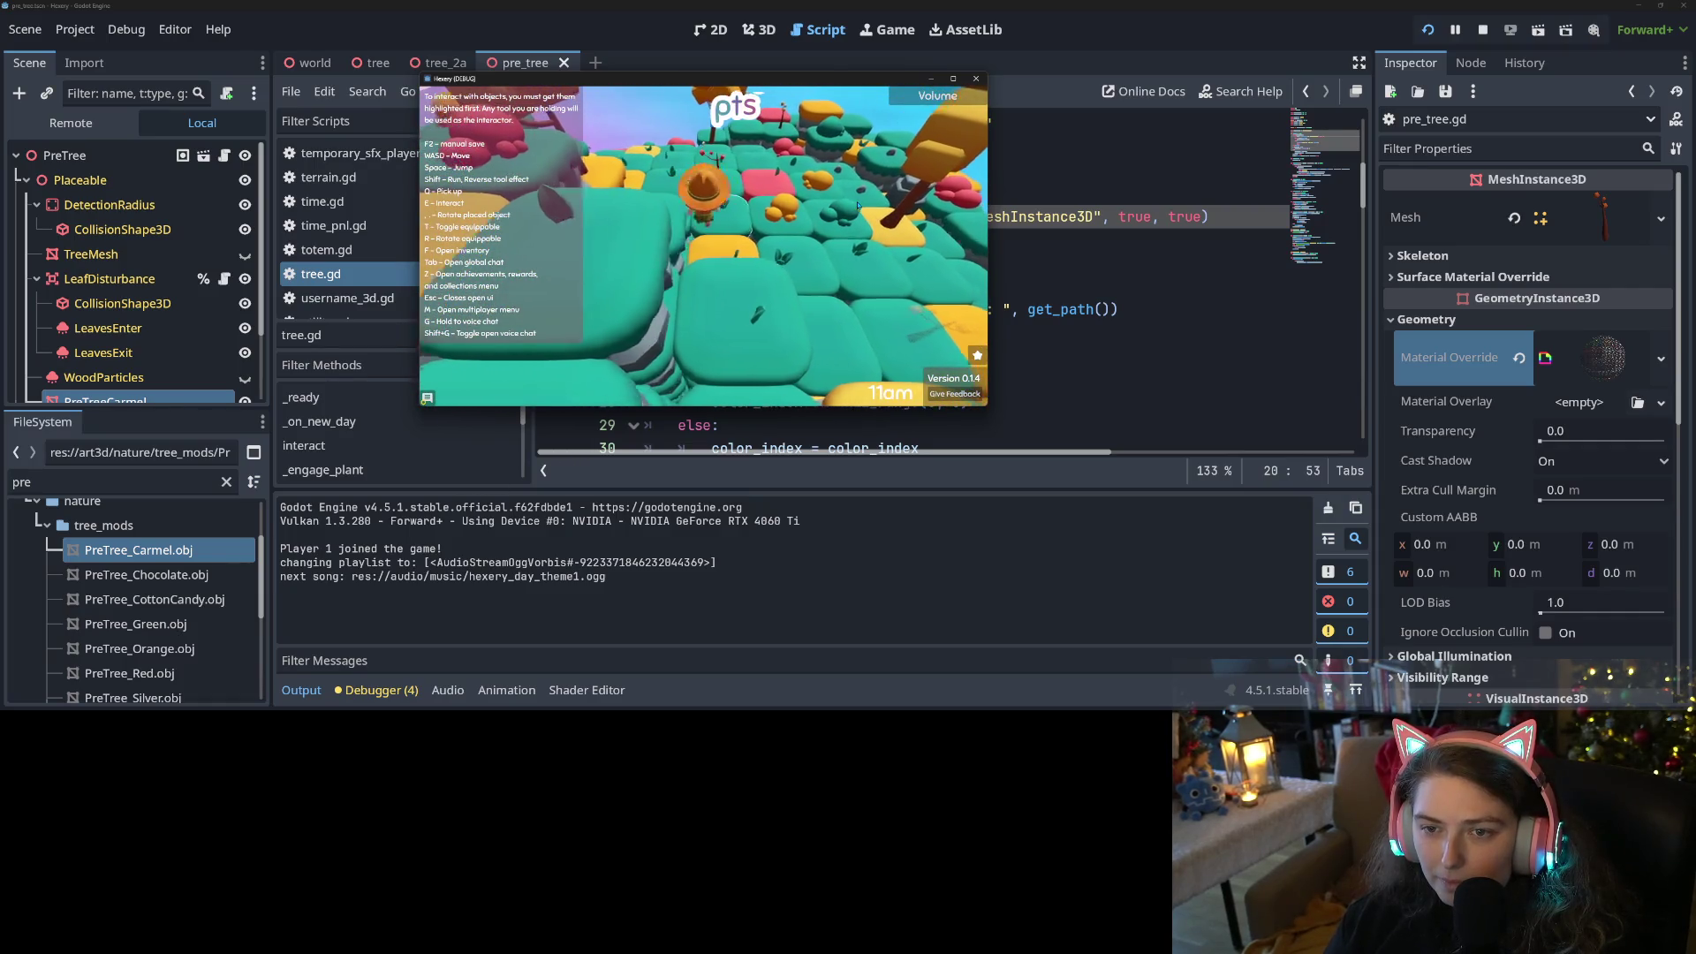
key("s")
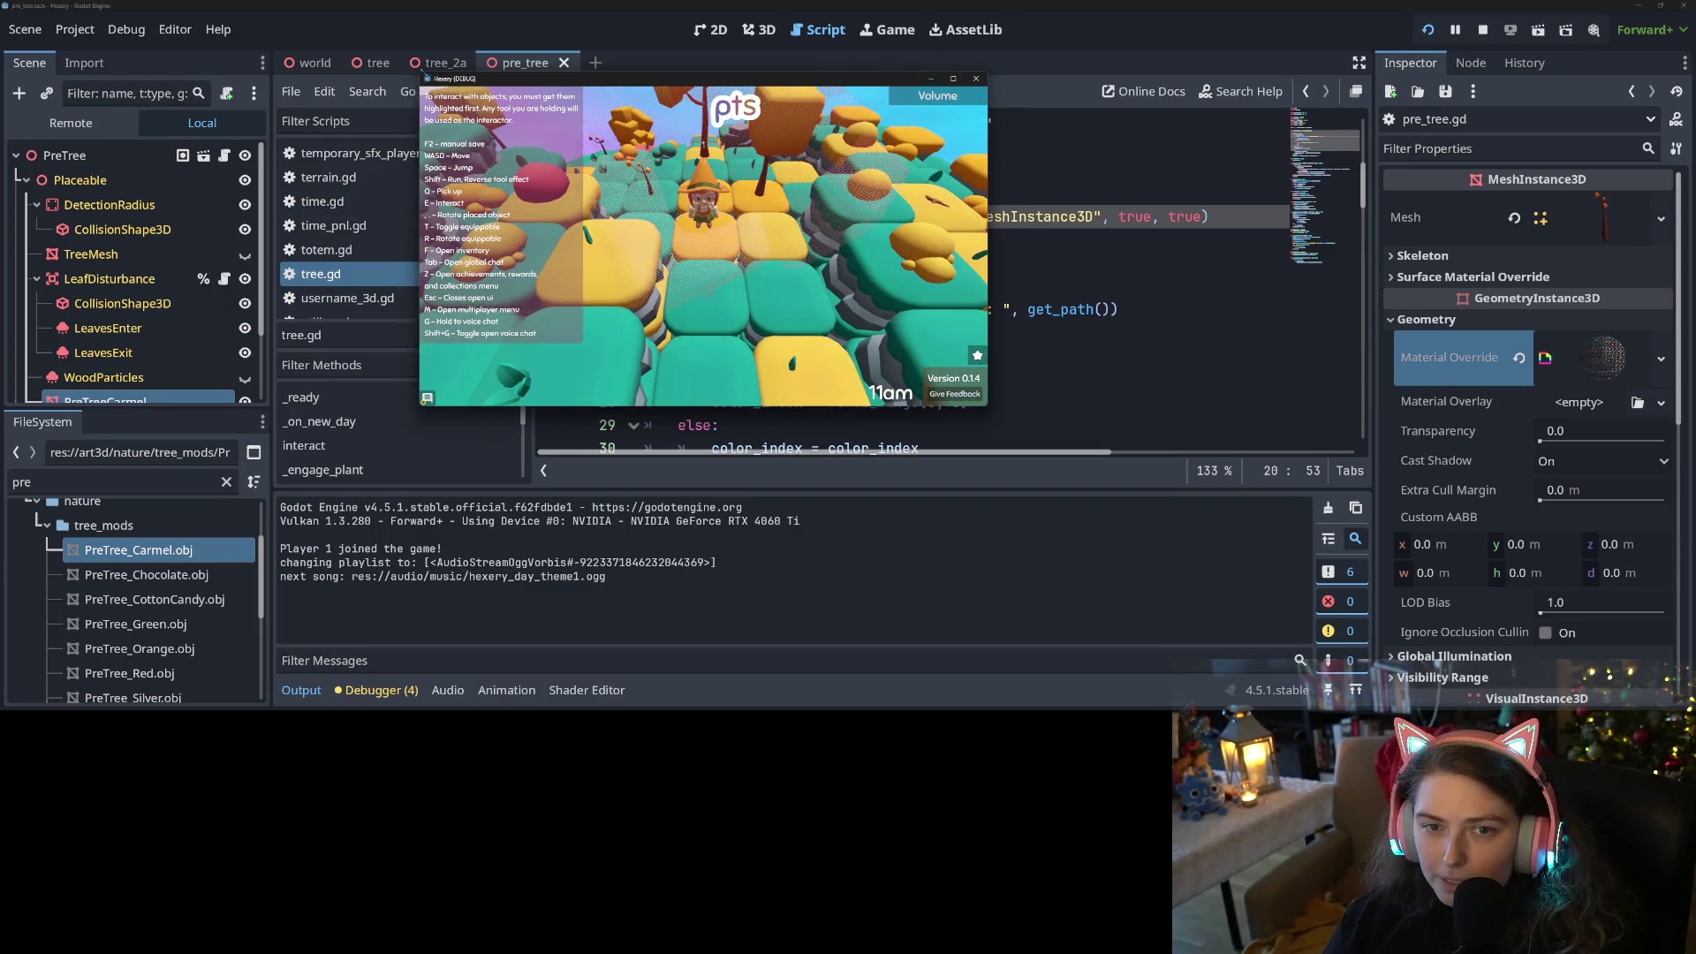
Enlarge the floating game window, stretch it taller and move it to the top of the screen
double_click(439, 78)
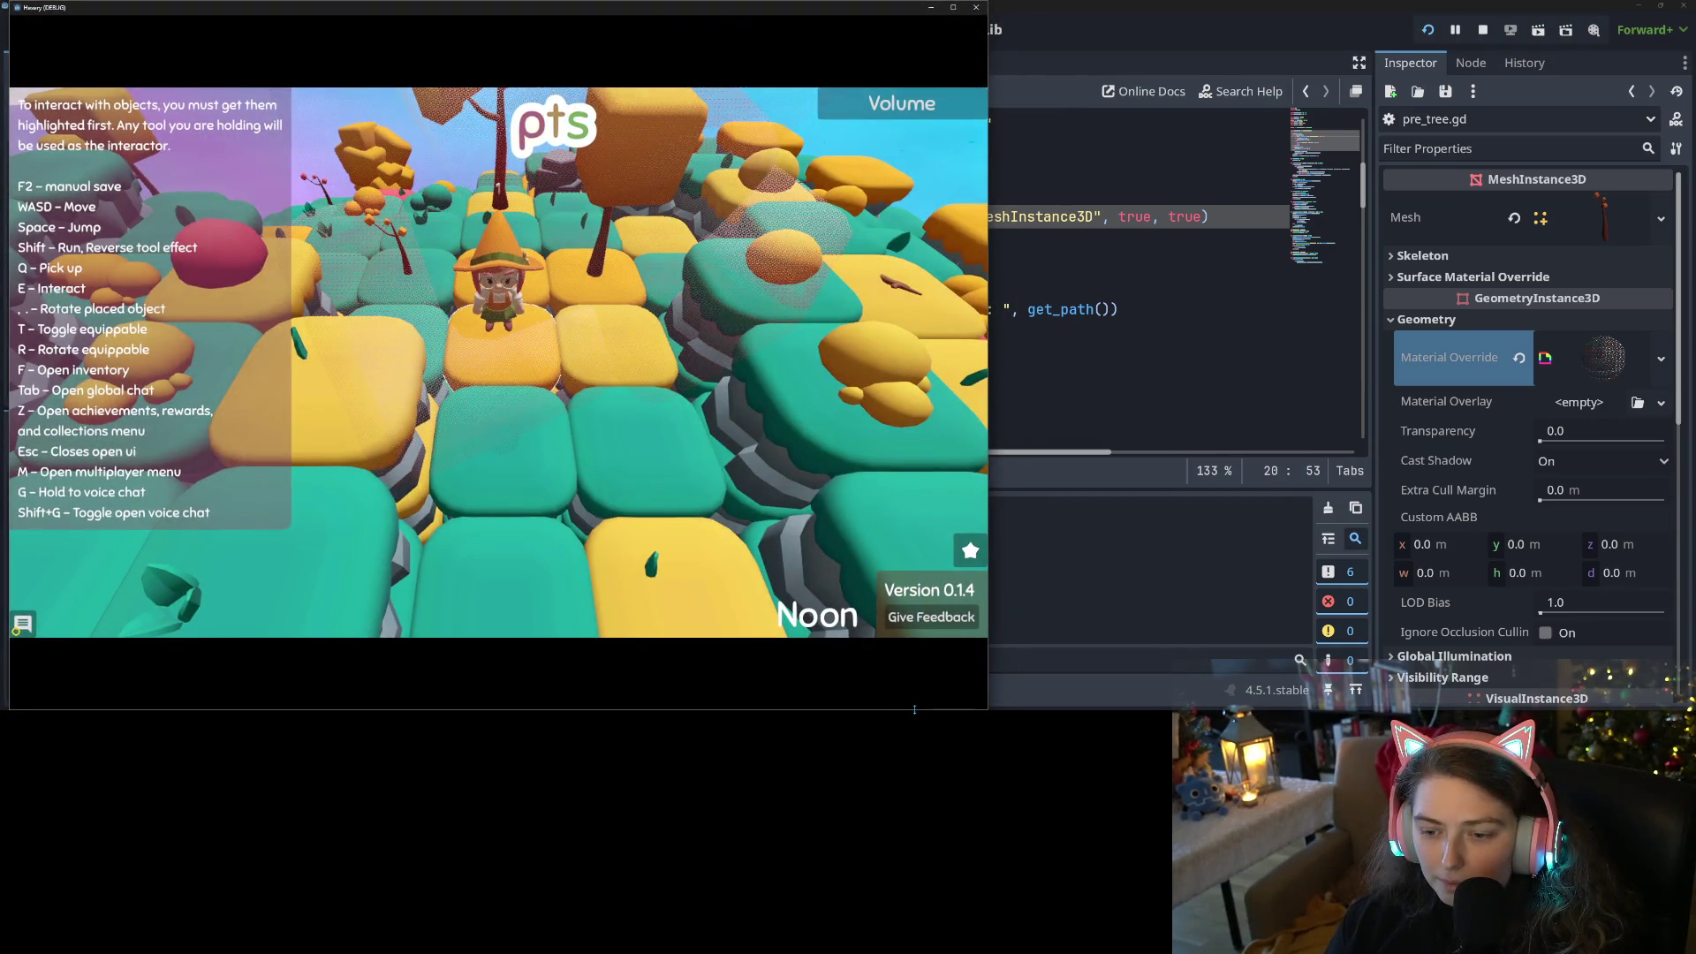
mouse_move(914, 709)
left_mouse_down()
mouse_move(901, 575)
mouse_move(907, 695)
left_mouse_up()
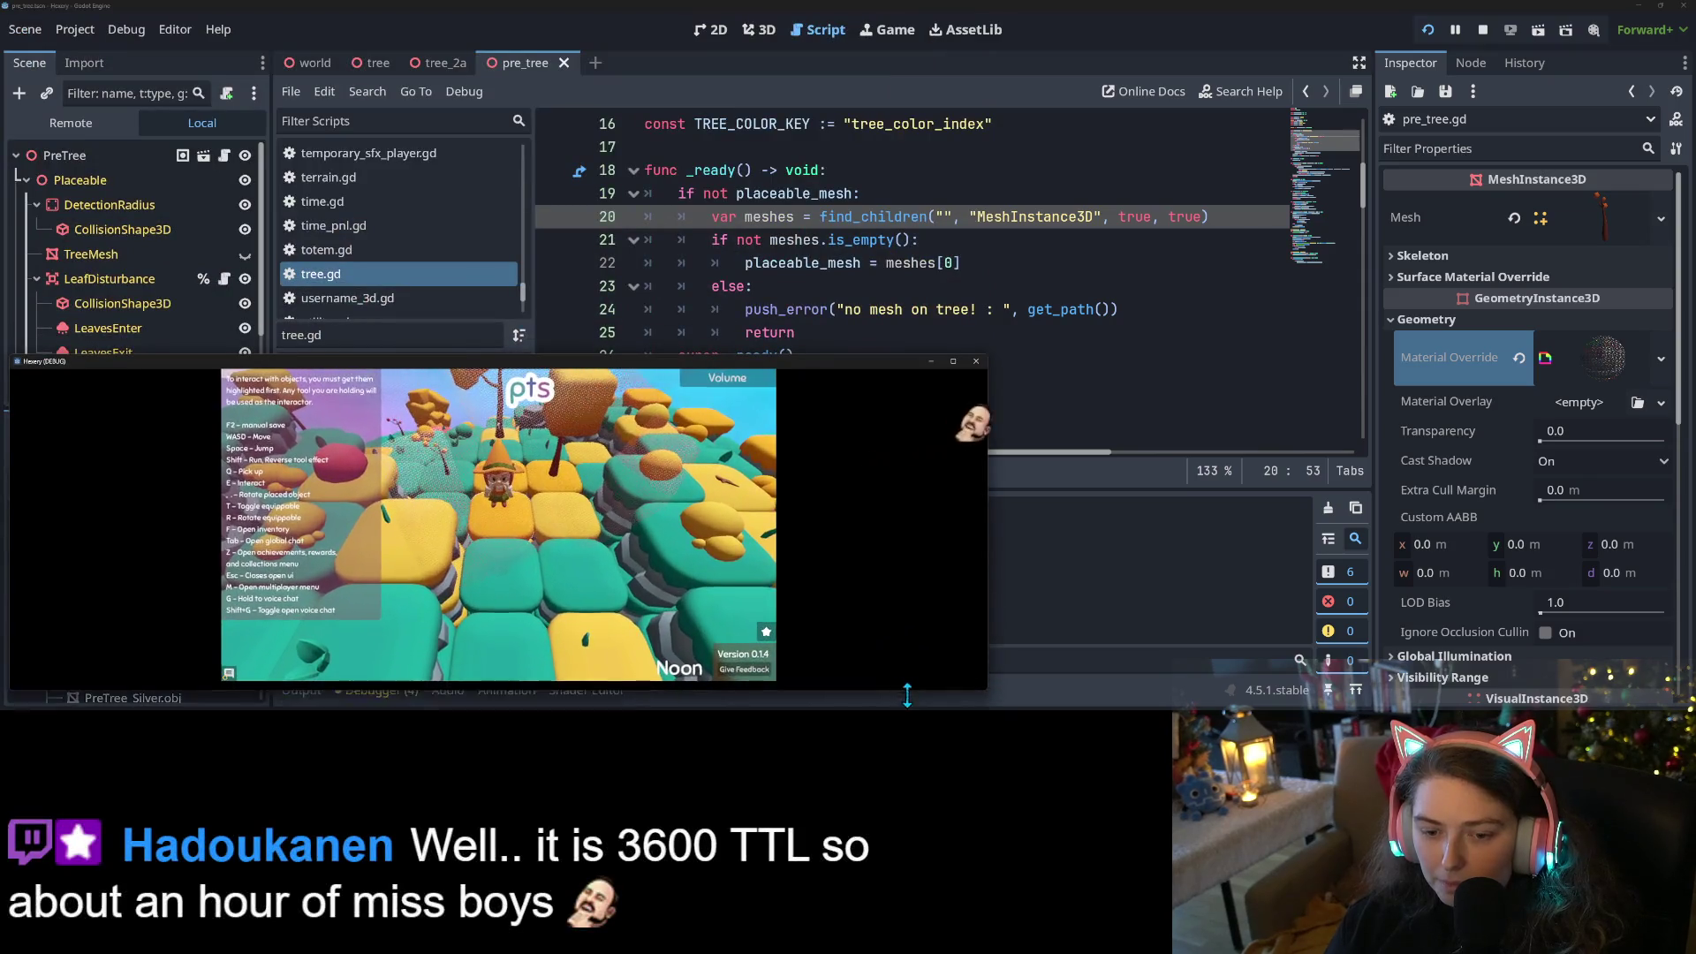
mouse_move(825, 366)
left_mouse_down()
mouse_move(831, 167)
mouse_move(802, 11)
left_mouse_up()
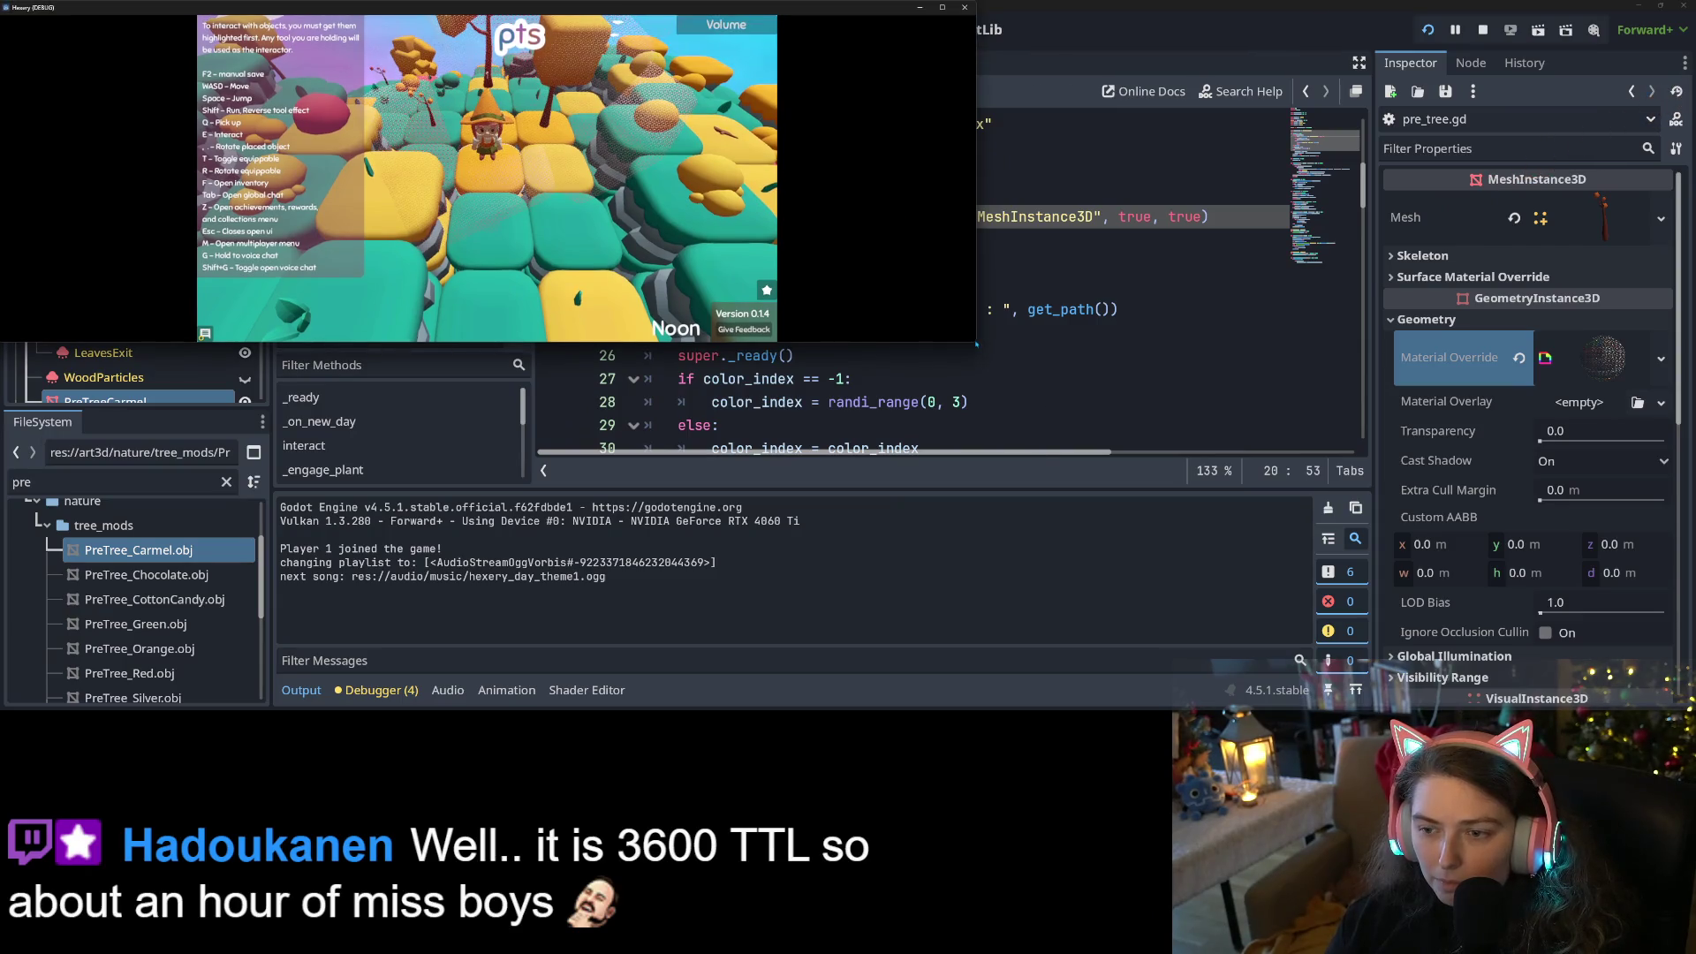
mouse_move(975, 343)
left_mouse_down()
mouse_move(1289, 530)
mouse_move(1406, 510)
left_mouse_up()
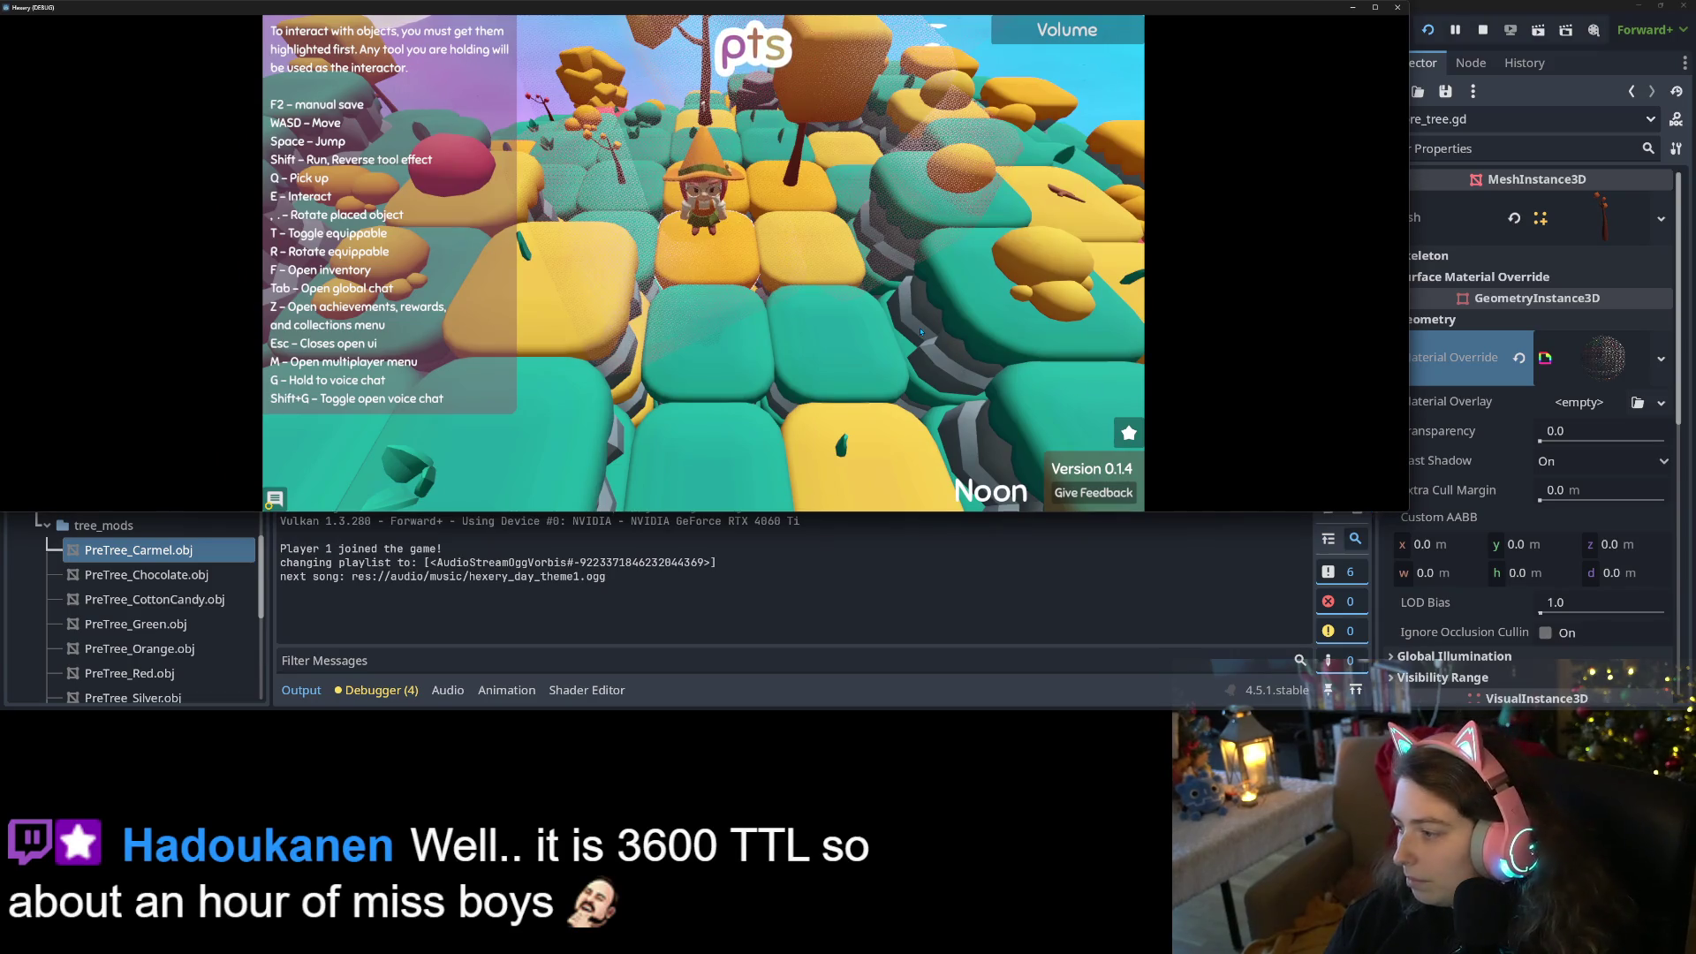
Walk the character toward and away from the camera, then left toward the pot tile
key("w")
key("s")
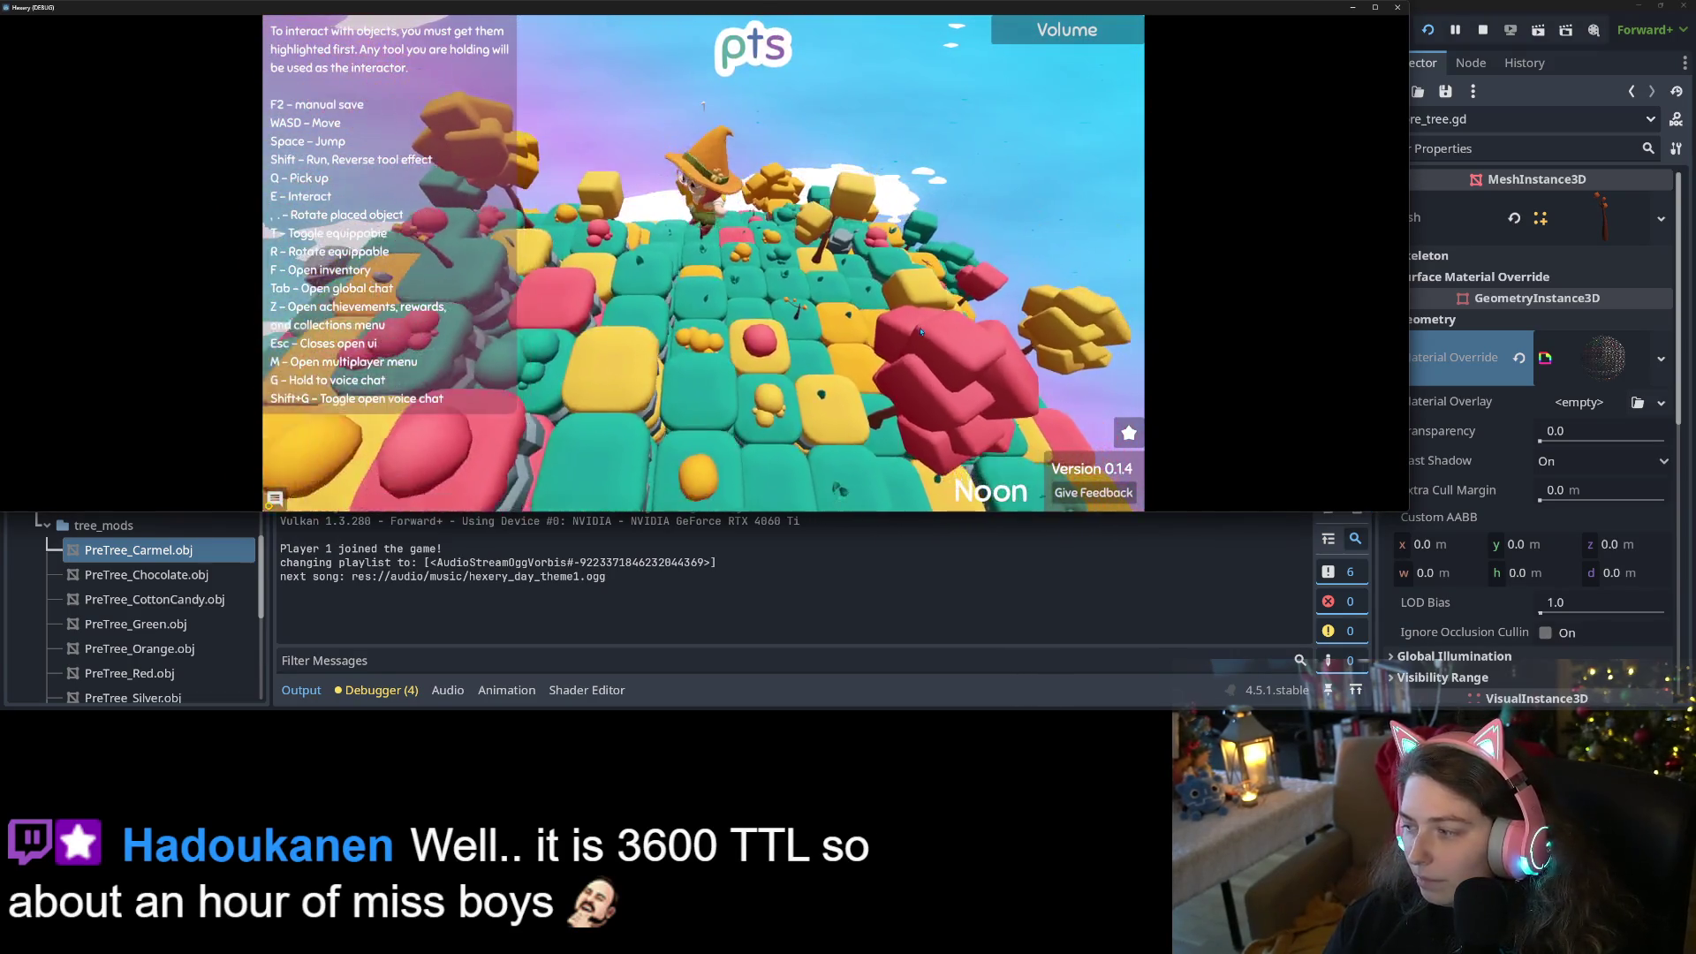
key("s")
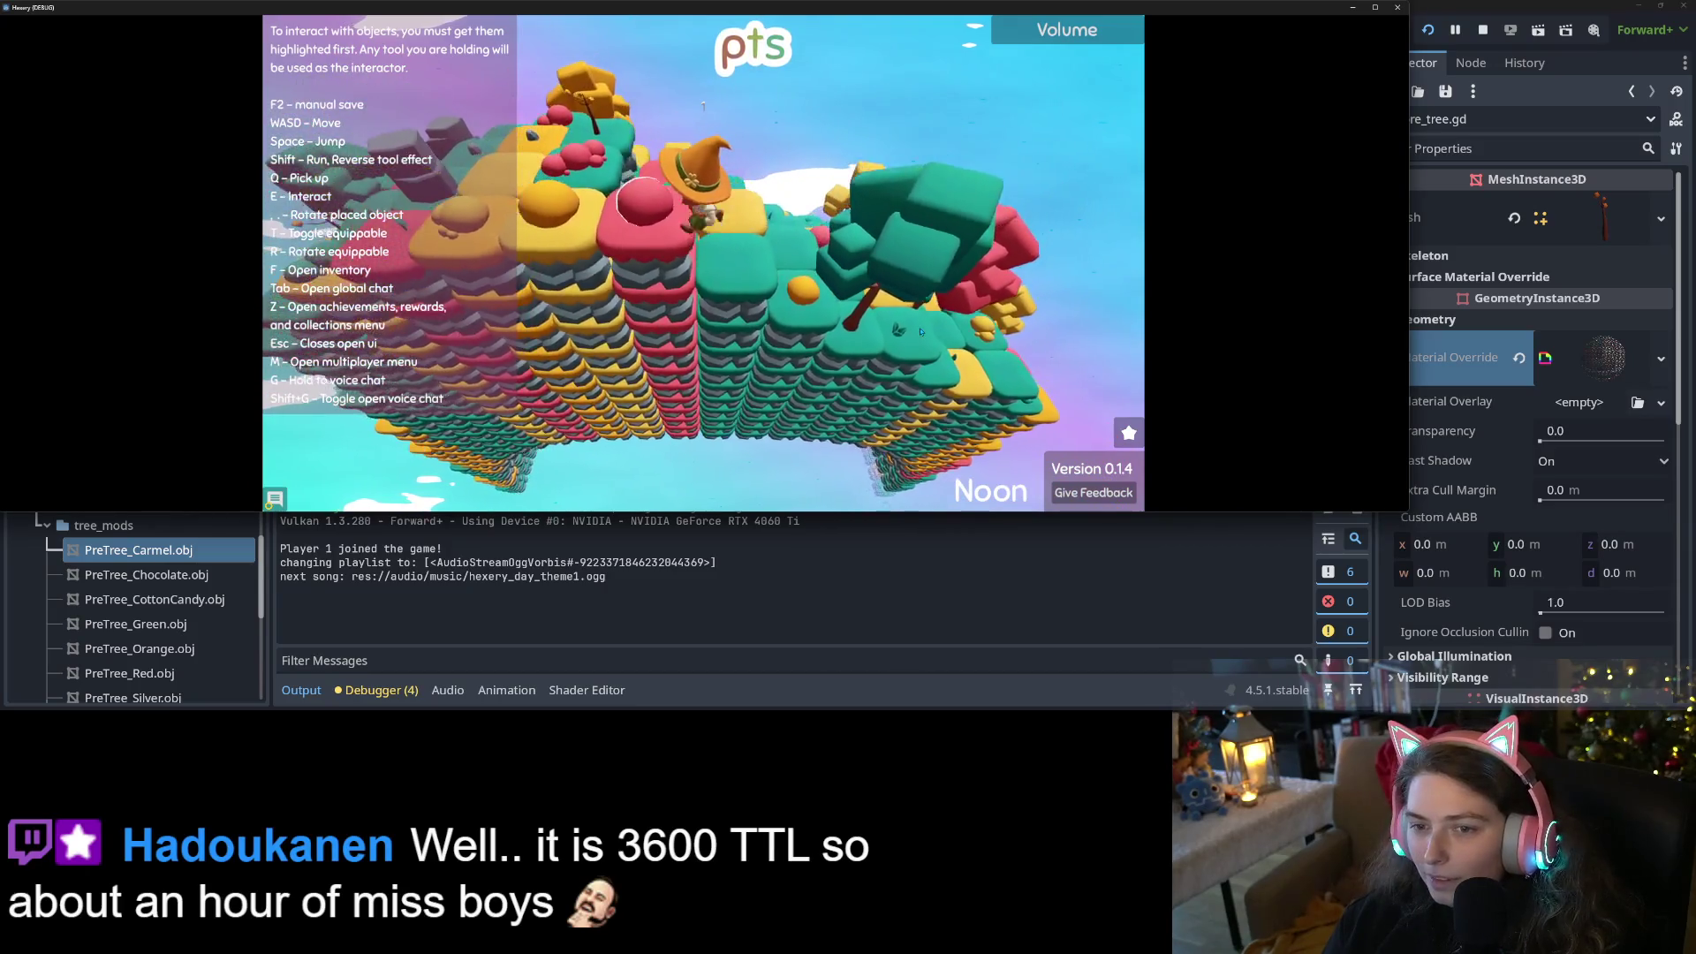
key("w")
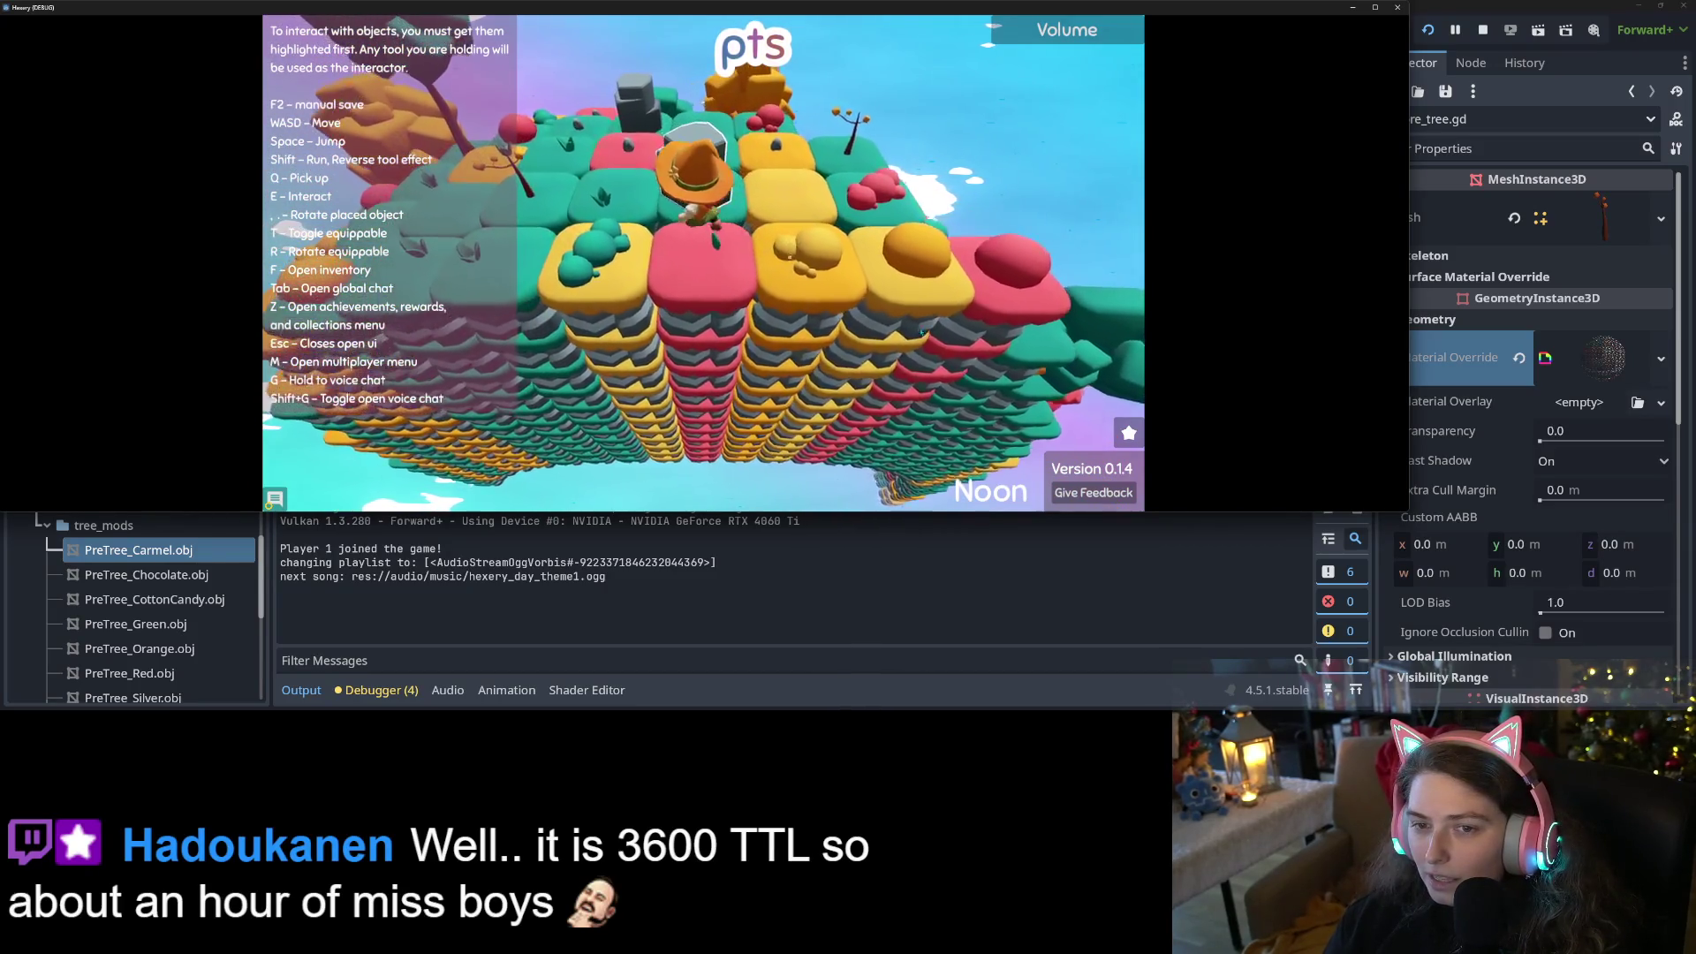
key("a")
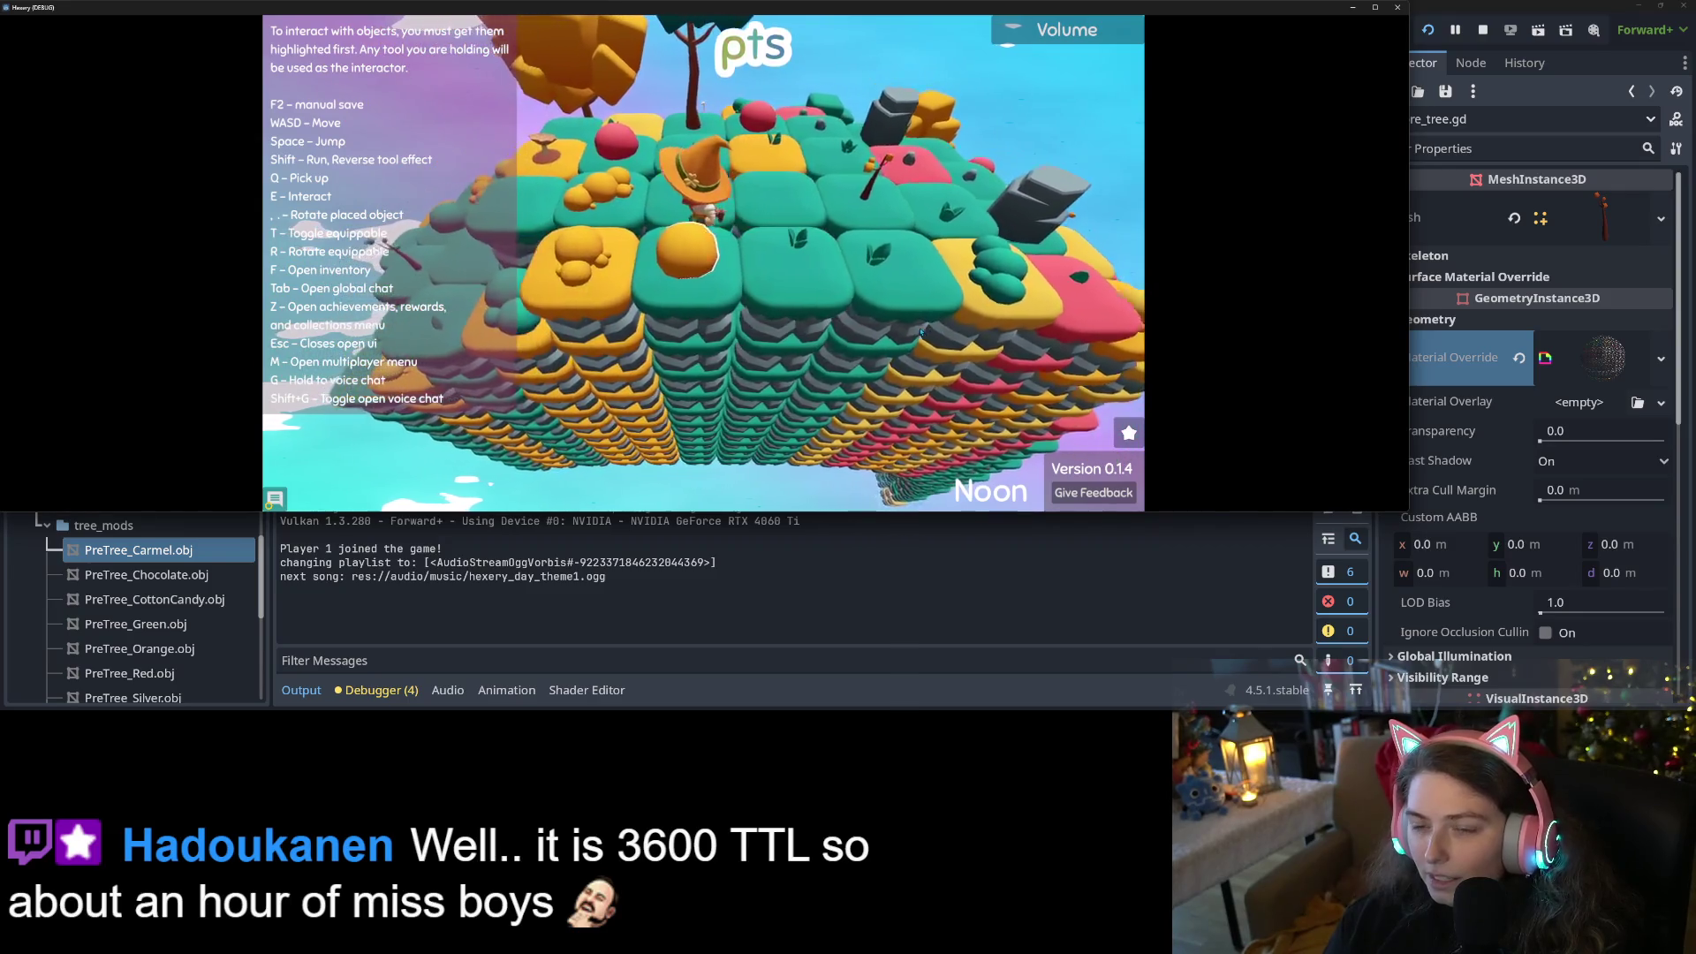
key("w")
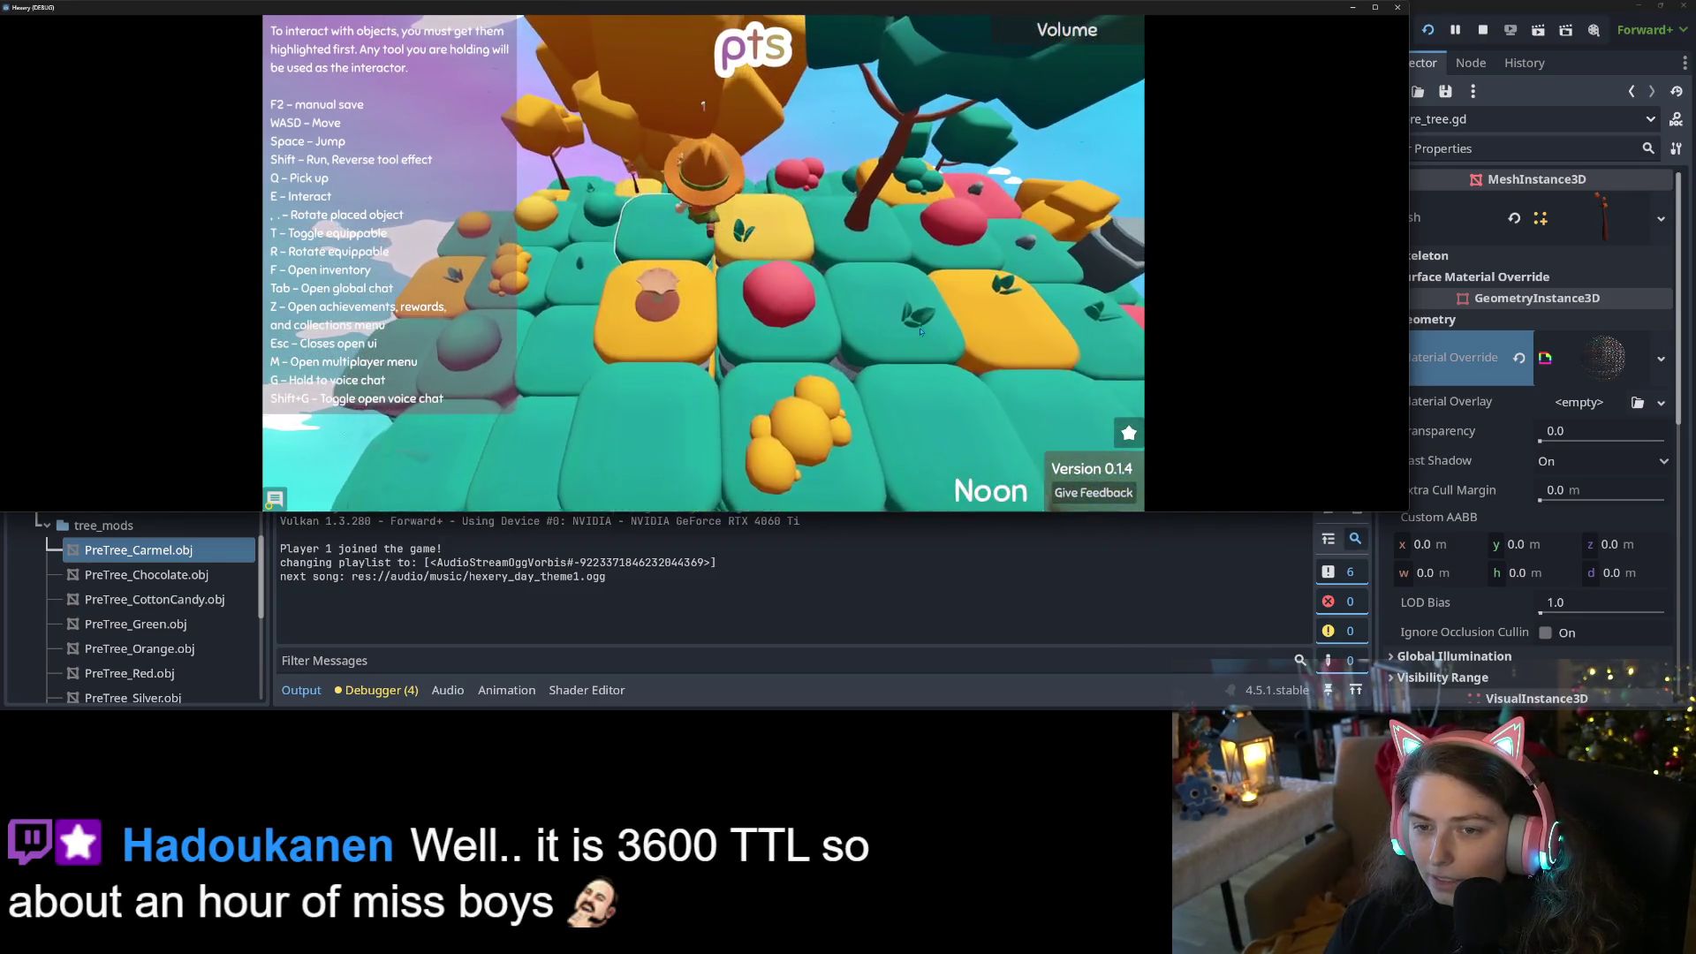
Walk the character forward across the island's tiles, then zoom the game camera out and in
key("w")
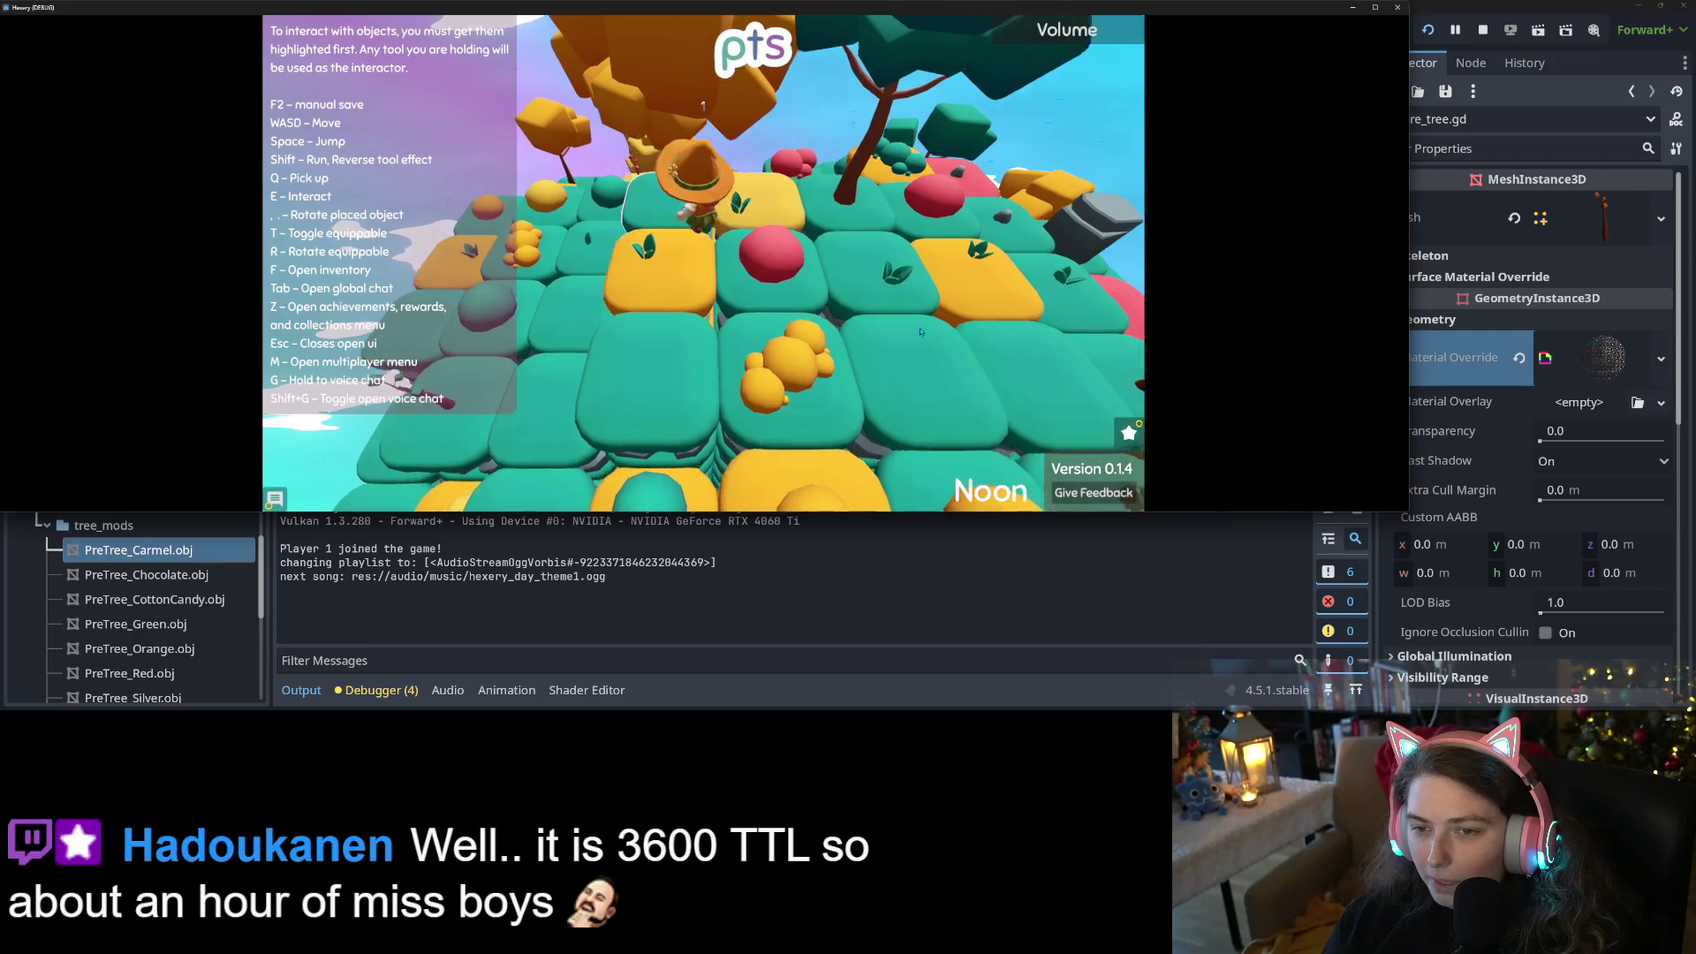
key("w")
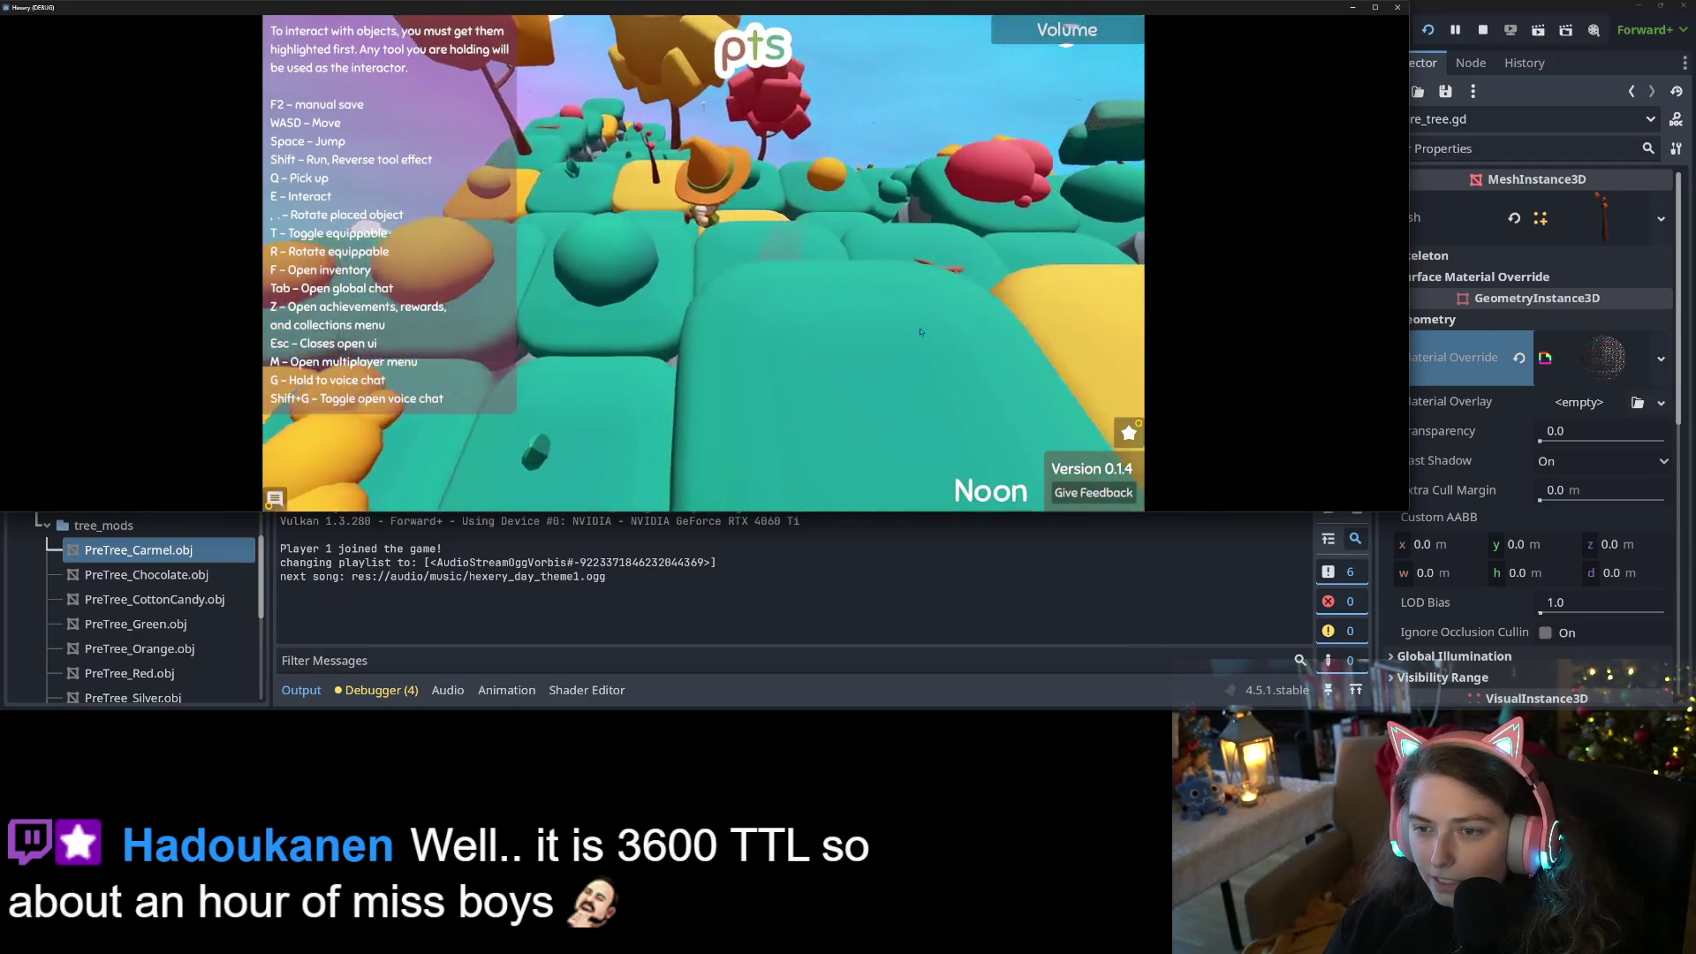
key("w")
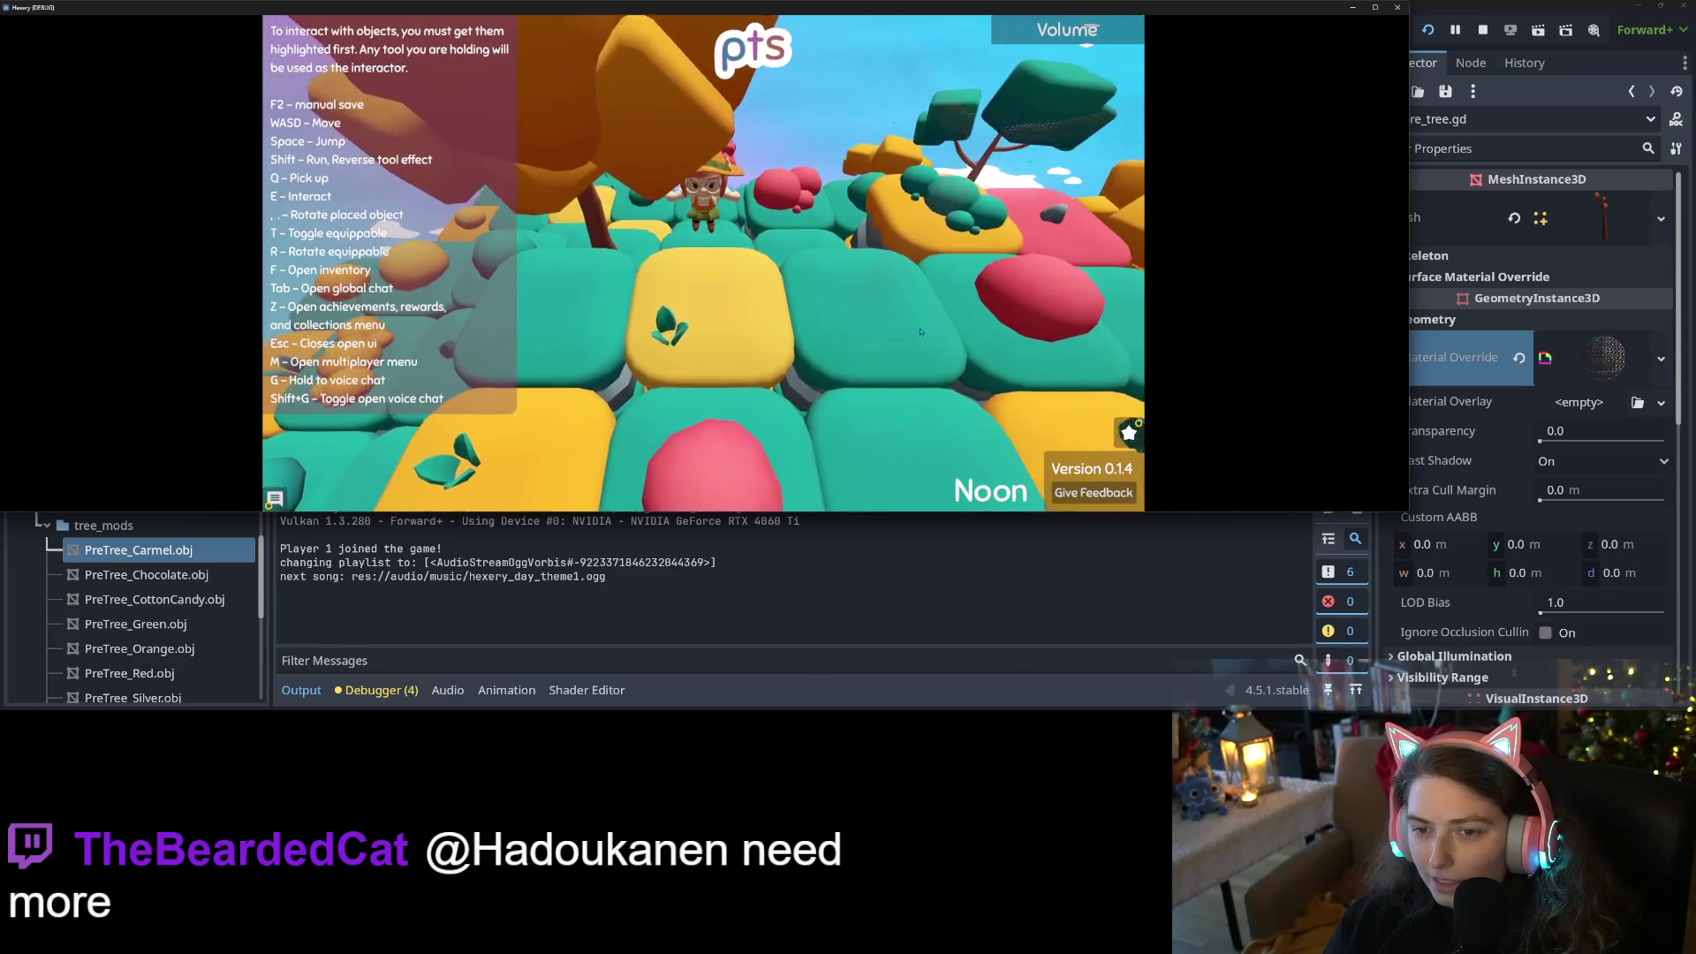
key("w")
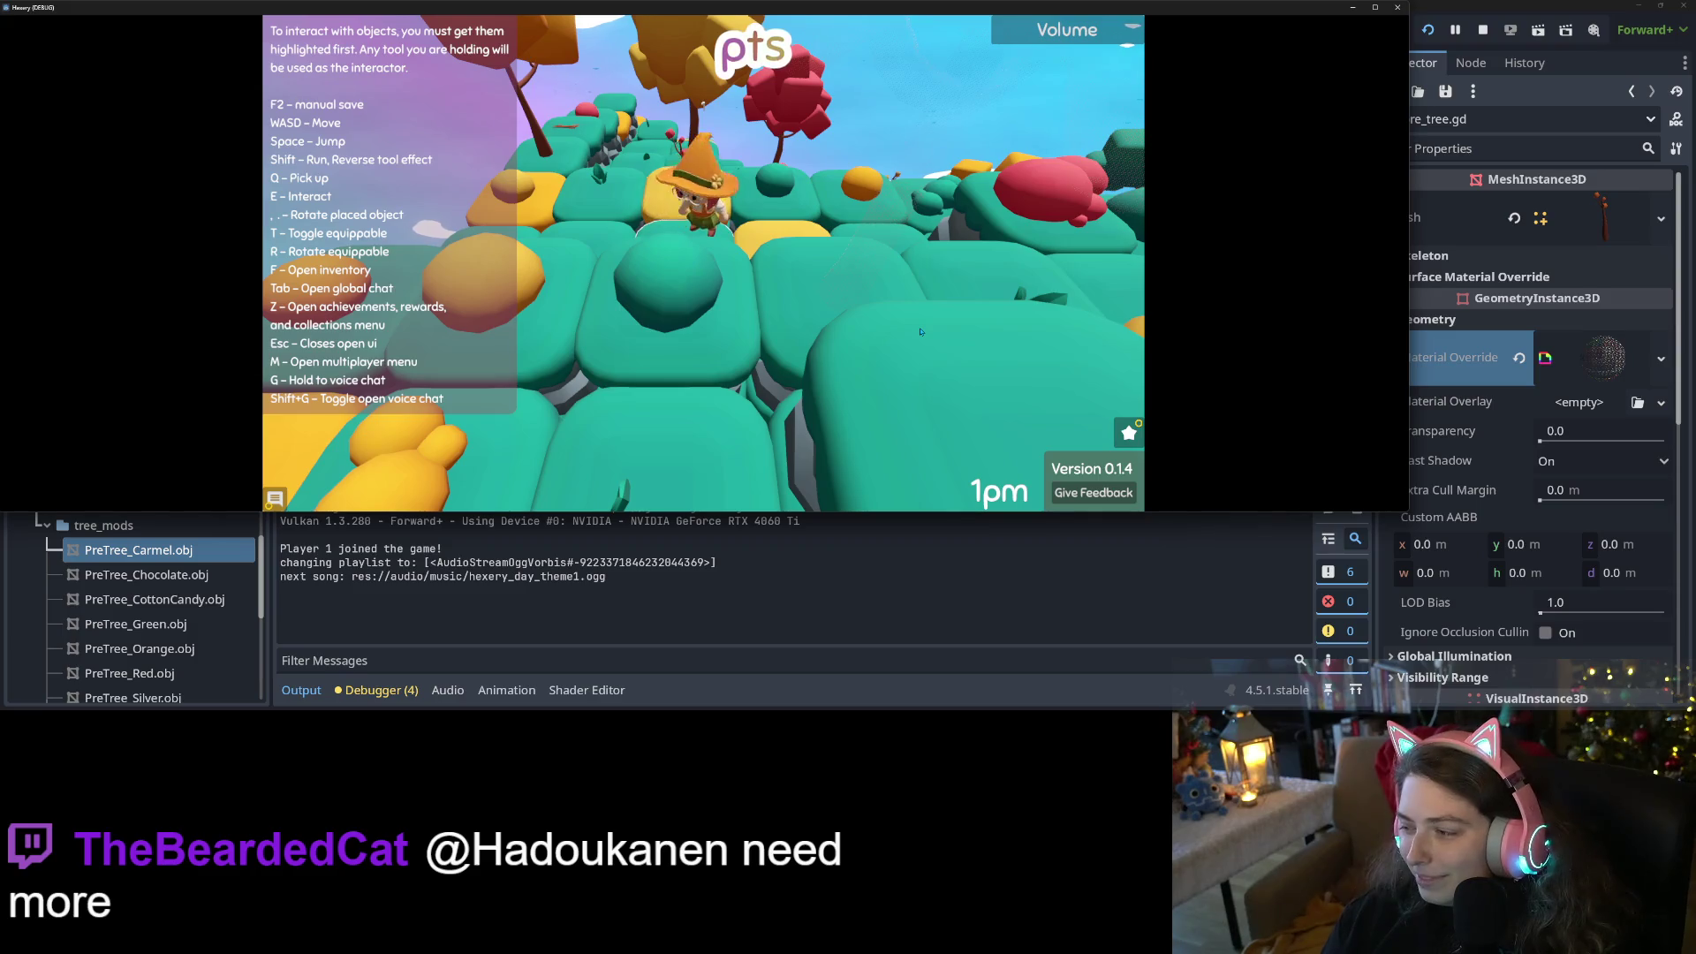
key("w")
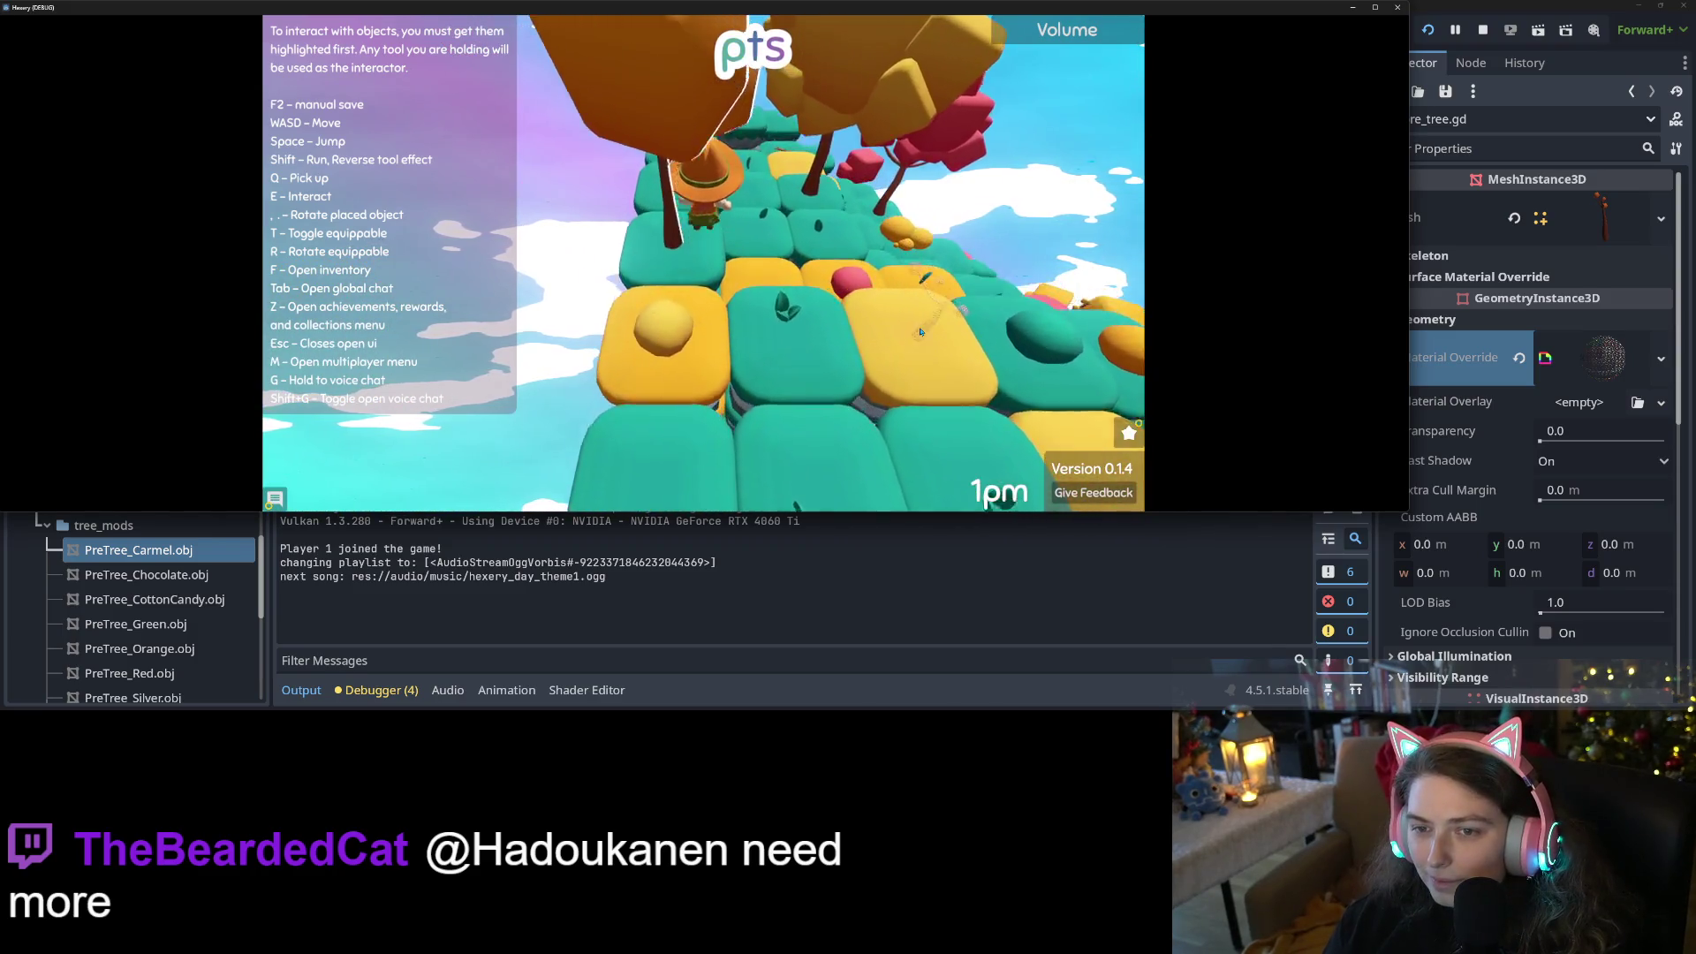
key("w")
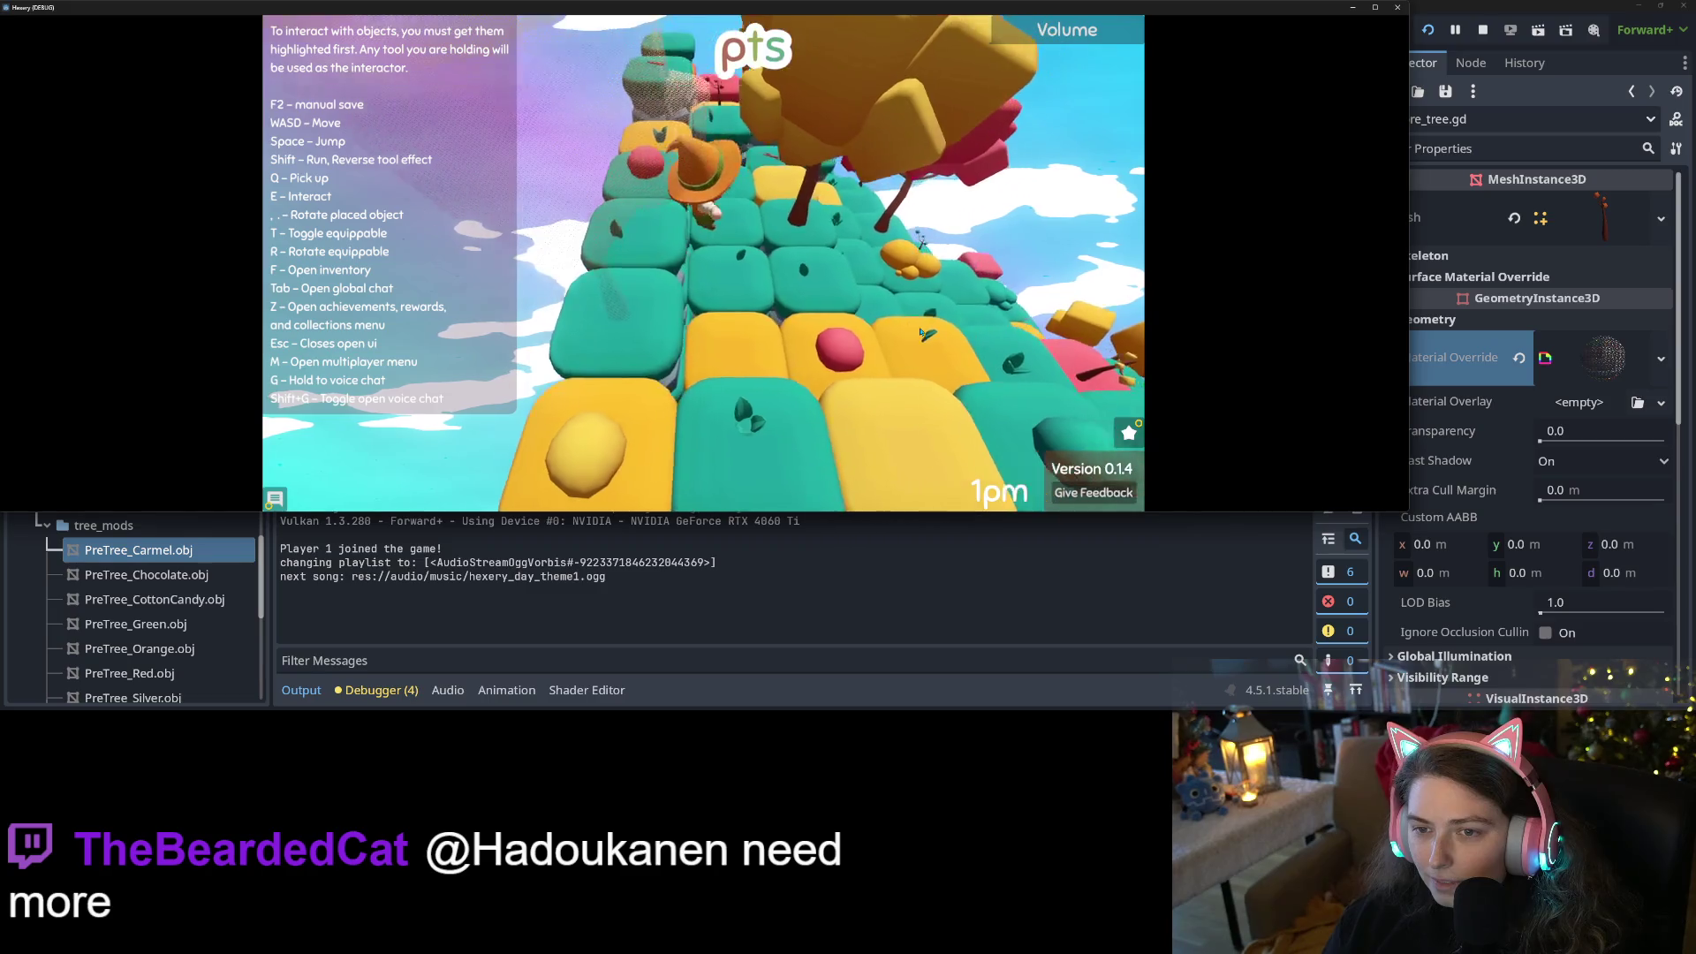
key("w")
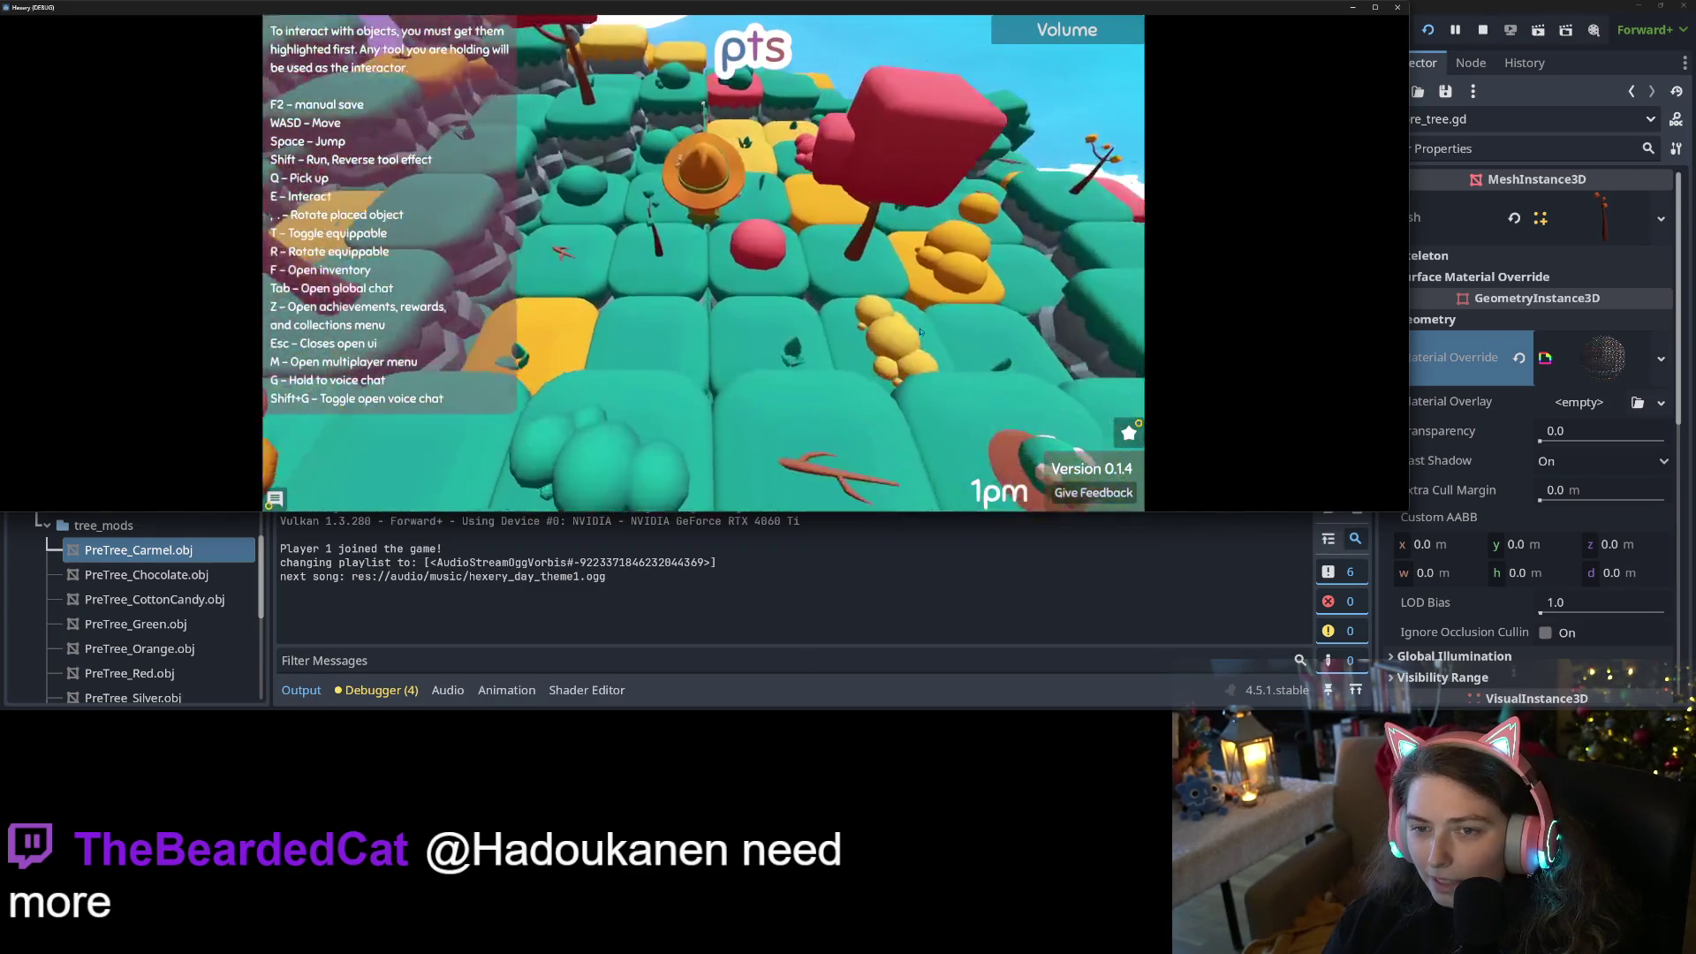
scroll(920, 331, "down", 5)
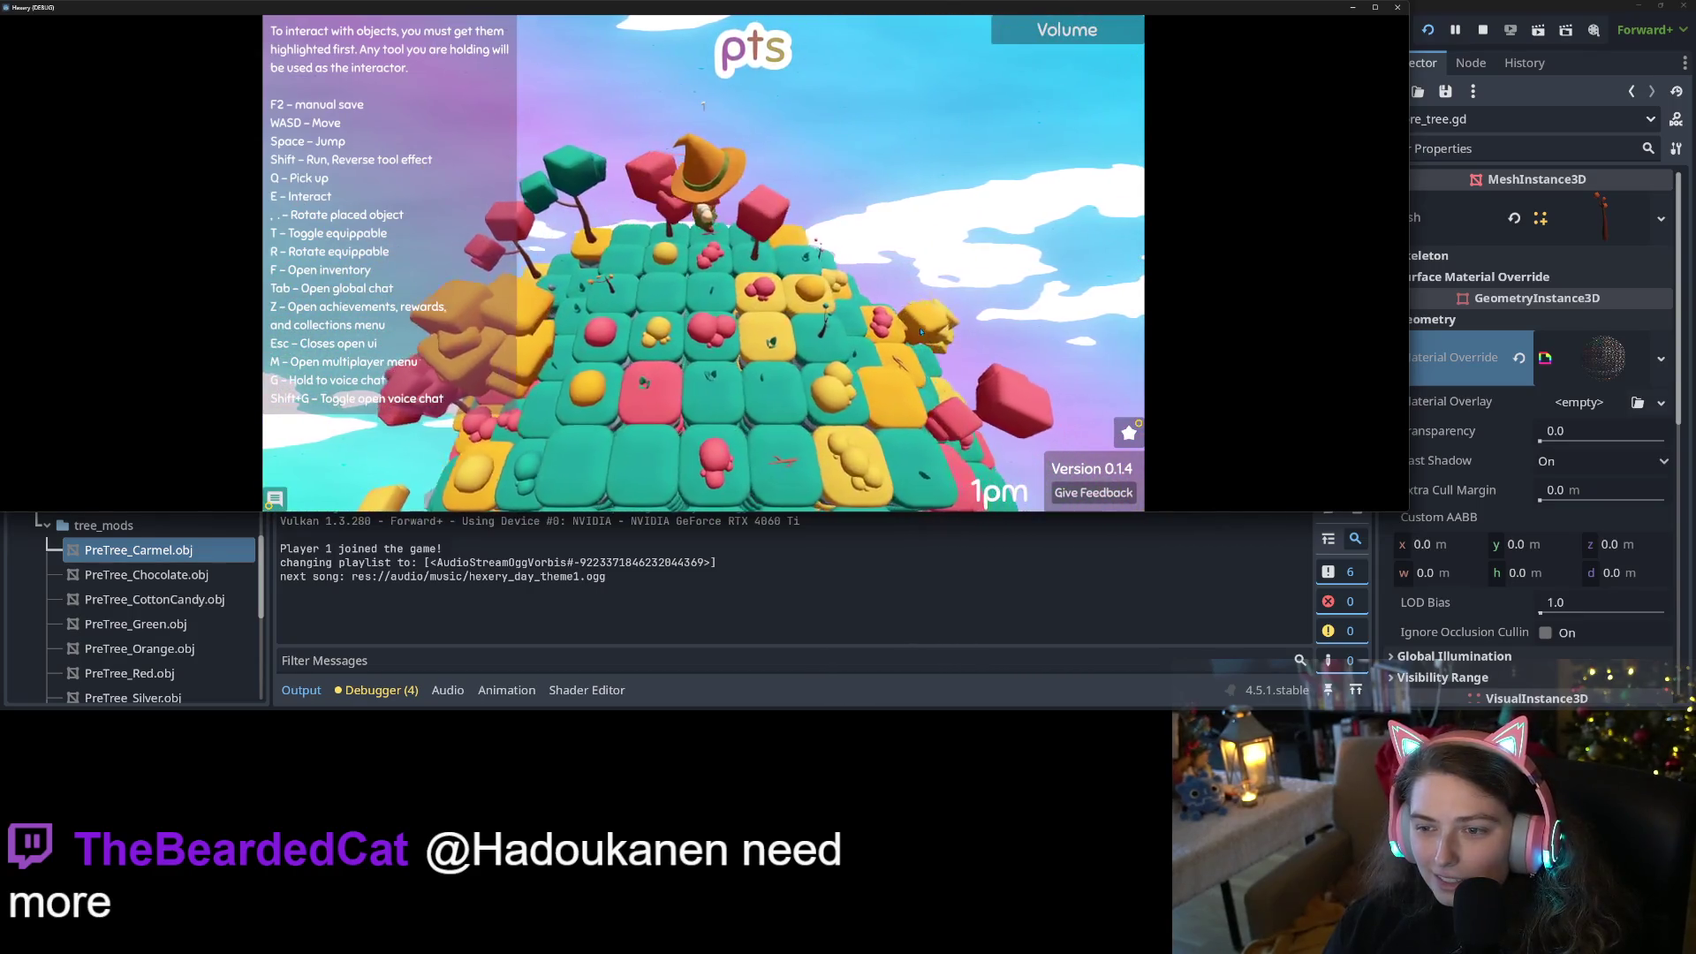
scroll(919, 332, "up", 5)
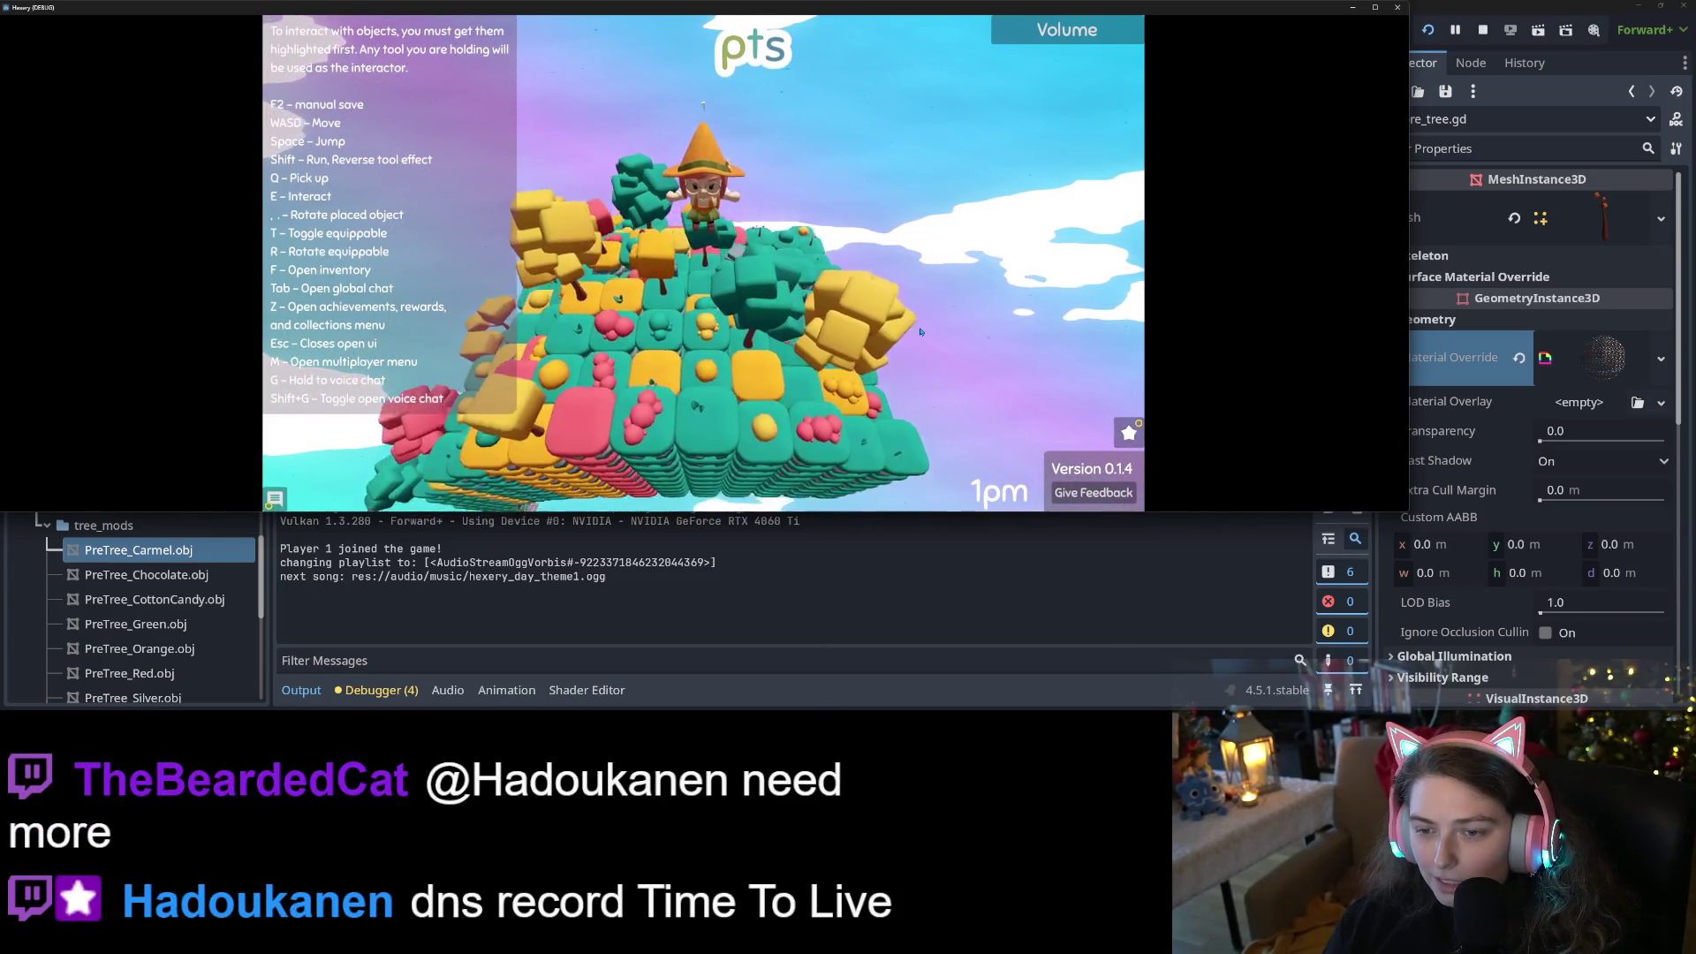
scroll(920, 331, "up", 5)
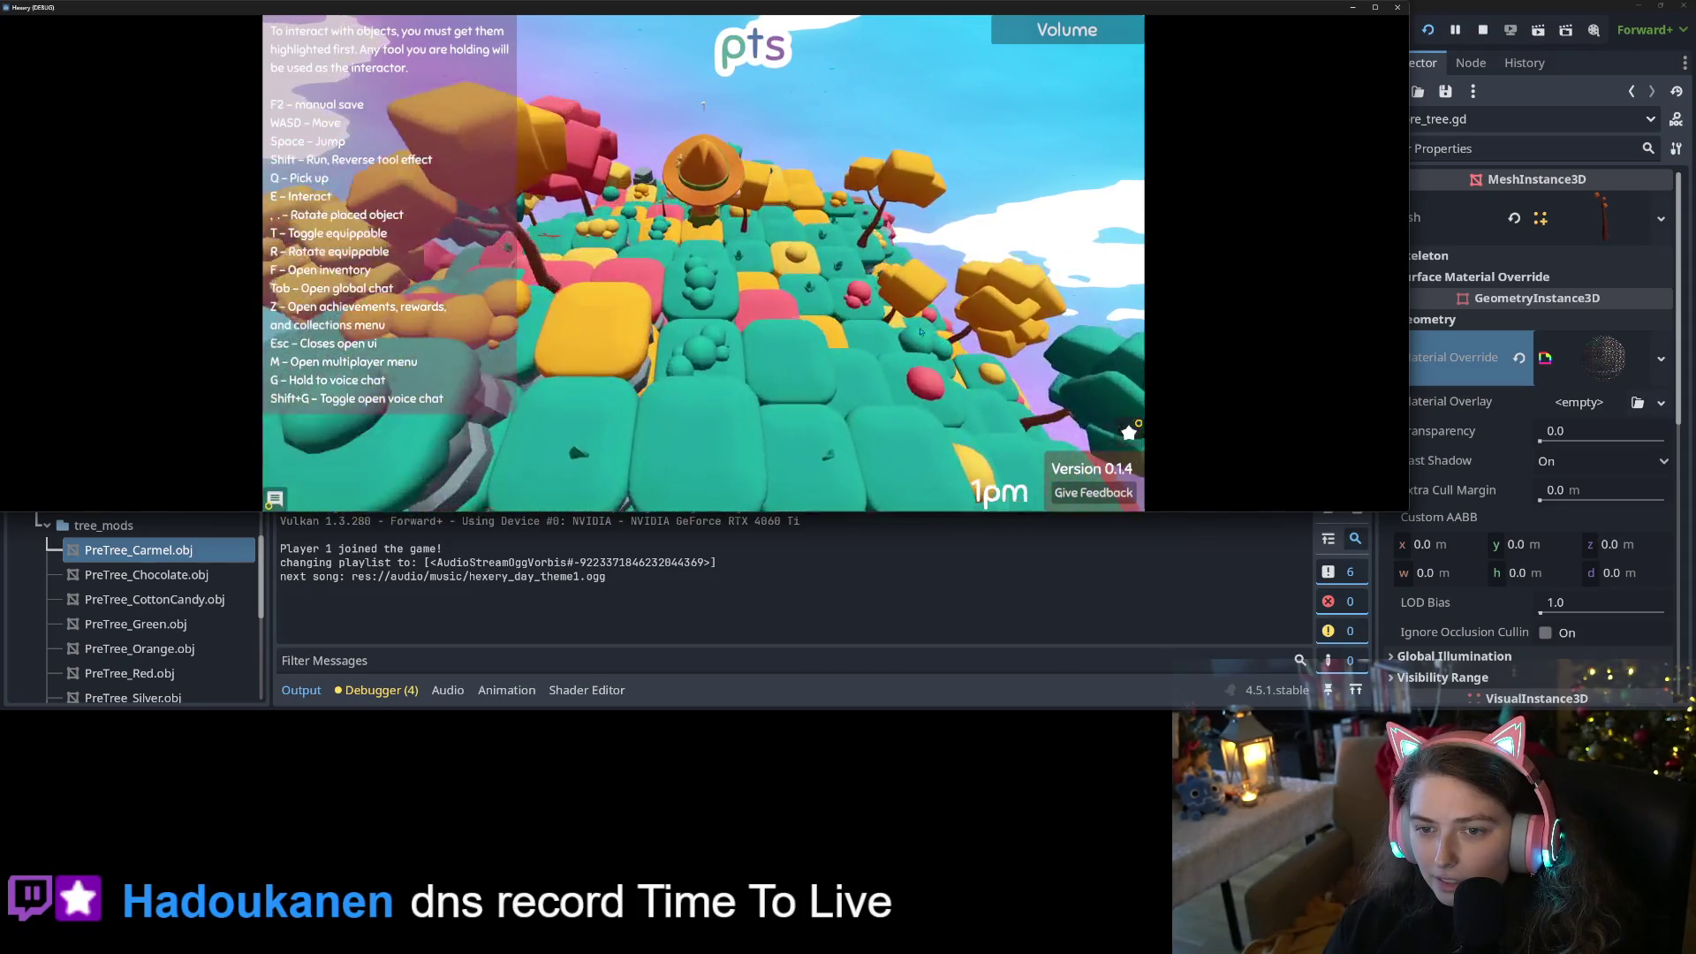
Walk the character past the table and over beside the bench
key("w")
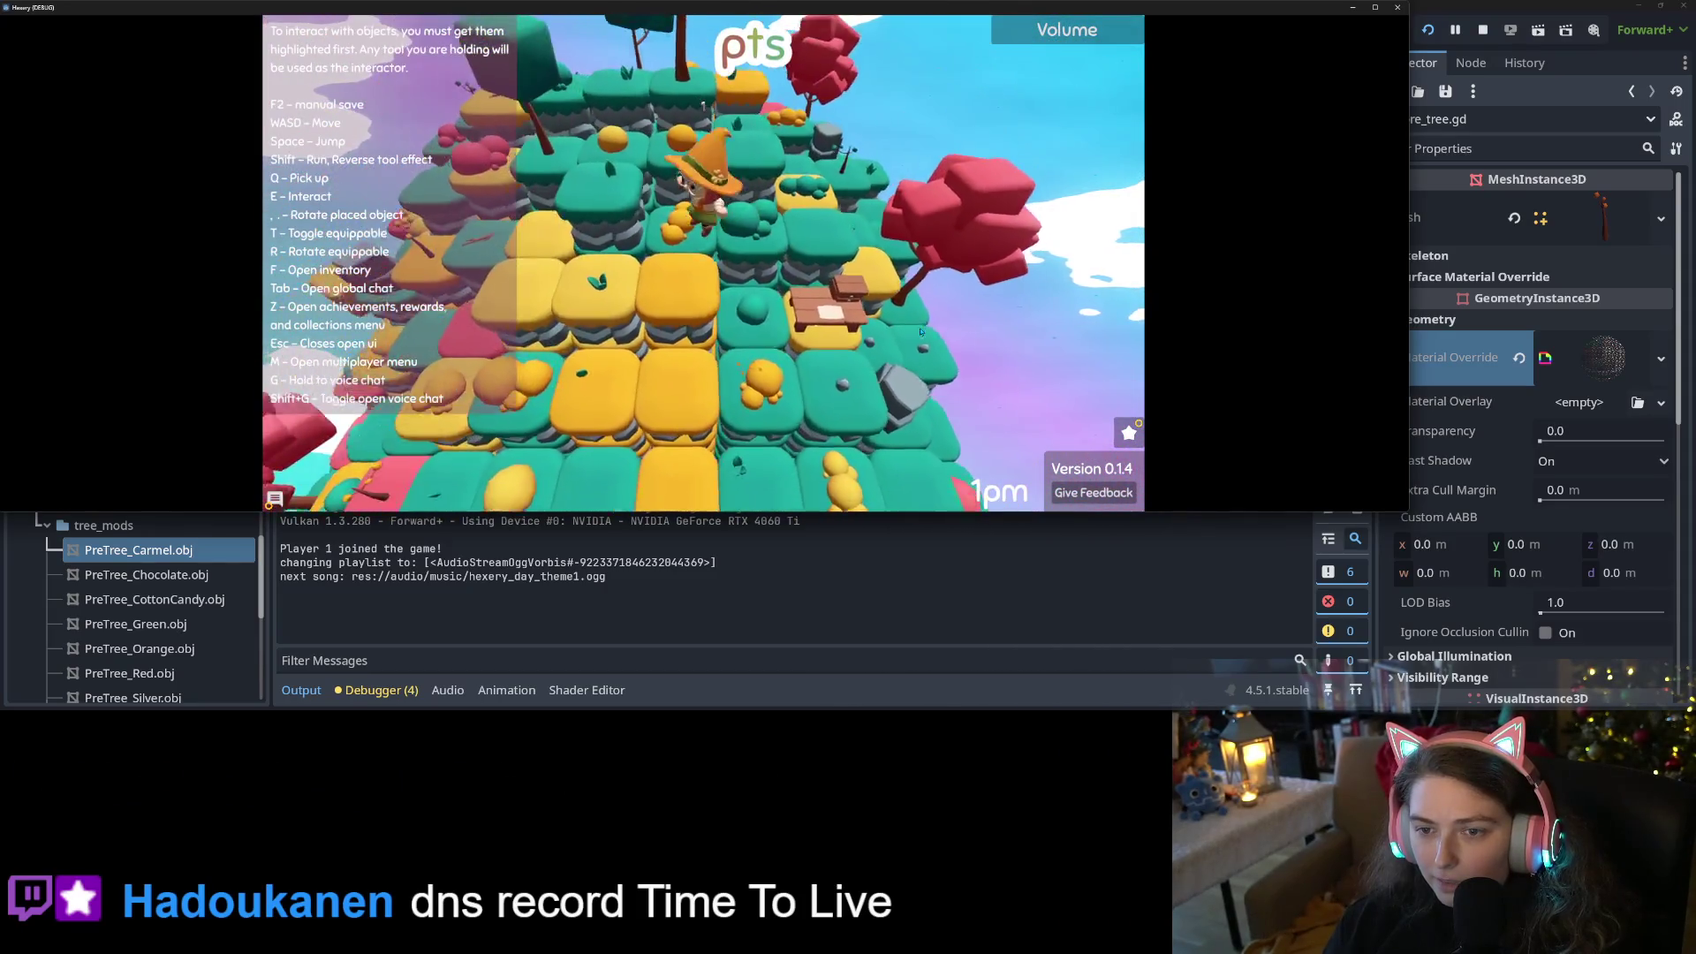
key("s")
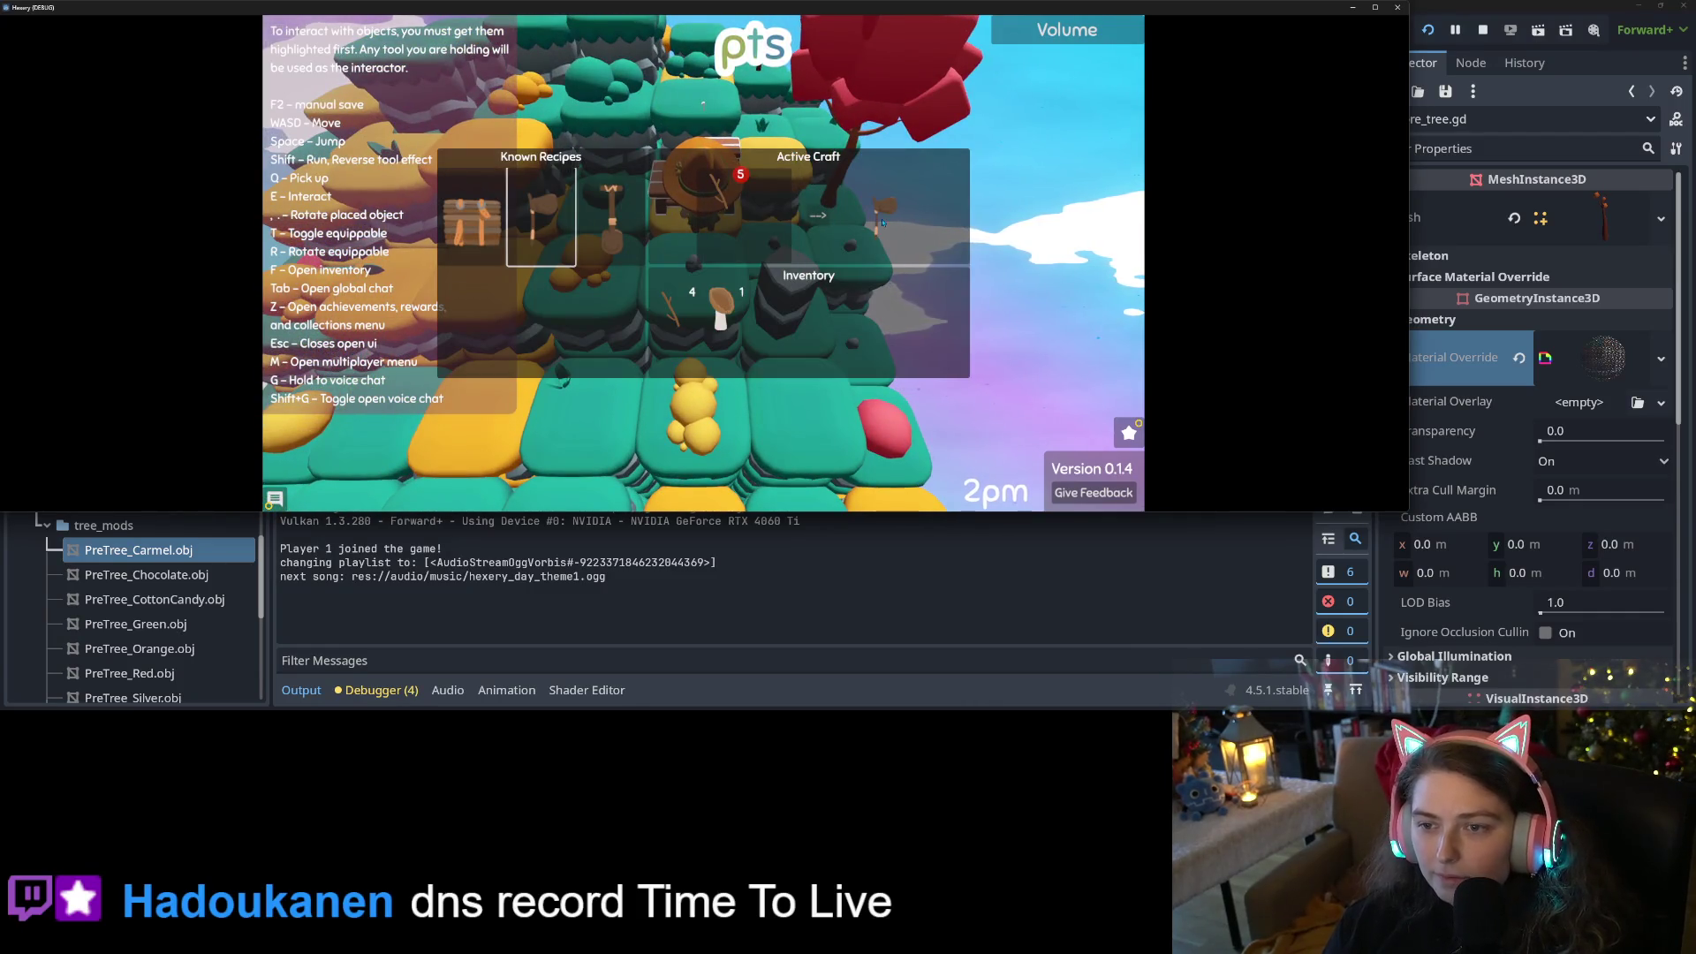
key("a")
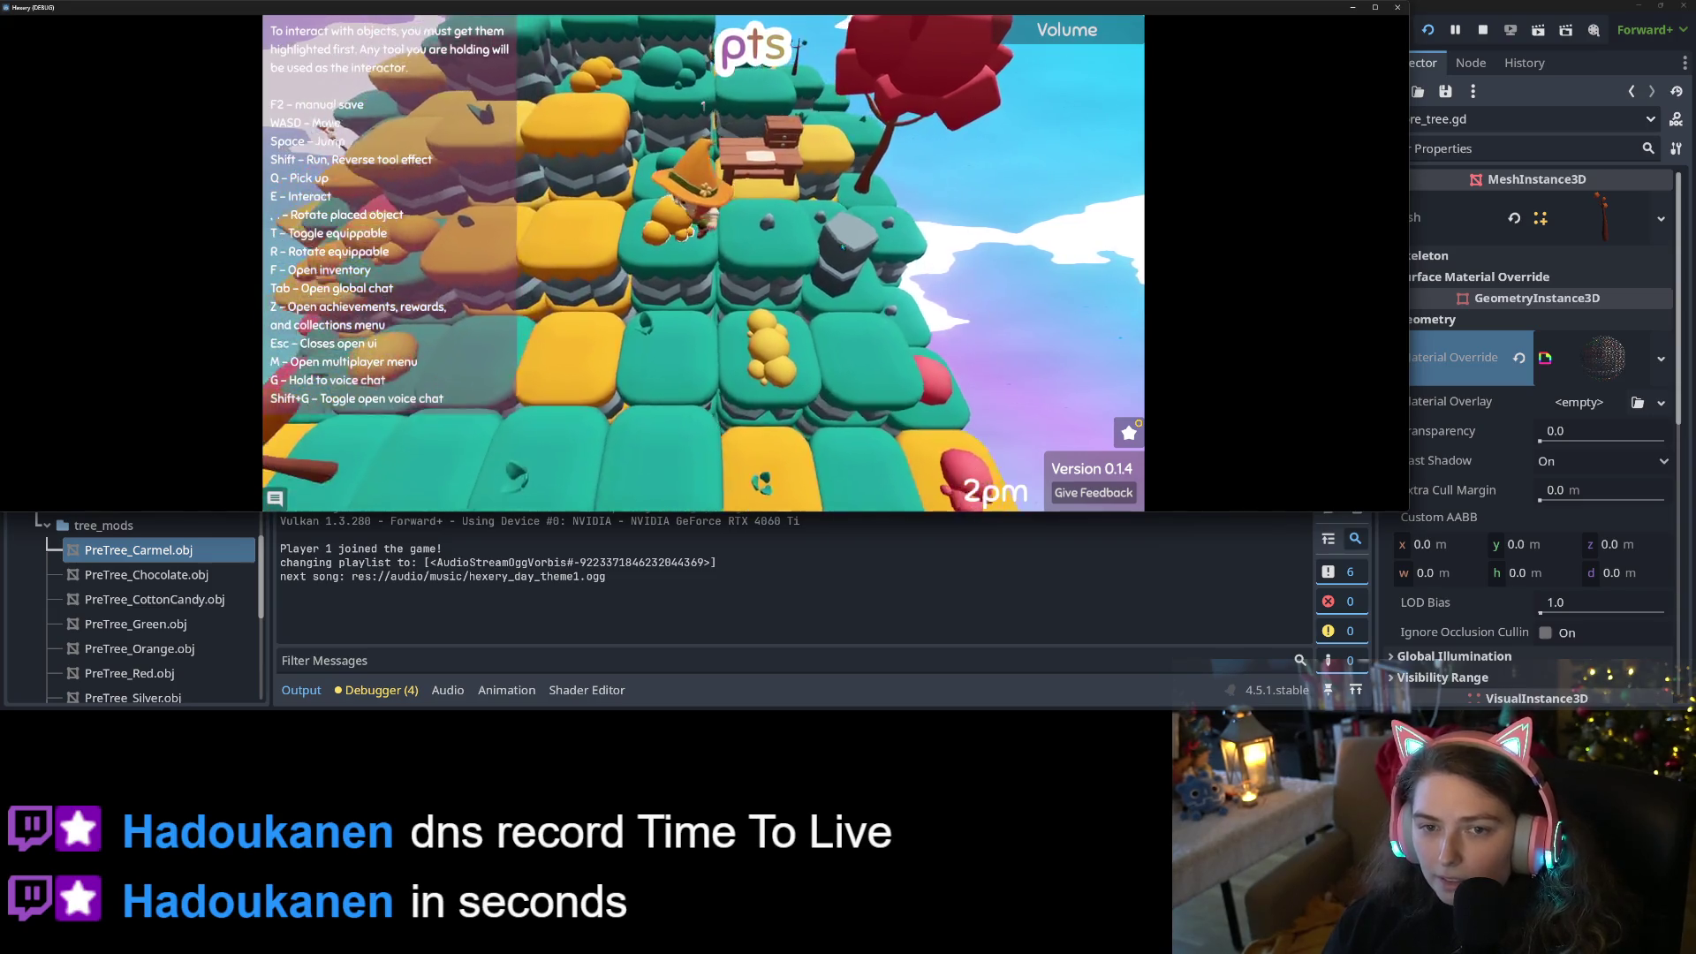
key("w")
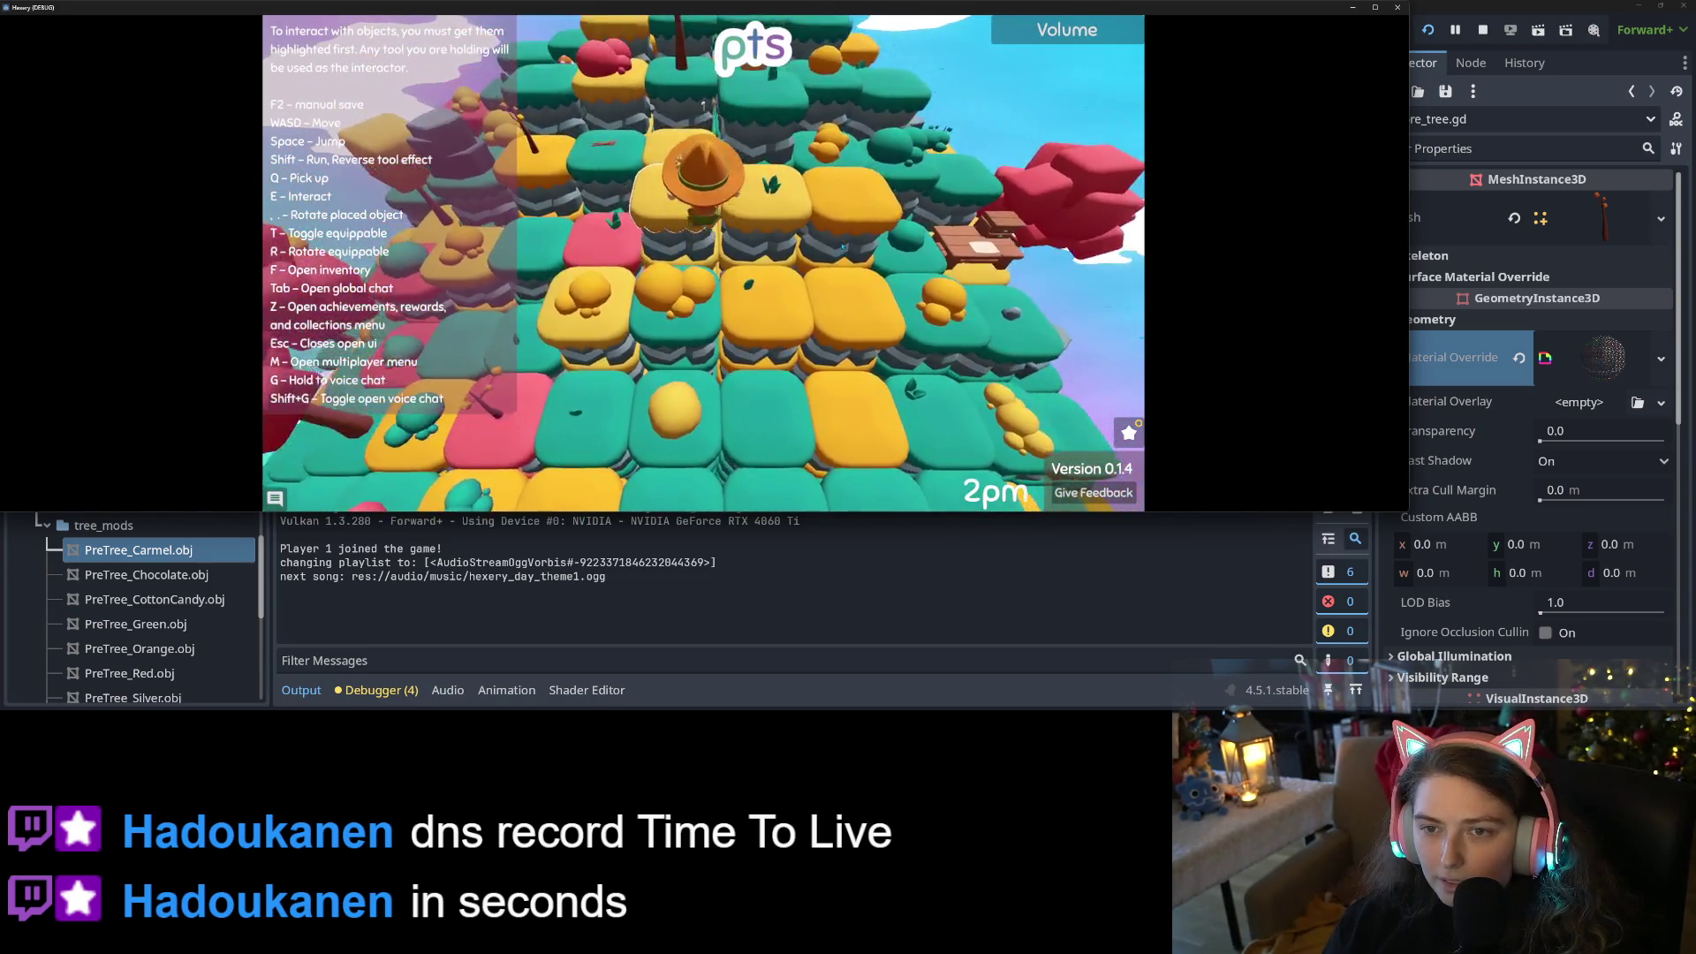
key("w")
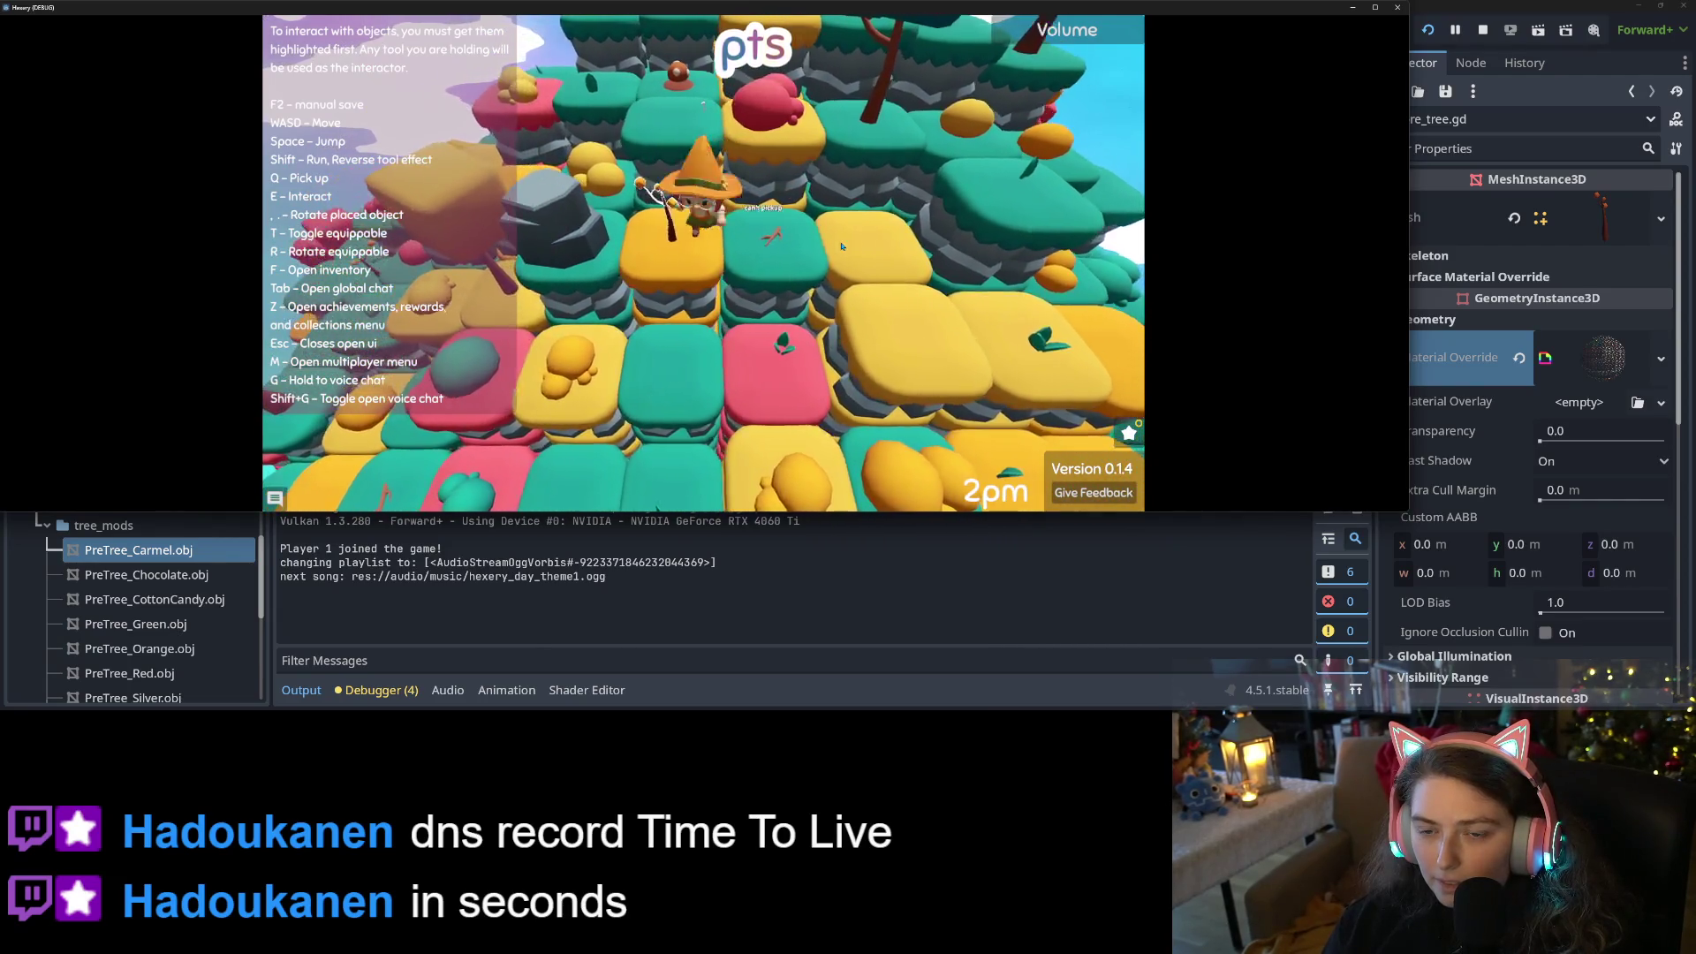
key("w")
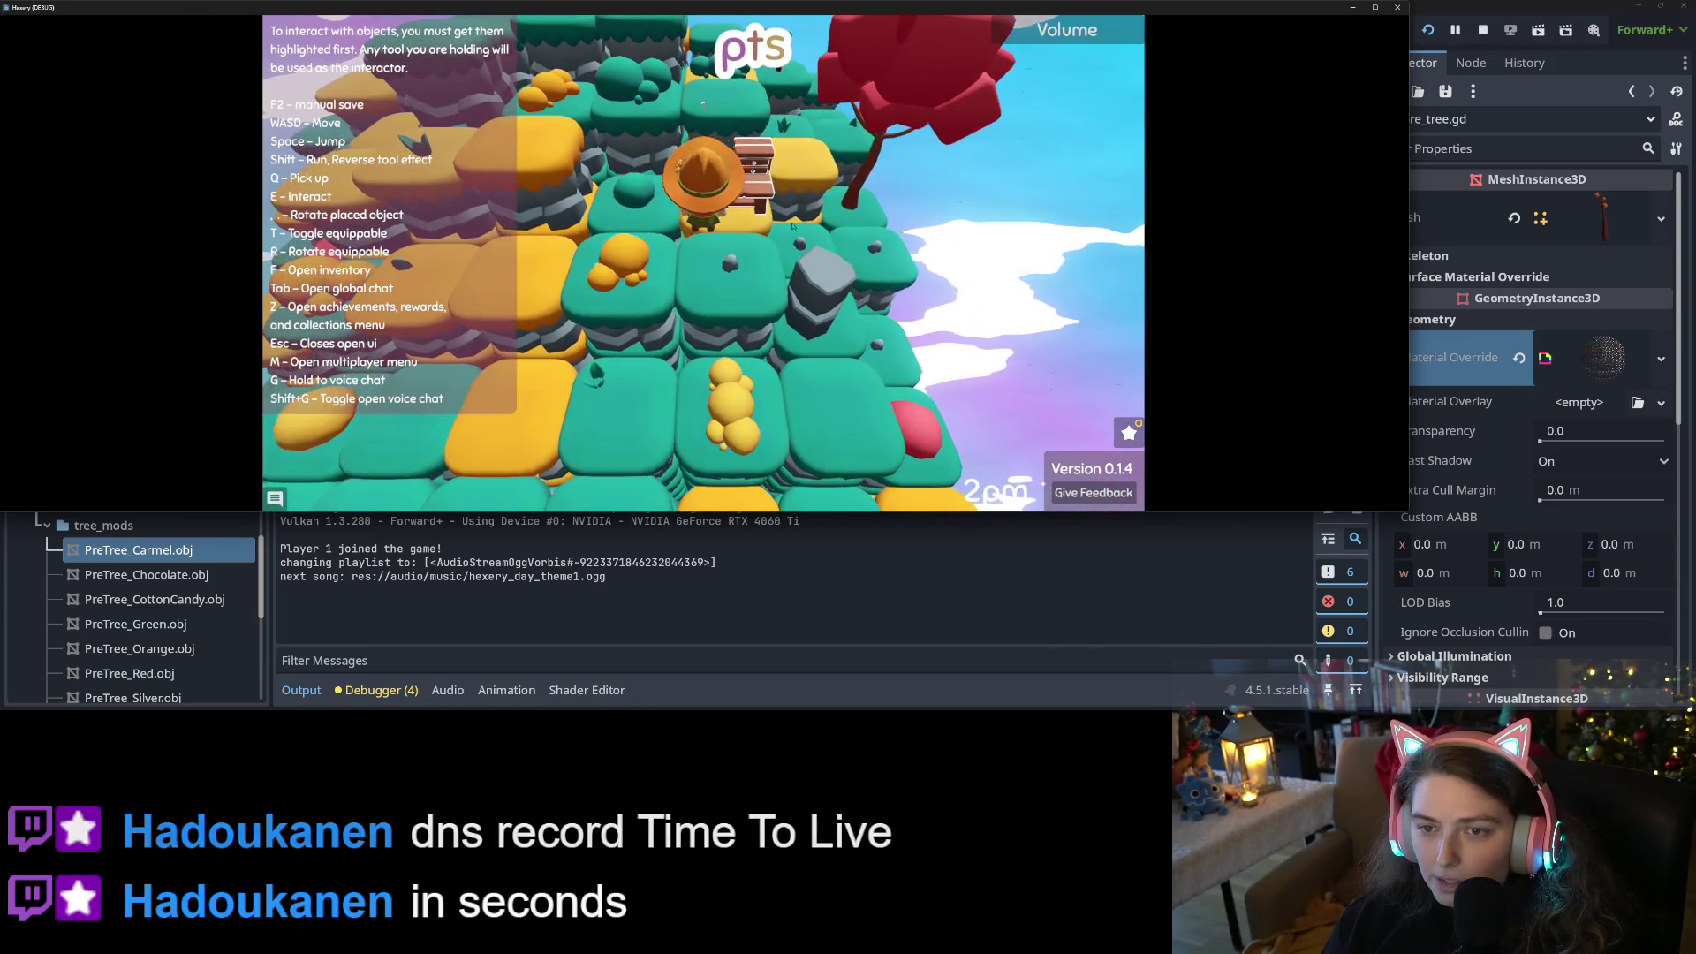
Open the crafting panel at the bench, walk away, then zoom and orbit the game camera
key("e")
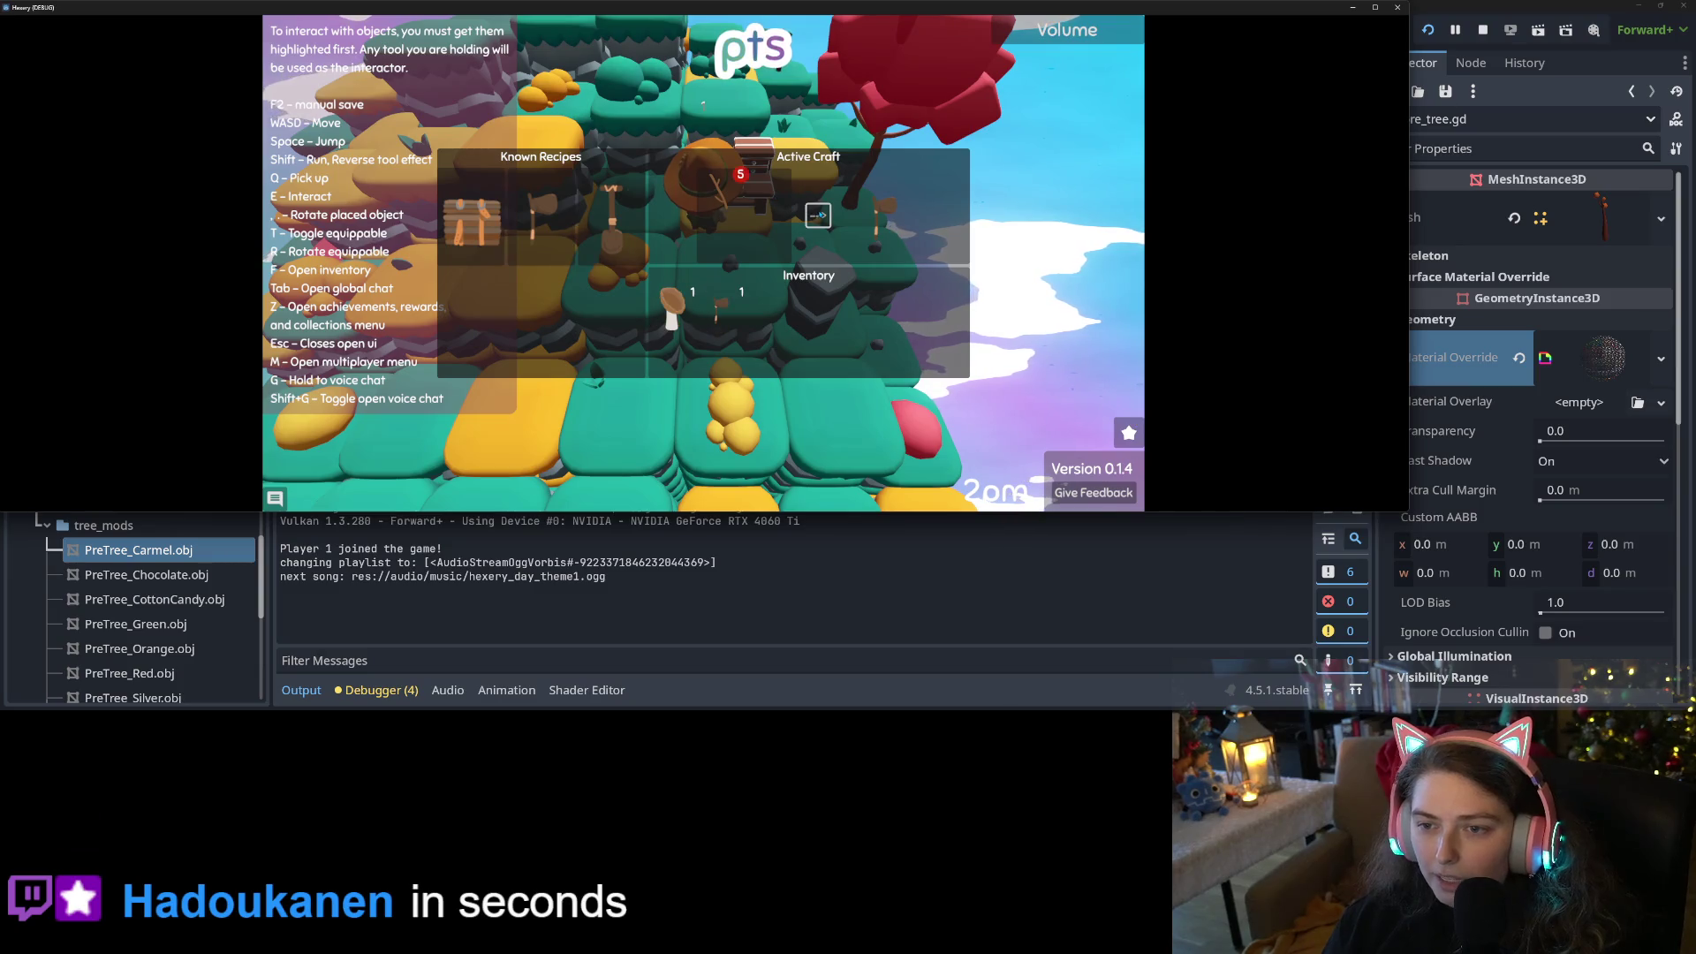
key("a")
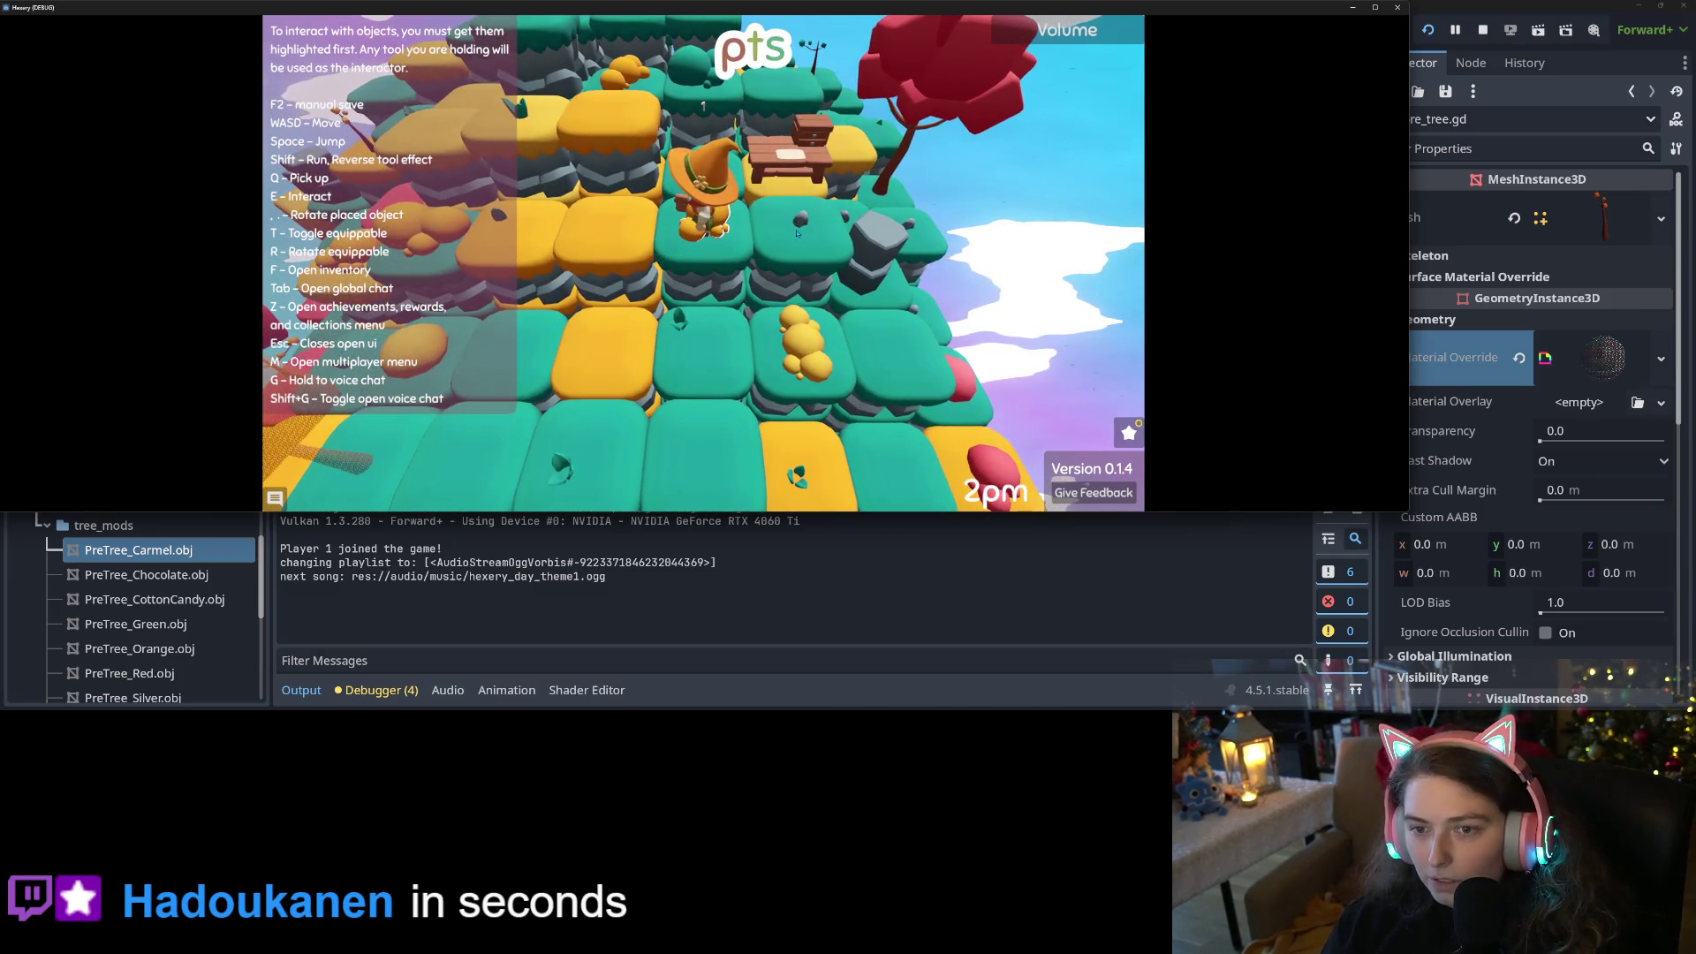
key("a")
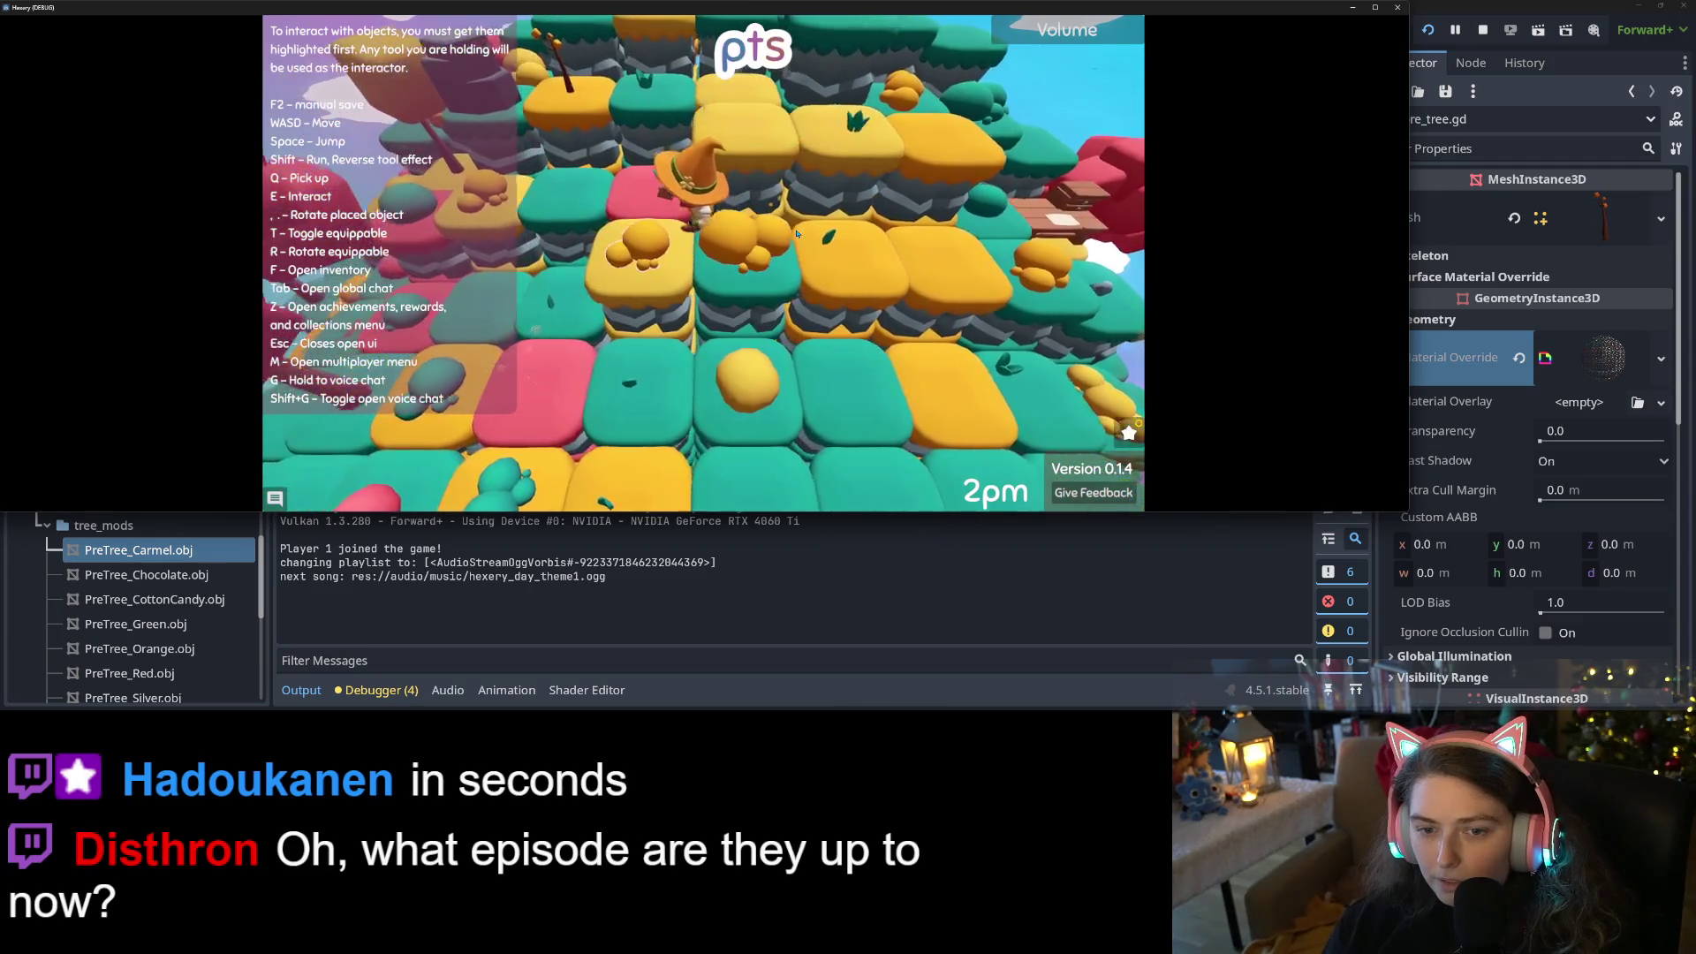
key("w")
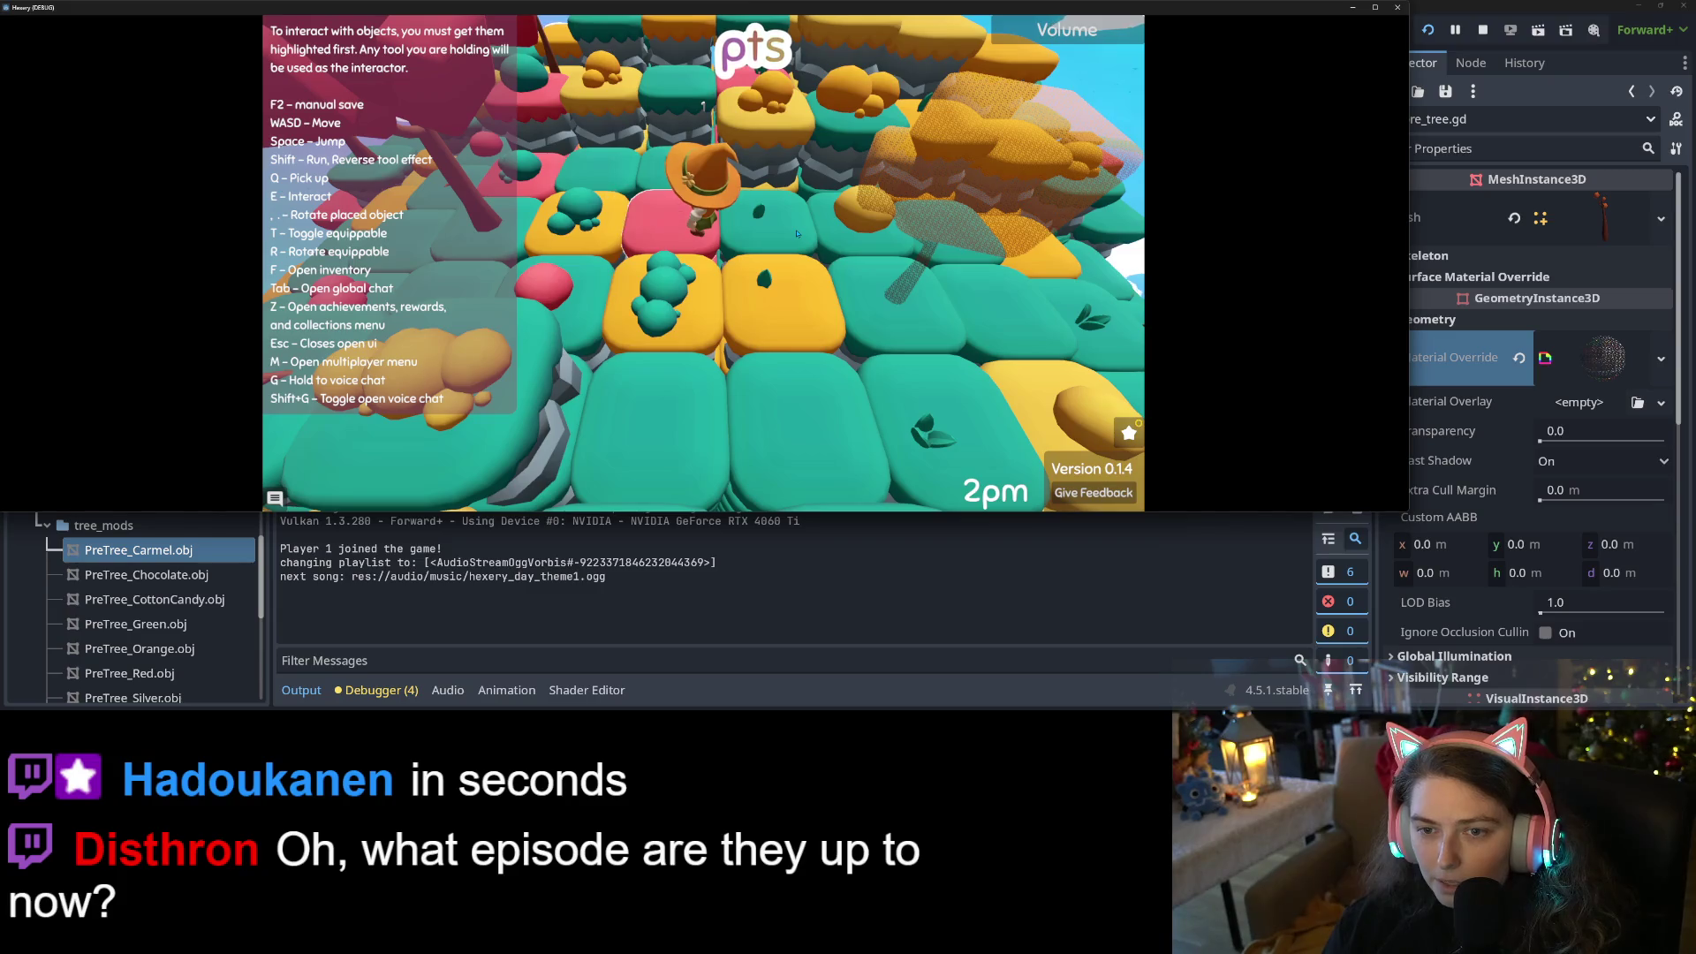
scroll(797, 234, "down", 5)
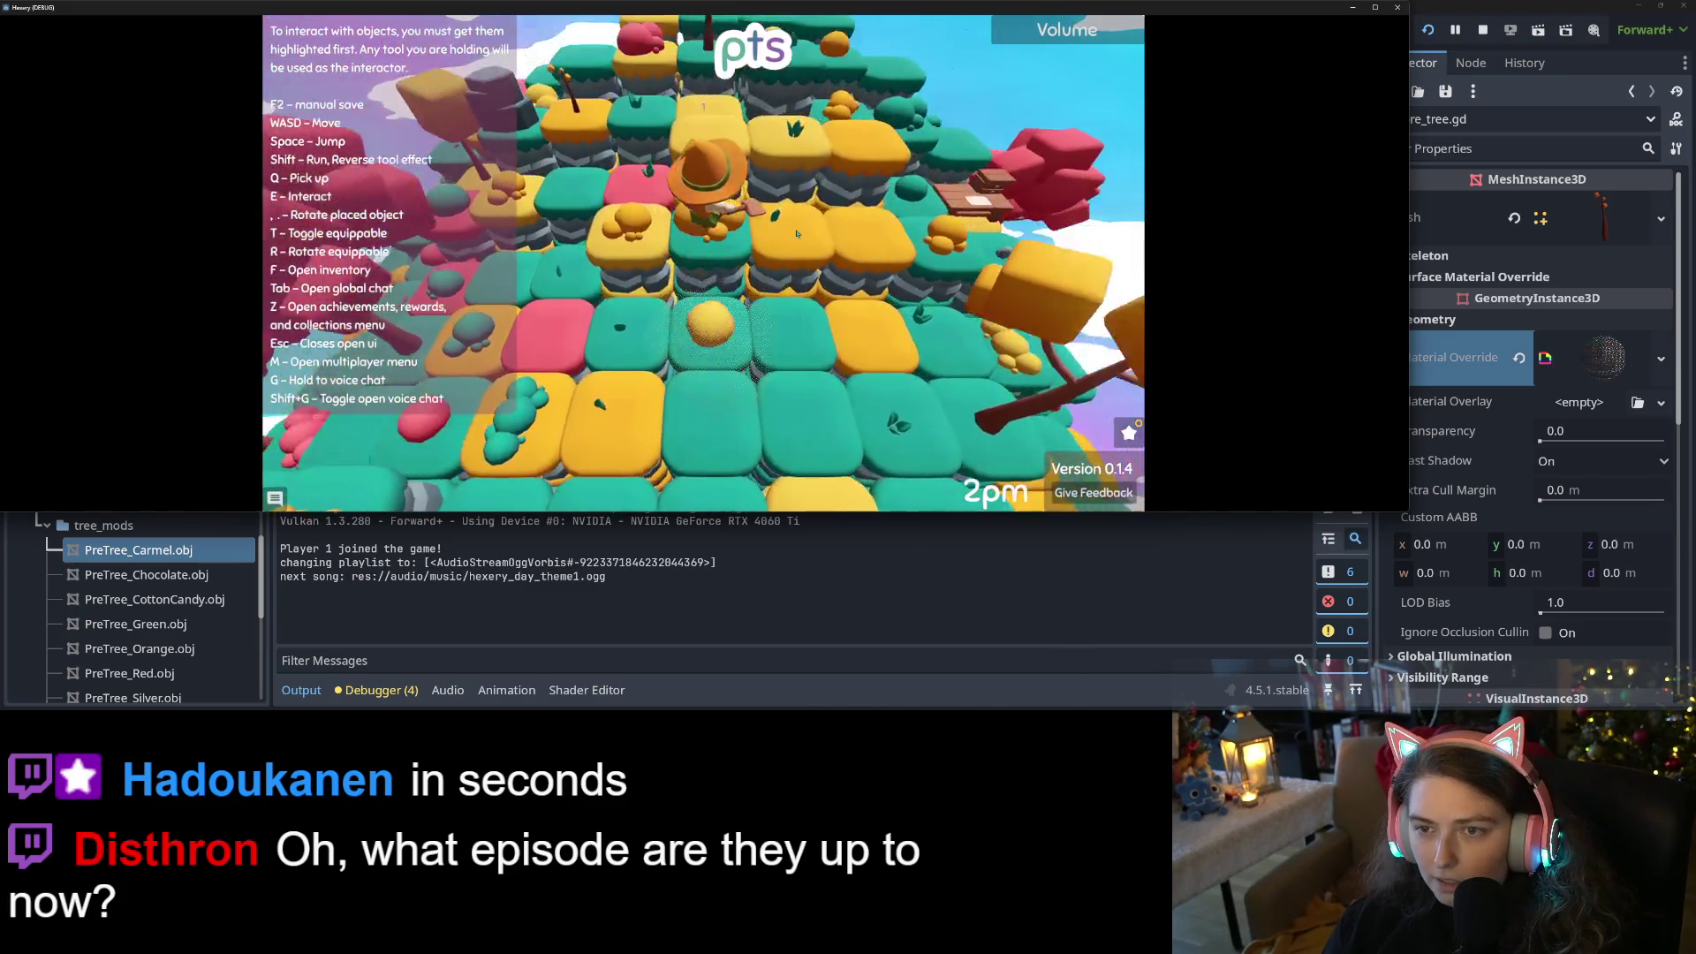
scroll(796, 234, "up", 5)
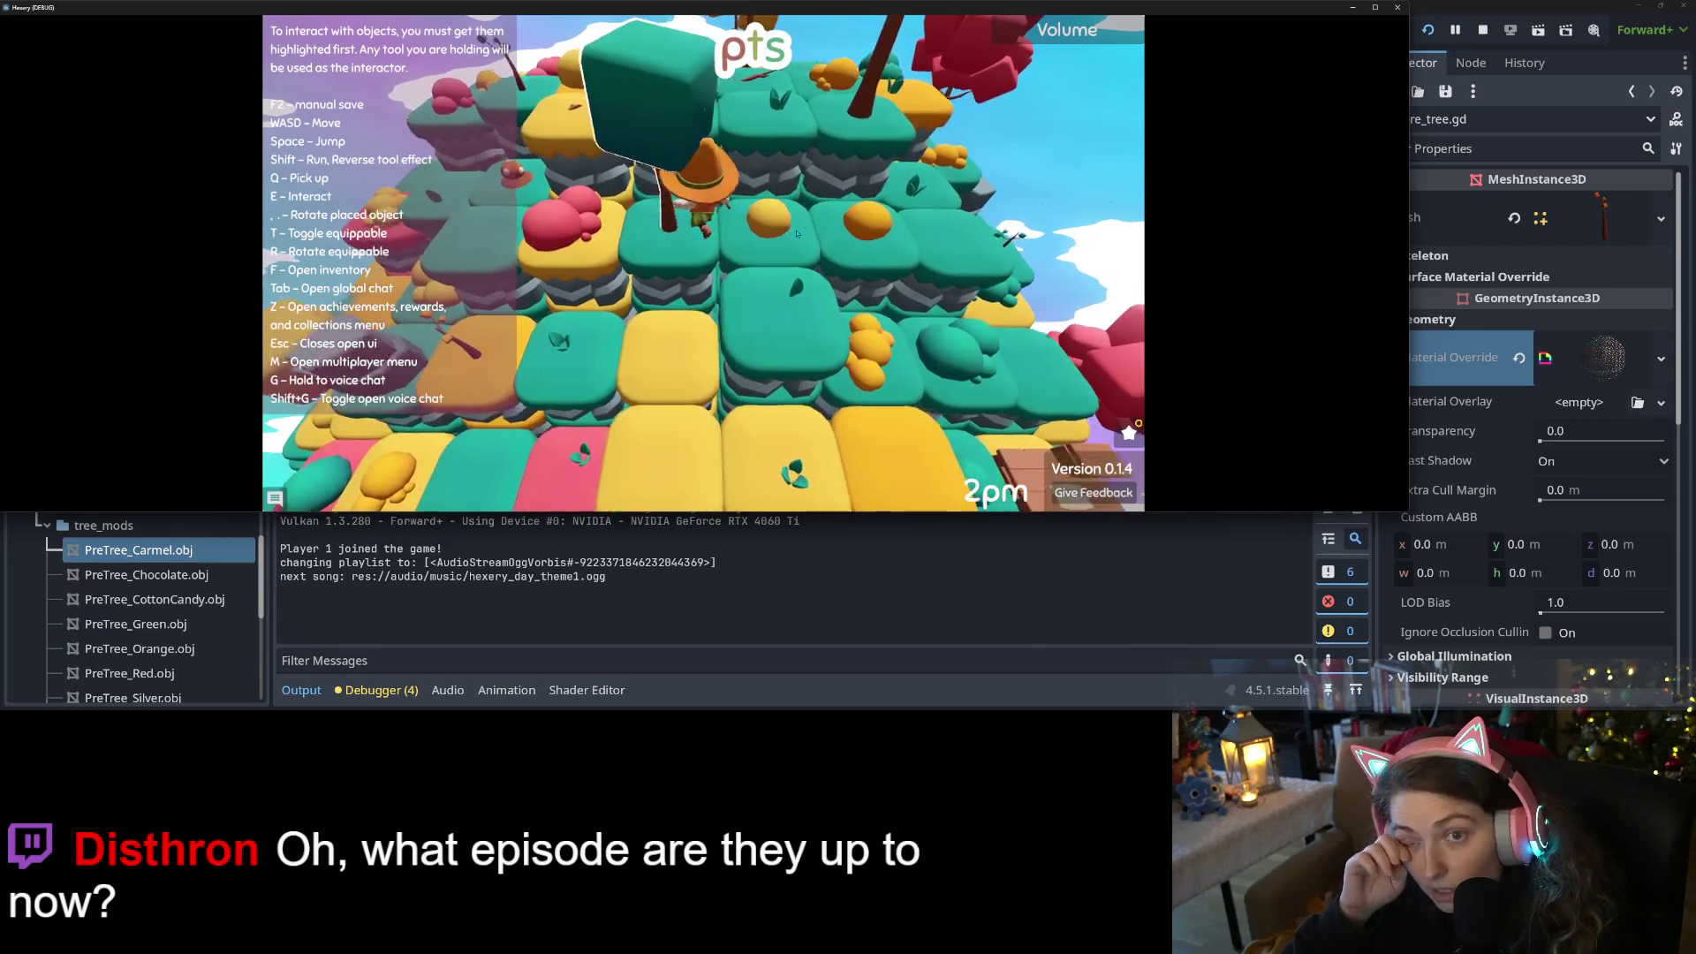
scroll(797, 234, "down", 3)
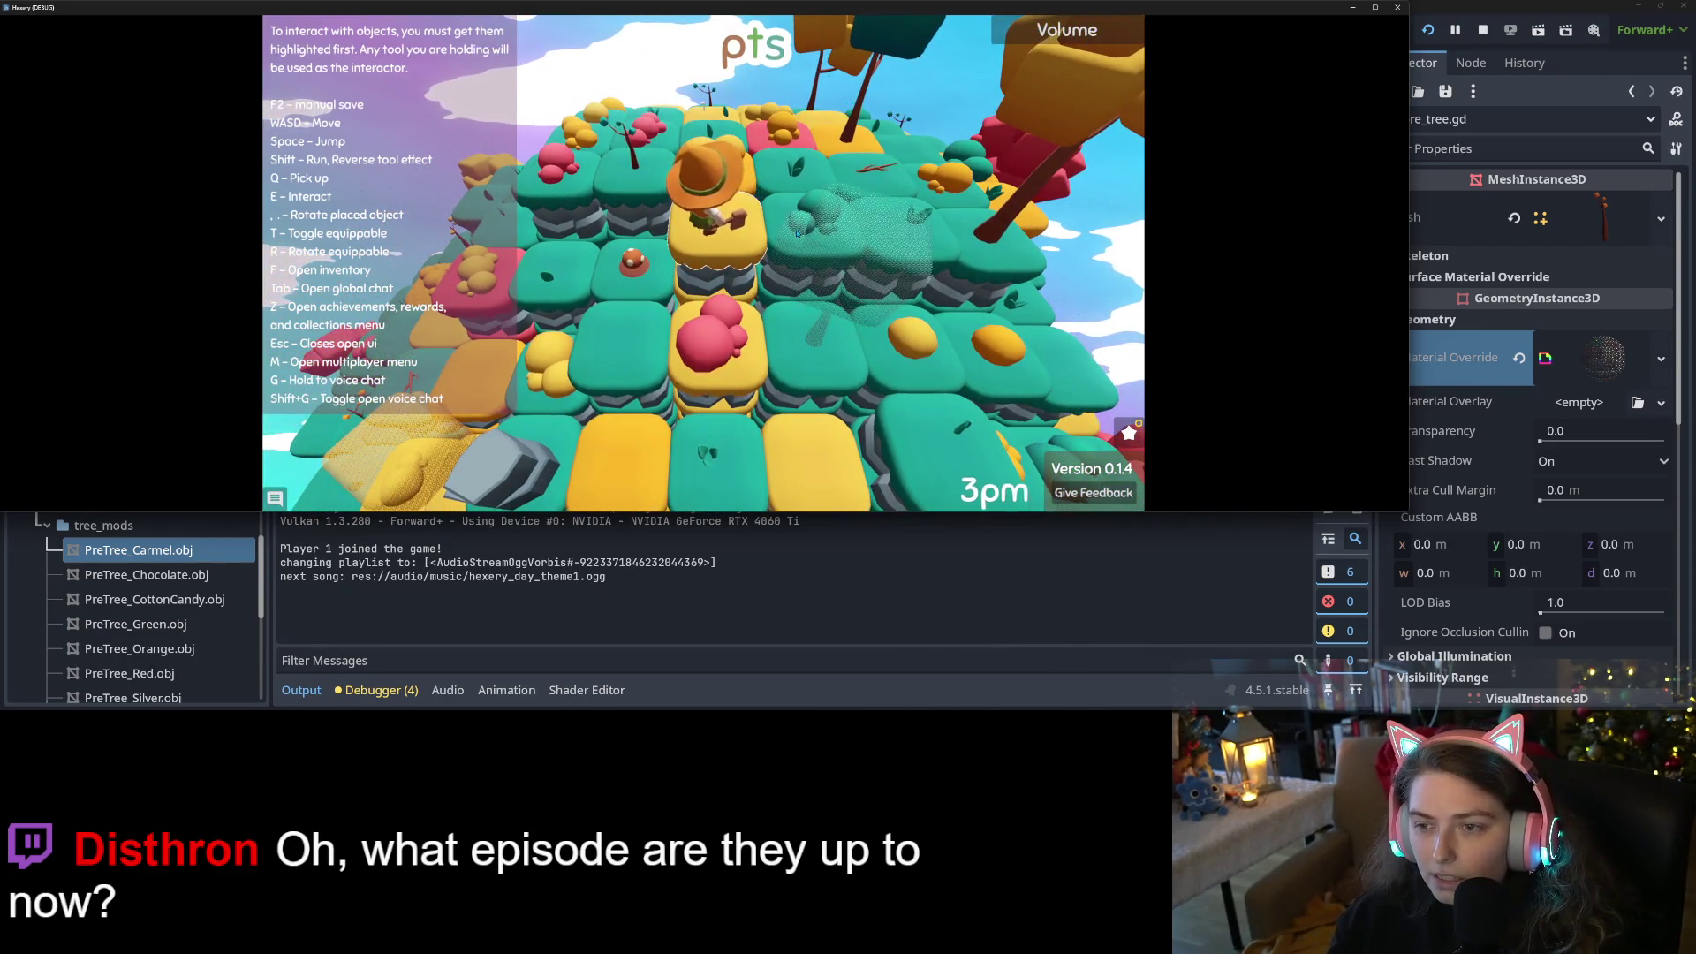
key("Left")
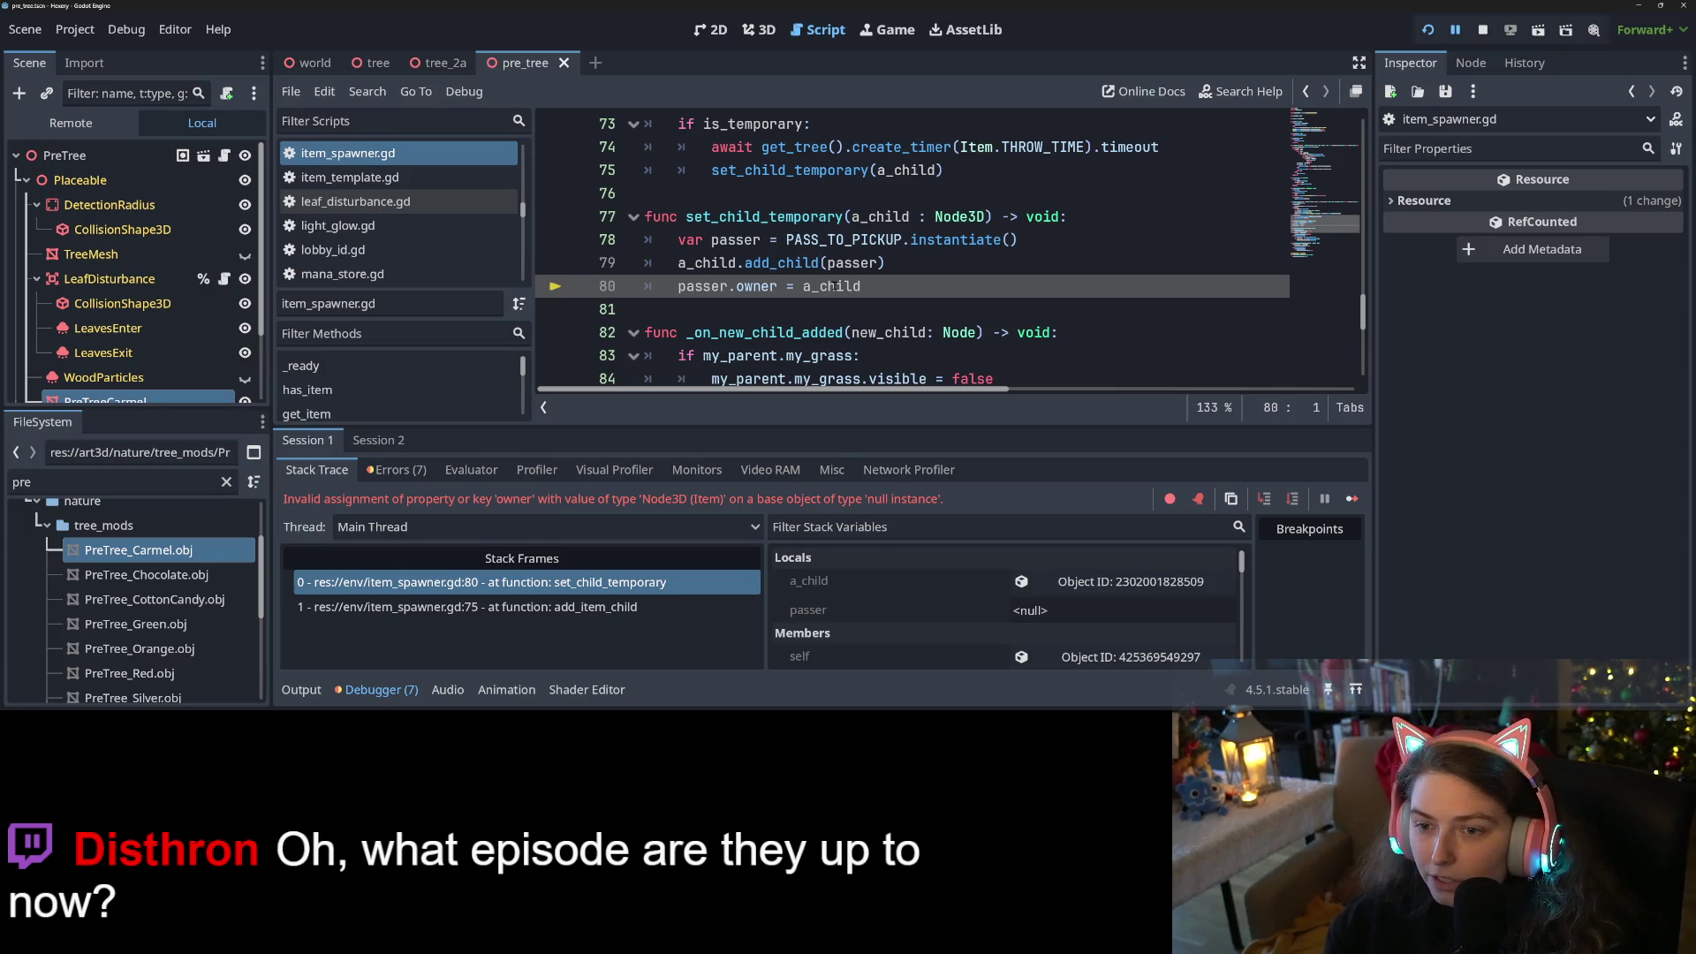
Show the run's errors and scroll the script up to the PASS_TO_PICKUP preload line
mouse_move(831, 285)
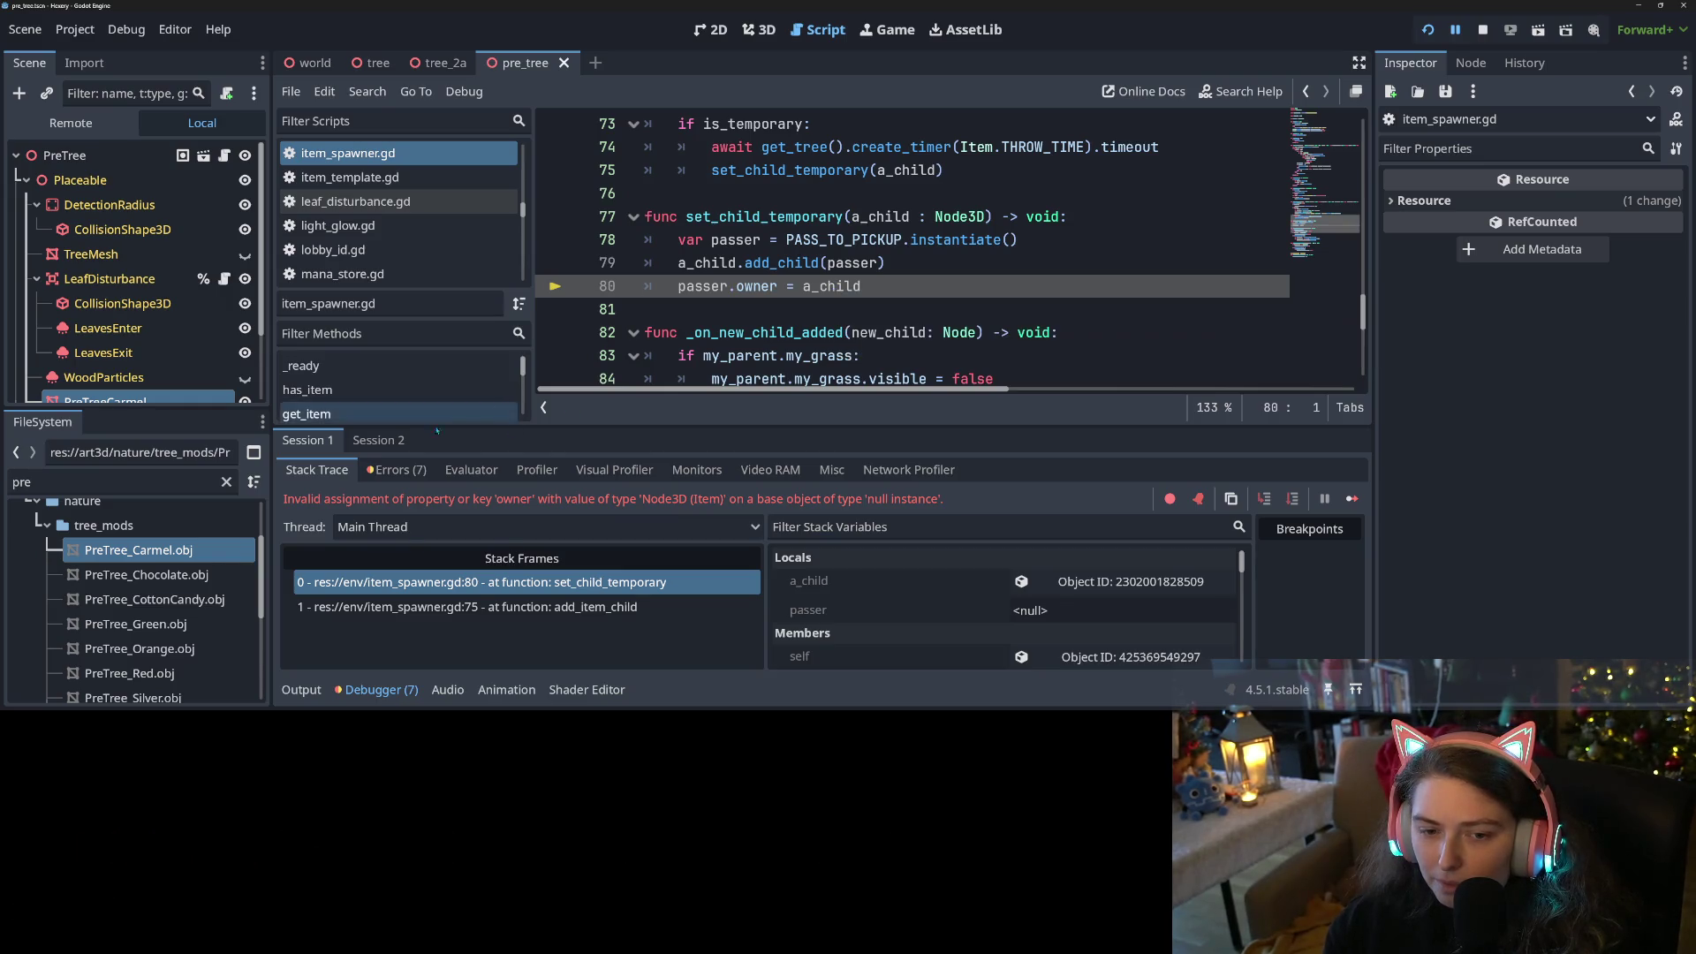
left_click(389, 470)
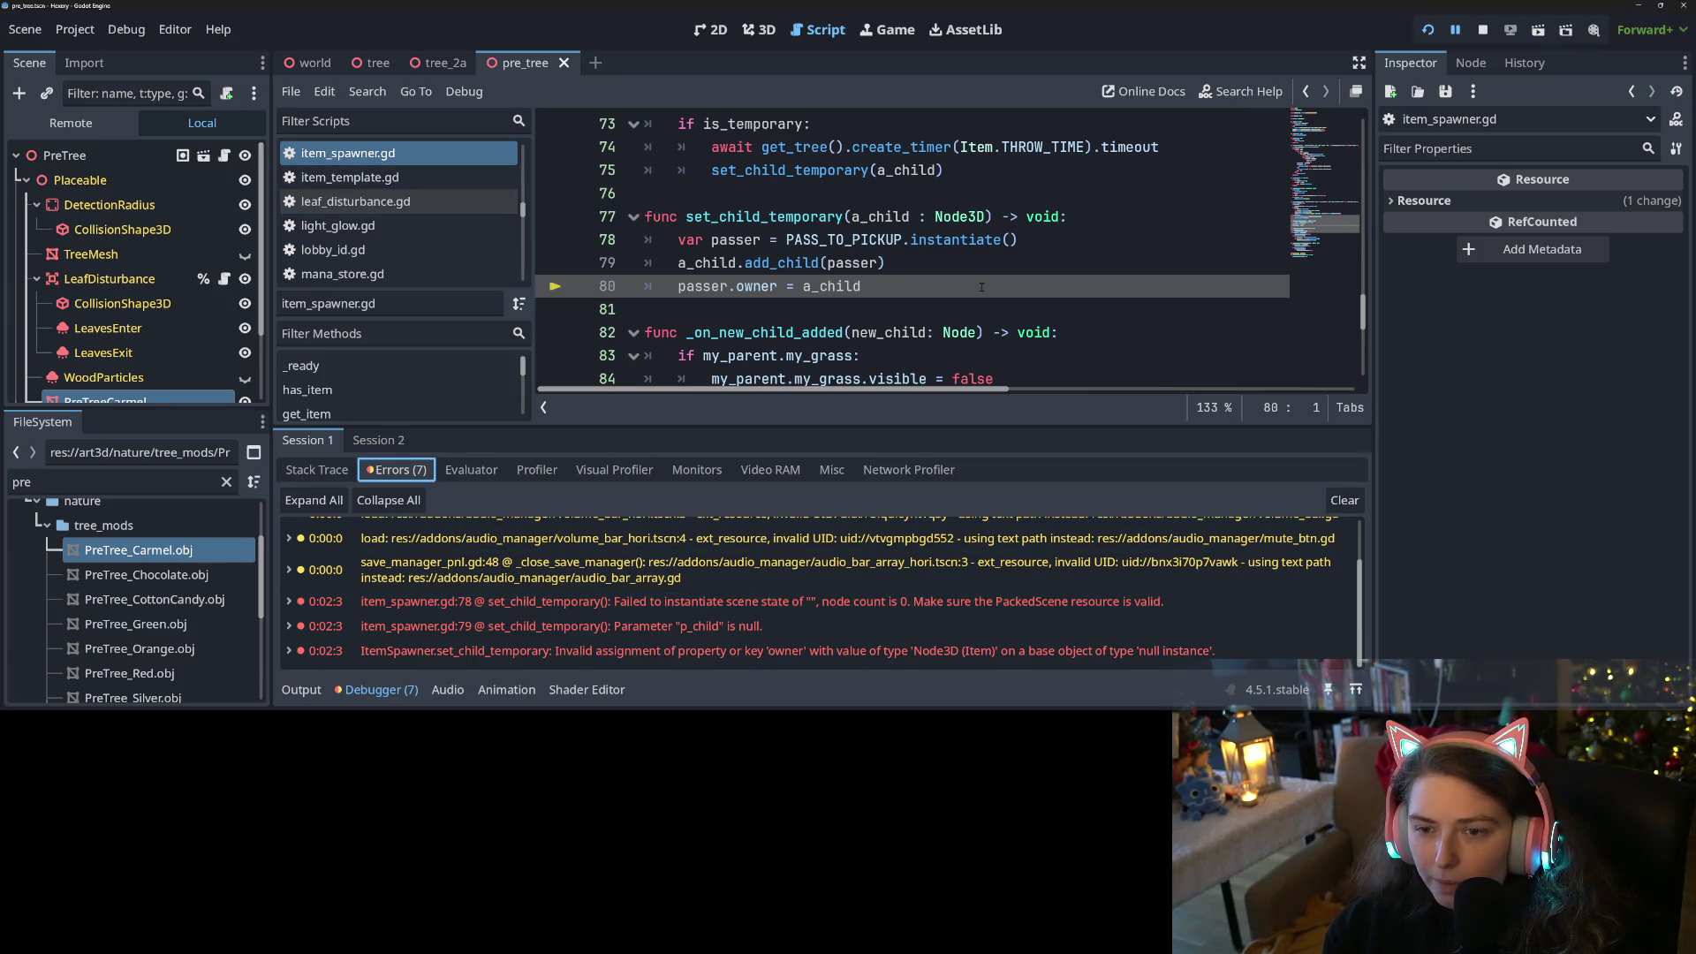
scroll(982, 287, "up", 20)
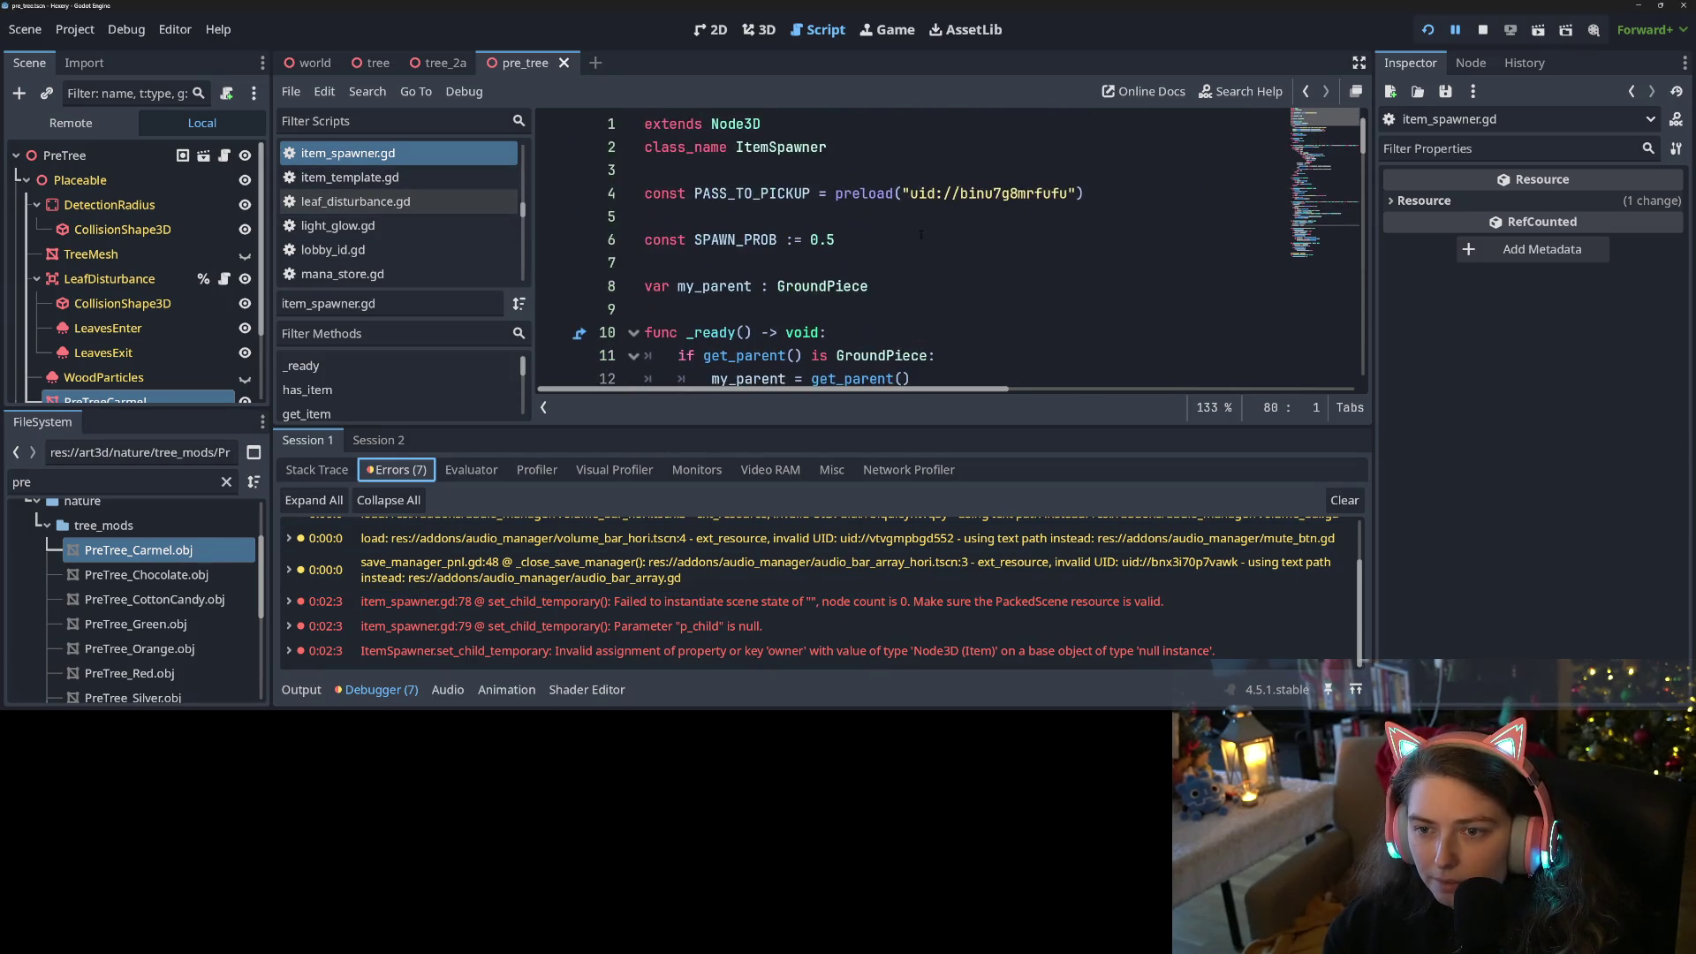
Open the pass_to_pickup scene from the preload uid and select its PassToPickup root node
left_click(777, 192)
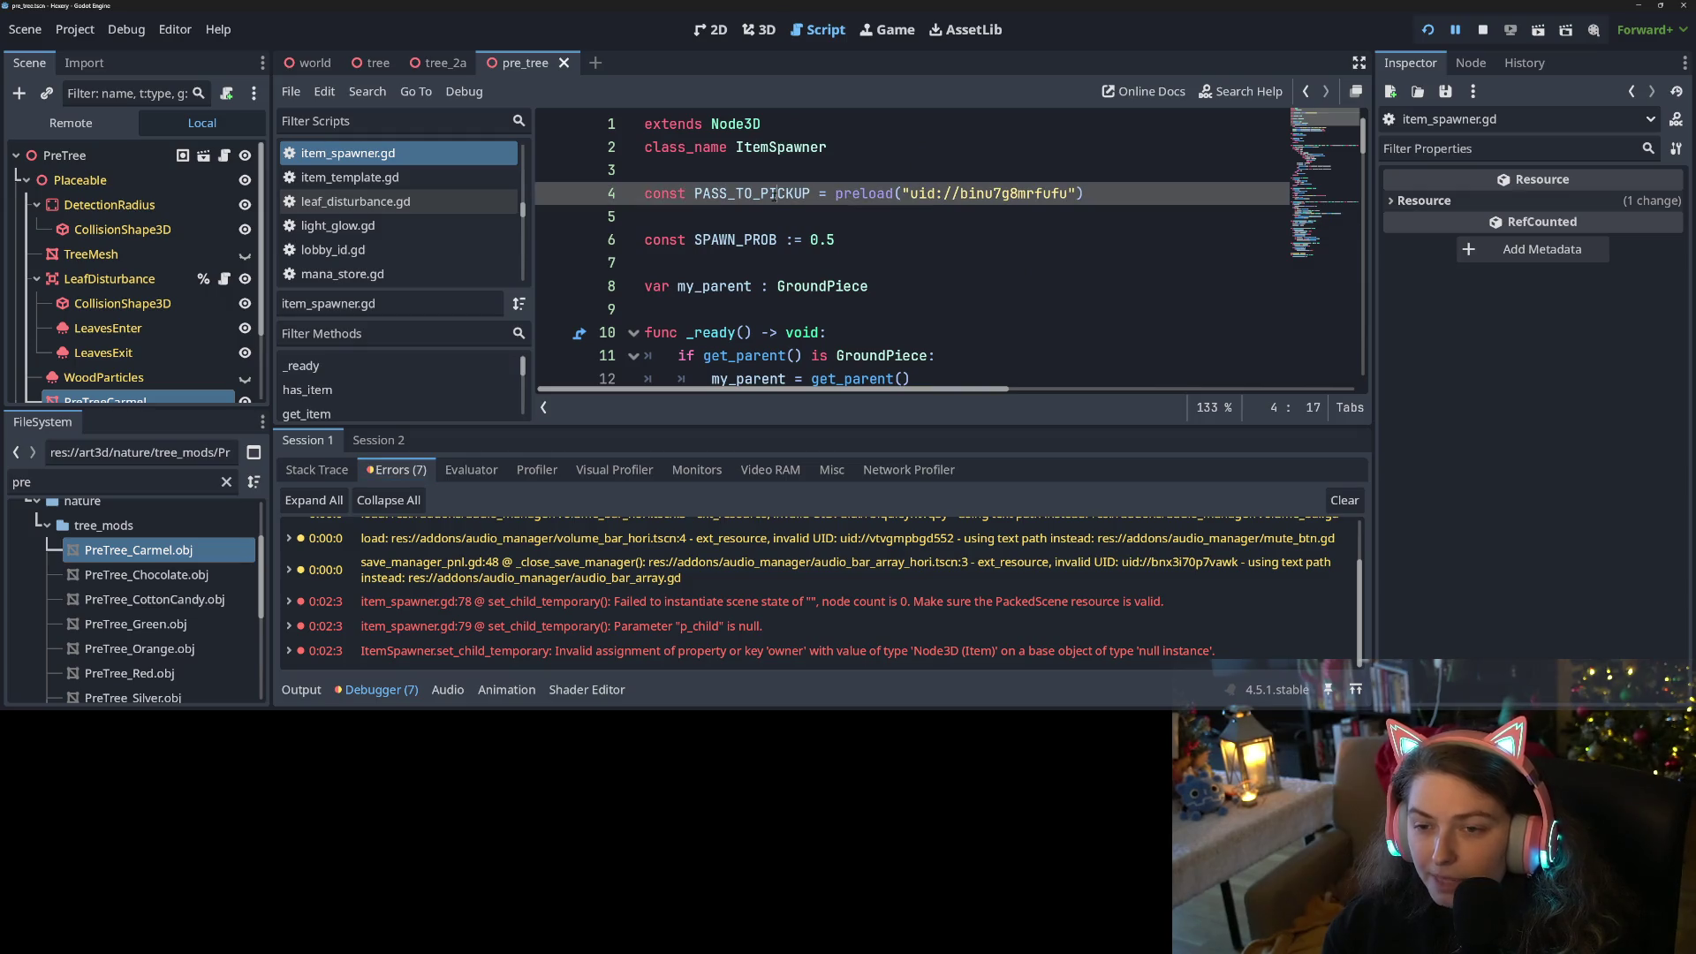
left_click(963, 201, "ctrl")
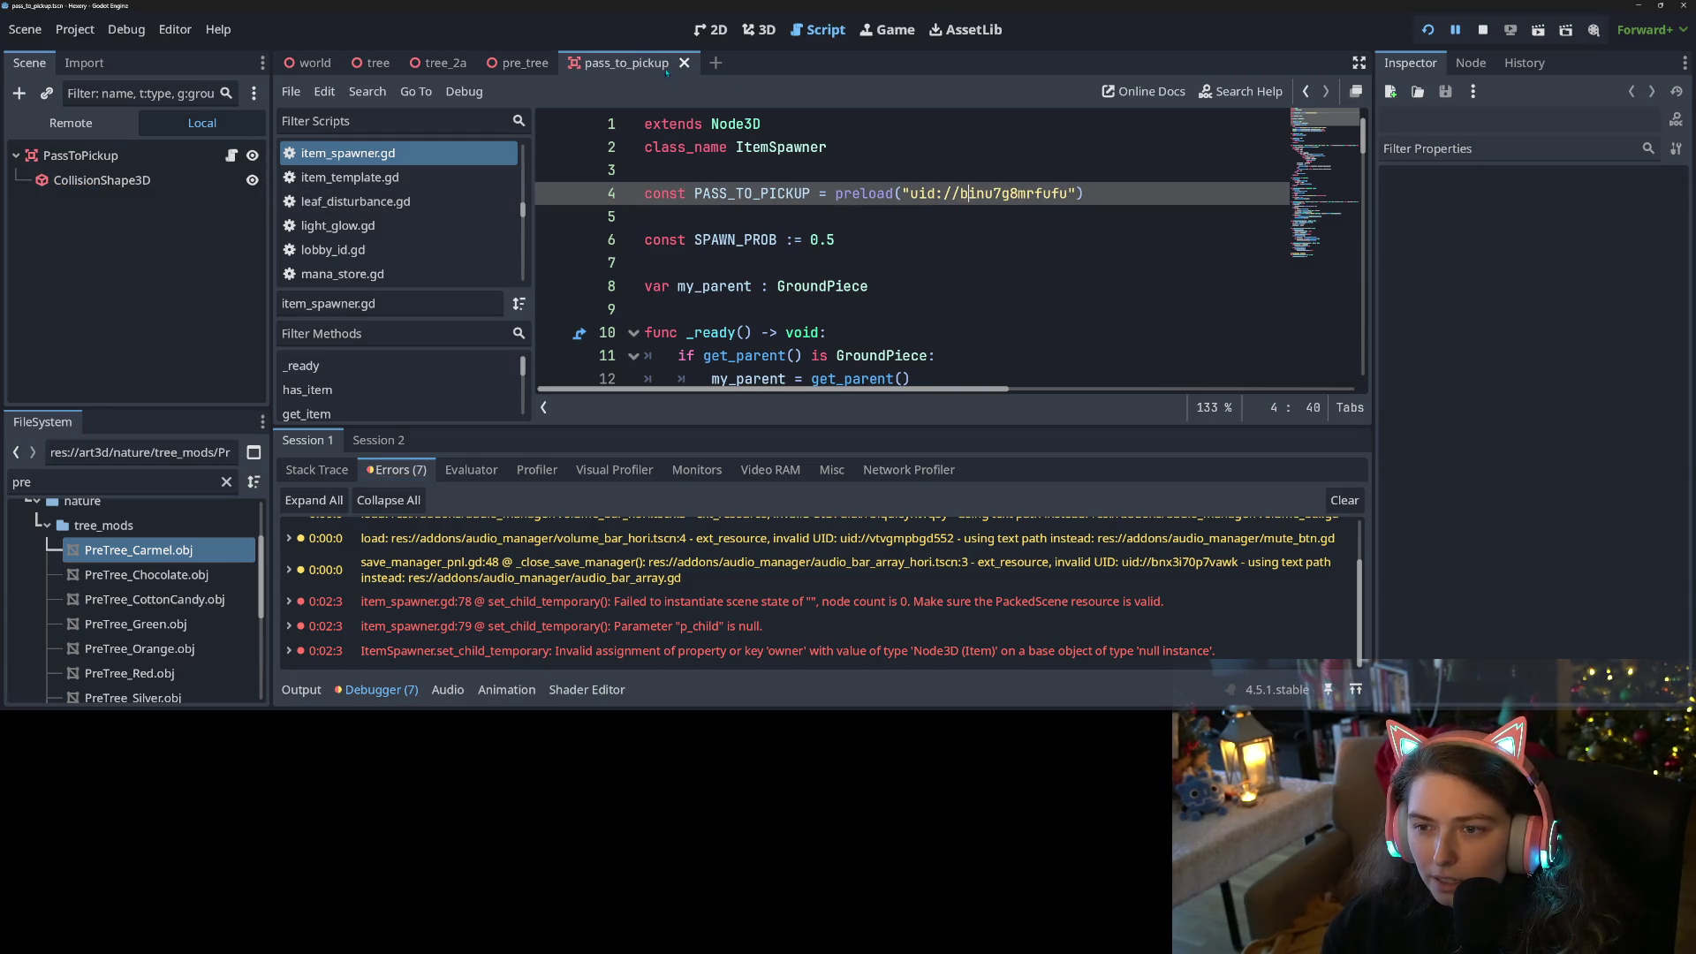
left_click(88, 124)
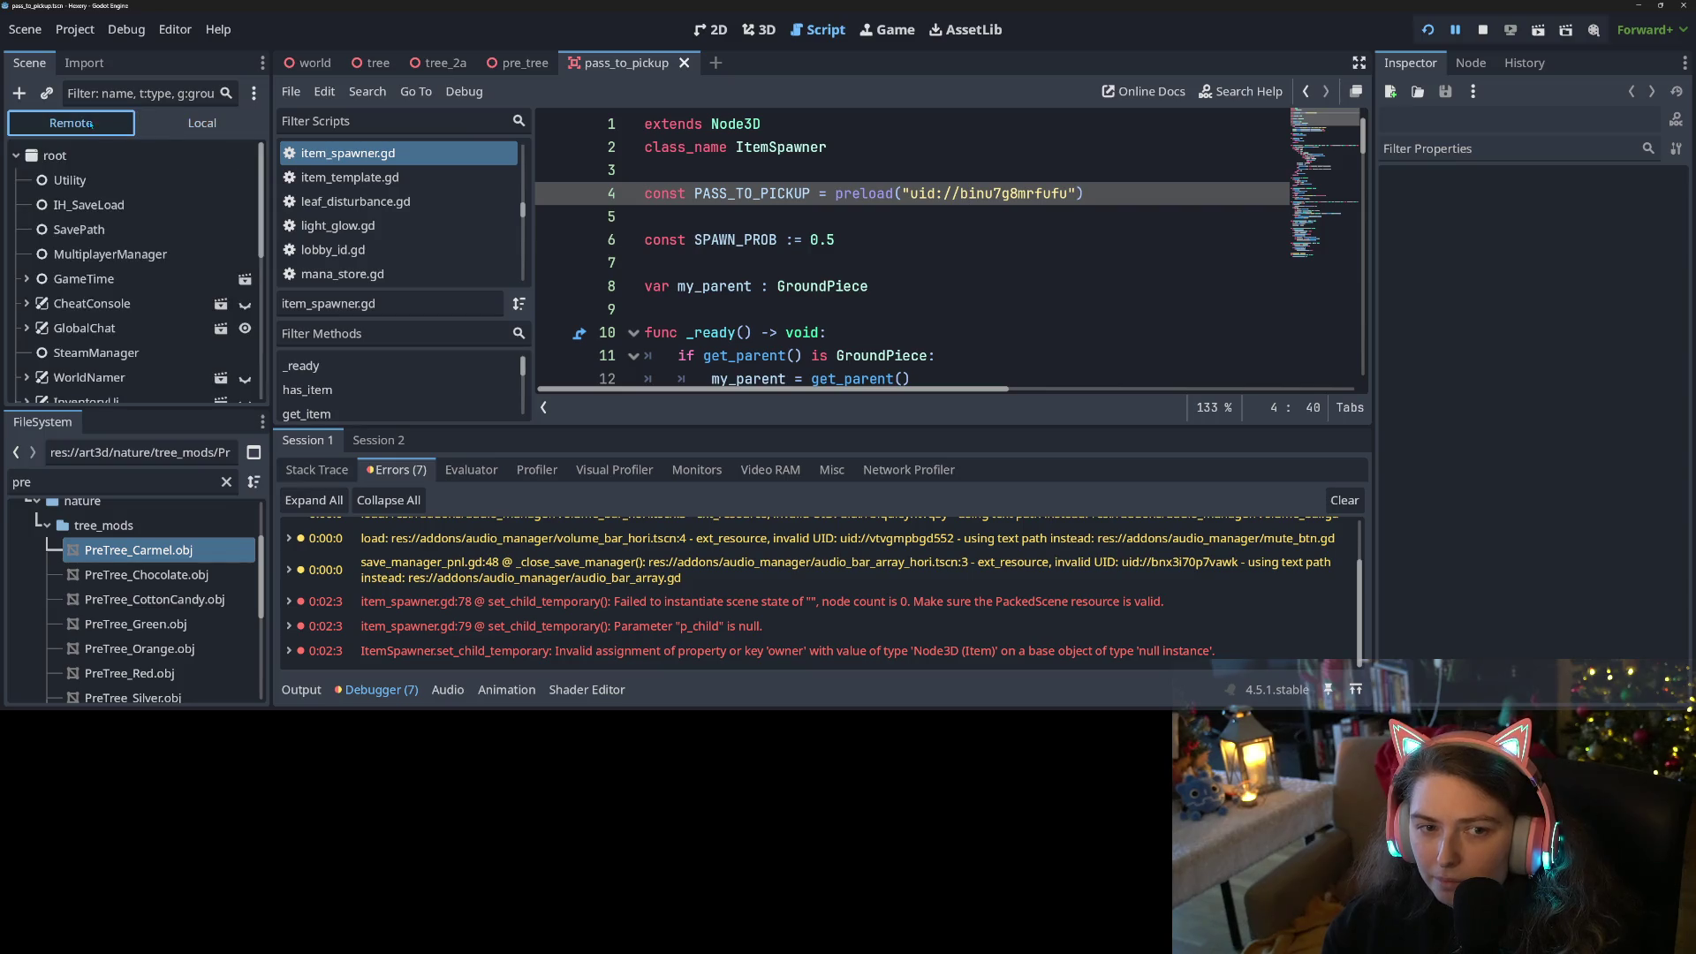
left_click(203, 123)
left_click(123, 156)
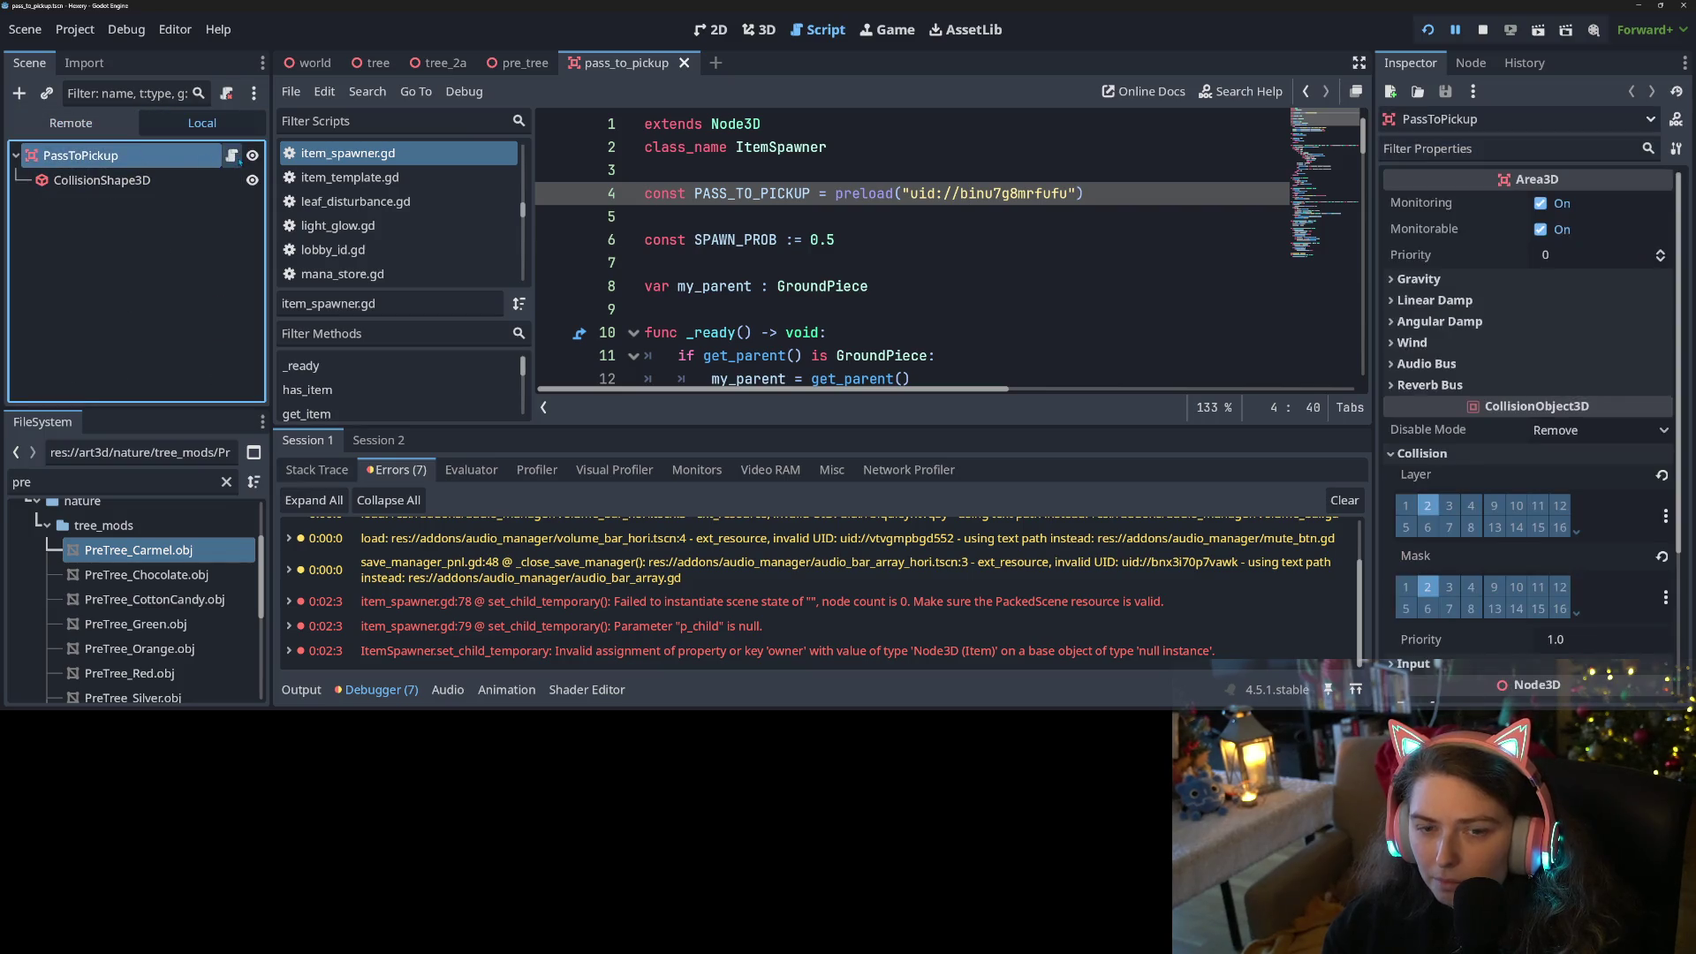
Open pass_to_pickup.gd from the PassToPickup node, stop the running game and save with Ctrl+S
left_click(232, 156)
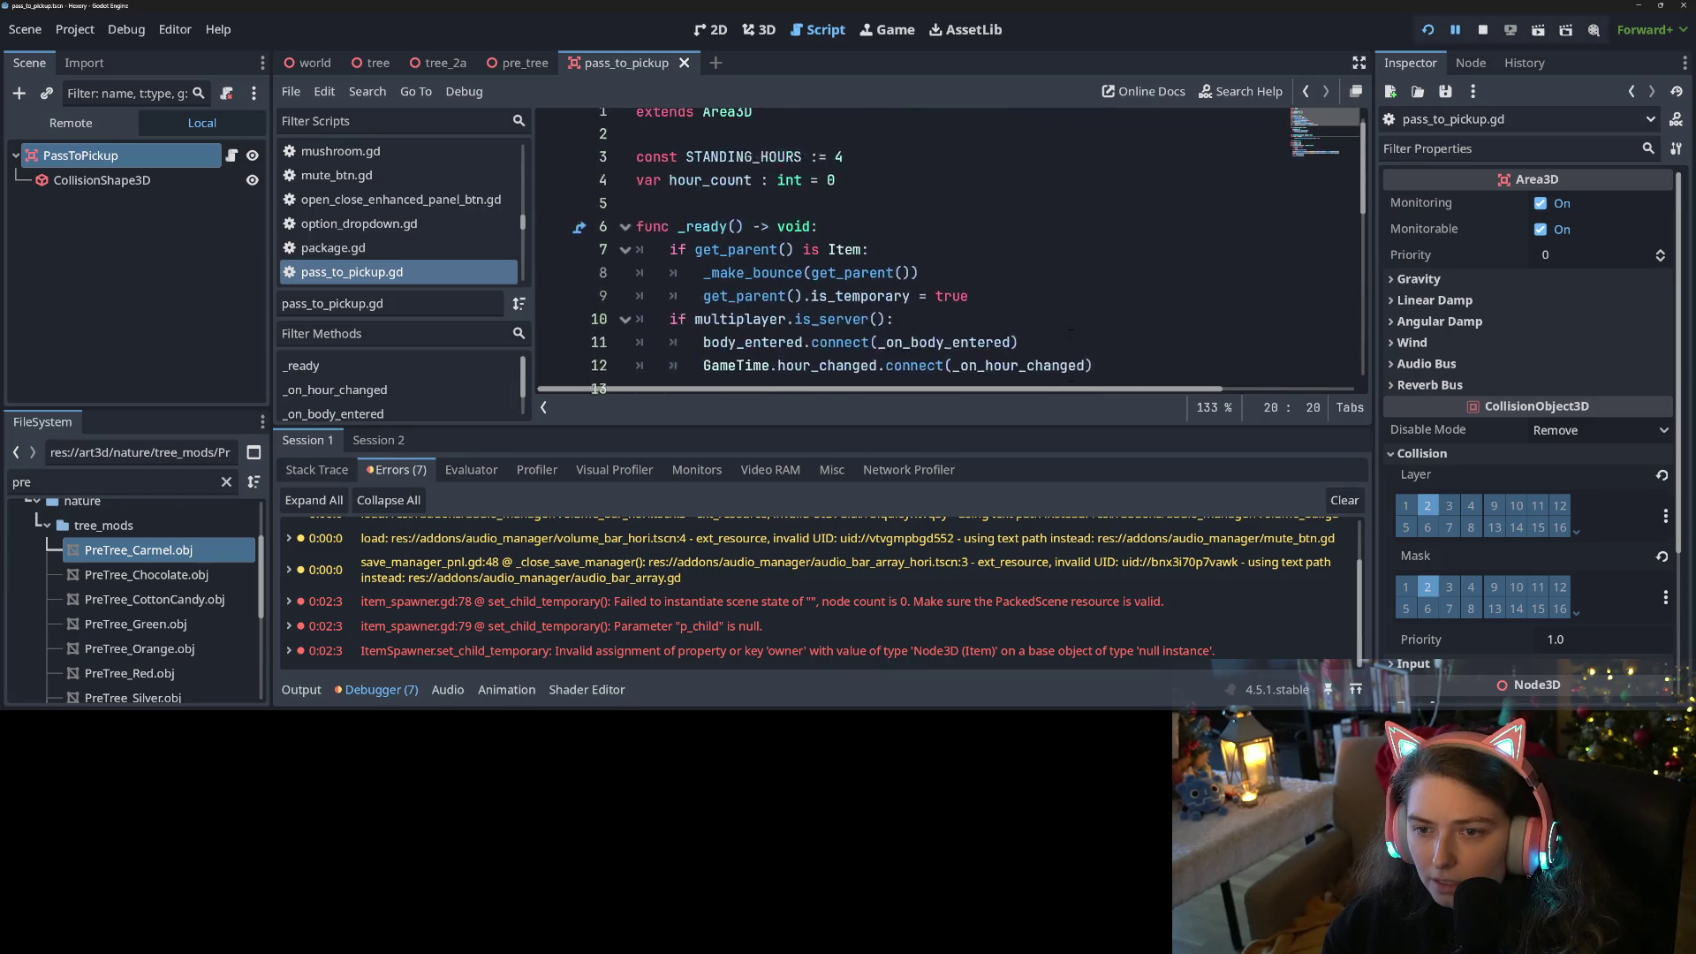
scroll(1055, 327, "down", 3)
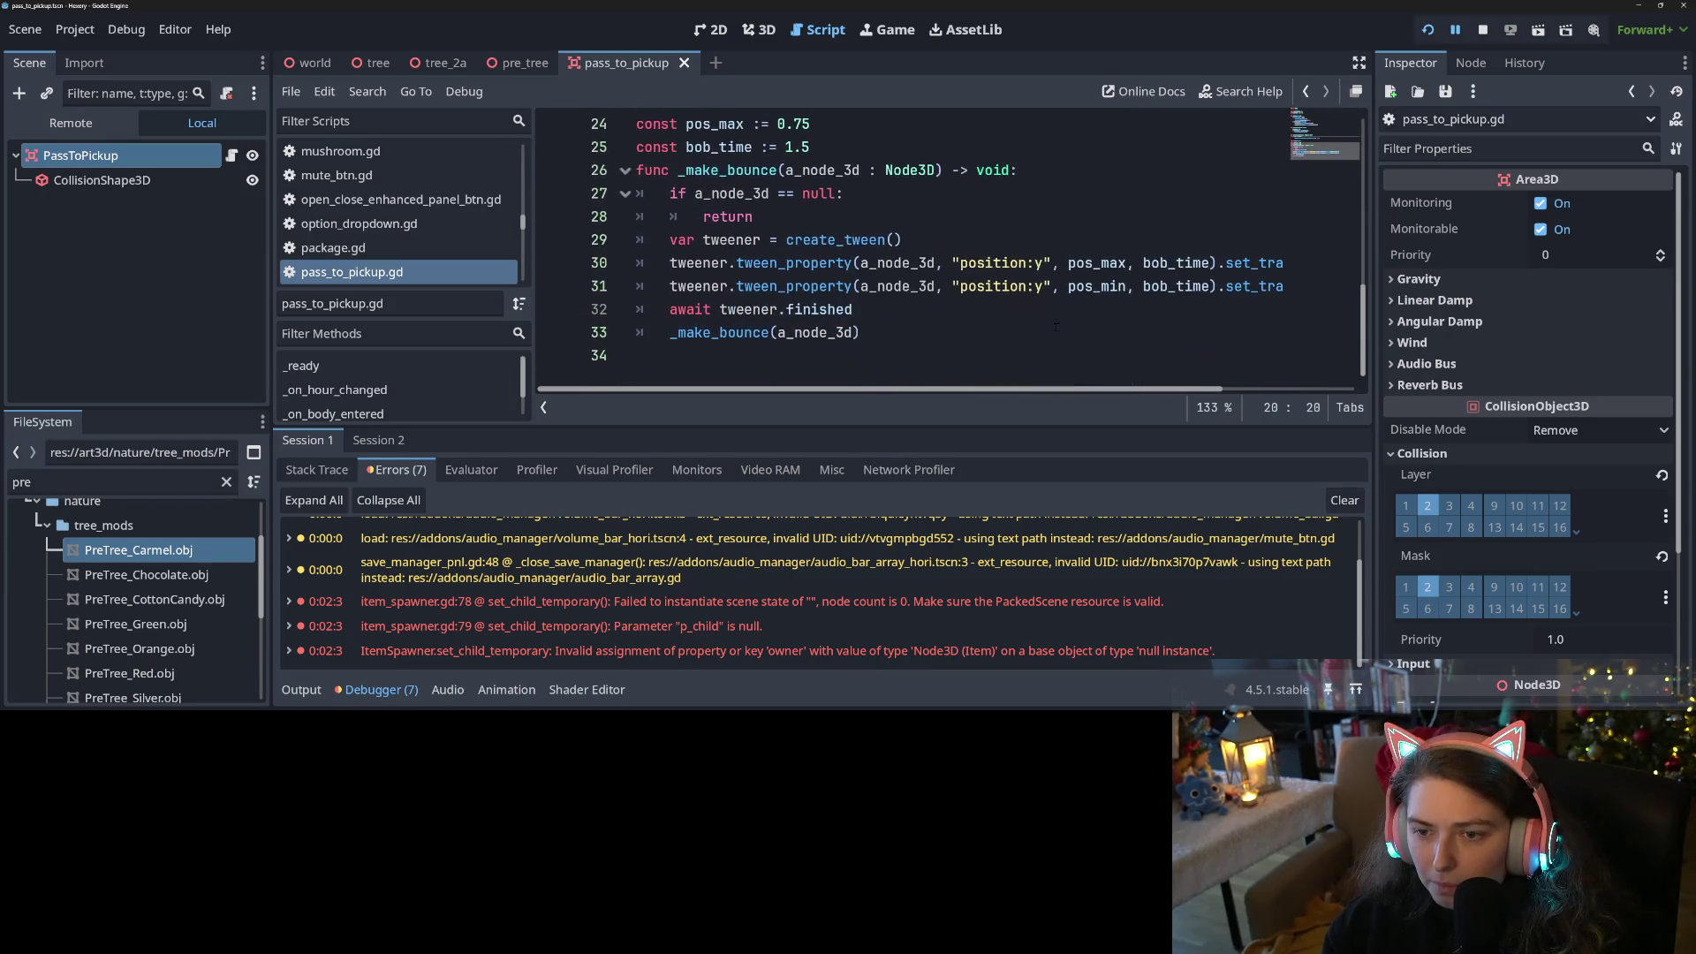
scroll(1055, 327, "up", 8)
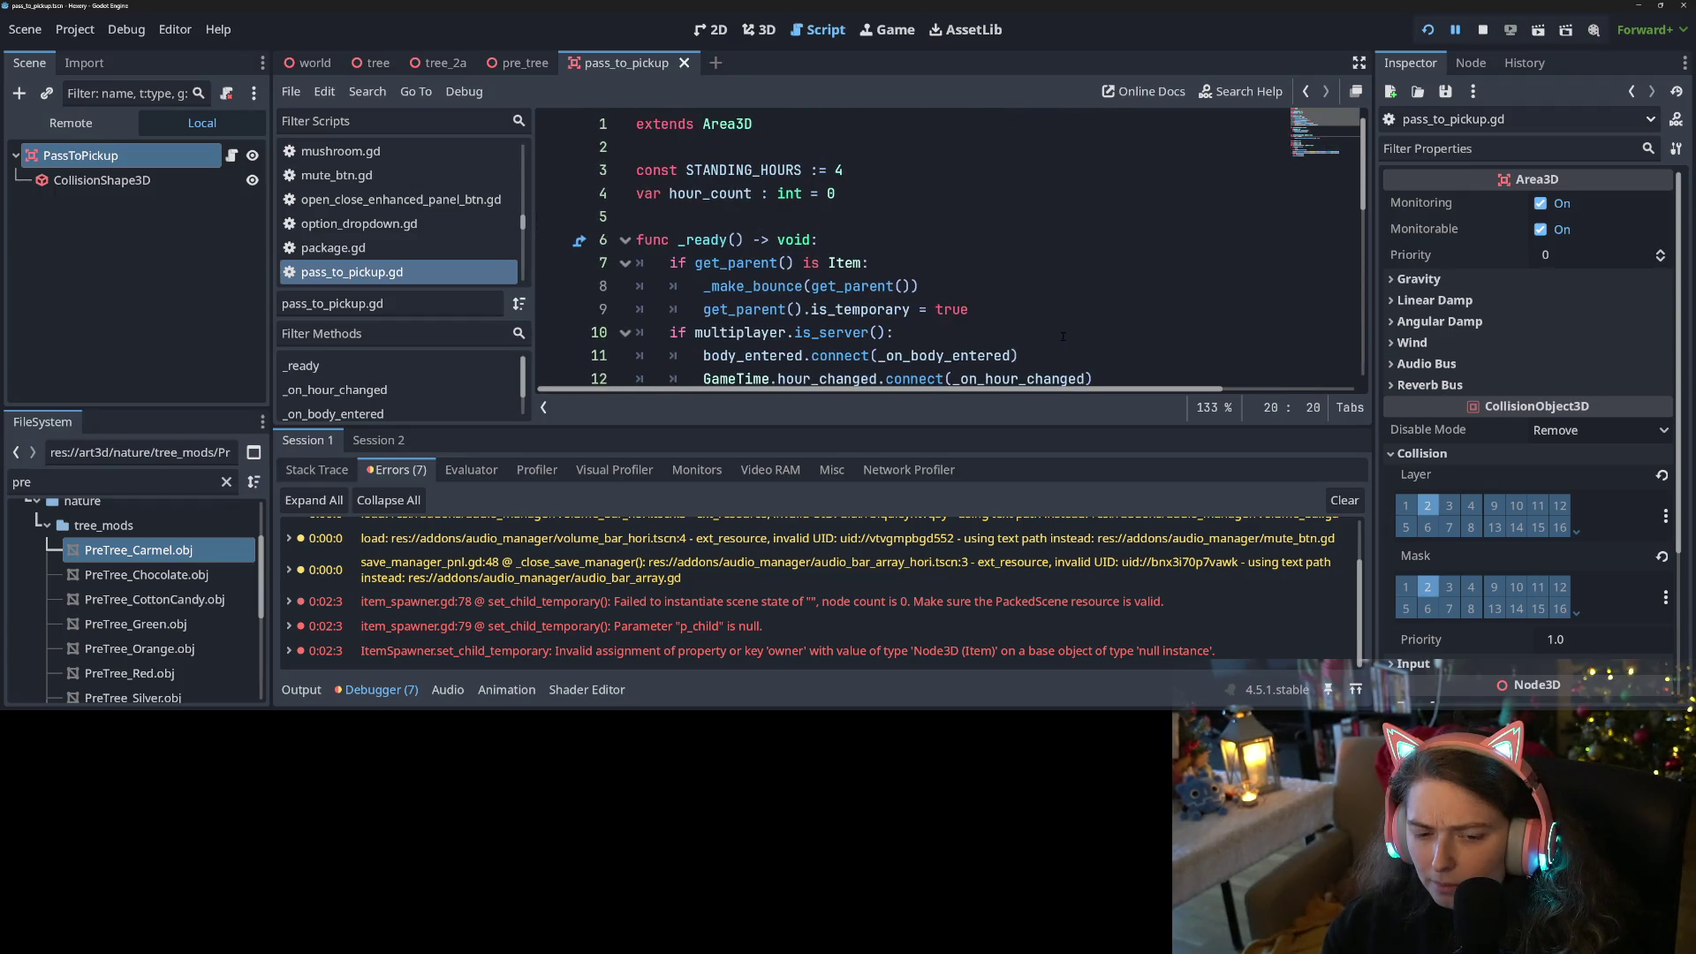
left_click(1485, 31)
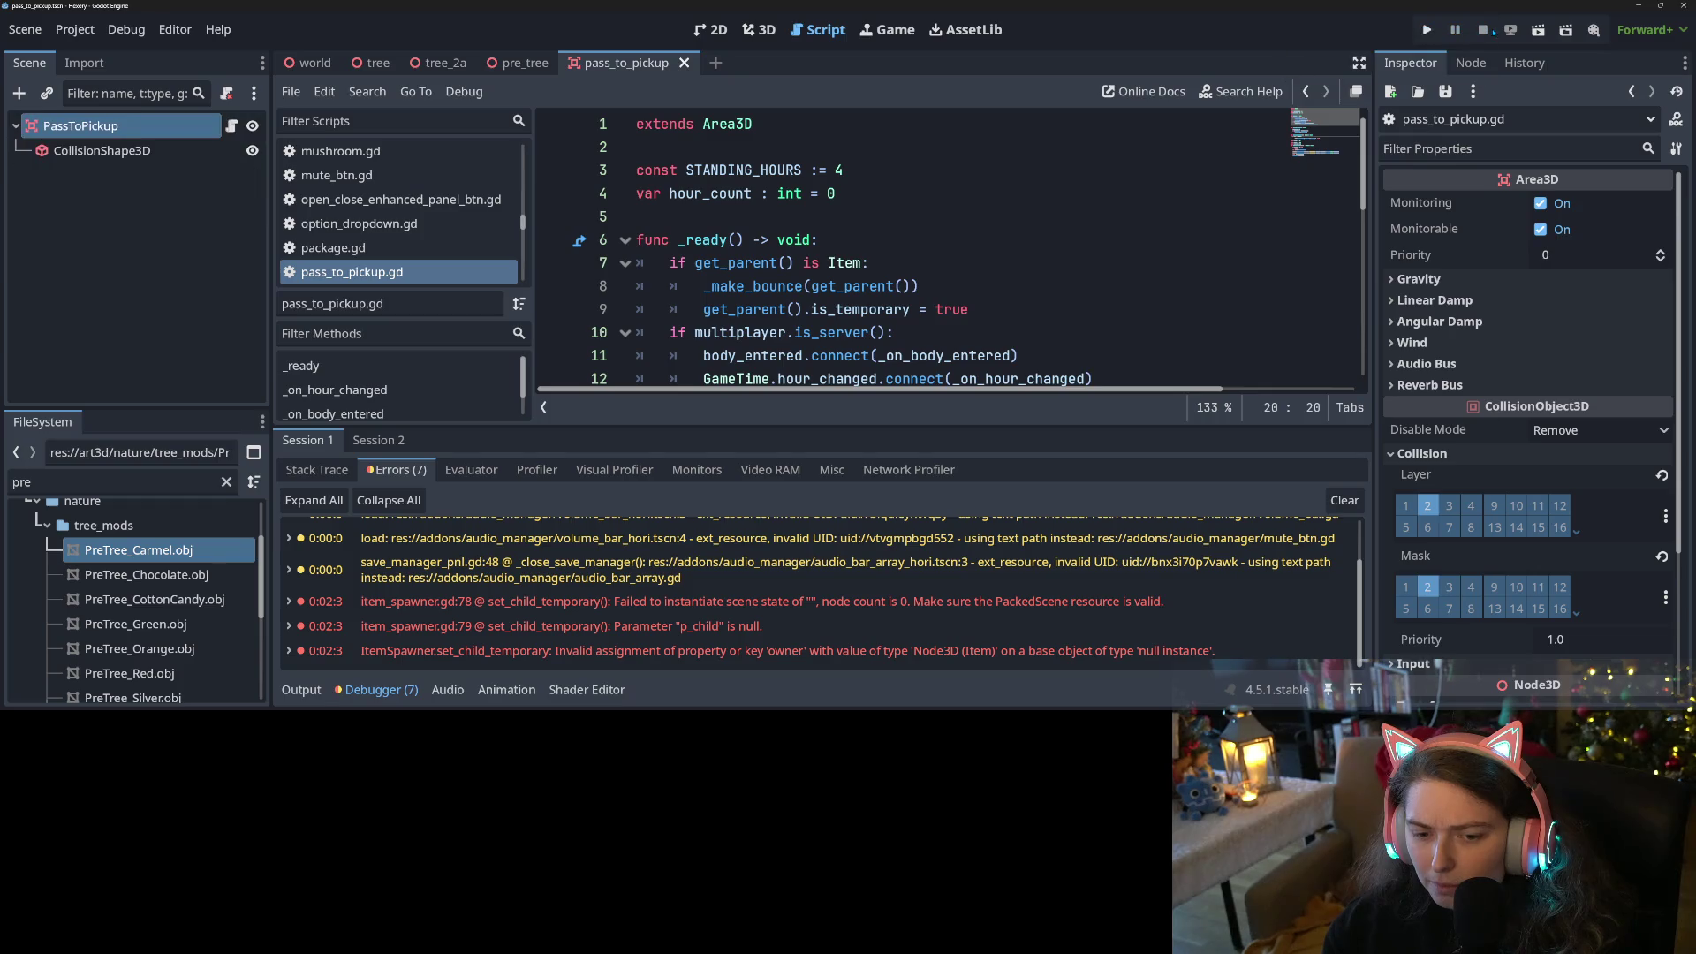
key("ctrl+s")
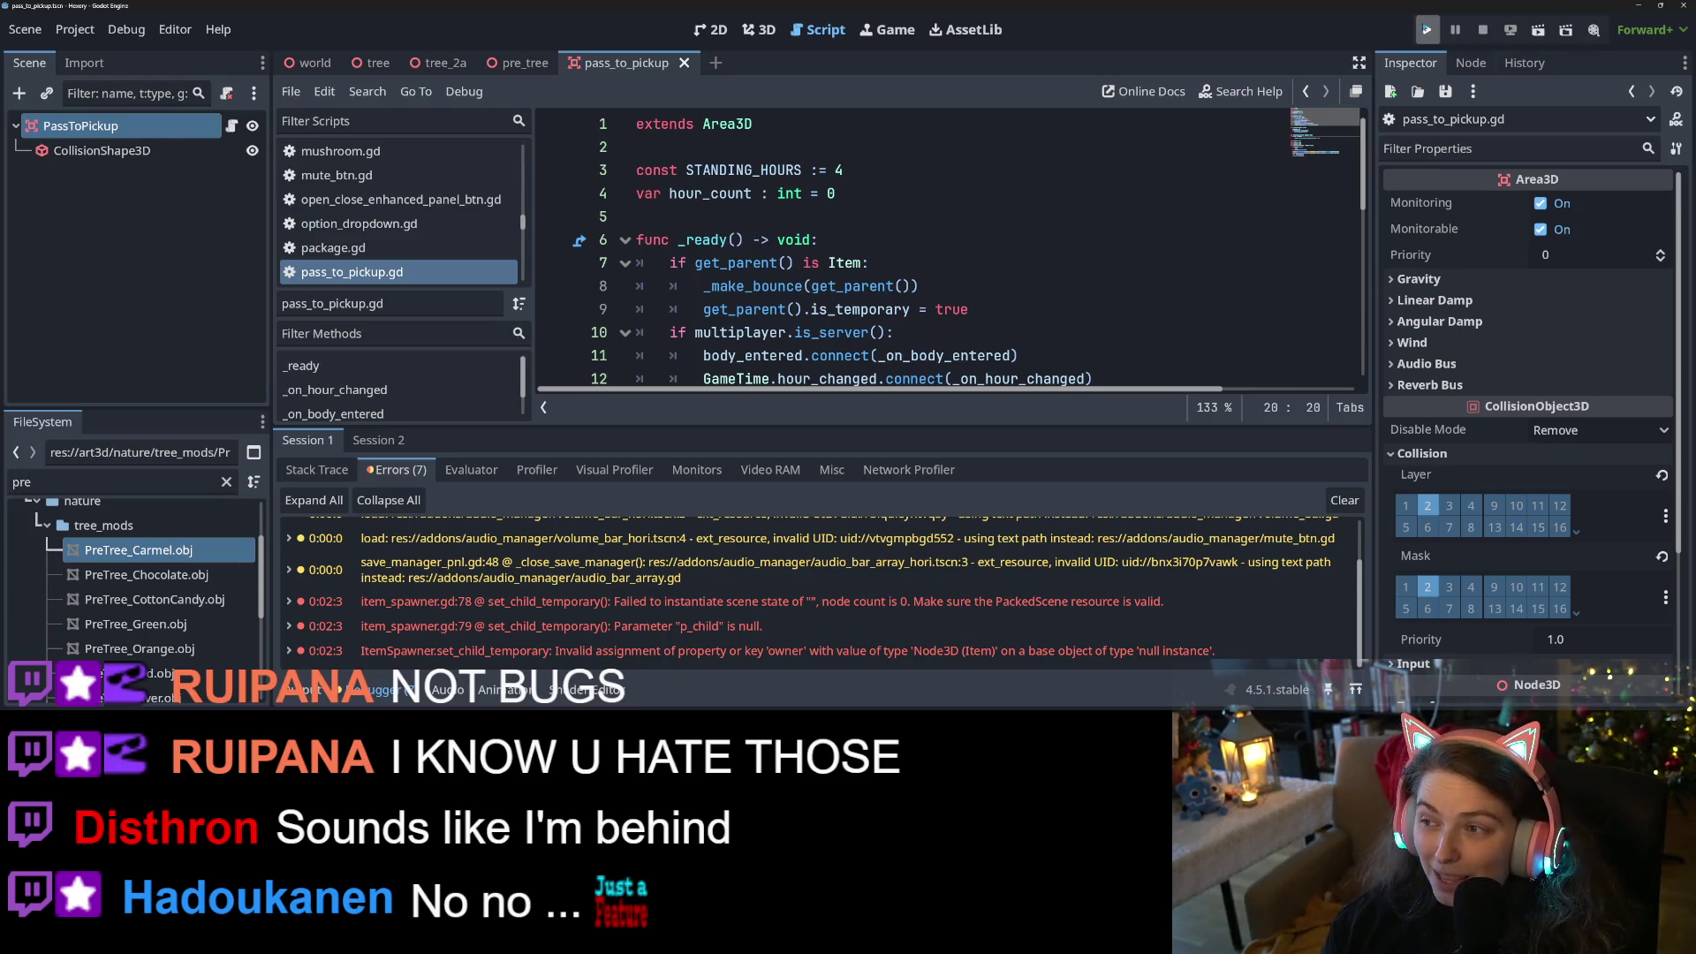
Clear the old errors, relaunch the game, load the pretrees save and toggle the inventory
left_click(1344, 501)
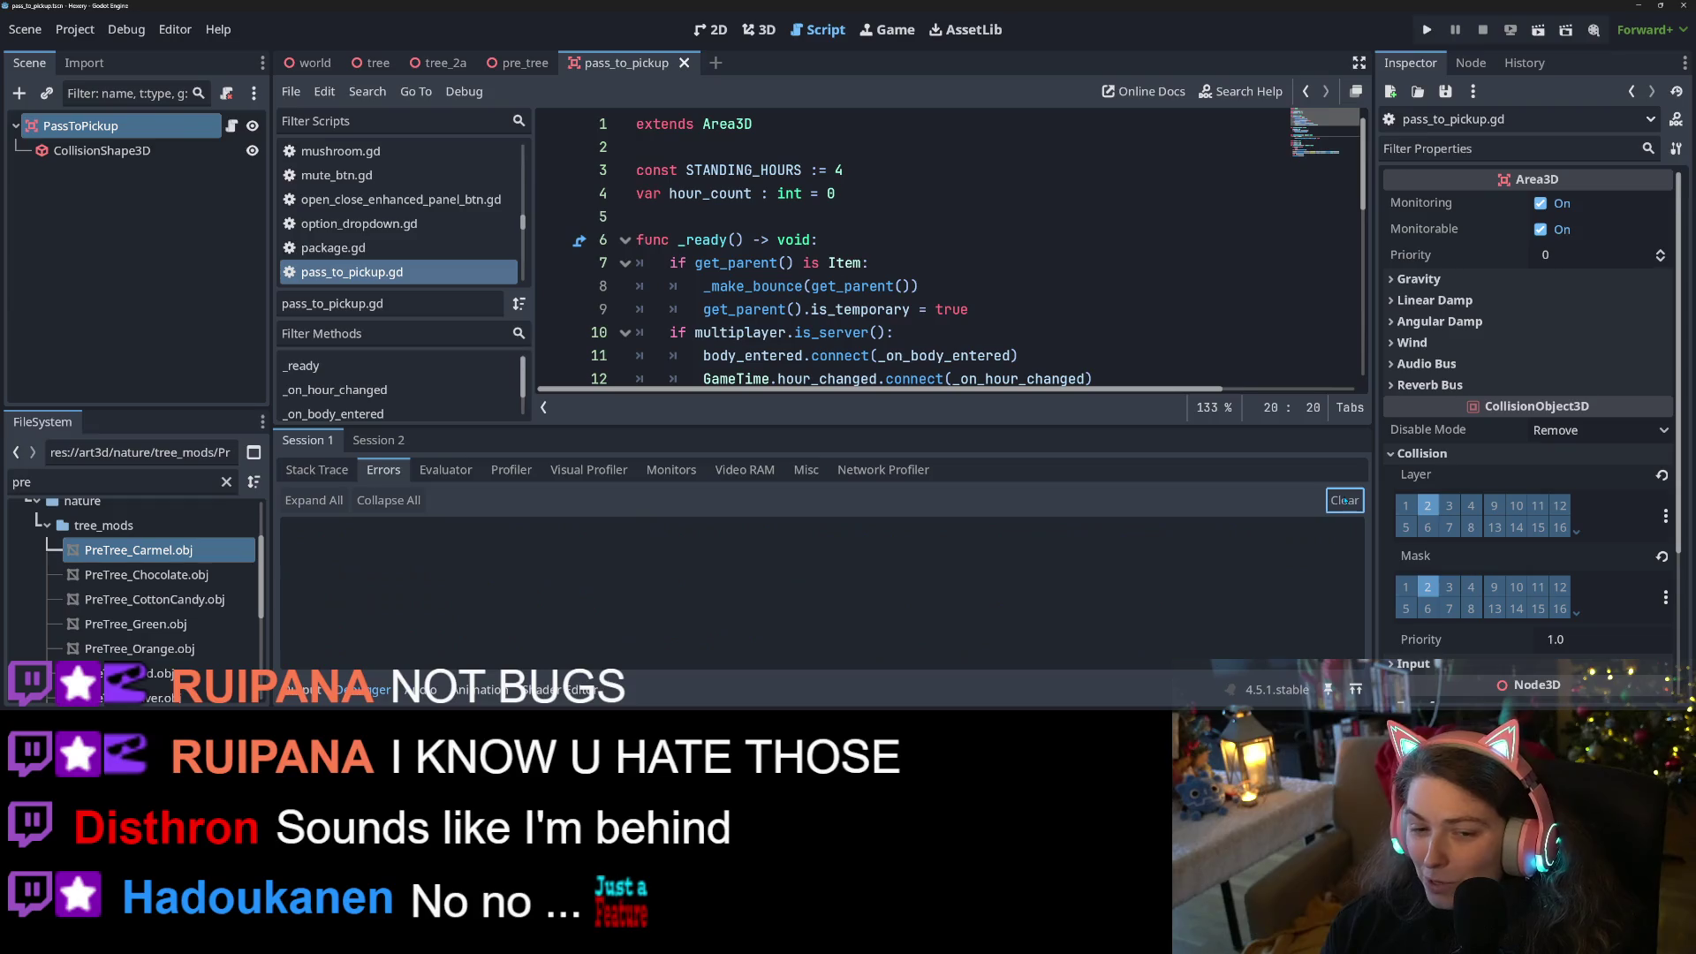
left_click(1442, 33)
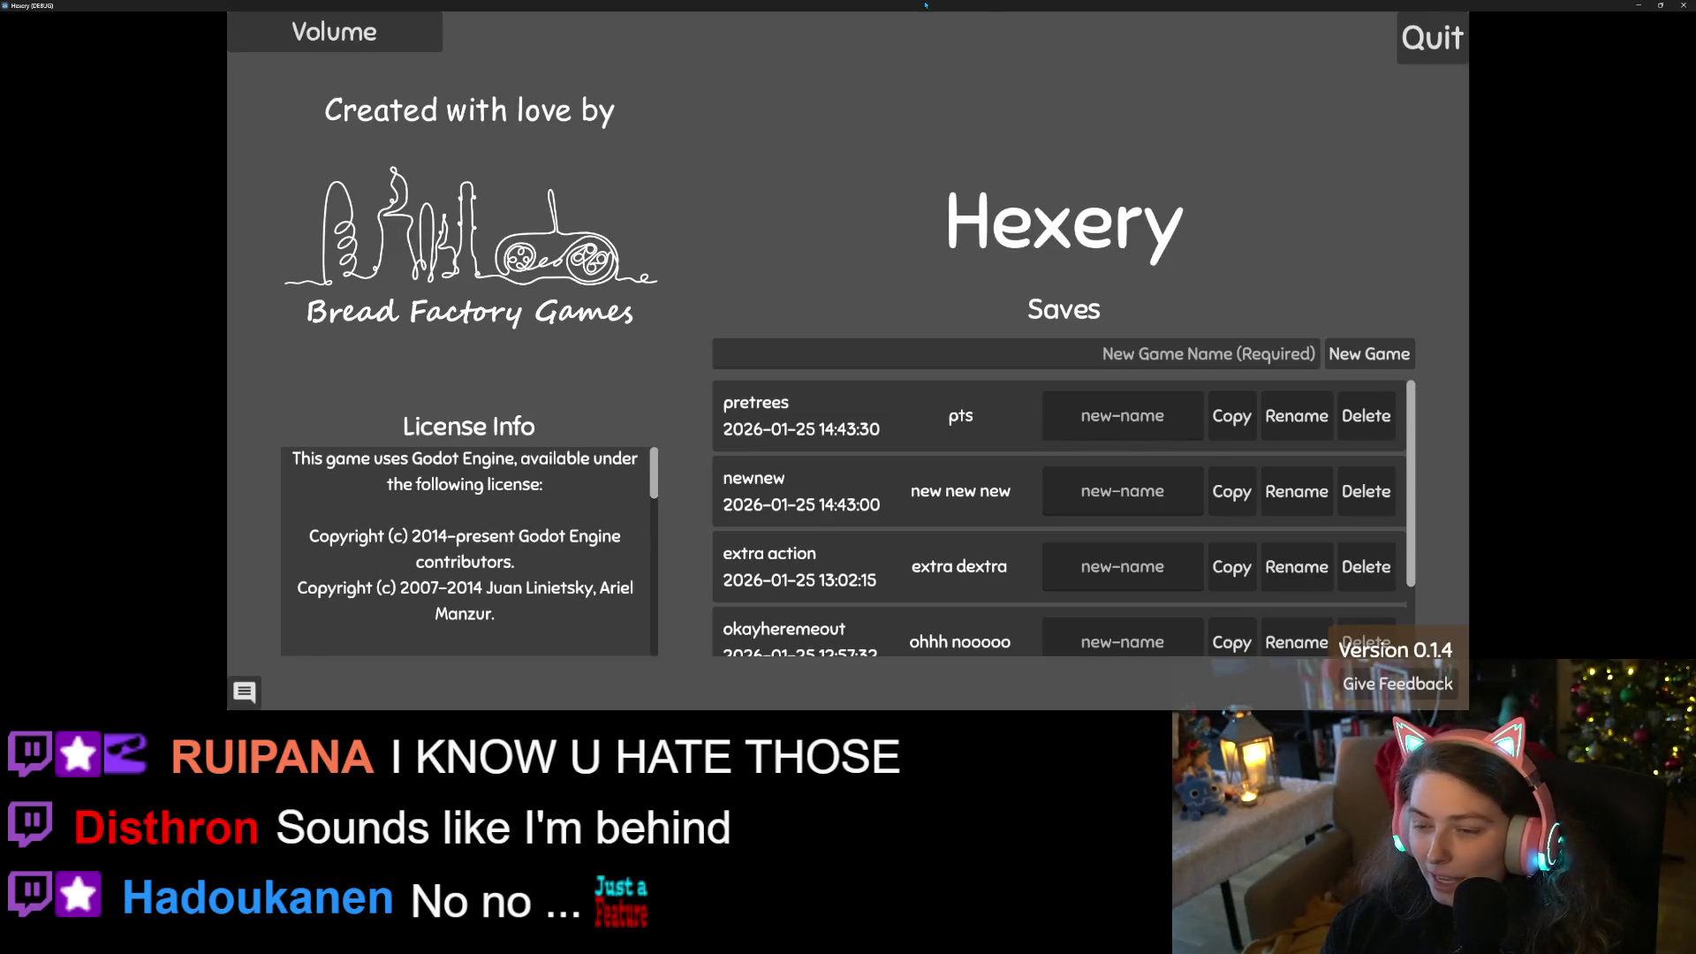
left_click_drag(926, 5, 562, 7)
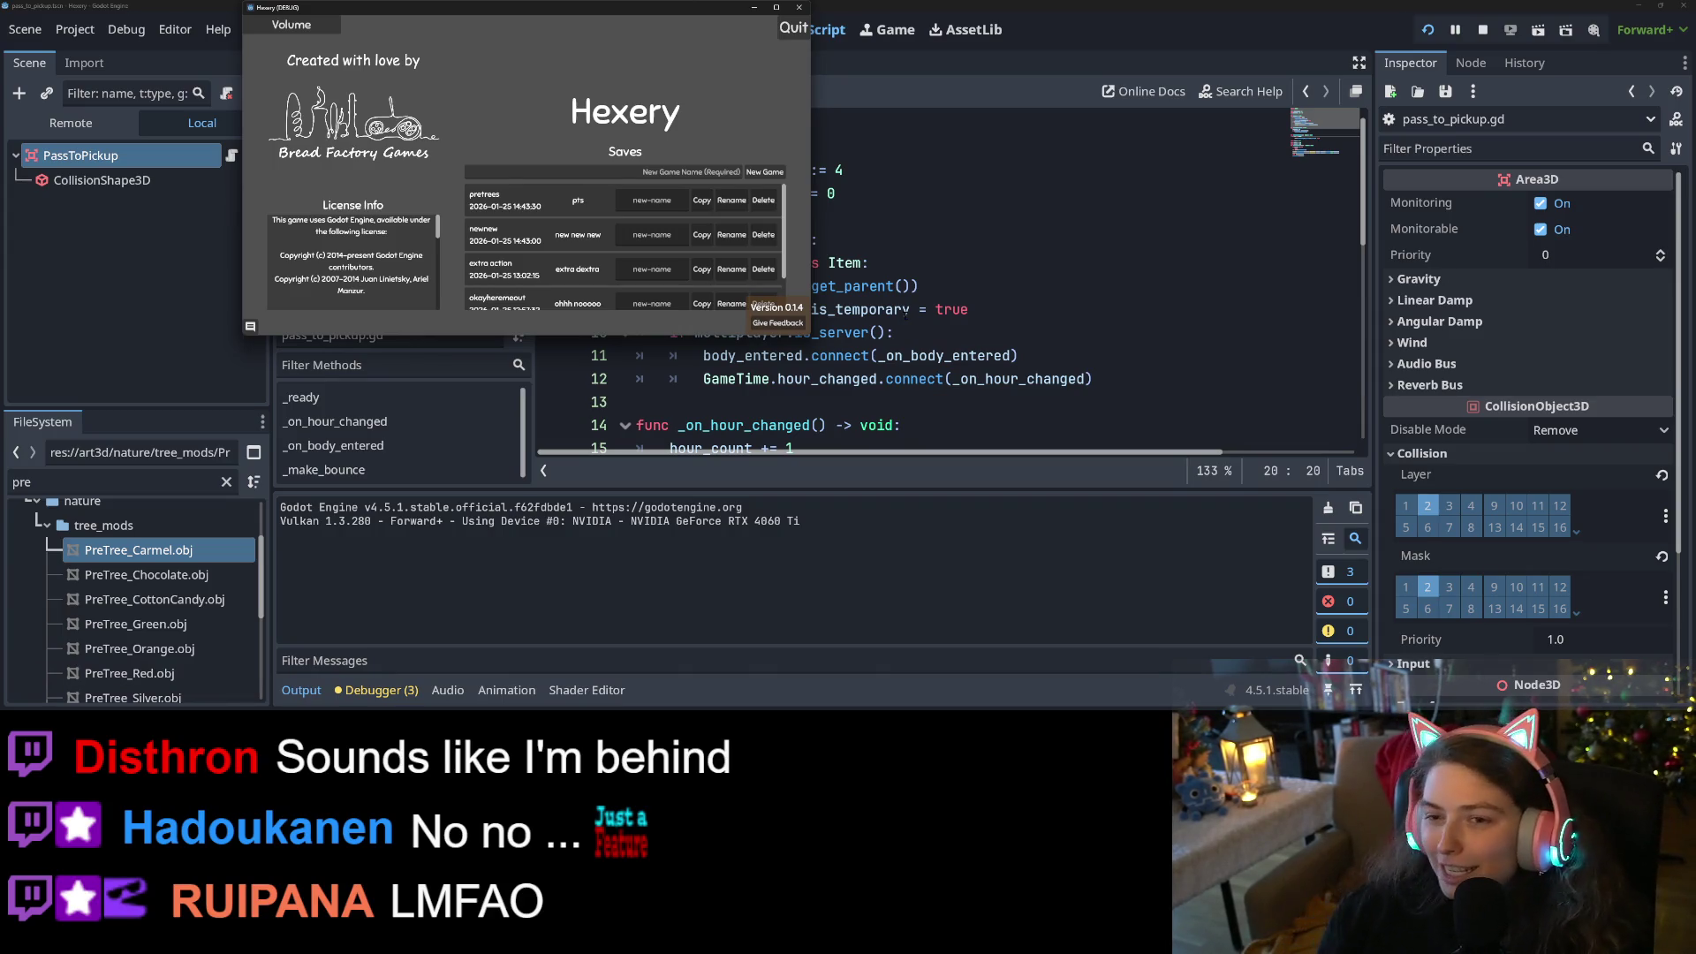
scroll(535, 231, "down", 2)
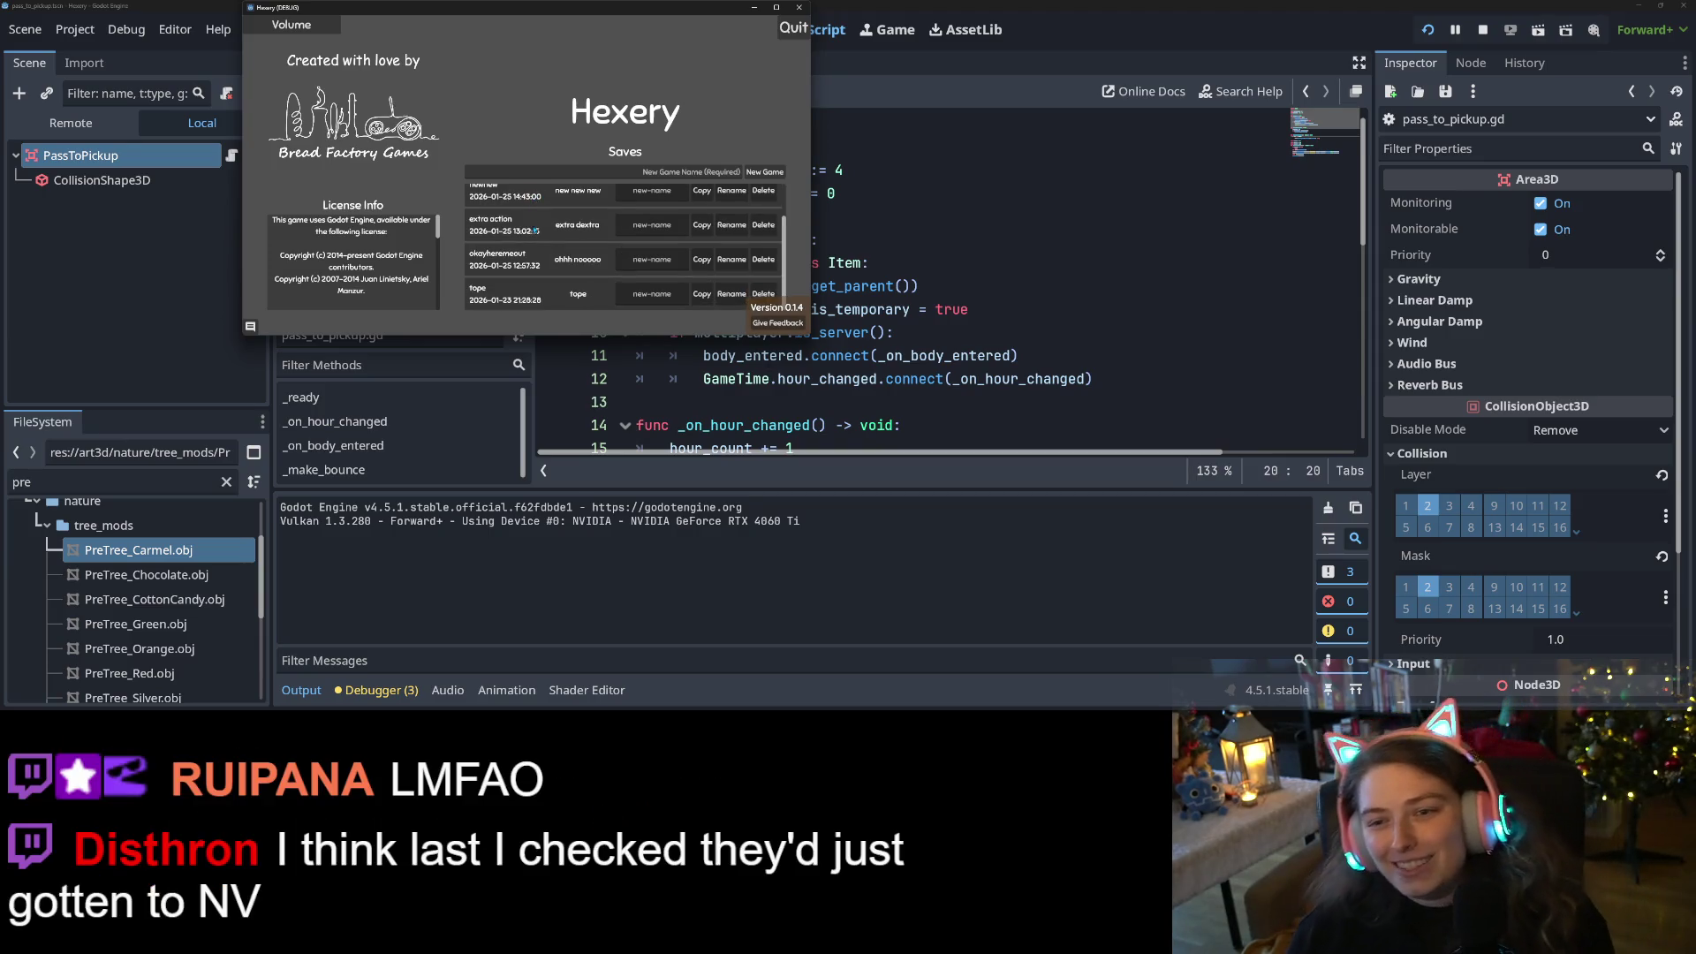
scroll(562, 196, "up", 2)
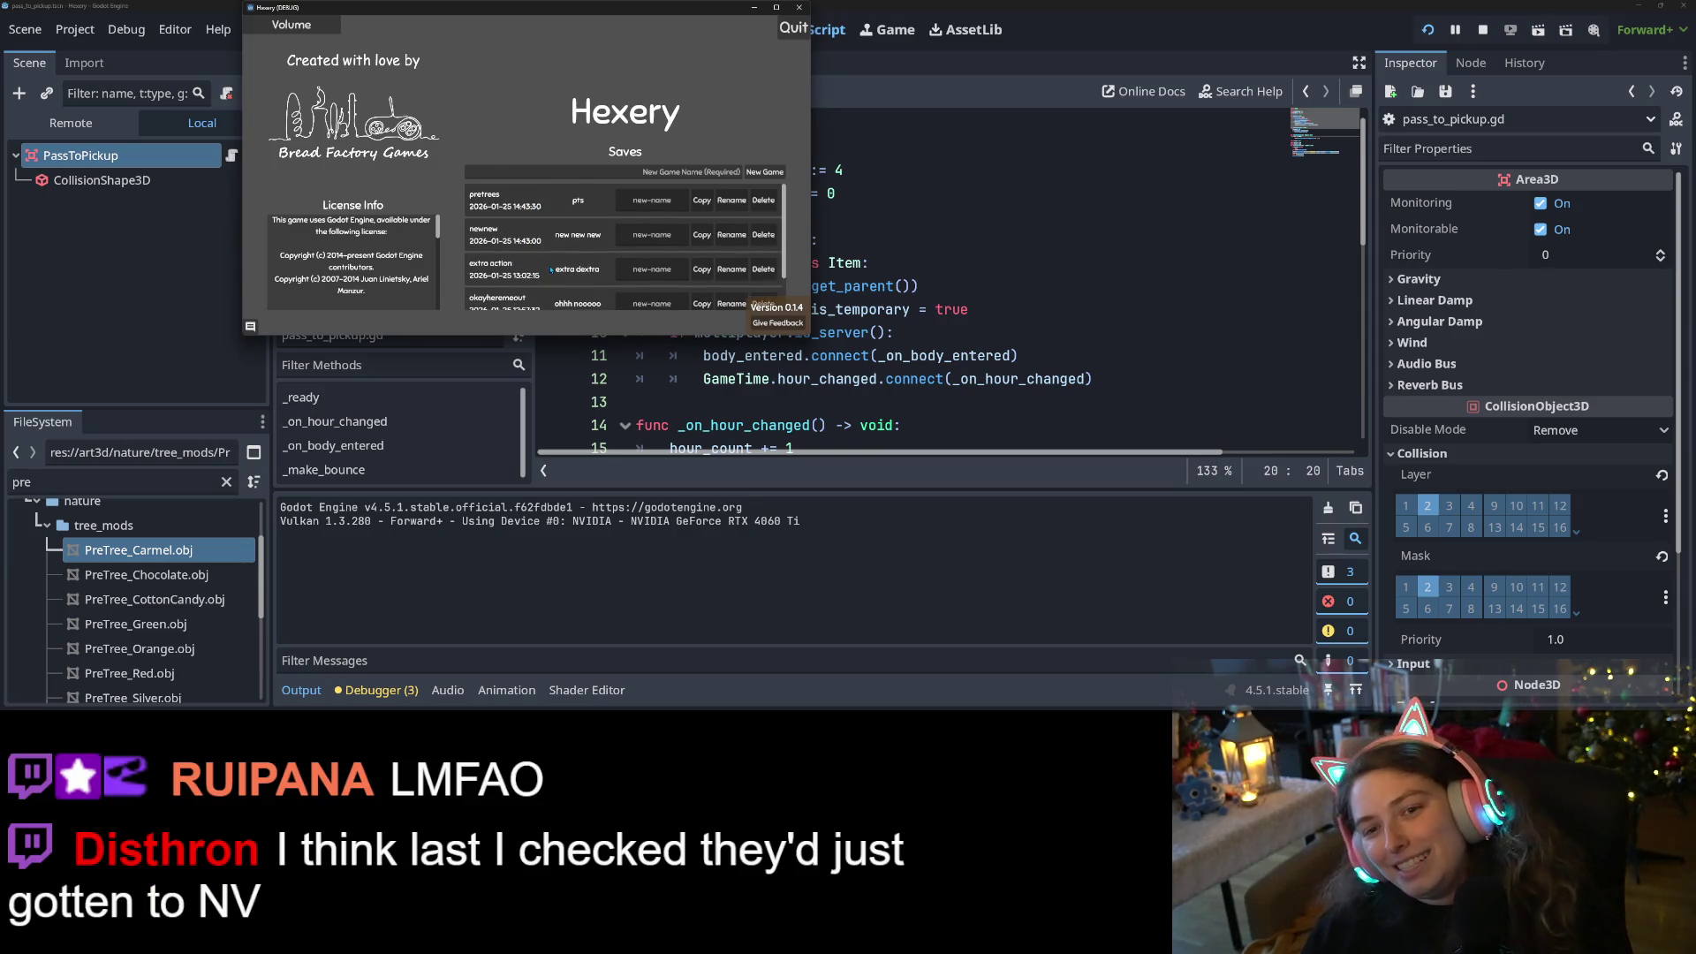
left_click(562, 196)
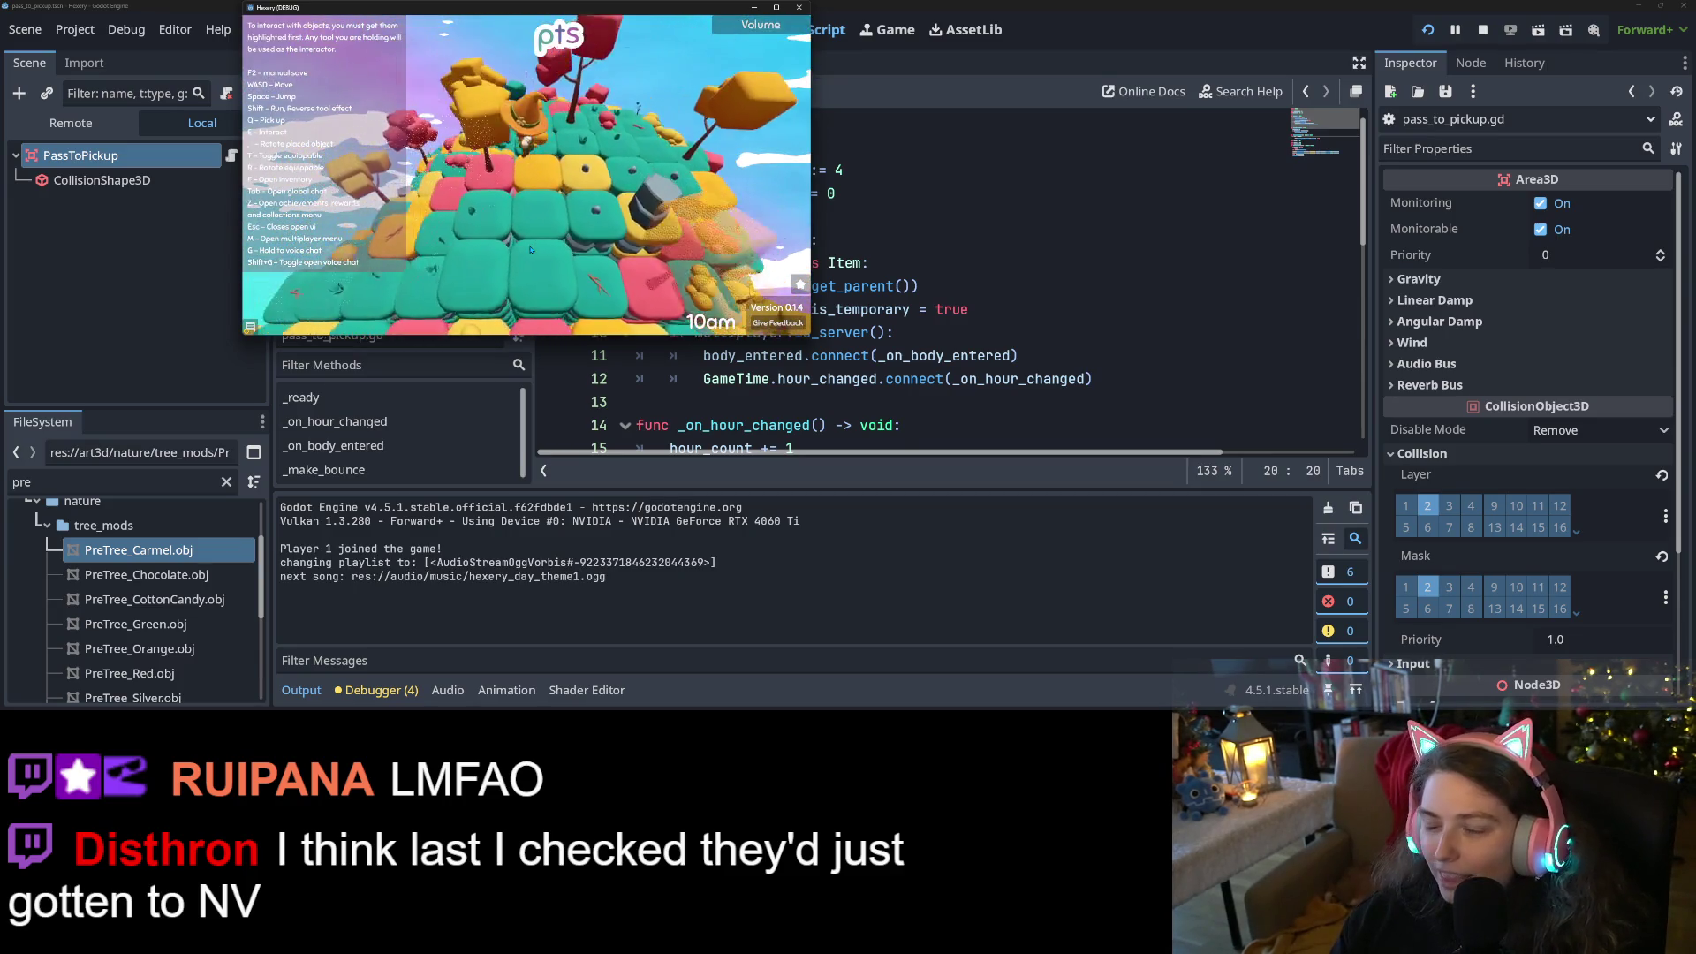
key("f")
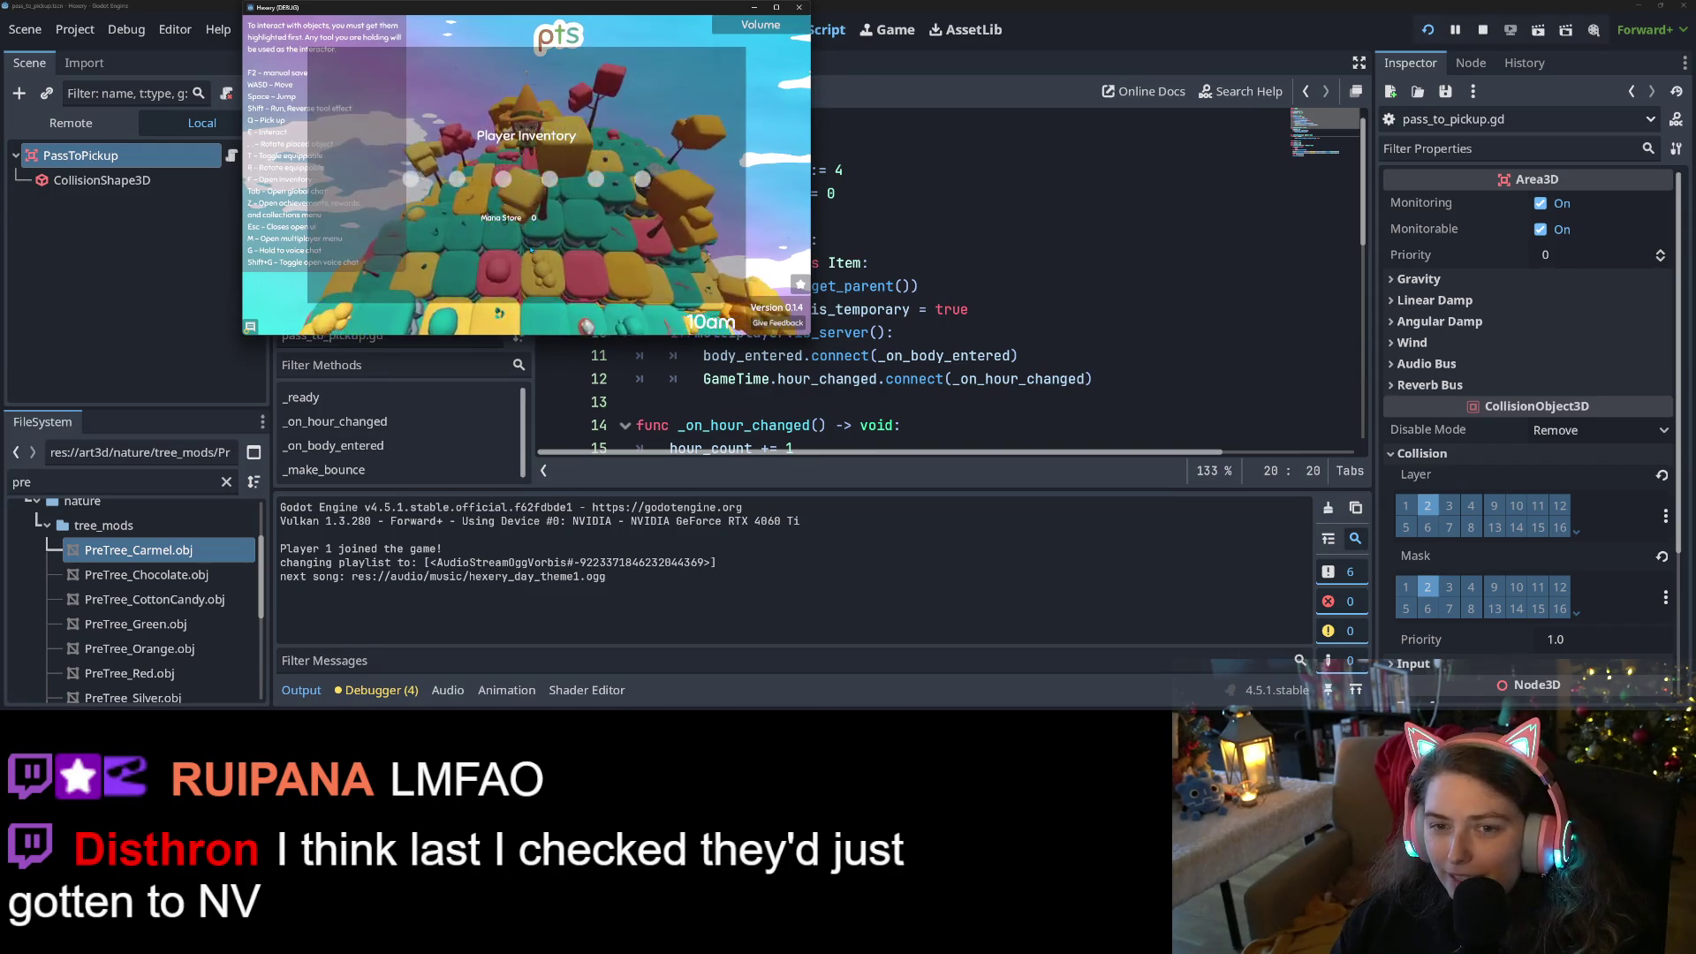
key("Escape")
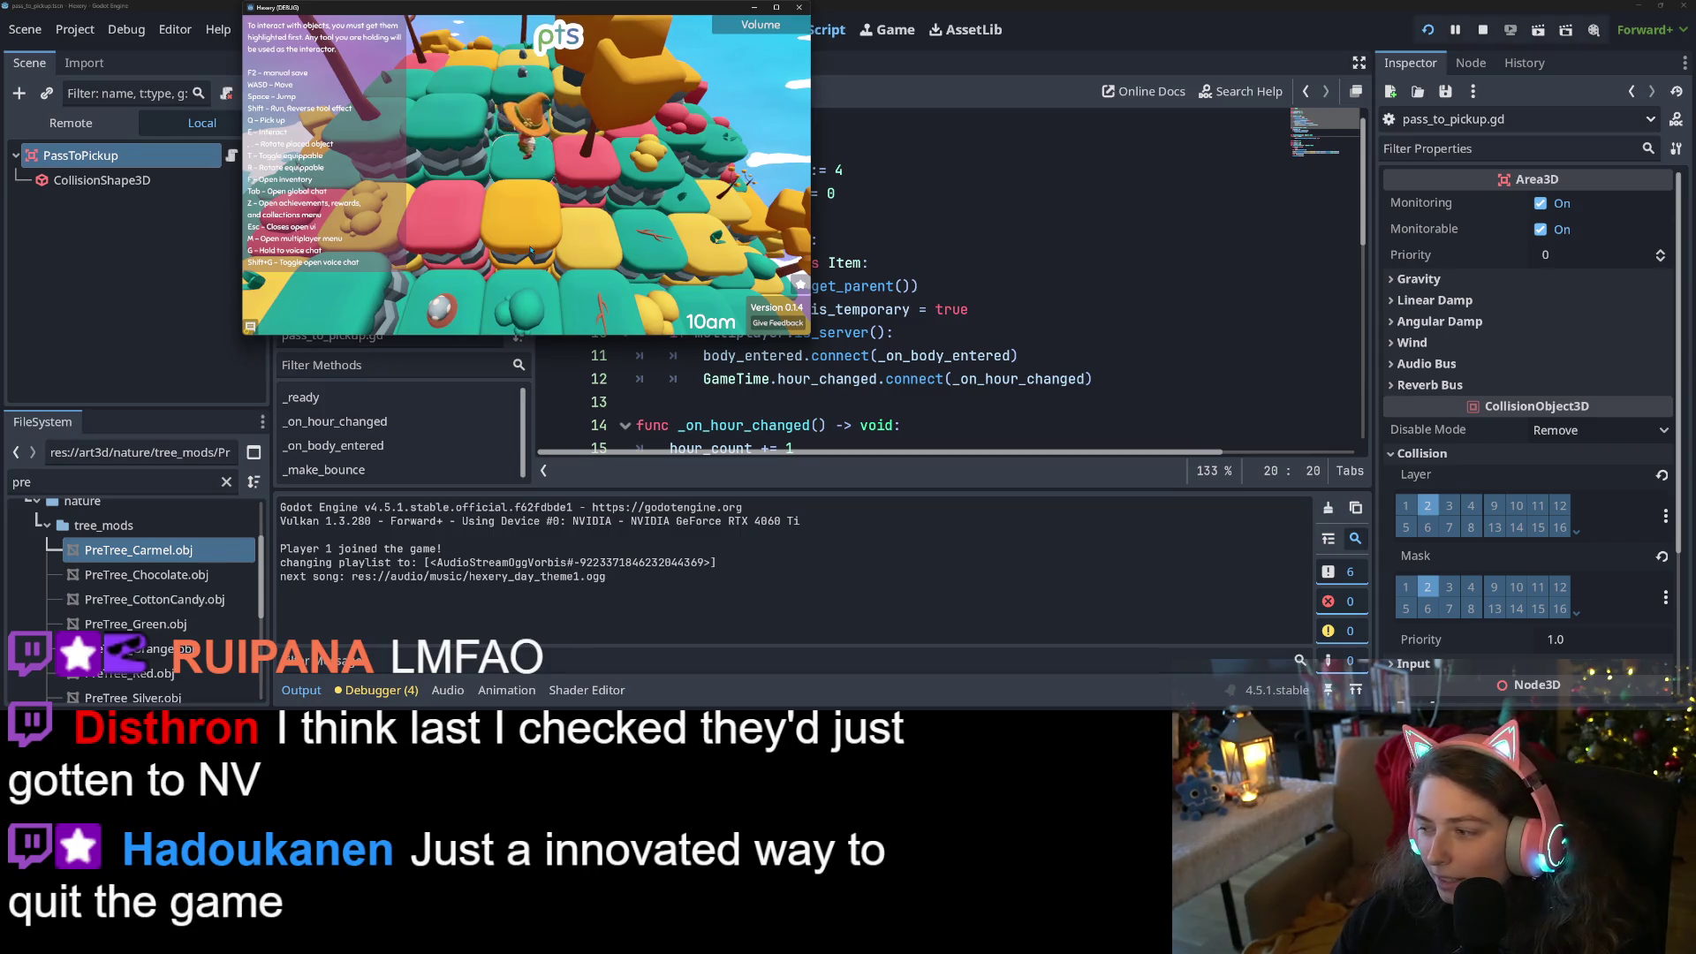
Walk the character through the trees and onto the pink tile until the debugger breaks
key("w")
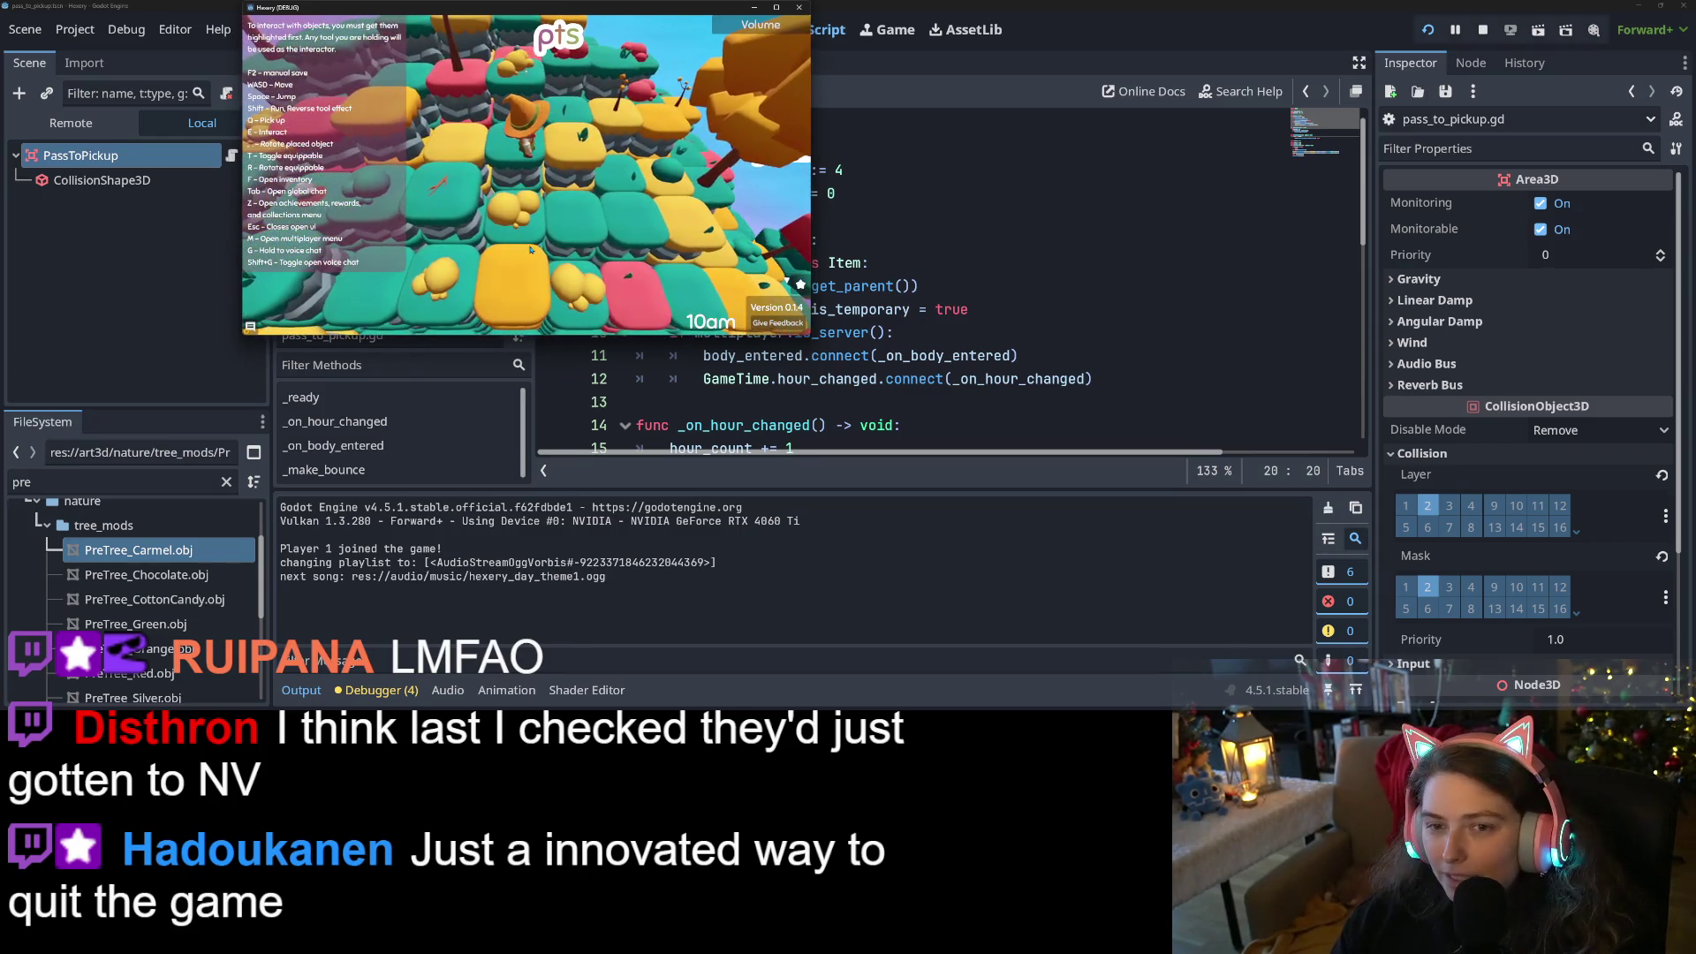
key("w")
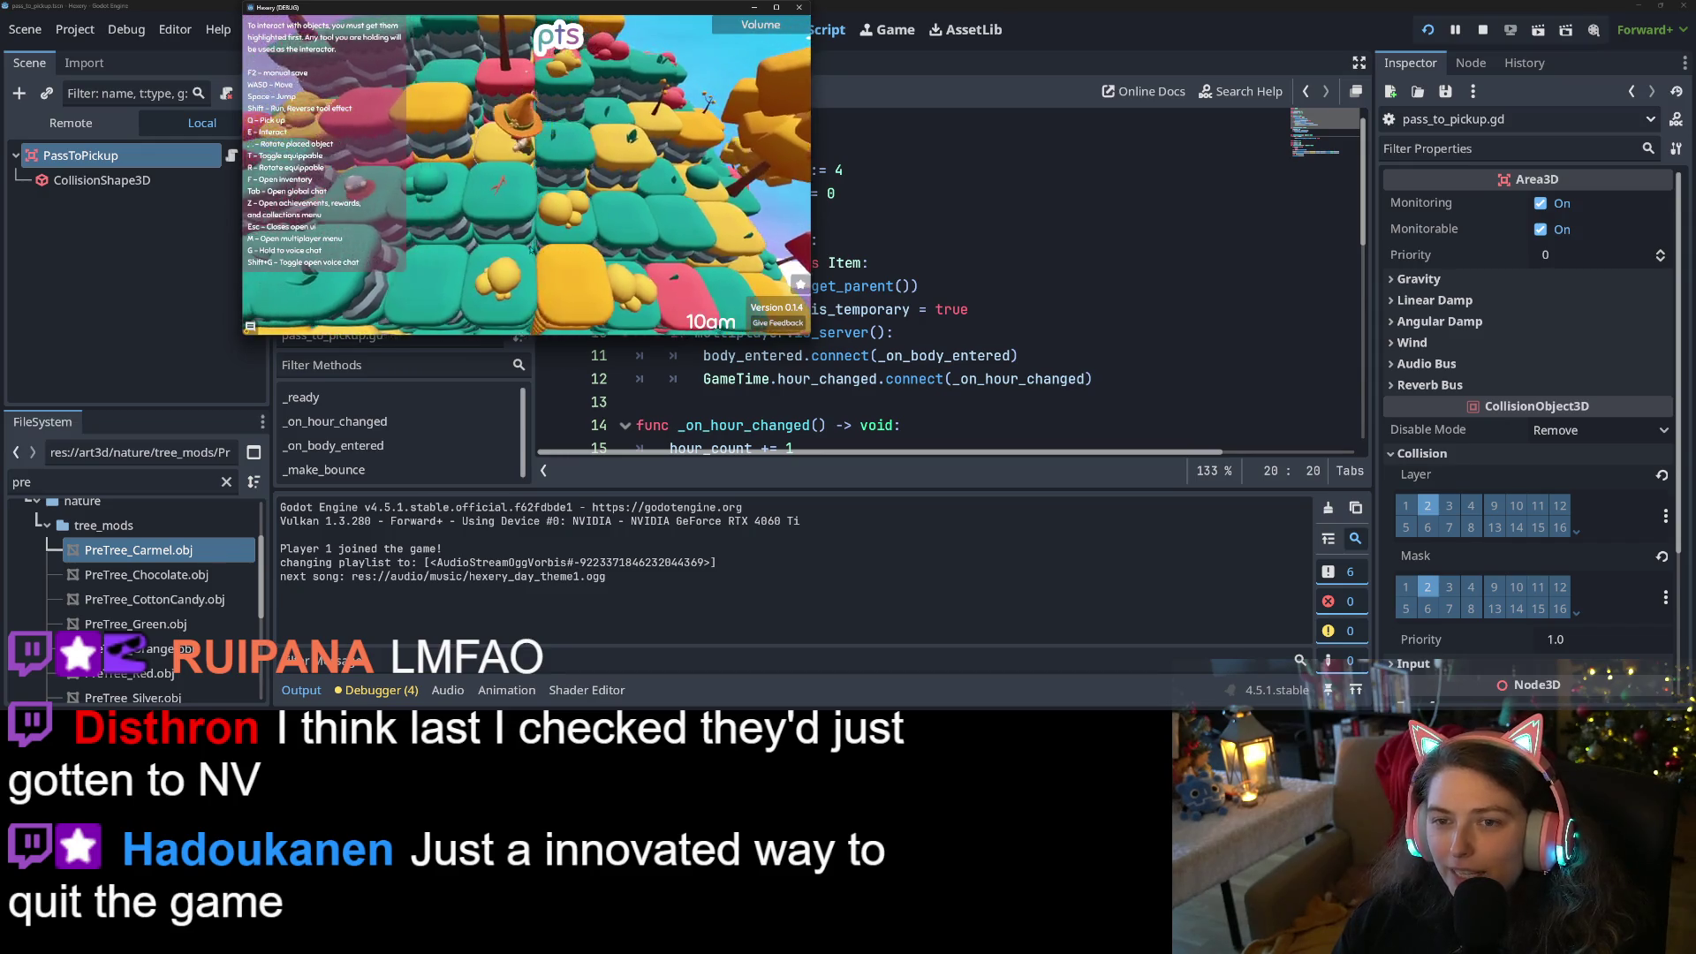
key("w")
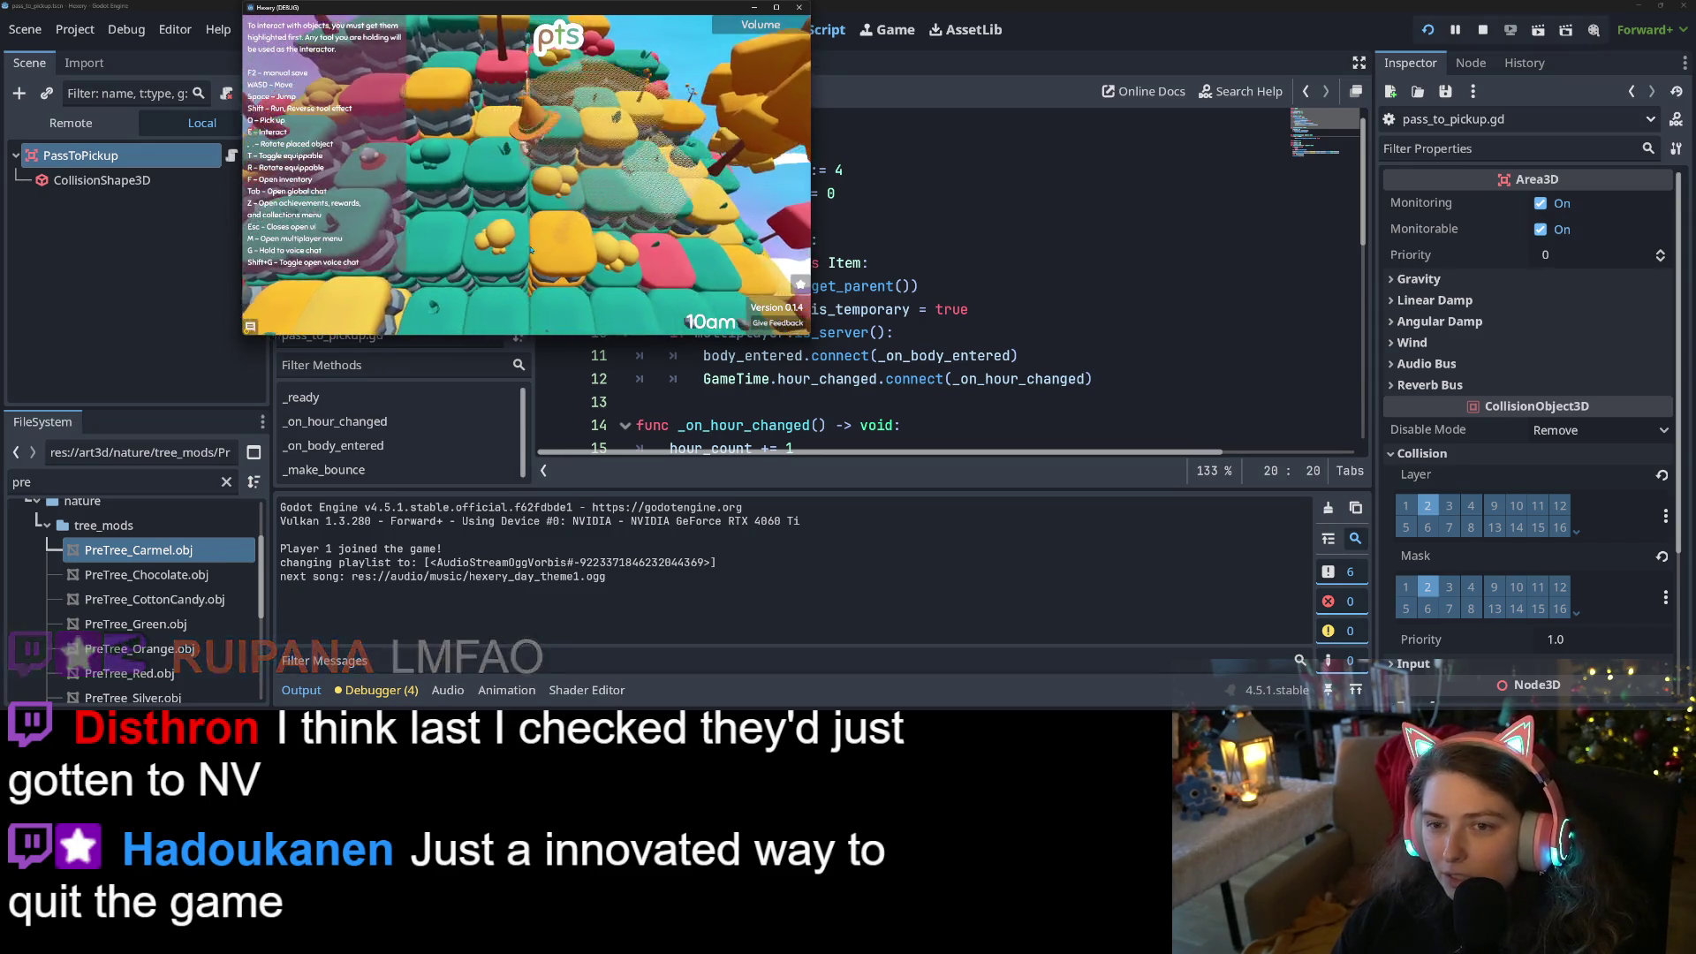
key("w")
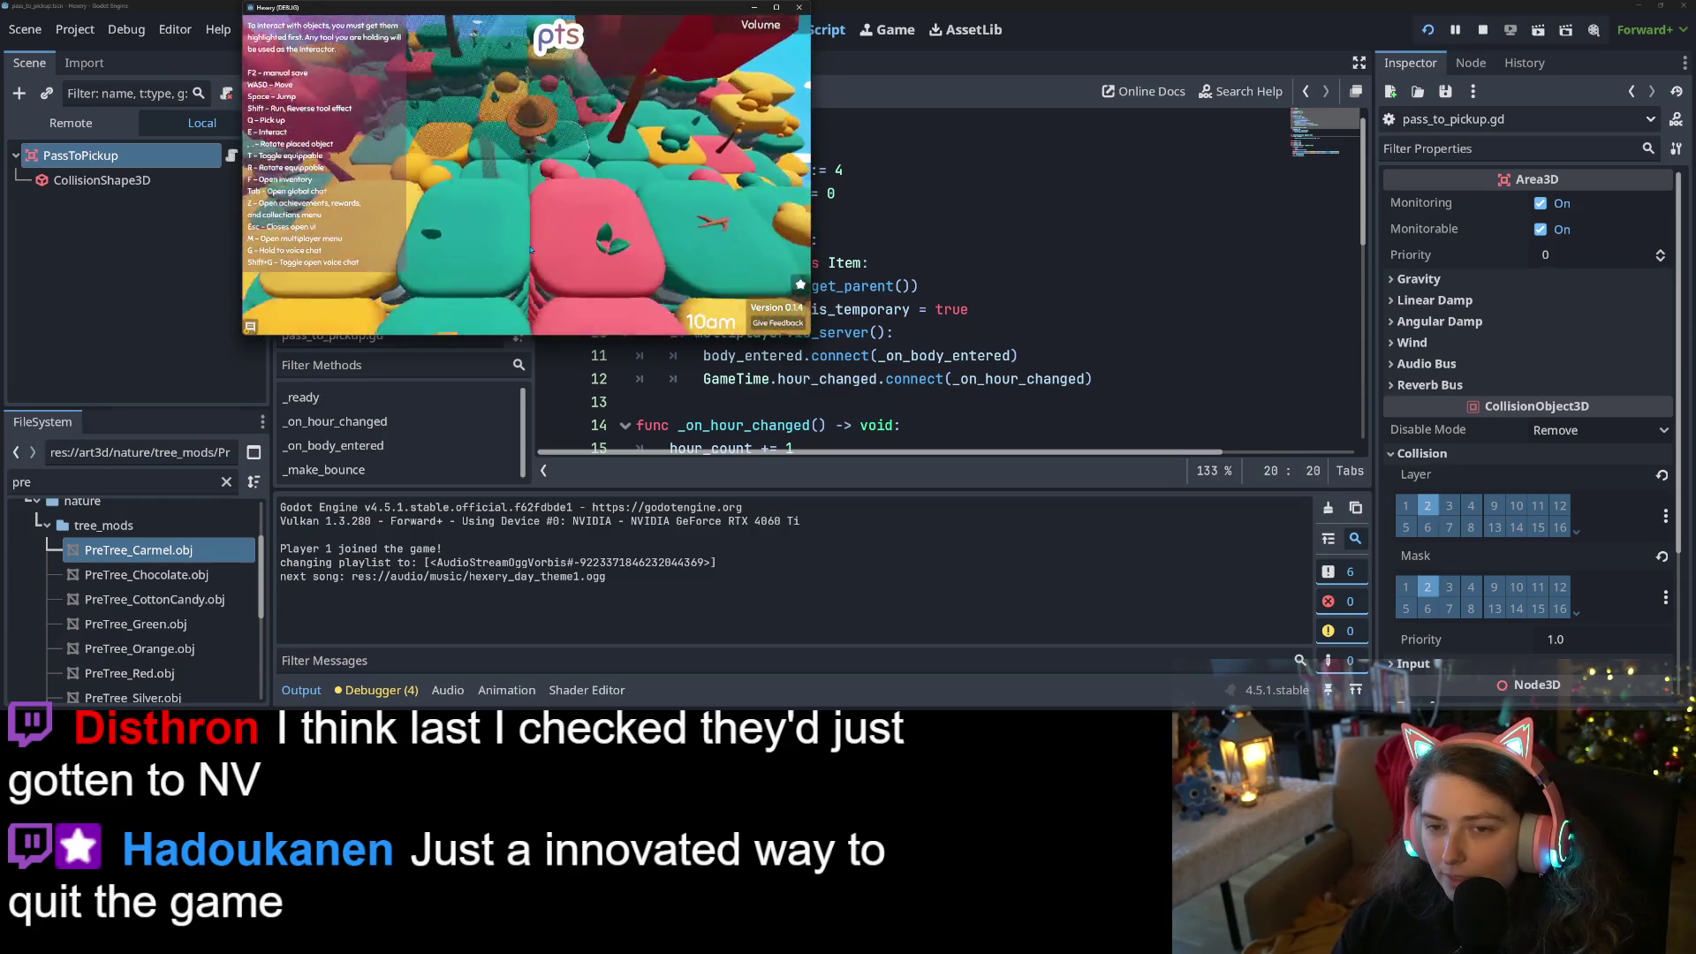
key("w")
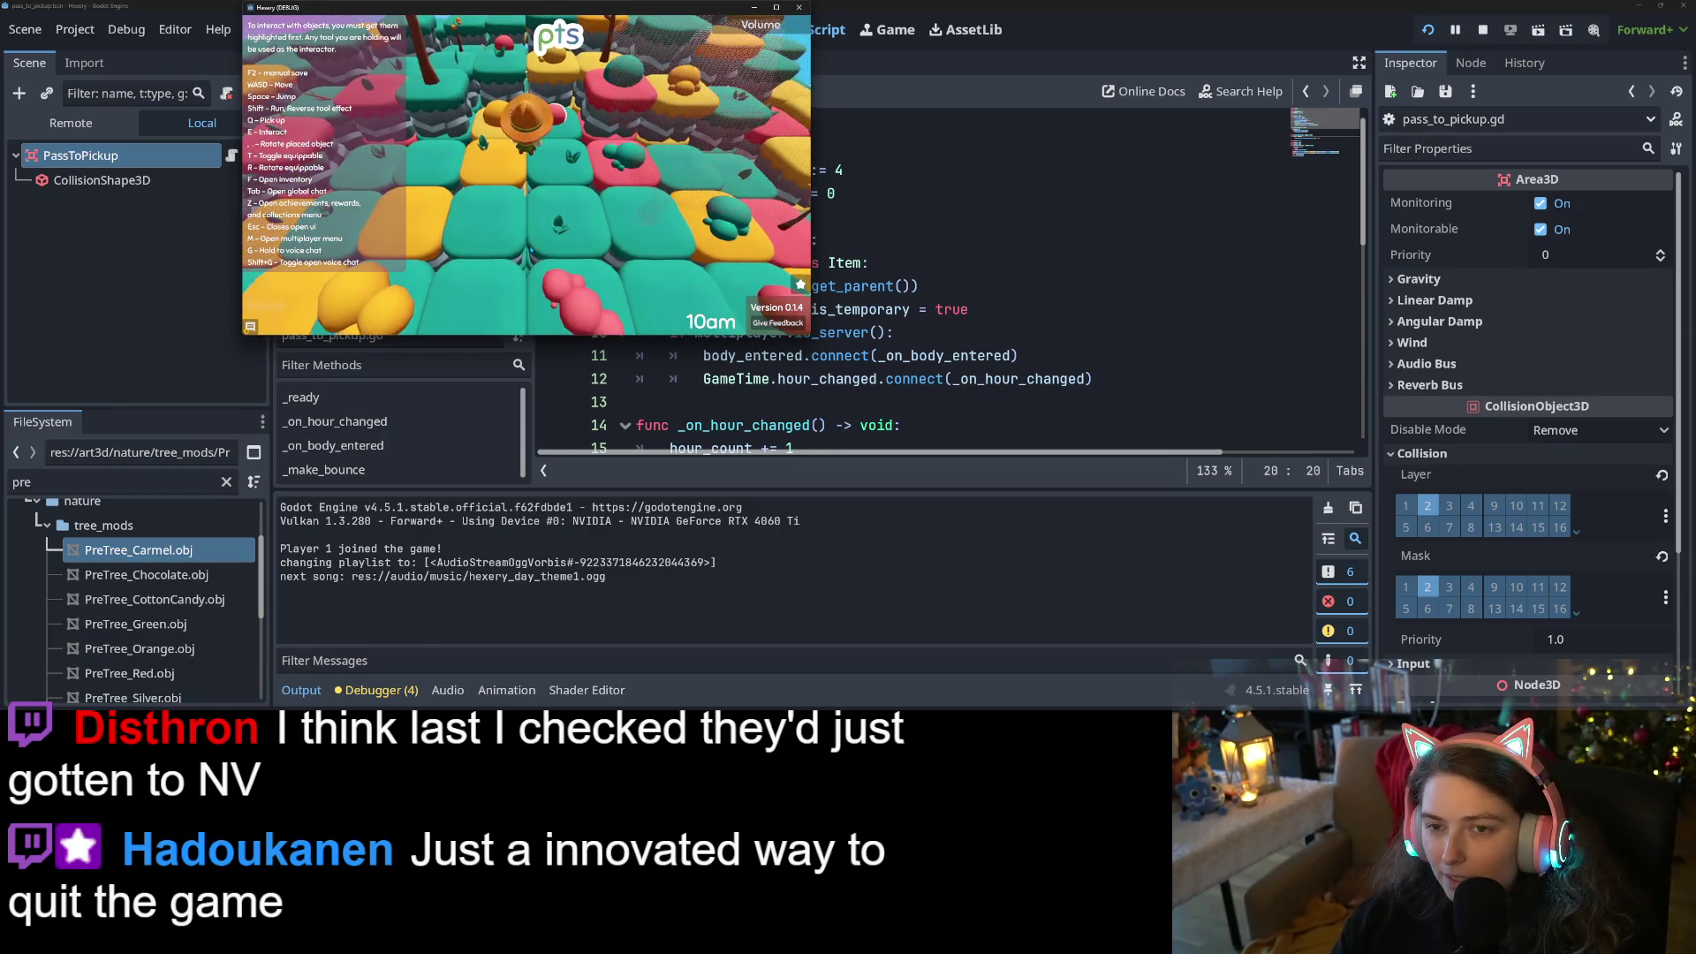
key("w")
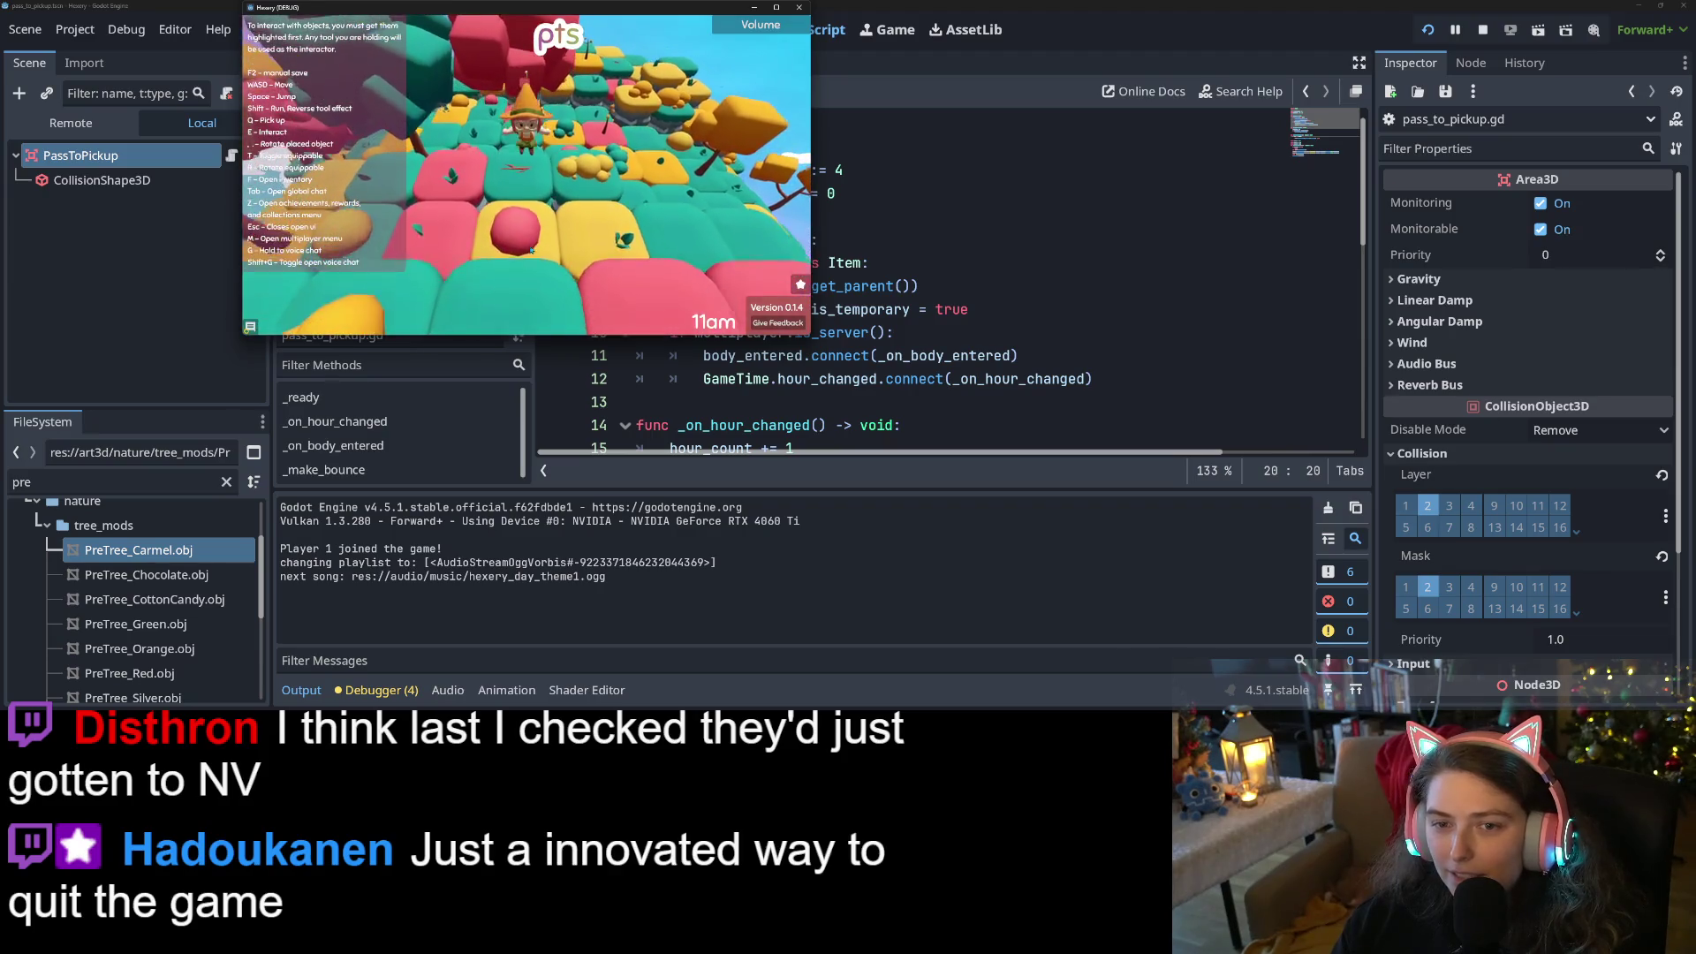
key("w")
key("w")
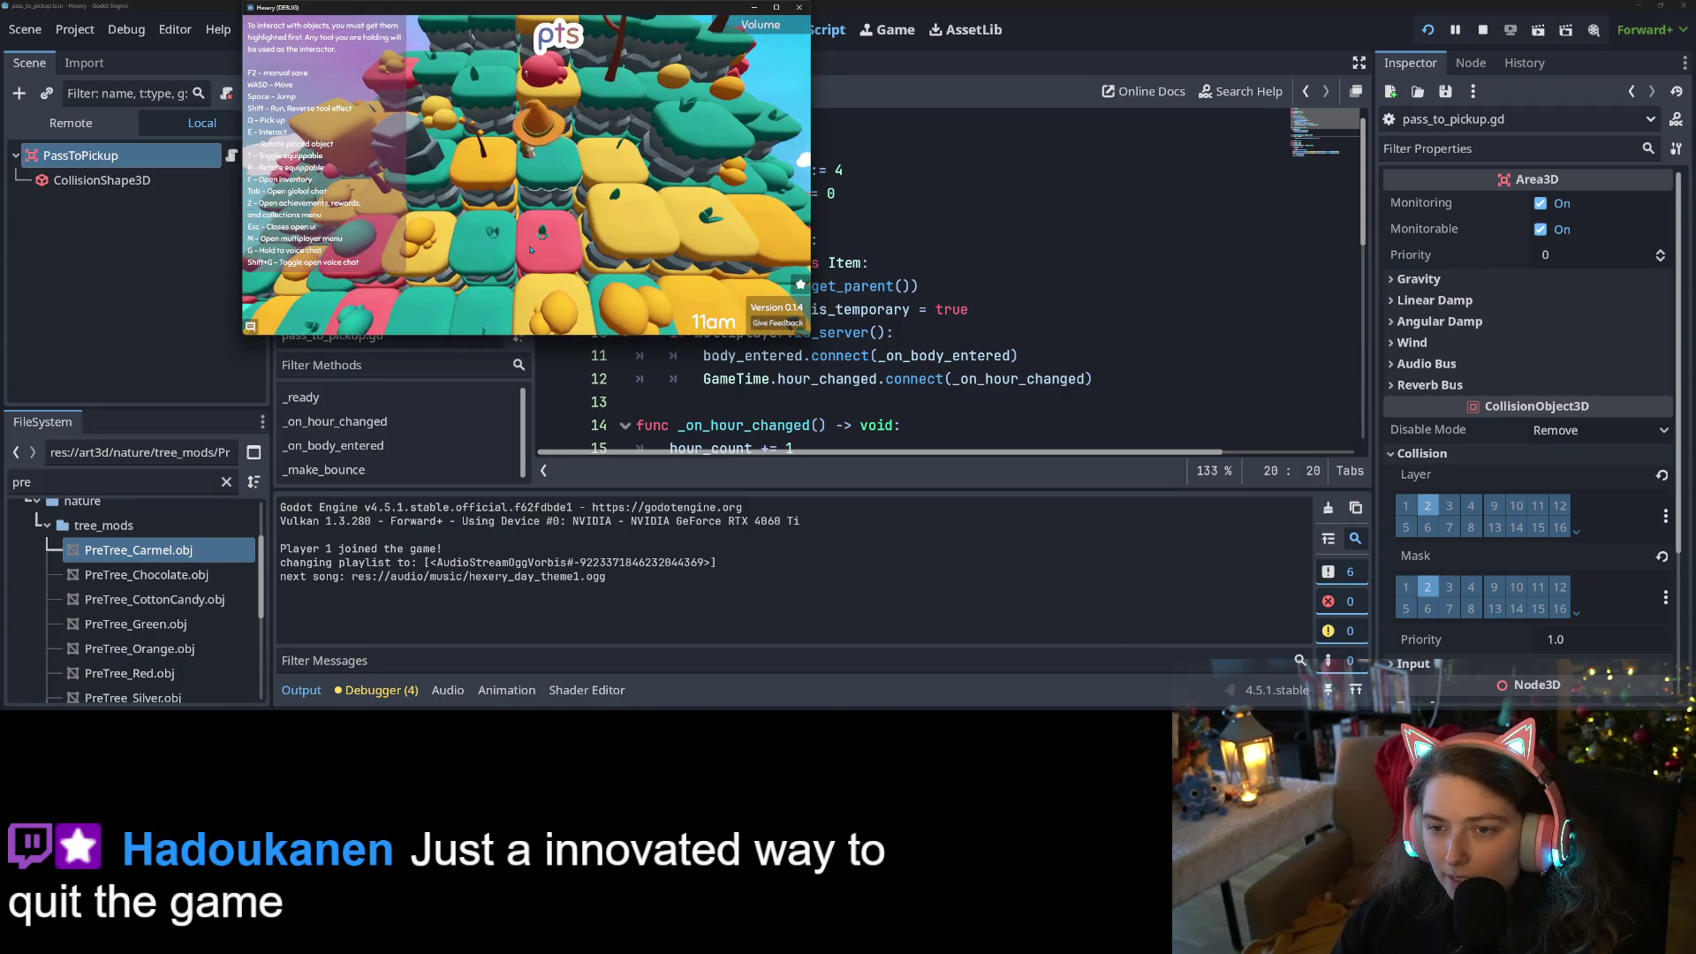
key("w")
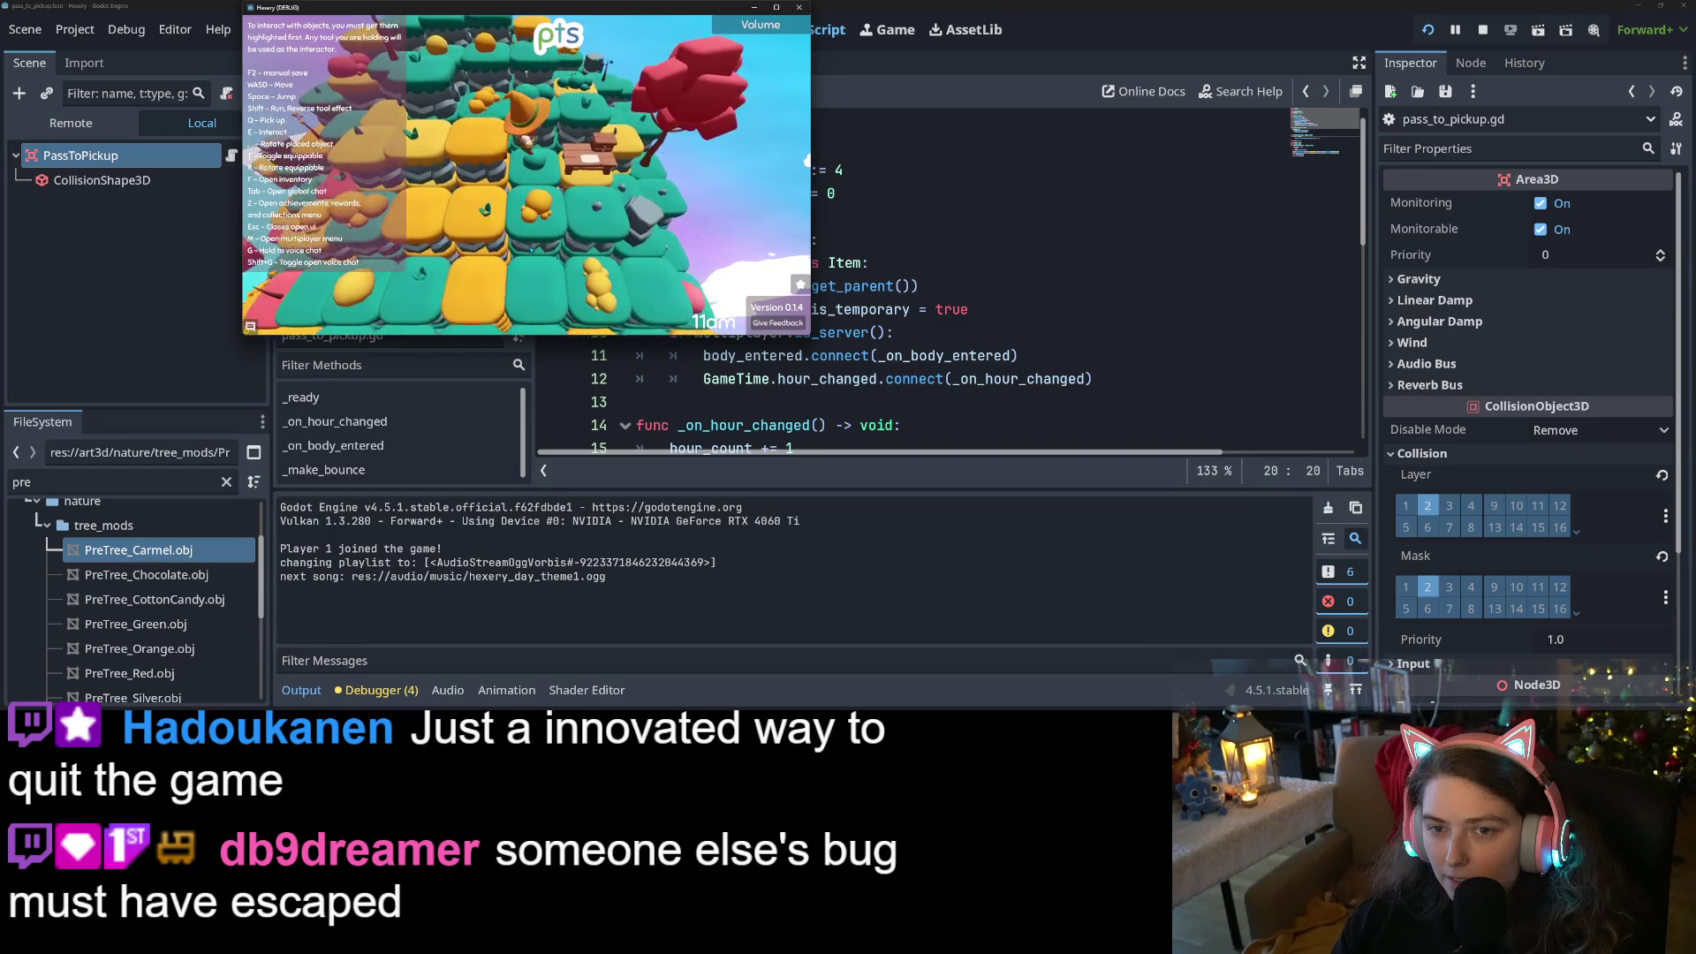
key("w")
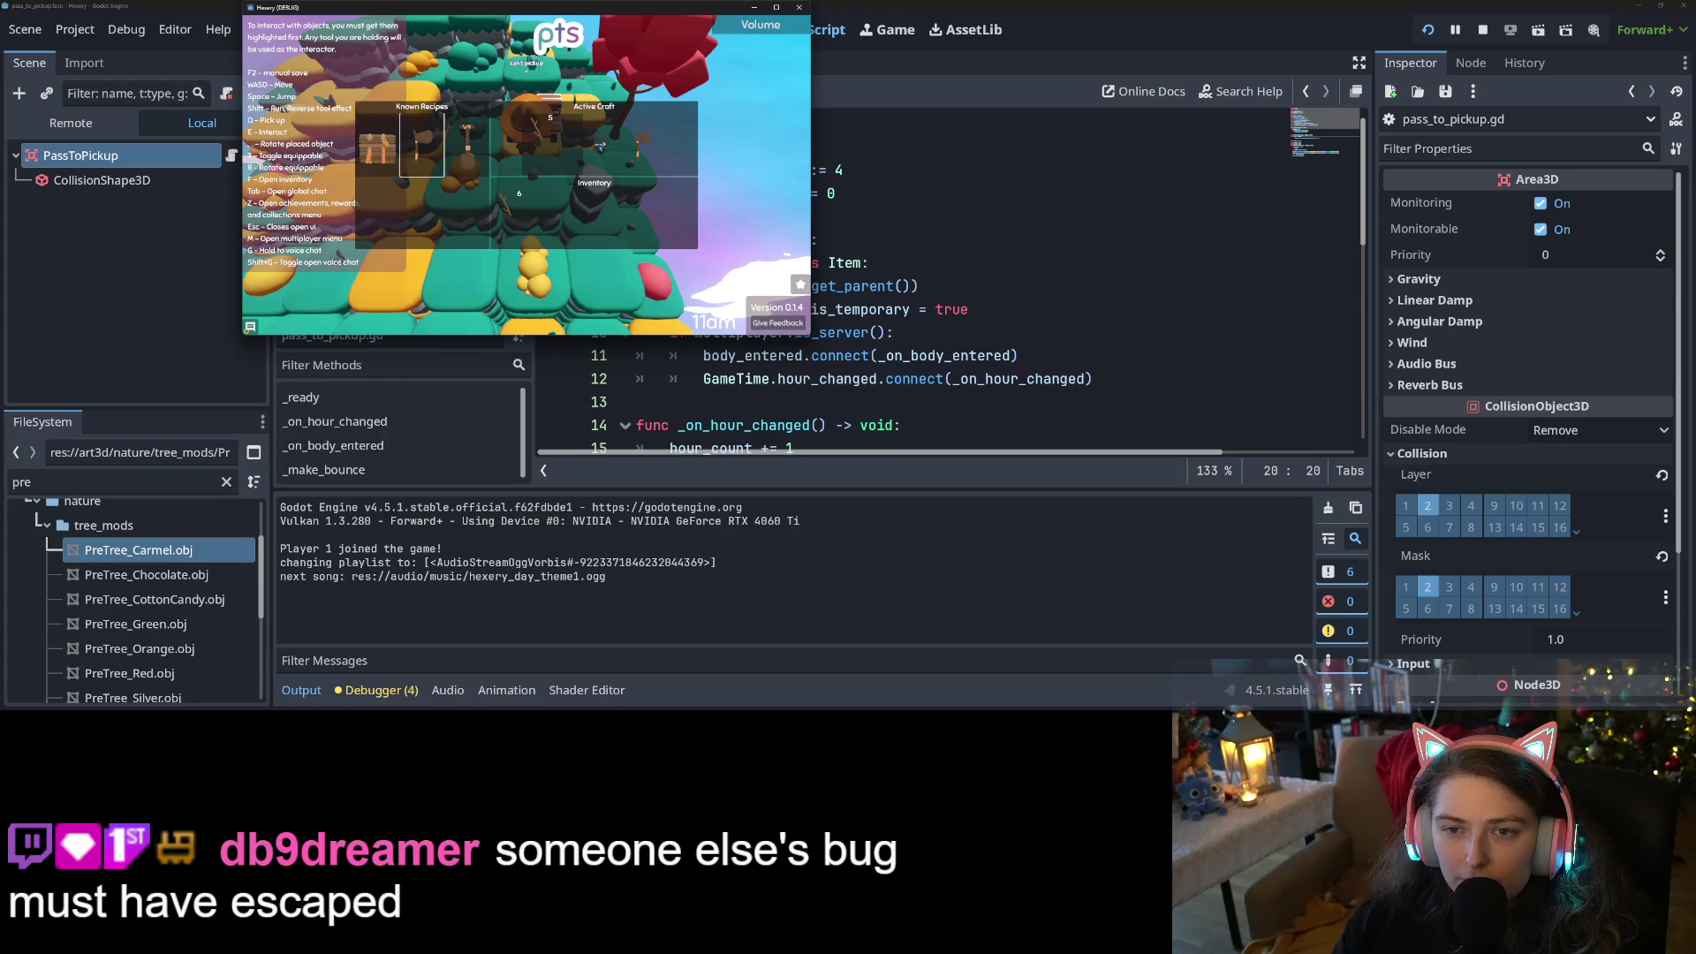
key("s")
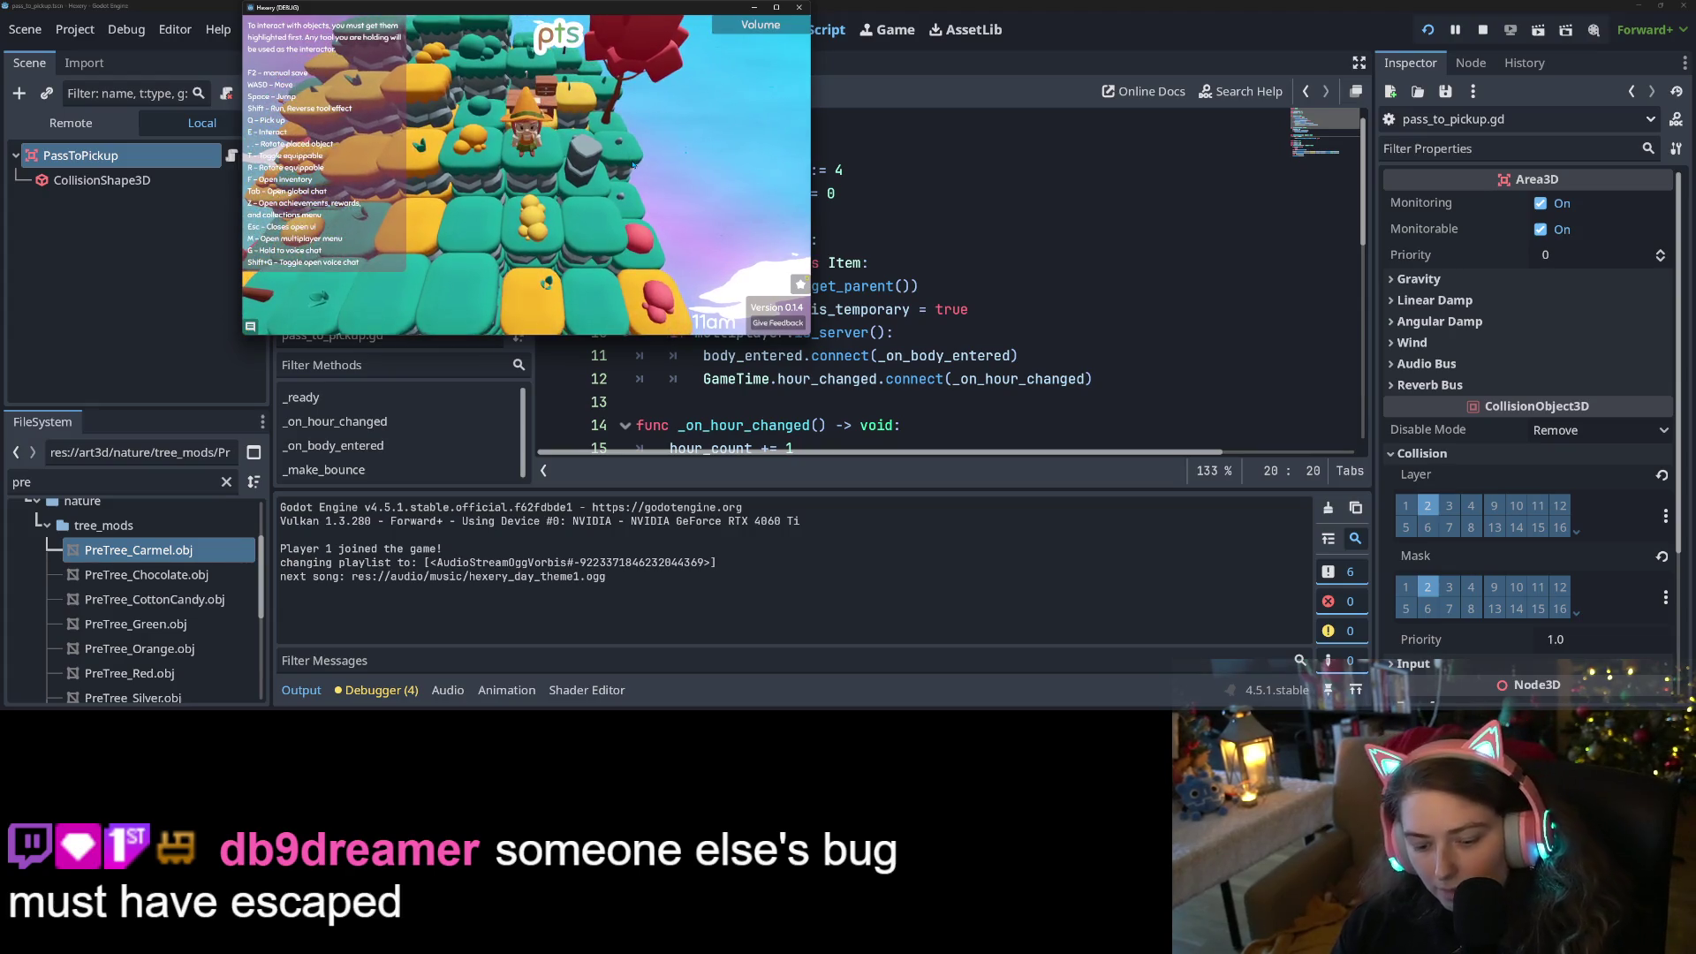
key("w")
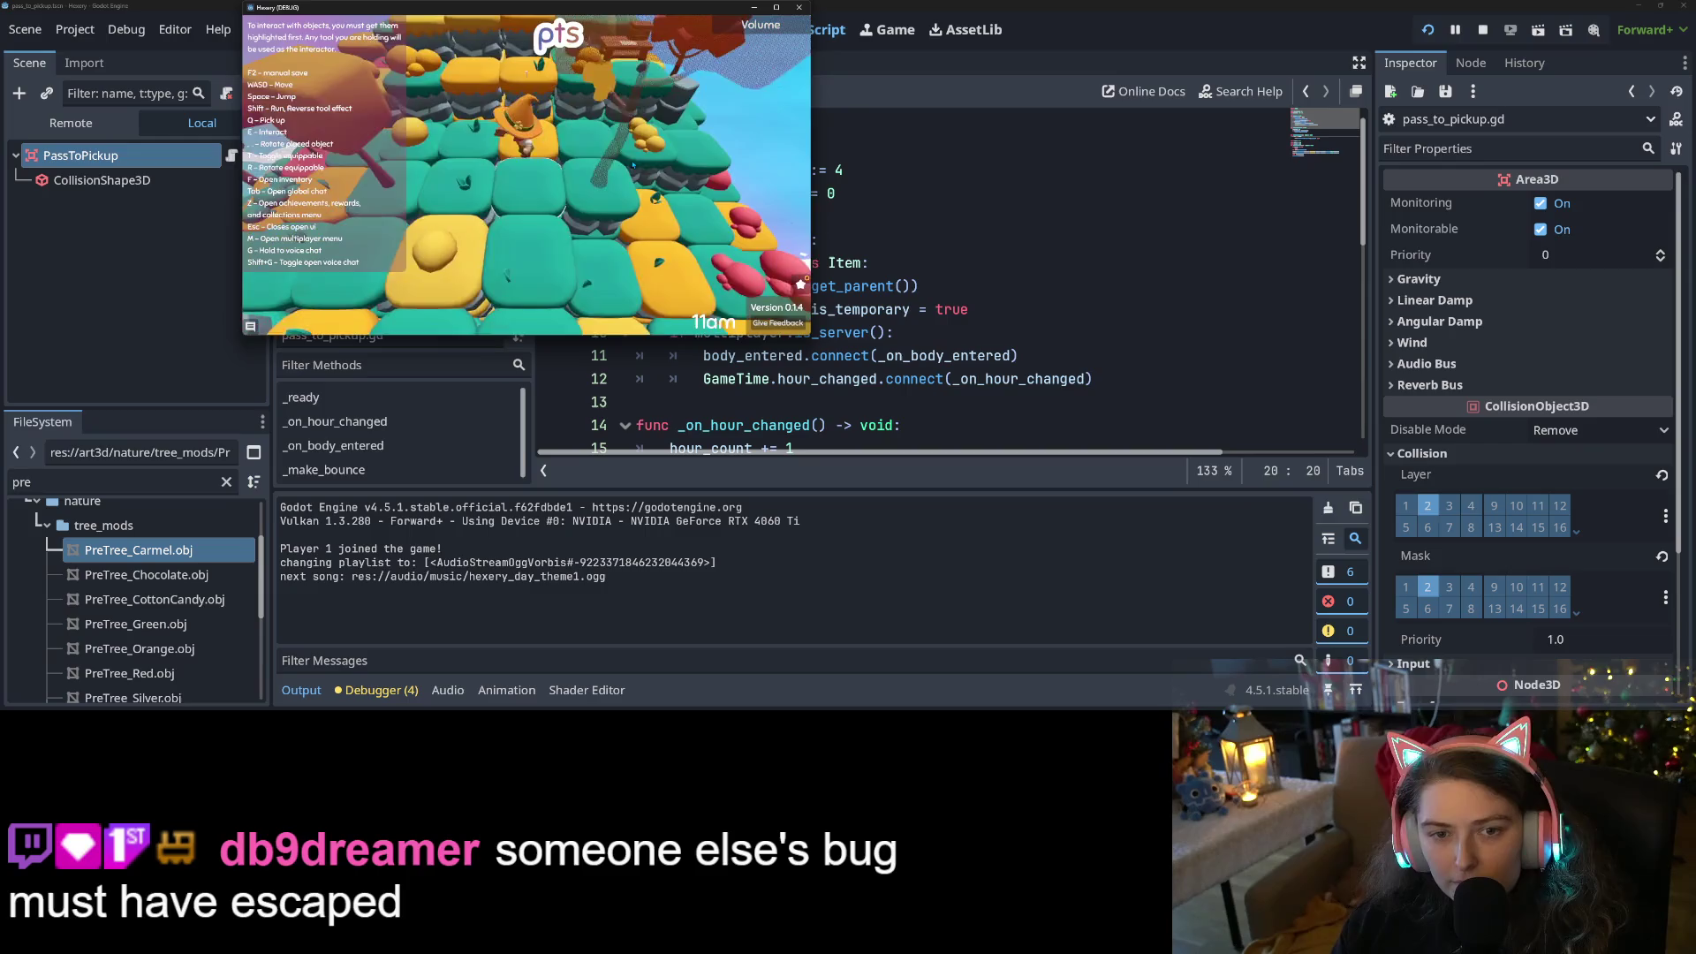
key("a")
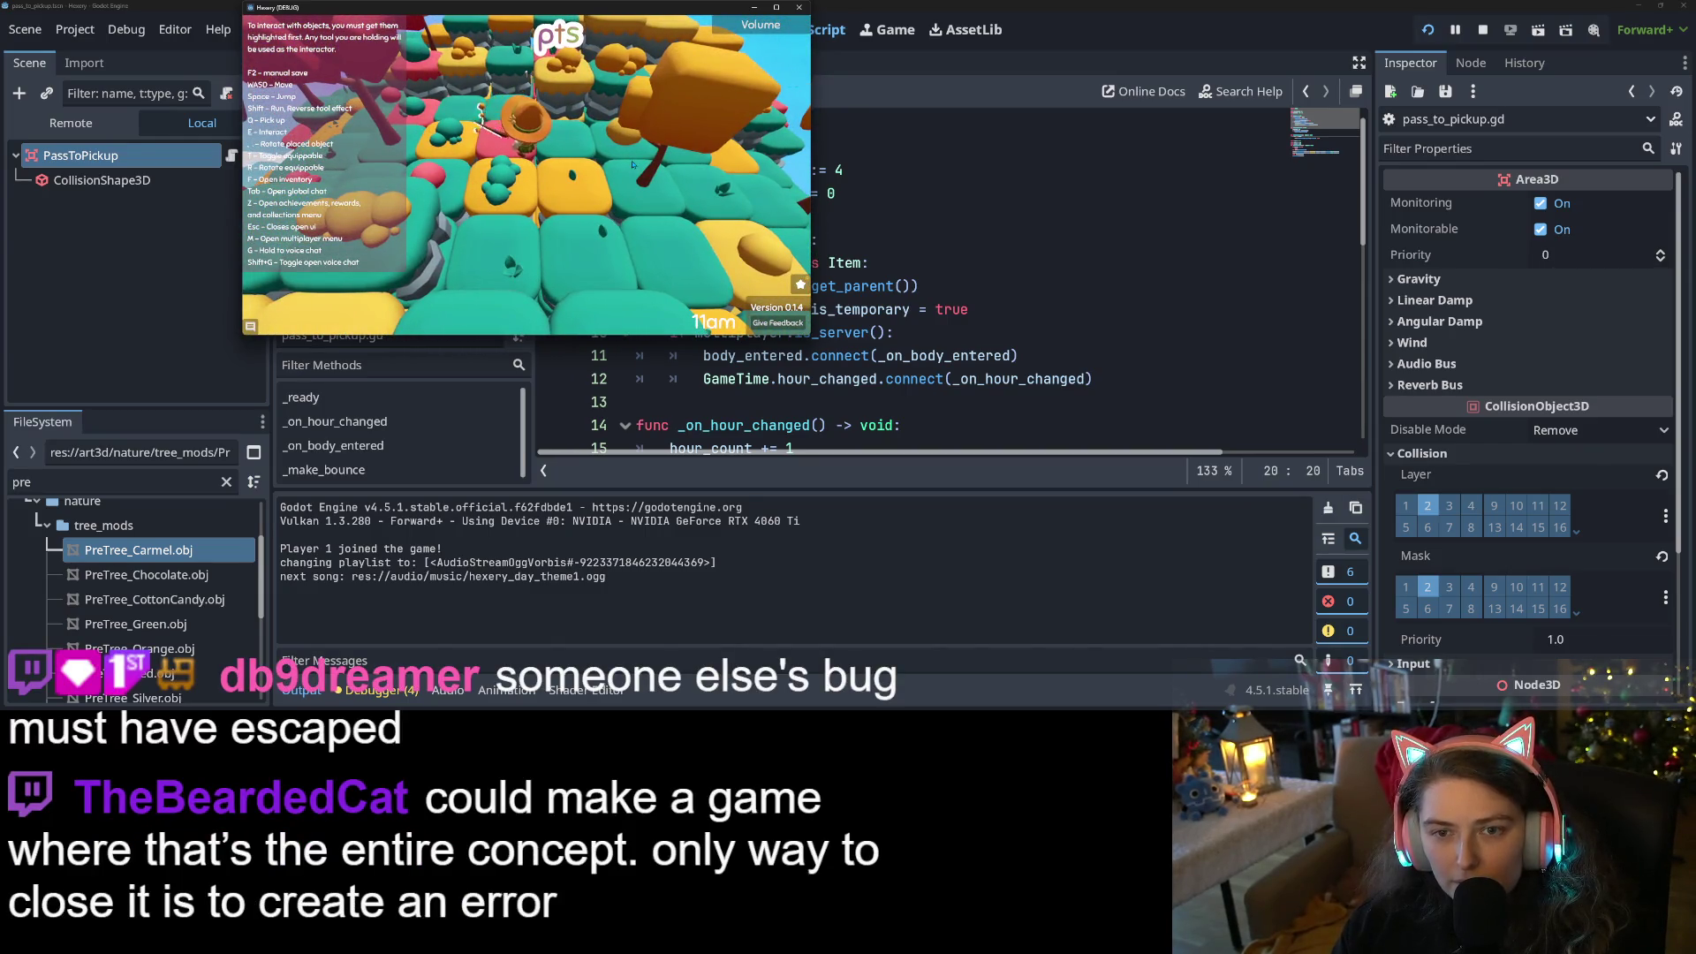
key("w")
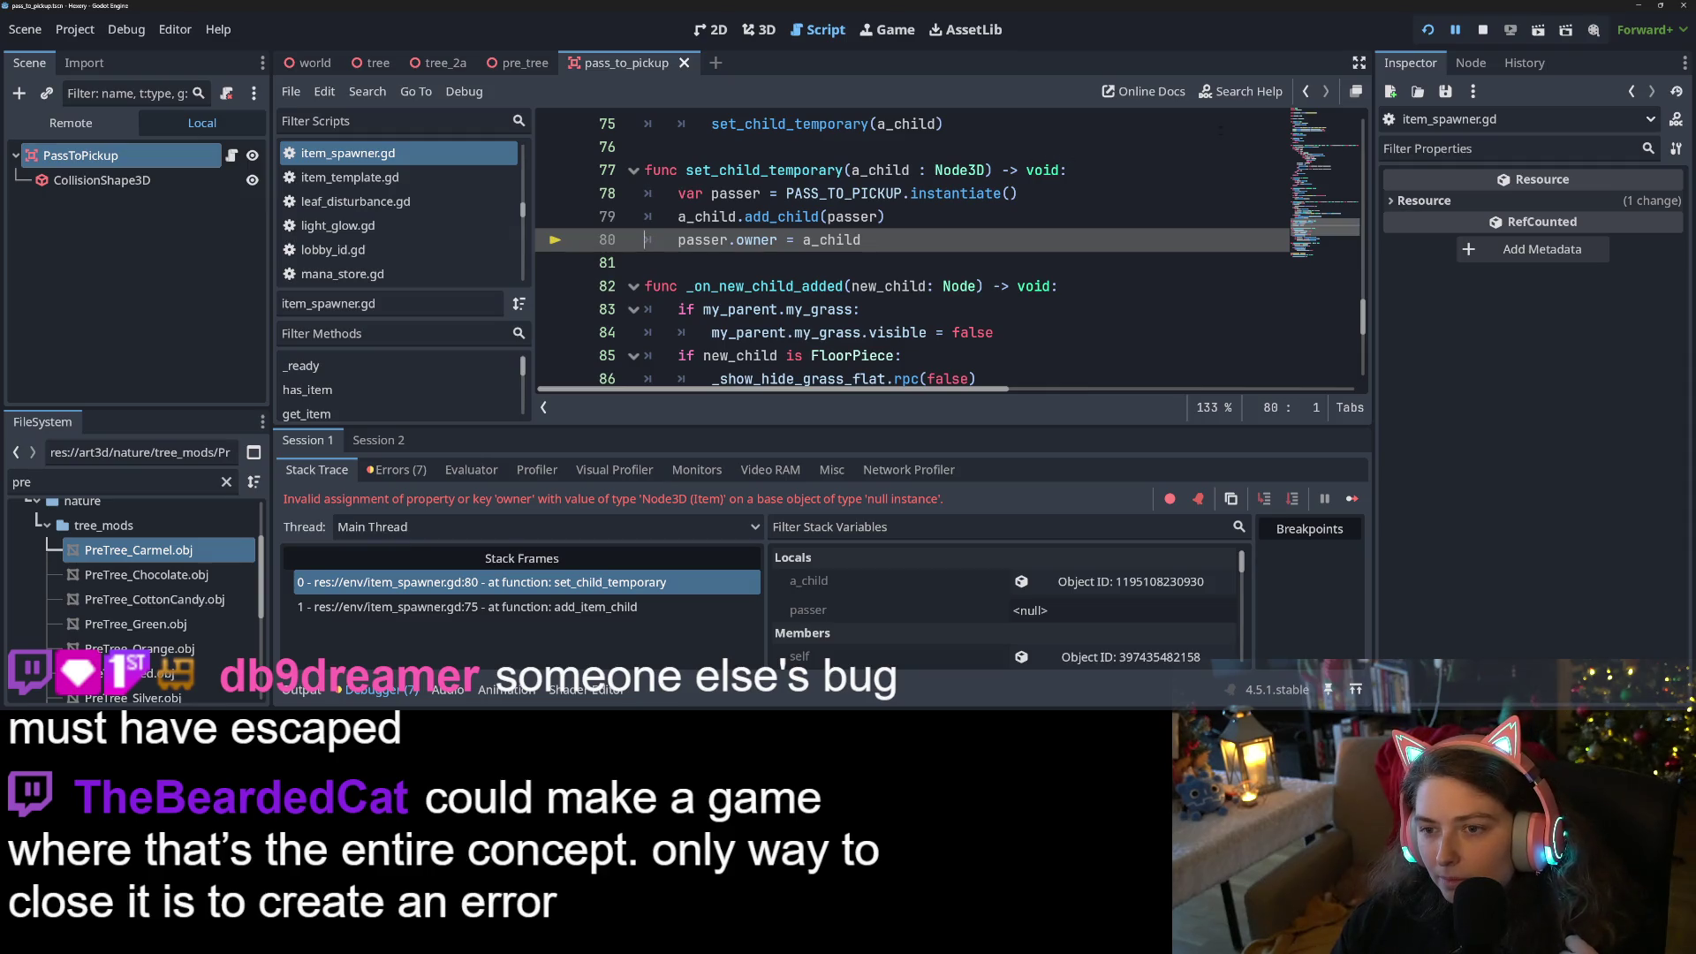
Stop the crashed Hexery test run from the editor toolbar
left_click(1482, 32)
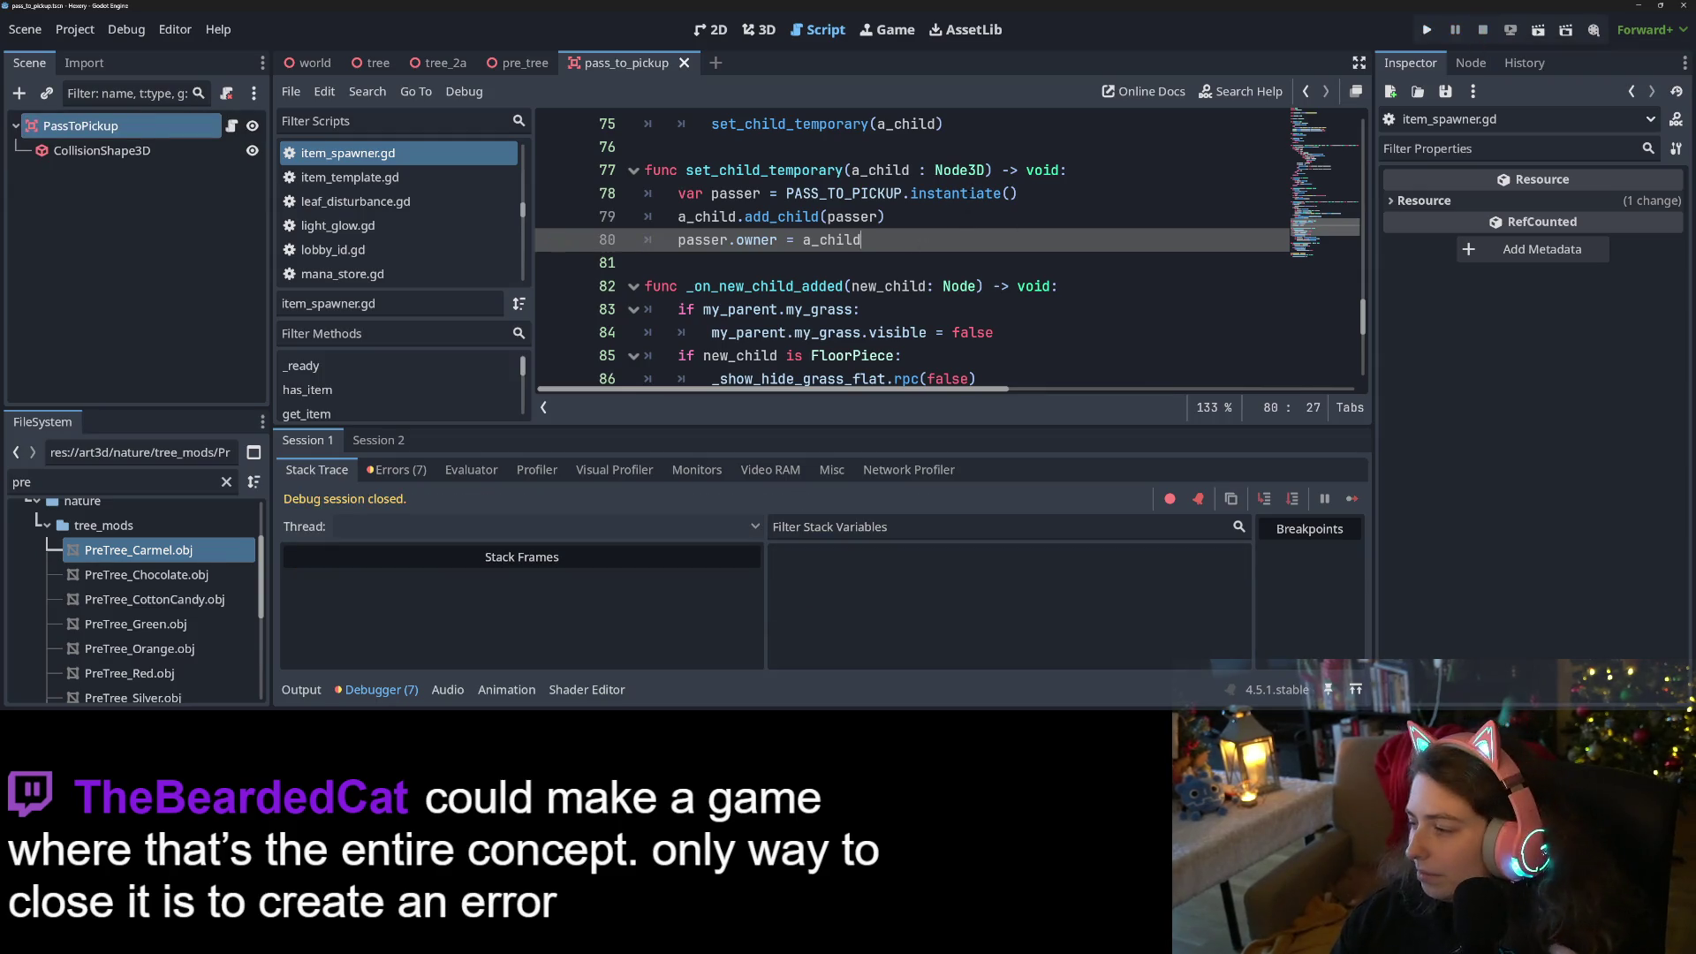
mouse_move(963, 194)
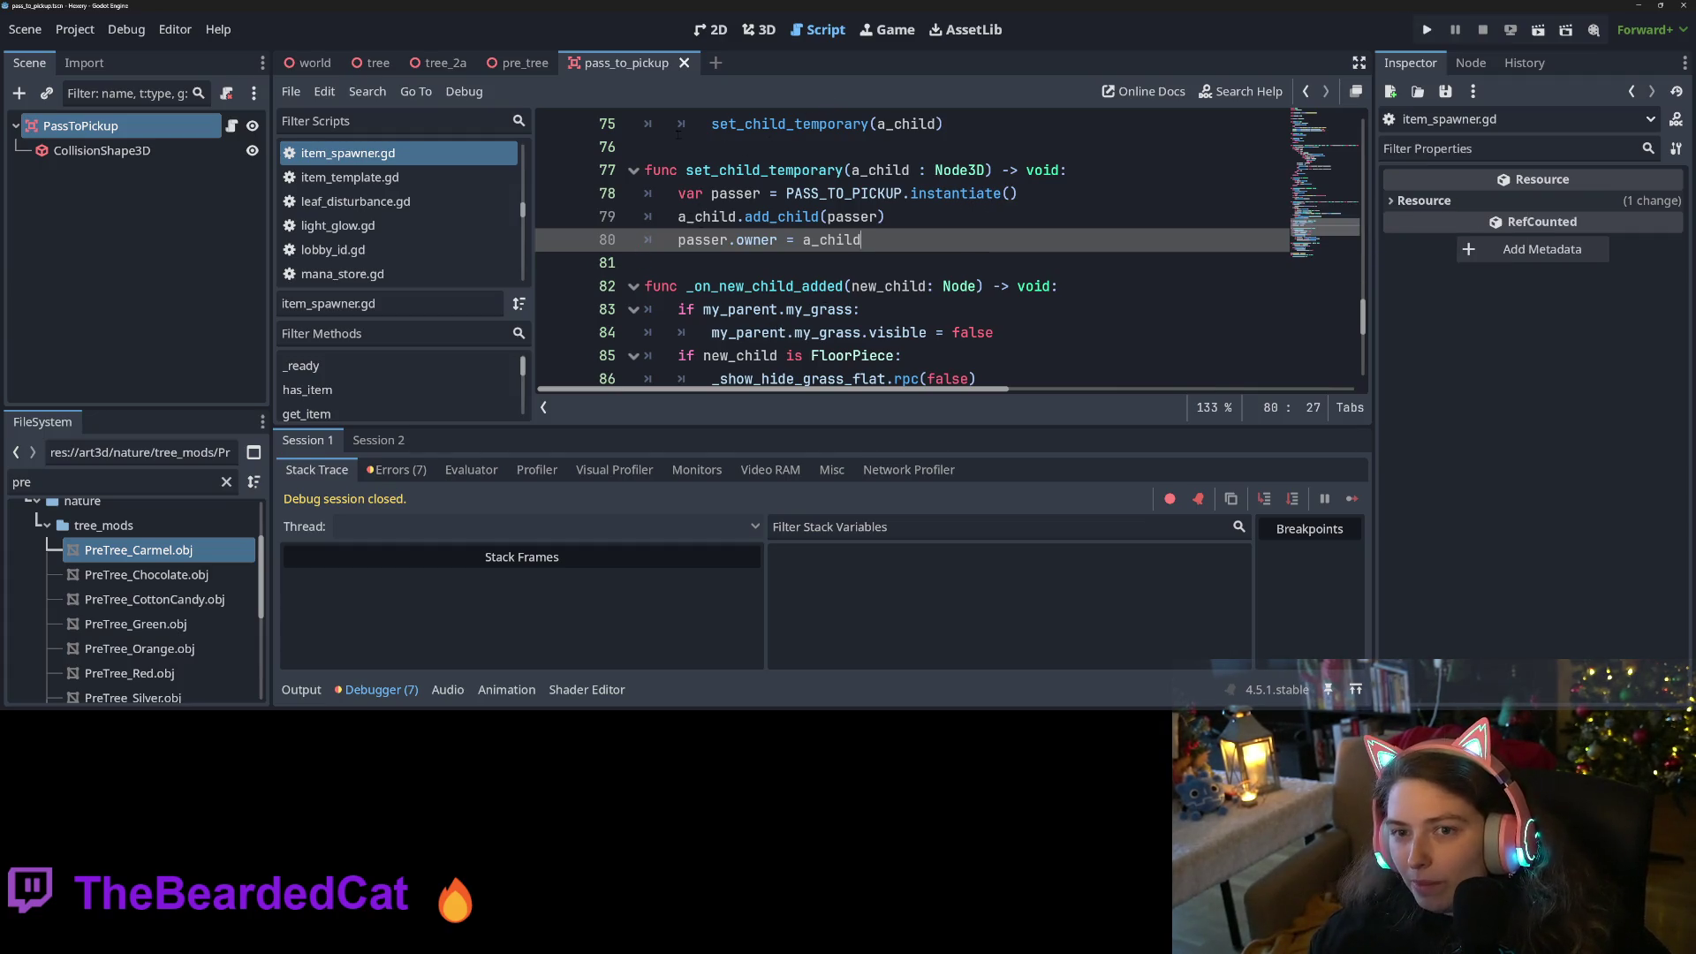
Open pass_to_pickup.gd, collapse the Output panel and jump to the Item class in item.gd
left_click(231, 125)
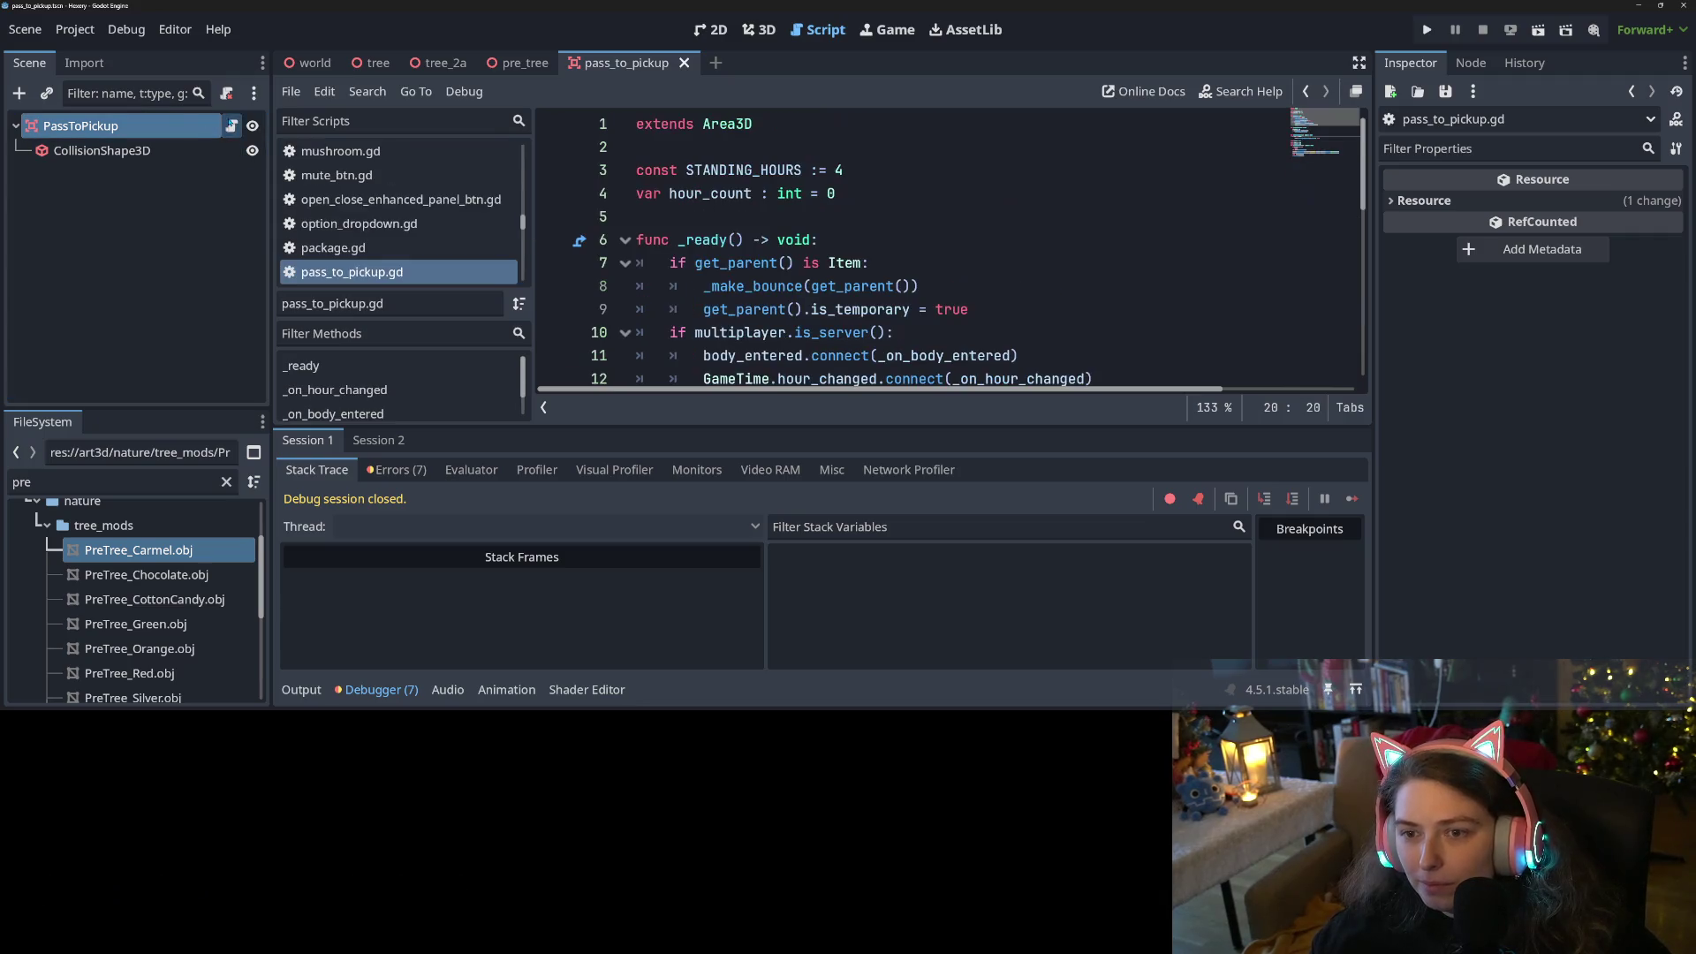
left_click(301, 689)
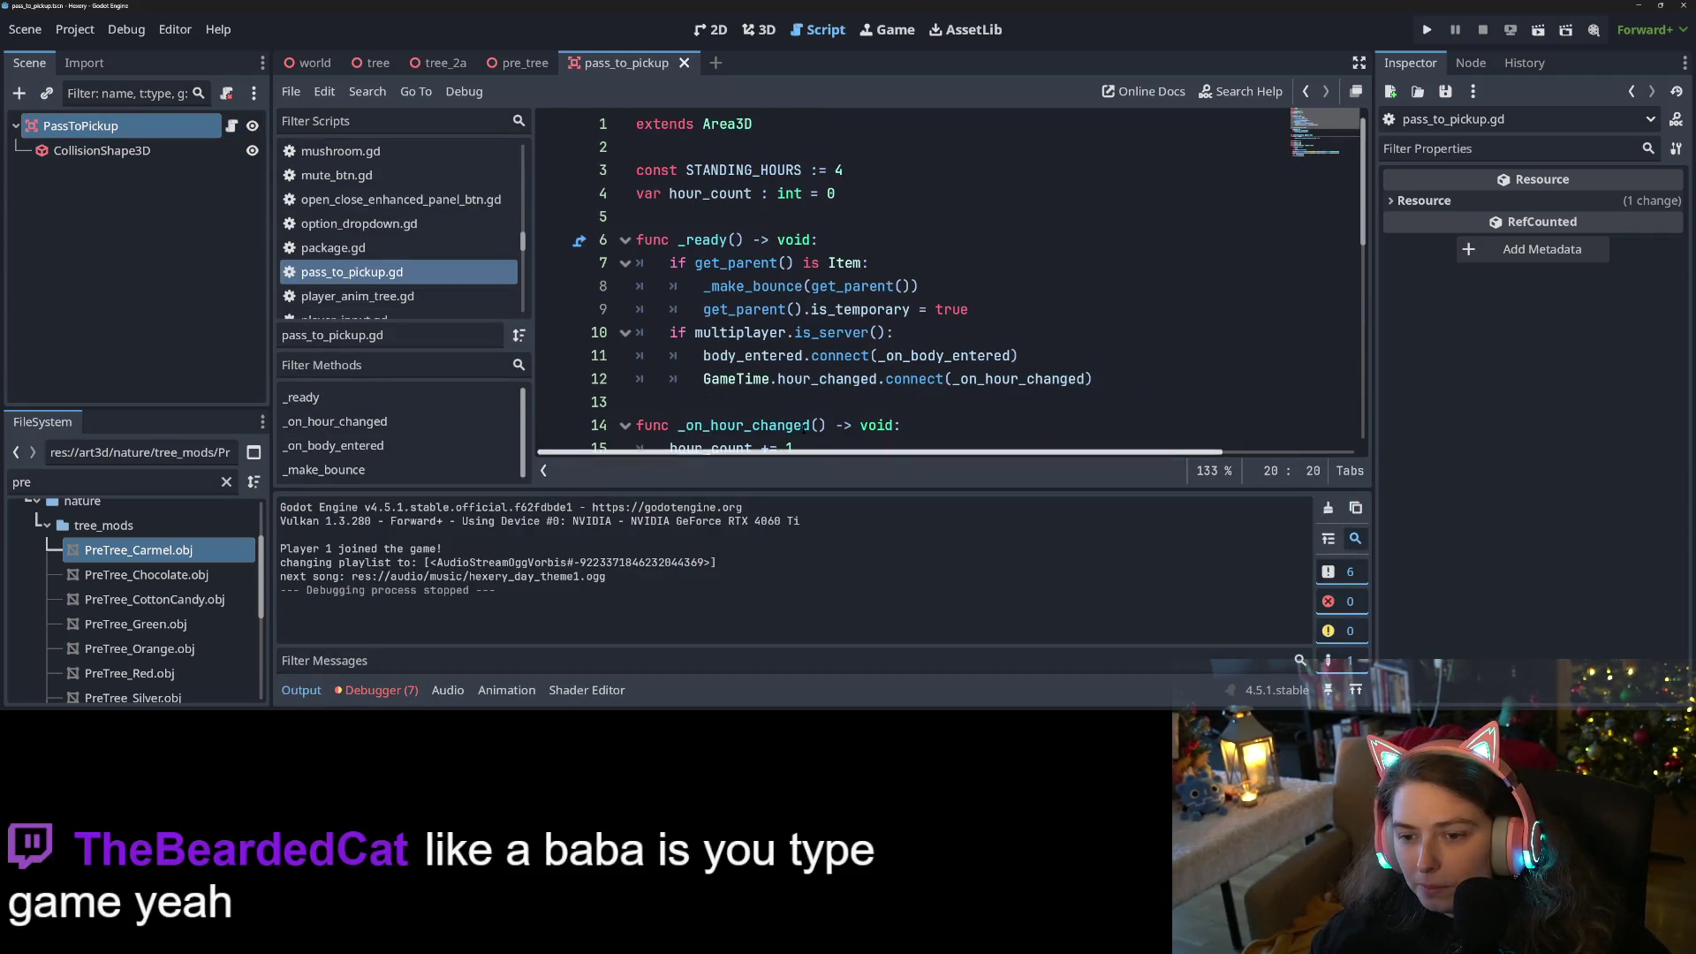
left_click(302, 689)
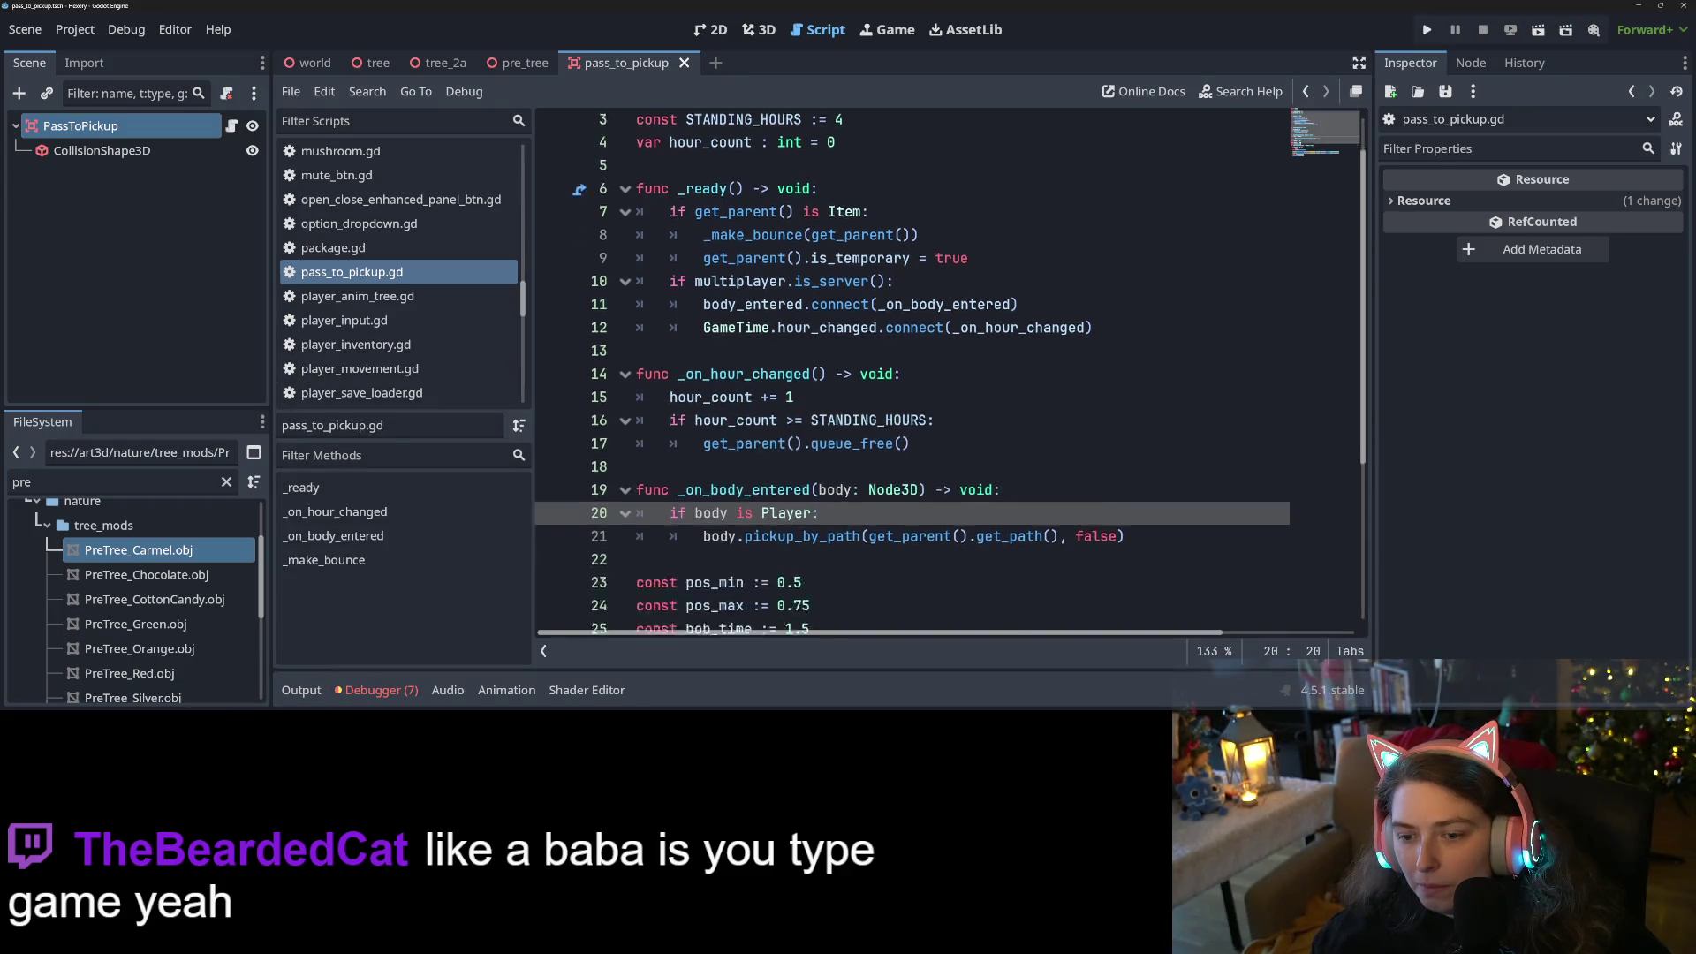
scroll(910, 371, "down", 4)
scroll(839, 353, "up", 5)
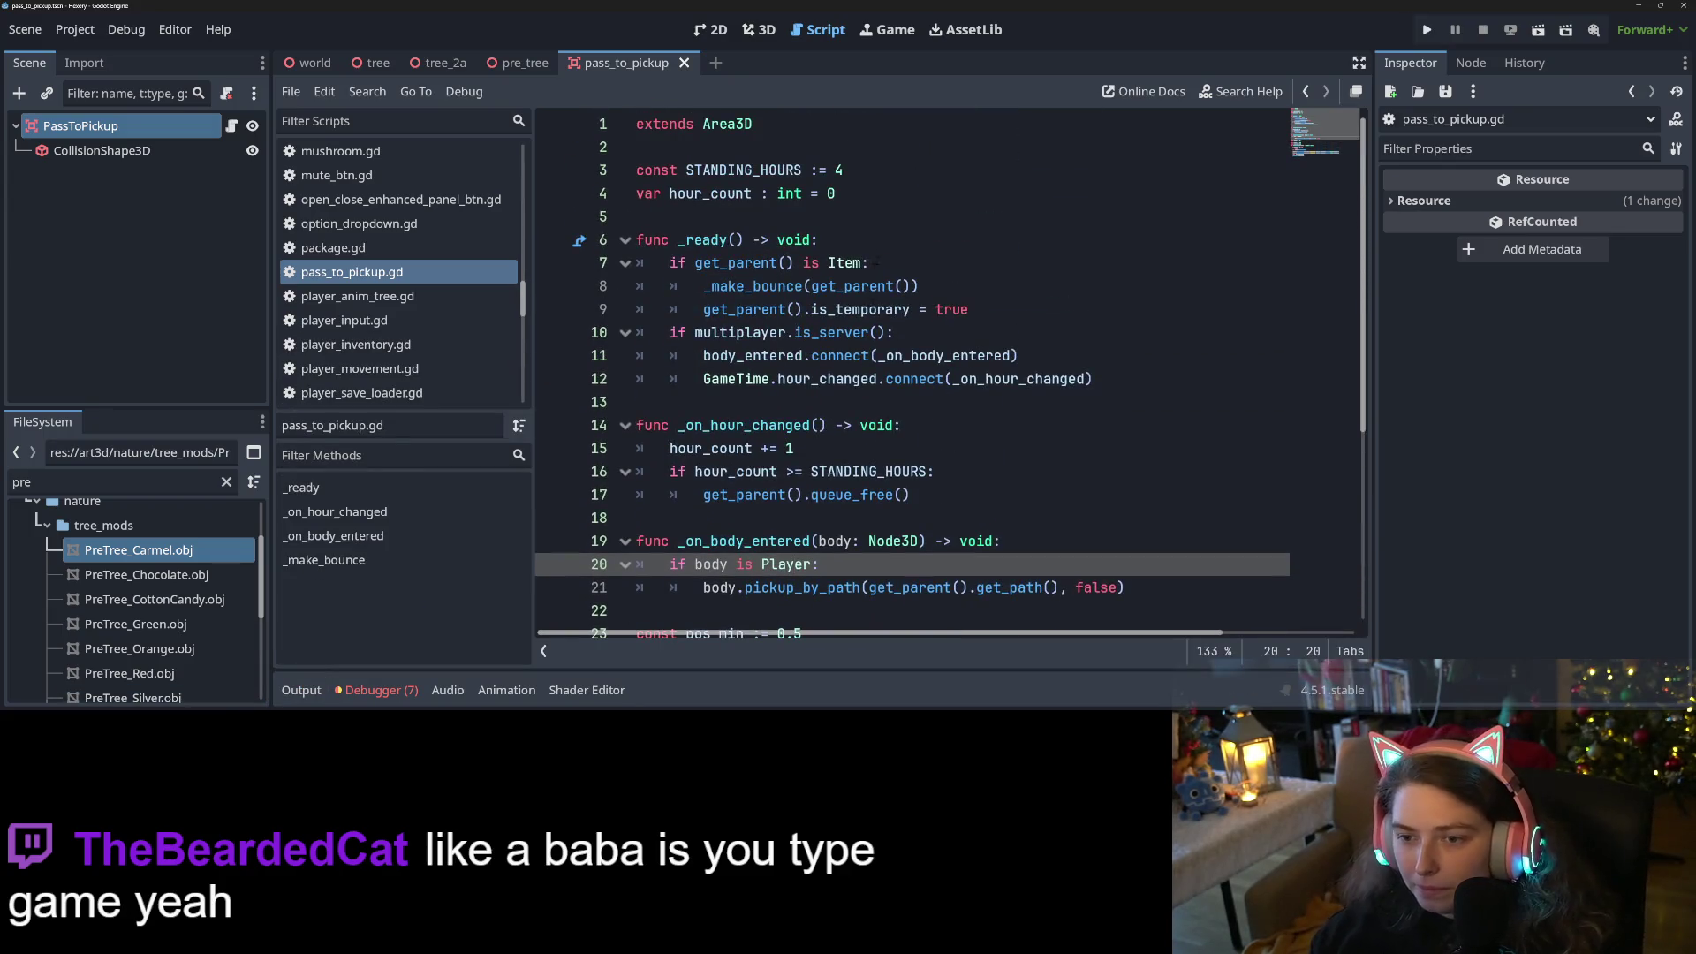
left_click(839, 264, "ctrl")
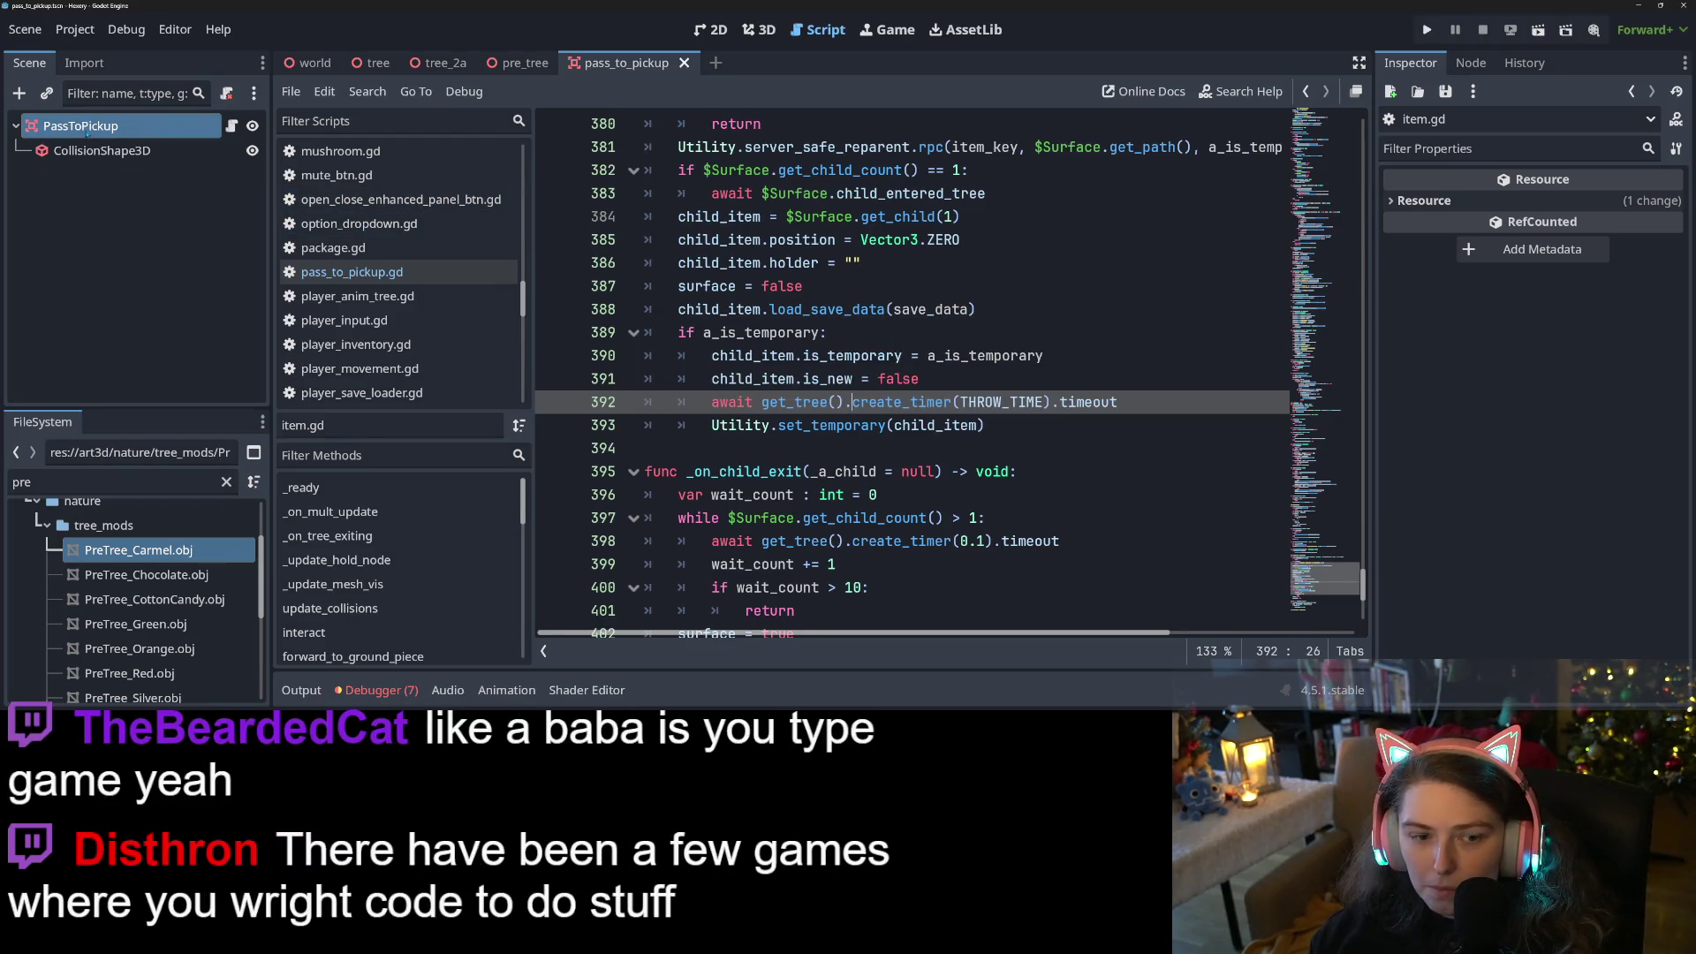
Reveal pass_to_pickup.tscn in the FileSystem dock from the PassToPickup node and bring up its options
double_click(72, 125)
left_click(115, 240)
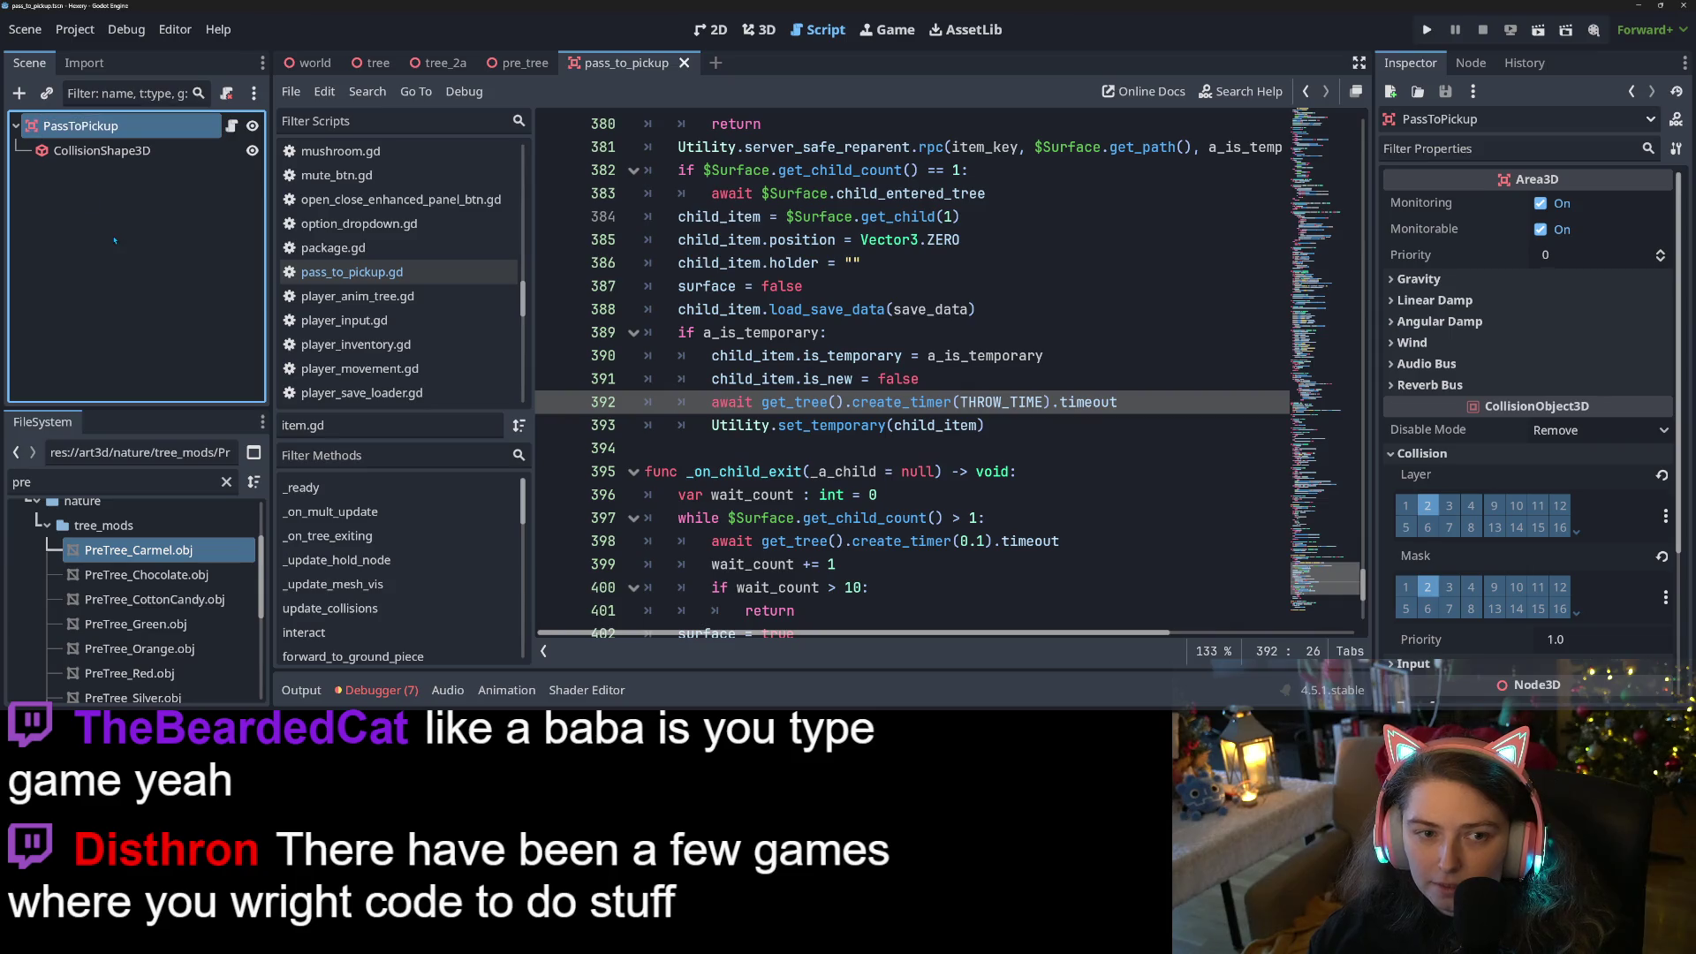
right_click(81, 126)
left_click(151, 571)
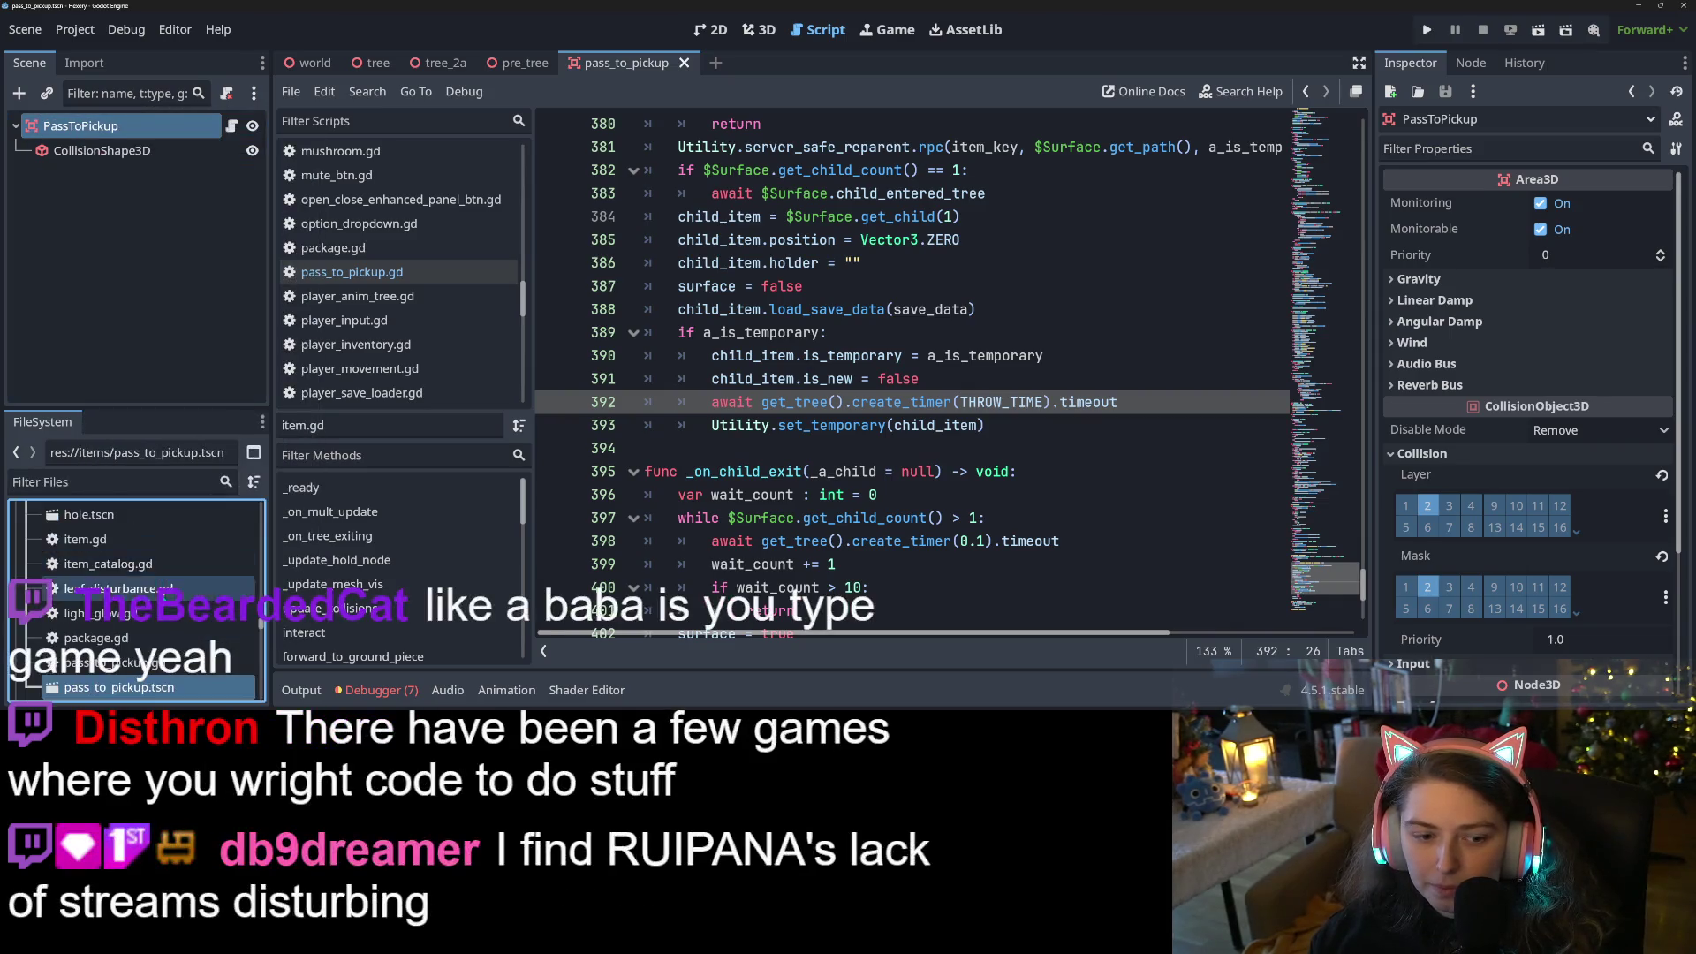
right_click(132, 588)
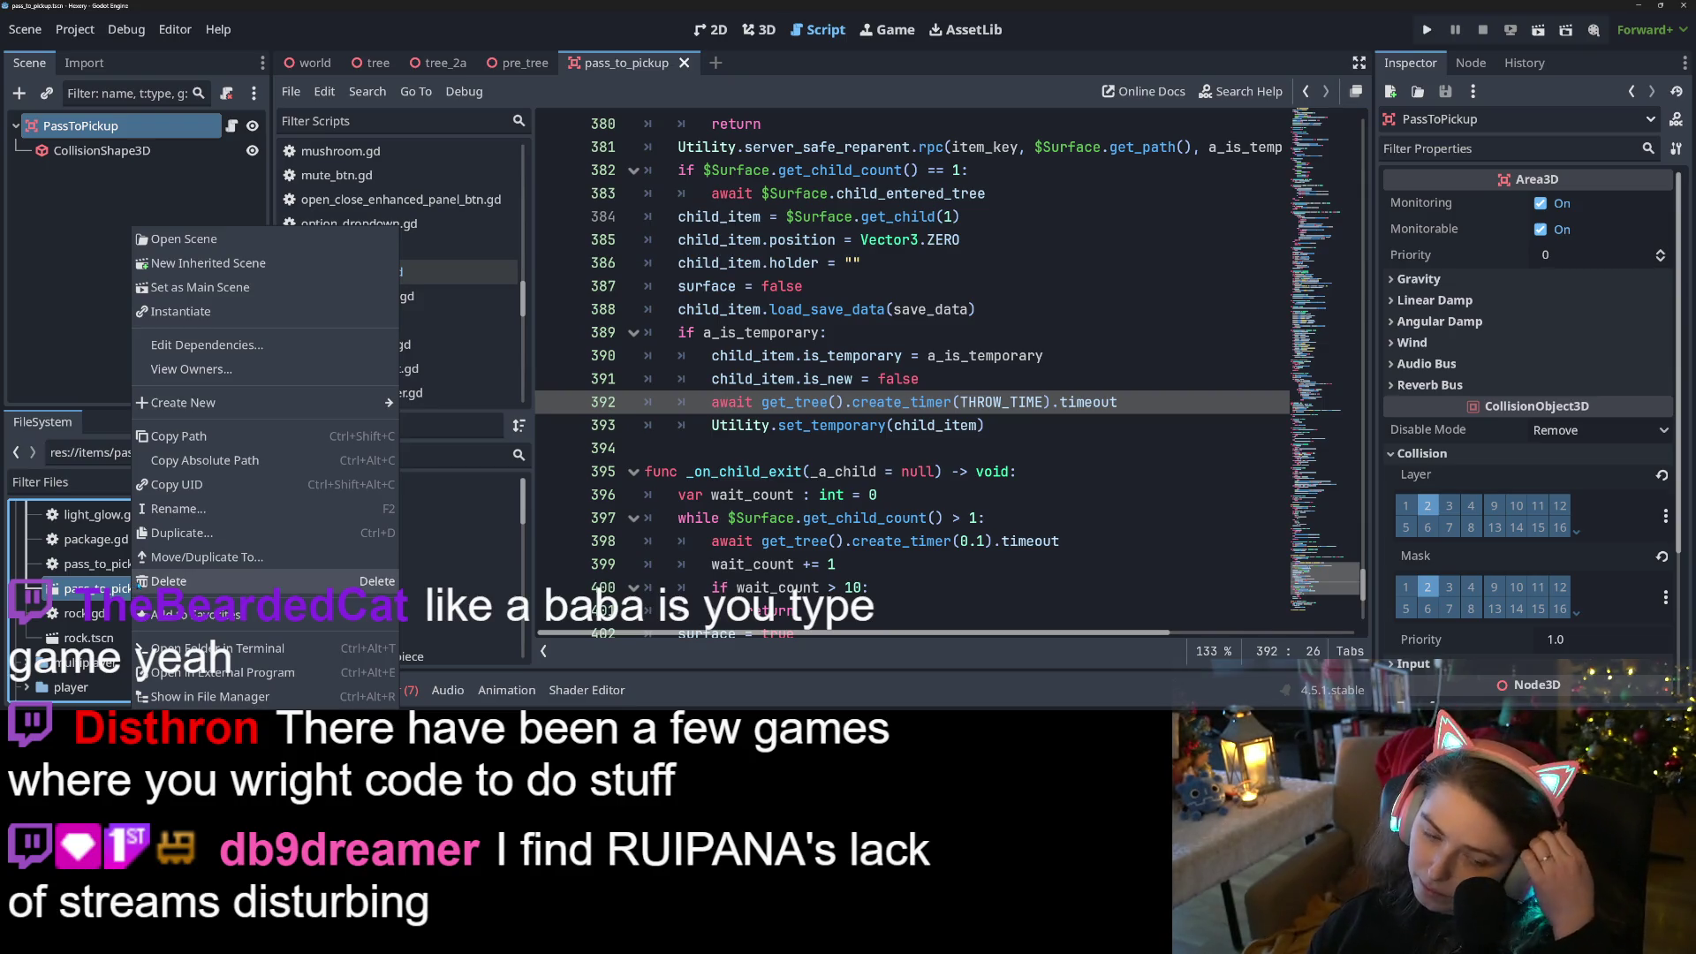
Open pass_to_pickup.tscn in Notepad++ via File Explorer, read its scene text, then return to Godot
left_click(244, 698)
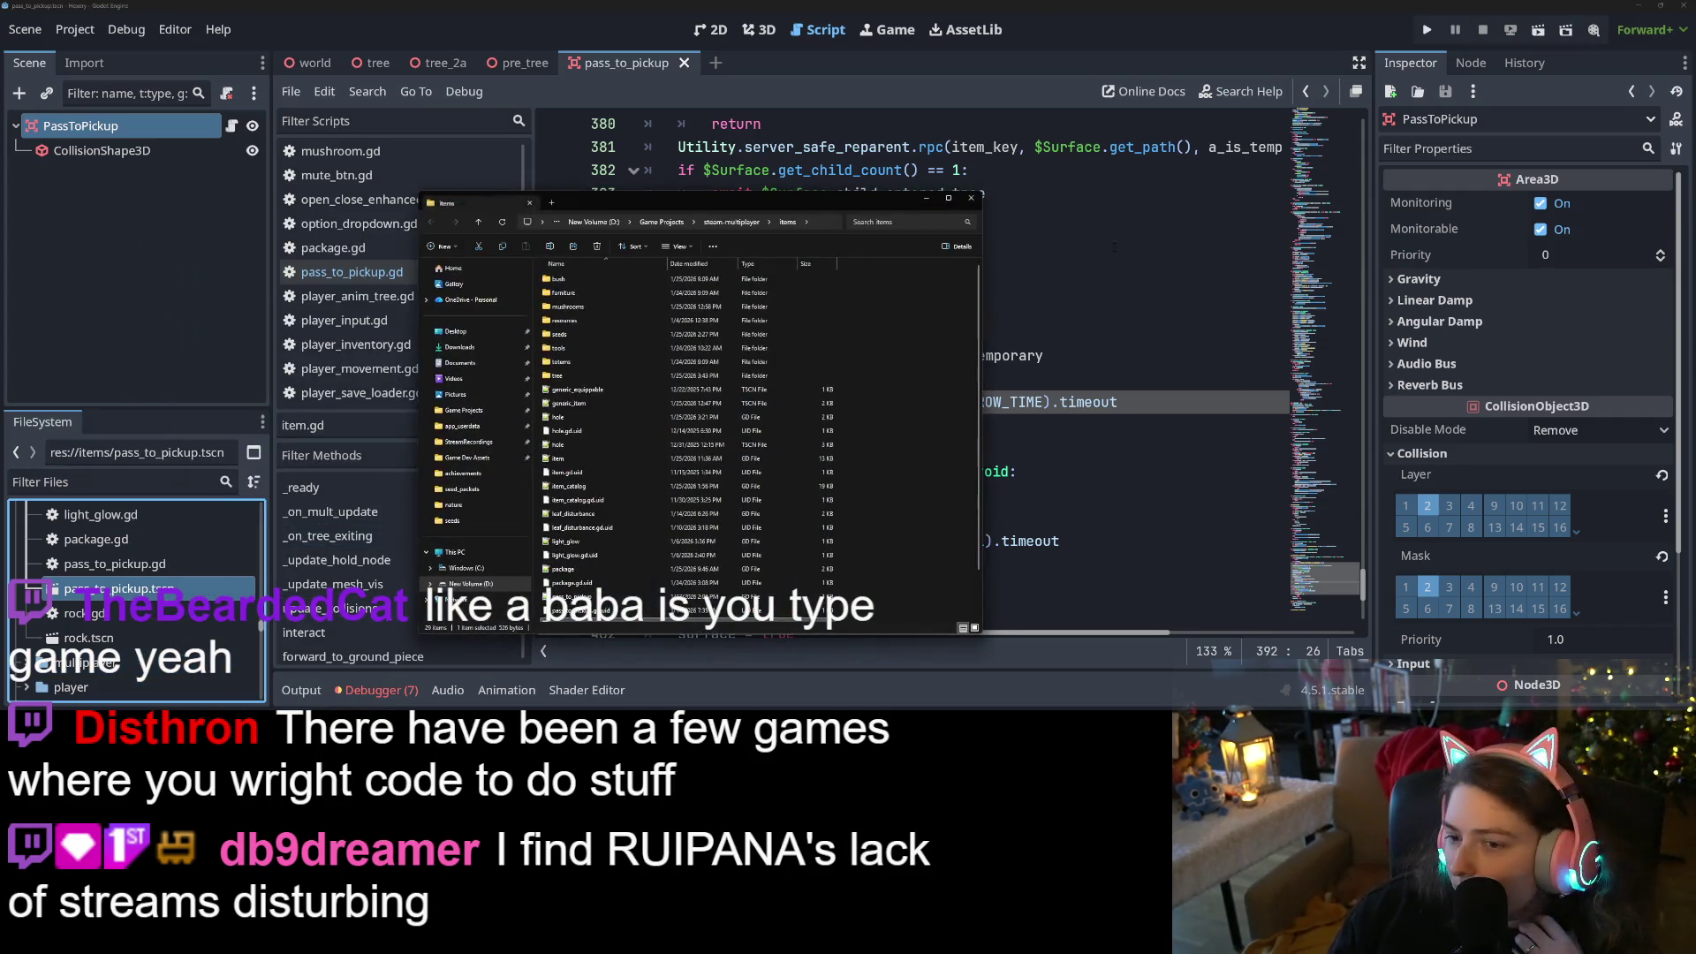
scroll(572, 577, "down", 1)
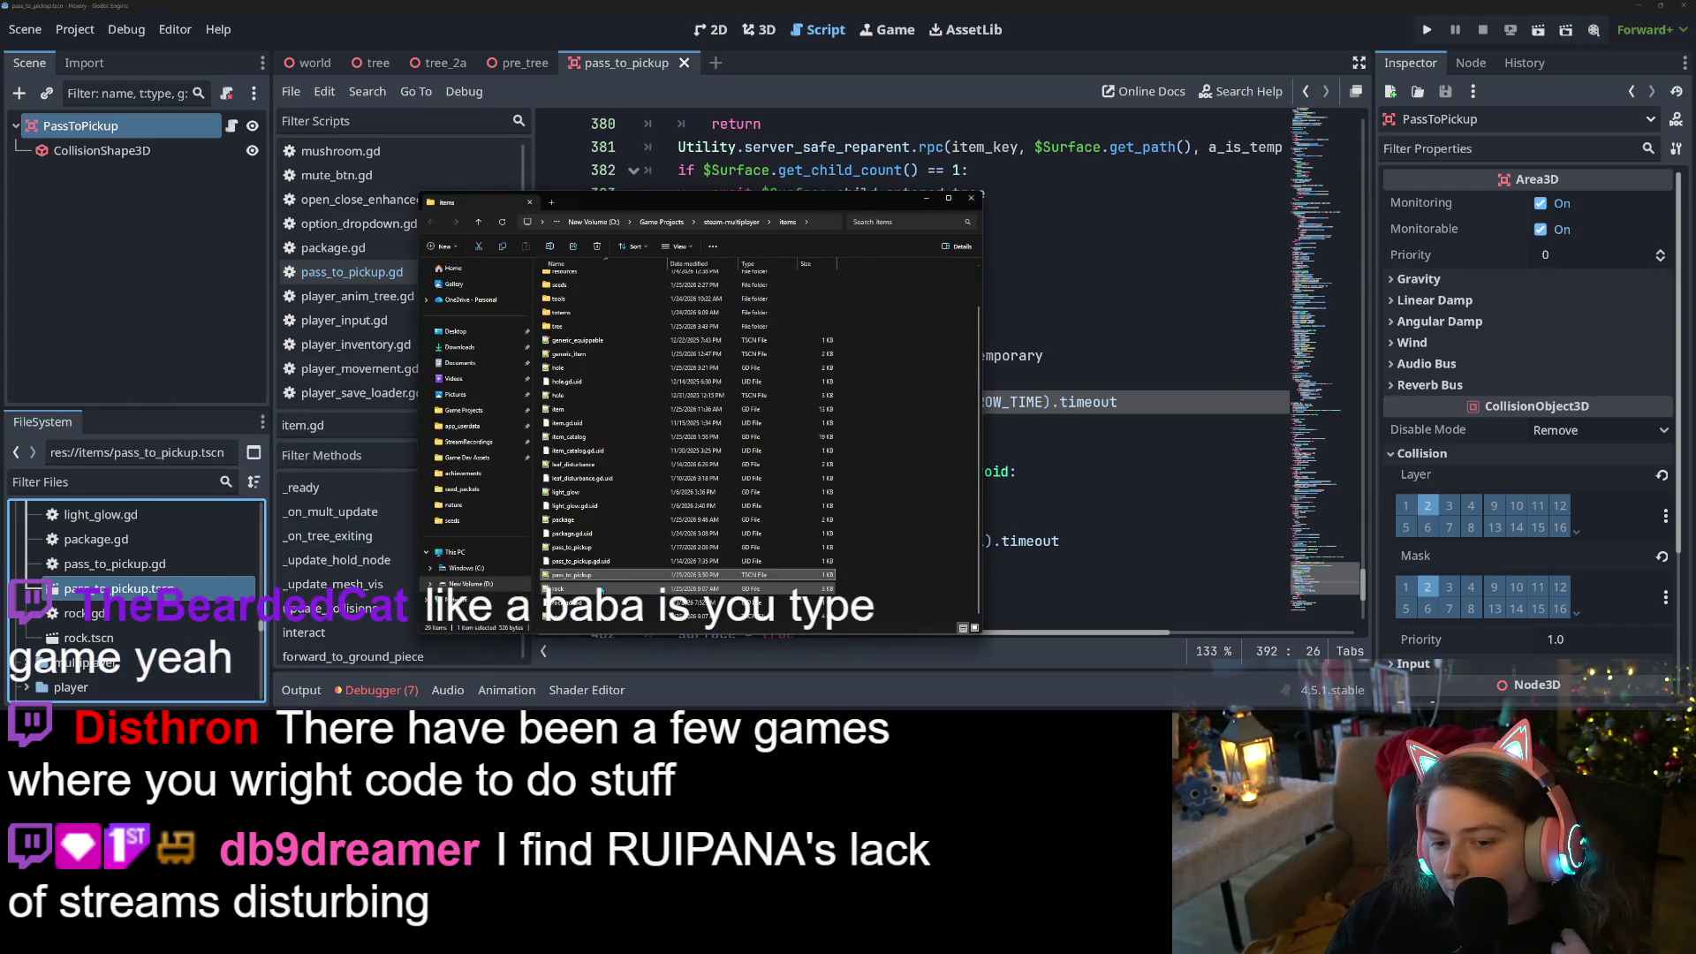
double_click(571, 575)
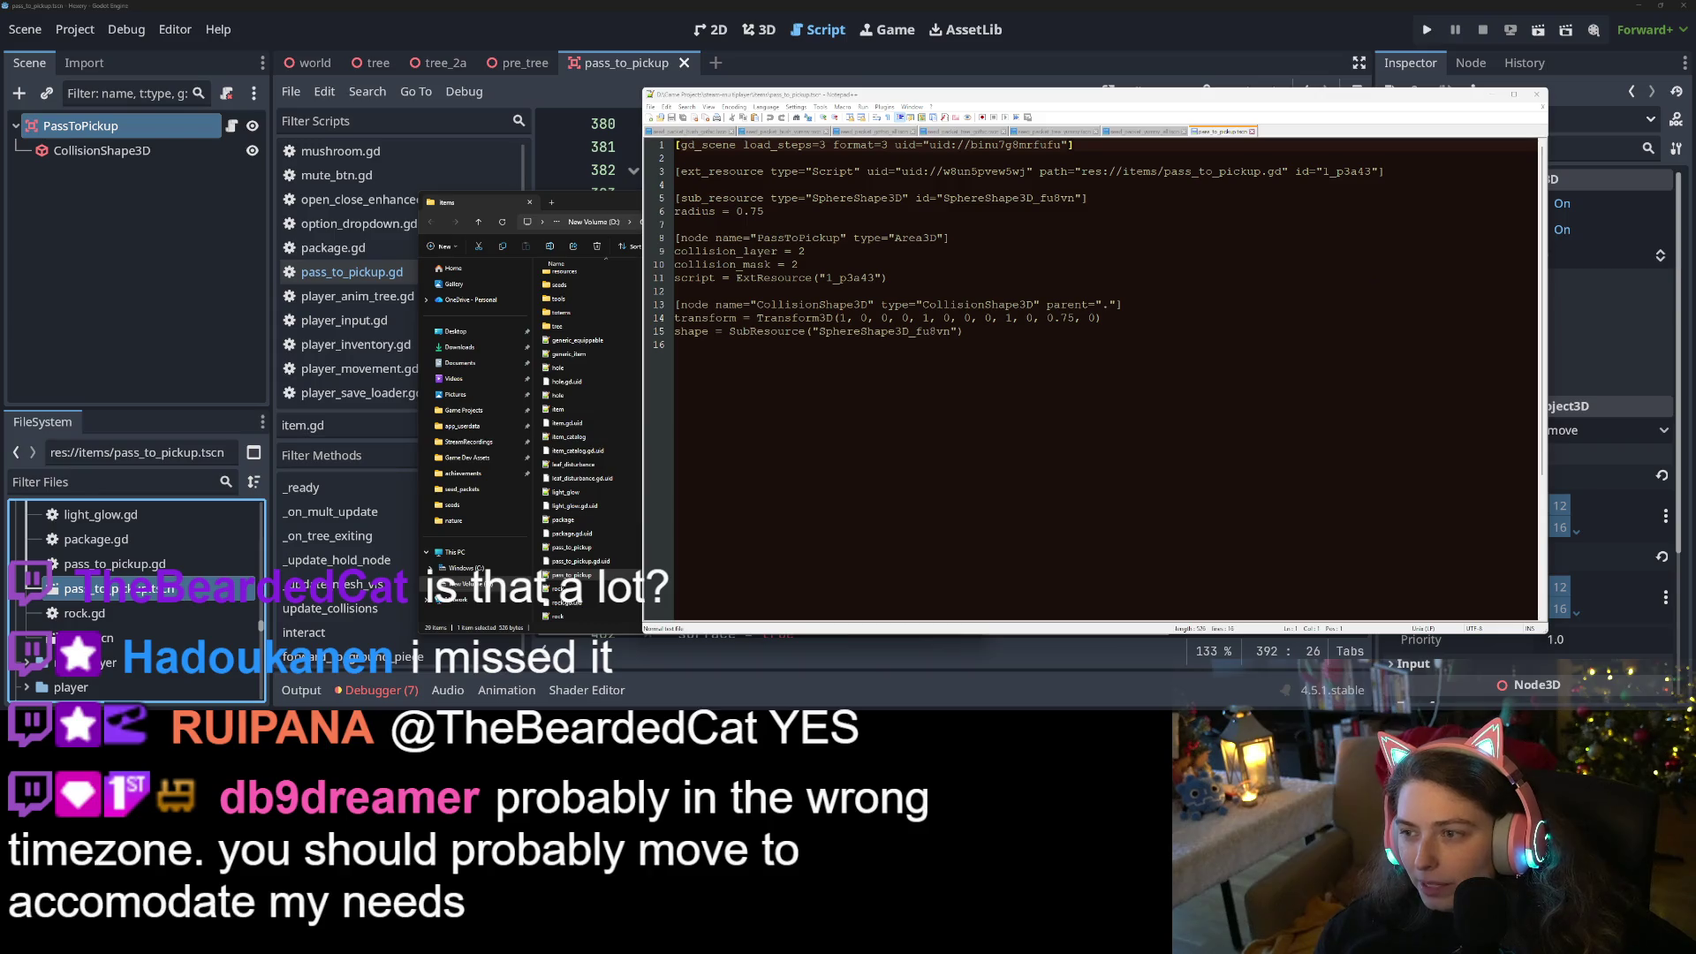
left_click(1281, 372)
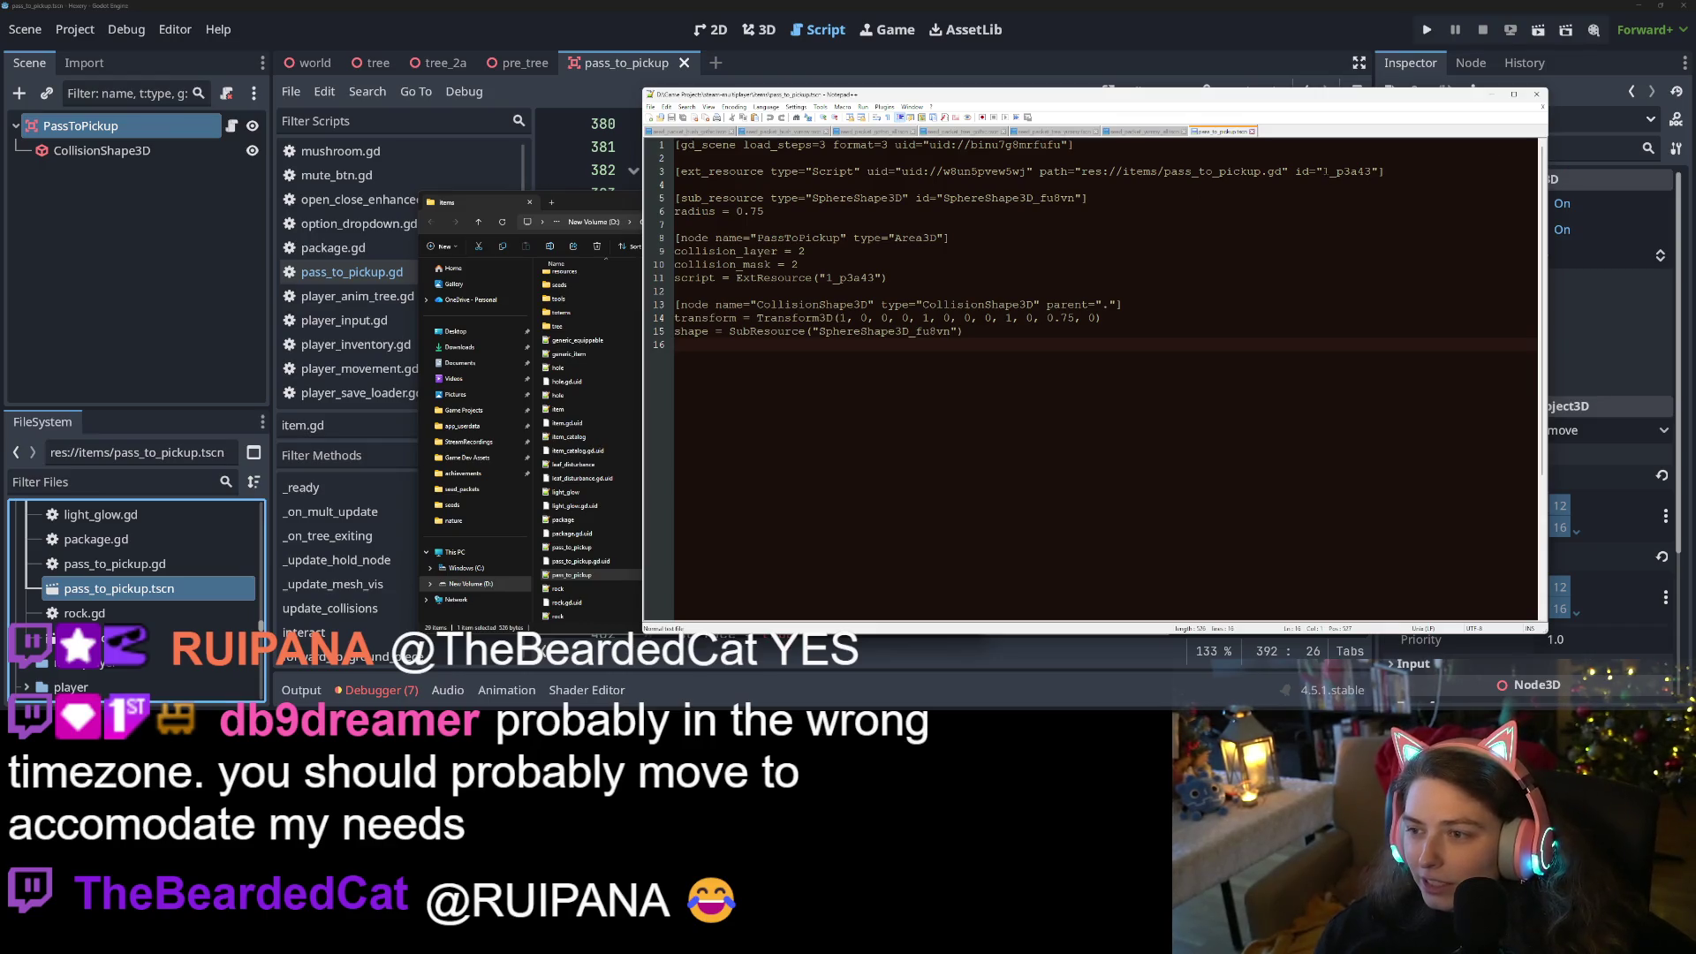
left_click(1051, 40)
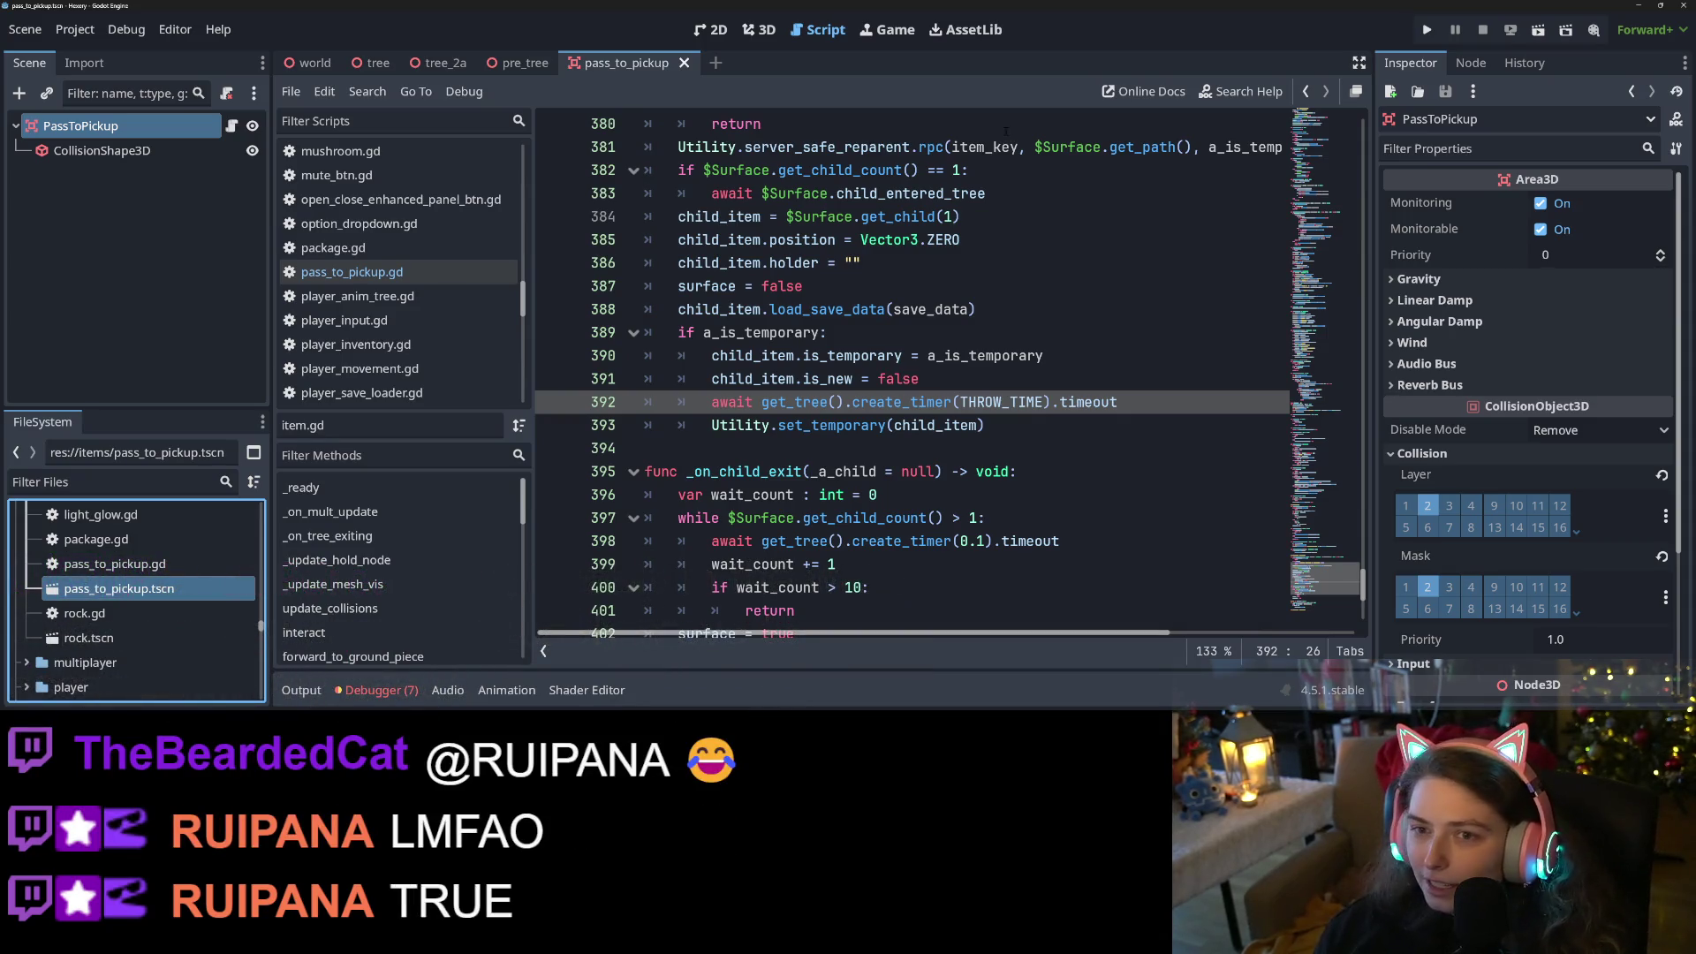
Review item.gd lines 384–393, including the a_is_temporary check
left_click(976, 228)
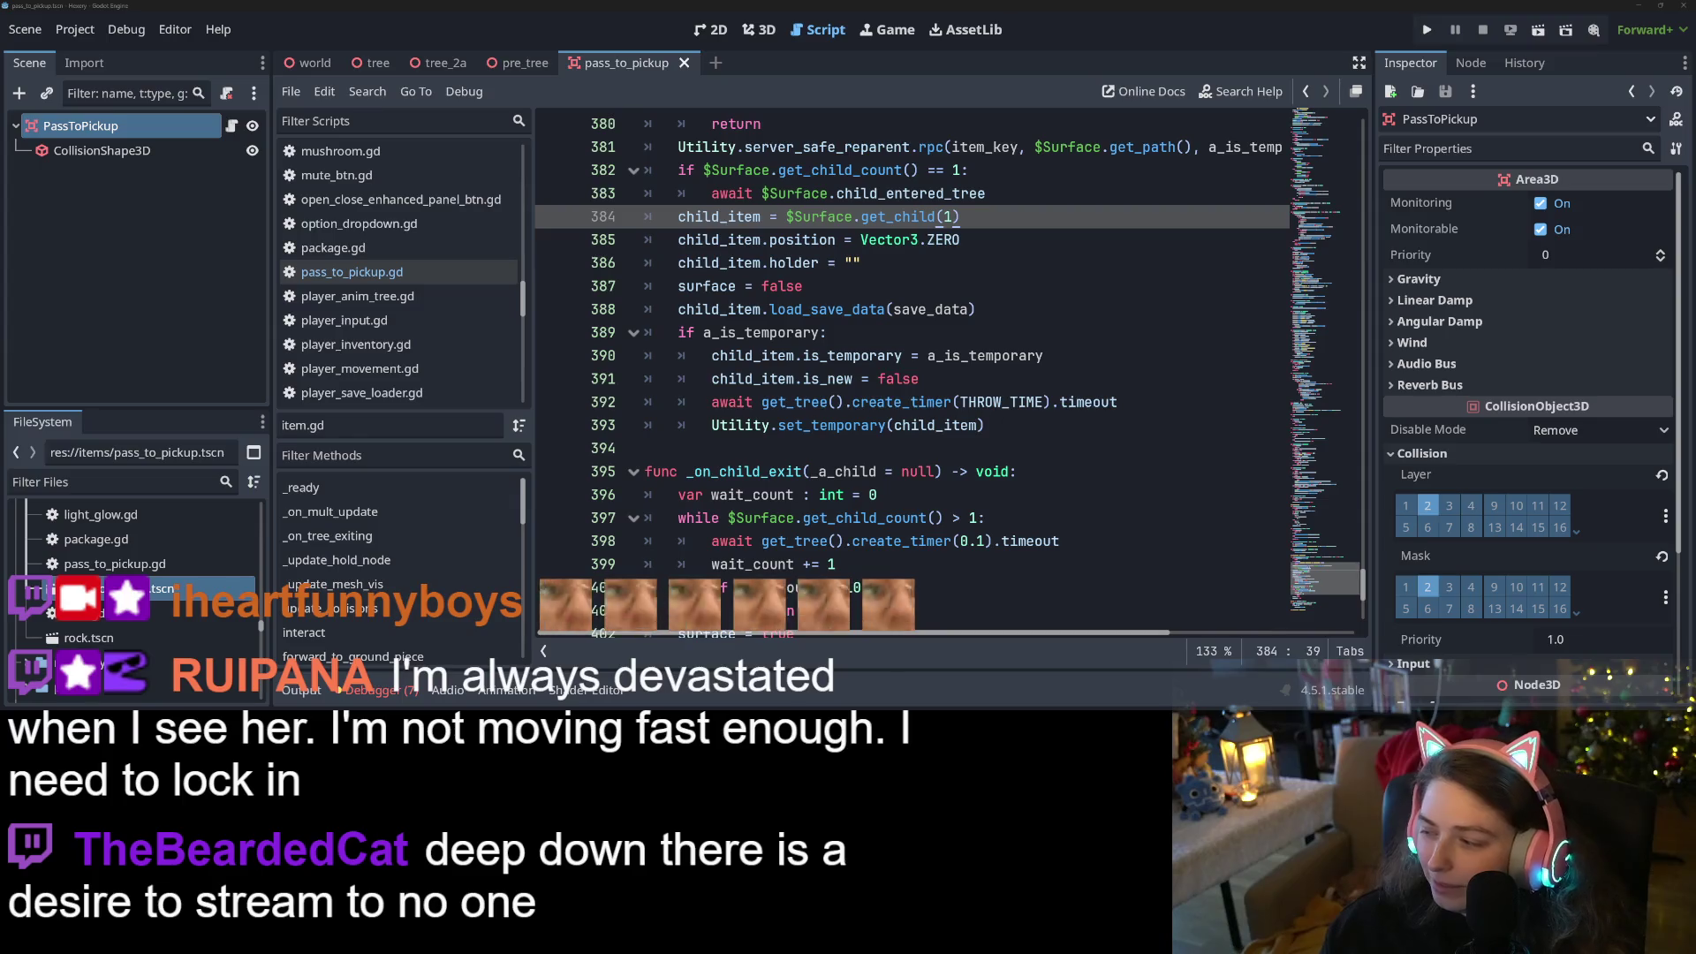
left_click(1036, 433)
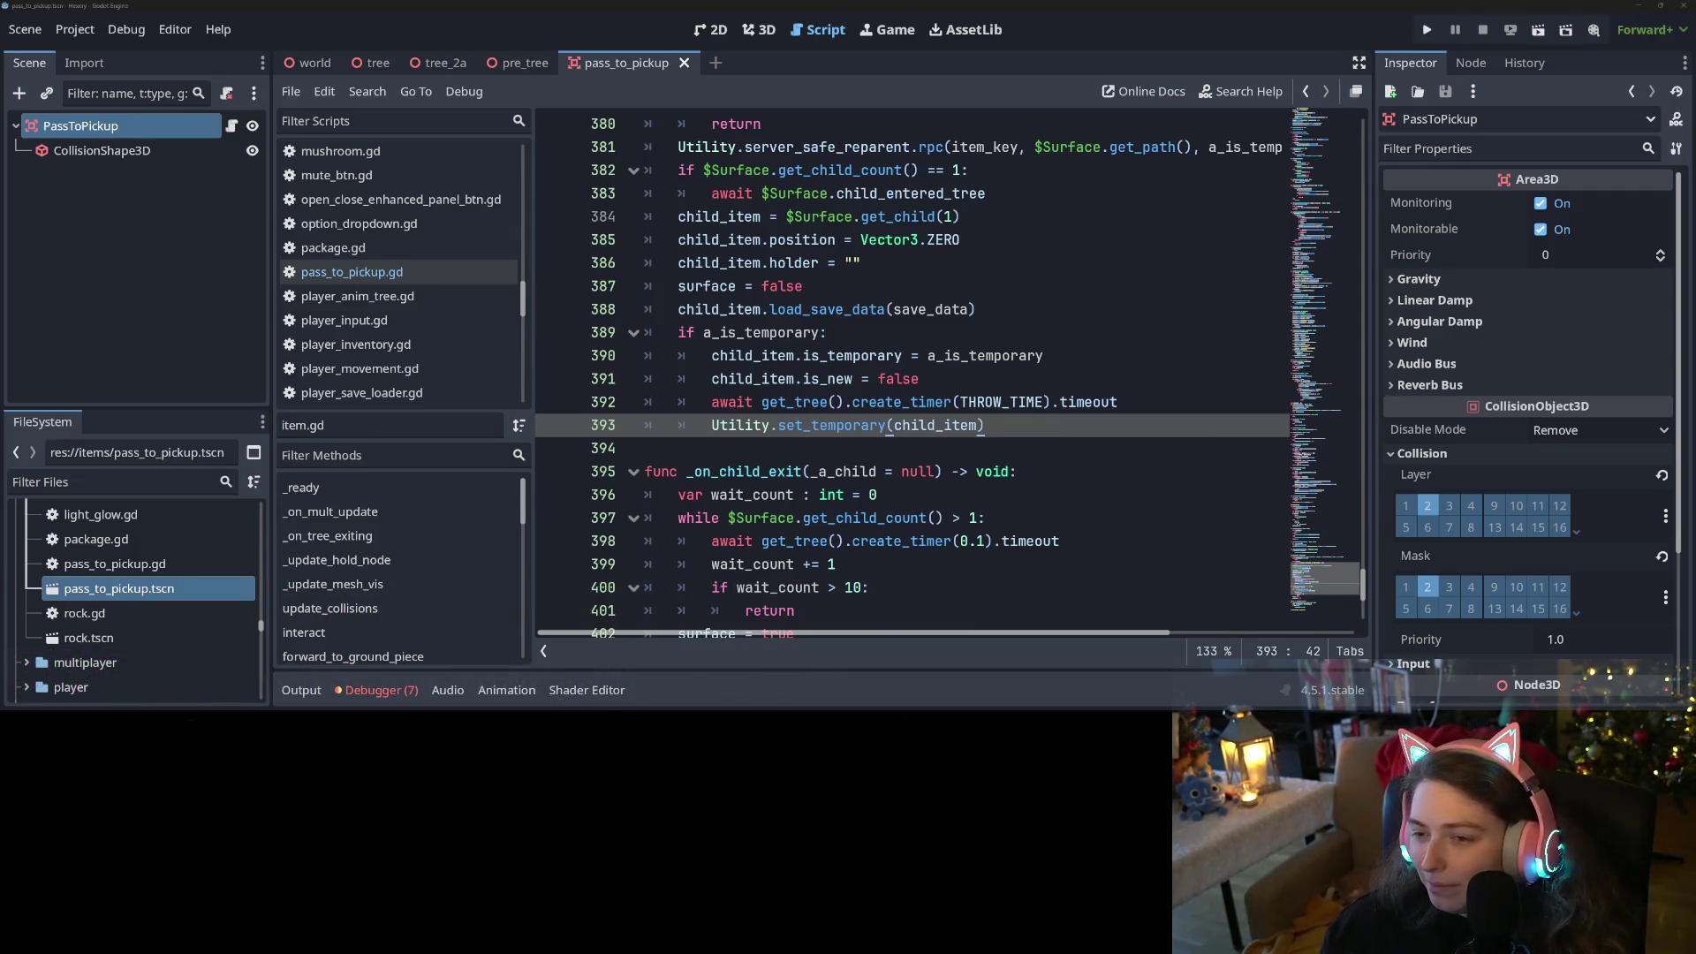
left_click(907, 336)
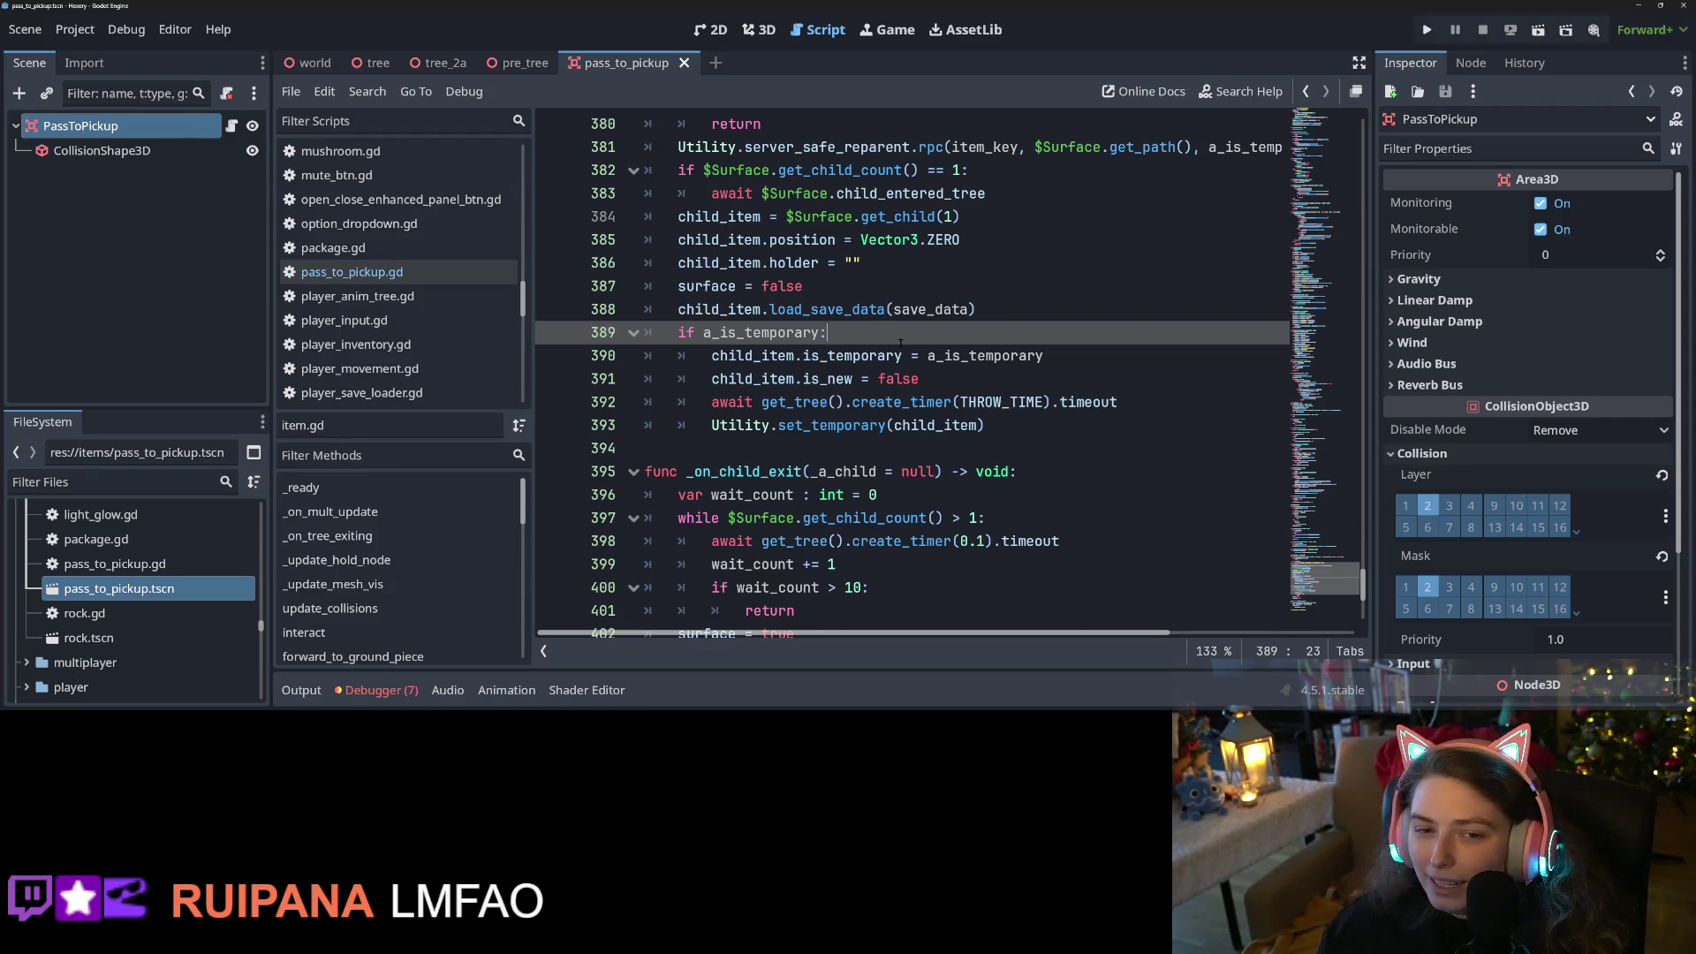
Open pass_to_pickup.gd from the Filter Scripts list
scroll(901, 343, "up", 11)
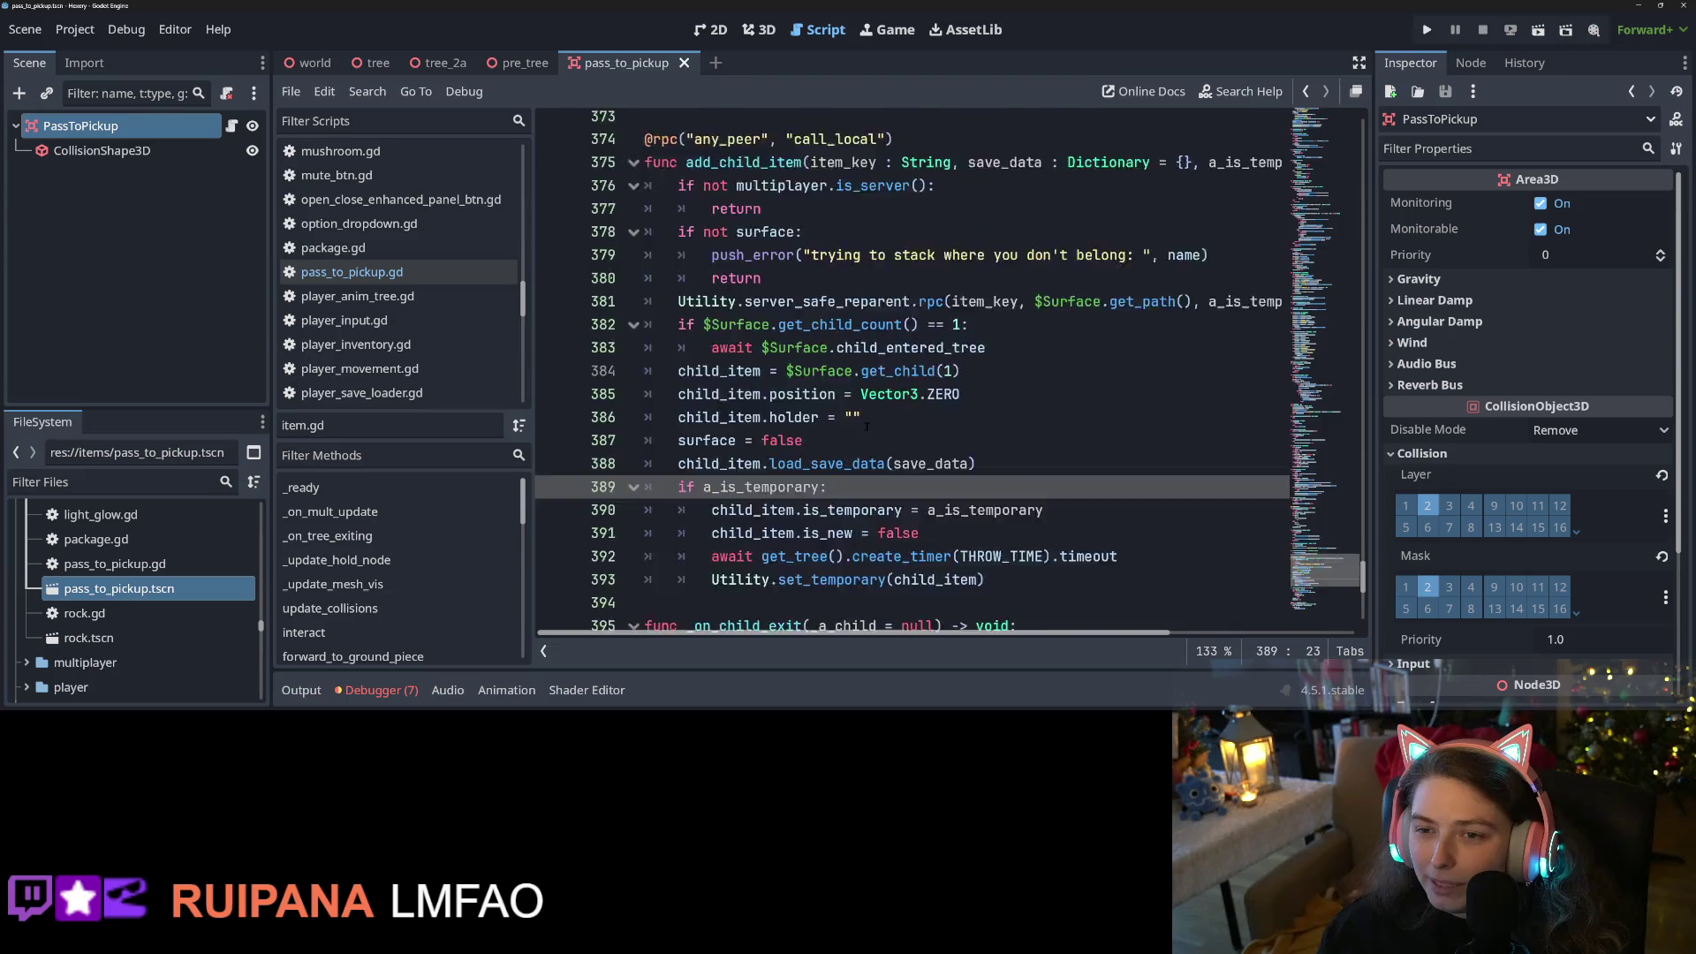
left_click(327, 273)
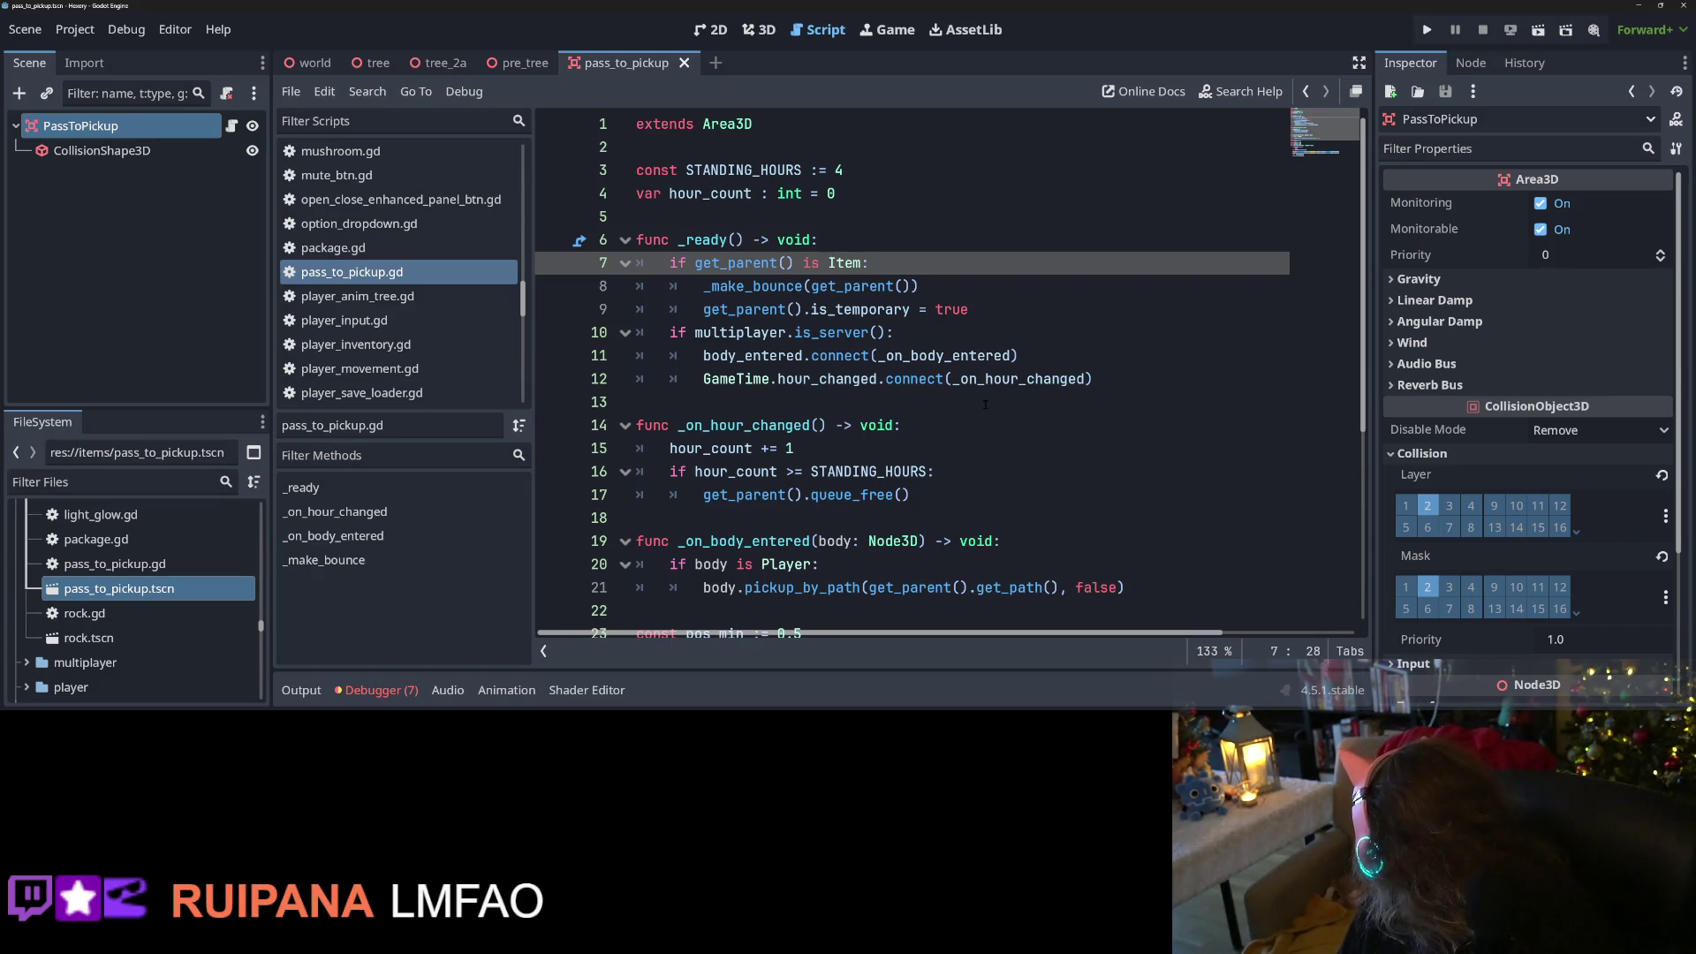
mouse_move(984, 380)
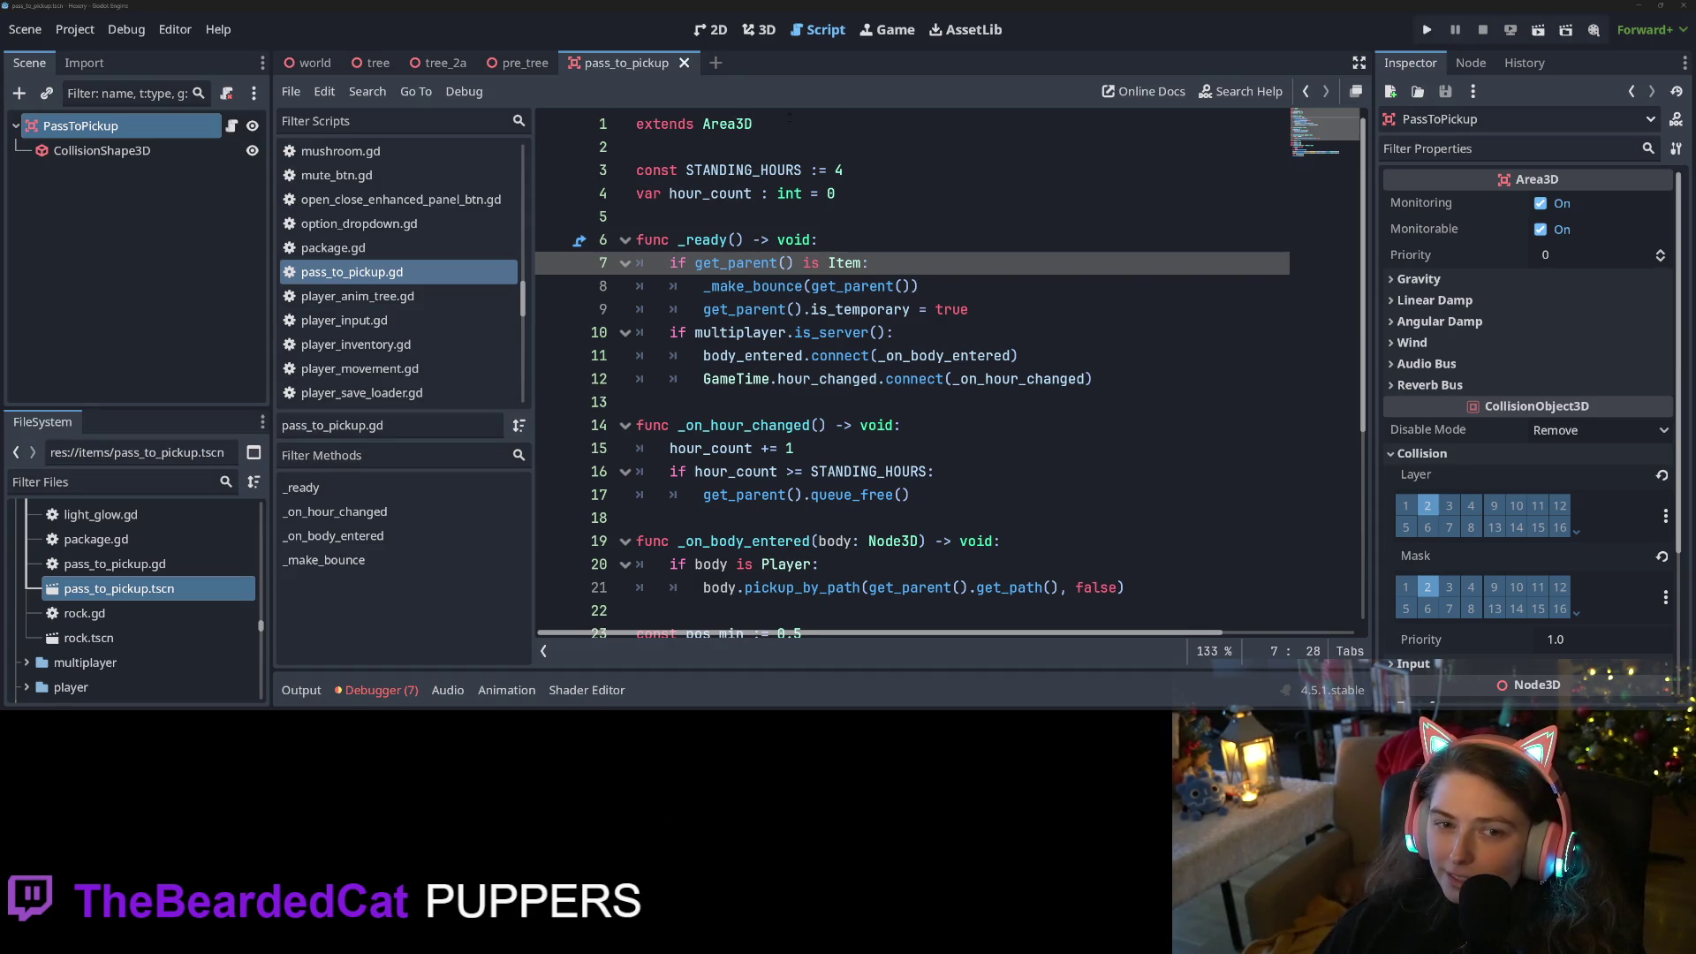
left_click(102, 150)
left_click(164, 127)
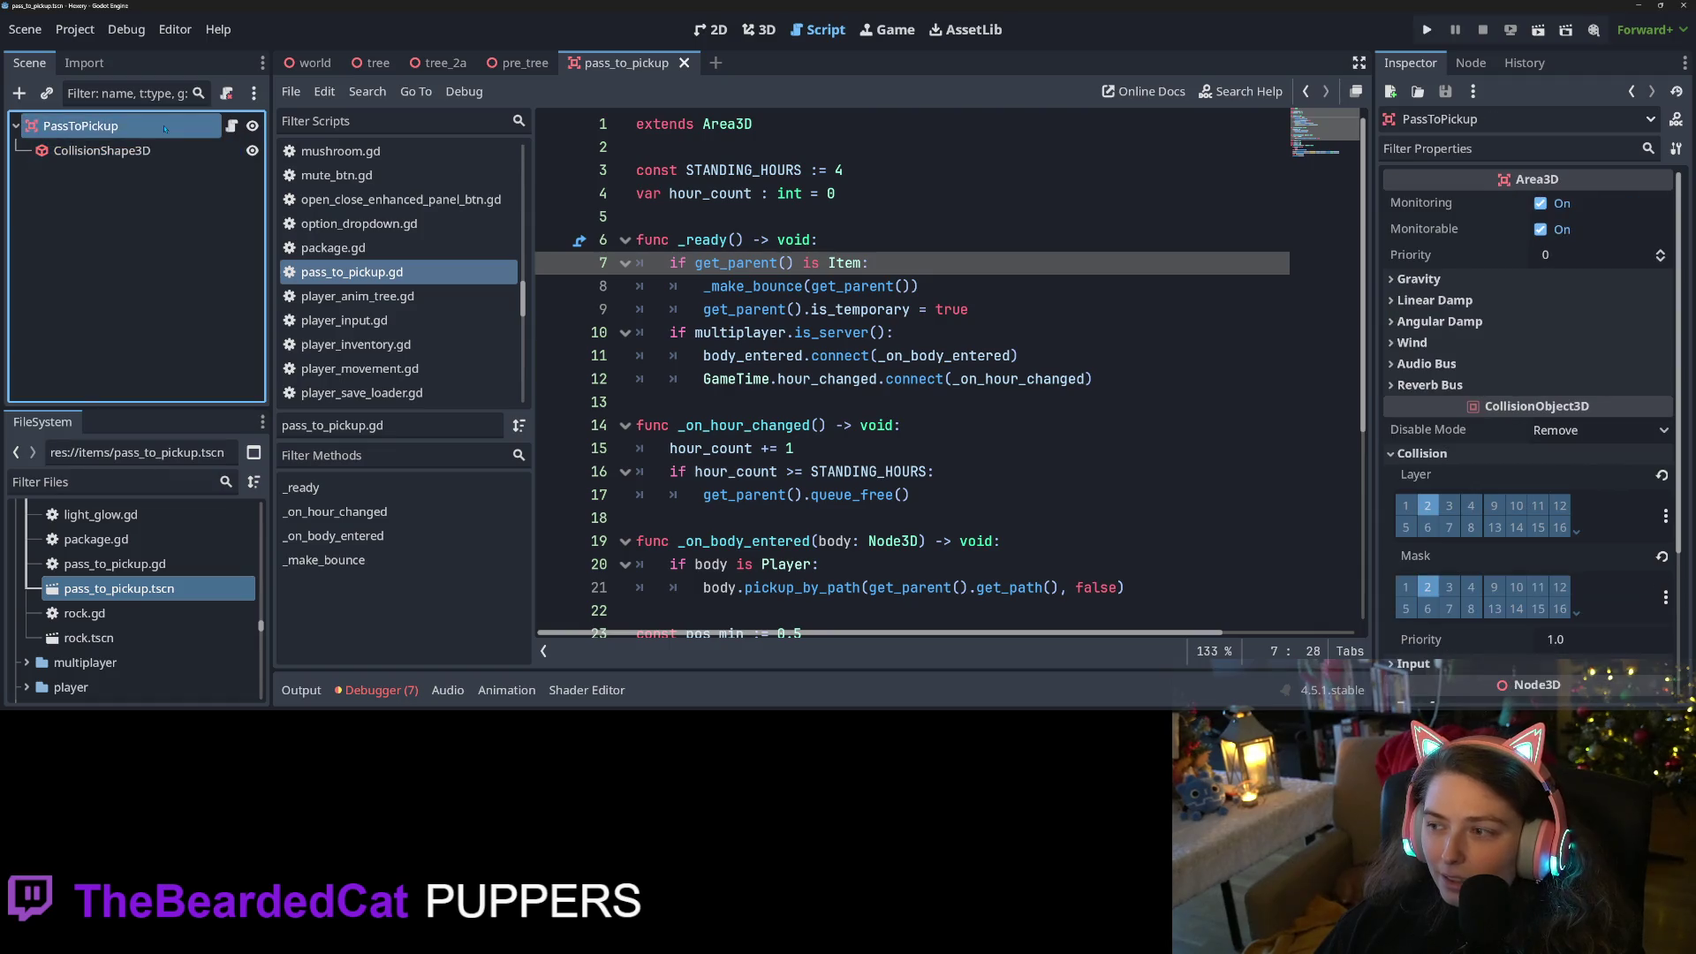
scroll(1469, 385, "down", 2)
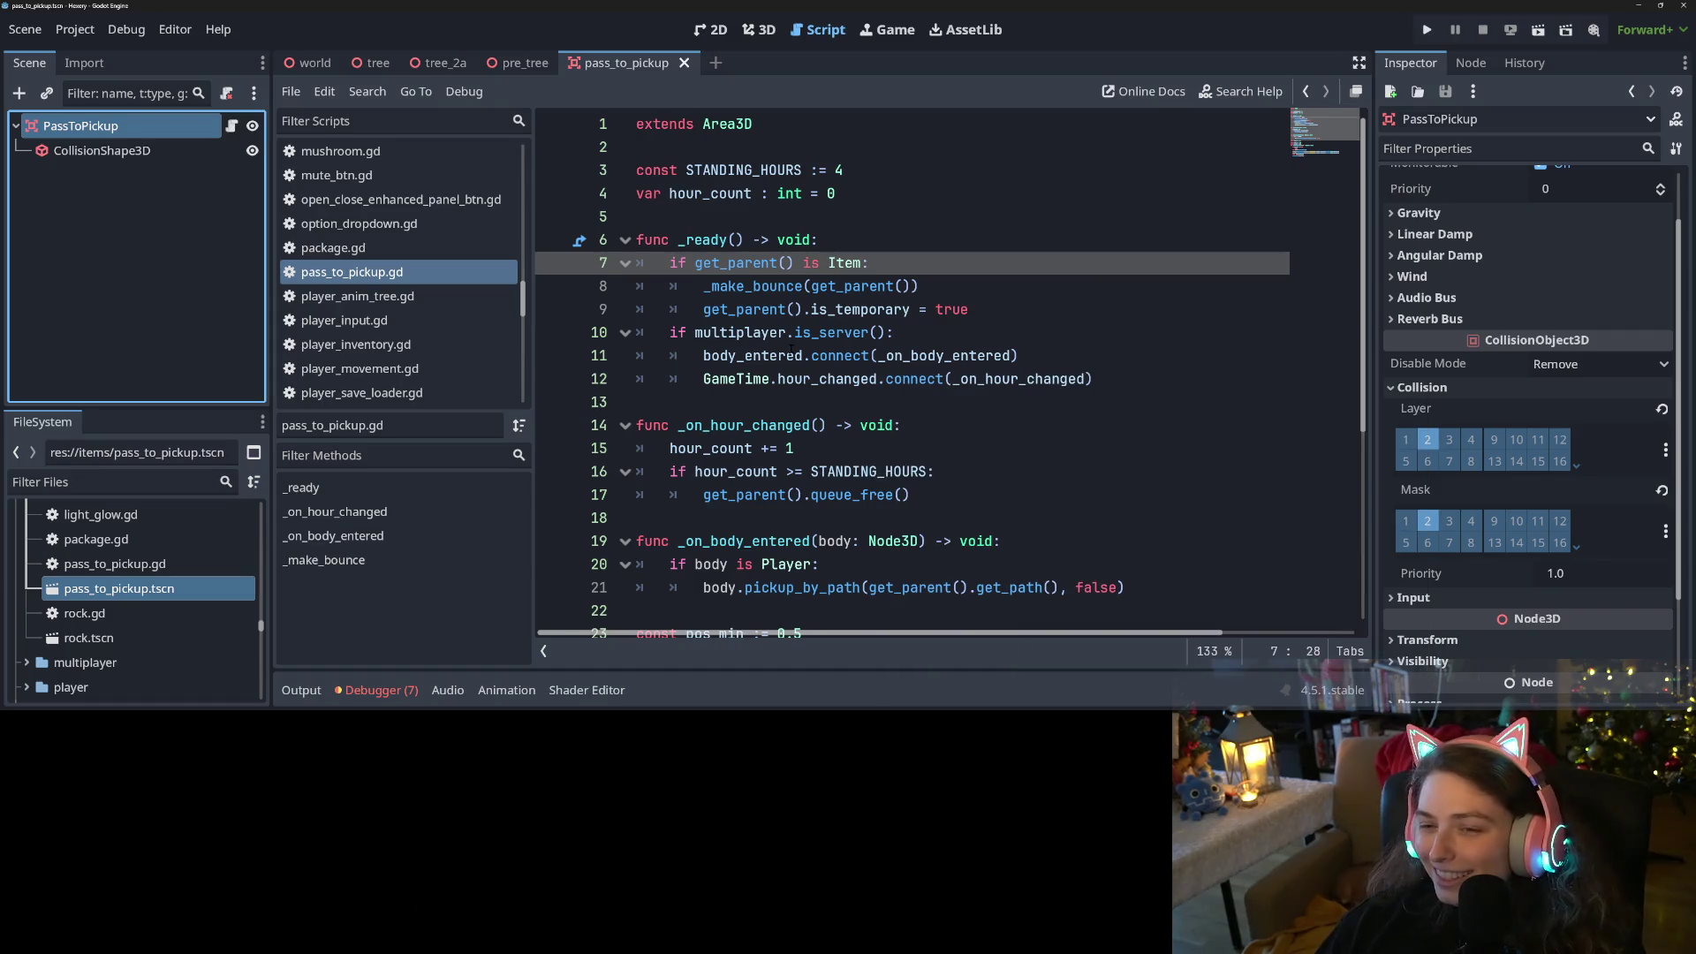
mouse_move(830, 334)
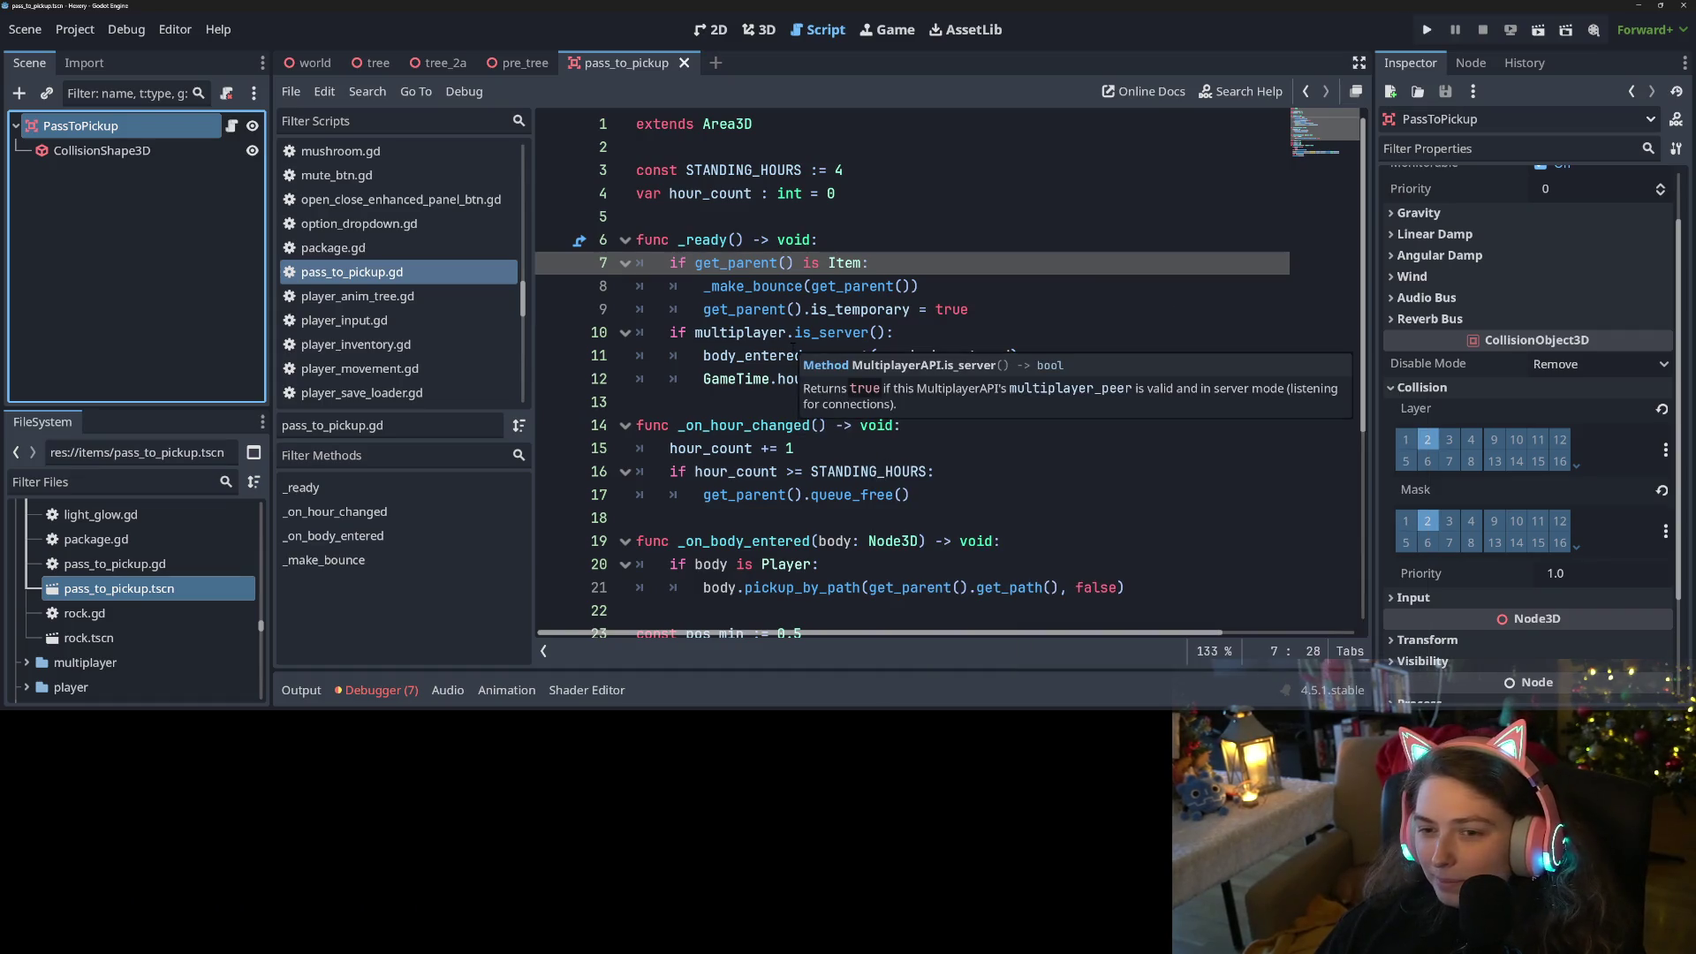
mouse_move(760, 334)
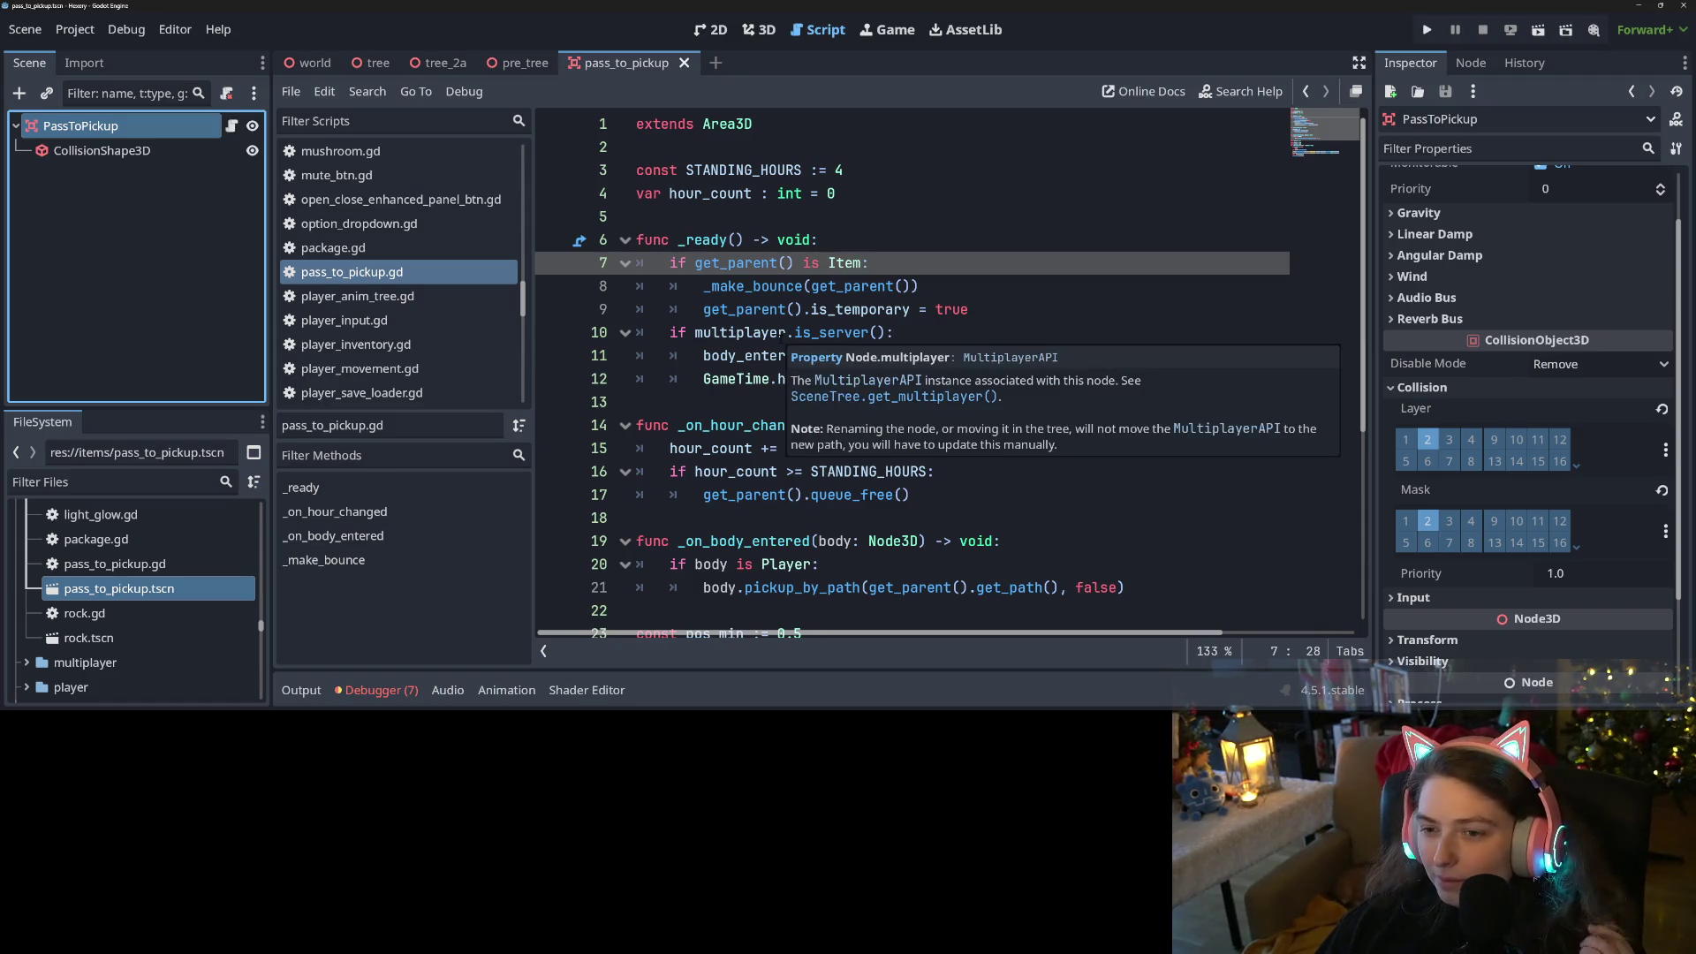
left_click(762, 286)
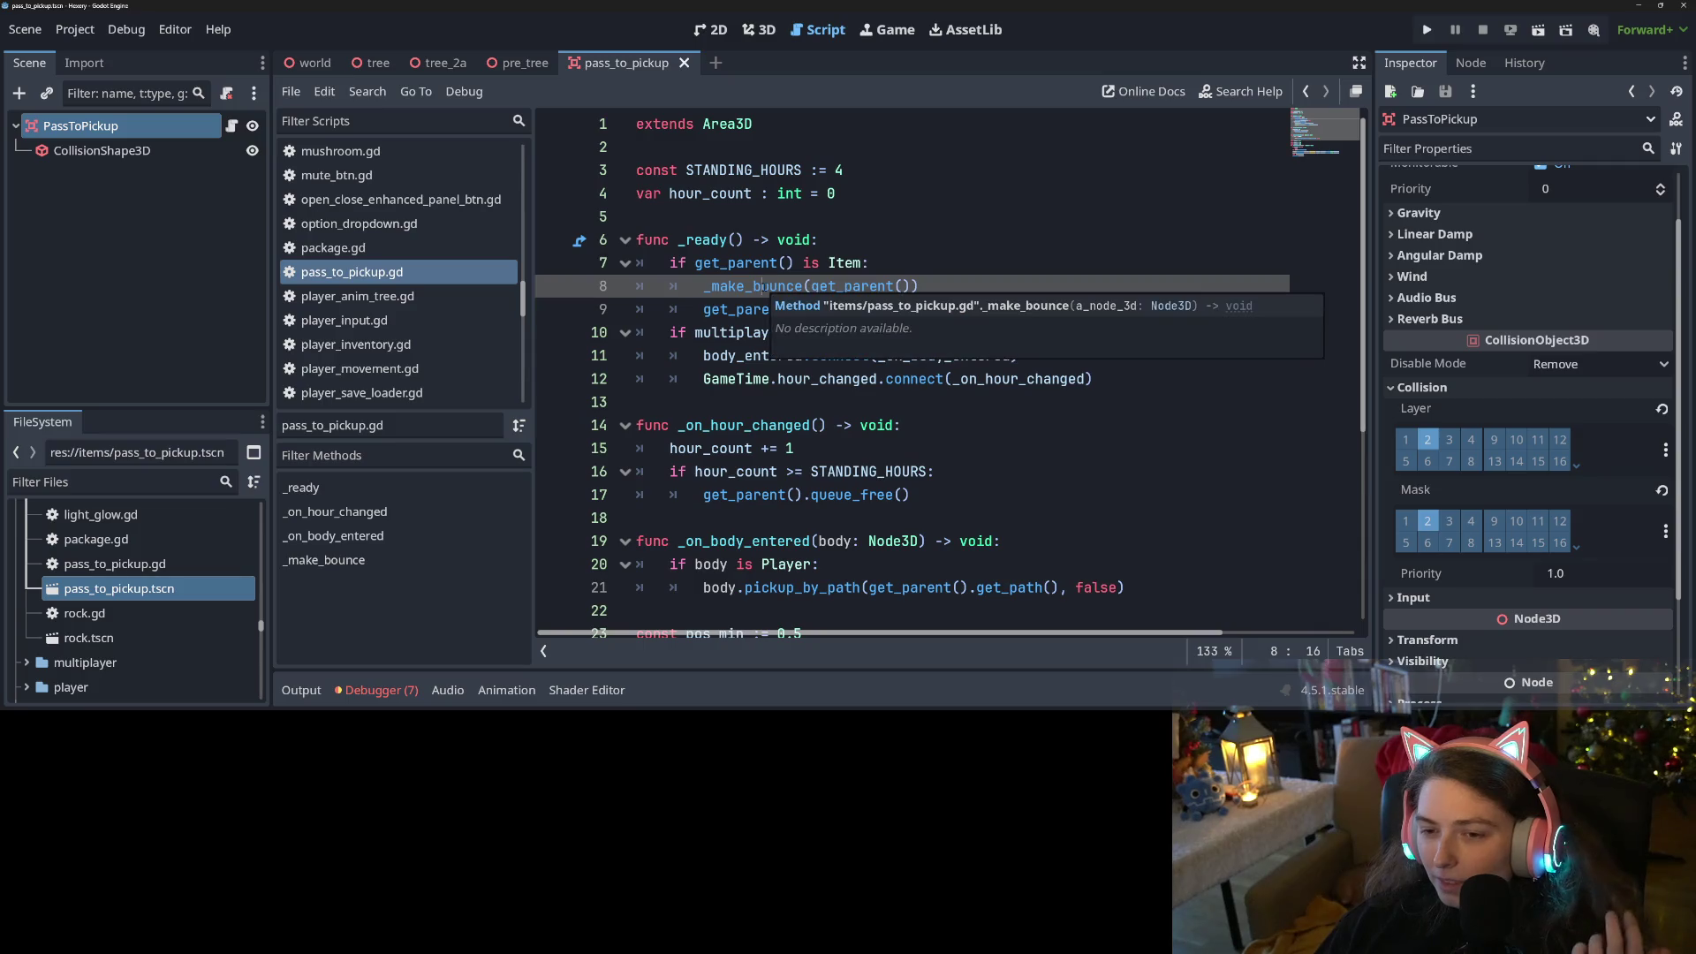
left_click(808, 285)
mouse_move(809, 288)
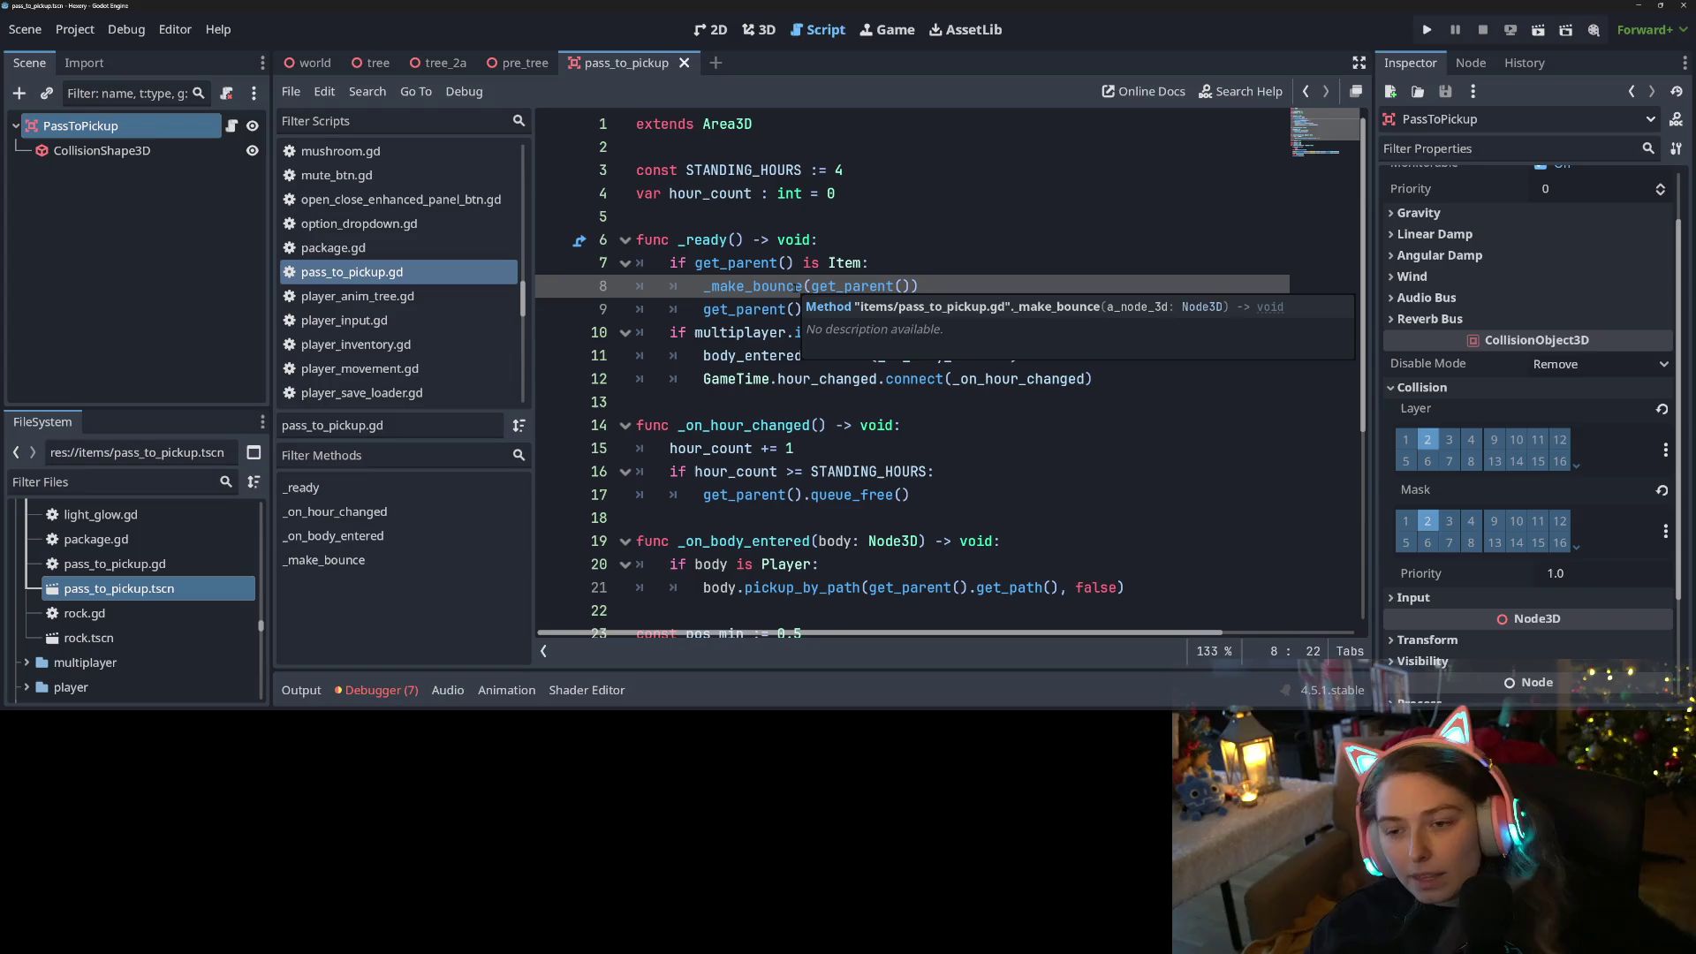
left_click(855, 286)
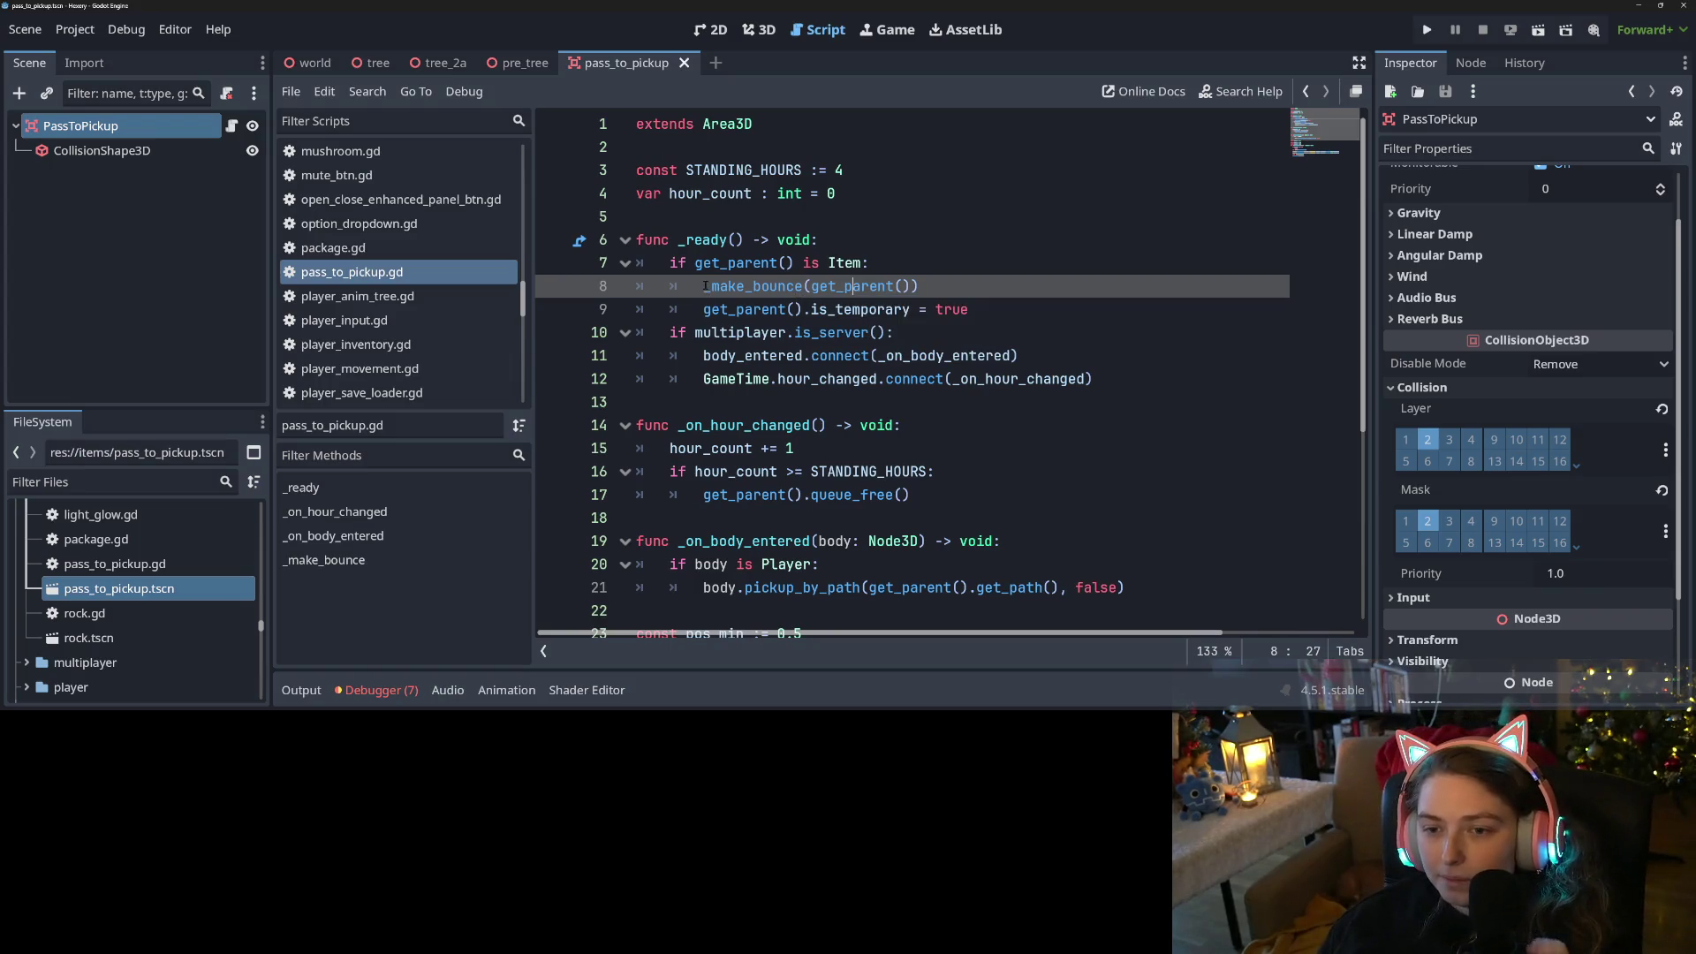
Unindent lines 8–9 and delete the 'if get_parent() is Item:' line in _ready
left_click_drag(705, 286, 998, 316)
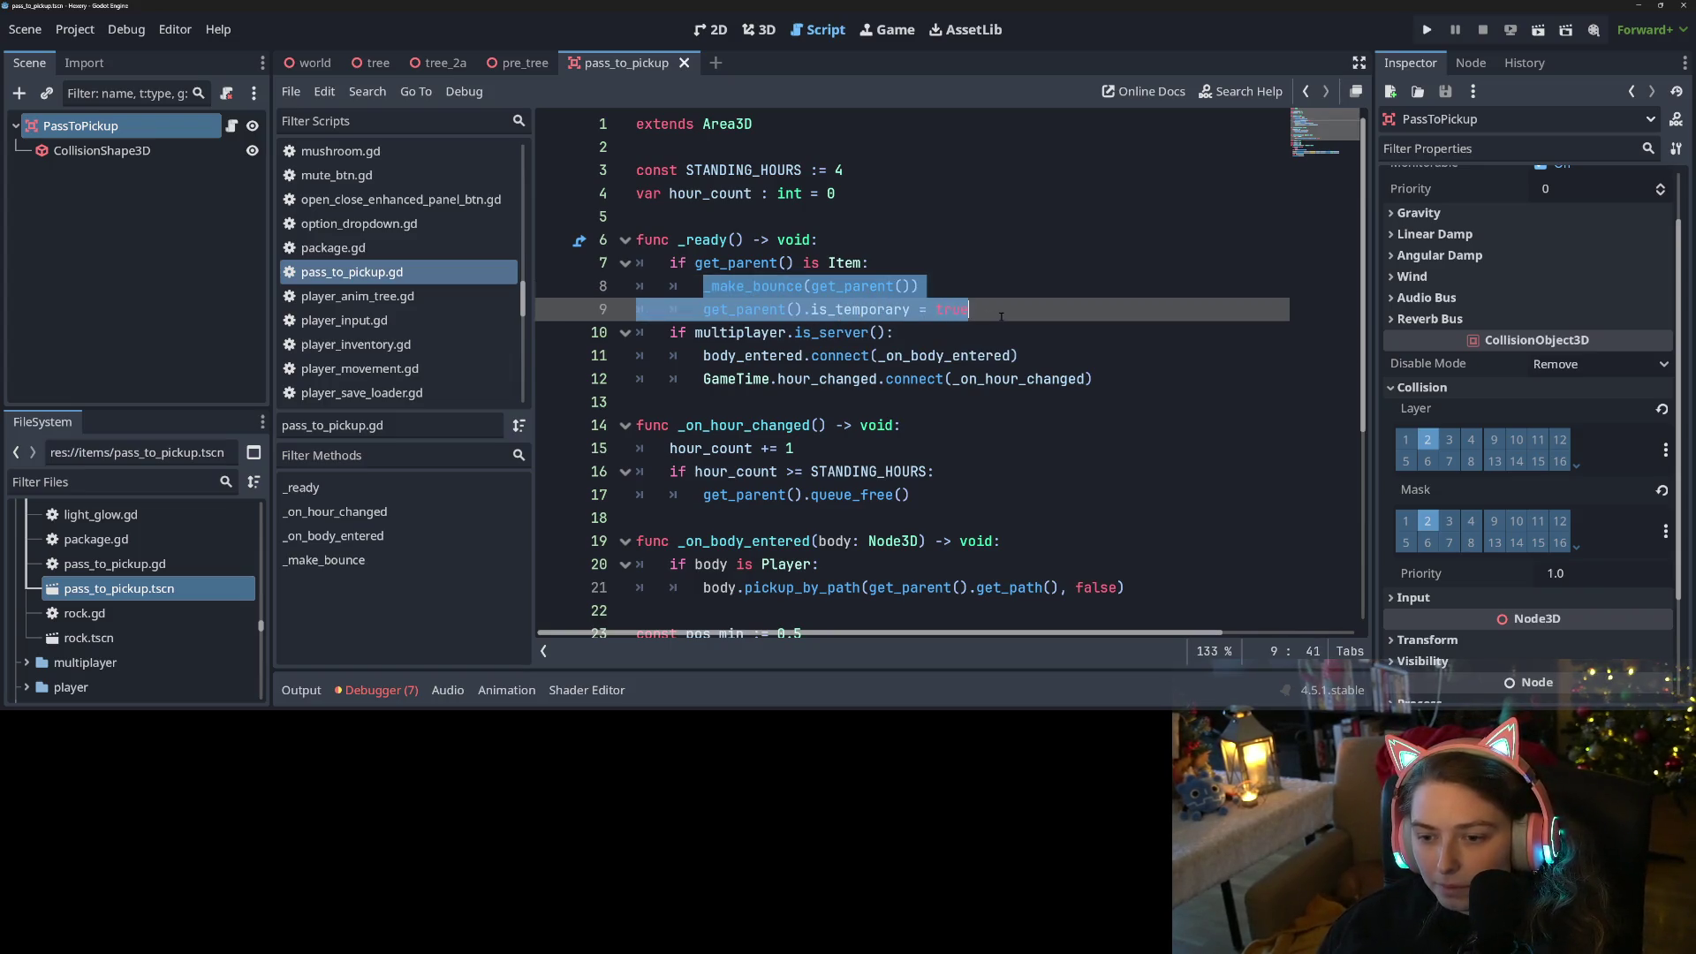
key("shift+Tab")
left_click(789, 263)
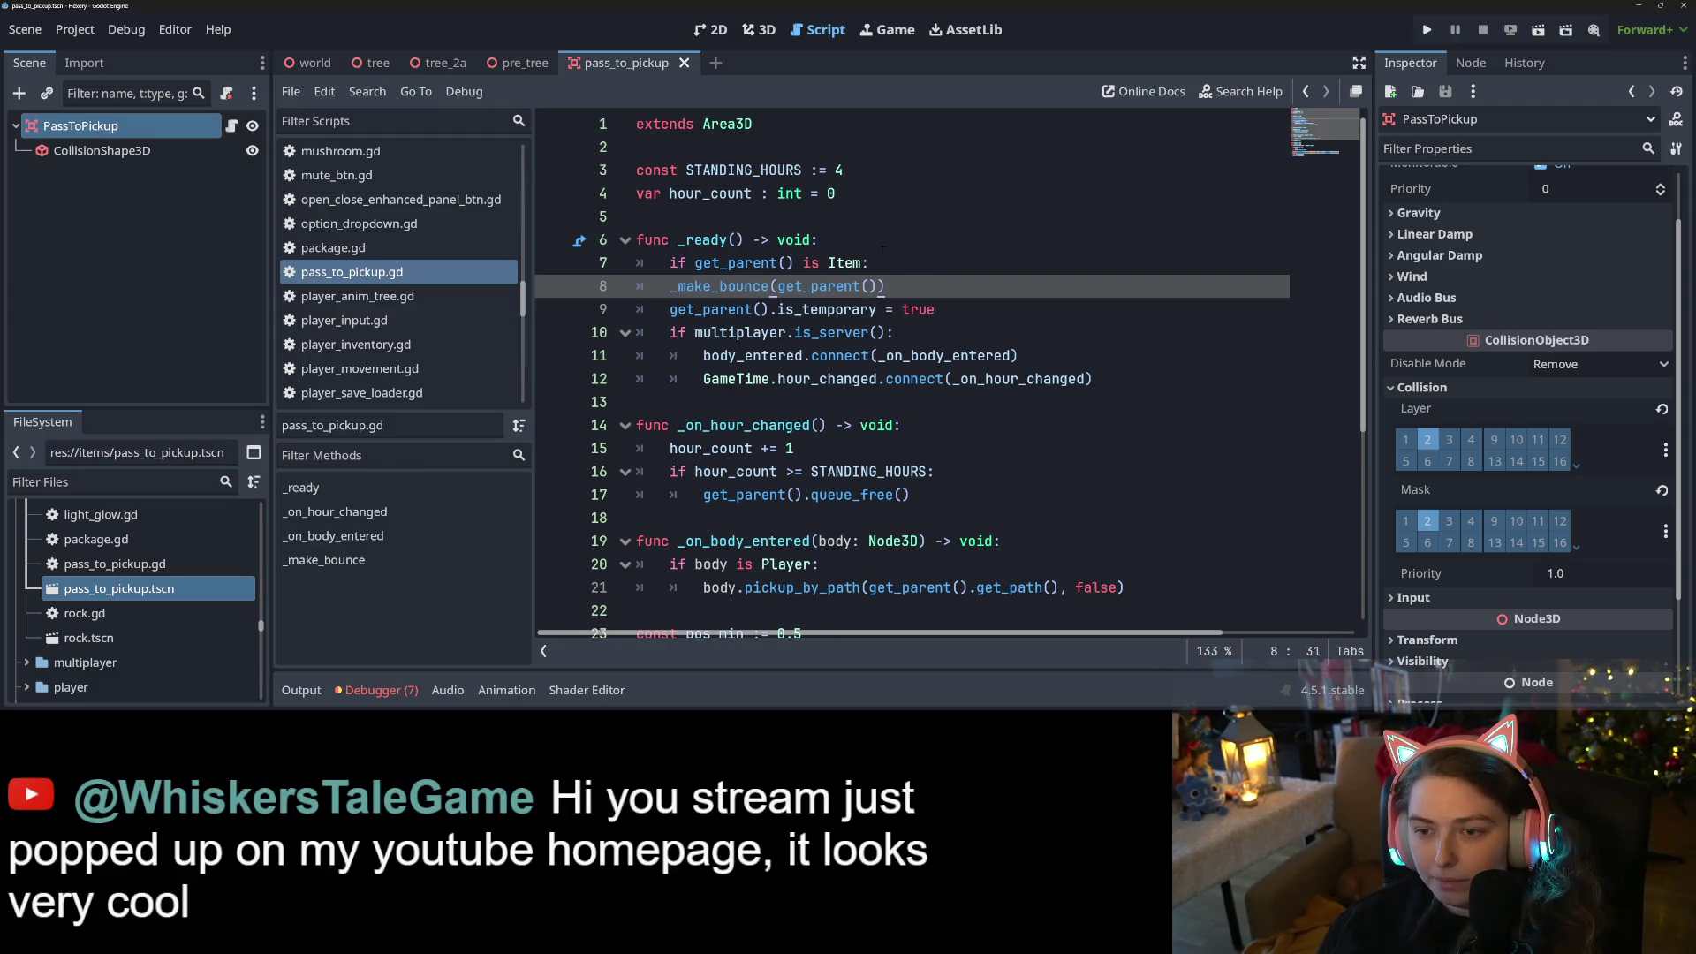
triple_click(789, 262)
key("BackSpace")
key("BackSpace")
Highlight the _make_bounce uses and save pass_to_pickup.gd
scroll(818, 383, "down", 3)
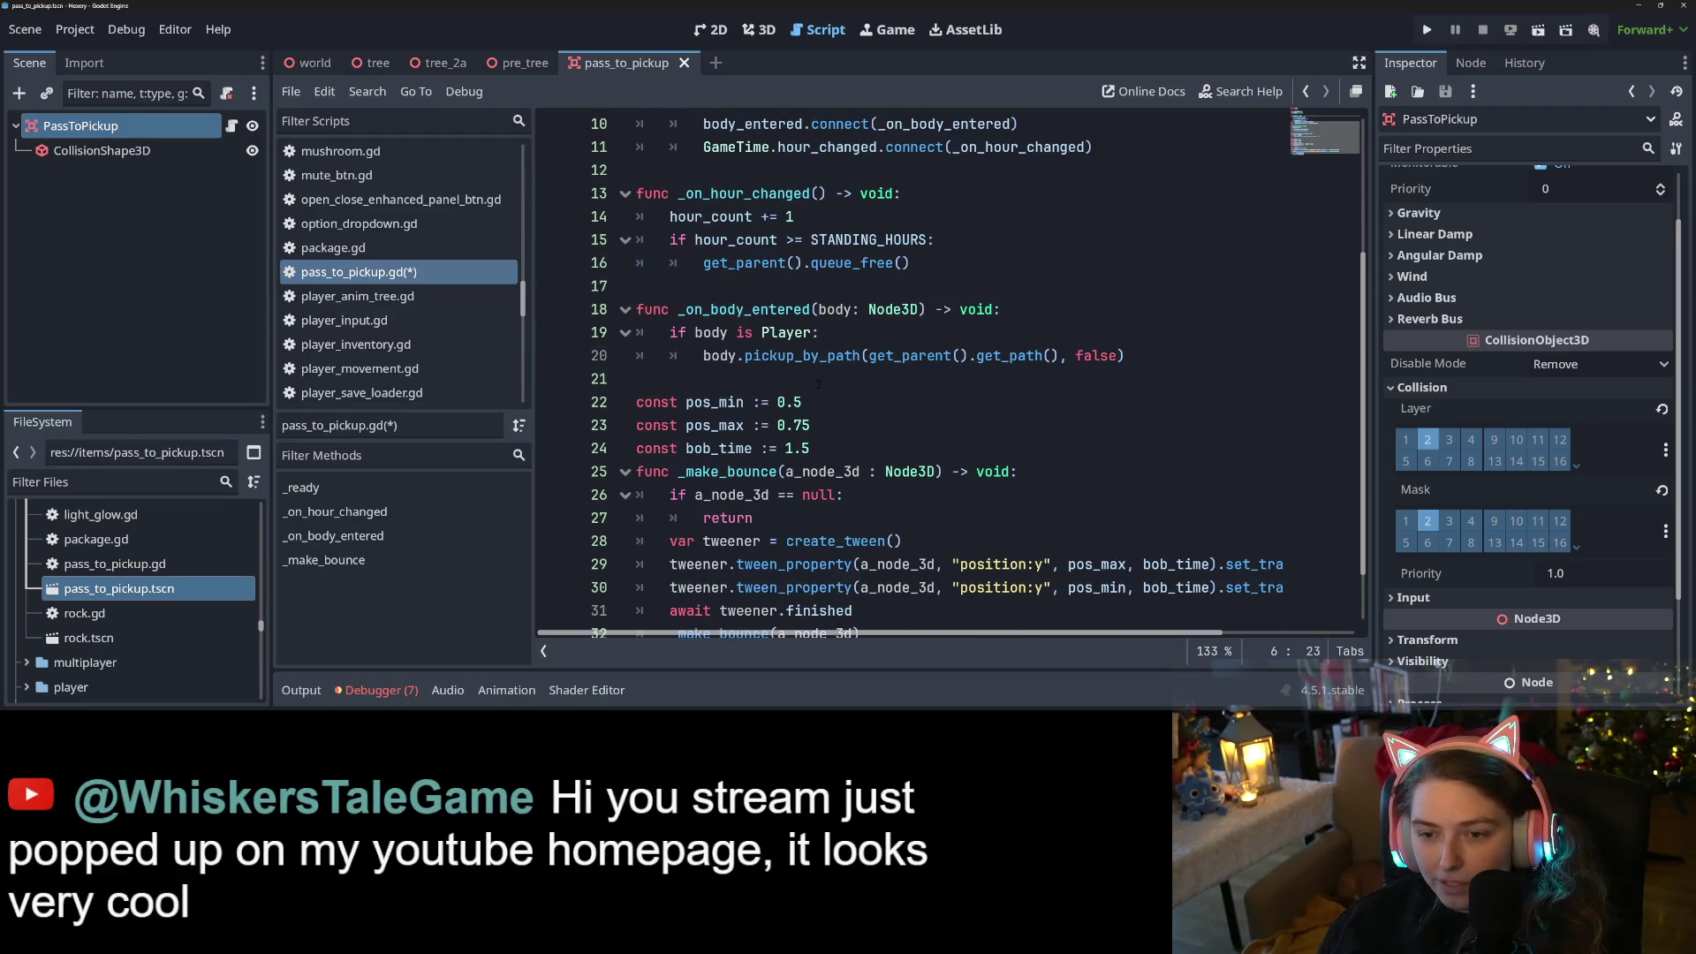
scroll(818, 384, "up", 3)
double_click(736, 265)
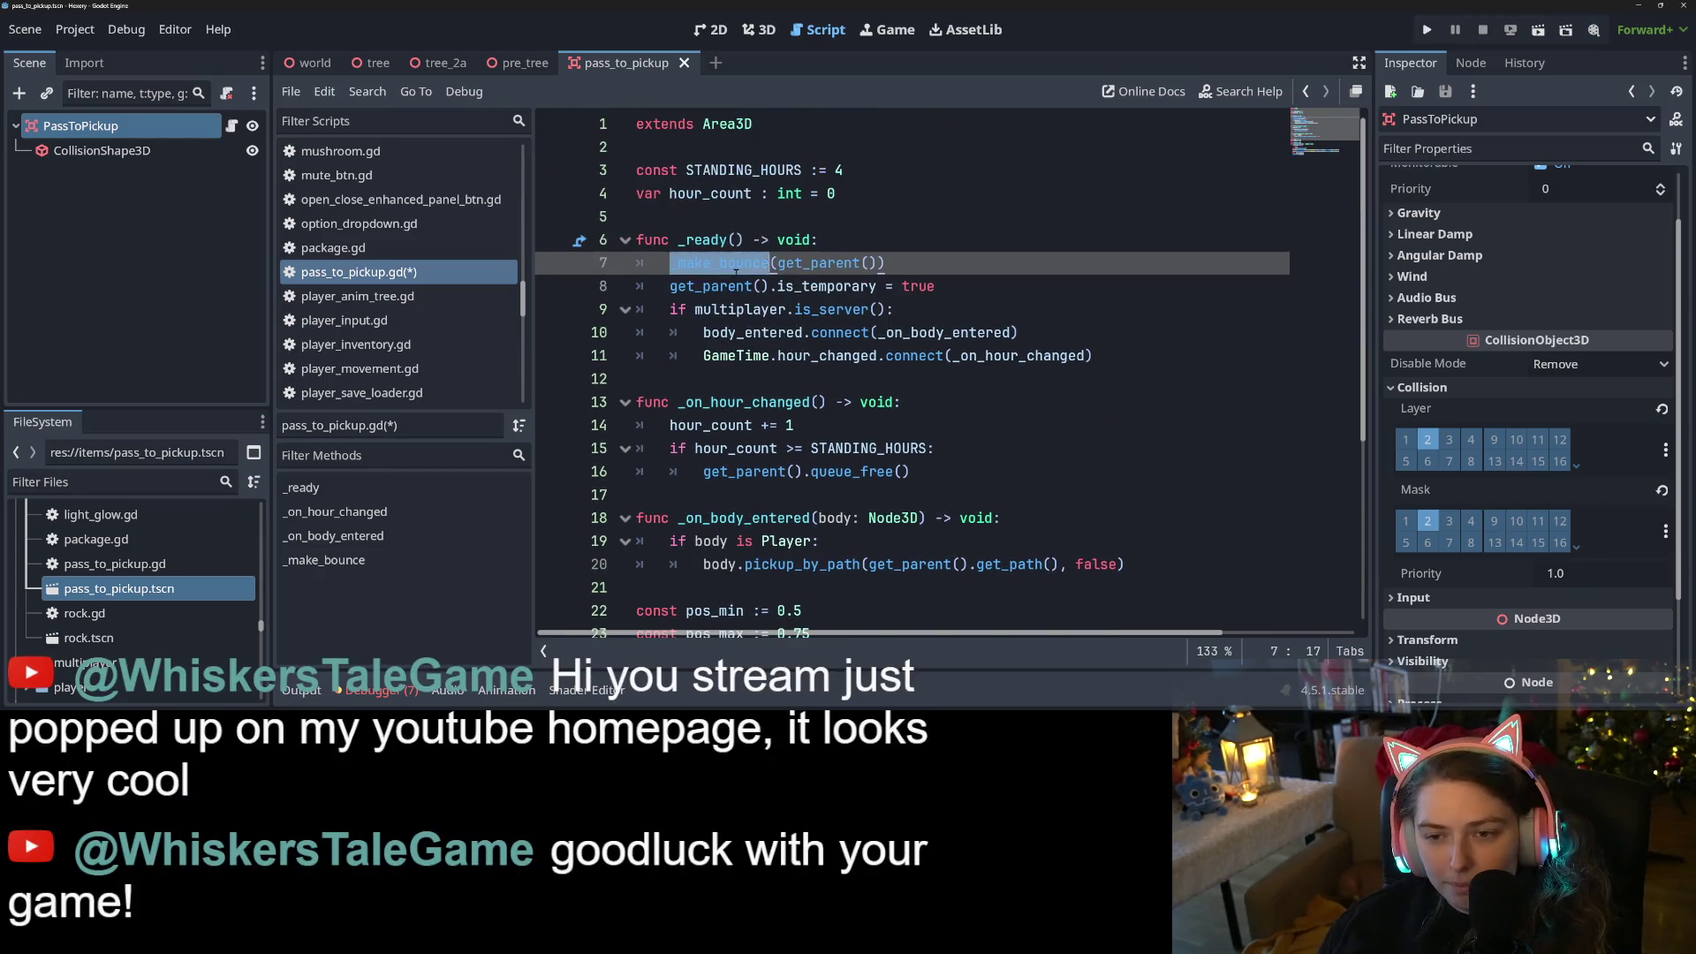
scroll(833, 428, "down", 4)
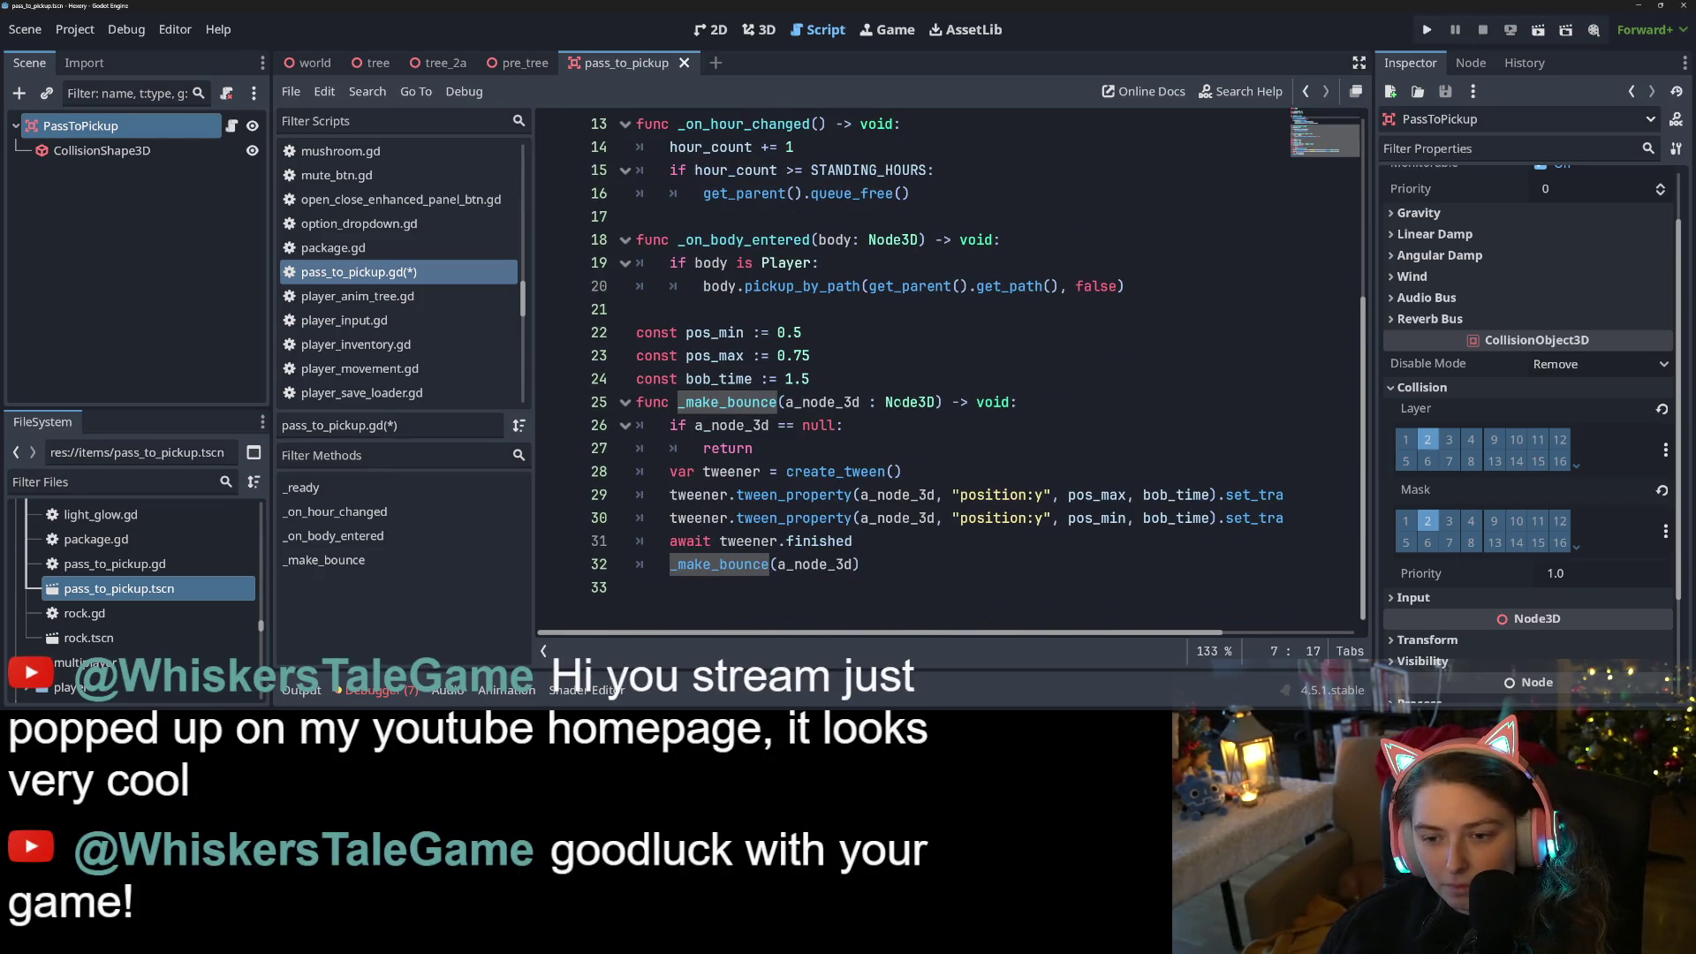
key("ctrl+s")
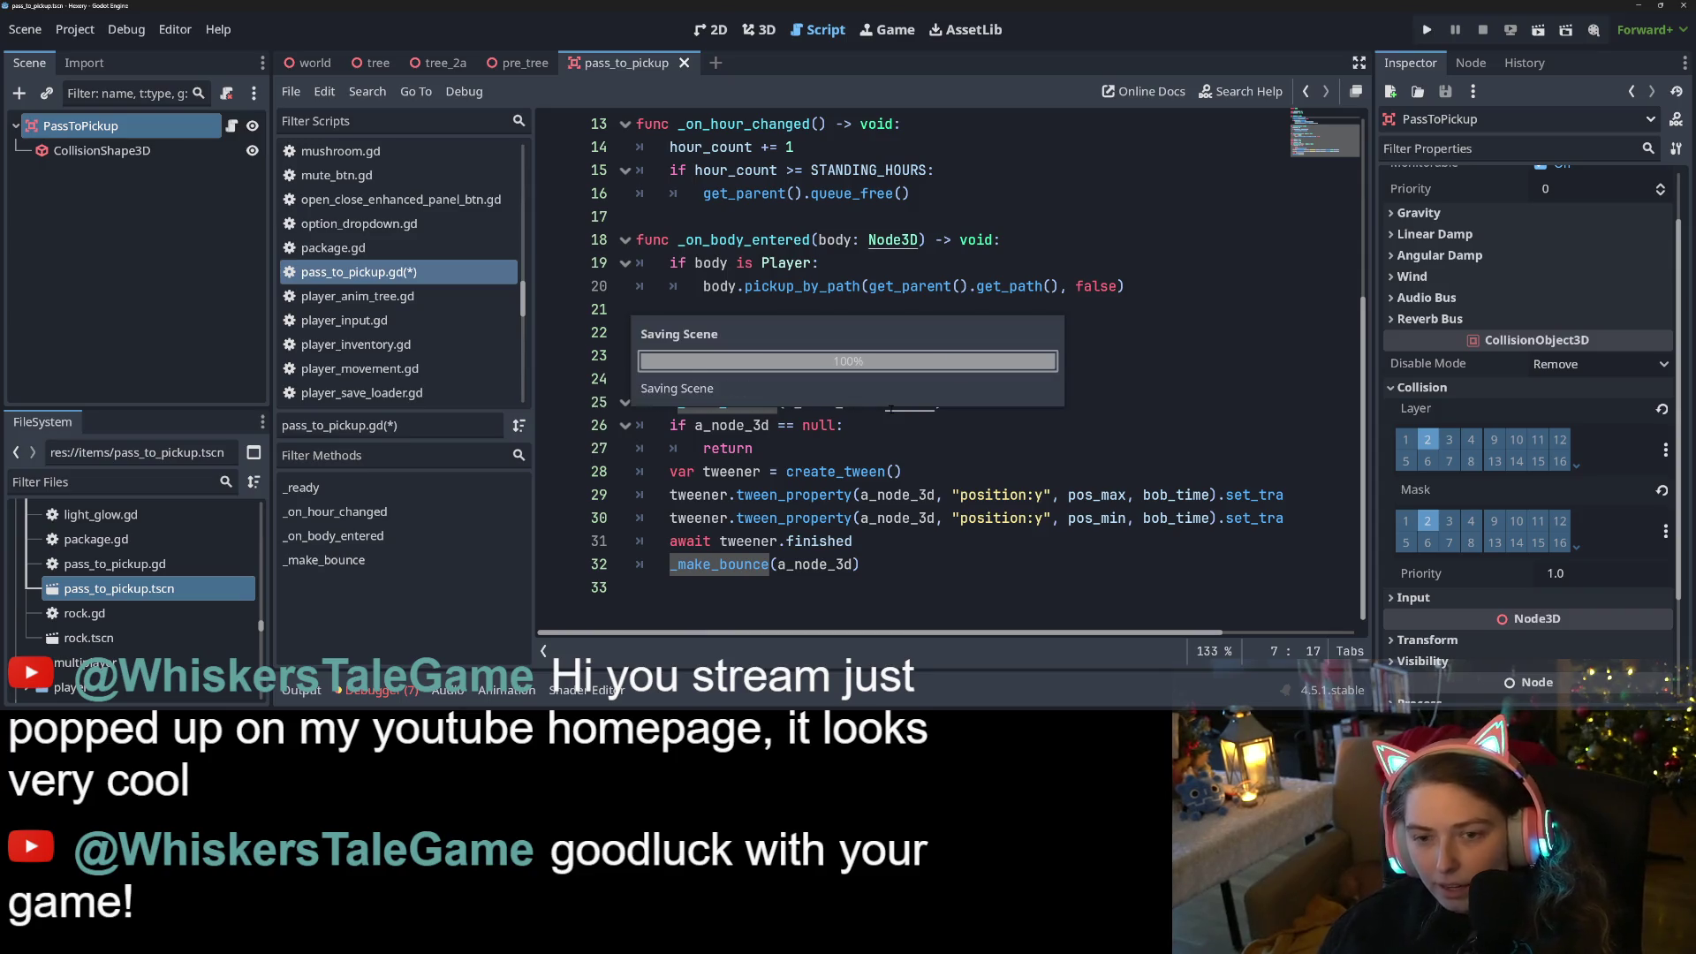
mouse_move(888, 408)
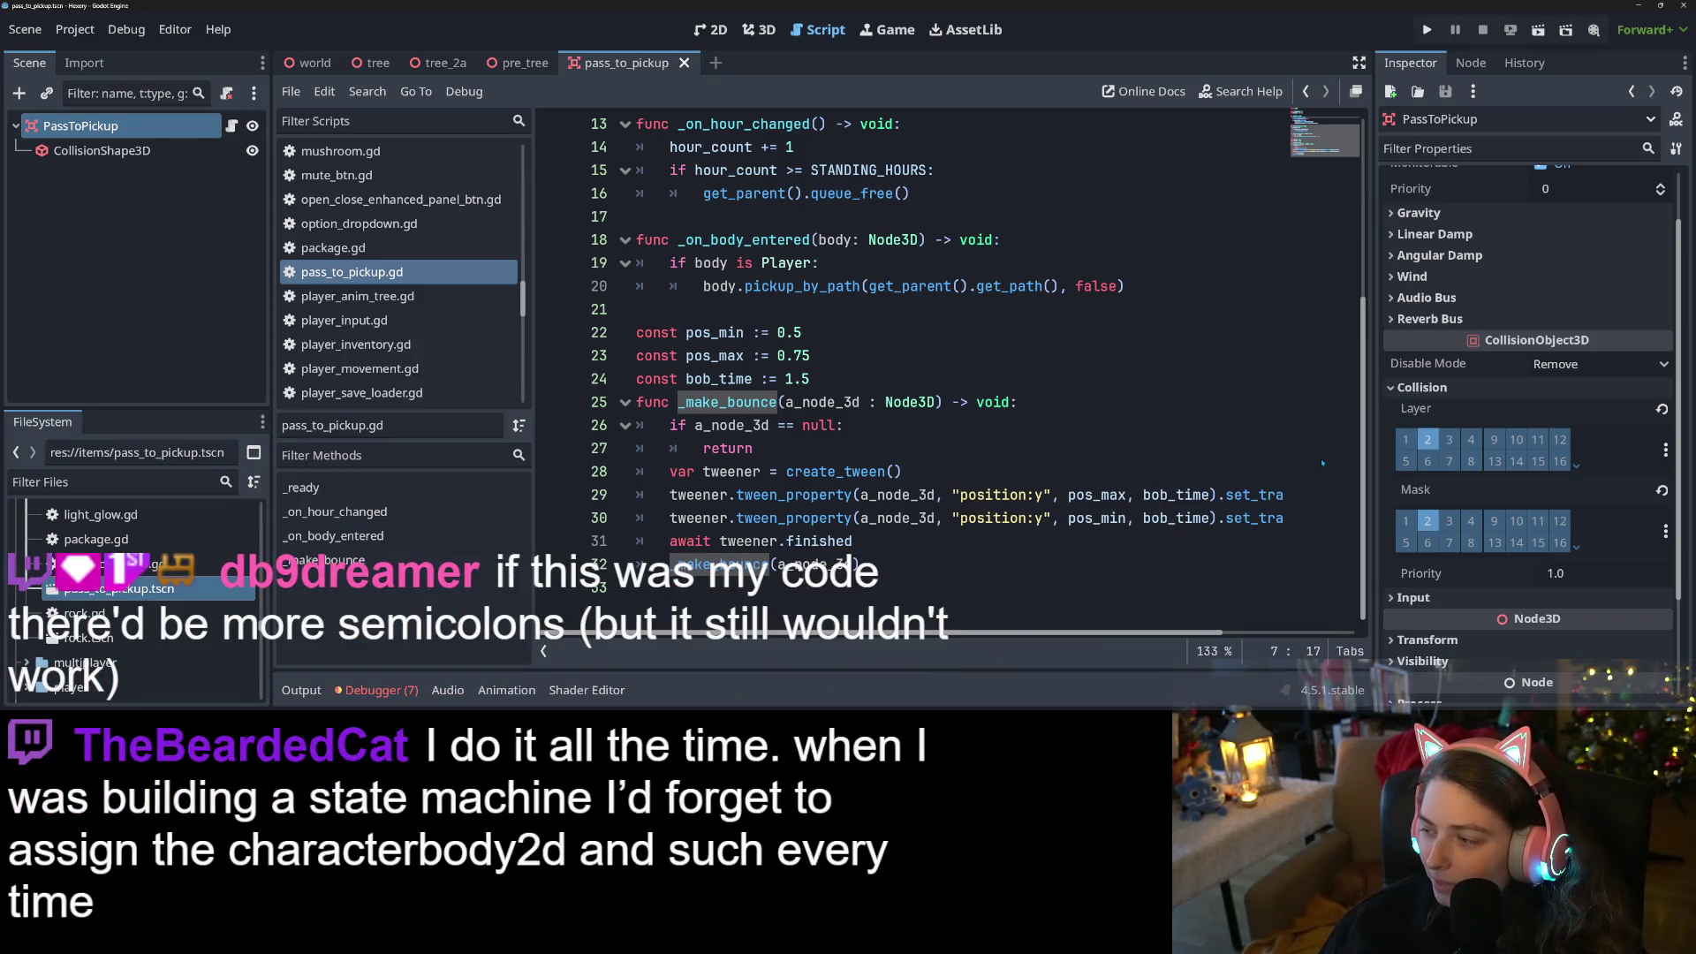
Review _make_bounce's early return when a_node_3d is null, around lines 19–27
left_click(1230, 441)
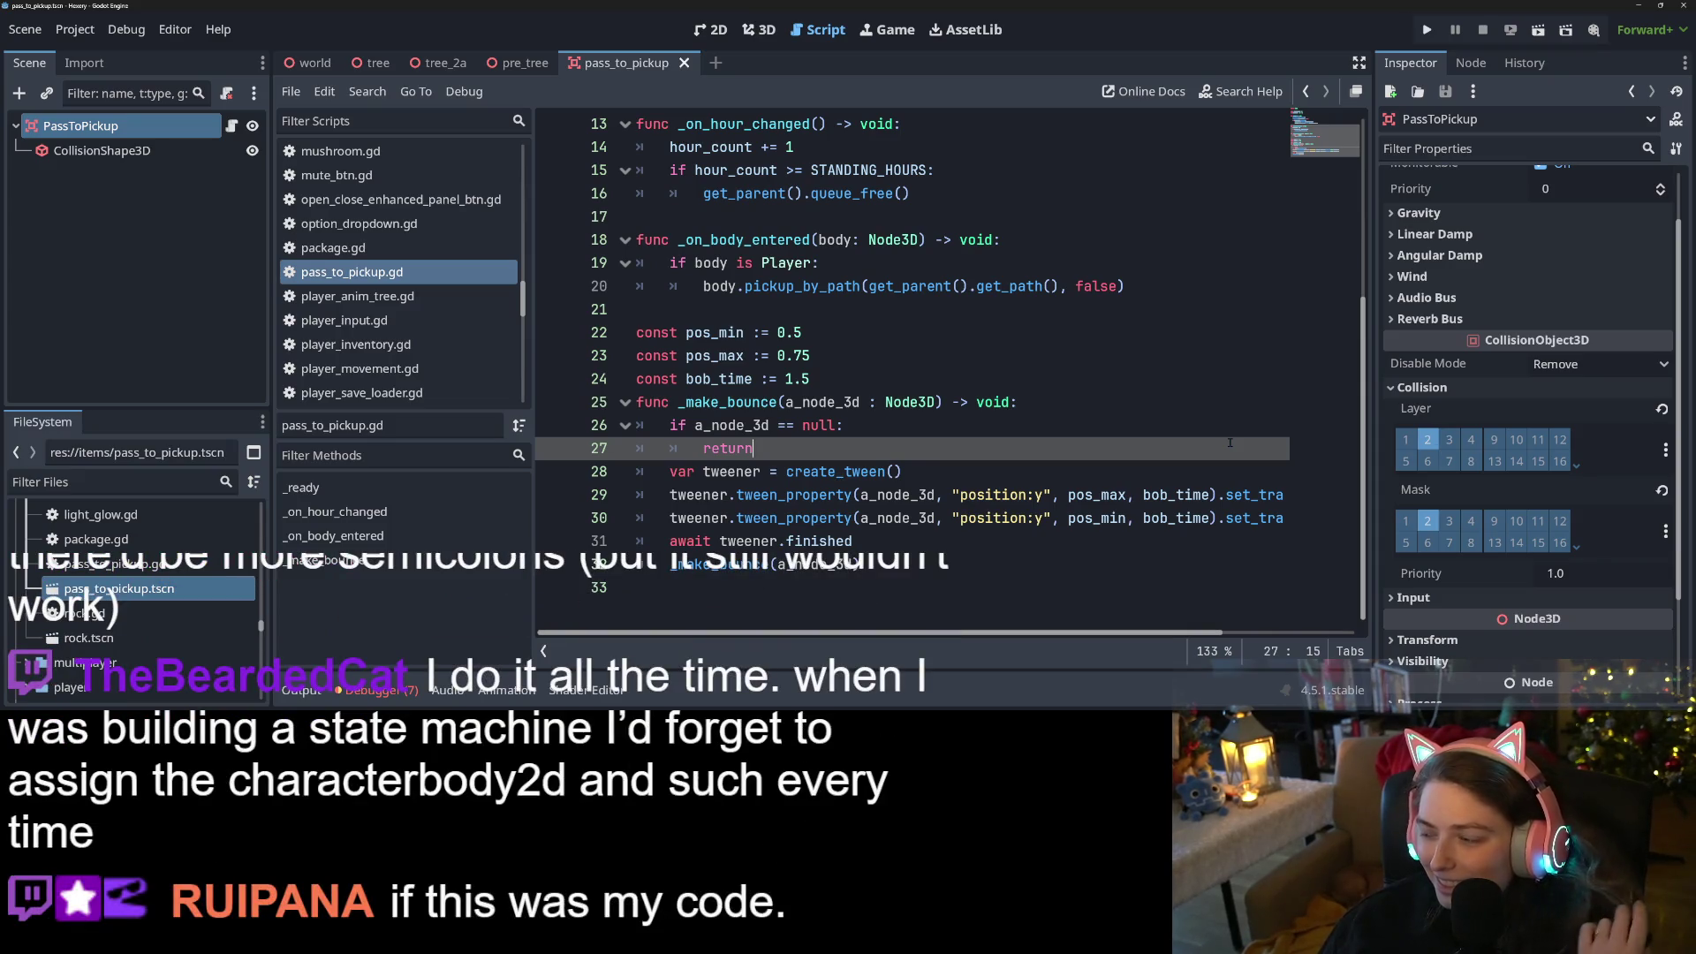
left_click(1224, 432)
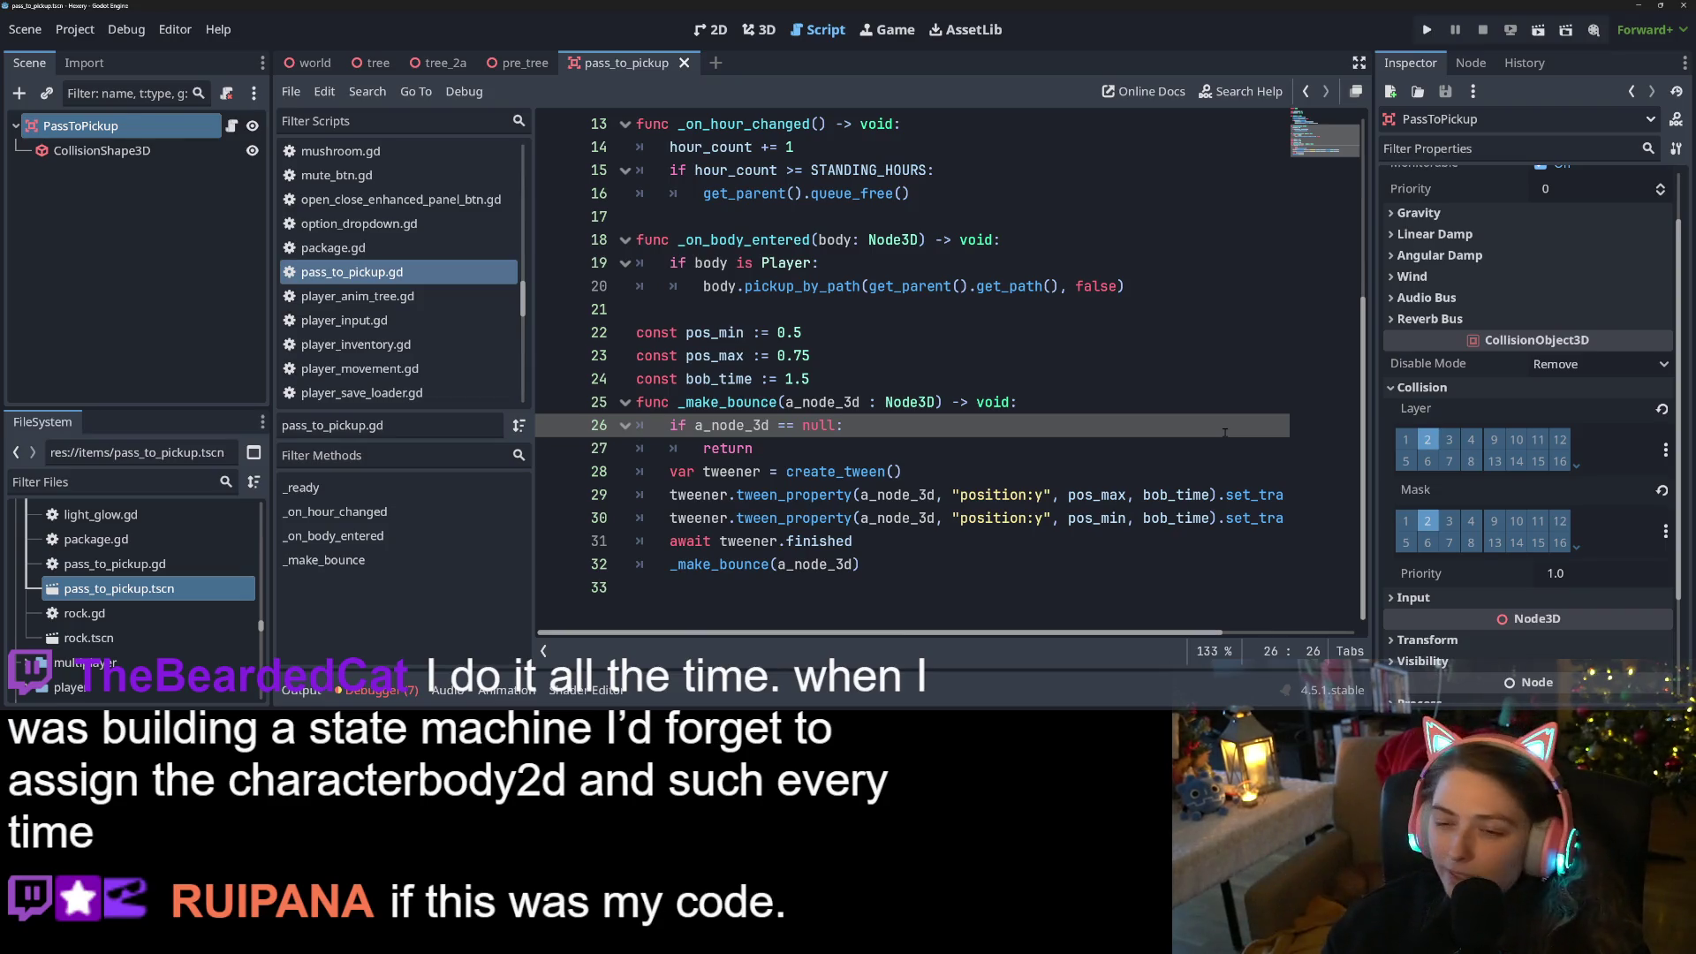
scroll(875, 416, "up", 3)
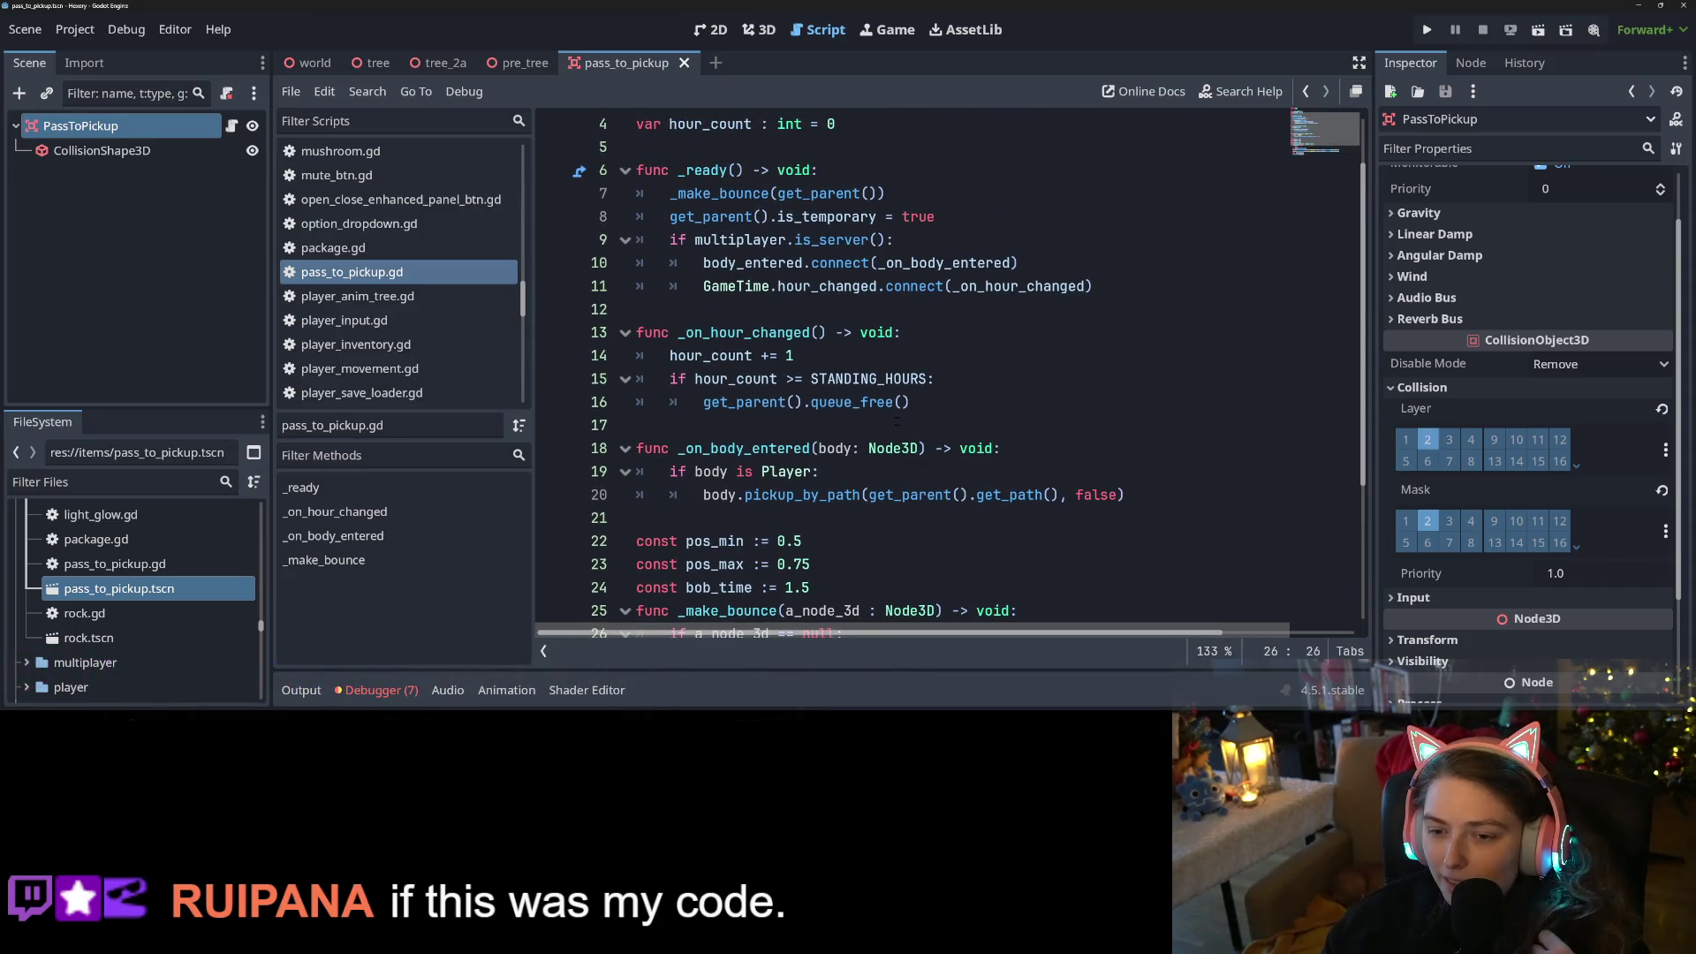
left_click(875, 469)
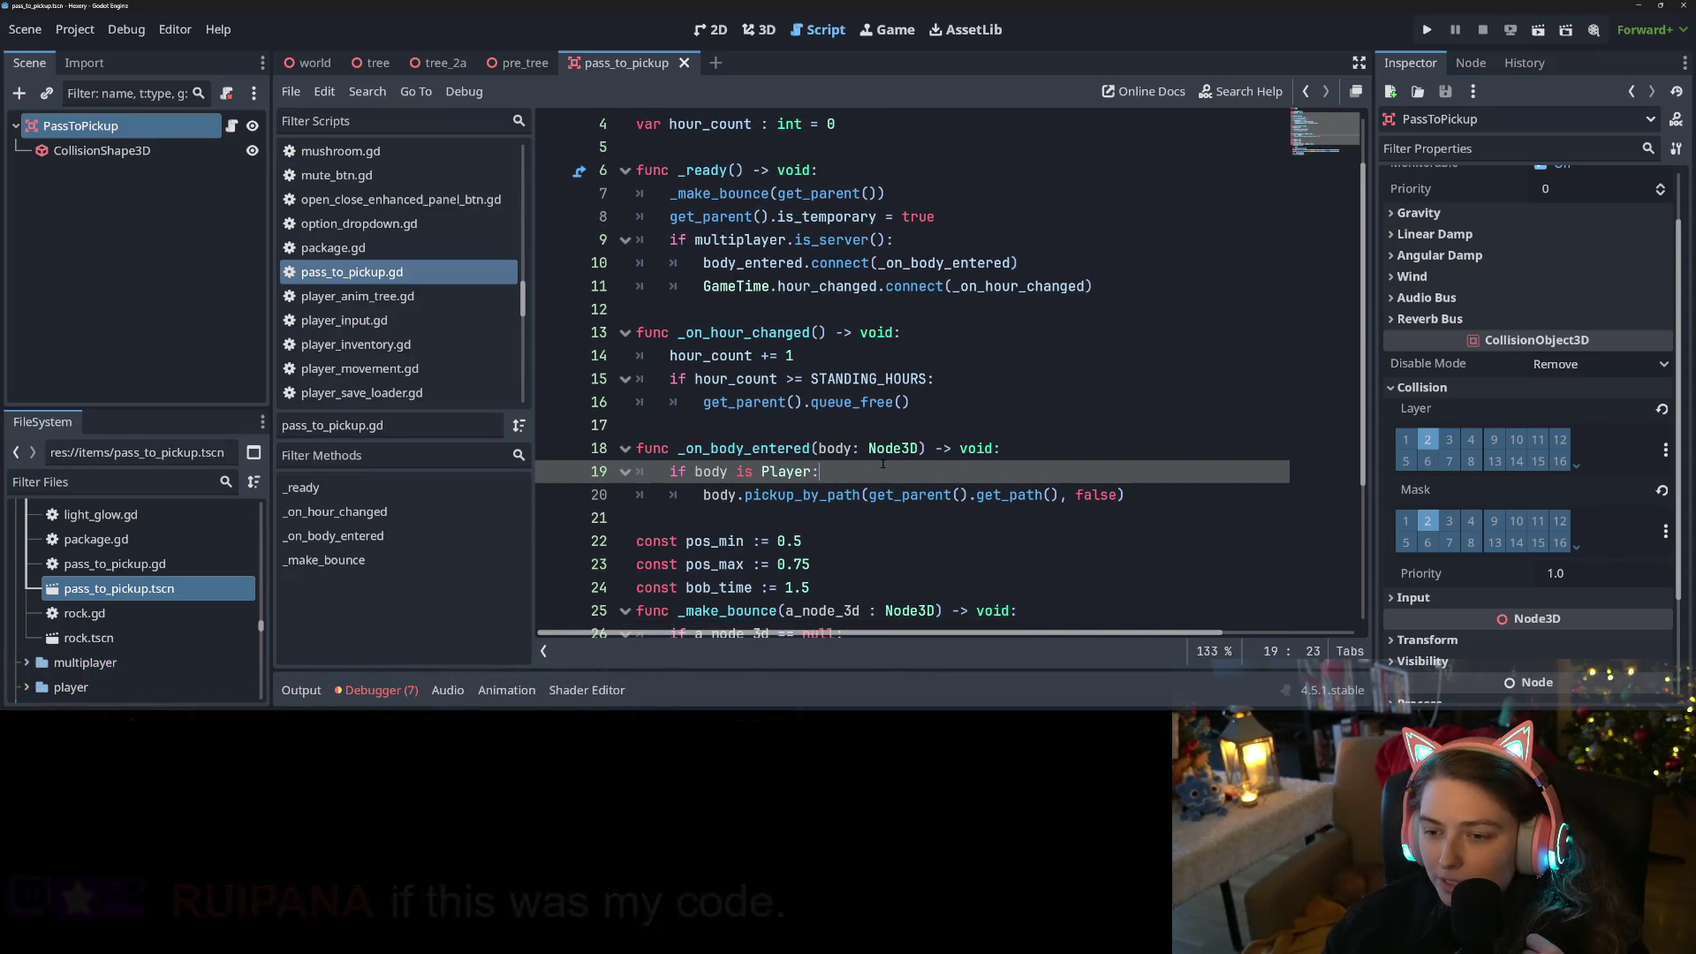
scroll(875, 464, "up", 1)
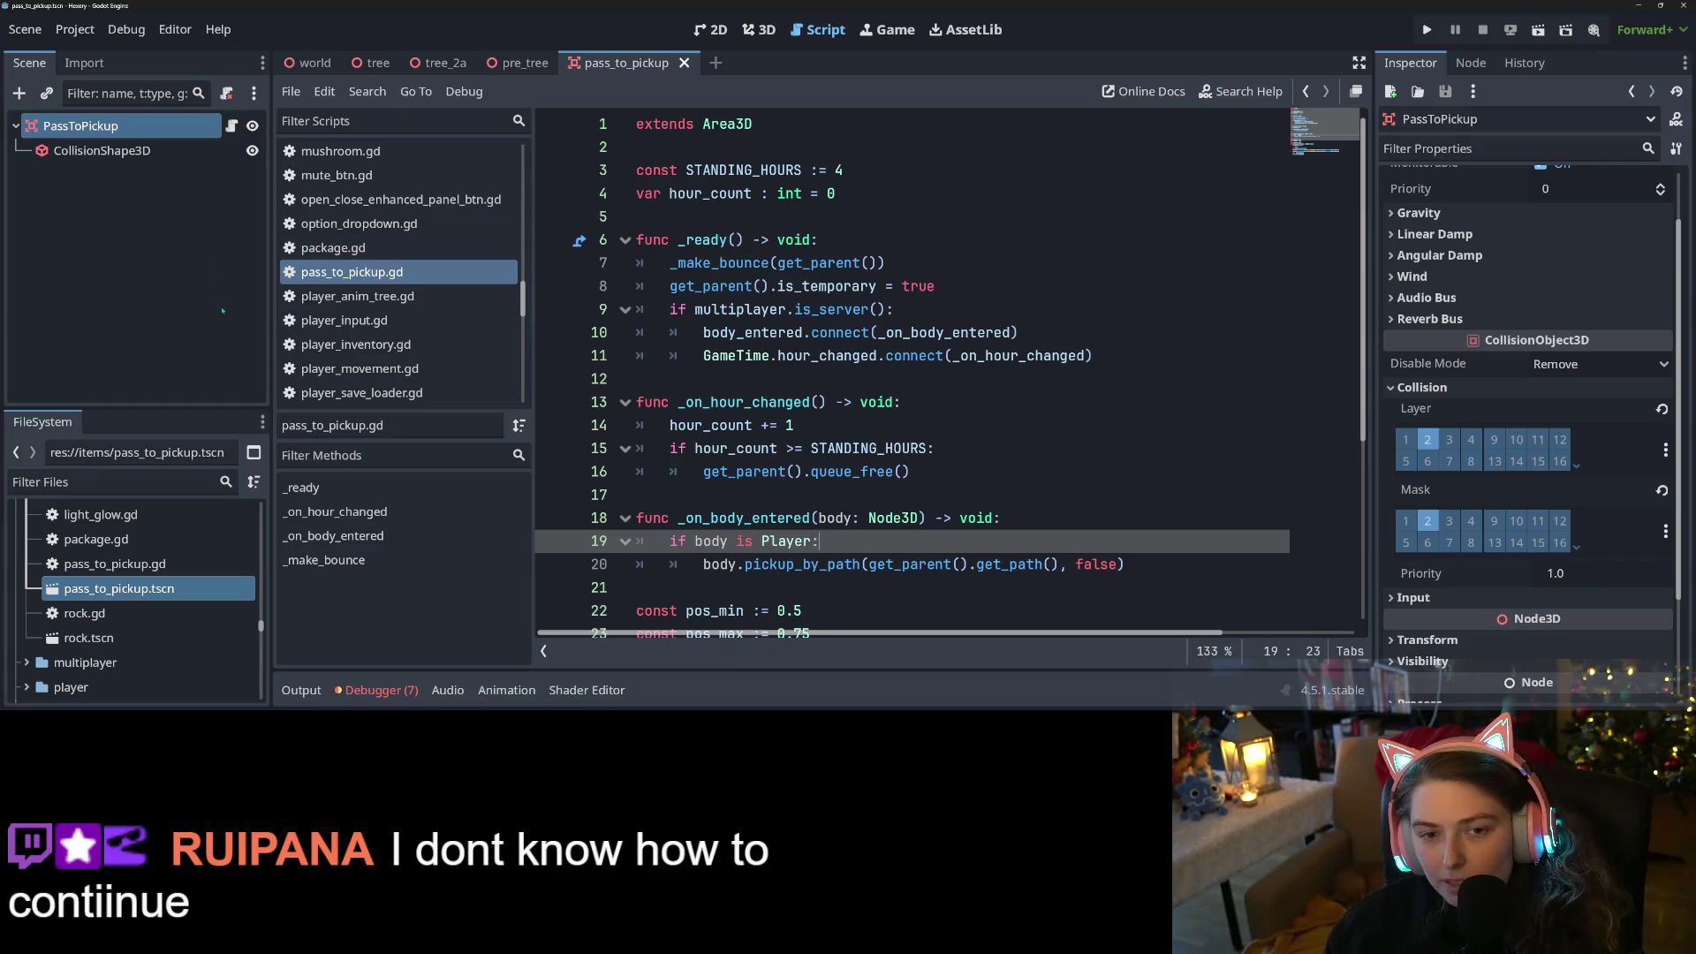
scroll(358, 200, "up", 5)
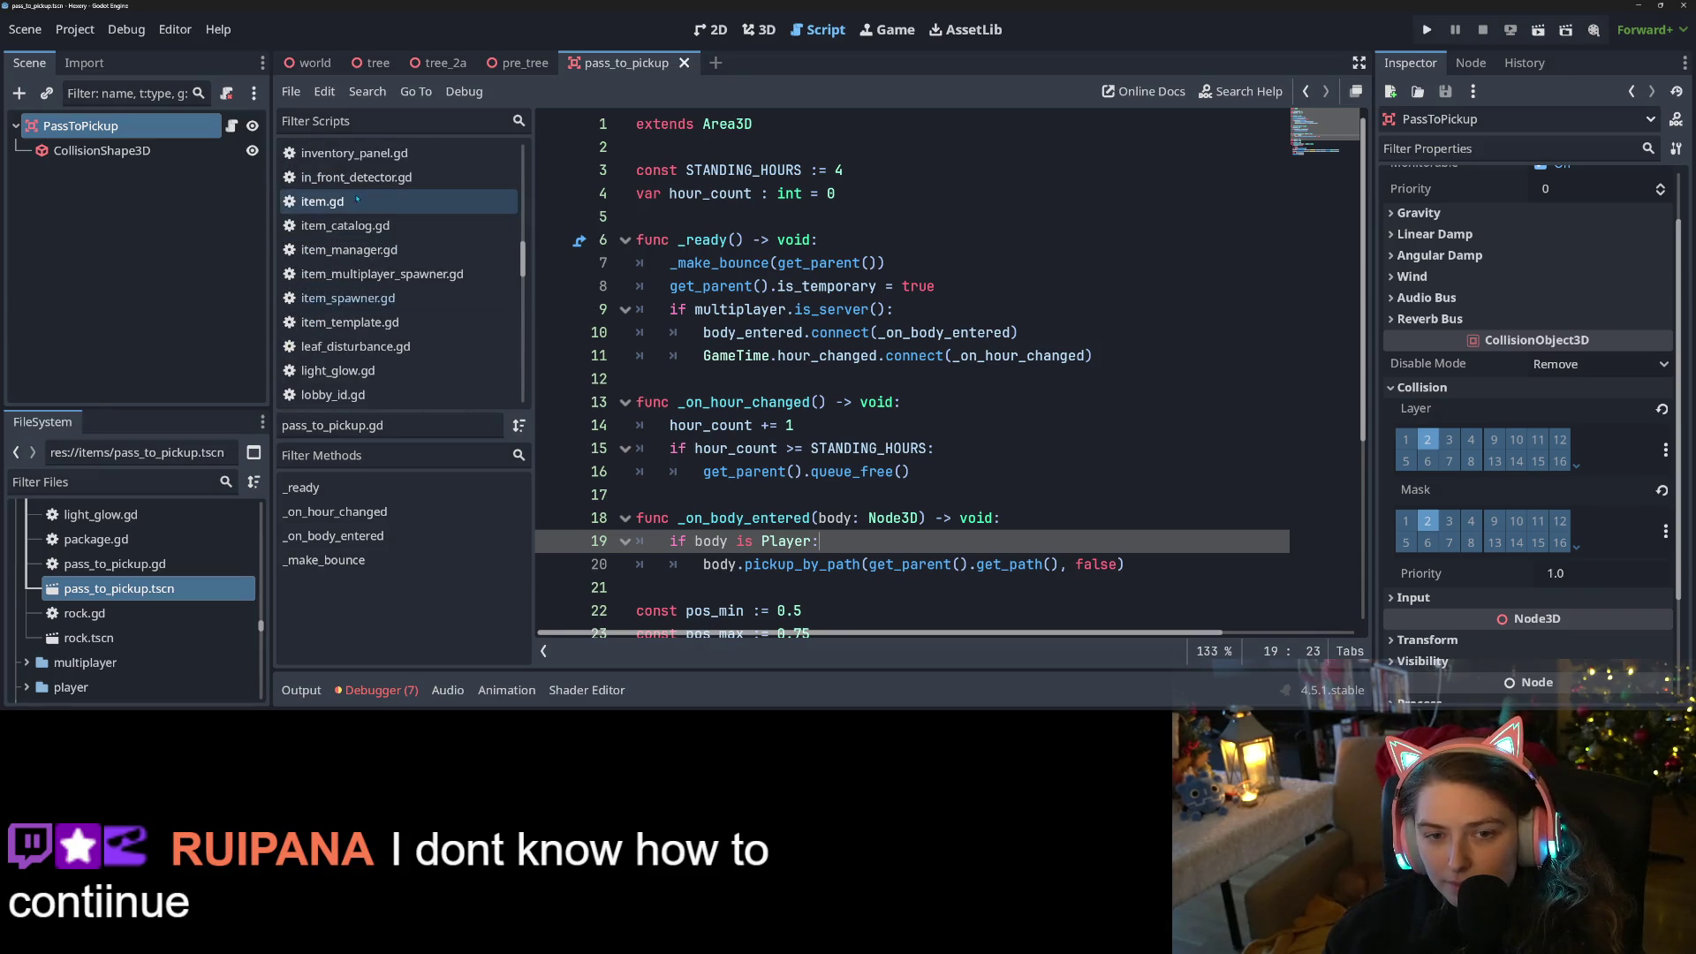
Glance at item.gd, then switch to the Game workspace, which reports embedding unavailable when maximized
left_click(358, 200)
scroll(909, 371, "down", 10)
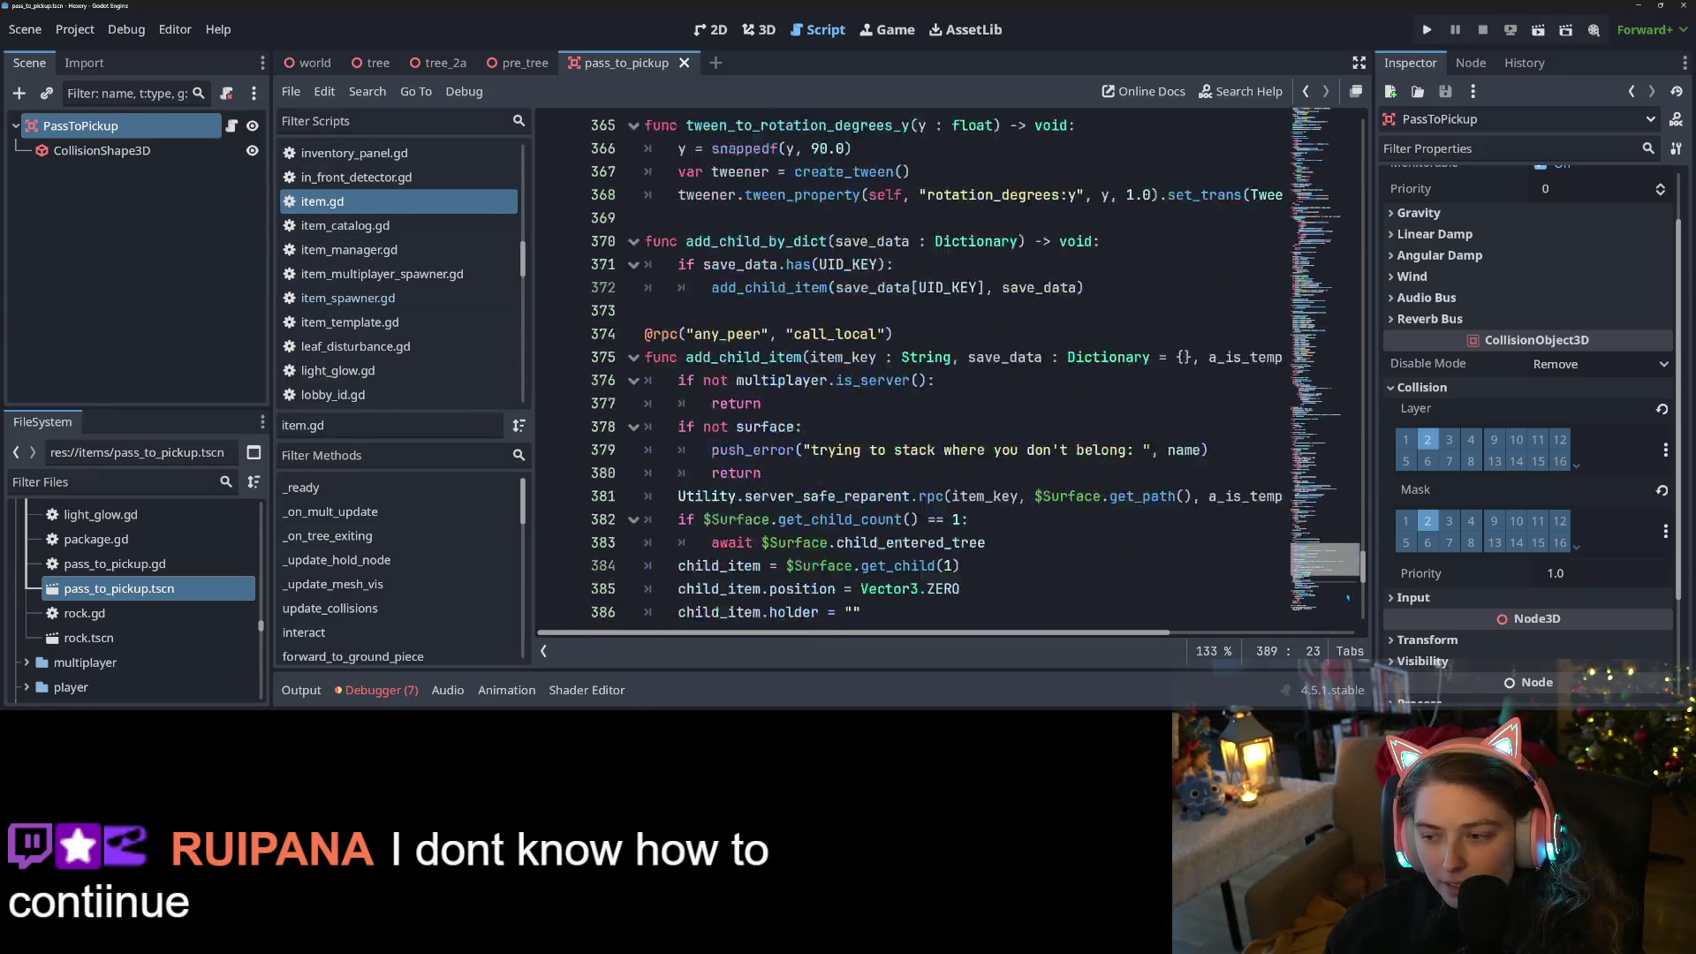
left_click(1324, 163)
left_click_drag(1325, 164, 1325, 120)
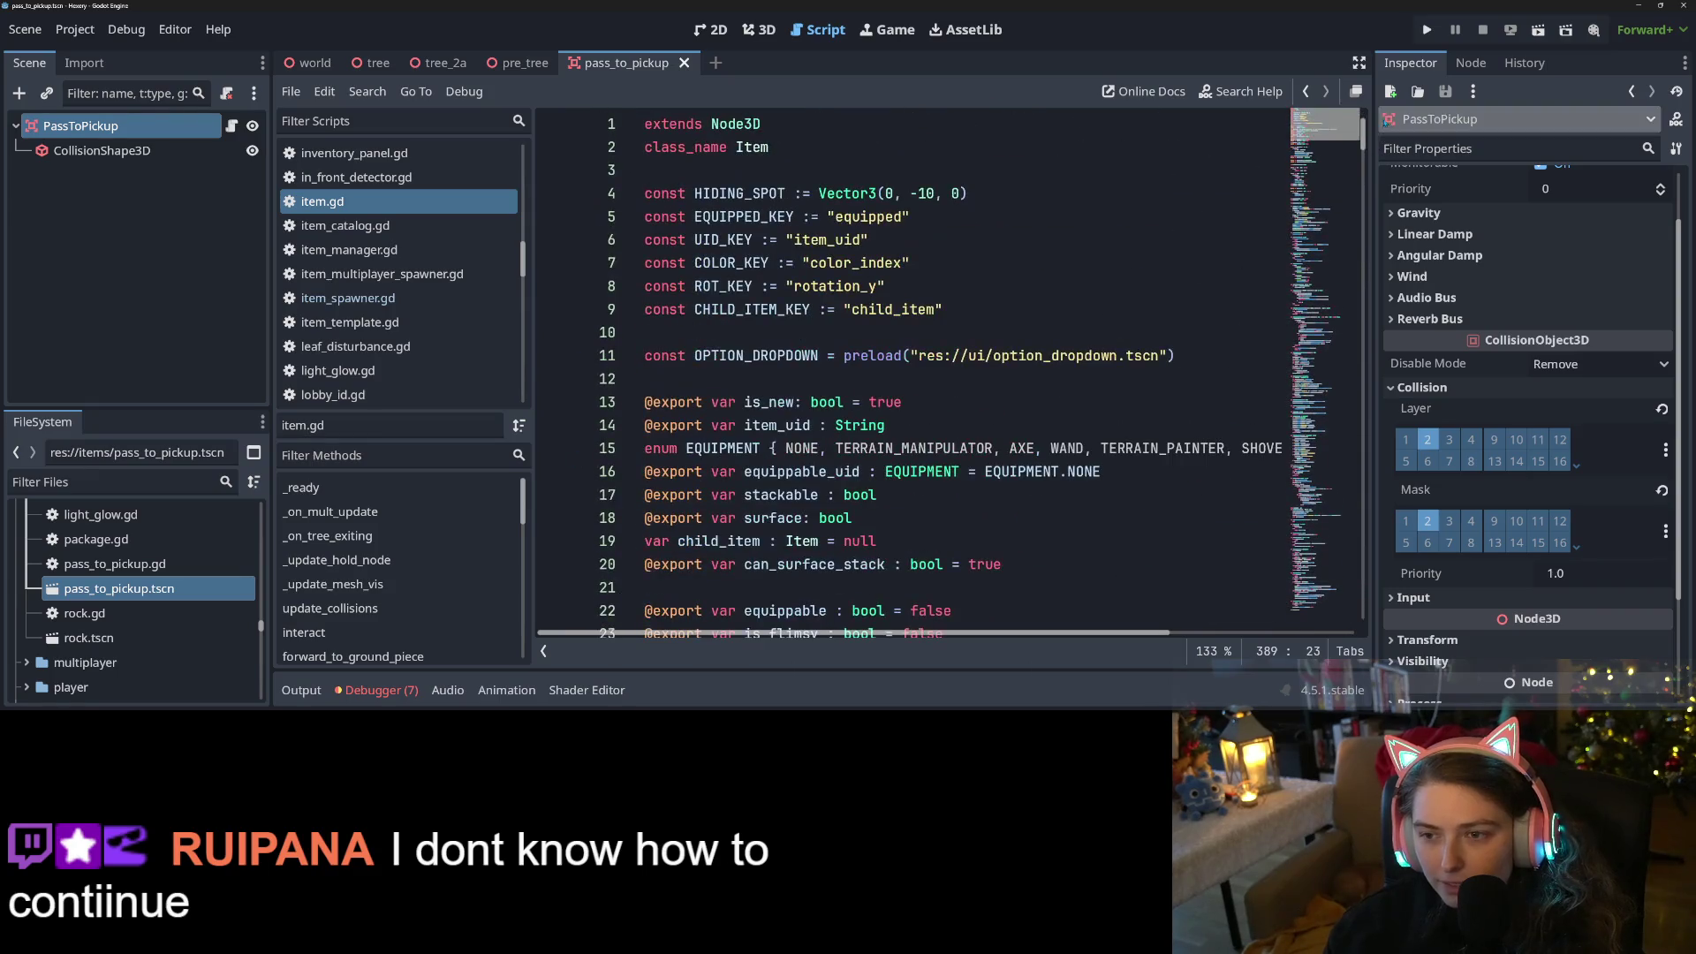
left_click(1426, 30)
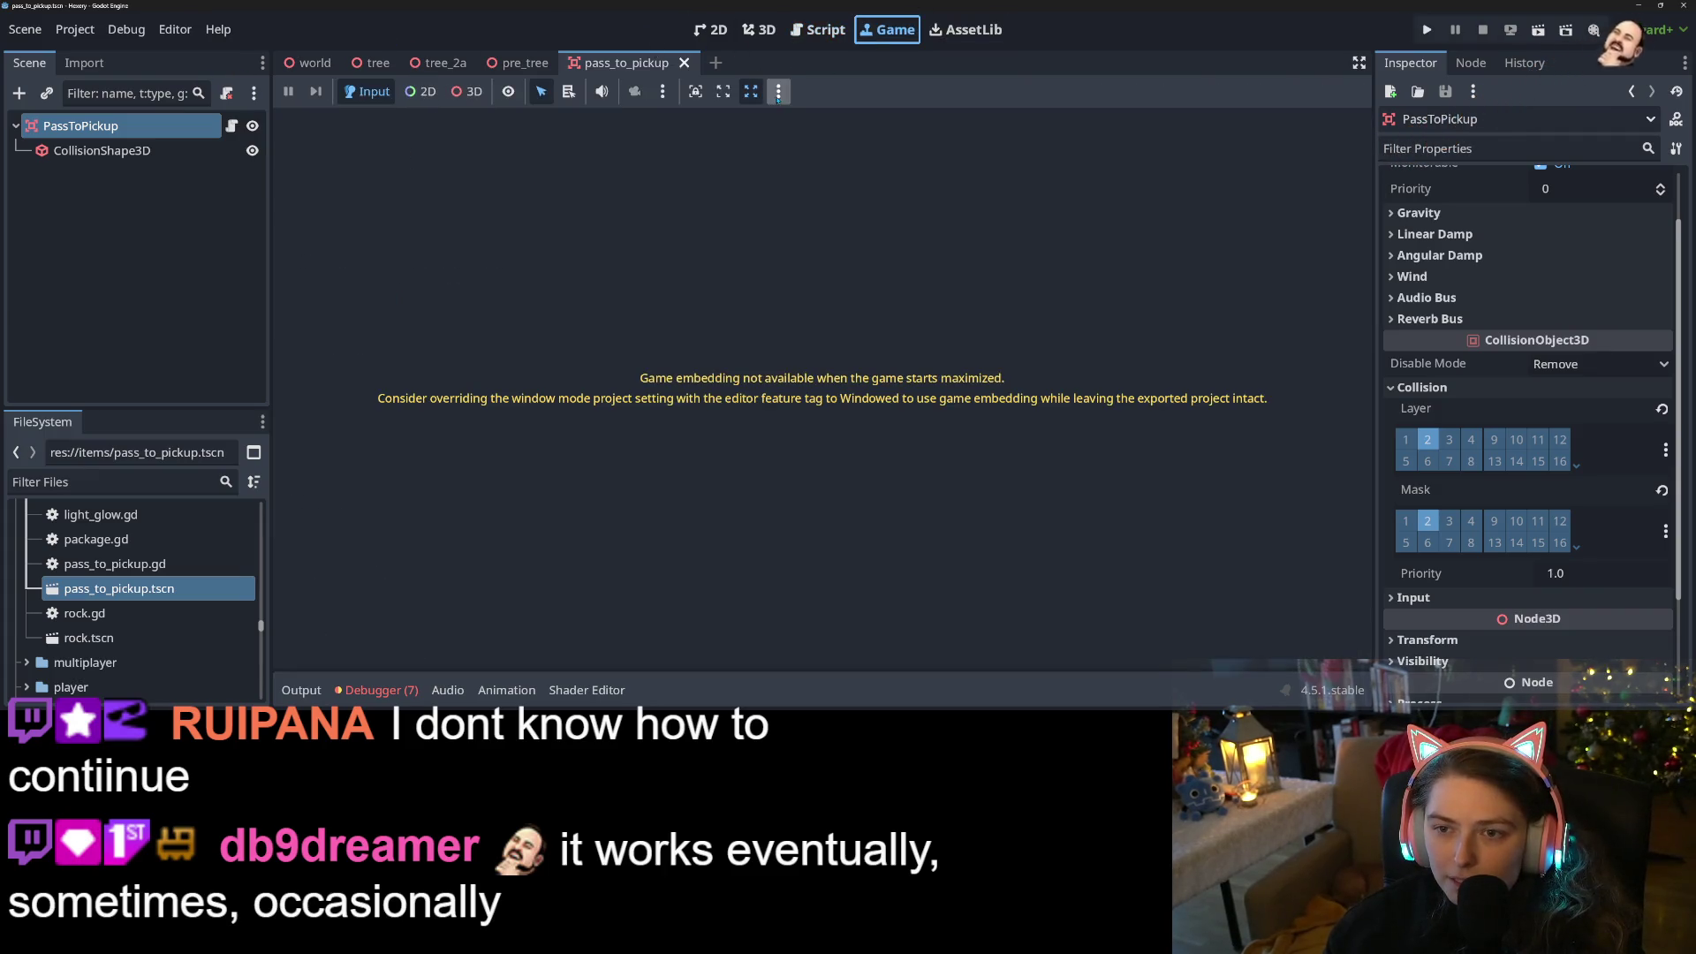
Turn on Embed Game on Next Play and Make Game Workspace Floating on Next Play
left_click(751, 91)
left_click(751, 91)
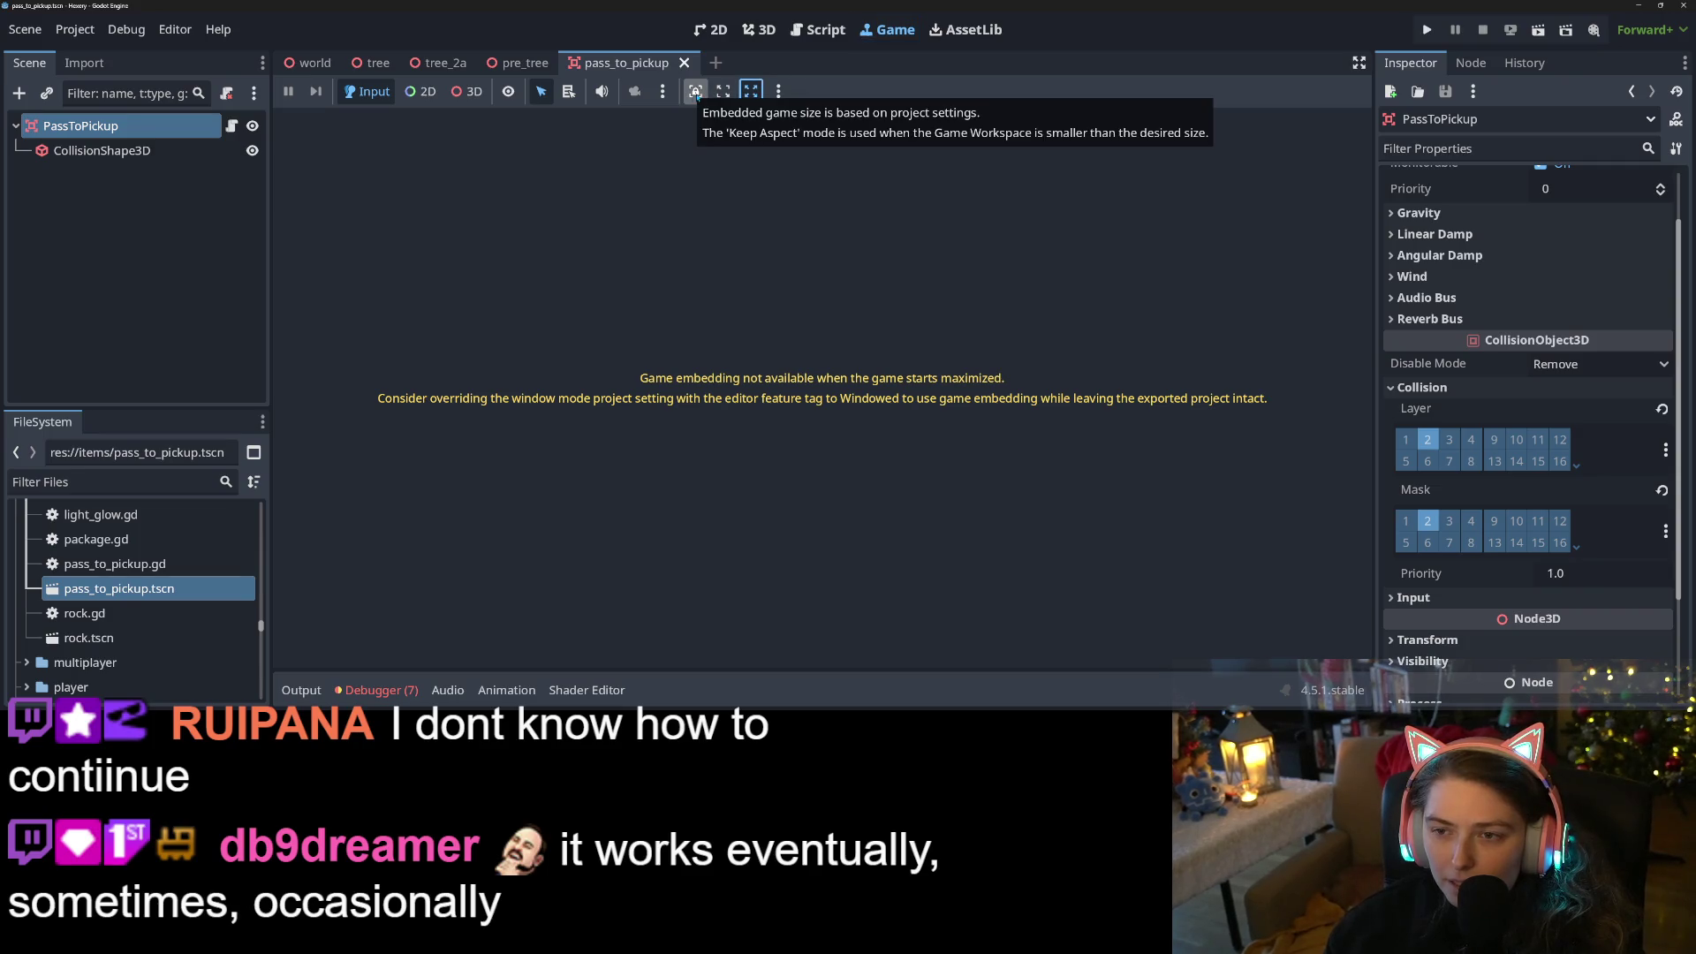
left_click(697, 94)
left_click(778, 91)
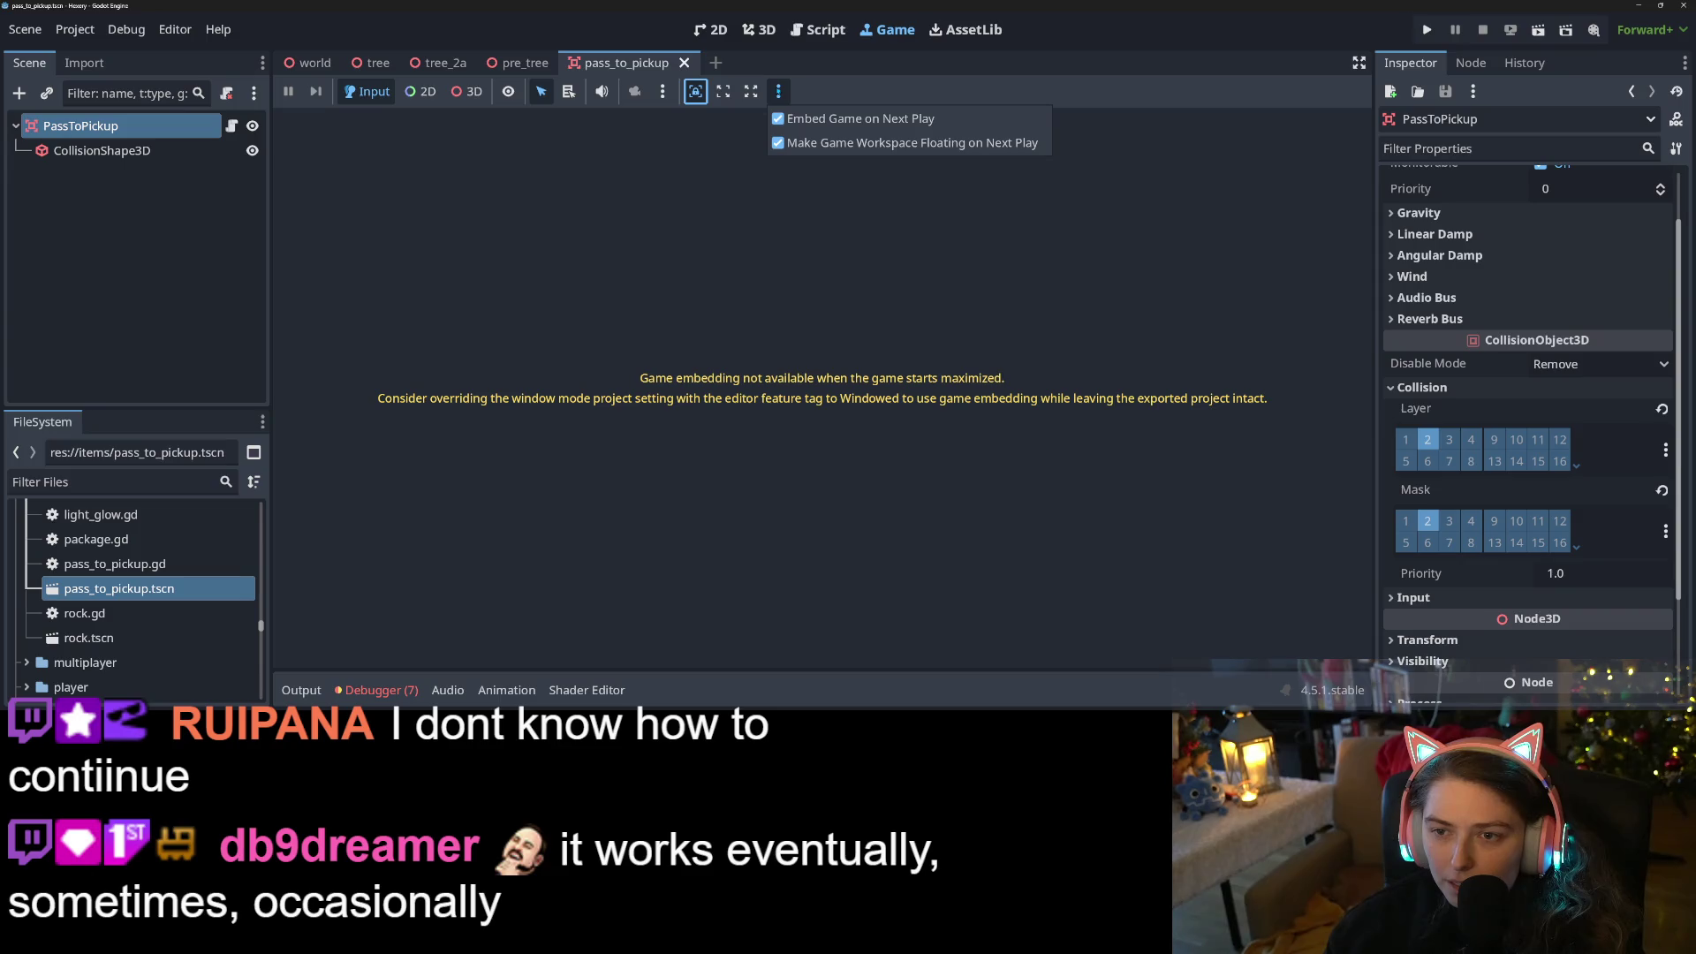
left_click(828, 155)
Test-run the game to its main menu, then close the game window
left_click(751, 91)
key("ctrl+s")
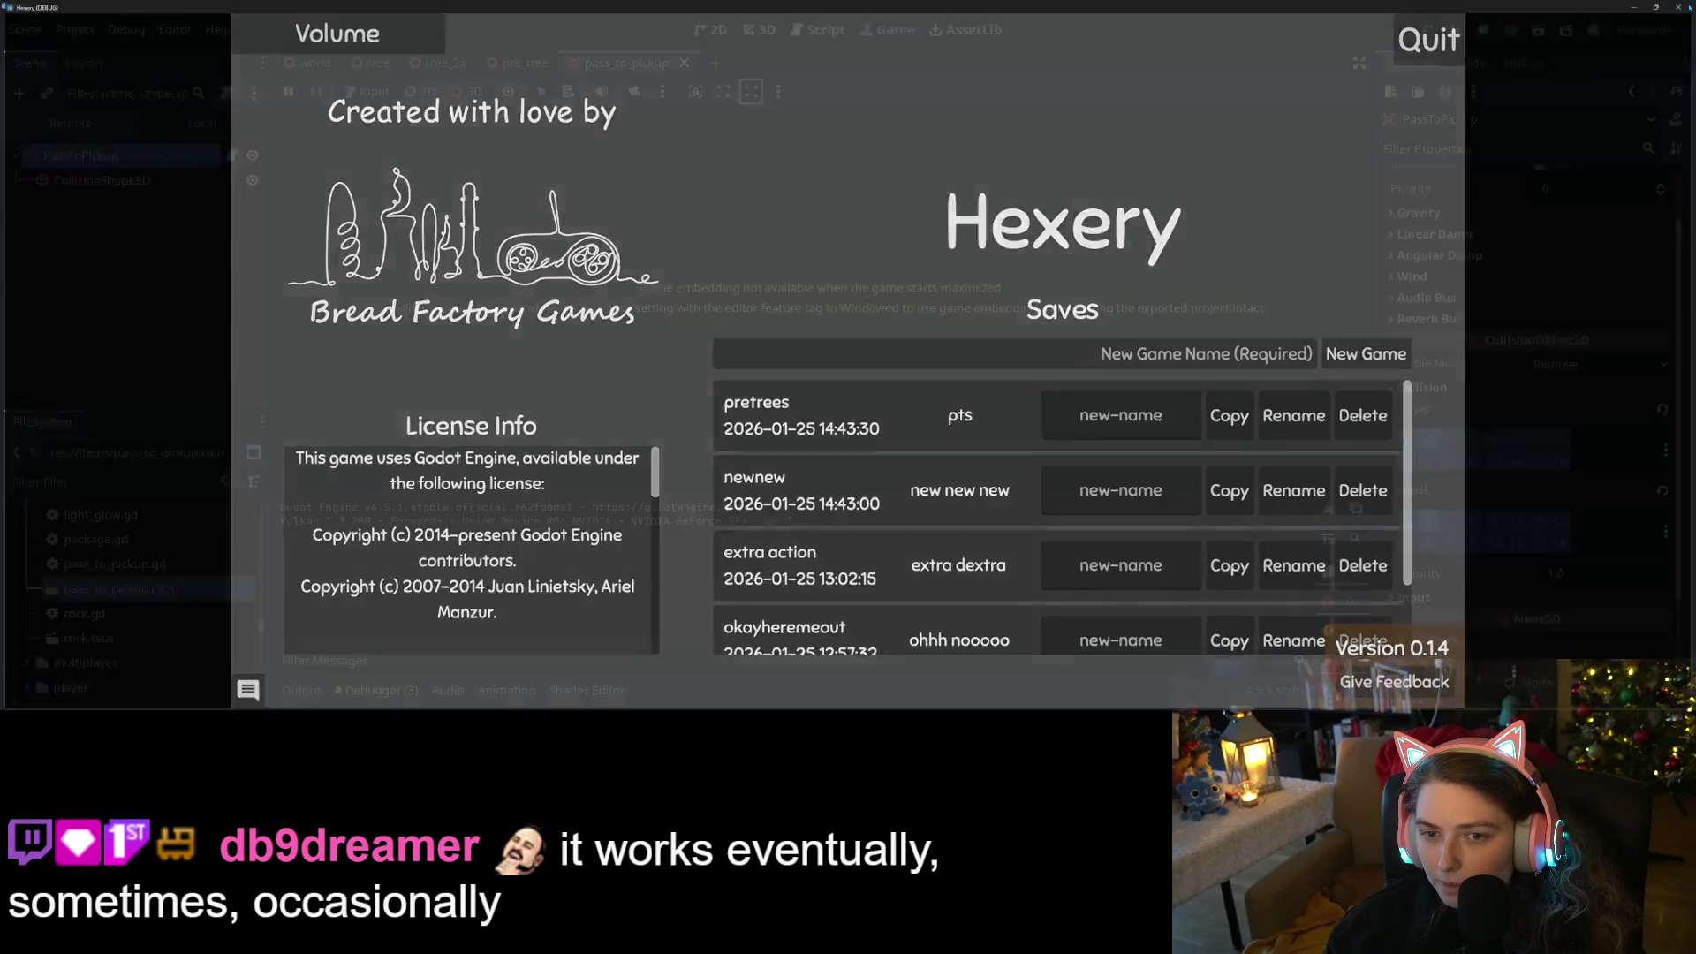
left_click(1689, 7)
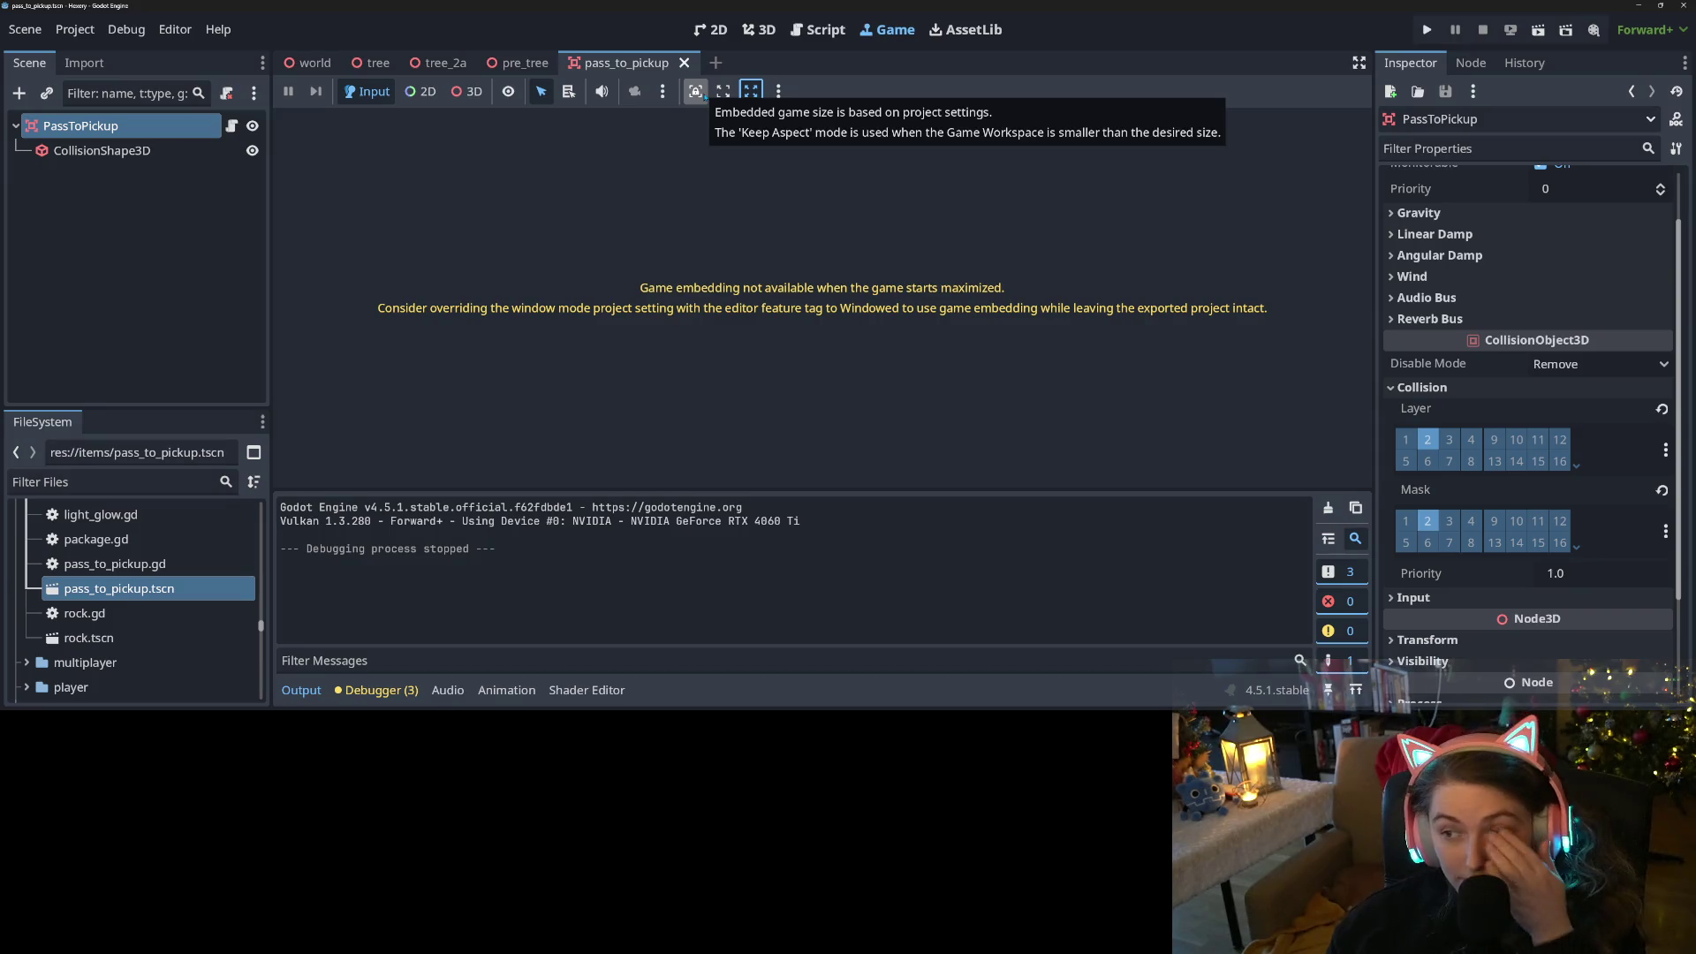
left_click(722, 91)
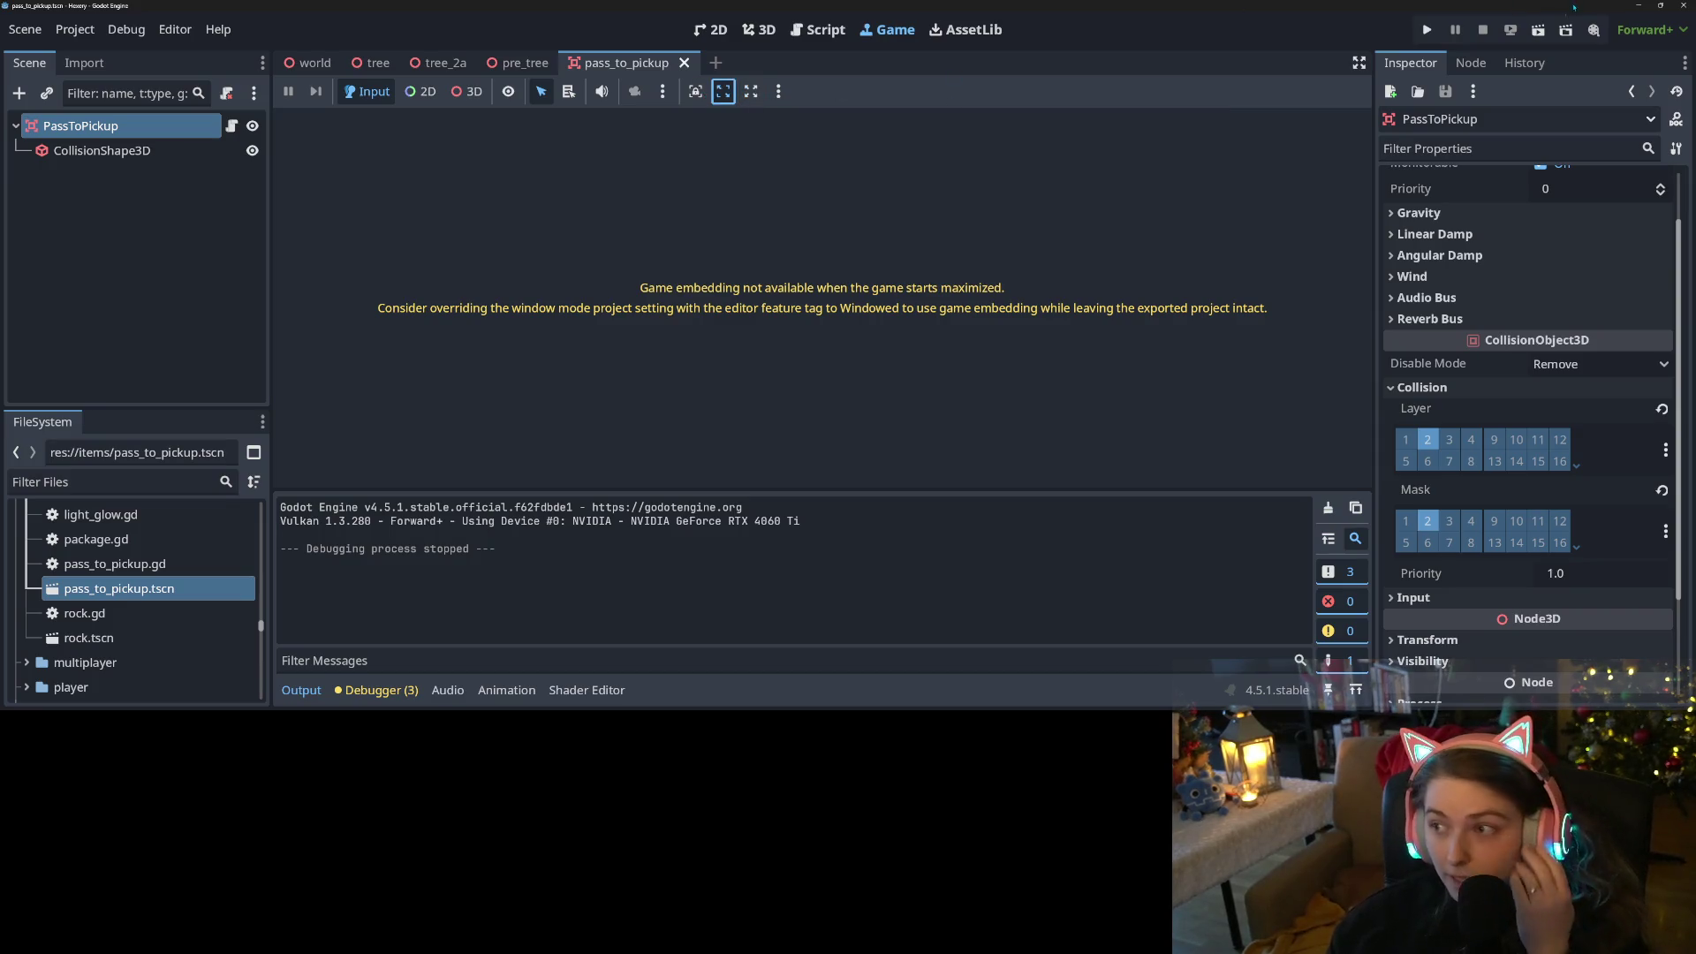
Relaunch the game, load the pretrees save, and drag it into a smaller window
left_click(1423, 31)
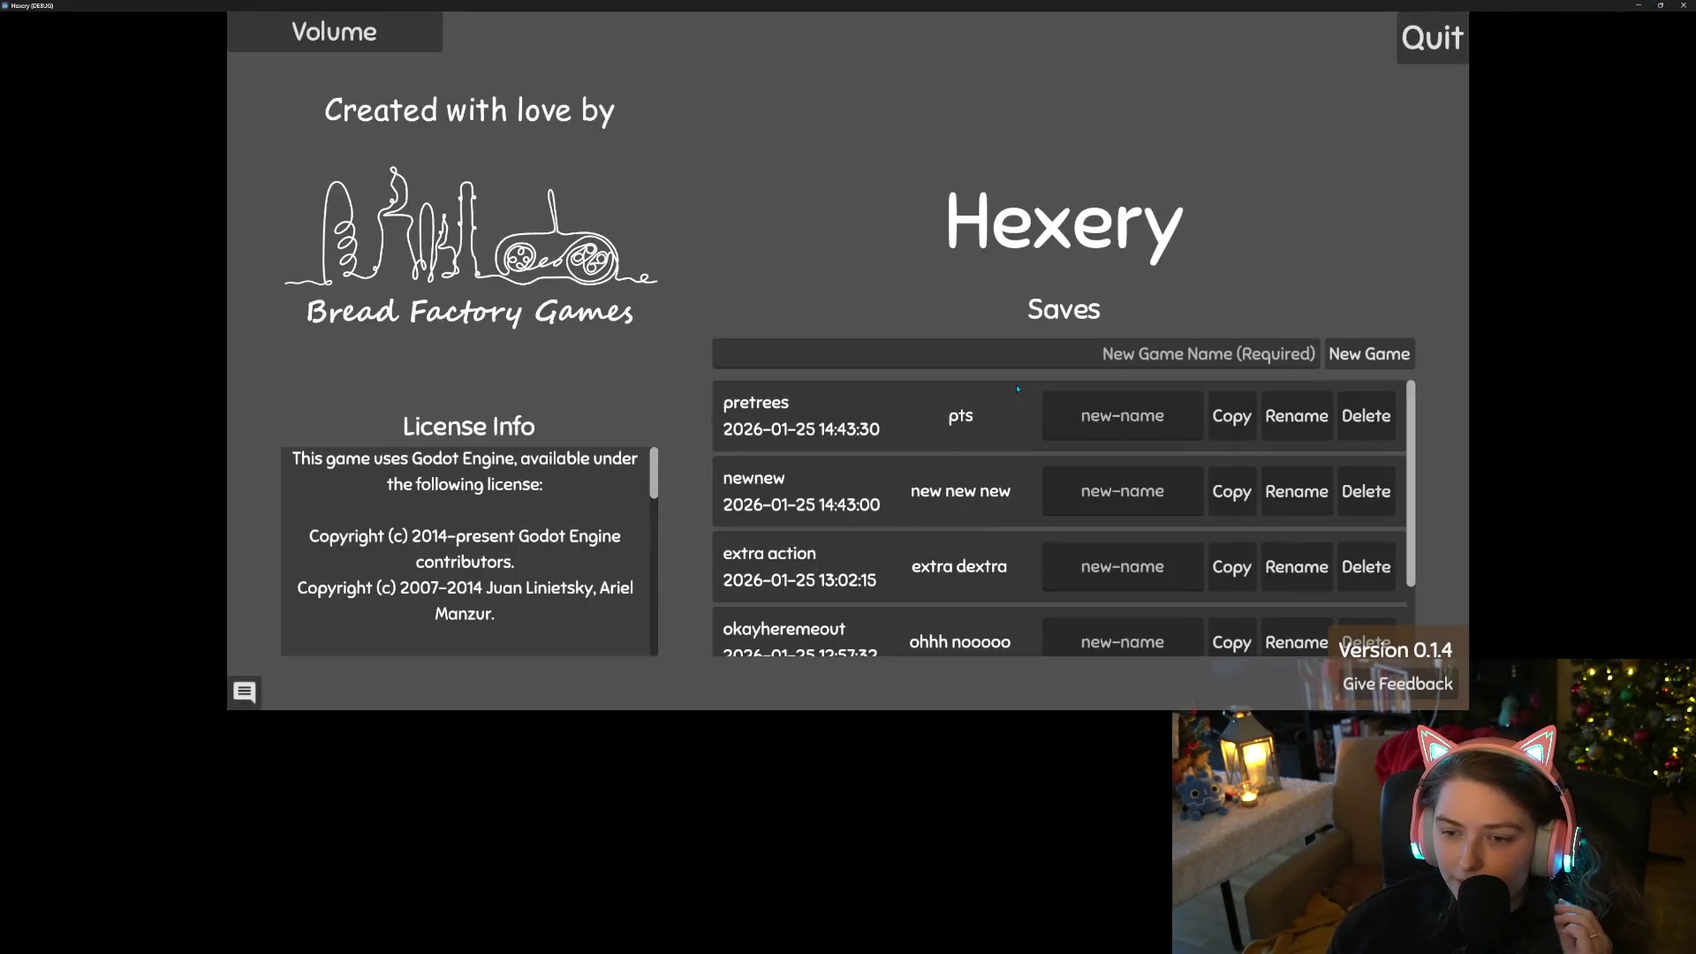
left_click(1017, 389)
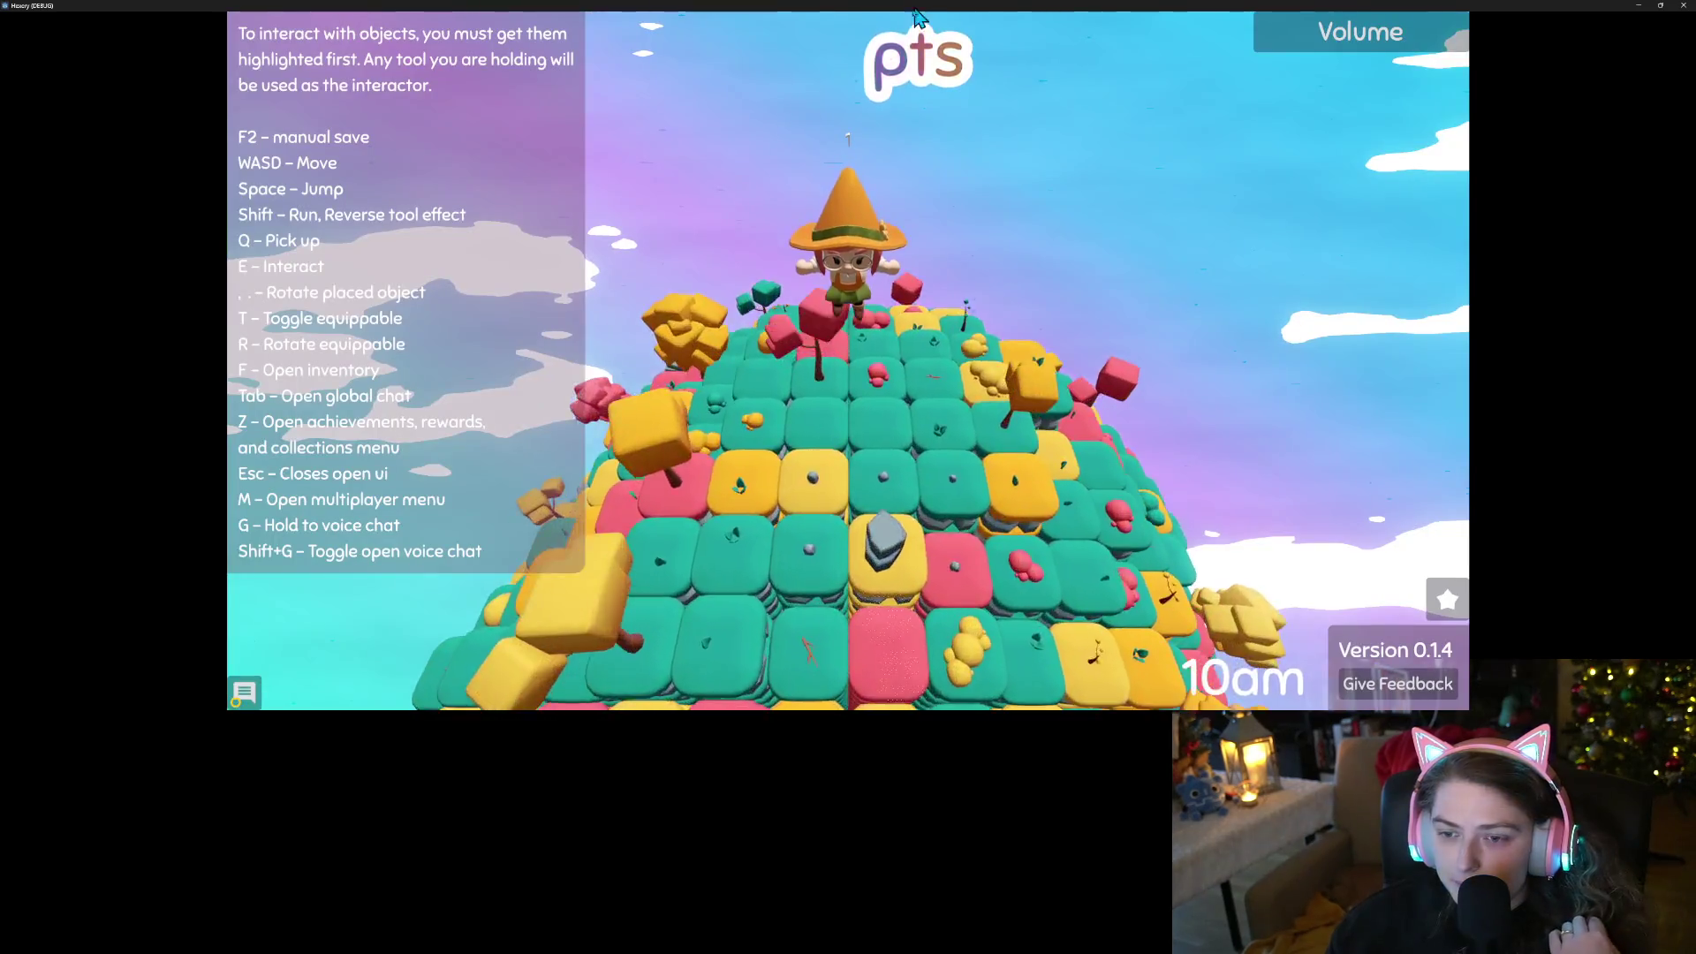
mouse_move(916, 8)
left_mouse_down()
mouse_move(866, 59)
mouse_move(759, 64)
mouse_move(1504, 281)
mouse_move(1537, 296)
mouse_move(1532, 322)
mouse_move(1467, 349)
mouse_move(1395, 345)
mouse_move(1117, 207)
mouse_move(1521, 277)
mouse_move(1195, 330)
mouse_move(835, 126)
mouse_move(820, 96)
left_mouse_up()
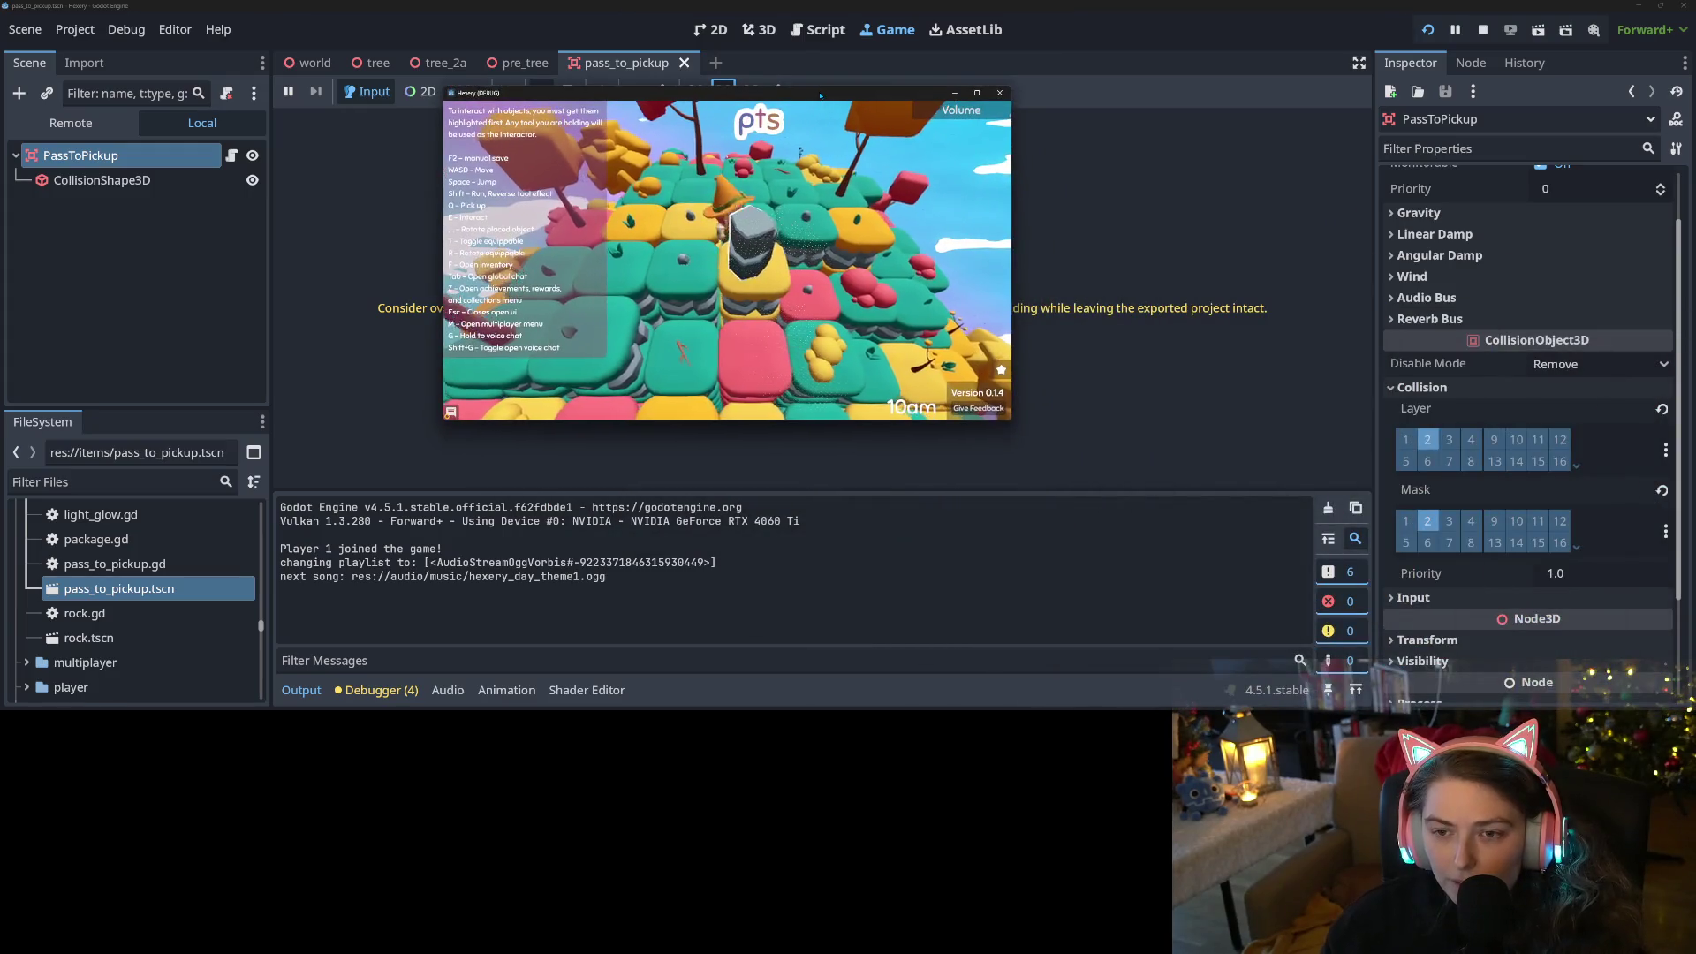
Walk the character across the island with W/S, closing the inventory overlay, until 11am
key("w")
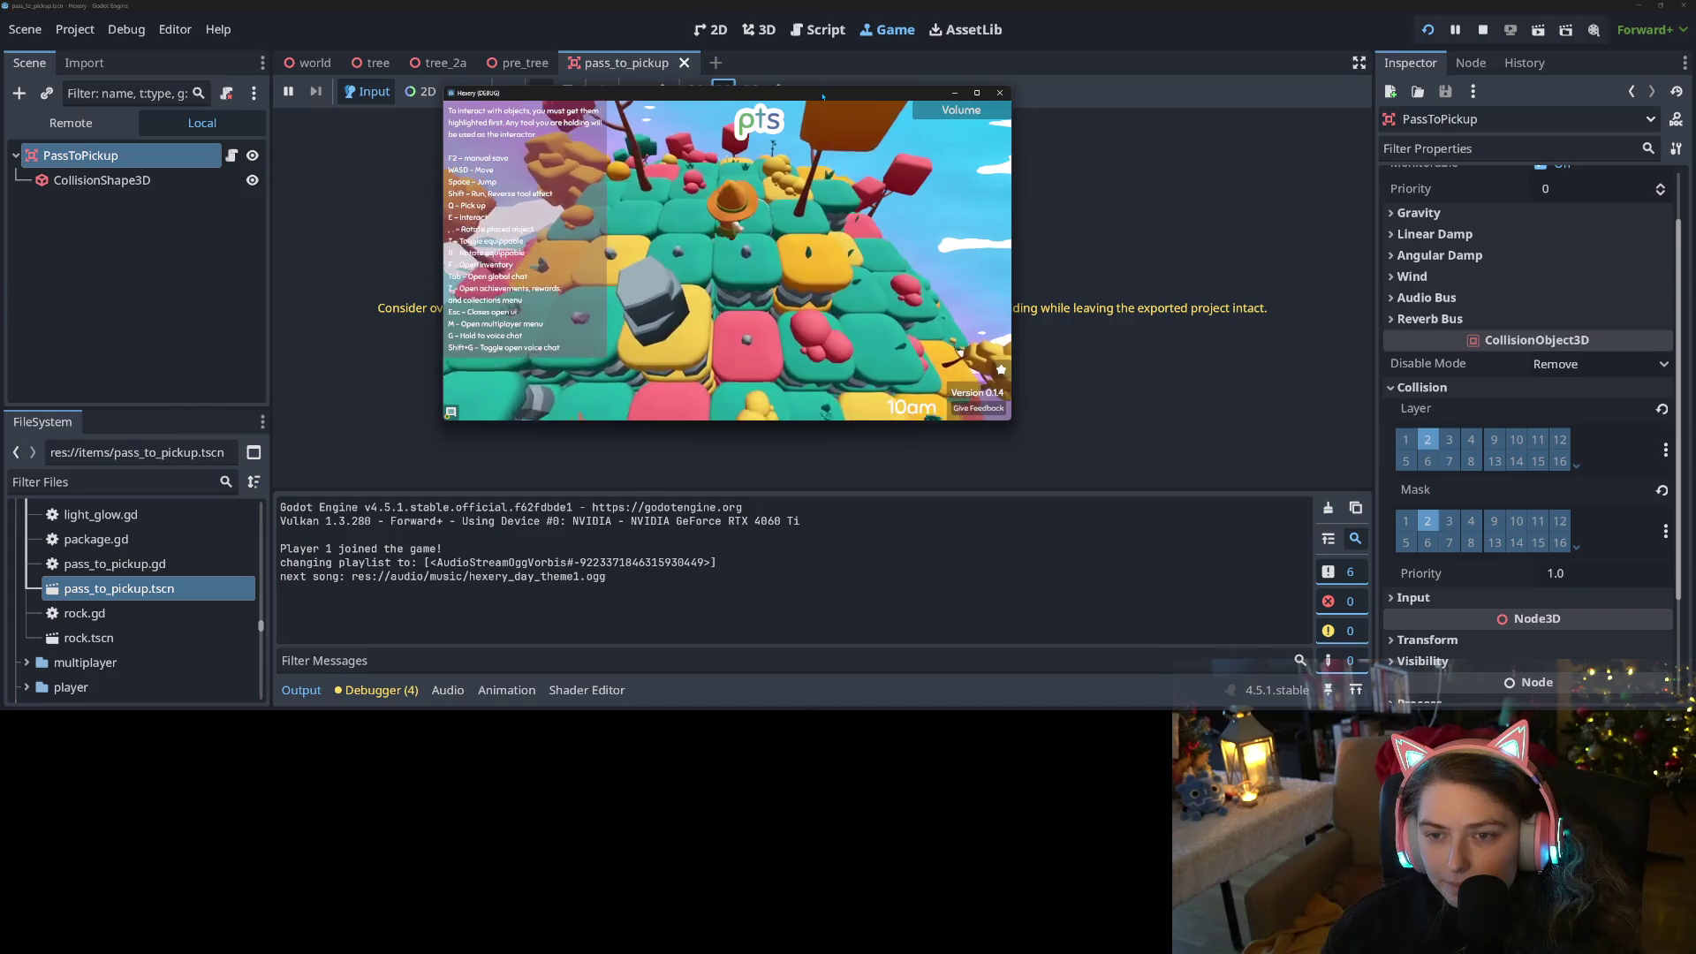
key("w")
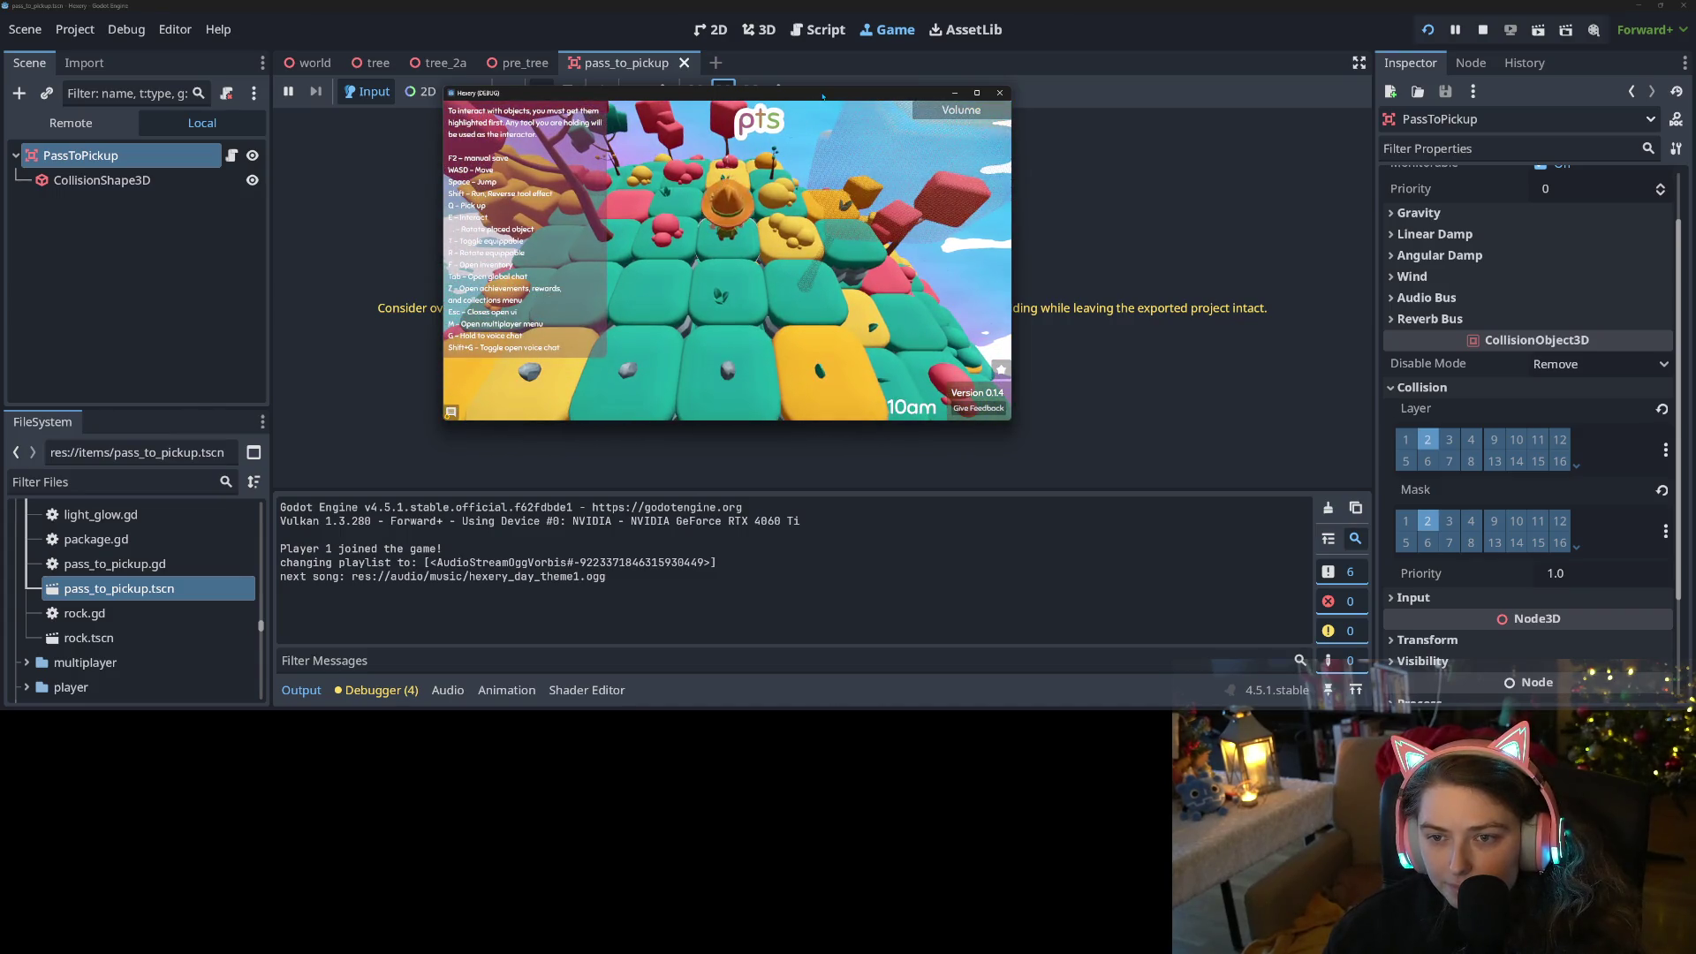
key("s")
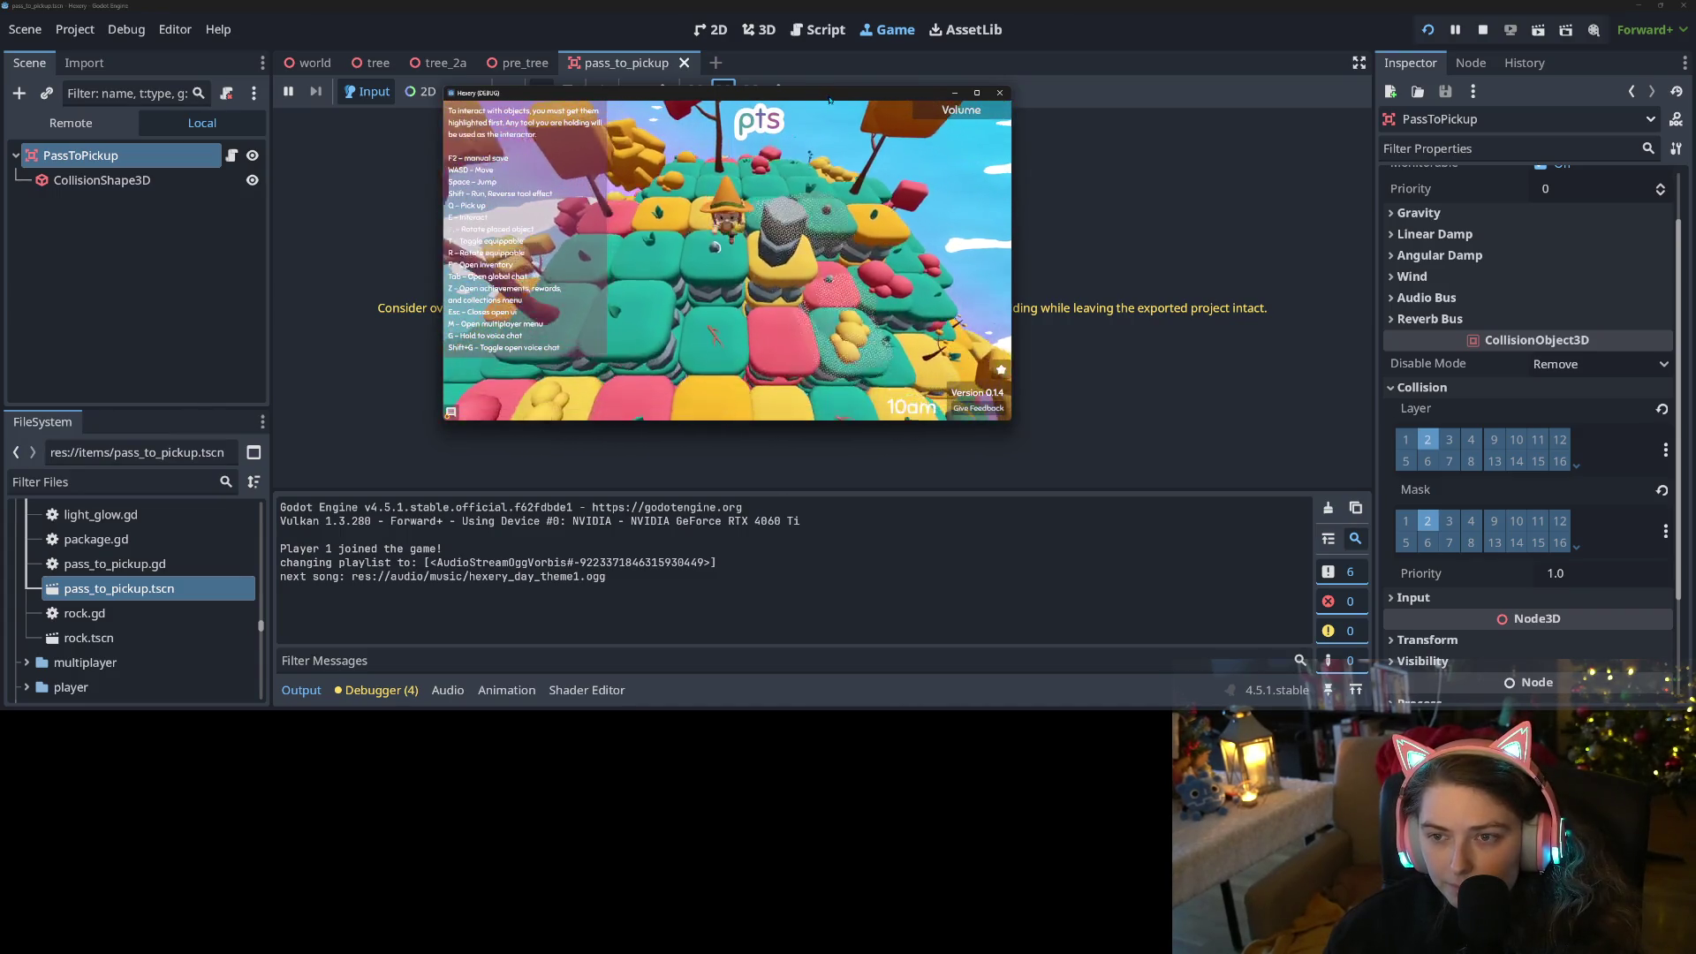
key("s")
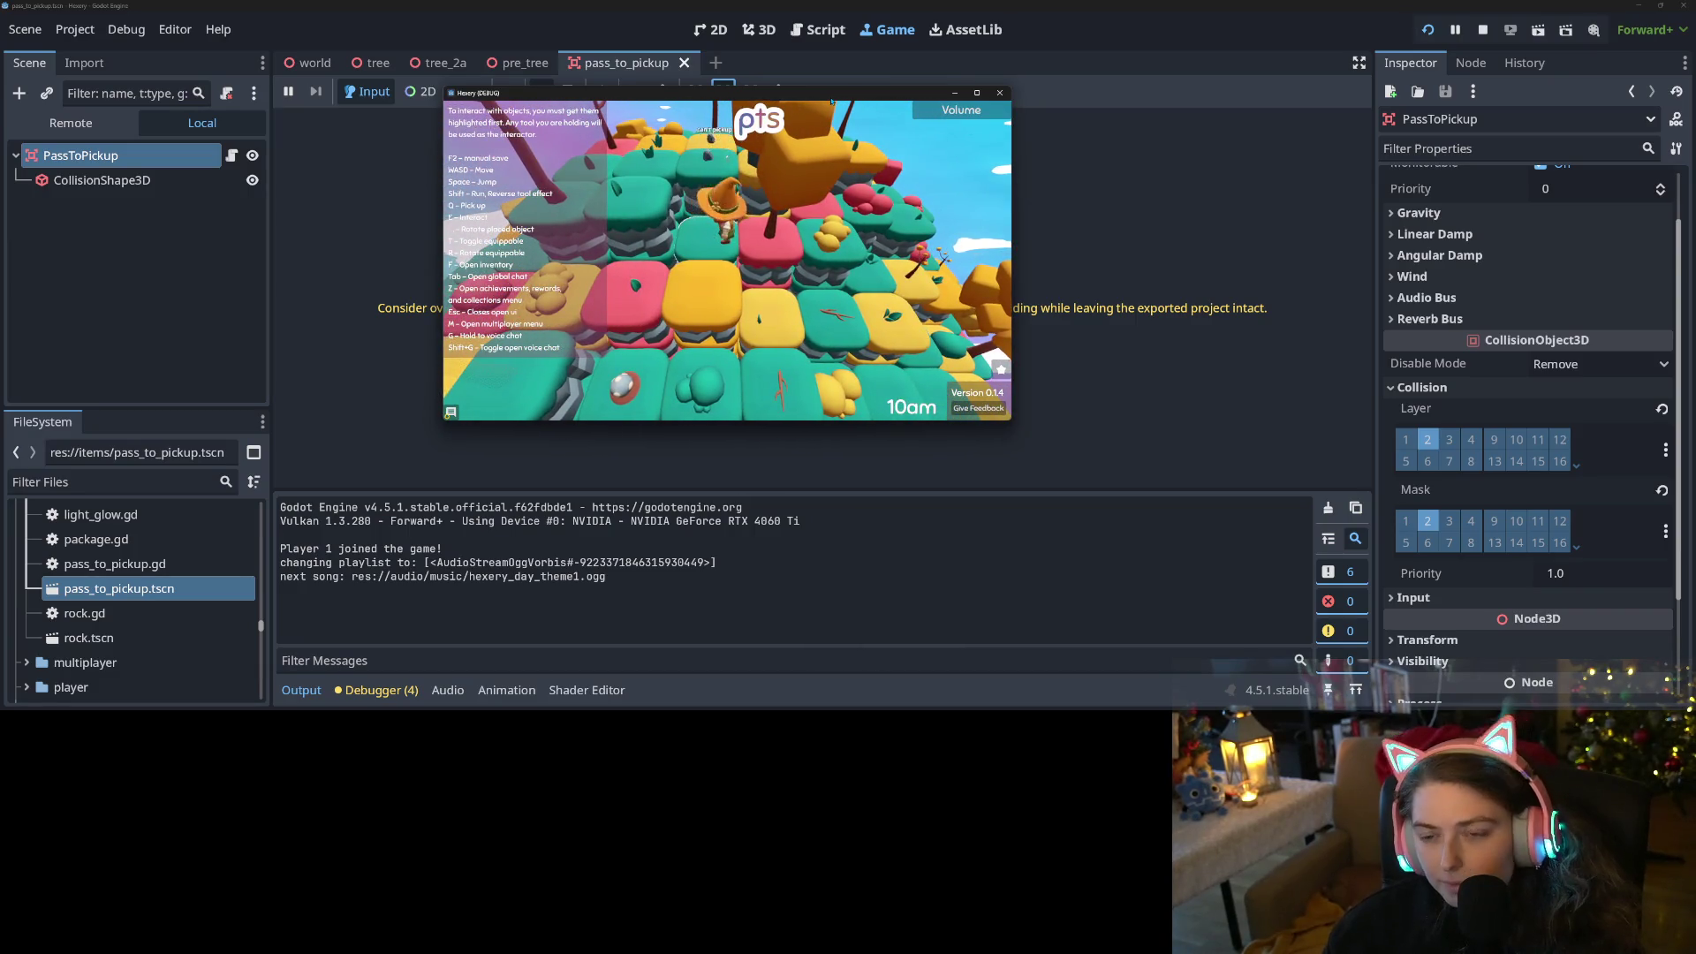
key("w")
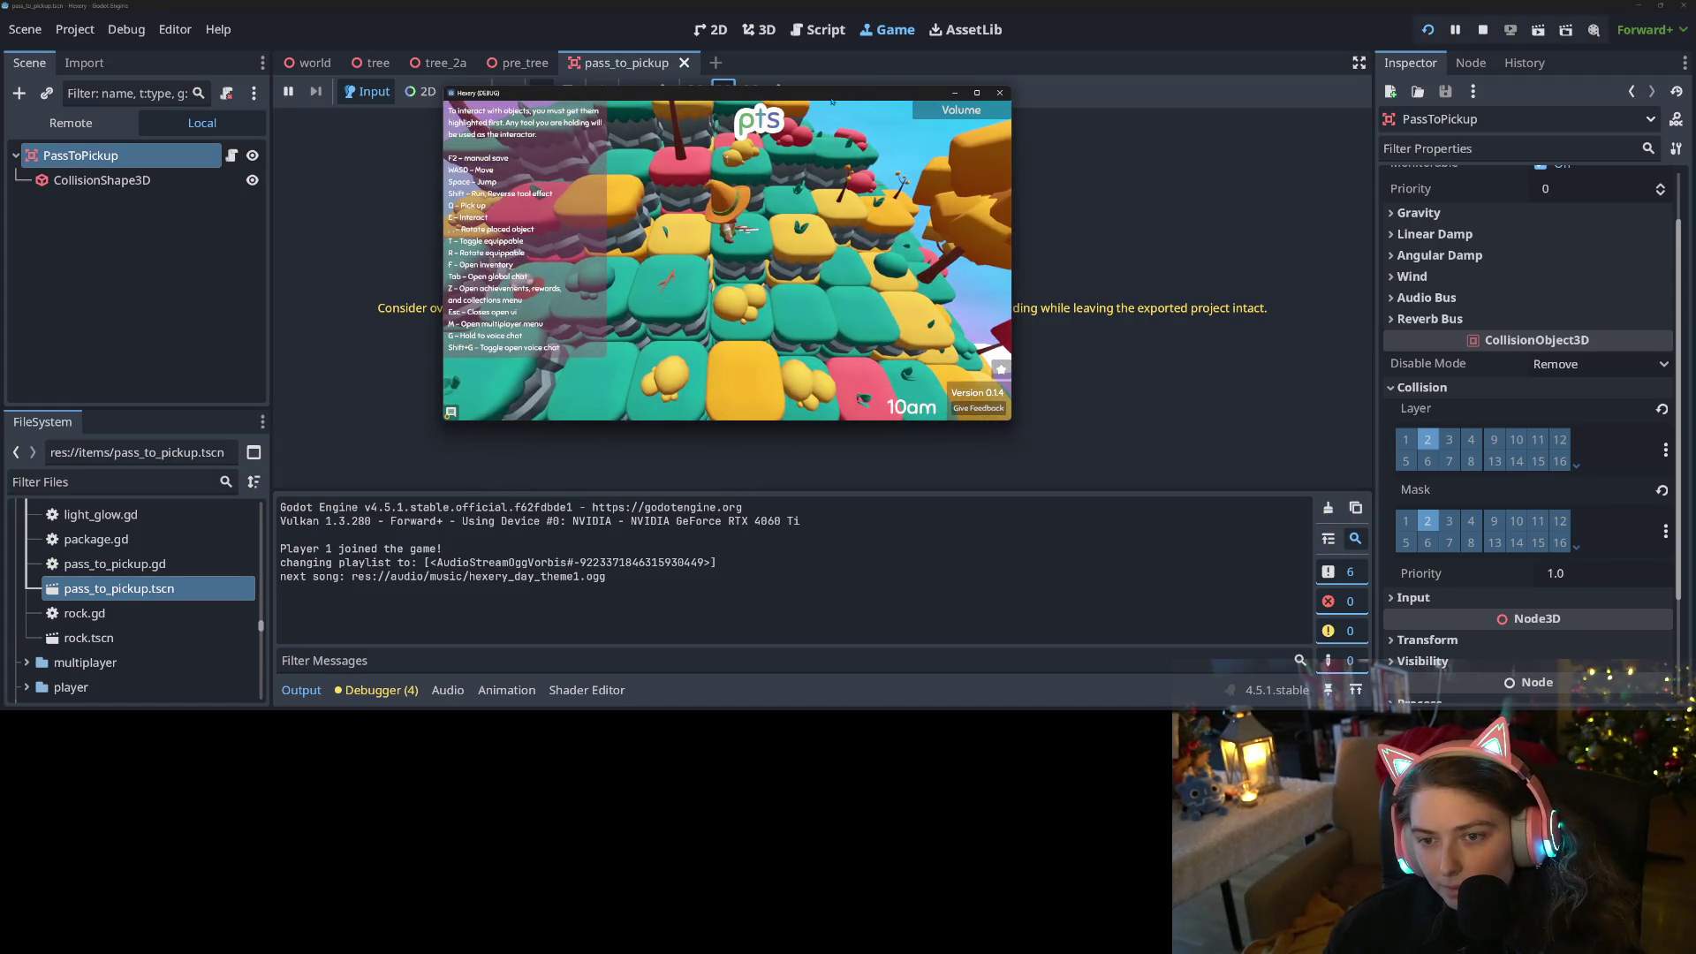
key("w")
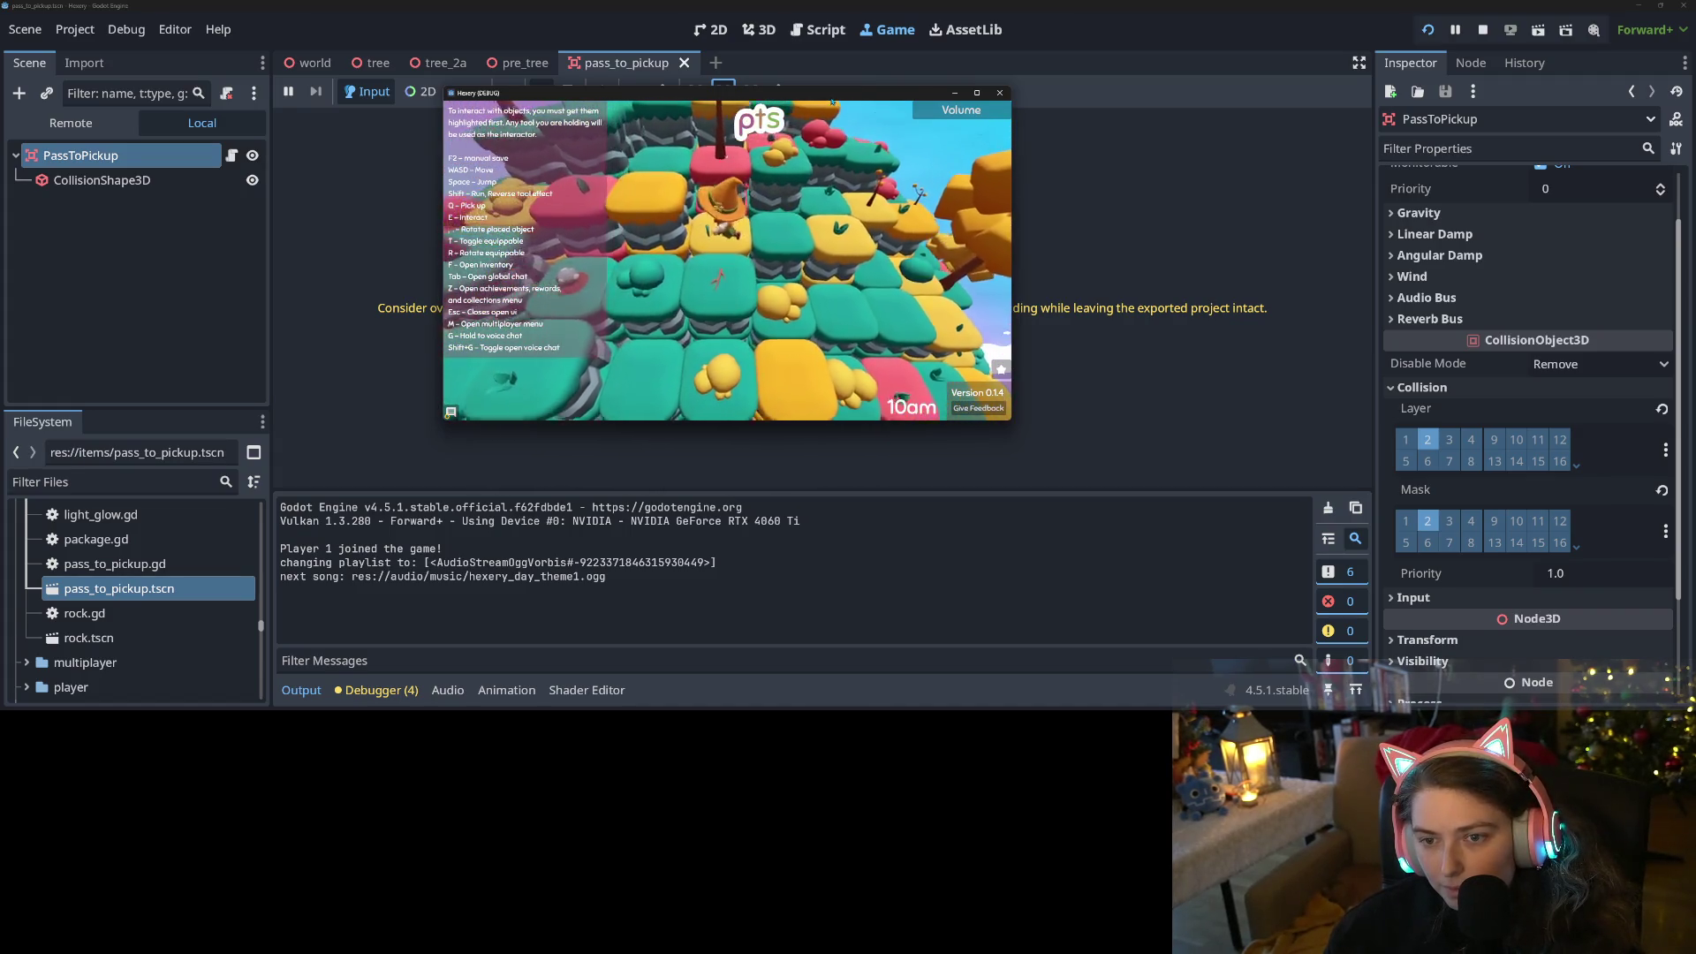
key("w")
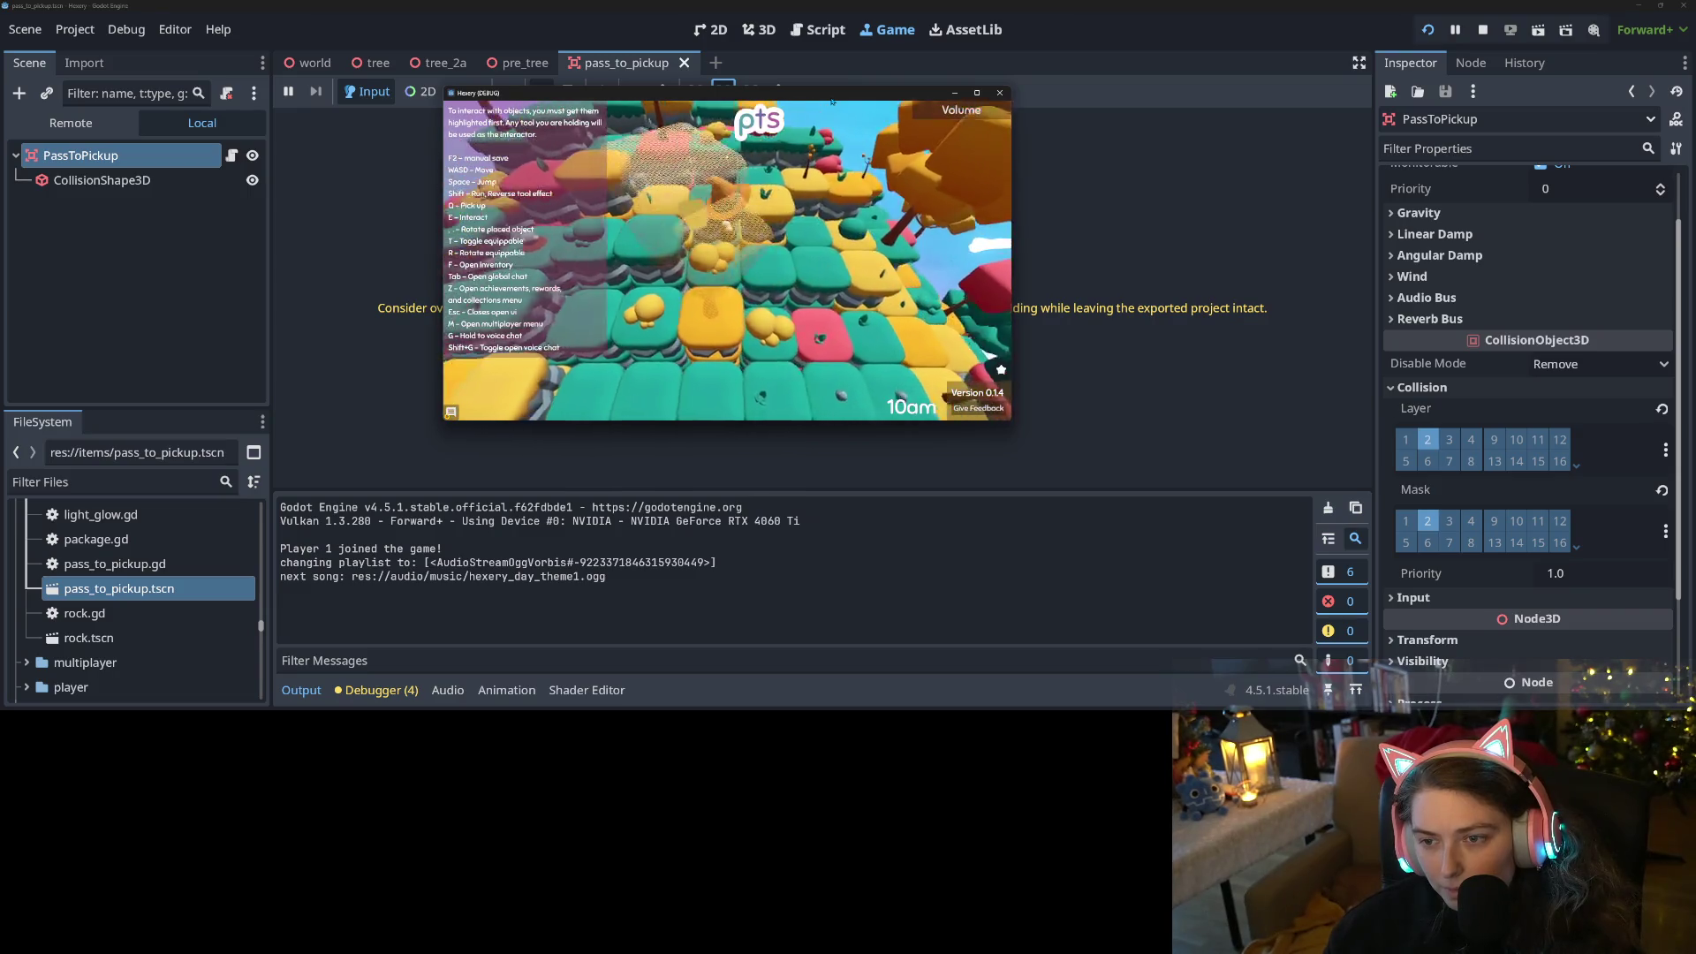
key("w")
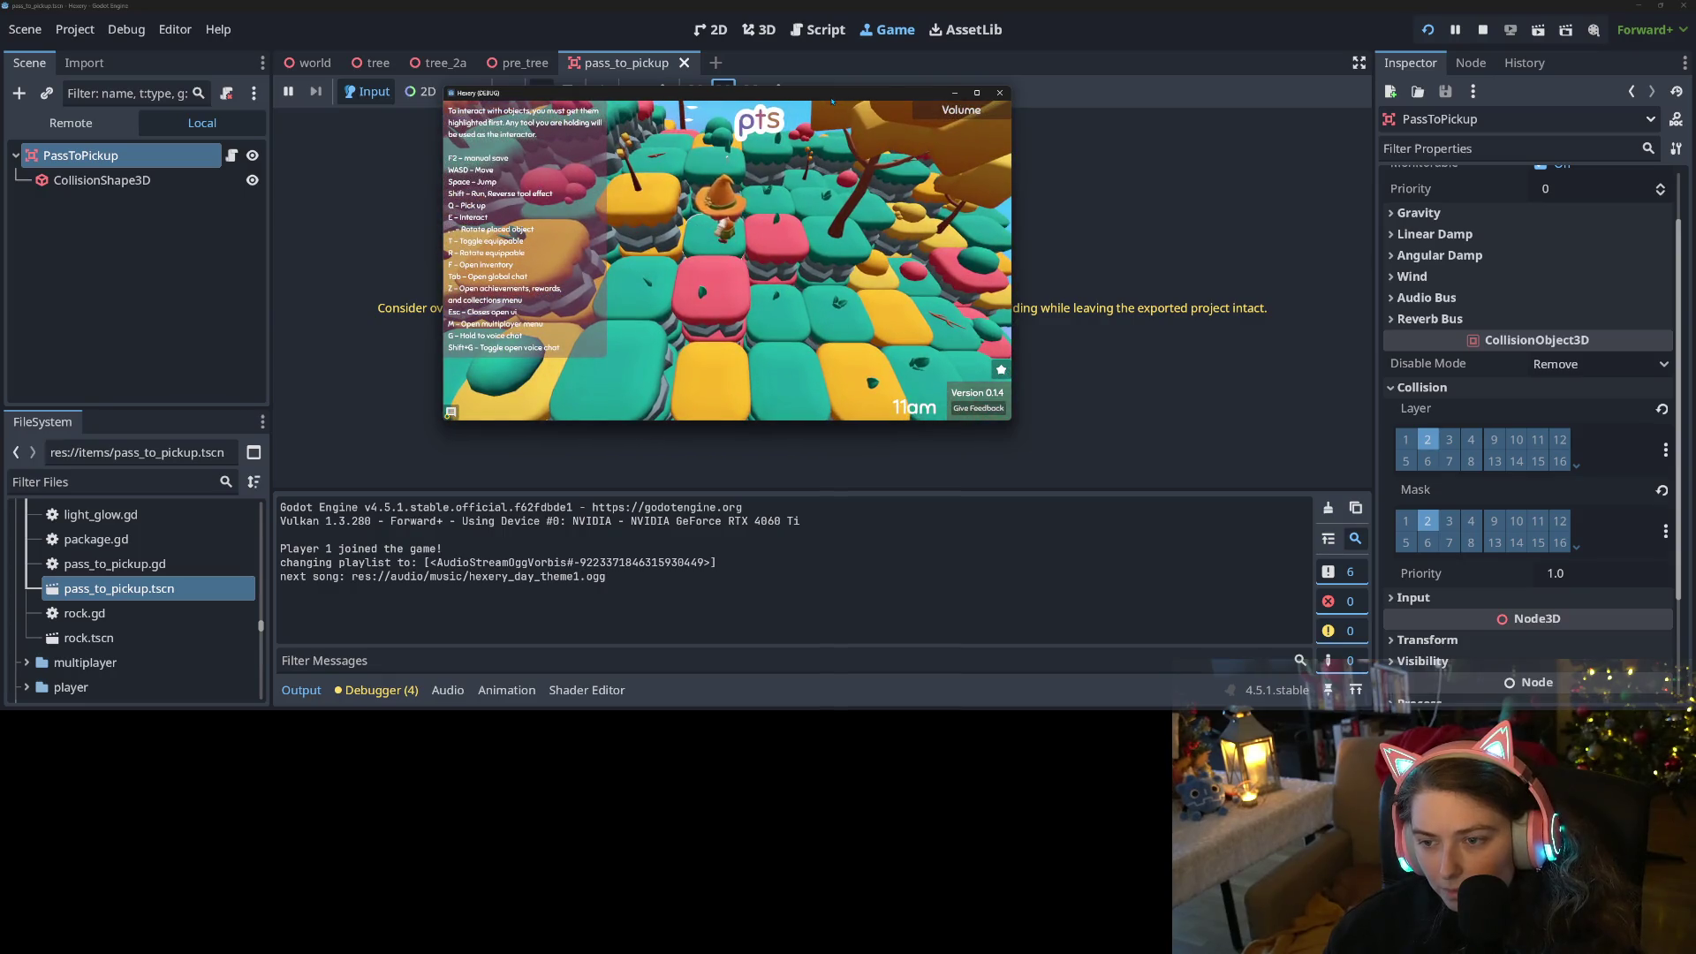
key("w")
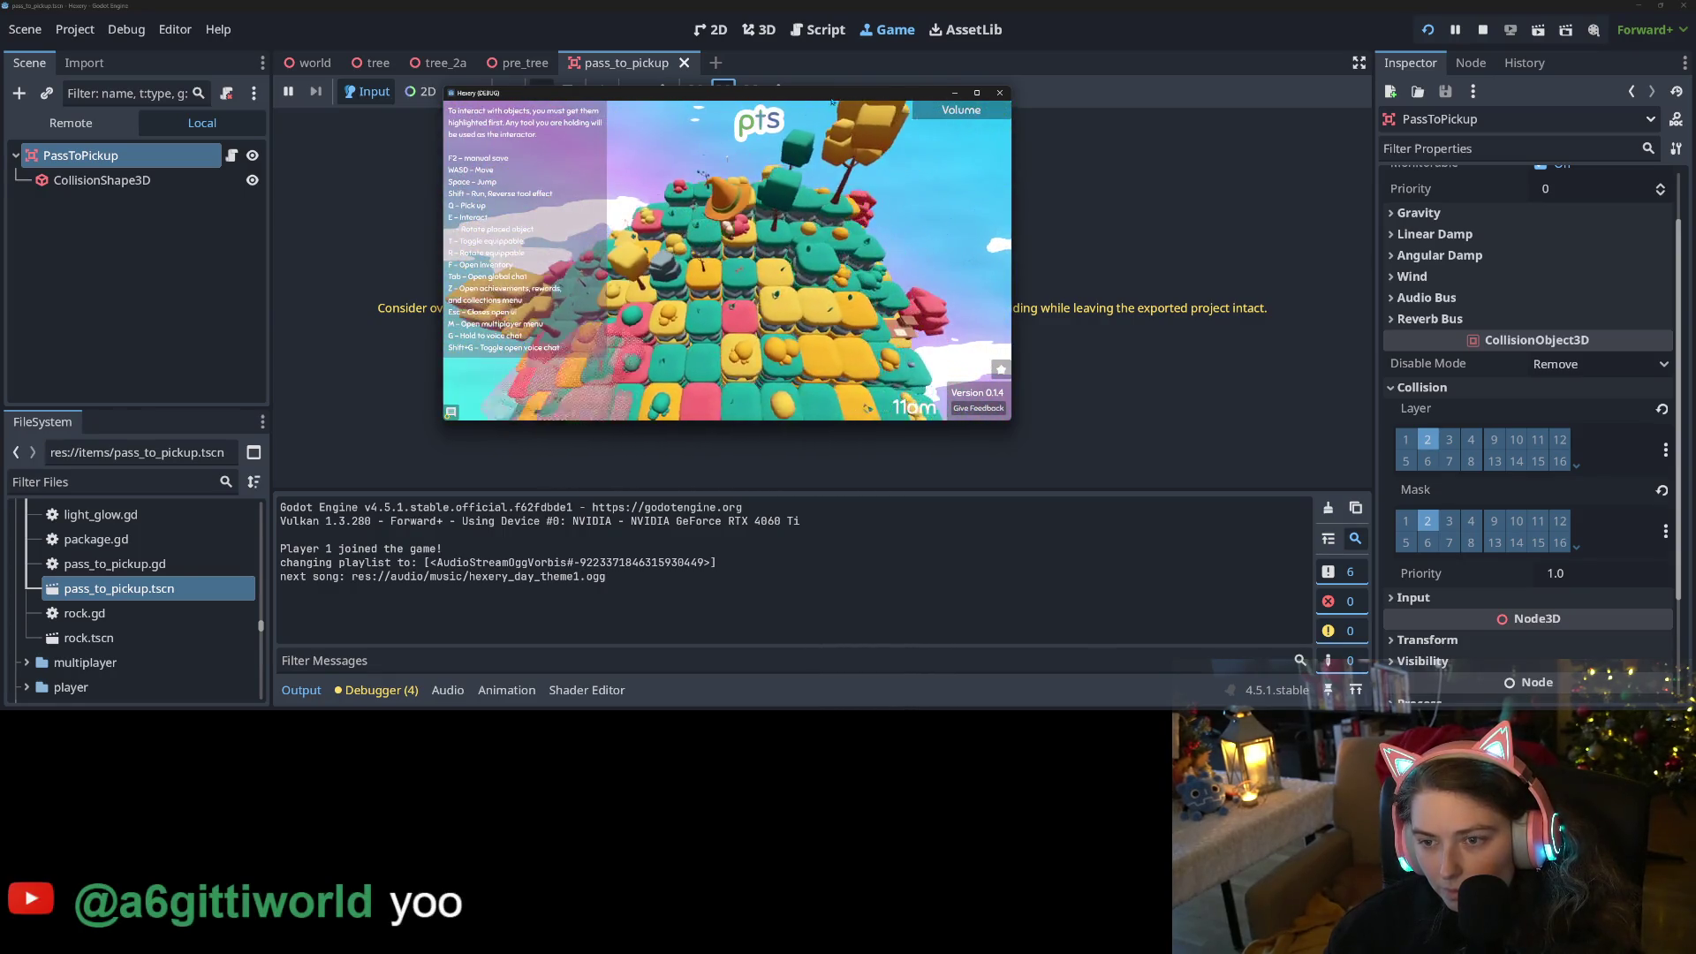
key("w")
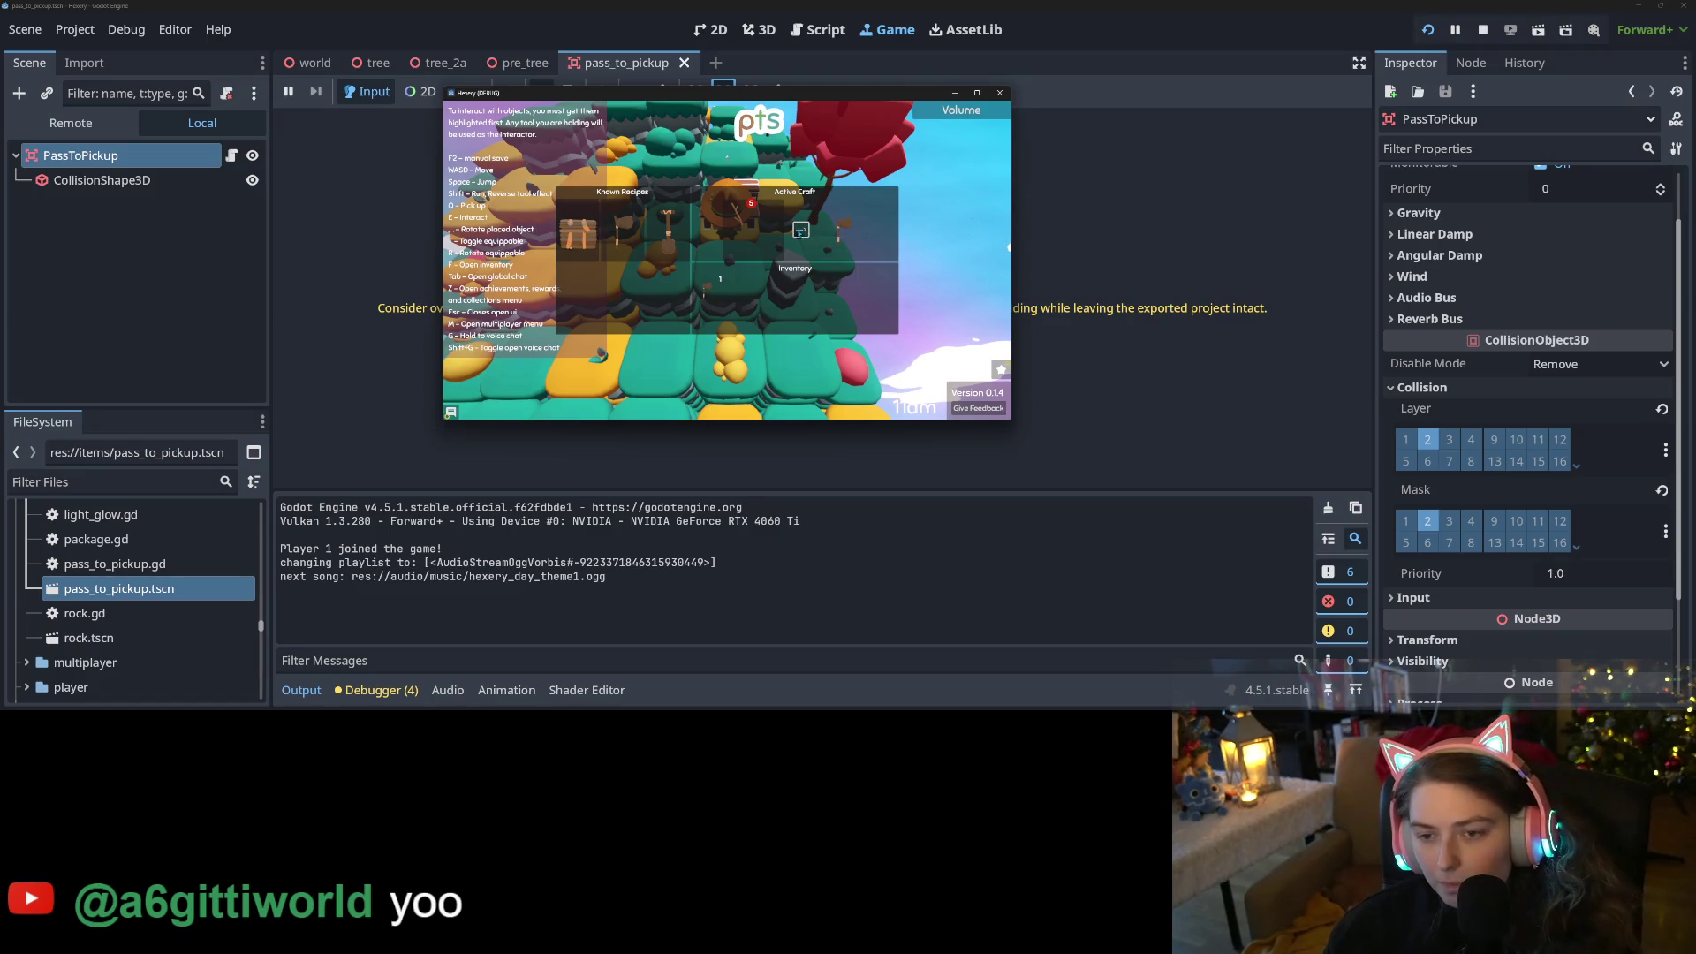
key("f")
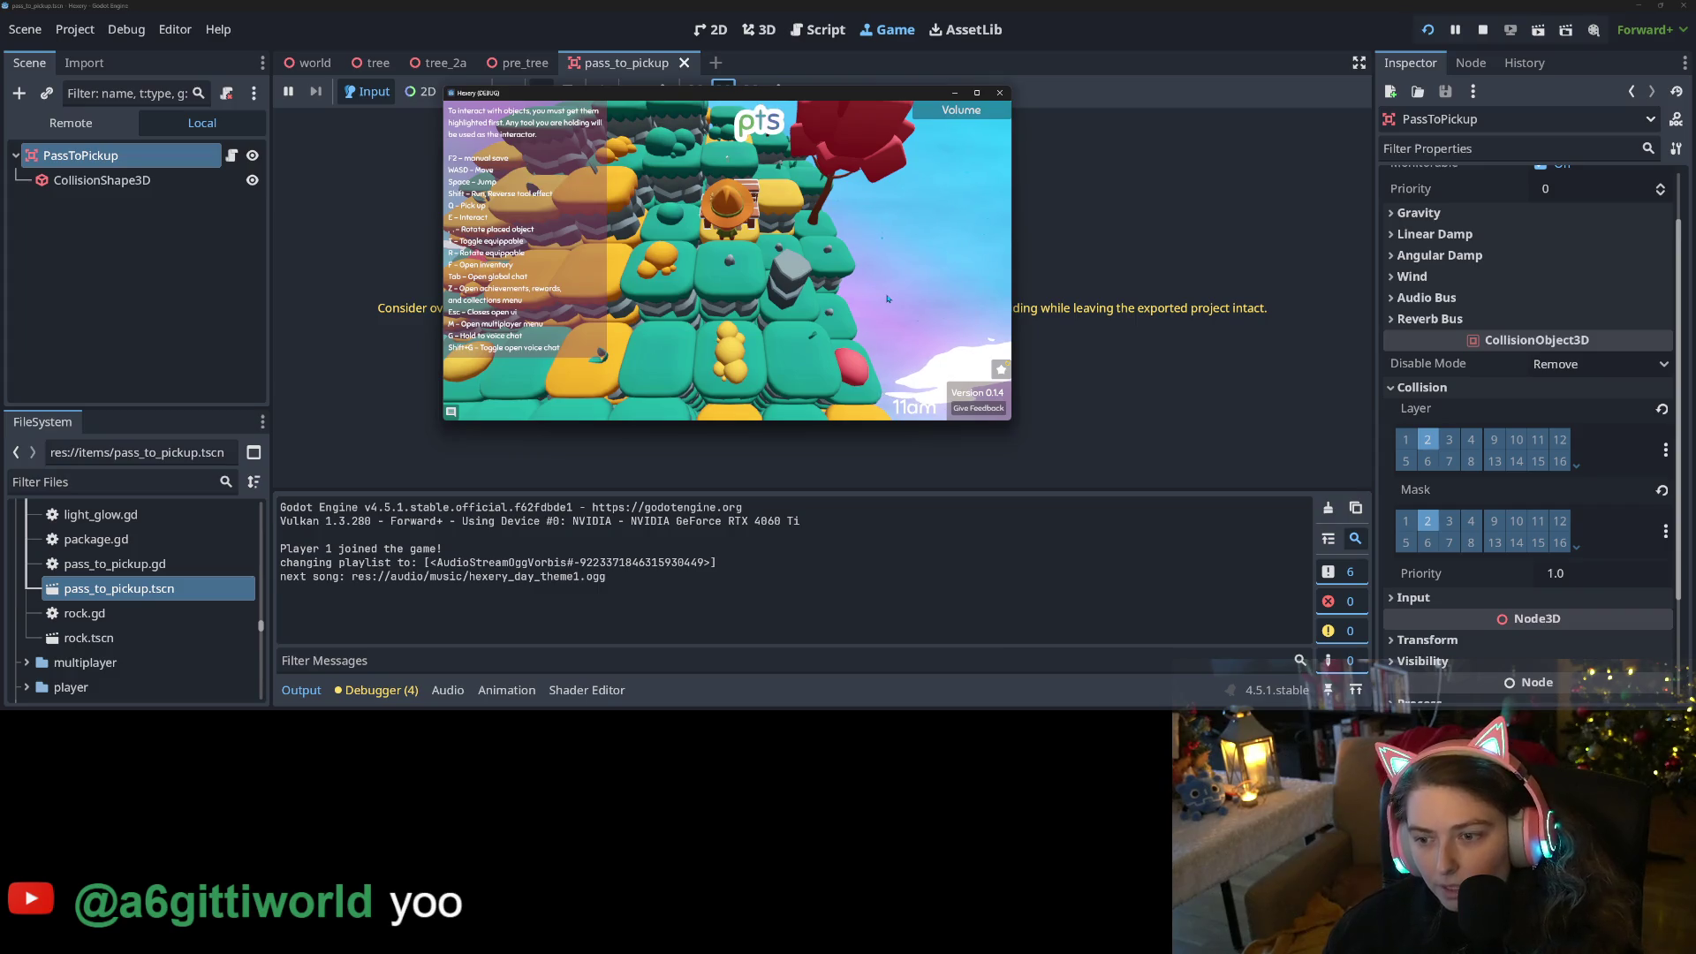
key("w")
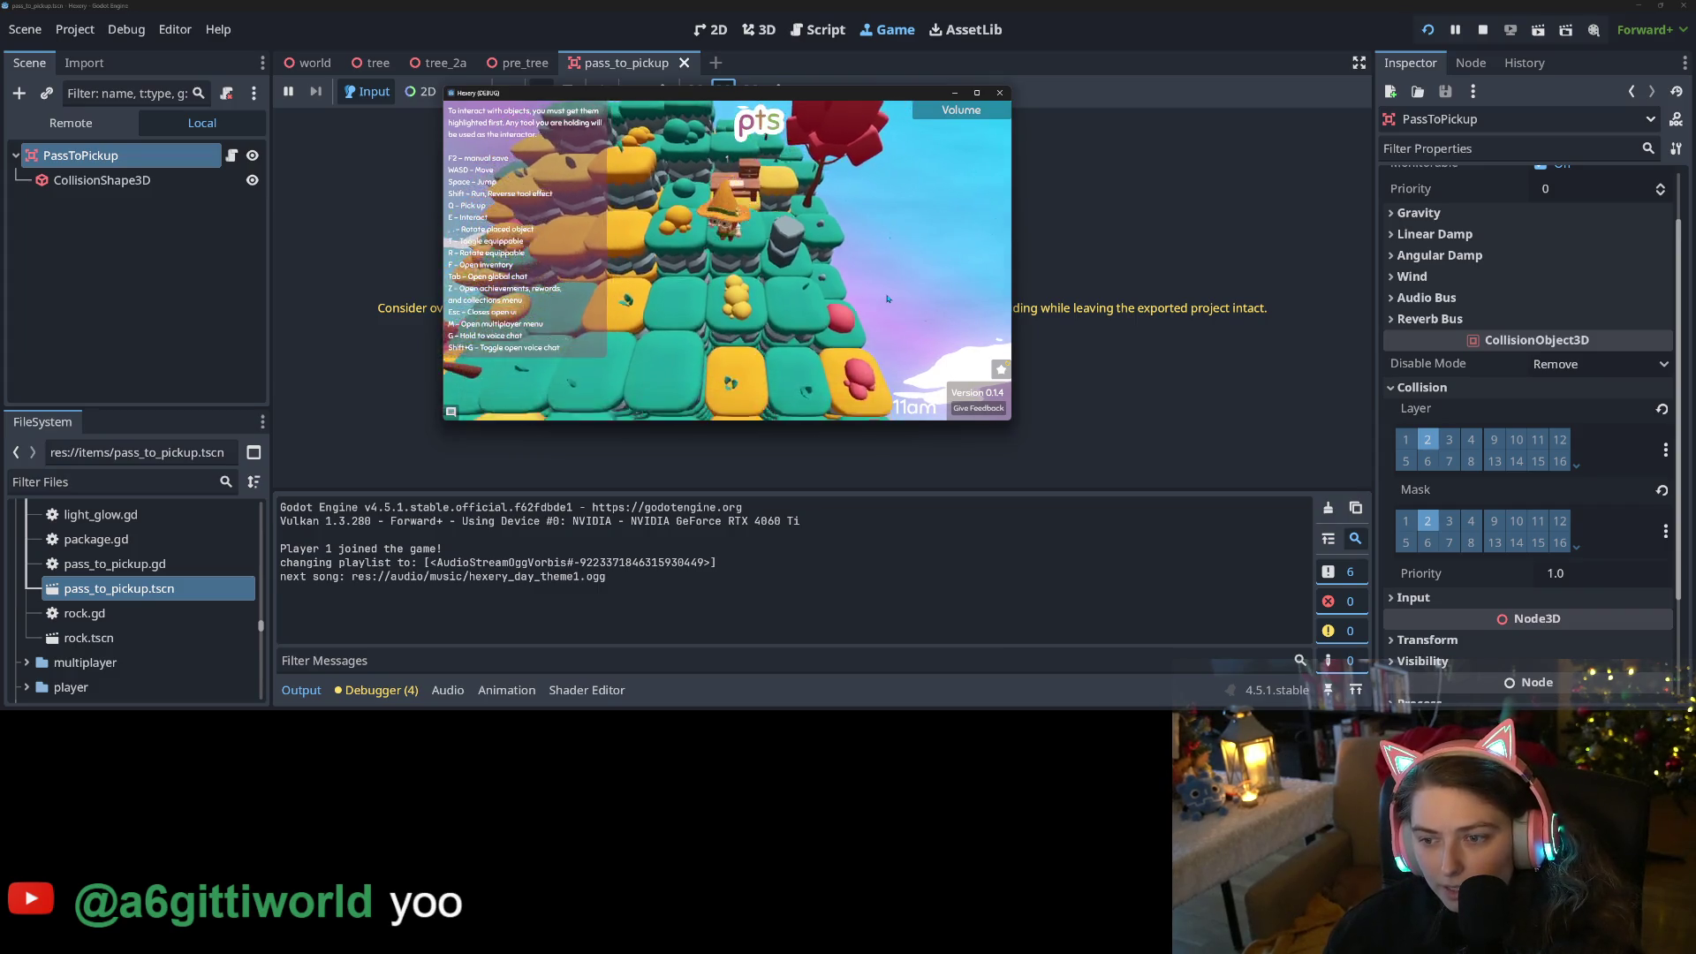
key("w")
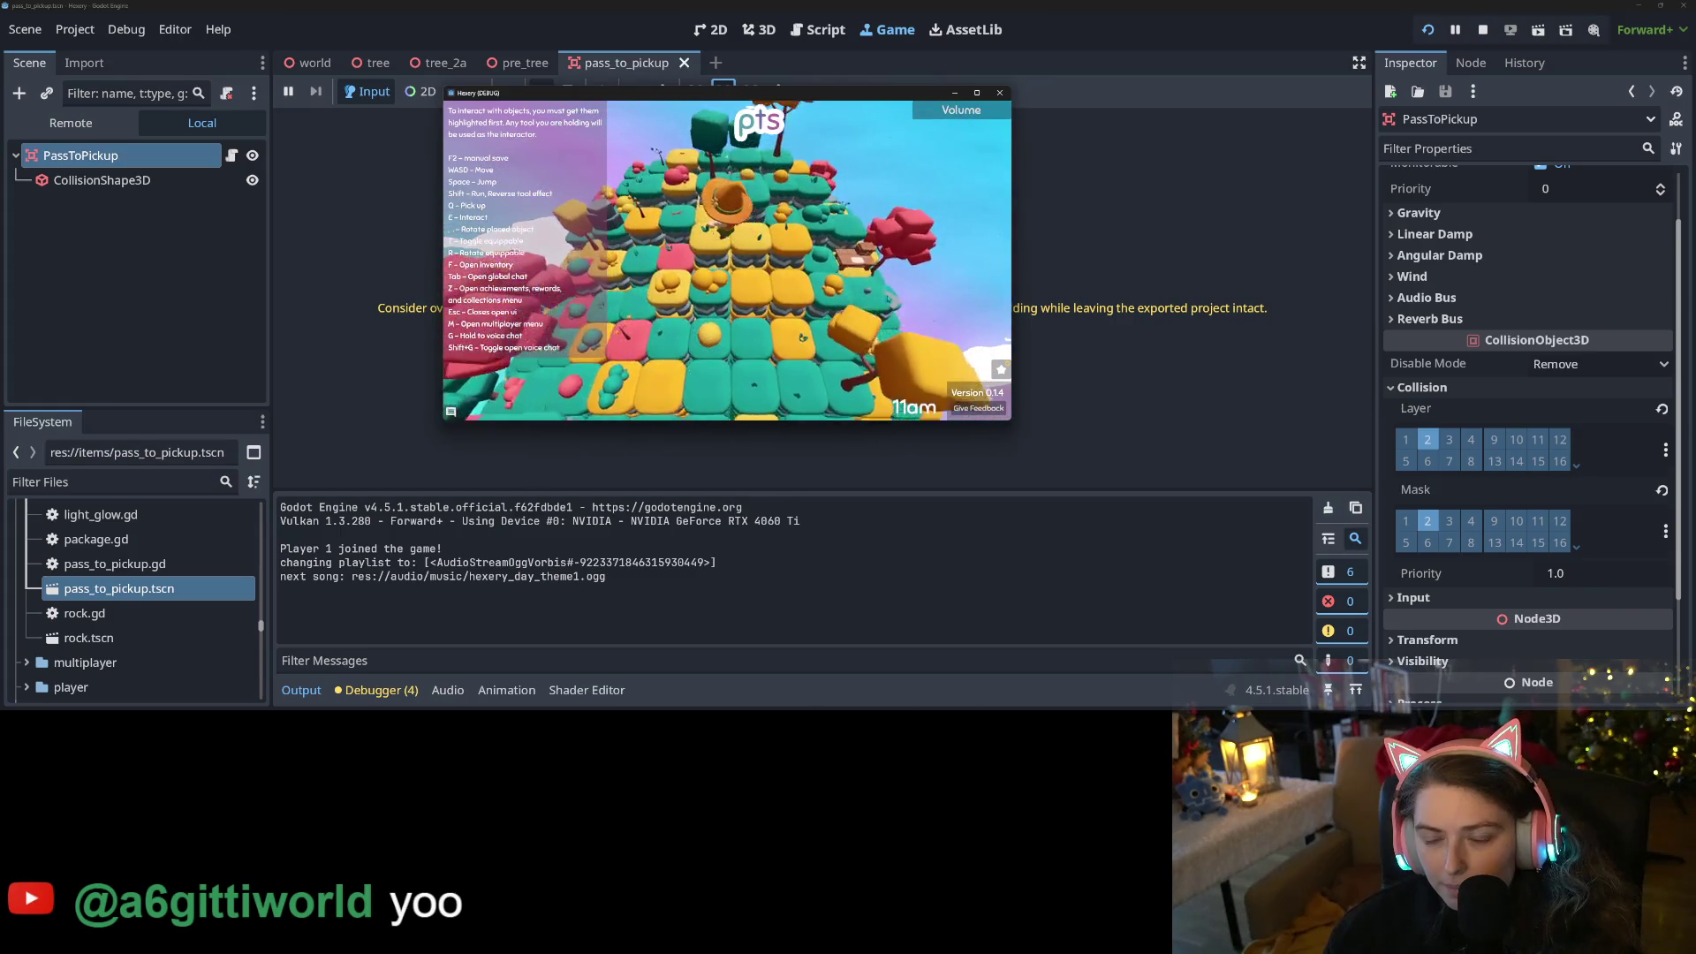
key("w")
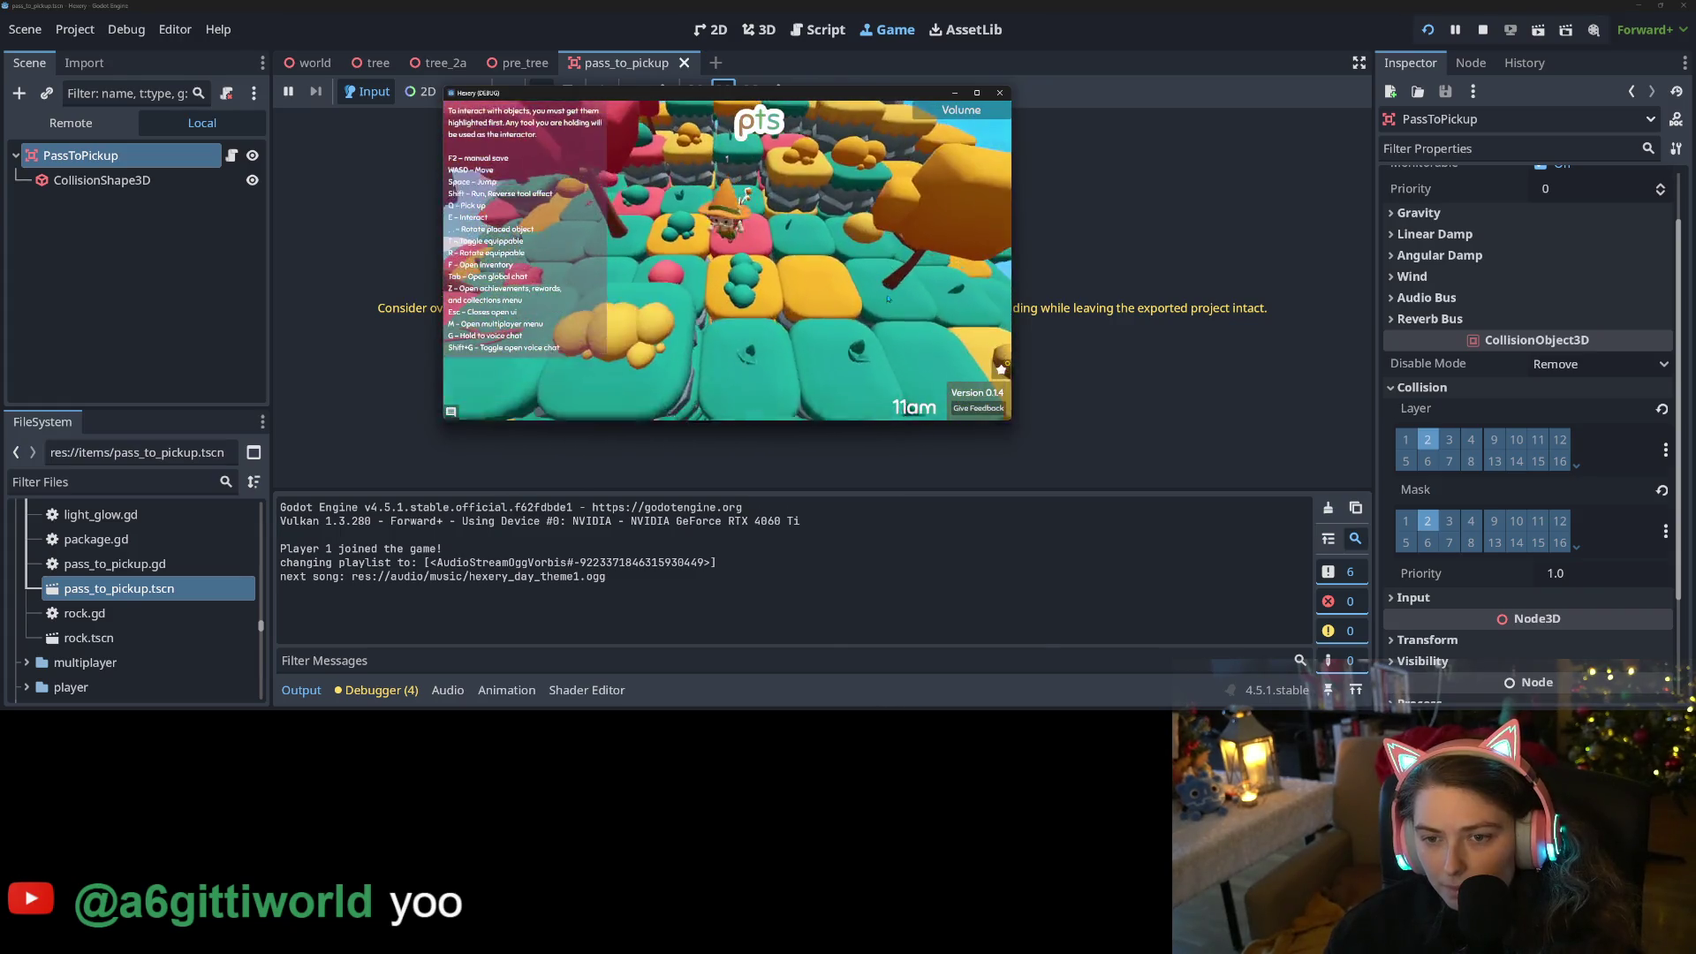
key("w")
key("w")
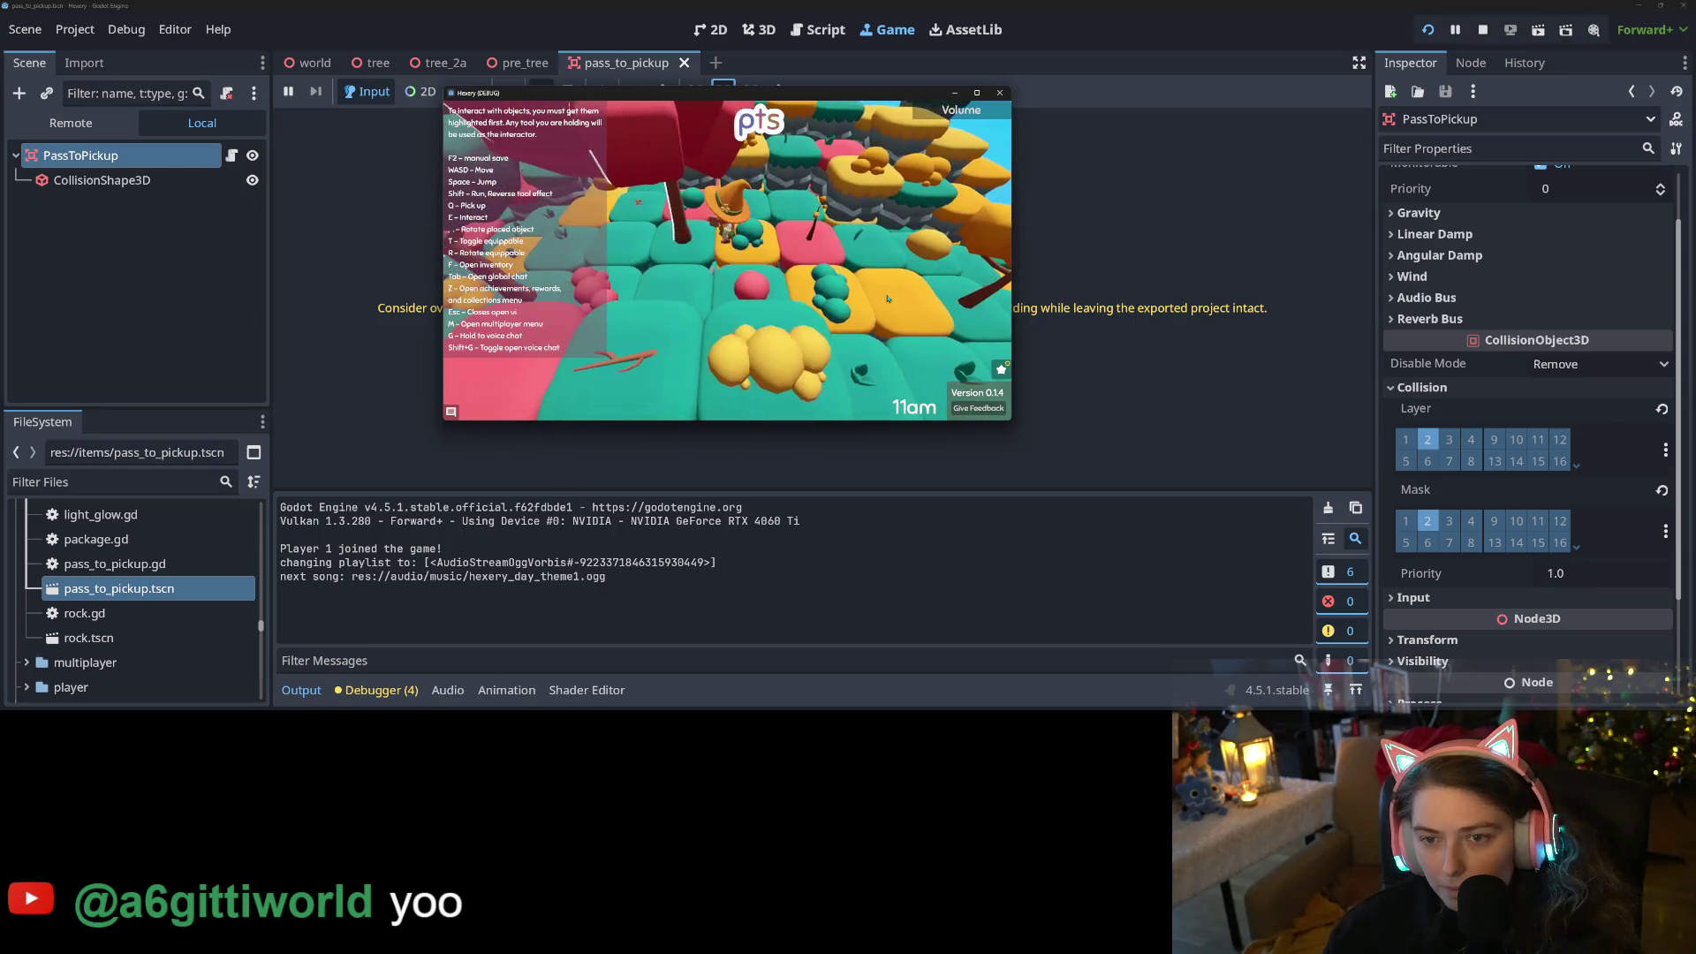
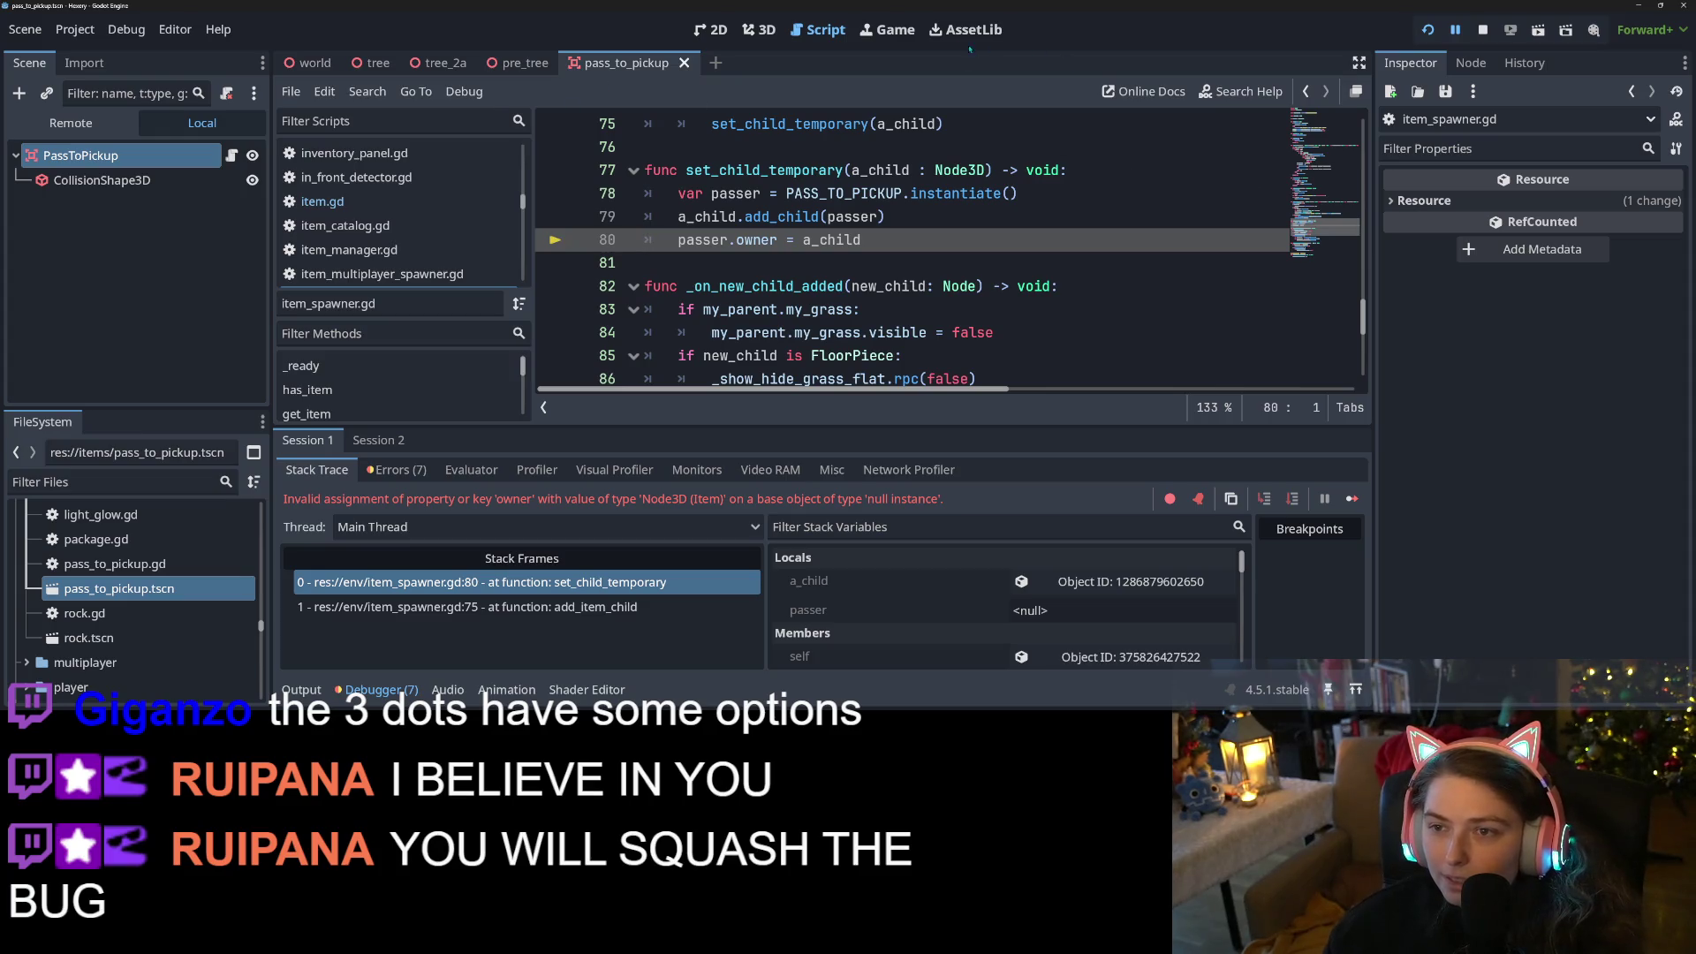
Check the game workspace's embedding options, leave them unchanged, and return to item_spawner.gd
left_click(888, 29)
left_click(778, 91)
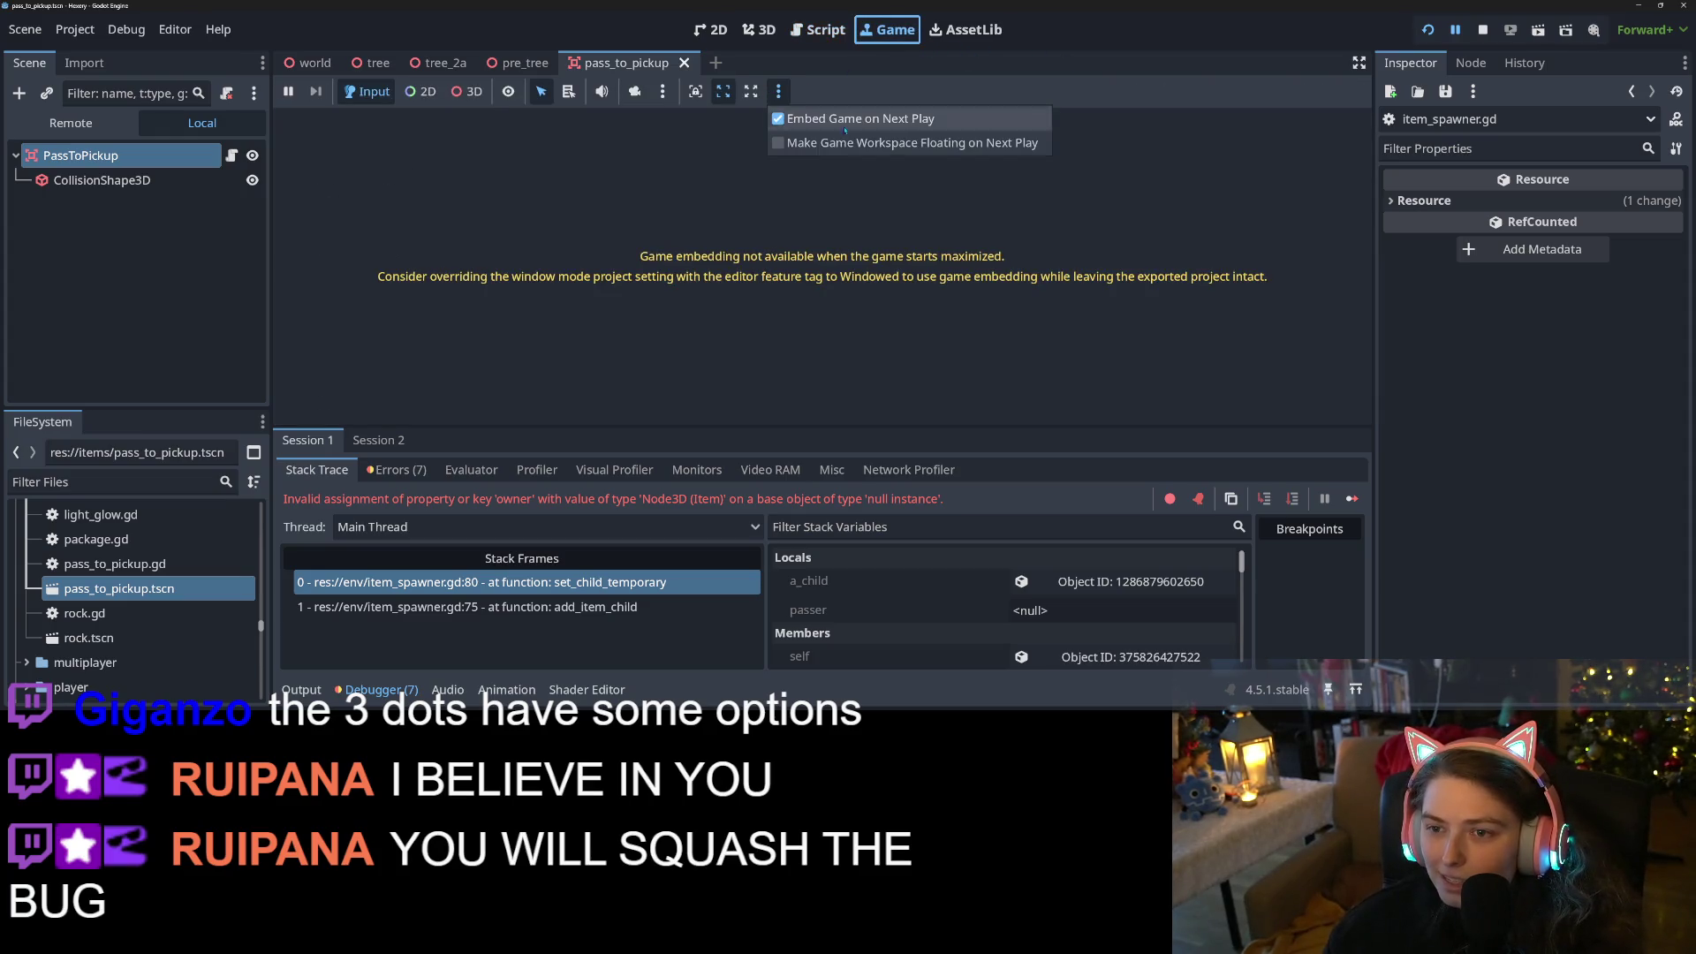
left_click(778, 91)
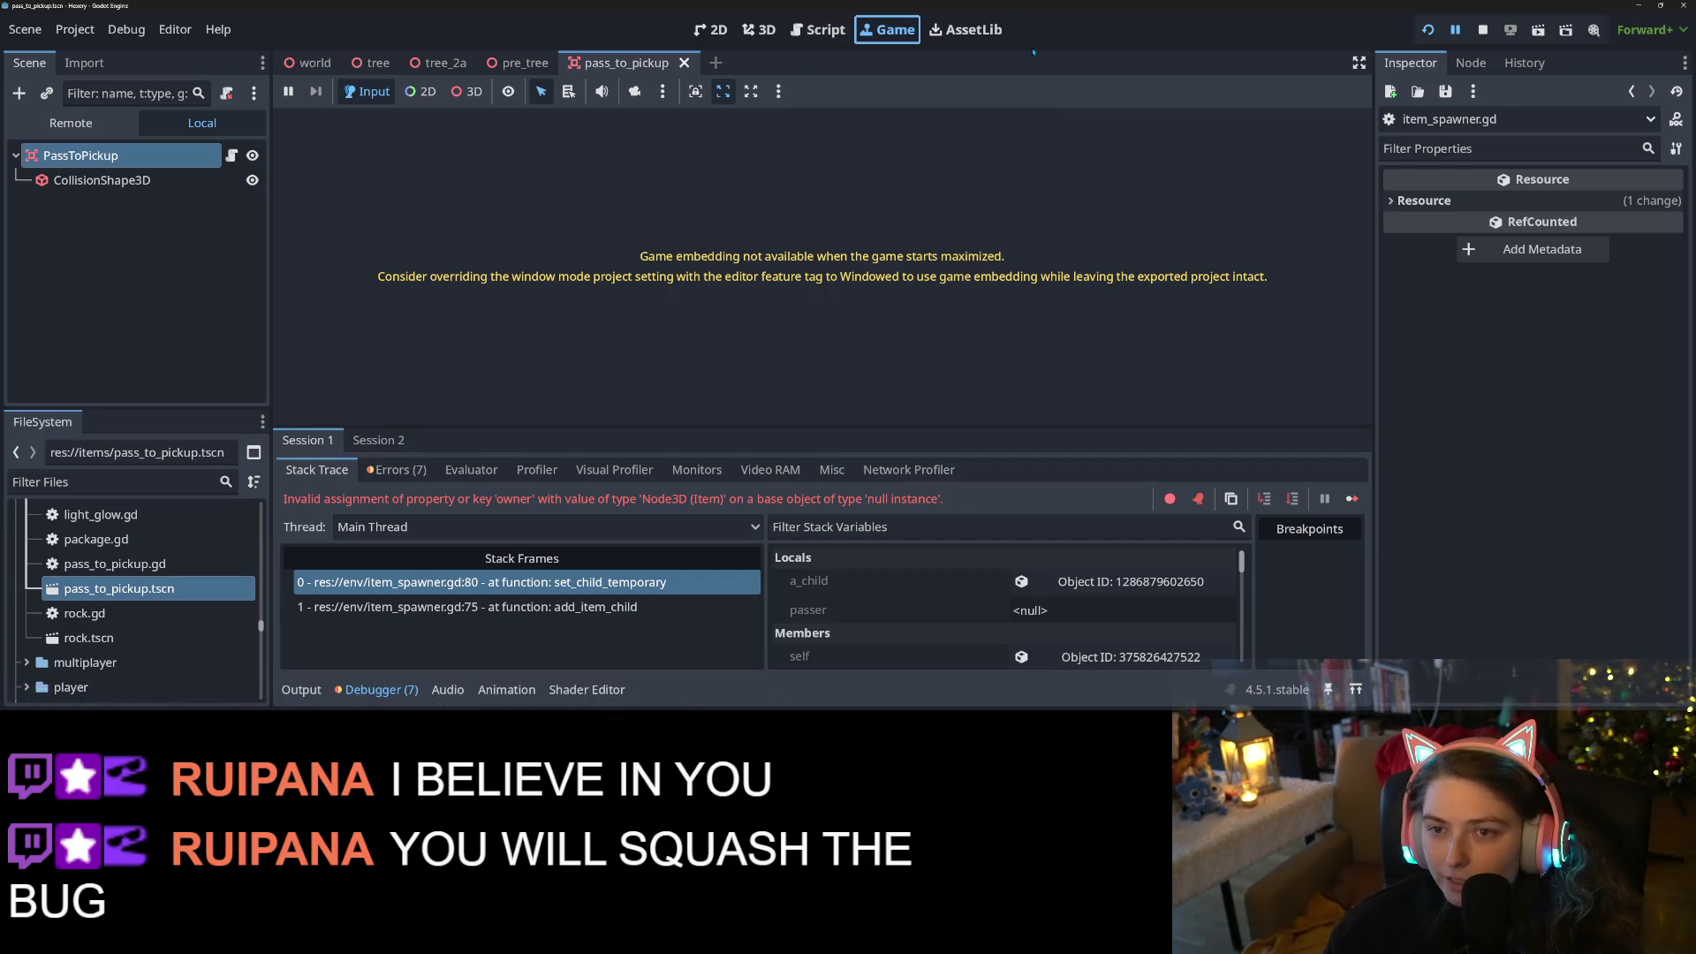
left_click(819, 34)
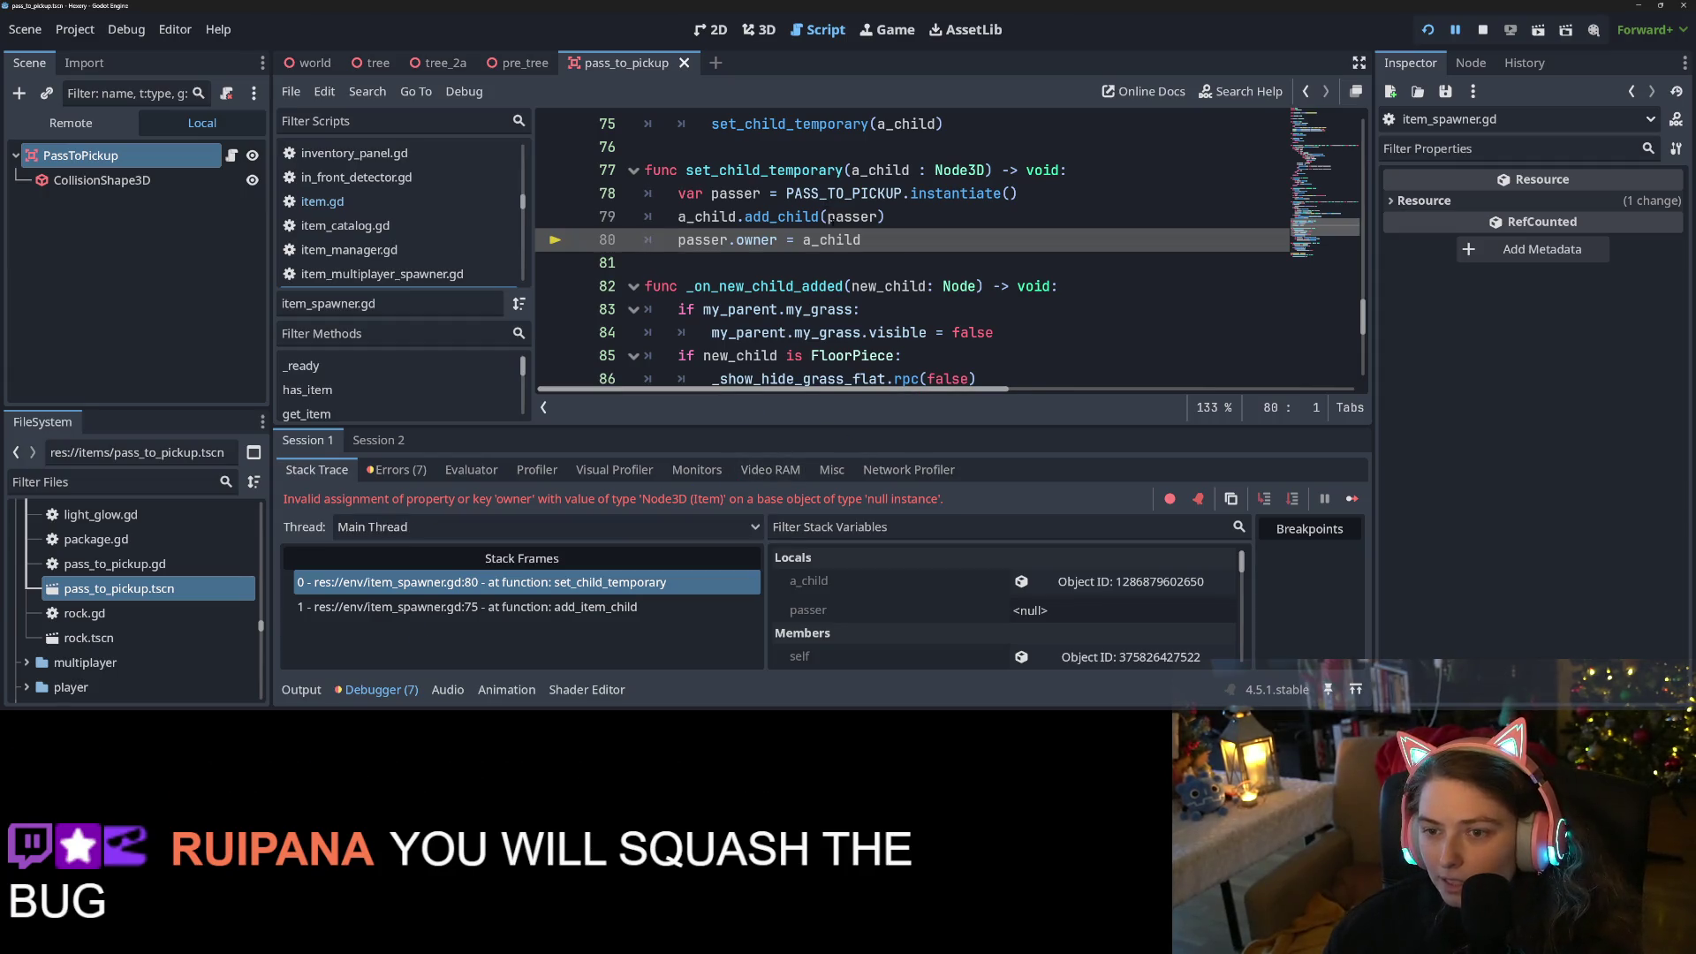
Add an 'if passer:' guard after line 78, indent the add_child and owner lines under it, and save
left_click(897, 242)
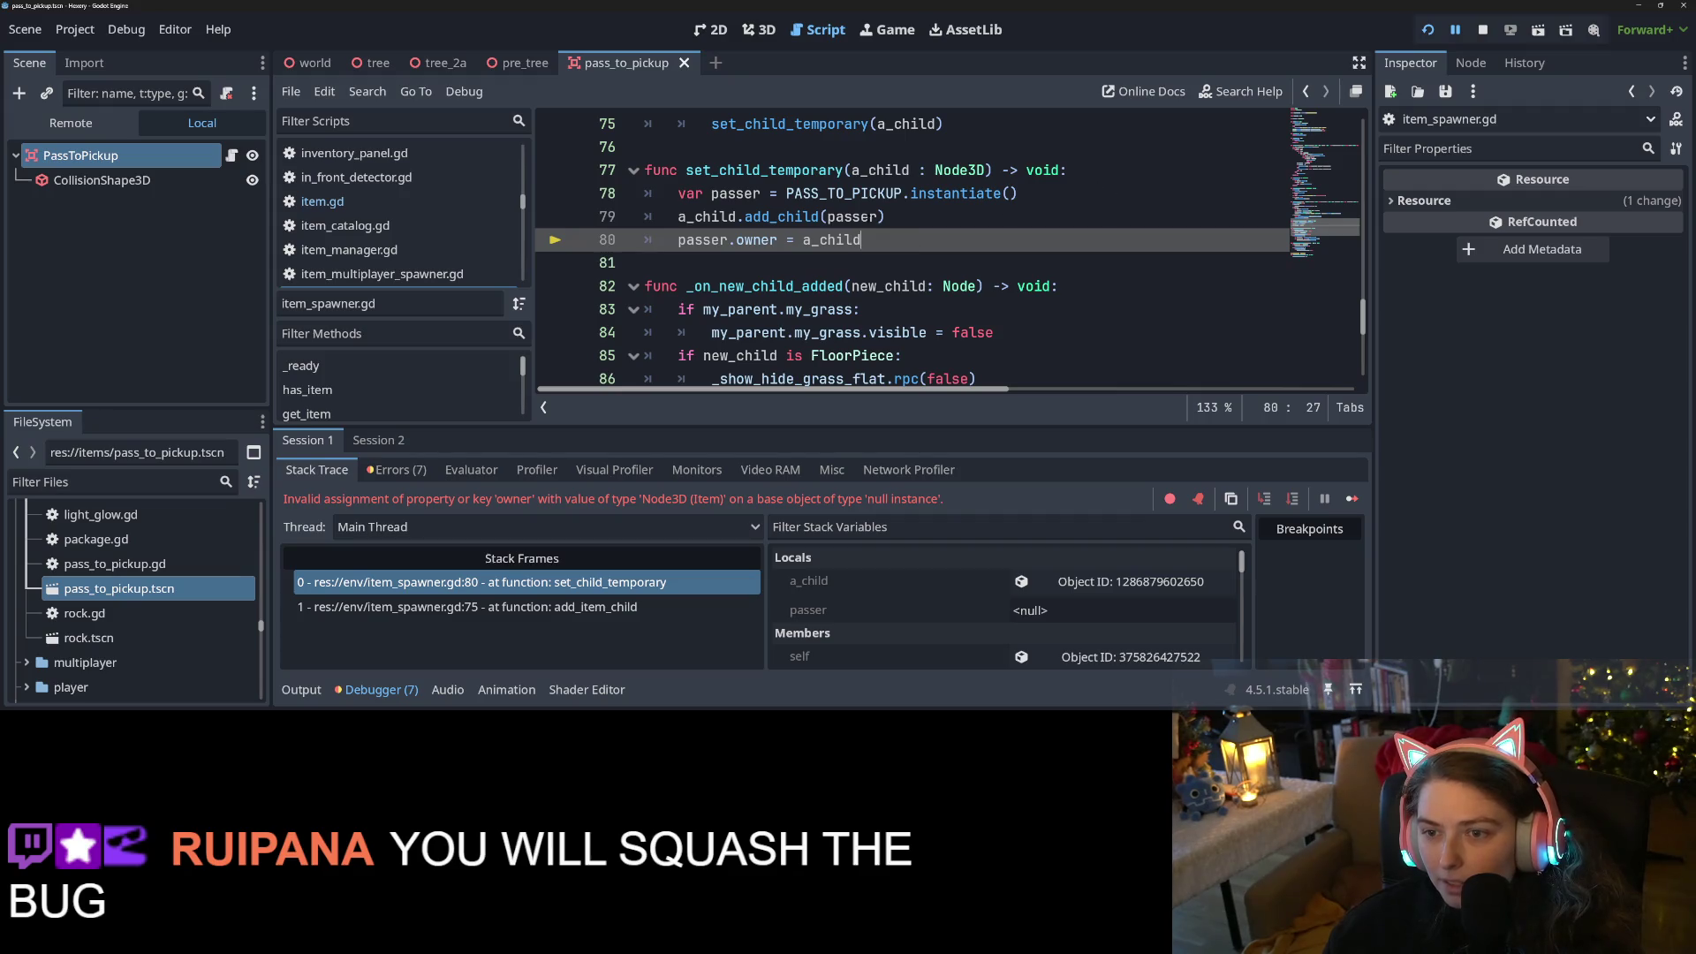
double_click(844, 193)
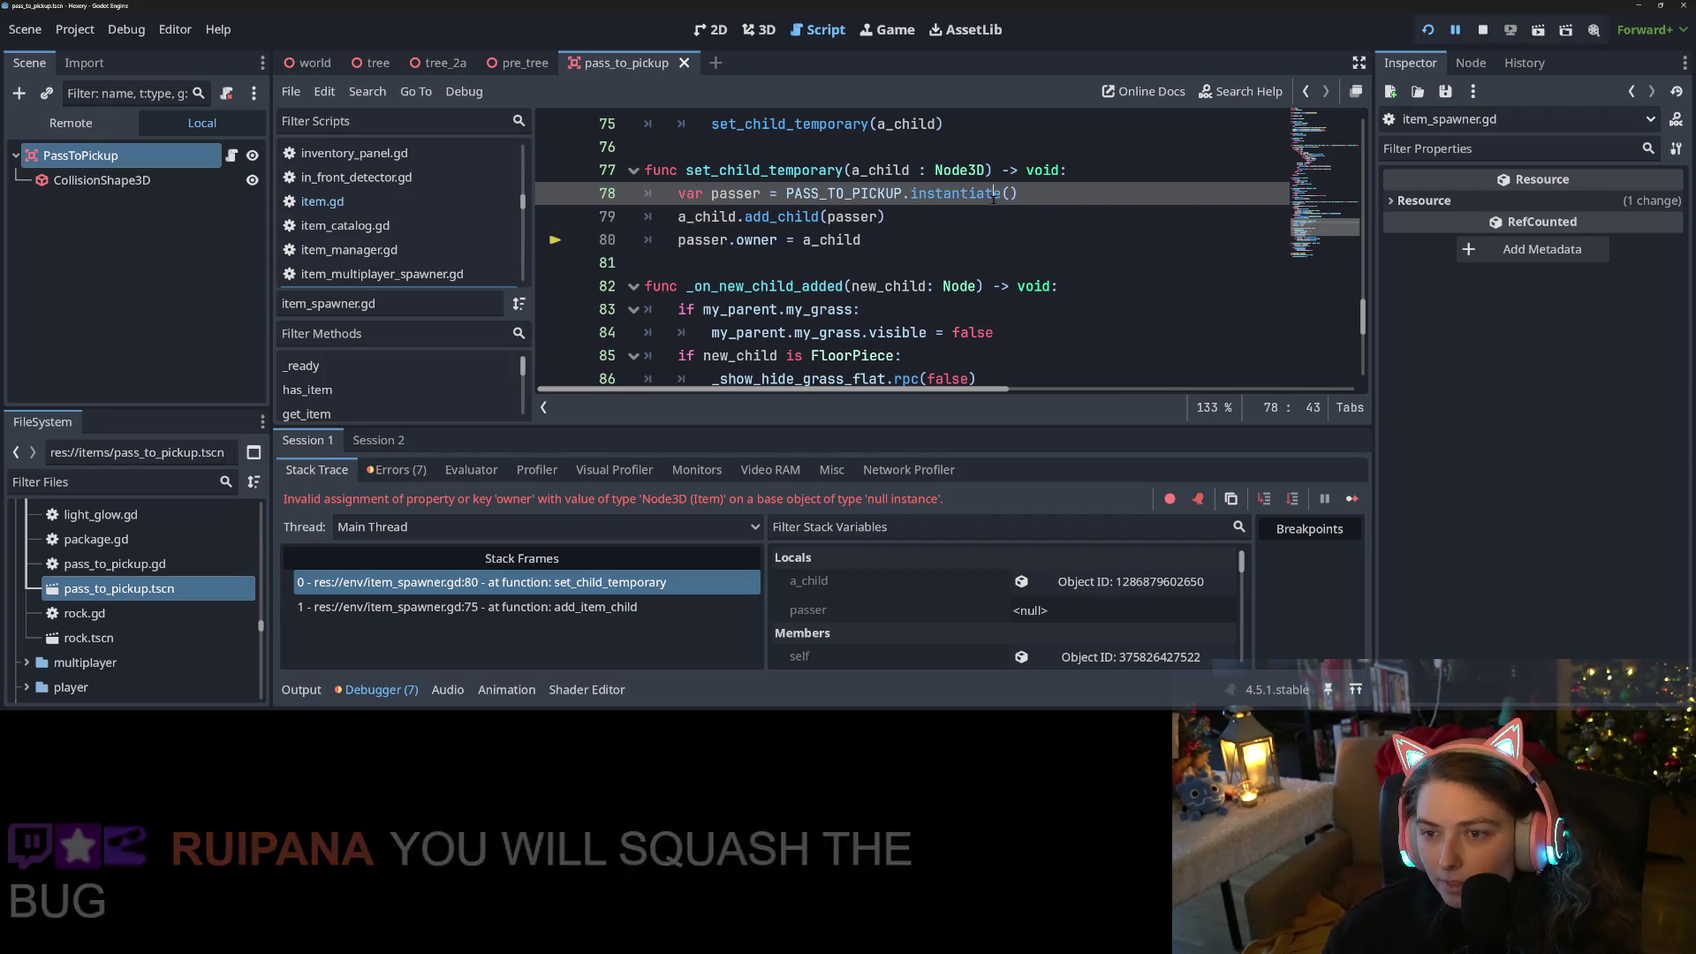
double_click(749, 196)
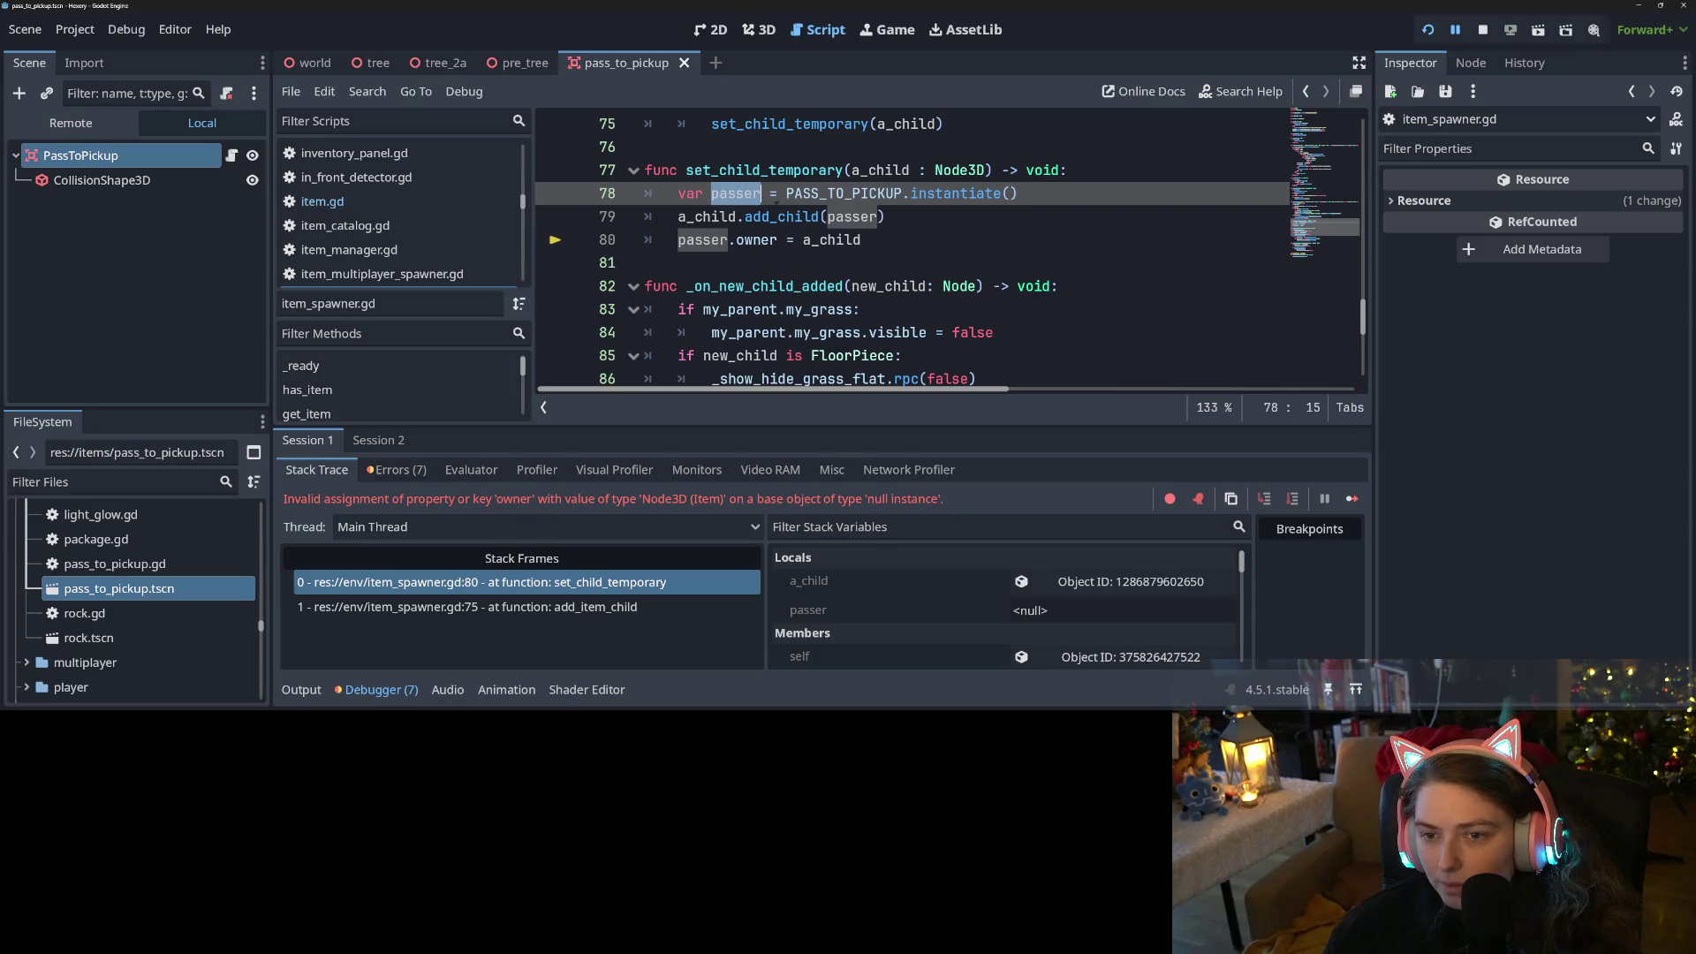
left_click(1108, 198)
key("Return")
type("i")
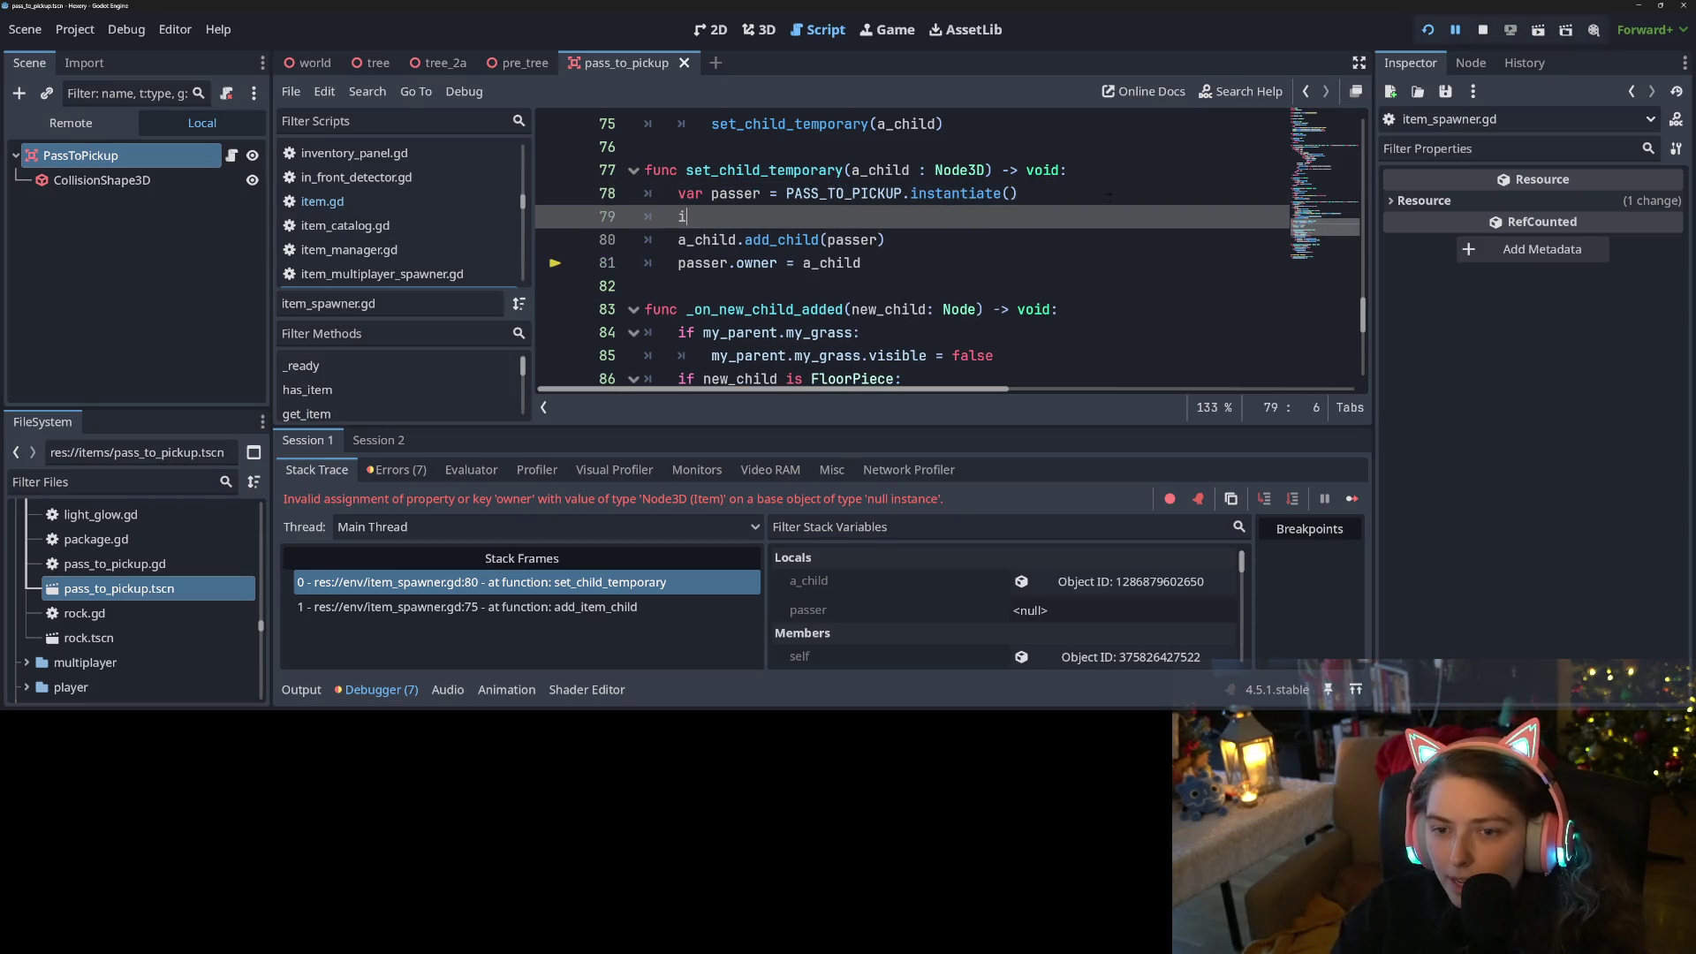
type("f passer:")
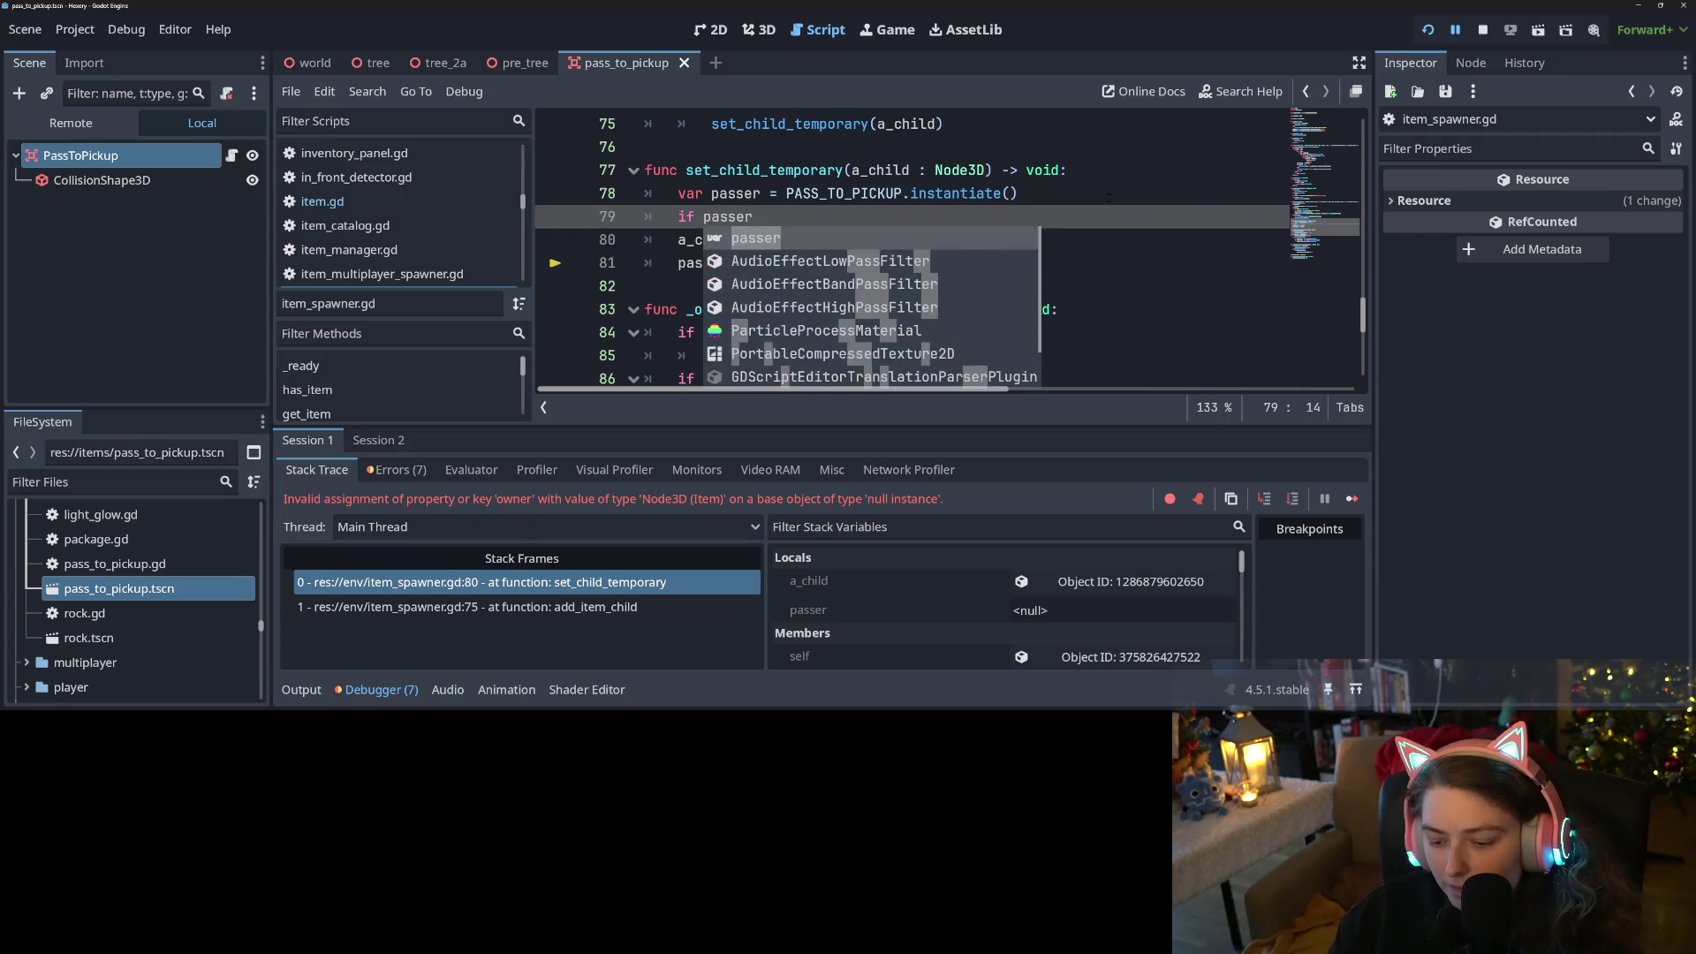
key("Down")
mouse_move(687, 250)
left_mouse_down()
mouse_move(680, 221)
mouse_move(883, 265)
left_mouse_up()
key("Tab")
left_click(1015, 265)
key("ctrl+s")
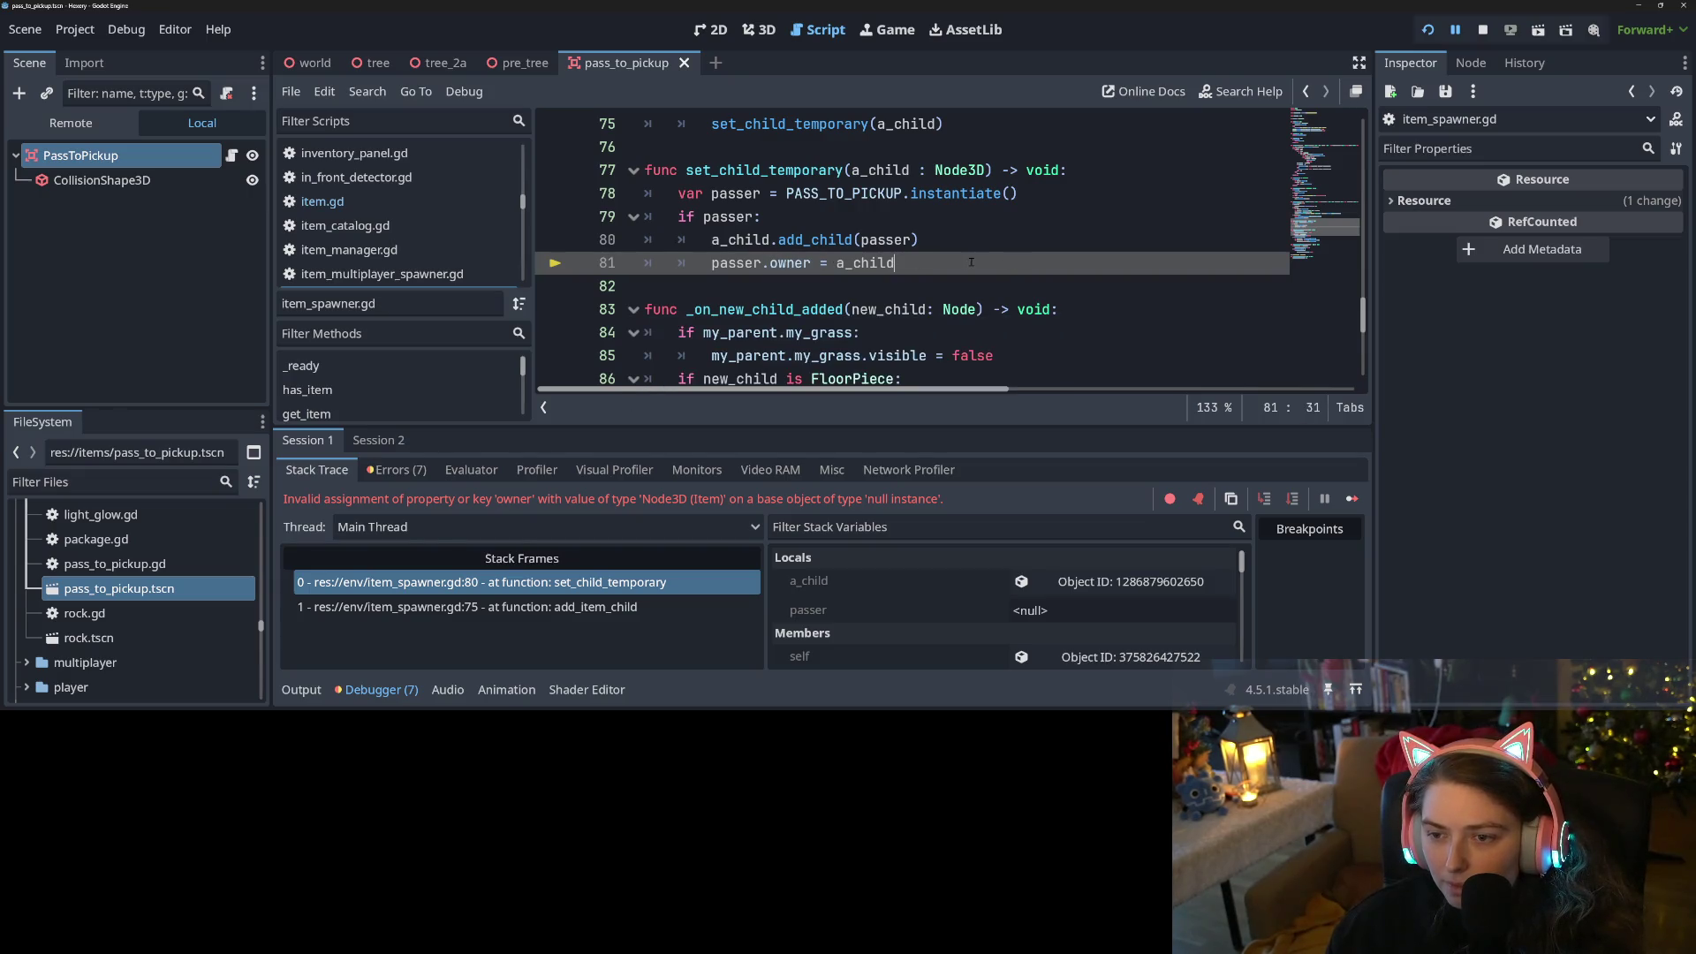
Review the debugger errors pointing at PASS_TO_PICKUP on line 78, then stop the running game
left_click(397, 470)
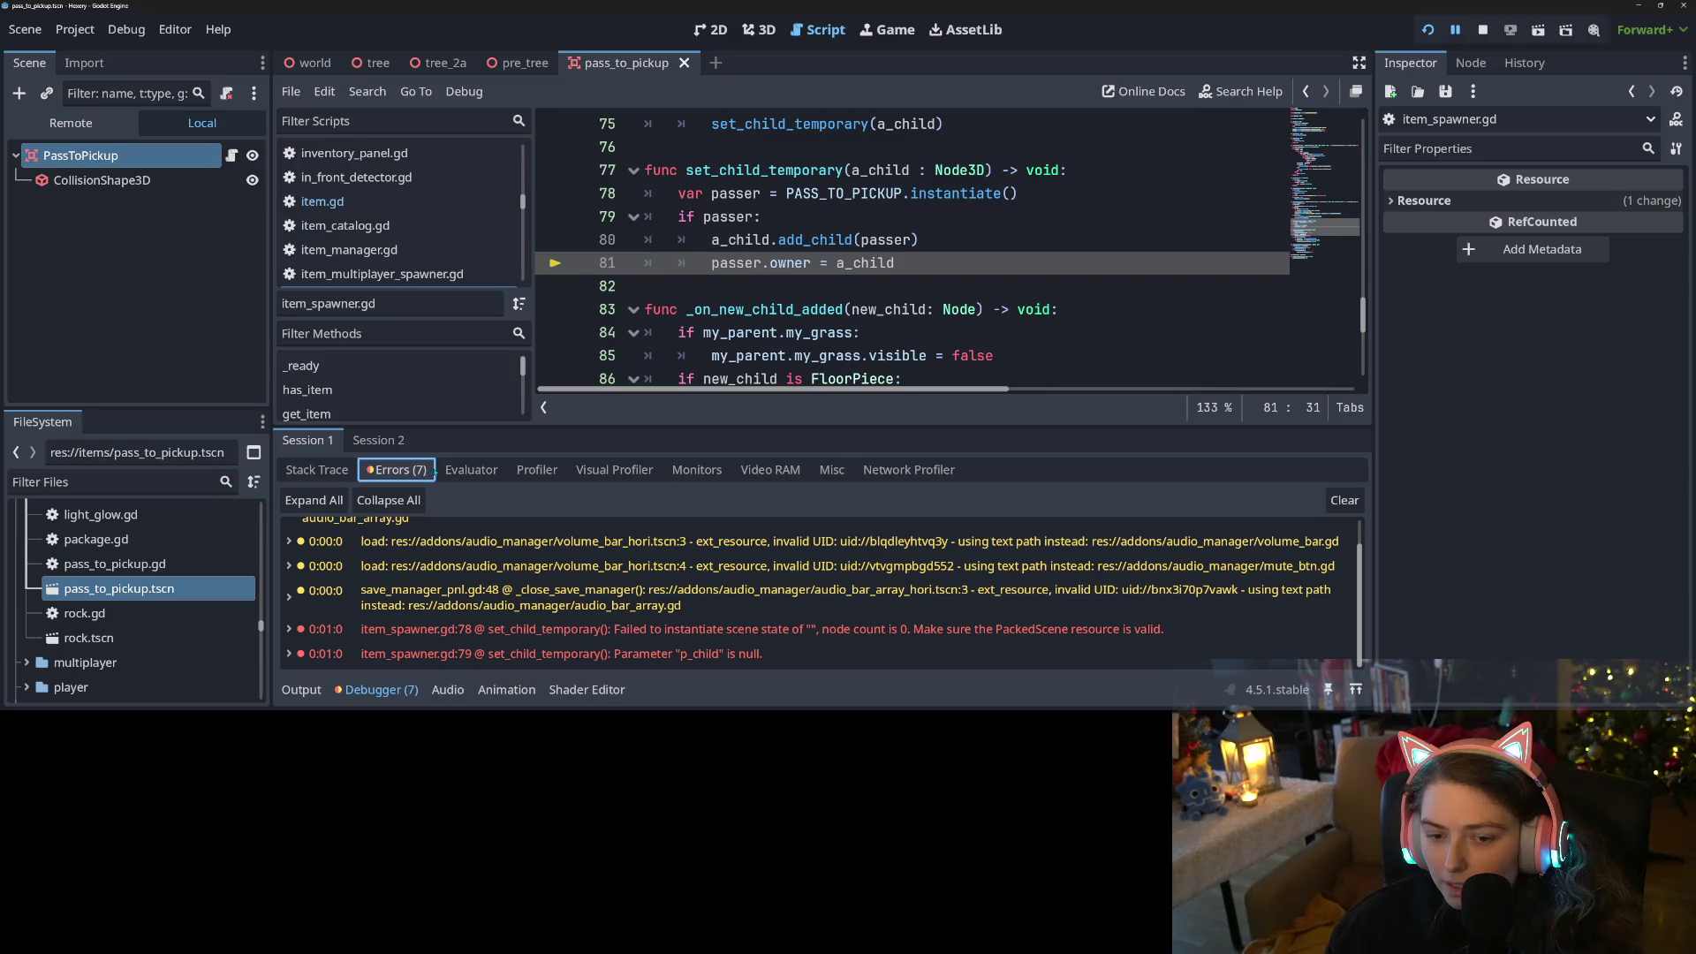
scroll(832, 583, "down", 1)
scroll(832, 582, "up", 2)
left_click(834, 193)
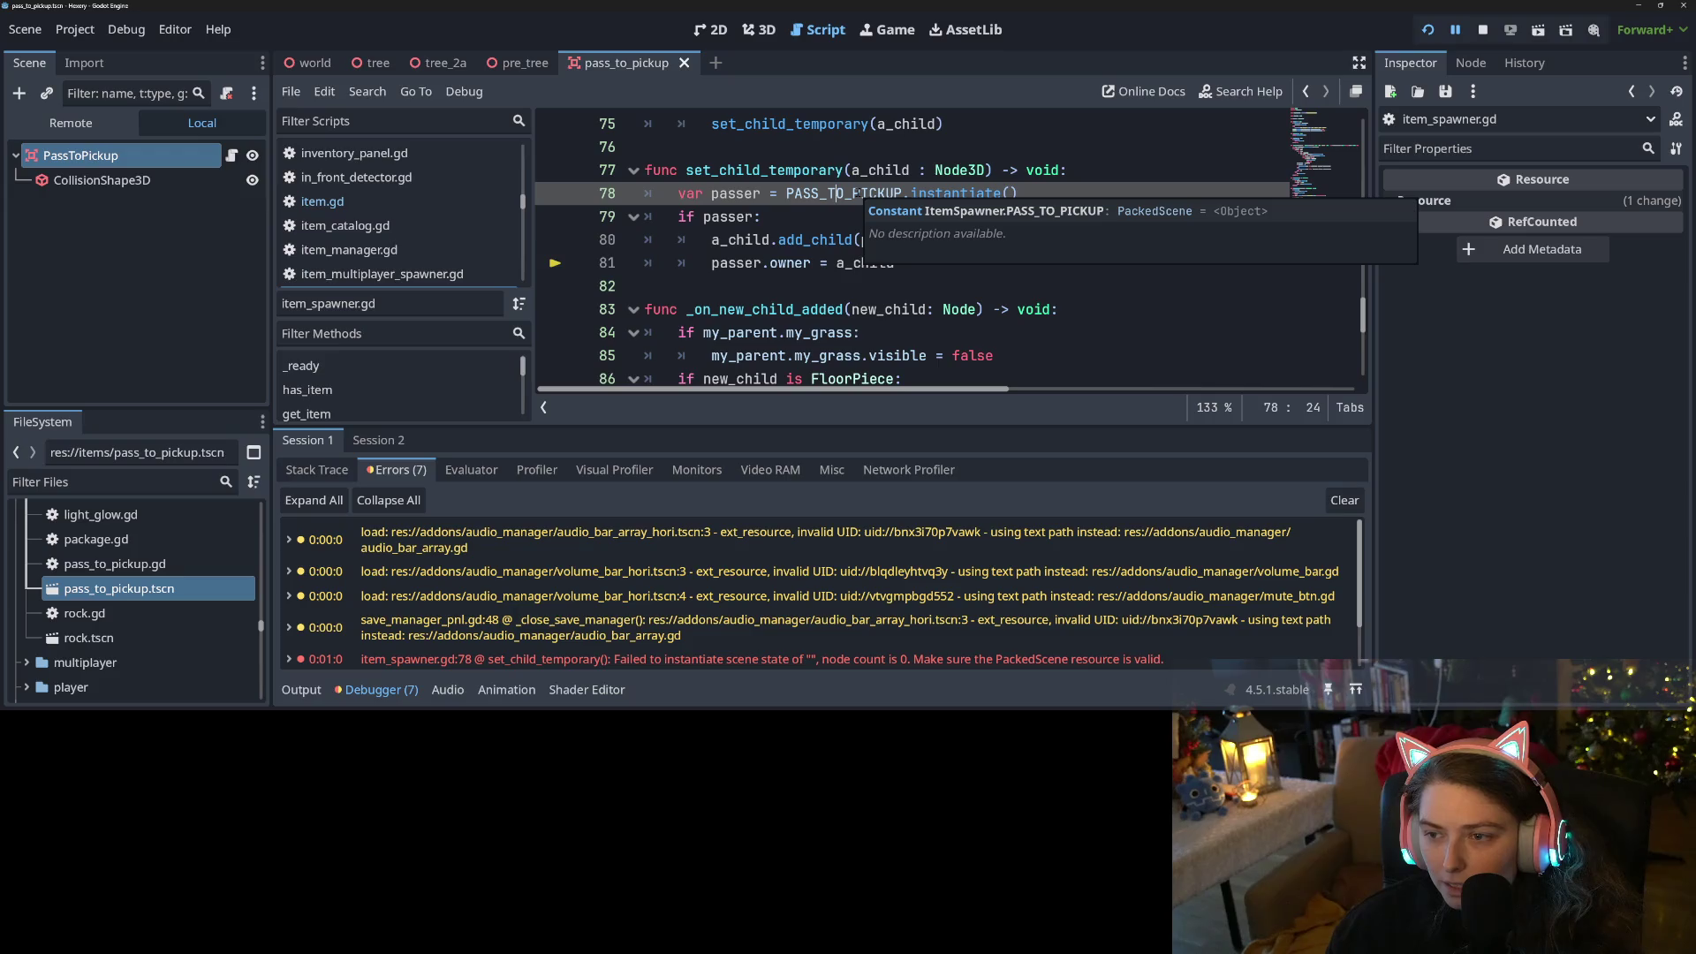
double_click(857, 192)
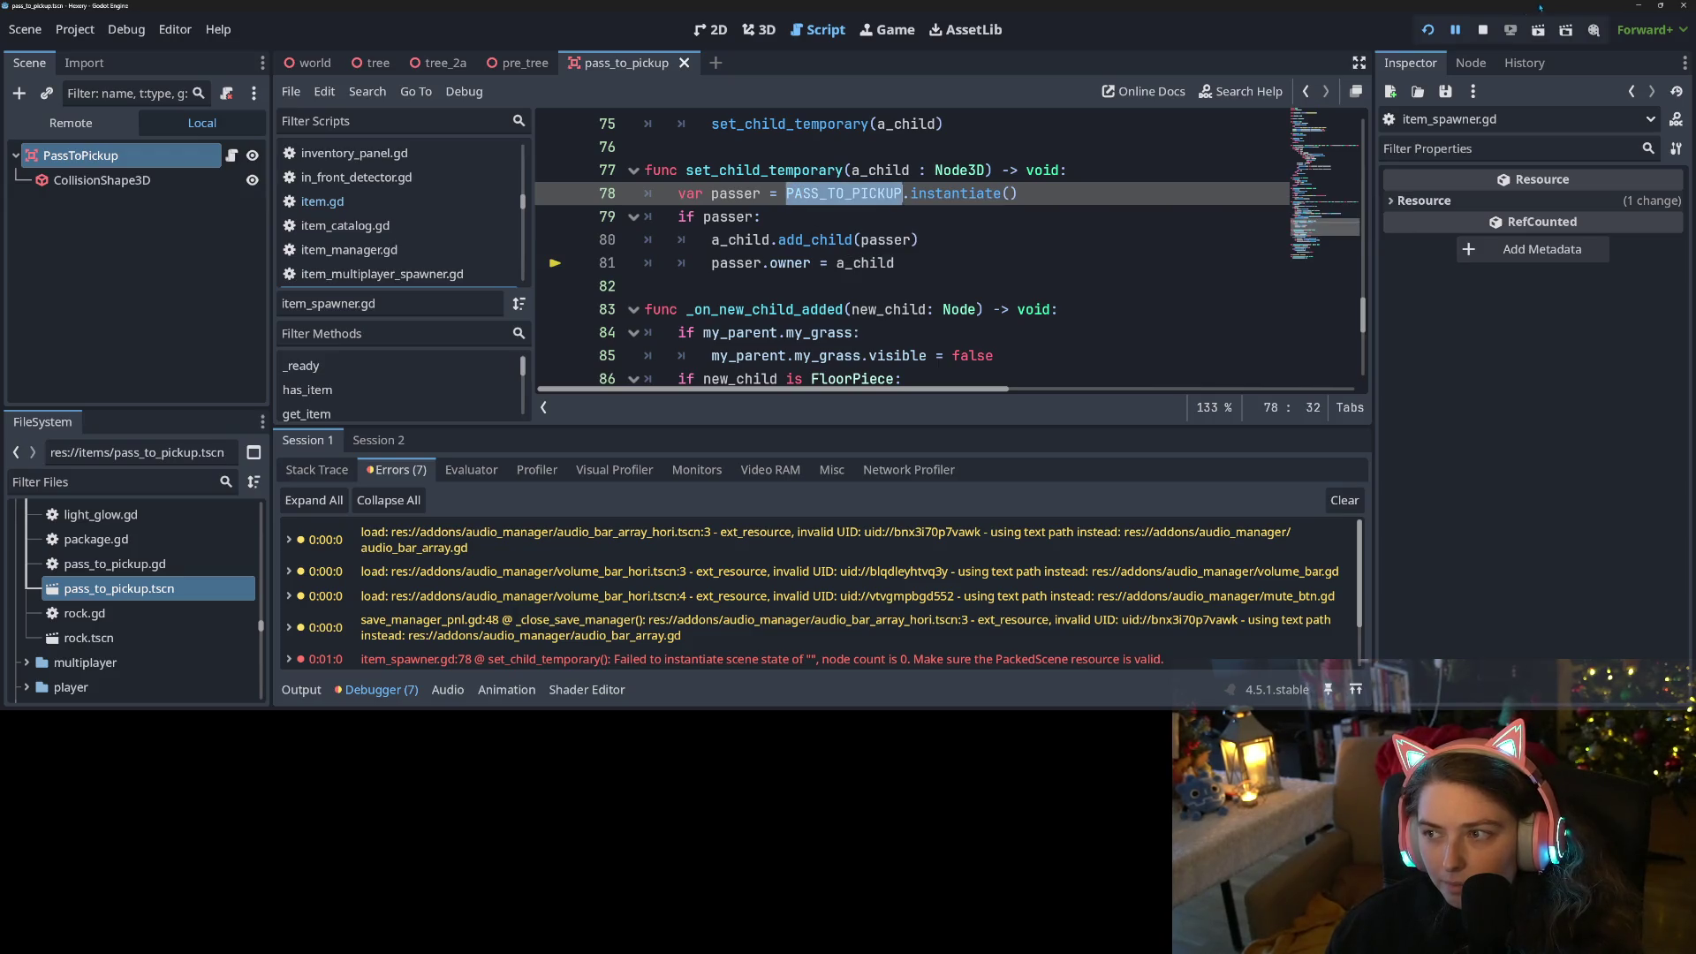
left_click(1482, 29)
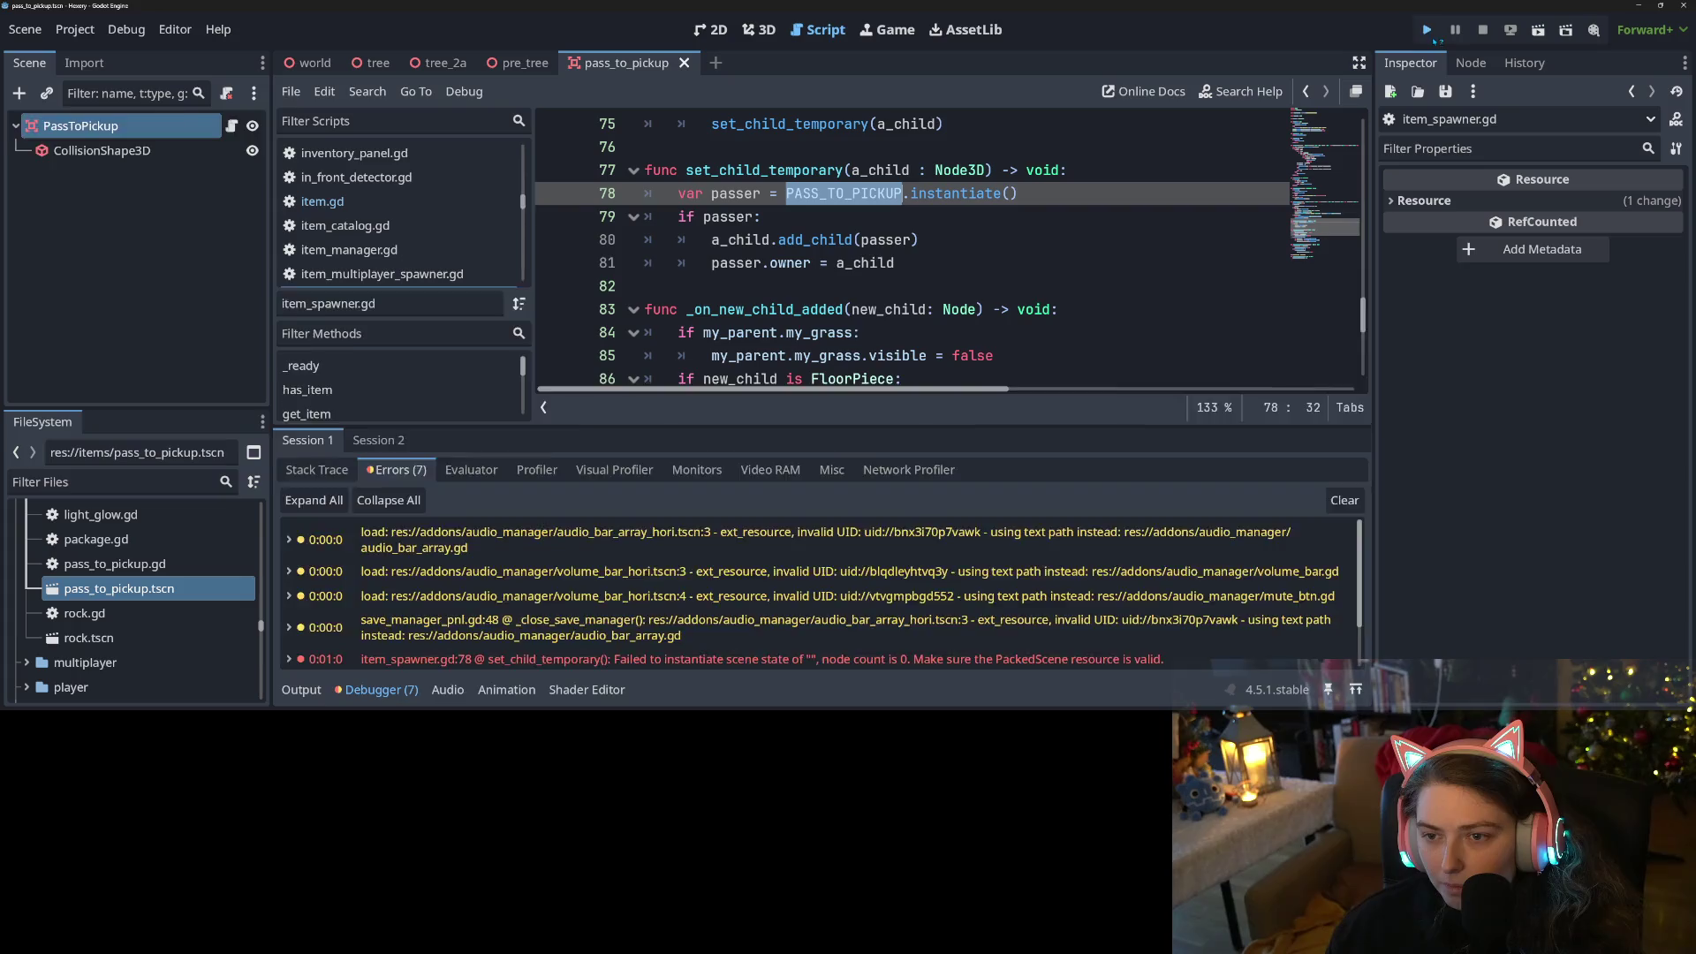
Run and quit the game, then open the General section of Project Settings
left_click(1426, 29)
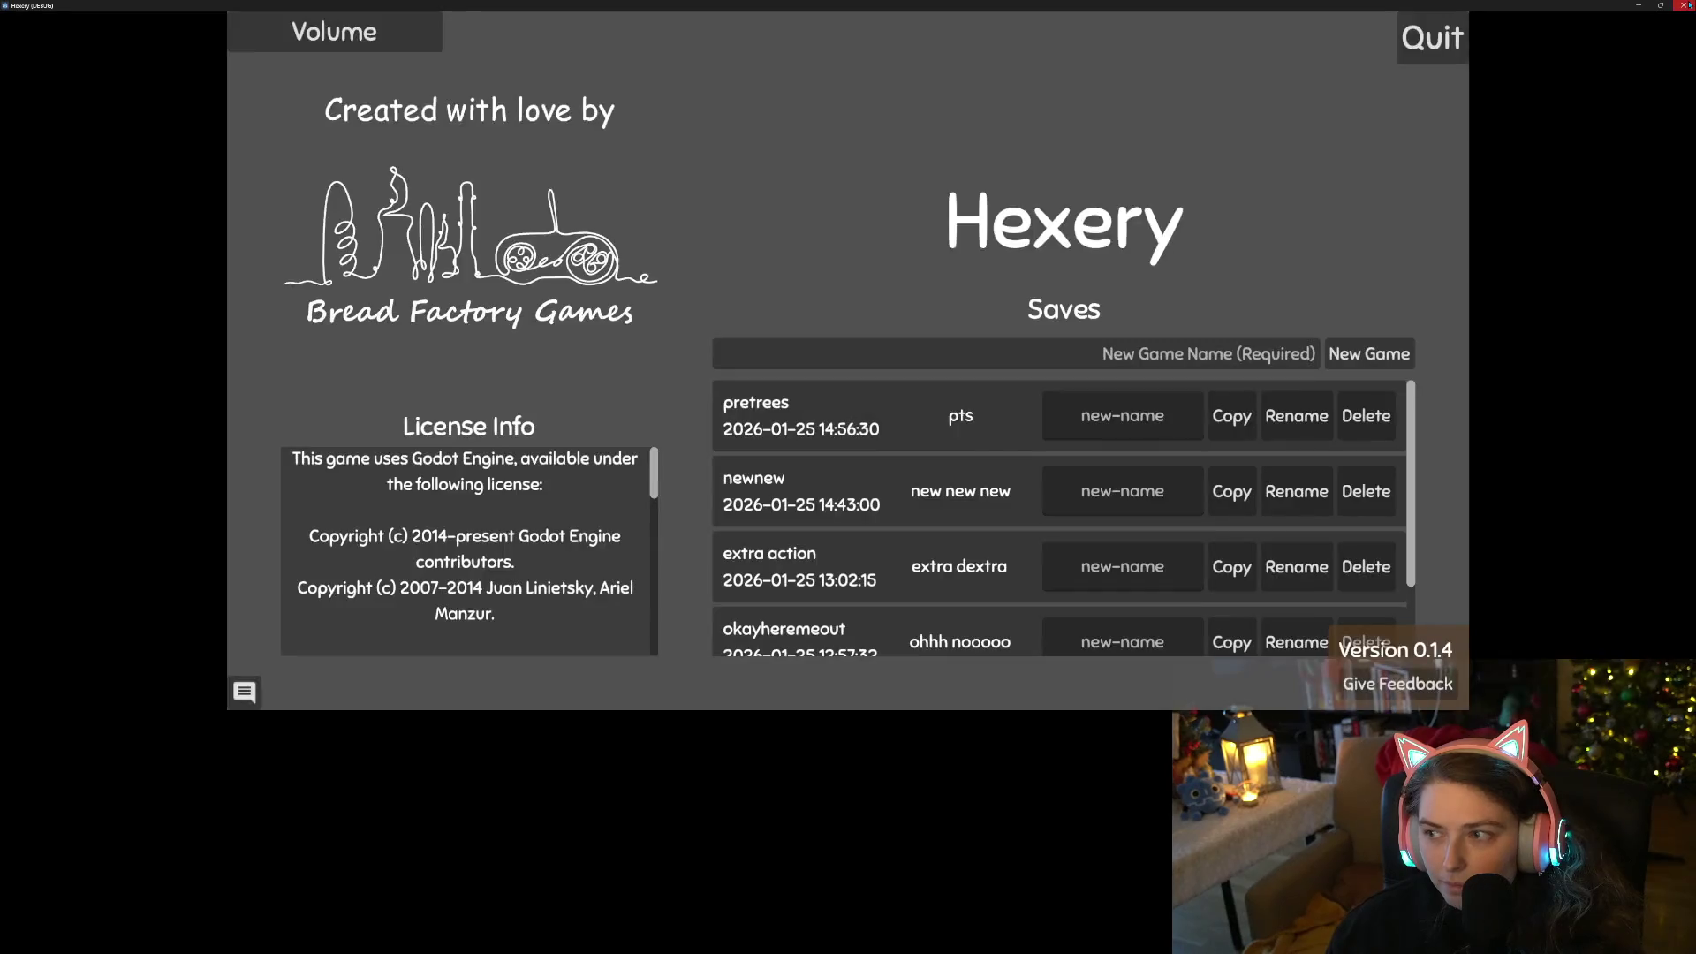
left_click(1685, 5)
left_click(126, 29)
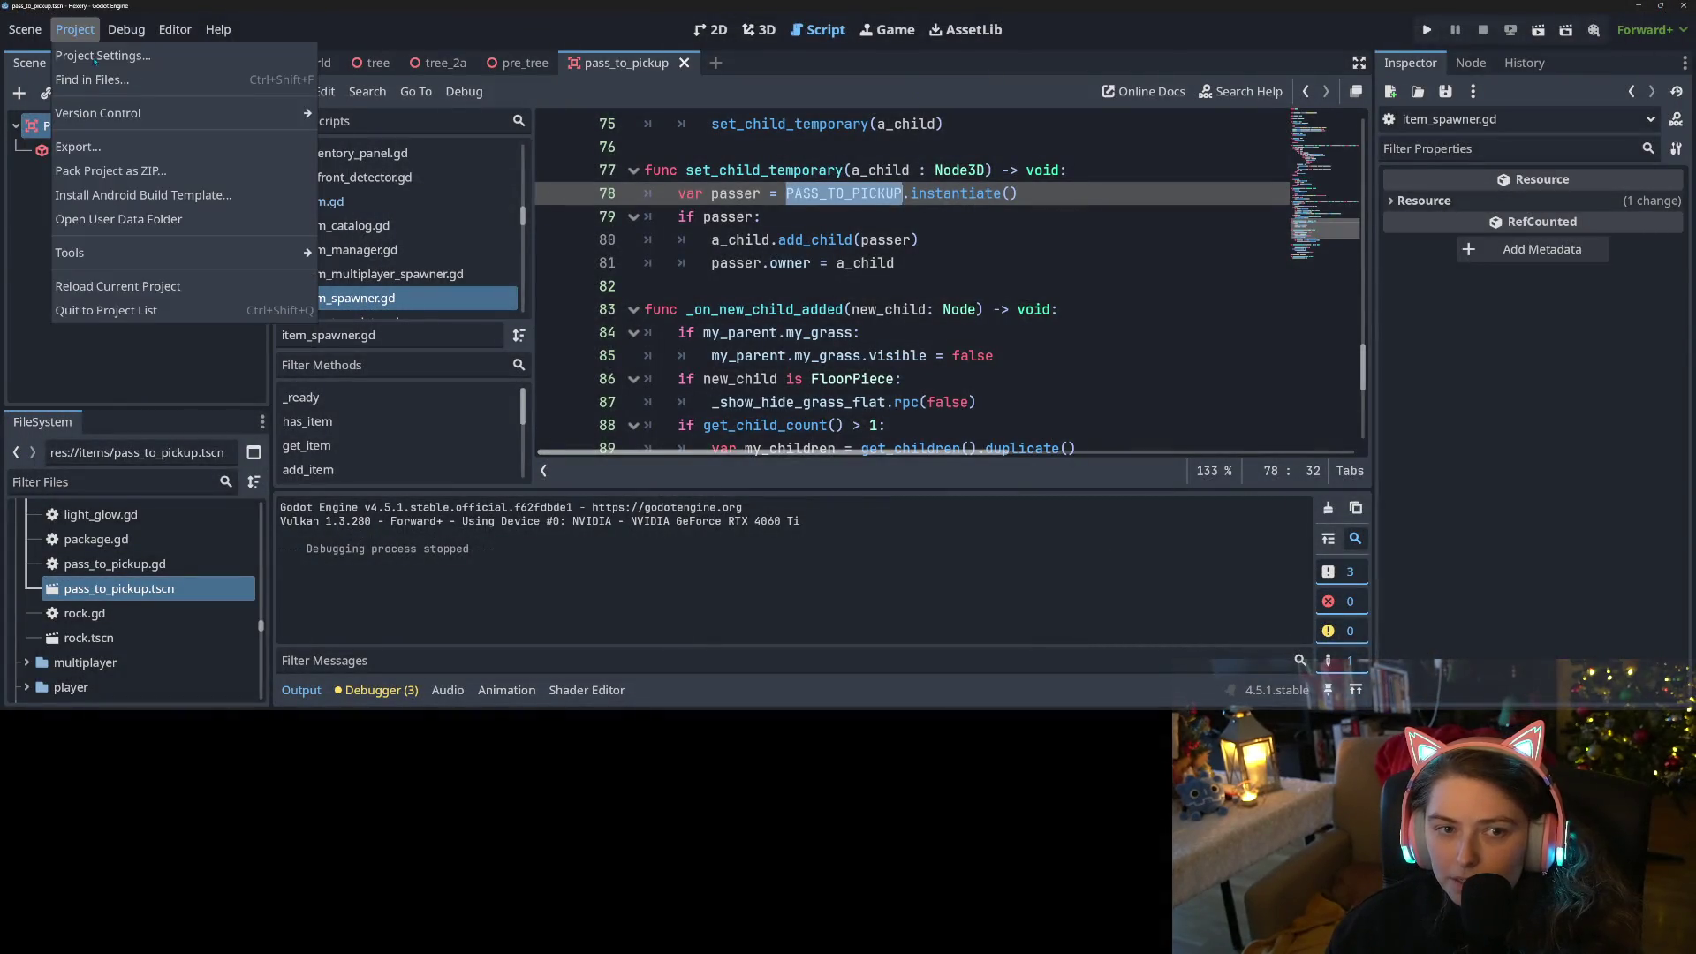
left_click(89, 50)
left_click(200, 35)
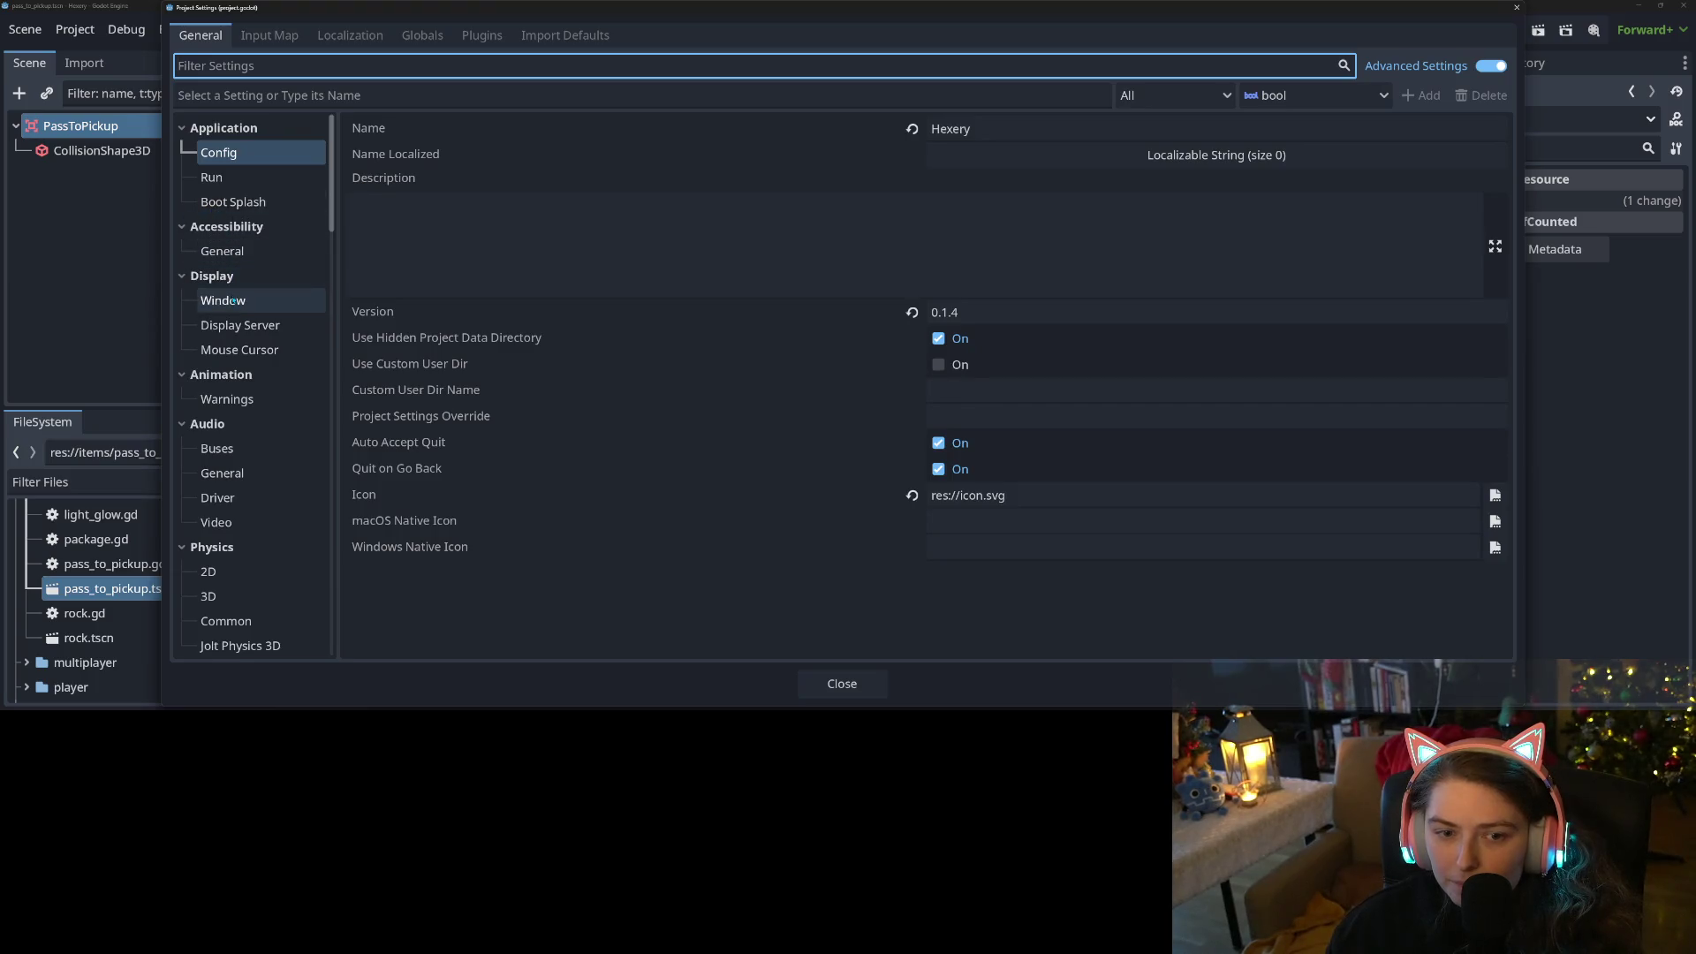
Set Display > Window mode to Windowed, close the settings, and relaunch the game with F5
left_click(223, 300)
left_click(979, 212)
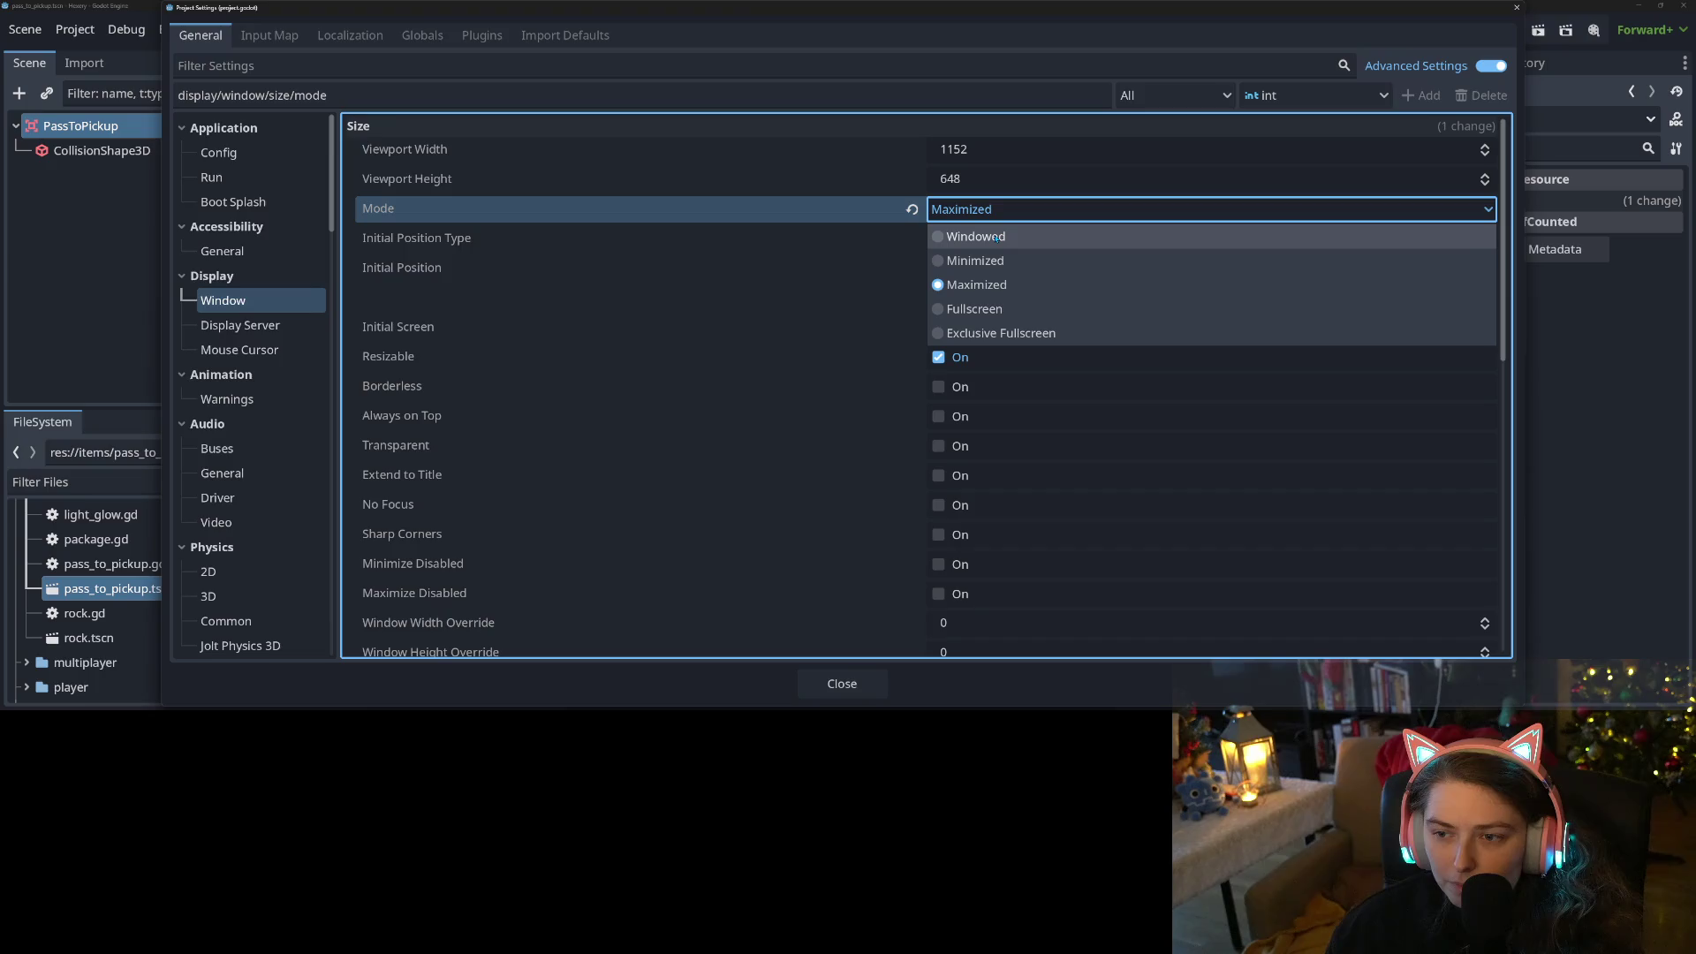
left_click(996, 239)
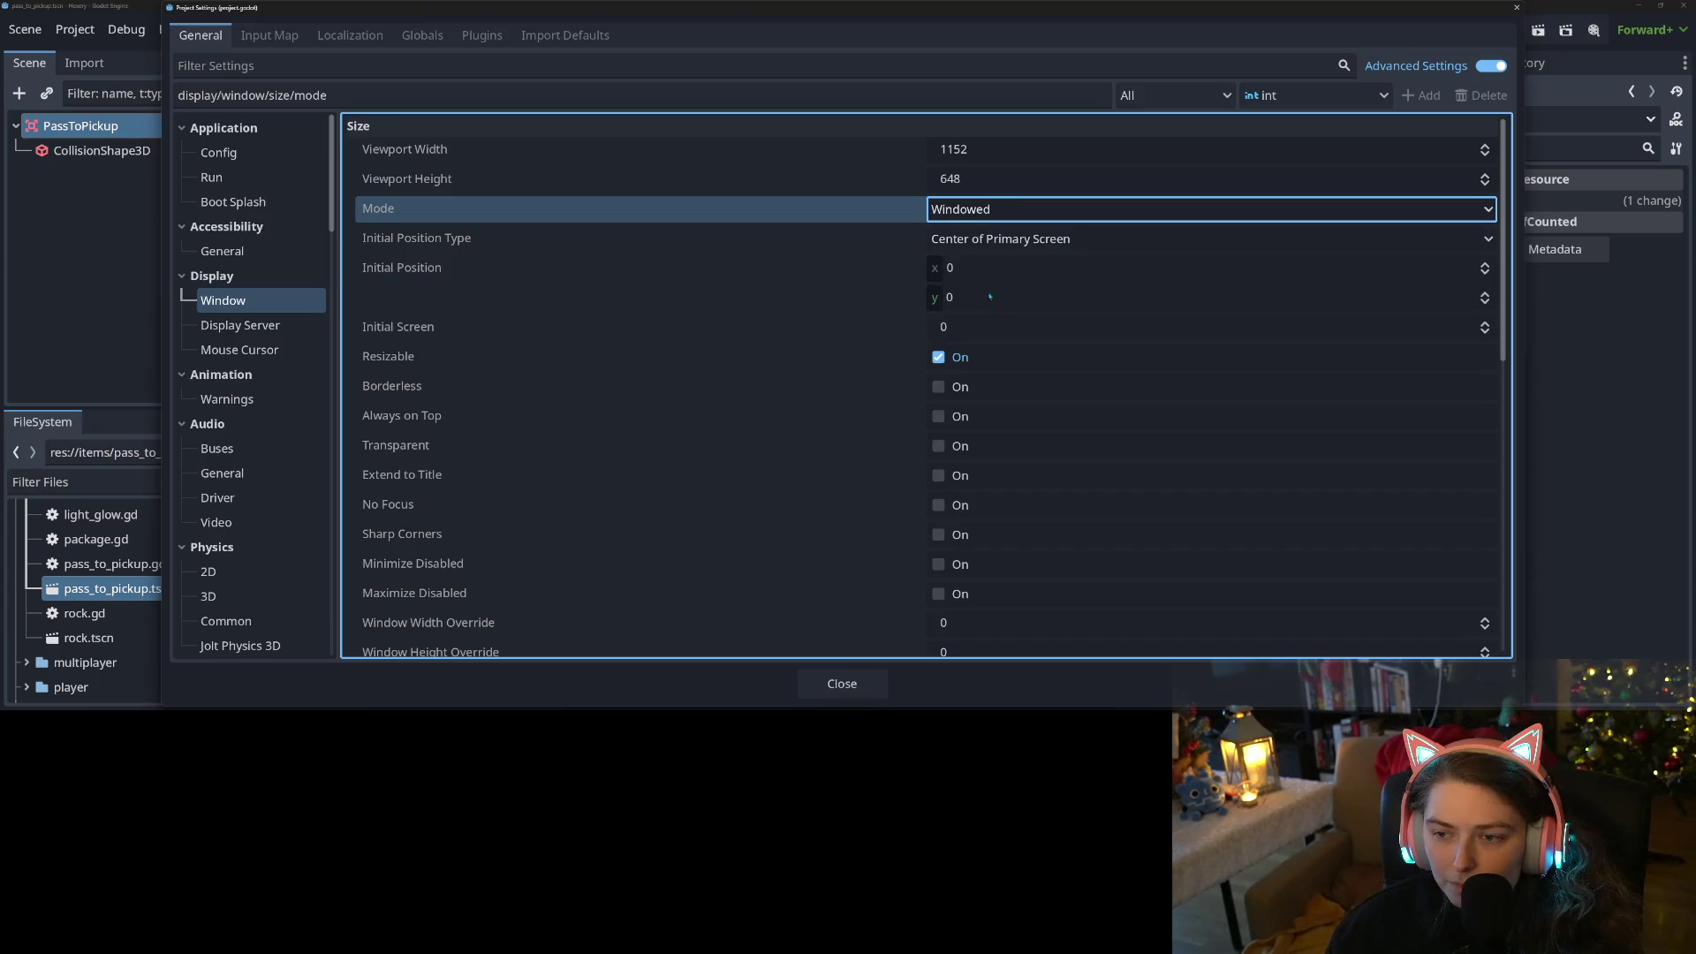
left_click(841, 684)
key("F5")
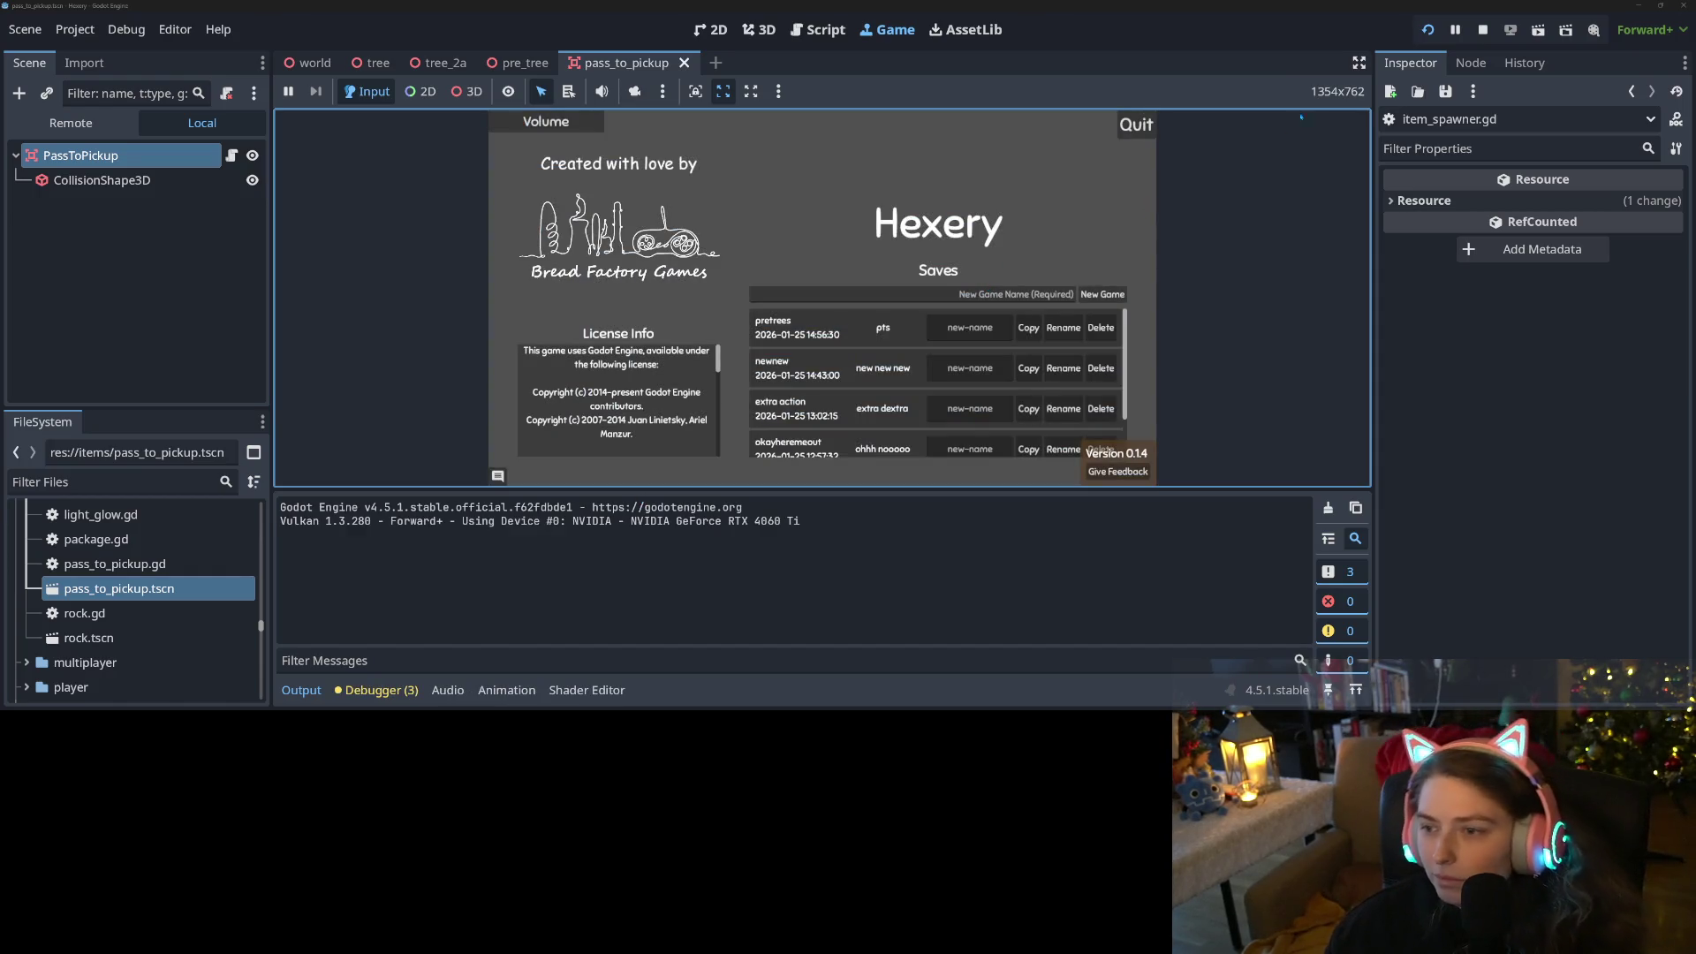
In the widened game view, load the pretrees save, pick up a log, and drop it on the red tile
left_click(1358, 62)
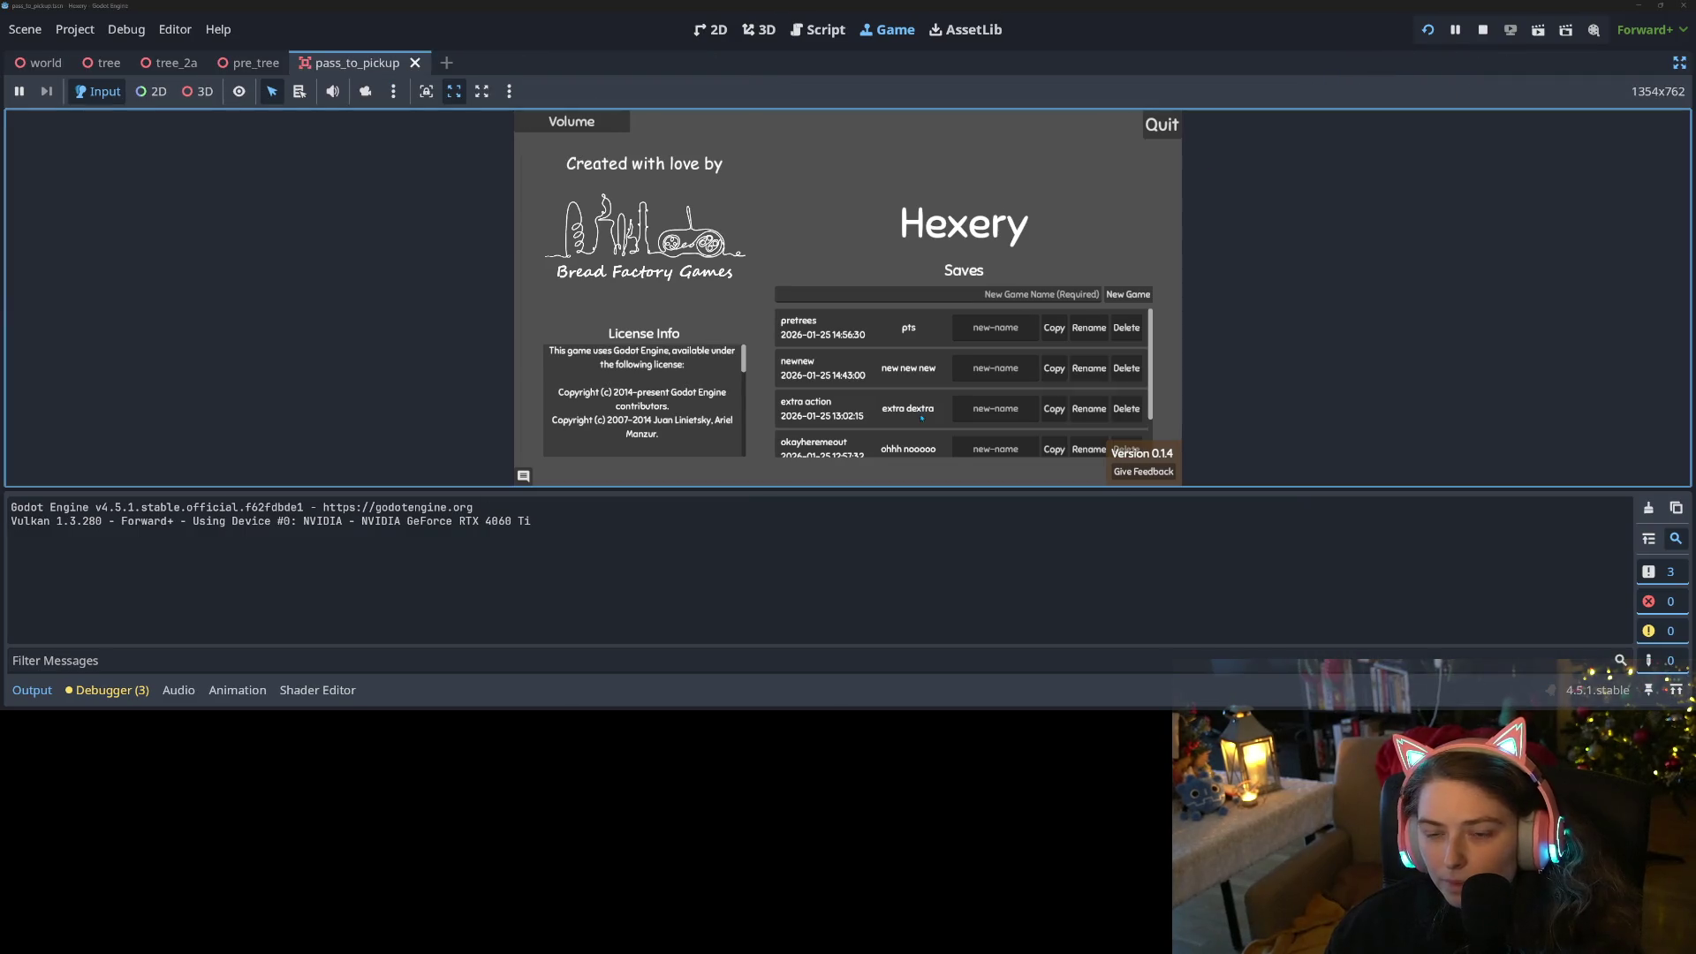
left_click(836, 337)
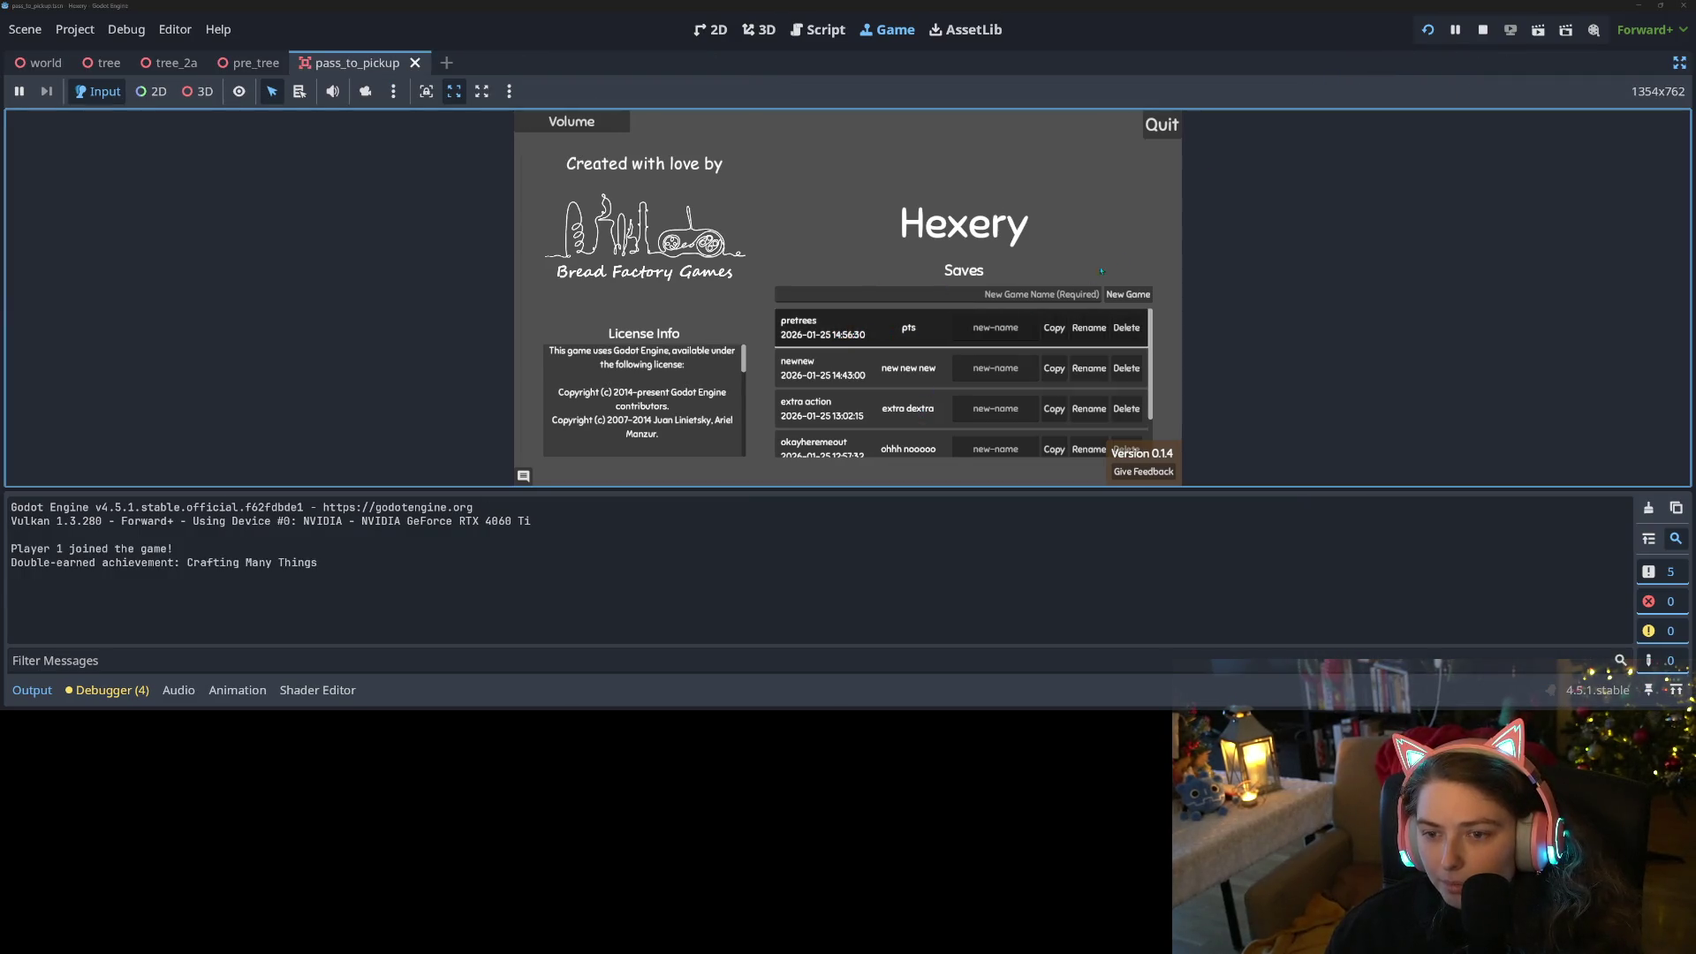
key("w")
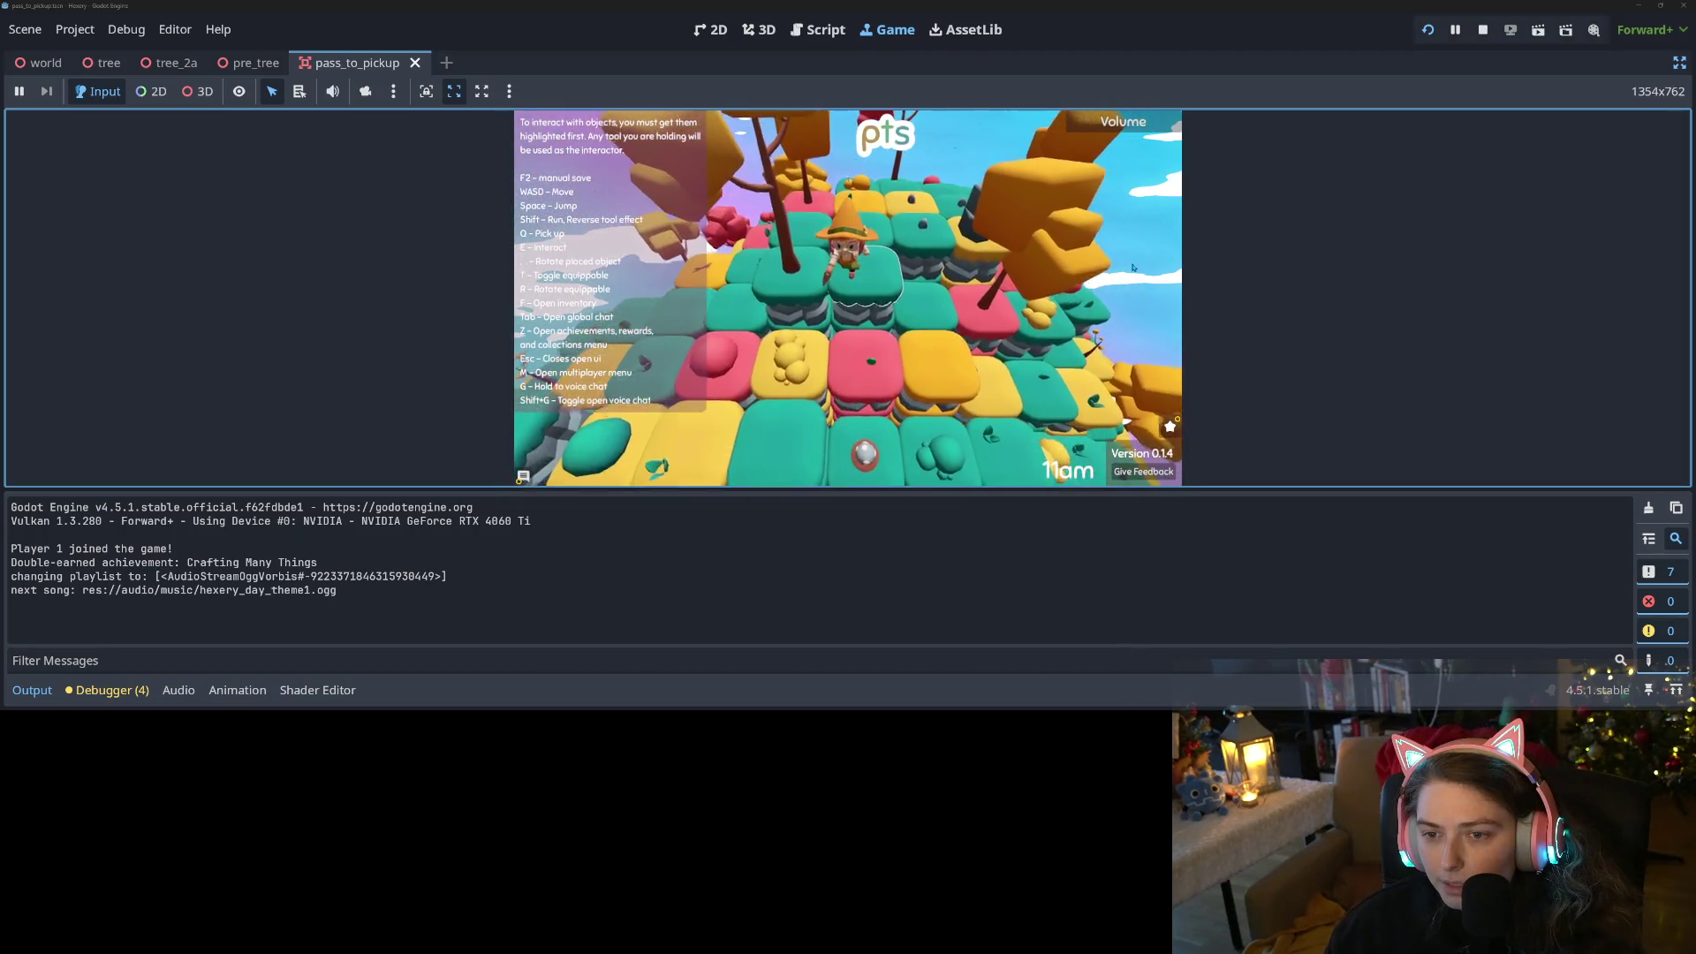
key("q")
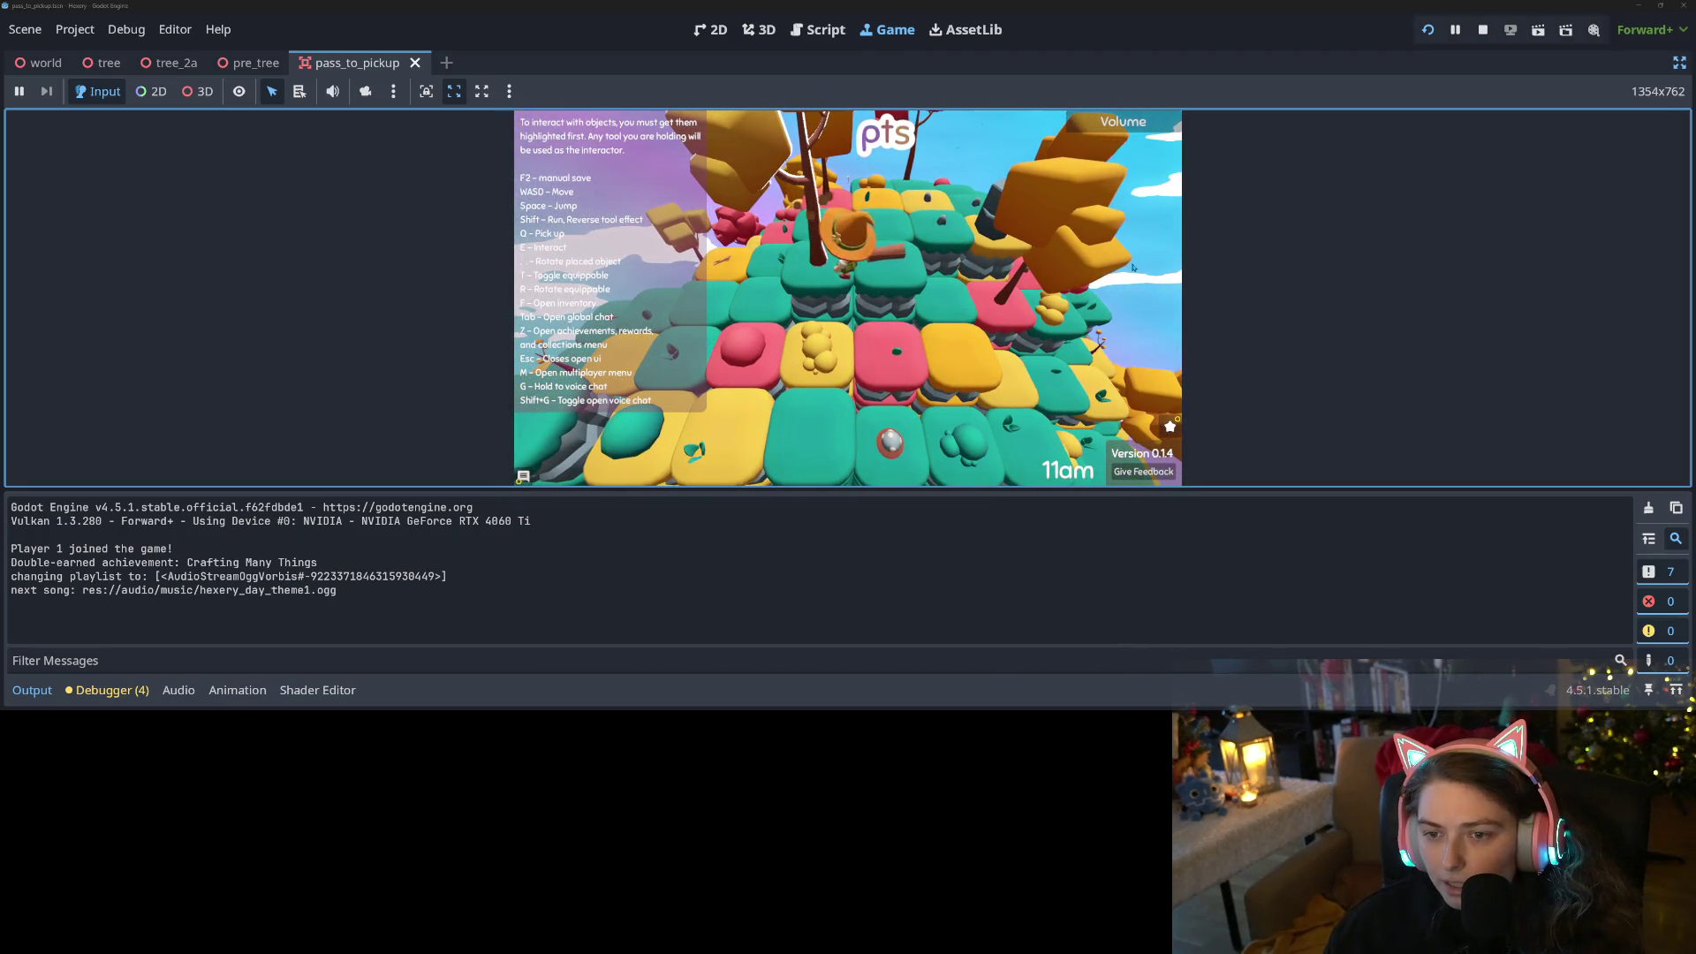
key("d")
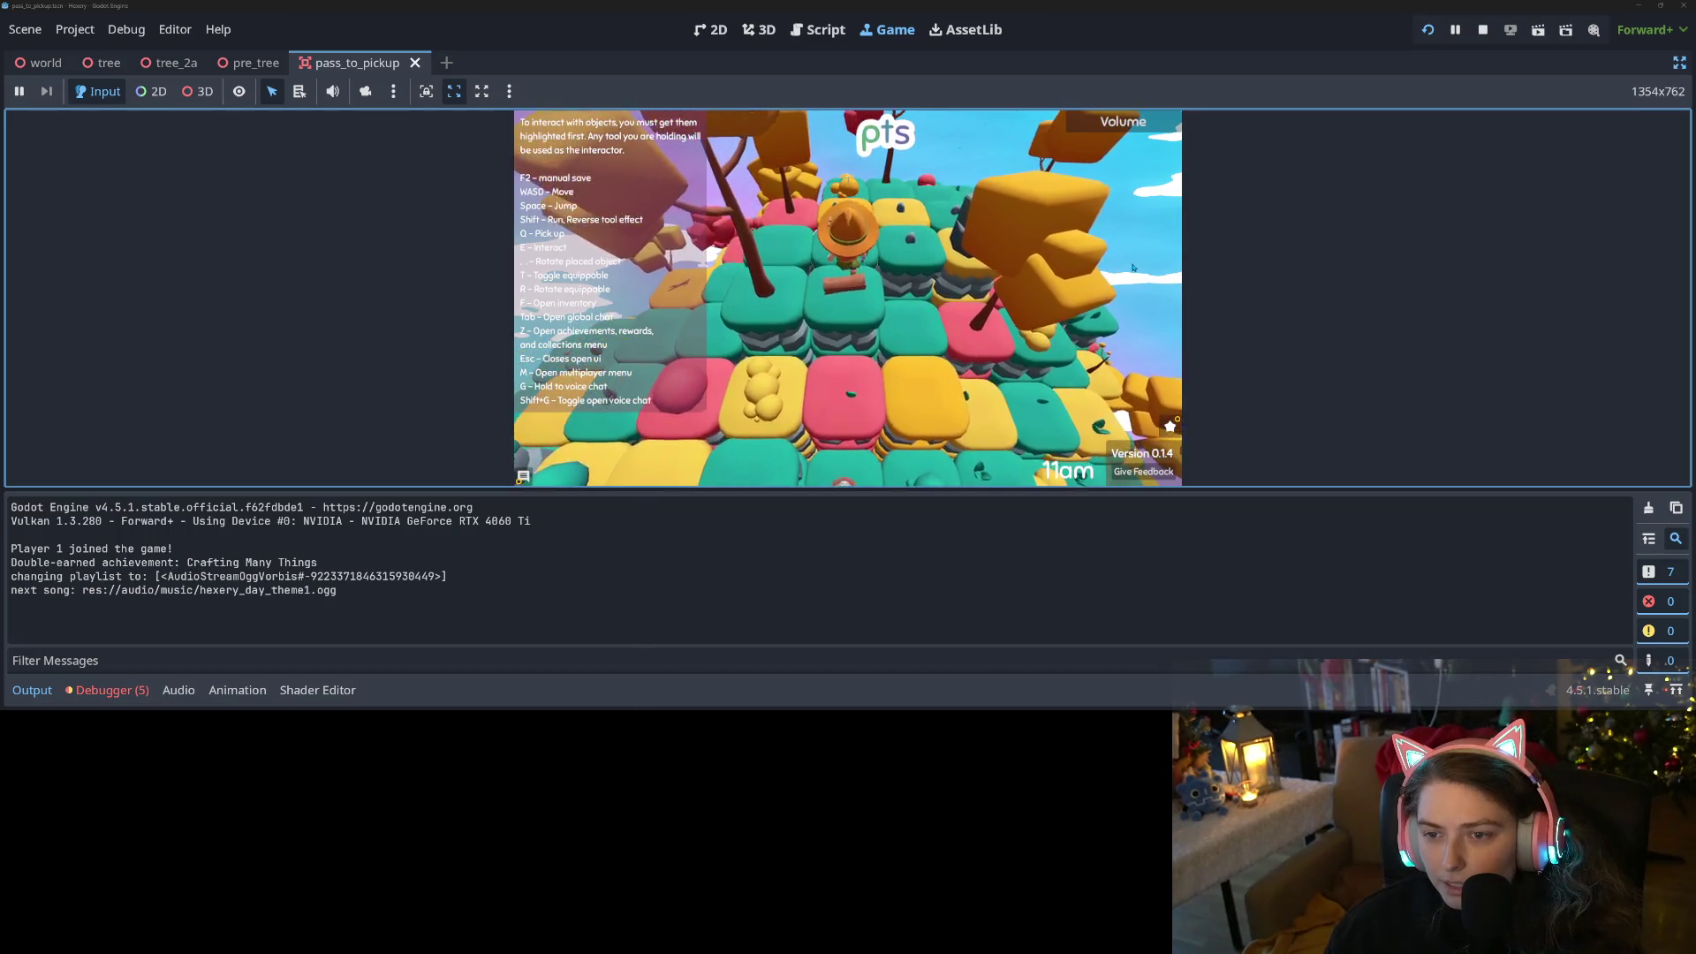
key("q")
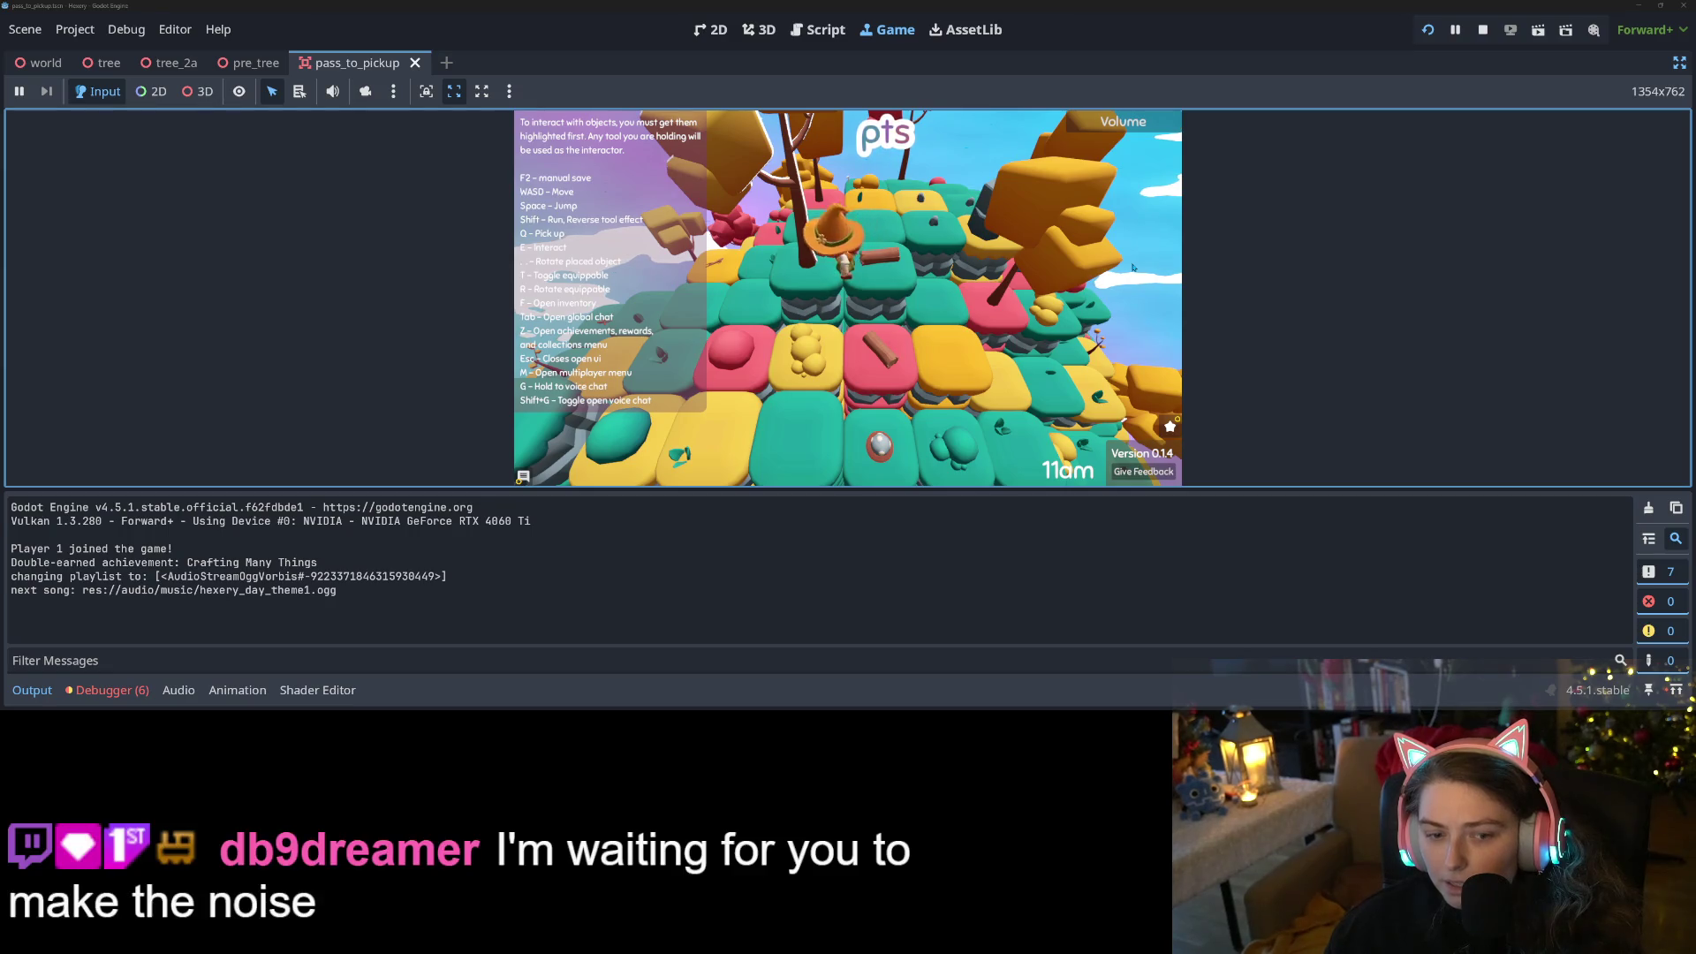
key("s")
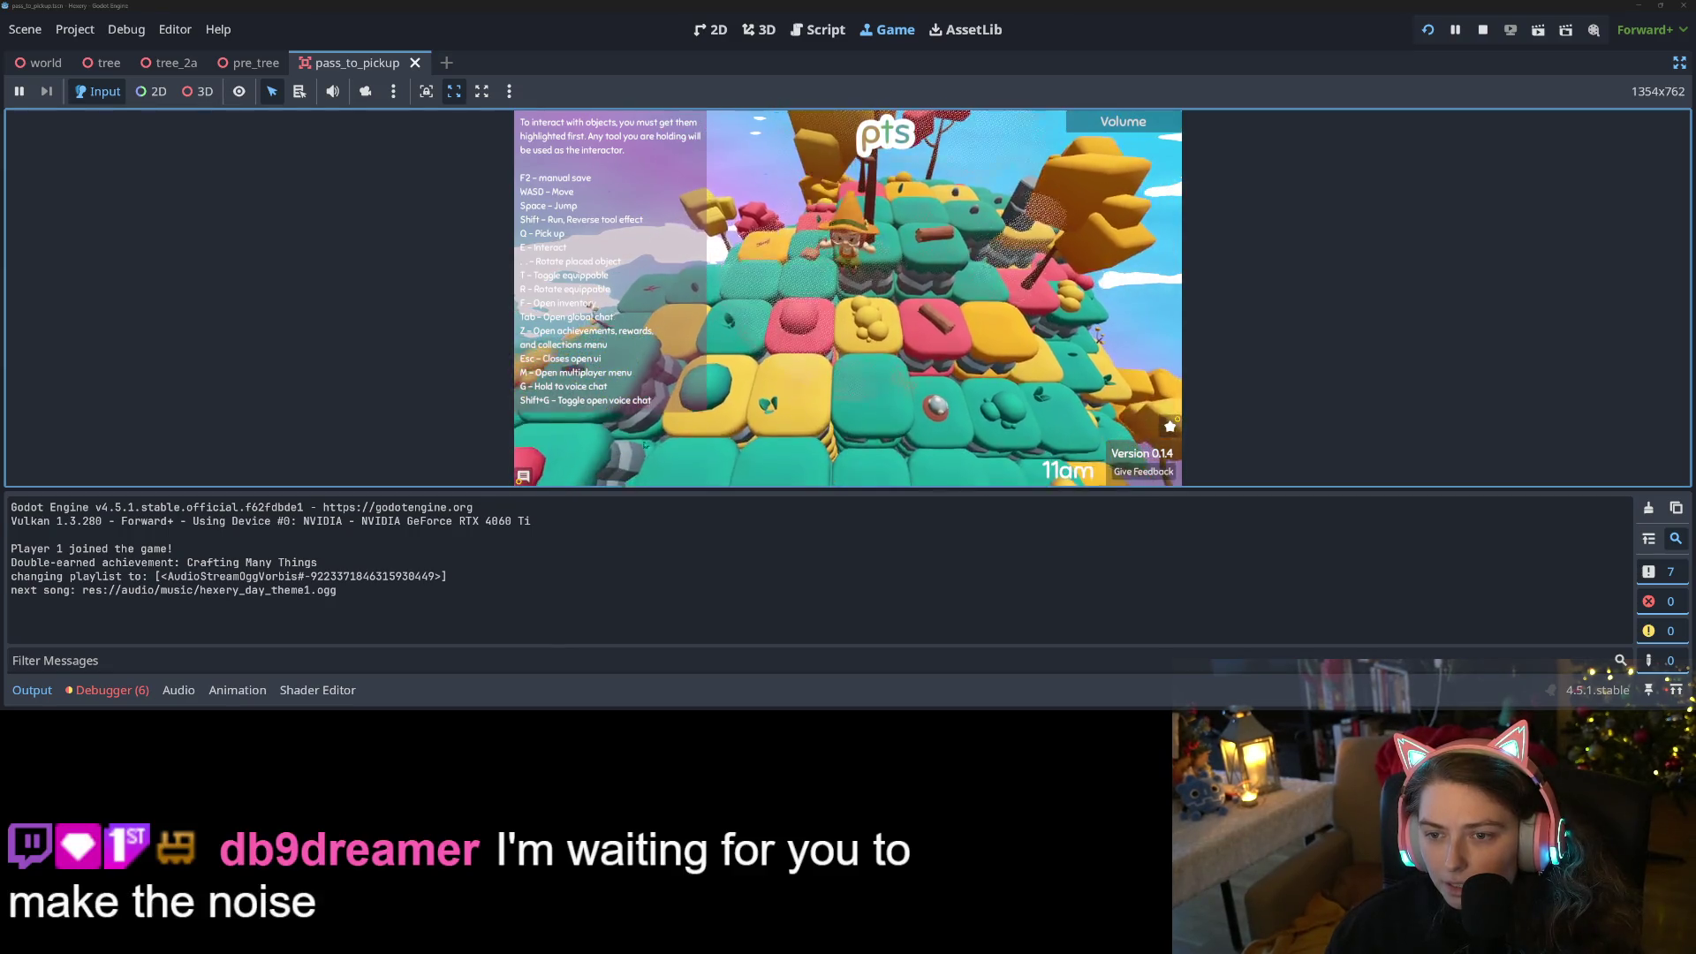
Show the debugger's Errors list with the item_spawner.gd:78 instantiate failures
left_click(107, 690)
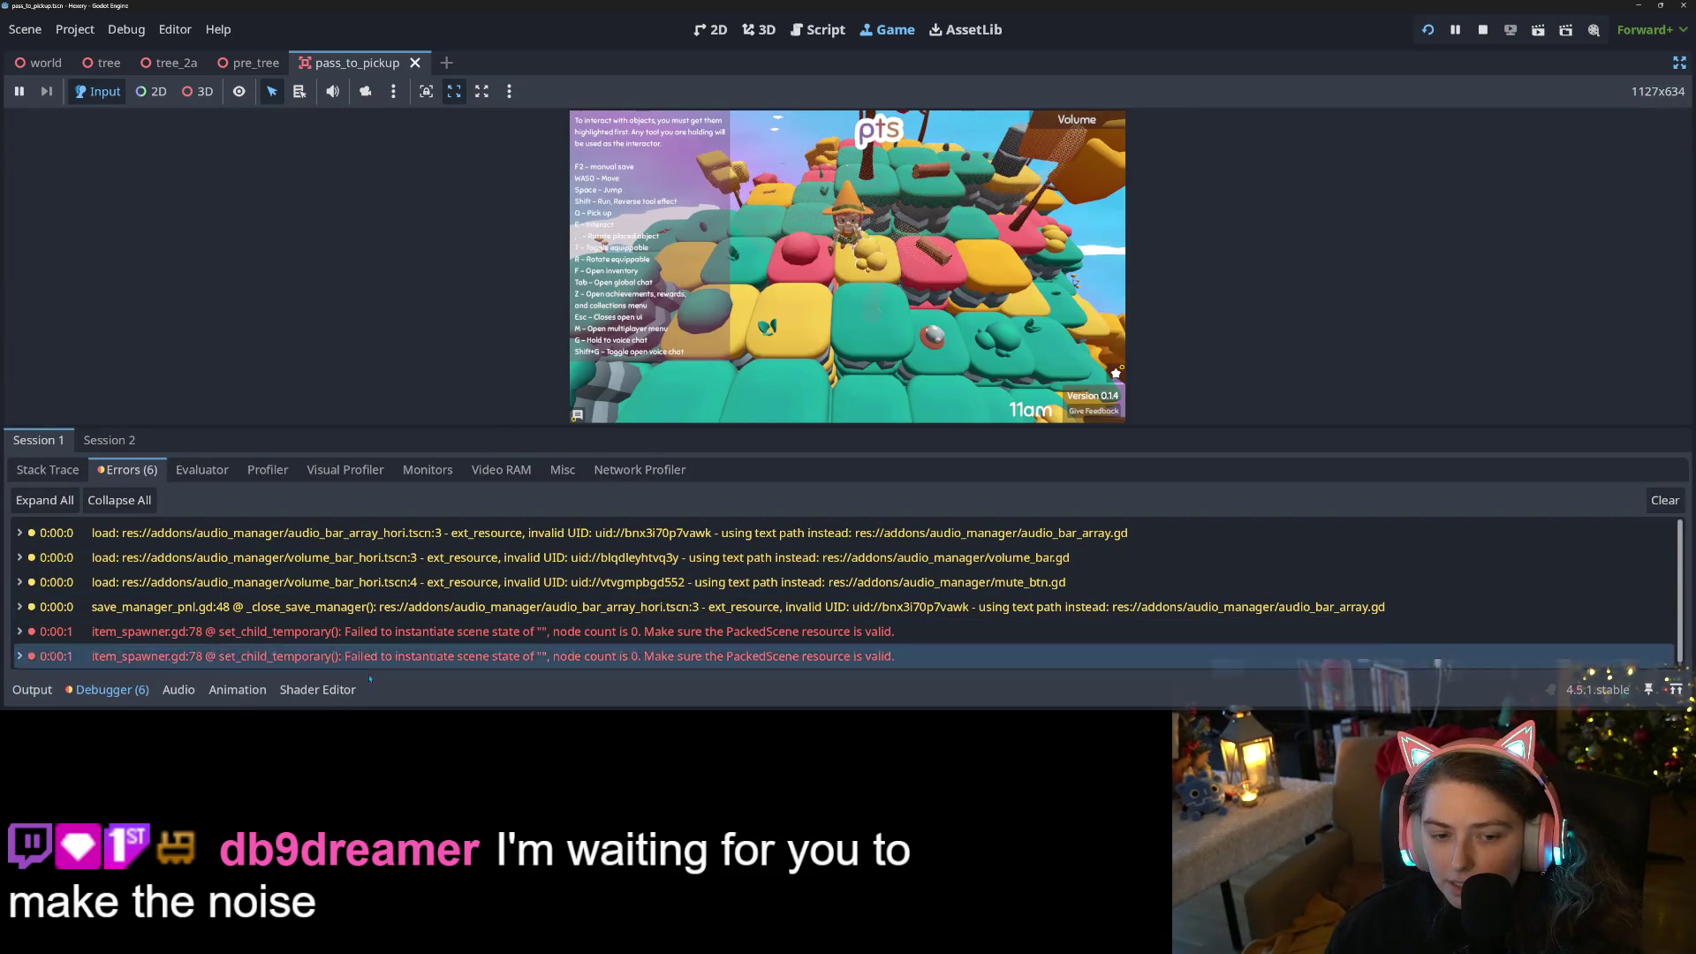
scroll(415, 648, "down", 1)
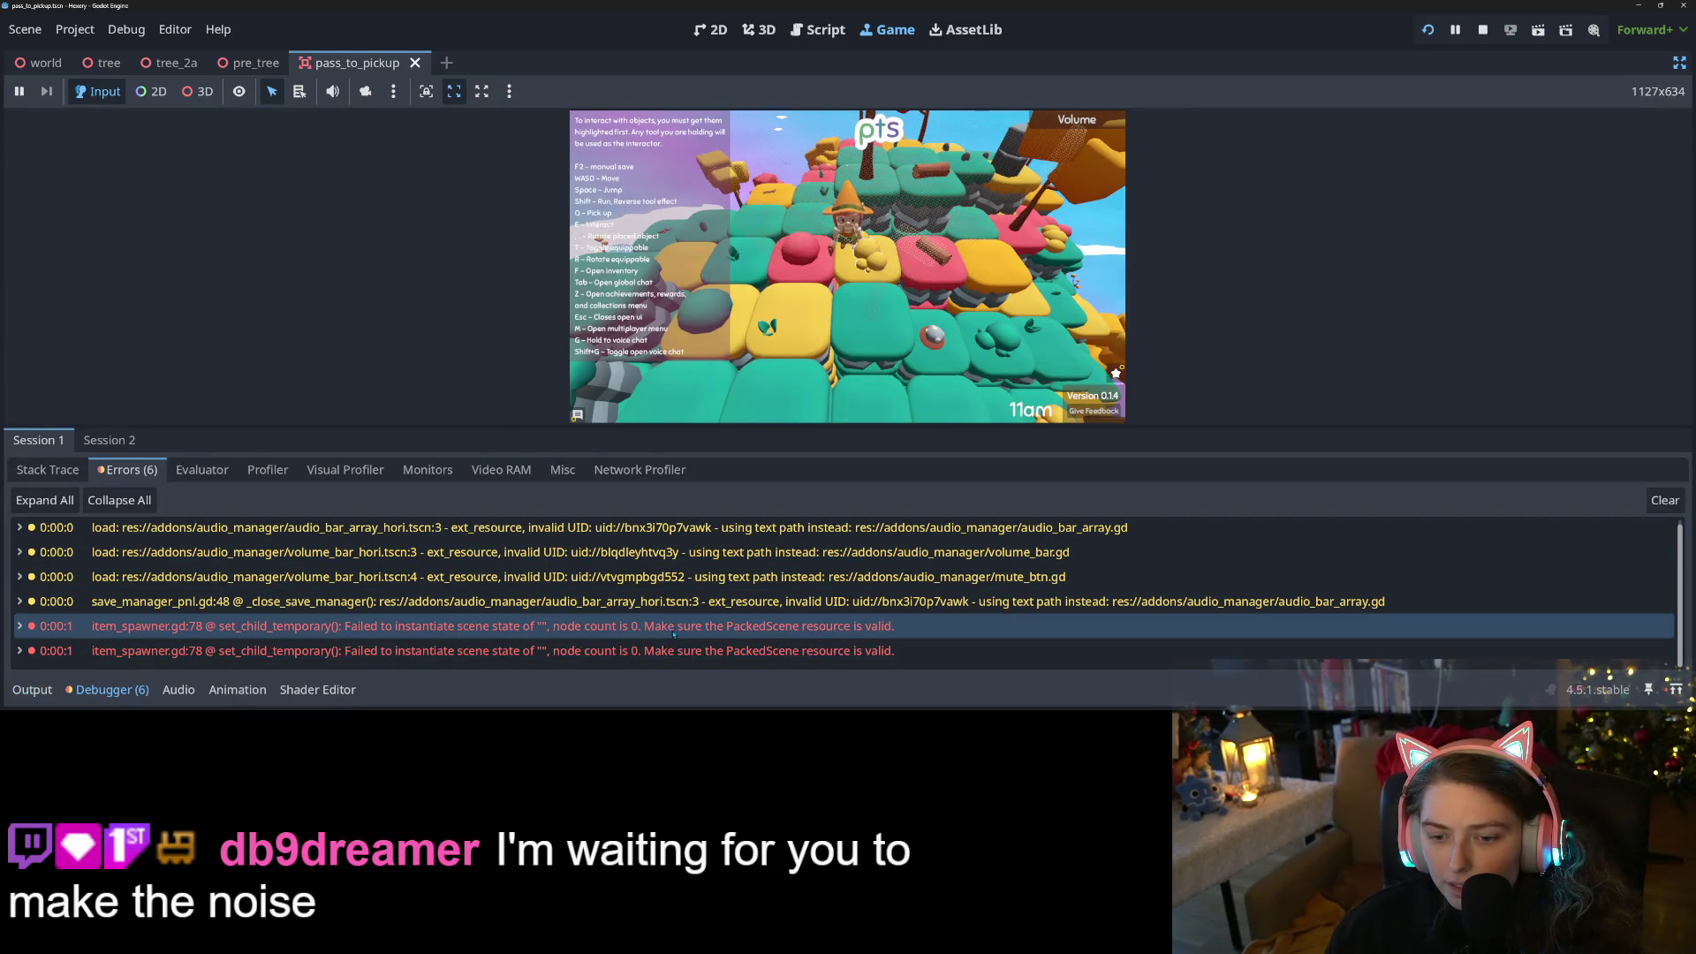
mouse_move(675, 630)
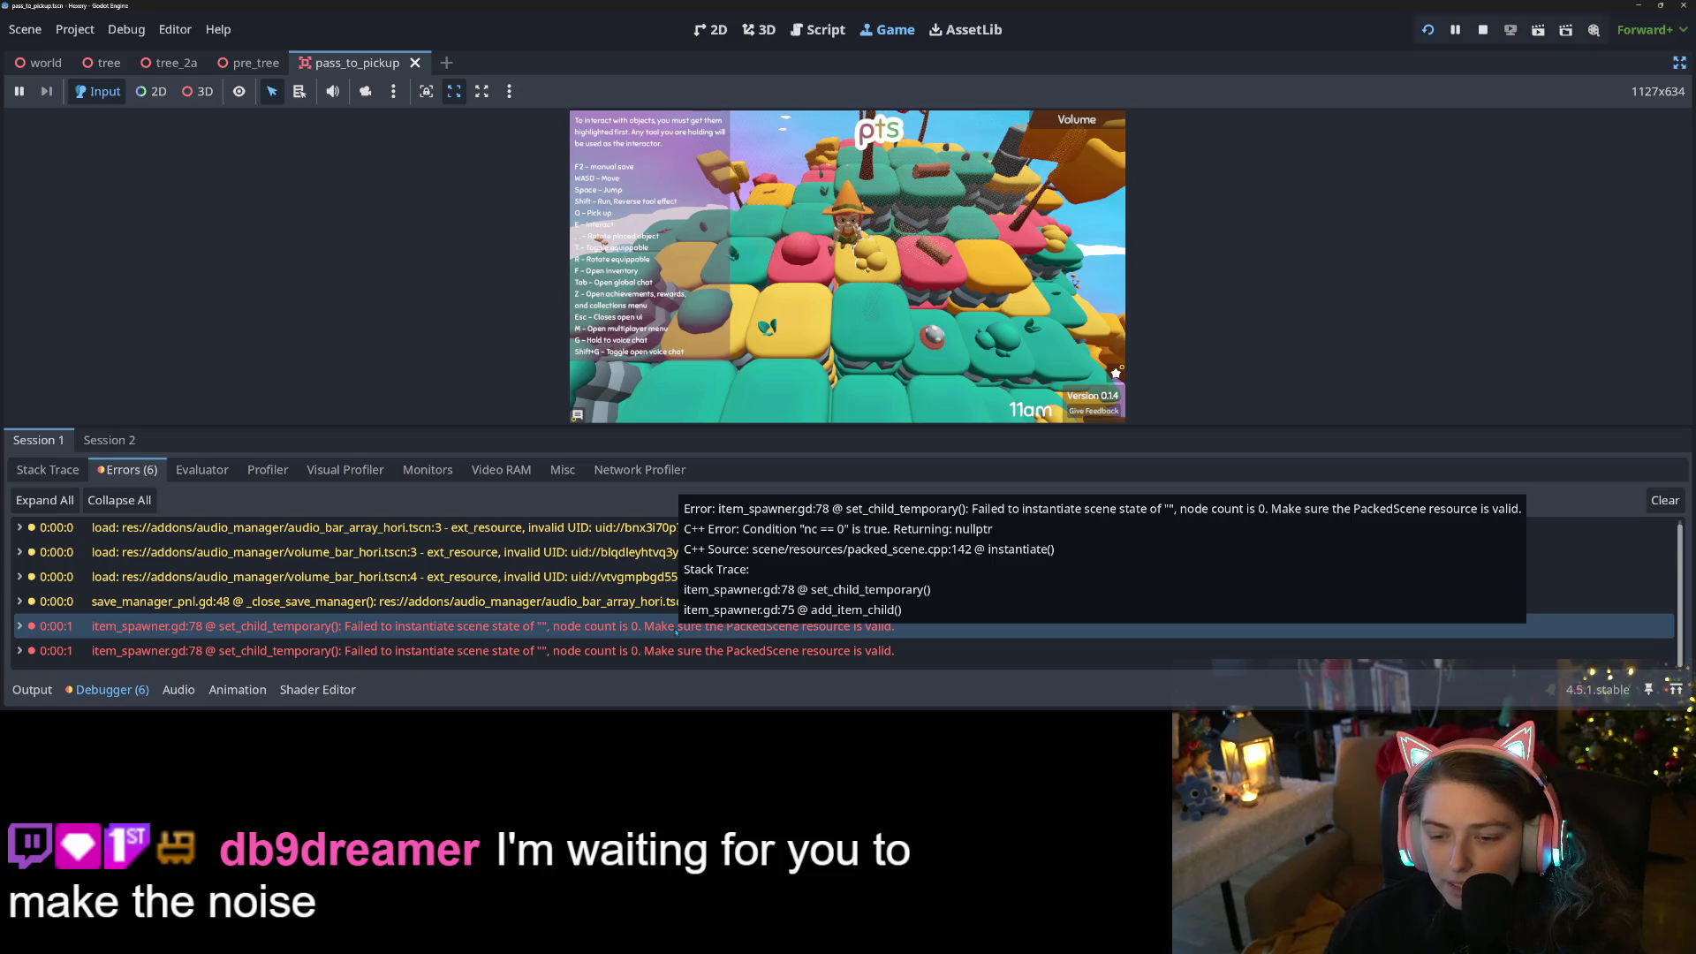
Open item_spawner.gd at the failing line, stop the game, and restore the scene, file and inspector docks
double_click(663, 620)
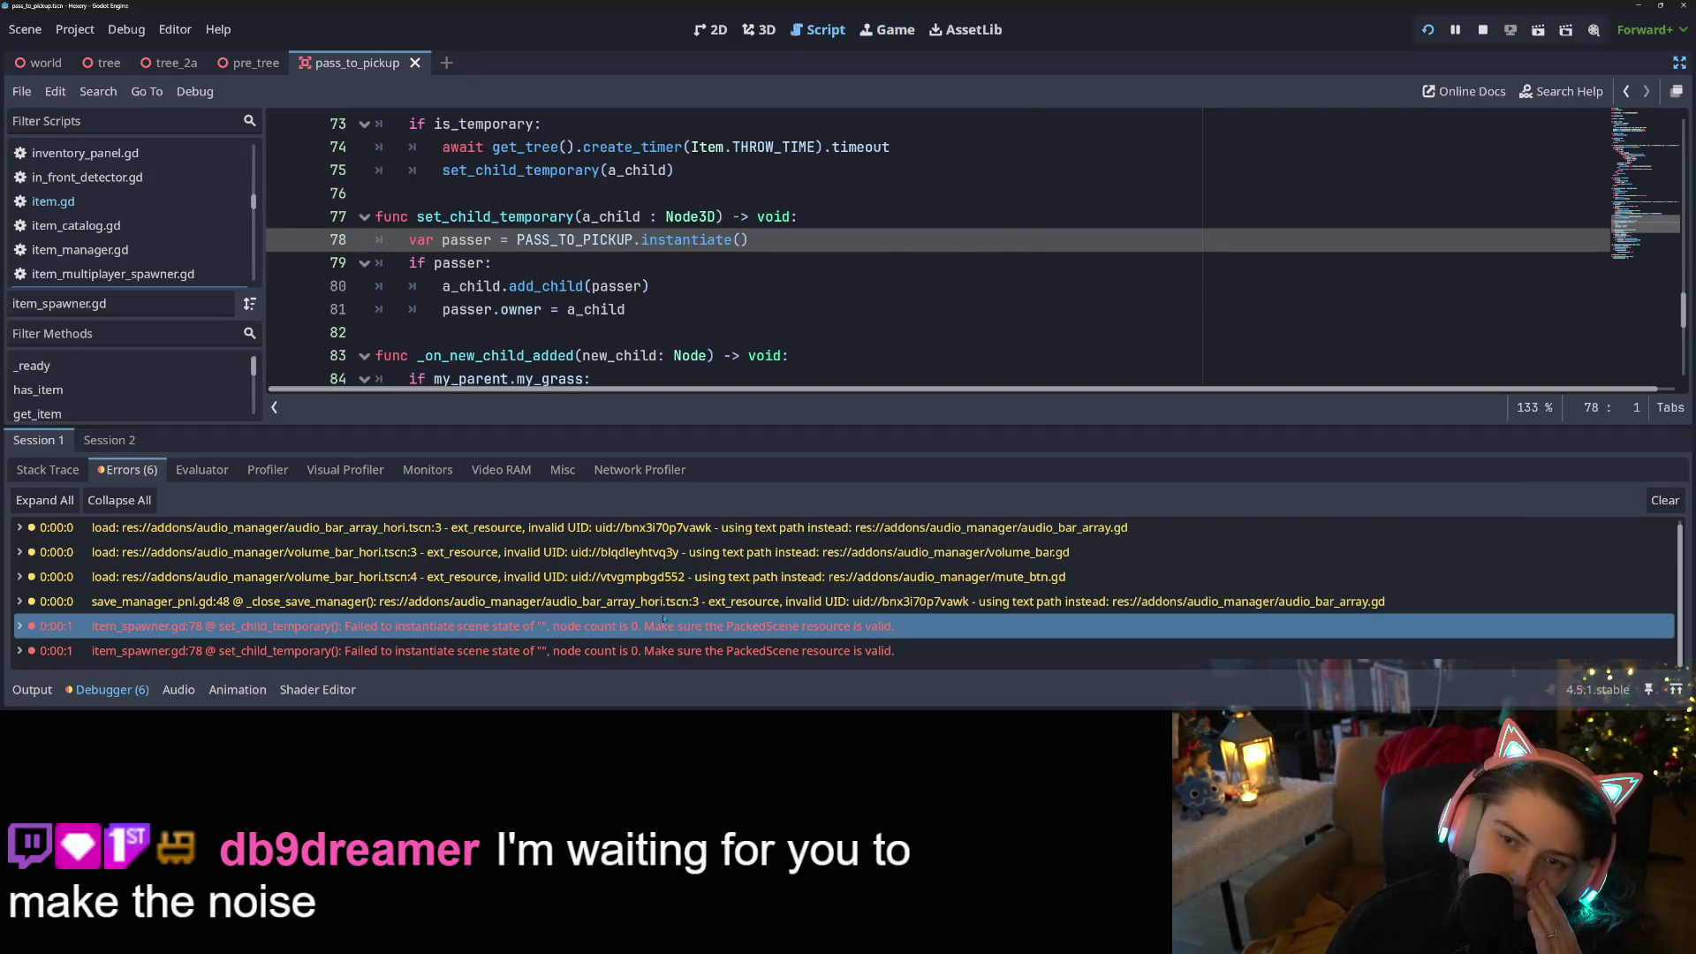
scroll(937, 247, "up", 15)
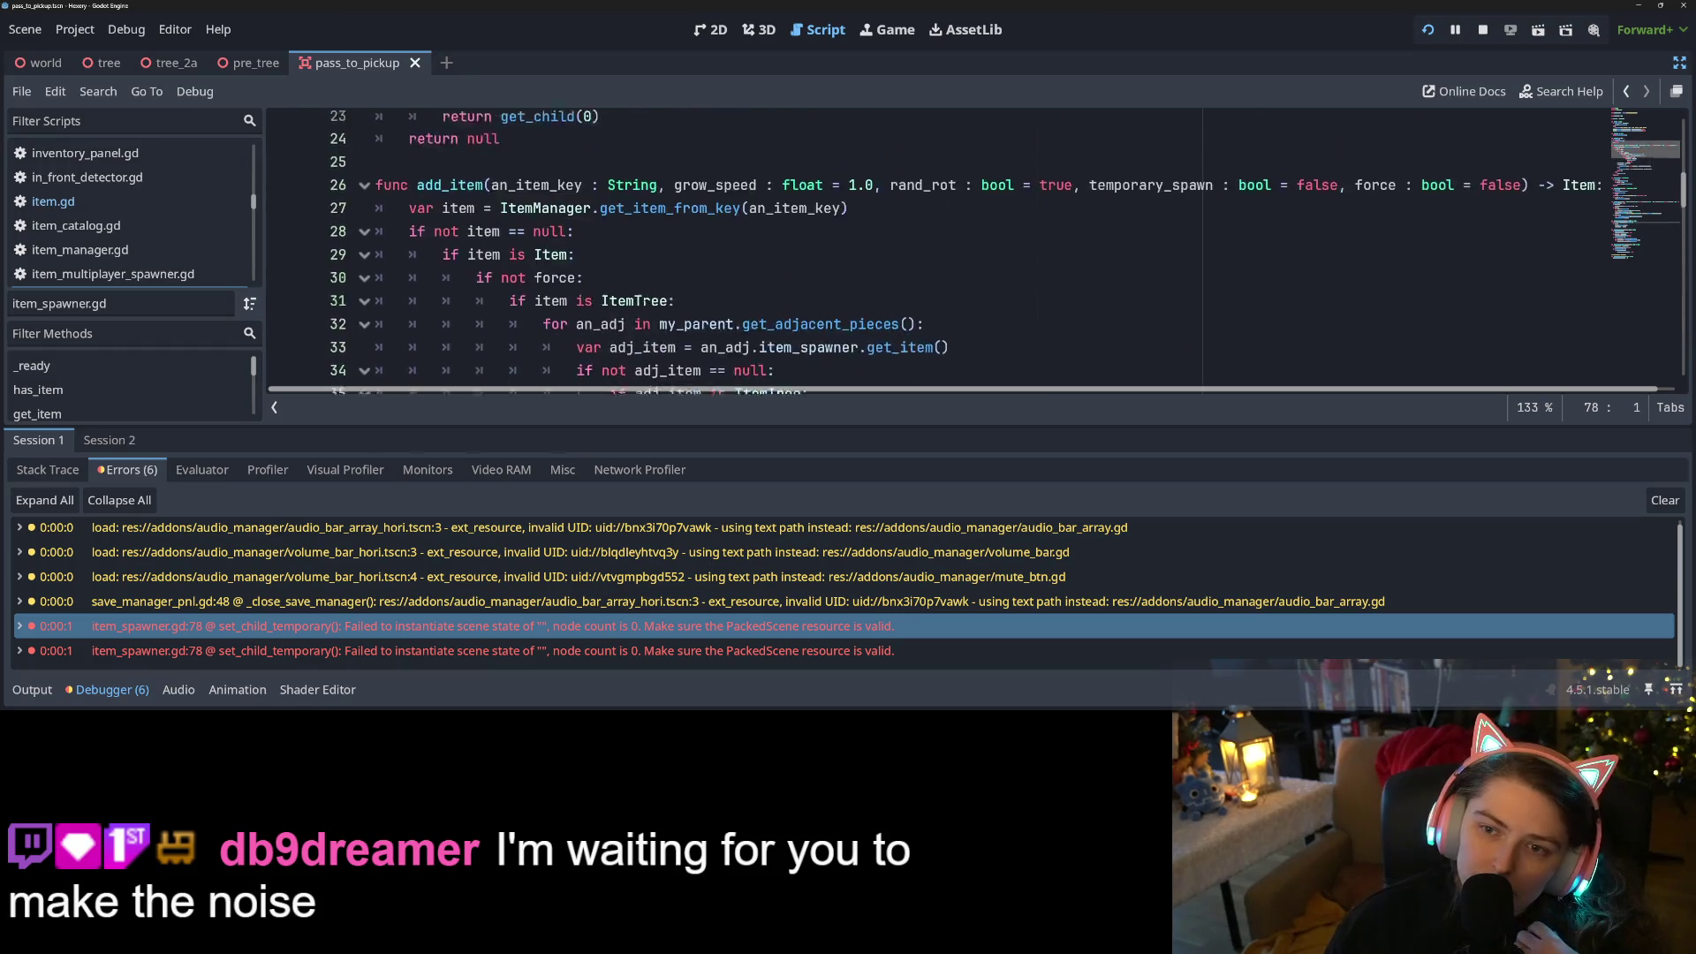
scroll(845, 221, "up", 7)
left_click(845, 157)
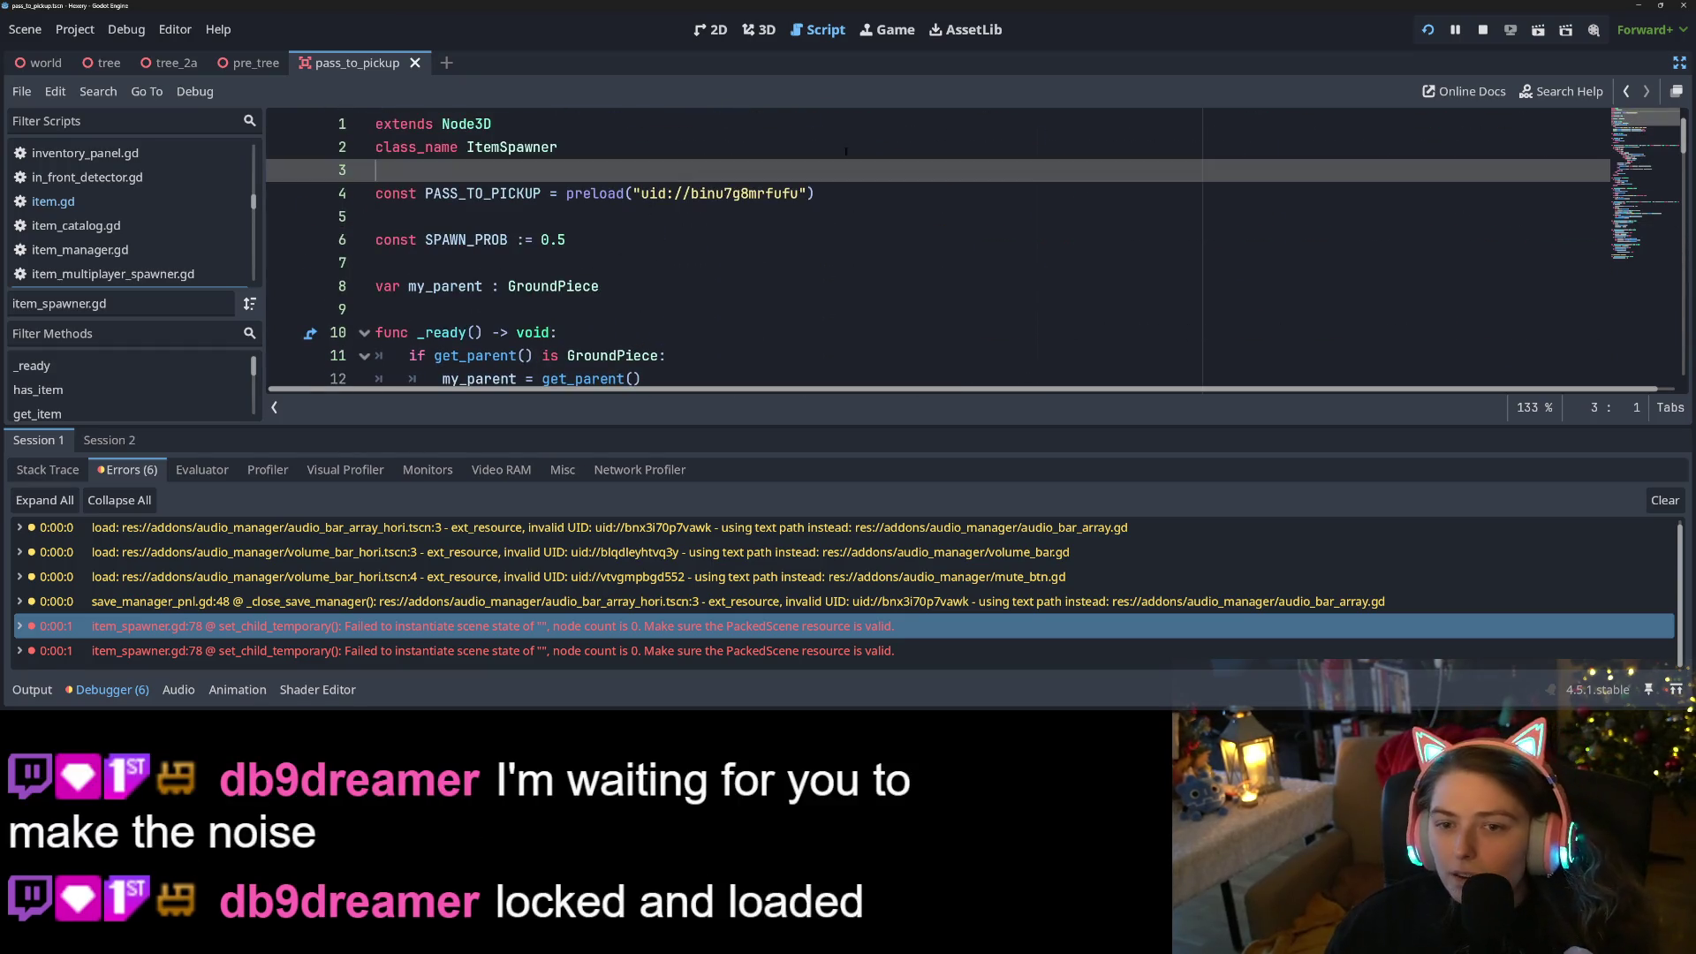
left_click(1480, 30)
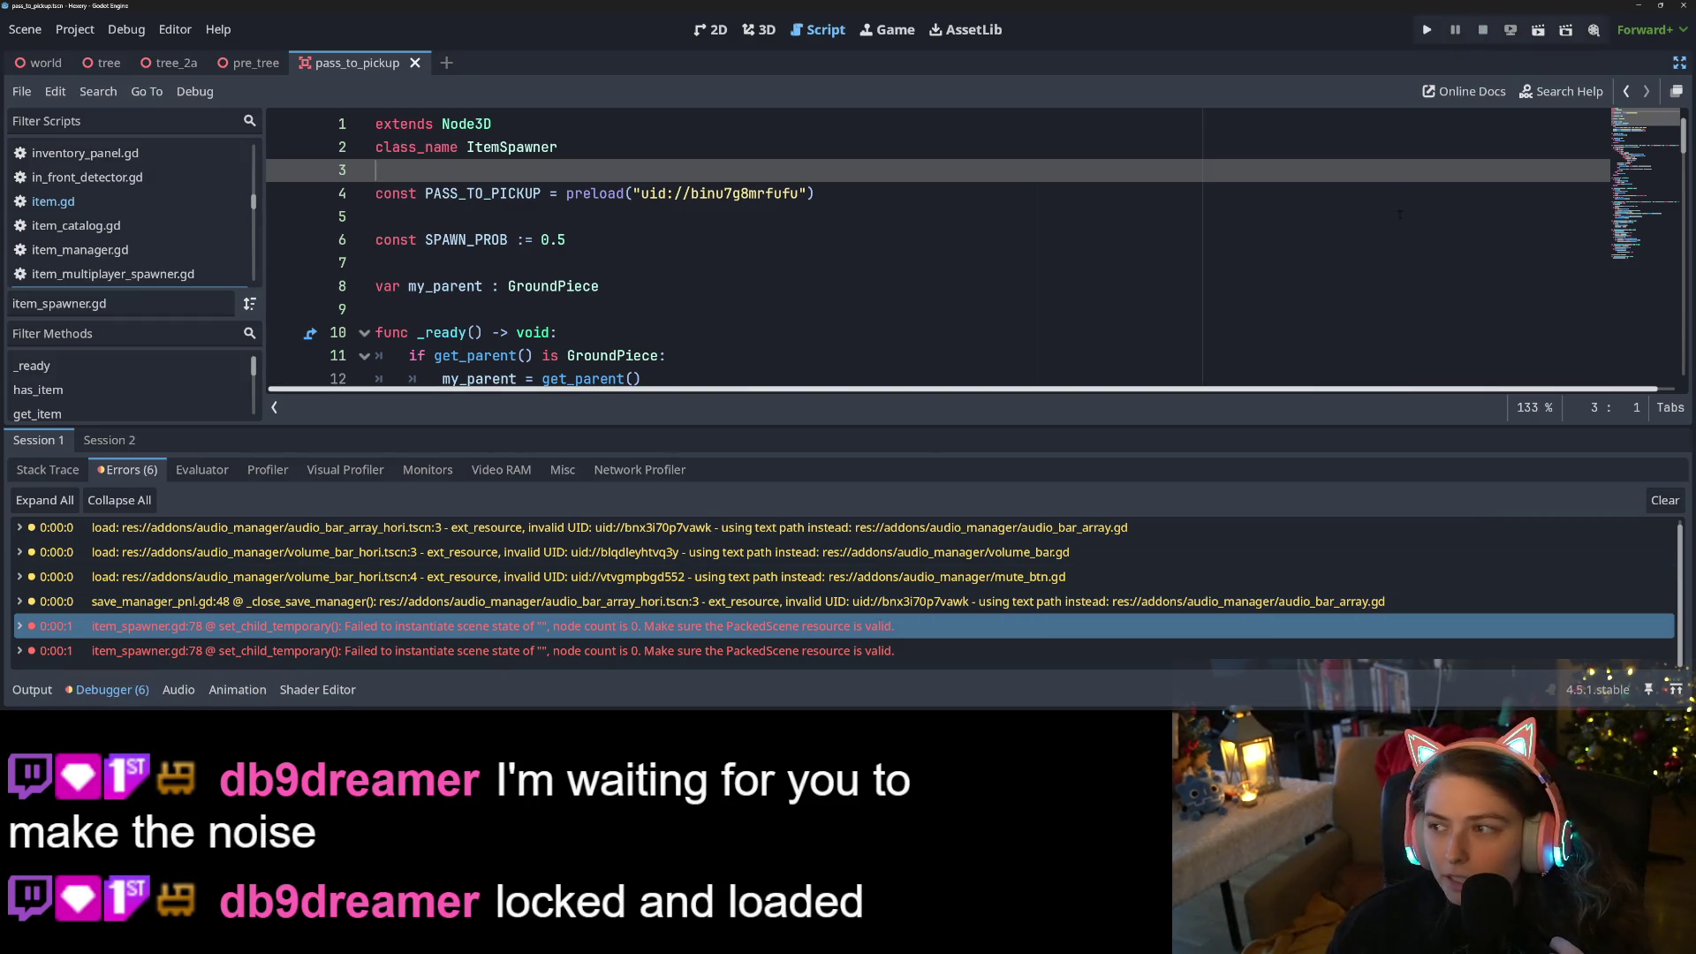
left_click(1680, 62)
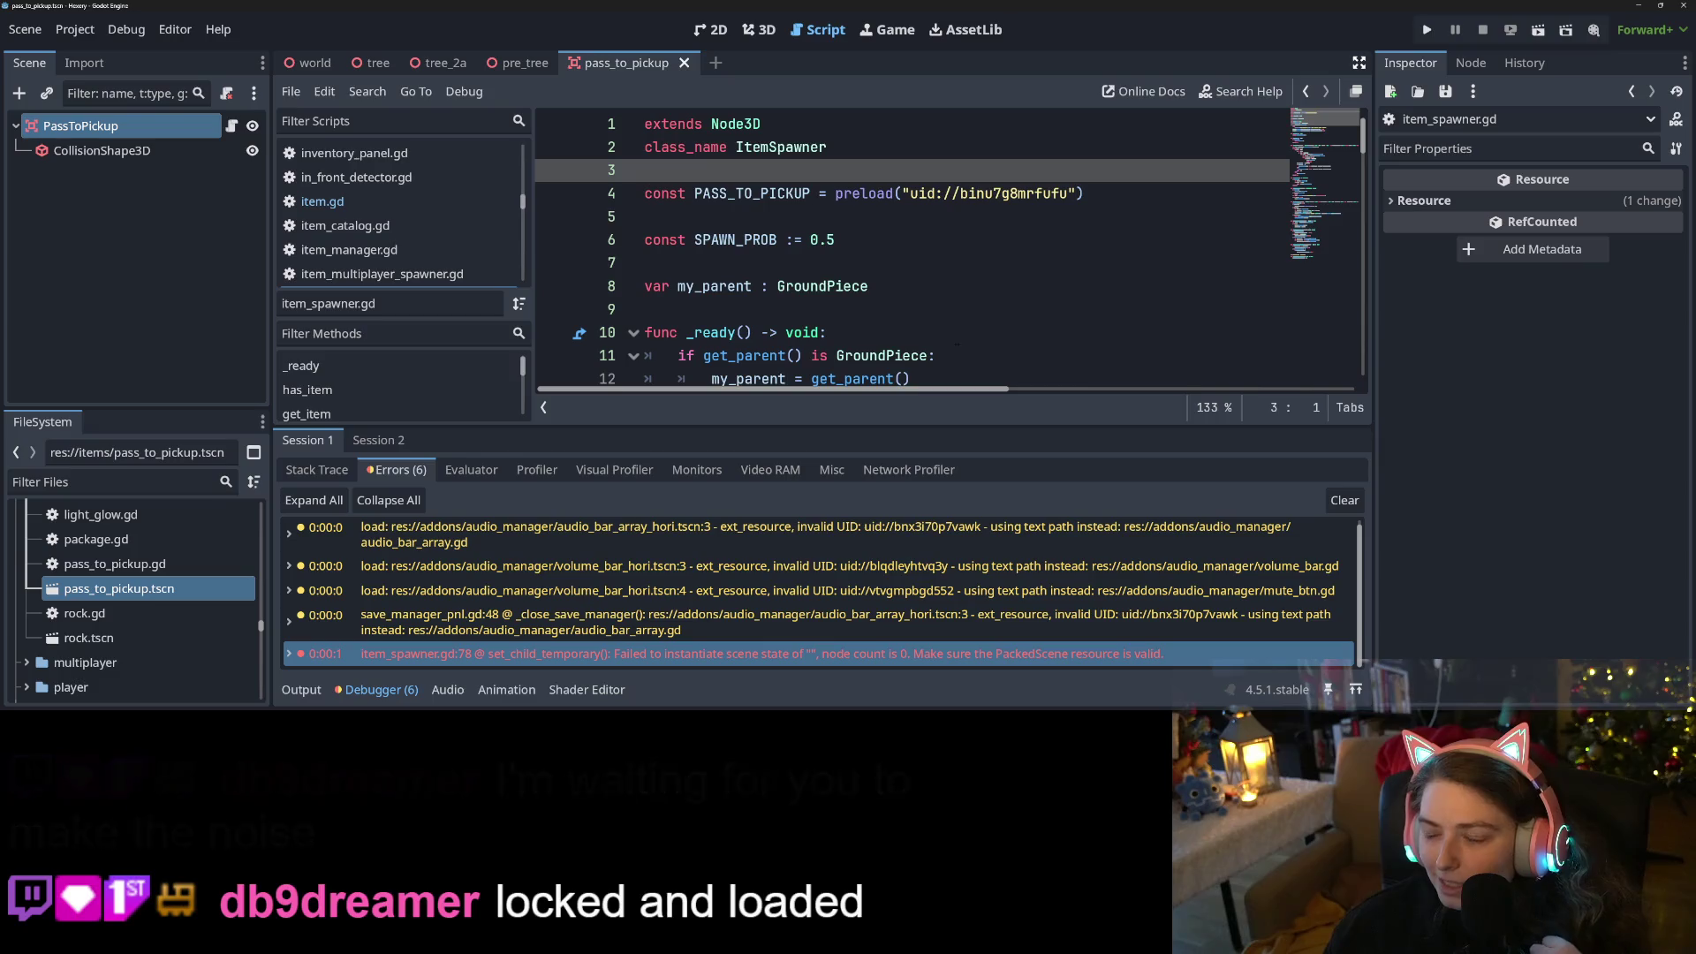
Replace the preload uid with res://items/pass_to_pickup.tscn, save the script, and run the project
left_click_drag(1069, 193, 912, 194)
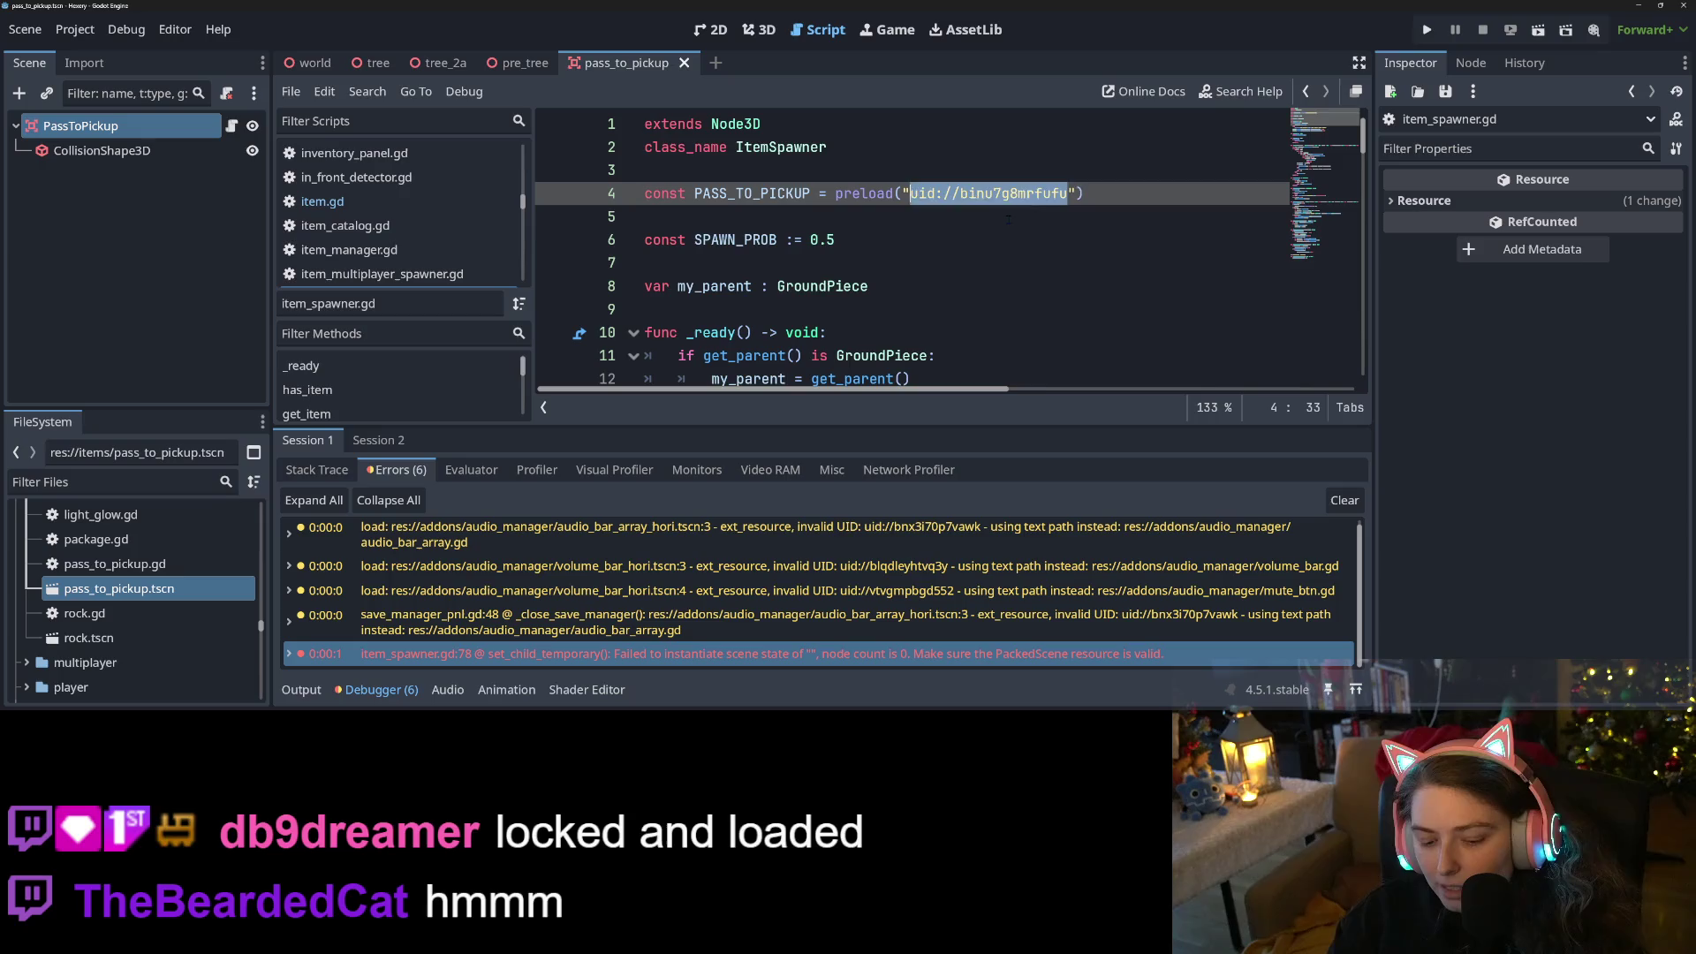
type("res")
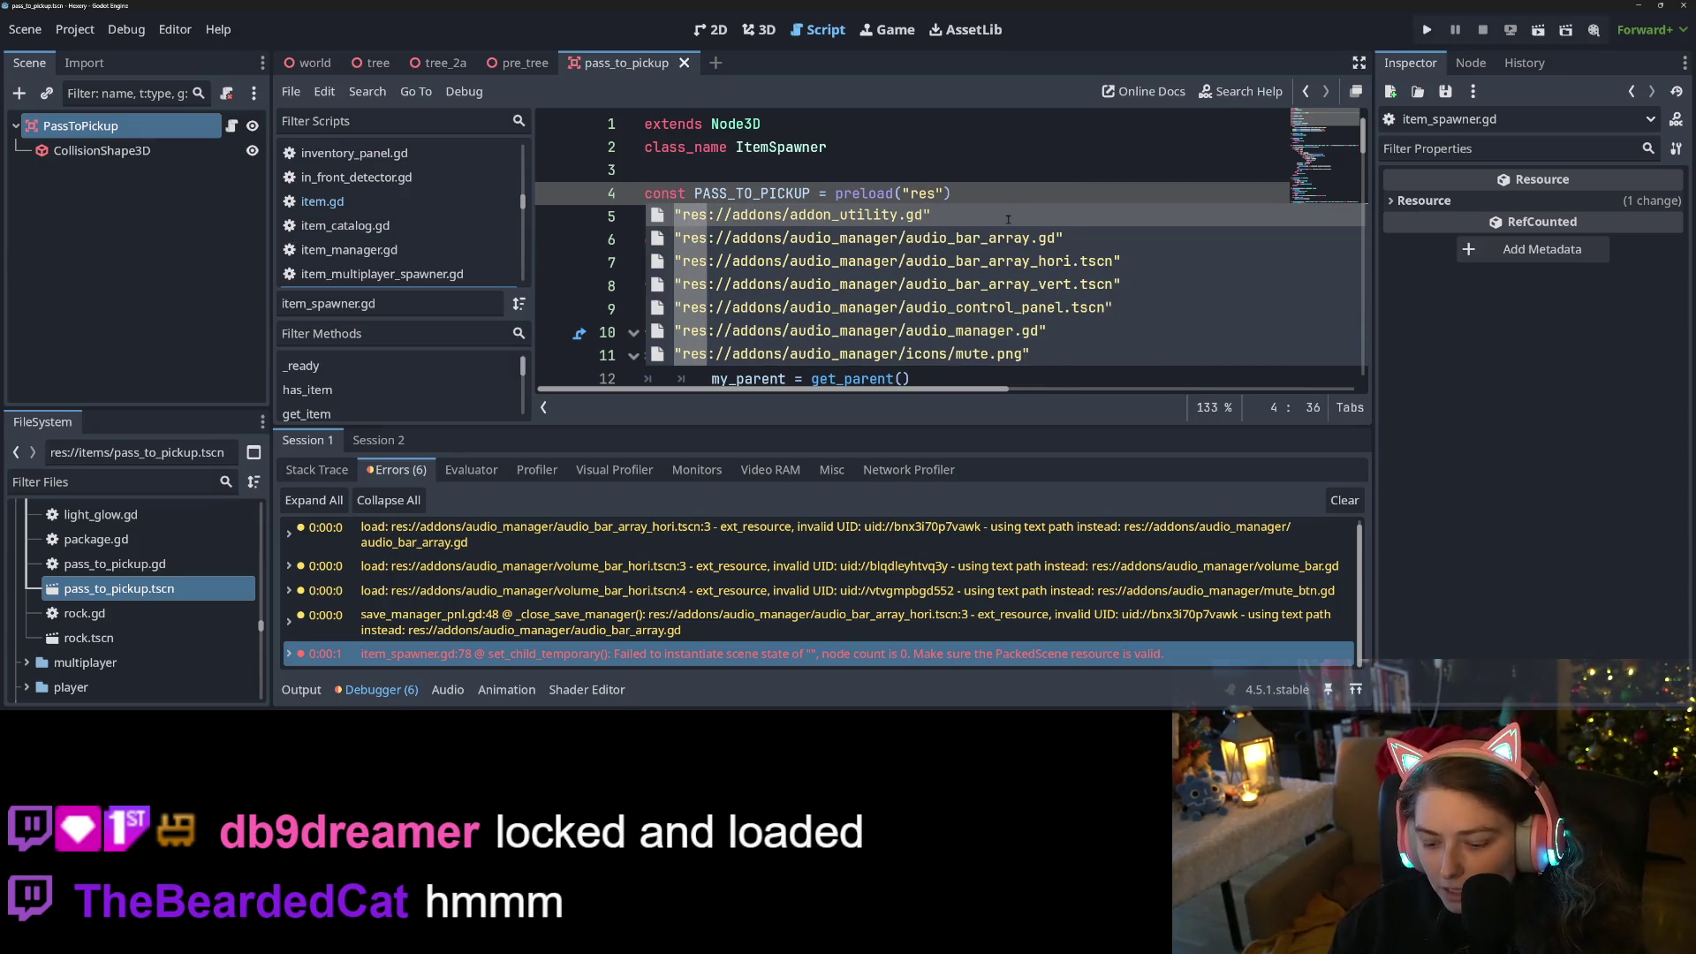
type("://pass")
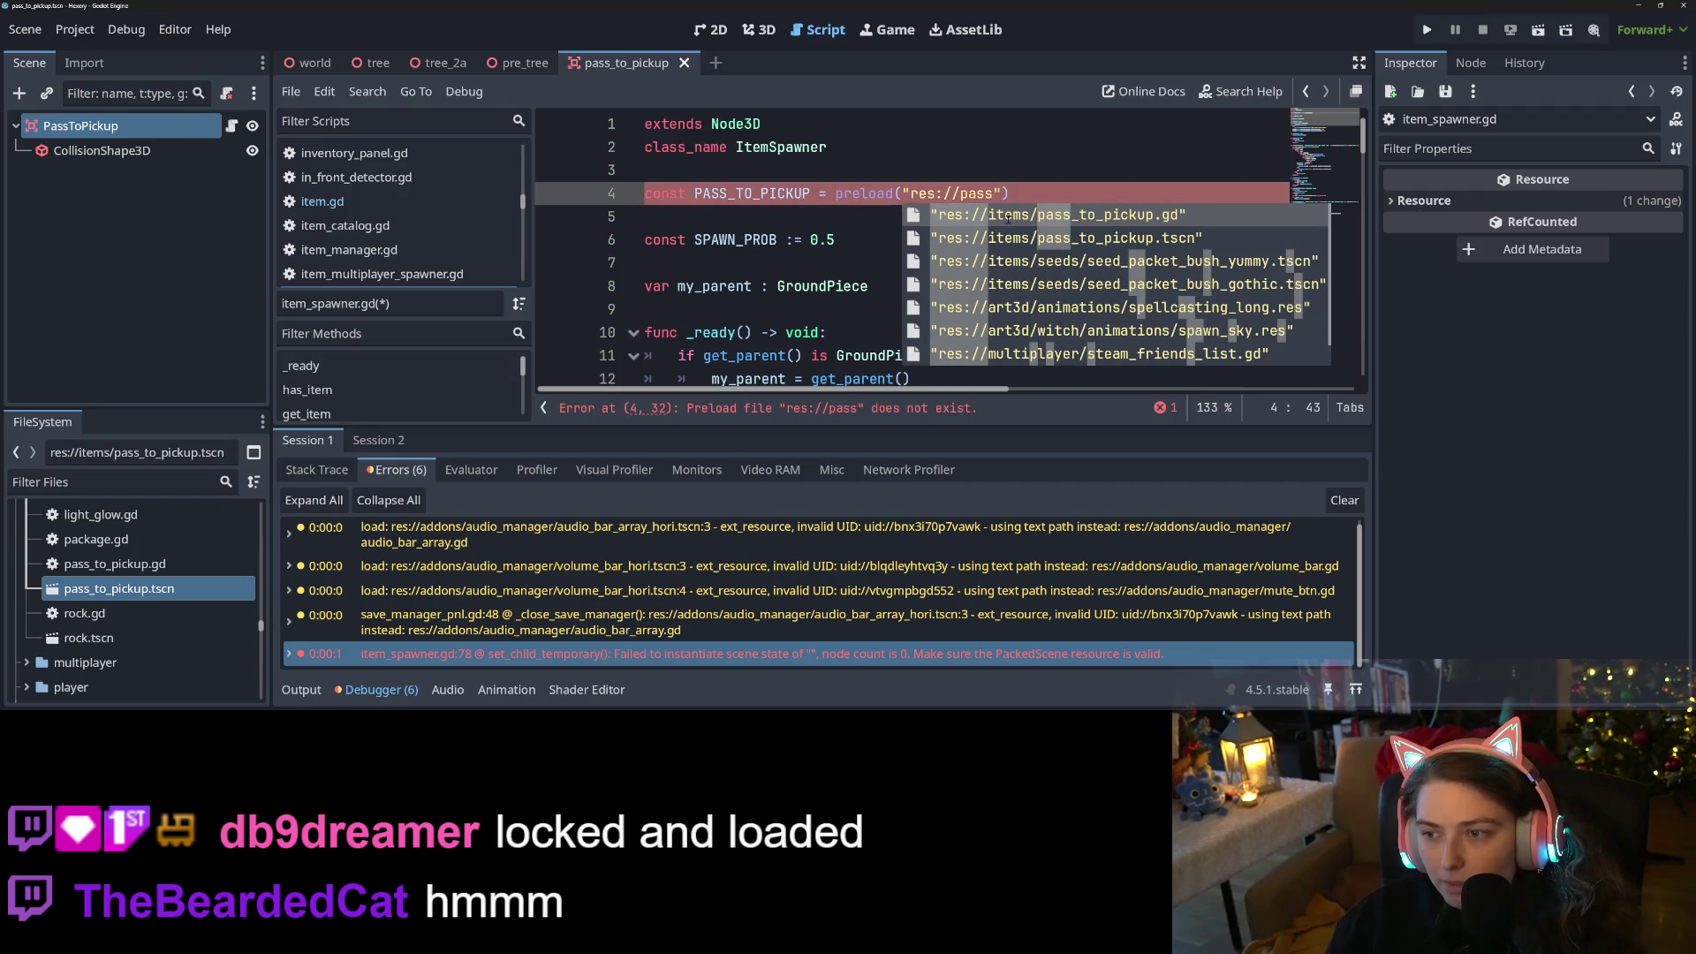
key("Down")
key("Return")
key("ctrl+s")
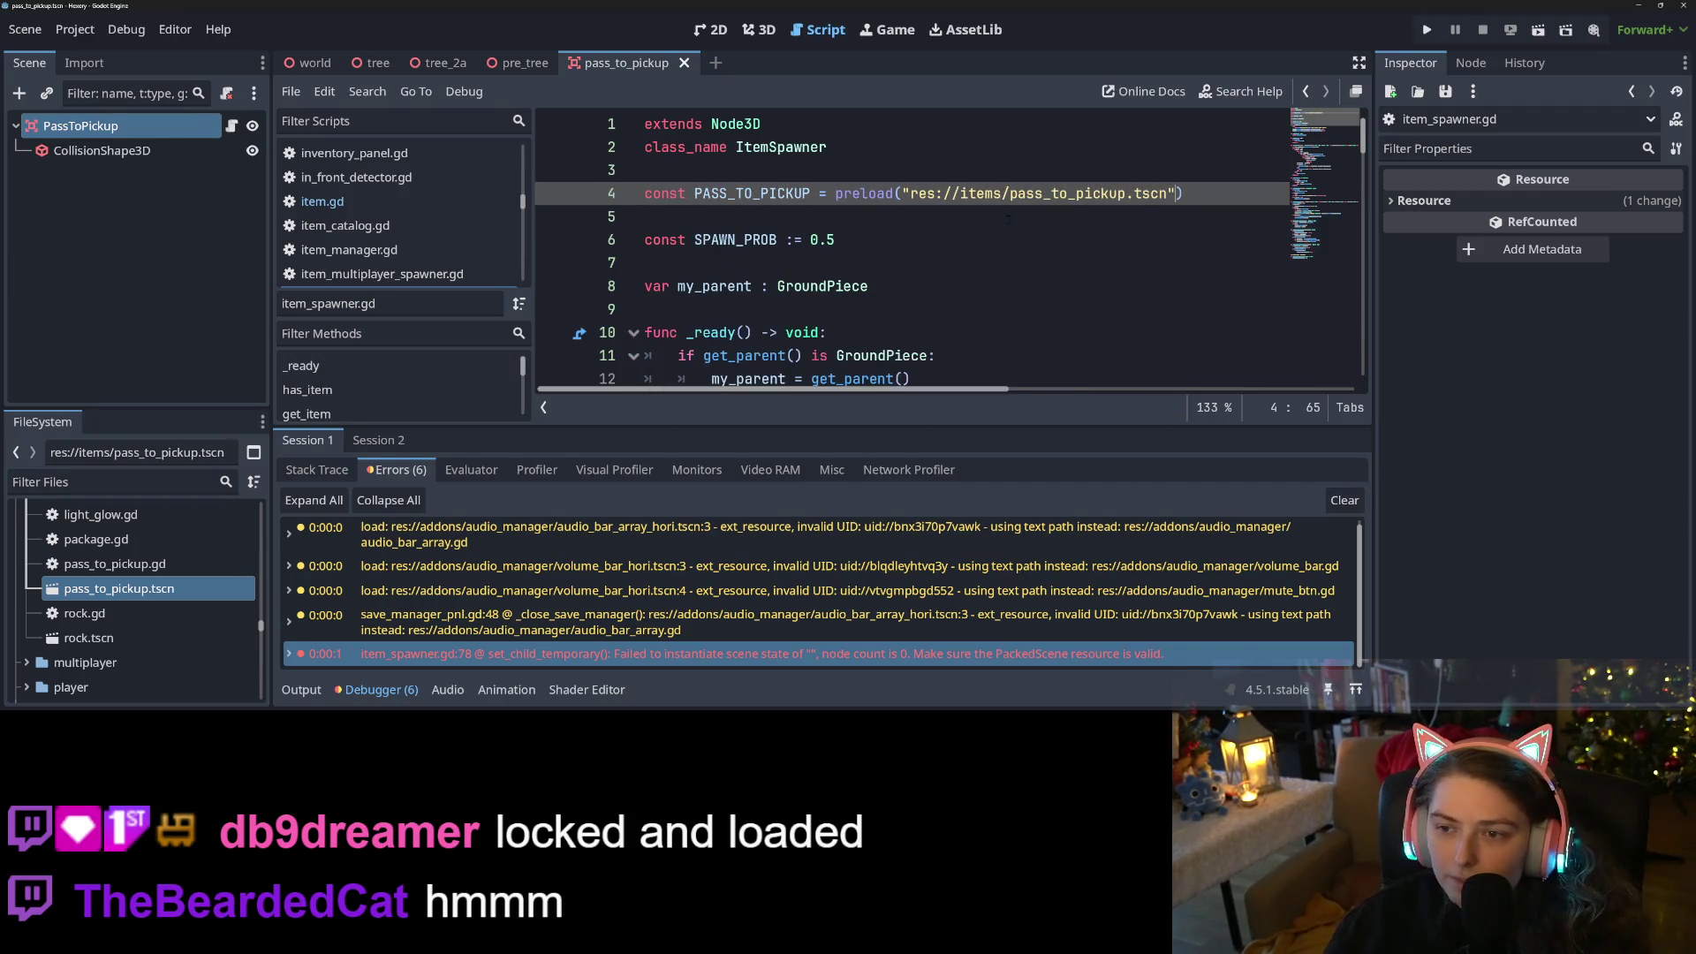
left_click(1427, 32)
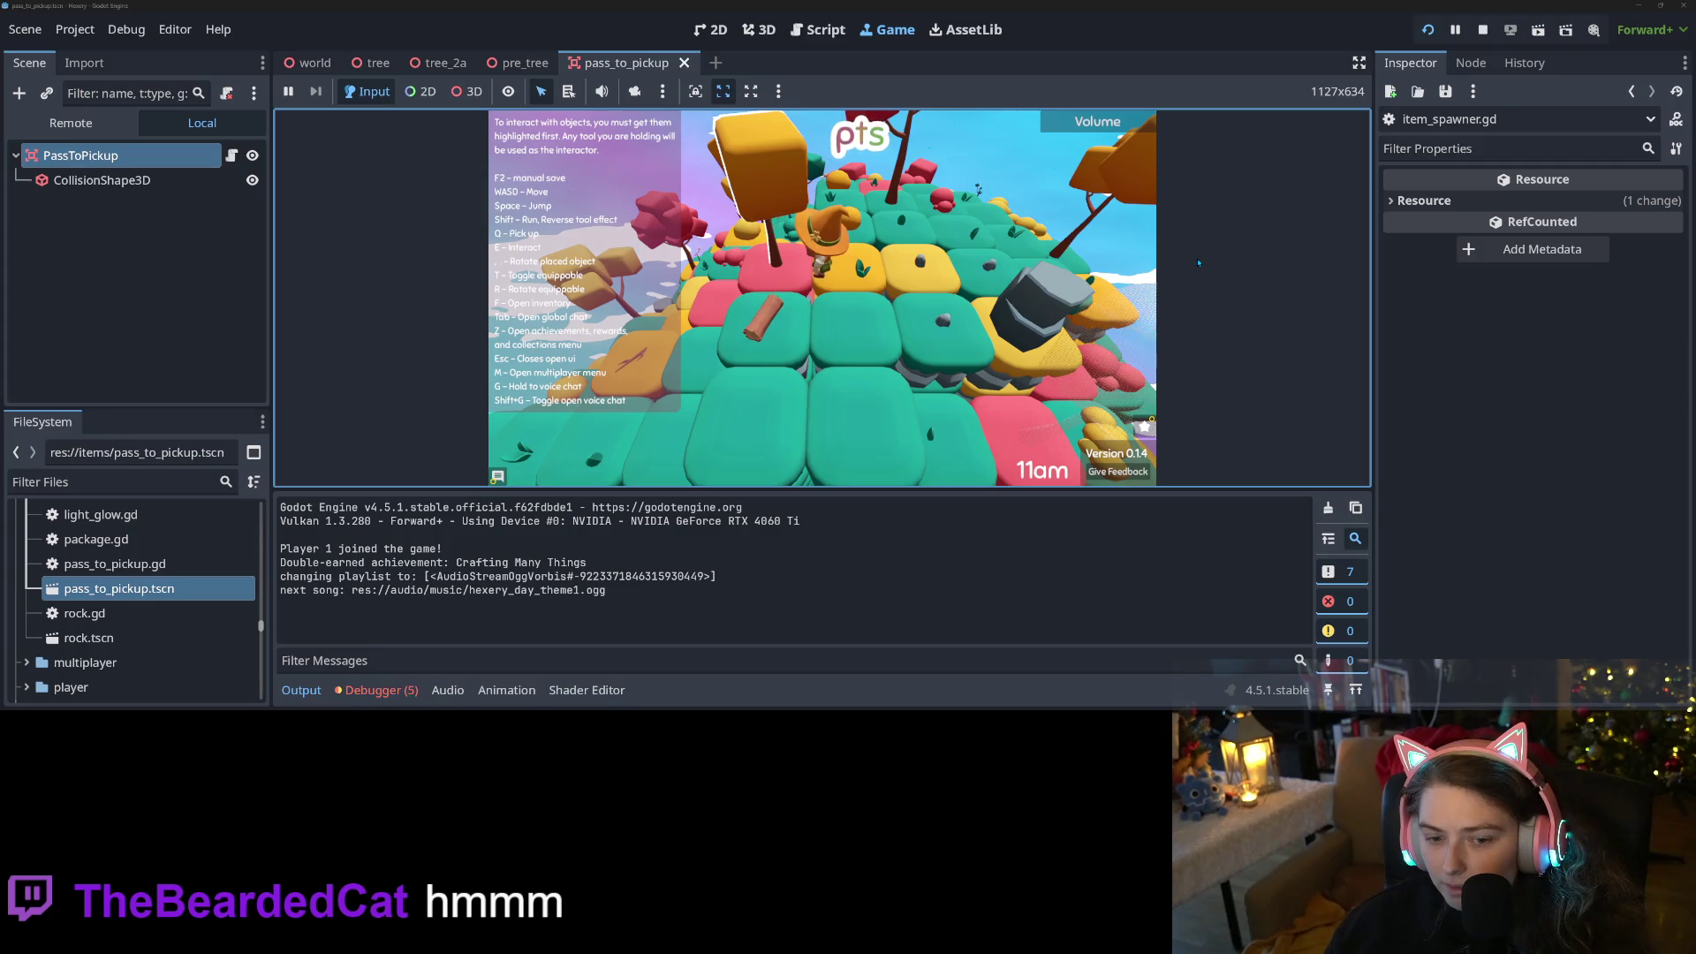
Confirm the instantiate error reappears, stop the game, and scroll through item_spawner.gd
left_click(380, 689)
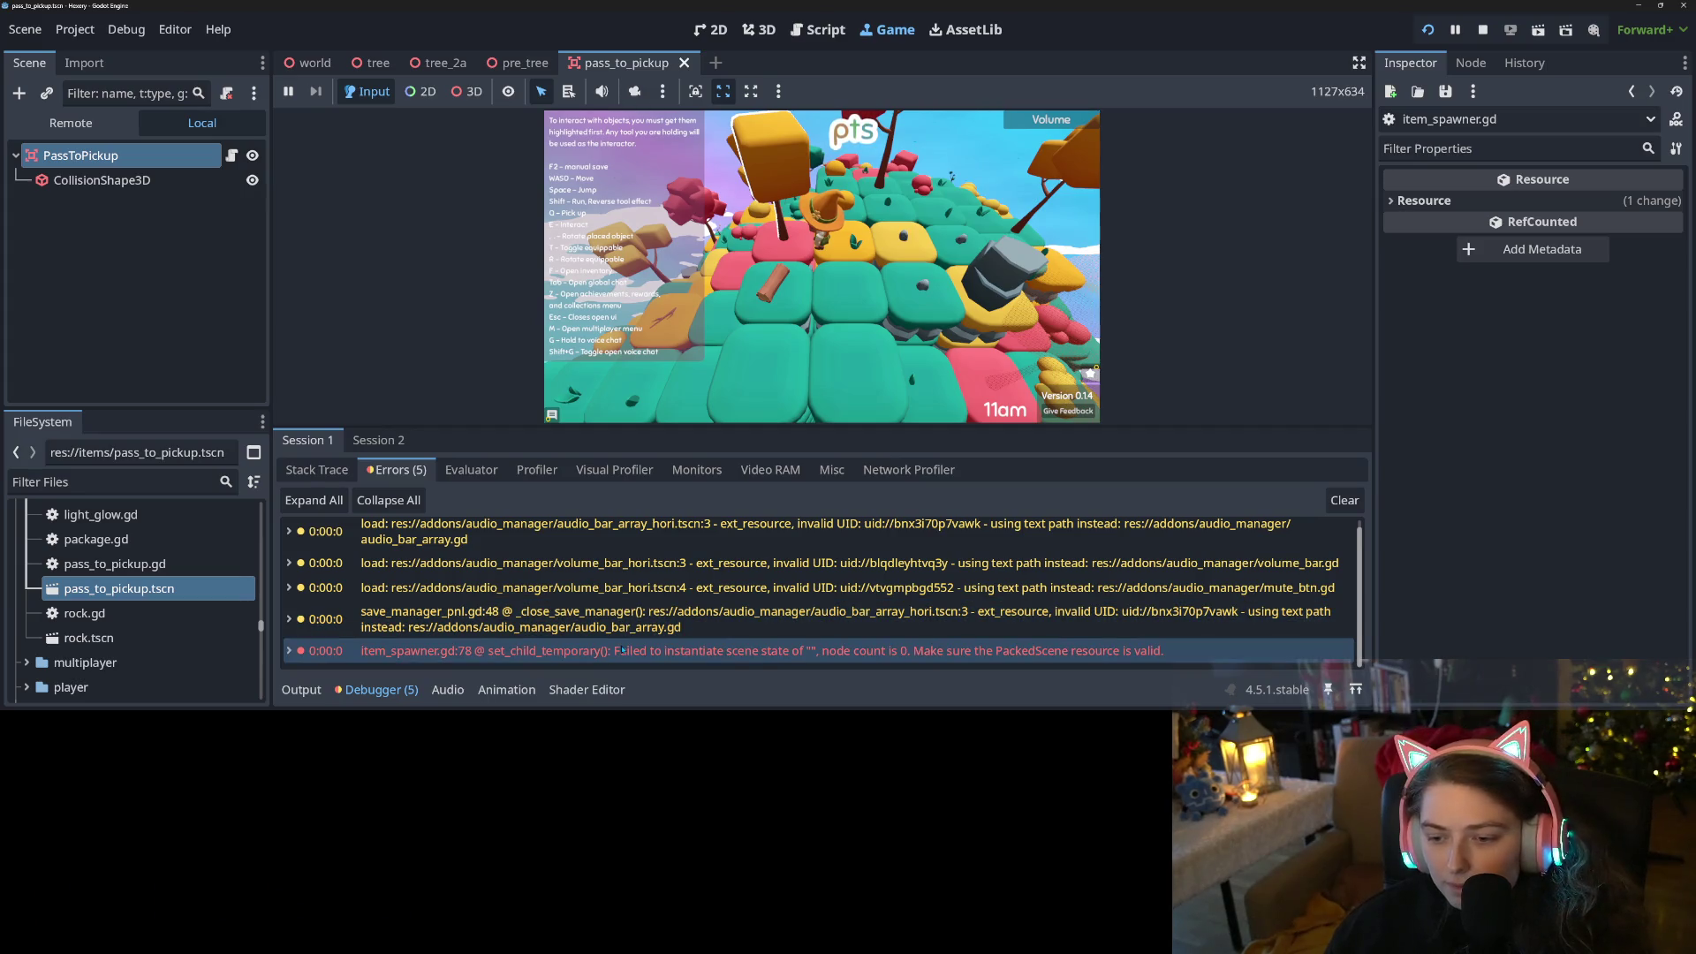
mouse_move(622, 650)
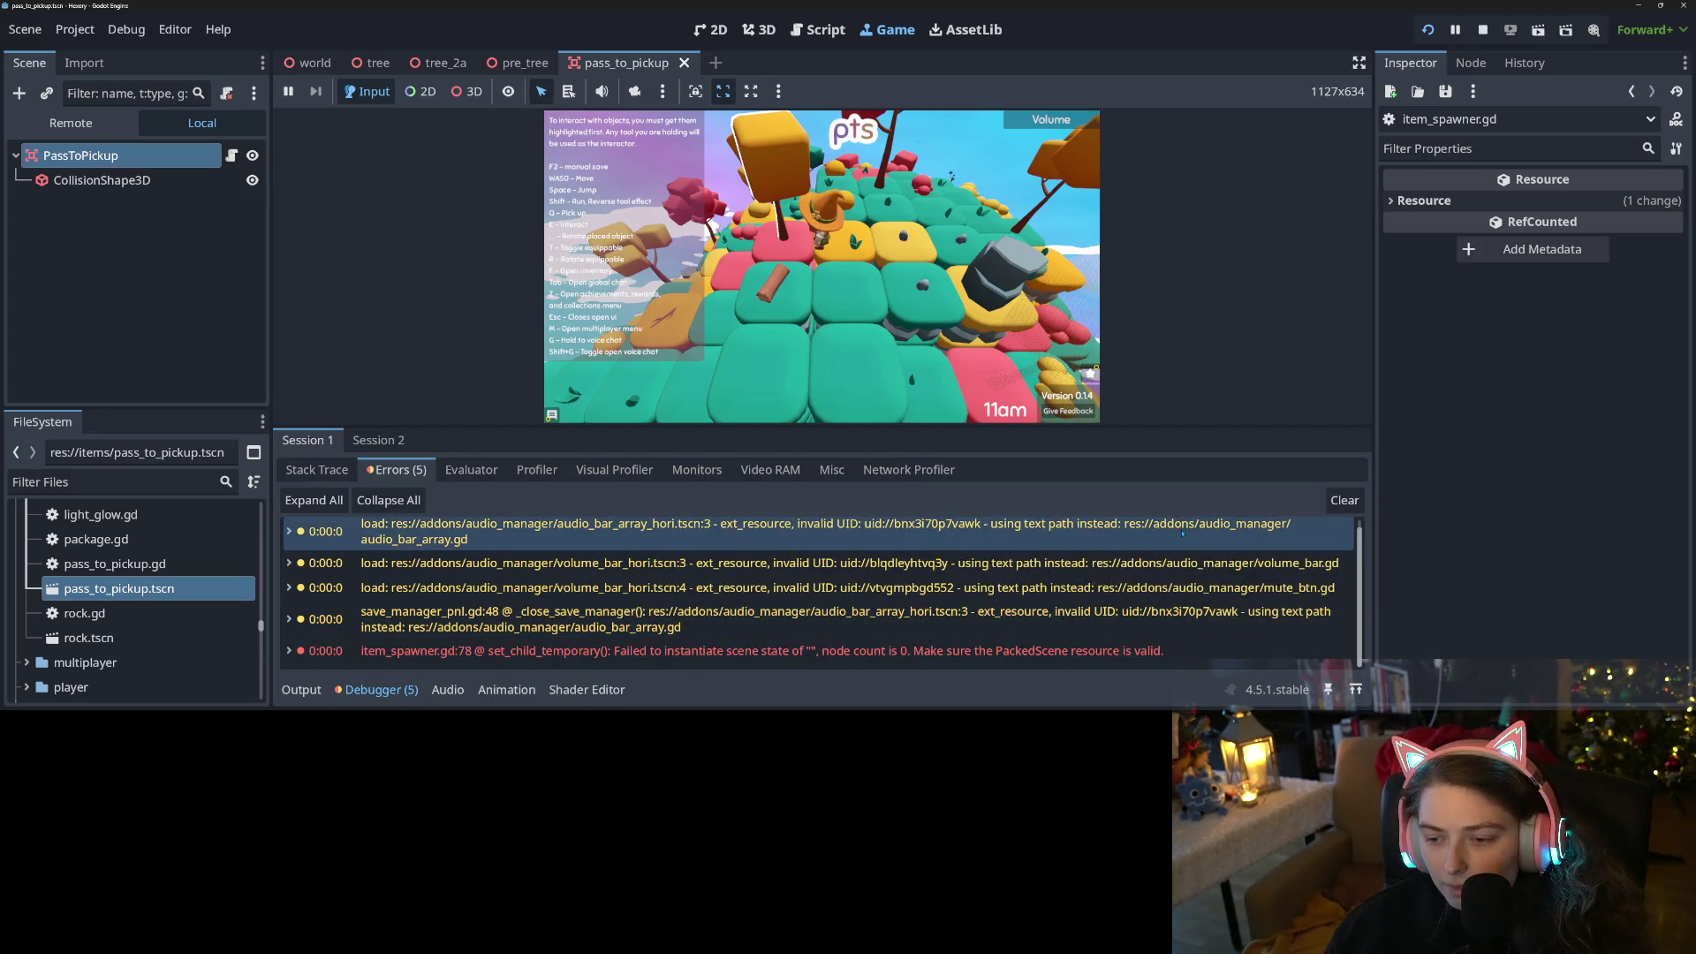
left_click(1484, 30)
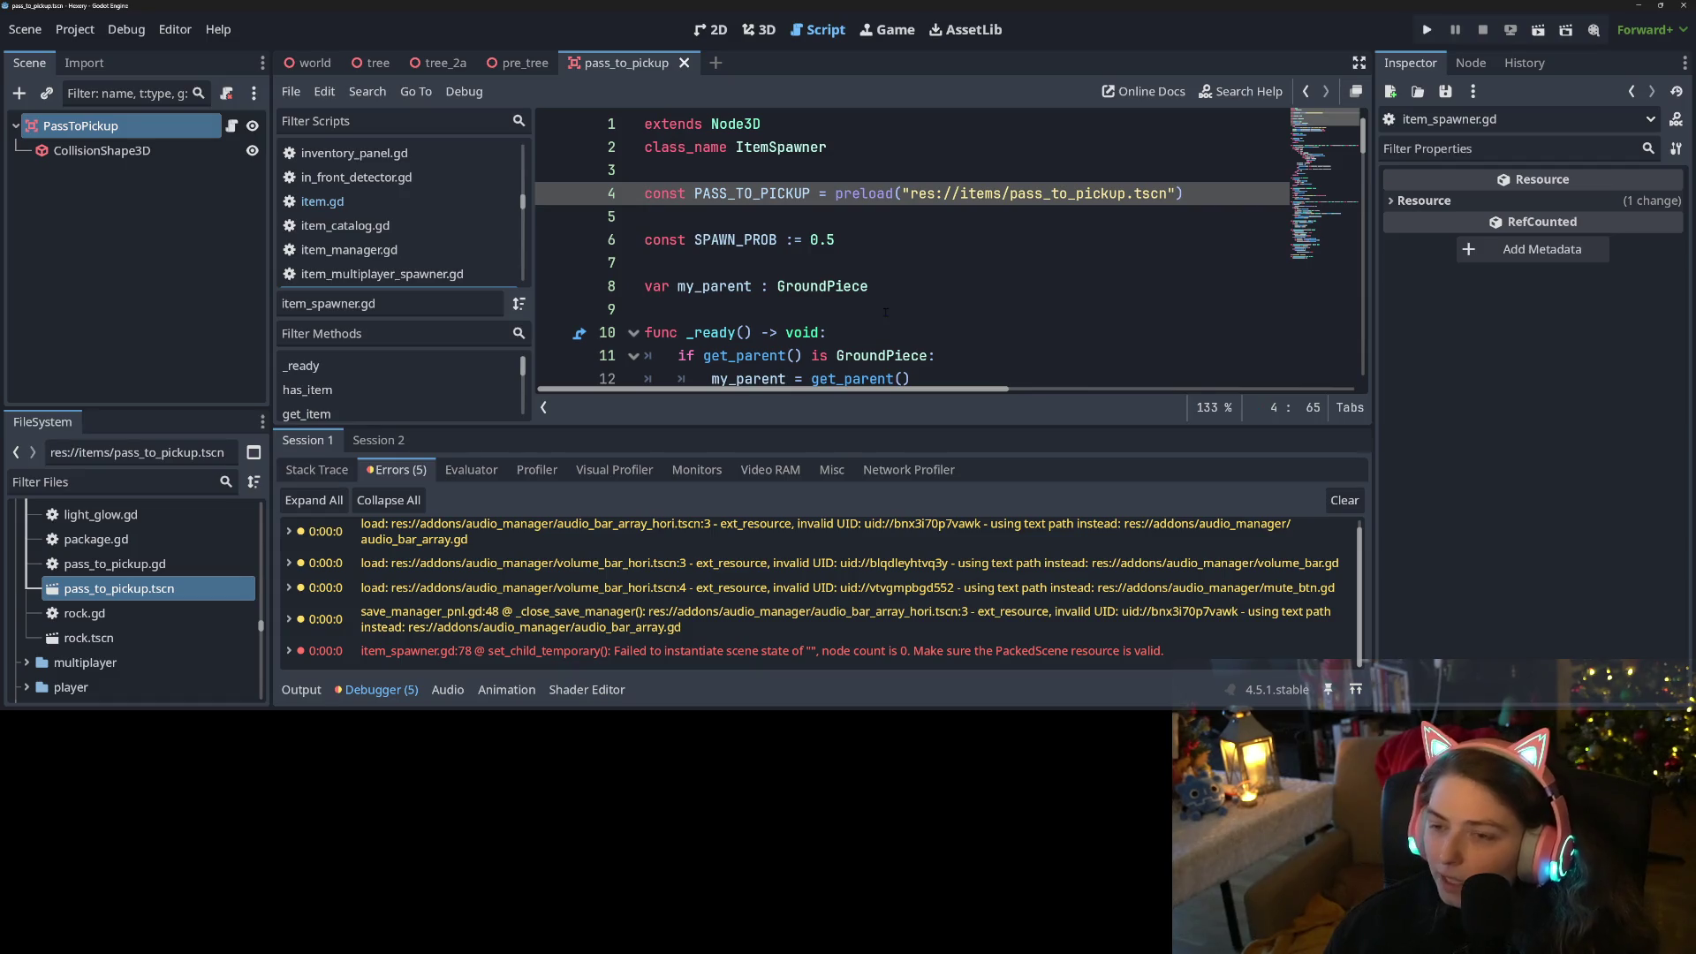
scroll(849, 302, "down", 3)
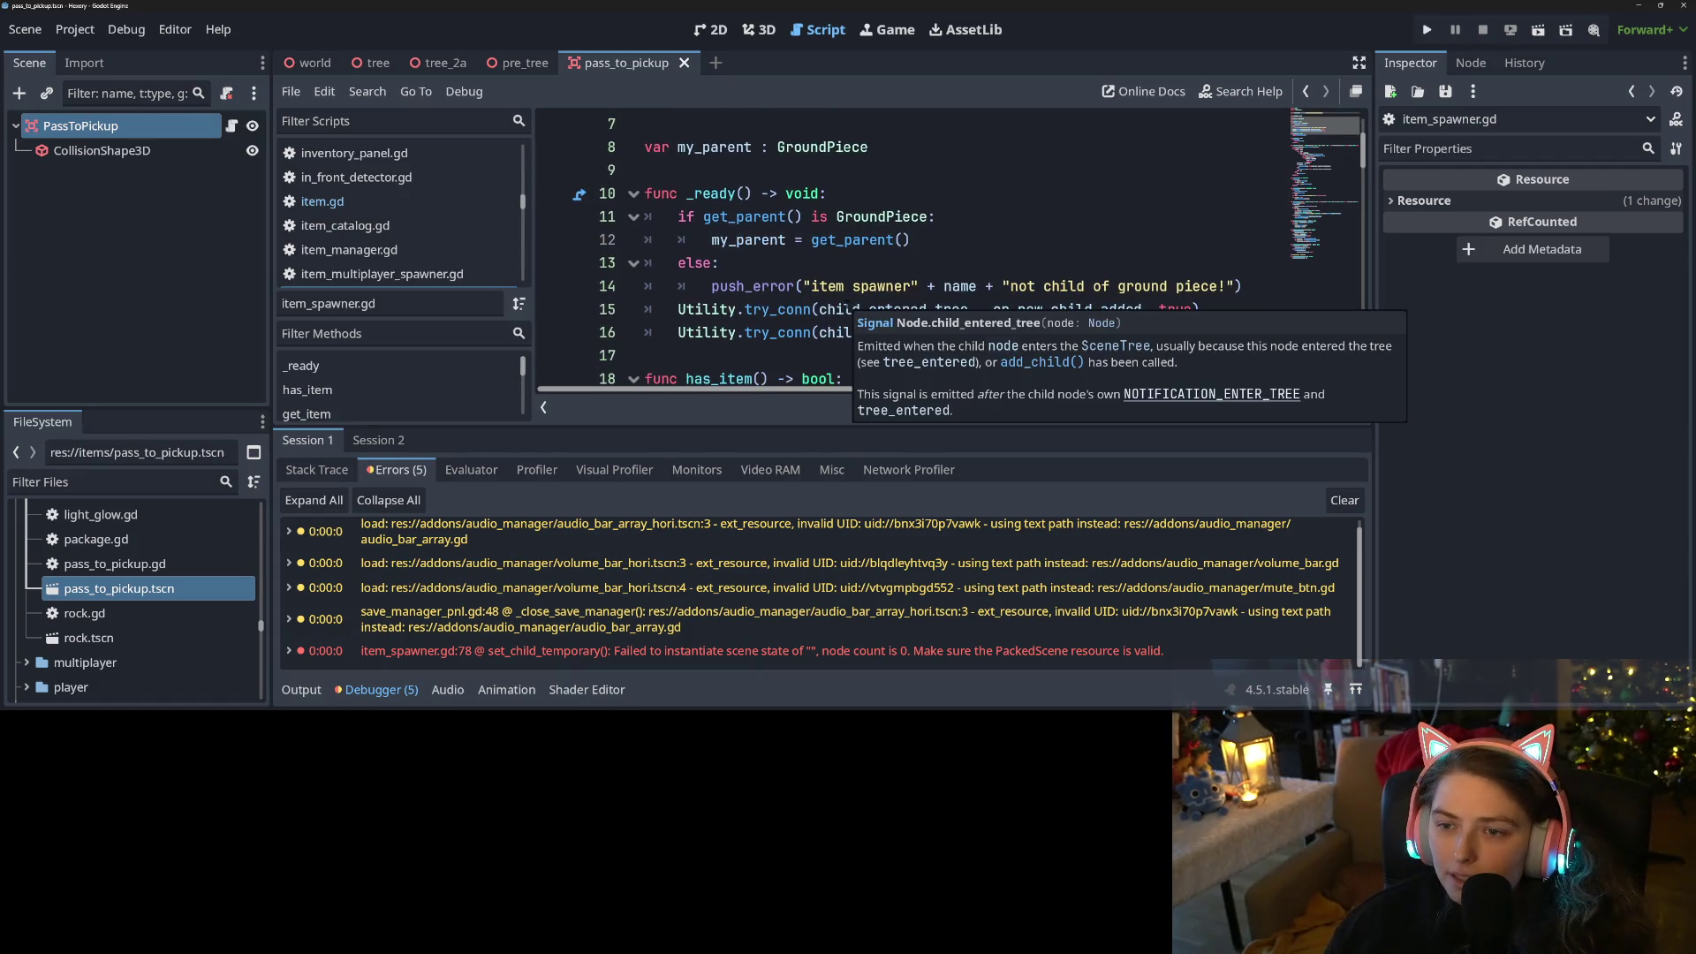
scroll(846, 305, "down", 2)
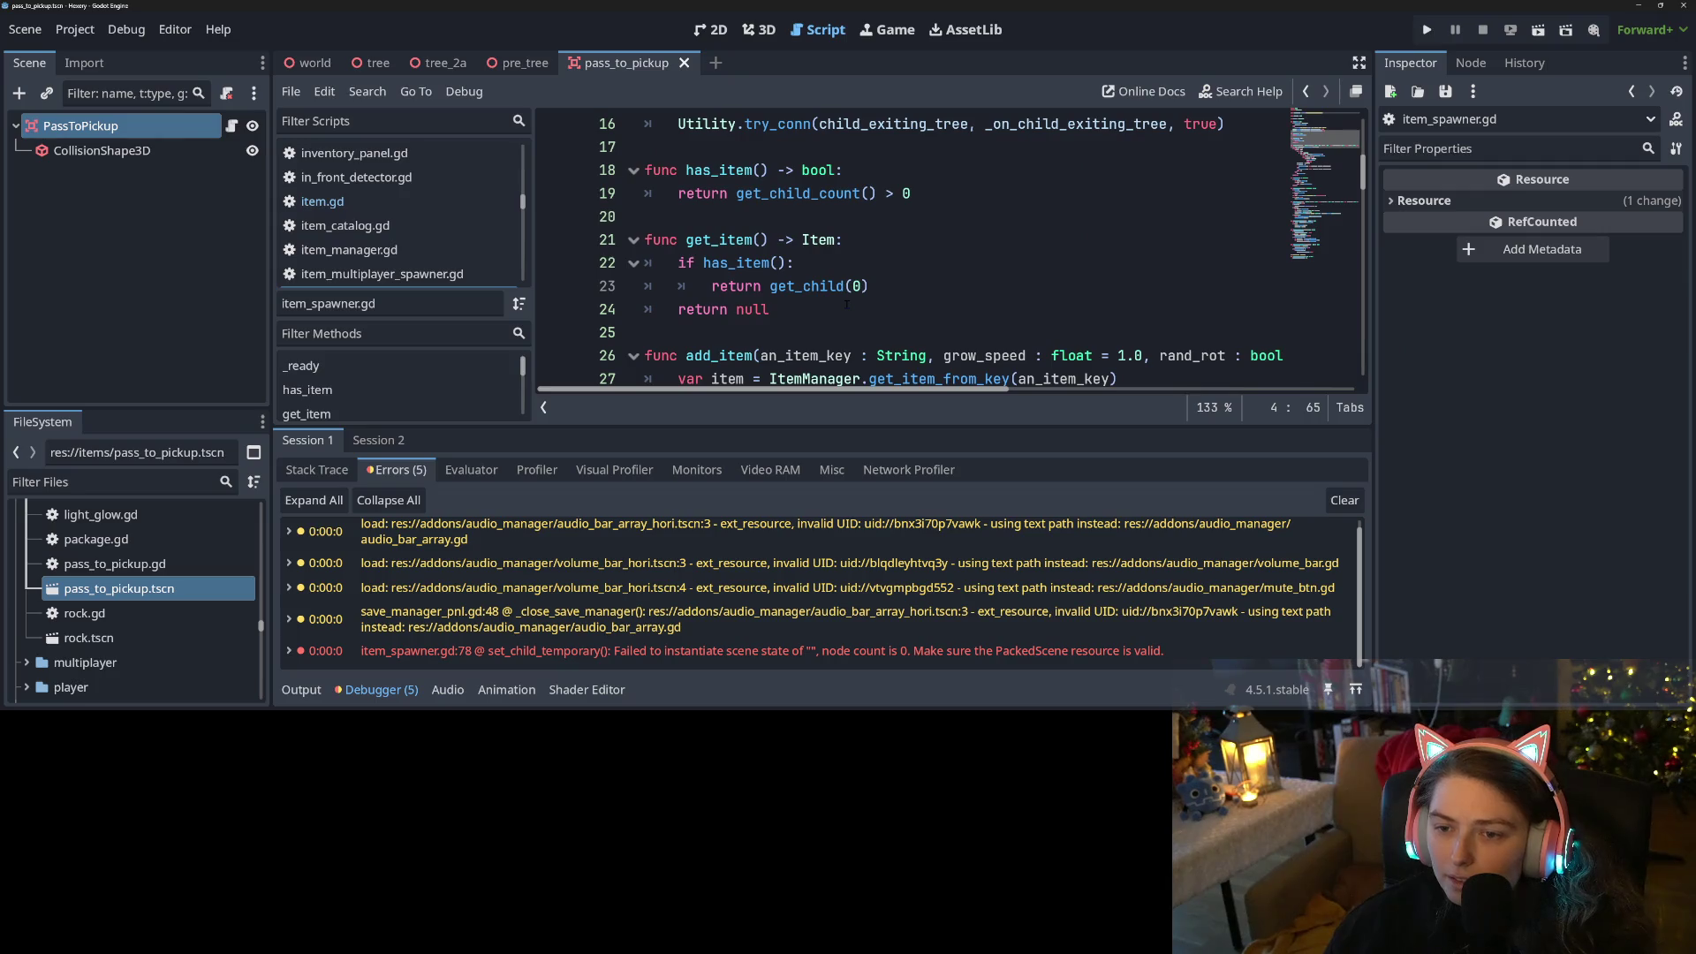
scroll(846, 305, "up", 2)
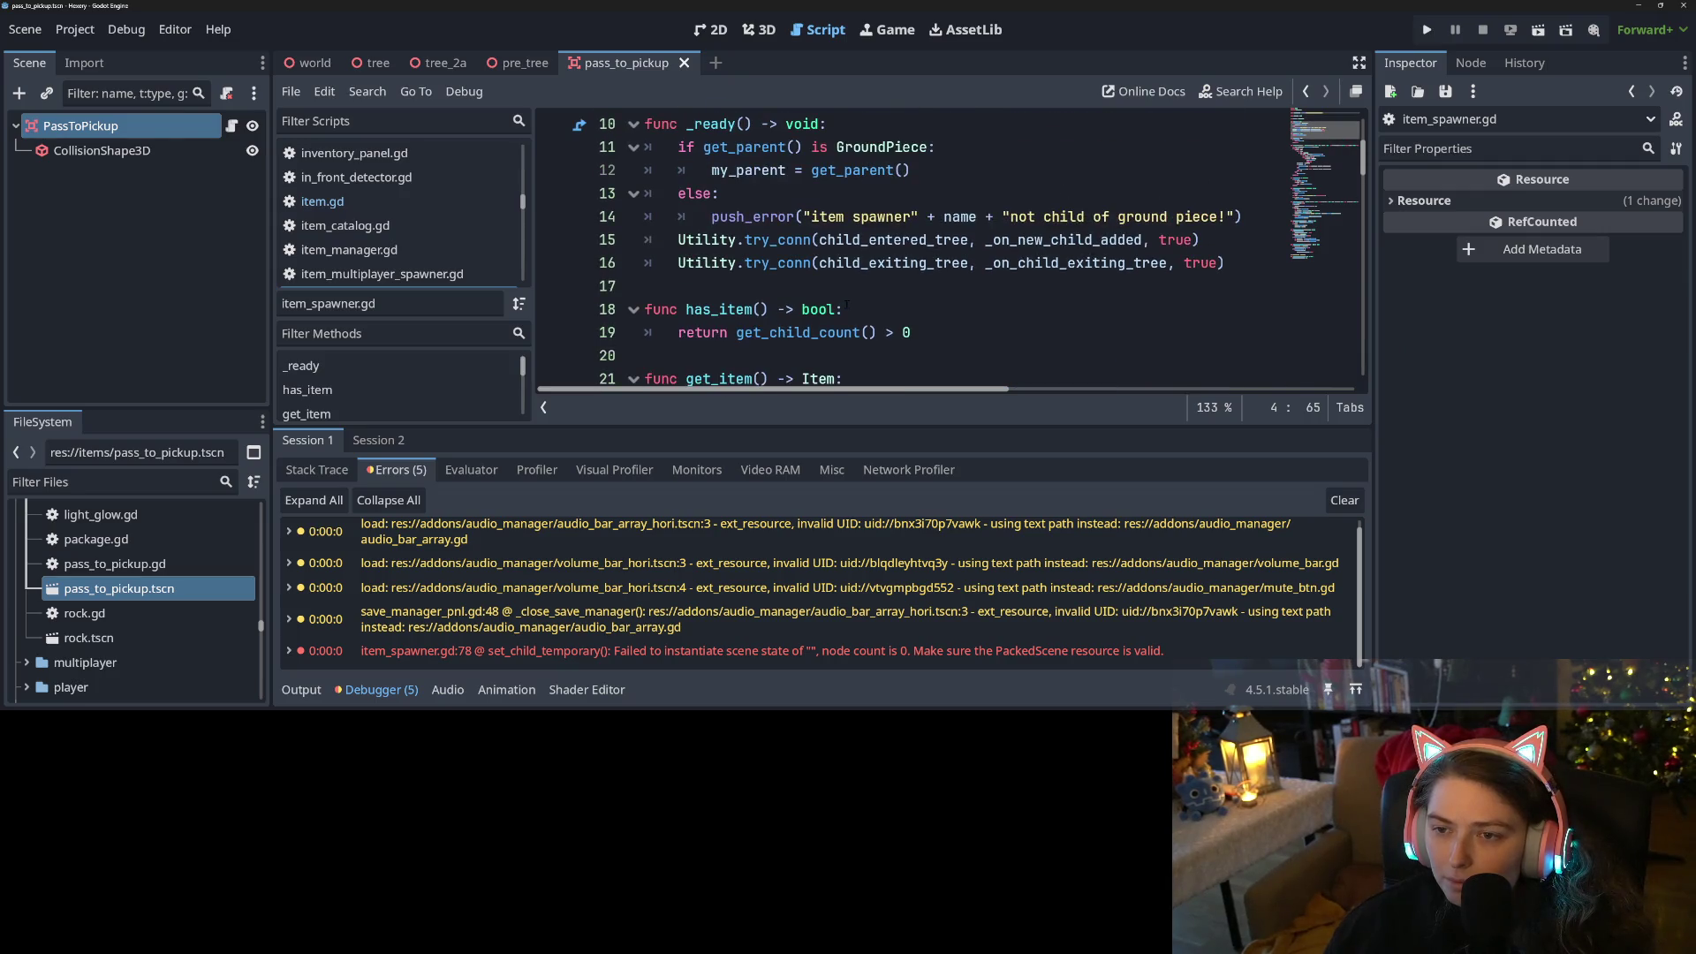
scroll(846, 305, "up", 2)
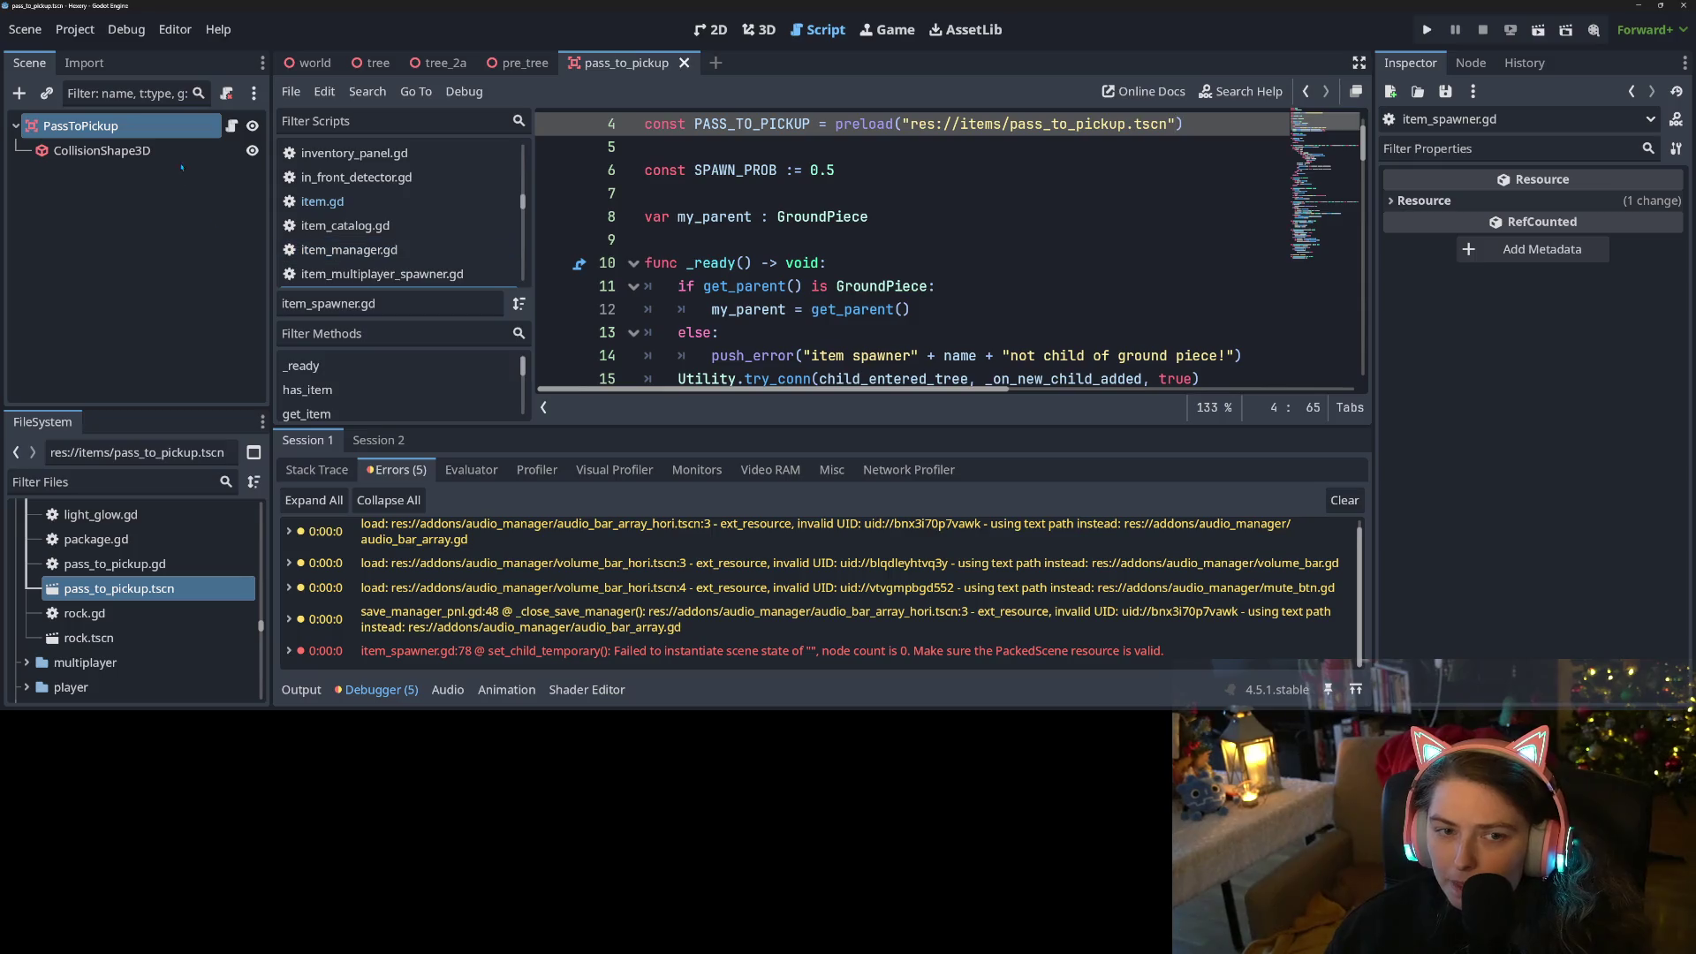
Open and read through pass_to_pickup.gd from the PassToPickup node's script
left_click(231, 125)
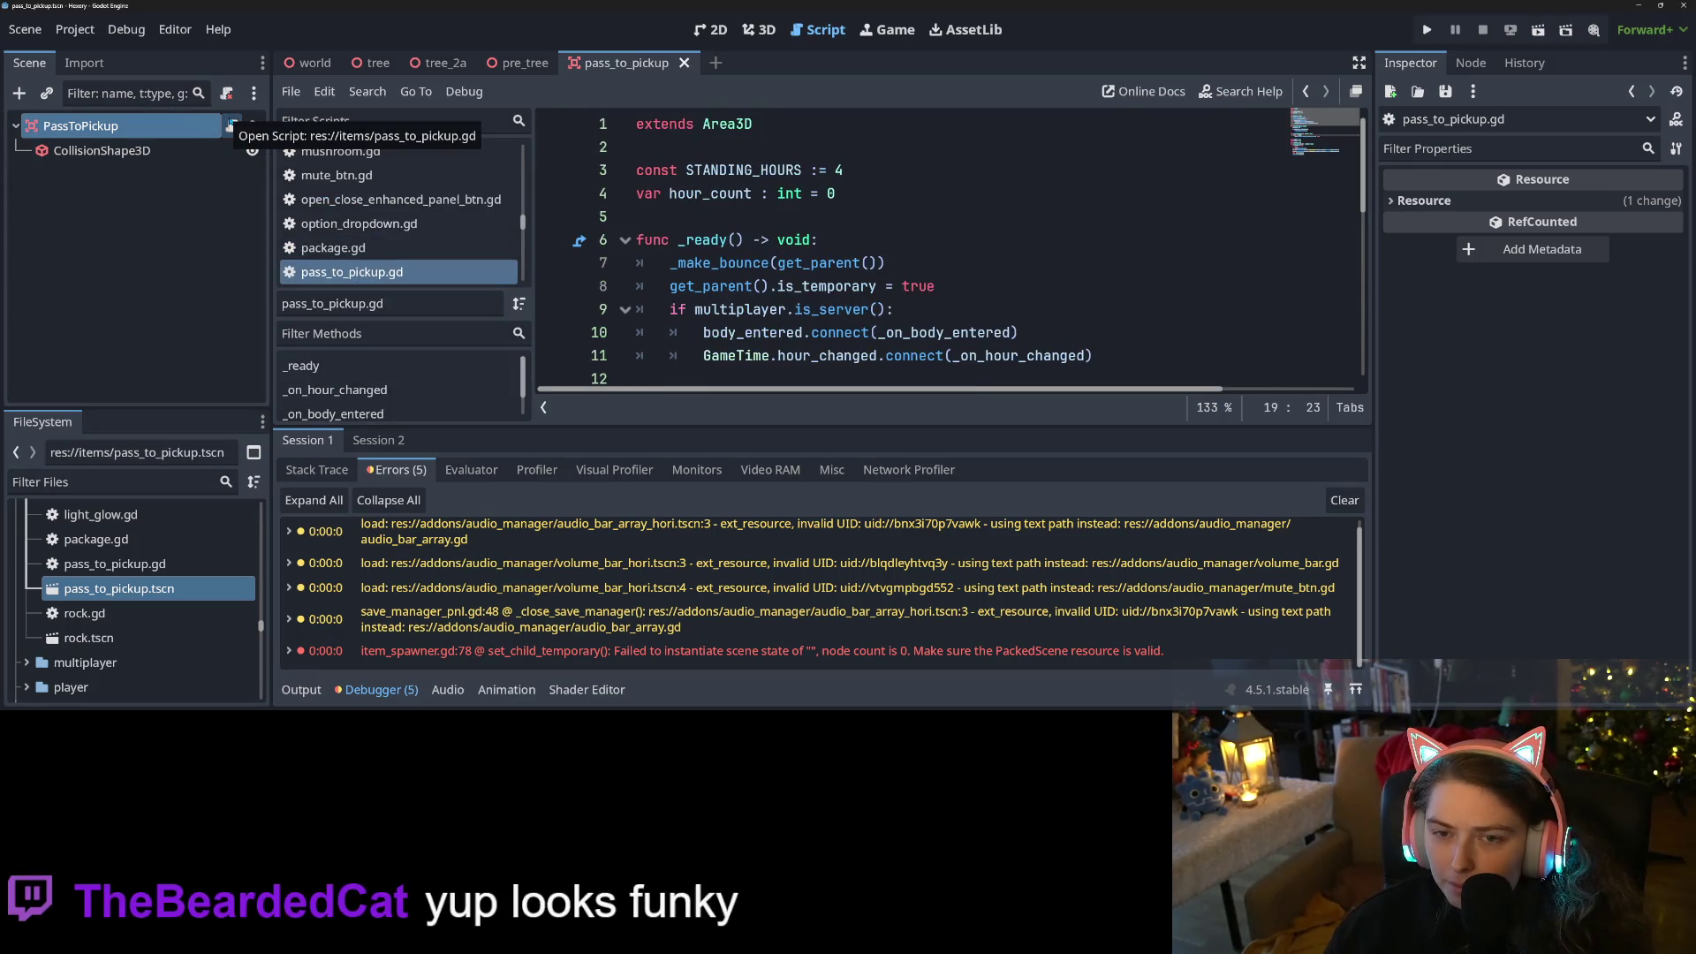
scroll(982, 345, "down", 5)
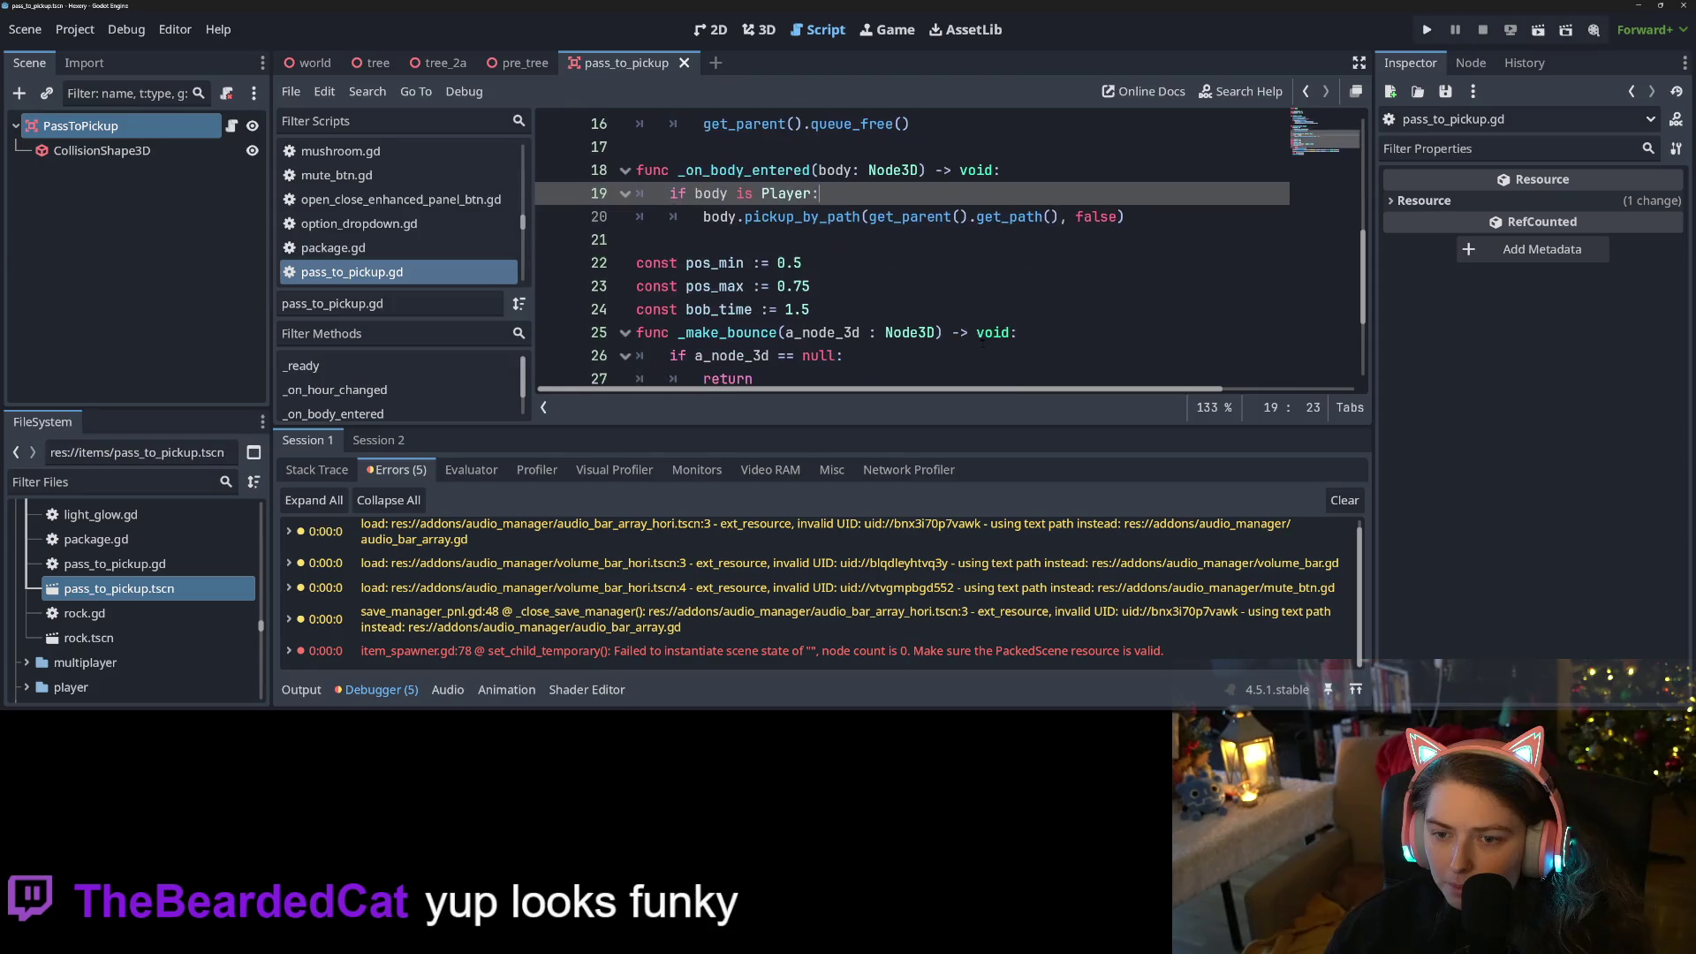
scroll(982, 345, "down", 2)
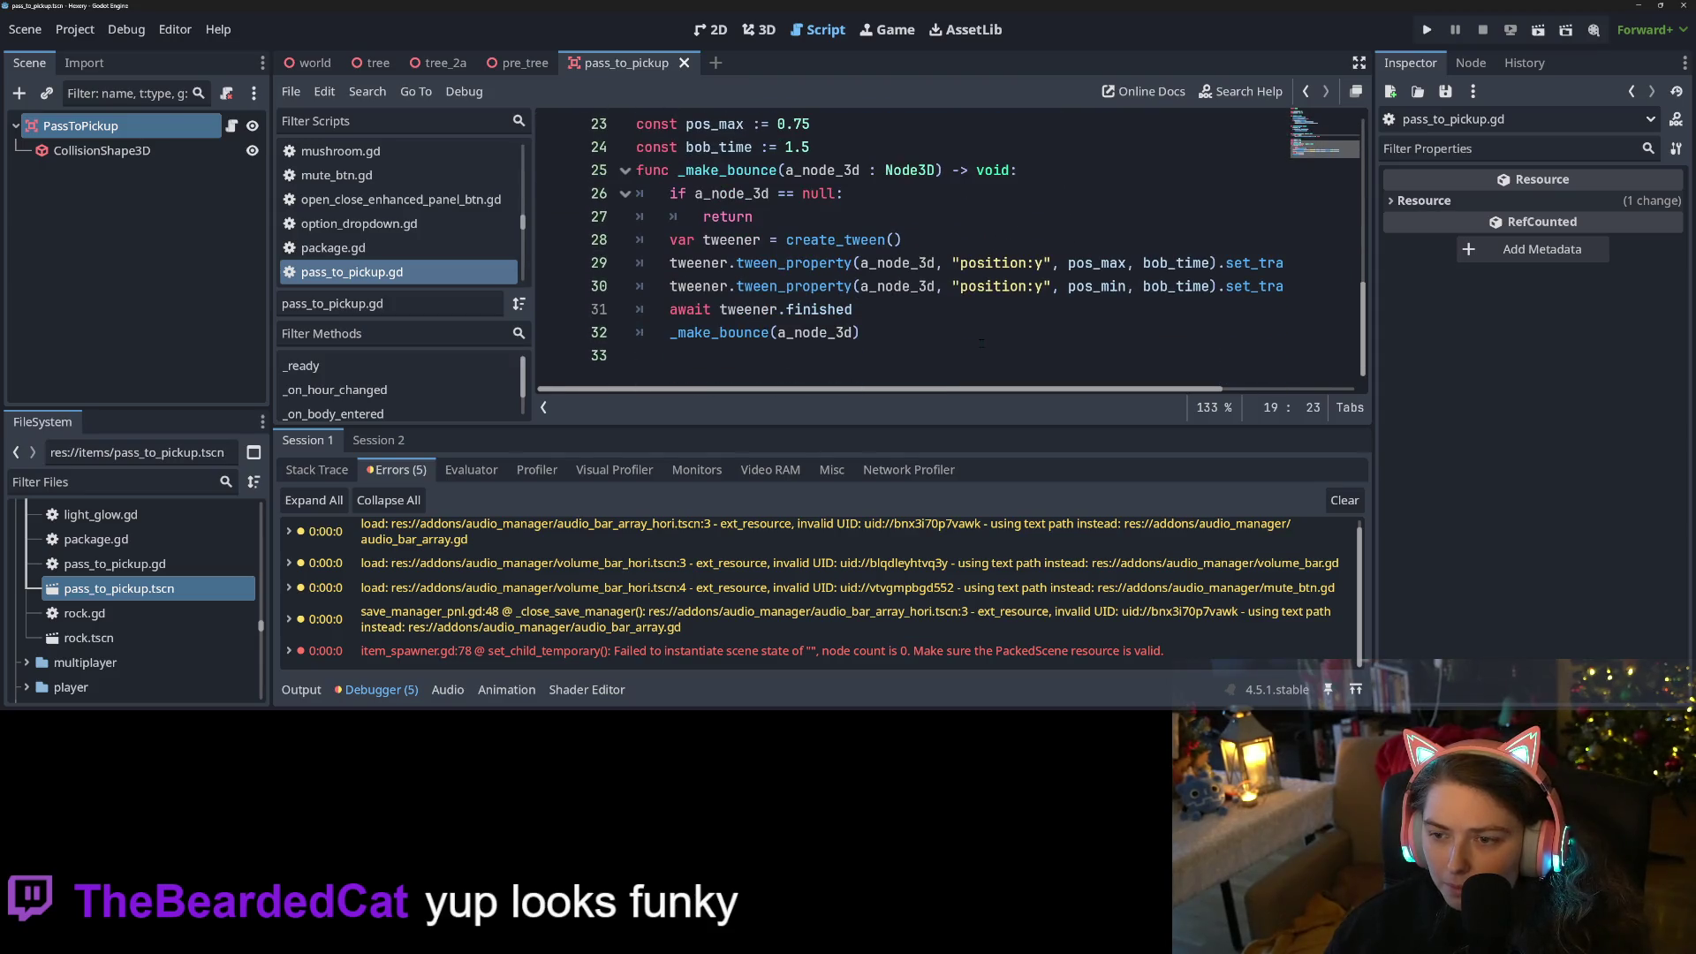
scroll(982, 343, "up", 7)
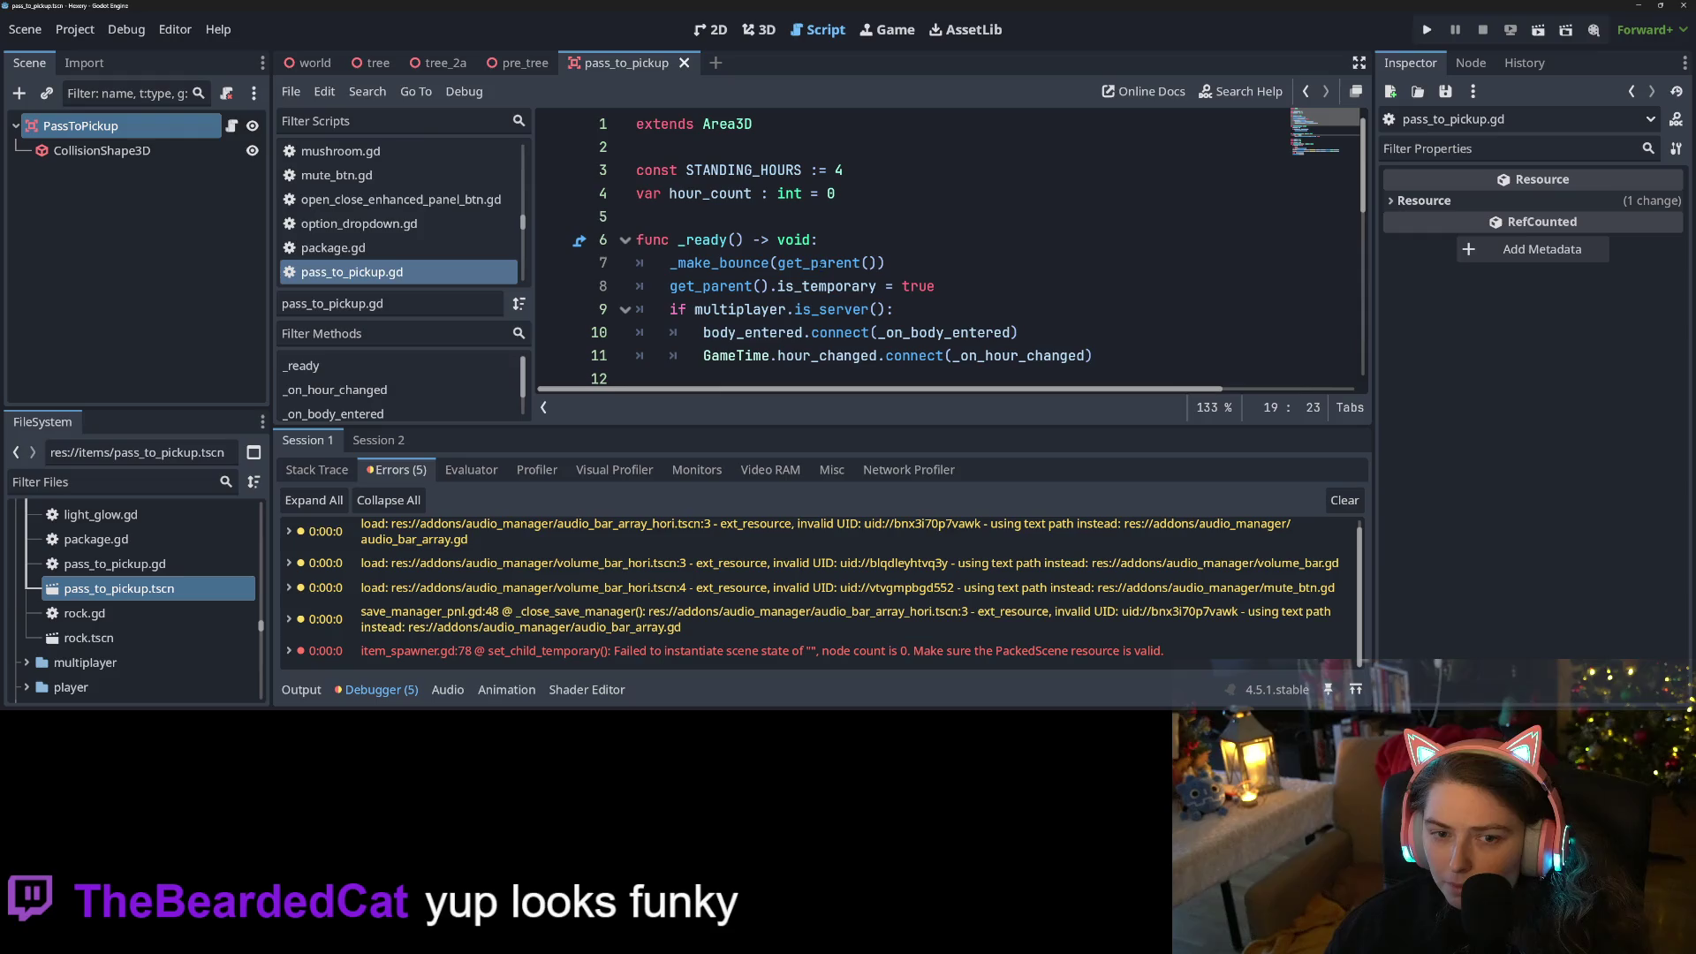
scroll(434, 226, "down", 5)
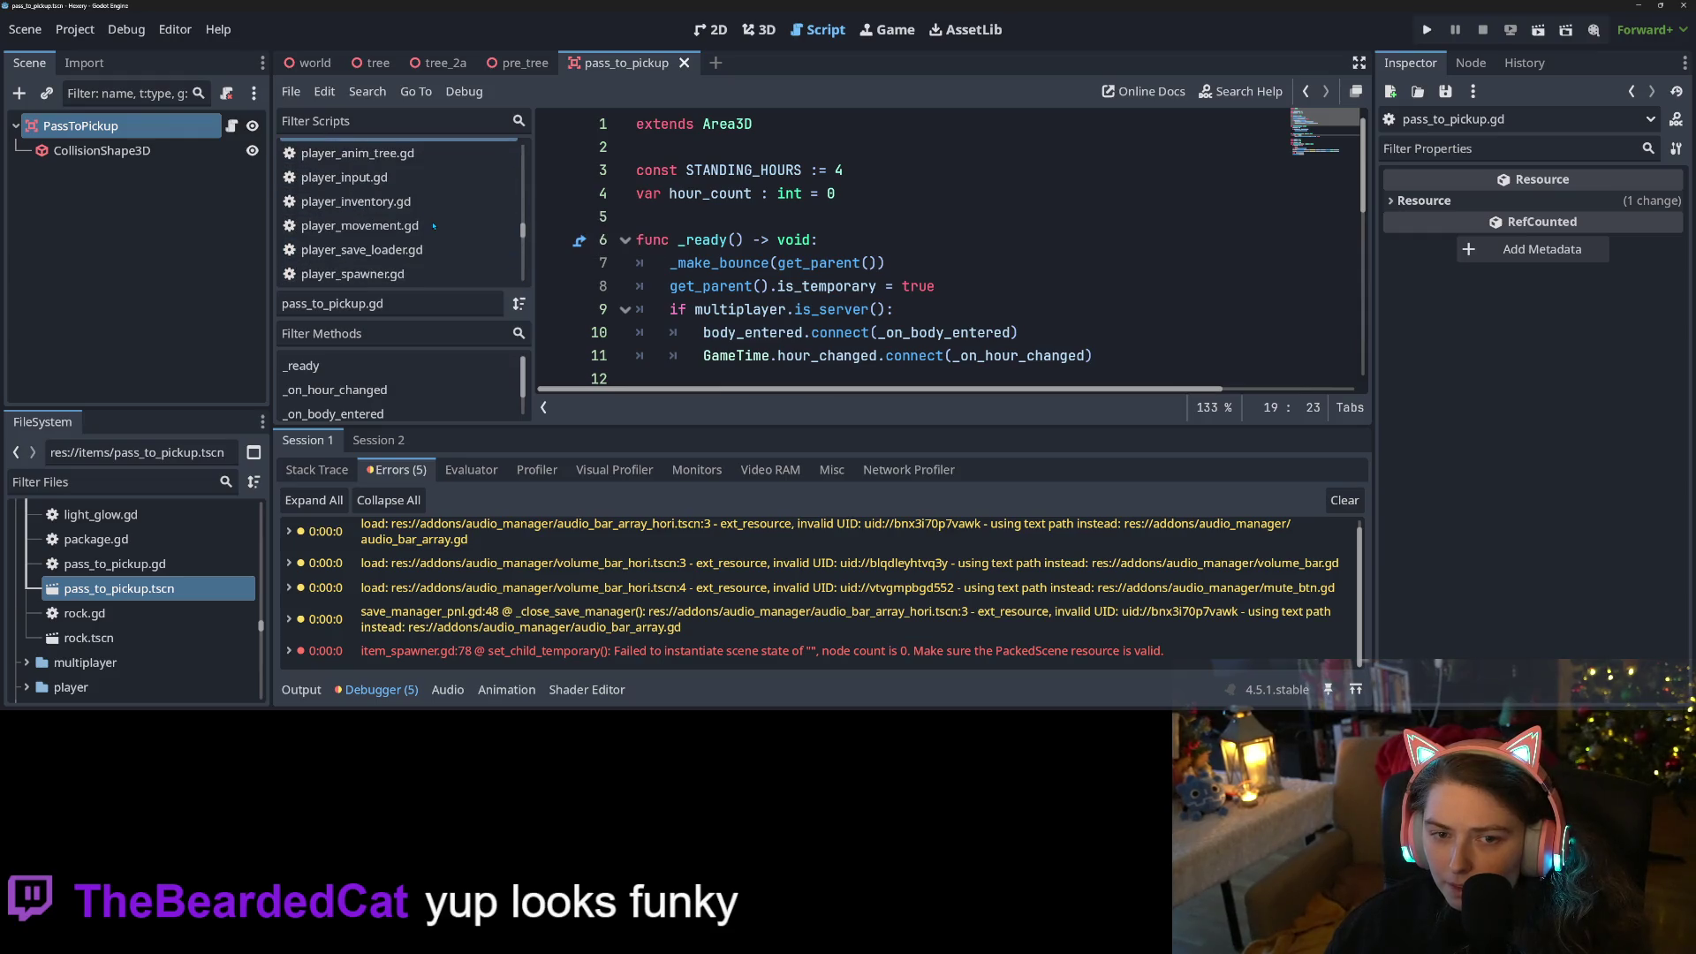
scroll(434, 226, "up", 1)
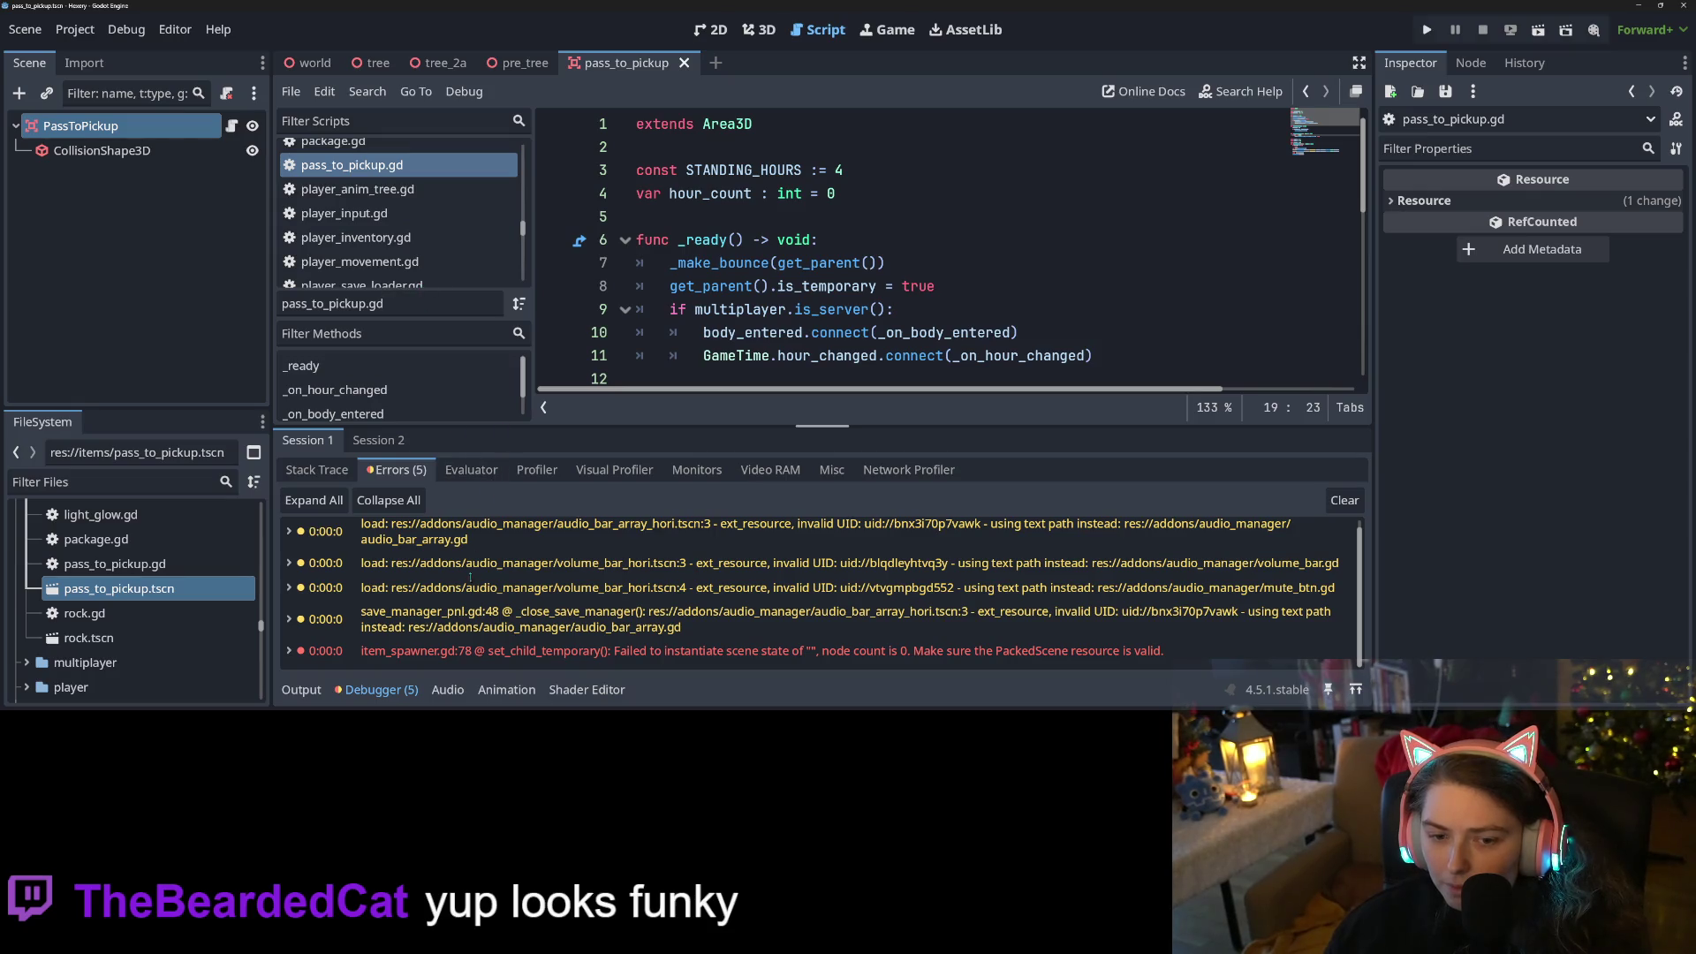
scroll(376, 254, "up", 5)
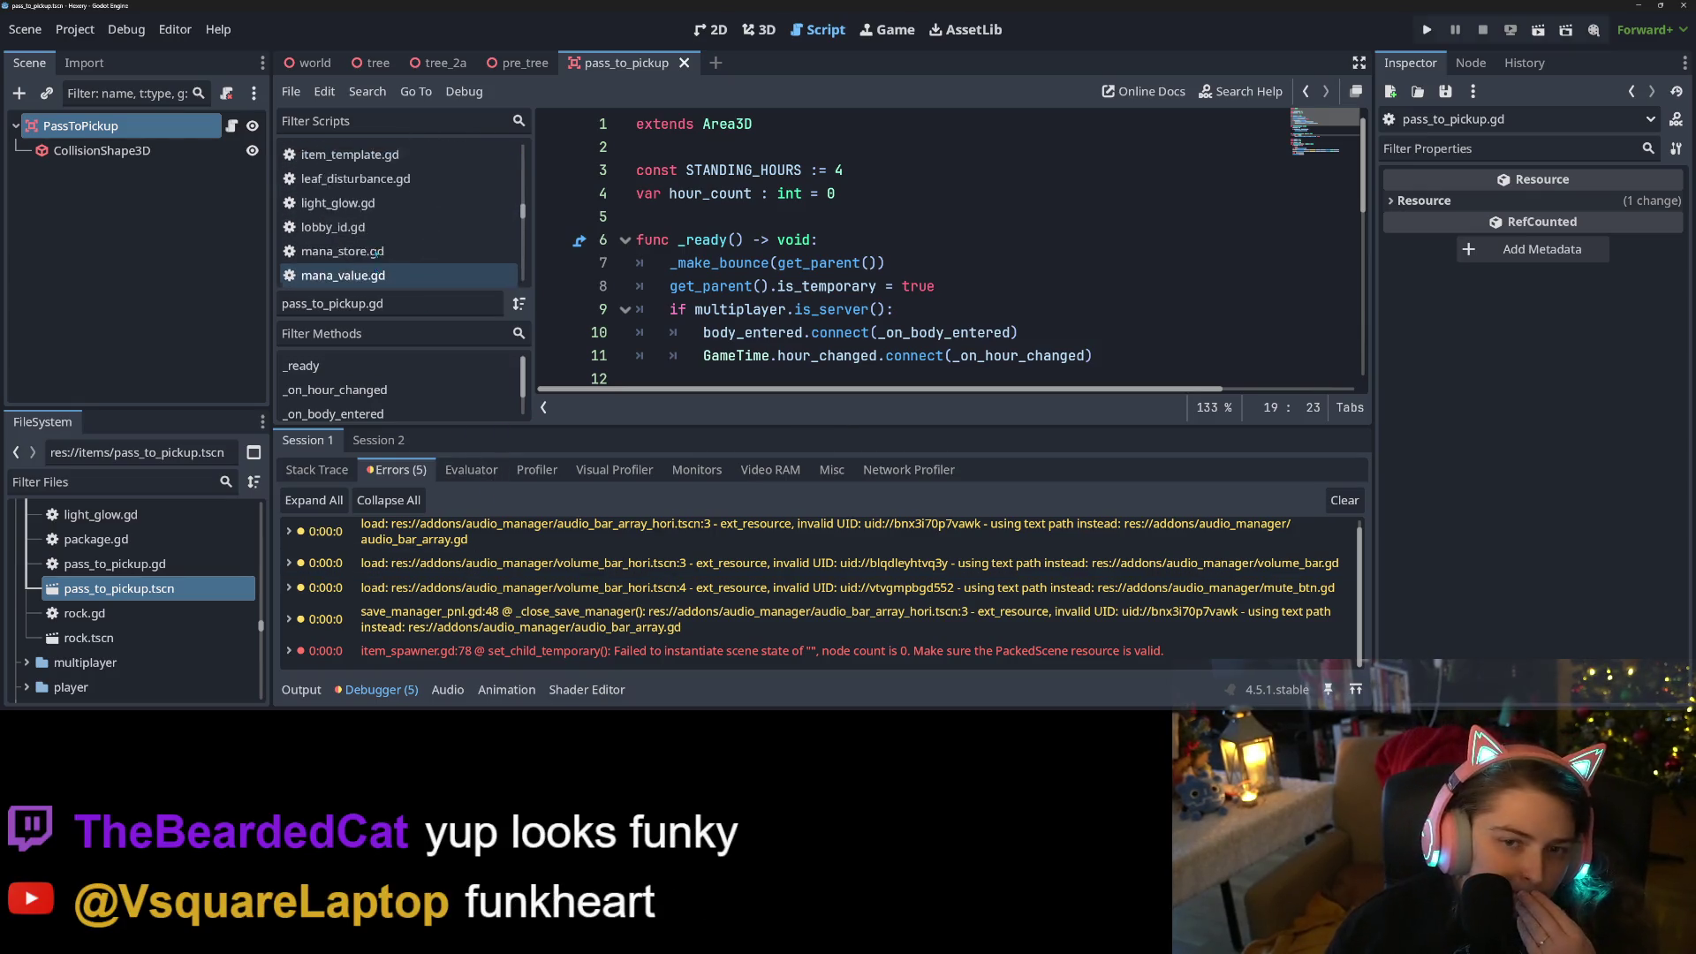
scroll(376, 254, "up", 2)
Switch back to item_spawner.gd in the script list and scroll to its top
left_click(388, 184)
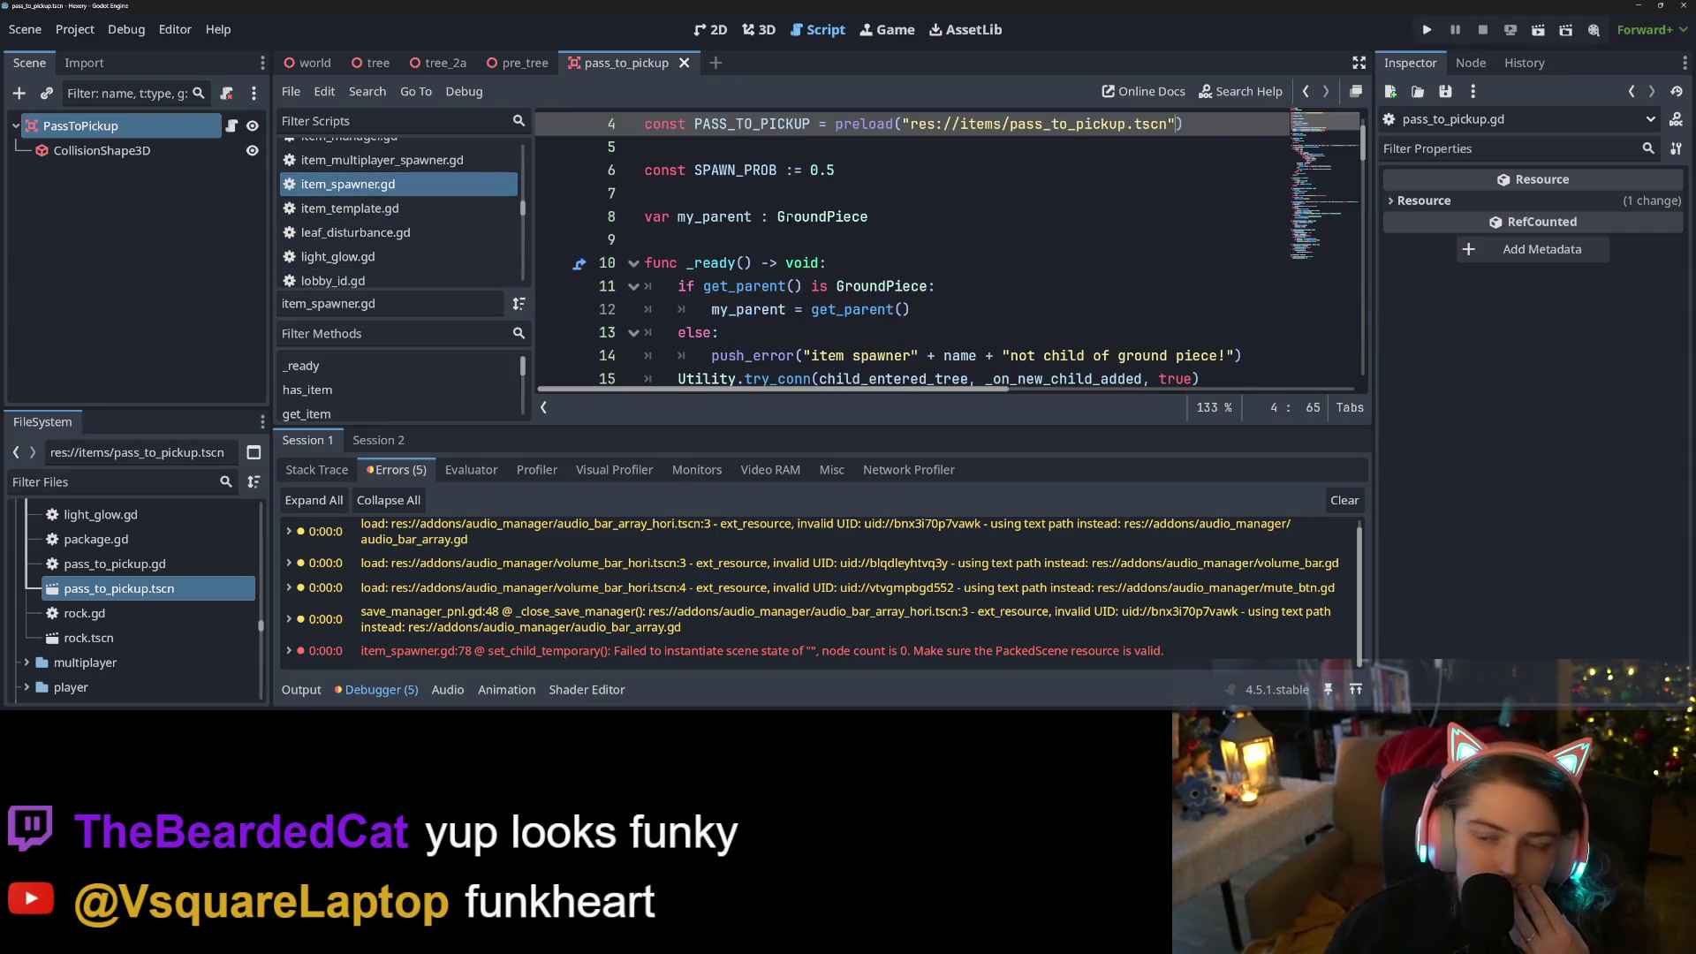
left_click(777, 196)
scroll(784, 210, "up", 1)
Search the whole project for ItemSpawner with Ctrl+Shift+F
double_click(786, 148)
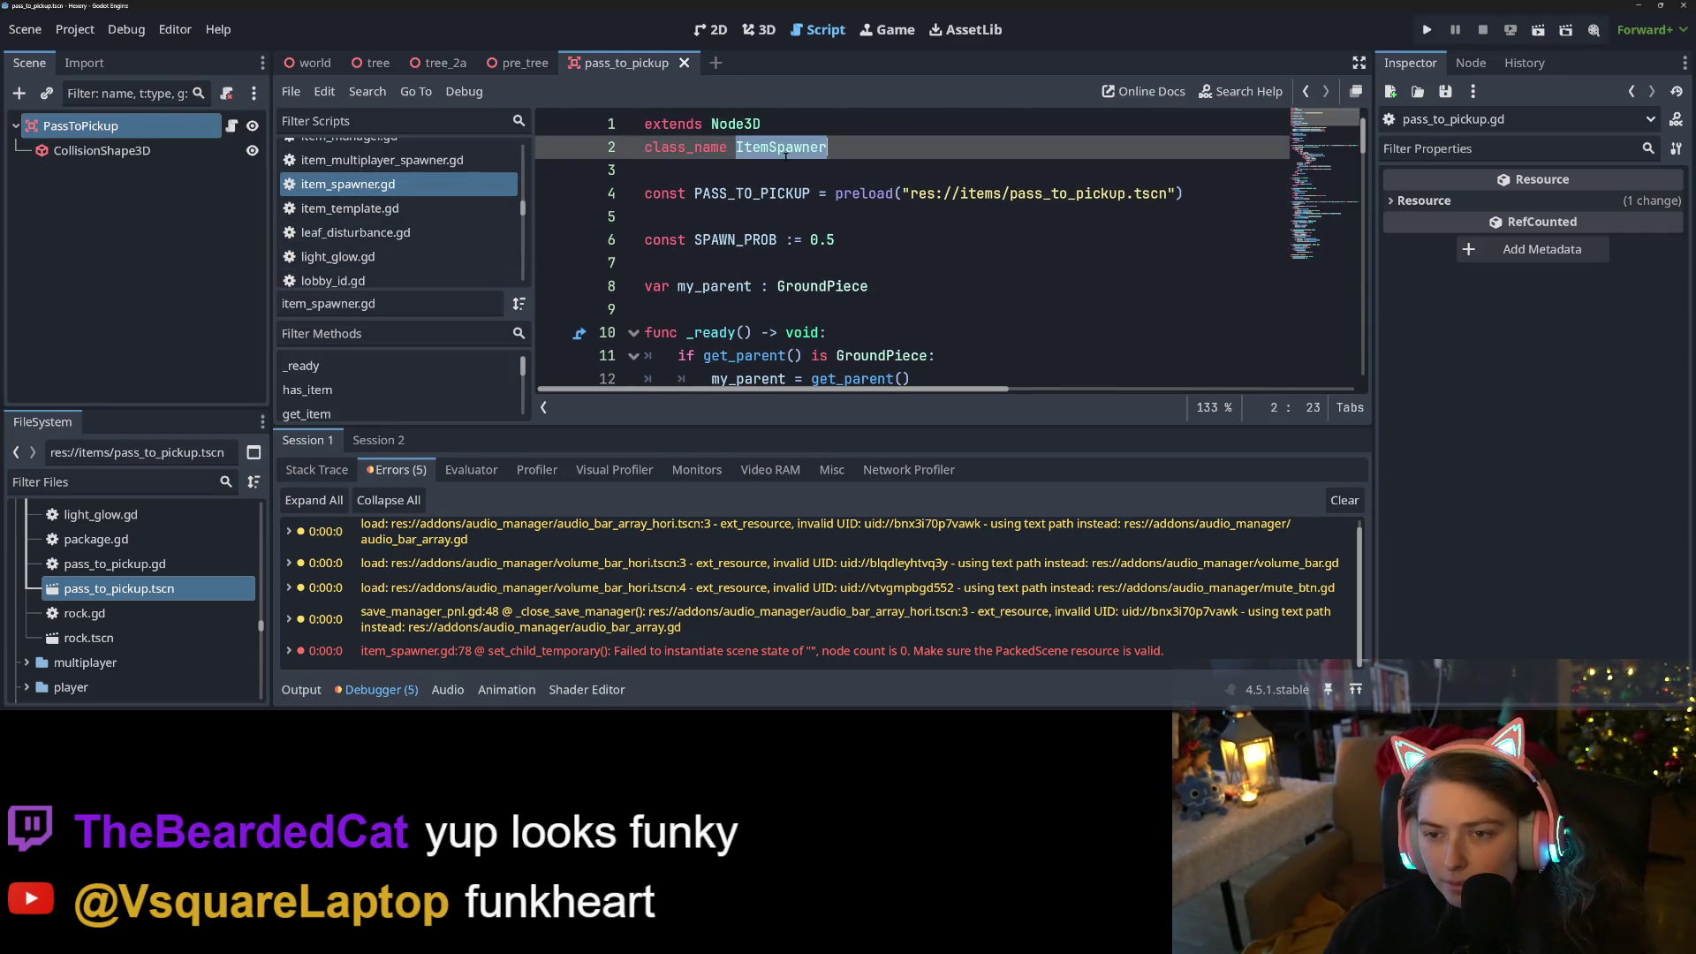
key("ctrl+shift+f")
key("Return")
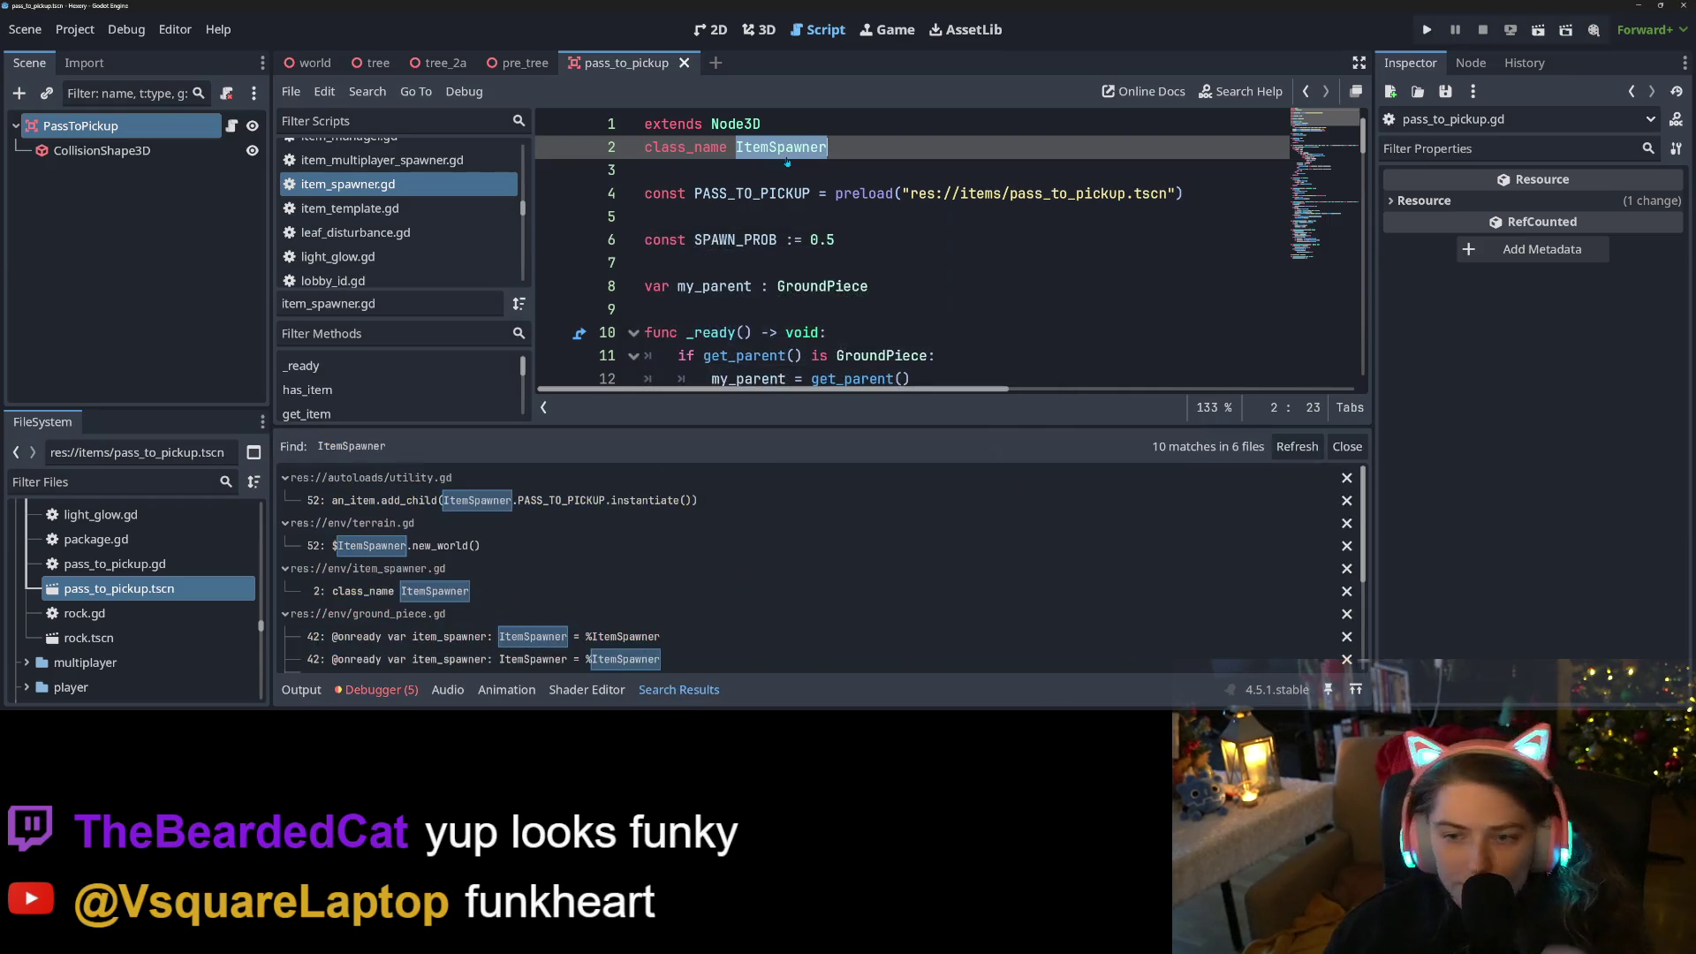
scroll(866, 313, "down", 1)
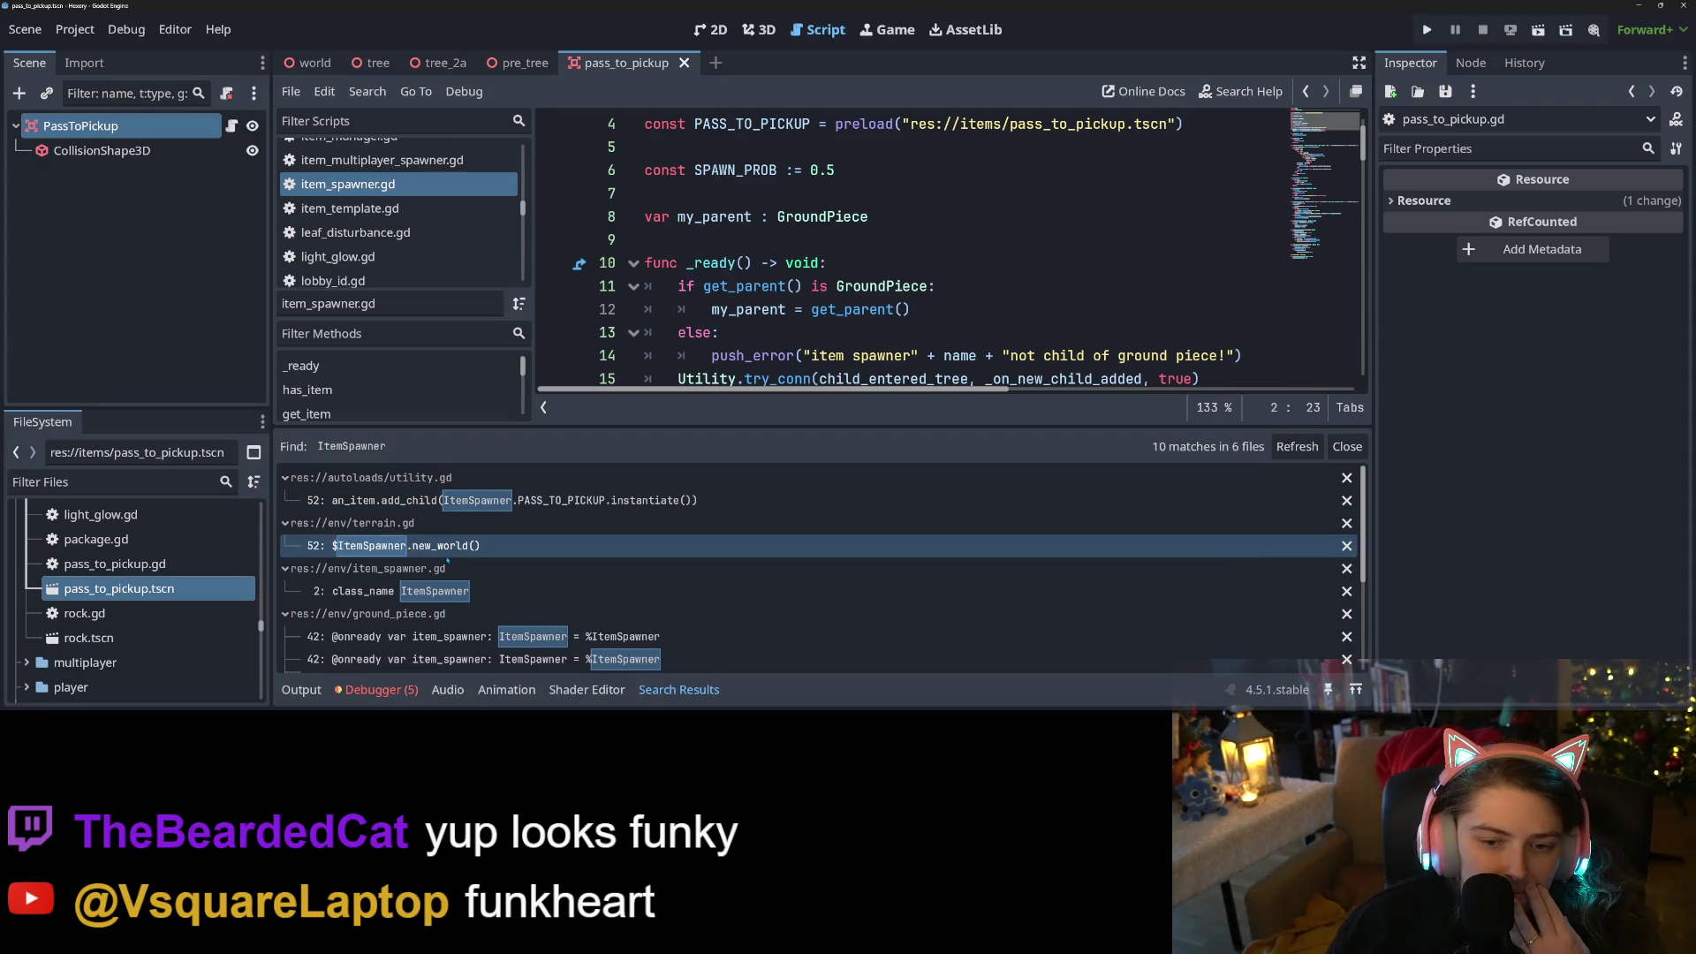
Inspect the utility.gd match at line 52
left_click(433, 500)
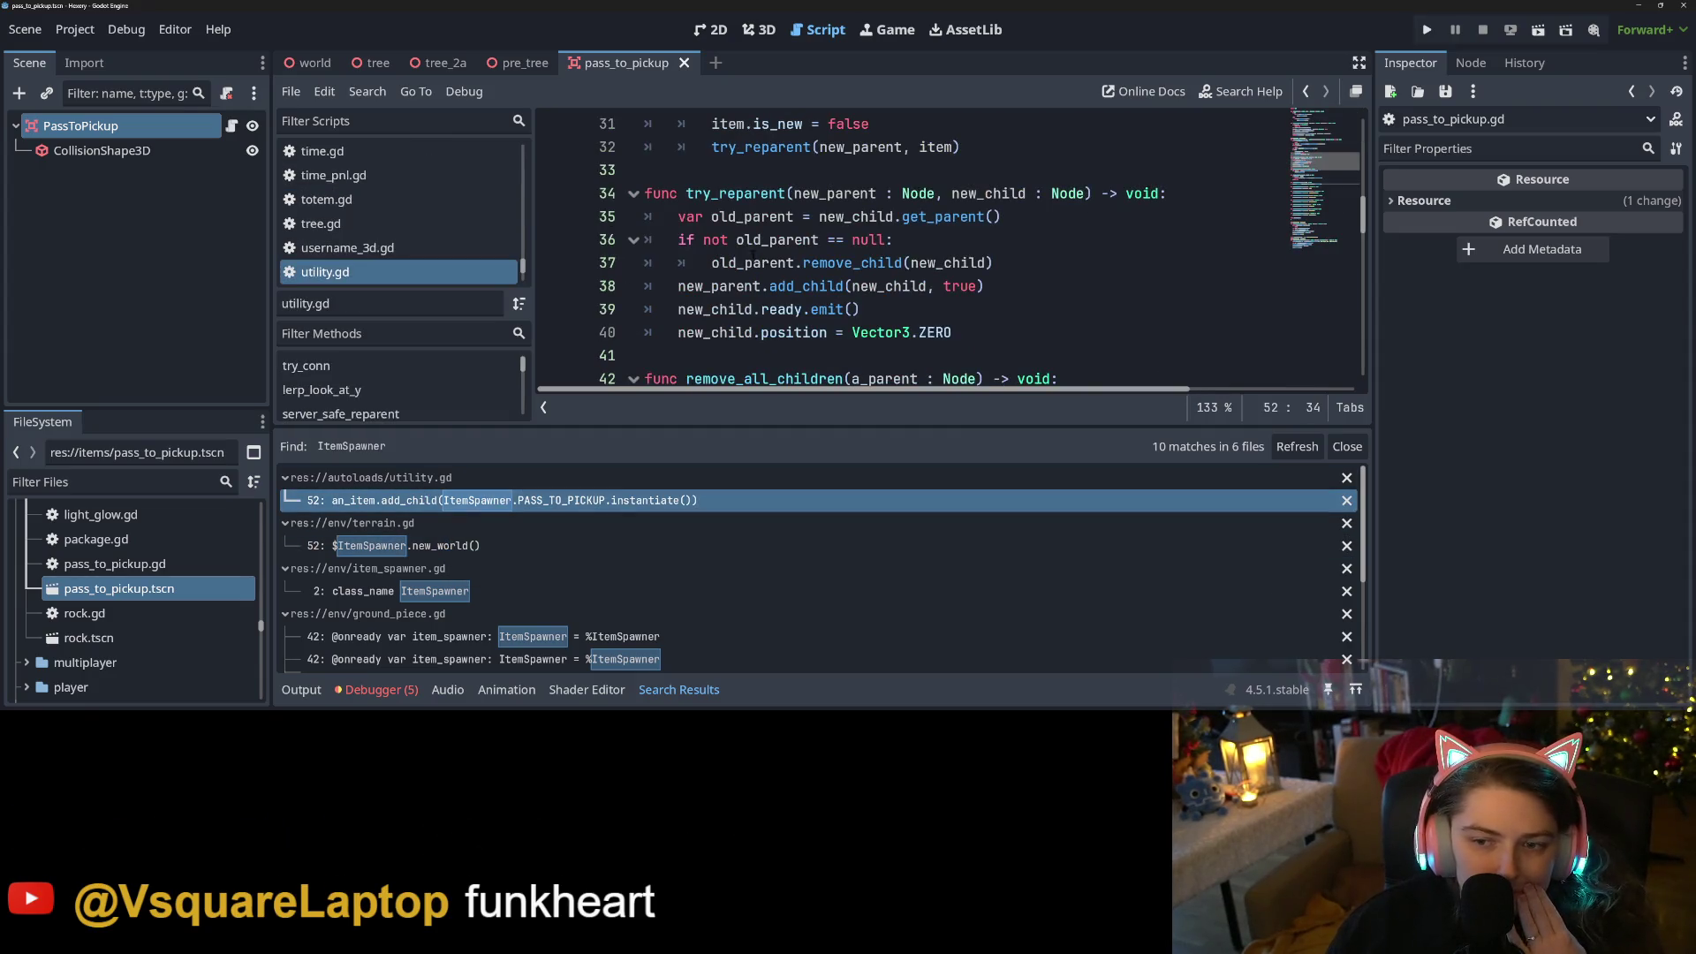
mouse_move(809, 276)
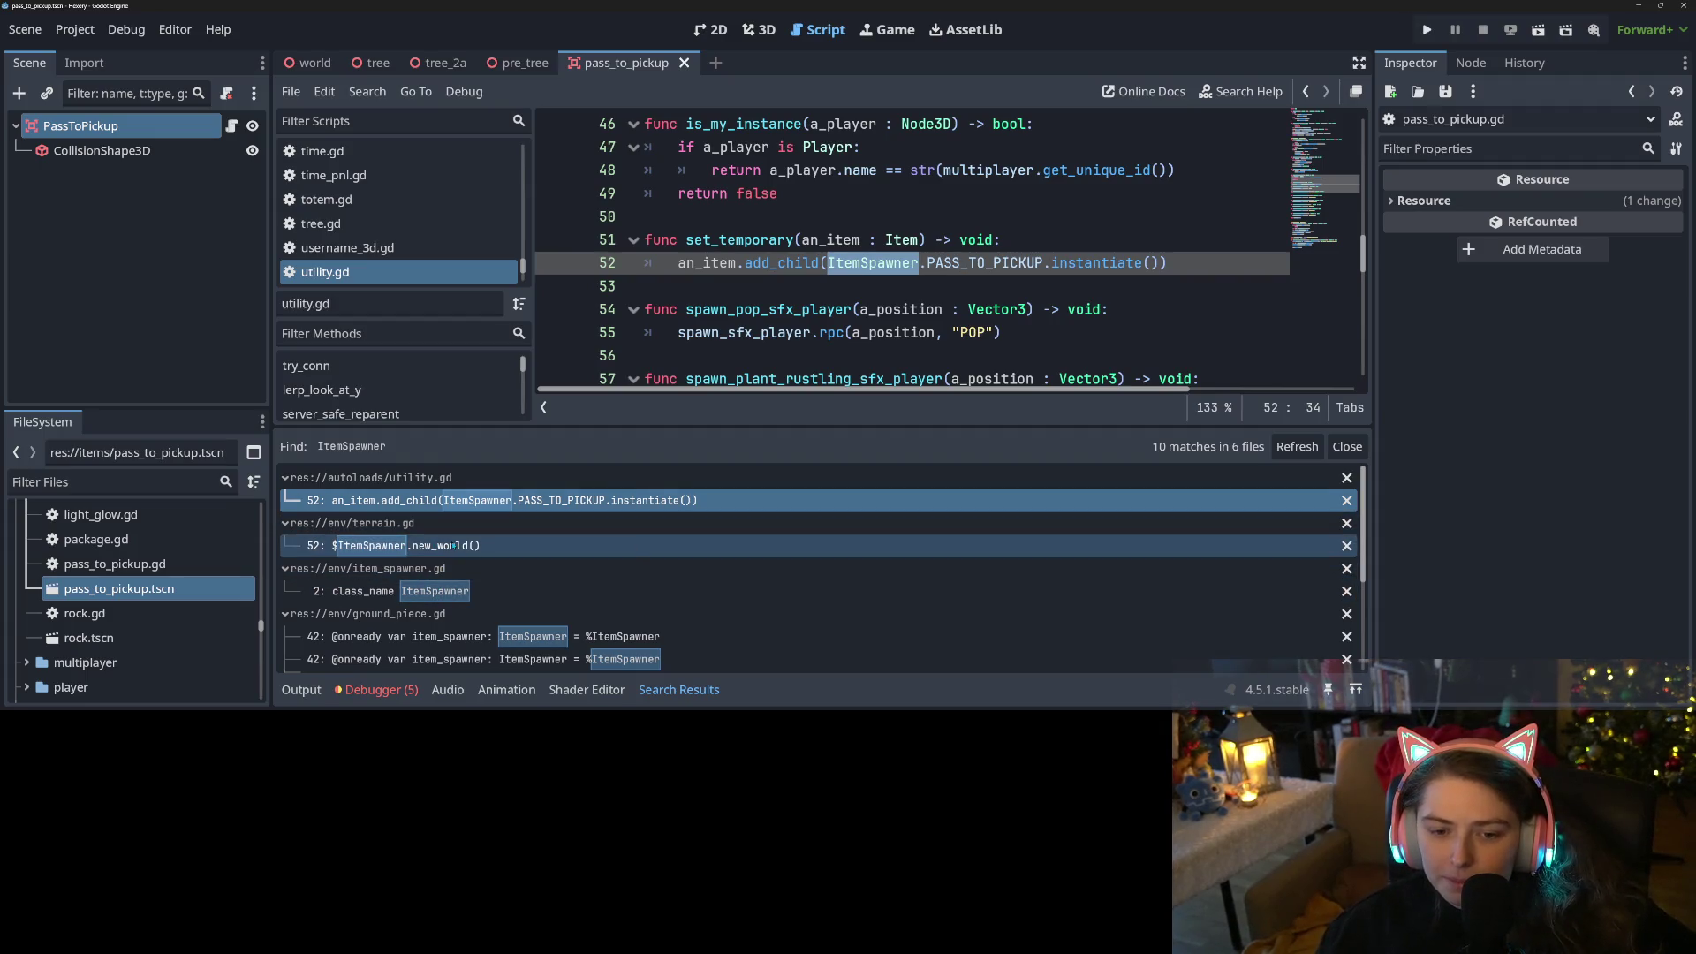
scroll(508, 615, "down", 1)
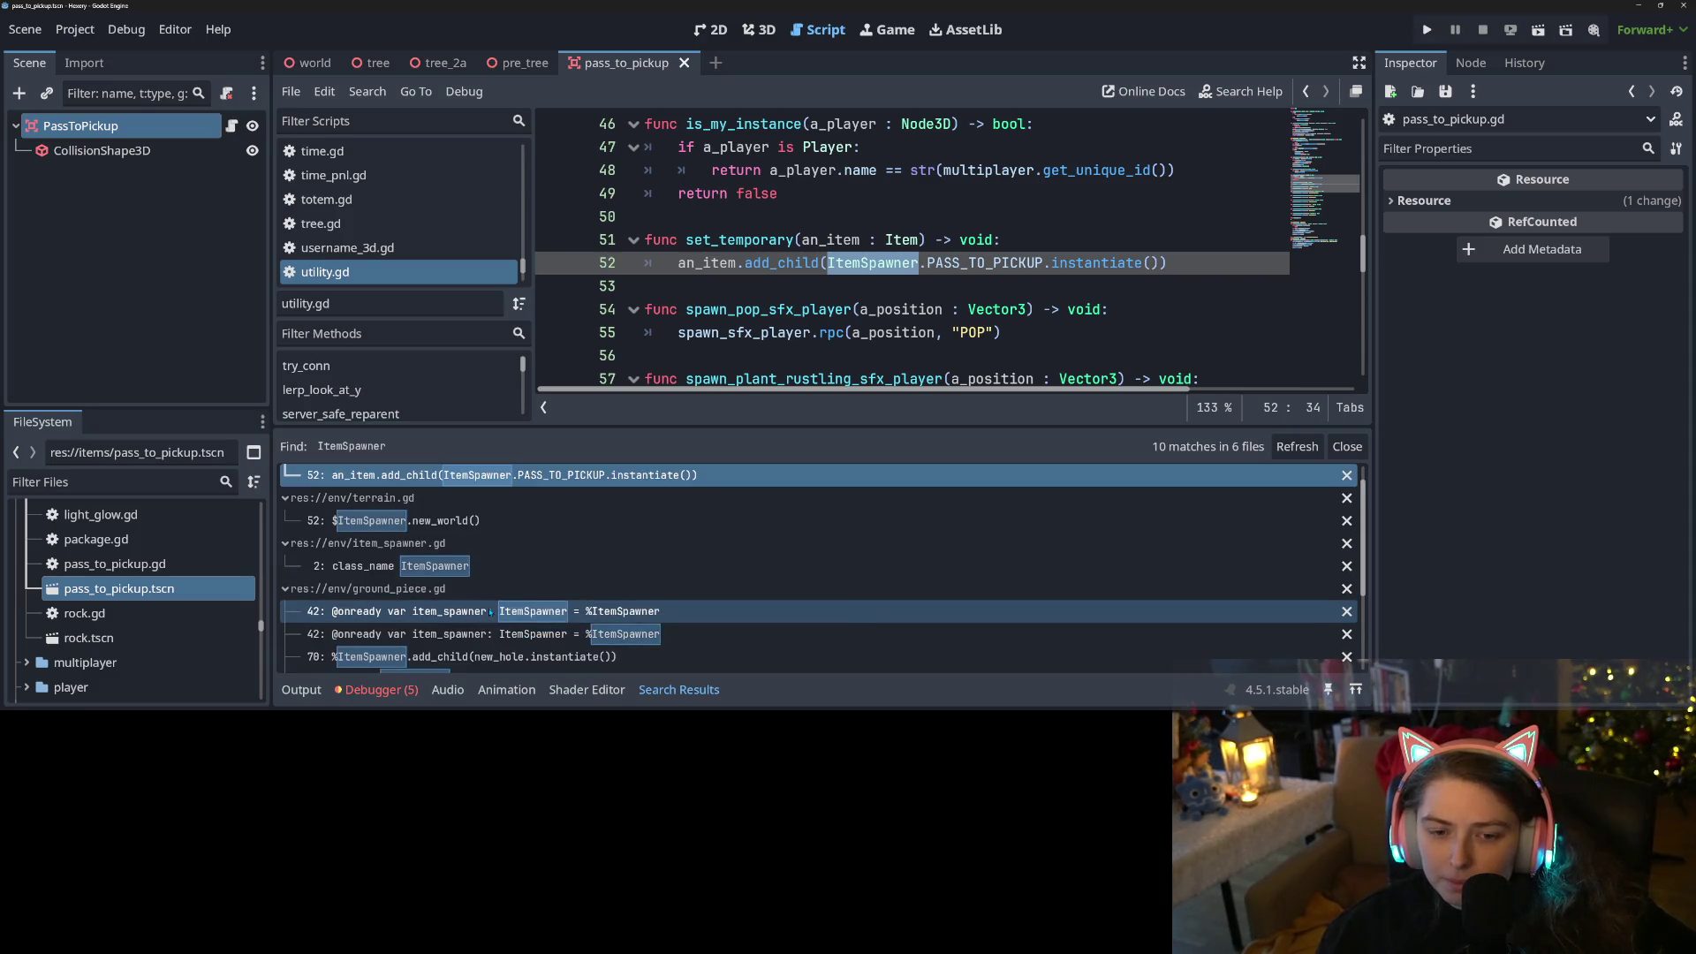
scroll(490, 611, "down", 1)
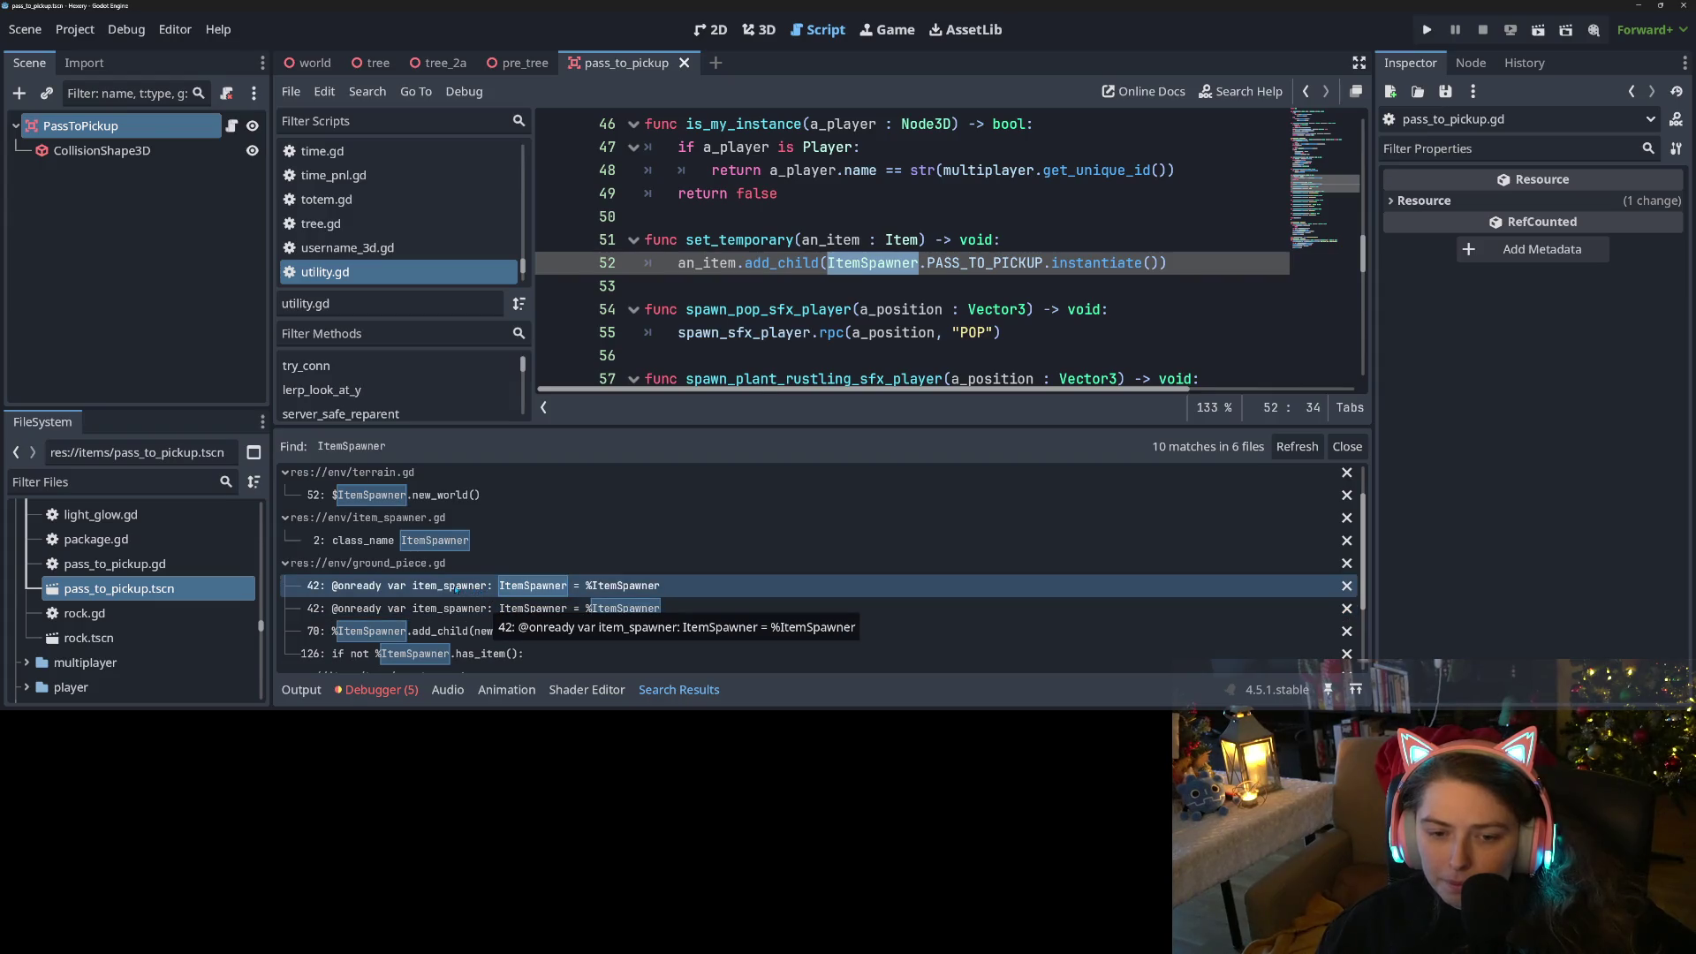
scroll(403, 591, "down", 2)
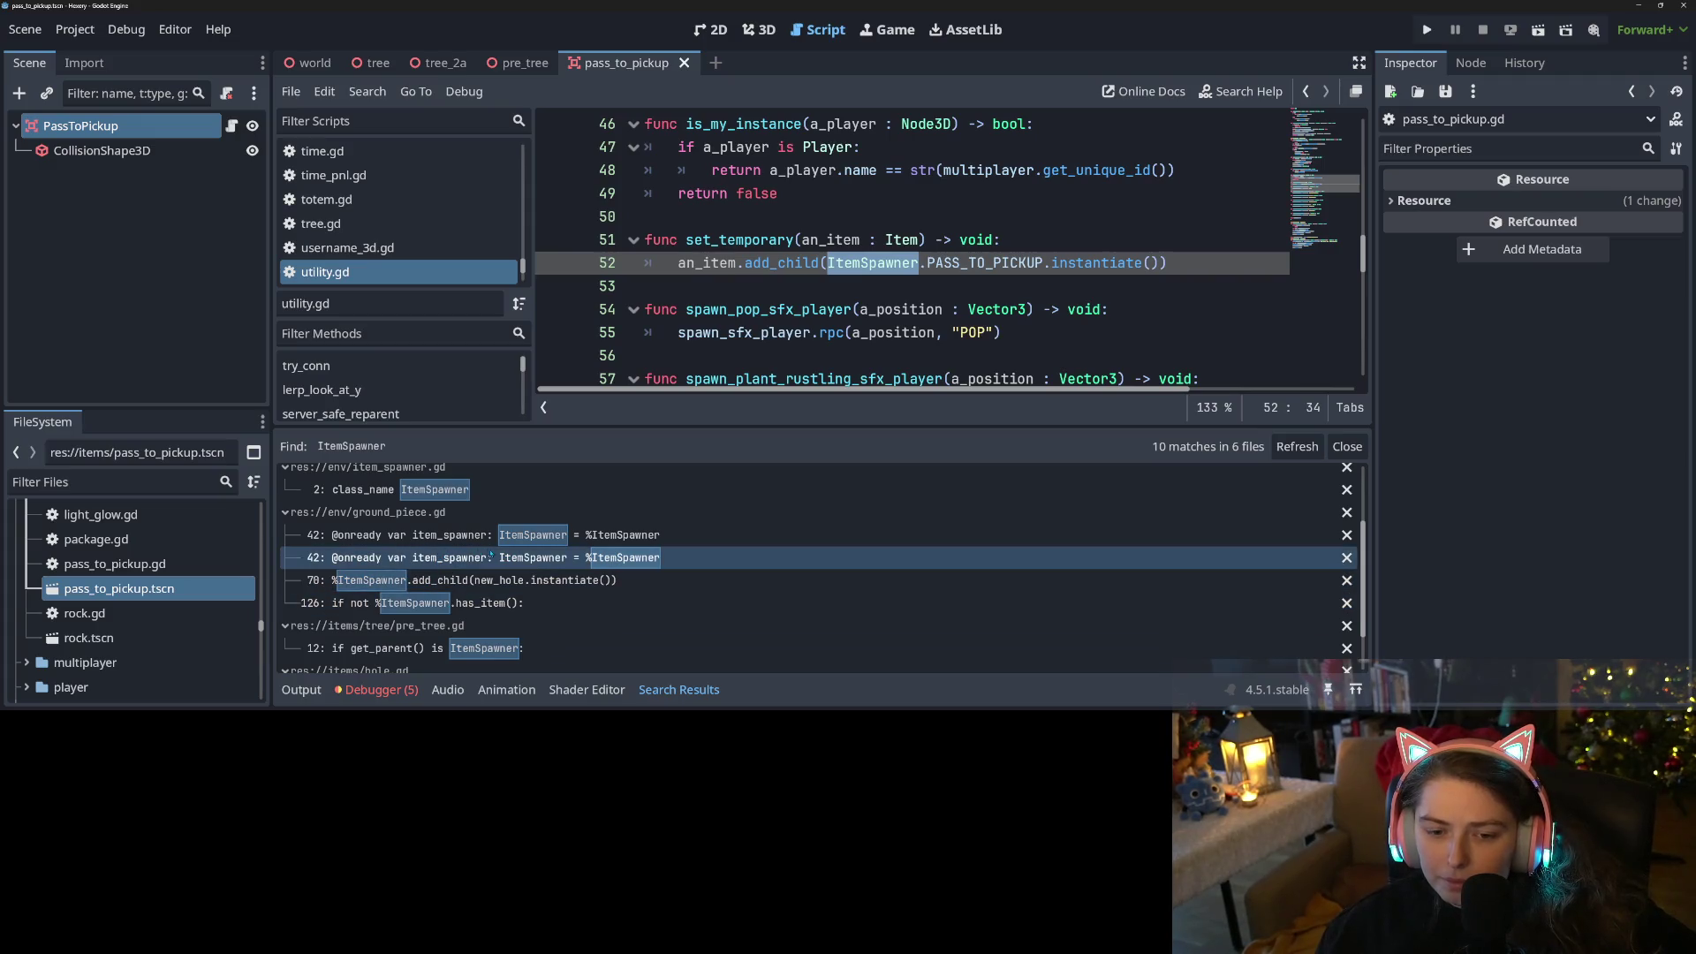
scroll(541, 579, "down", 3)
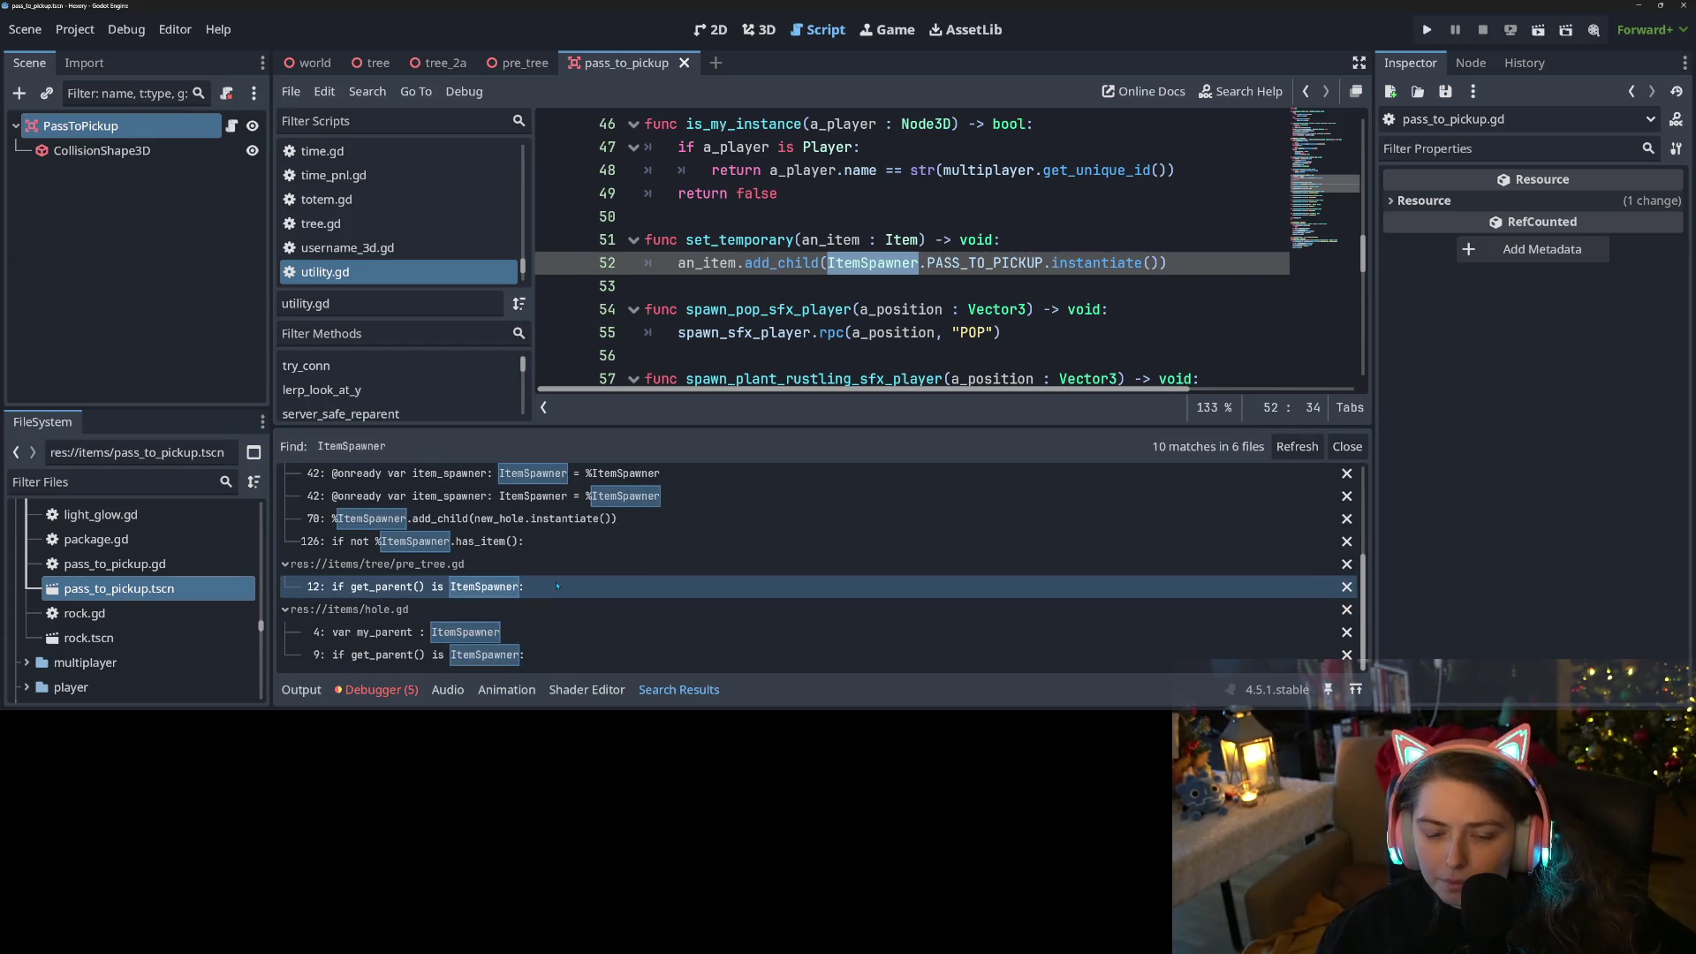
Inspect hole.gd's my_parent declaration and its parent check on line 9
left_click(517, 631)
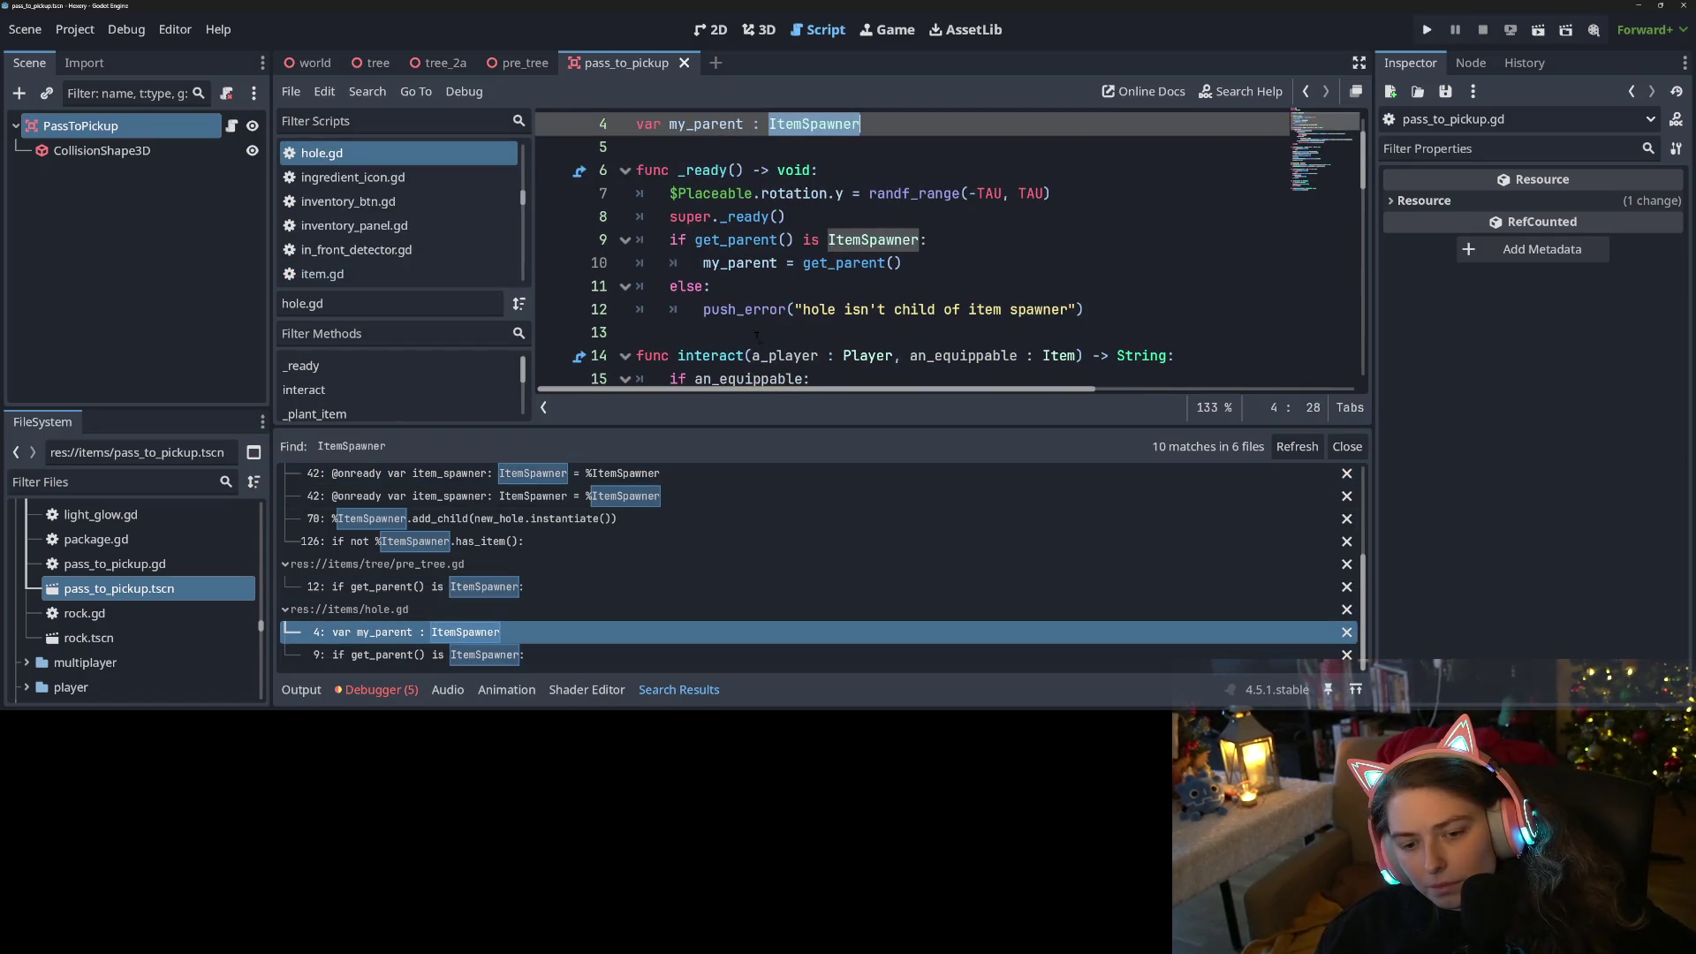
left_click(418, 654)
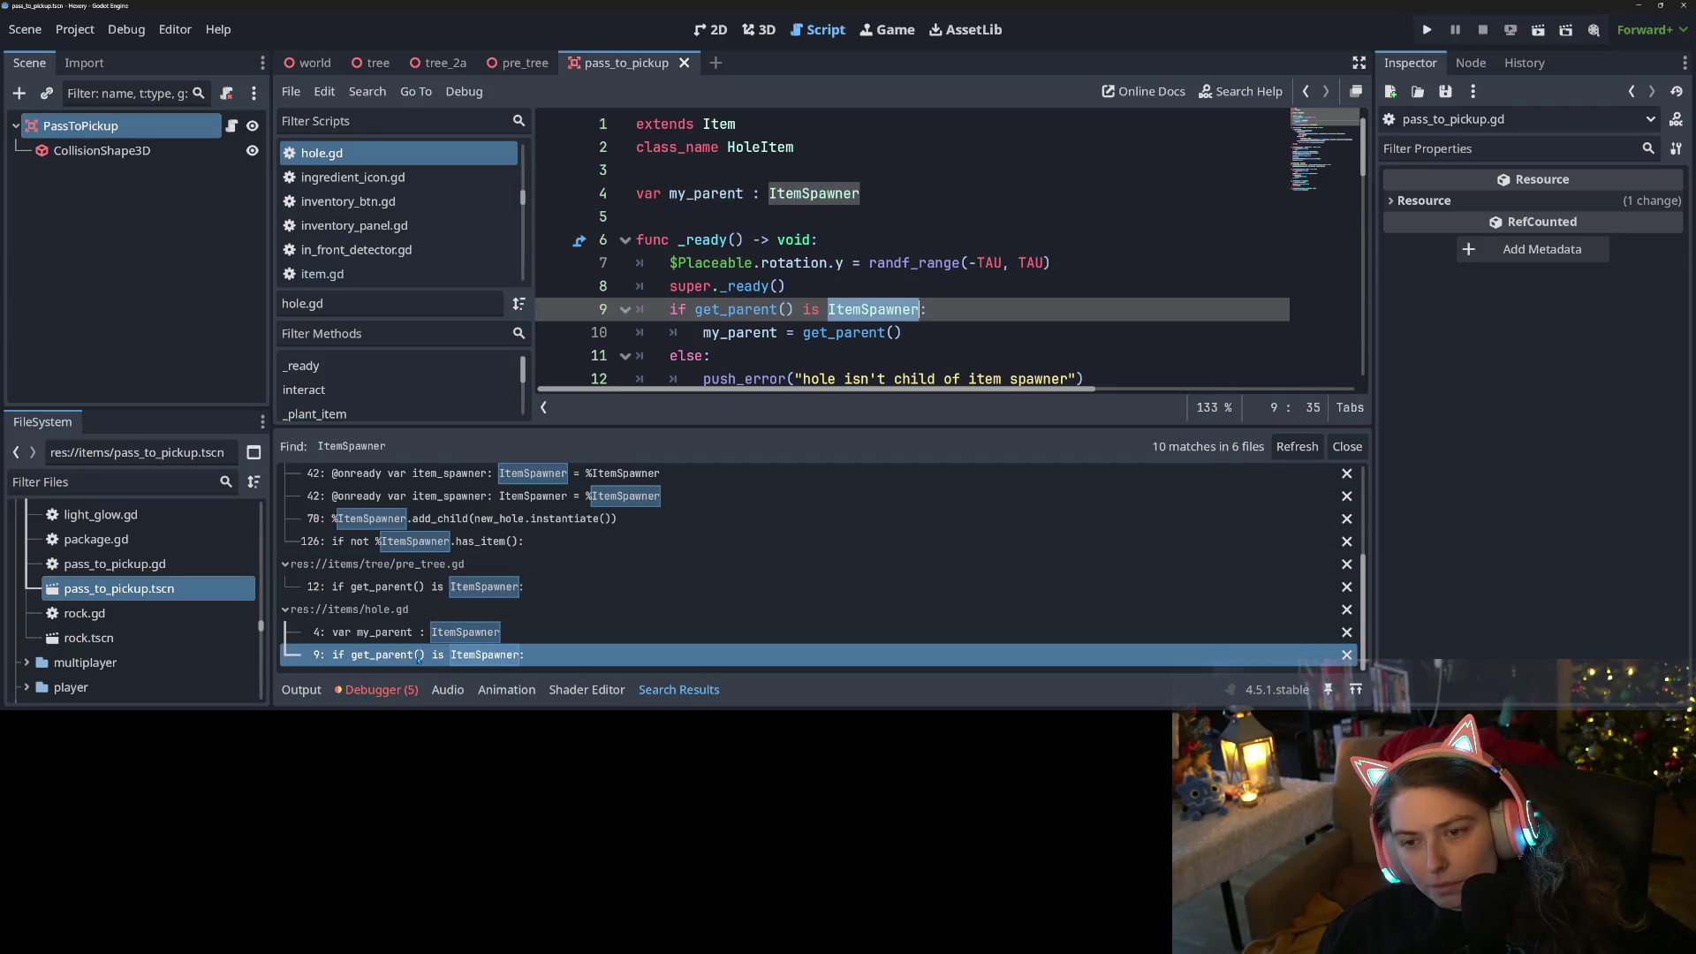
left_click(720, 310)
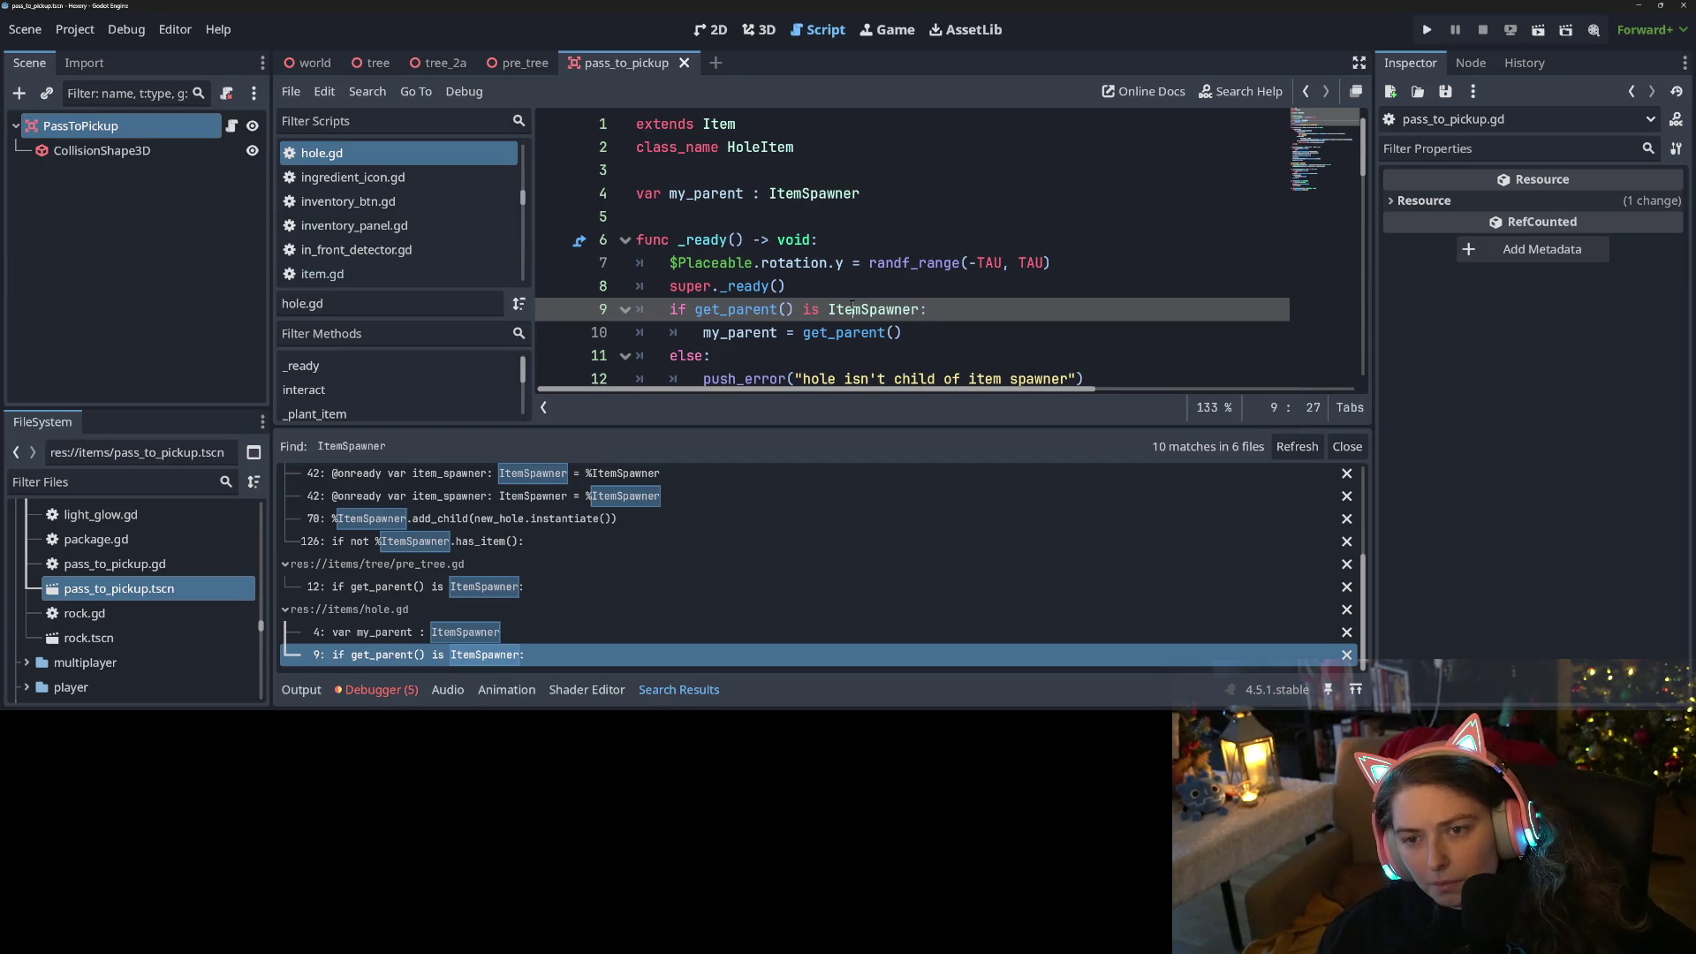
scroll(490, 574, "up", 1)
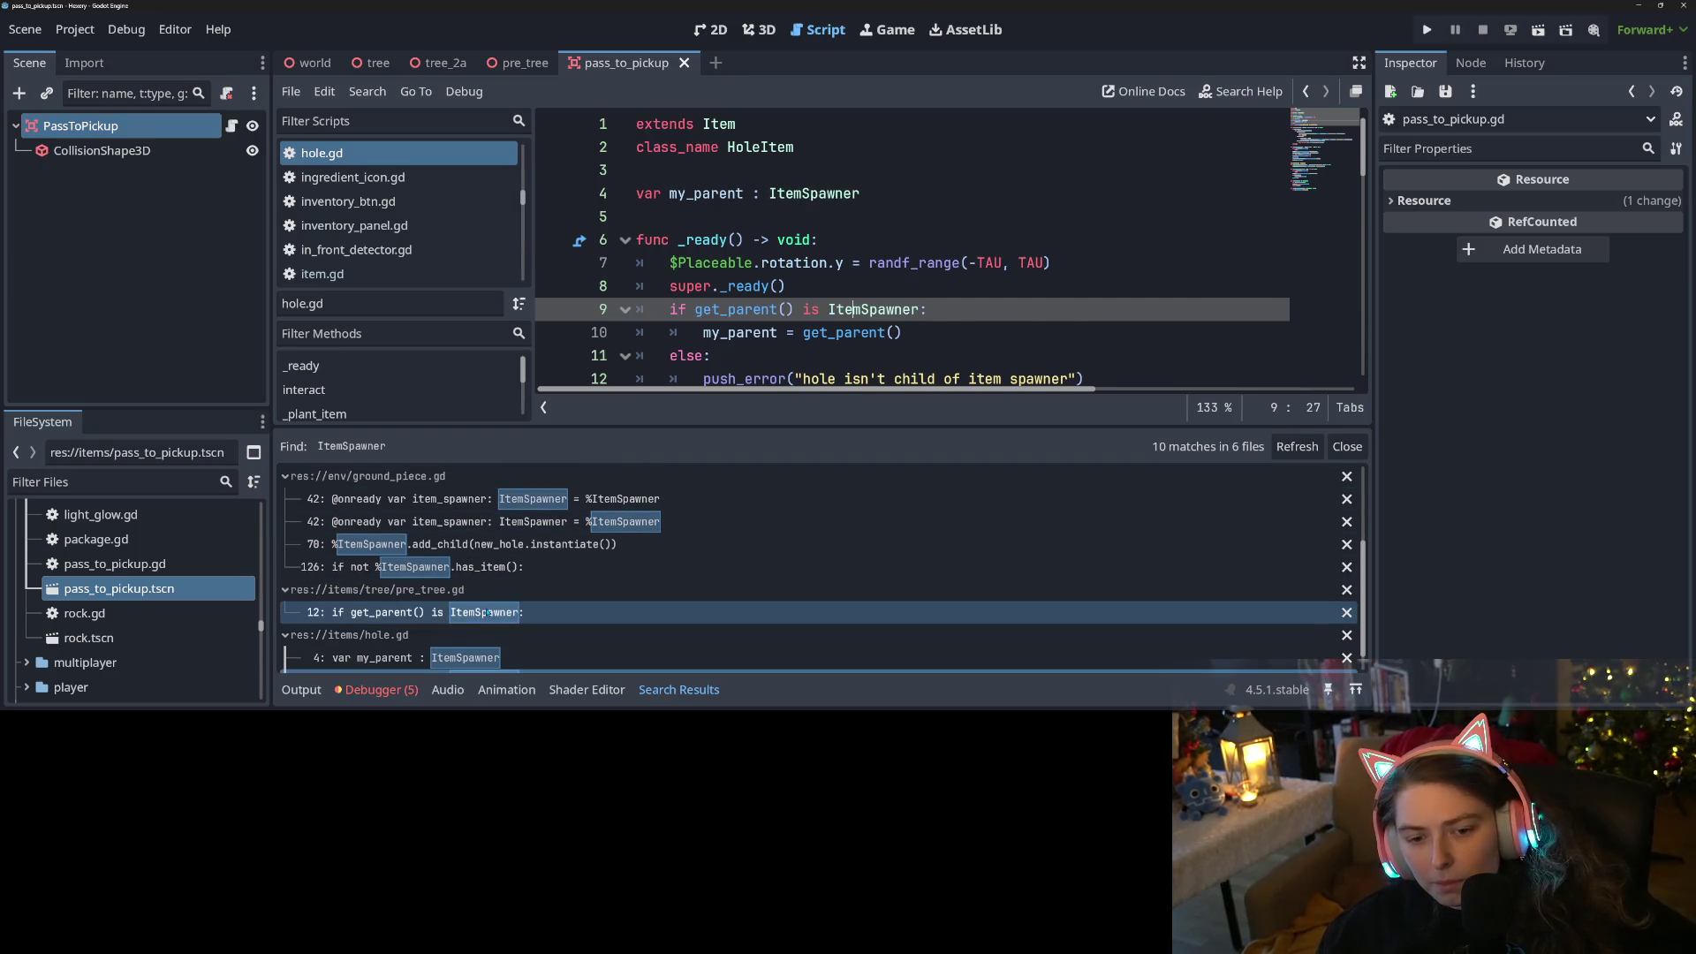
Inspect the pre_tree.gd match and its parent check on line 12
left_click(490, 612)
scroll(915, 311, "down", 3)
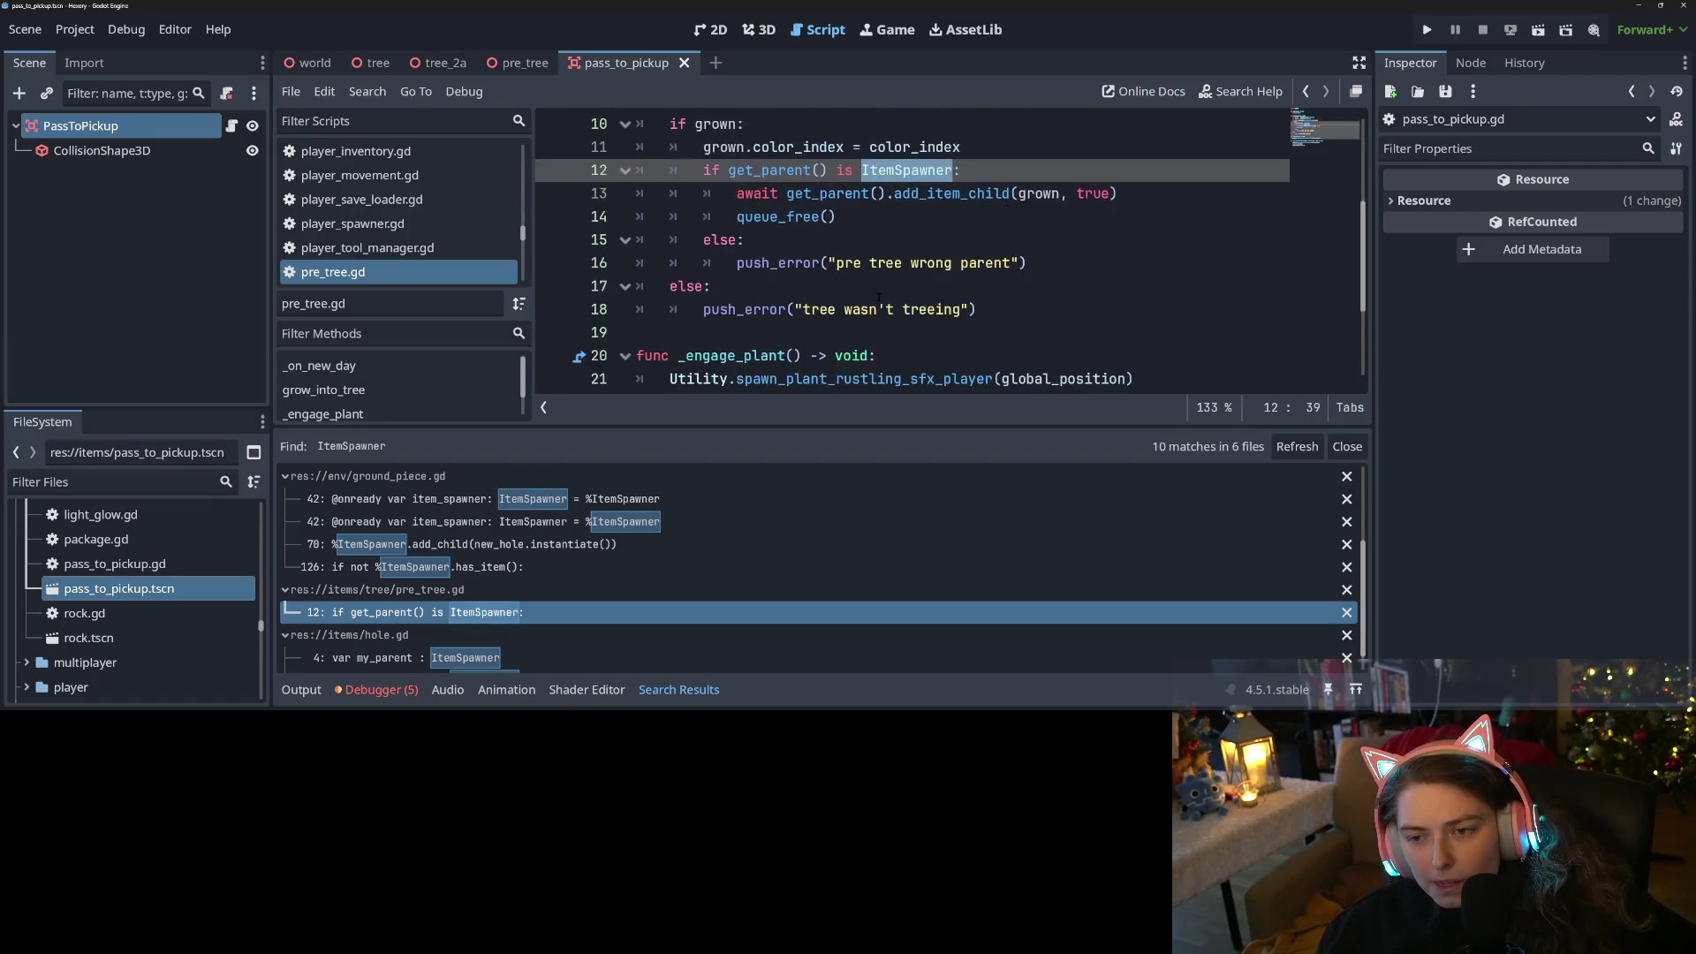
scroll(915, 311, "up", 2)
scroll(915, 311, "down", 1)
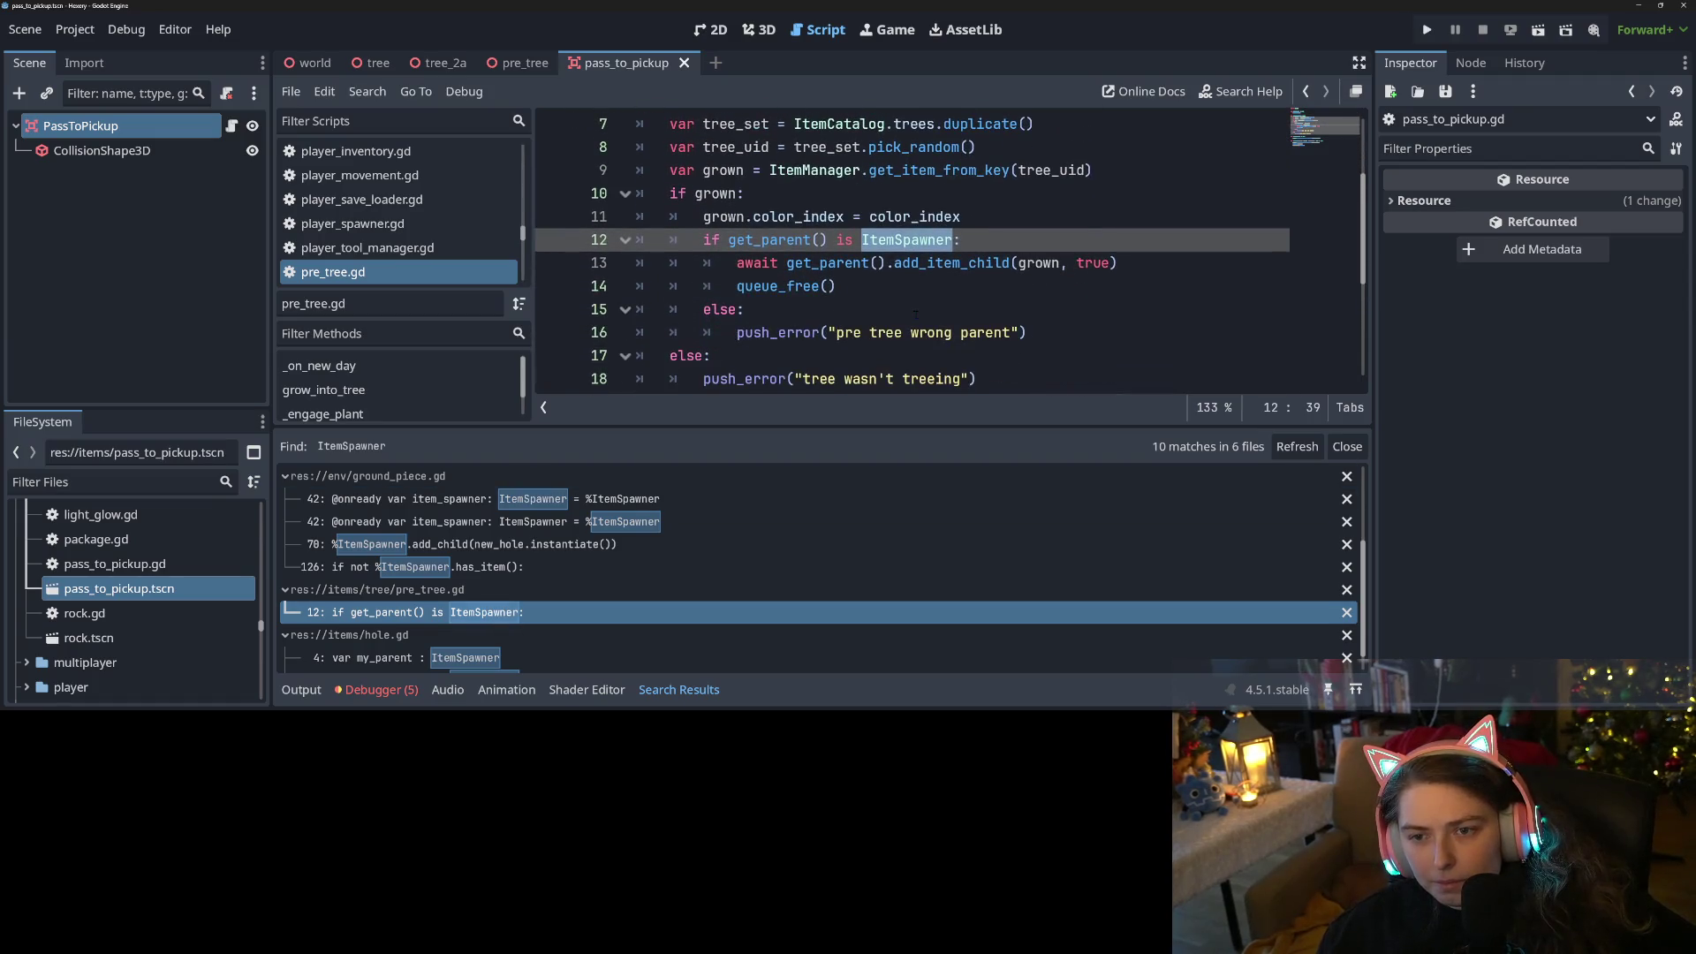
scroll(915, 310, "up", 1)
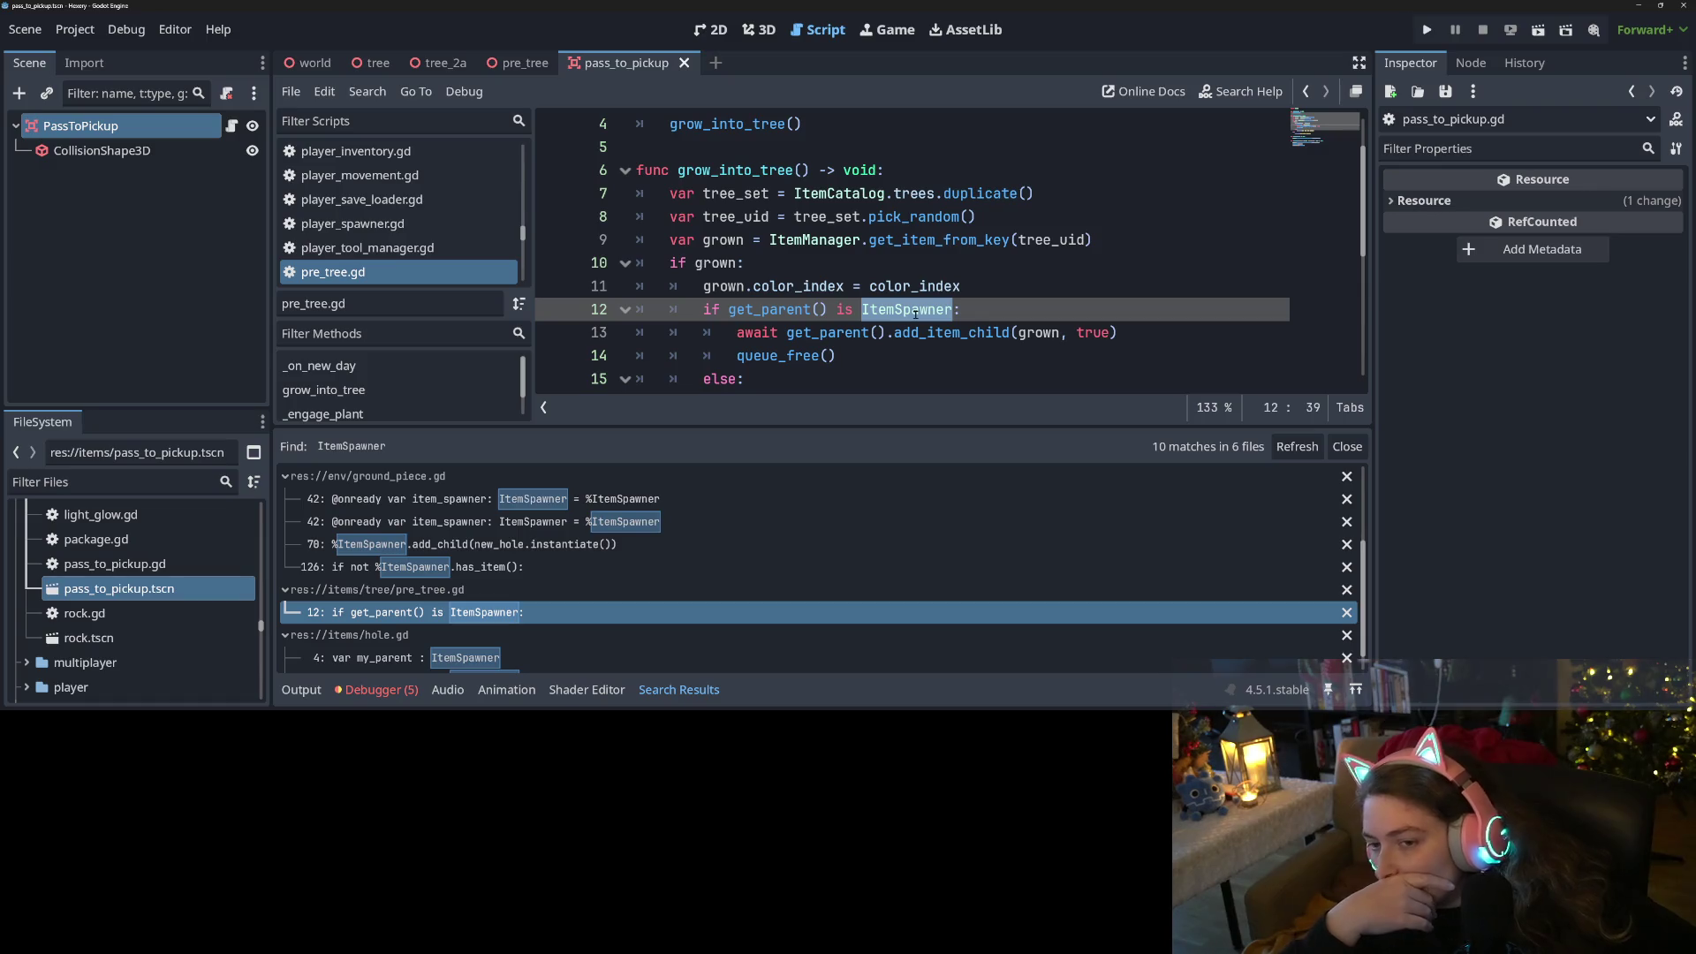
scroll(915, 314, "down", 1)
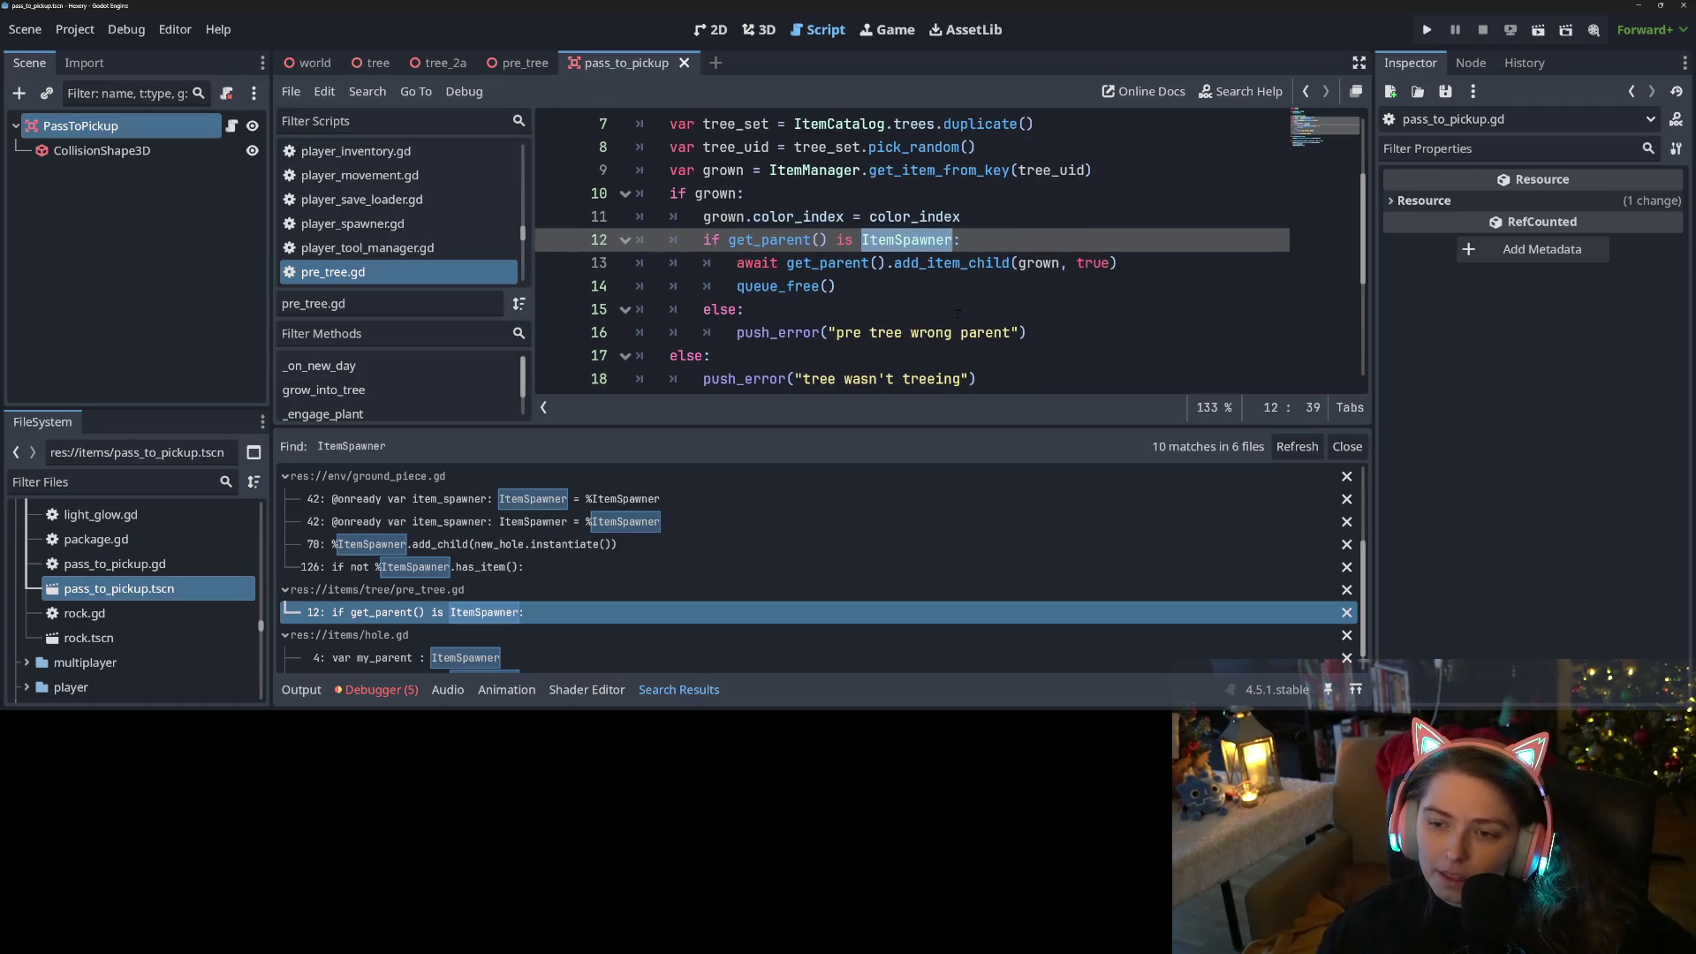
Glance at the Output log, then collapse the bottom panel for more code space
left_click(302, 690)
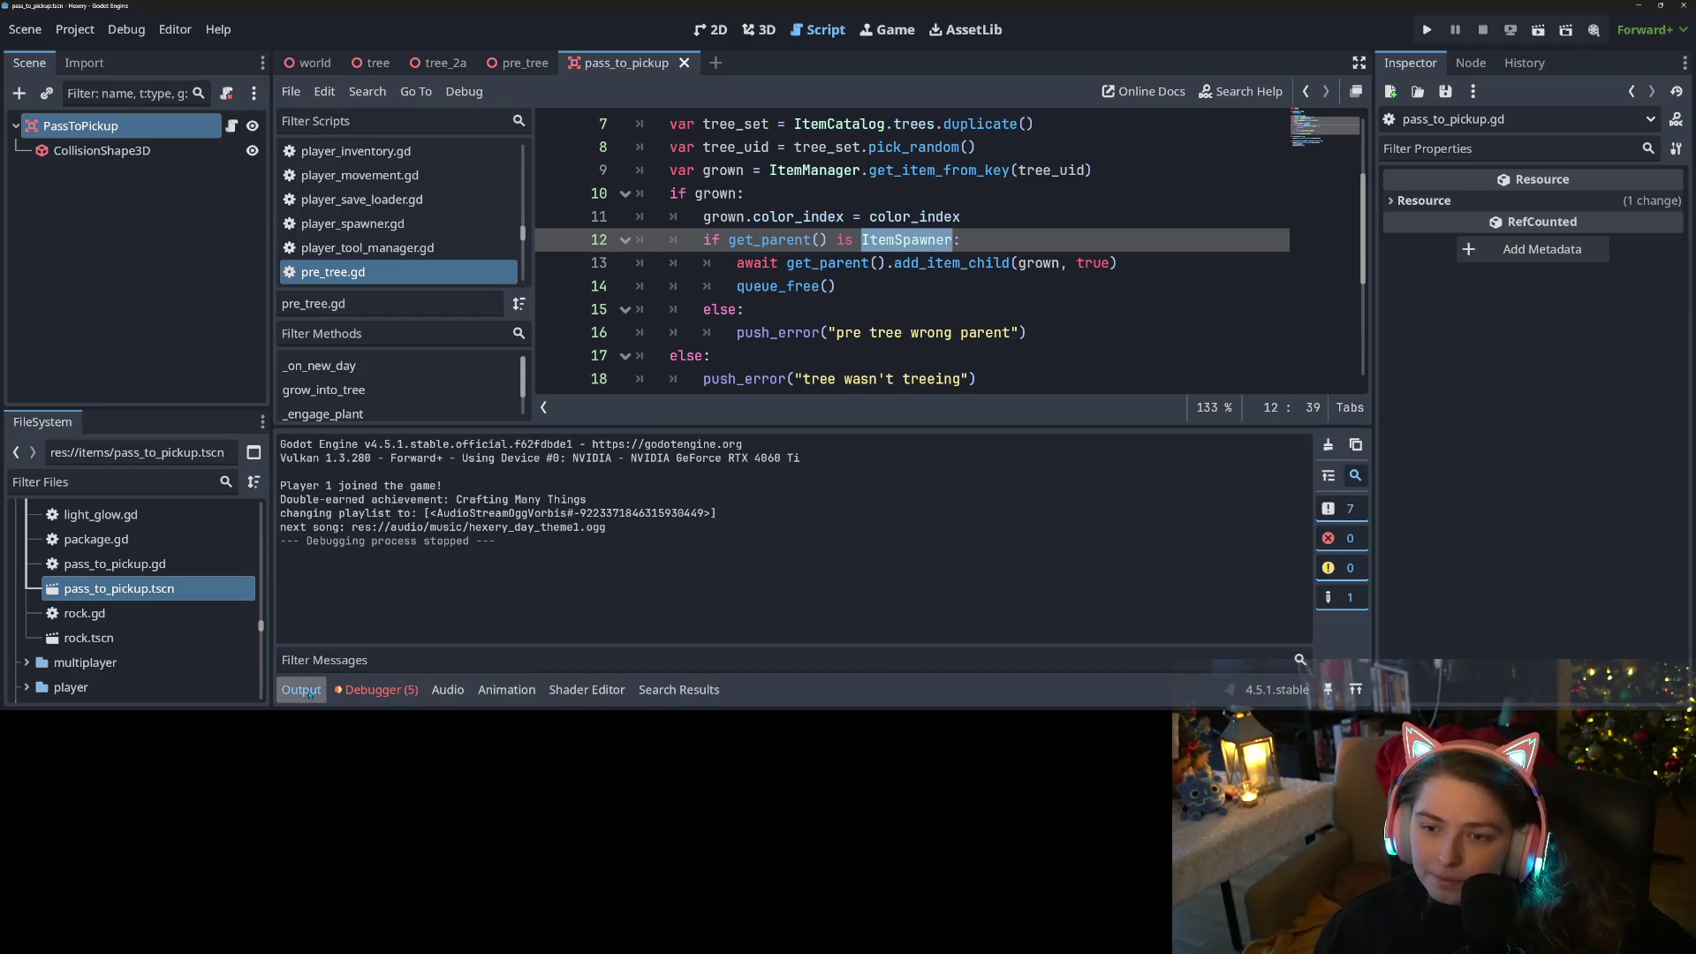
left_click(303, 689)
left_click(955, 436)
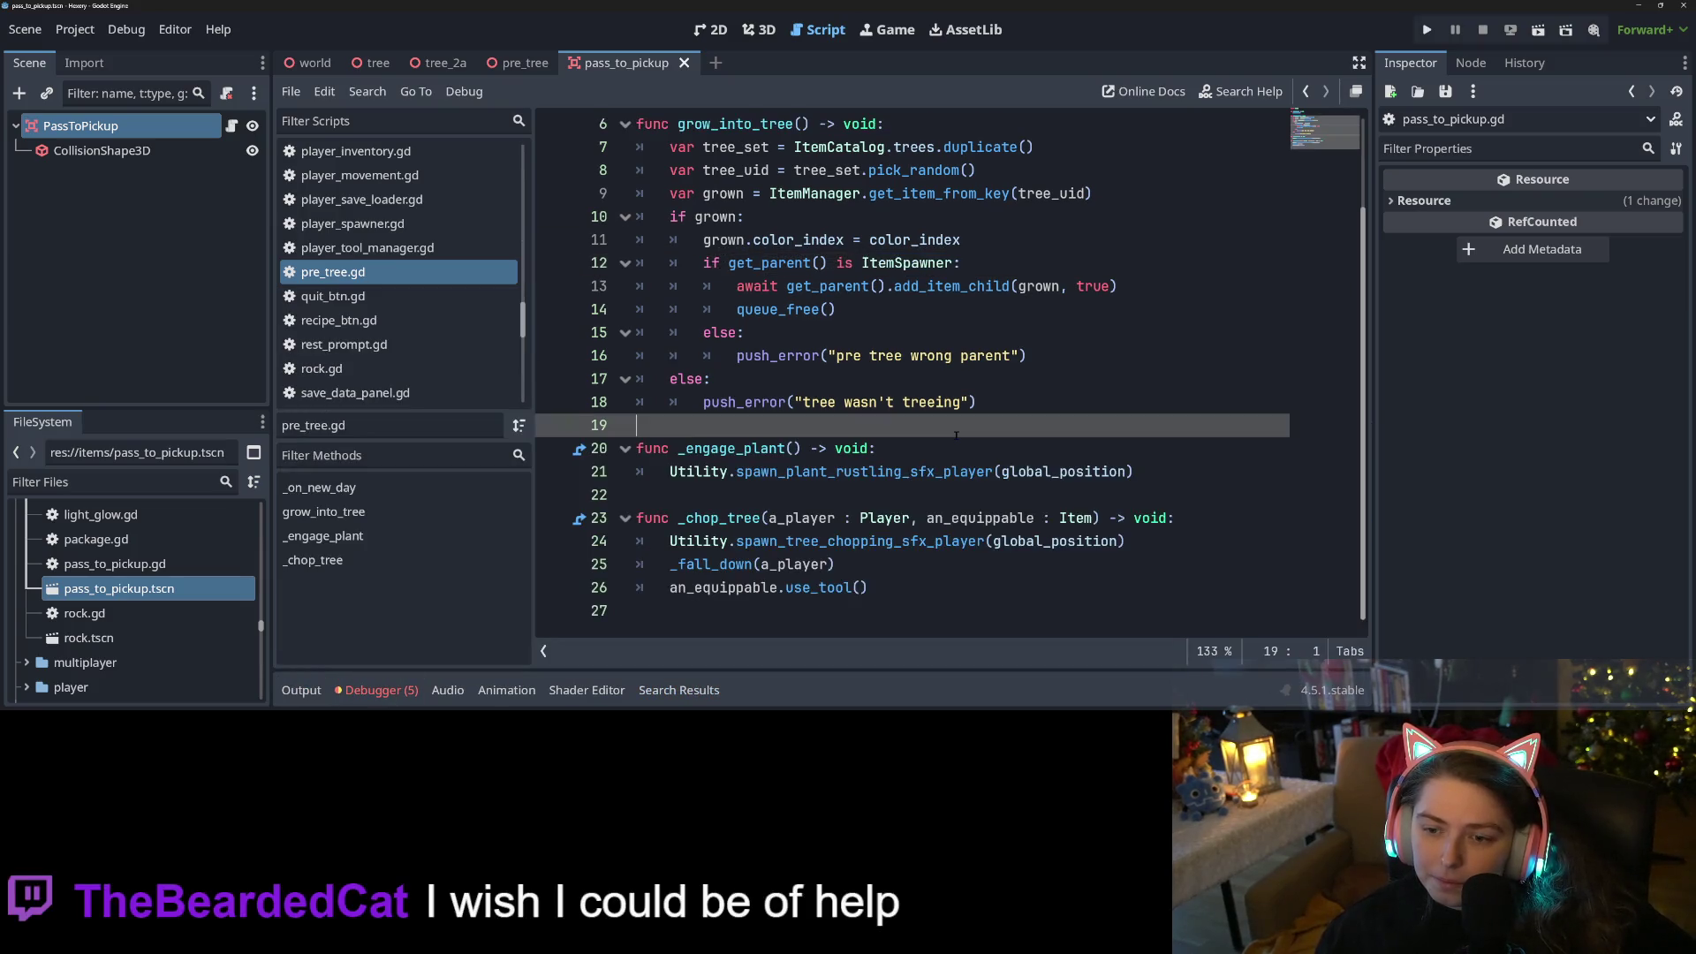
scroll(956, 435, "up", 2)
Jump from ItemSpawner on line 12 to item_spawner.gd and locate the PASS_TO_PICKUP constant
double_click(916, 380)
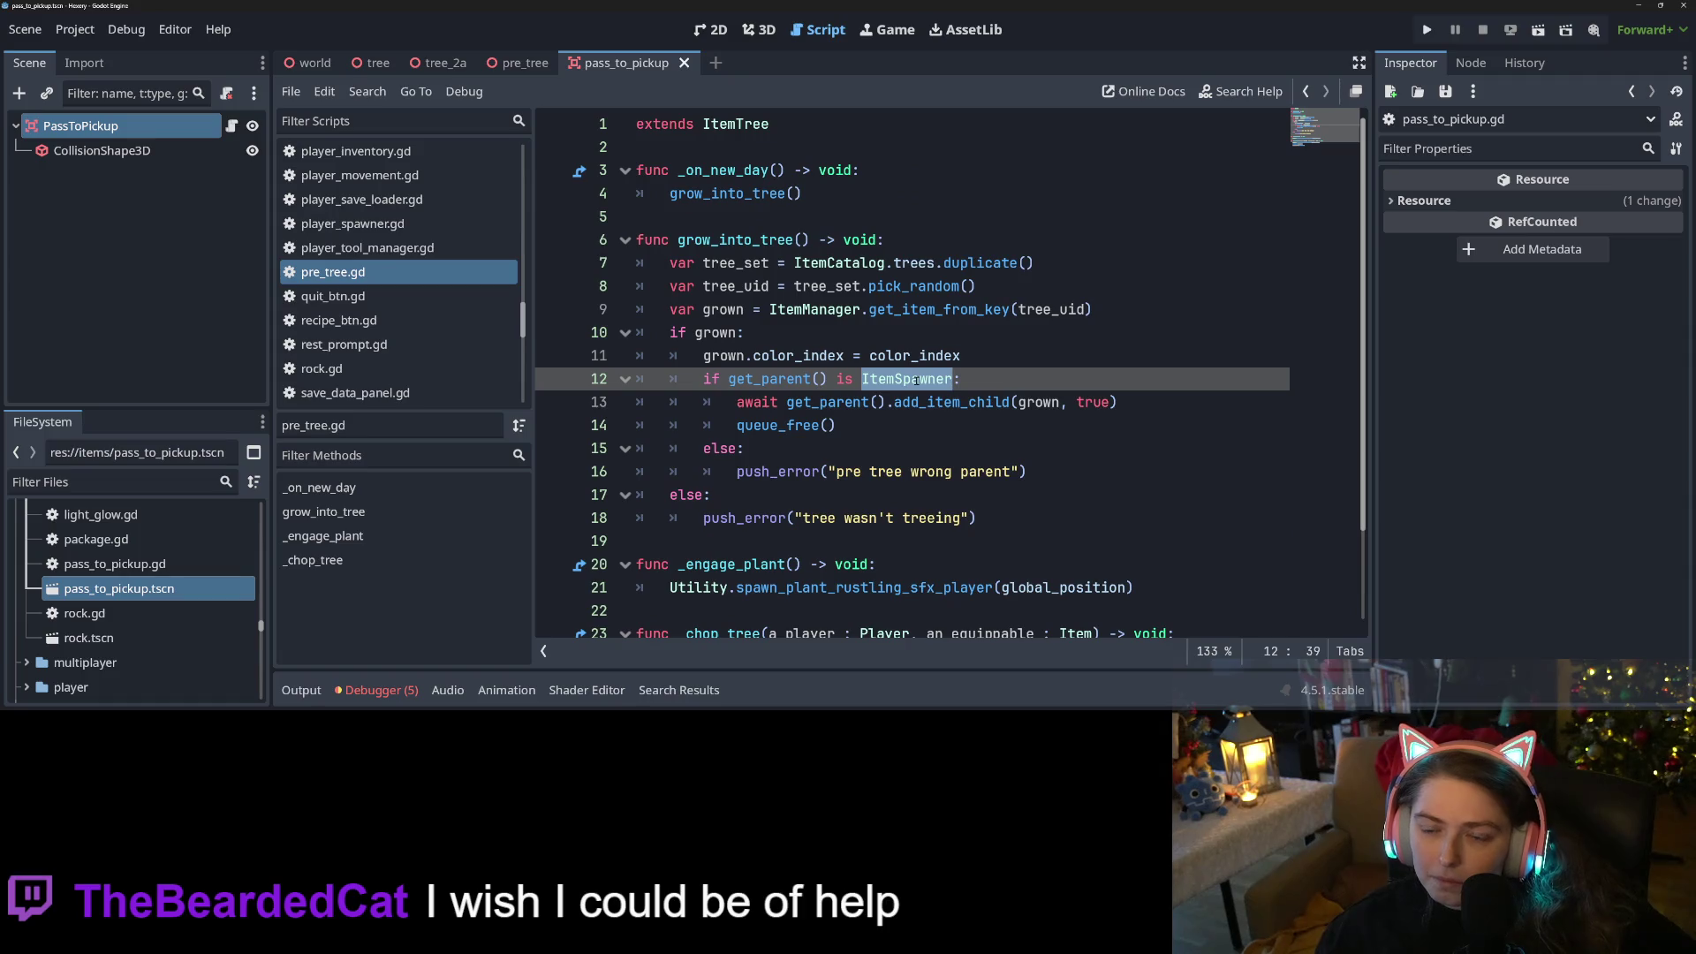
left_click(915, 379, "ctrl")
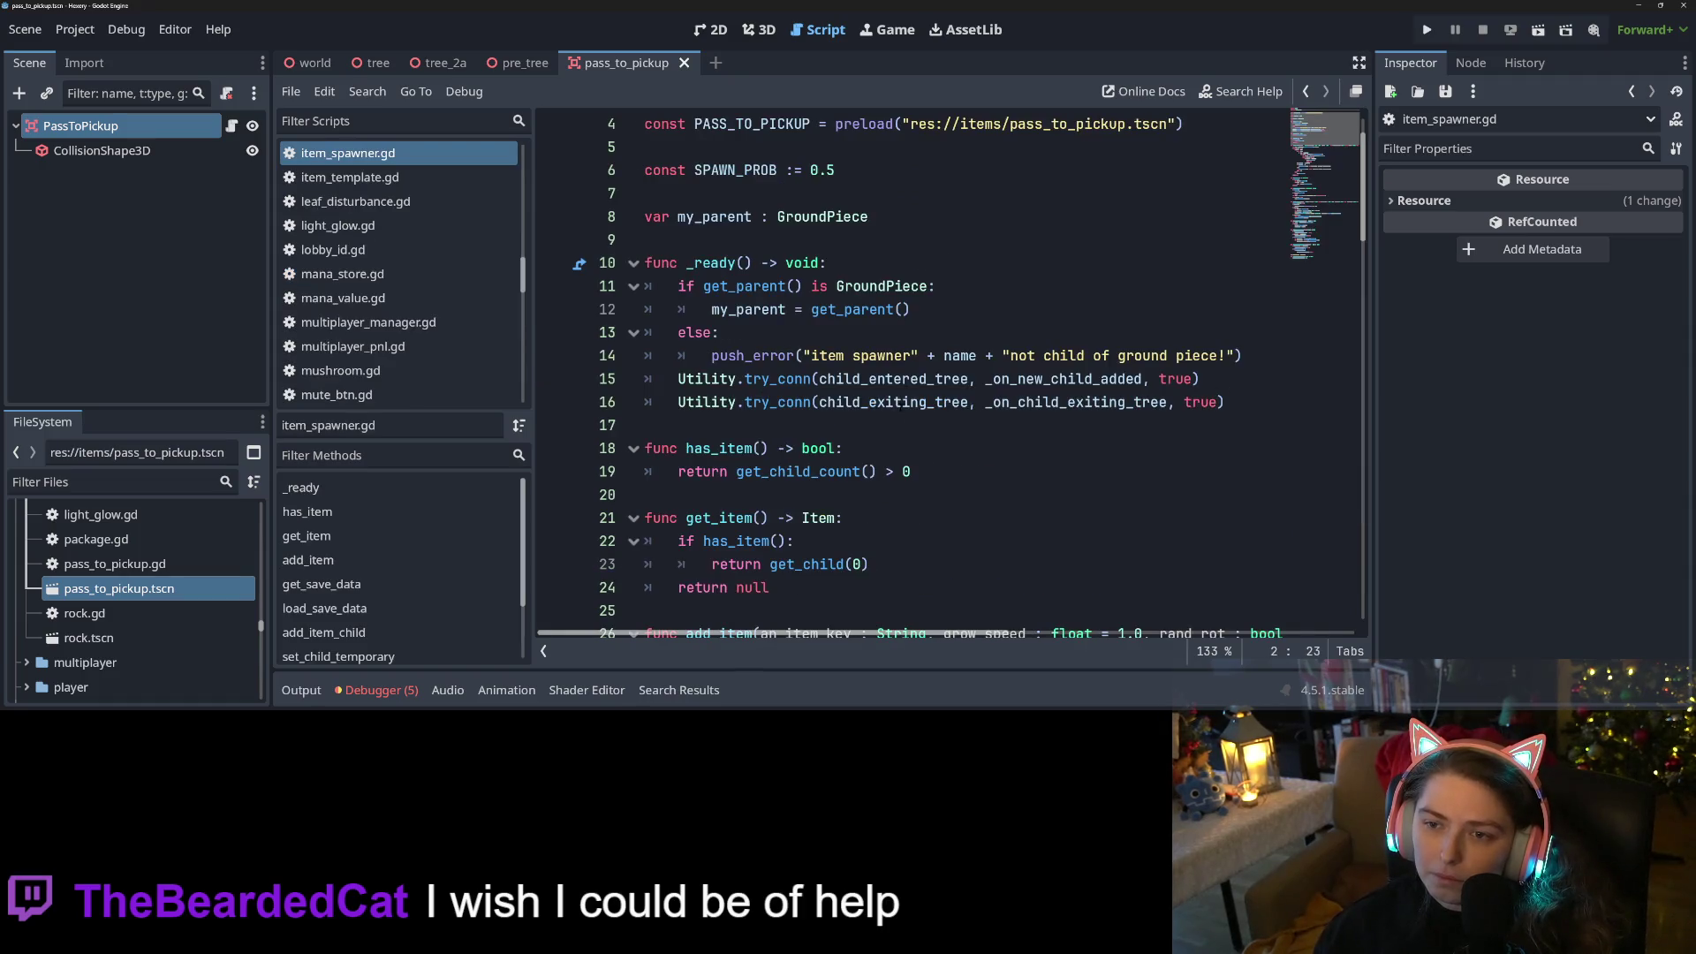
double_click(771, 196)
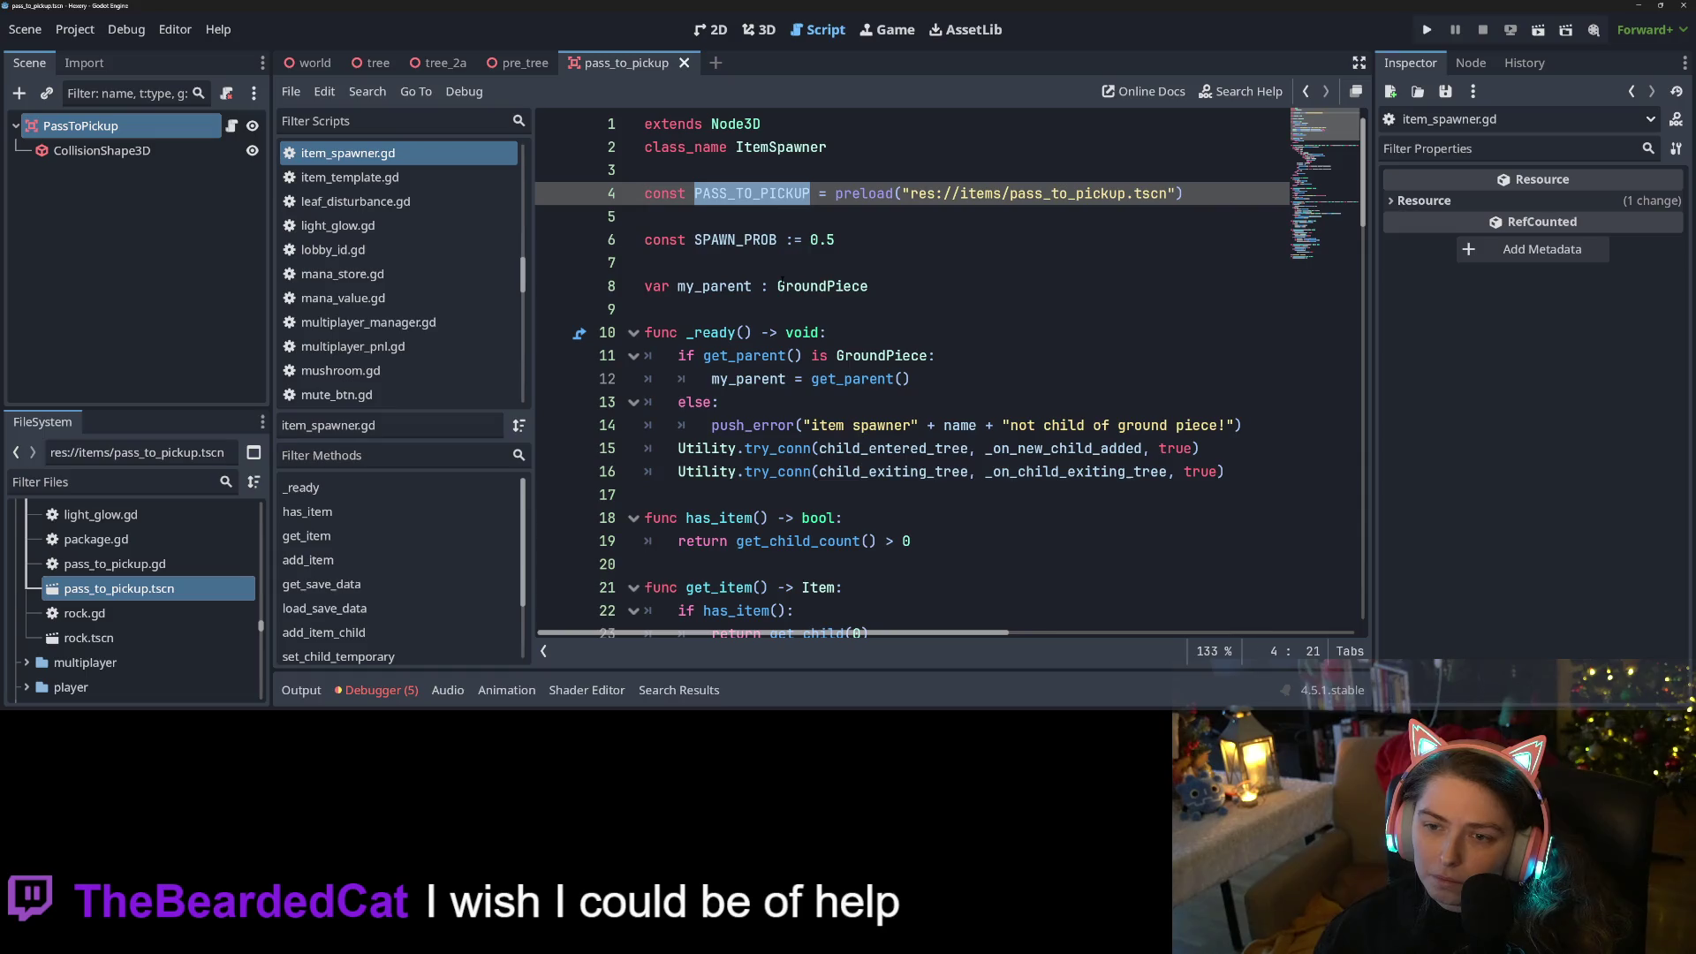
scroll(780, 281, "down", 14)
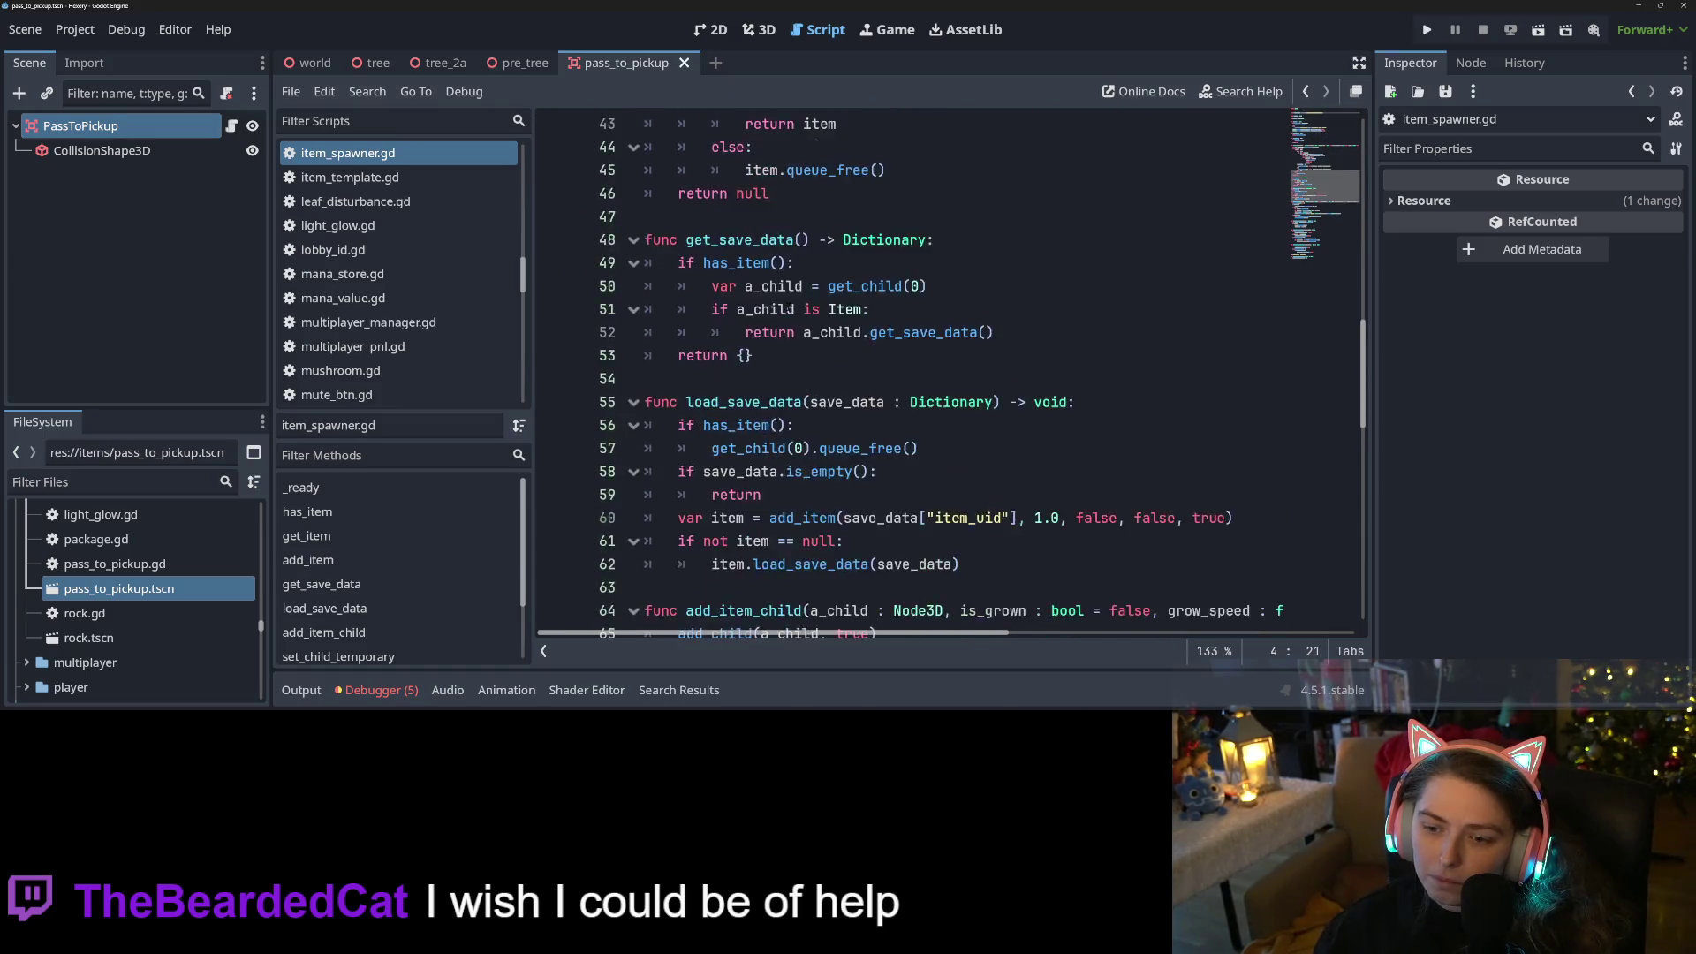
scroll(790, 310, "down", 10)
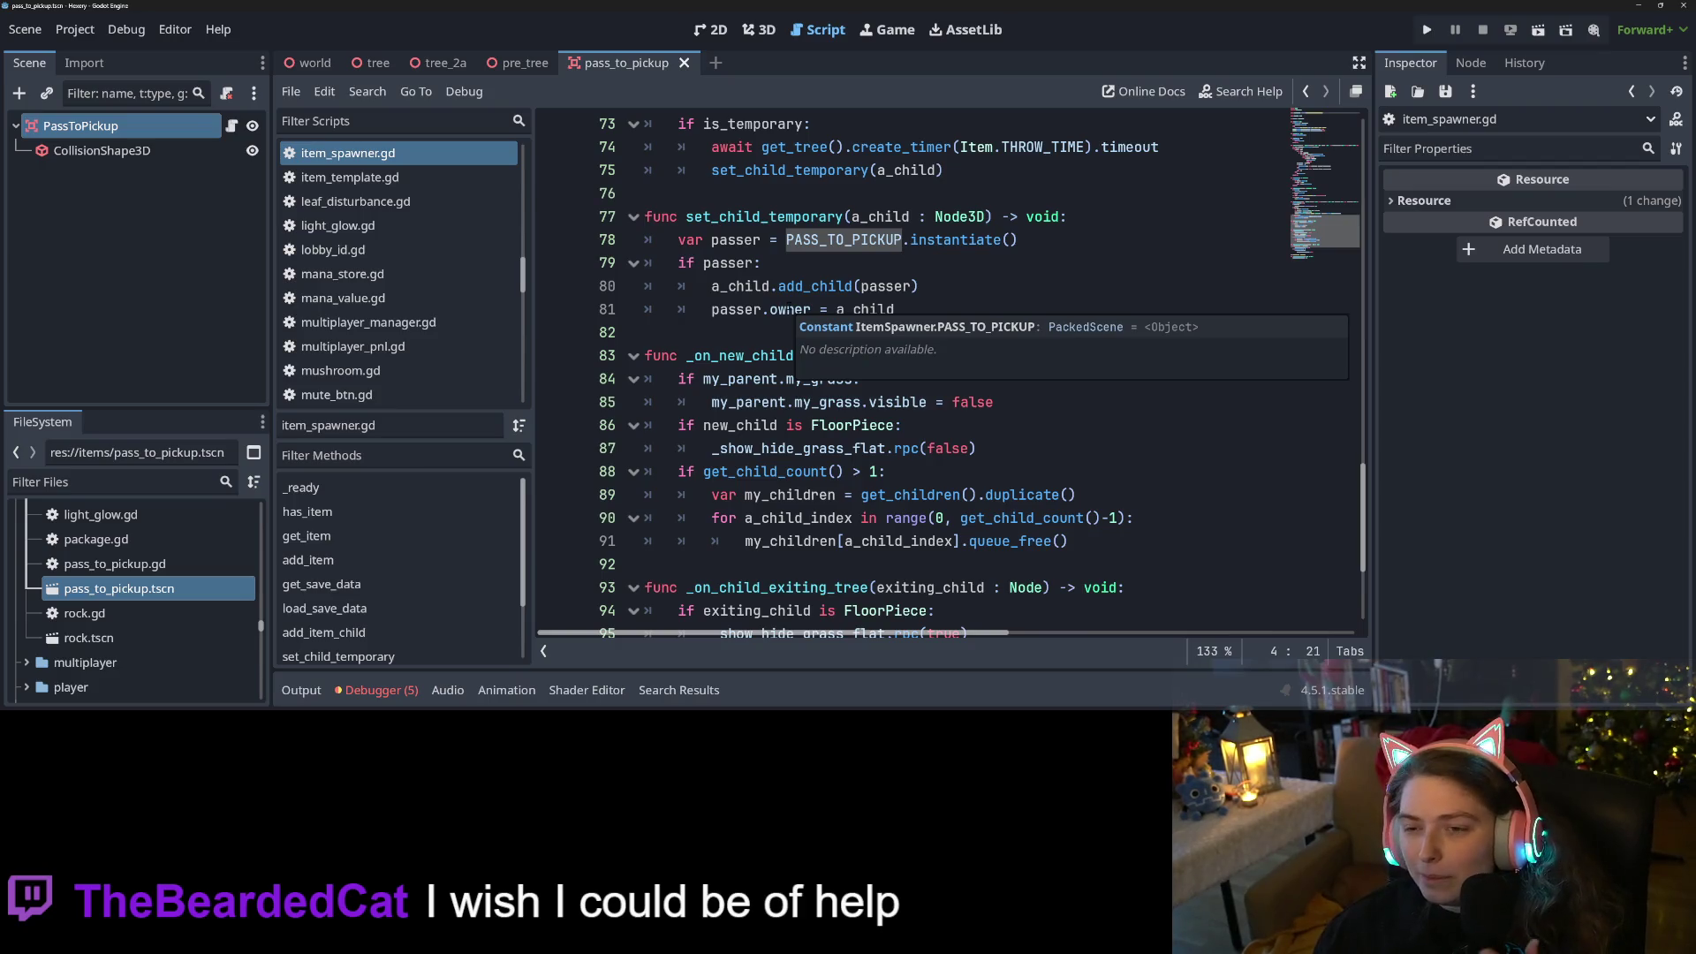
Select the line 78 instantiate error in the debugger and switch over to Firefox
left_click(377, 690)
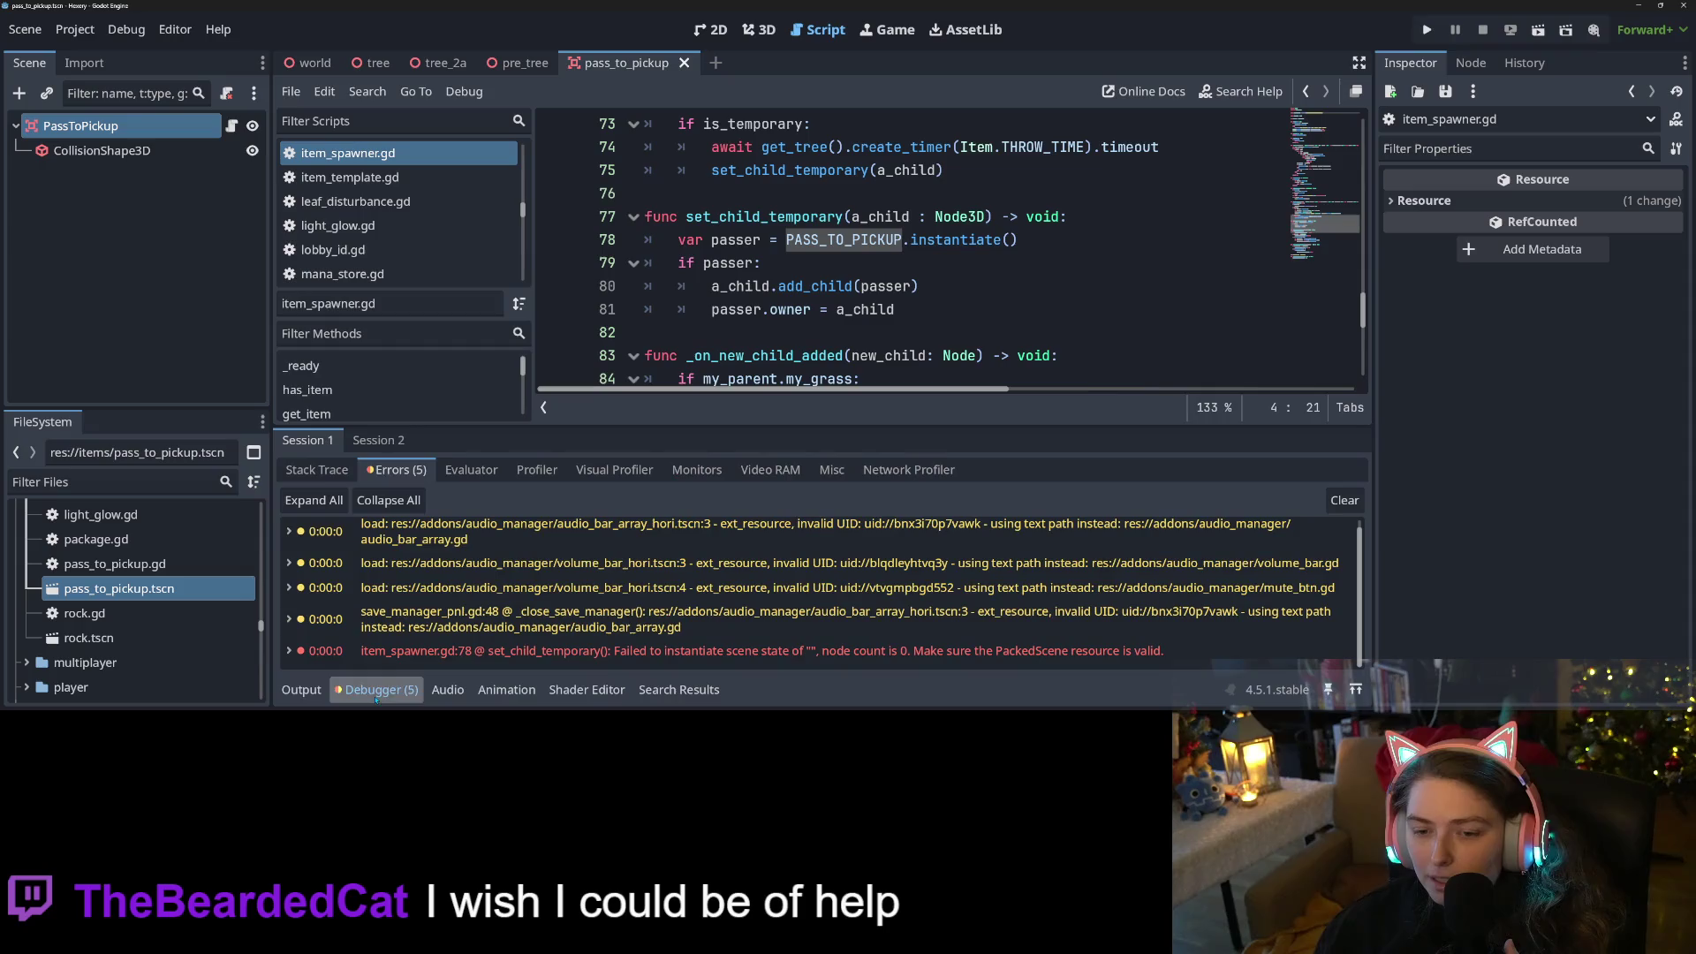
left_click(651, 650)
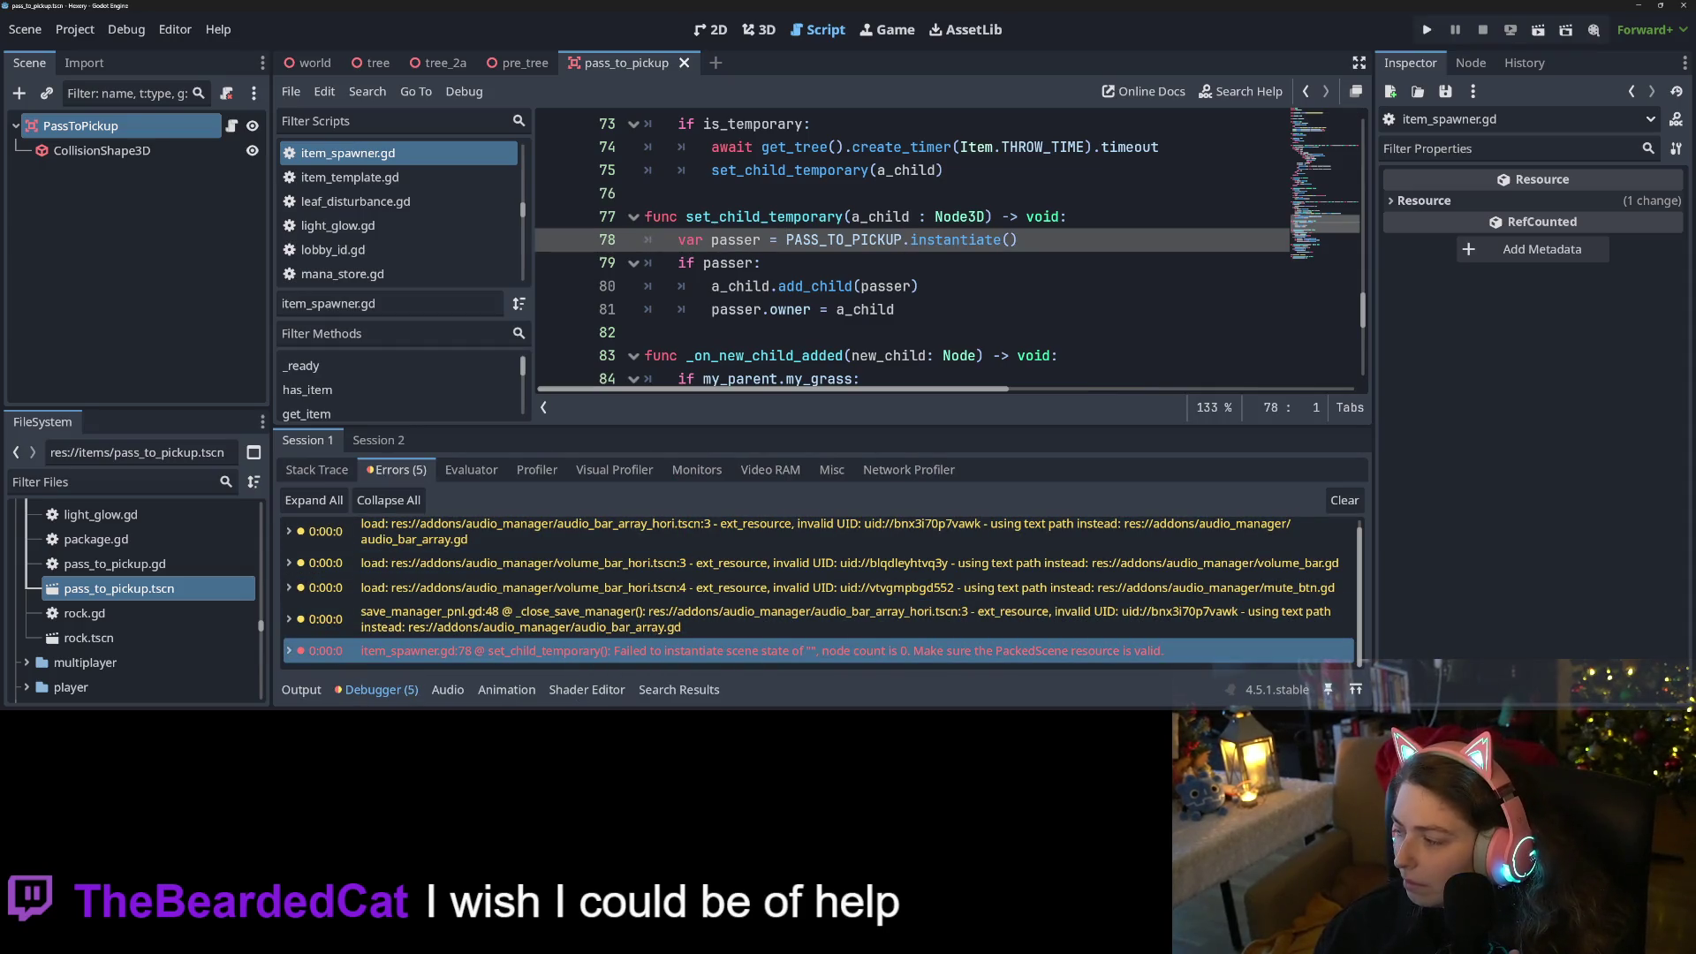
key("alt+Tab")
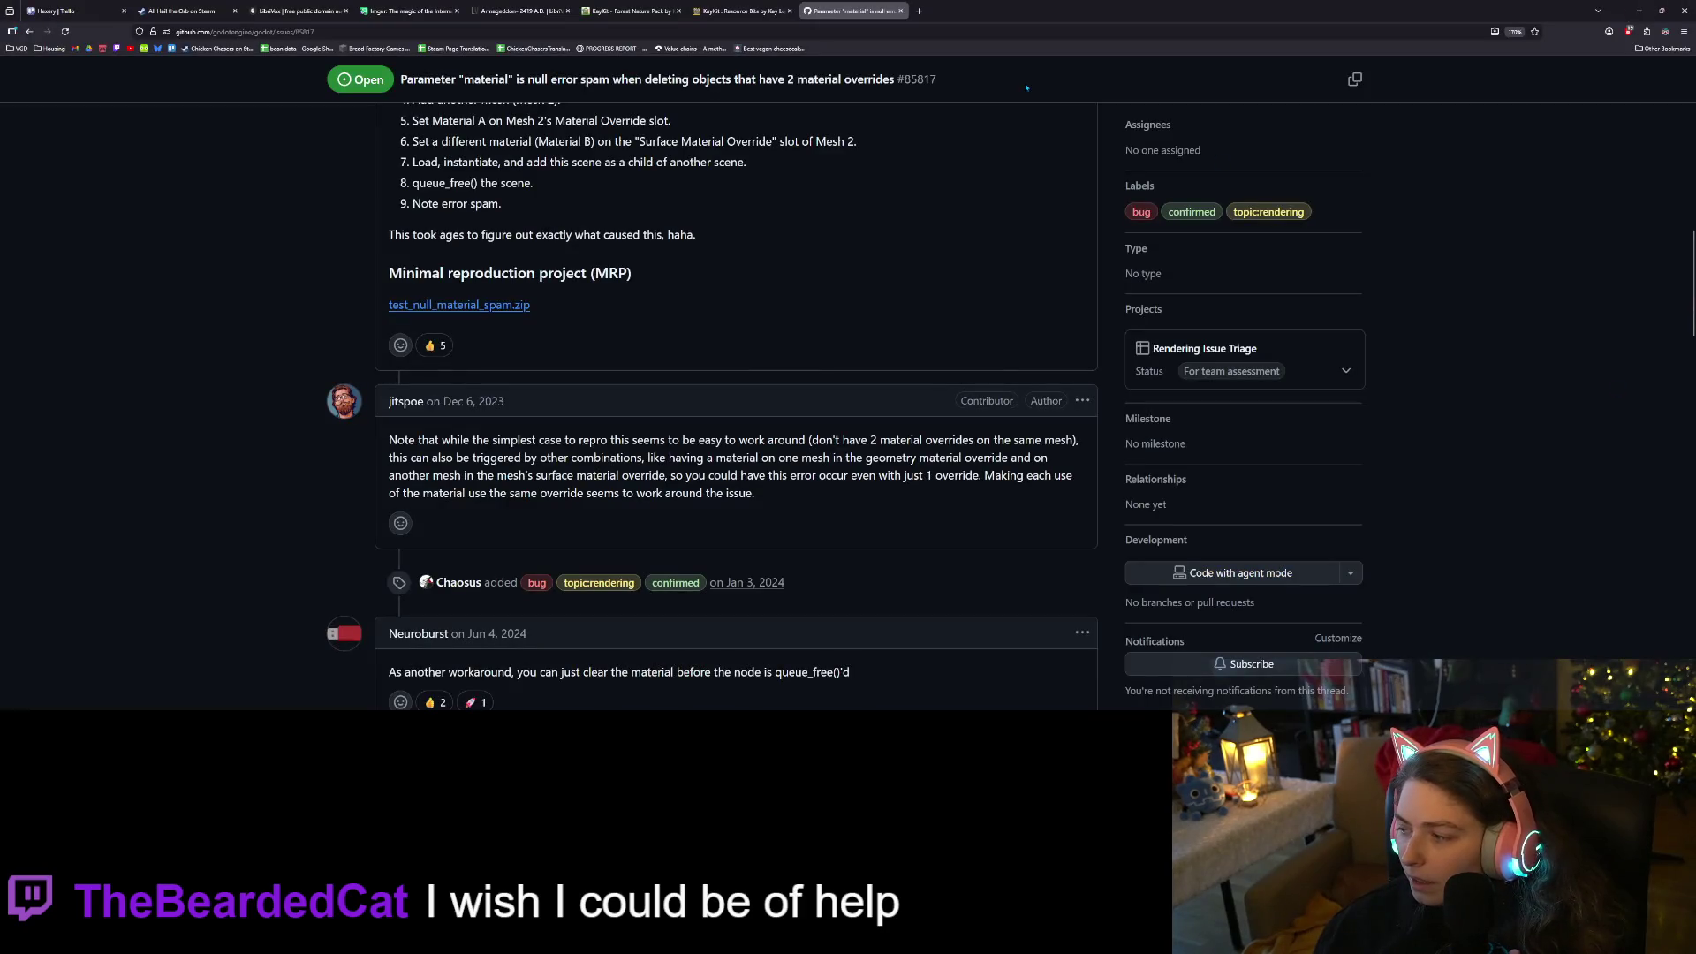
Google the pasted instantiate error and open the Godot Forum thread about snake_body.tscn
left_click(916, 11)
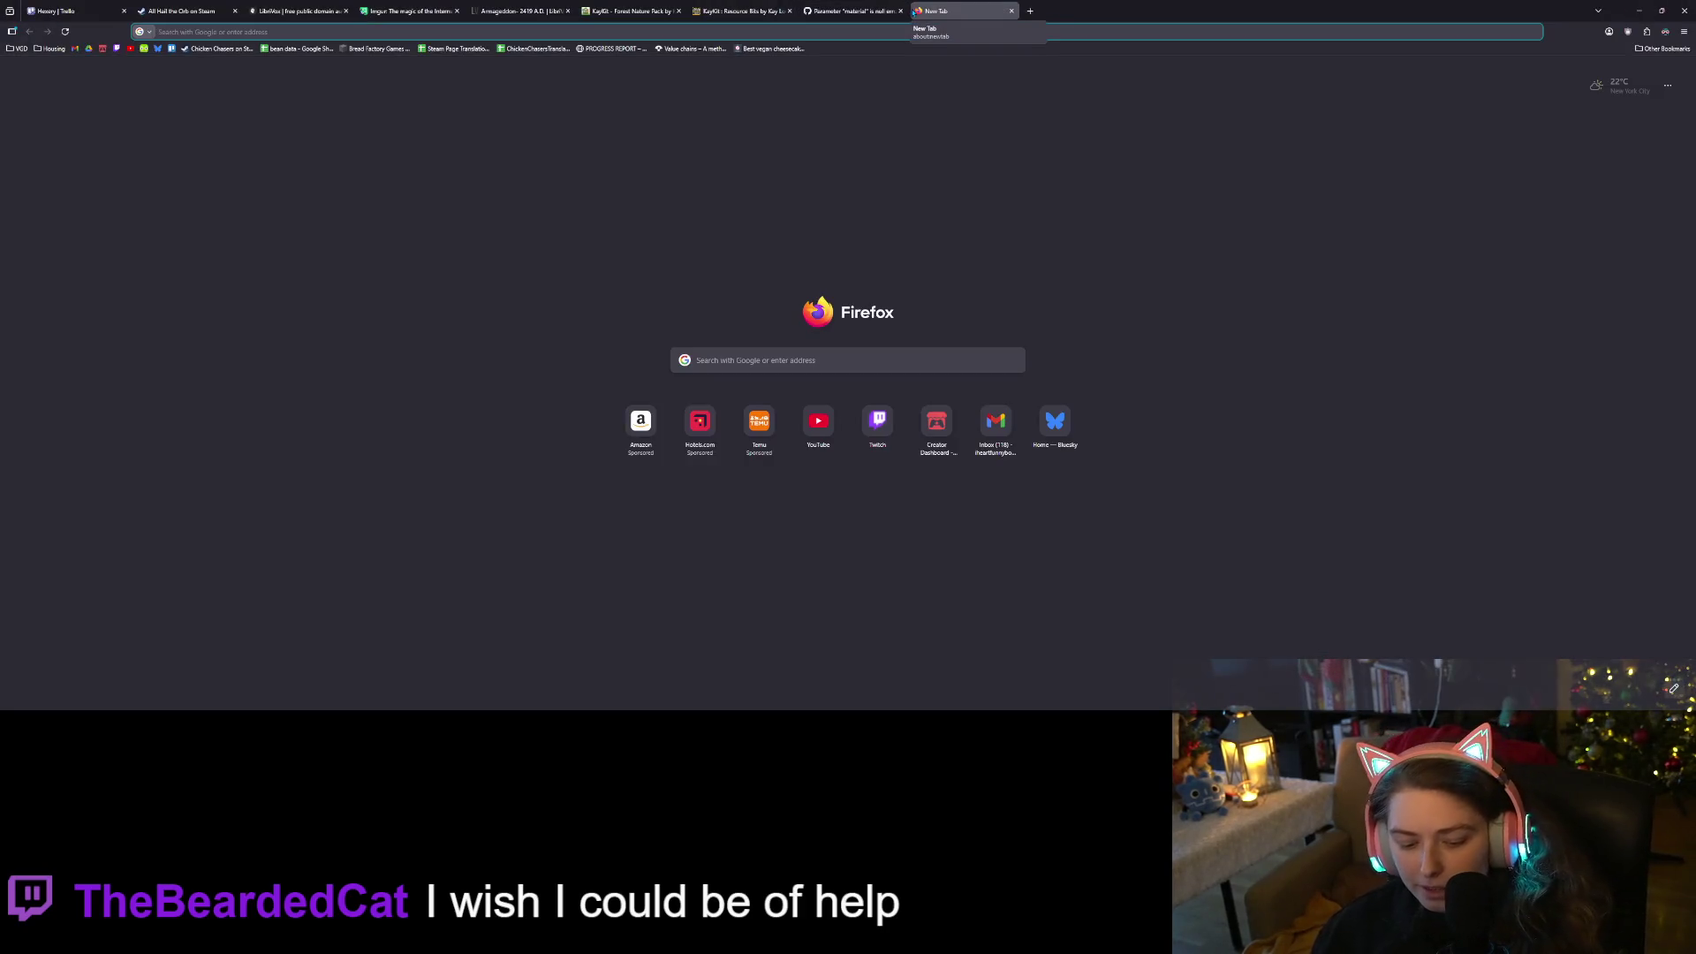
key("ctrl+v")
key("Return")
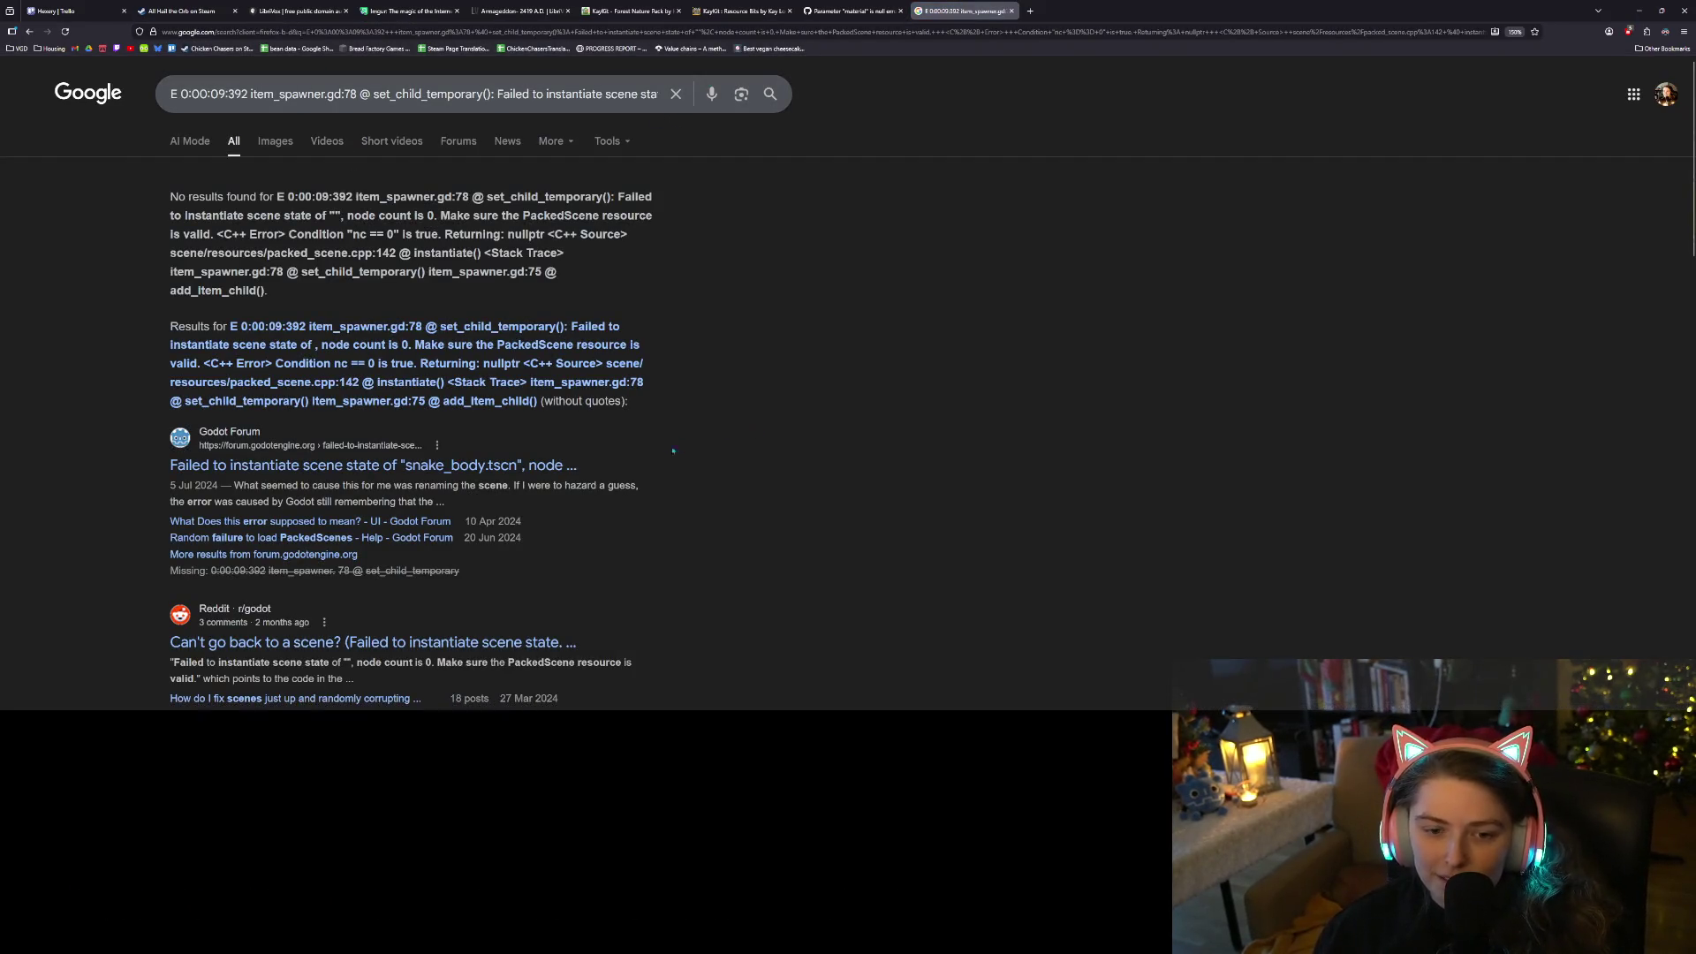
middle_click(510, 468)
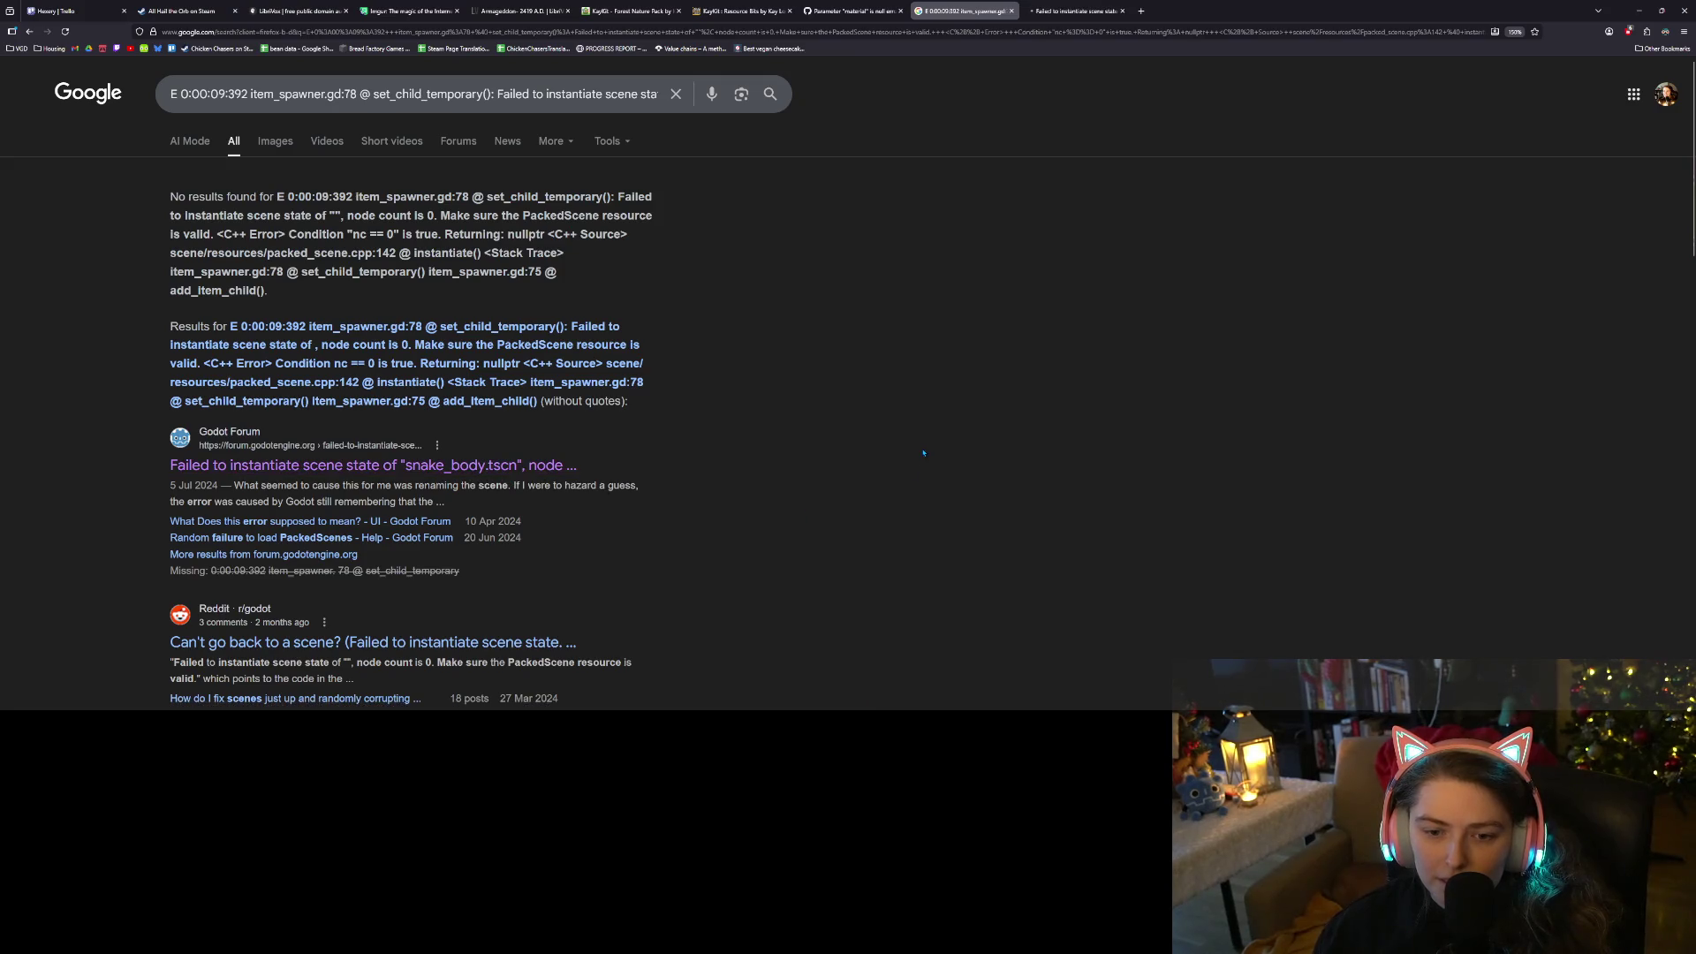
left_click(1068, 7)
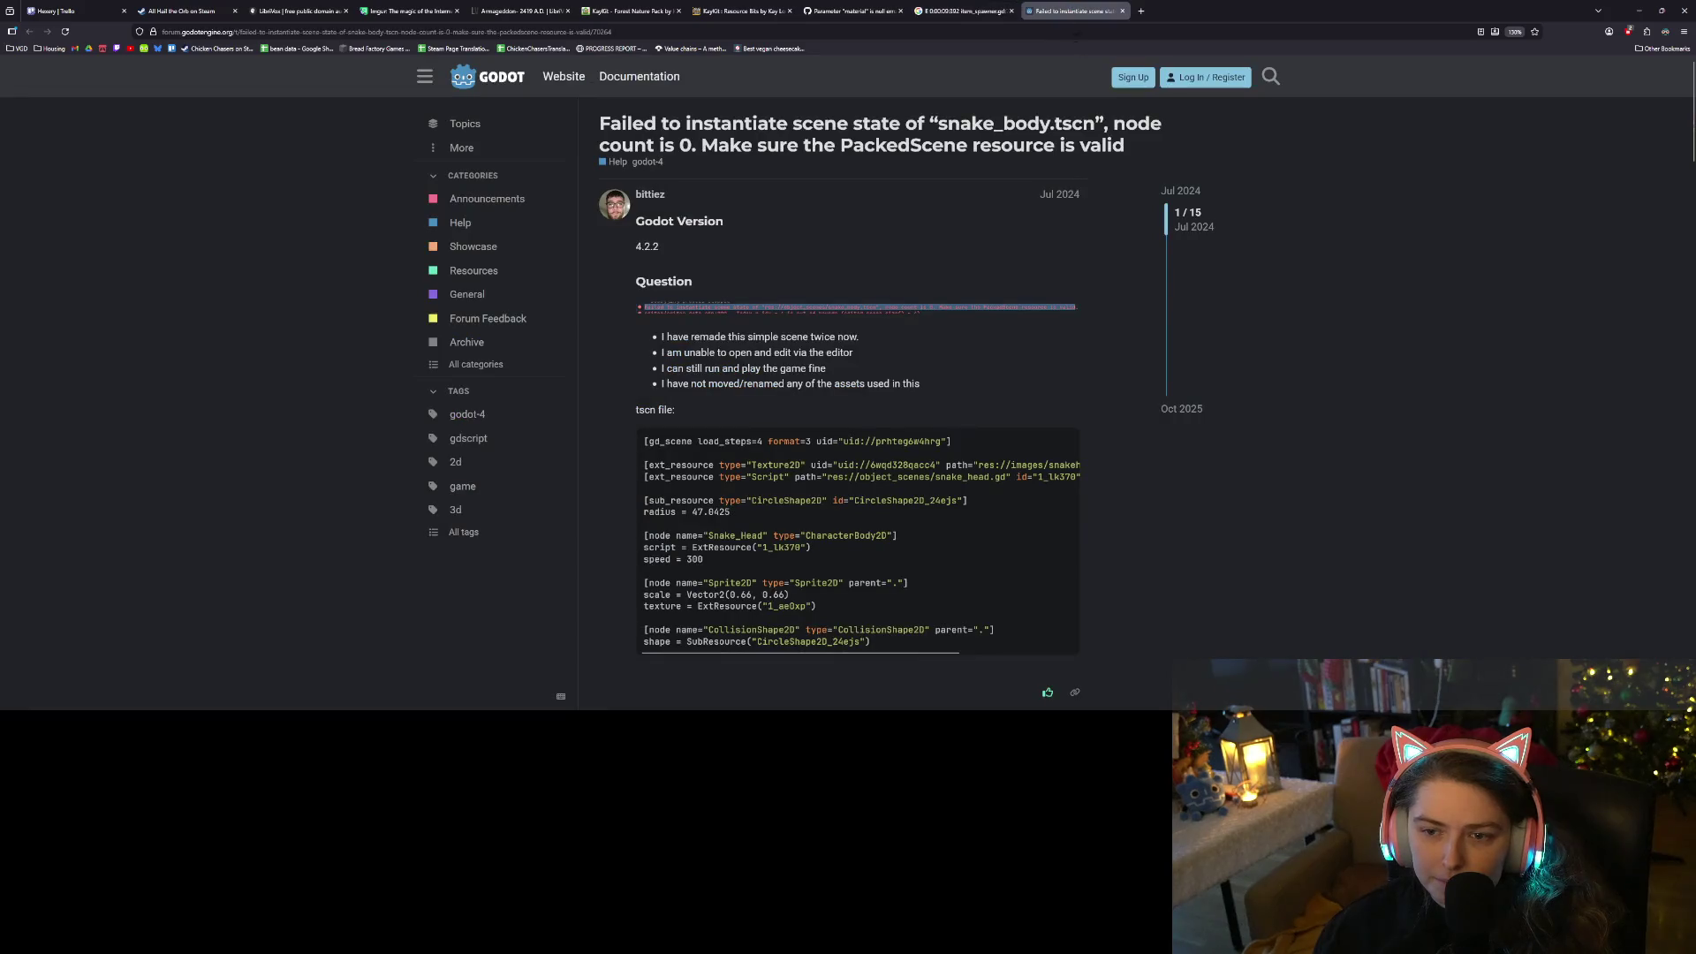